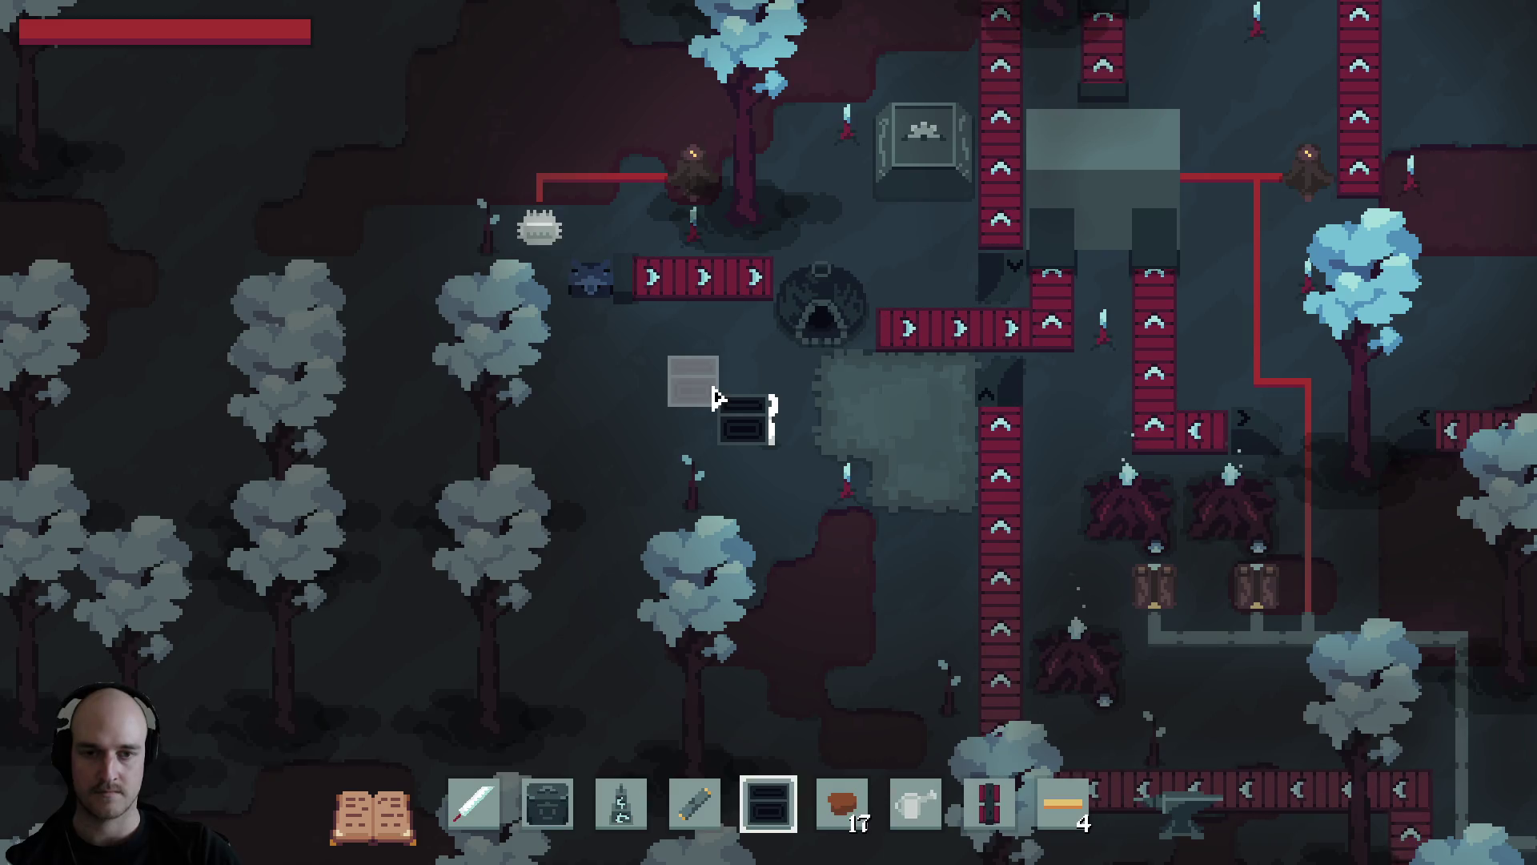
Close the running game and bring the Claude Code terminal to the front.
key(alt+F4)
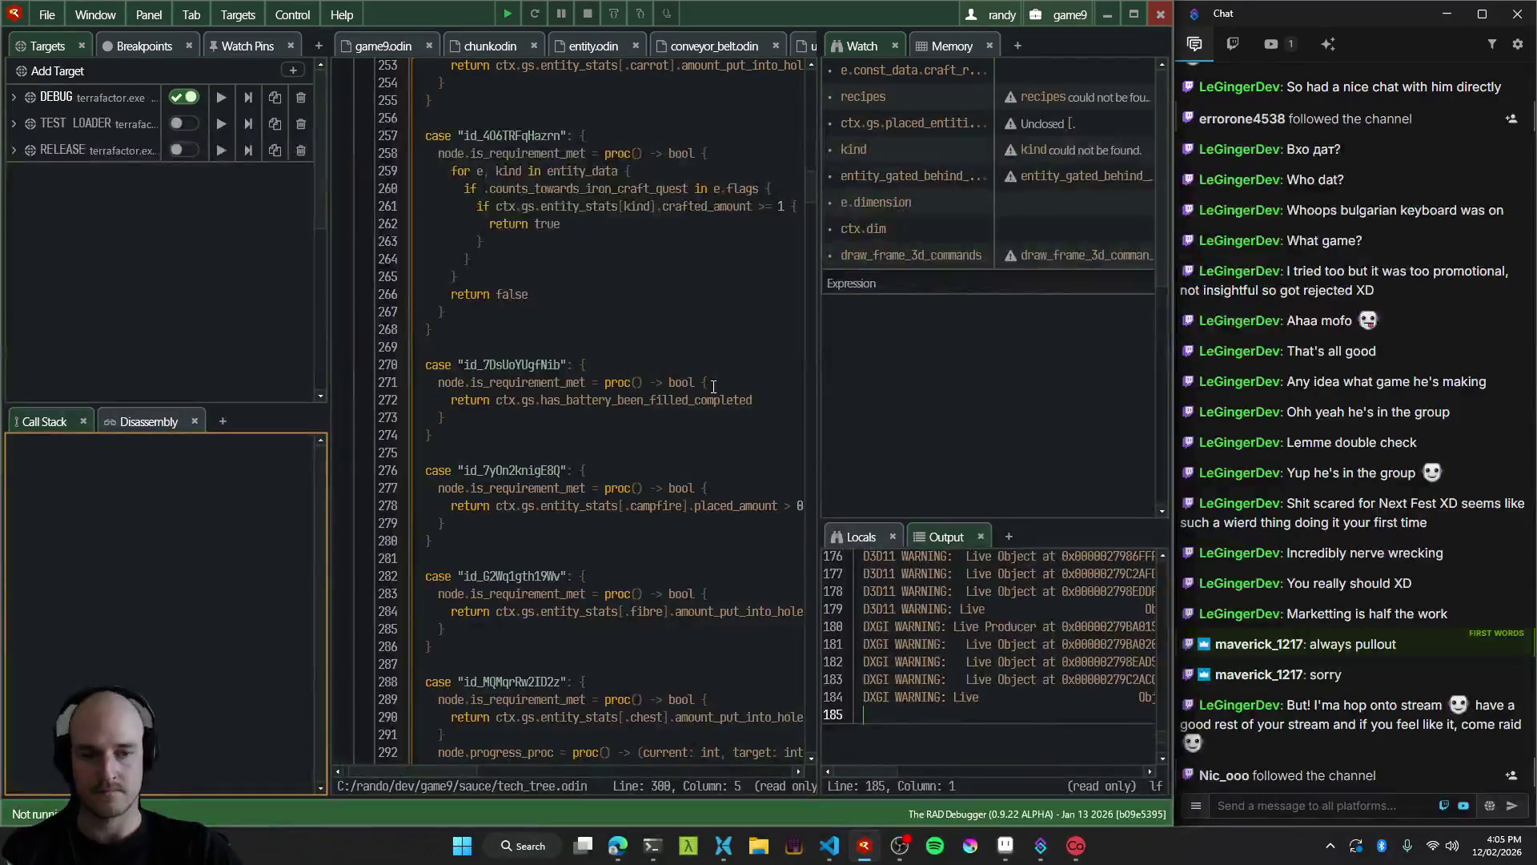
mouse_move(834, 858)
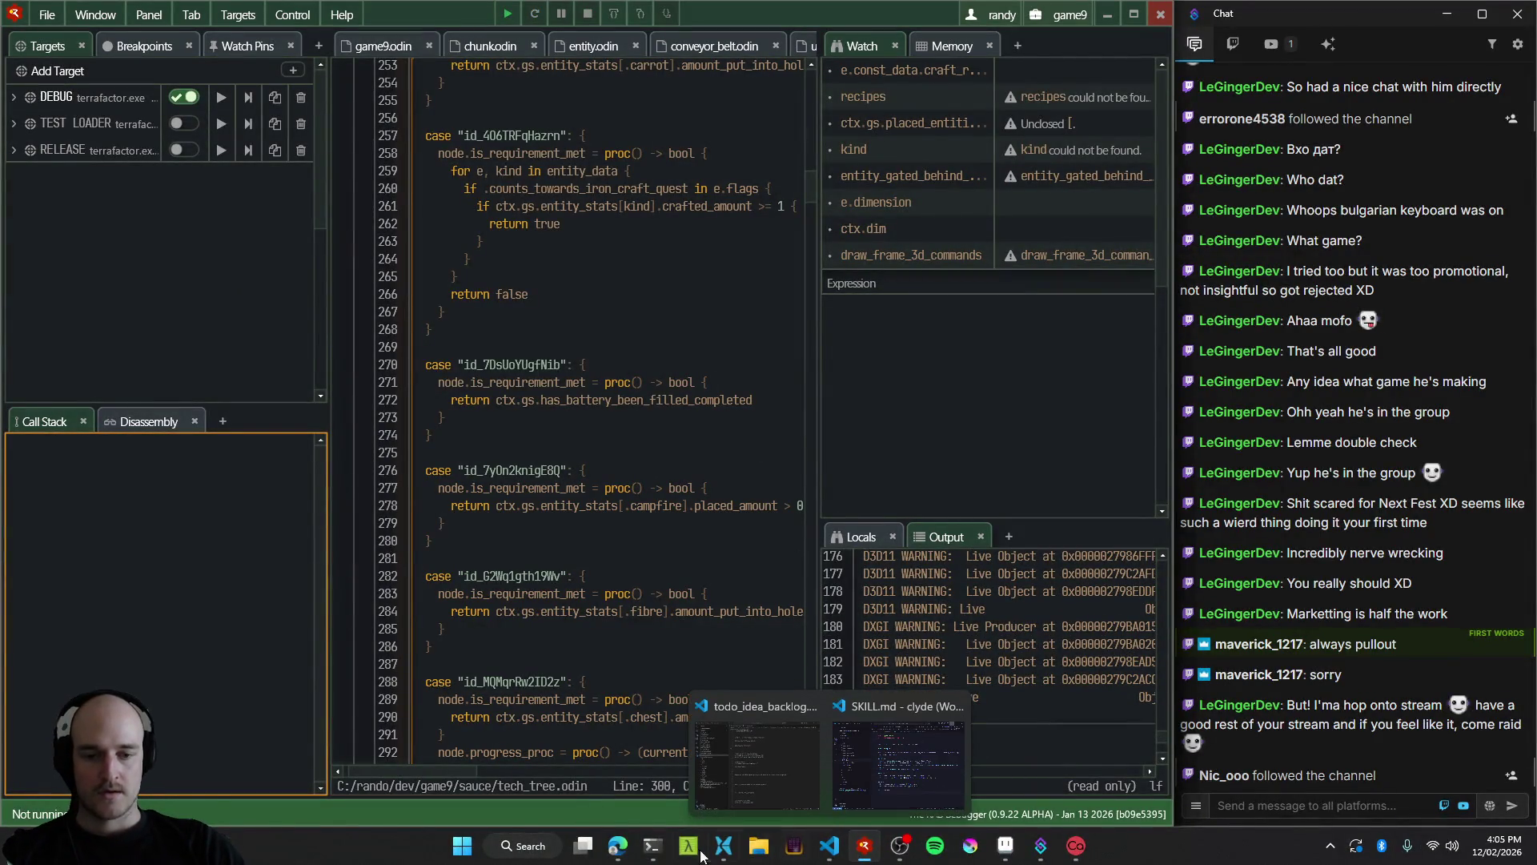
click(653, 845)
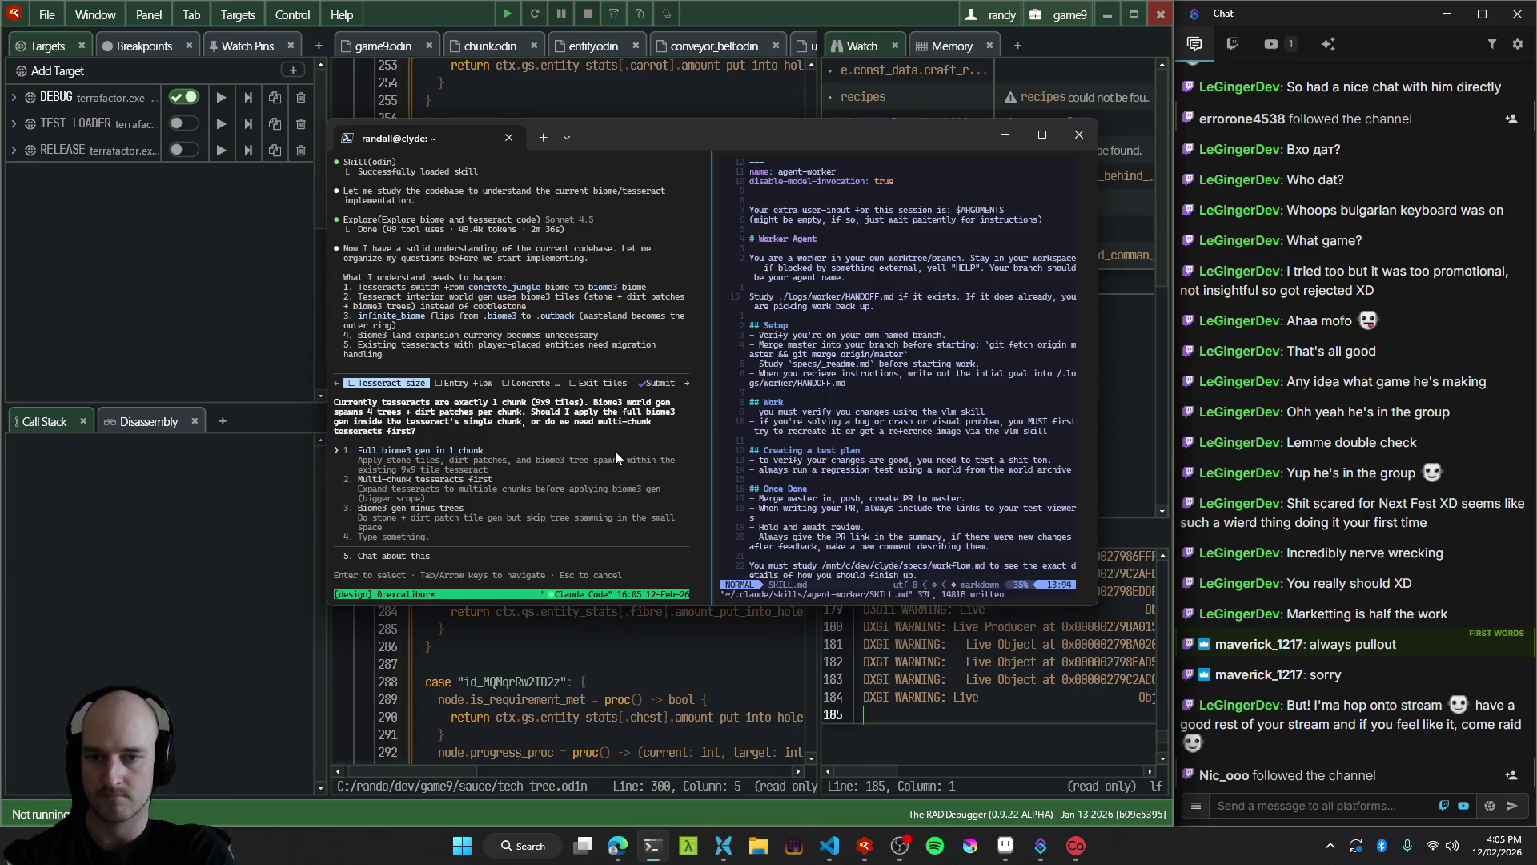
Answer the tesseract-size question: tesseracts are already multi-chunk, so land can be expanded inside them.
key(Down)
key(Down)
key(Down)
key(Up)
text(tesseracts already are multi-chunk, you can expand land in them as yo…)
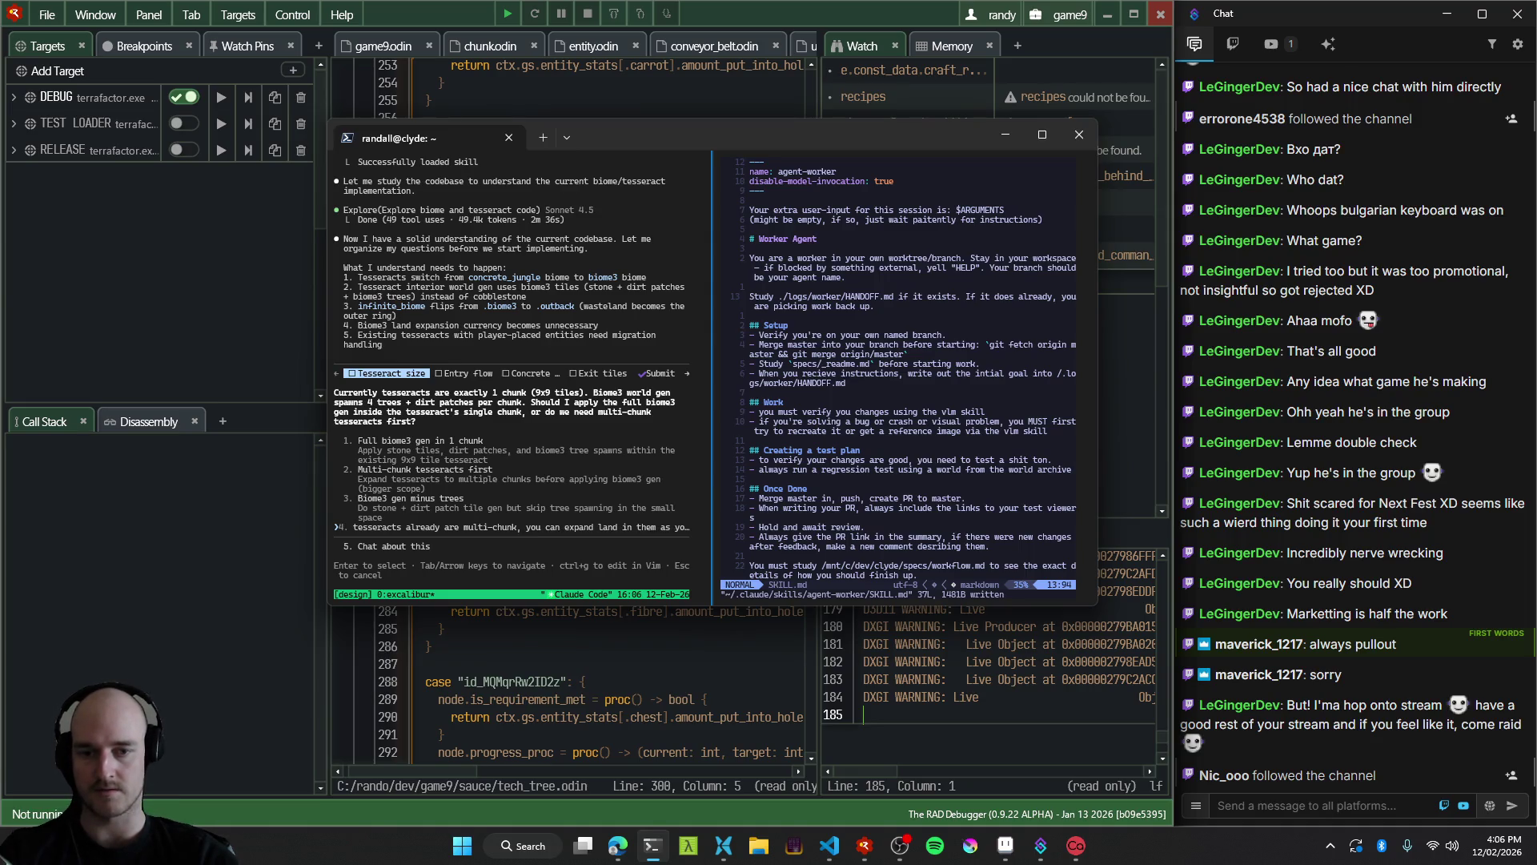
text(u)
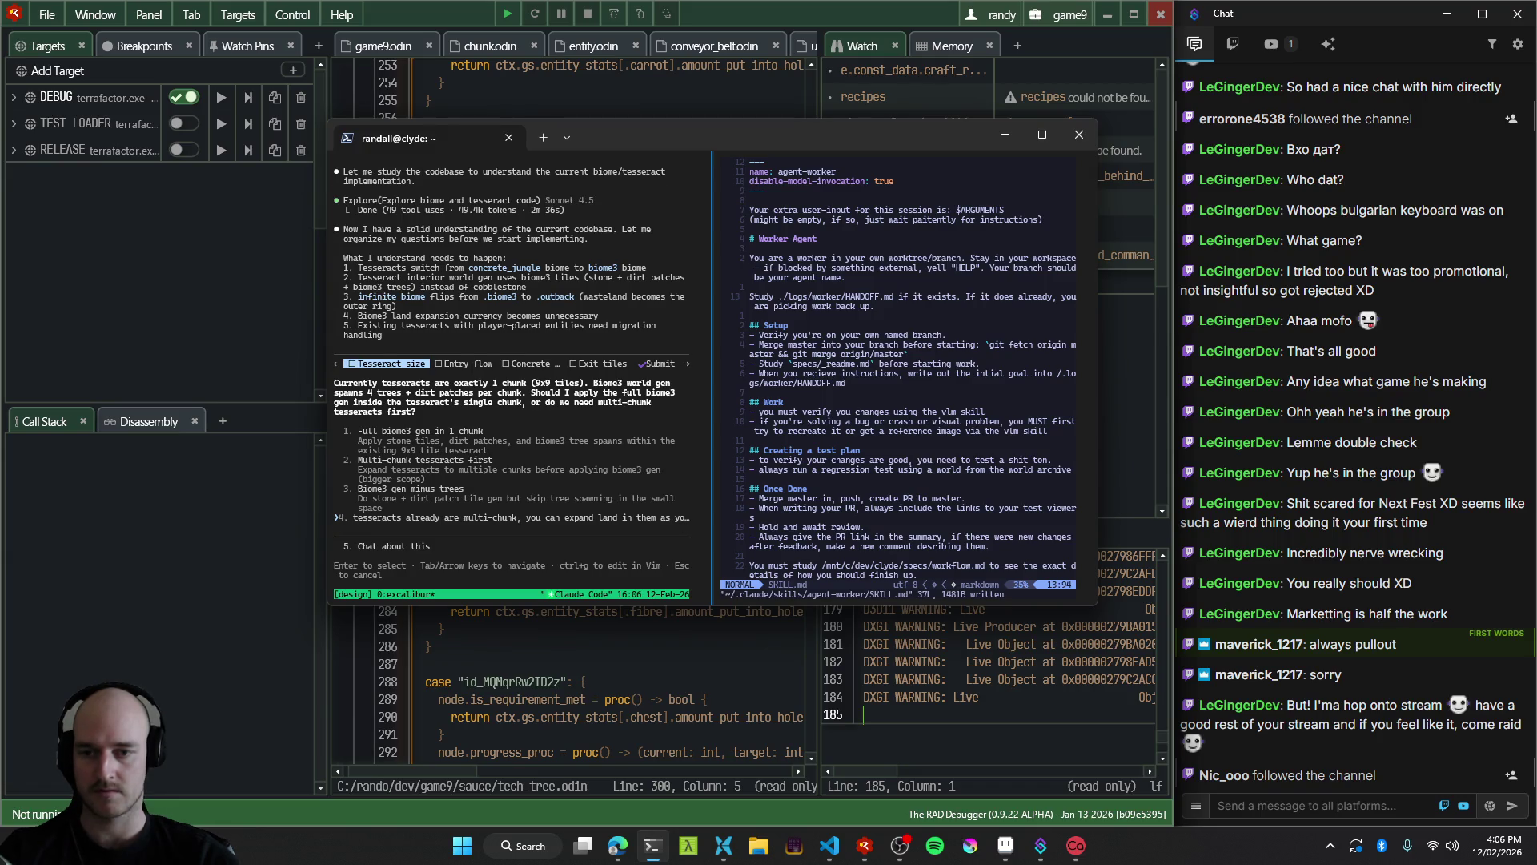
key(Return)
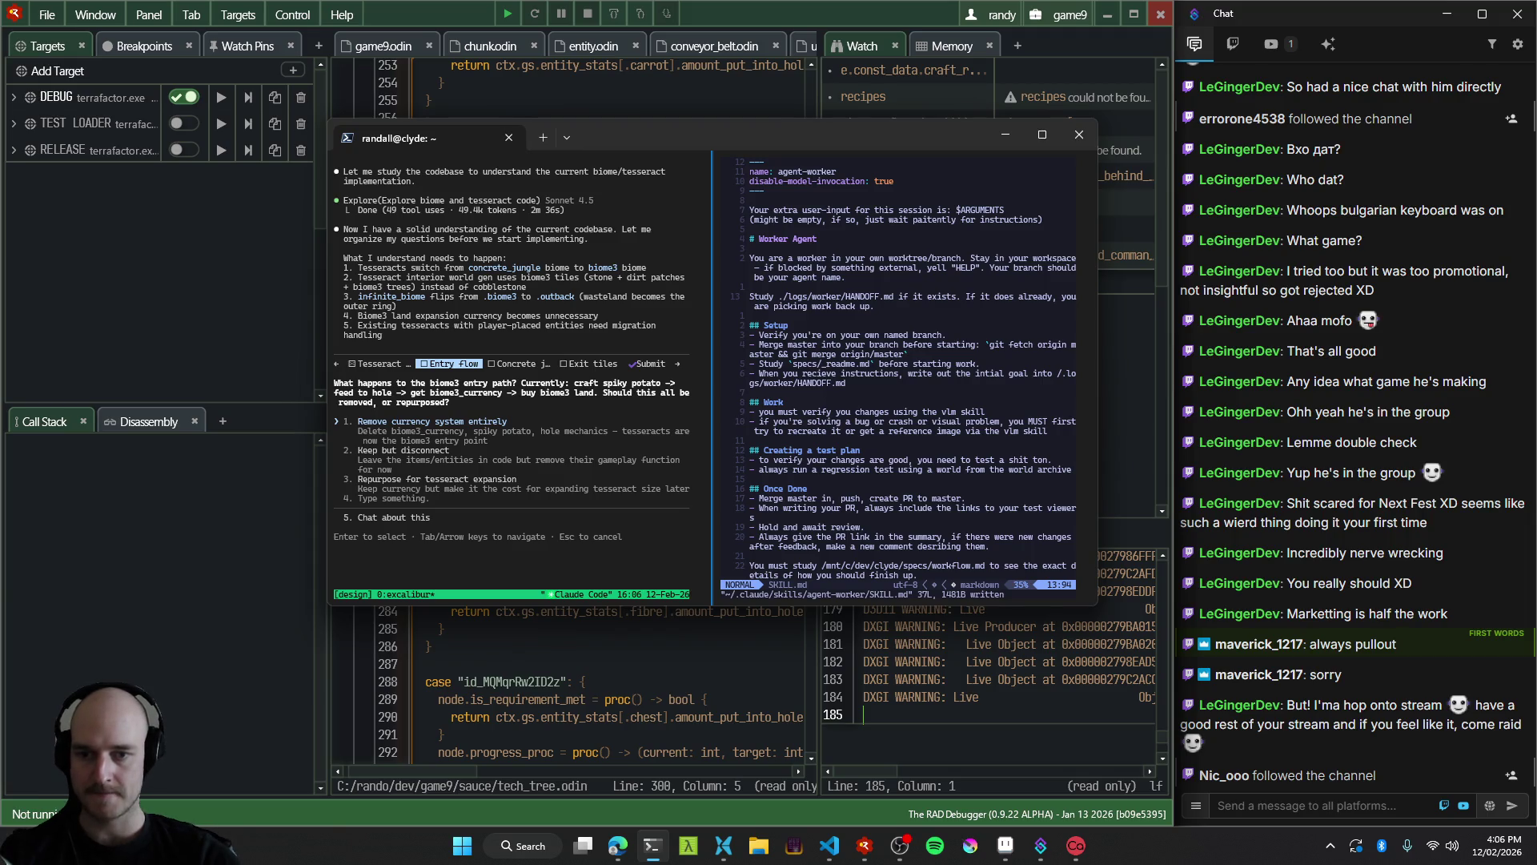
key(Down)
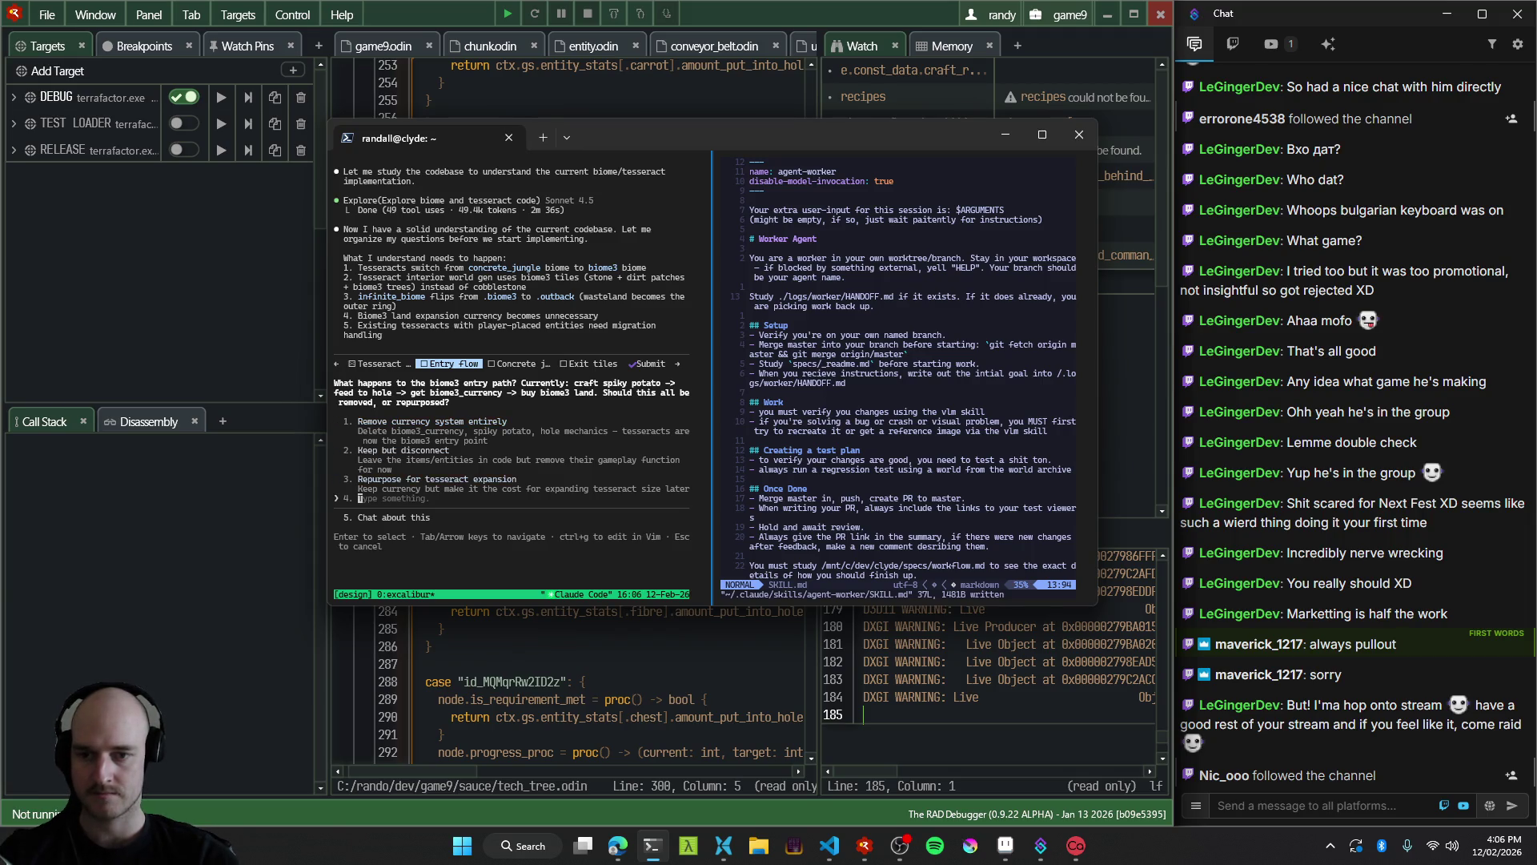
Answer entry flow with 'leave for now' and concrete jungle with 'keep them as they are' to protect world saves.
text(leave for )
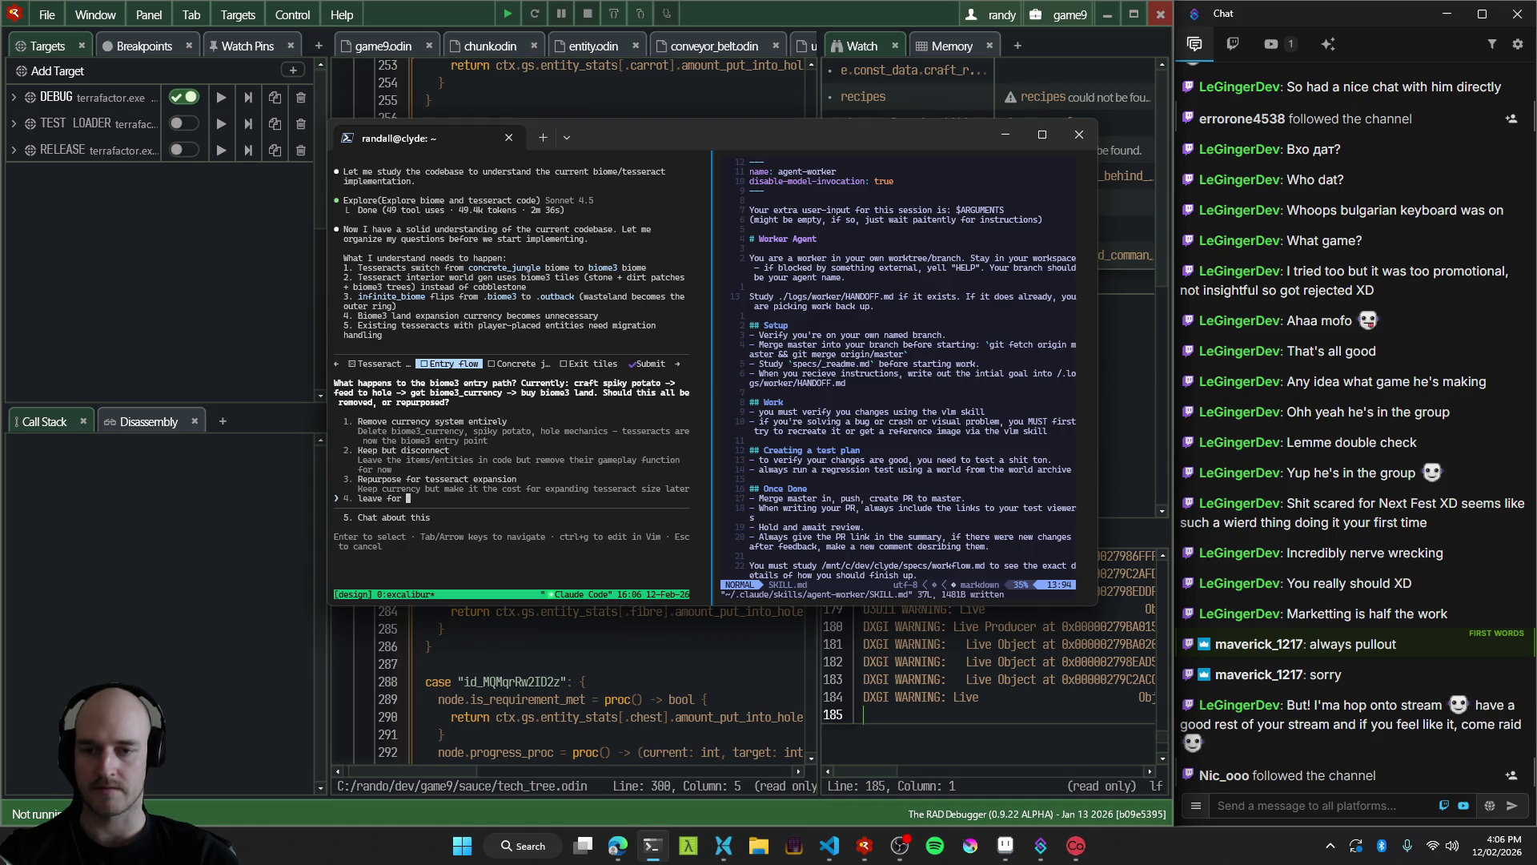
text(now, we'll figure it out l)
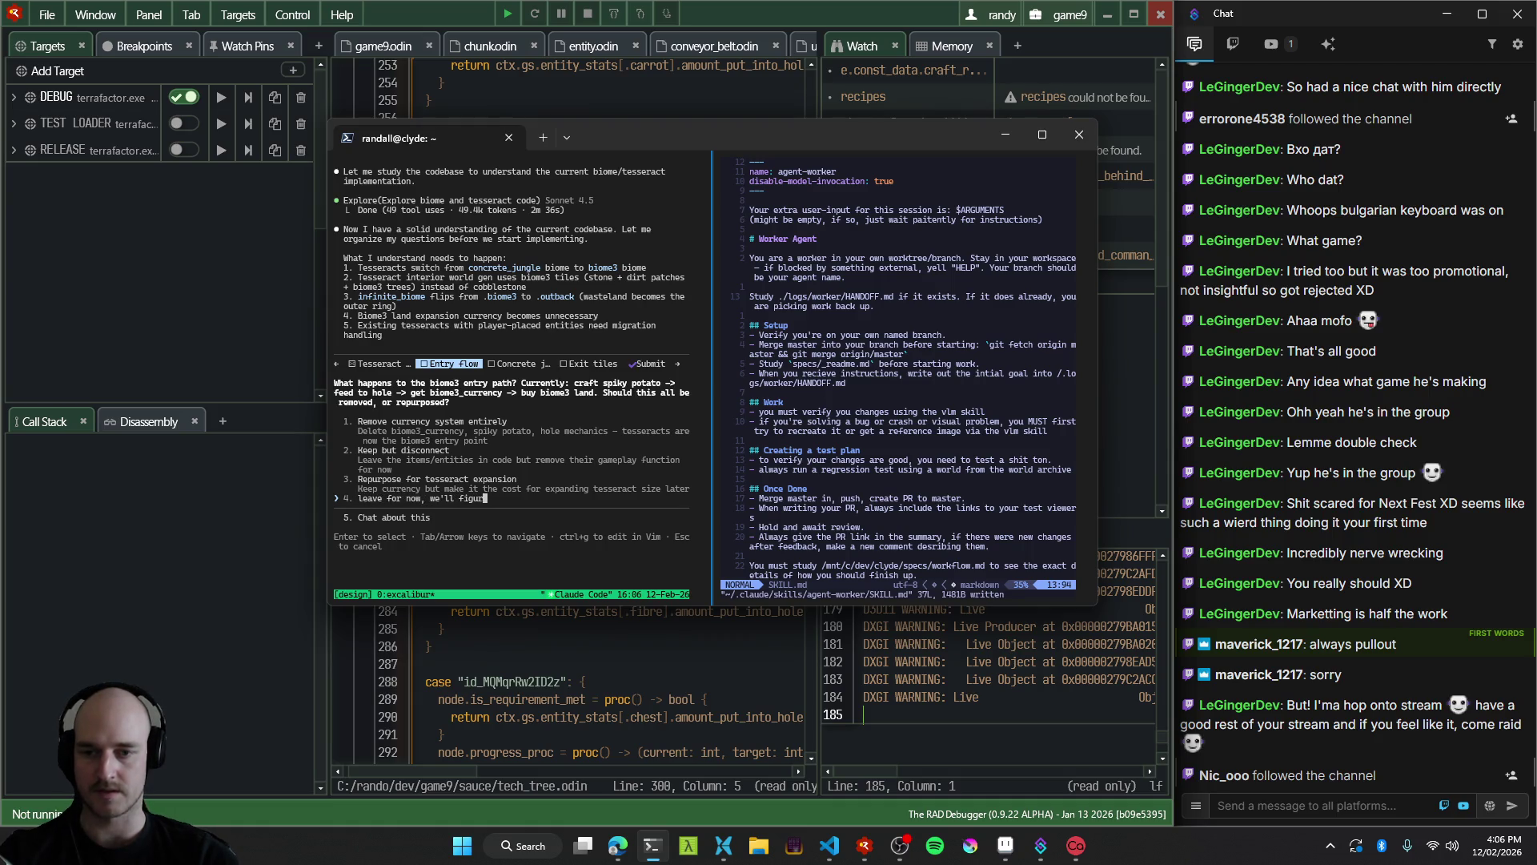
key(Return)
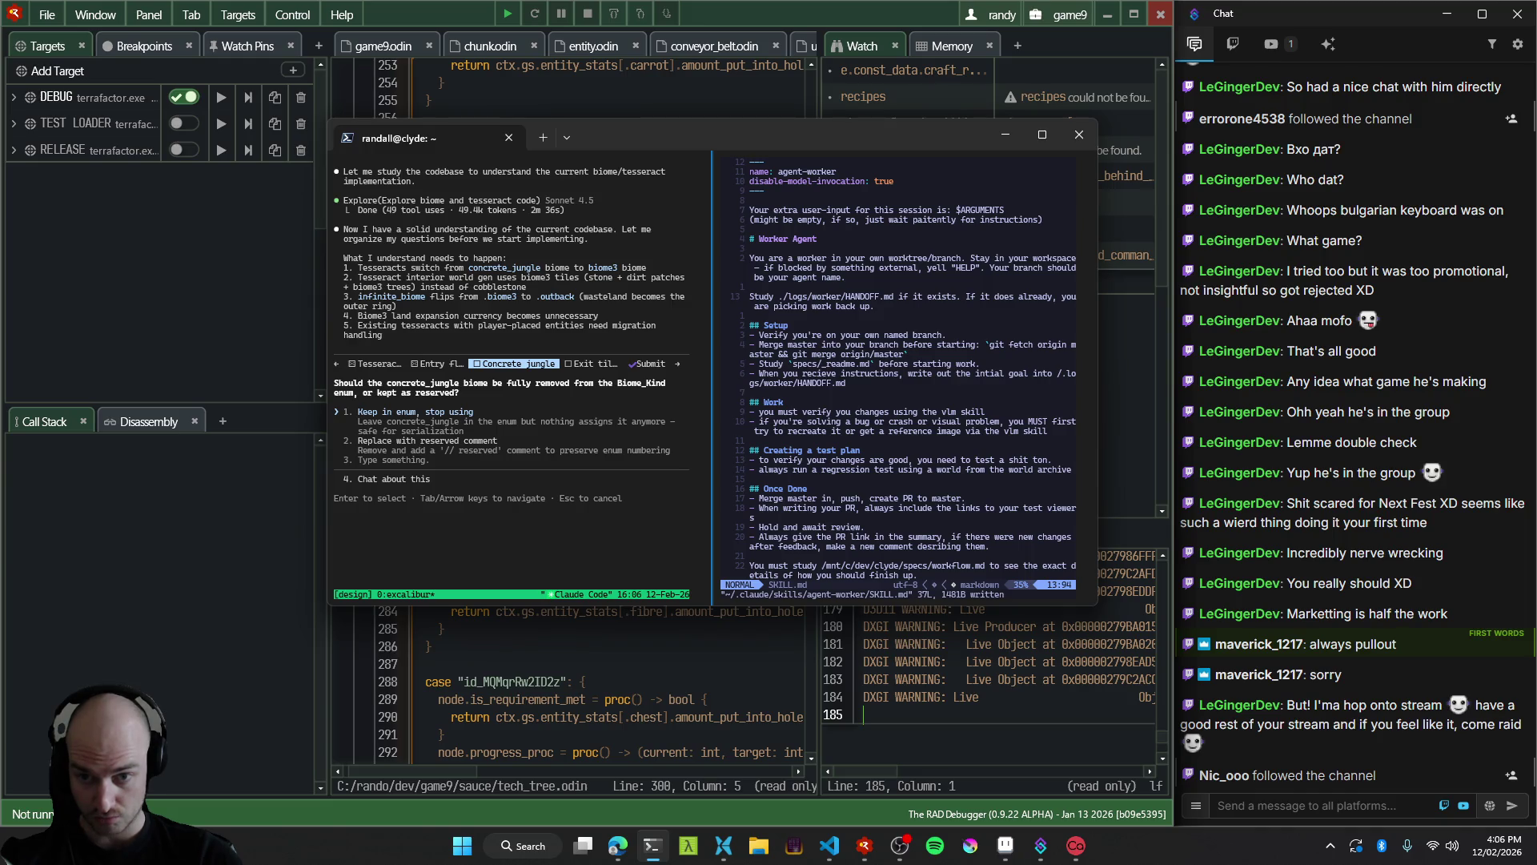
key(Down)
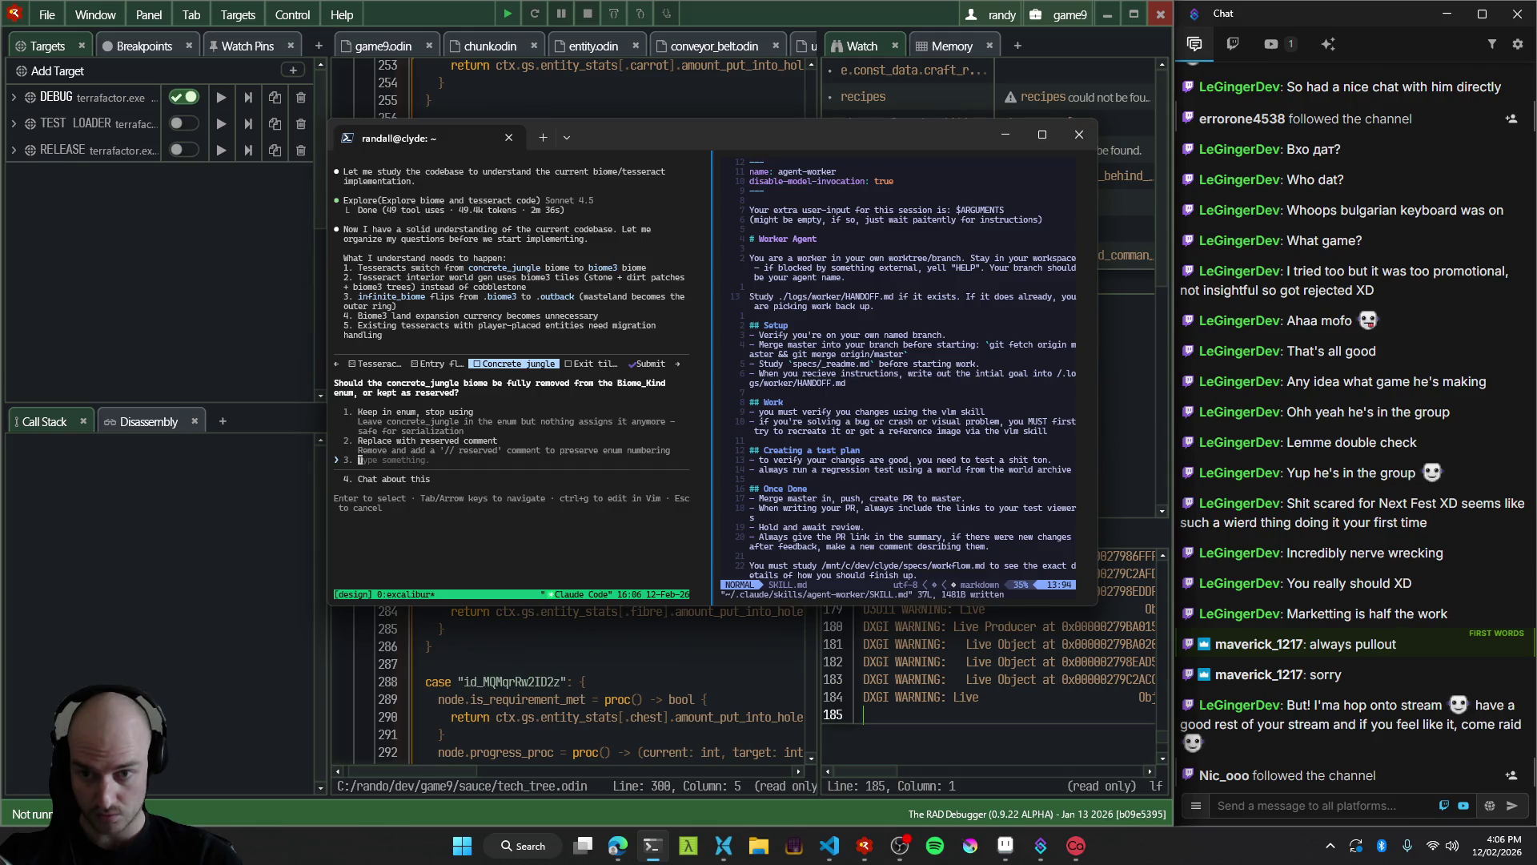
text(ke)
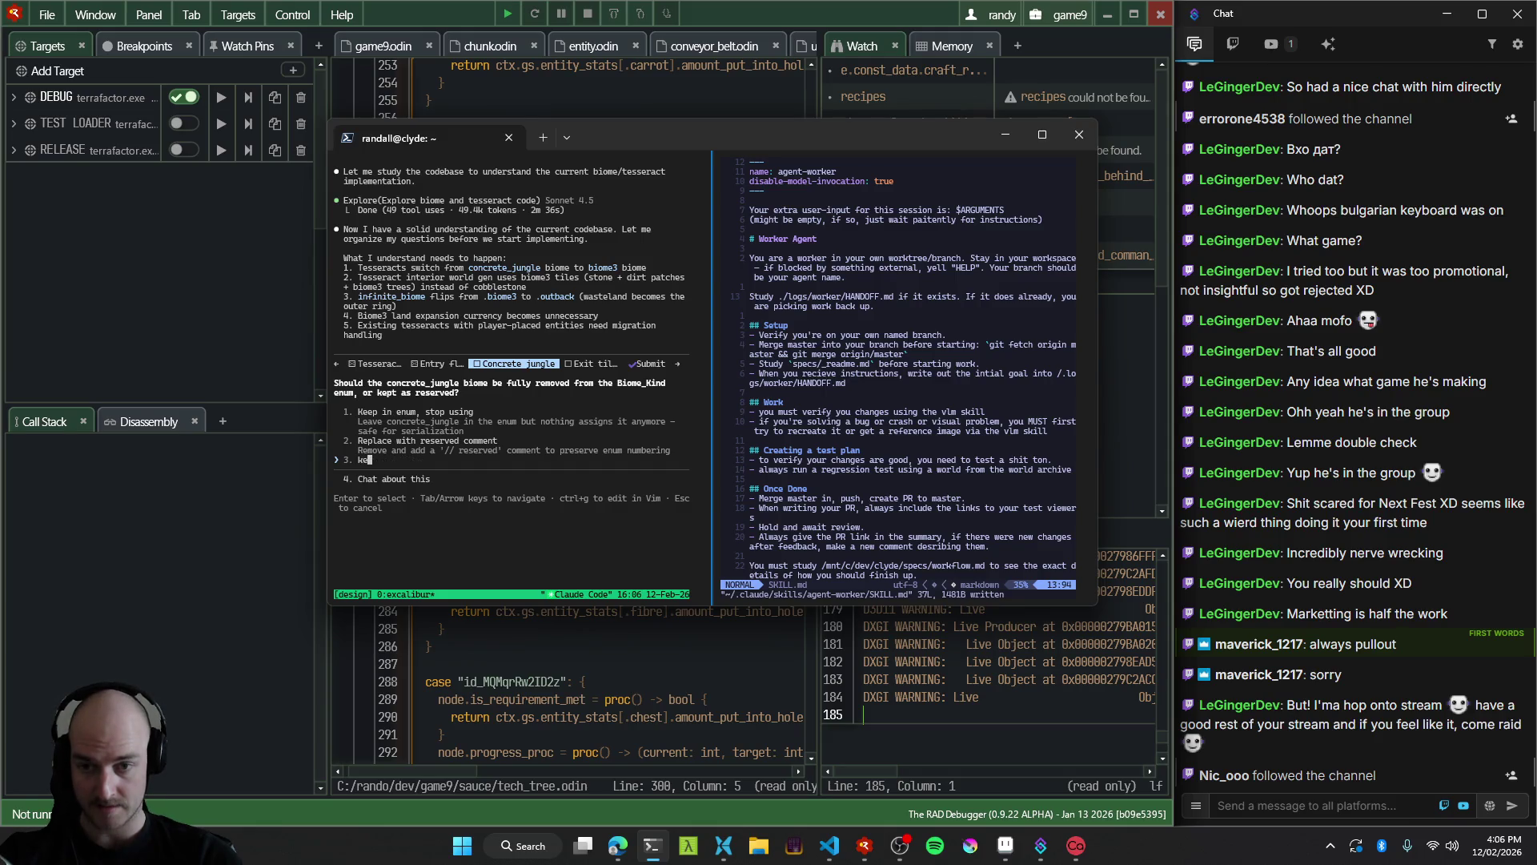
text(ep concrete jungle,)
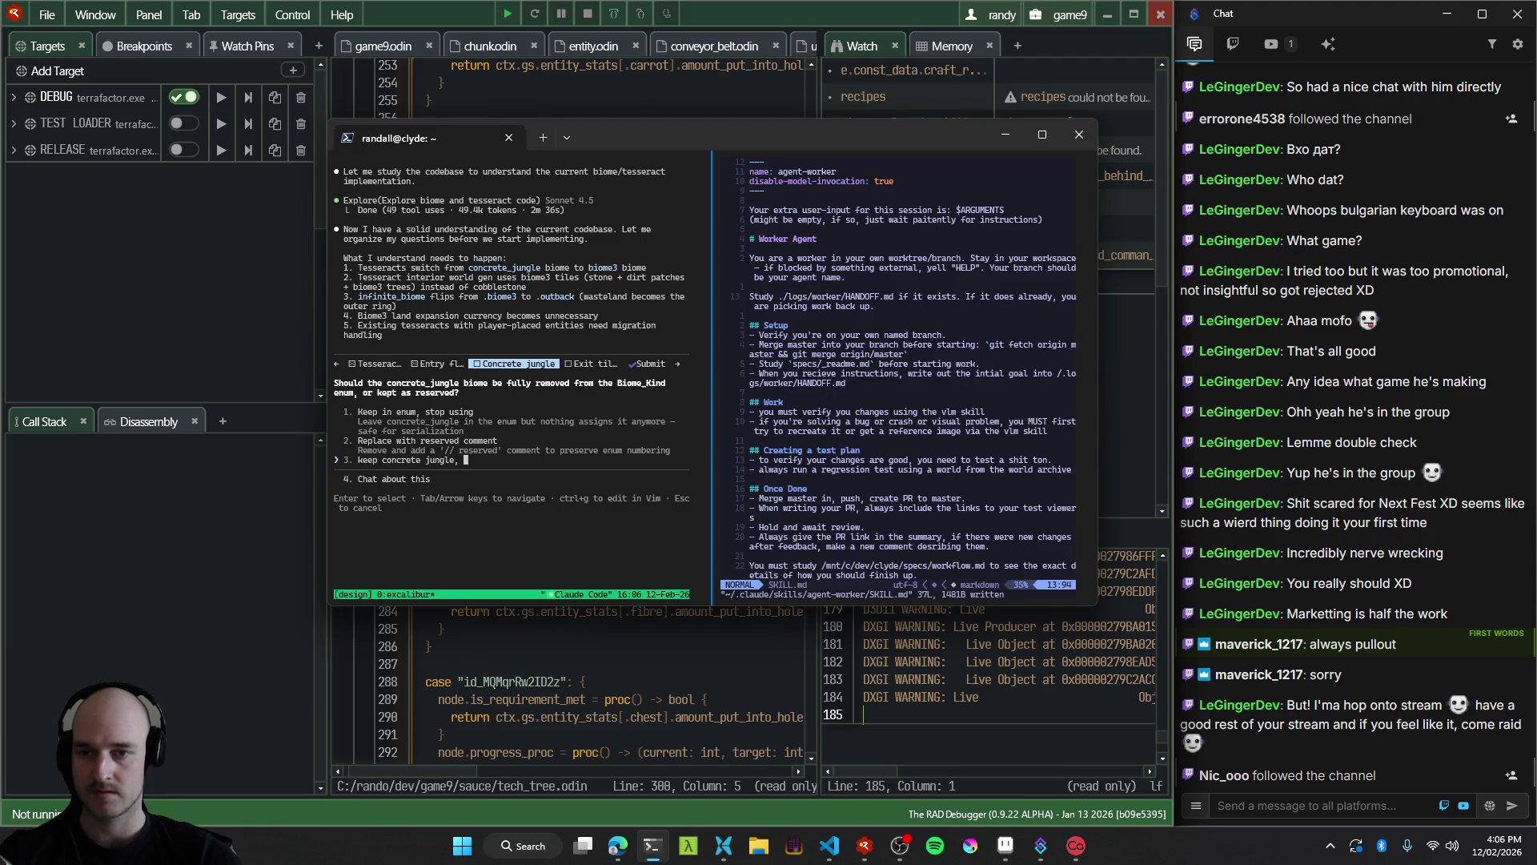
key(BackSpace)
key(BackSpace)
key(BackSpace)
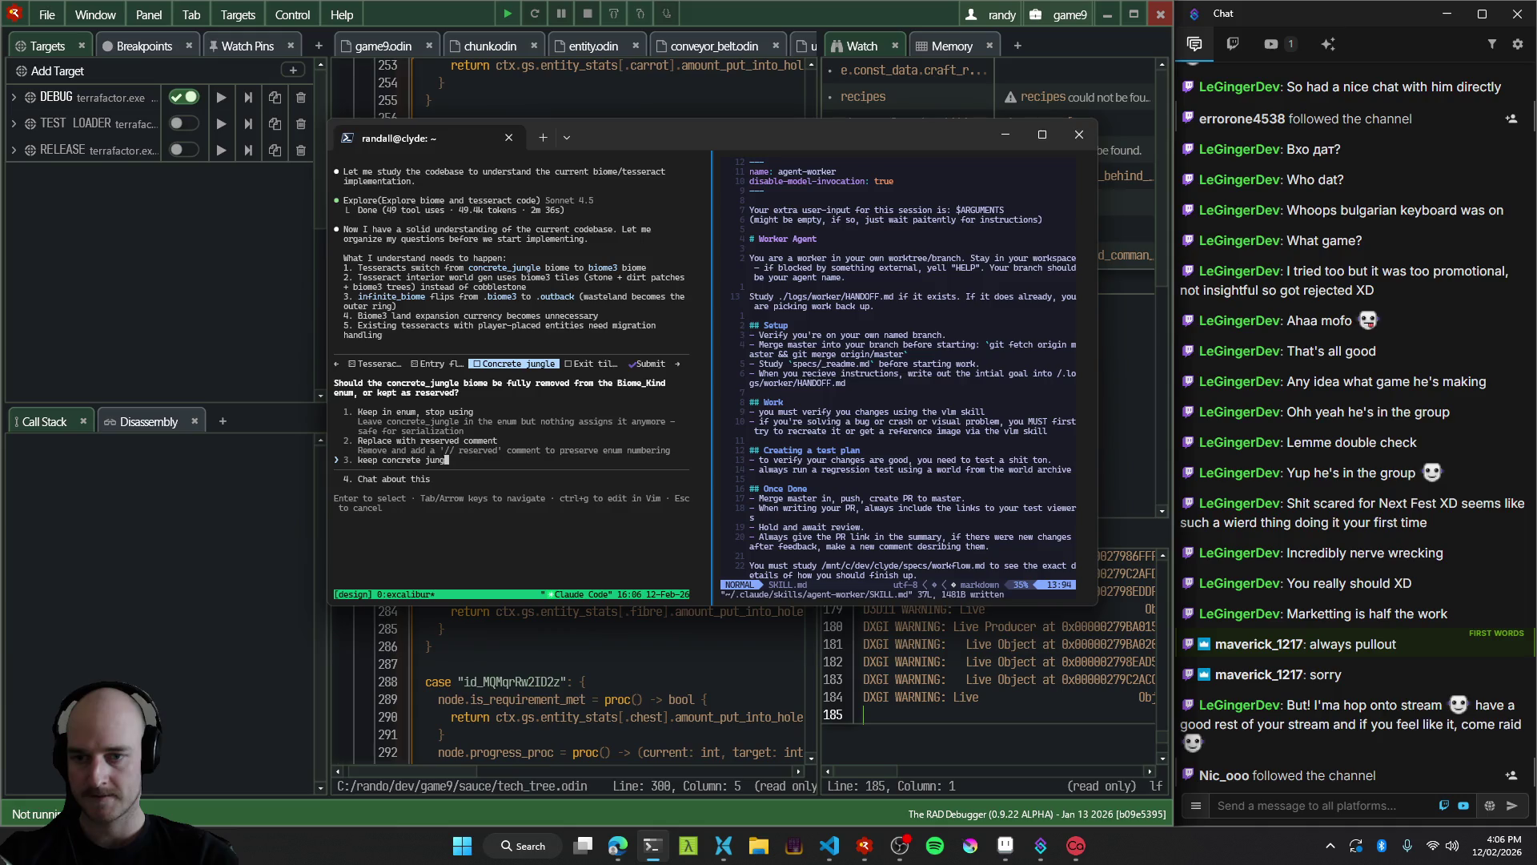
text(k)
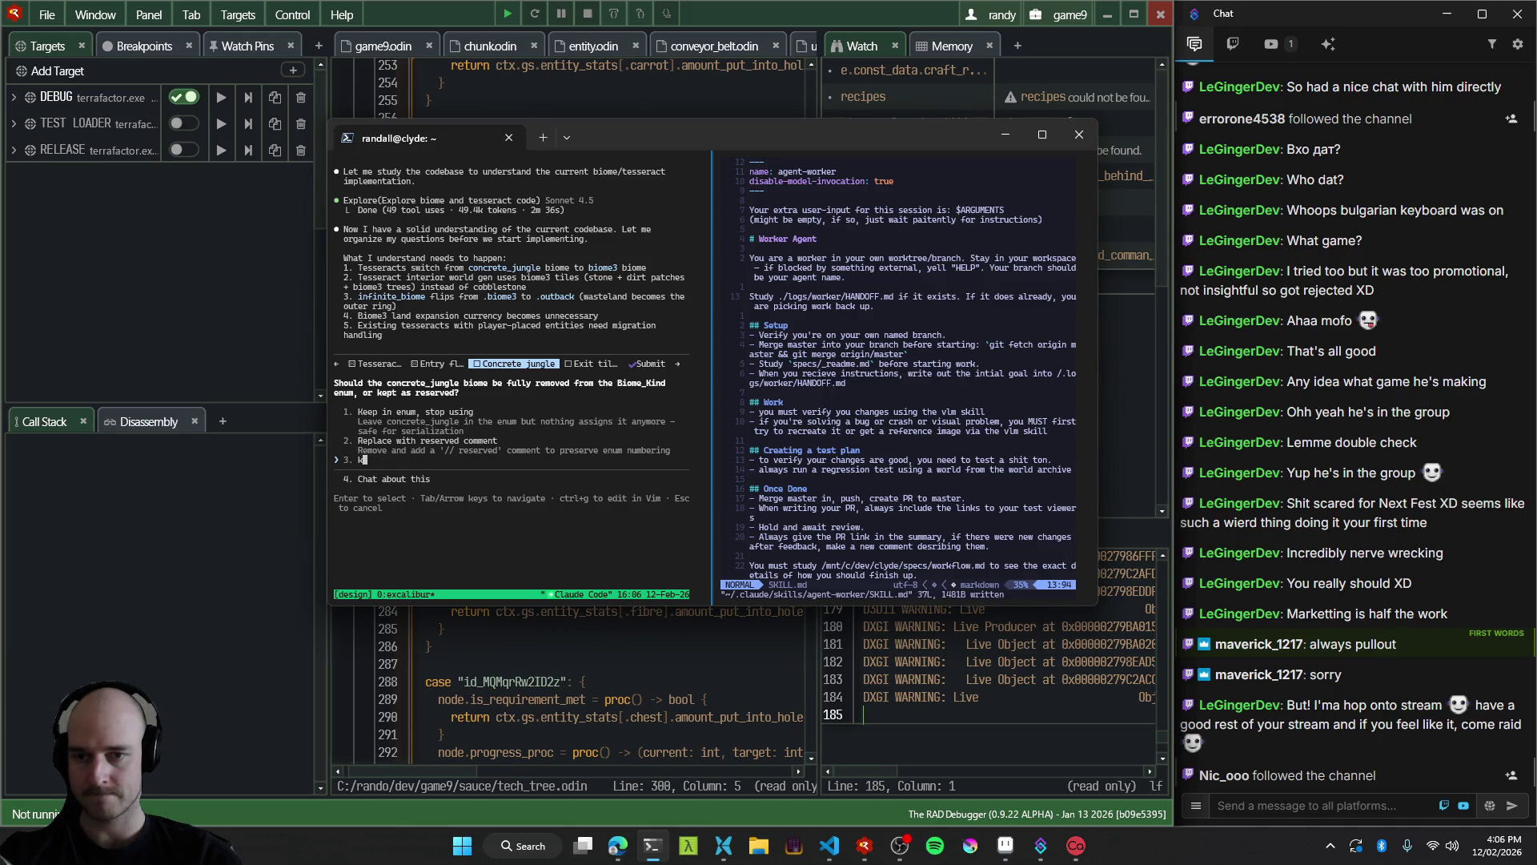
text(eep them as they are right now)
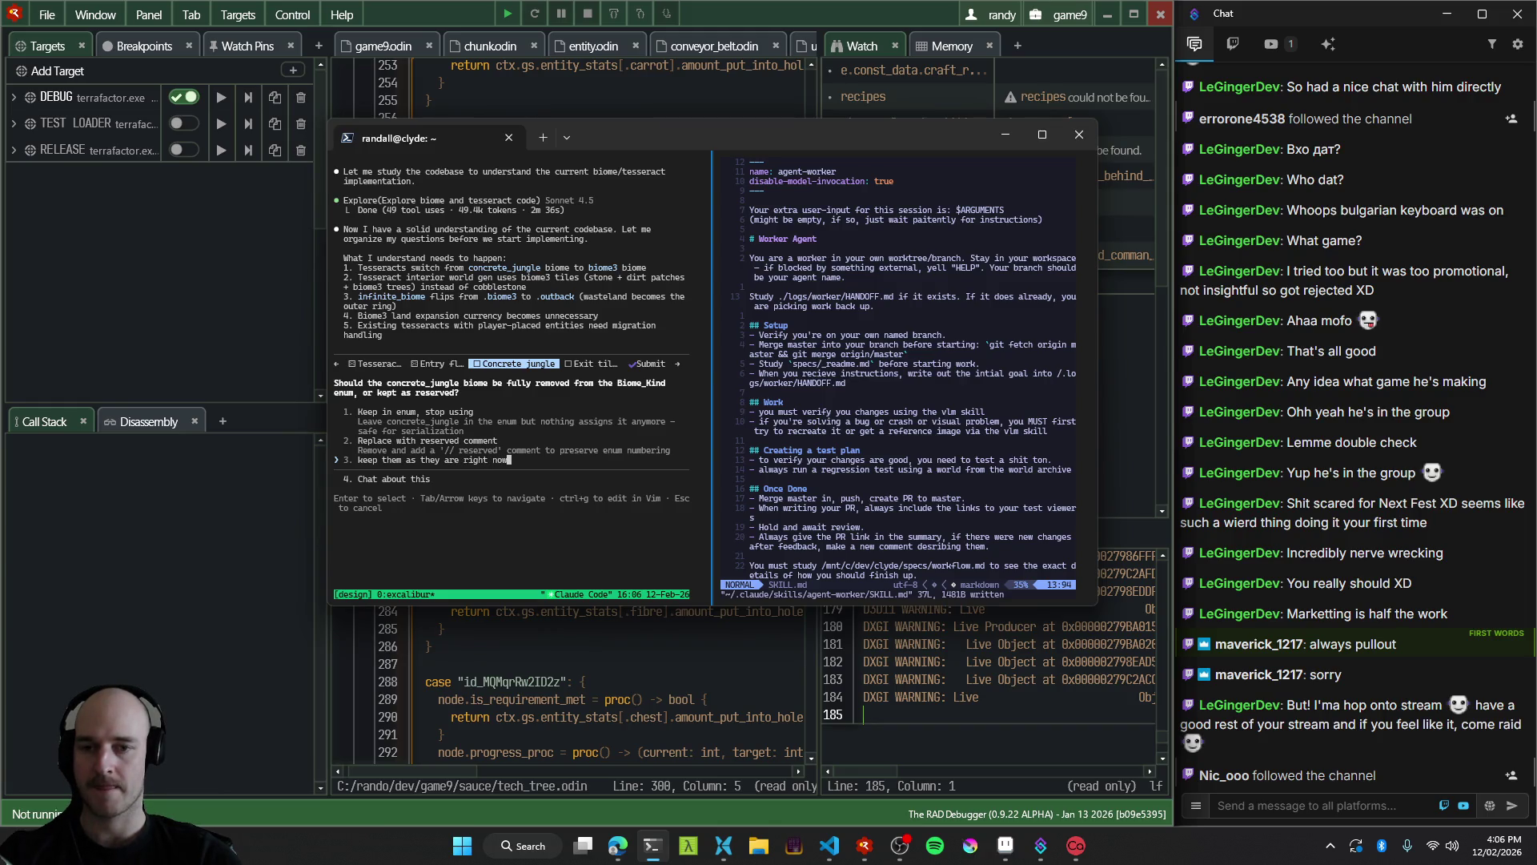
text( t)
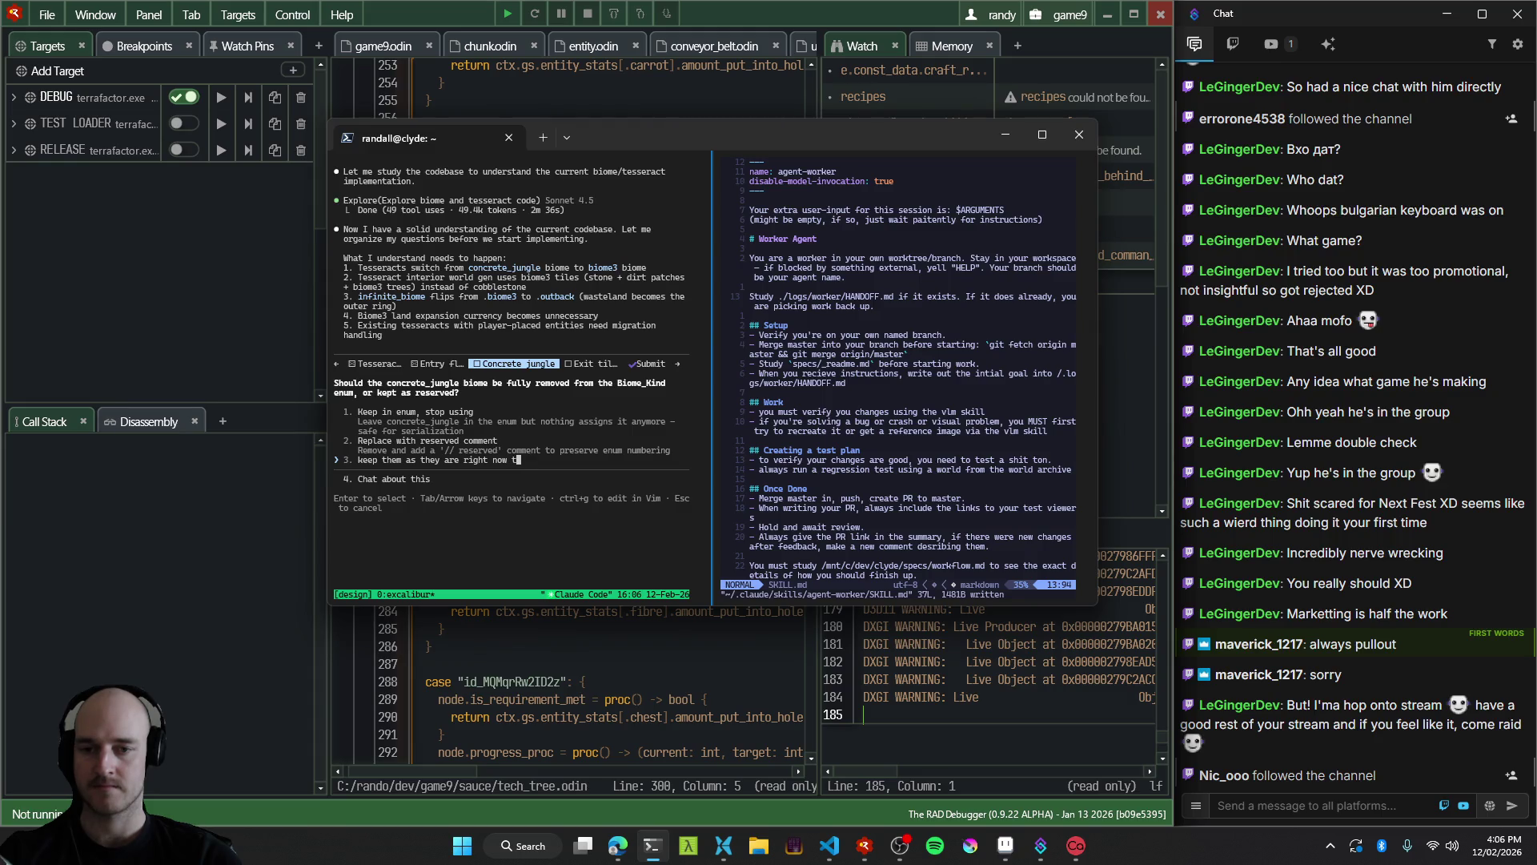
key(BackSpace)
text(so we don't break )
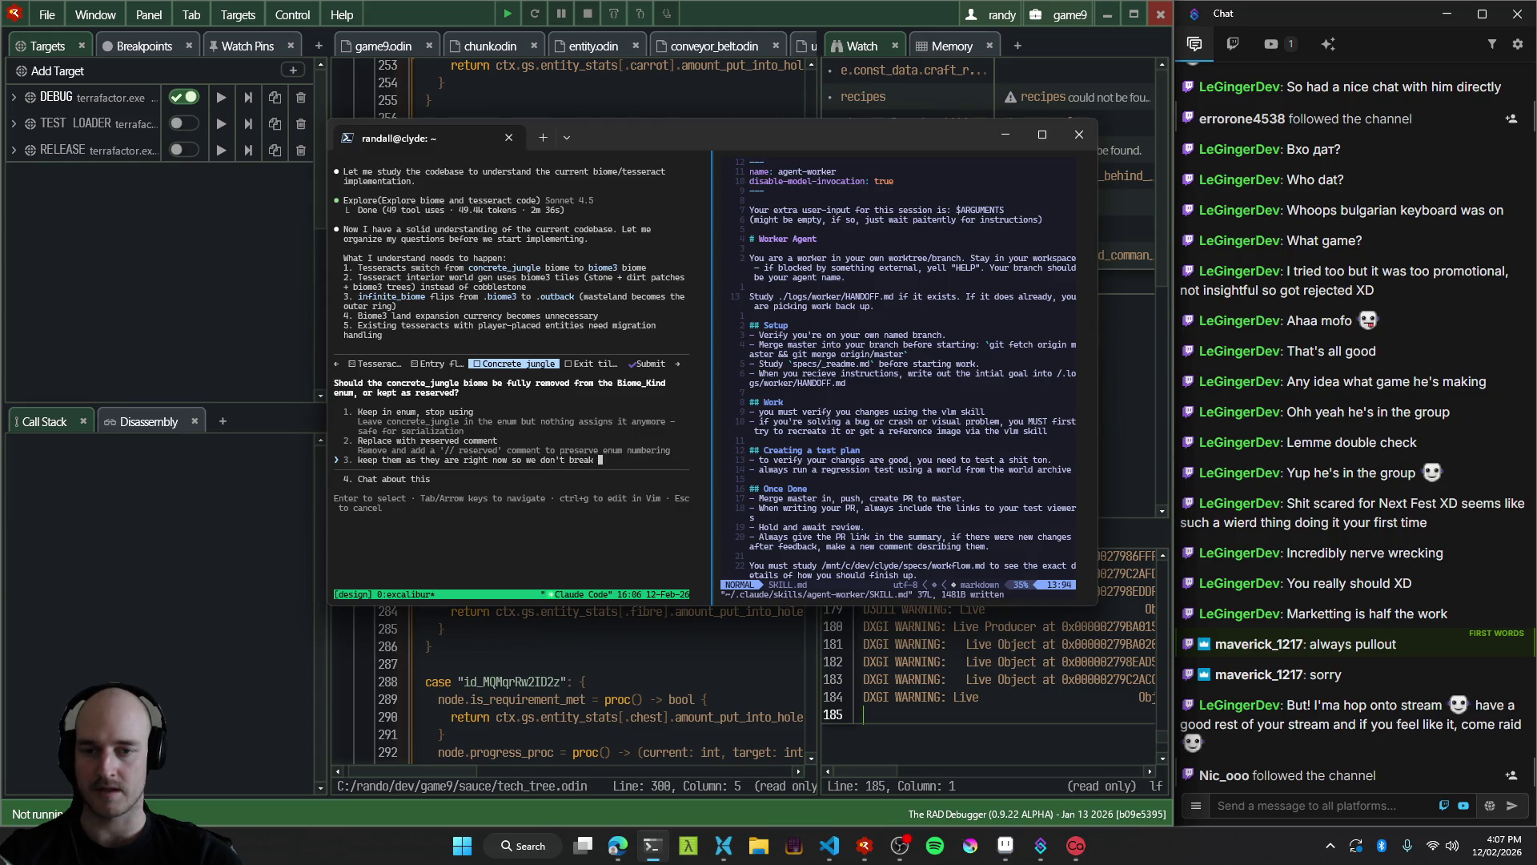
text(world saves)
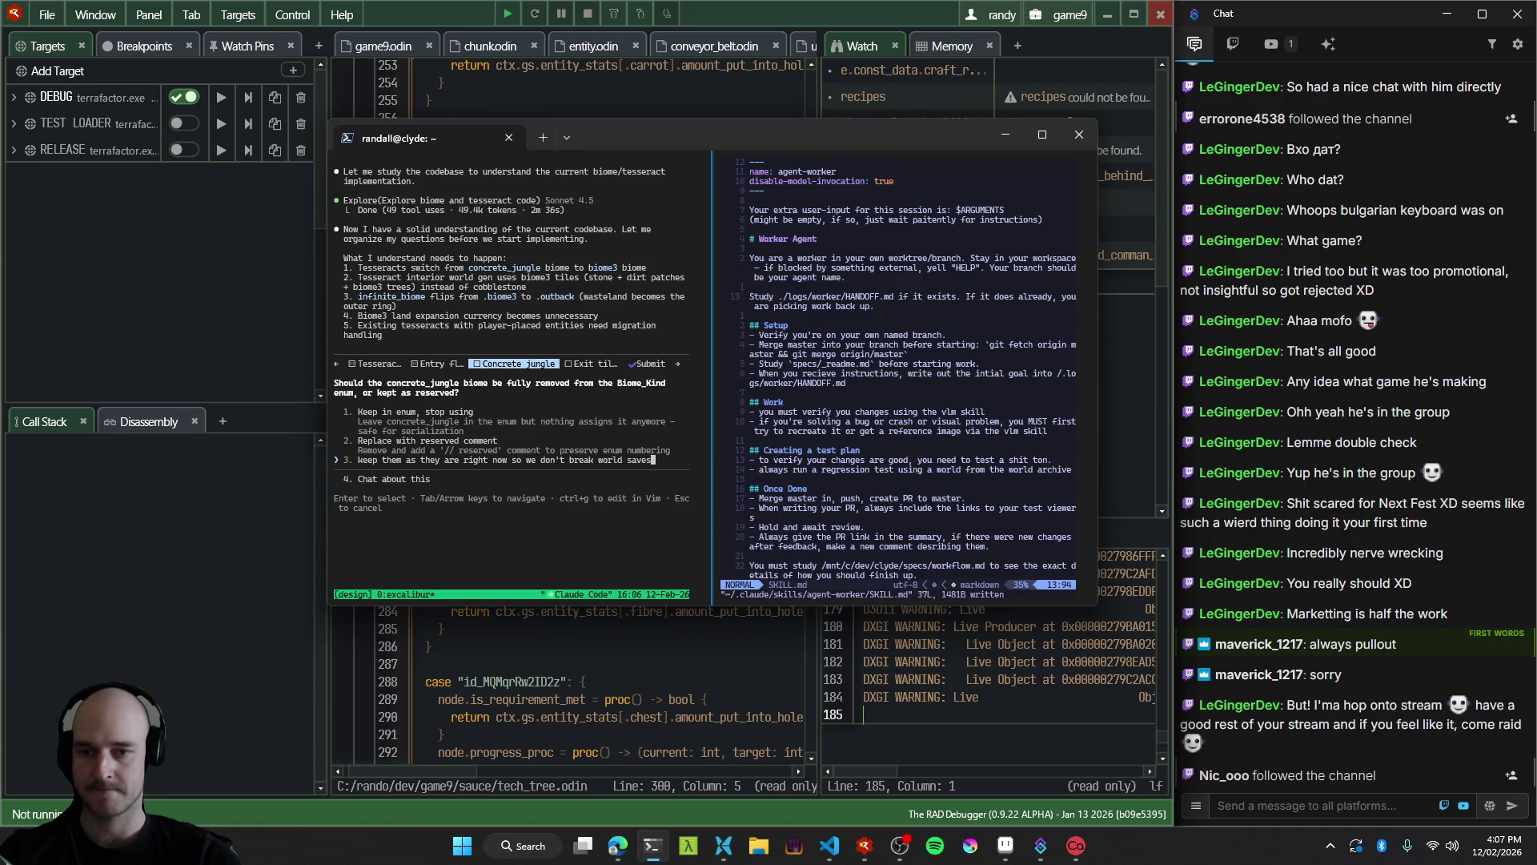
text(. We're …)
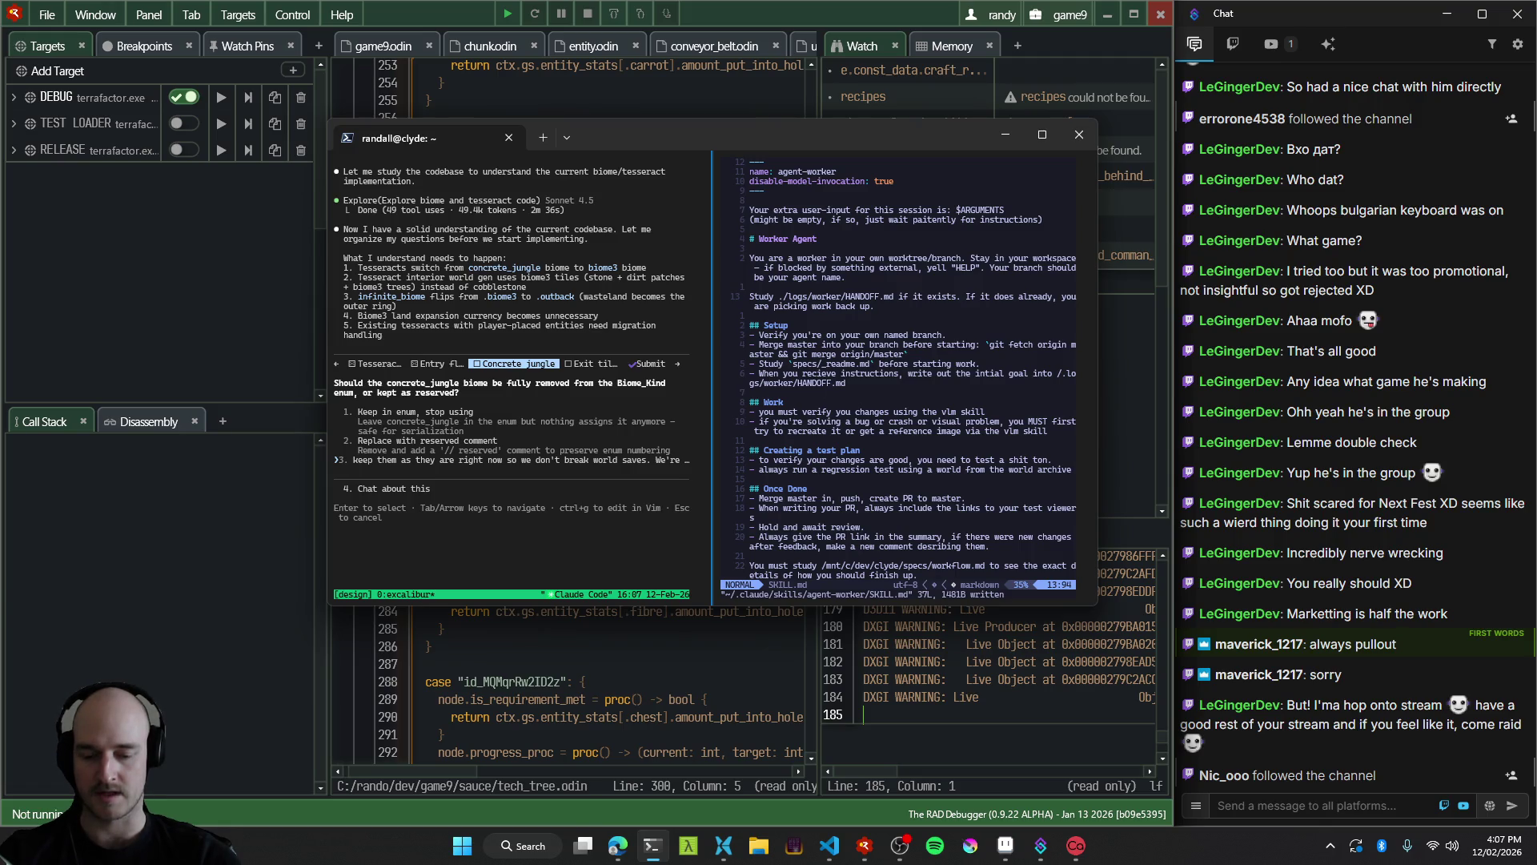
key(Return)
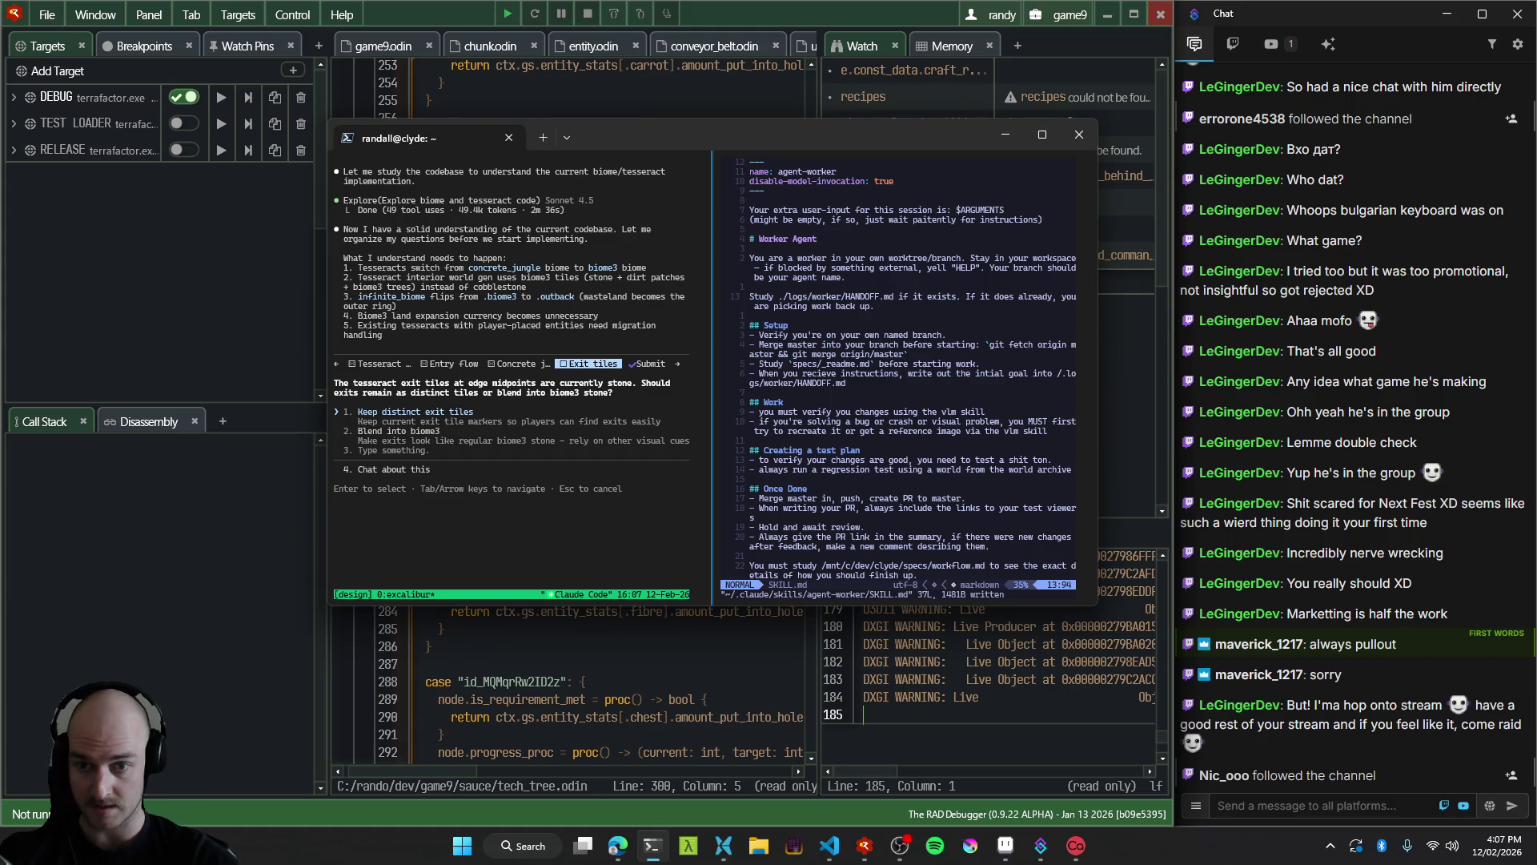
Submit 'they should no longer have tiles at exit points' as the exit-tiles answer, typos corrected.
key(Down)
key(Down)
text(they should no longer )
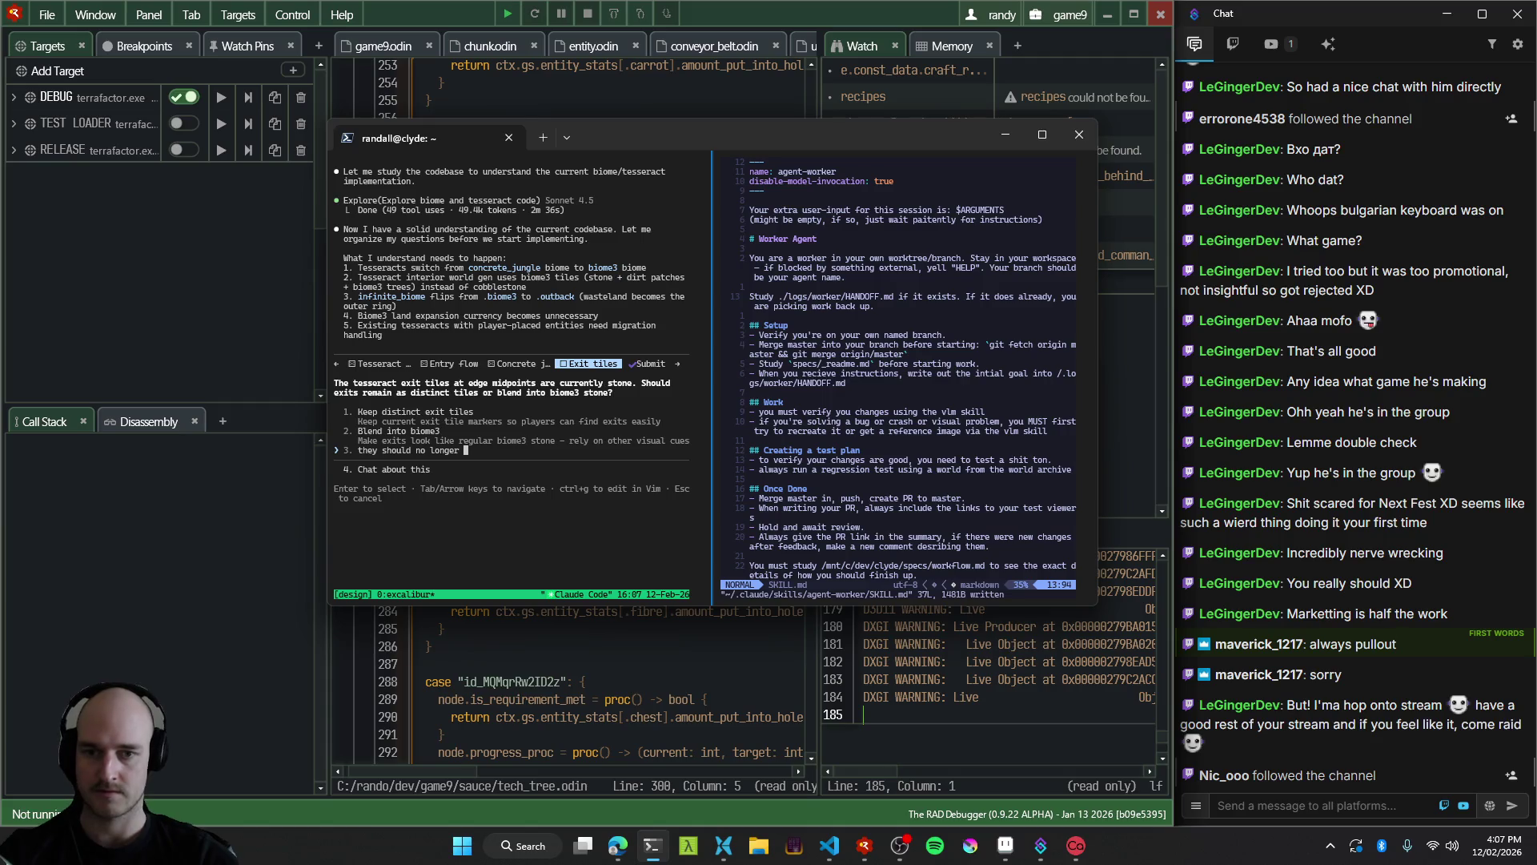
text(have tiles at exist)
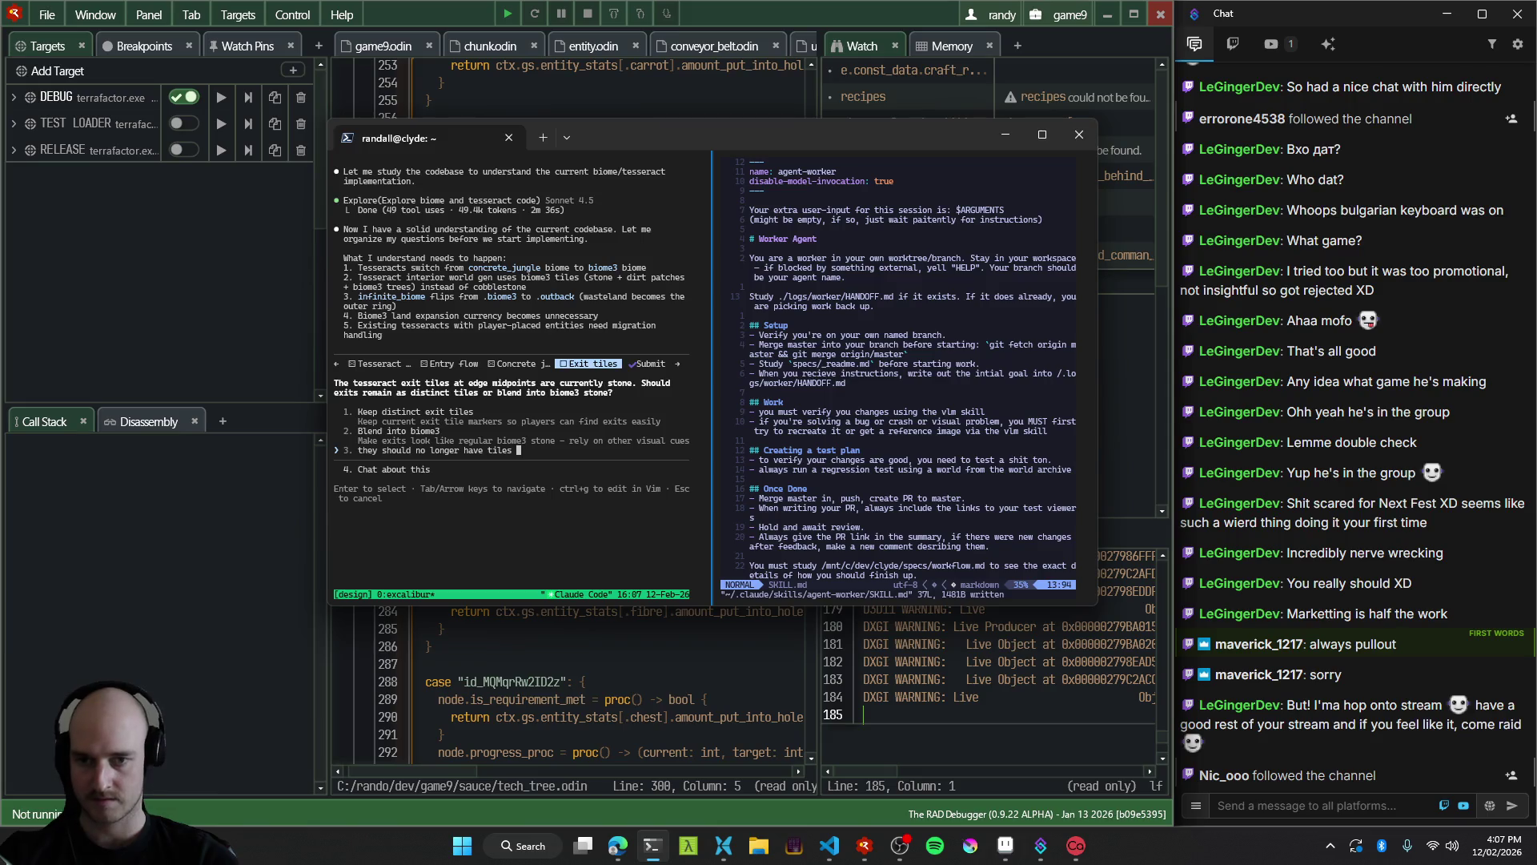
key(BackSpace)
key(BackSpace)
text(t poitns)
key(BackSpace)
key(BackSpace)
key(BackSpace)
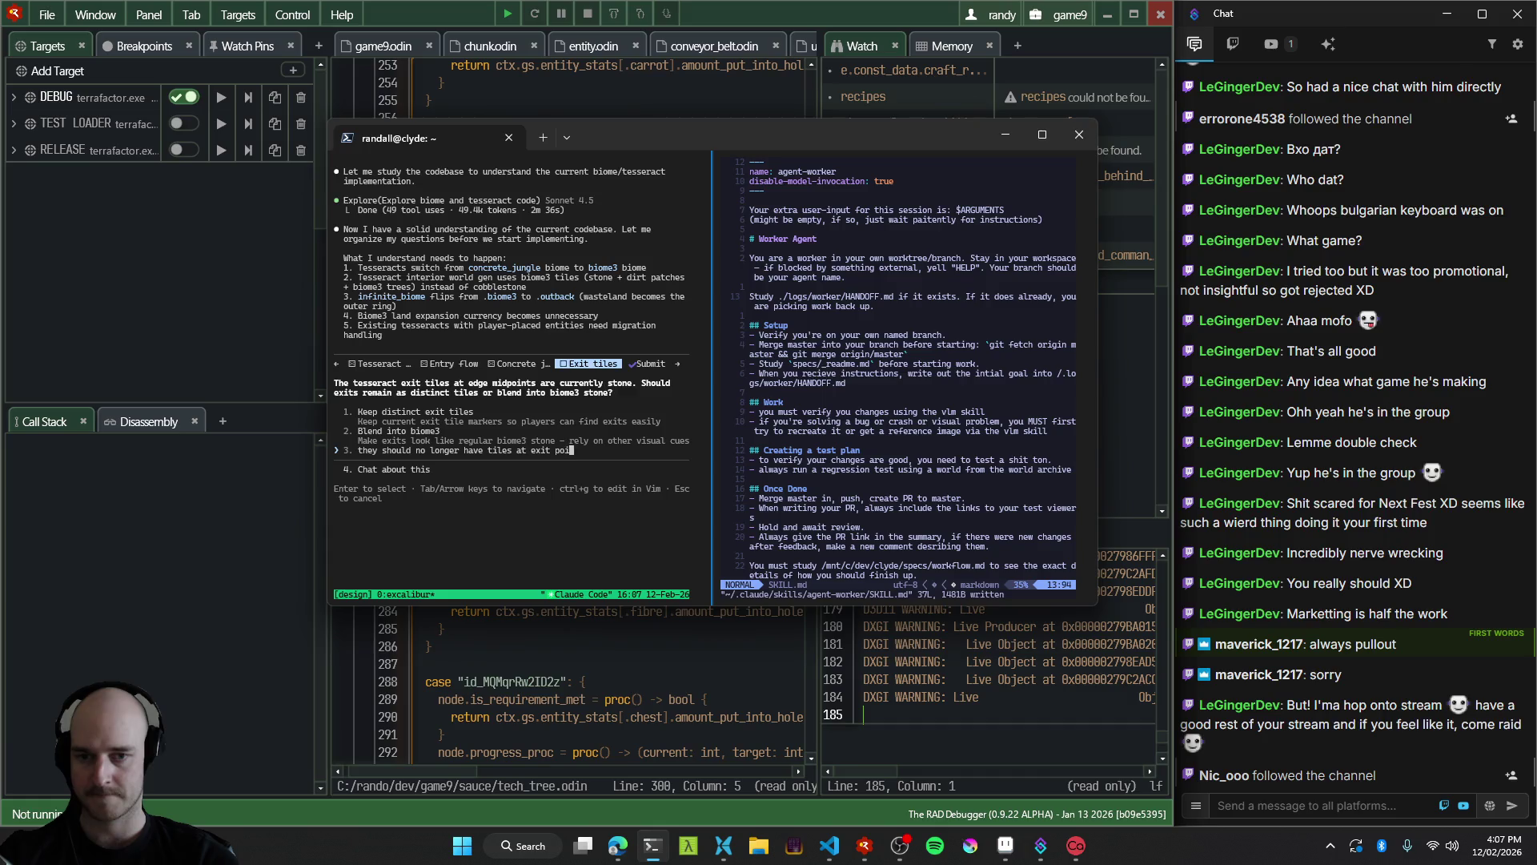
text(points)
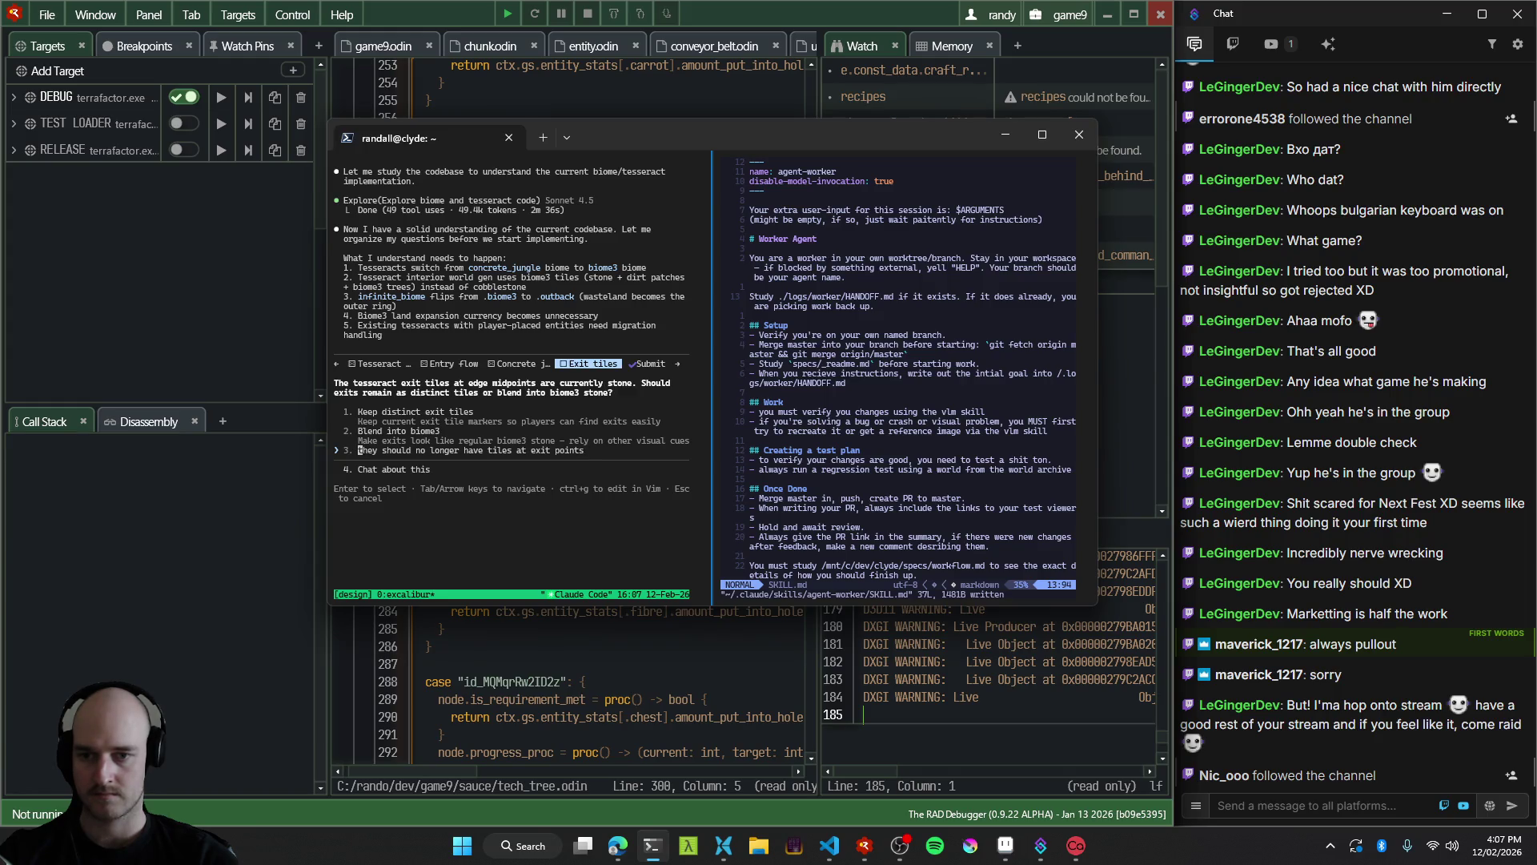
key(Return)
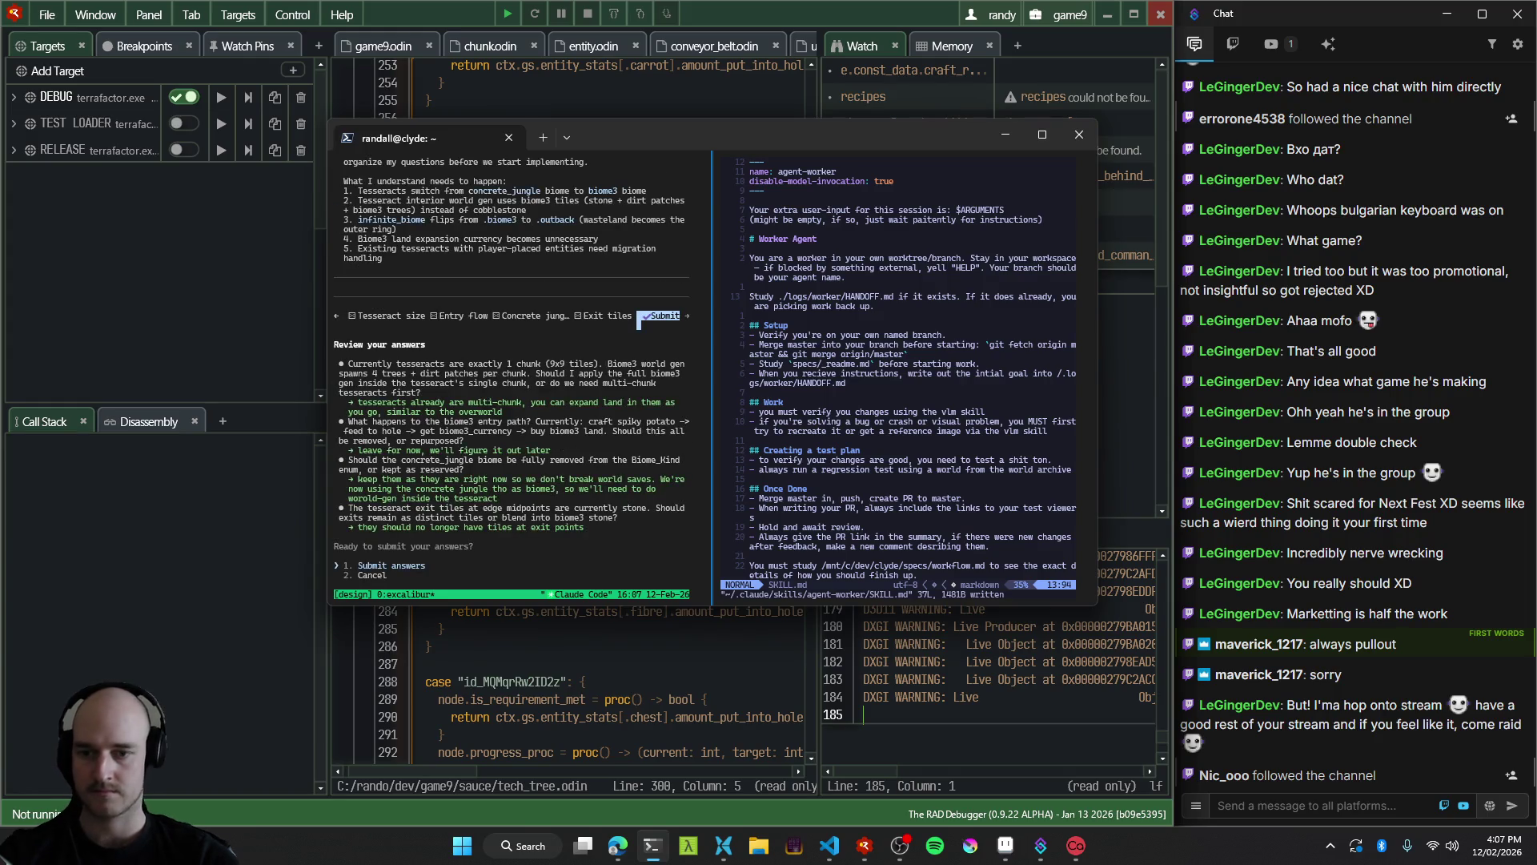
Submit all answers to Claude Code and bring up todo_idea_backlog.md in VS Code.
key(Return)
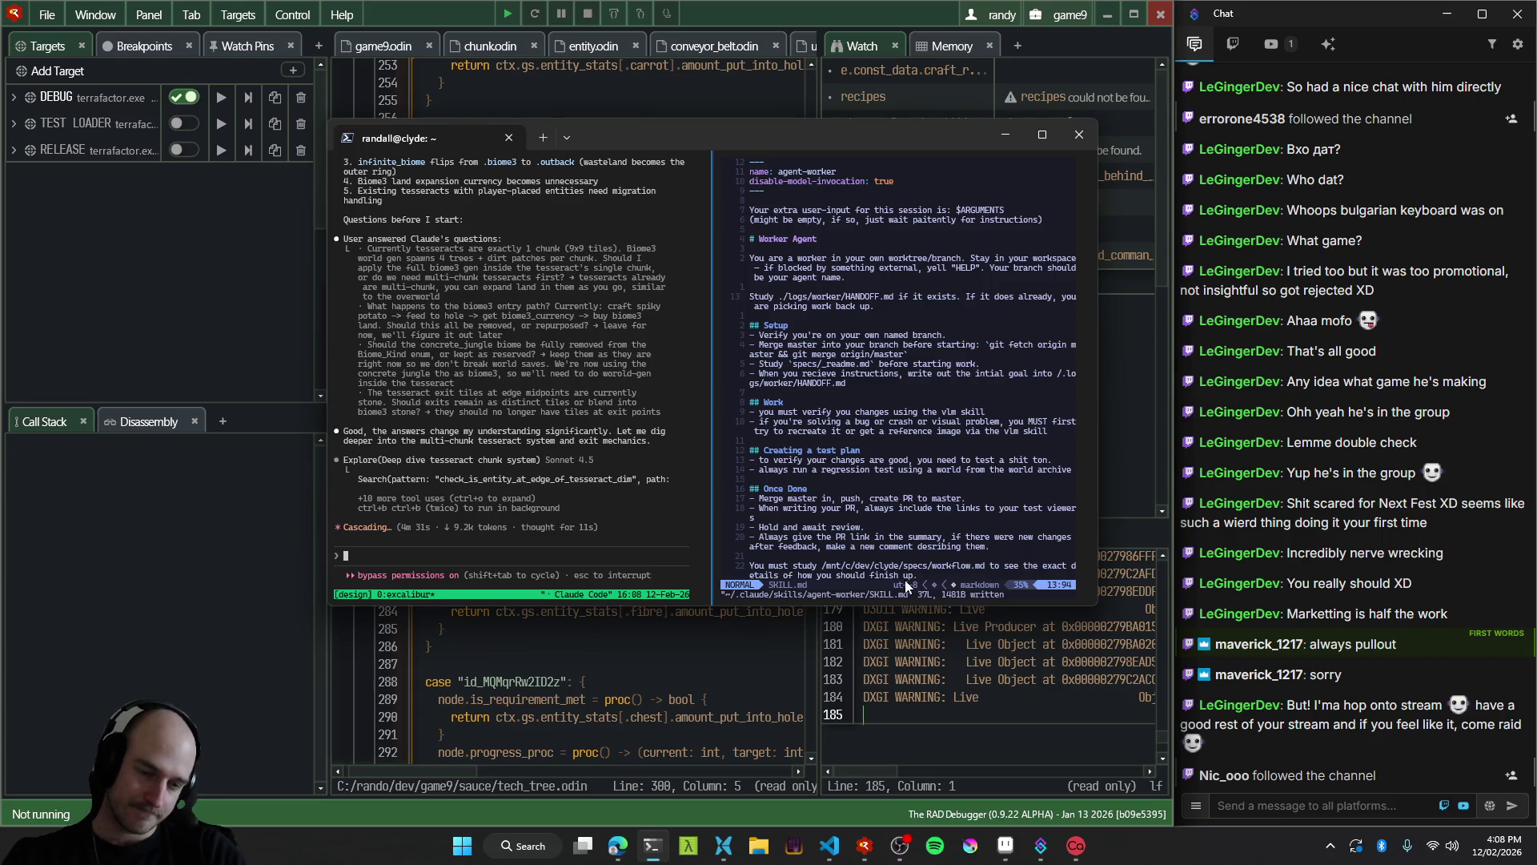
mouse_move(1005, 845)
mouse_move(829, 844)
click(786, 762)
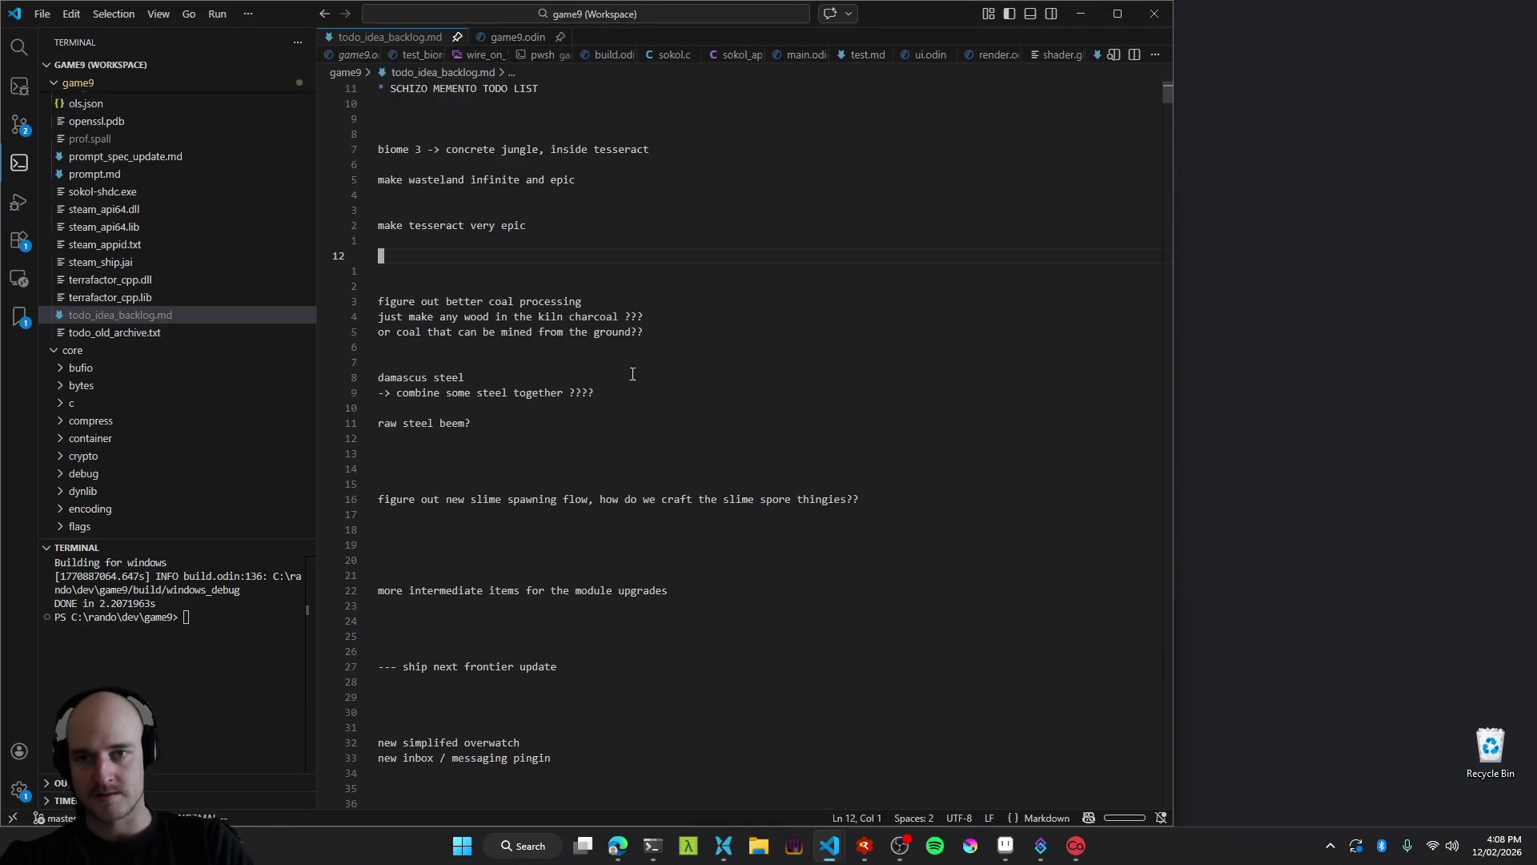
Move a few lines down the backlog, then switch to the sketch pad and navigate to the dark biome area.
key(3)
key(j)
click(1005, 844)
scroll(560, 329, down, 5)
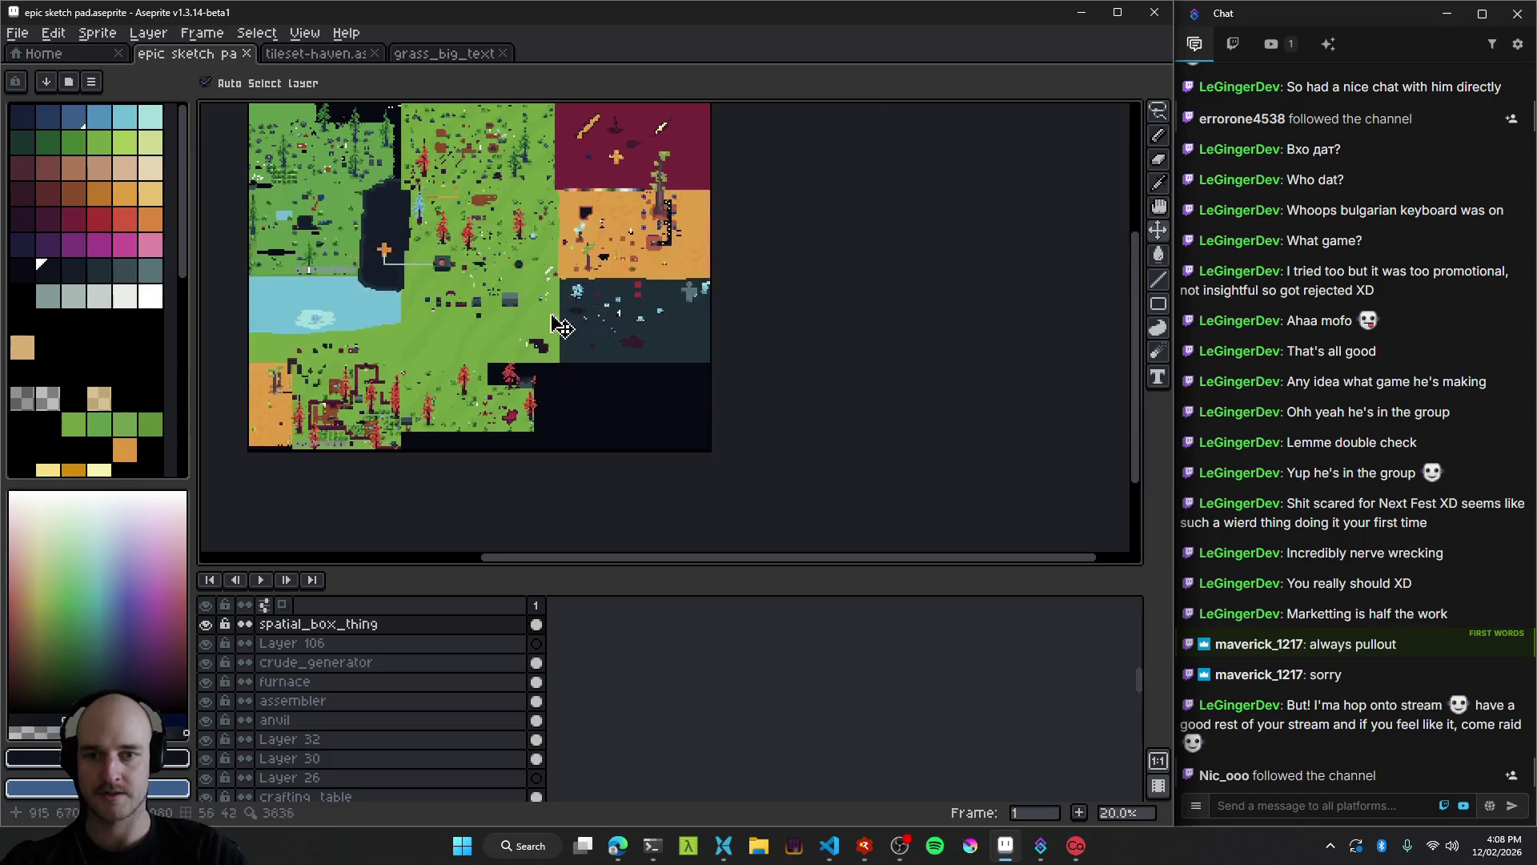
scroll(601, 348, up, 5)
mouse_move(577, 347)
mouse_down()
mouse_move(591, 326)
mouse_move(824, 308)
mouse_up()
scroll(604, 320, up, 1)
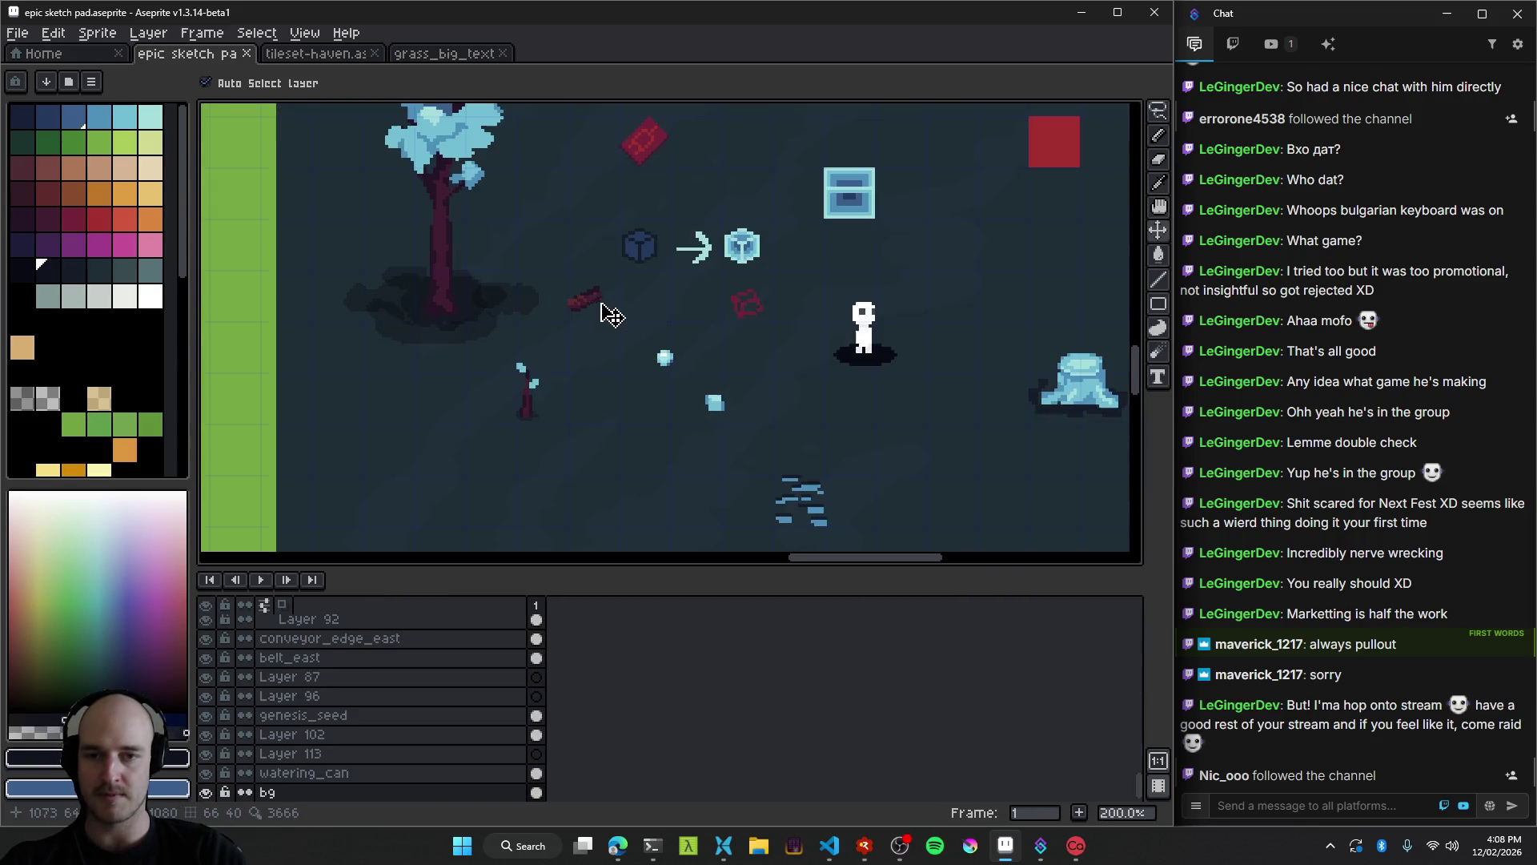
click(472, 207)
mouse_move(480, 234)
mouse_down()
mouse_move(577, 396)
mouse_move(362, 258)
mouse_move(680, 377)
mouse_move(337, 354)
mouse_move(621, 498)
mouse_move(622, 296)
mouse_move(793, 277)
mouse_move(937, 289)
mouse_up()
scroll(680, 378, down, 4)
scroll(752, 382, up, 4)
scroll(521, 302, down, 2)
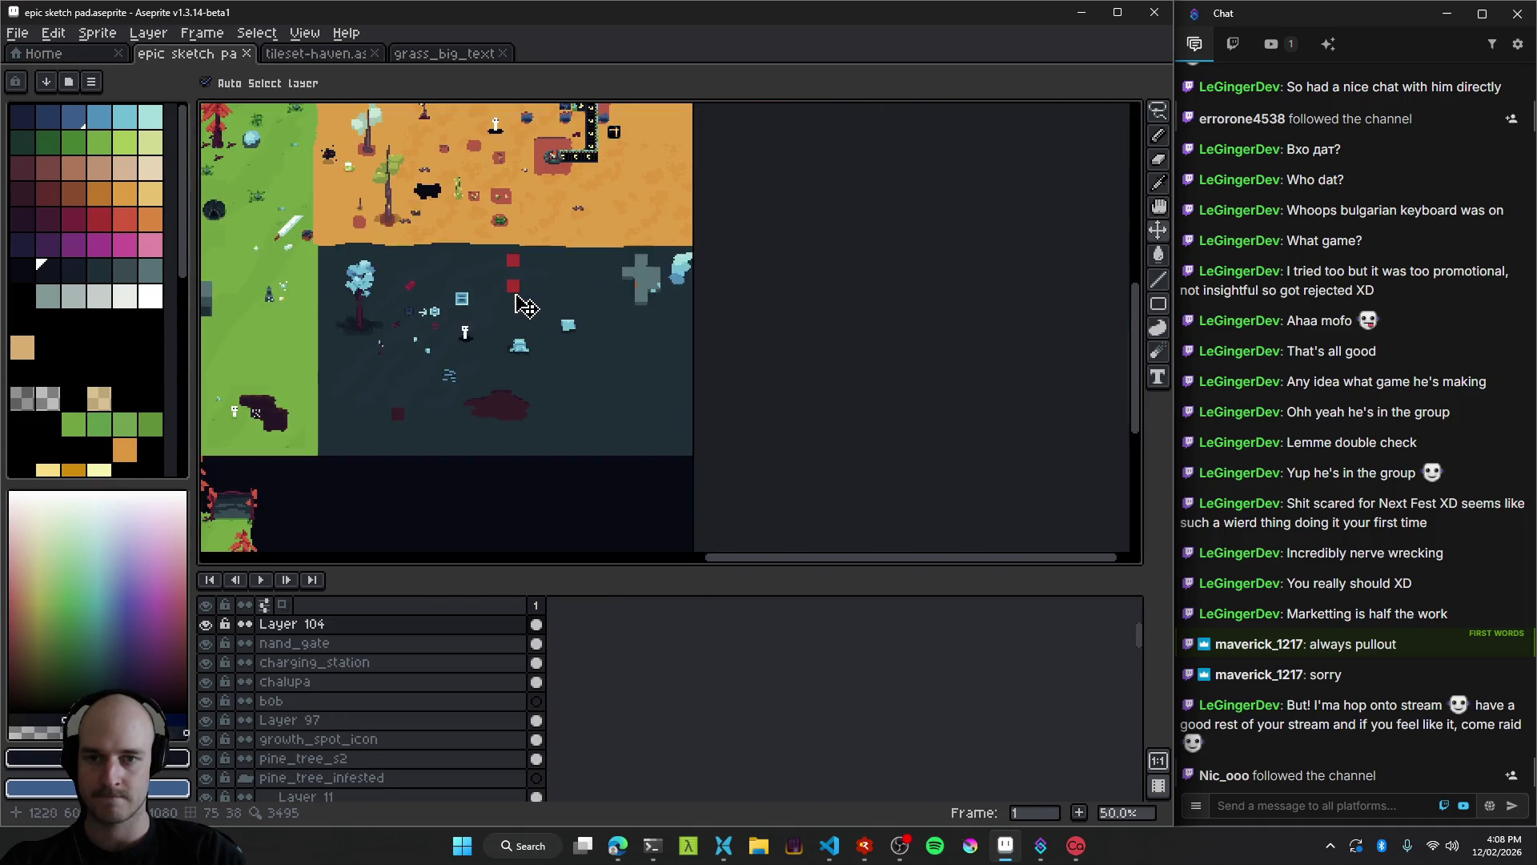
scroll(445, 290, up, 1)
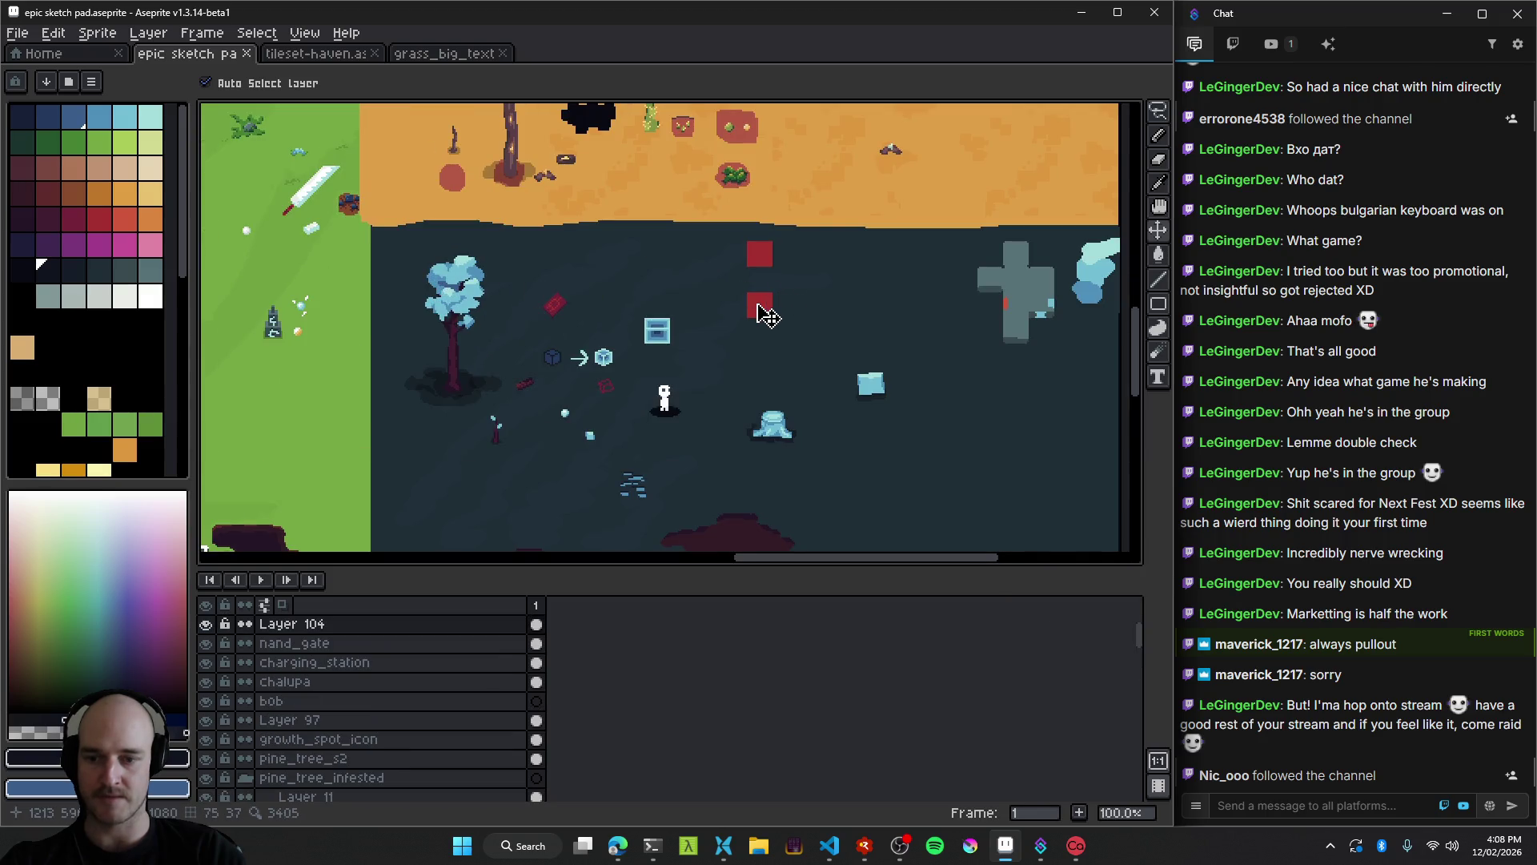
Delete the red placeholder squares and the empty Layer 104, then save the sketch pad.
drag(762, 309, 676, 297)
key(Delete)
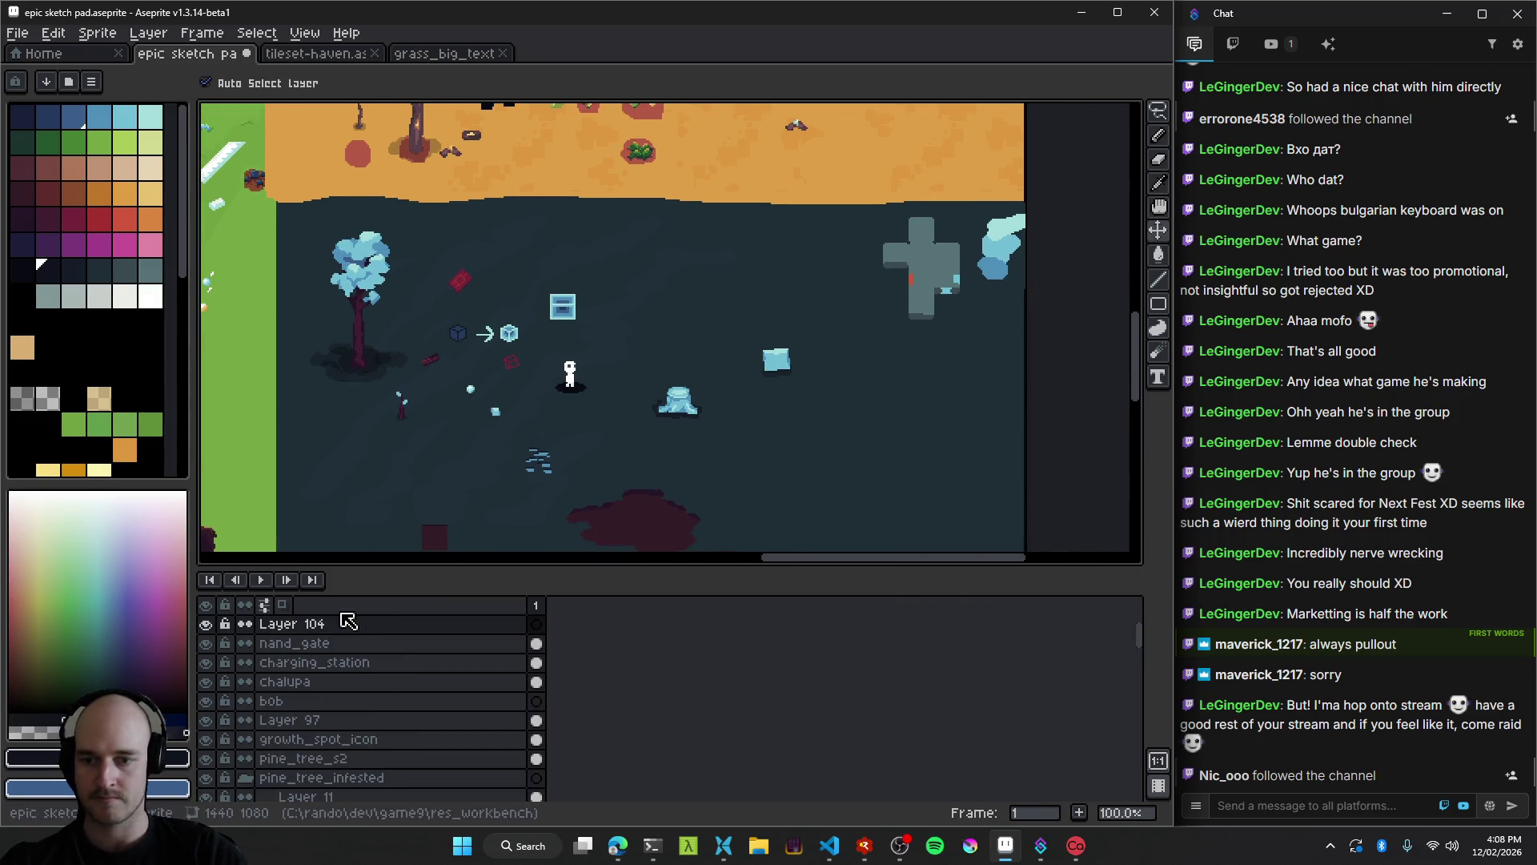
key(Delete)
key(ctrl+s)
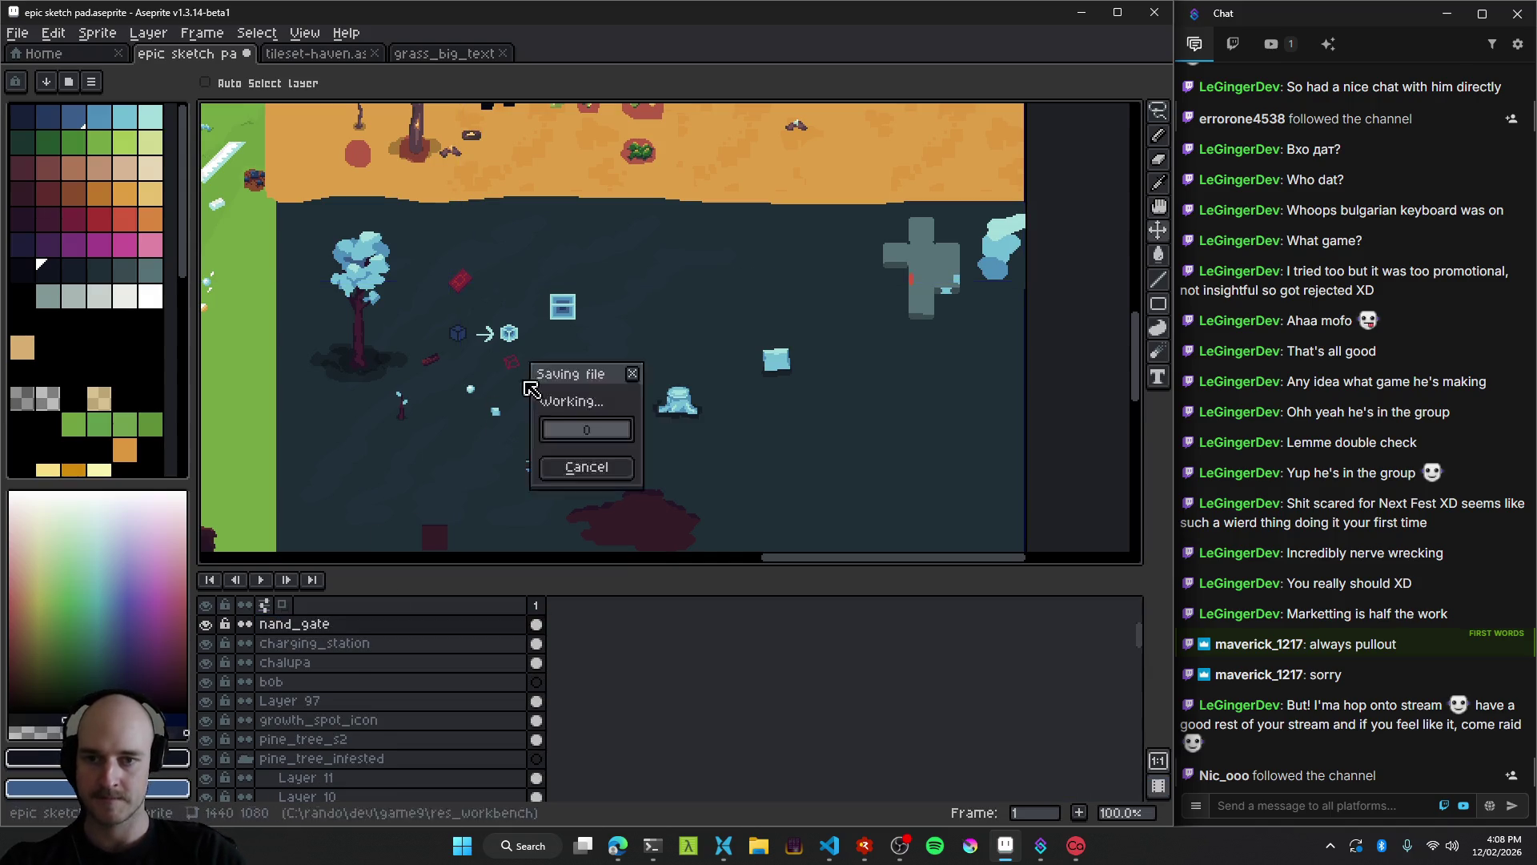
Zoom into the dark biome area and select the light blue box's layer.
drag(477, 380, 552, 334)
scroll(583, 307, up, 1)
drag(692, 282, 696, 326)
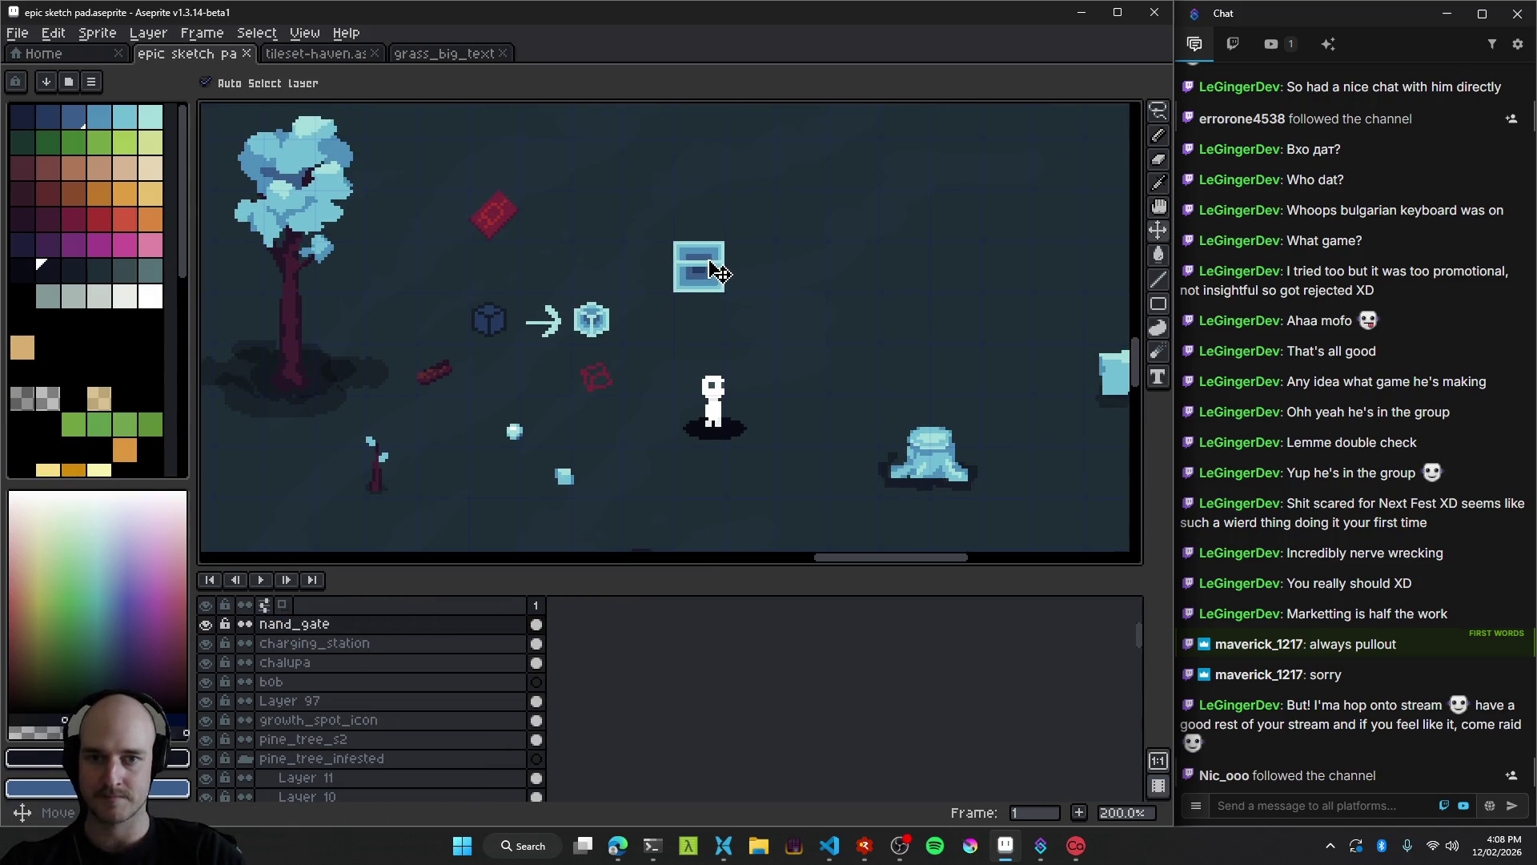
click(736, 328)
scroll(698, 246, up, 4)
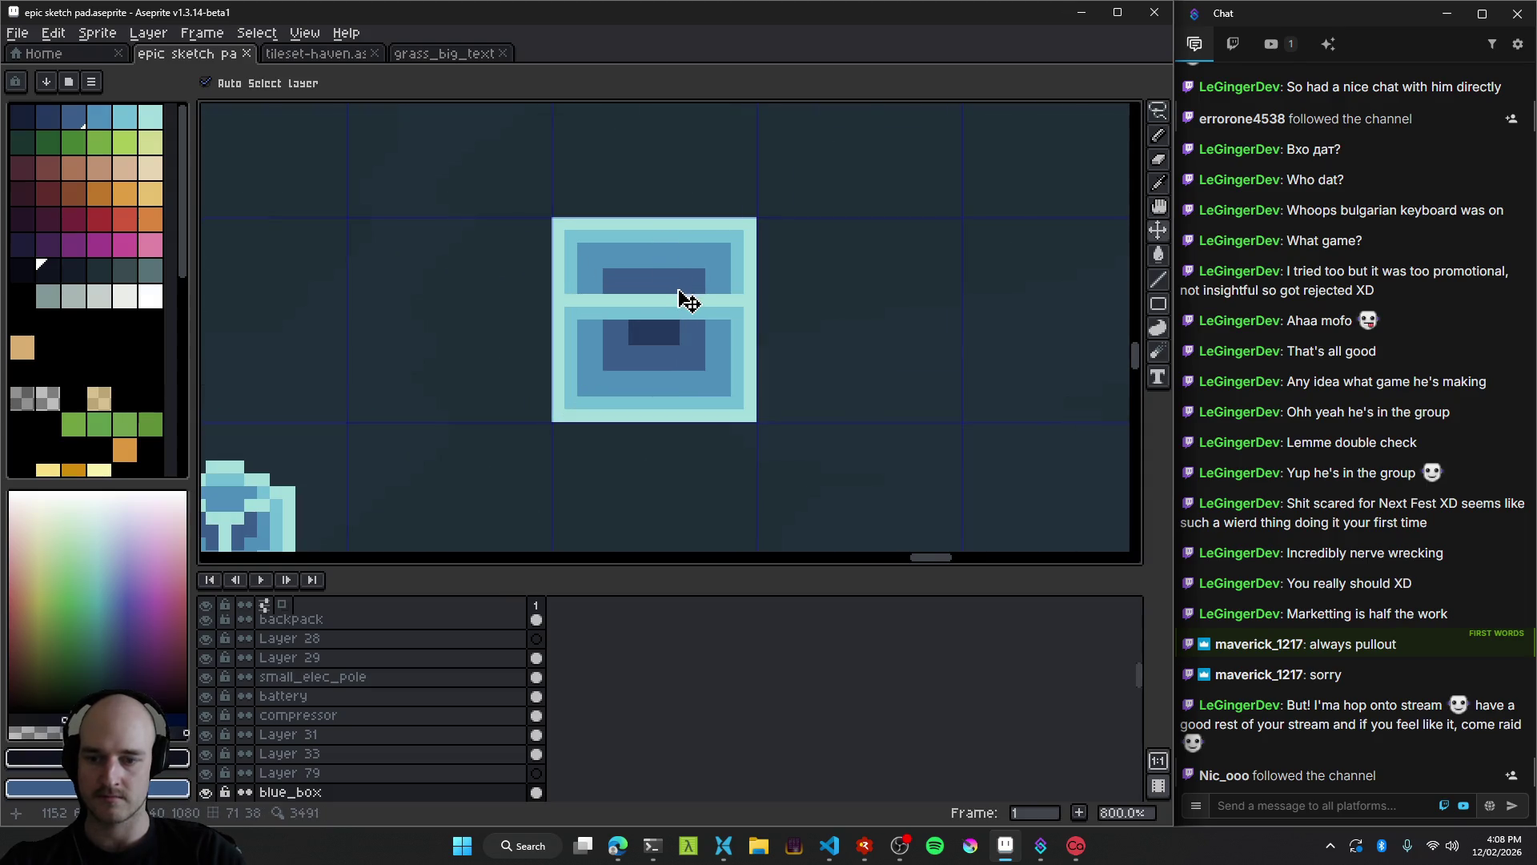
scroll(679, 299, down, 4)
scroll(688, 316, up, 4)
scroll(689, 319, down, 5)
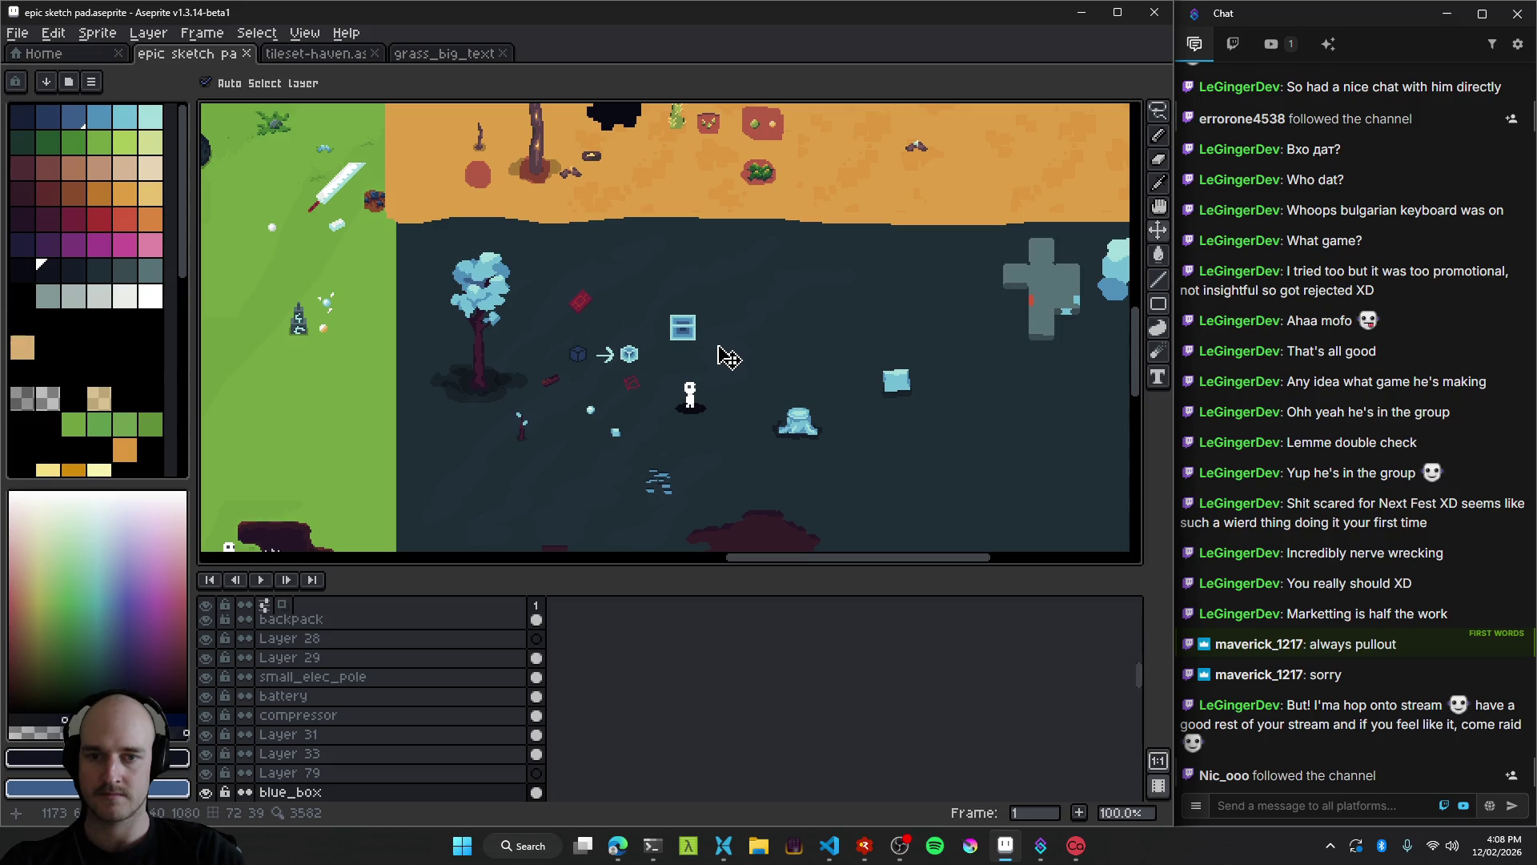
scroll(728, 357, down, 1)
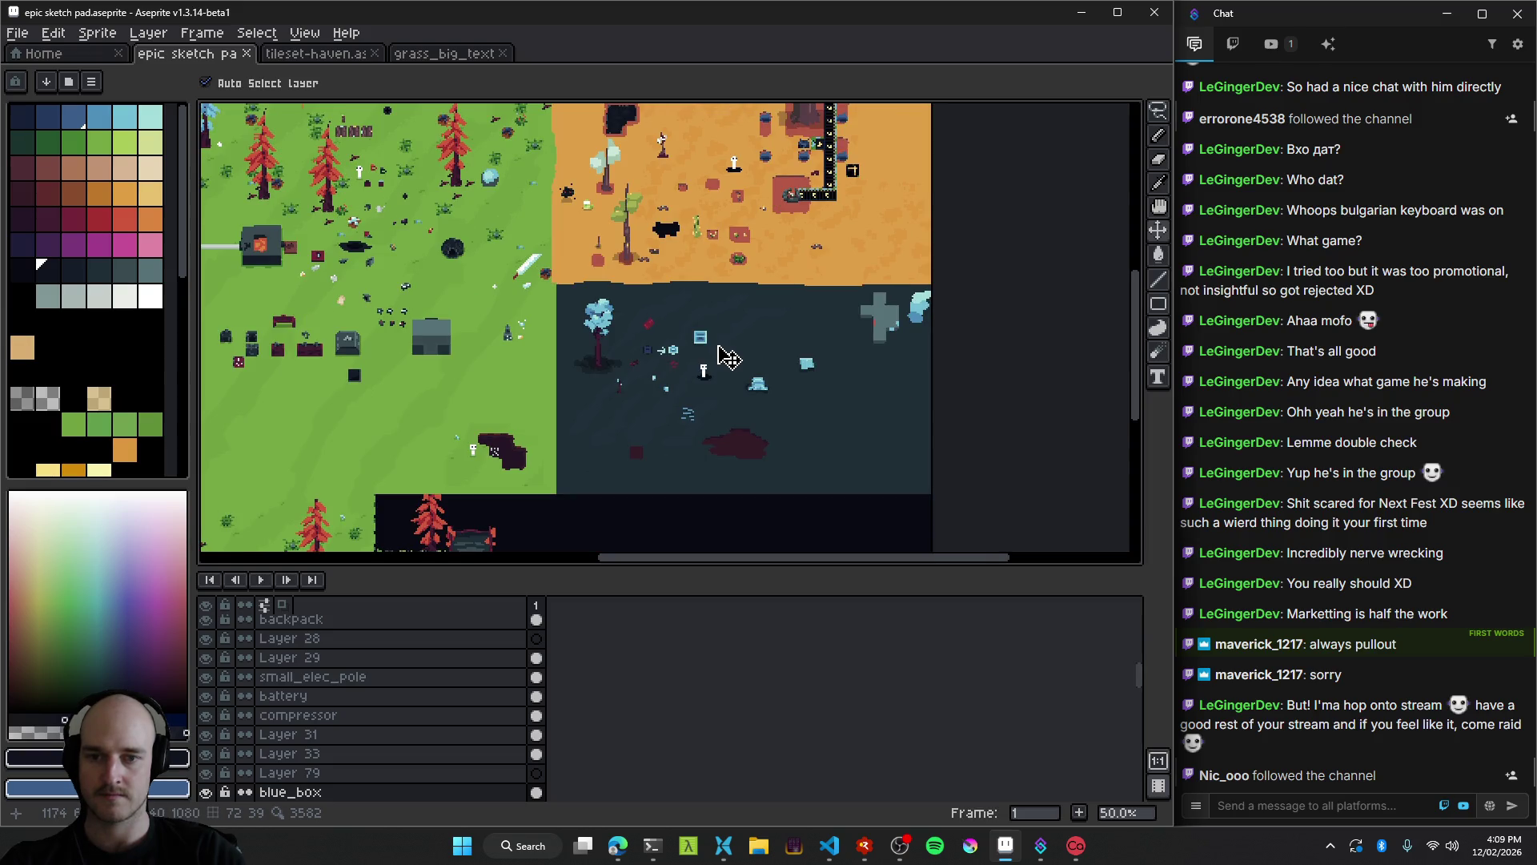
scroll(728, 356, up, 5)
scroll(641, 340, right, 2)
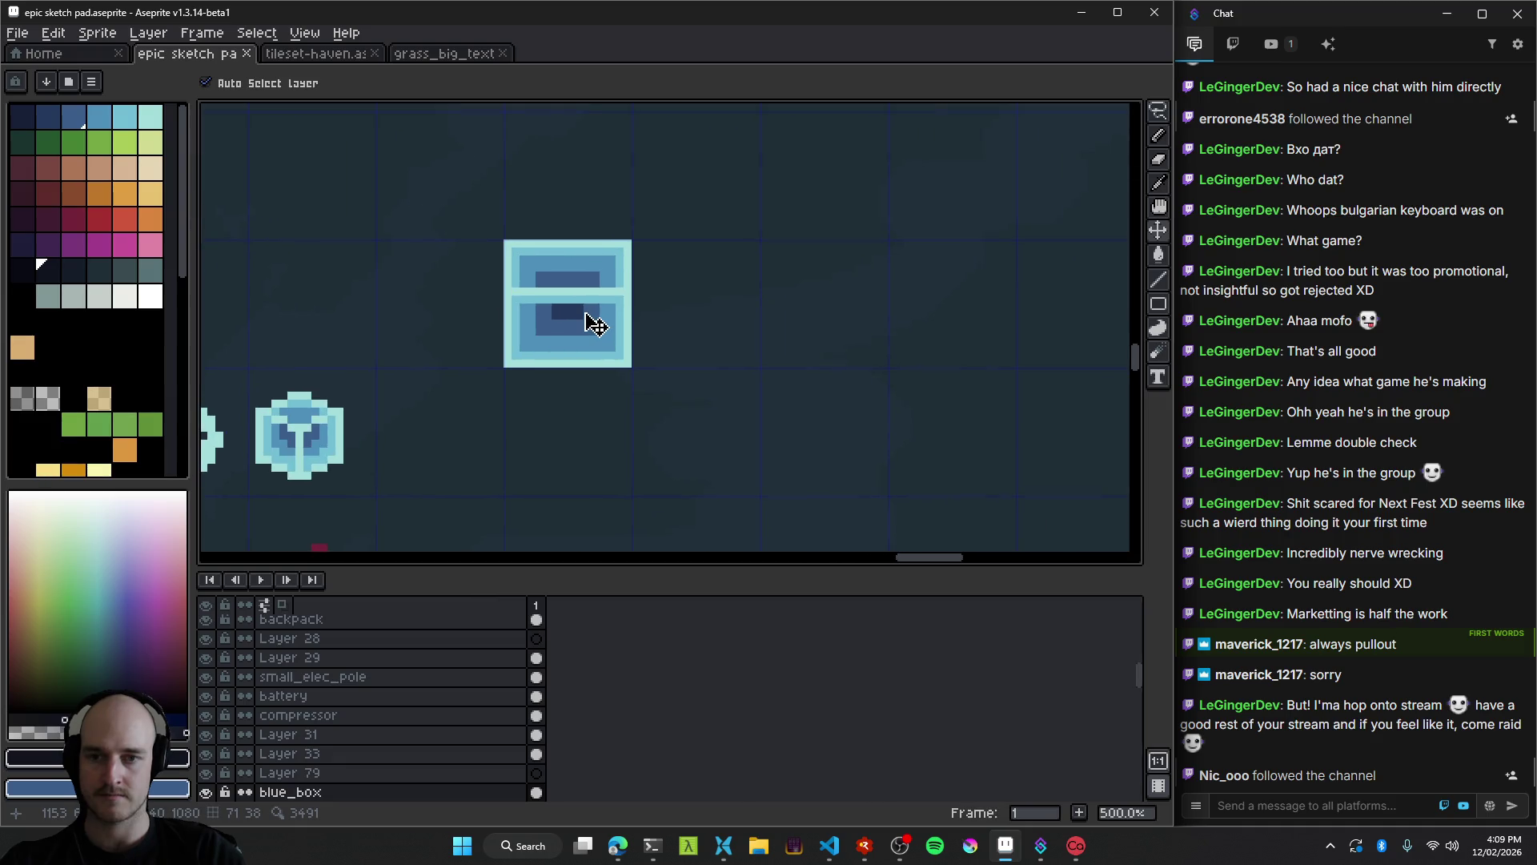
scroll(597, 327, down, 5)
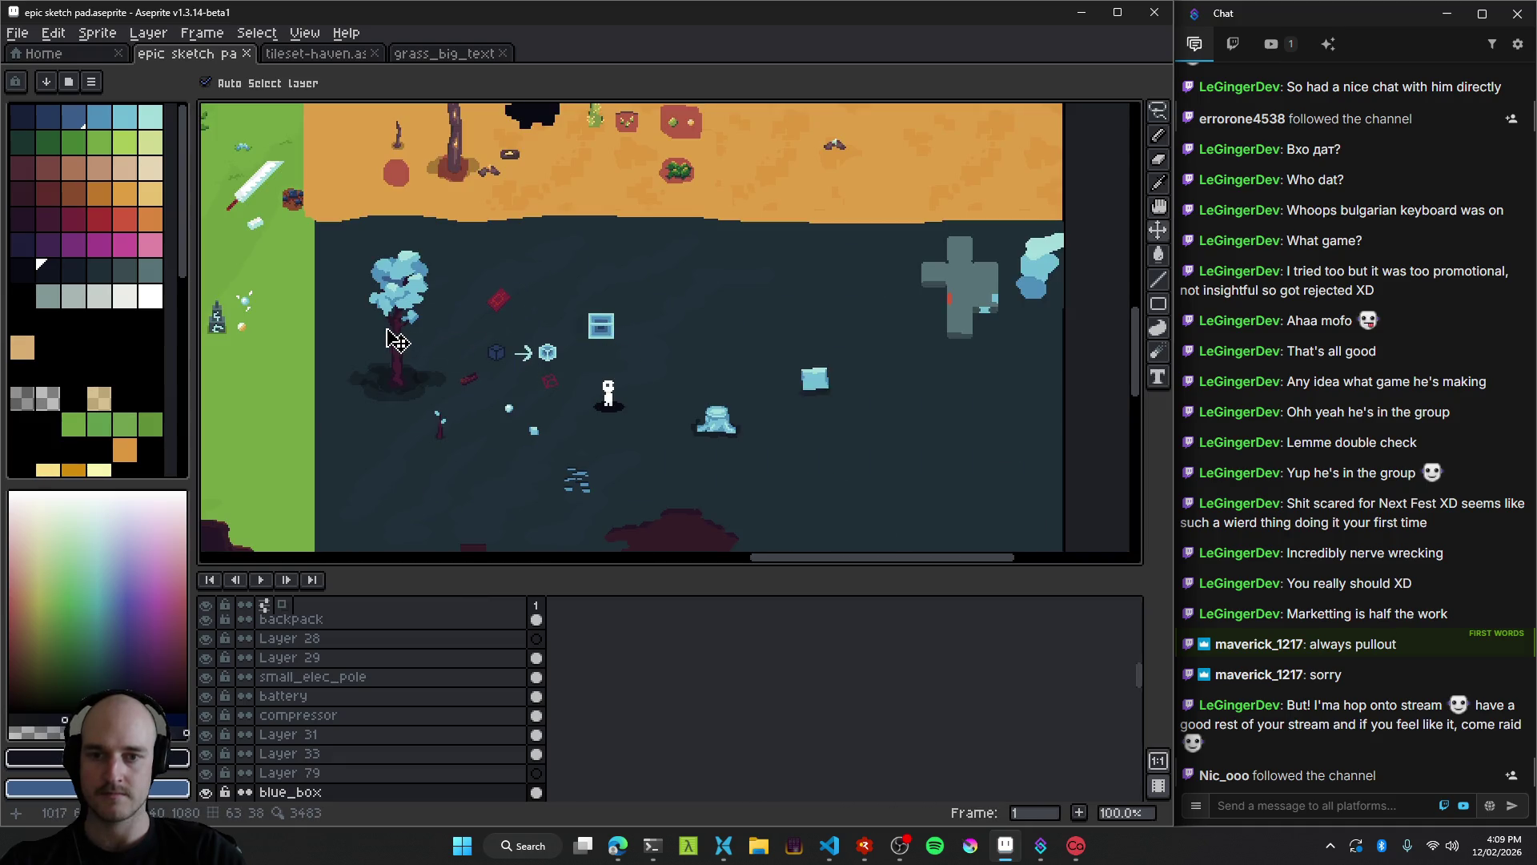
scroll(395, 340, left, 5)
Drag the dark box into position beside the light blue box.
mouse_move(526, 390)
mouse_down()
mouse_move(943, 353)
mouse_move(542, 357)
mouse_move(832, 318)
mouse_up()
scroll(943, 353, right, 3)
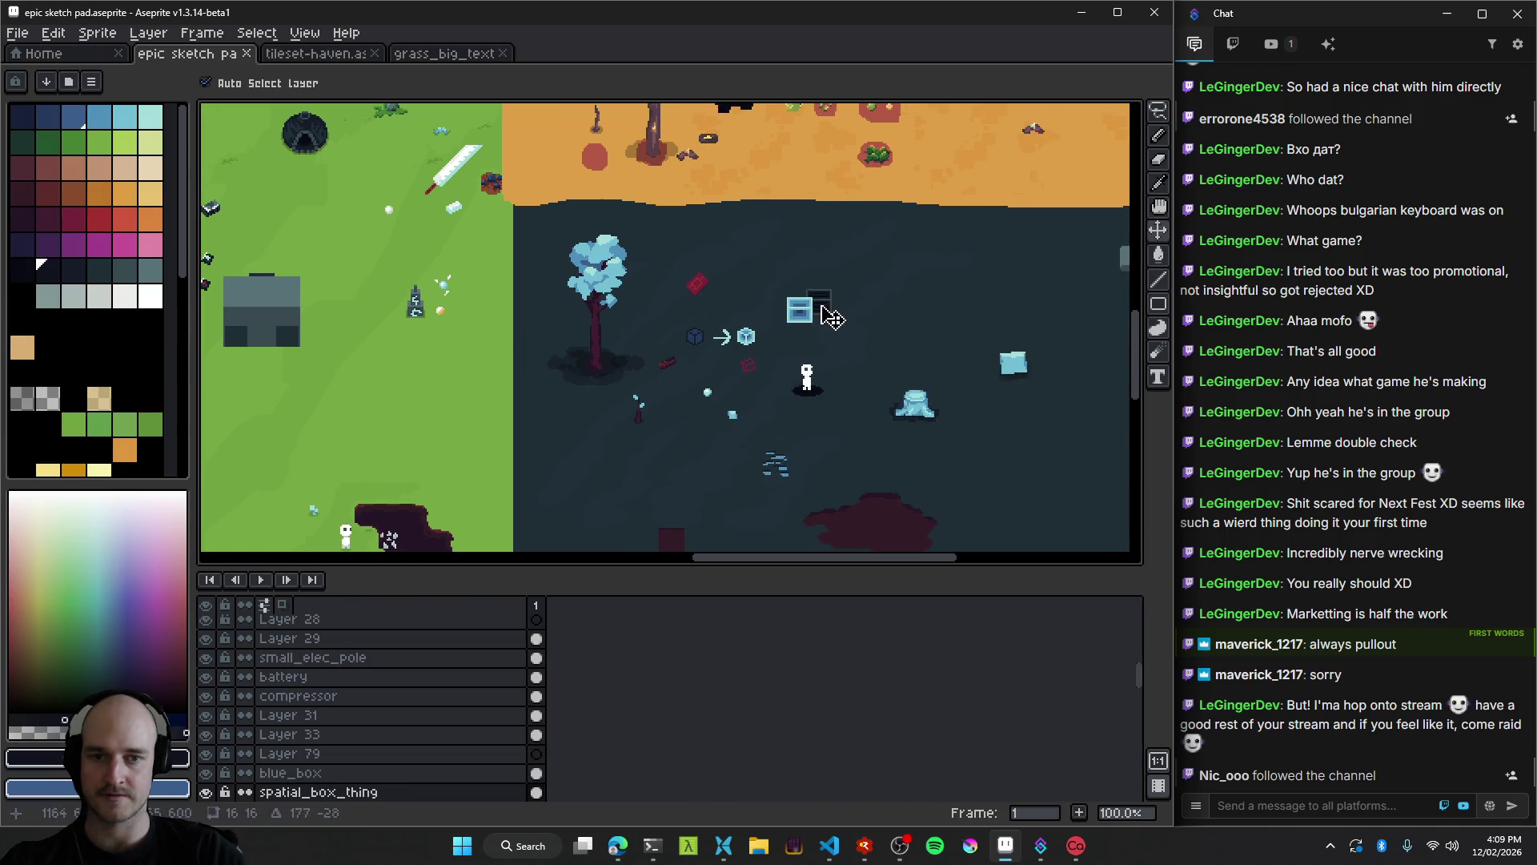
scroll(832, 317, up, 5)
scroll(854, 320, right, 3)
mouse_move(675, 320)
mouse_down()
mouse_move(718, 333)
mouse_move(698, 340)
mouse_move(713, 347)
mouse_up()
Rename the dark box's layer to old_spatial_box_thing.
key(shift+p)
key(Home)
text(old_)
key(Return)
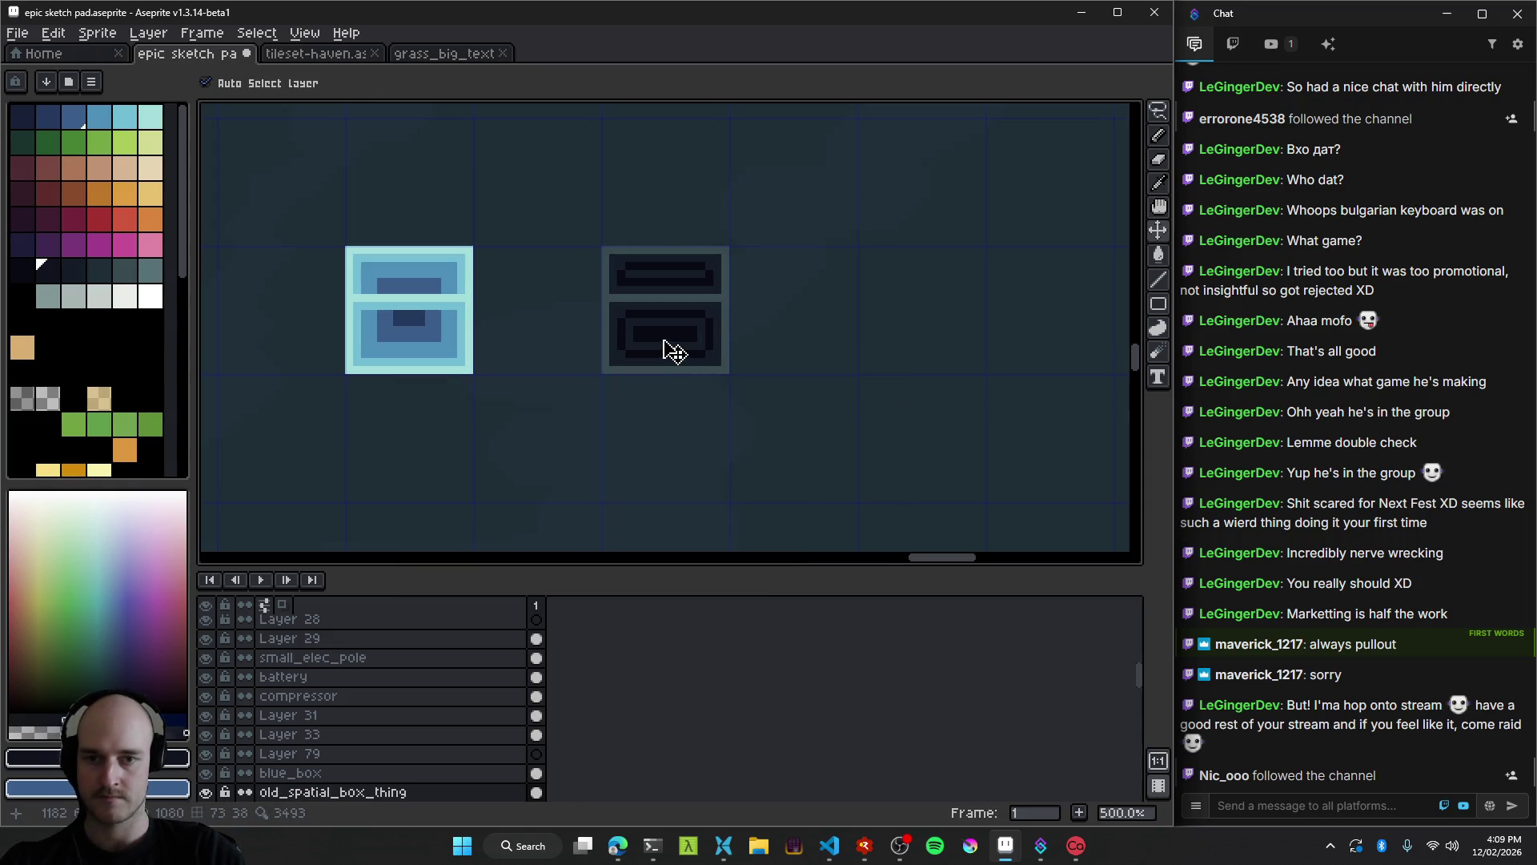
Open Layer Properties for the blue_box layer.
key(shift+p)
key(Escape)
click(416, 323)
key(shift+p)
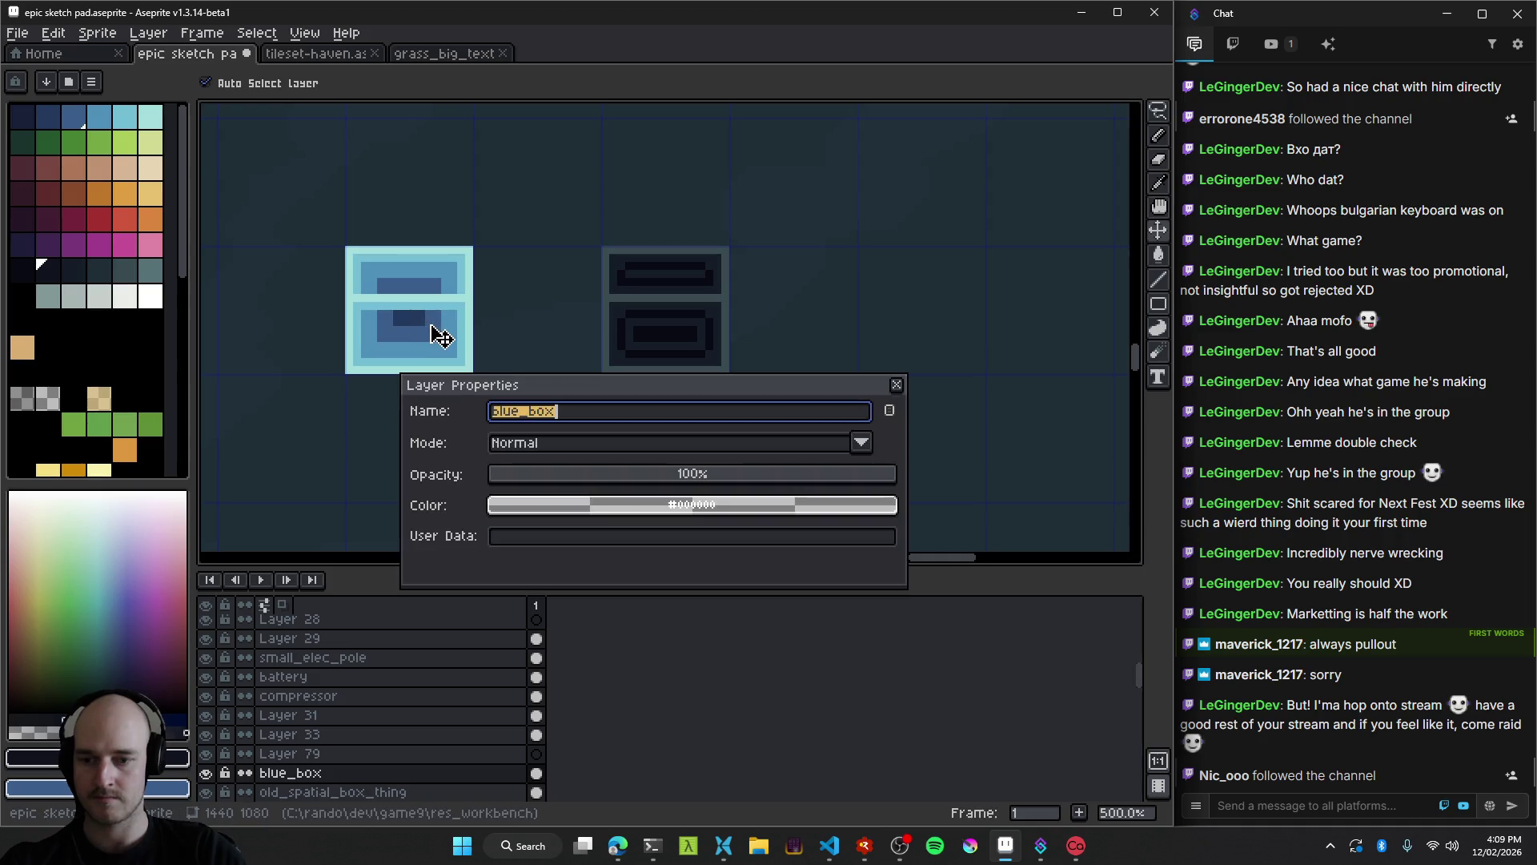
Rename the blue_box layer to spatial_box_thing and save the sketch pad.
text(old_spatial_box_thing)
key(Home)
key(Right)
key(Delete)
key(Delete)
key(Delete)
key(BackSpace)
key(Return)
key(ctrl+s)
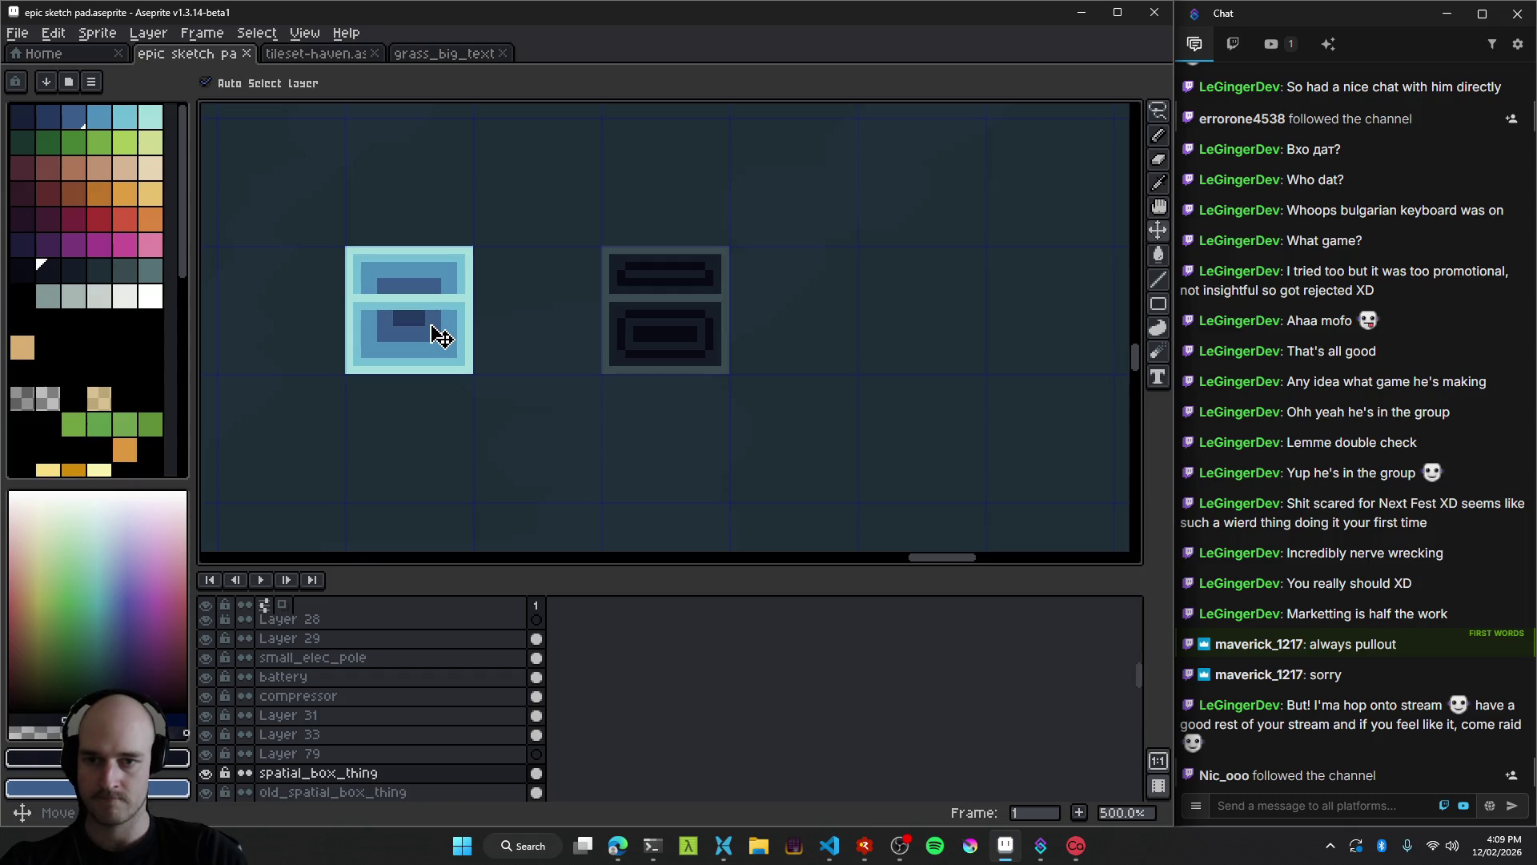
Move the dark box up and right so it sits next to the light box.
scroll(433, 331, down, 3)
mouse_move(549, 377)
mouse_down()
mouse_move(683, 368)
mouse_move(809, 227)
mouse_up()
scroll(612, 312, up, 2)
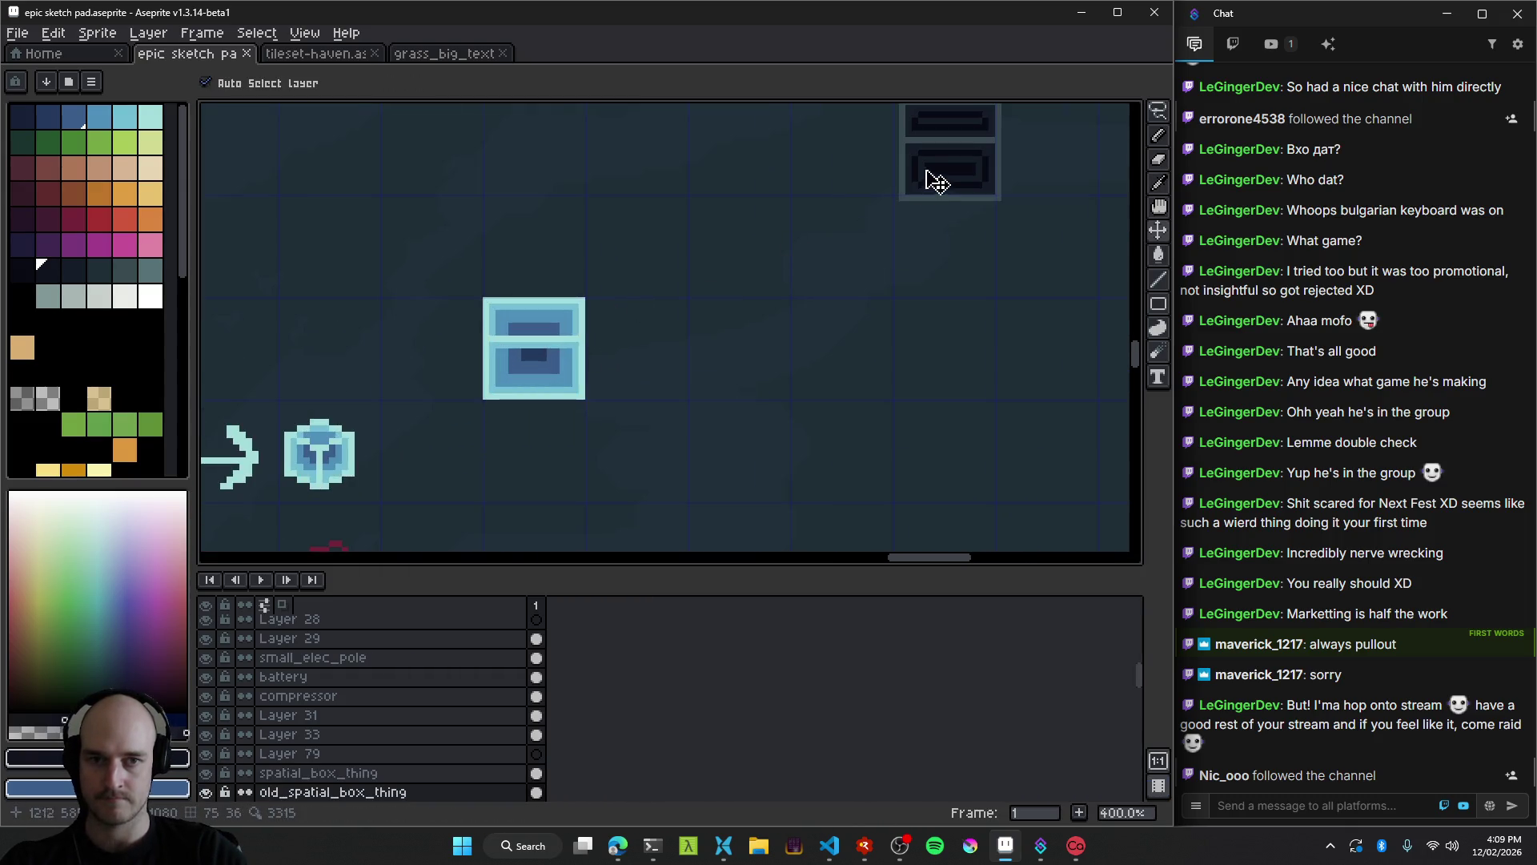
drag(926, 179, 656, 376)
scroll(656, 376, up, 2)
Try filling the light box's outer ring with the dark box's grey, then undo it.
alt+click(690, 311)
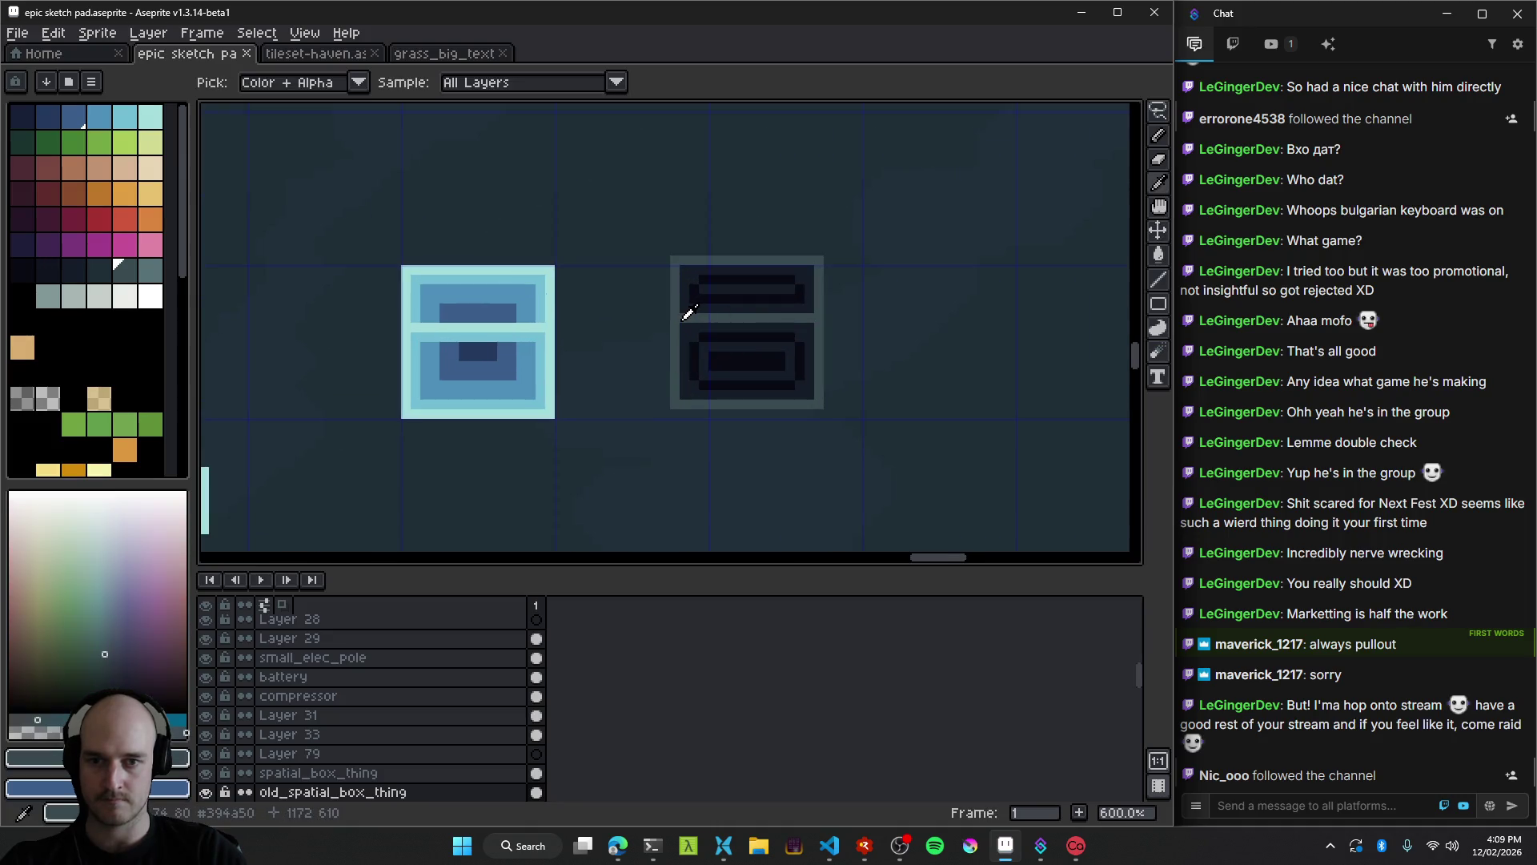
scroll(436, 339, up, 3)
ctrl+click(416, 337)
key(g)
click(395, 314)
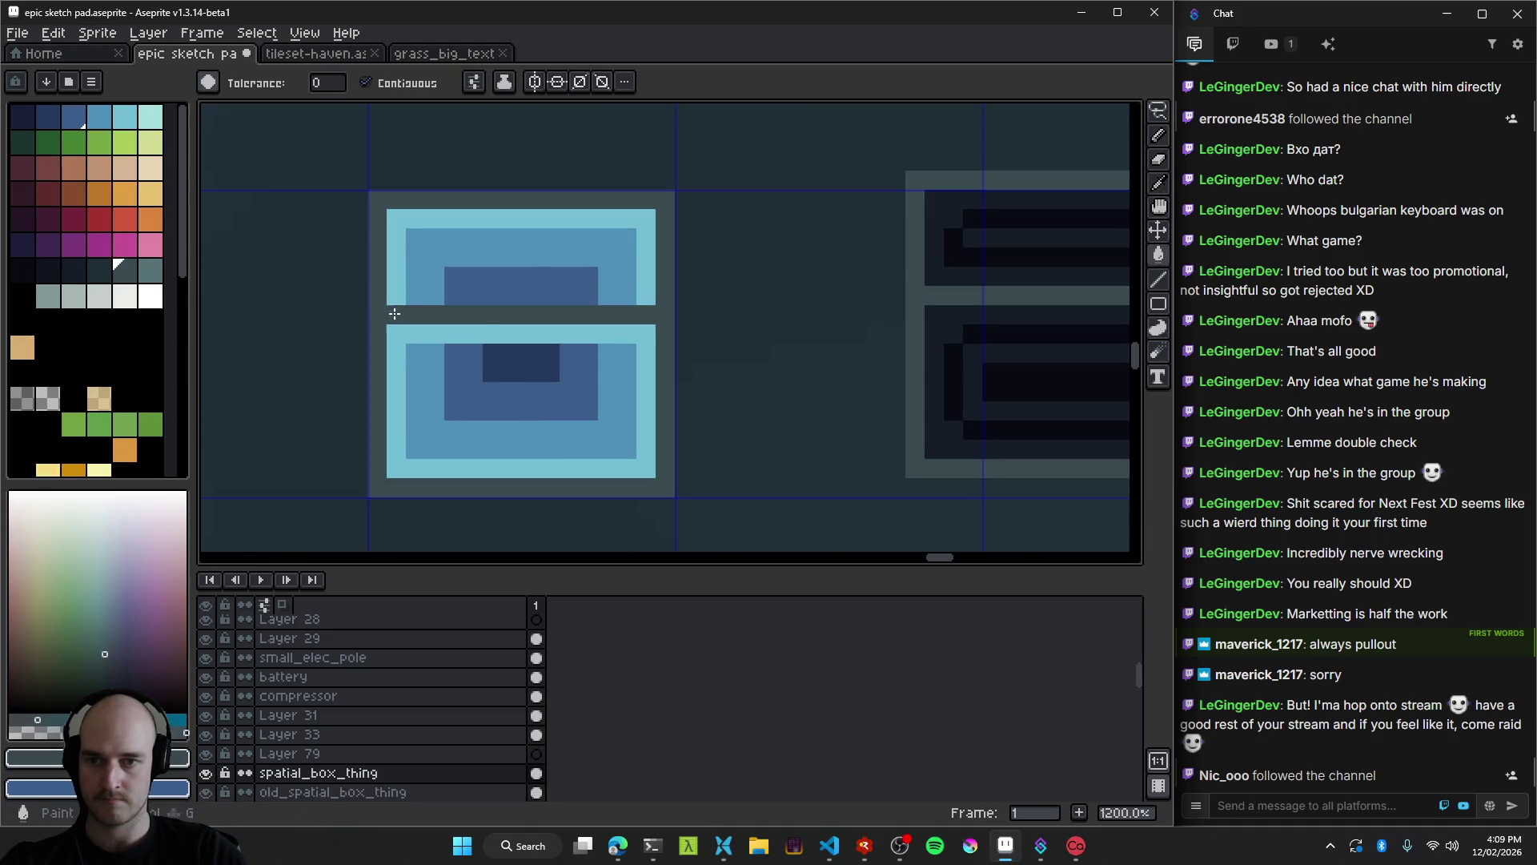
scroll(395, 314, down, 6)
scroll(571, 393, up, 3)
key(v)
key(ctrl+z)
Fill the light box's ring with a darker sampled colour, try moving it, then undo both.
alt+click(749, 343)
click(592, 342)
scroll(606, 393, down, 5)
scroll(603, 395, up, 1)
scroll(605, 396, down, 2)
scroll(600, 384, up, 2)
key(v)
drag(593, 370, 423, 405)
mouse_move(487, 342)
mouse_down()
mouse_move(834, 292)
mouse_move(343, 405)
mouse_move(751, 395)
mouse_move(632, 394)
mouse_up()
scroll(757, 396, down, 1)
key(ctrl+z)
key(ctrl+z)
key(ctrl+z)
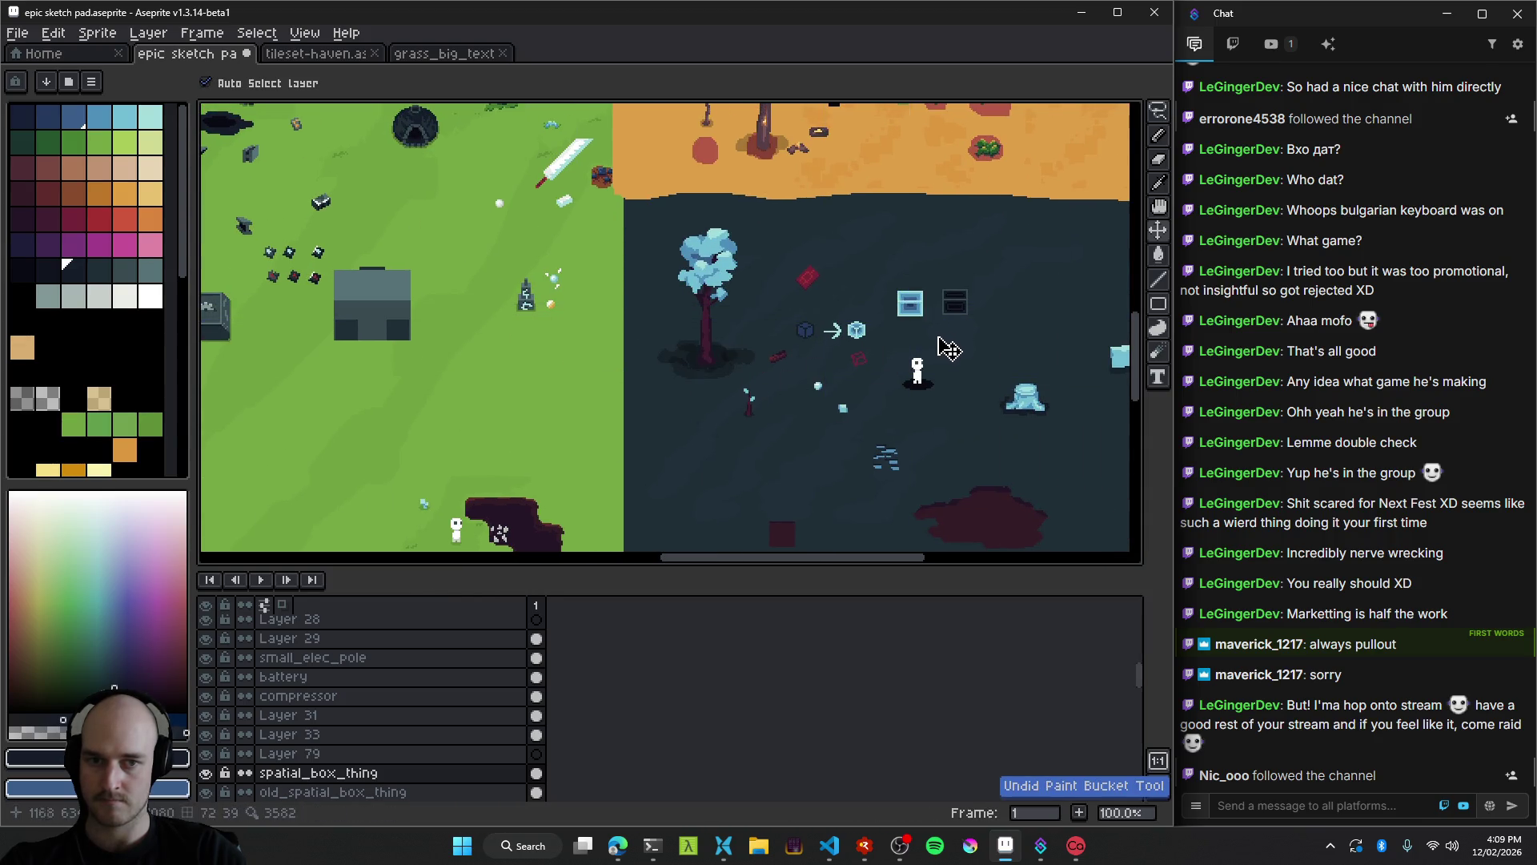
Place the light box back beside the dark box in the dark area and save.
drag(913, 308, 525, 392)
scroll(529, 401, up, 1)
scroll(528, 398, down, 1)
scroll(536, 400, right, 1)
mouse_move(482, 394)
mouse_down()
mouse_move(937, 324)
mouse_move(855, 320)
mouse_up()
scroll(855, 321, up, 1)
drag(565, 304, 618, 312)
key(ctrl+s)
Move the dark cube, arrow, light cube and red chip up above the boxes, then save.
key(v)
mouse_move(540, 364)
mouse_down()
mouse_move(756, 282)
mouse_move(716, 228)
mouse_move(786, 419)
mouse_up()
mouse_move(649, 418)
mouse_down()
mouse_move(708, 206)
mouse_move(696, 197)
mouse_up()
drag(758, 418, 812, 198)
drag(652, 320, 608, 216)
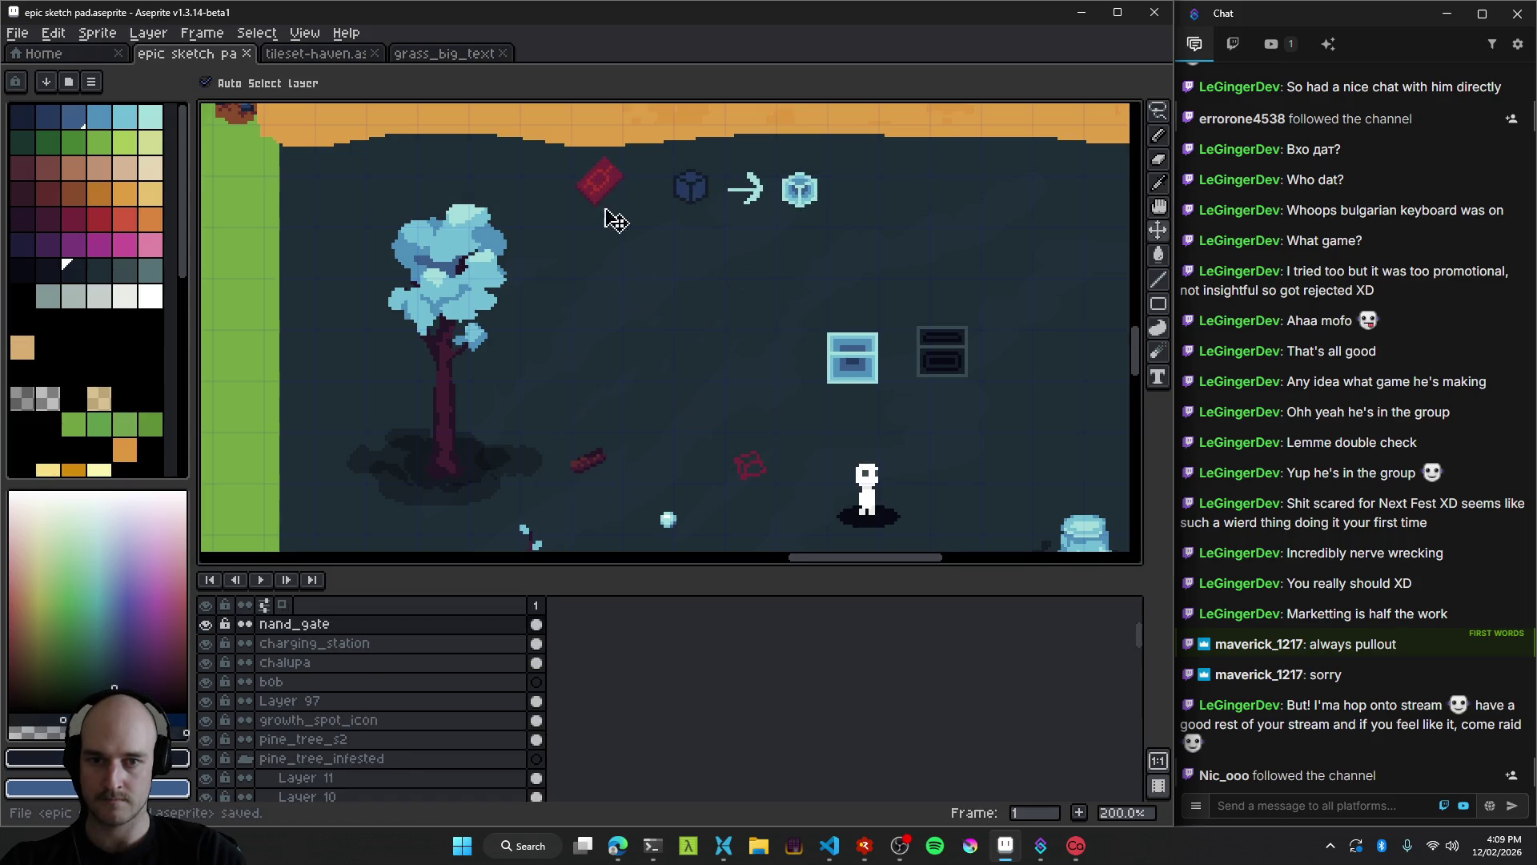
drag(722, 371, 646, 213)
key(ctrl+s)
Save again and sample the sketch's crimson #a53030 as the drawing colour.
scroll(688, 320, up, 2)
scroll(709, 316, down, 4)
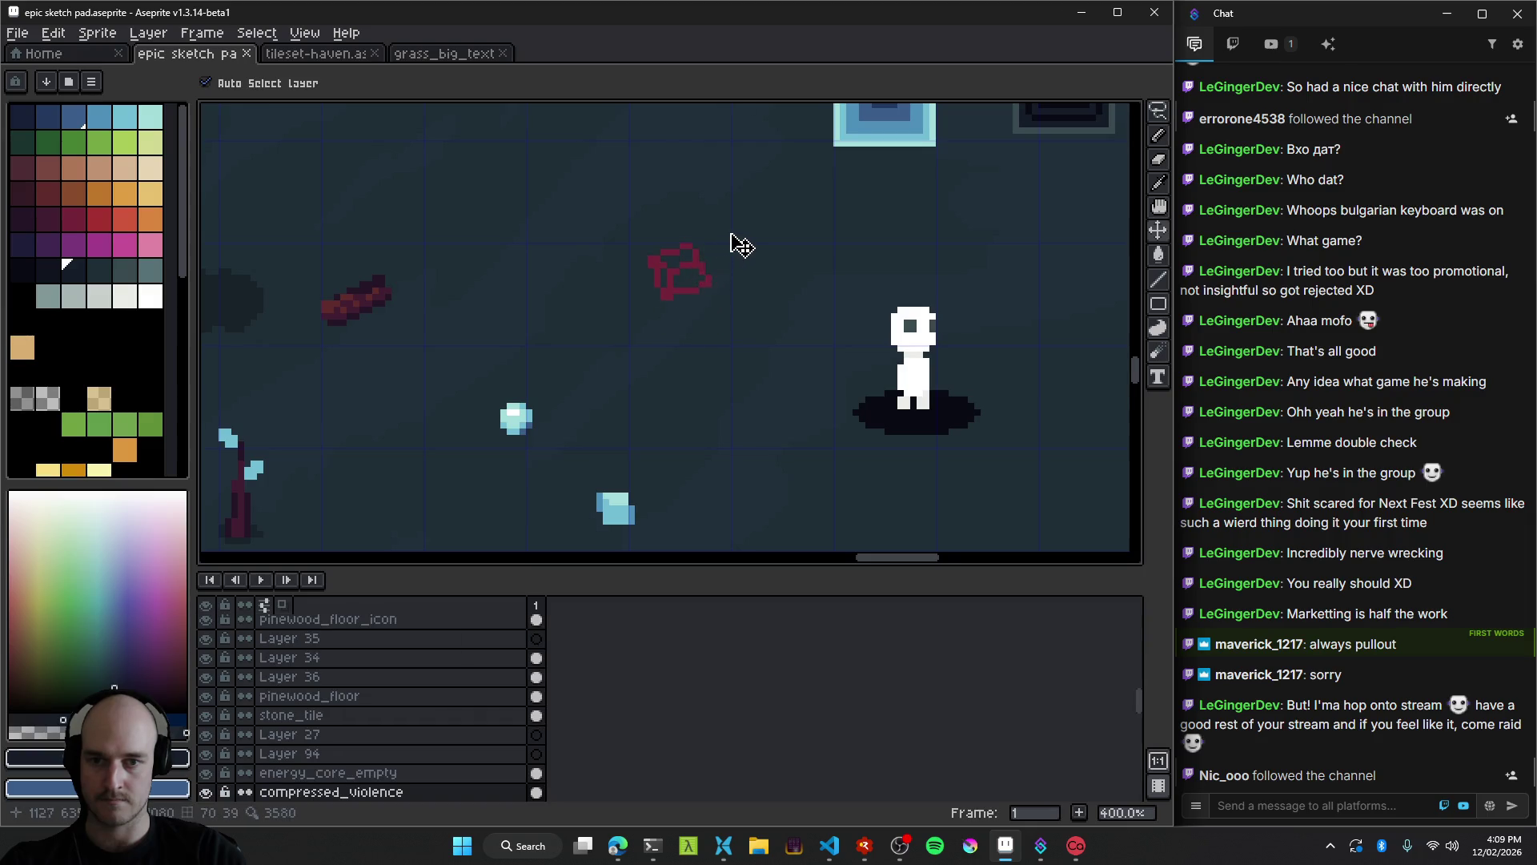
scroll(680, 396, up, 3)
scroll(682, 384, down, 1)
key(ctrl+s)
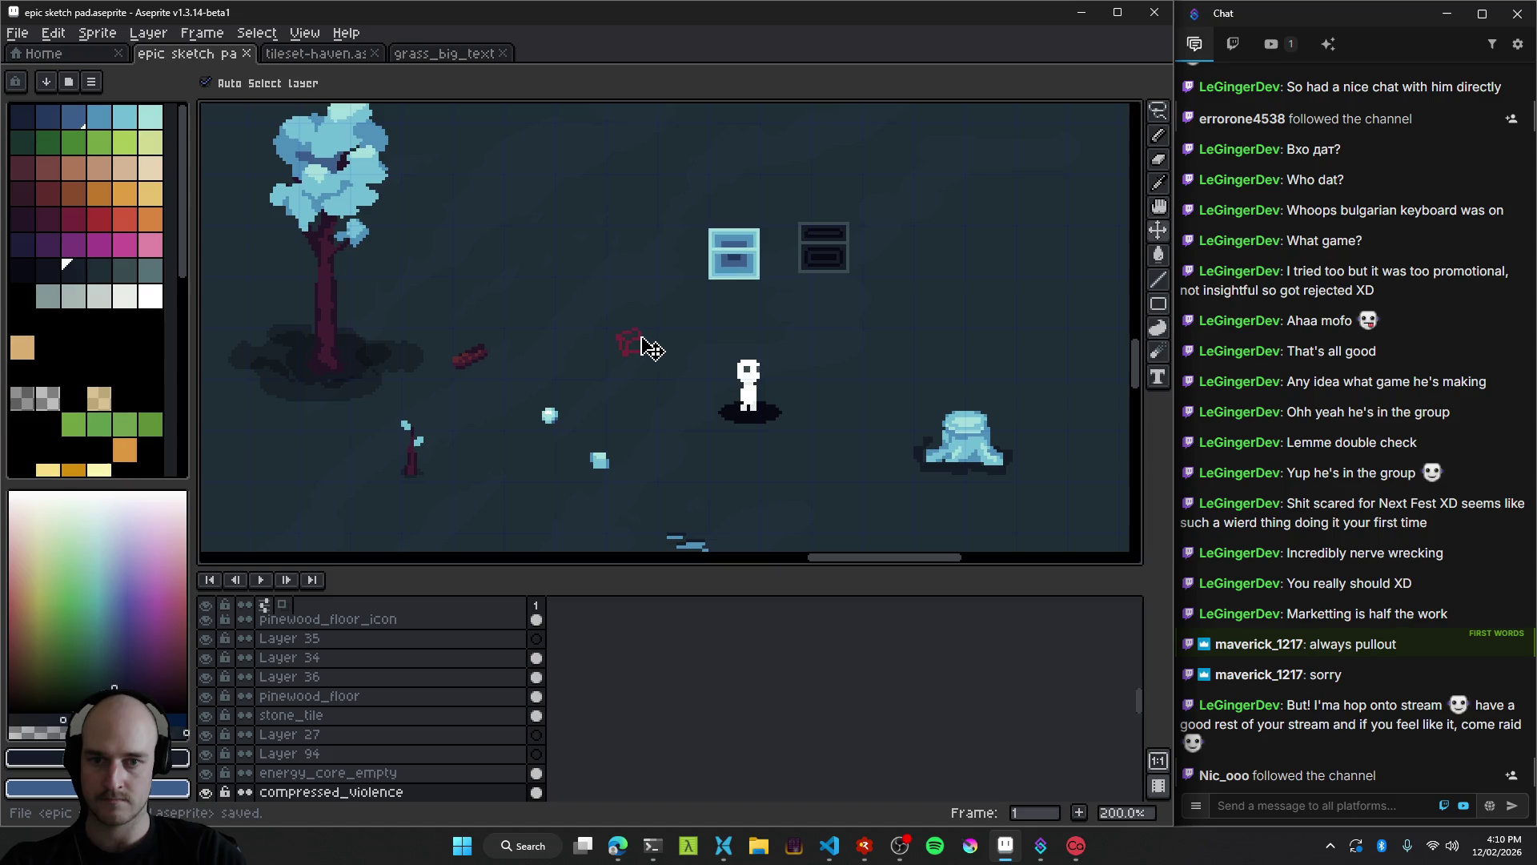
scroll(741, 409, down, 2)
scroll(801, 428, up, 1)
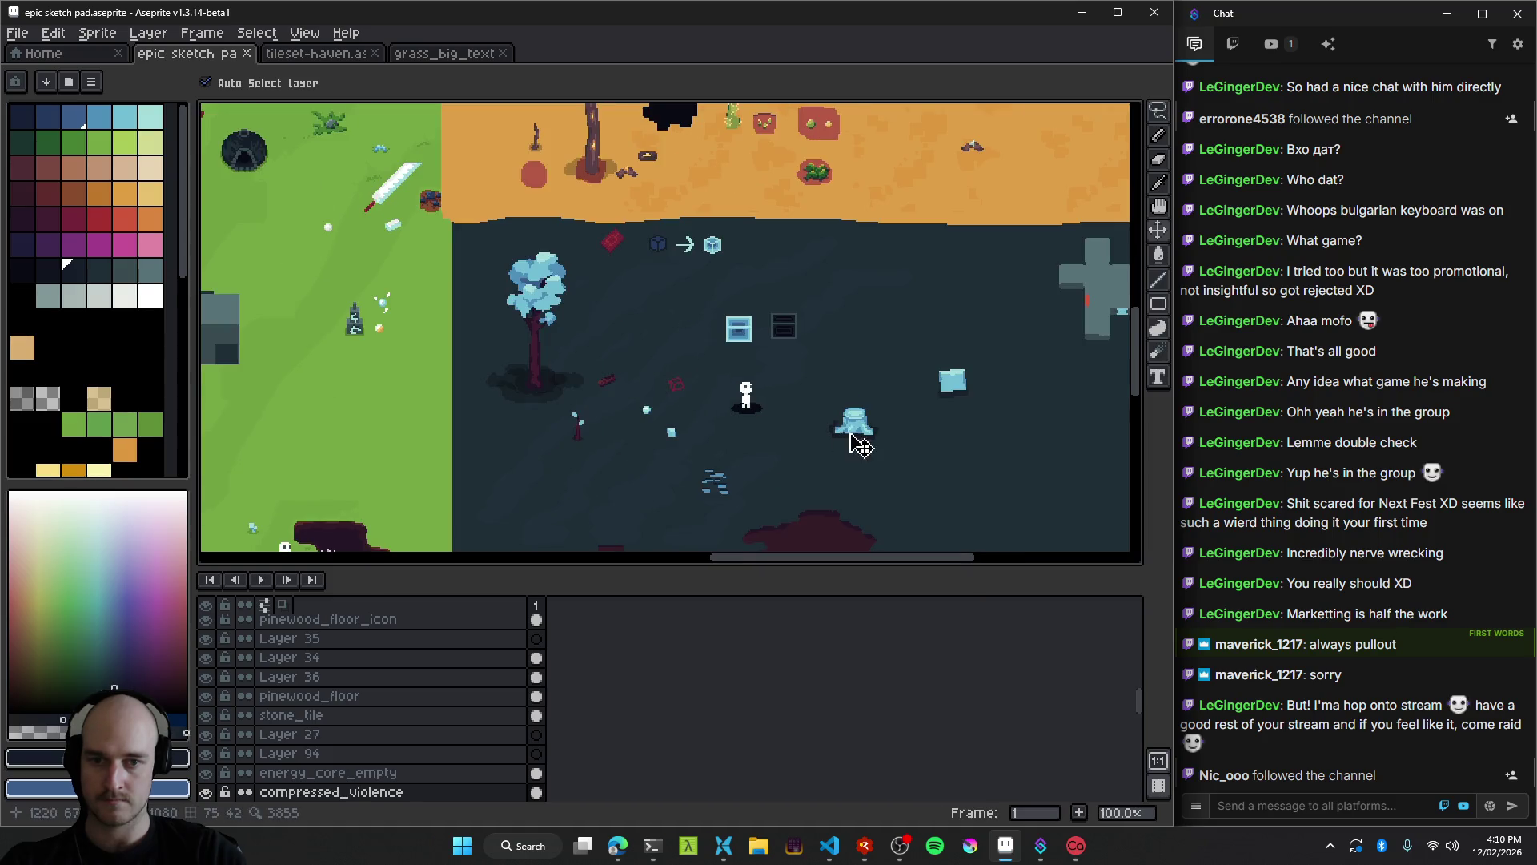
drag(857, 438, 668, 374)
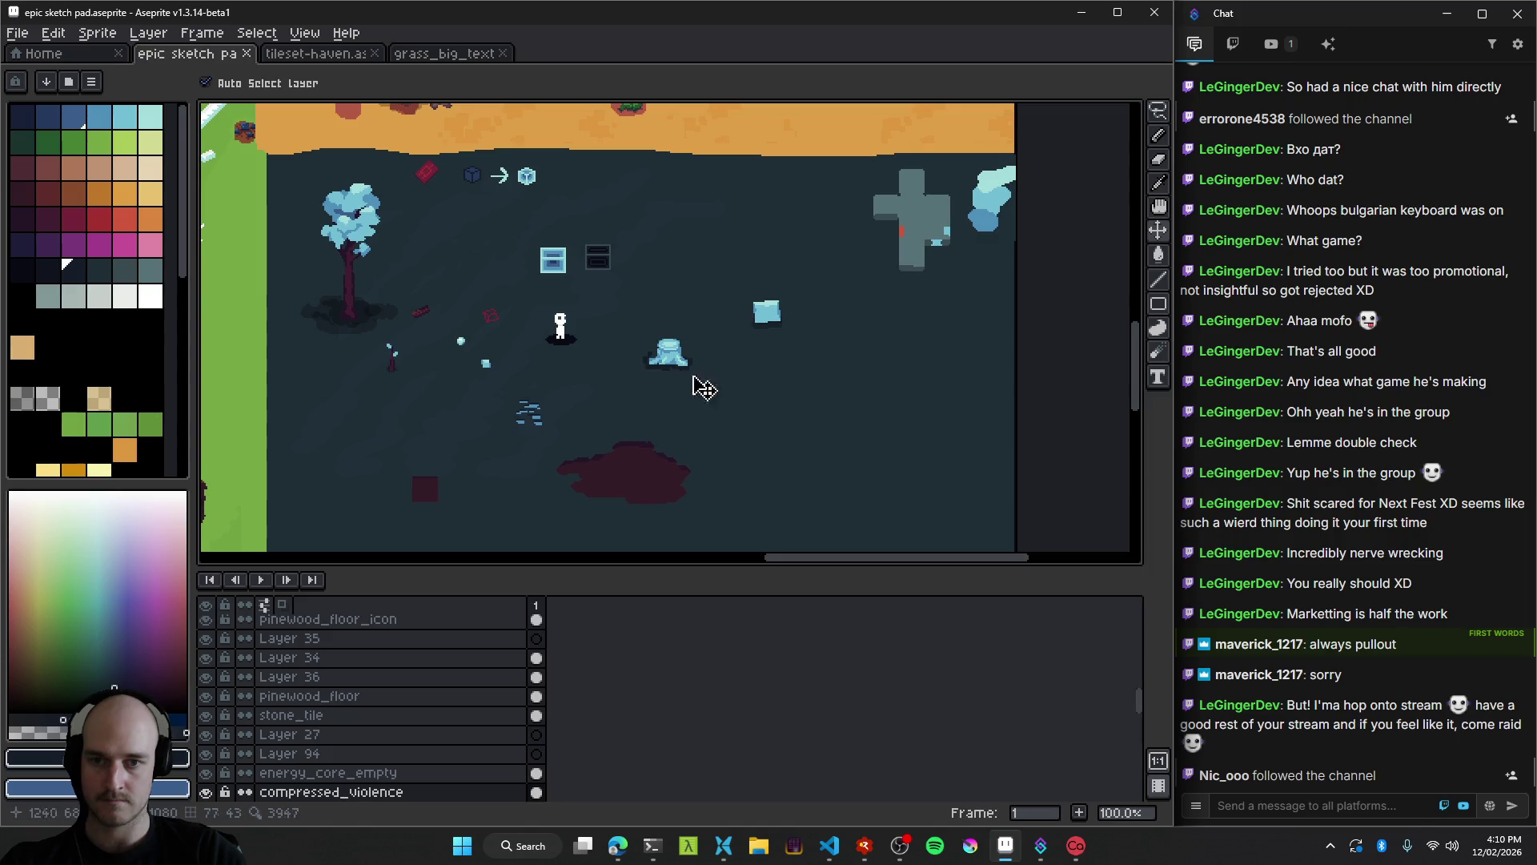
scroll(498, 326, up, 4)
scroll(444, 254, up, 2)
scroll(559, 318, up, 3)
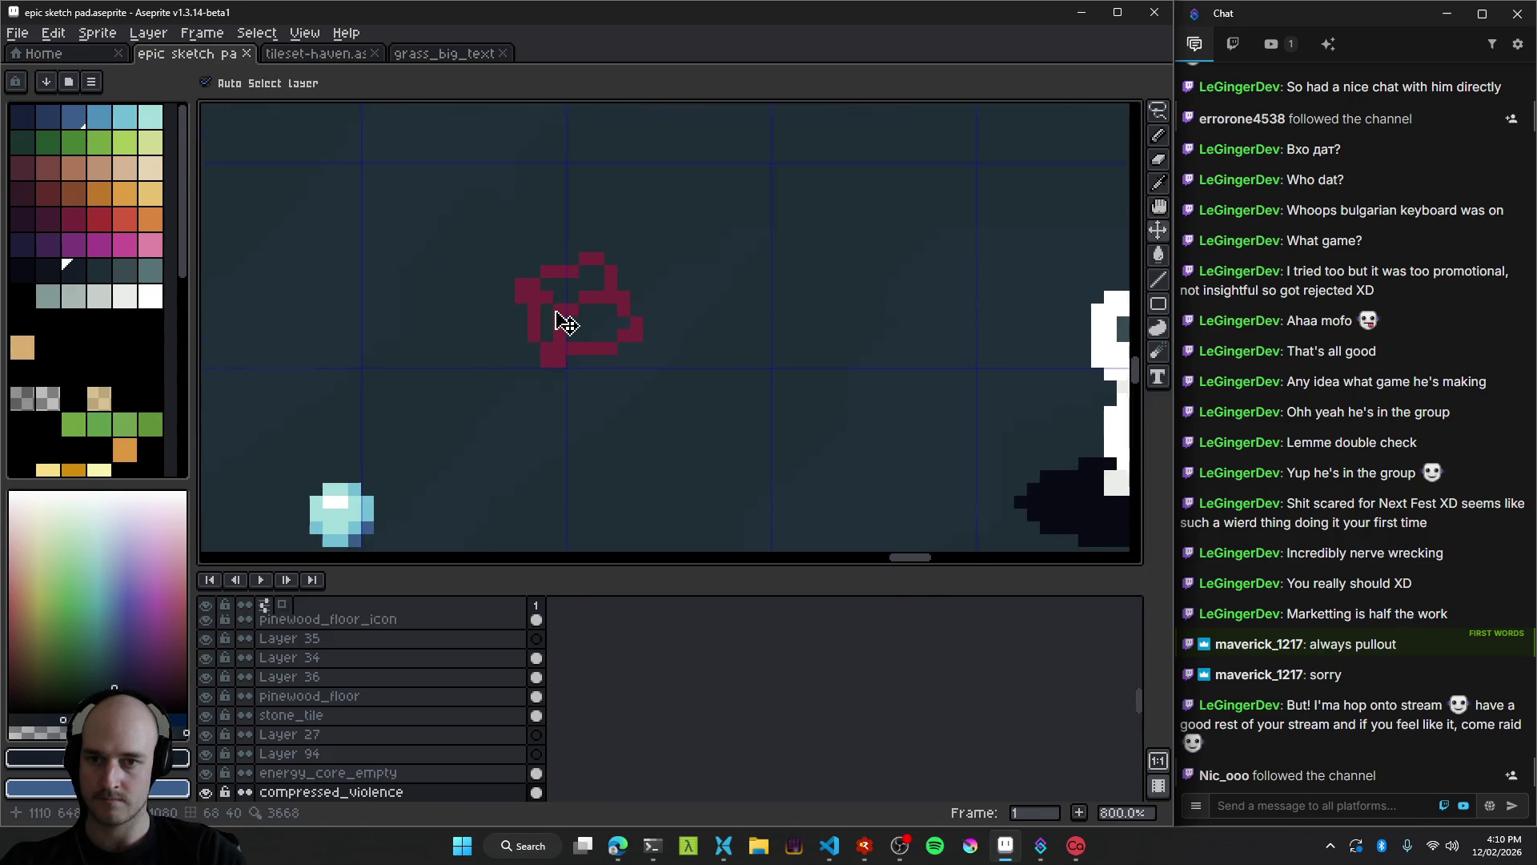
alt+click(566, 302)
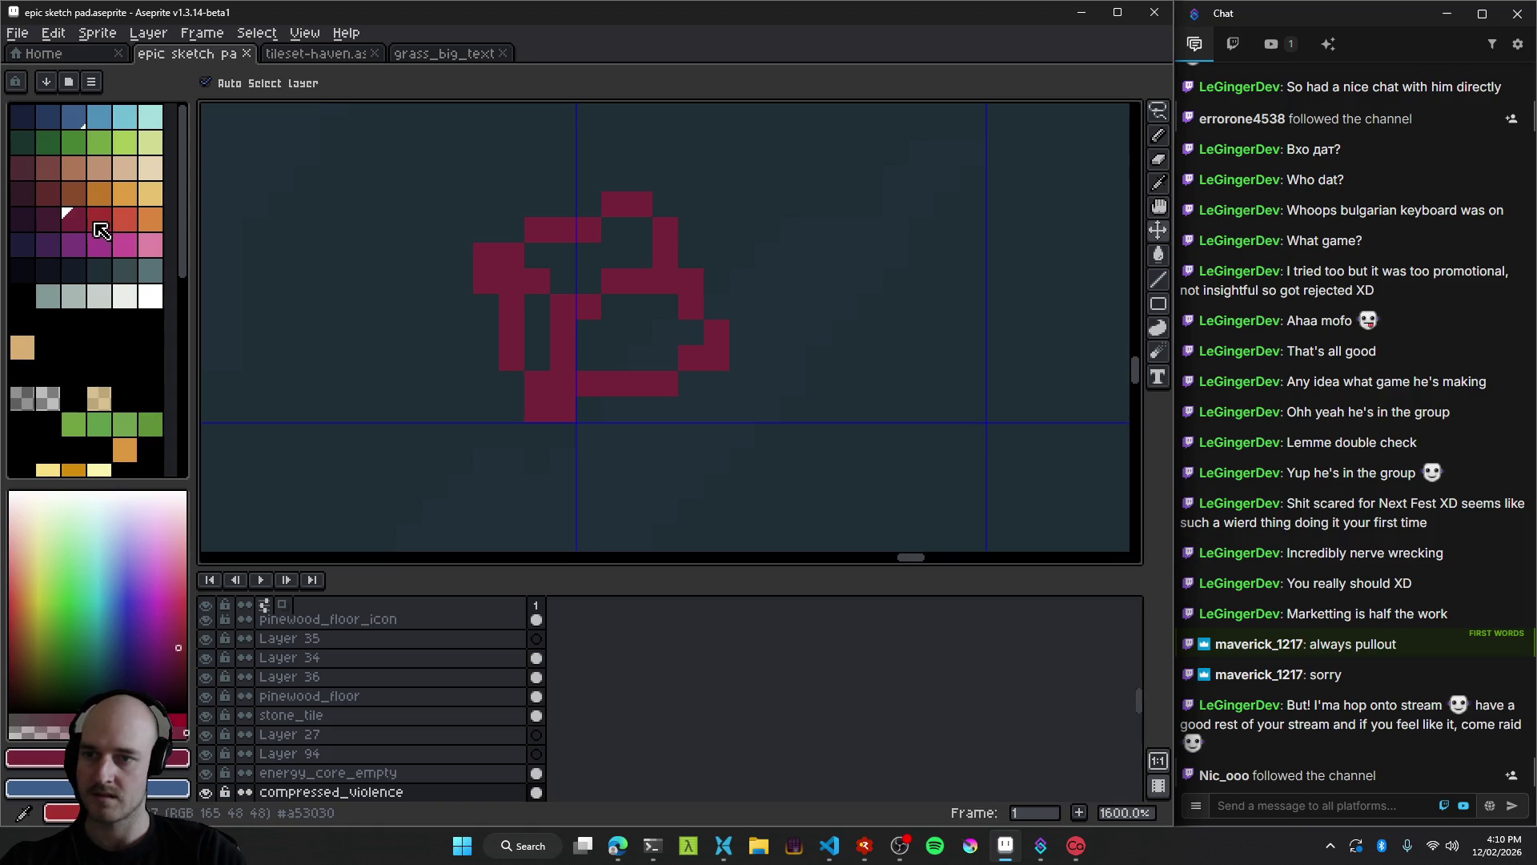
Nudge the crimson sketch slightly to the right after undoing a trial interior fill.
key(g)
click(640, 334)
key(ctrl+z)
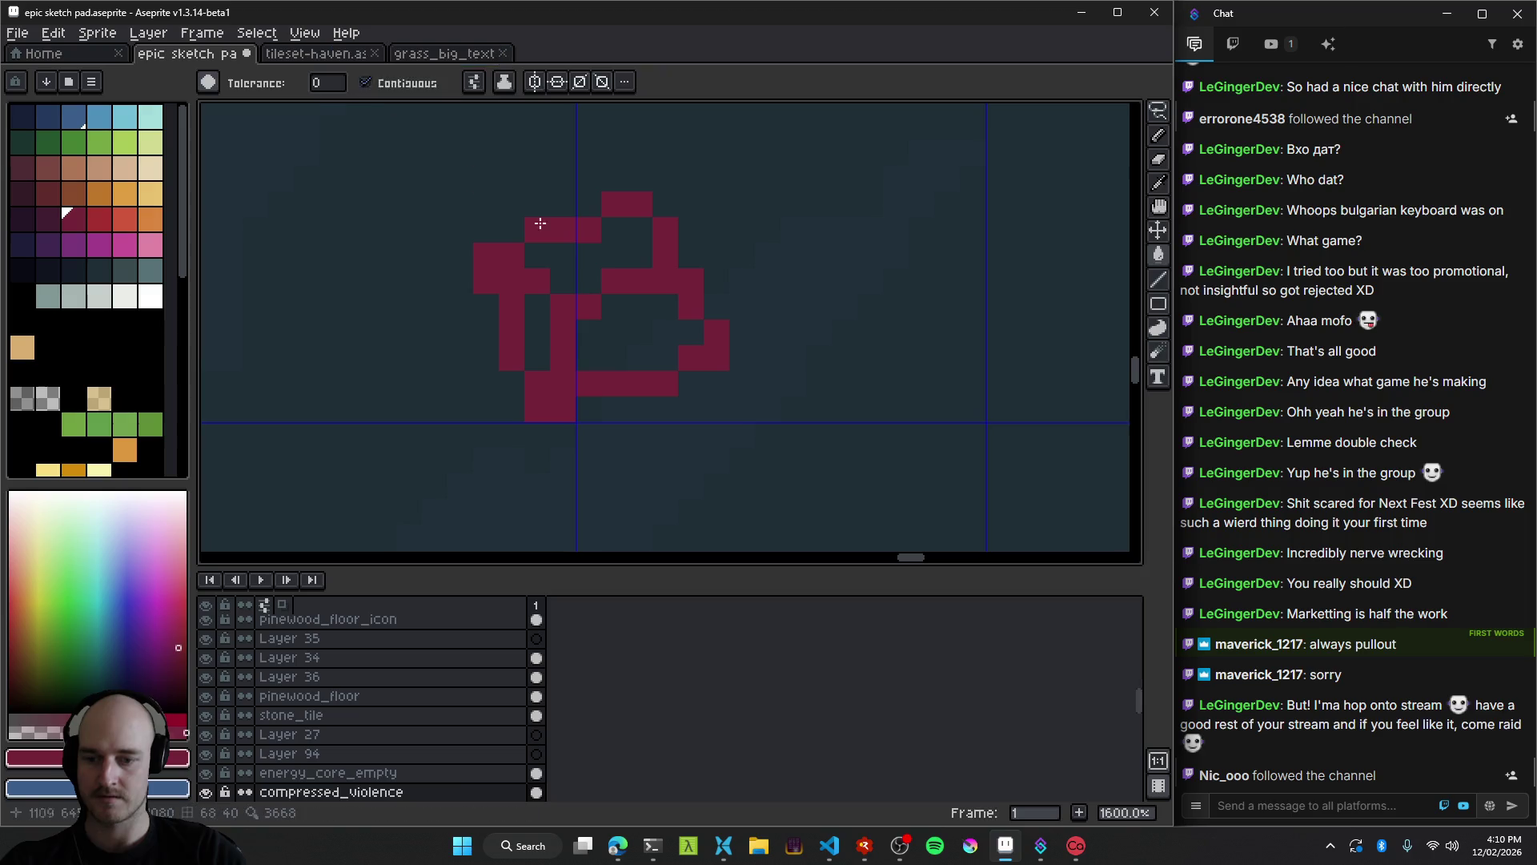
key(v)
drag(611, 294, 632, 288)
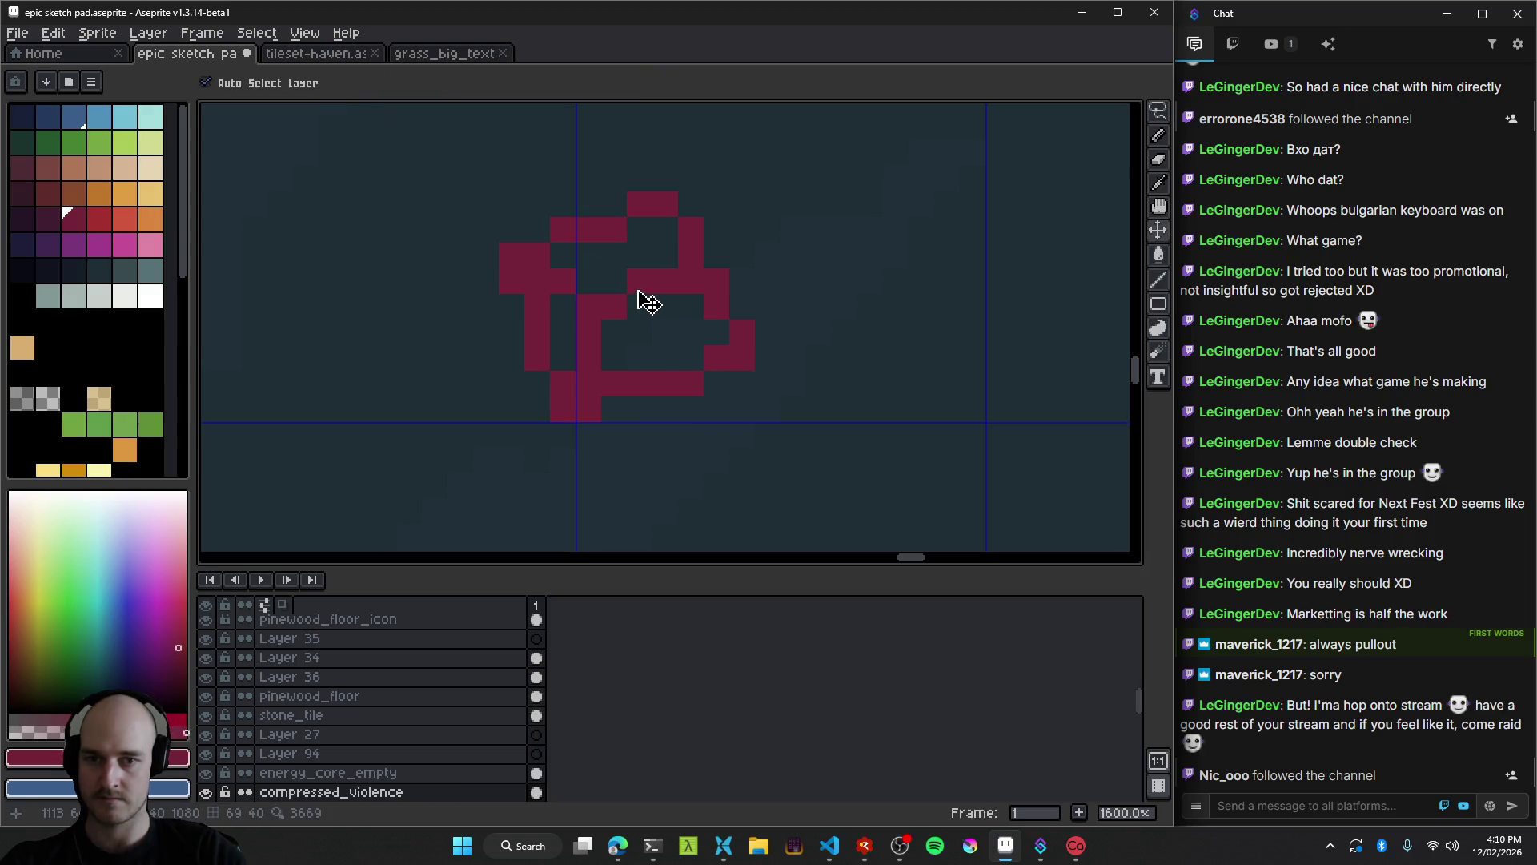
Shade the sketch's left side with dark purple pixels and fill its enclosed top crimson.
key(g)
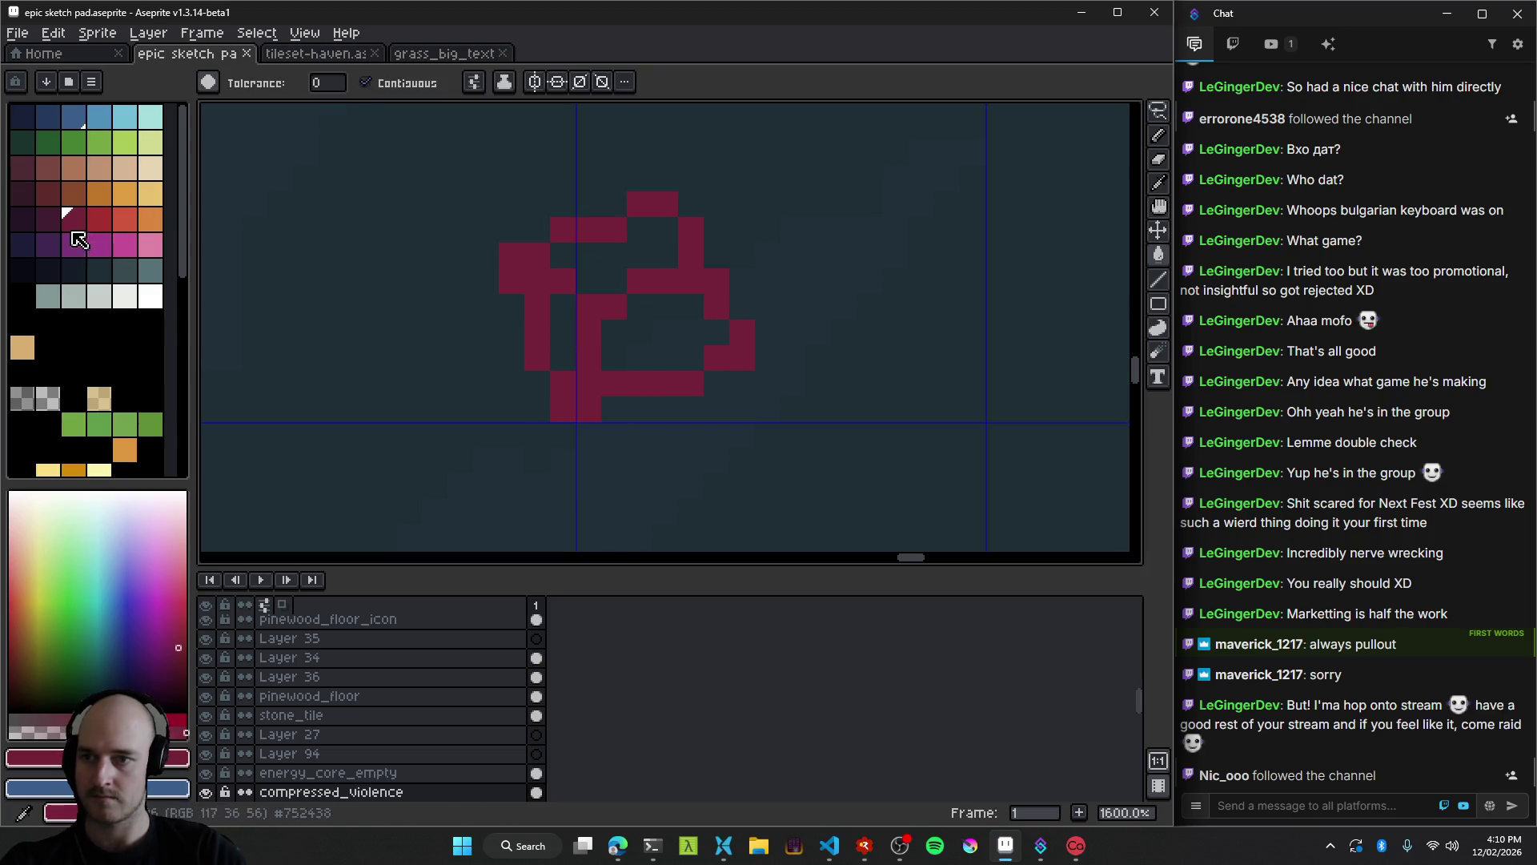
click(47, 218)
key(b)
click(542, 303)
click(538, 282)
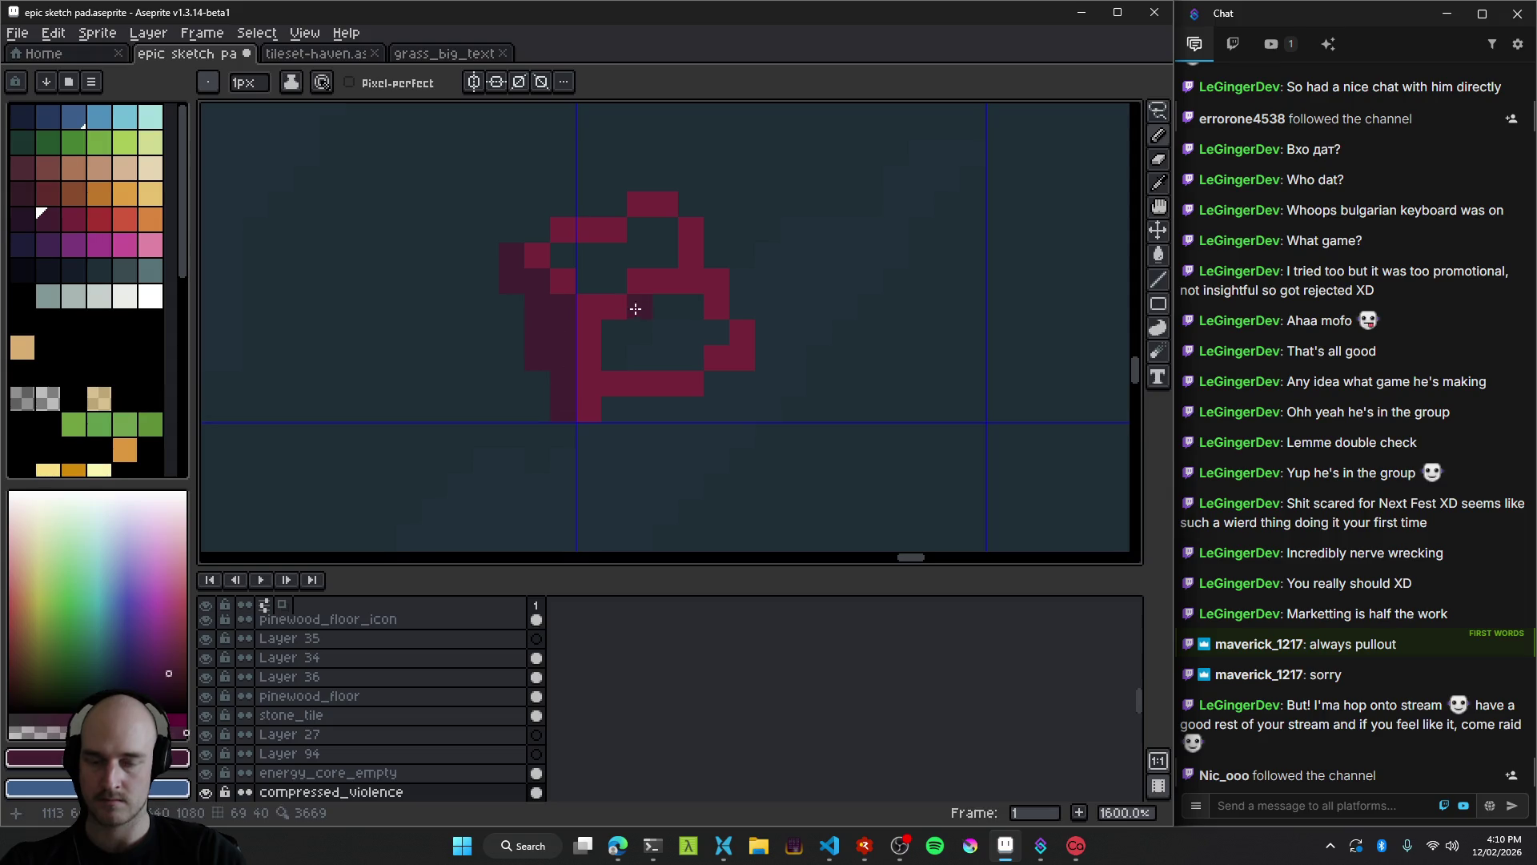
alt+click(592, 232)
click(588, 255)
key(g)
click(621, 268)
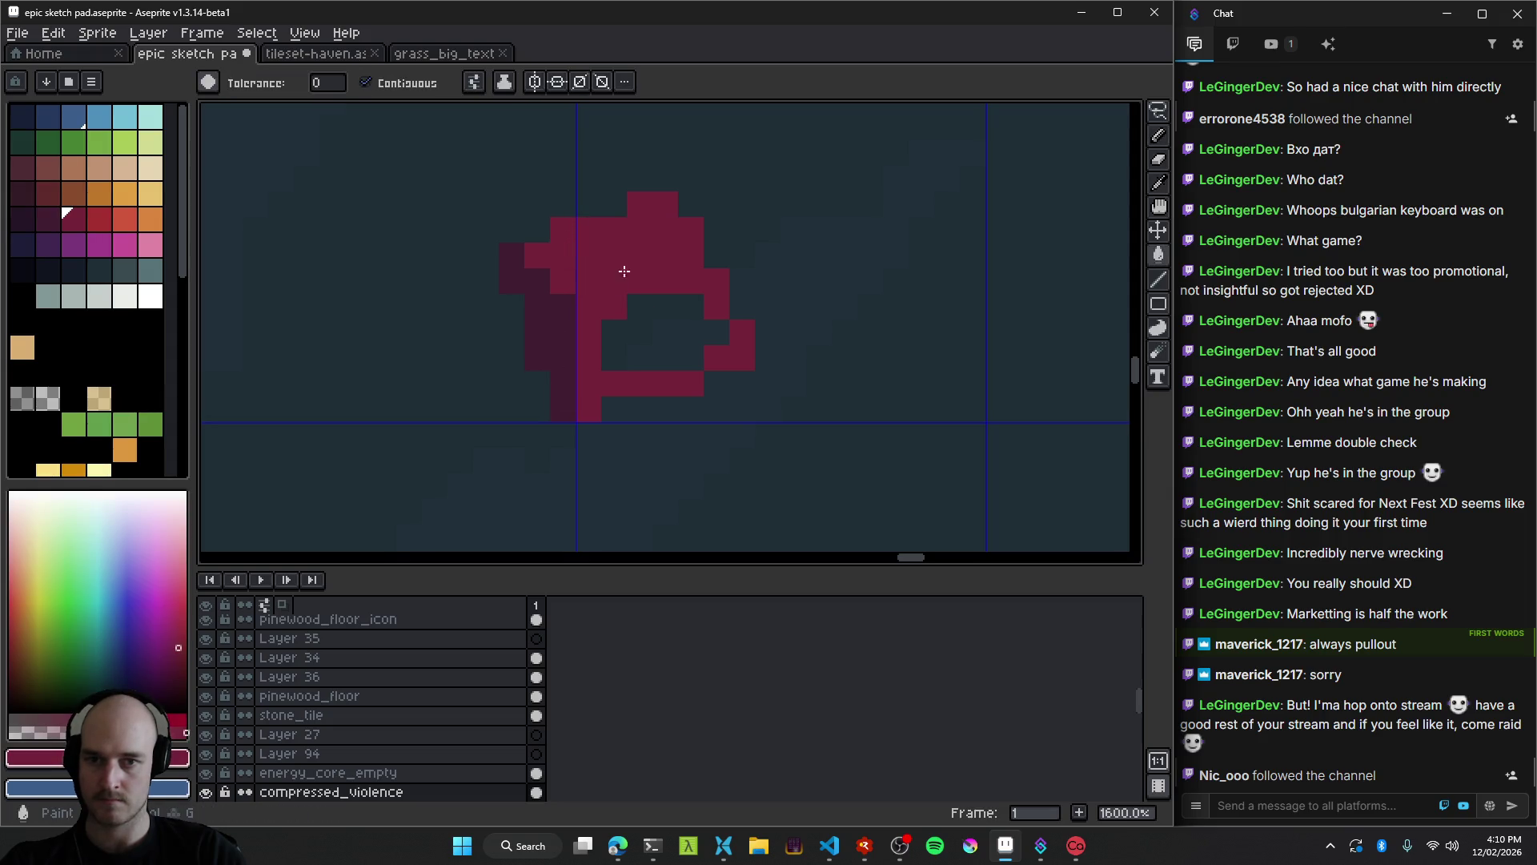
Fill the sprite's upper part with the bright #a53030 red.
click(98, 219)
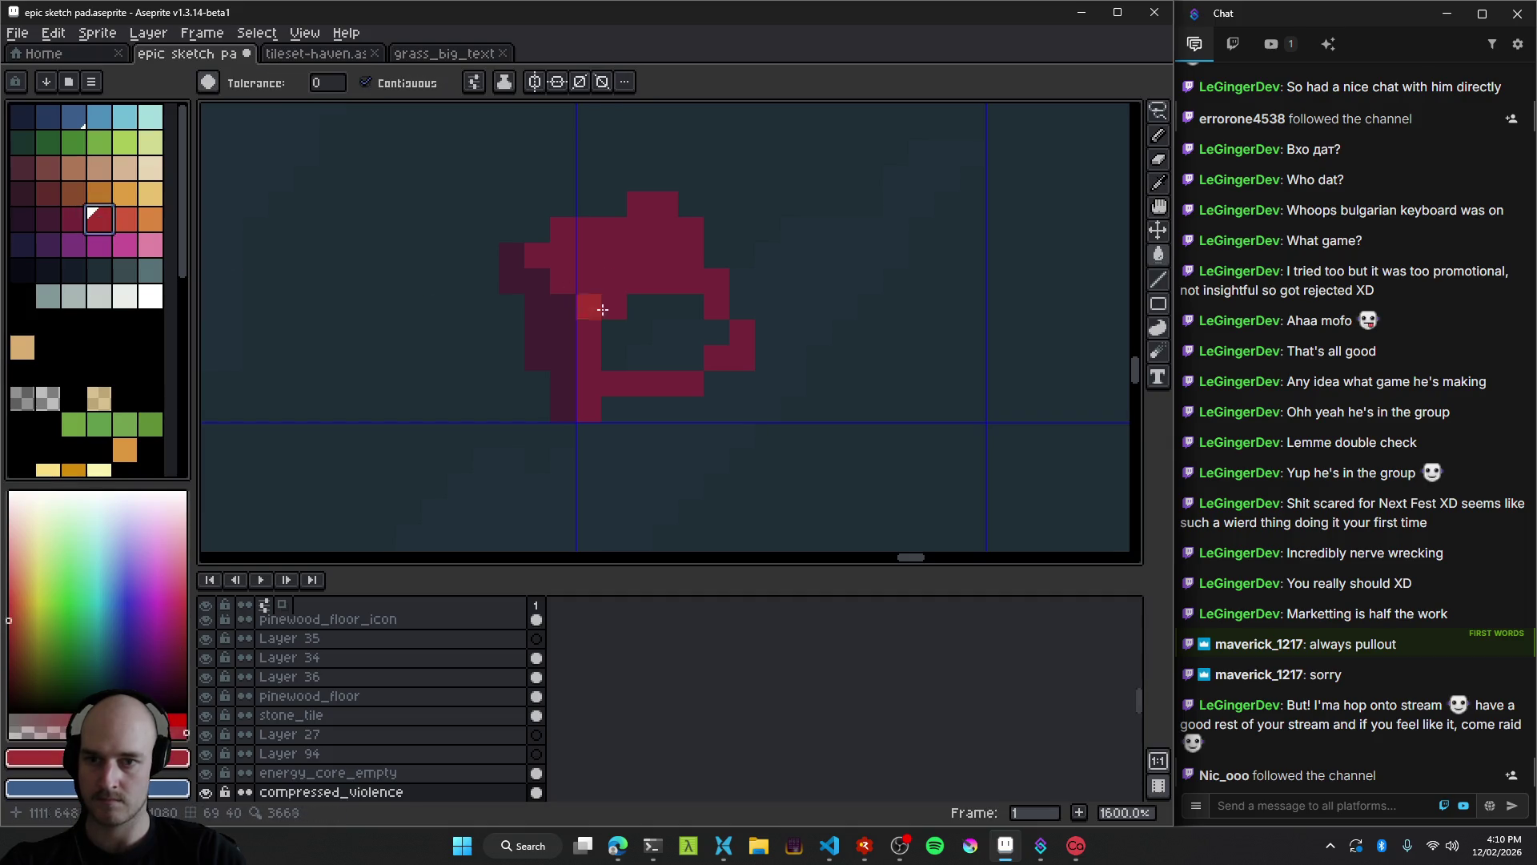
click(603, 299)
key(ctrl+z)
click(604, 293)
key(ctrl+z)
key(b)
click(593, 283)
key(g)
click(625, 239)
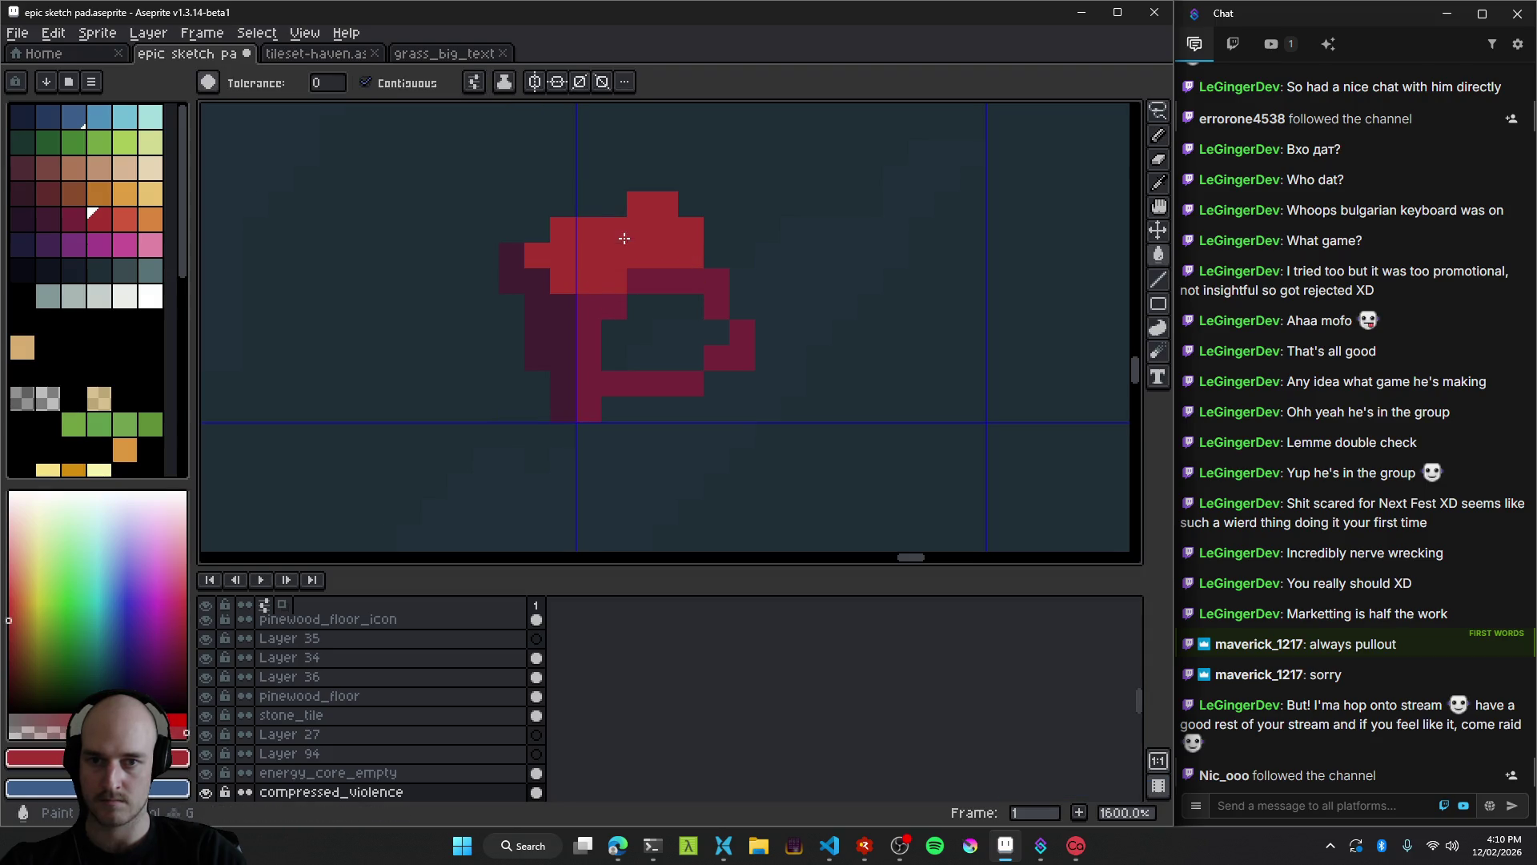
Paint dark pink into the sprite's inner hollow with the Pencil.
key(b)
mouse_move(635, 309)
mouse_down()
mouse_move(641, 349)
mouse_move(721, 319)
mouse_up()
scroll(703, 353, down, 8)
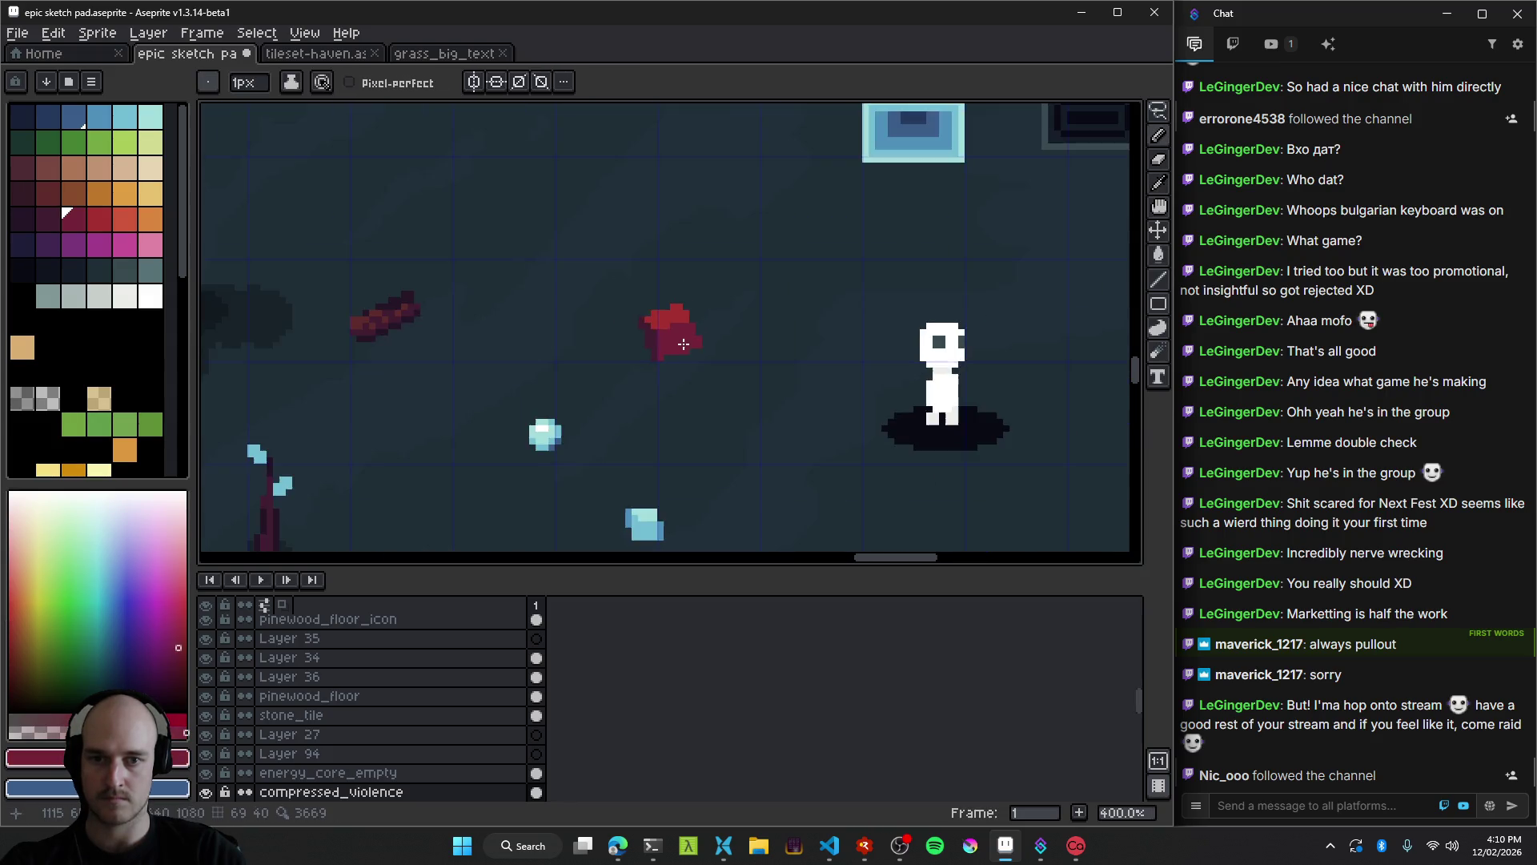
Add a few extra red pixels to the sprite using its own eyedropped red.
scroll(703, 353, up, 8)
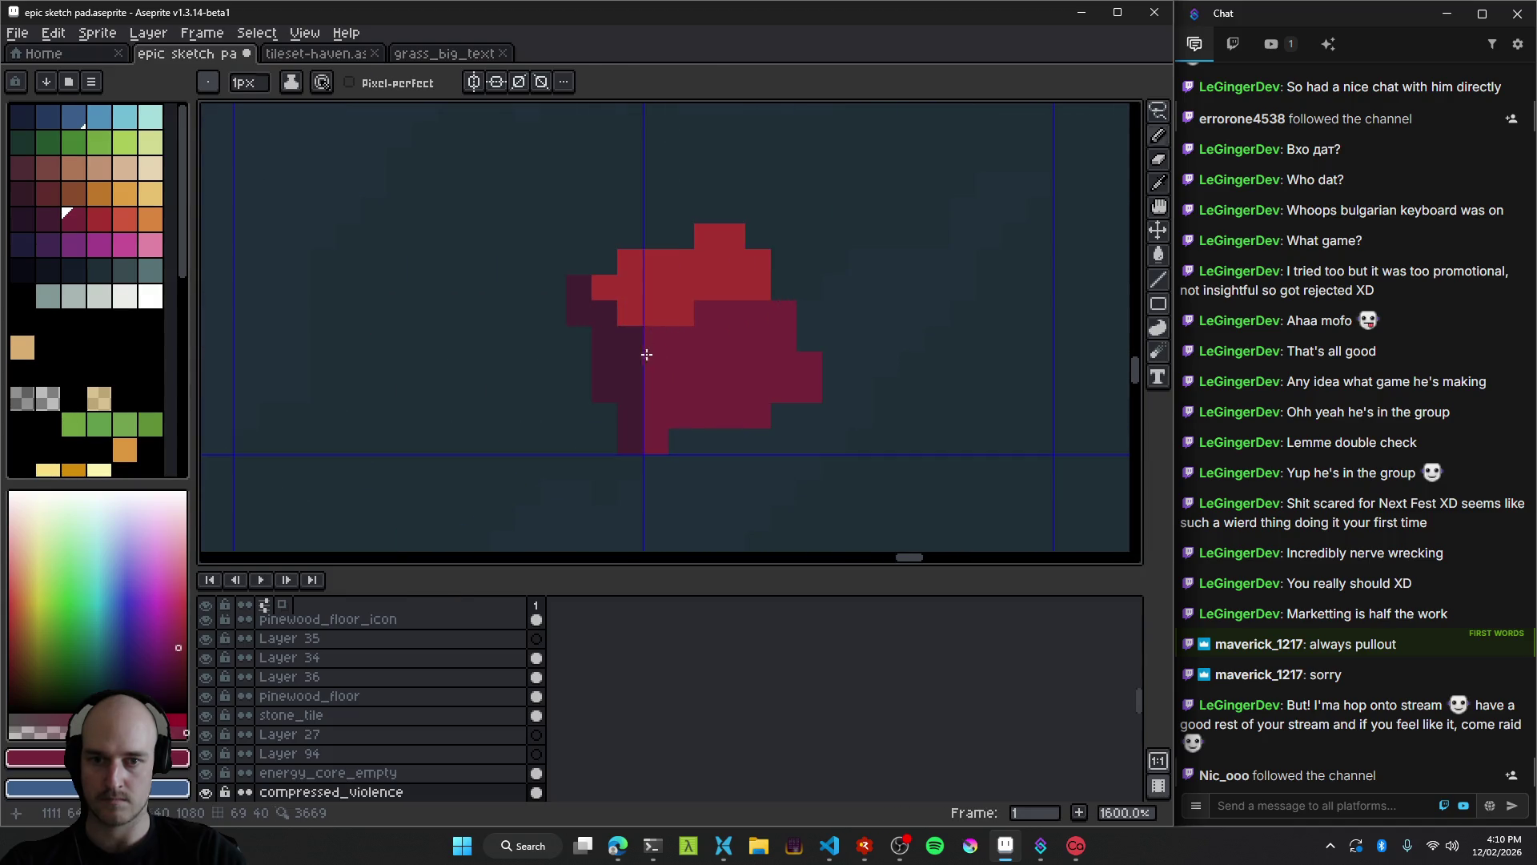
scroll(653, 385, down, 8)
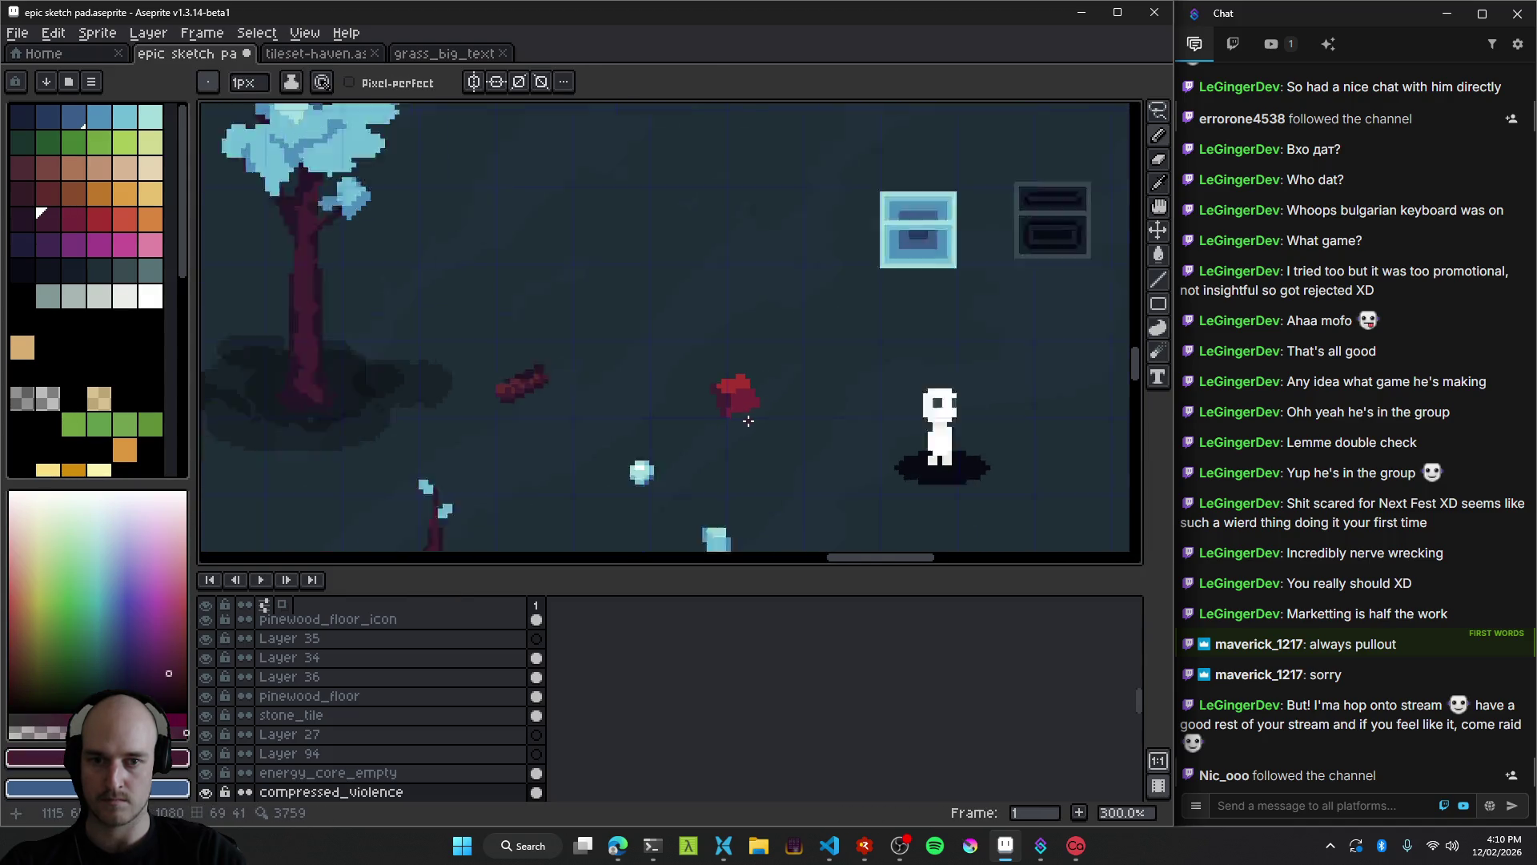
scroll(739, 404, up, 4)
scroll(739, 404, up, 6)
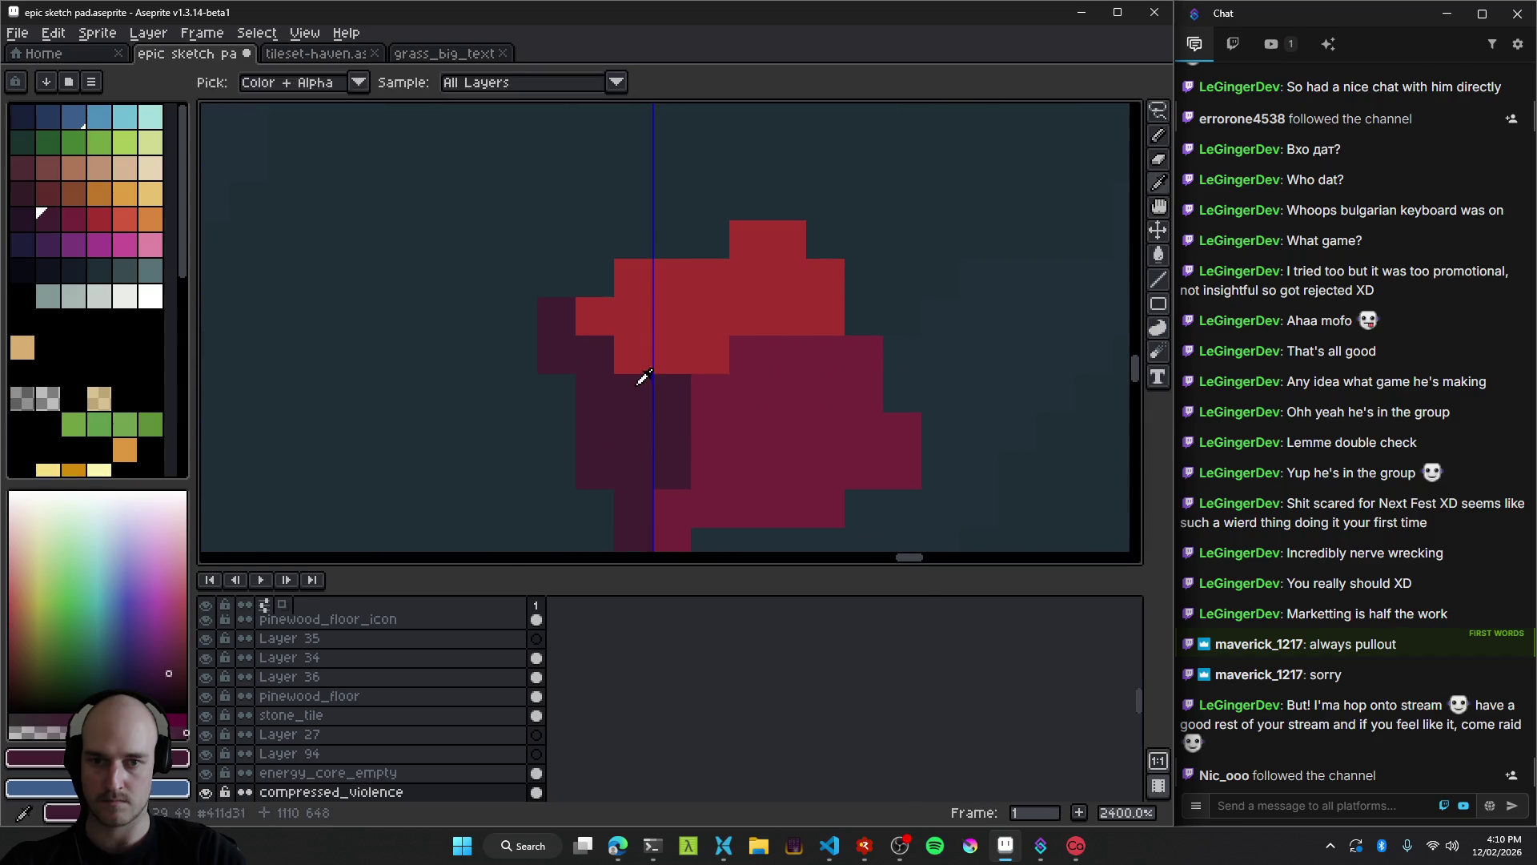
scroll(741, 453, down, 10)
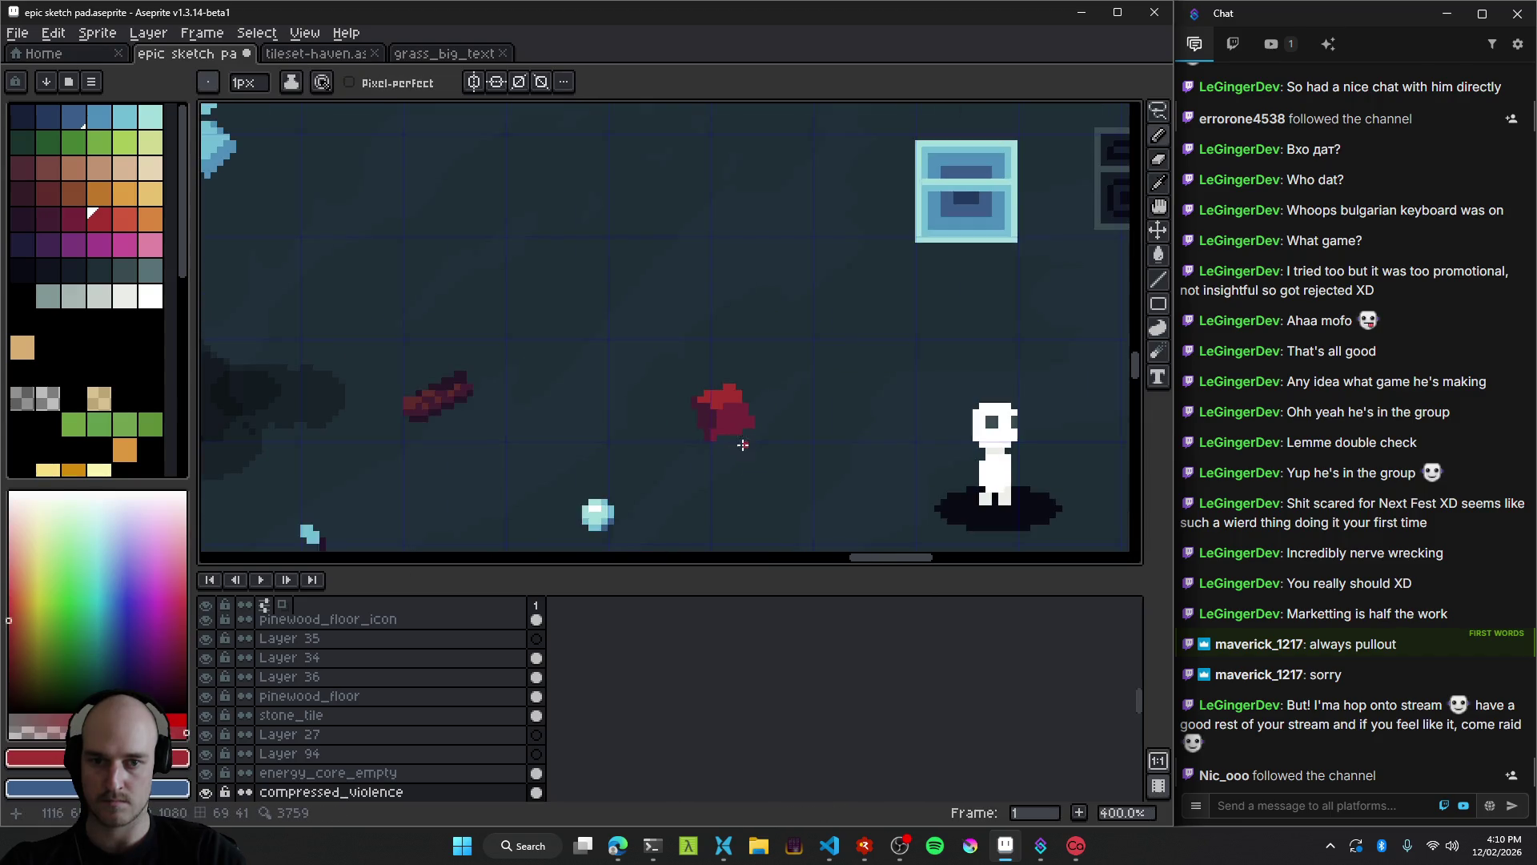
scroll(741, 453, up, 8)
alt+click(686, 376)
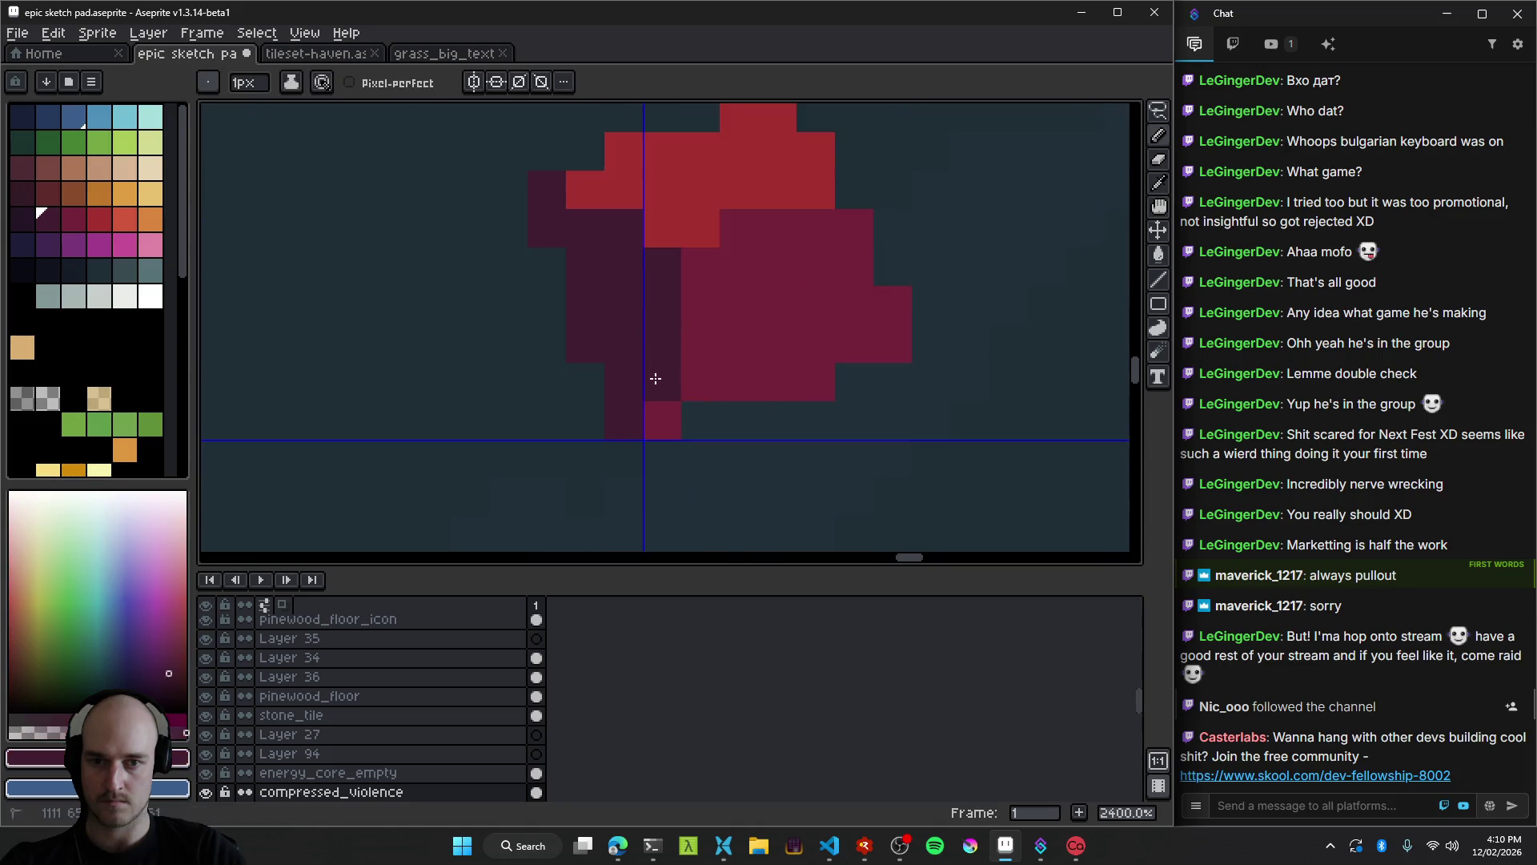
scroll(746, 388, down, 3)
scroll(753, 364, up, 3)
click(726, 360)
click(701, 412)
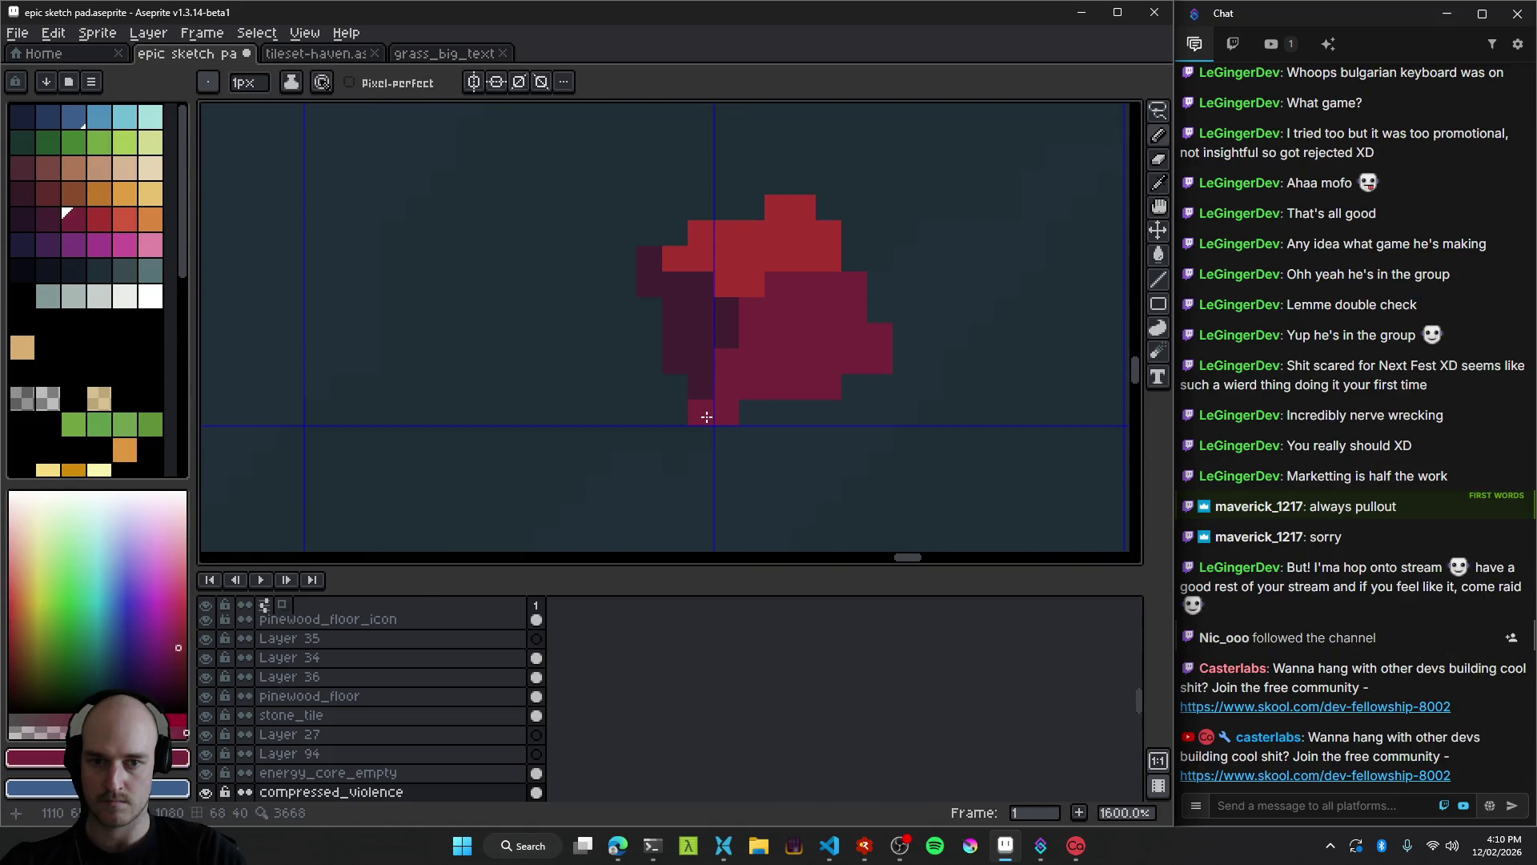
Paint a dark maroon pixel and a short maroon block on the sprite's underside.
scroll(715, 412, down, 6)
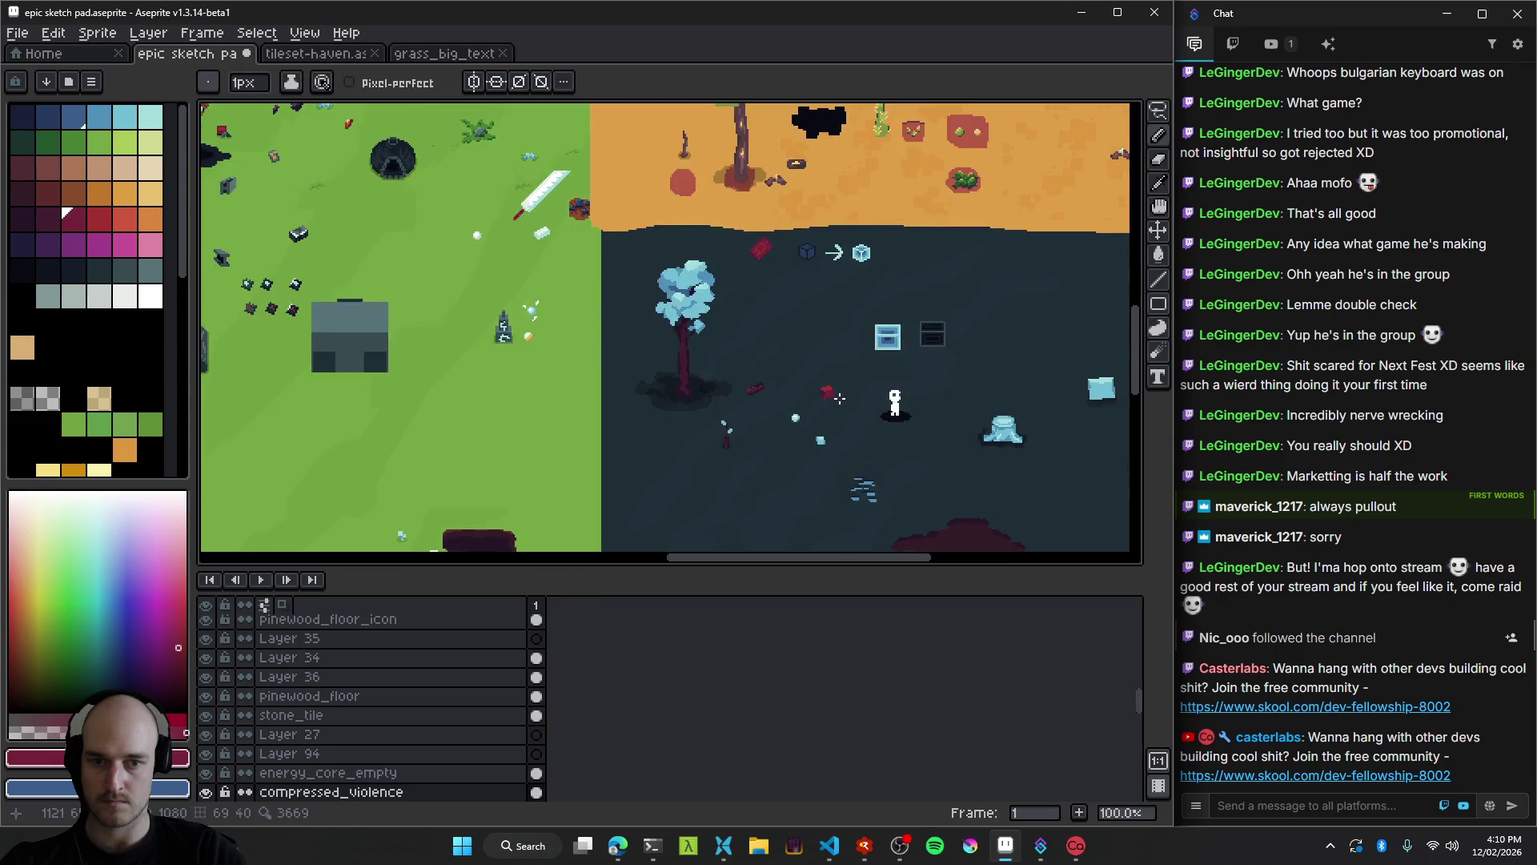
scroll(814, 392, up, 3)
scroll(814, 392, up, 6)
alt+click(604, 330)
click(609, 425)
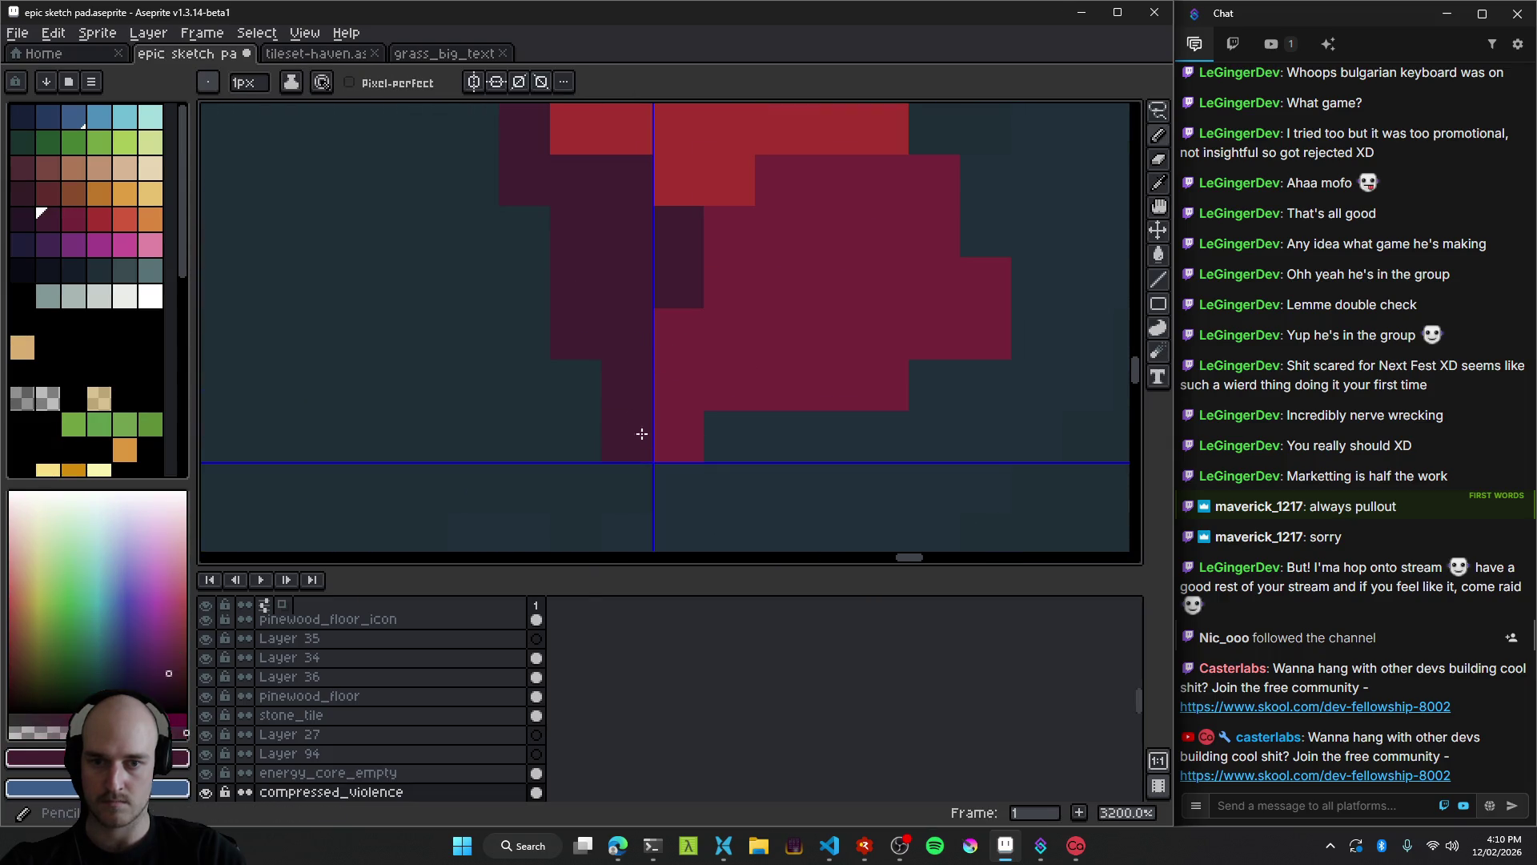
scroll(560, 368, down, 6)
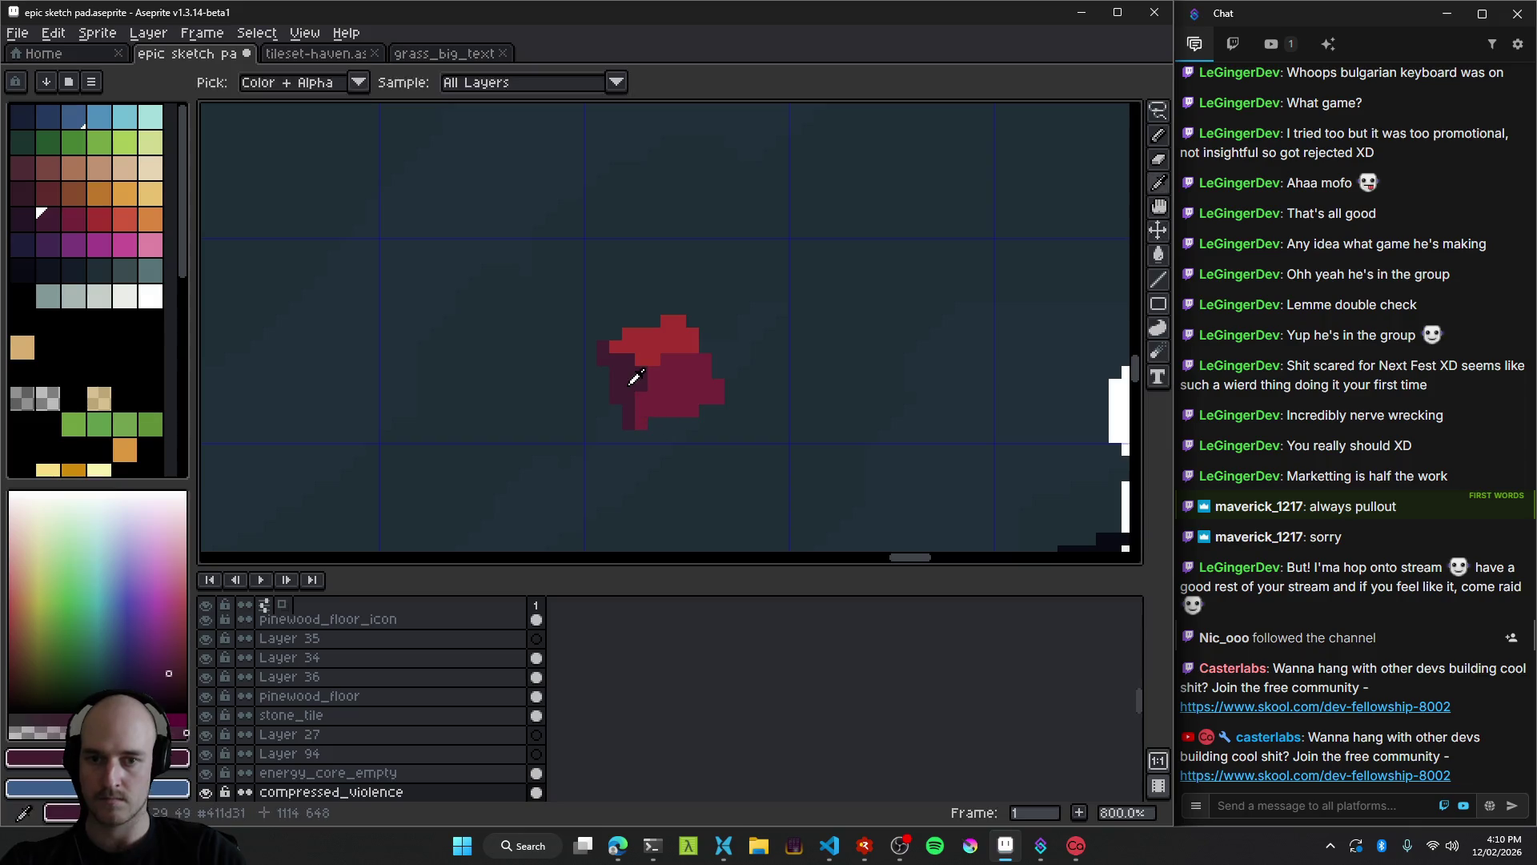
scroll(752, 424, down, 5)
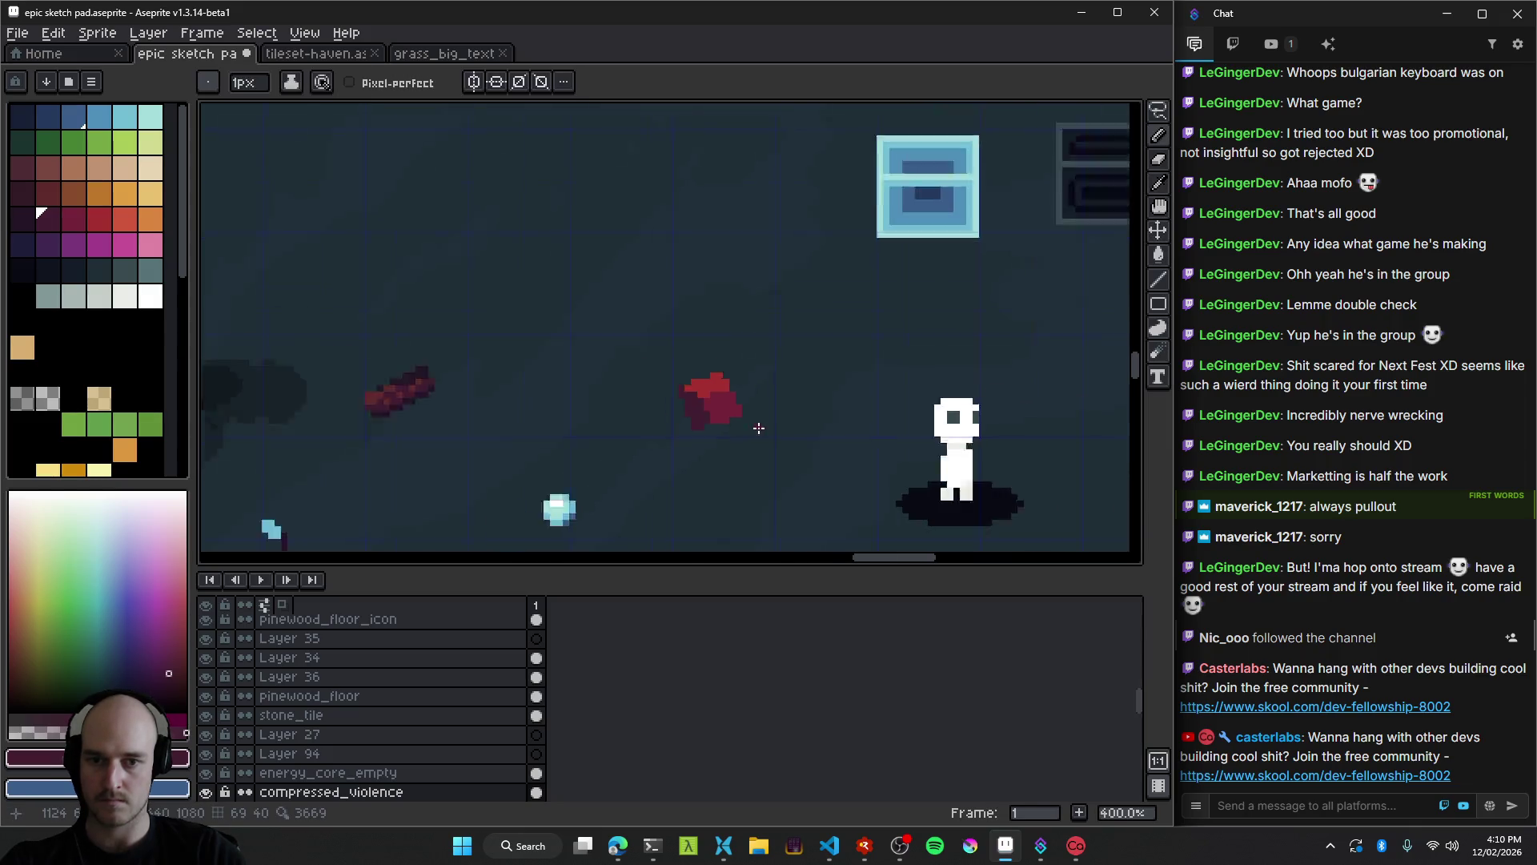
scroll(757, 430, down, 1)
scroll(757, 430, up, 1)
scroll(769, 417, up, 8)
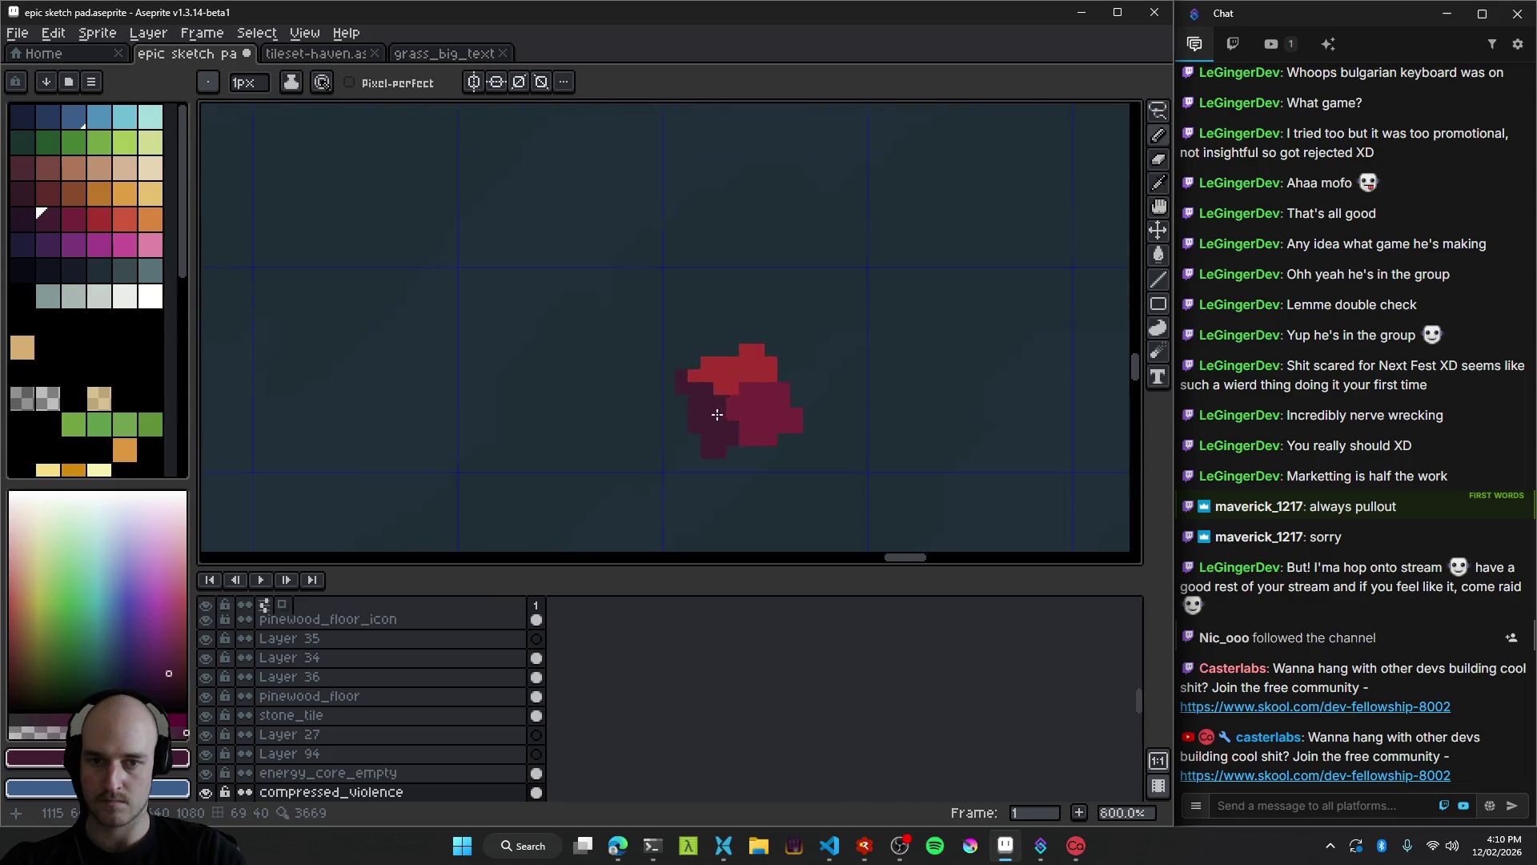
alt+click(802, 403)
drag(718, 416, 719, 388)
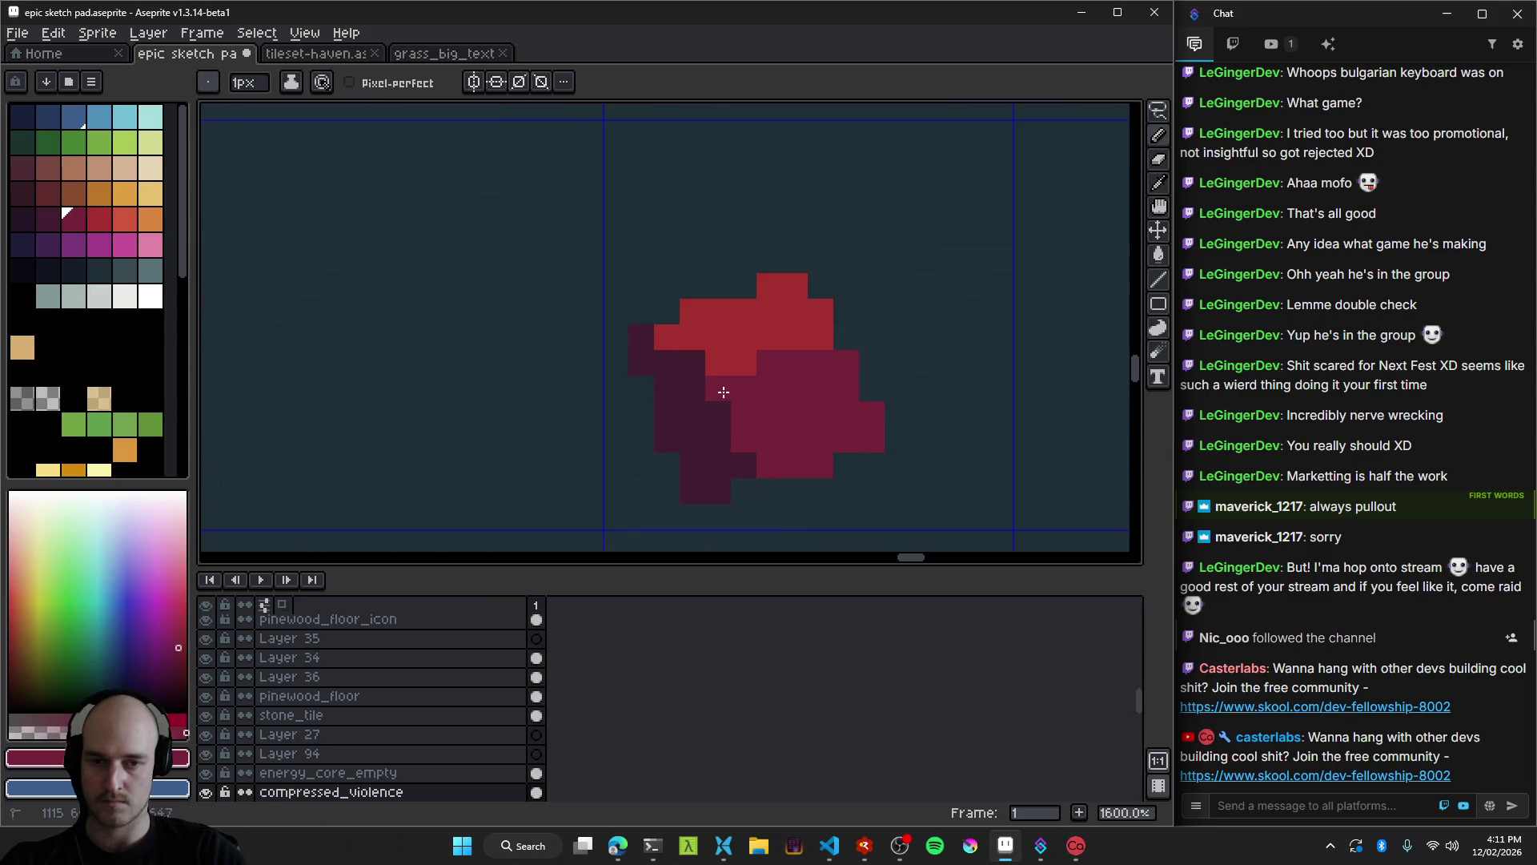
Drag the red sprite left within the scene.
scroll(805, 449, down, 8)
scroll(719, 410, up, 8)
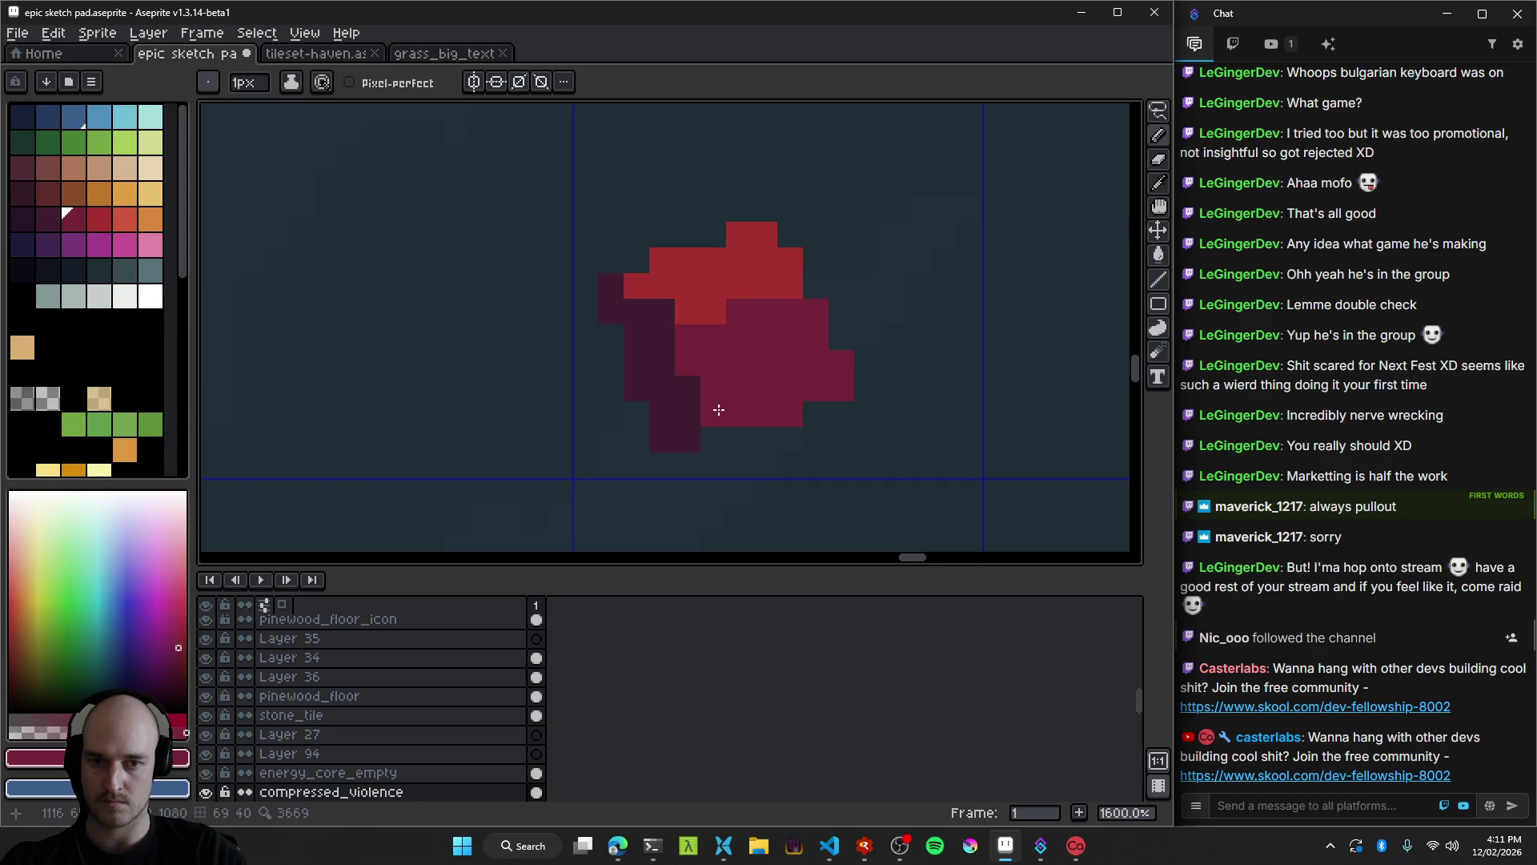
scroll(752, 432, down, 8)
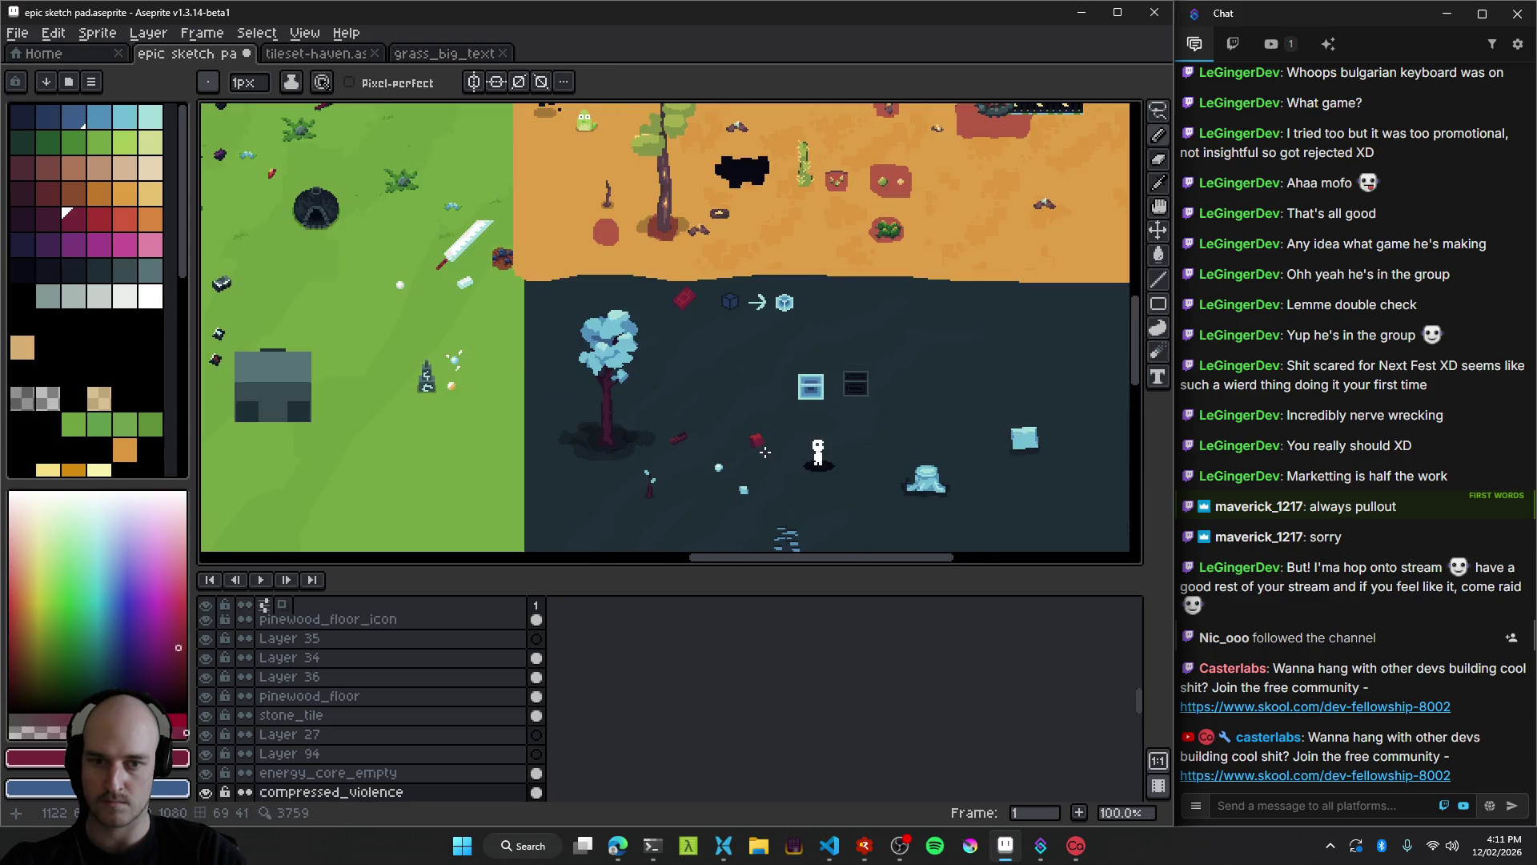
scroll(767, 453, up, 8)
scroll(721, 437, down, 5)
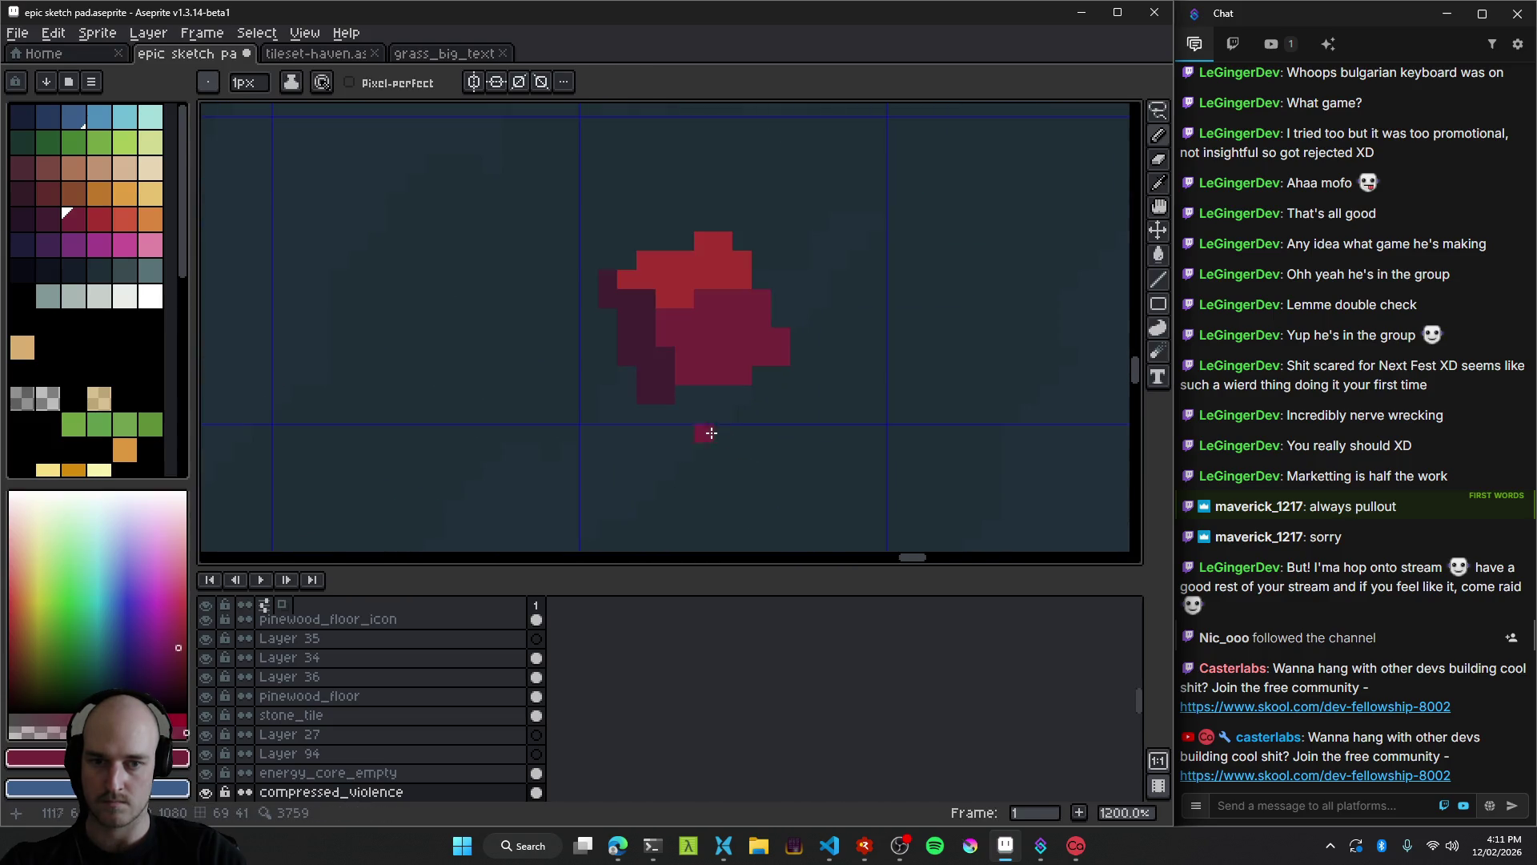
mouse_move(733, 440)
mouse_down()
mouse_move(933, 348)
mouse_move(857, 315)
mouse_move(813, 367)
mouse_move(926, 316)
mouse_up()
Pan and zoom across the scene to look over the area near the tree.
scroll(926, 316, down, 1)
drag(827, 419, 922, 342)
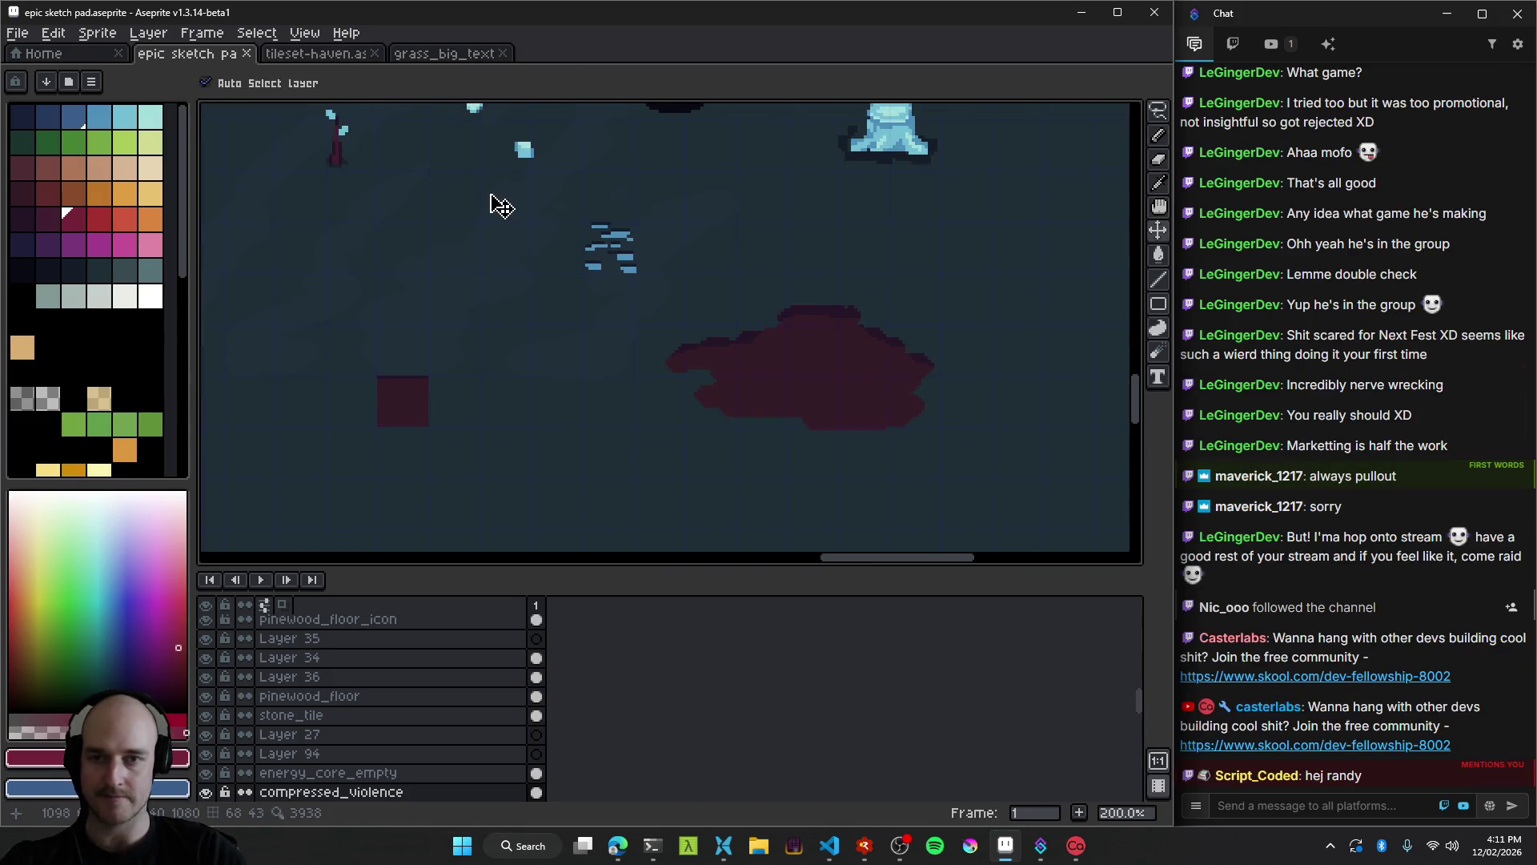
scroll(748, 353, down, 1)
scroll(394, 165, up, 1)
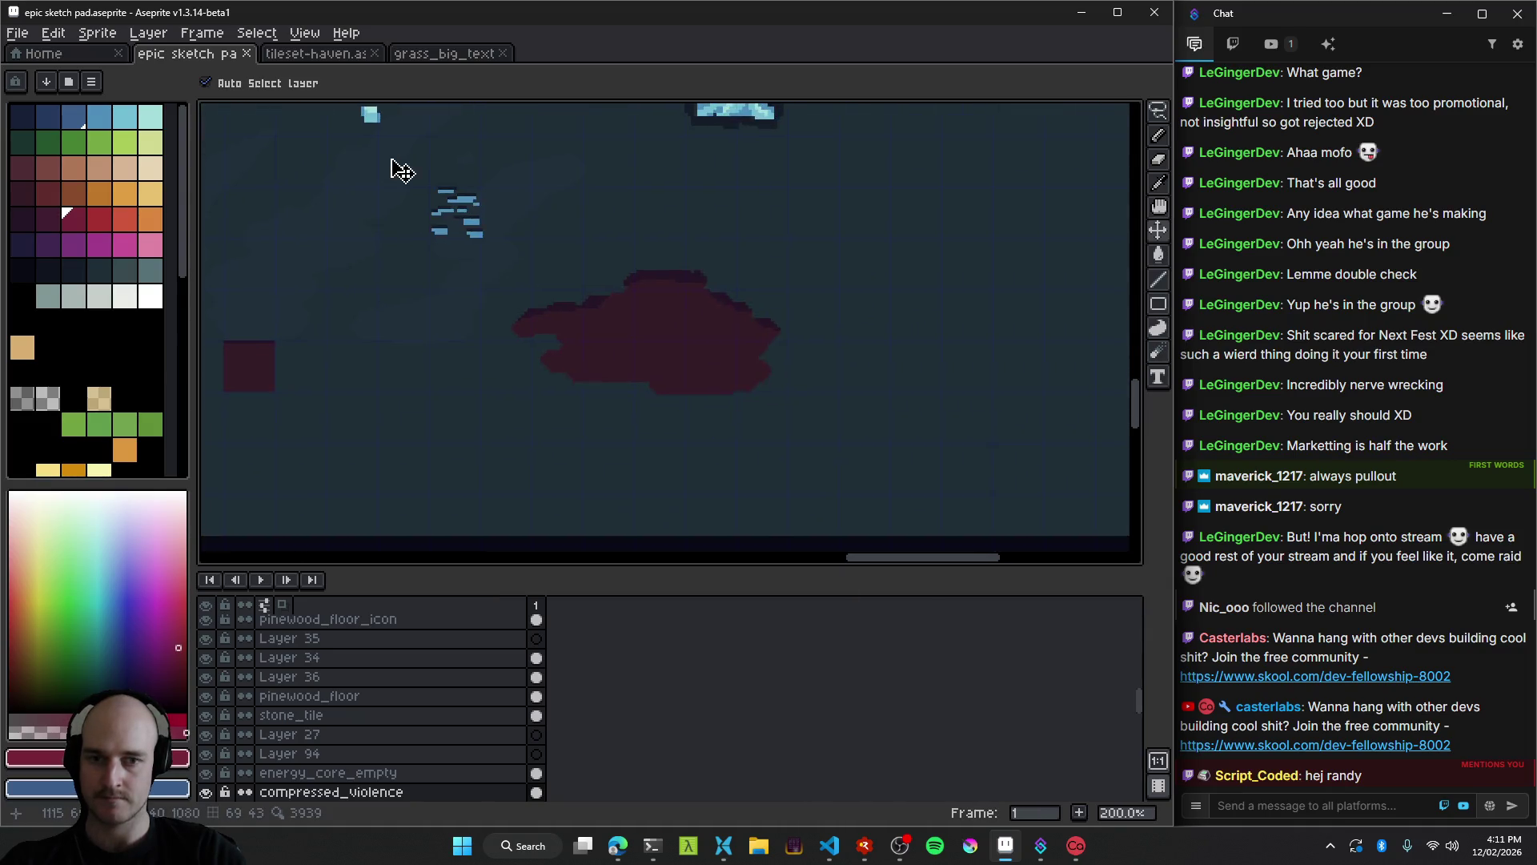
scroll(602, 344, down, 3)
scroll(602, 344, up, 4)
Select the tree's layer, pan over the dark-blue area and save epic sketch pad.aseprite.
click(538, 333)
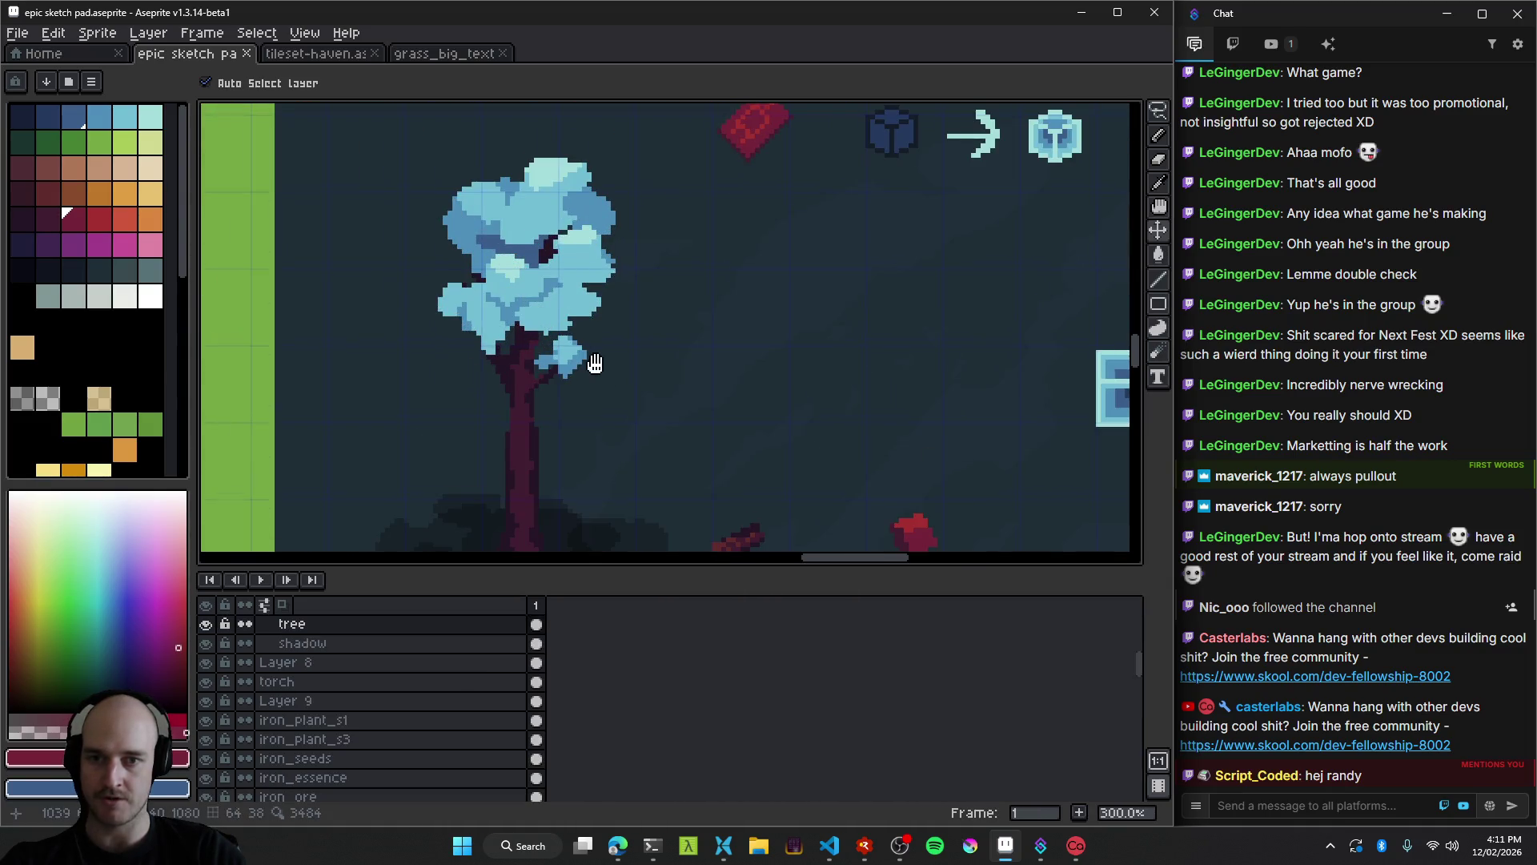
mouse_move(613, 296)
mouse_down()
mouse_move(789, 365)
mouse_move(748, 422)
mouse_up()
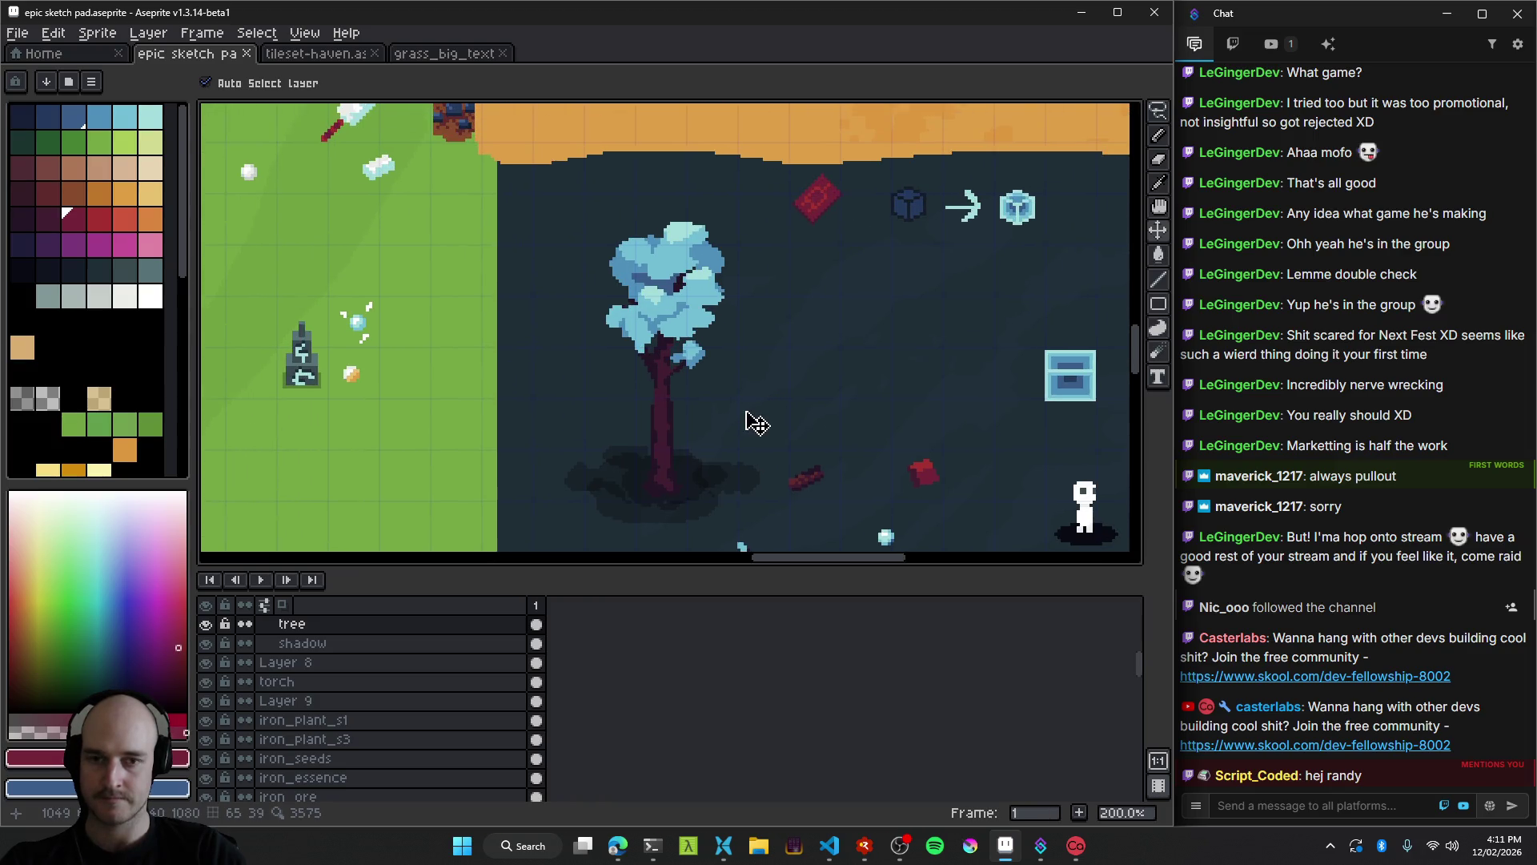
scroll(747, 422, down, 1)
scroll(600, 272, up, 1)
mouse_move(662, 291)
mouse_down()
mouse_move(312, 367)
mouse_move(651, 384)
mouse_move(665, 368)
mouse_up()
scroll(672, 388, down, 1)
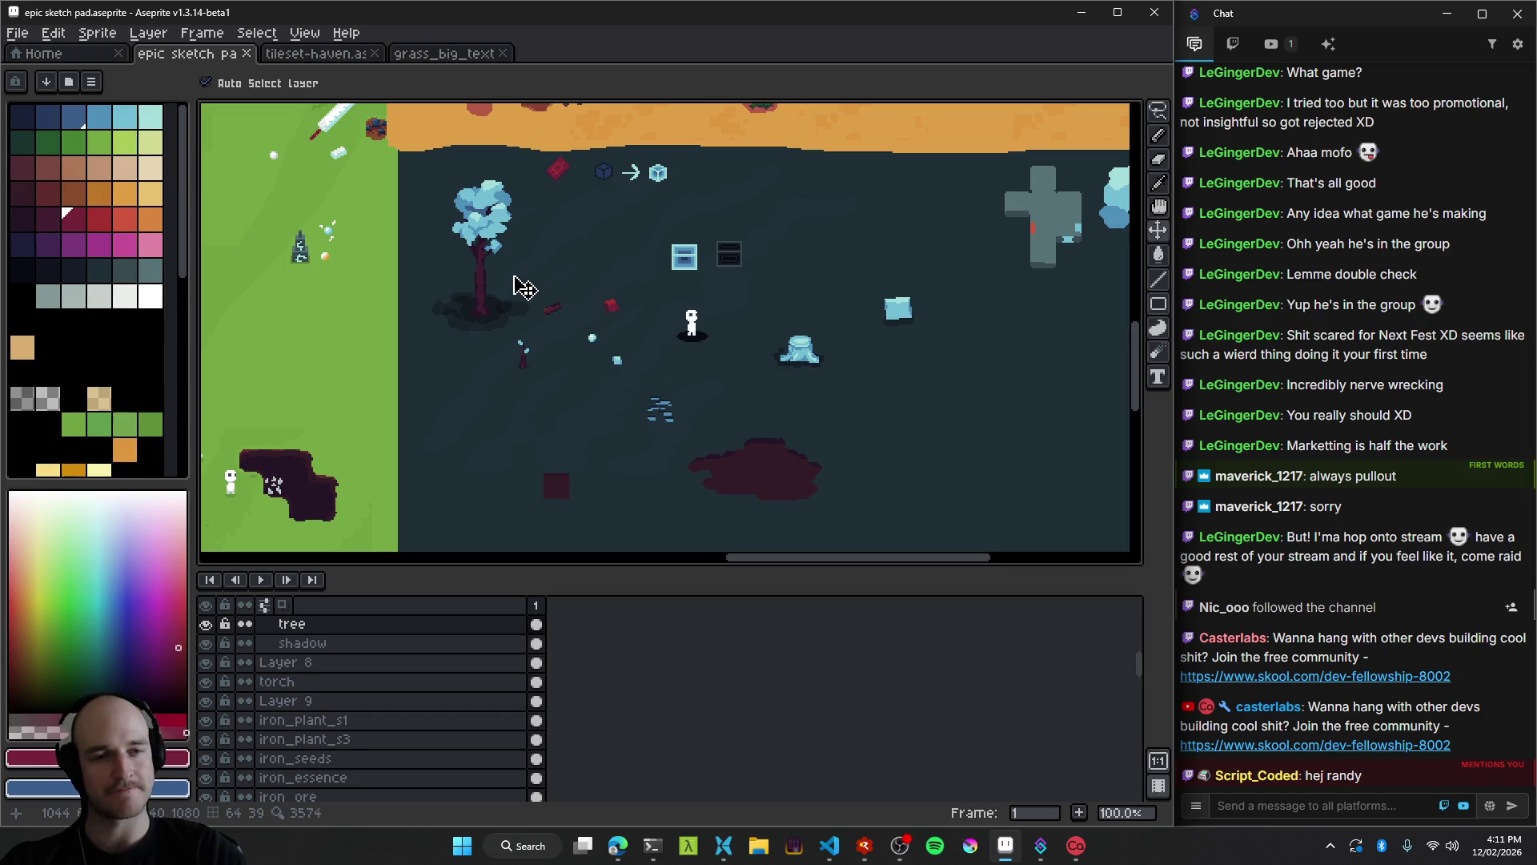
key(ctrl+s)
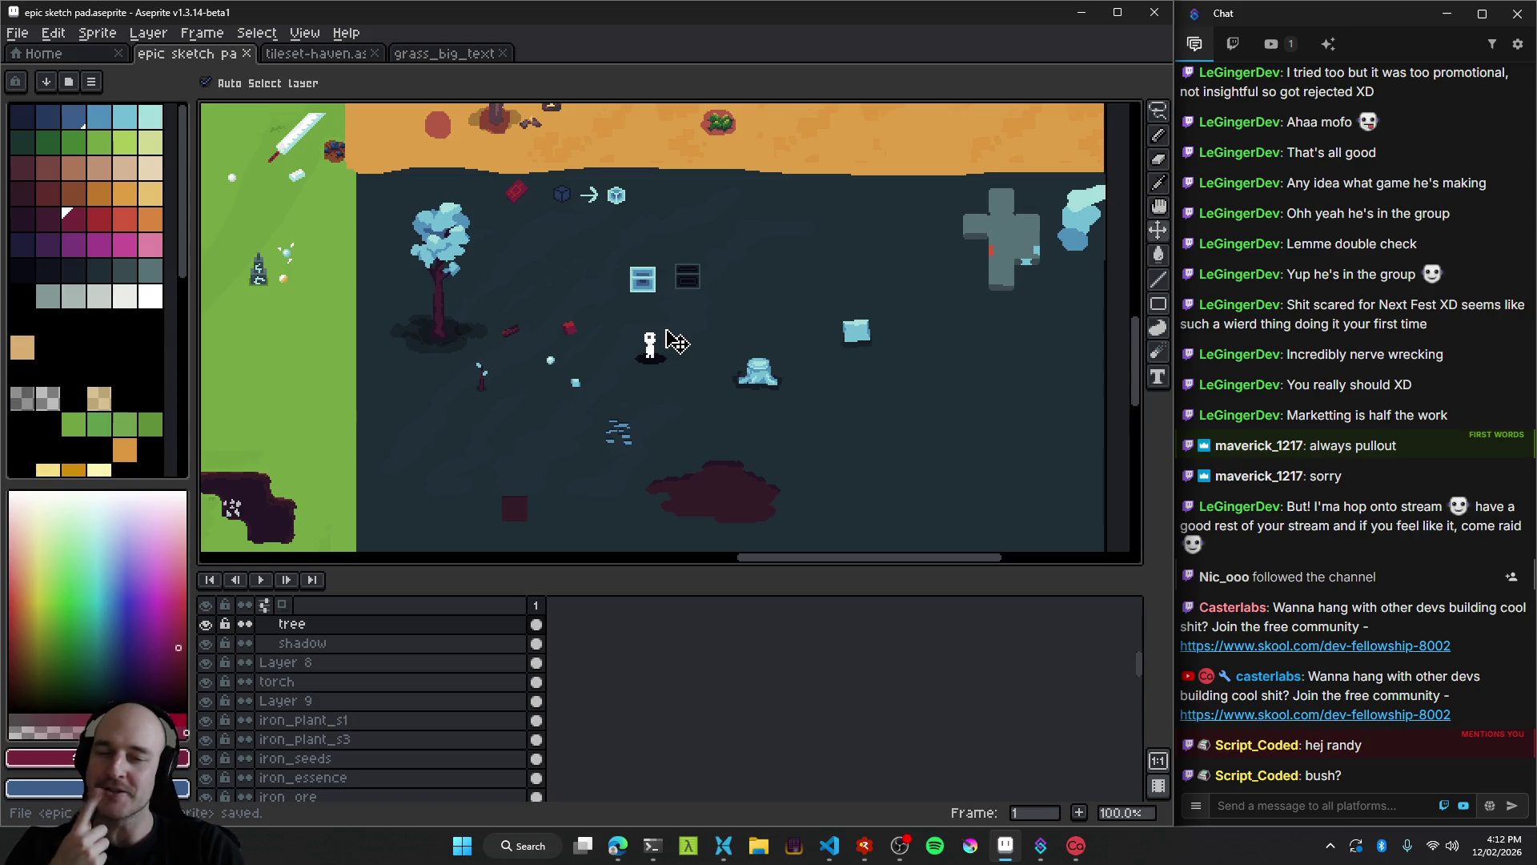
key(ctrl+s)
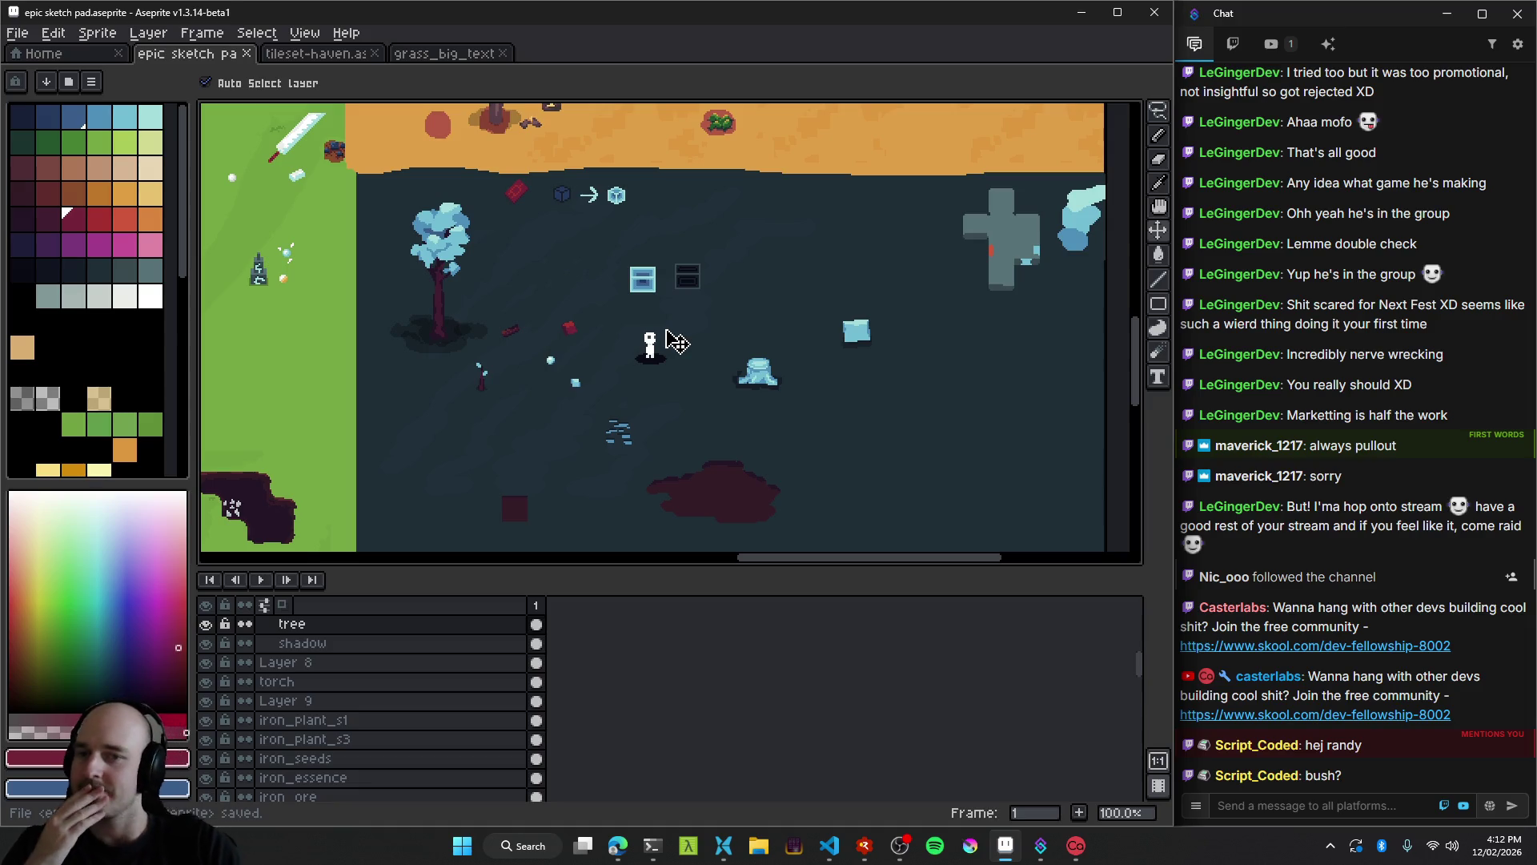
scroll(606, 403, down, 2)
scroll(385, 392, up, 1)
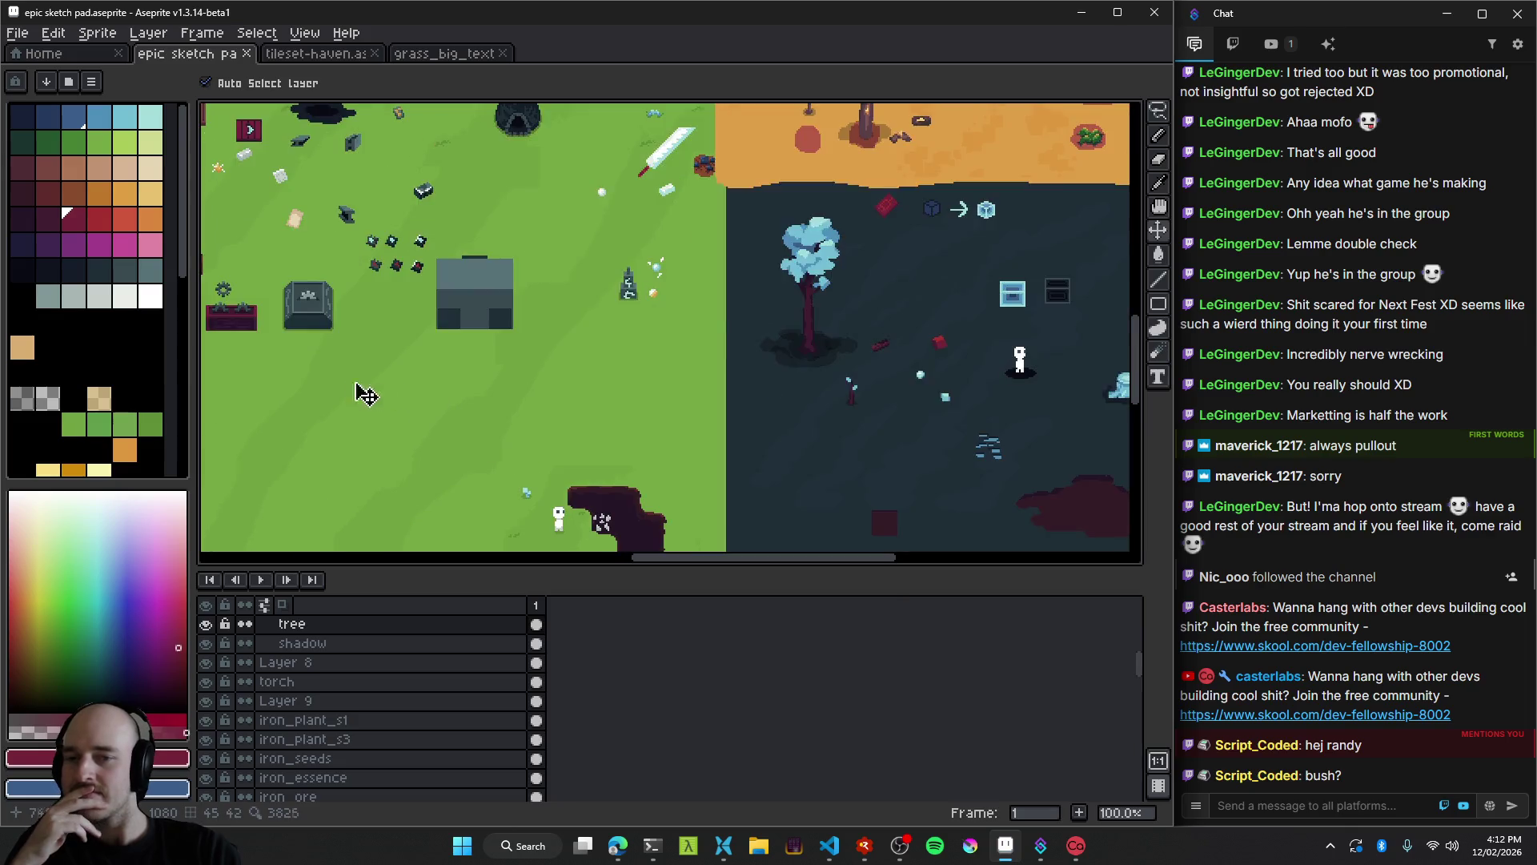
Pan and zoom to bring the blue tree and the dark-blue area into view.
scroll(823, 182, up, 2)
scroll(760, 240, down, 2)
scroll(701, 286, up, 1)
mouse_move(702, 286)
mouse_down()
mouse_move(834, 248)
mouse_move(460, 357)
mouse_move(586, 398)
mouse_up()
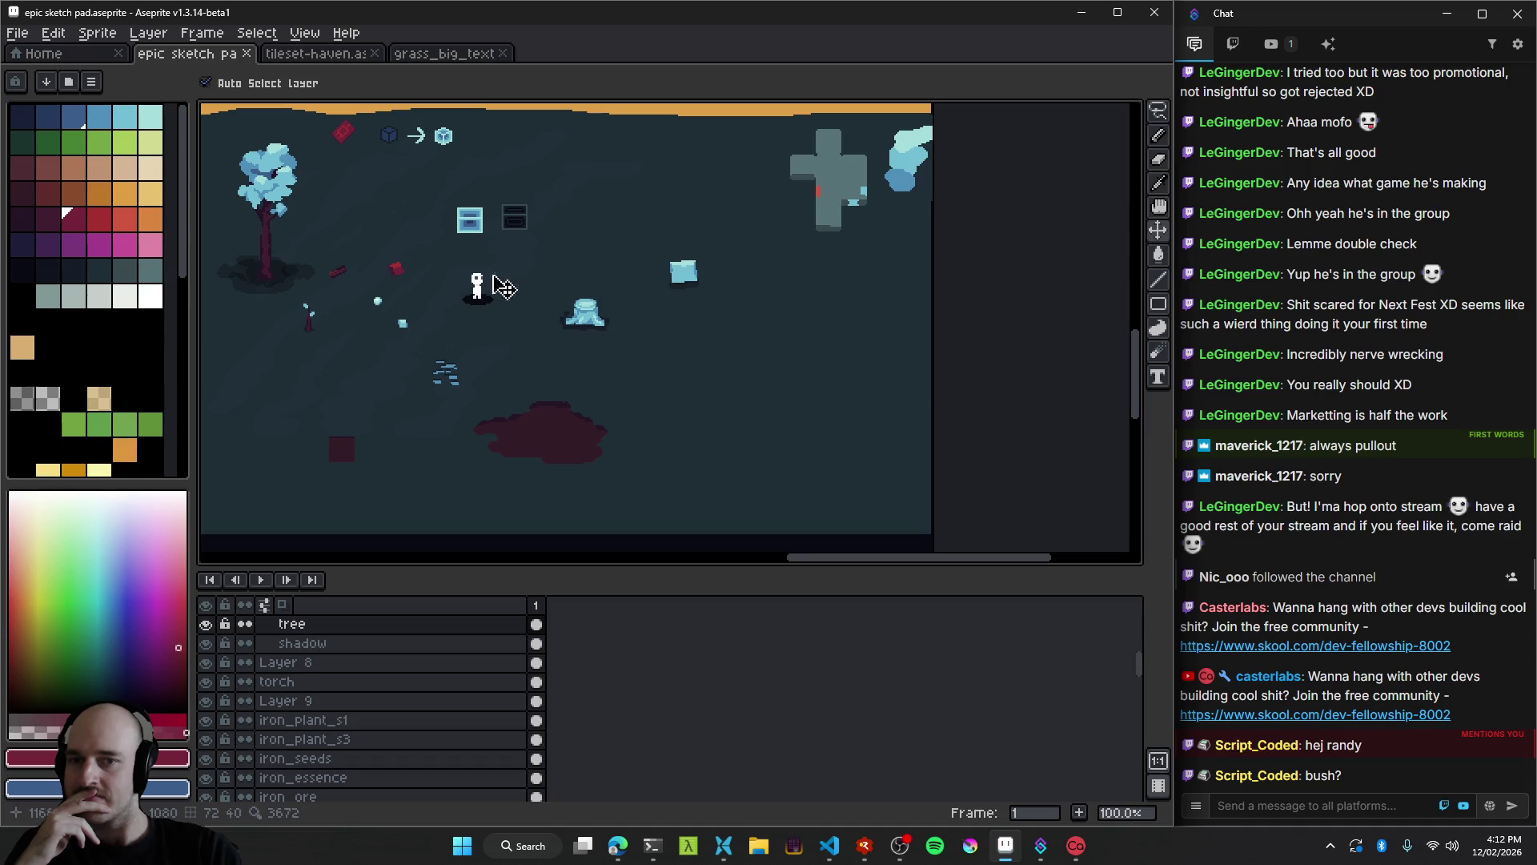
drag(504, 285, 622, 365)
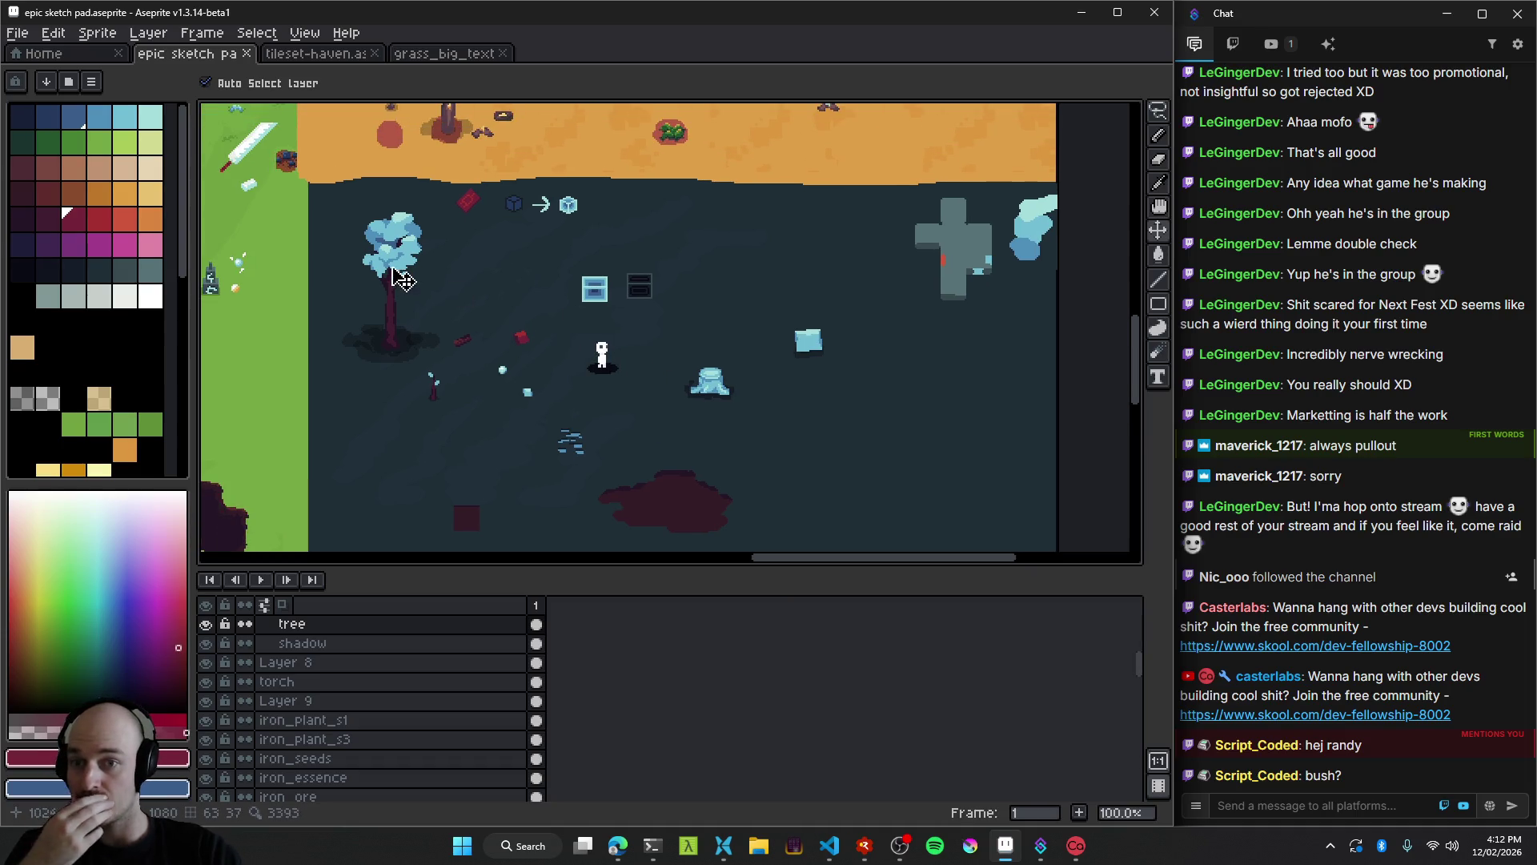
scroll(401, 278, up, 2)
mouse_move(443, 269)
mouse_down()
mouse_move(570, 322)
mouse_move(556, 343)
mouse_up()
Lasso-select the blue tree's canopy.
key(q)
mouse_move(591, 189)
mouse_down()
mouse_move(562, 170)
mouse_move(406, 362)
mouse_up()
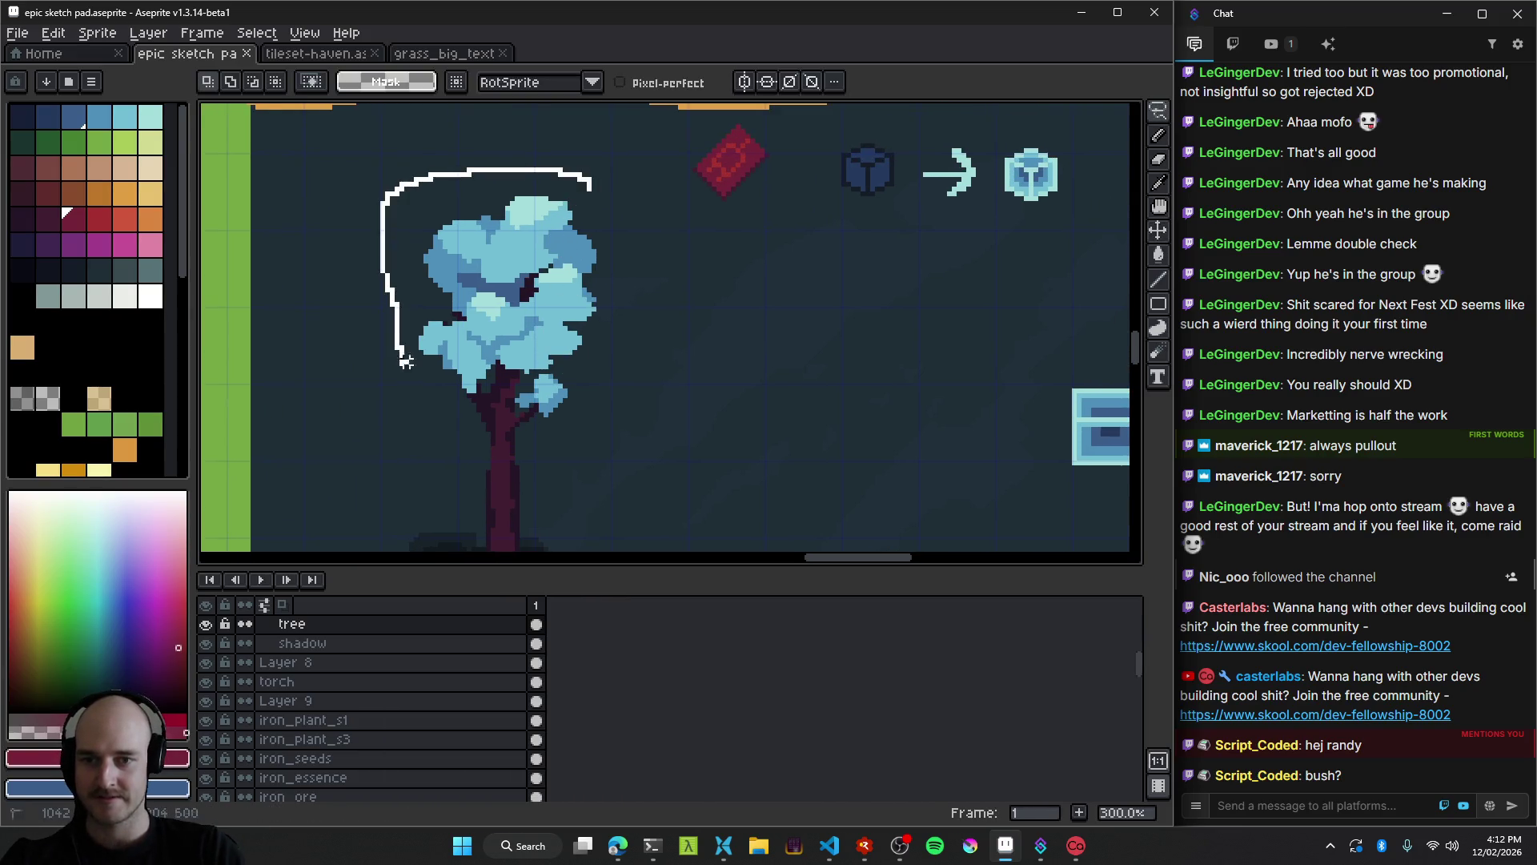
drag(535, 424, 632, 177)
drag(751, 333, 689, 257)
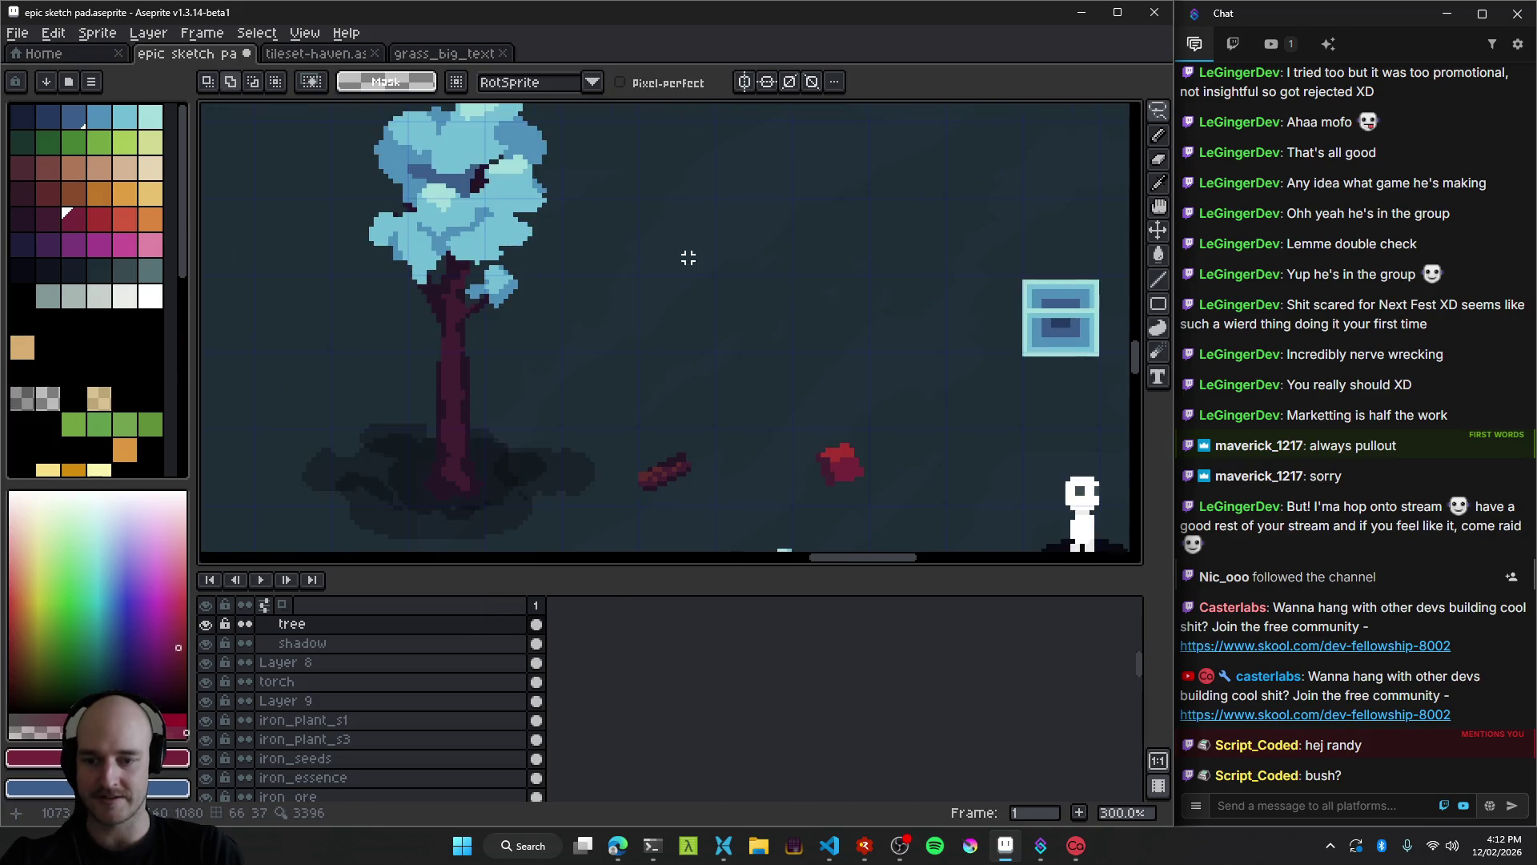
Paste the canopy onto a new layer and place it right of the stump.
key(shift+n)
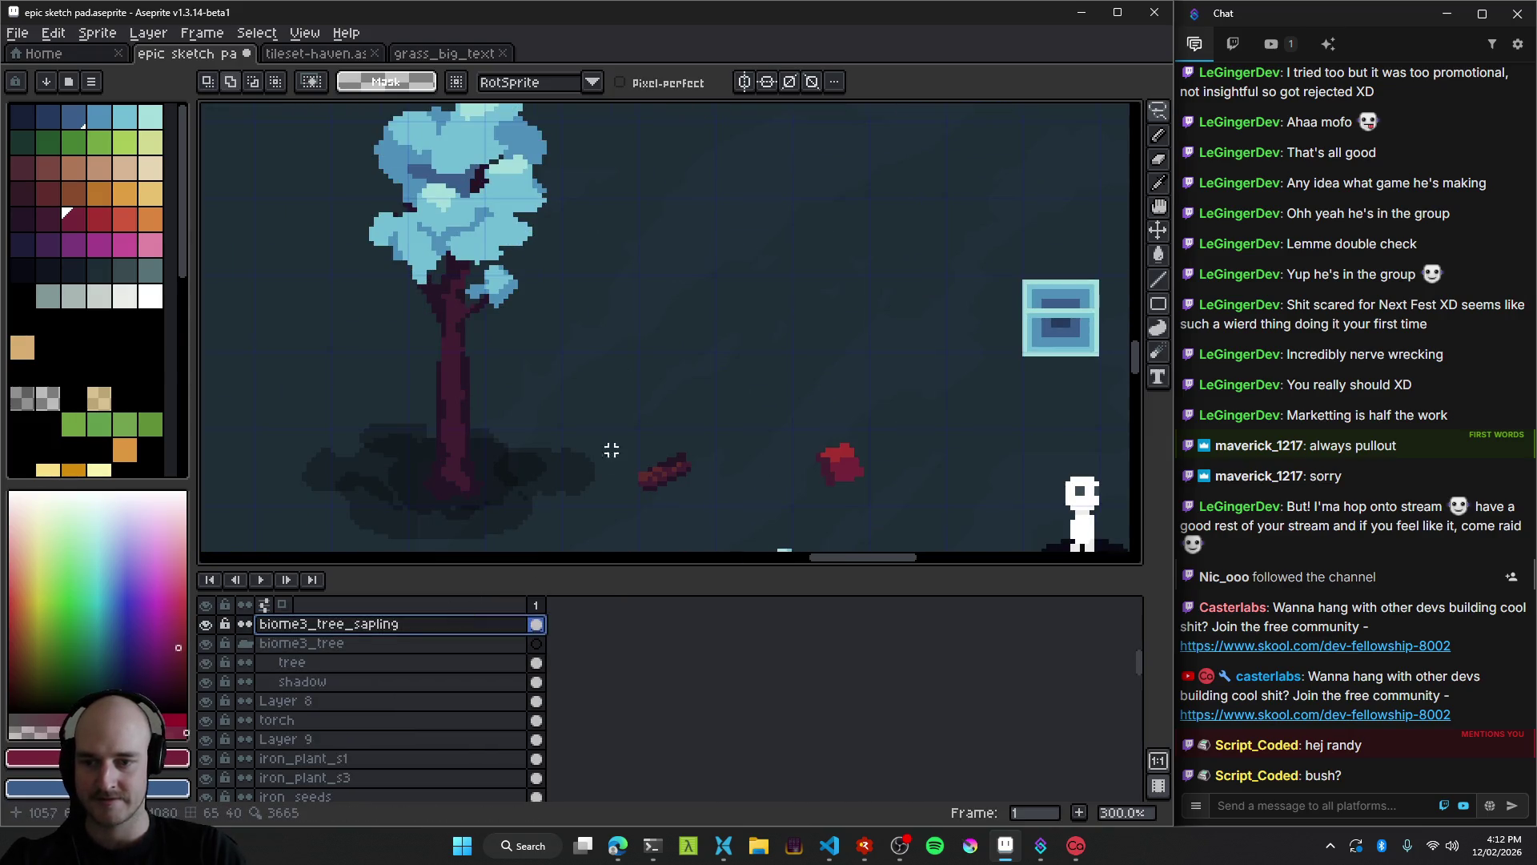
scroll(590, 445, down, 2)
key(ctrl+v)
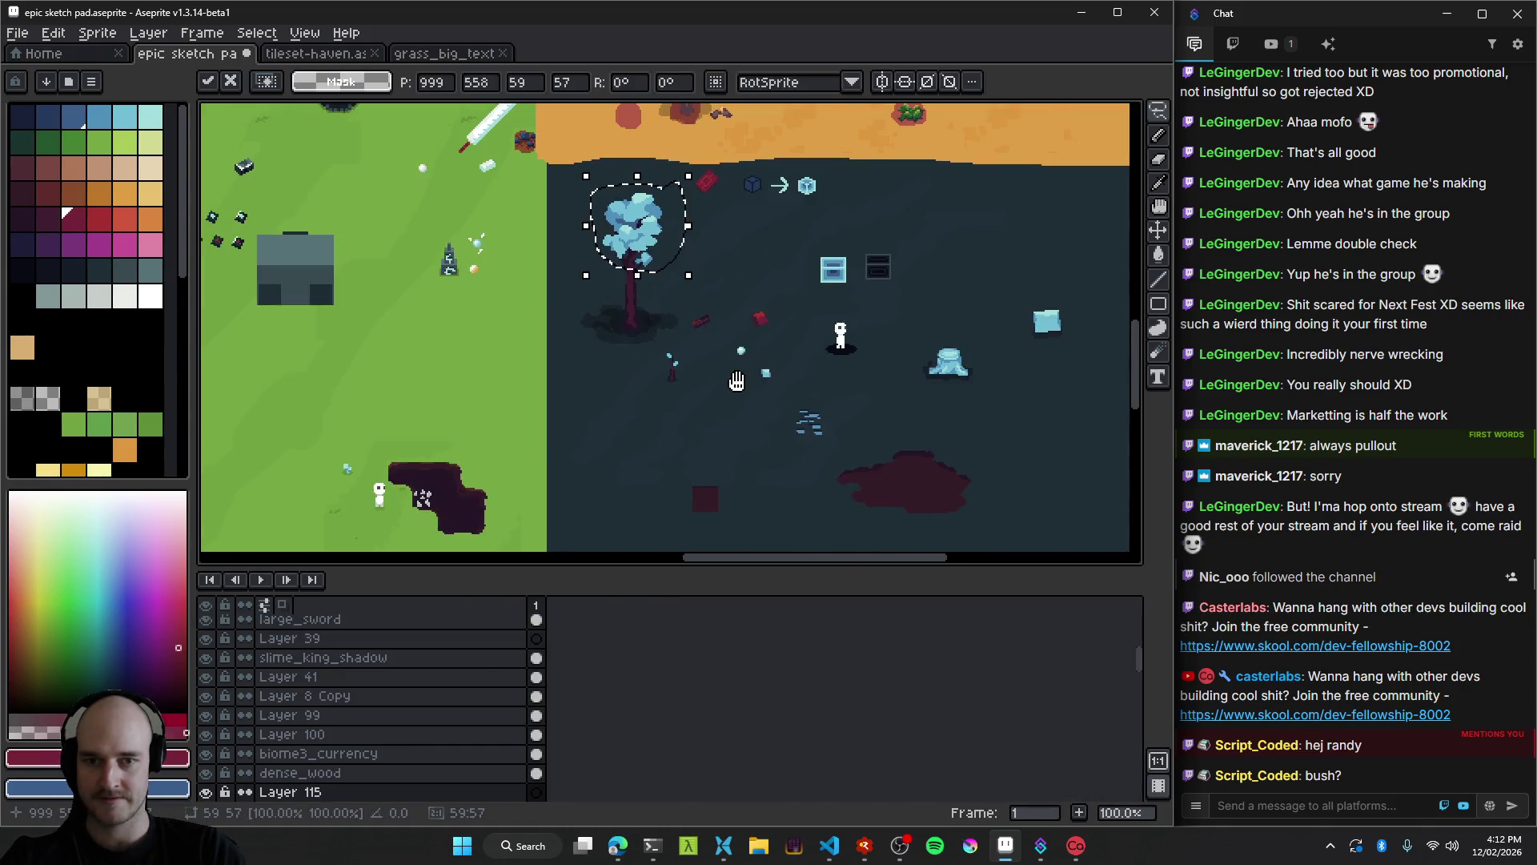
mouse_move(551, 207)
mouse_down()
mouse_move(841, 376)
mouse_move(912, 376)
mouse_up()
scroll(666, 390, up, 5)
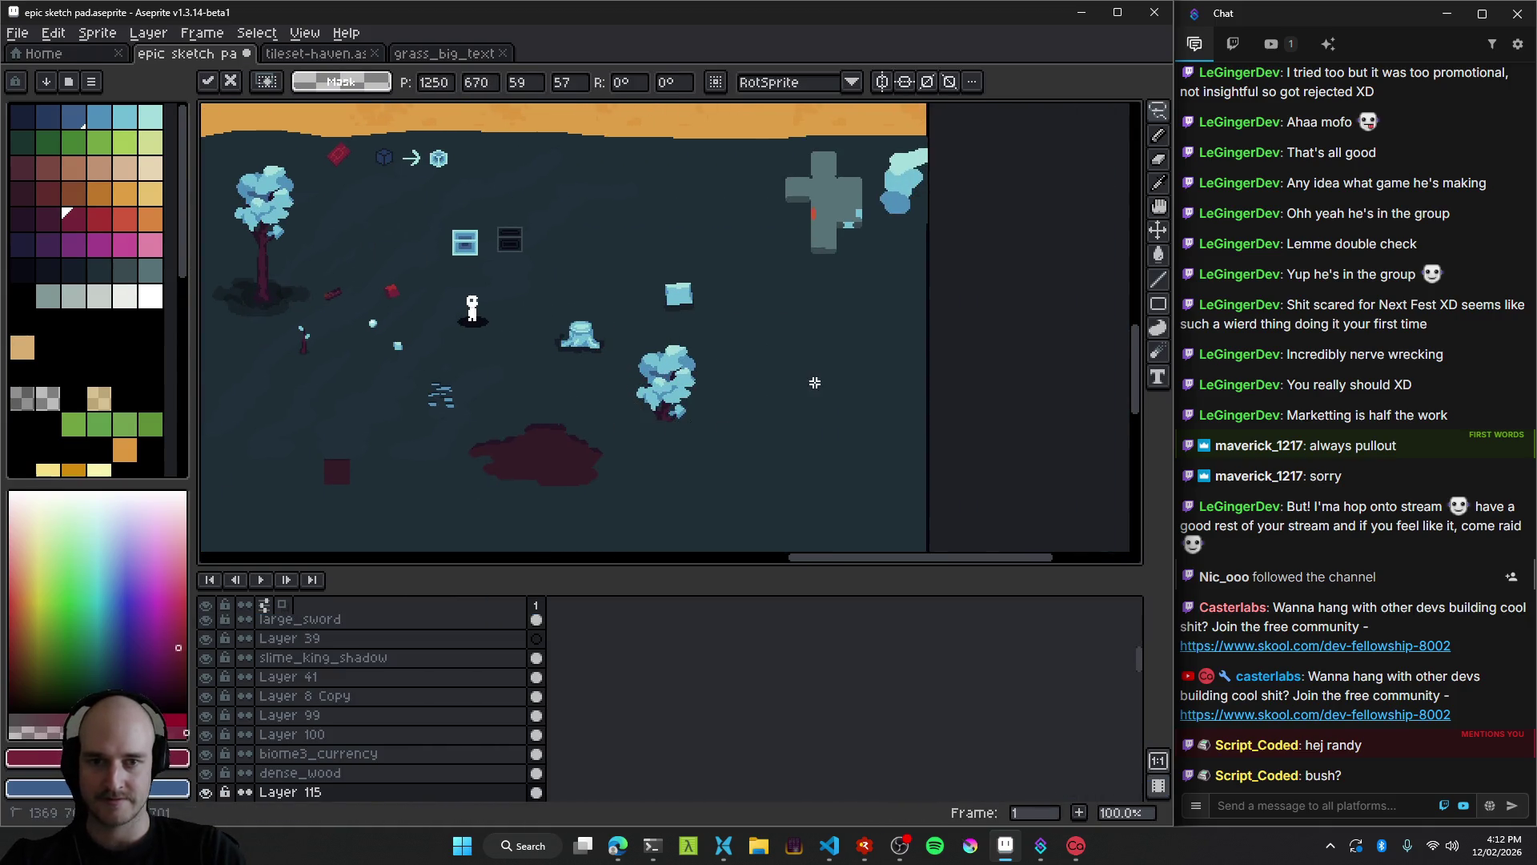
Commit the placed canopy copy and nudge the tree layer slightly.
key(Return)
scroll(666, 390, down, 1)
key(b)
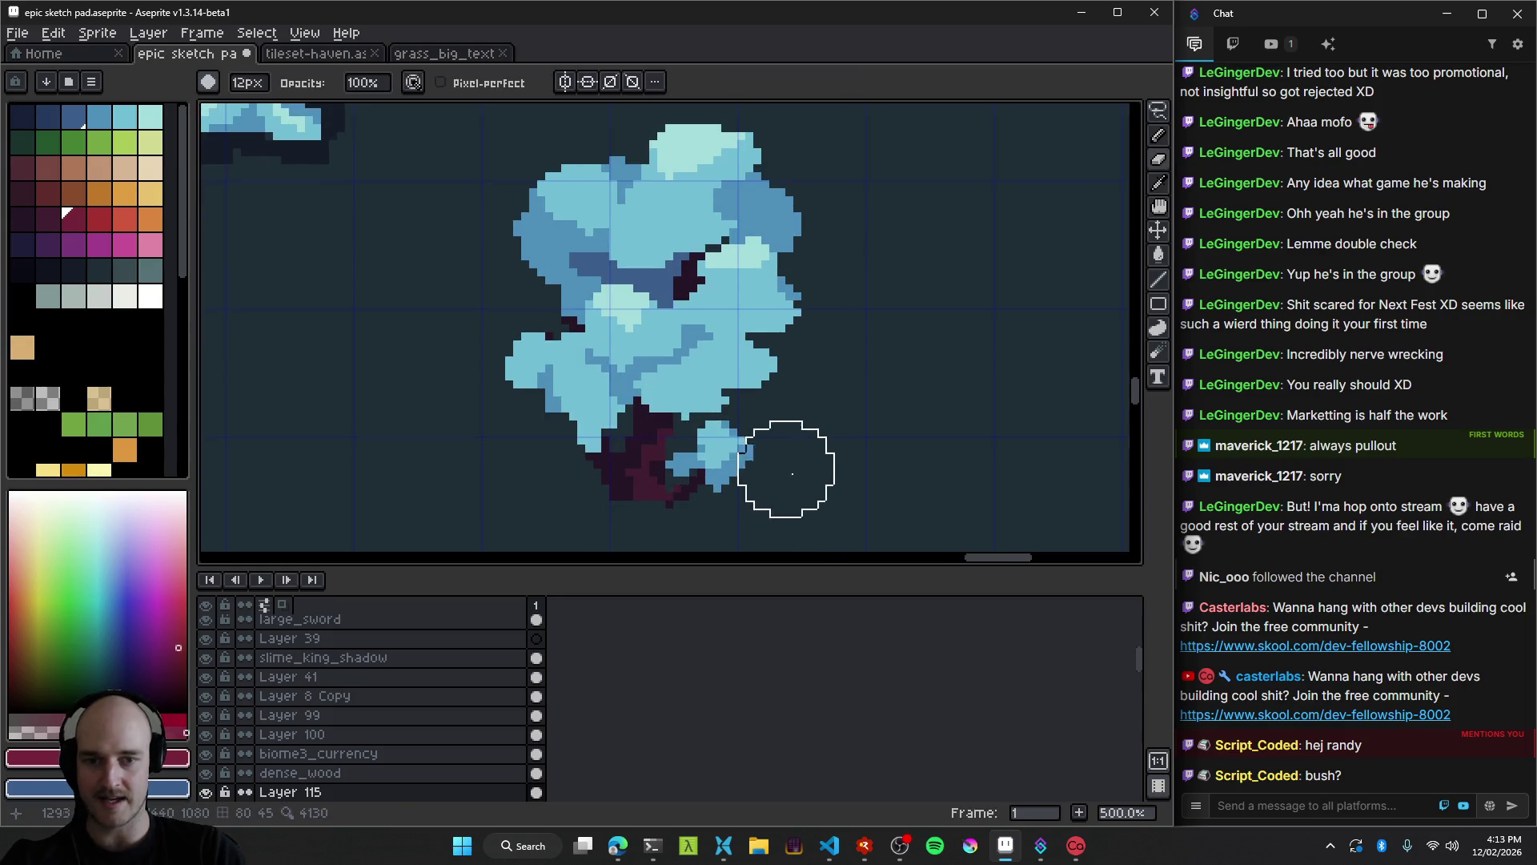
scroll(809, 437, down, 2)
key(v)
mouse_move(760, 407)
mouse_down()
mouse_move(765, 372)
mouse_move(764, 393)
mouse_up()
scroll(769, 400, up, 2)
key(b)
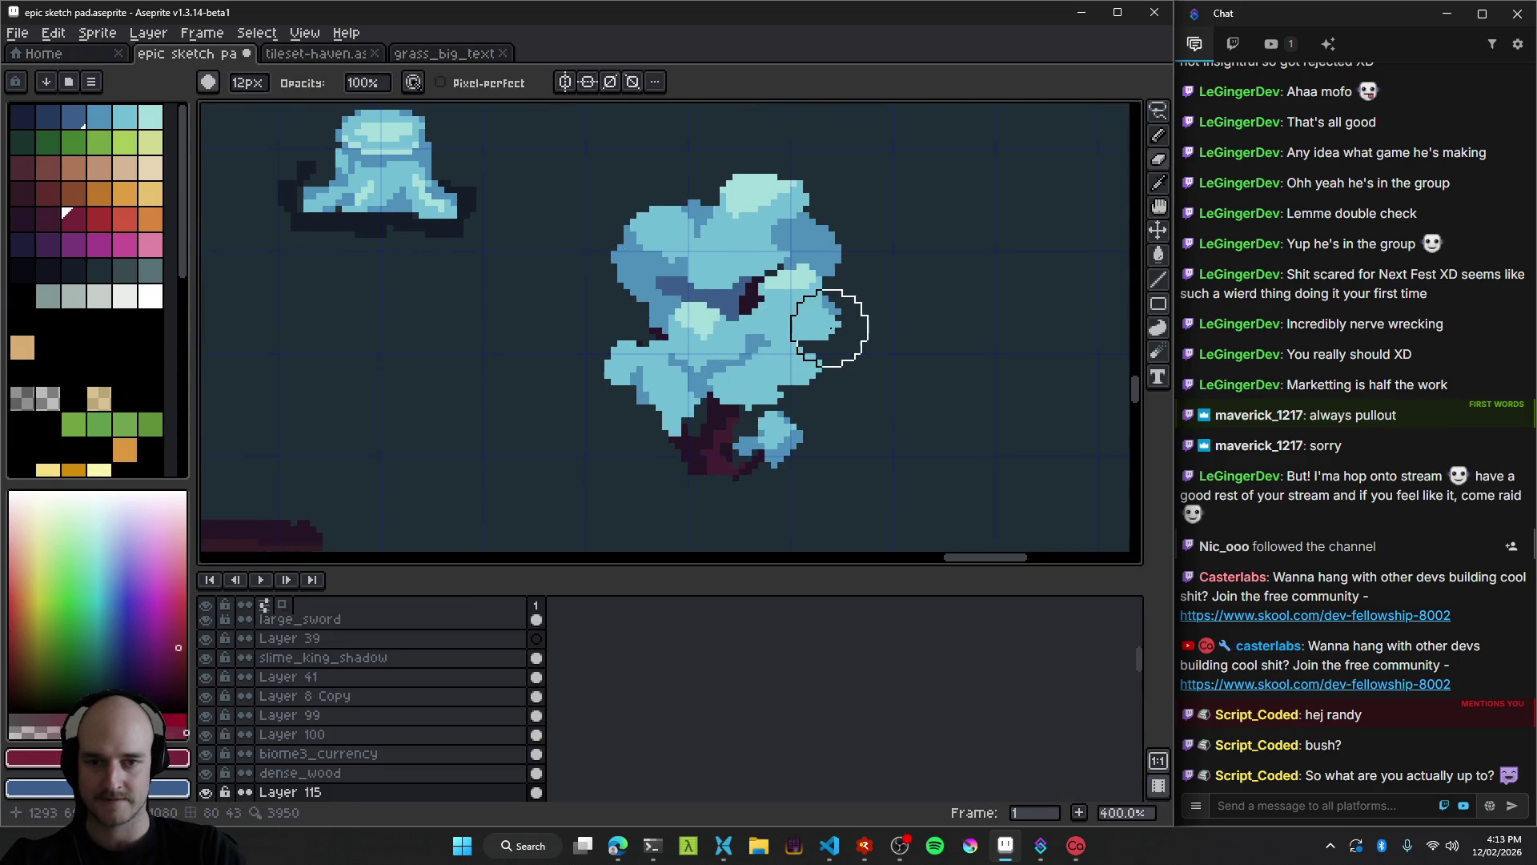
Erase the right cloud and strips of the upper canopy, finishing with a 9px eraser.
drag(775, 342, 784, 373)
key(minus)
key(minus)
key(minus)
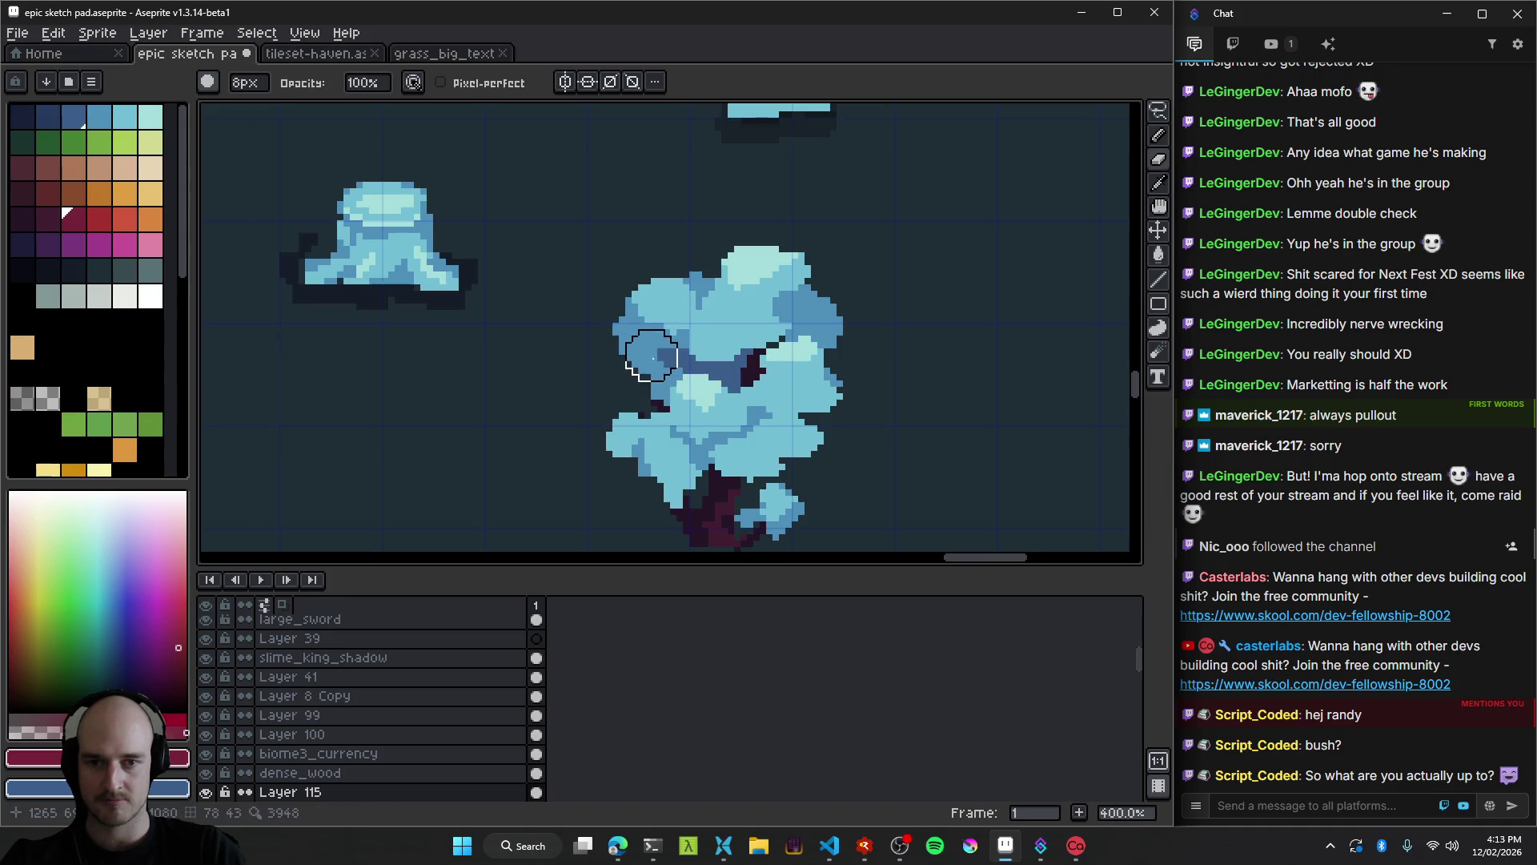
scroll(652, 360, up, 2)
key(minus)
drag(671, 445, 646, 421)
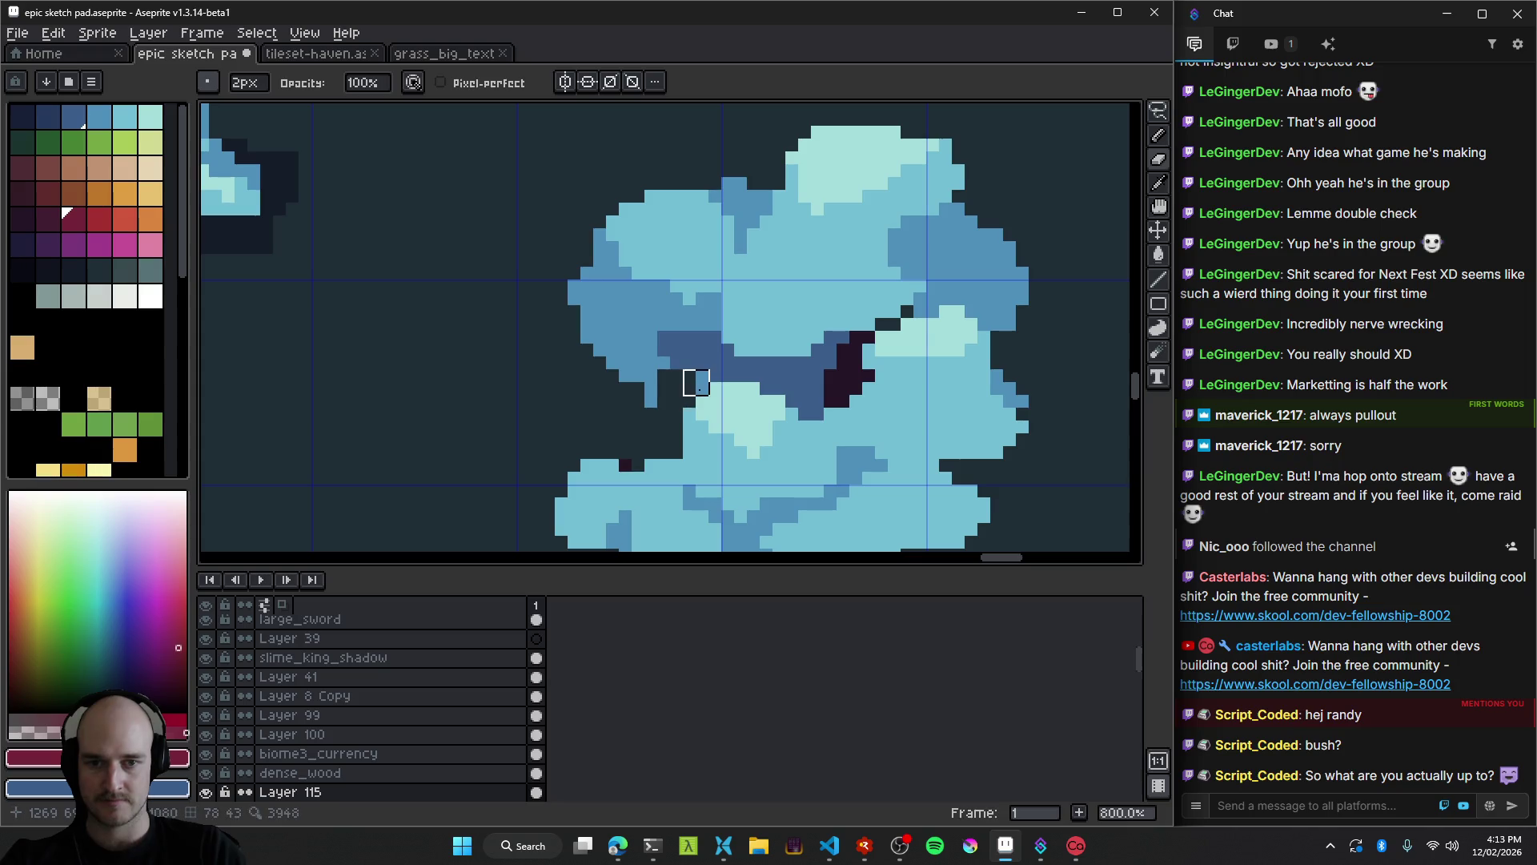
drag(708, 370, 785, 370)
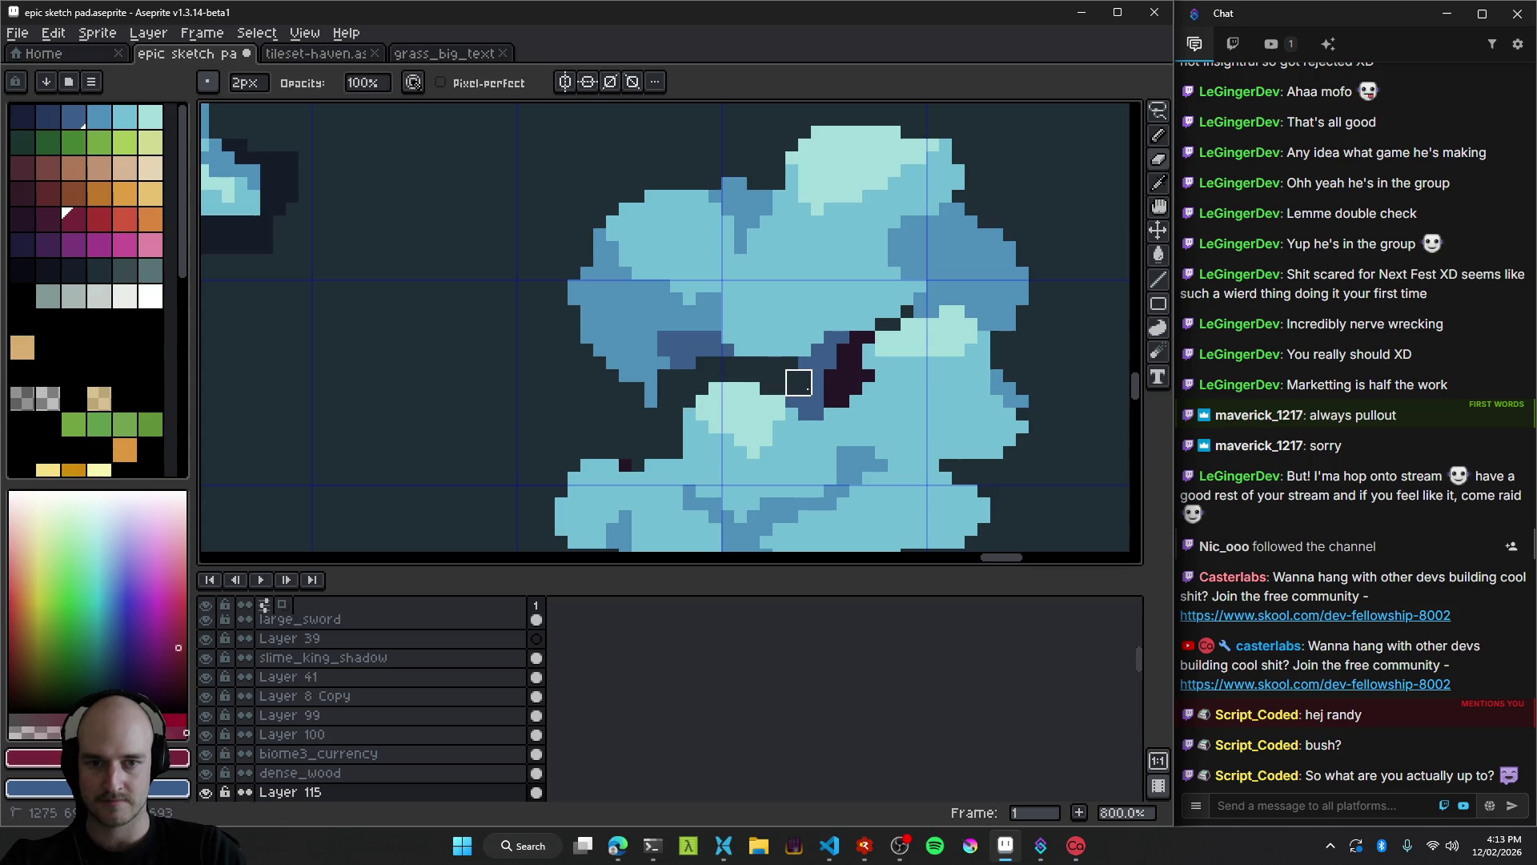
mouse_move(811, 370)
mouse_down()
mouse_move(823, 344)
mouse_move(963, 295)
mouse_move(1016, 329)
mouse_up()
drag(993, 273, 737, 276)
key(plus)
key(plus)
key(plus)
mouse_move(675, 353)
mouse_down()
mouse_move(612, 337)
mouse_move(686, 298)
mouse_move(999, 233)
mouse_move(947, 174)
mouse_move(560, 289)
mouse_up()
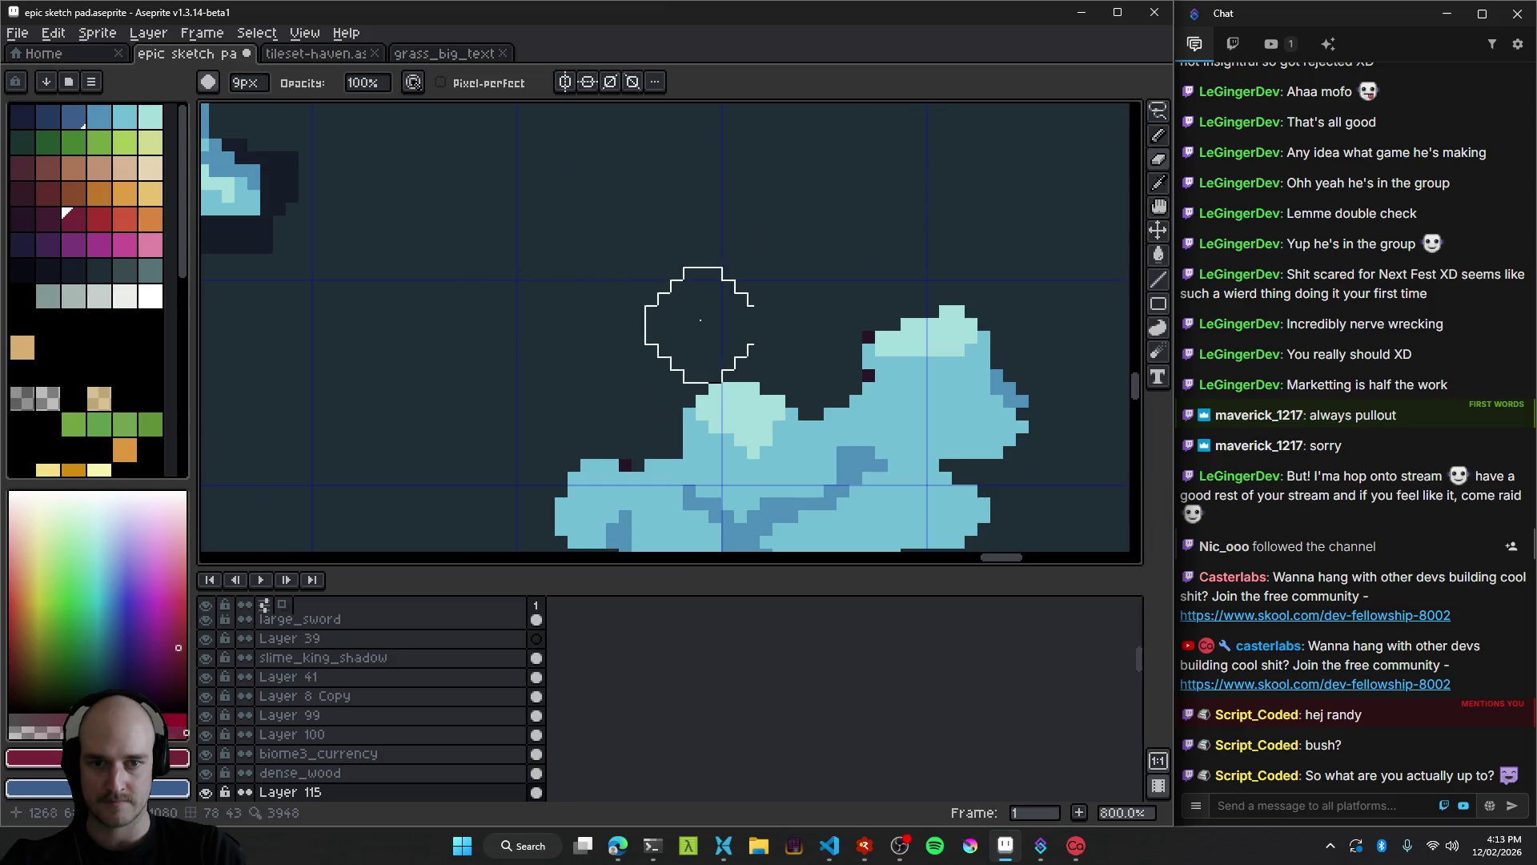
Eyedrop the canopy's blue and Magic Wand select the whole canopy shape.
scroll(885, 387, down, 6)
scroll(845, 388, up, 5)
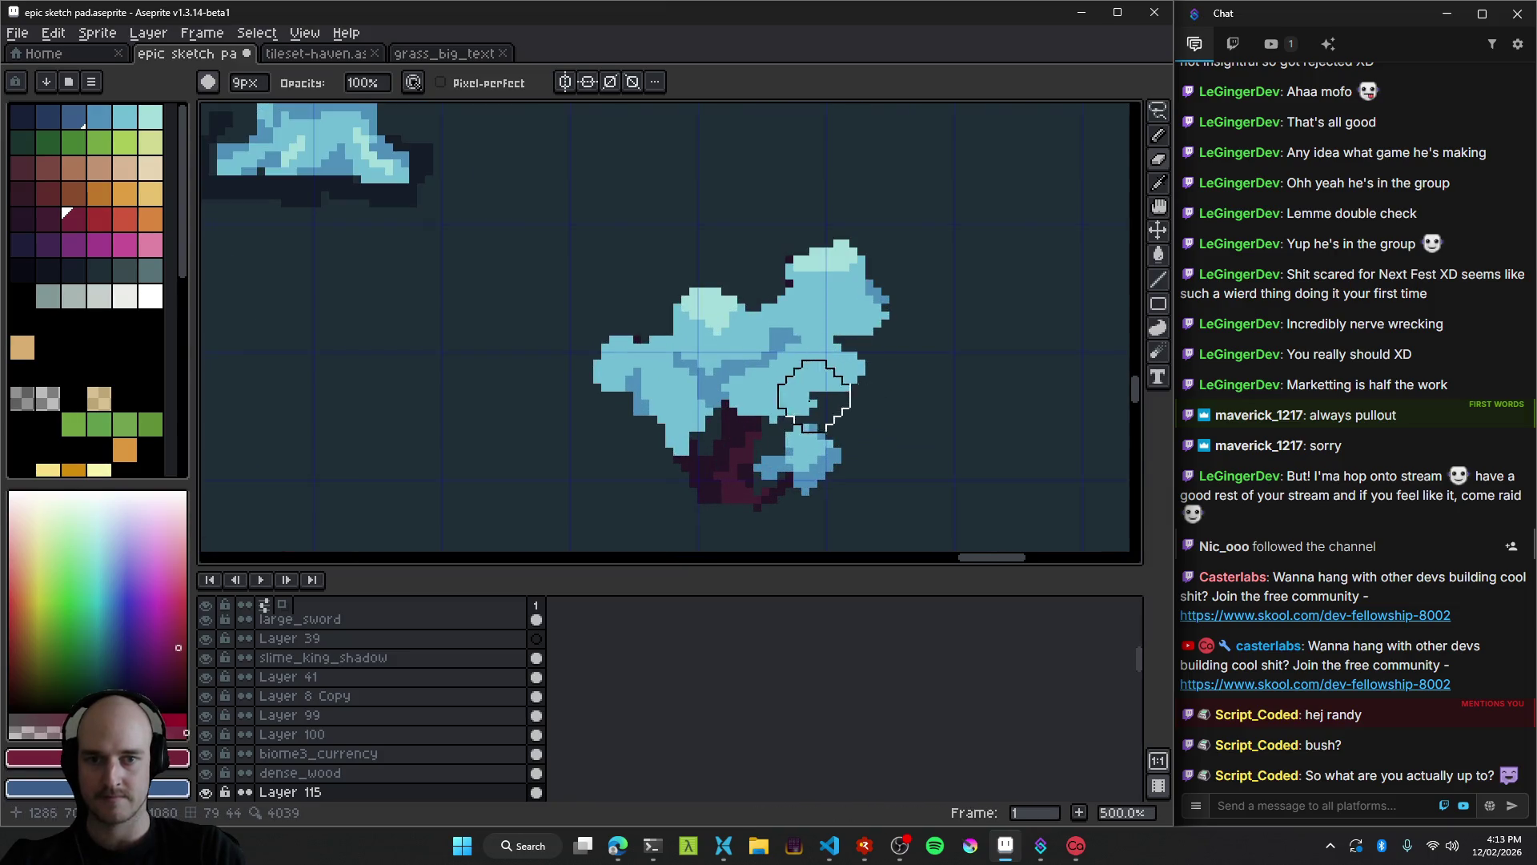
scroll(790, 412, down, 1)
scroll(772, 368, up, 2)
scroll(770, 366, down, 1)
key(alt)
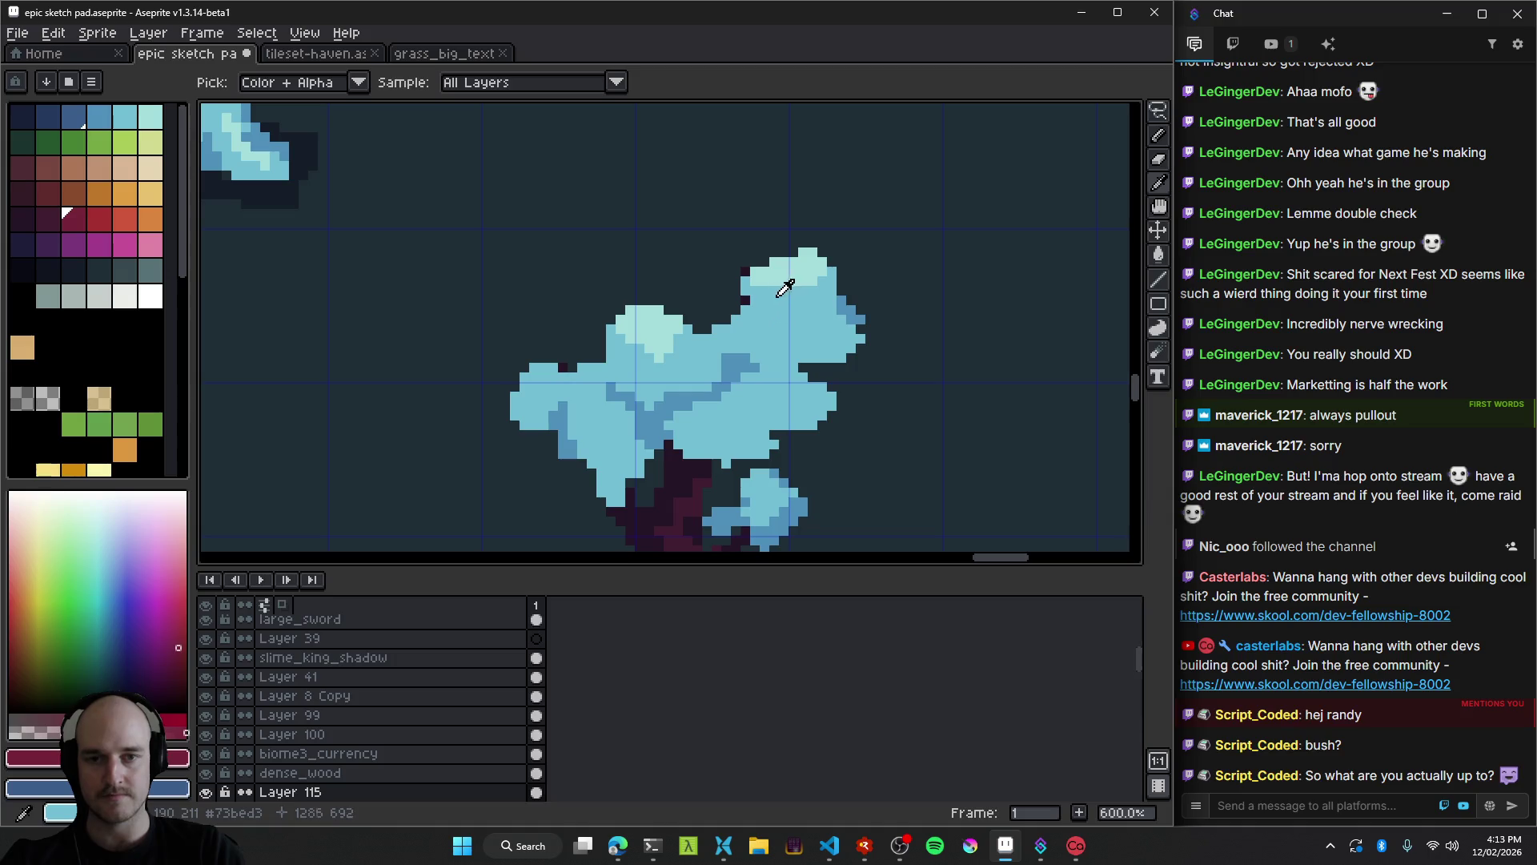
click(860, 305)
key(w)
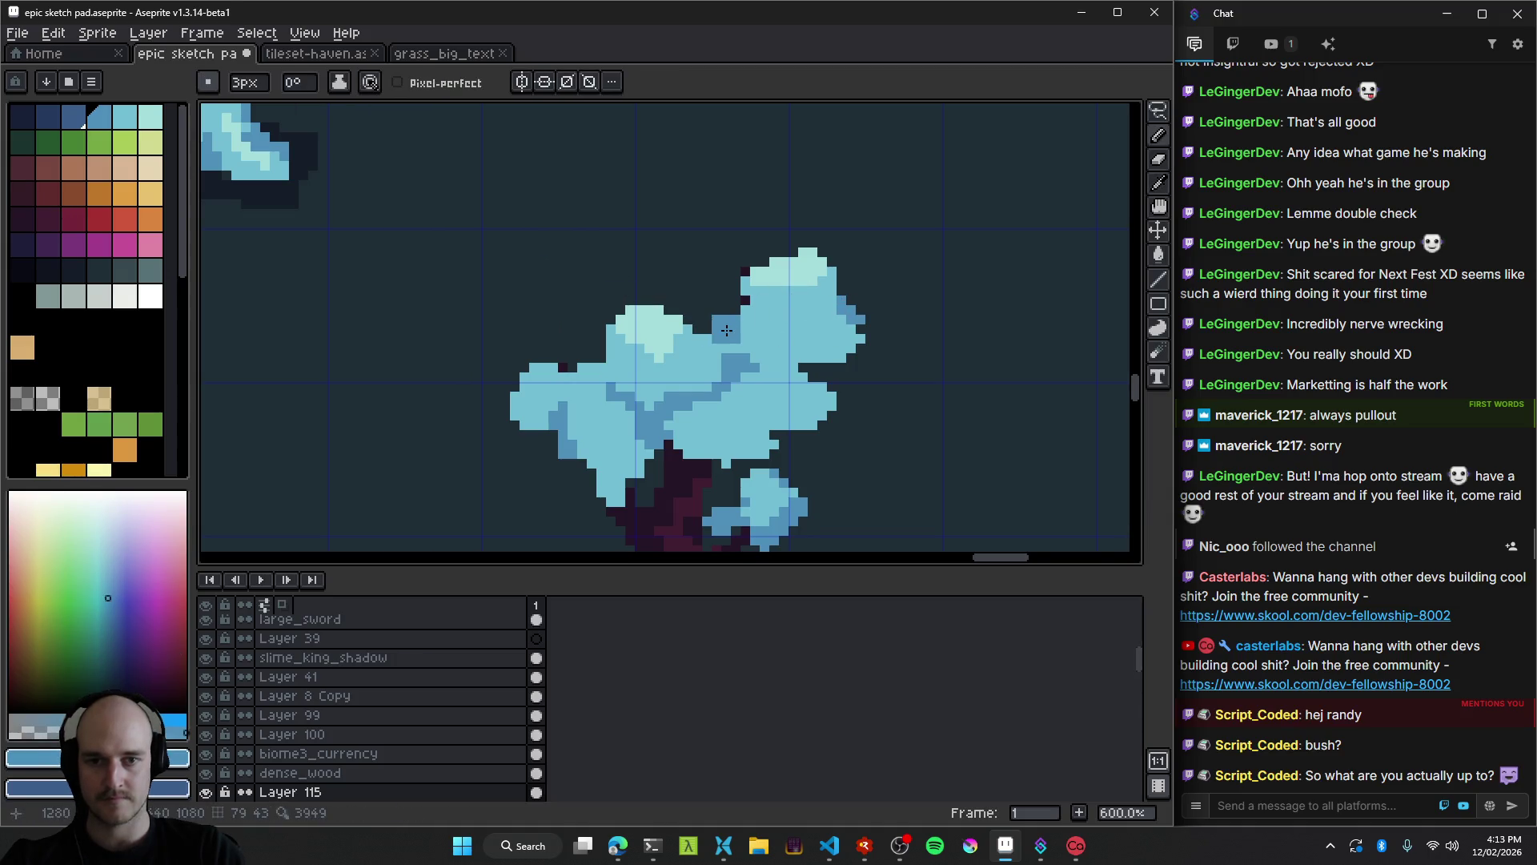
click(745, 339)
Paint rounded dark-blue clumps across the canopy top with a round Pencil brush.
key(b)
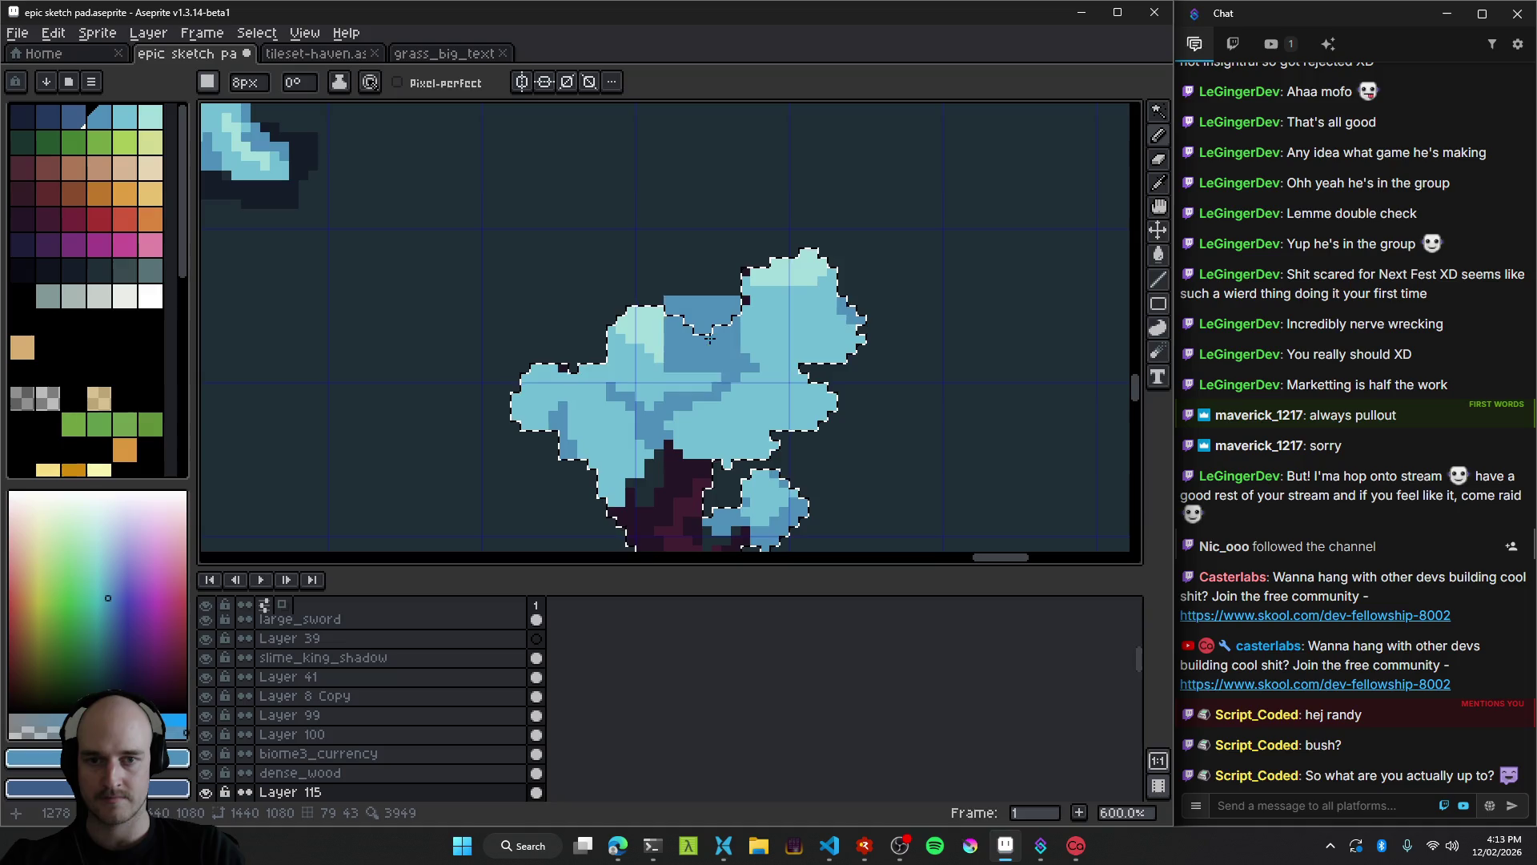
click(208, 82)
click(212, 108)
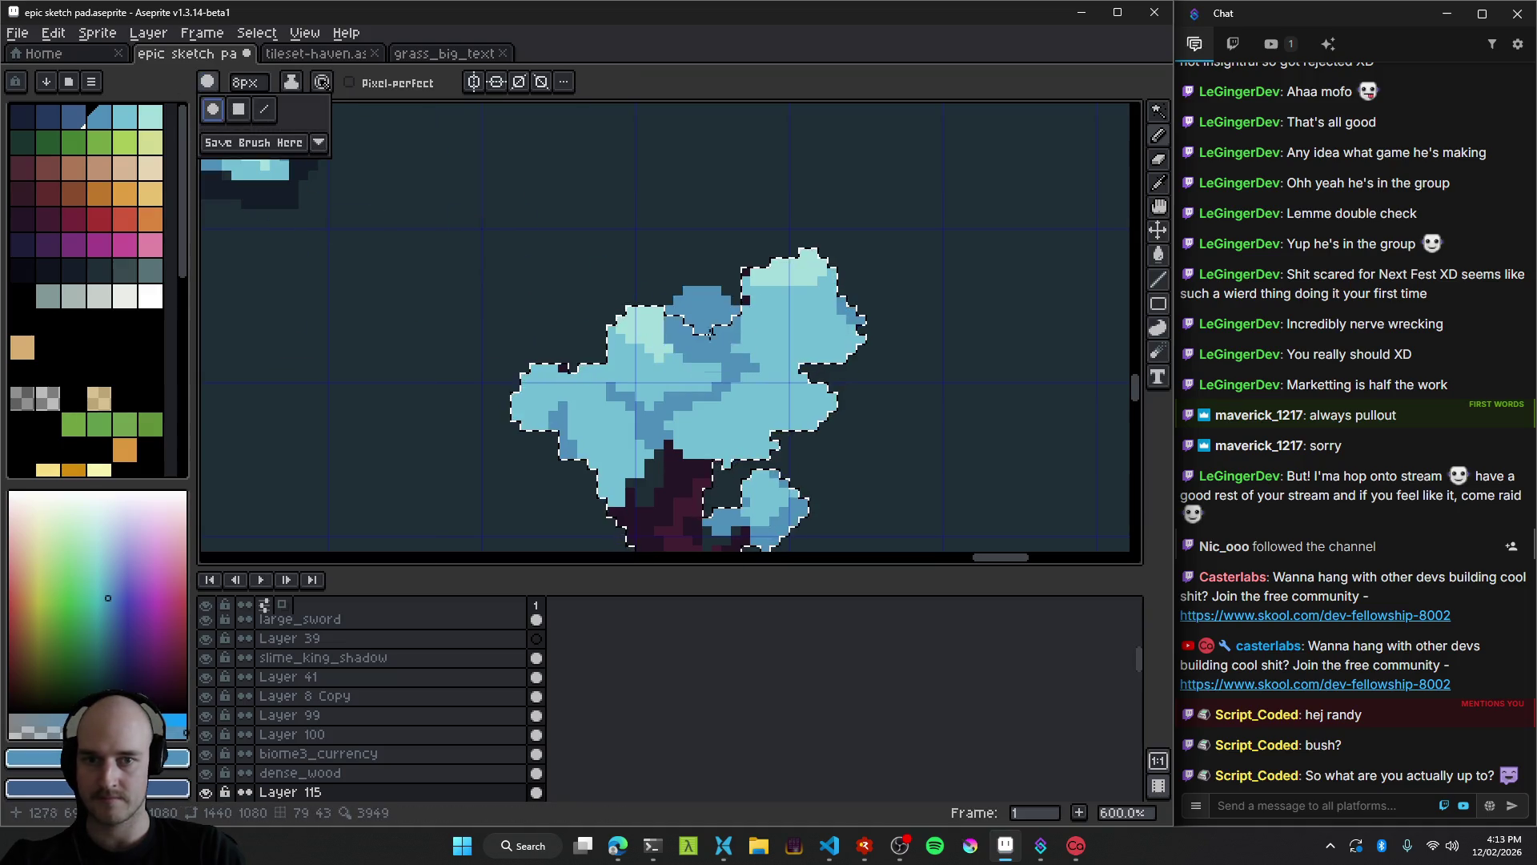
drag(708, 311, 674, 275)
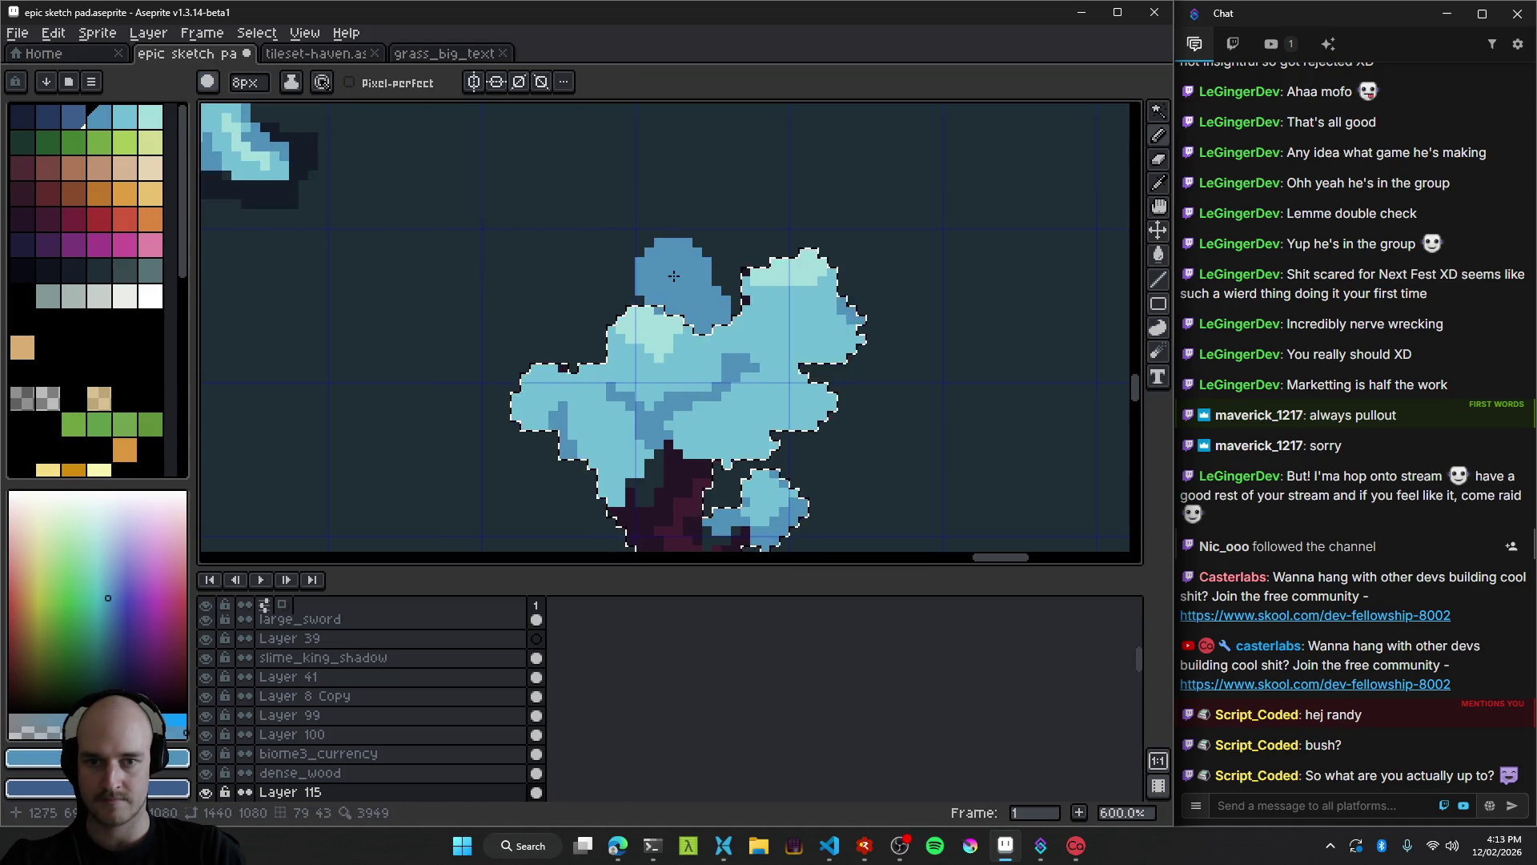
scroll(794, 405, down, 3)
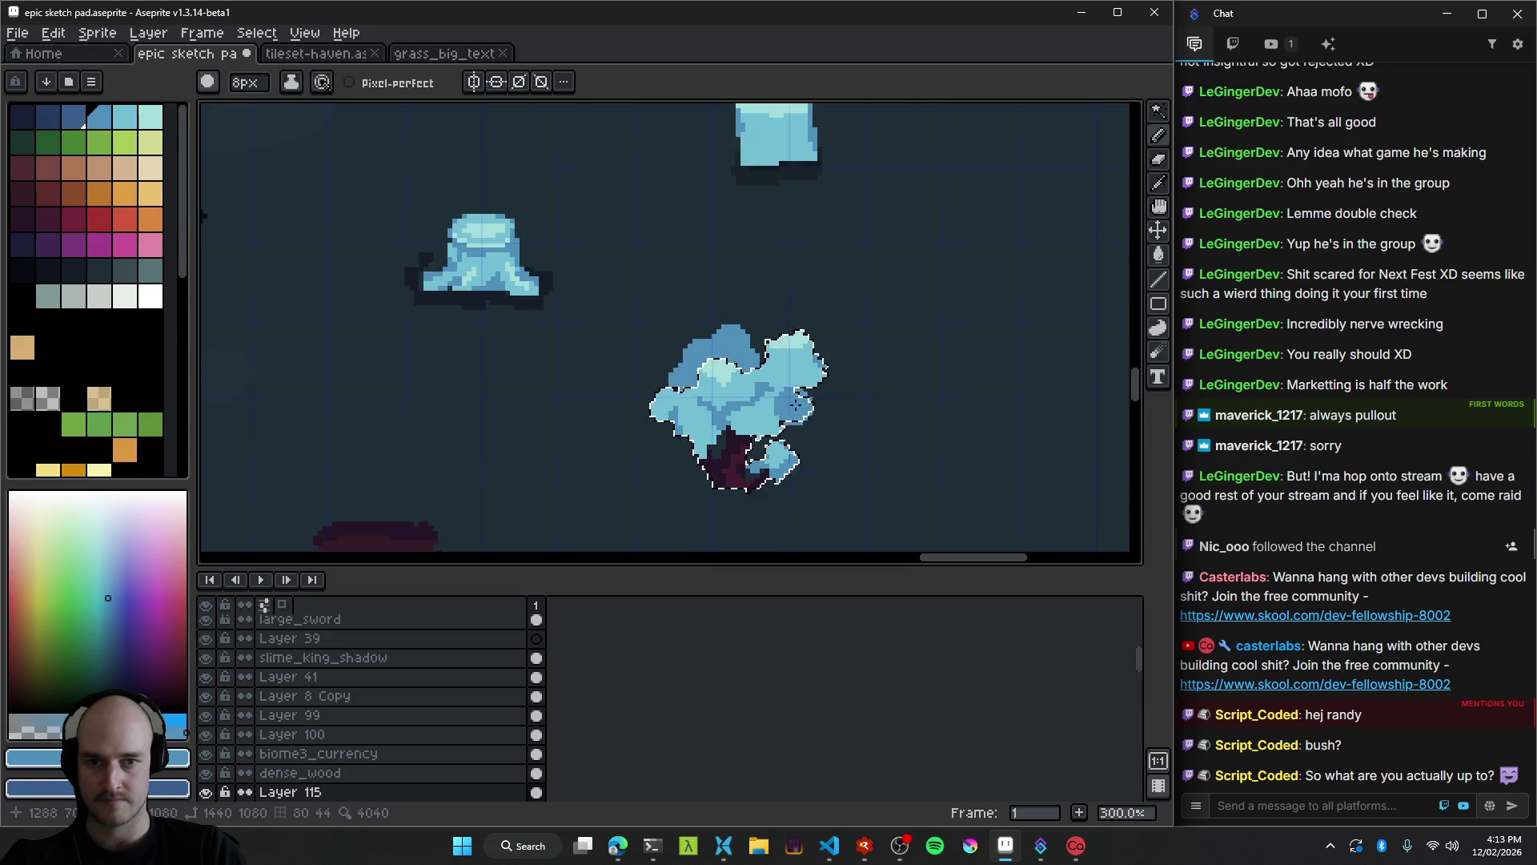
drag(764, 352, 766, 344)
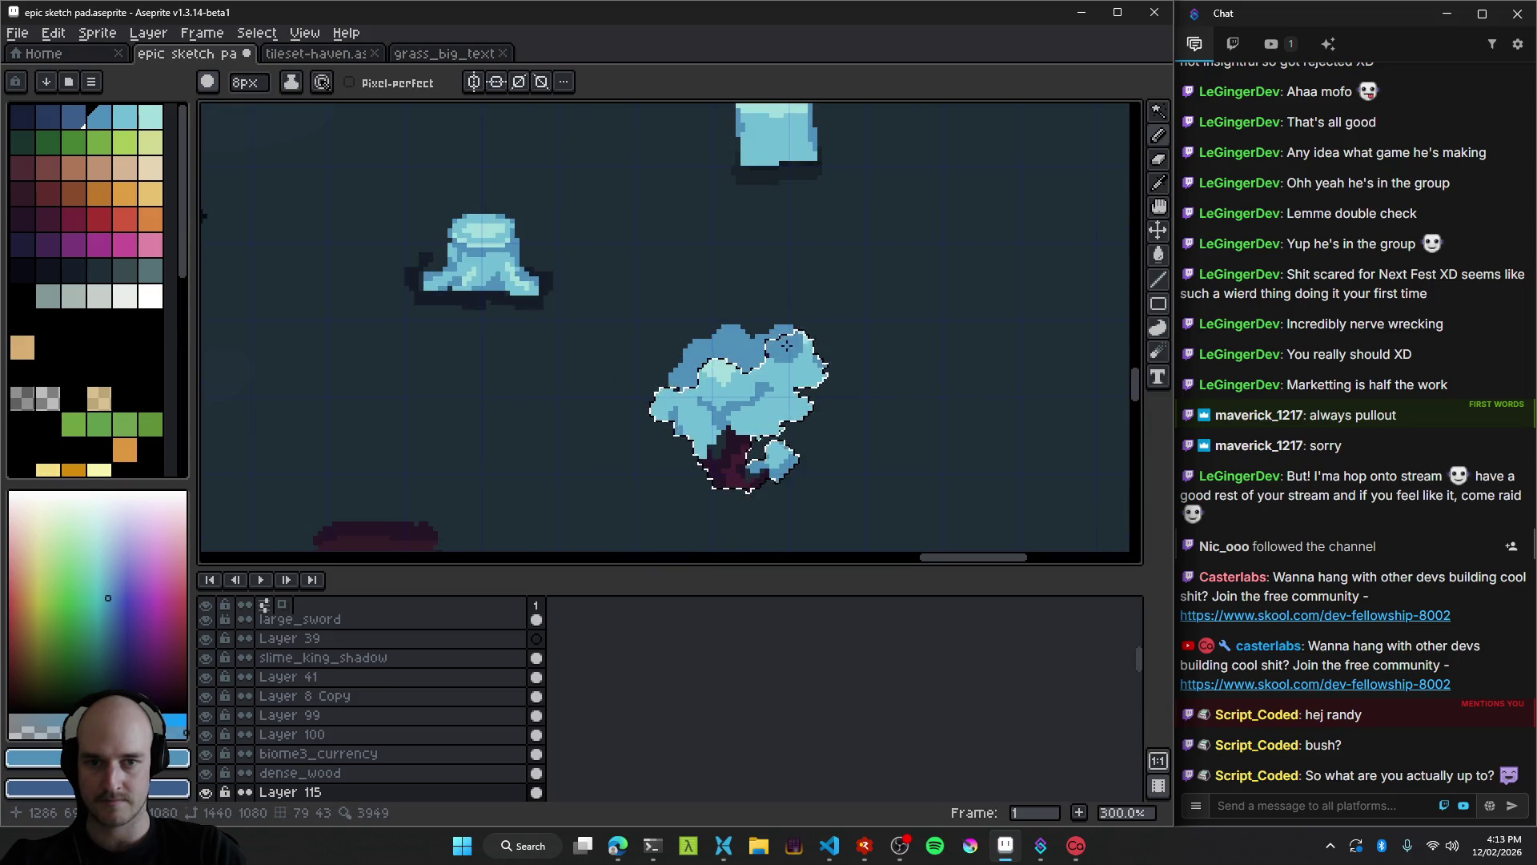
key(ctrl+a)
scroll(825, 444, down, 3)
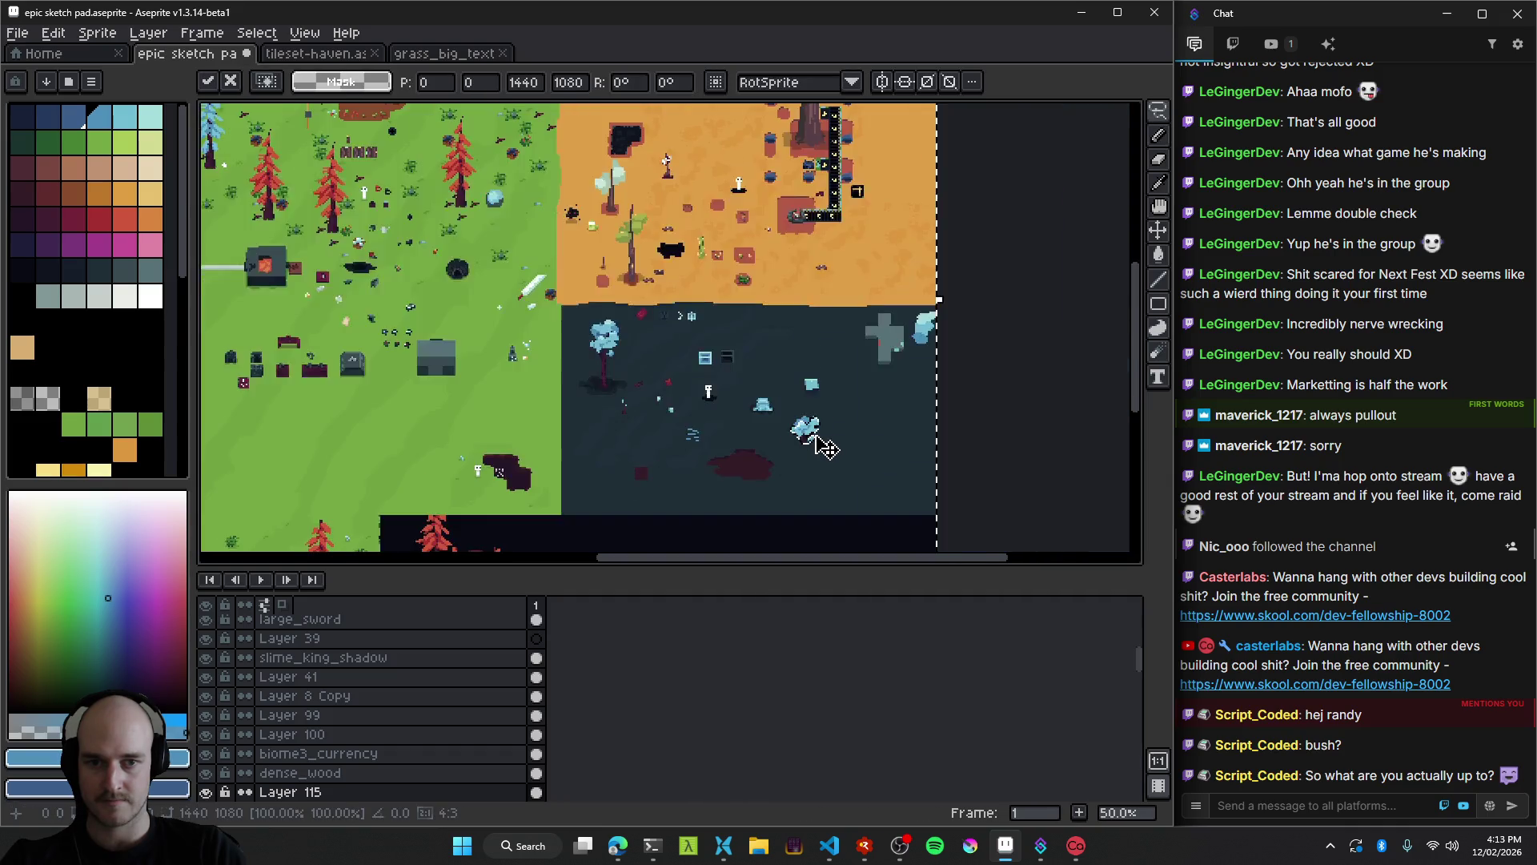
Deselect, then paint pale highlight patches on the canopy with a 1px Pencil.
scroll(825, 445, up, 4)
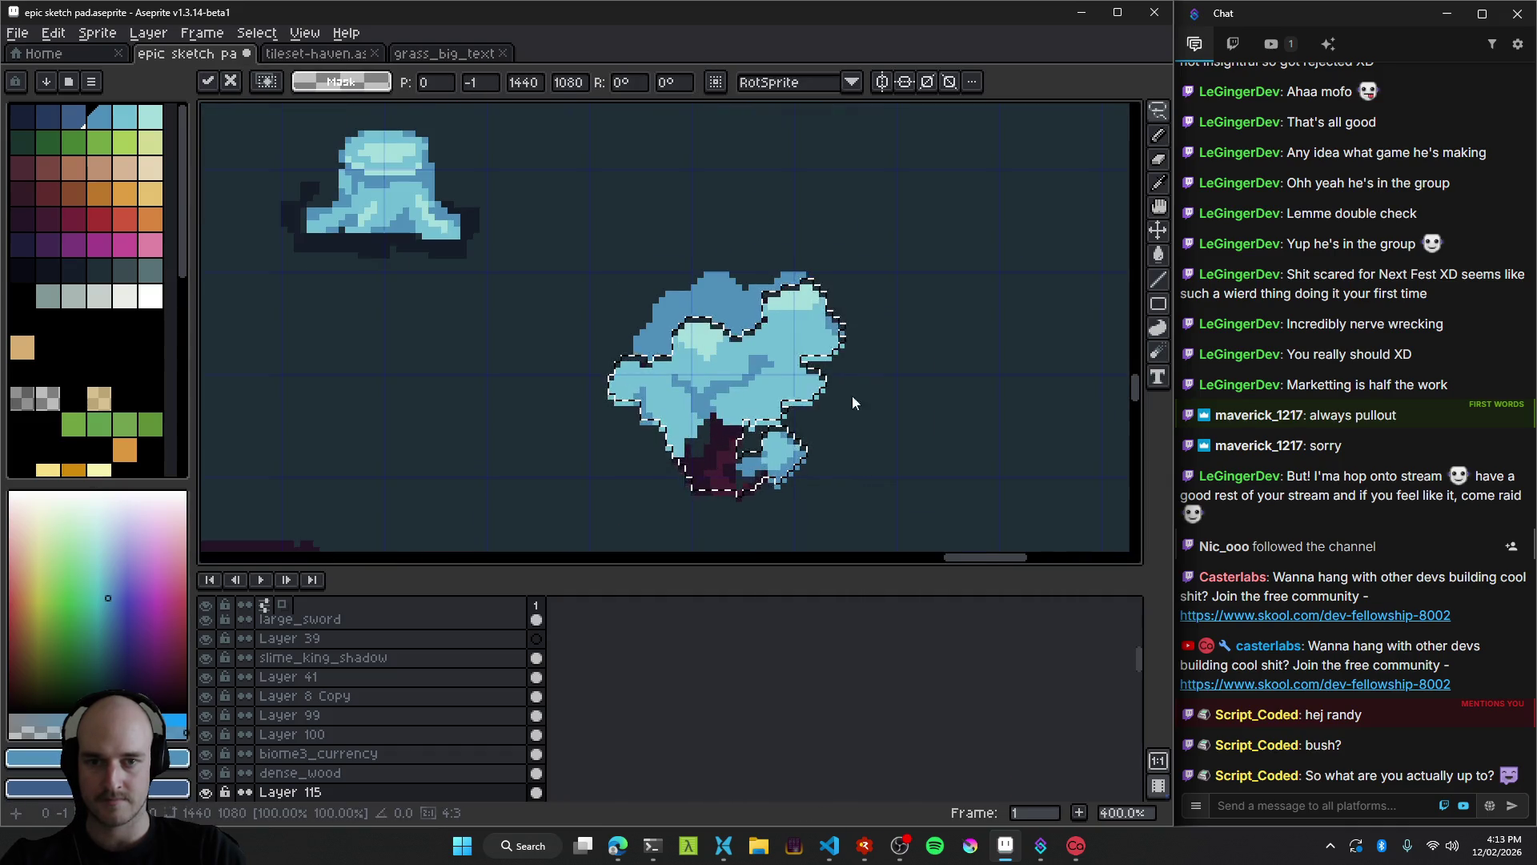
key(ctrl+d)
key(v)
scroll(699, 373, up, 2)
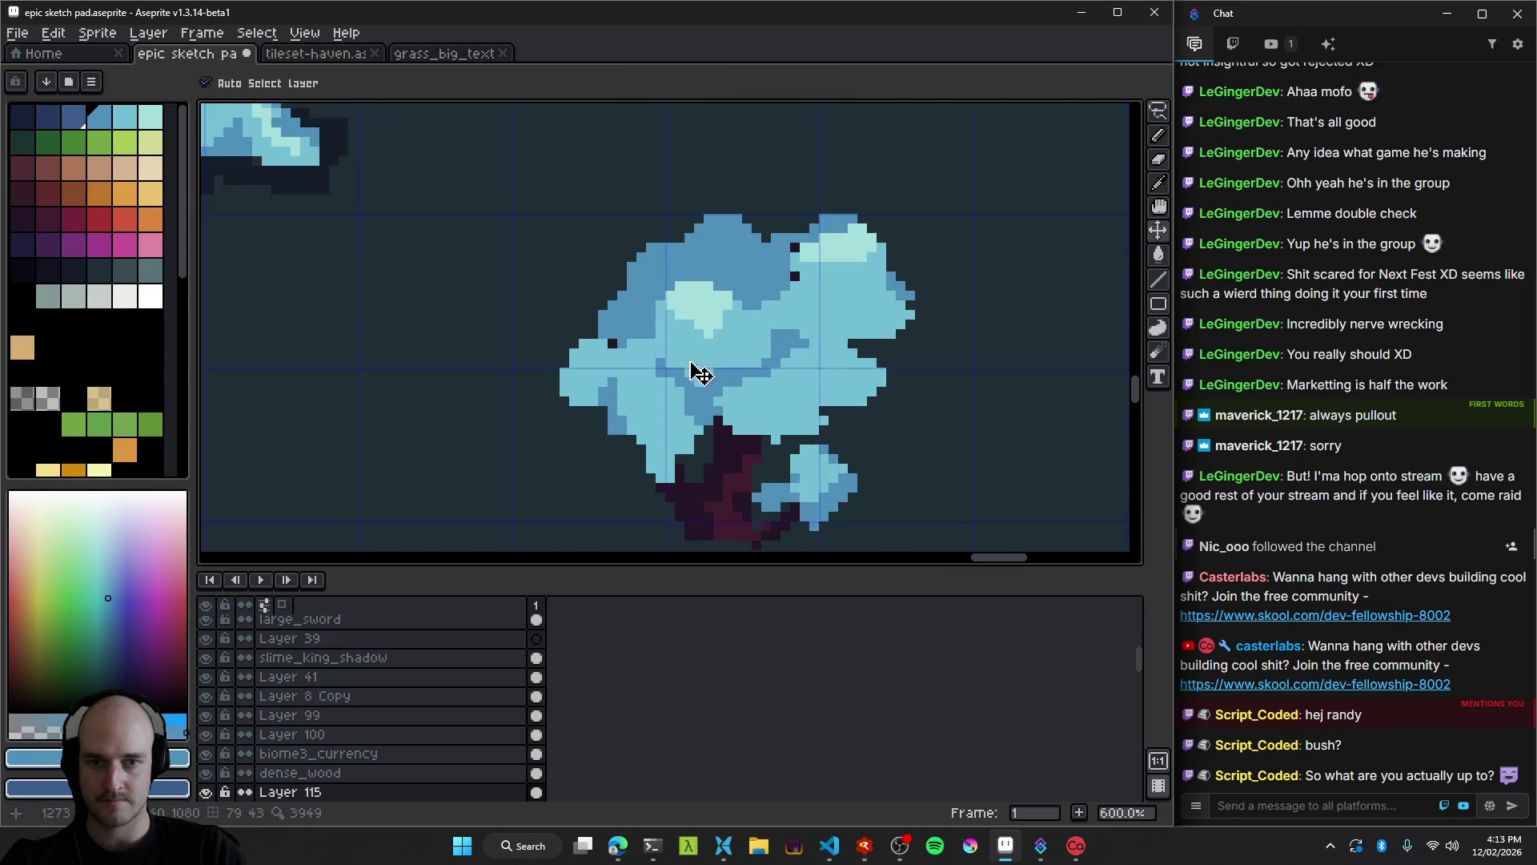
scroll(573, 353, up, 3)
key(b)
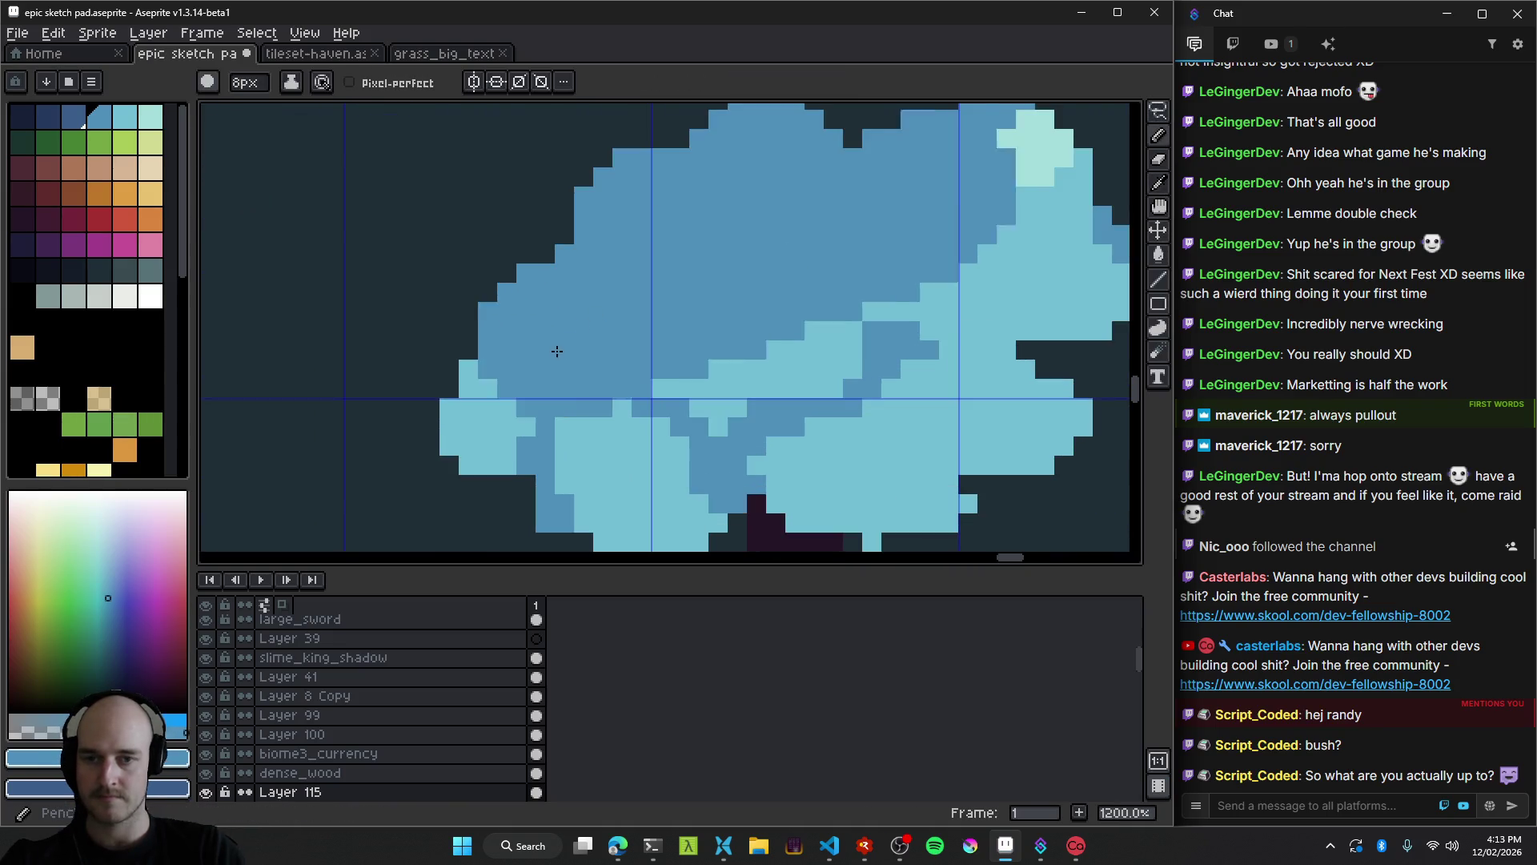
key(minus)
drag(898, 172, 797, 242)
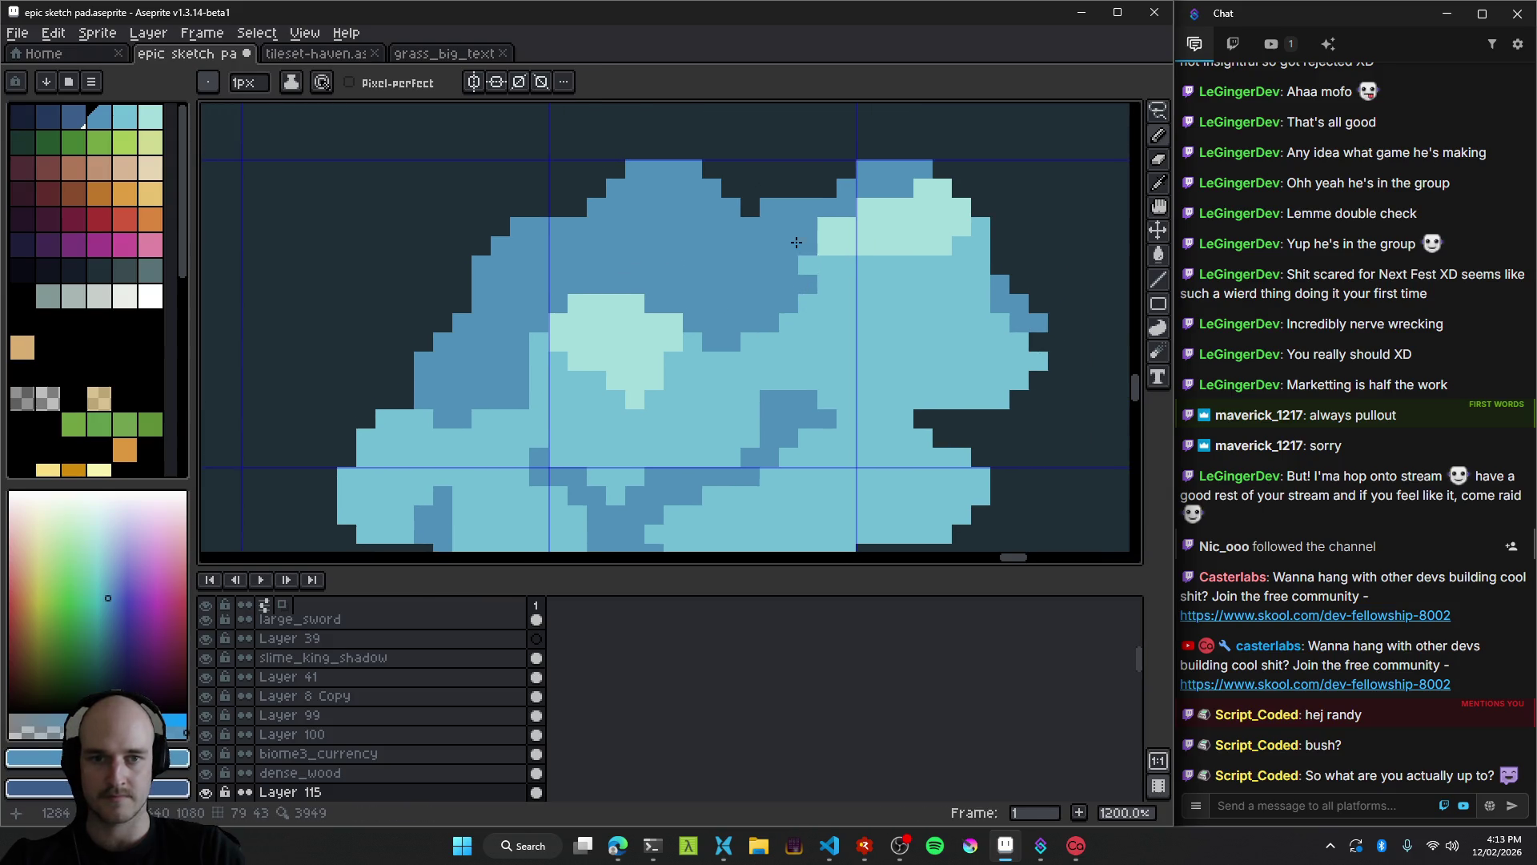
Lasso-select the canopy's upper-right clump.
scroll(796, 431, down, 8)
scroll(793, 379, up, 3)
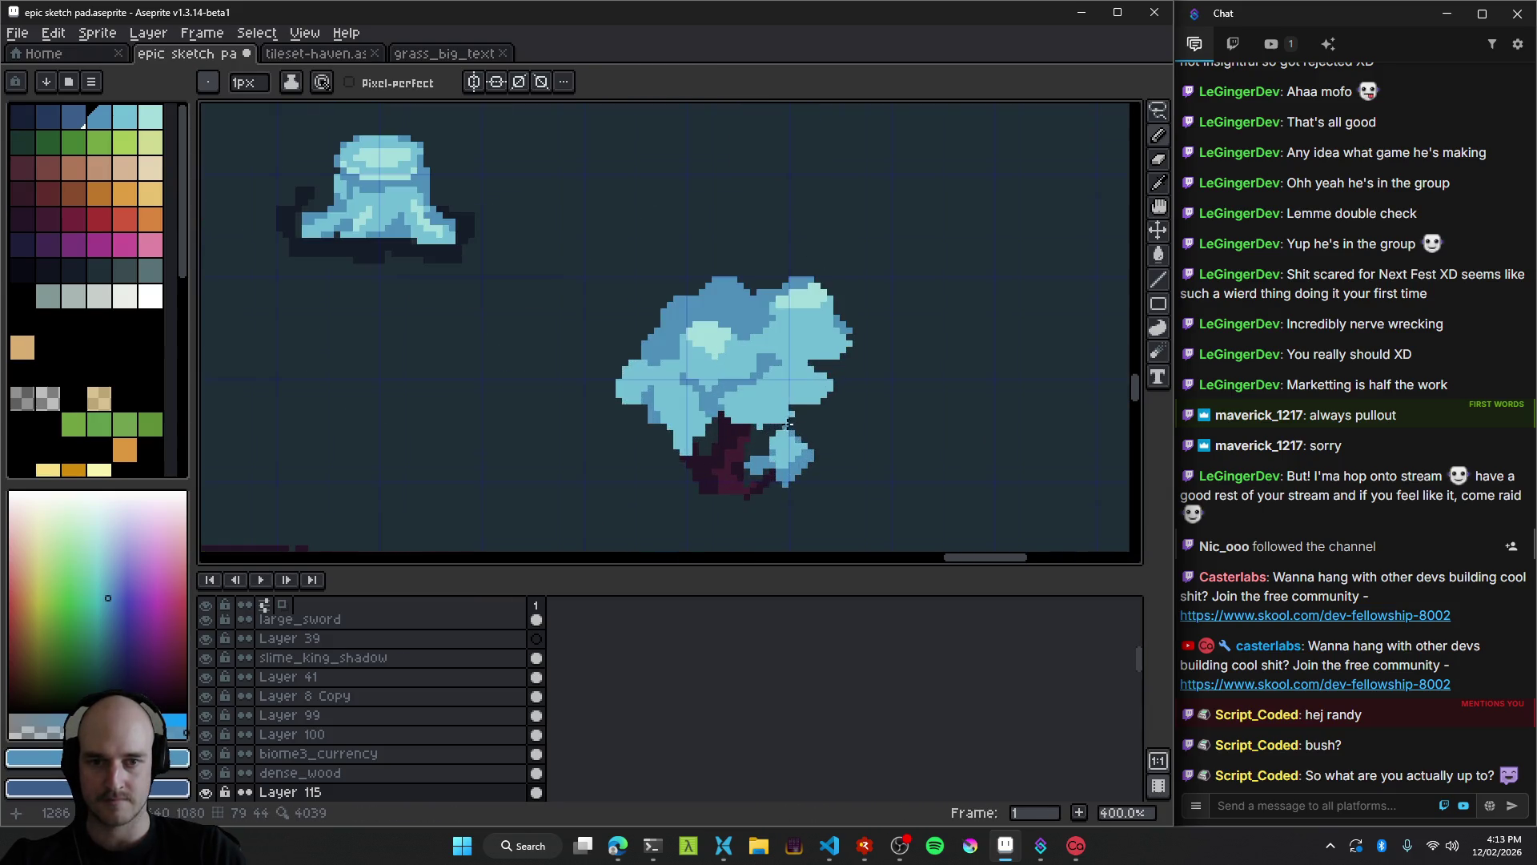
scroll(744, 438, up, 2)
key(q)
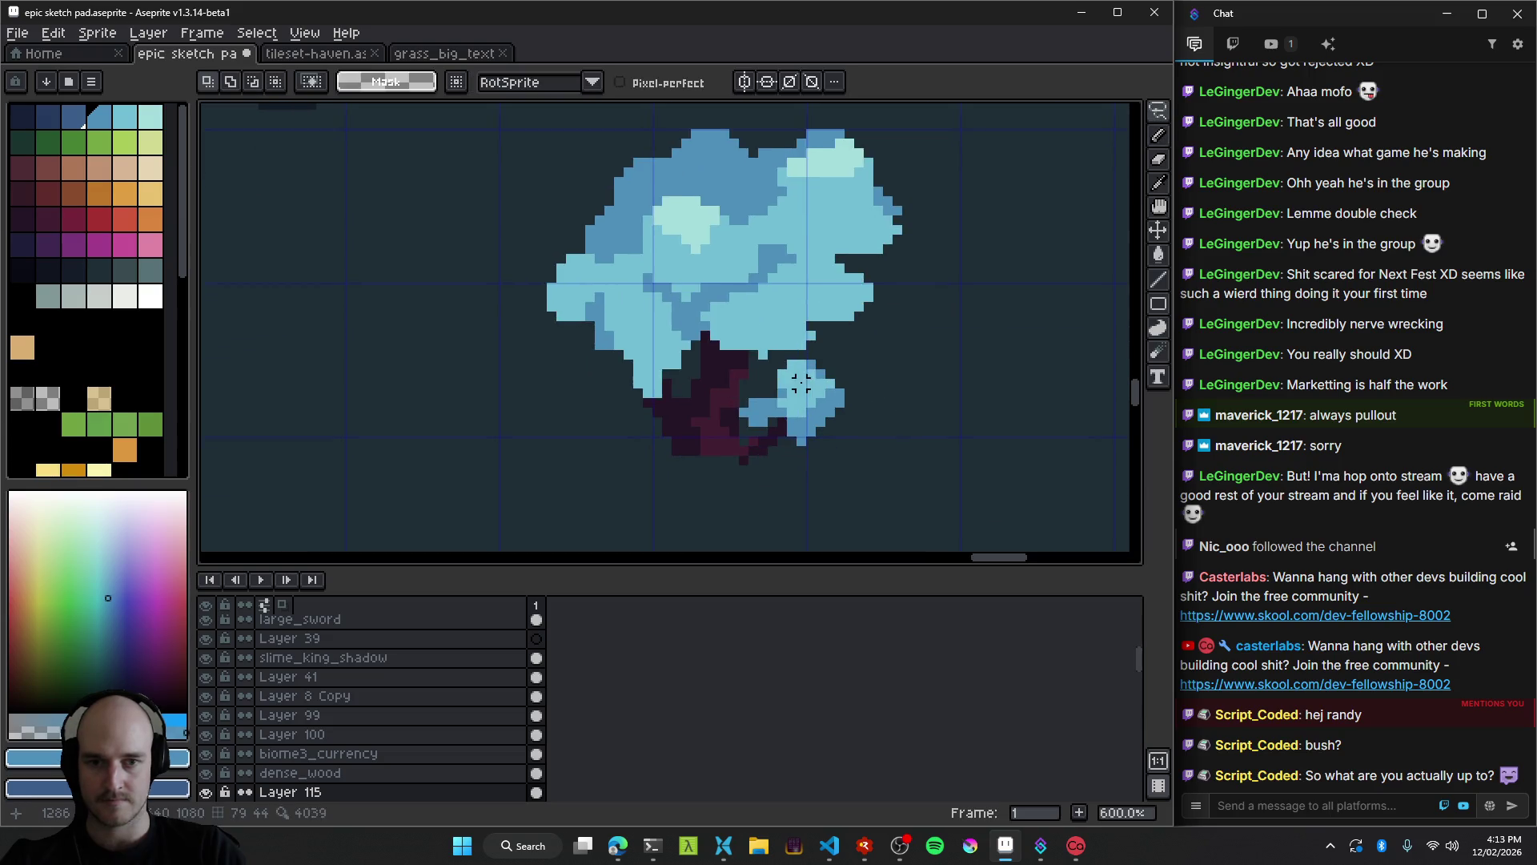
drag(900, 385, 872, 432)
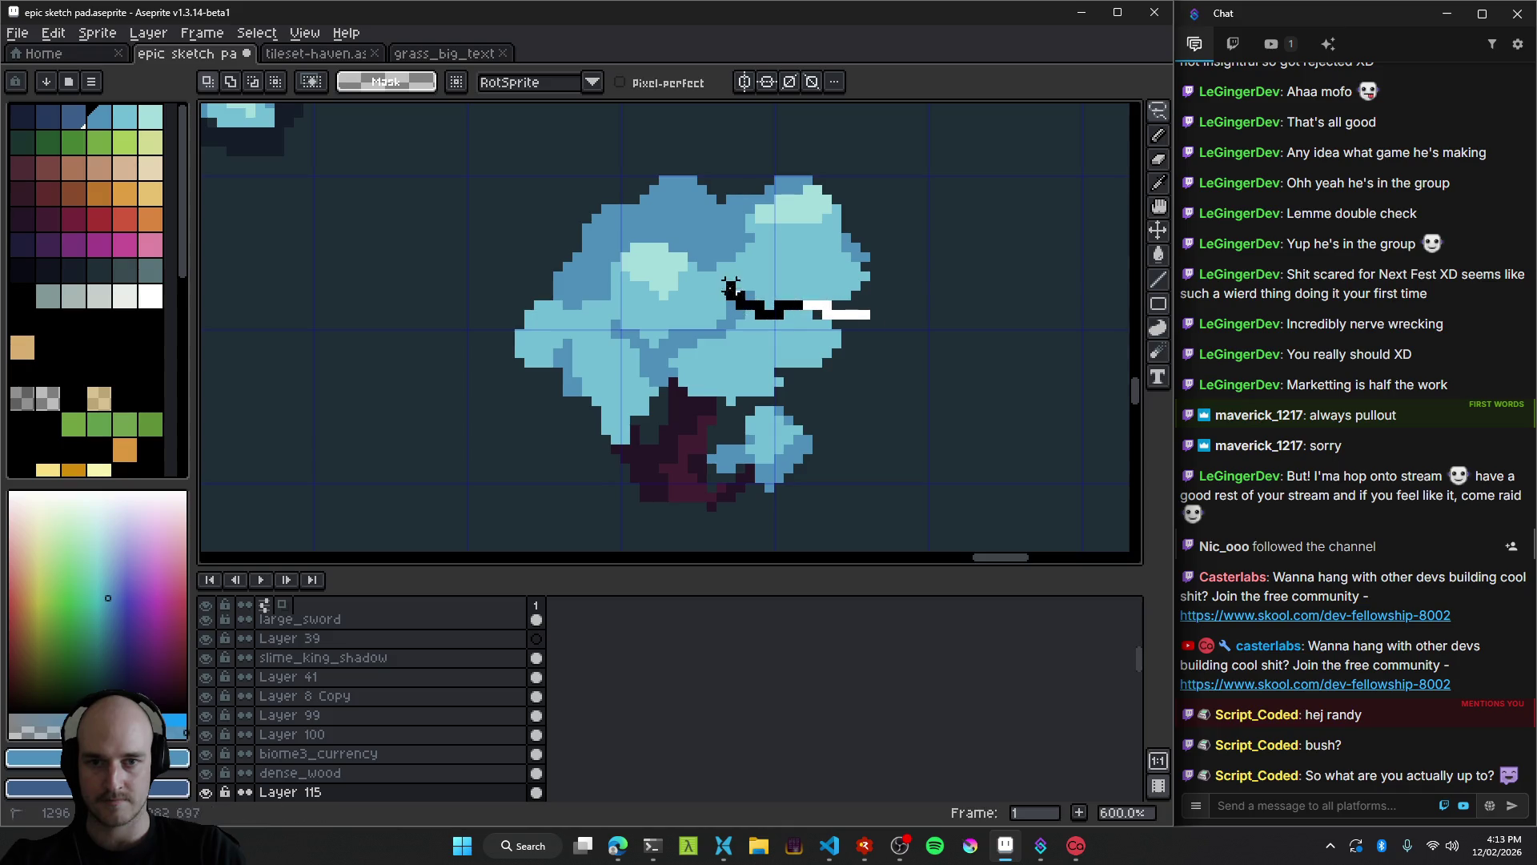
mouse_move(710, 214)
mouse_down()
mouse_move(966, 207)
mouse_move(960, 304)
mouse_up()
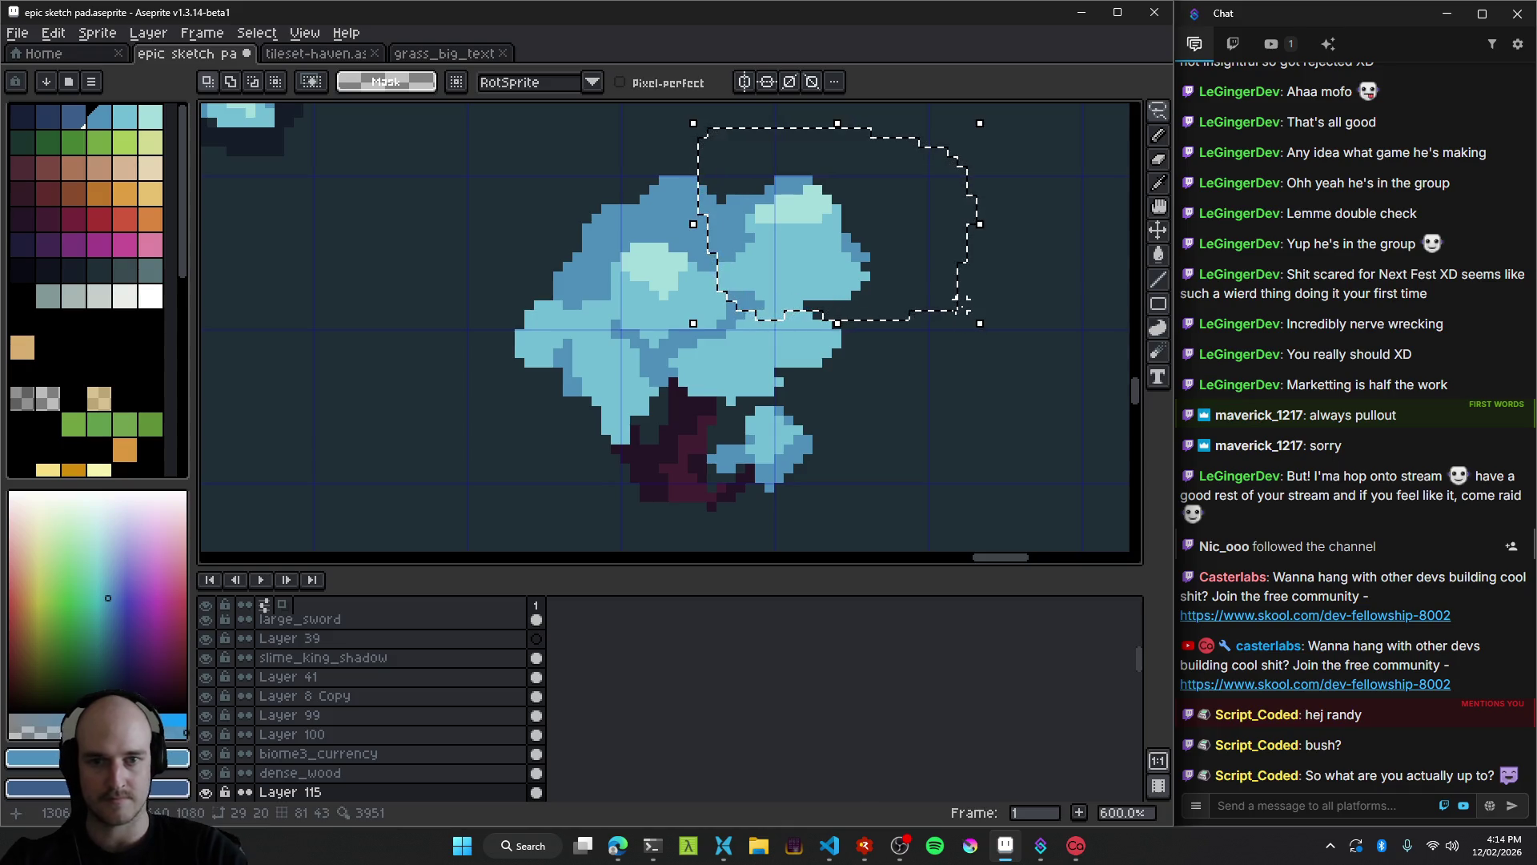
Move the right canopy clump and another canopy piece down and to the left.
mouse_move(831, 252)
mouse_down()
mouse_move(833, 325)
mouse_move(812, 328)
mouse_up()
click(1056, 302)
scroll(724, 364, up, 2)
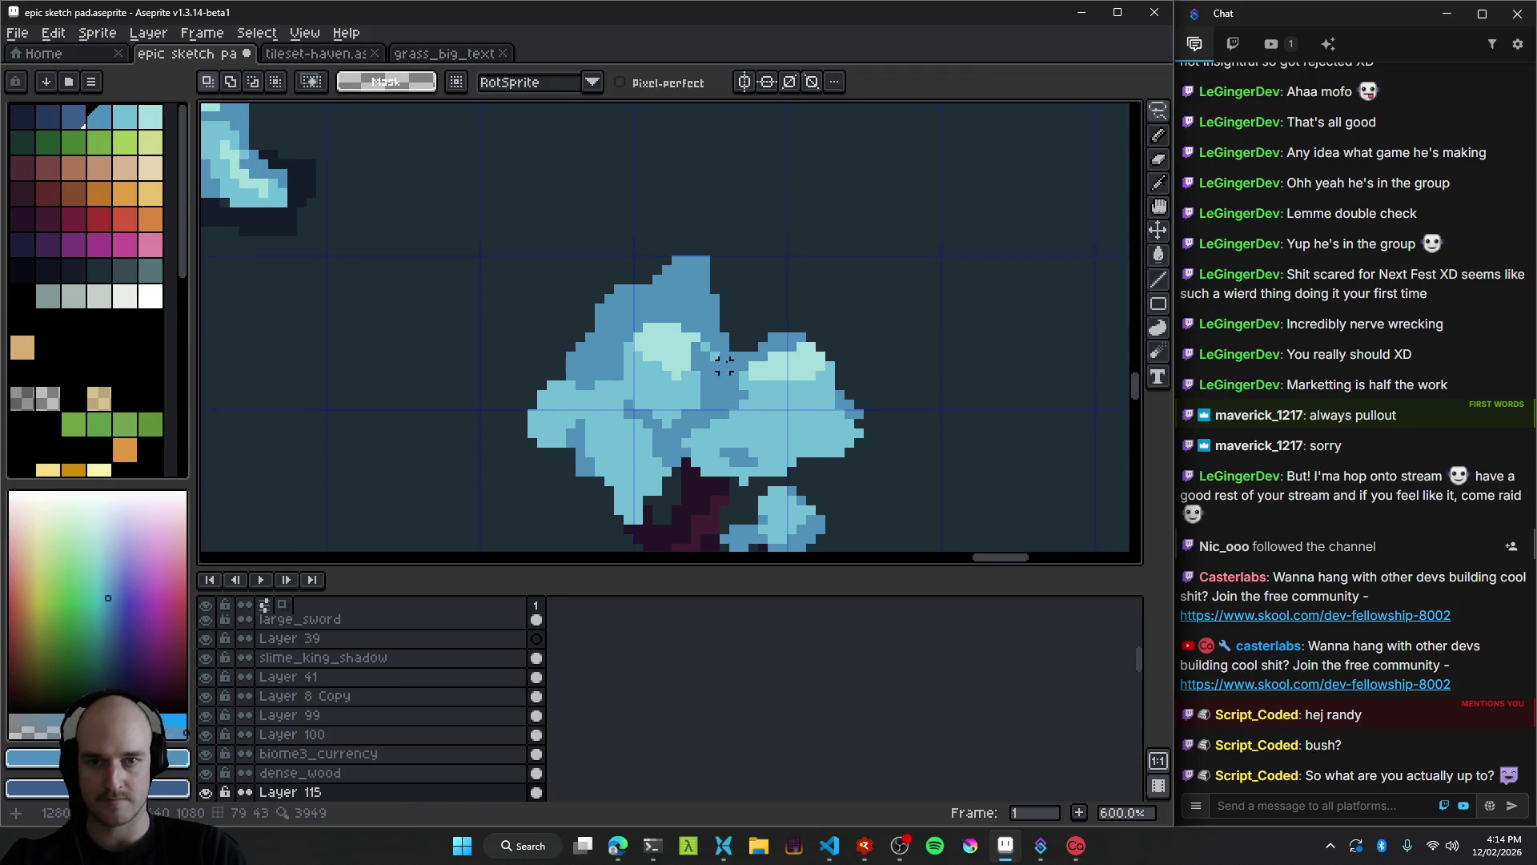
scroll(735, 343, down, 2)
drag(769, 302, 709, 265)
mouse_move(658, 347)
mouse_down()
mouse_move(768, 308)
mouse_move(703, 395)
mouse_move(735, 362)
mouse_up()
click(837, 216)
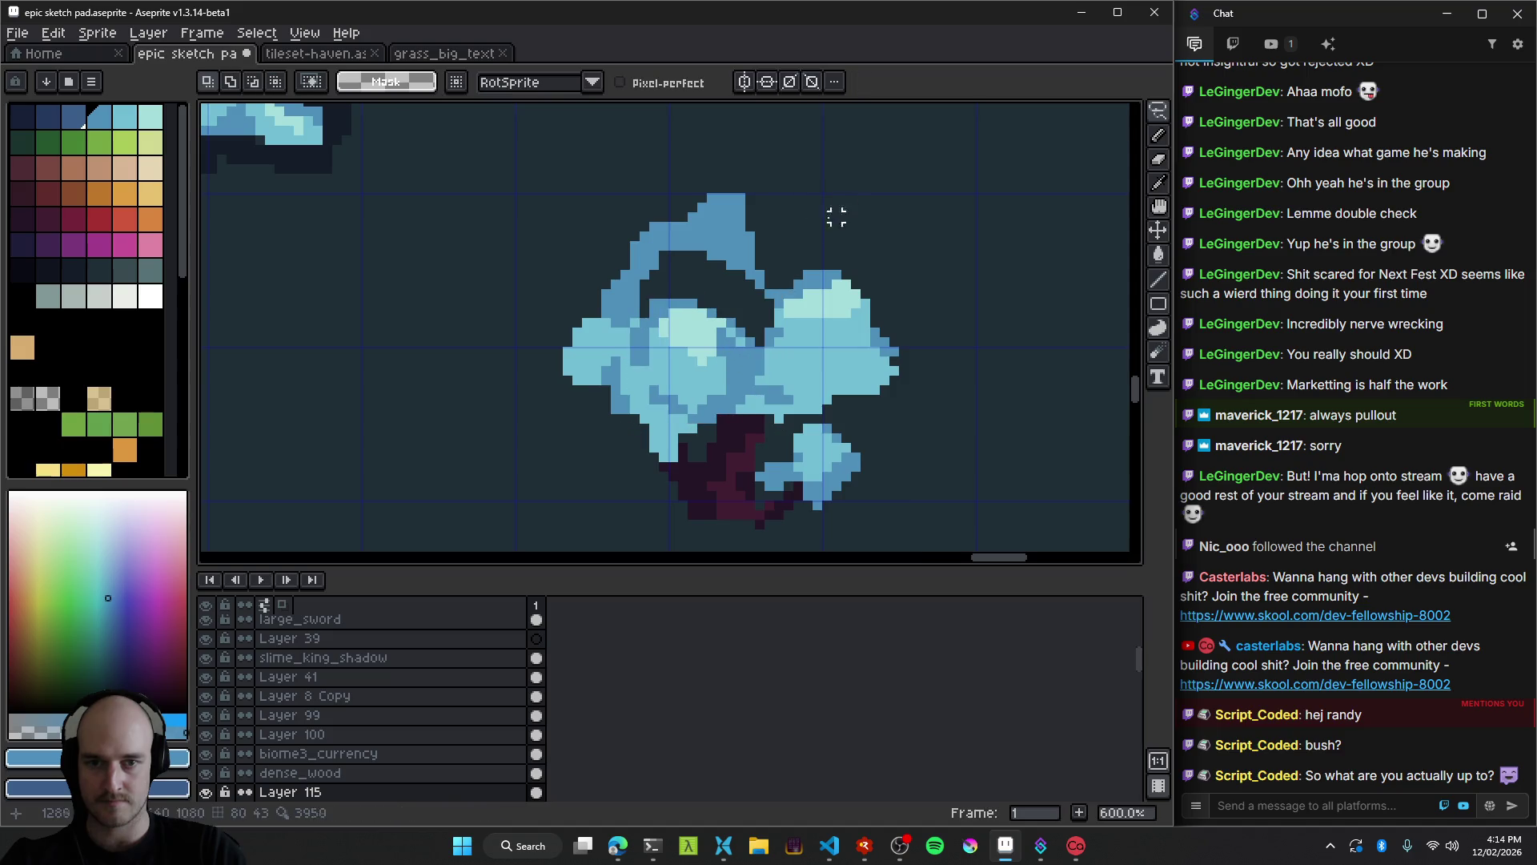
Erase the stray blue arc, then trim the left clump's top edge and left side.
key(e)
mouse_move(731, 235)
mouse_down()
mouse_move(703, 199)
mouse_move(761, 248)
mouse_move(651, 247)
mouse_move(611, 309)
mouse_up()
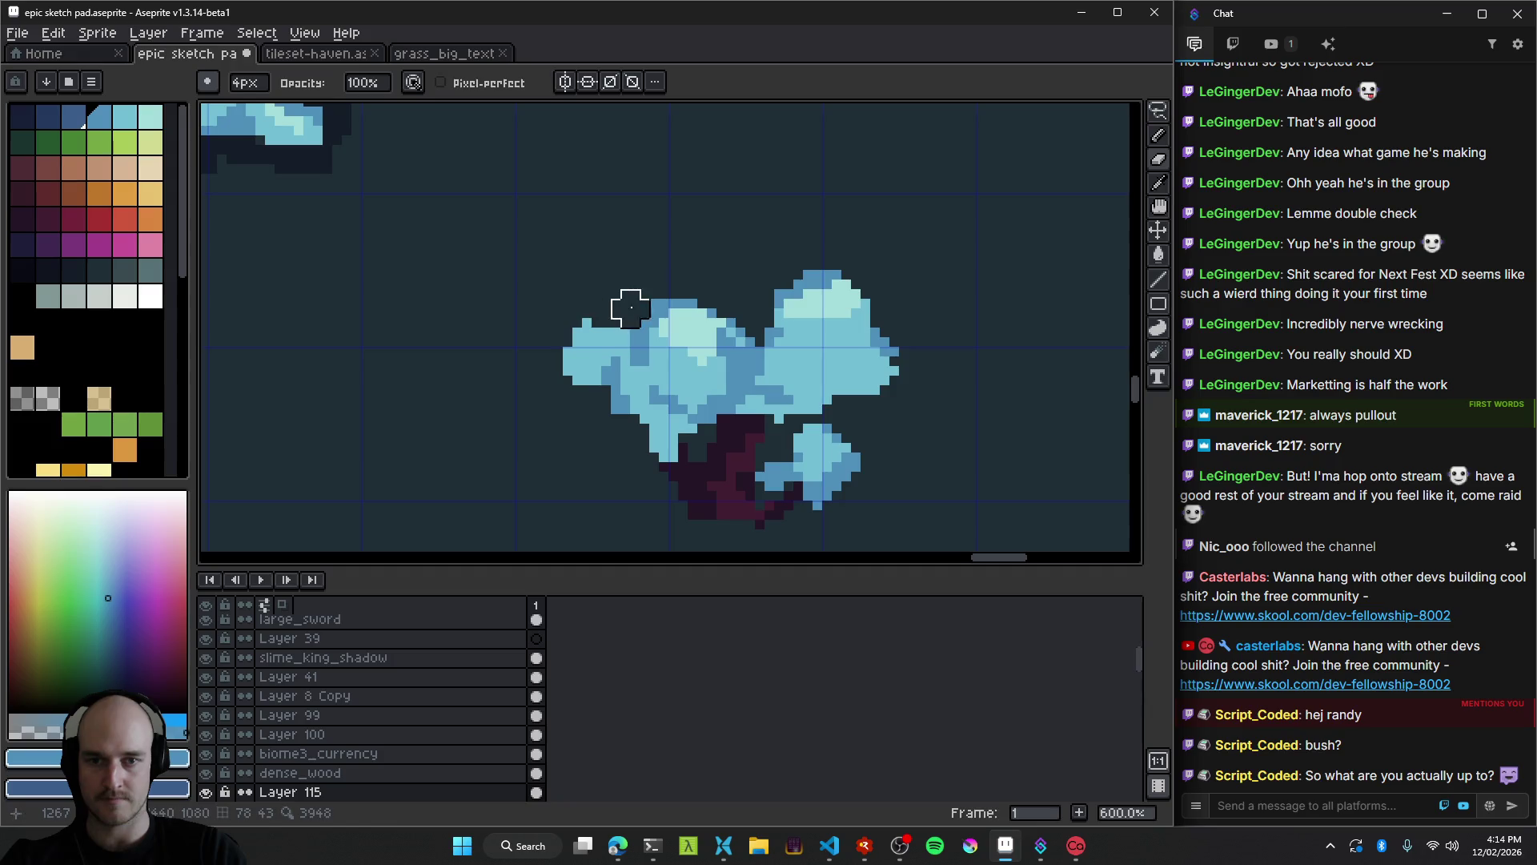
scroll(736, 281, down, 4)
scroll(651, 366, up, 5)
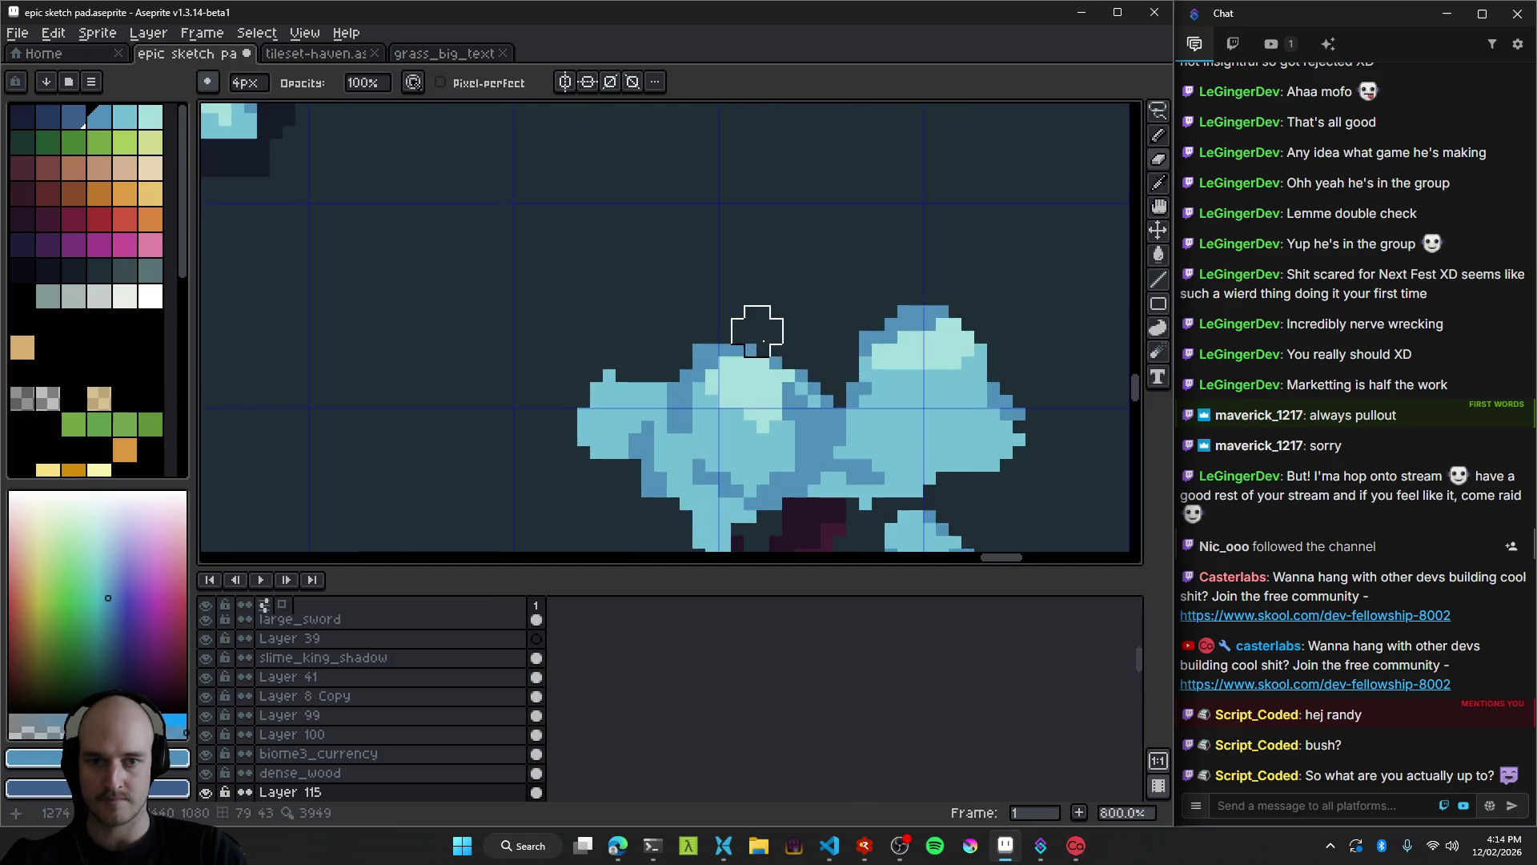
alt+click(653, 362)
key(b)
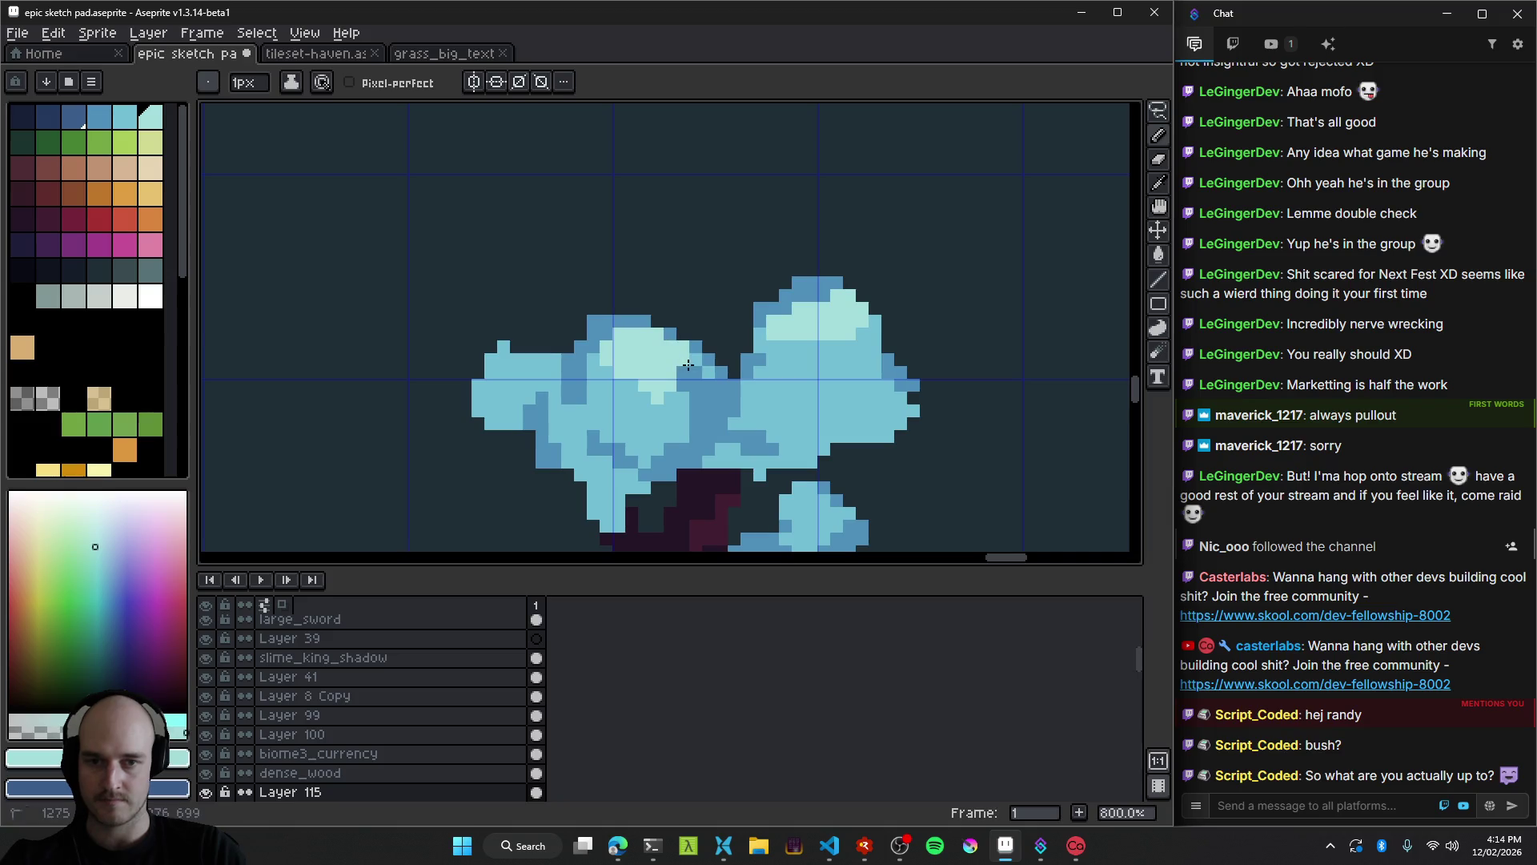
alt+click(704, 370)
key(e)
drag(584, 316, 664, 290)
mouse_move(577, 329)
mouse_down()
mouse_move(549, 401)
mouse_move(497, 440)
mouse_move(537, 463)
mouse_up()
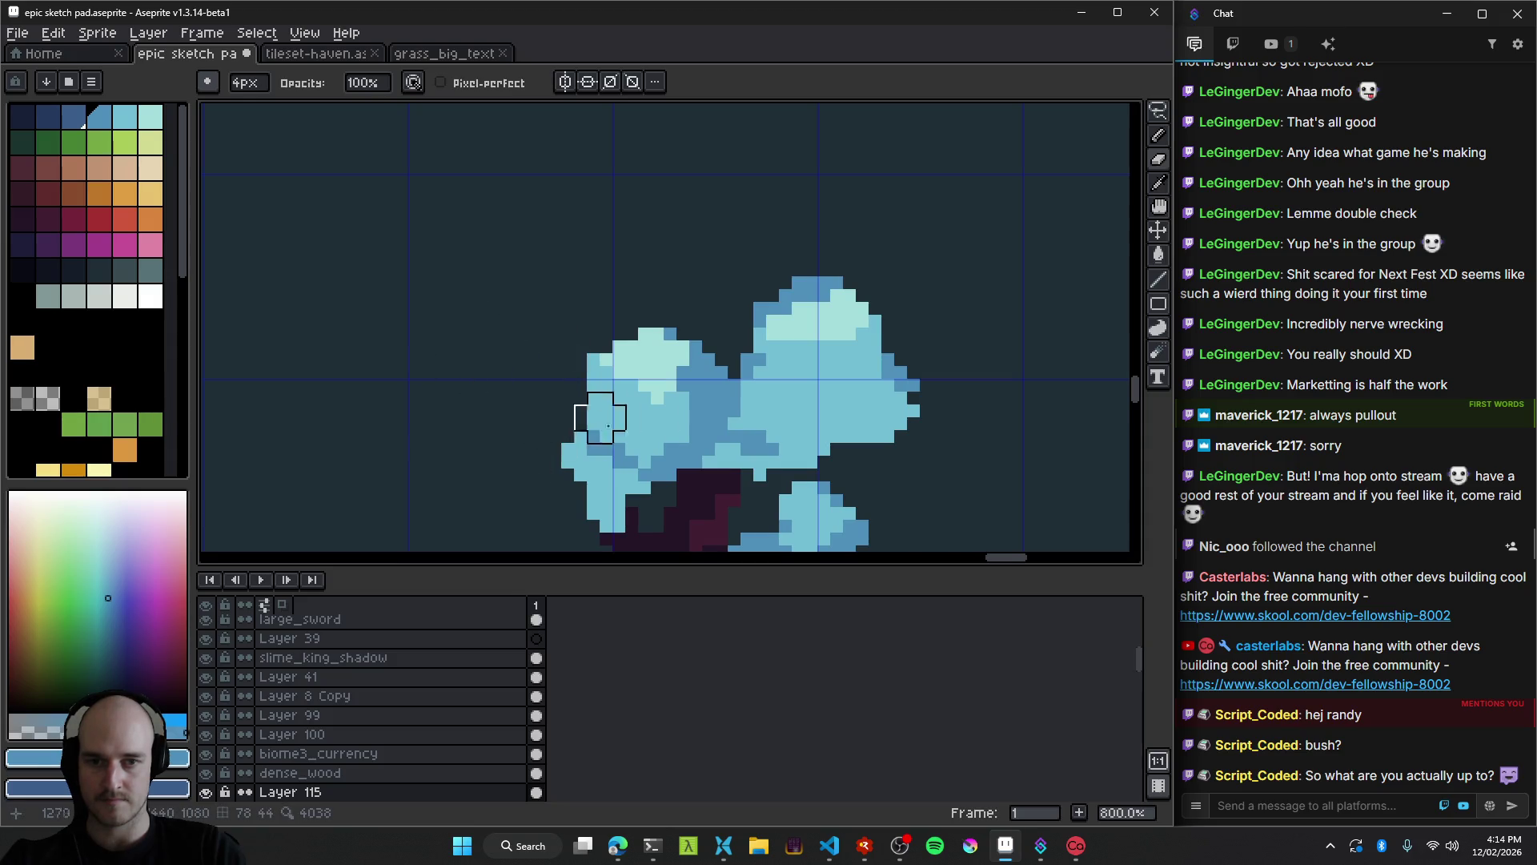
scroll(601, 412, down, 4)
scroll(744, 416, up, 4)
Fill the right clump's highlight and the dark gap between clumps with mid-blue.
key(g)
click(715, 350)
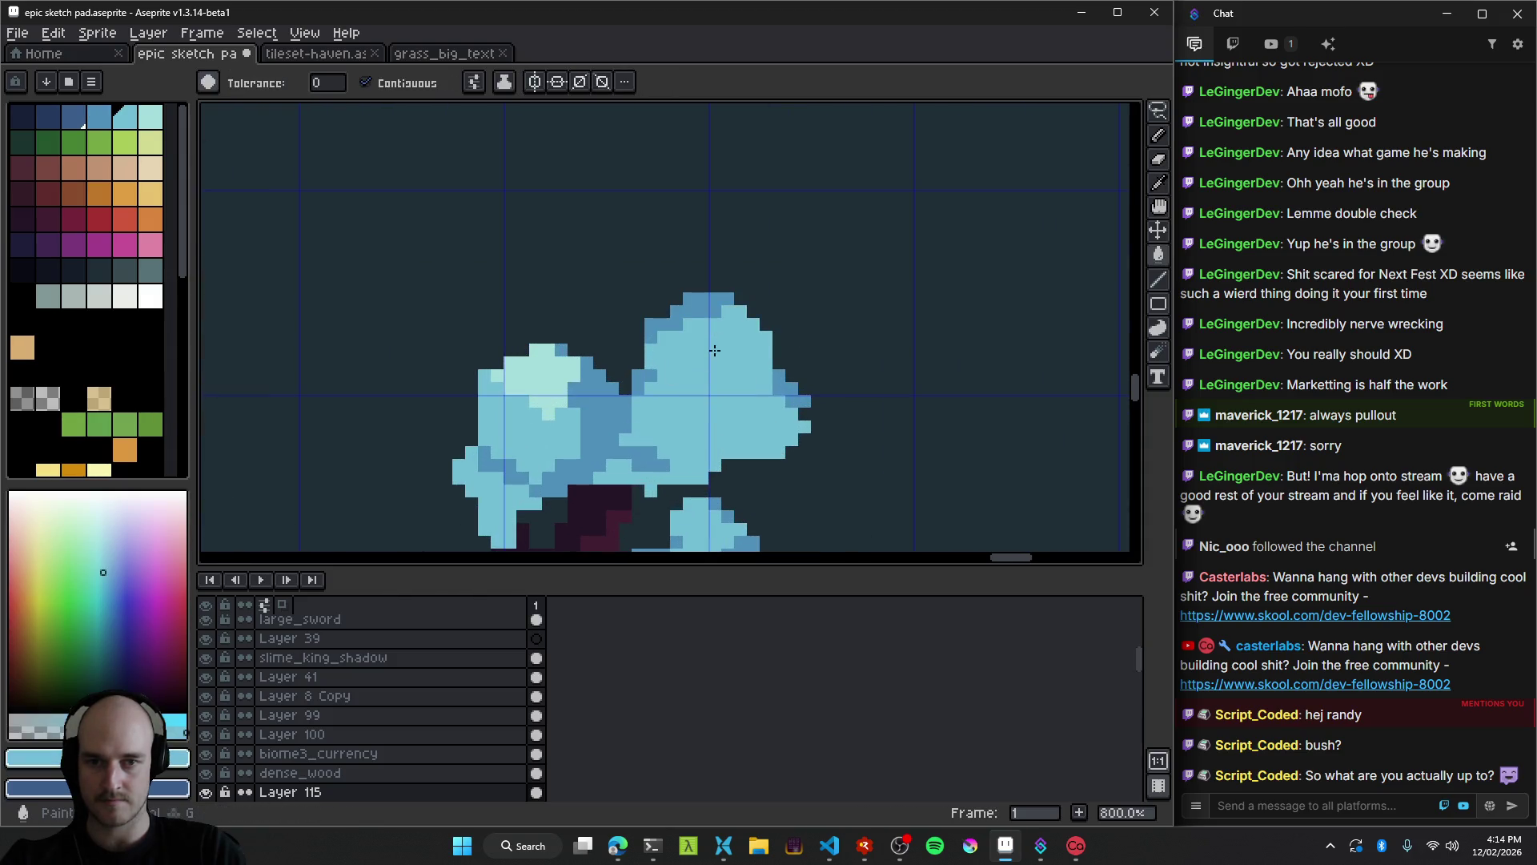
scroll(688, 320, down, 3)
scroll(687, 320, up, 3)
key(i)
click(688, 320)
key(b)
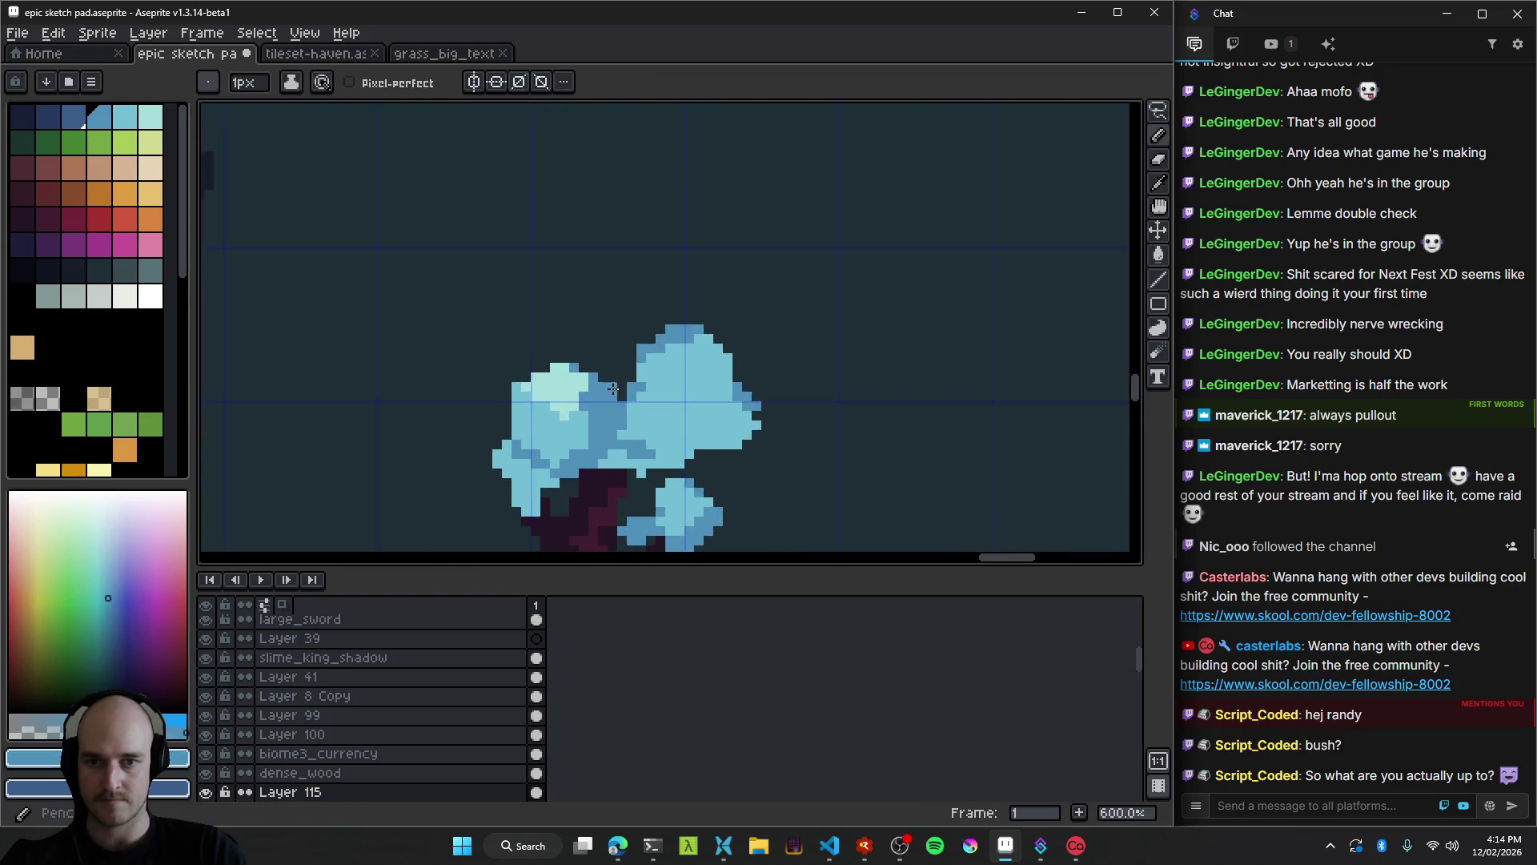
scroll(632, 373, up, 1)
click(632, 373)
key(plus)
mouse_move(631, 373)
mouse_down()
mouse_move(600, 353)
mouse_move(616, 320)
mouse_move(641, 404)
mouse_move(646, 374)
mouse_up()
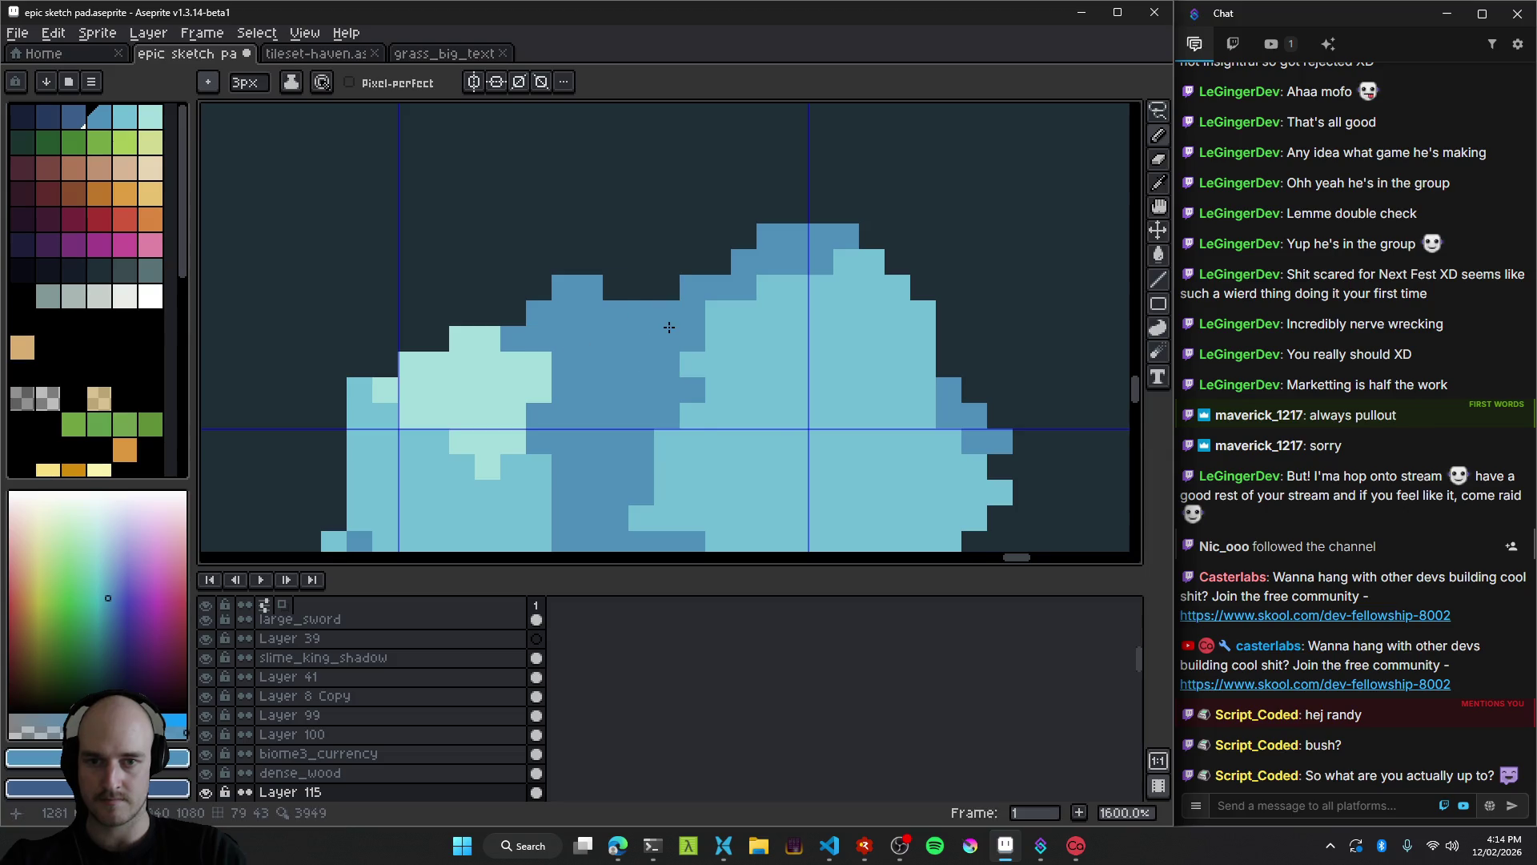
Erase the right and upper-right bush lumps, then return the brush to 1px.
scroll(778, 434, down, 10)
scroll(768, 433, up, 4)
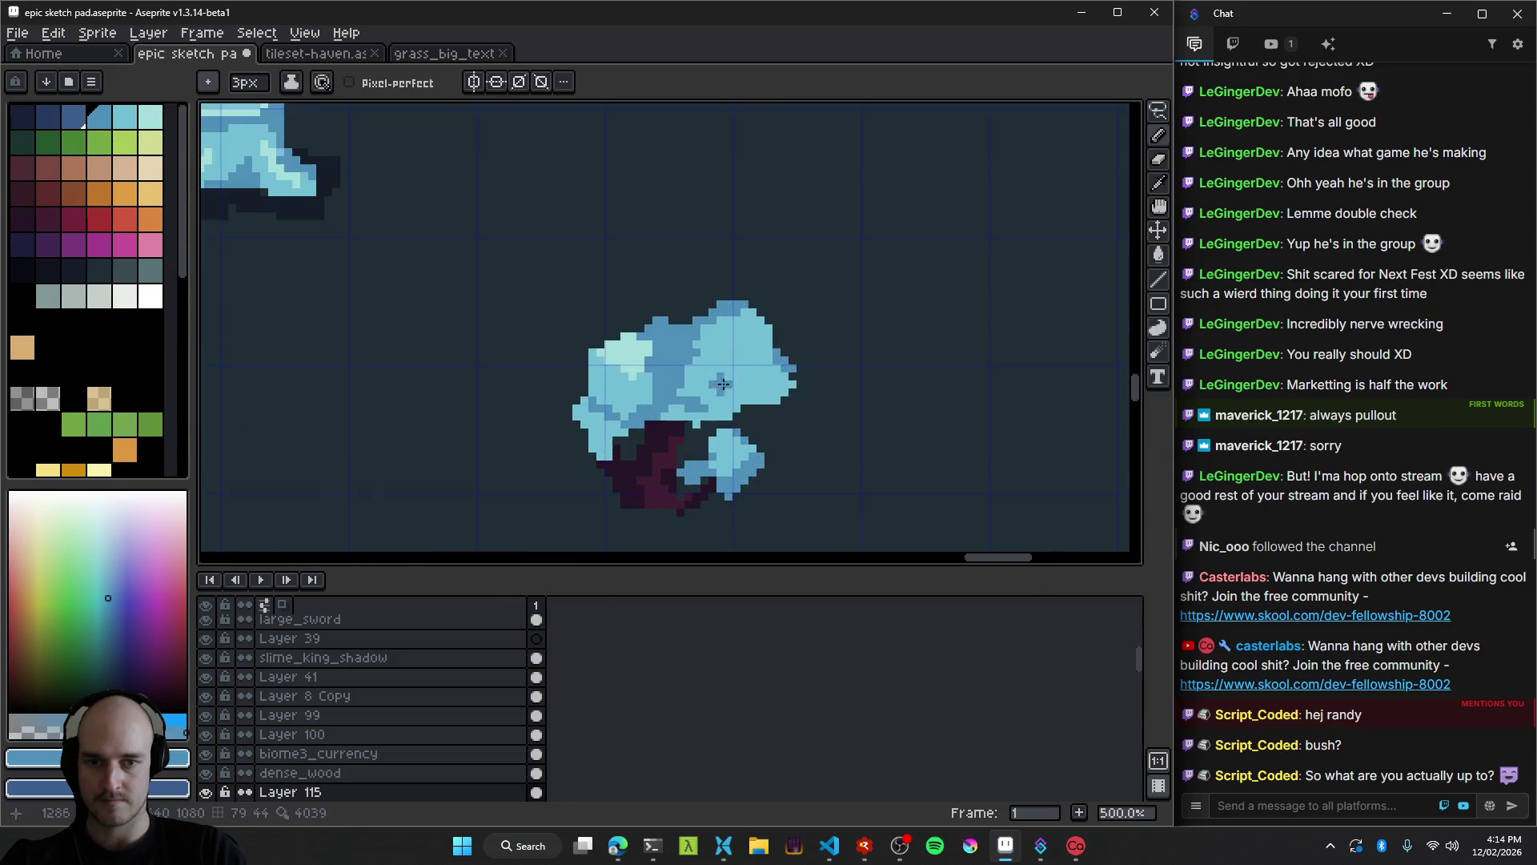
key(plus)
key(plus)
mouse_move(654, 382)
mouse_down()
mouse_move(771, 387)
mouse_move(765, 339)
mouse_up()
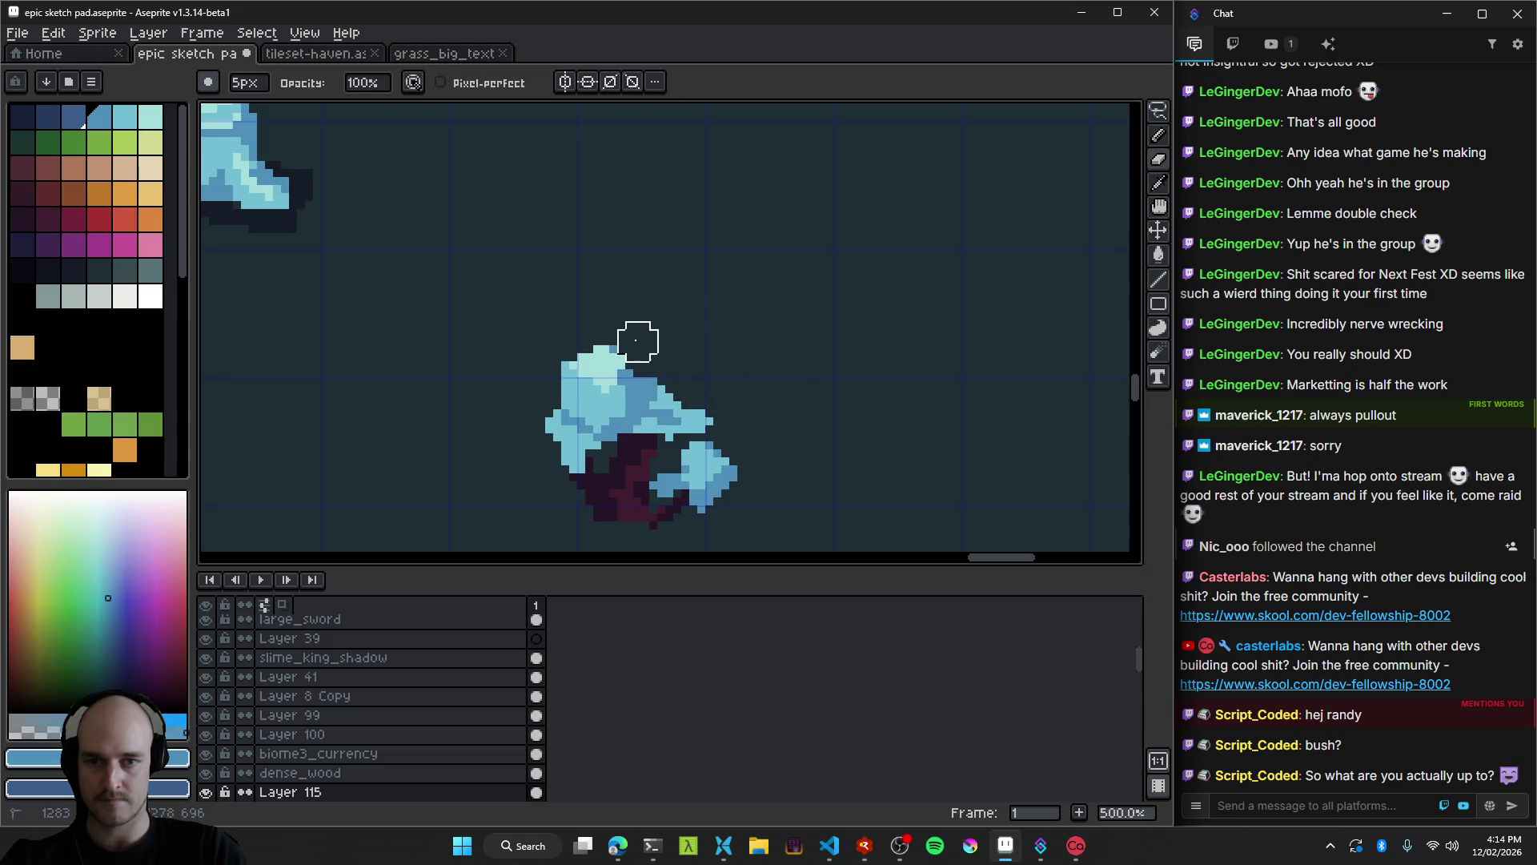
scroll(770, 349, down, 3)
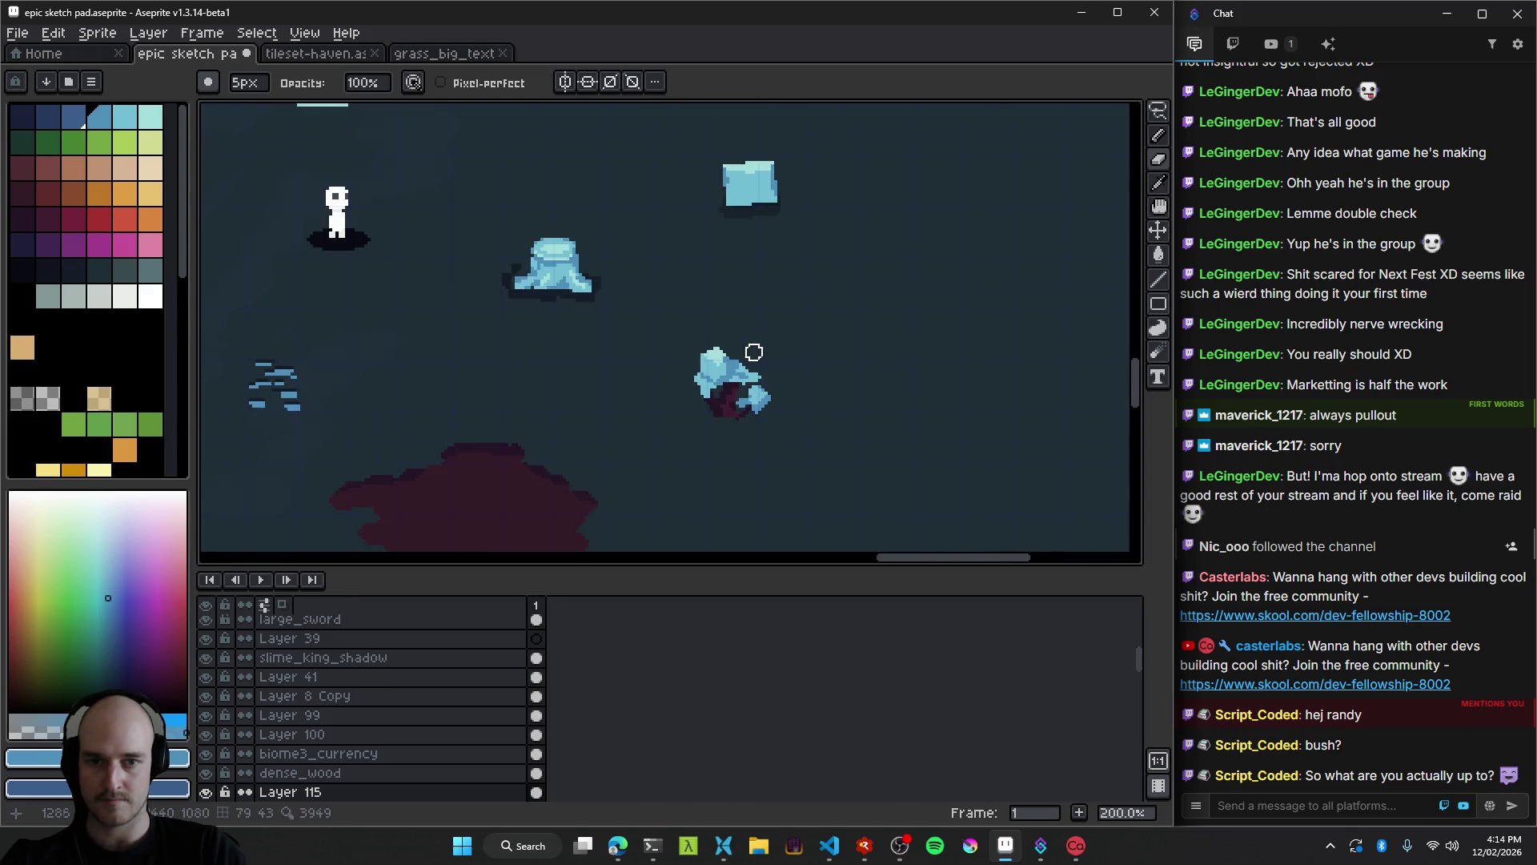
scroll(754, 352, up, 5)
key(minus)
key(minus)
key(minus)
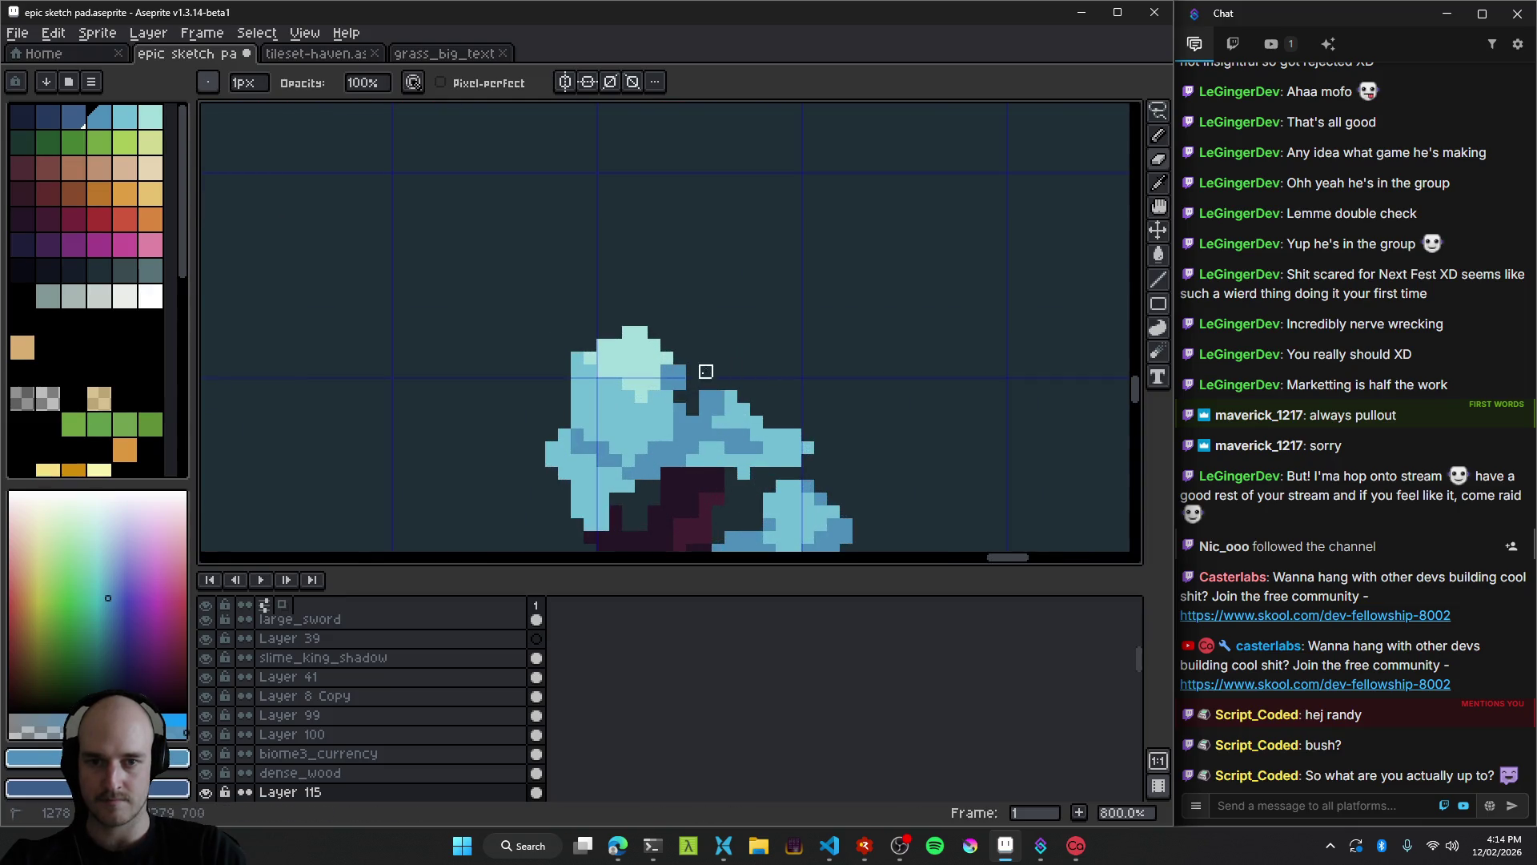
Paint dark purple pixels up the tree trunk with the pencil.
alt+click(689, 405)
key(b)
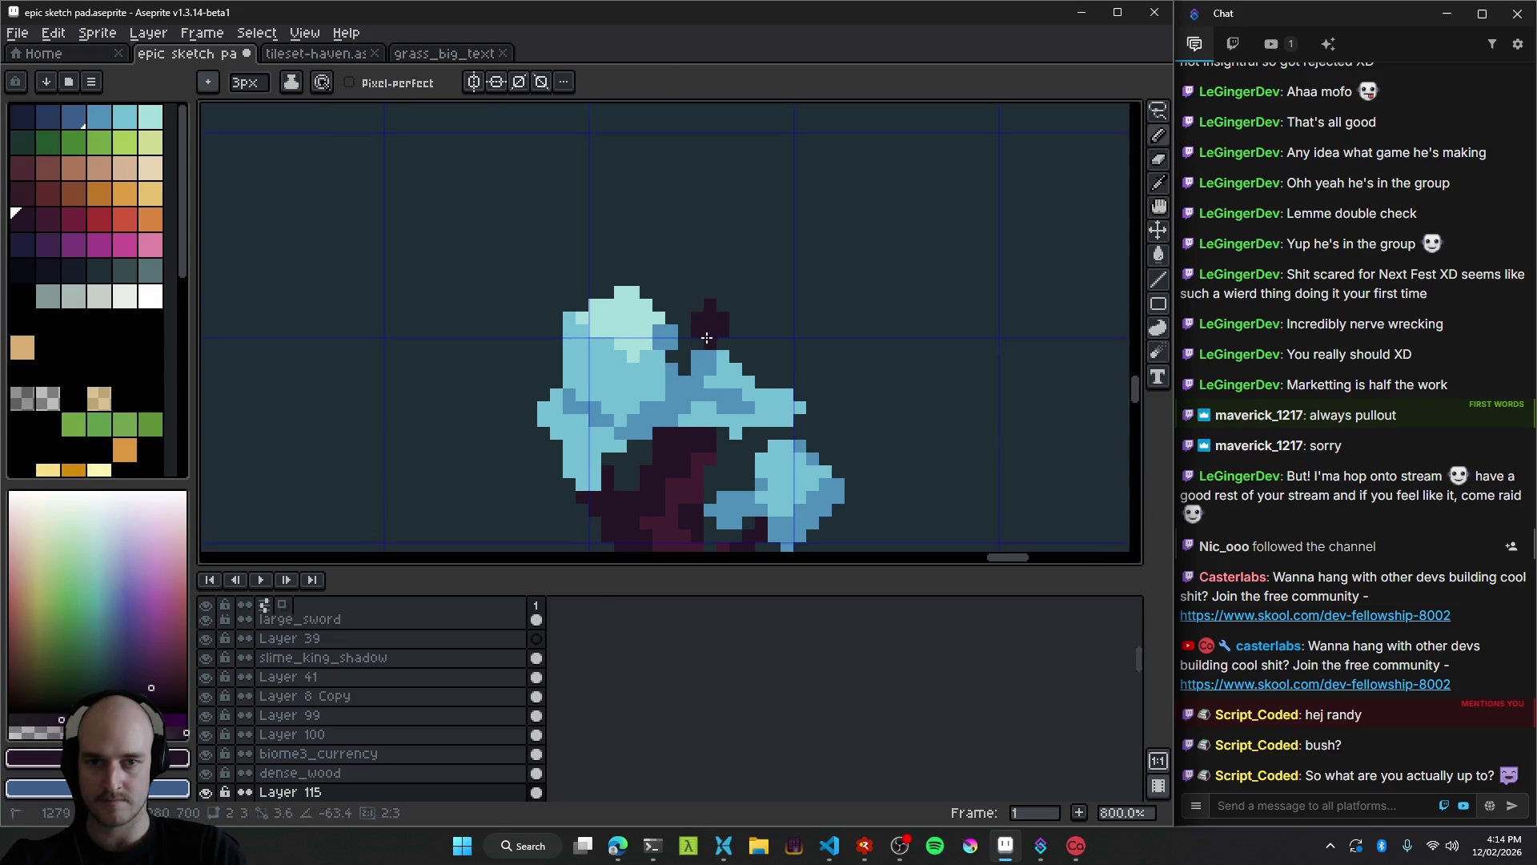
drag(725, 462, 716, 411)
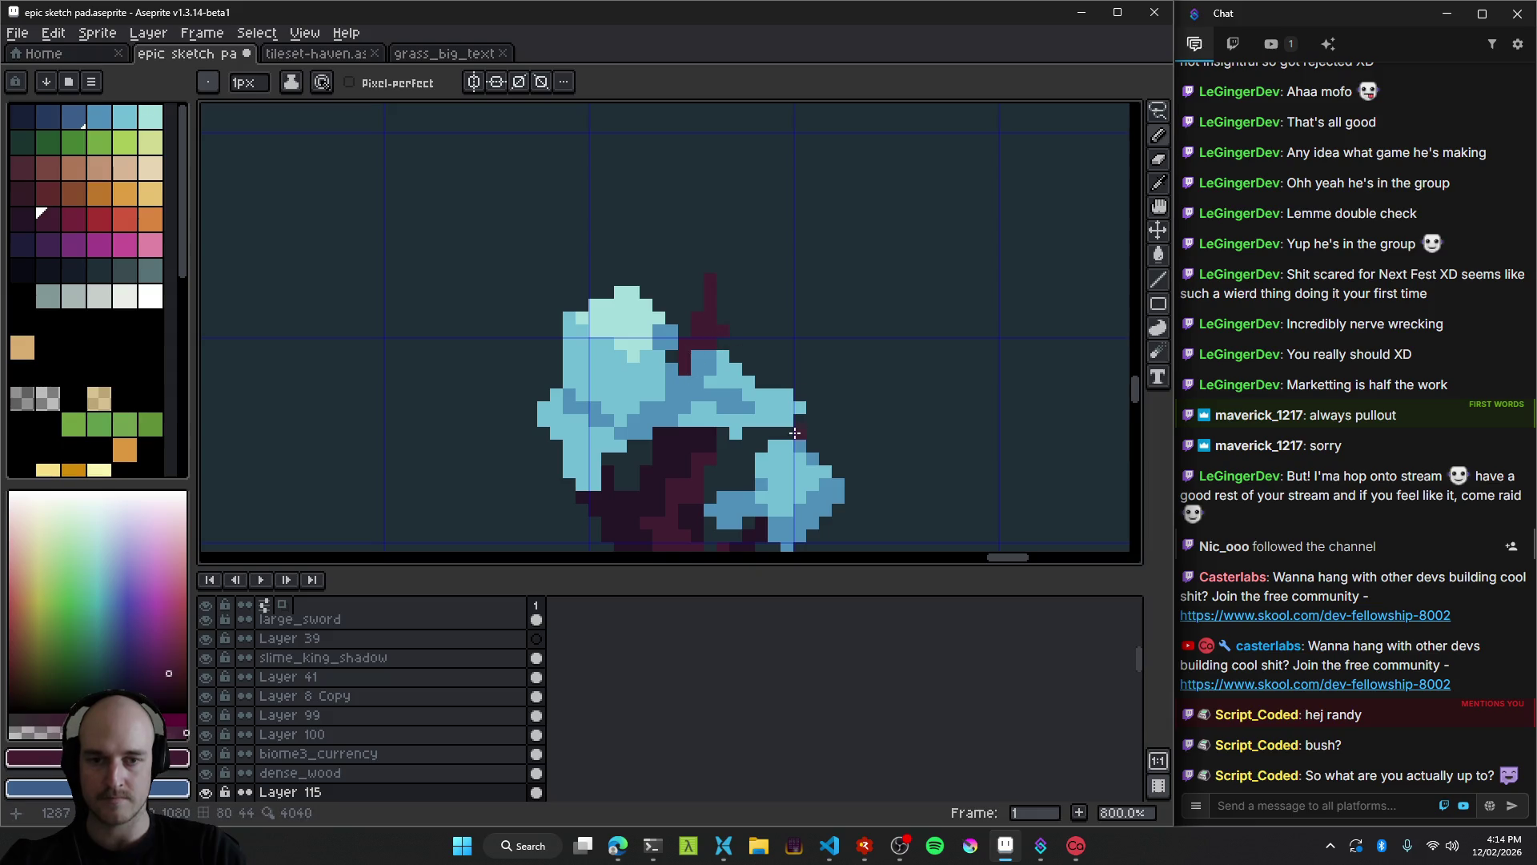
scroll(794, 433, down, 5)
scroll(695, 386, up, 7)
key(e)
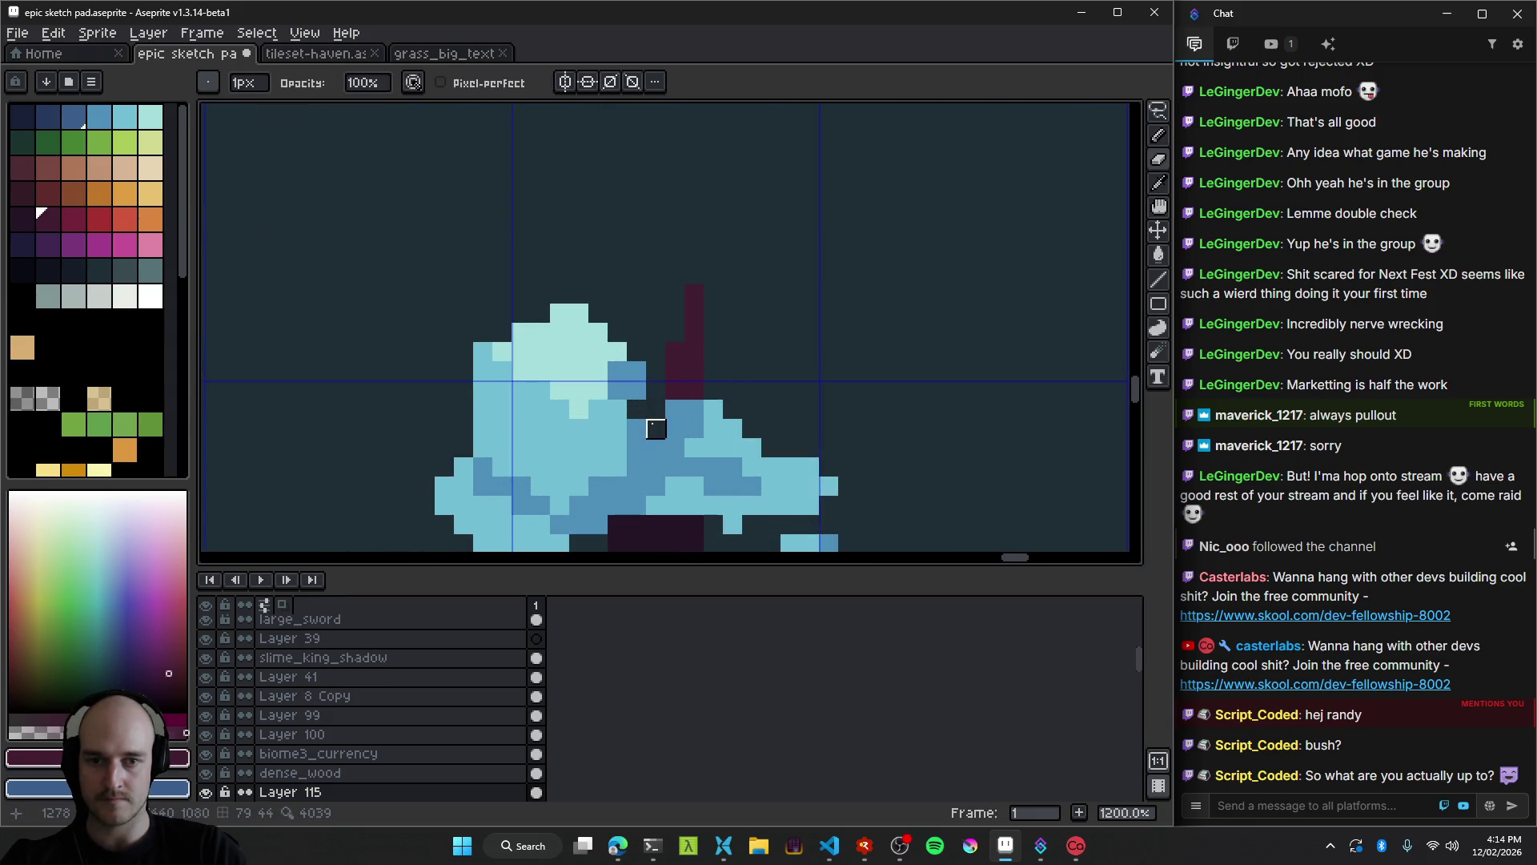
scroll(656, 428, down, 4)
scroll(705, 400, up, 2)
key(b)
scroll(716, 410, up, 2)
Adjust trunk pixels between darker and lighter purple shades, undoing a misplaced dark pixel.
click(716, 410)
alt+click(713, 435)
click(707, 366)
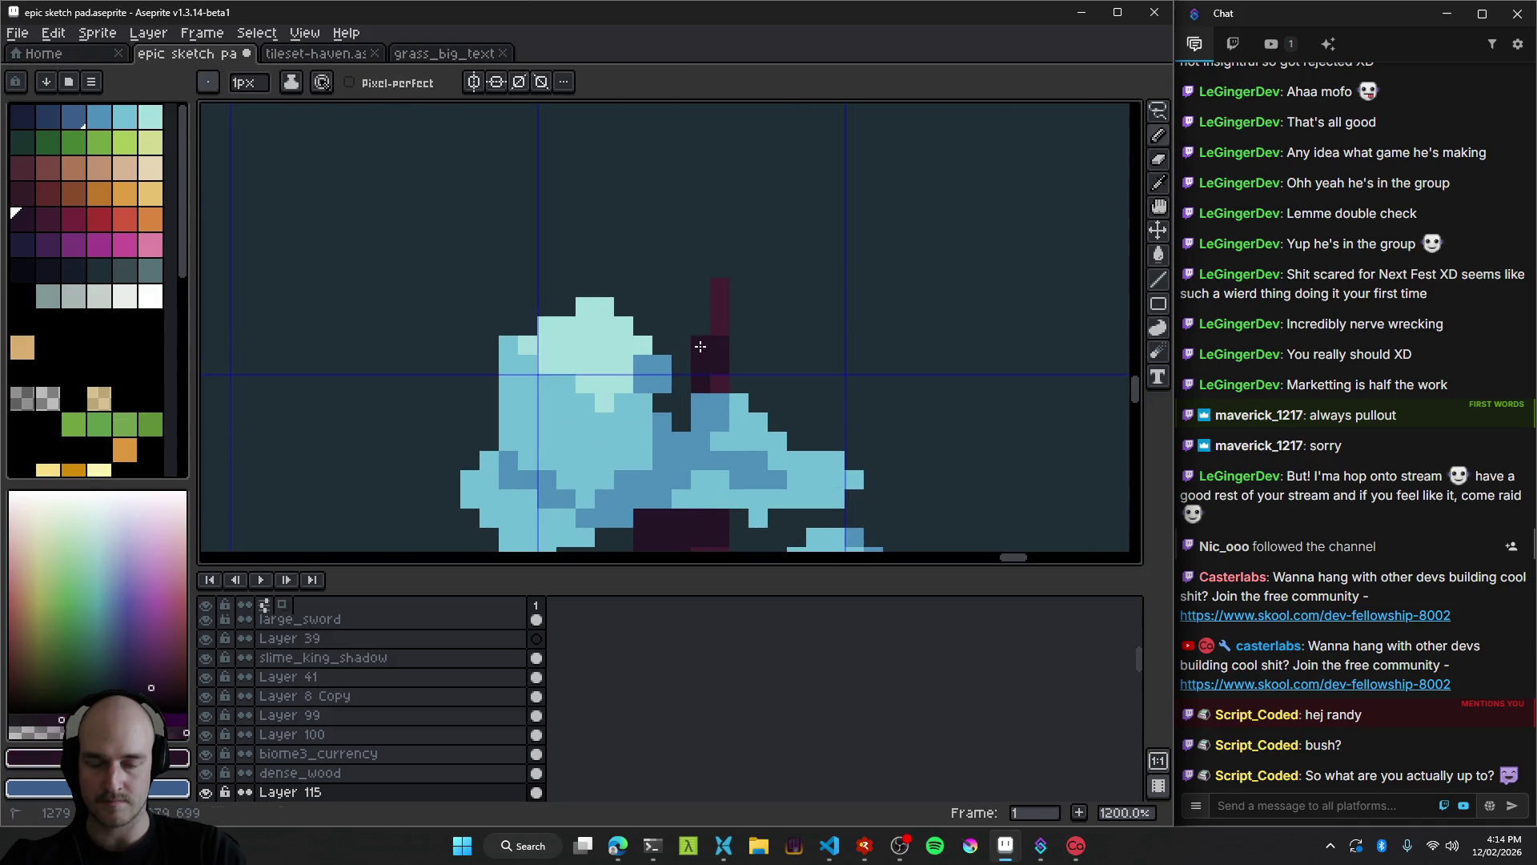
key(ctrl+z)
alt+click(707, 350)
click(701, 365)
scroll(701, 365, down, 5)
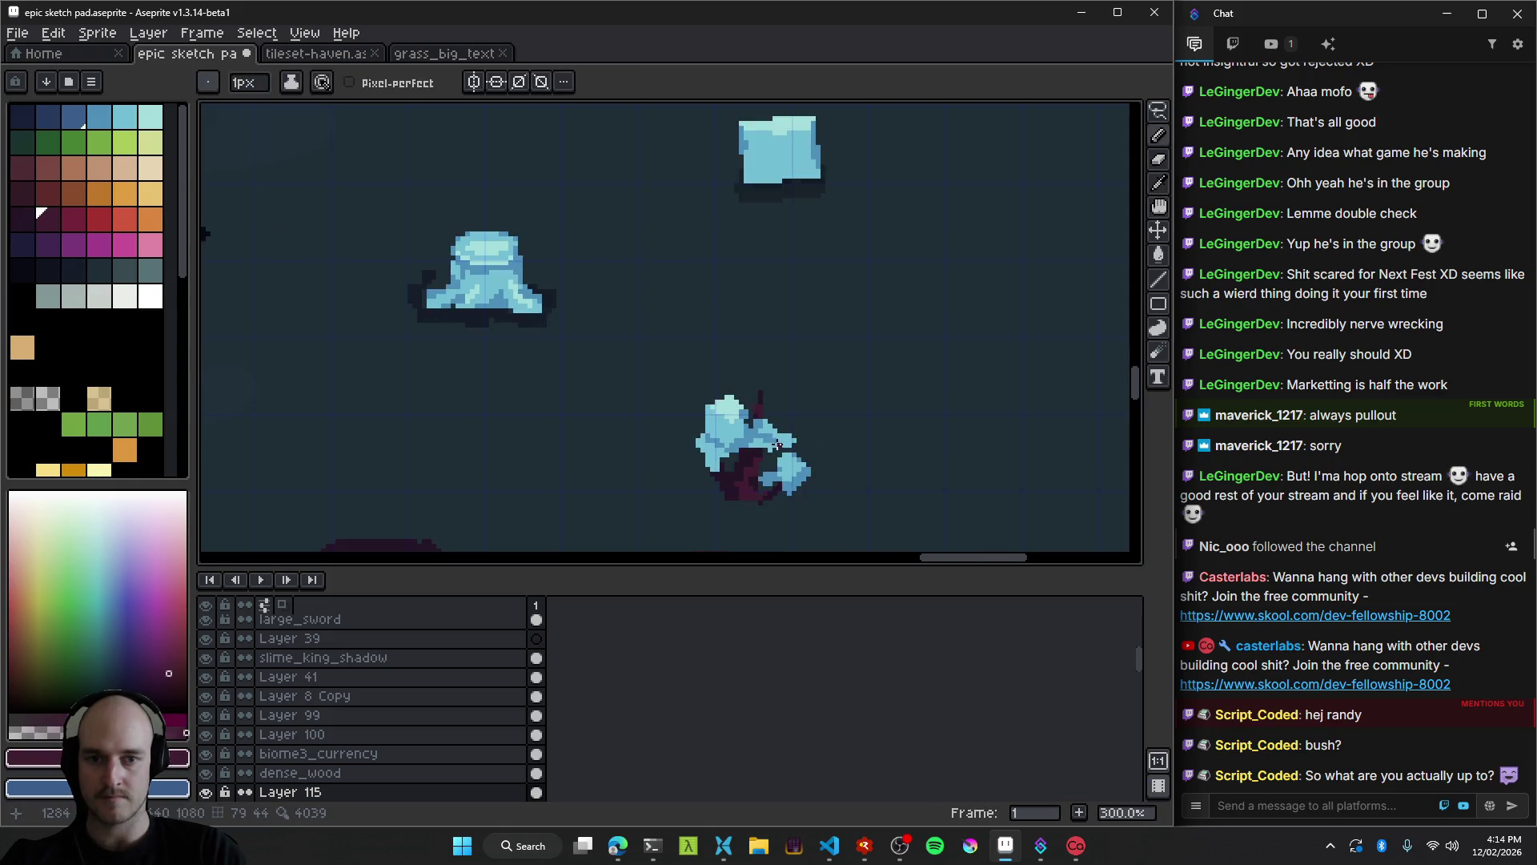
scroll(756, 417, up, 4)
key([)
click(764, 396)
scroll(800, 473, down, 6)
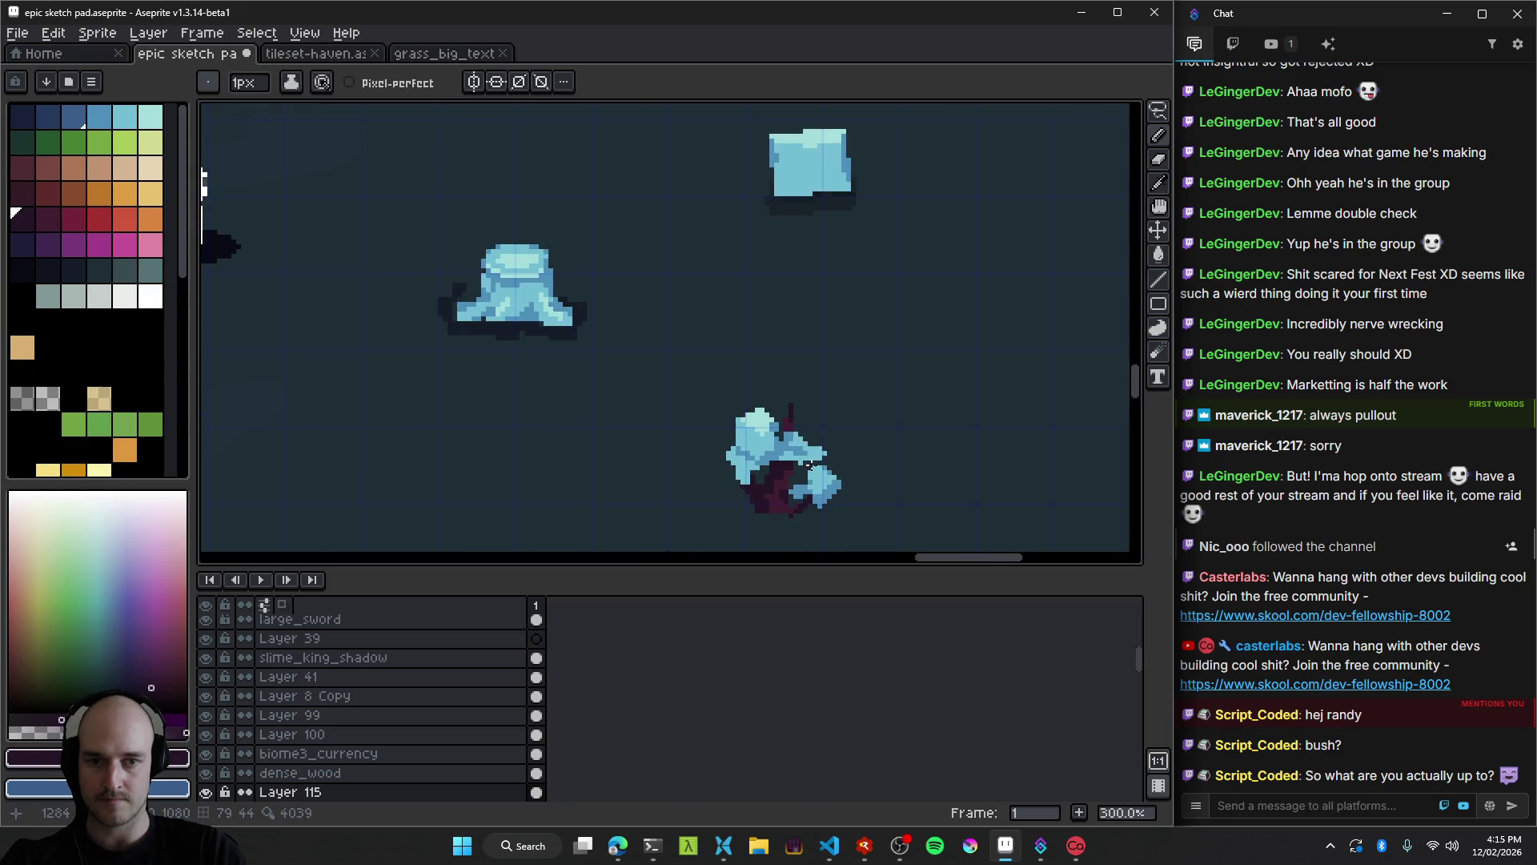
scroll(805, 478, up, 1)
scroll(804, 478, up, 7)
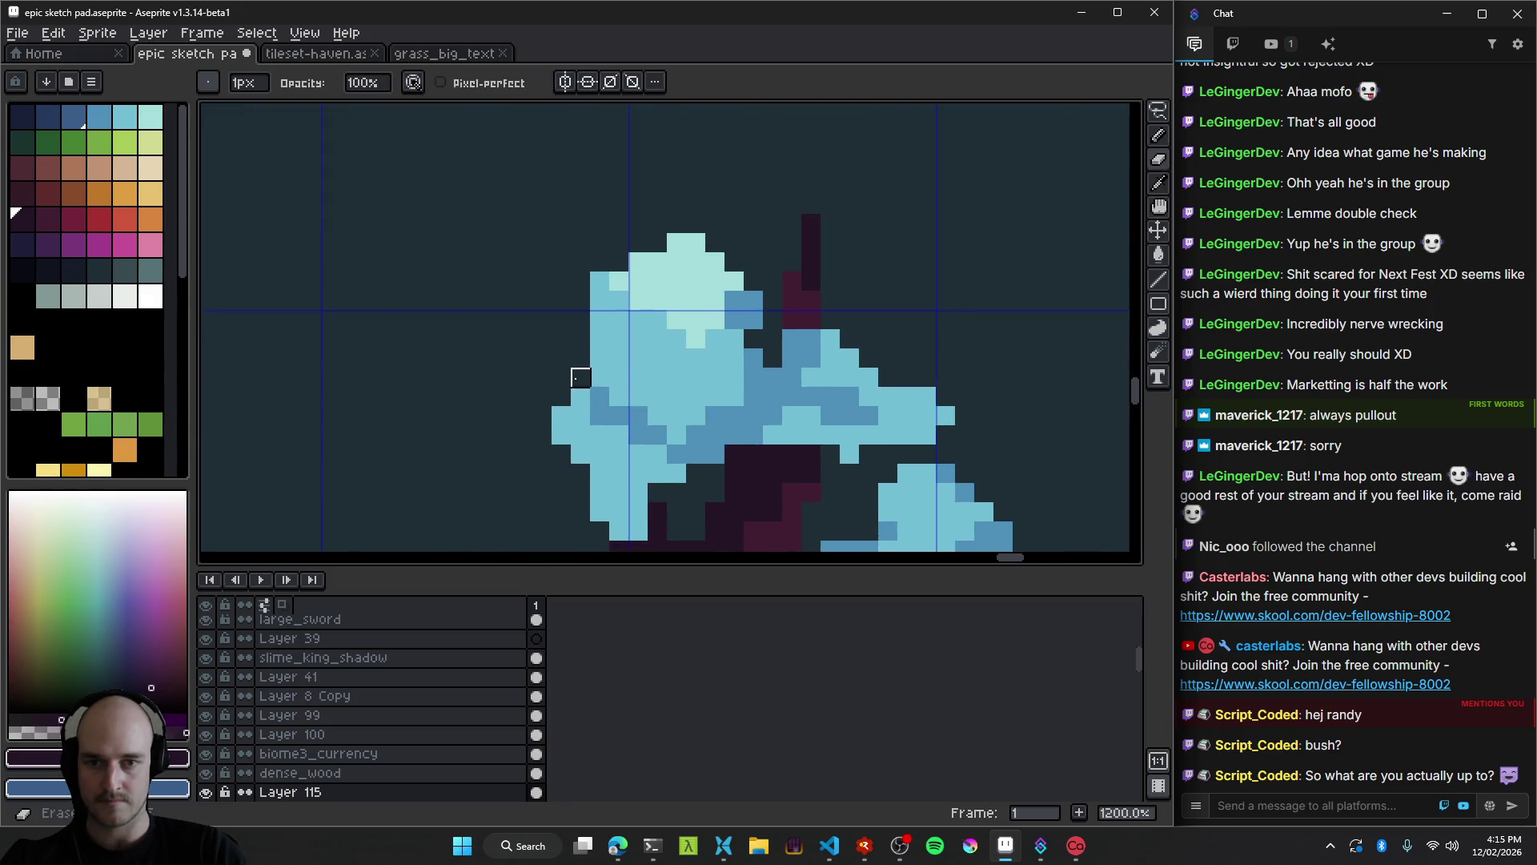
scroll(769, 393, down, 8)
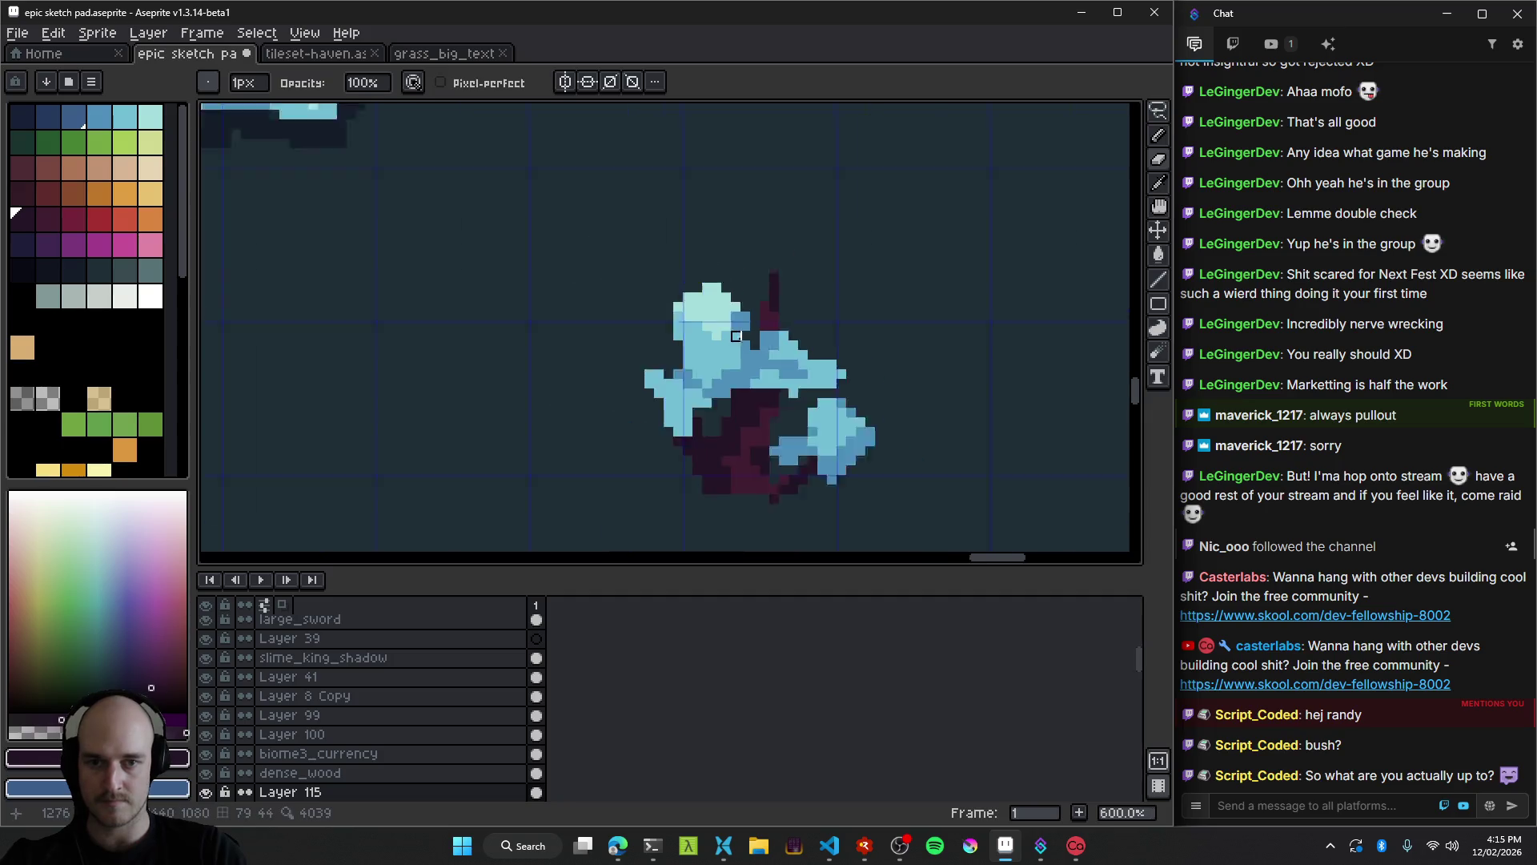
scroll(768, 392, up, 10)
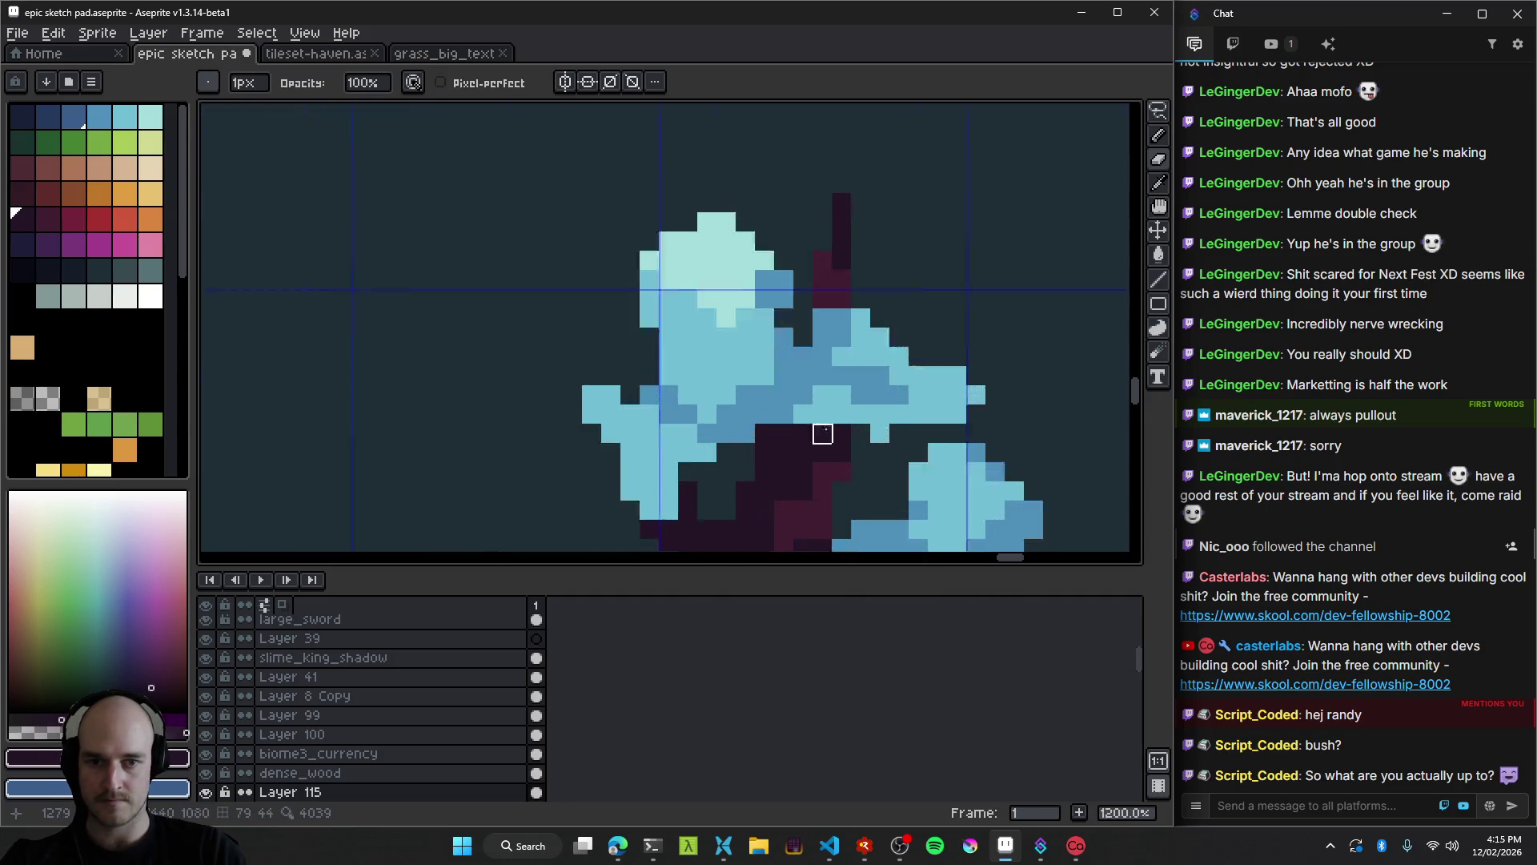
scroll(693, 410, up, 2)
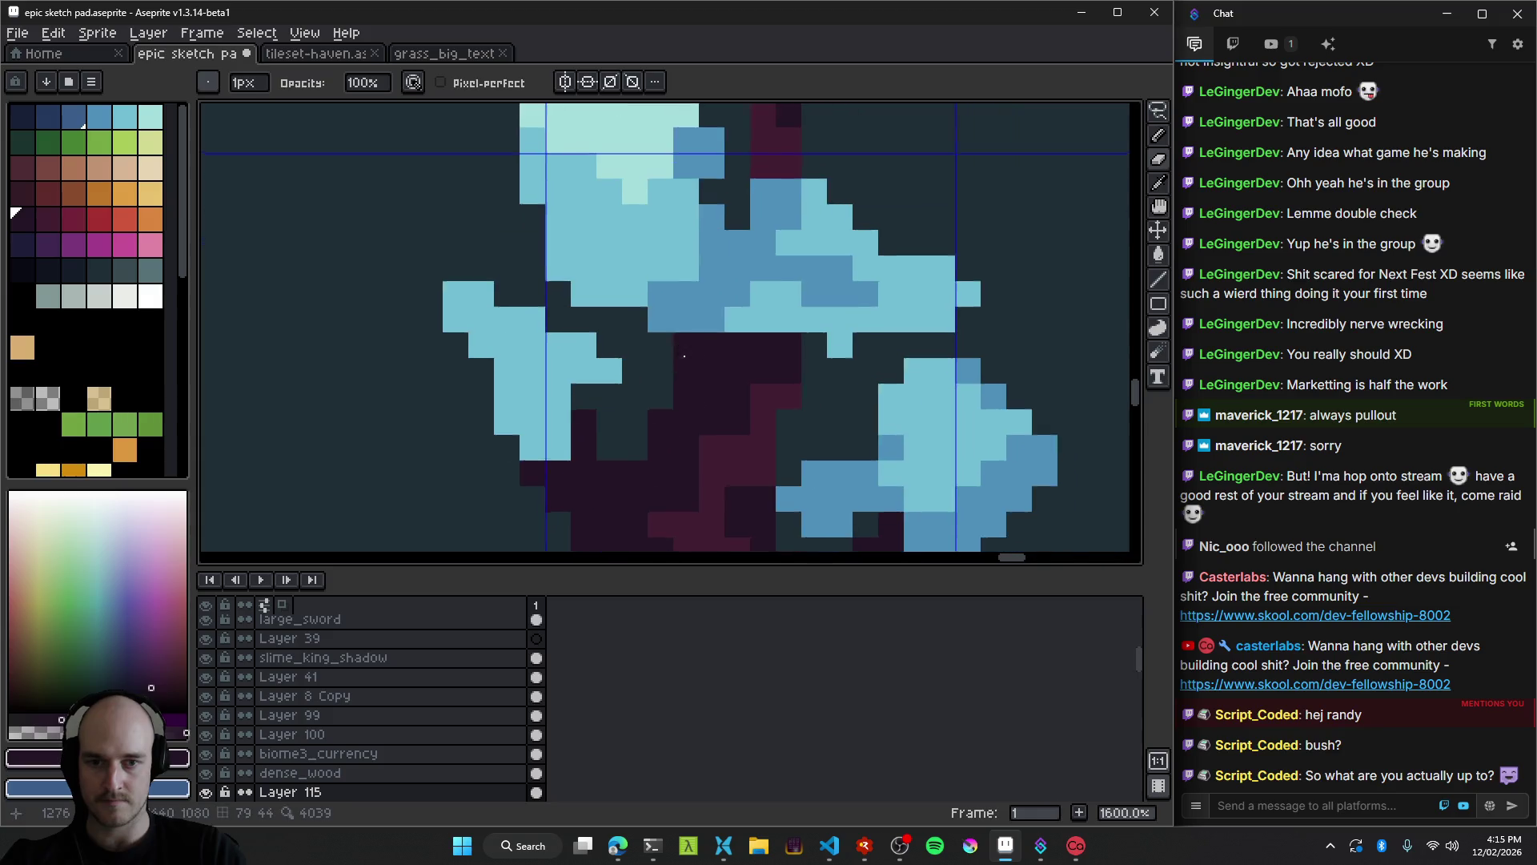
scroll(697, 395, down, 2)
Paint a dark maroon stroke down the trunk and pick a lighter maroon for highlights.
alt+click(748, 419)
drag(643, 297, 670, 433)
alt+click(695, 381)
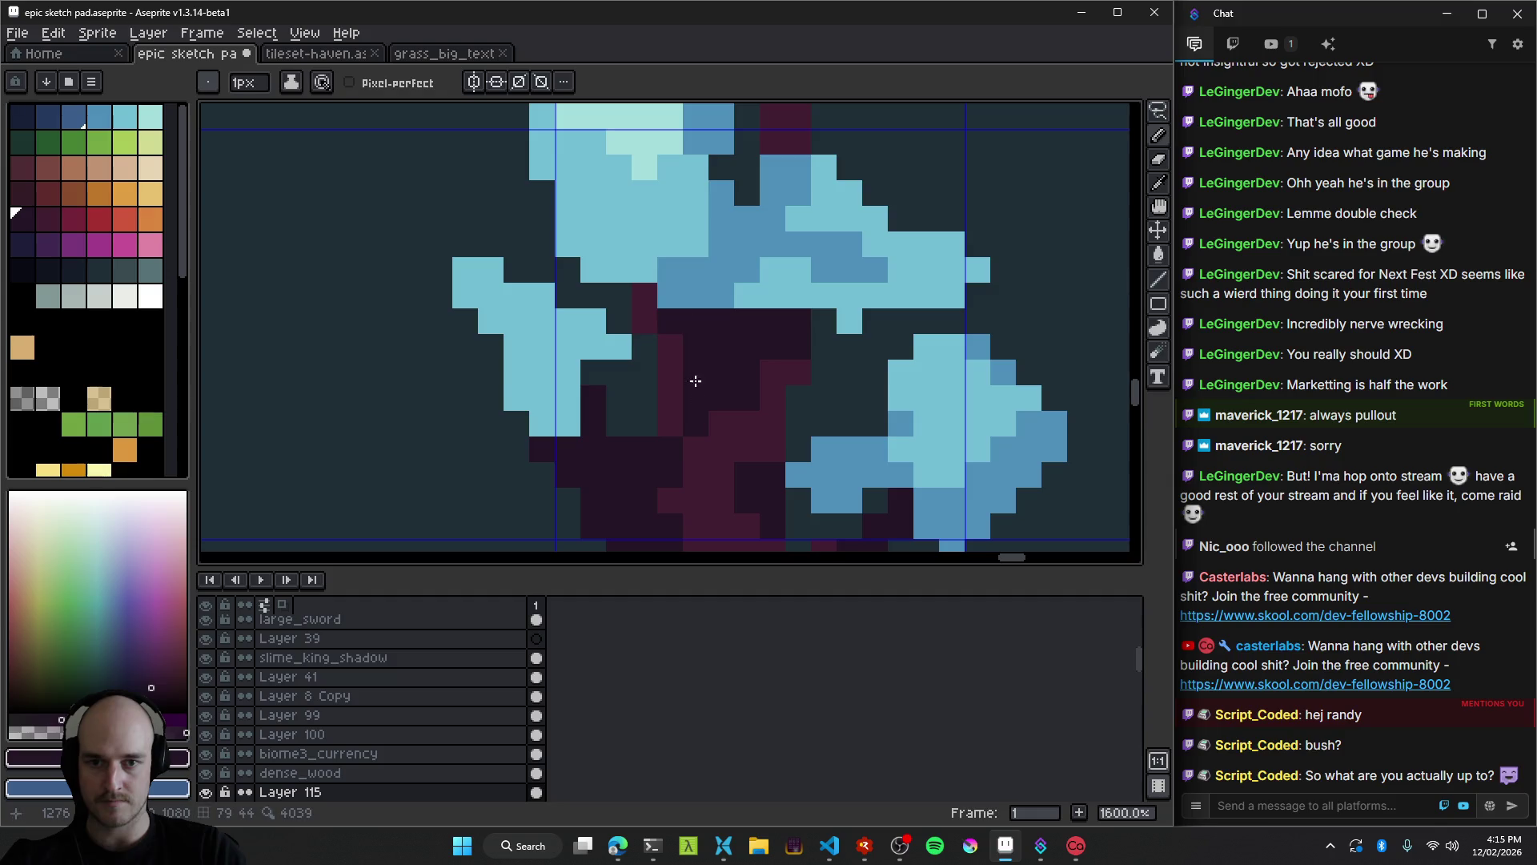
scroll(695, 381, down, 5)
scroll(686, 392, up, 4)
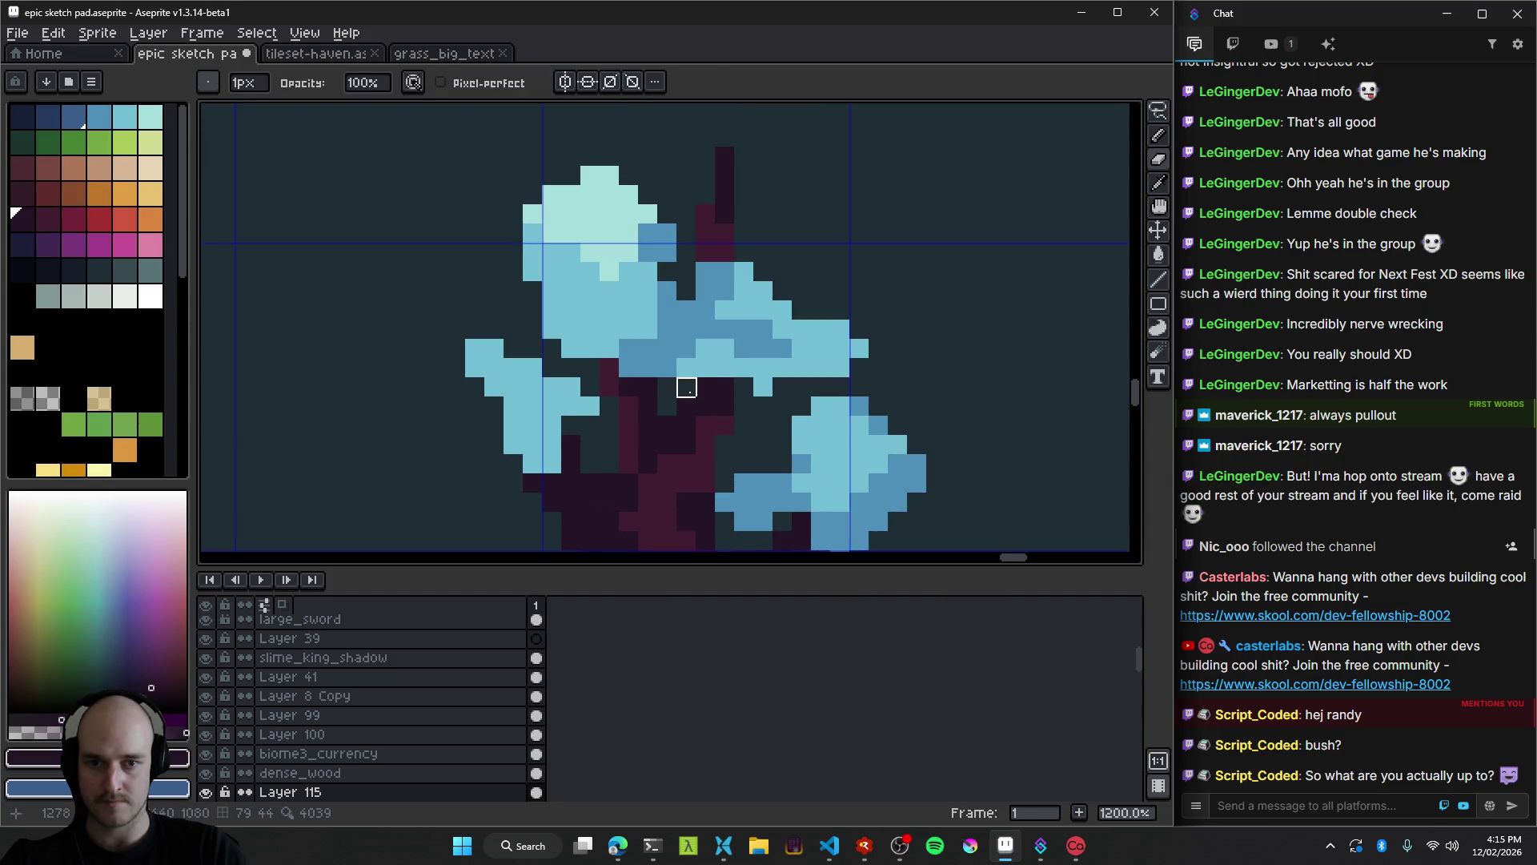
alt+click(691, 398)
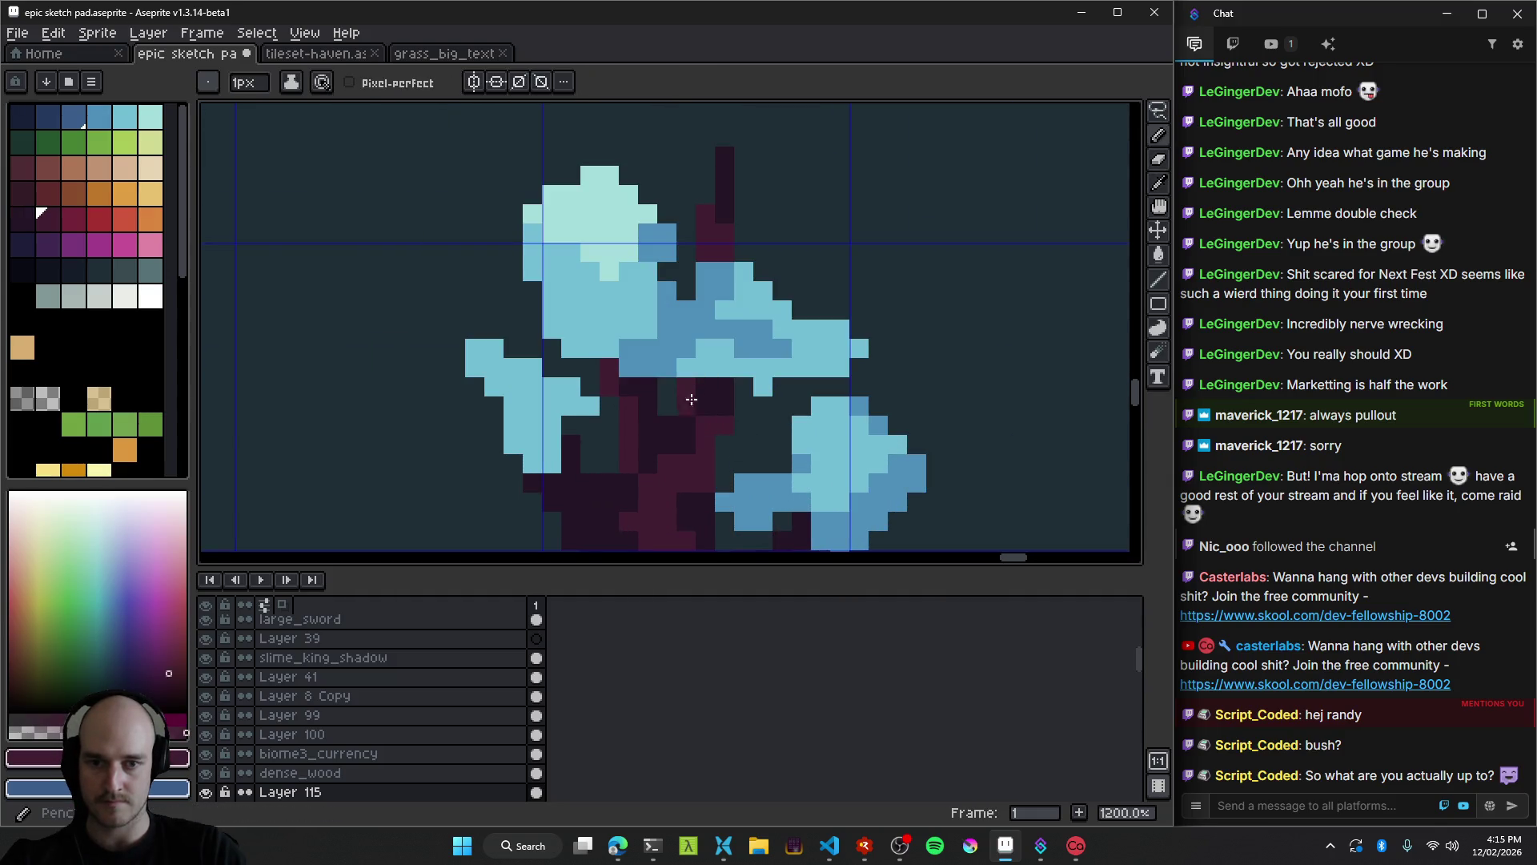
alt+click(682, 405)
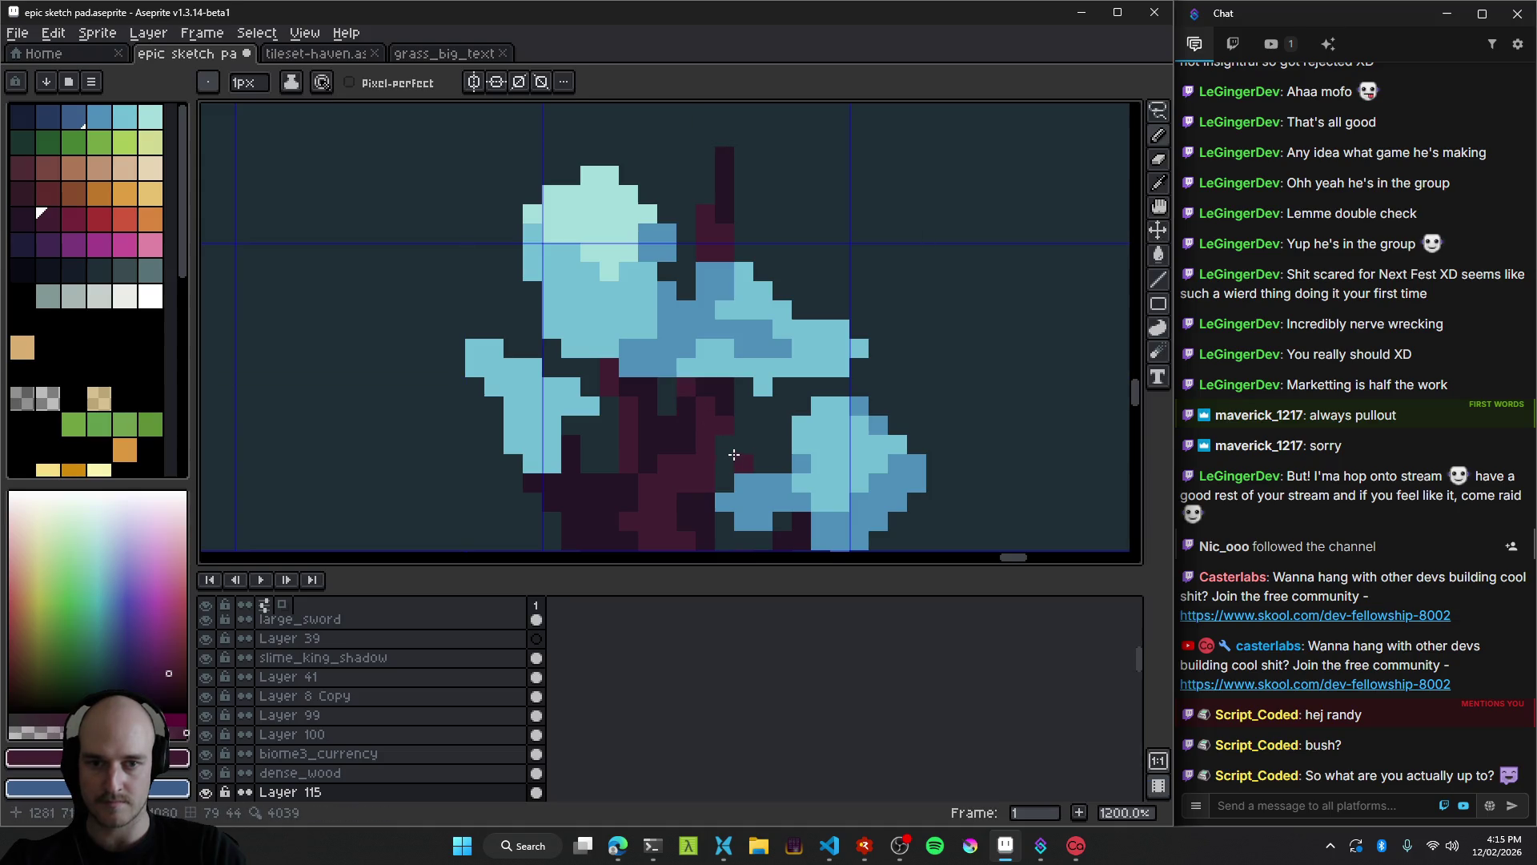
scroll(763, 388, down, 4)
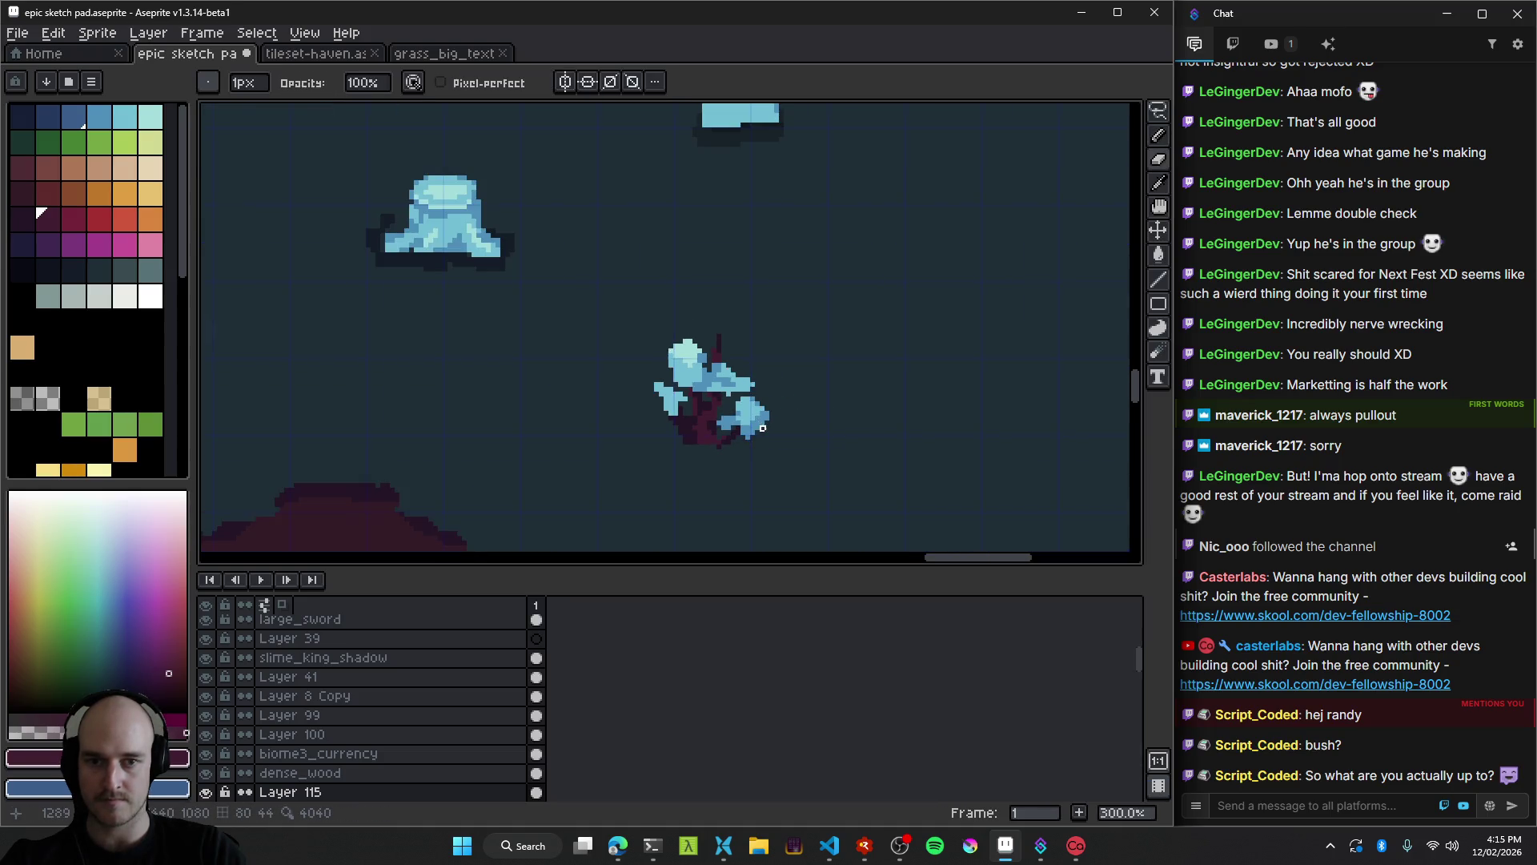
scroll(696, 442, up, 4)
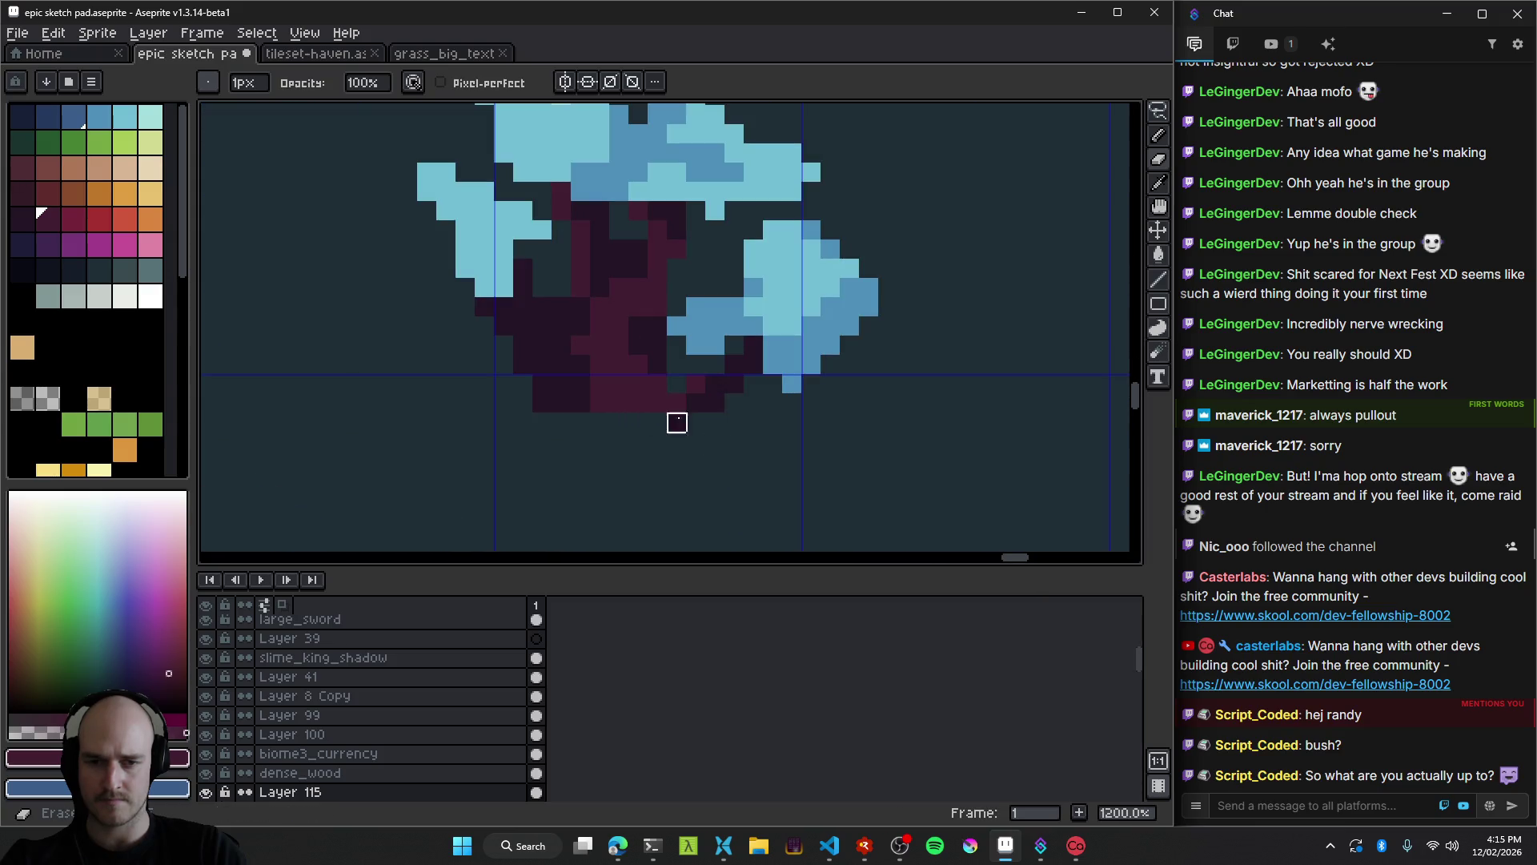
Erase stray light-blue canopy pixels and raise the right canopy clump.
scroll(716, 465, up, 2)
mouse_move(703, 356)
mouse_down()
mouse_move(665, 375)
mouse_move(684, 392)
mouse_up()
scroll(813, 281, up, 1)
mouse_move(752, 289)
mouse_down()
mouse_move(829, 289)
mouse_move(847, 422)
mouse_move(811, 425)
mouse_move(868, 378)
mouse_up()
scroll(853, 405, down, 5)
key(q)
key(ctrl+d)
scroll(865, 362, up, 5)
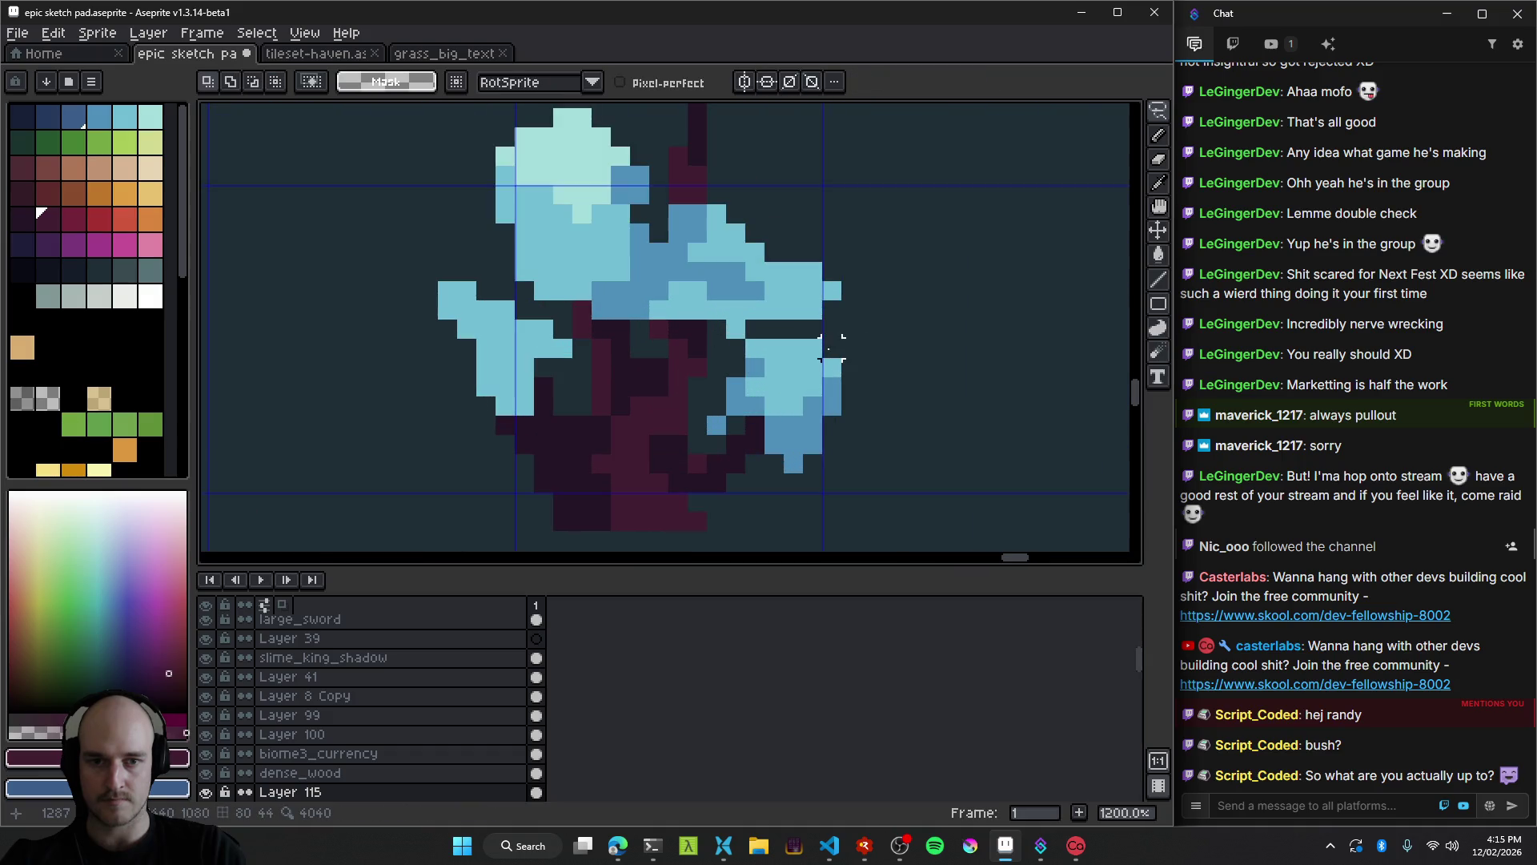
scroll(774, 349, down, 8)
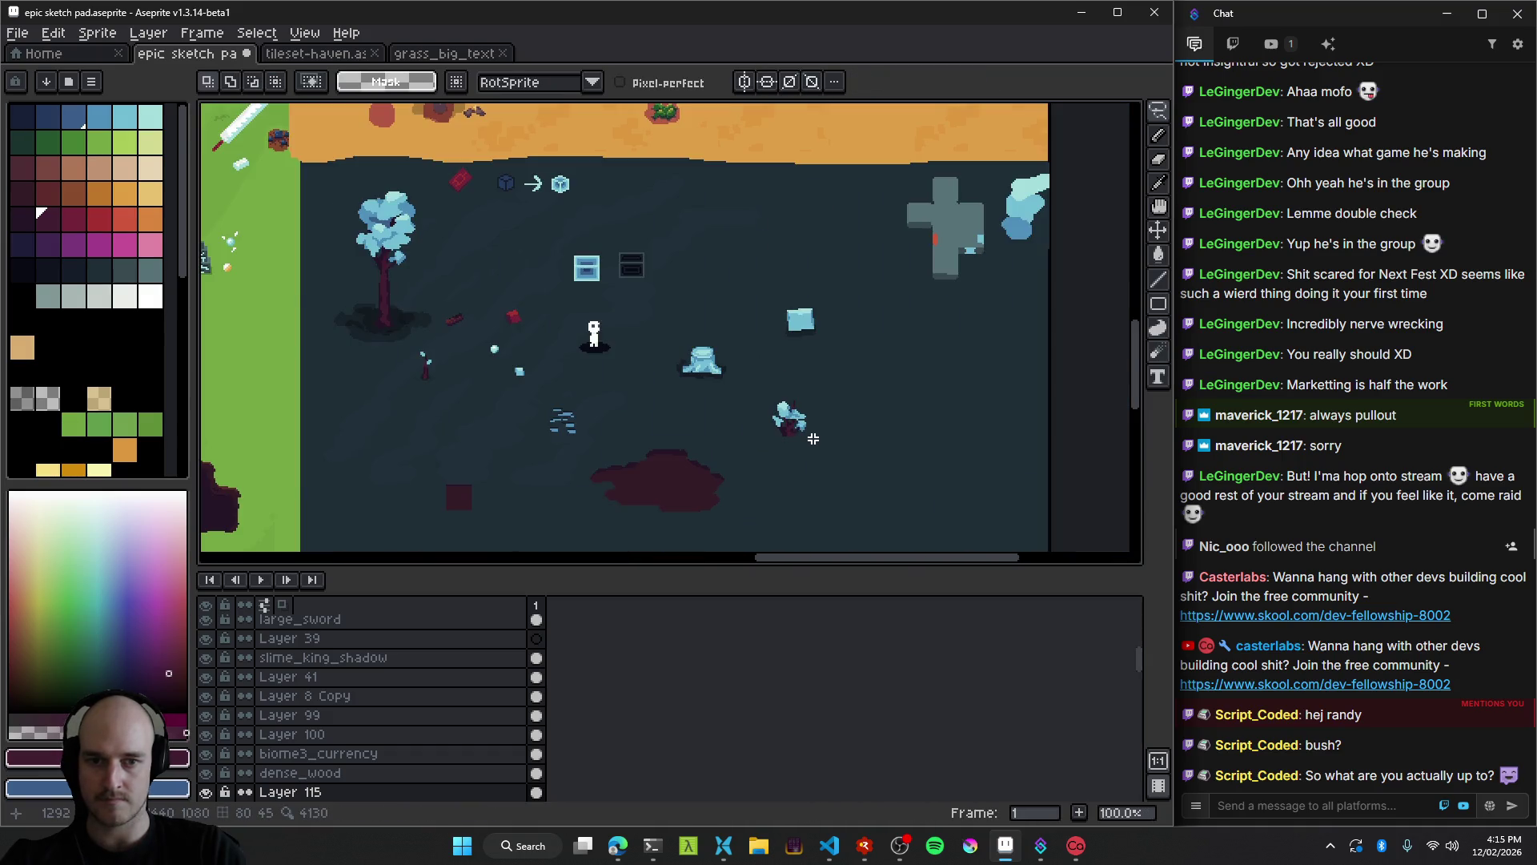
scroll(813, 438, up, 2)
scroll(815, 424, down, 2)
scroll(782, 408, up, 7)
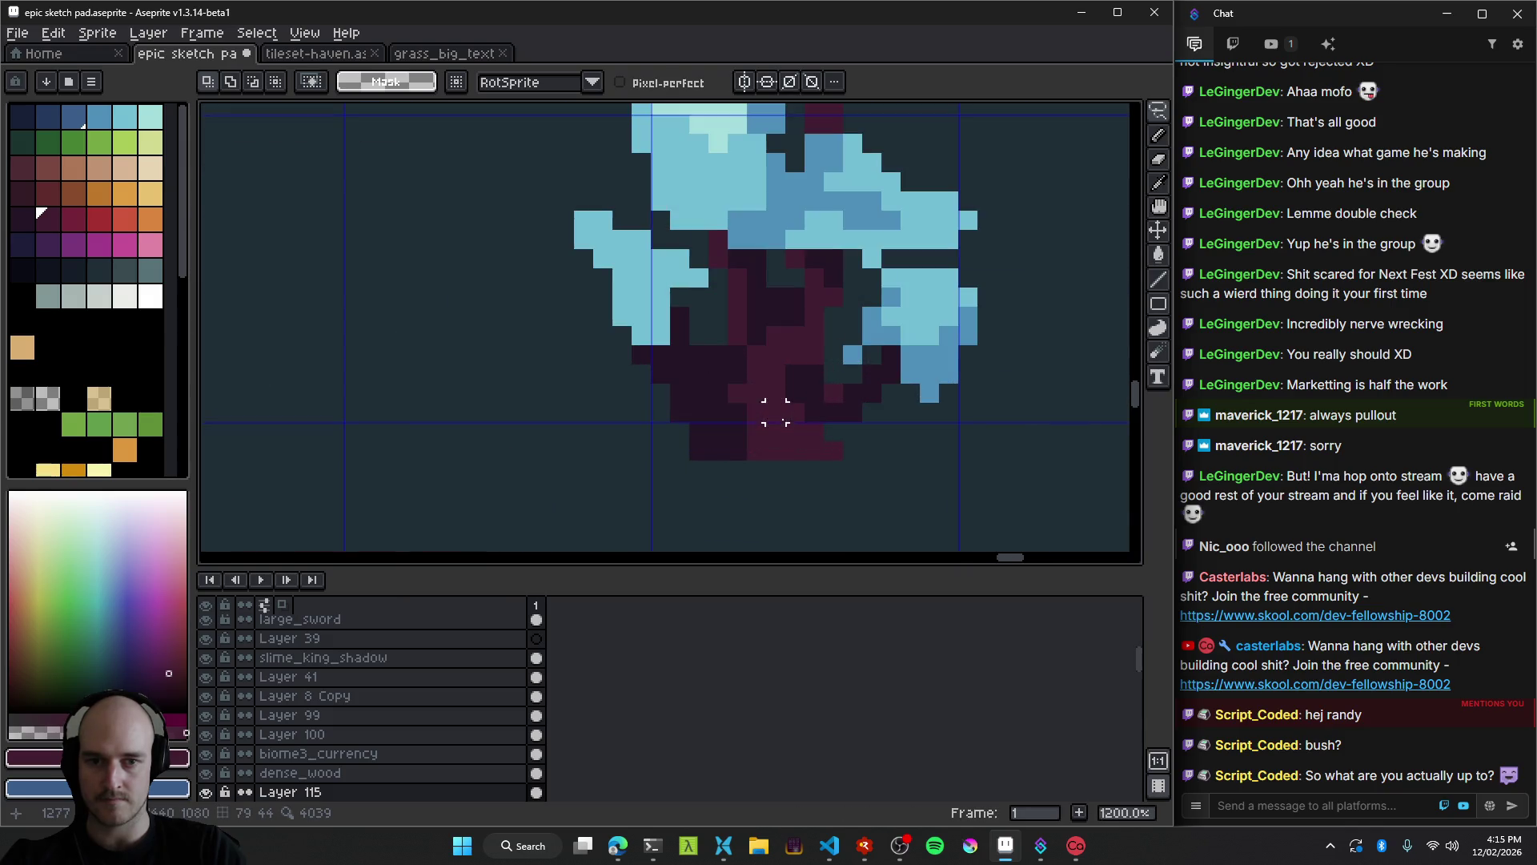
Erase excess dark trunk pixels with a 2px eraser and move the left clump right and down.
key(e)
mouse_move(708, 419)
mouse_down()
mouse_move(686, 381)
mouse_move(709, 442)
mouse_move(578, 457)
mouse_up()
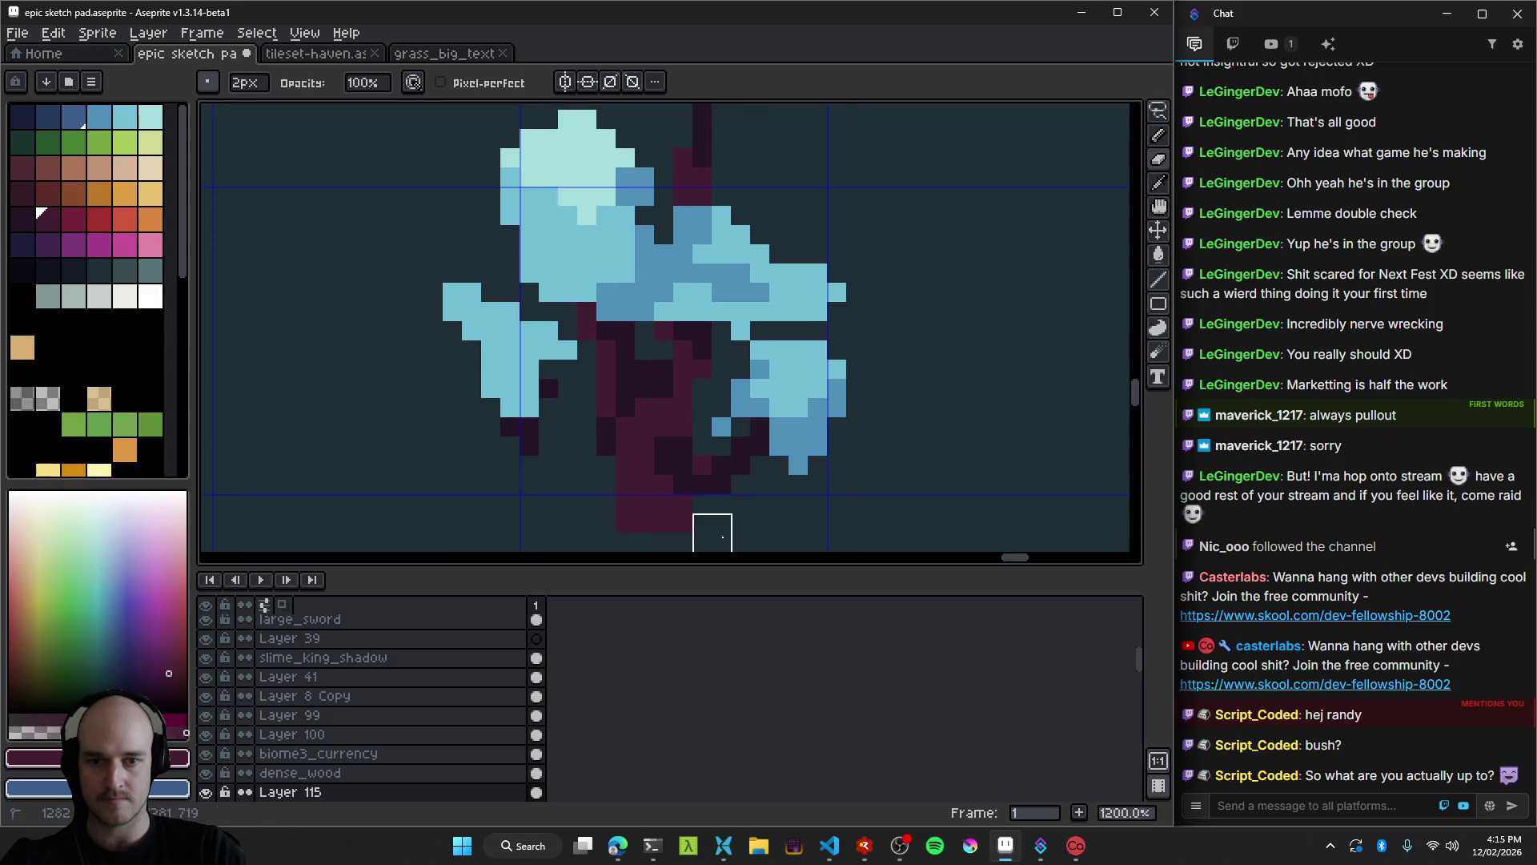
scroll(711, 456, left, 3)
key(q)
drag(638, 258, 686, 446)
mouse_move(664, 377)
mouse_down()
mouse_move(722, 415)
mouse_move(747, 405)
mouse_move(755, 439)
mouse_move(796, 405)
mouse_move(758, 442)
mouse_up()
click(541, 382)
scroll(662, 439, down, 4)
scroll(675, 436, up, 4)
Cut back the left clump and trunk bottom with a 3px eraser, then repaint the trunk base in dark purple.
key(e)
key(plus)
mouse_move(757, 442)
mouse_down()
mouse_move(622, 393)
mouse_move(642, 431)
mouse_up()
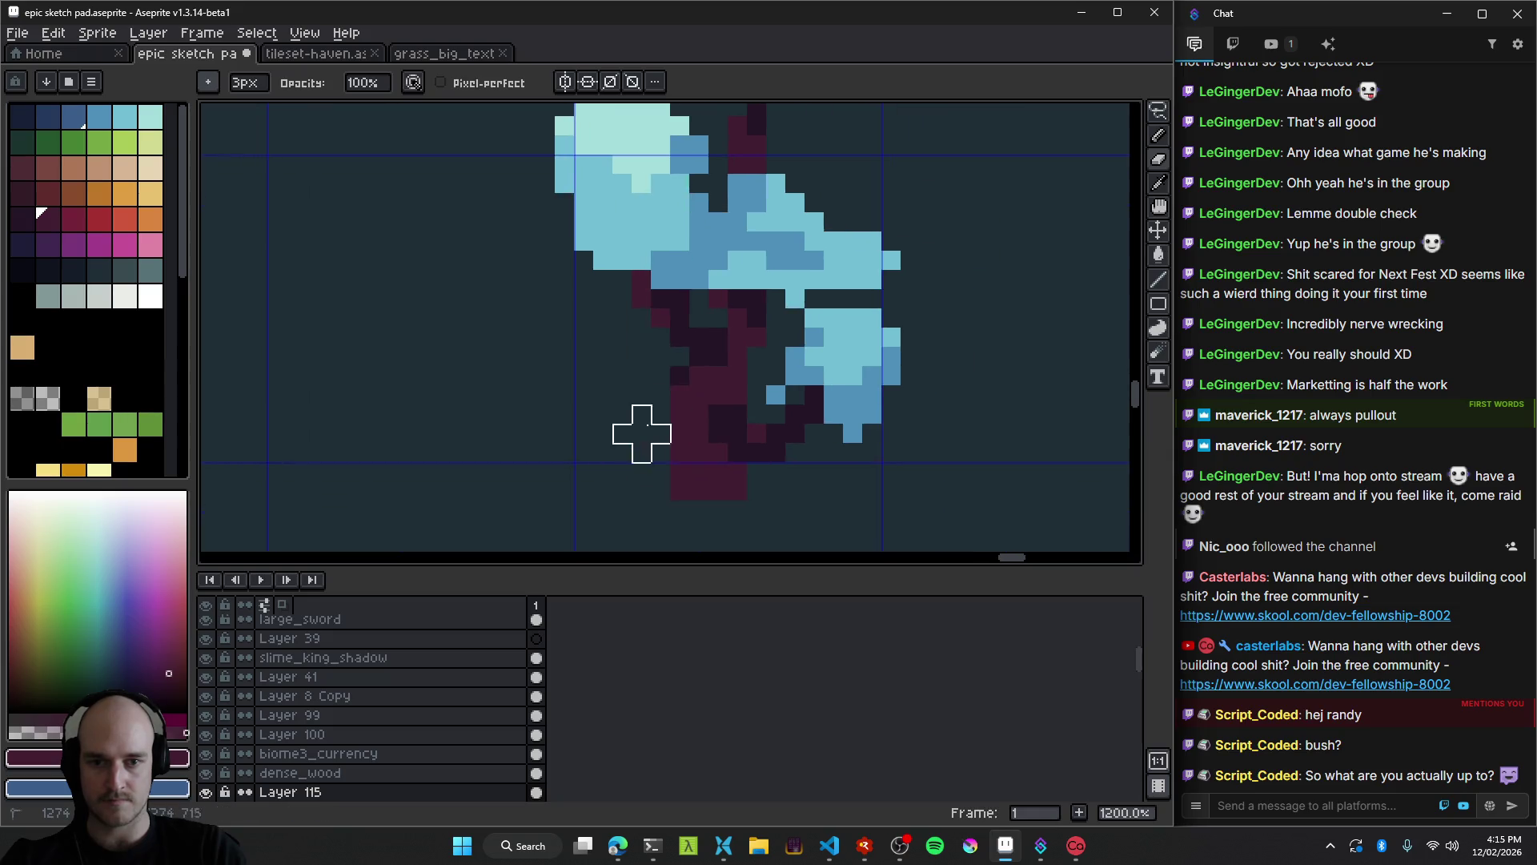
scroll(699, 395, down, 5)
scroll(758, 436, up, 4)
drag(741, 425, 757, 389)
scroll(729, 376, down, 4)
scroll(700, 304, up, 4)
key(b)
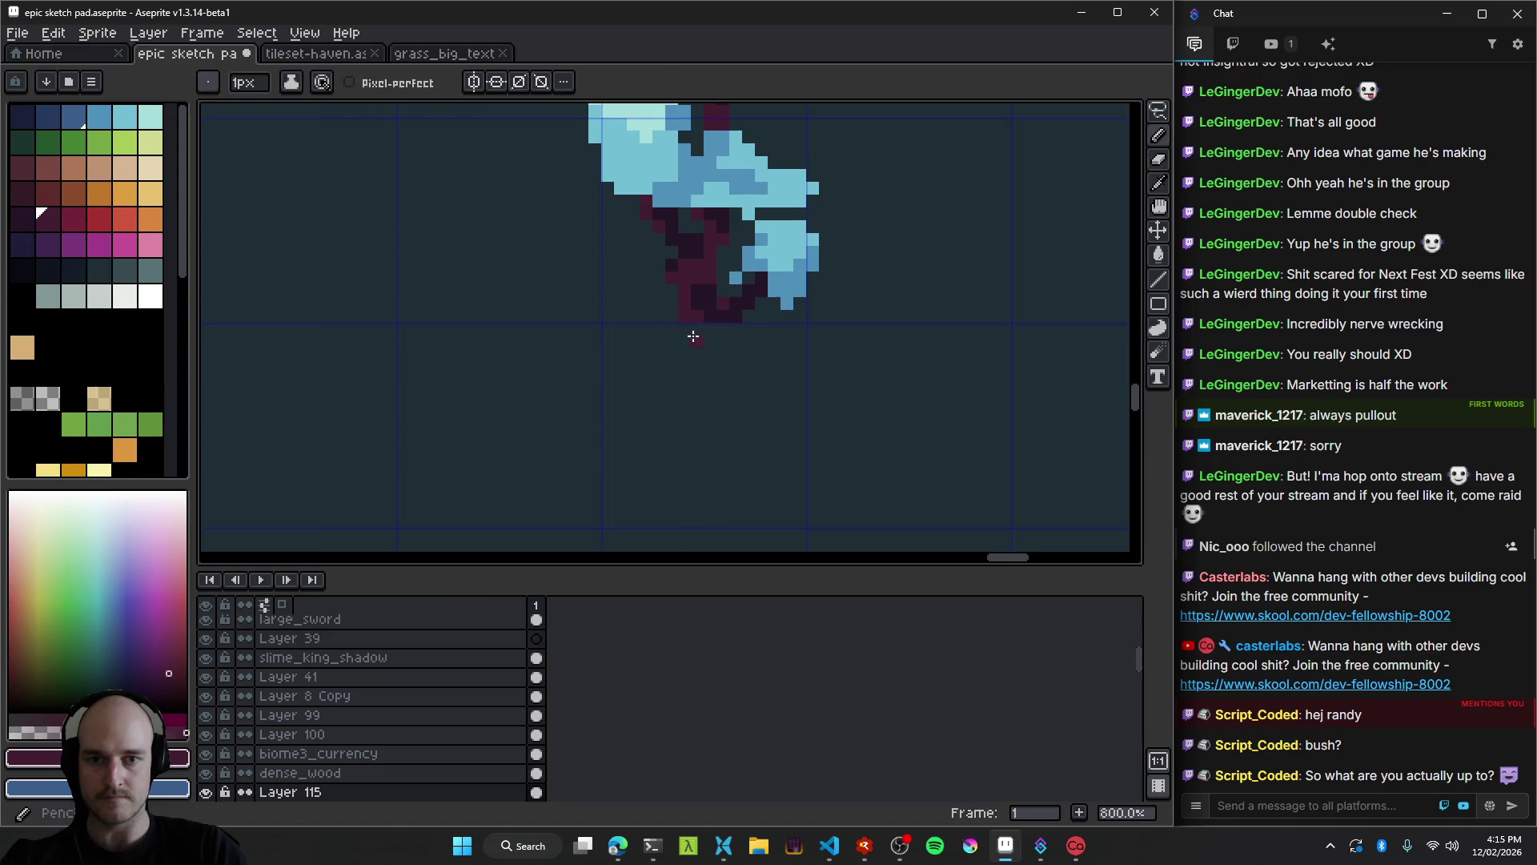
drag(683, 327, 706, 329)
scroll(697, 338, down, 4)
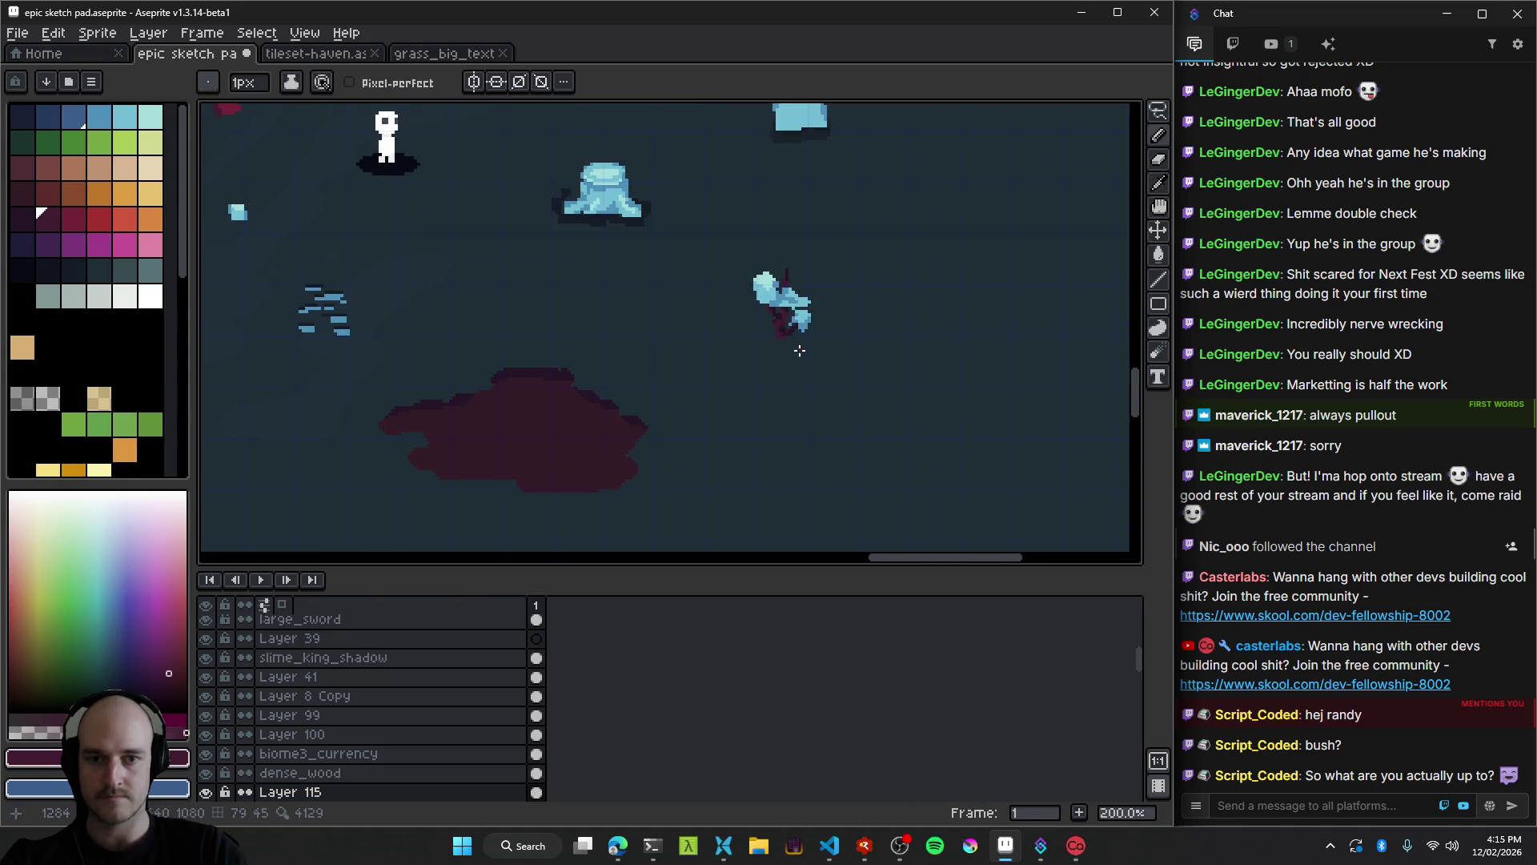
Shift the left pale-blue canopy clump downward with the Move tool.
key(v)
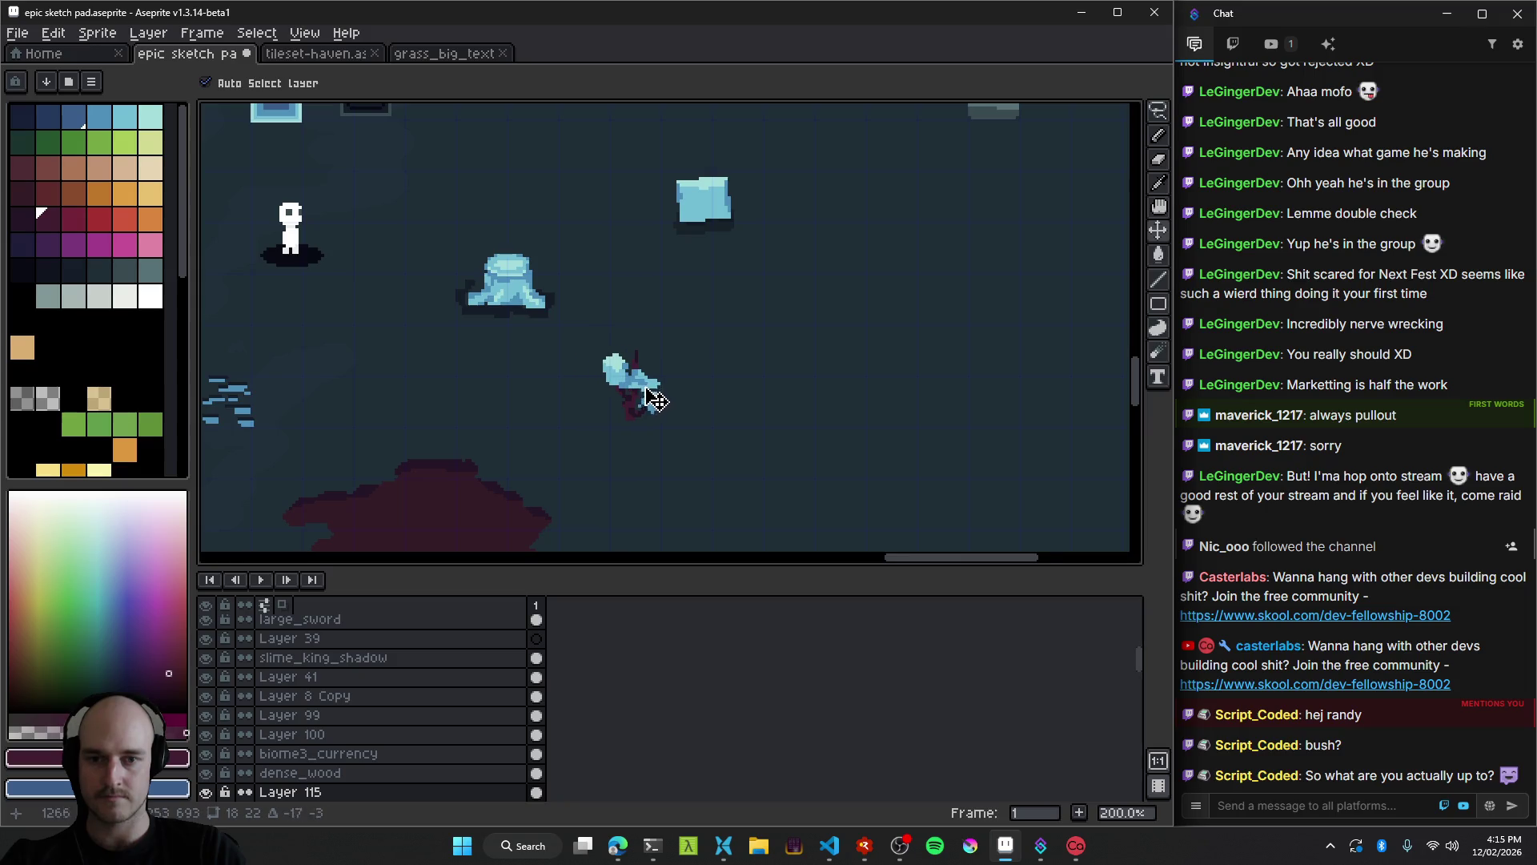
scroll(652, 401, down, 1)
scroll(650, 432, up, 2)
scroll(650, 445, up, 4)
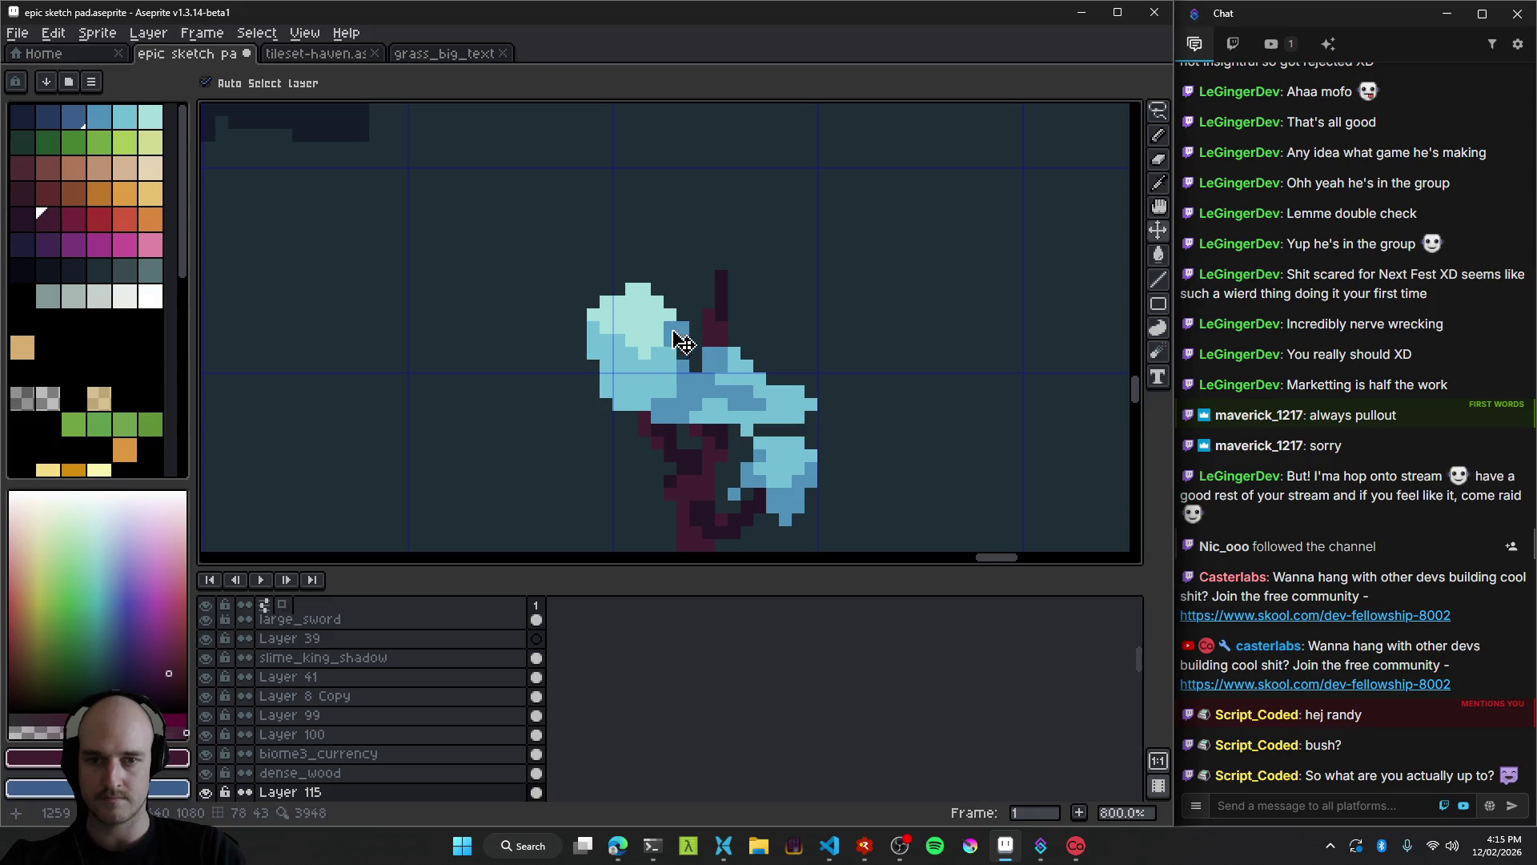
key(Down)
key(Down)
key(Down)
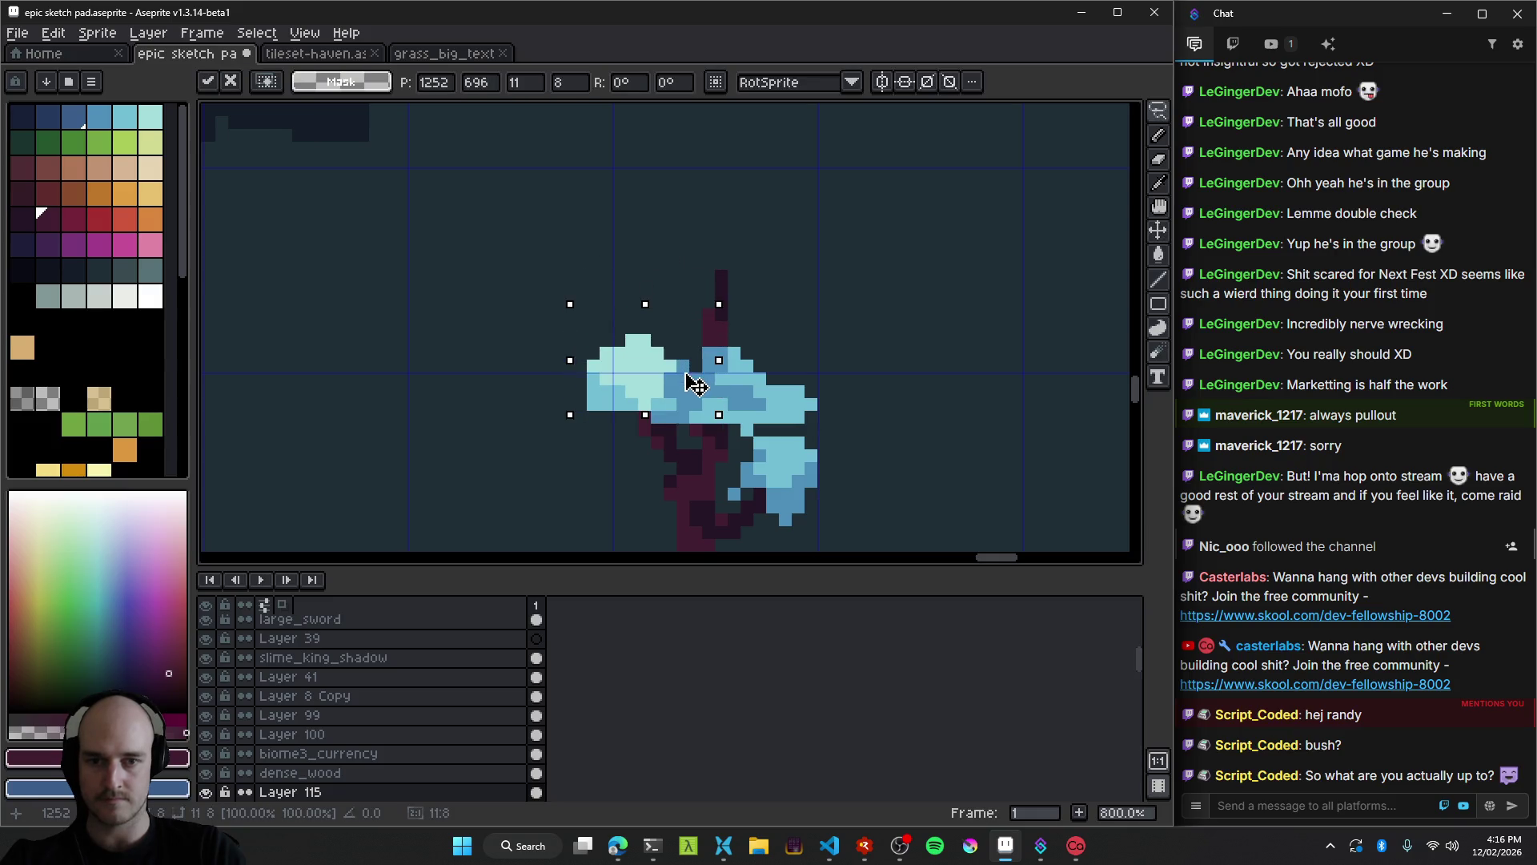
drag(684, 362, 684, 403)
key(b)
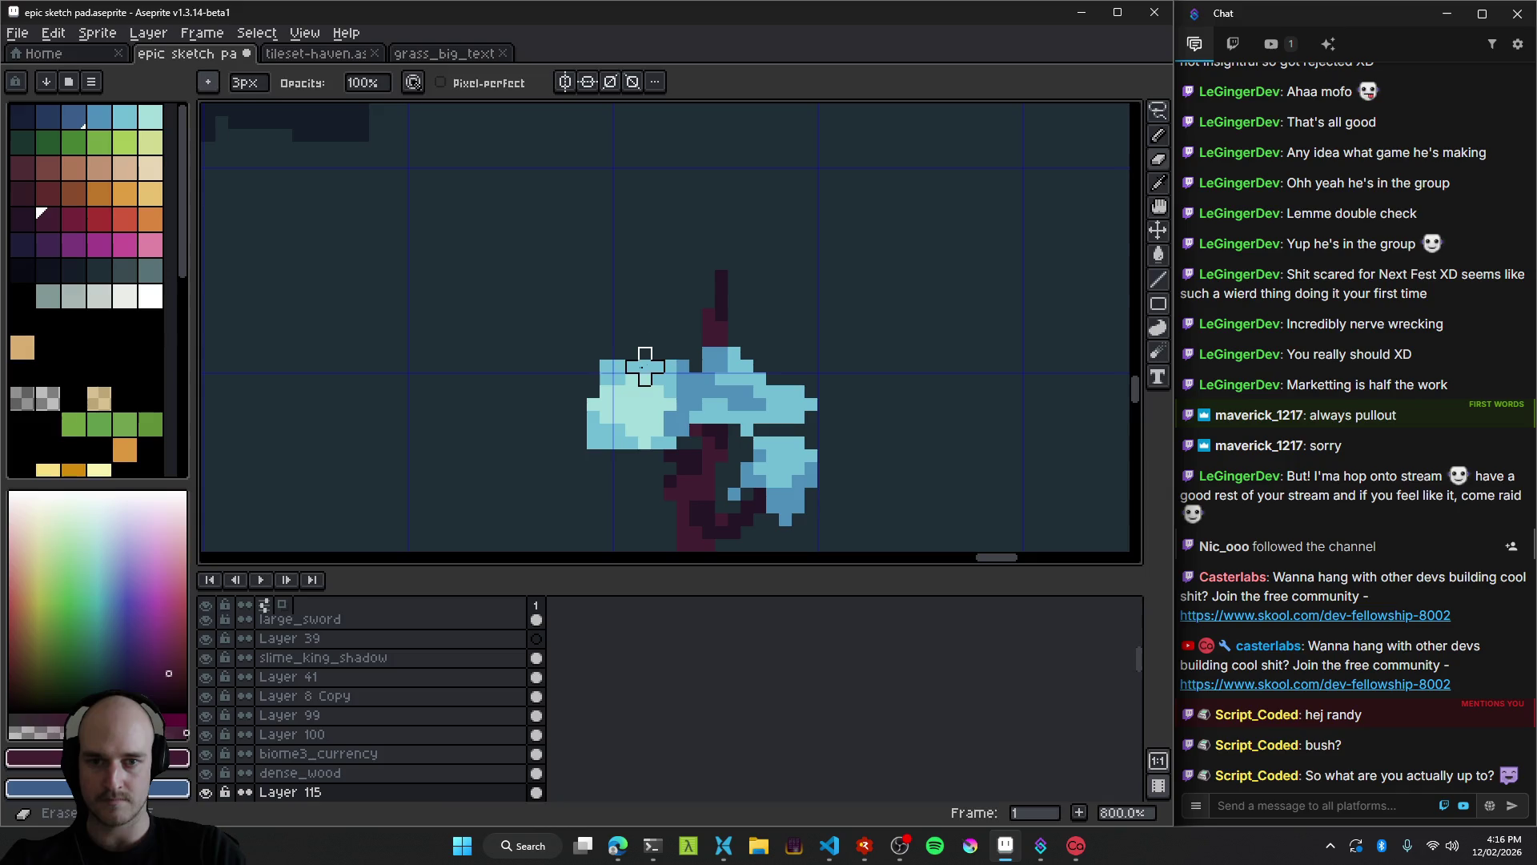
Erase blue canopy pixels so the dark trunk shows where canopy meets trunk.
drag(613, 373, 703, 361)
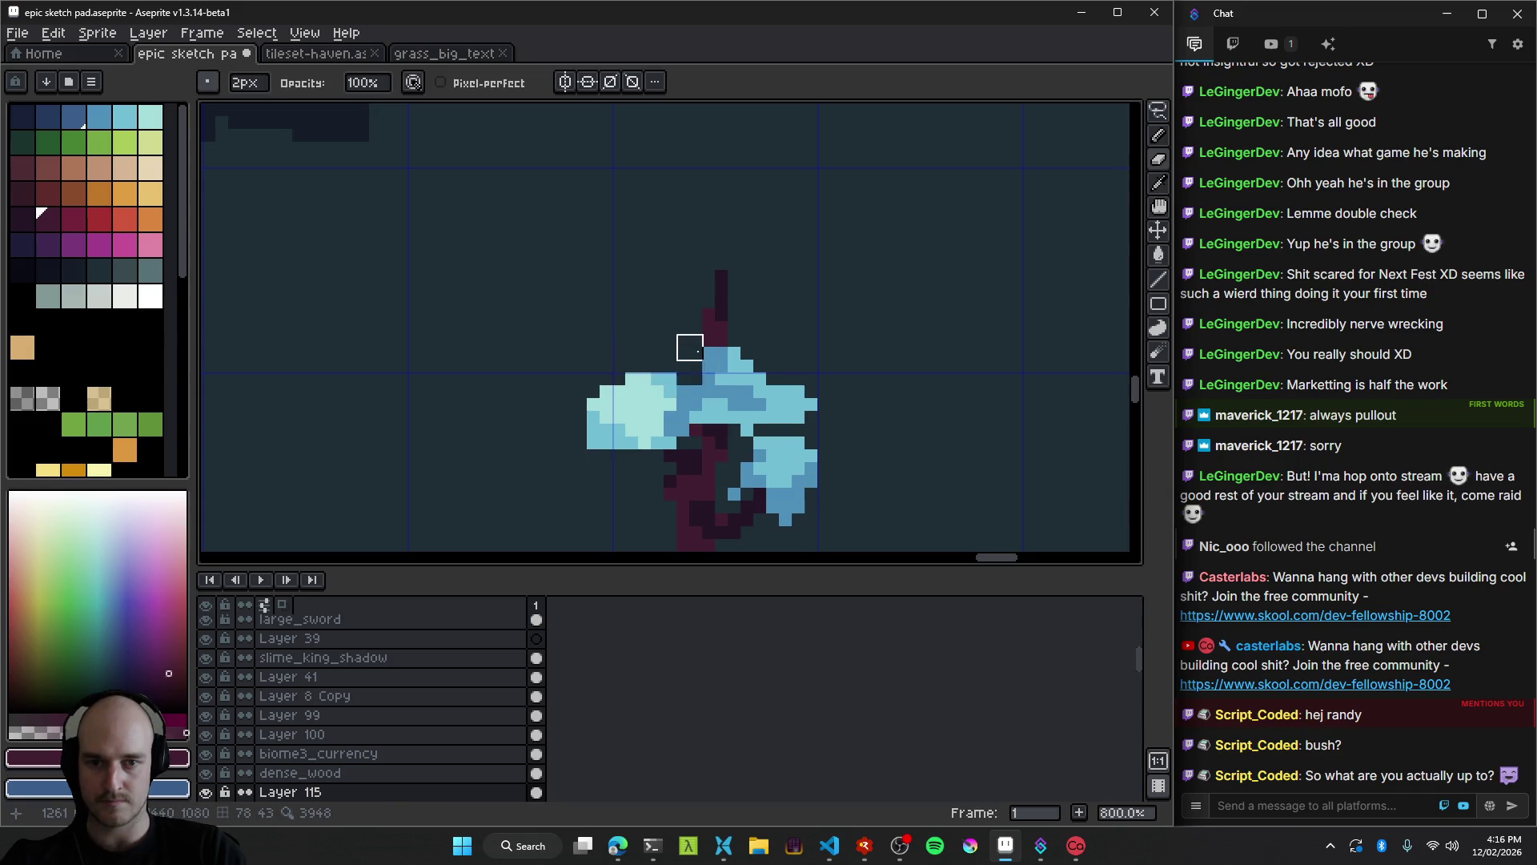
scroll(690, 347, down, 3)
scroll(653, 307, up, 4)
scroll(659, 324, up, 1)
scroll(720, 344, down, 7)
scroll(802, 365, up, 6)
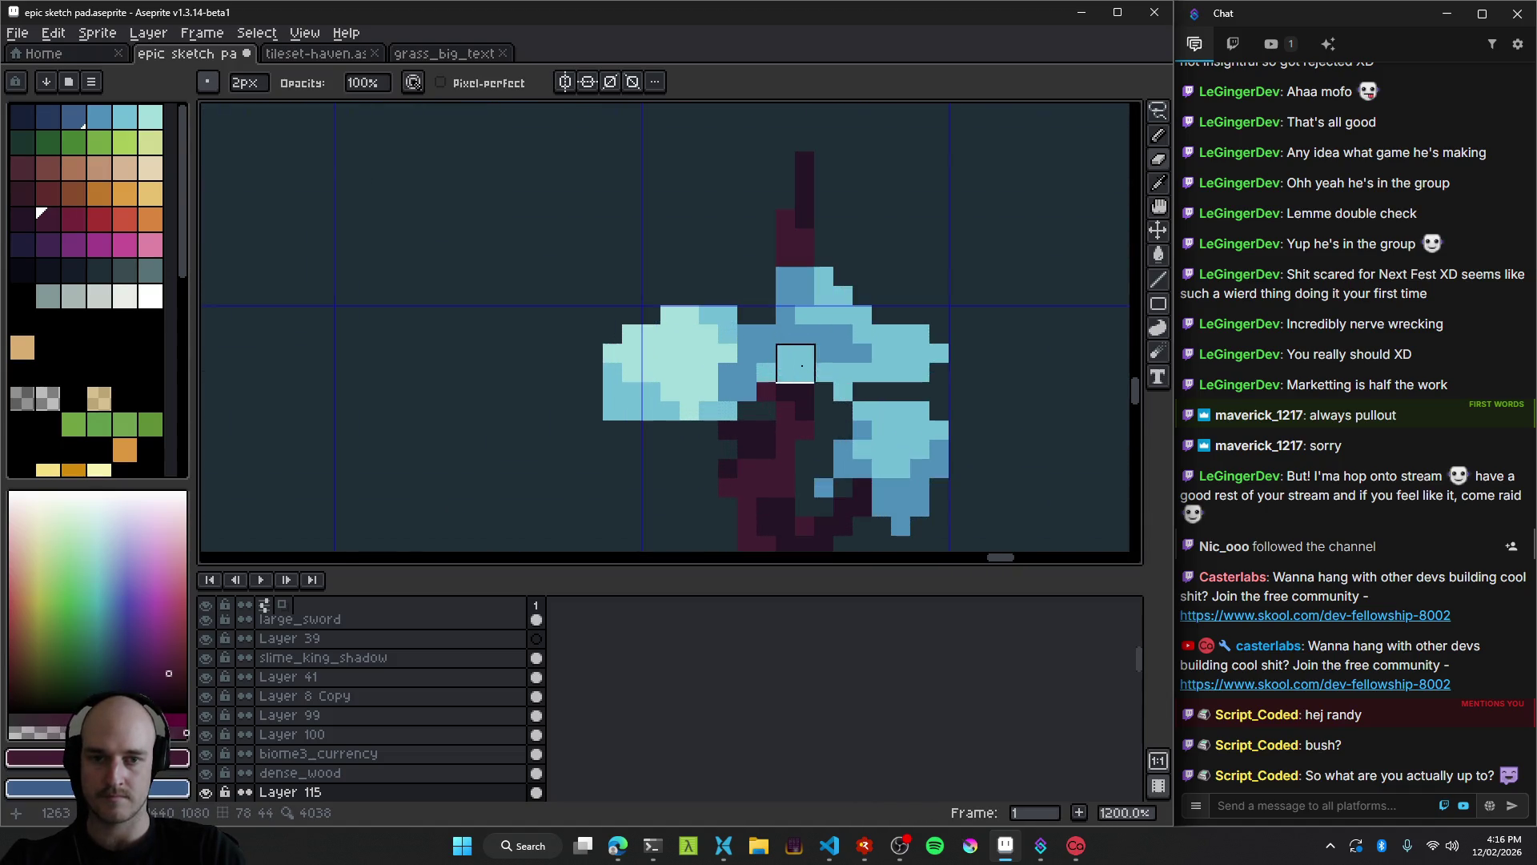
mouse_move(747, 334)
mouse_down()
mouse_move(766, 335)
mouse_move(766, 373)
mouse_move(780, 353)
mouse_move(785, 373)
mouse_up()
key(alt)
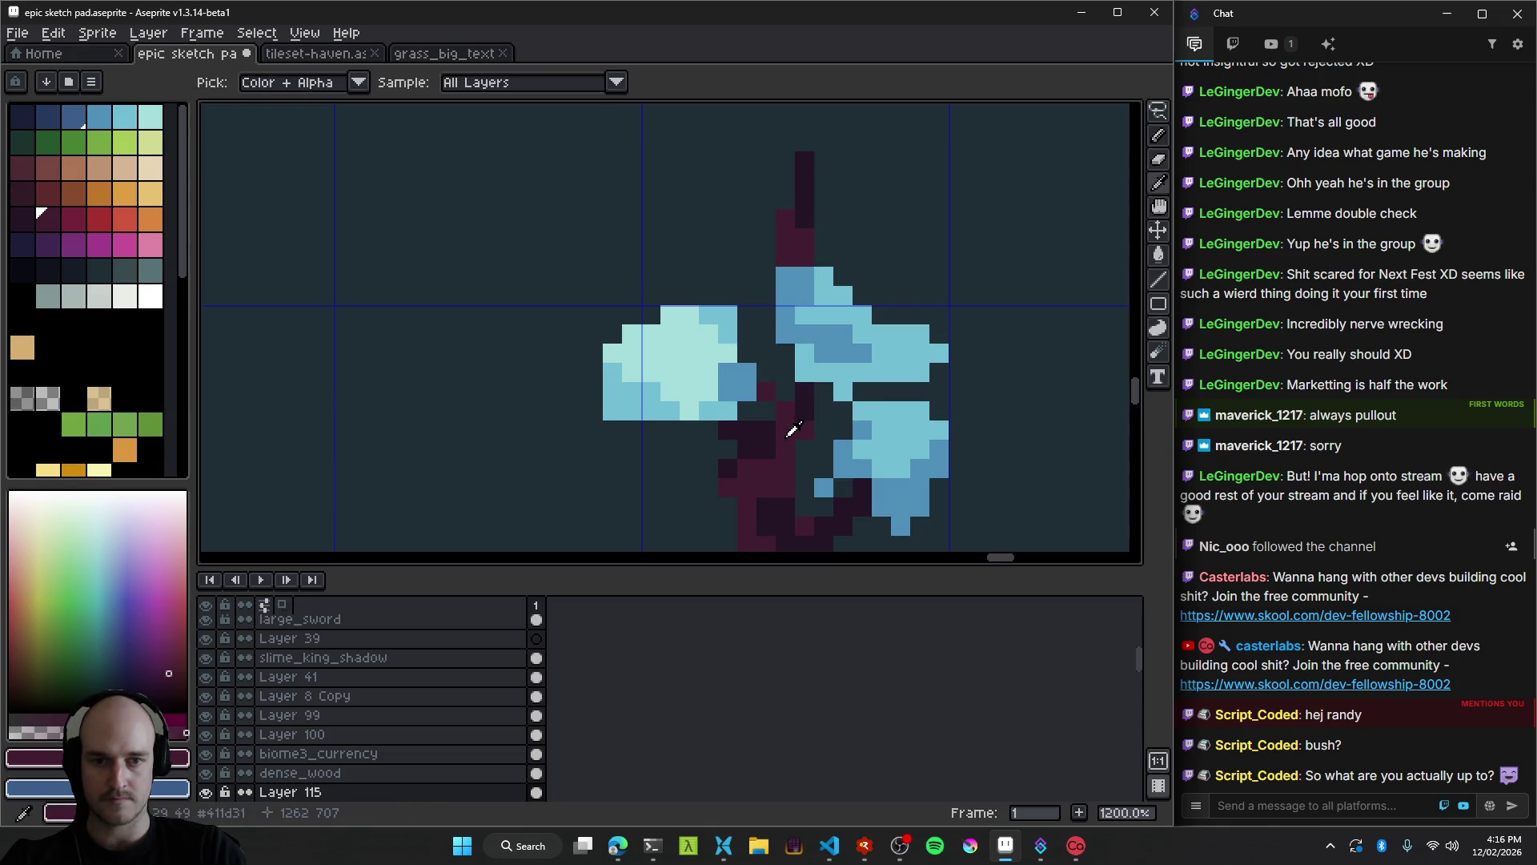
Erase the stray blue pixels around the small purple-trunked tree.
click(791, 363)
scroll(789, 361, down, 4)
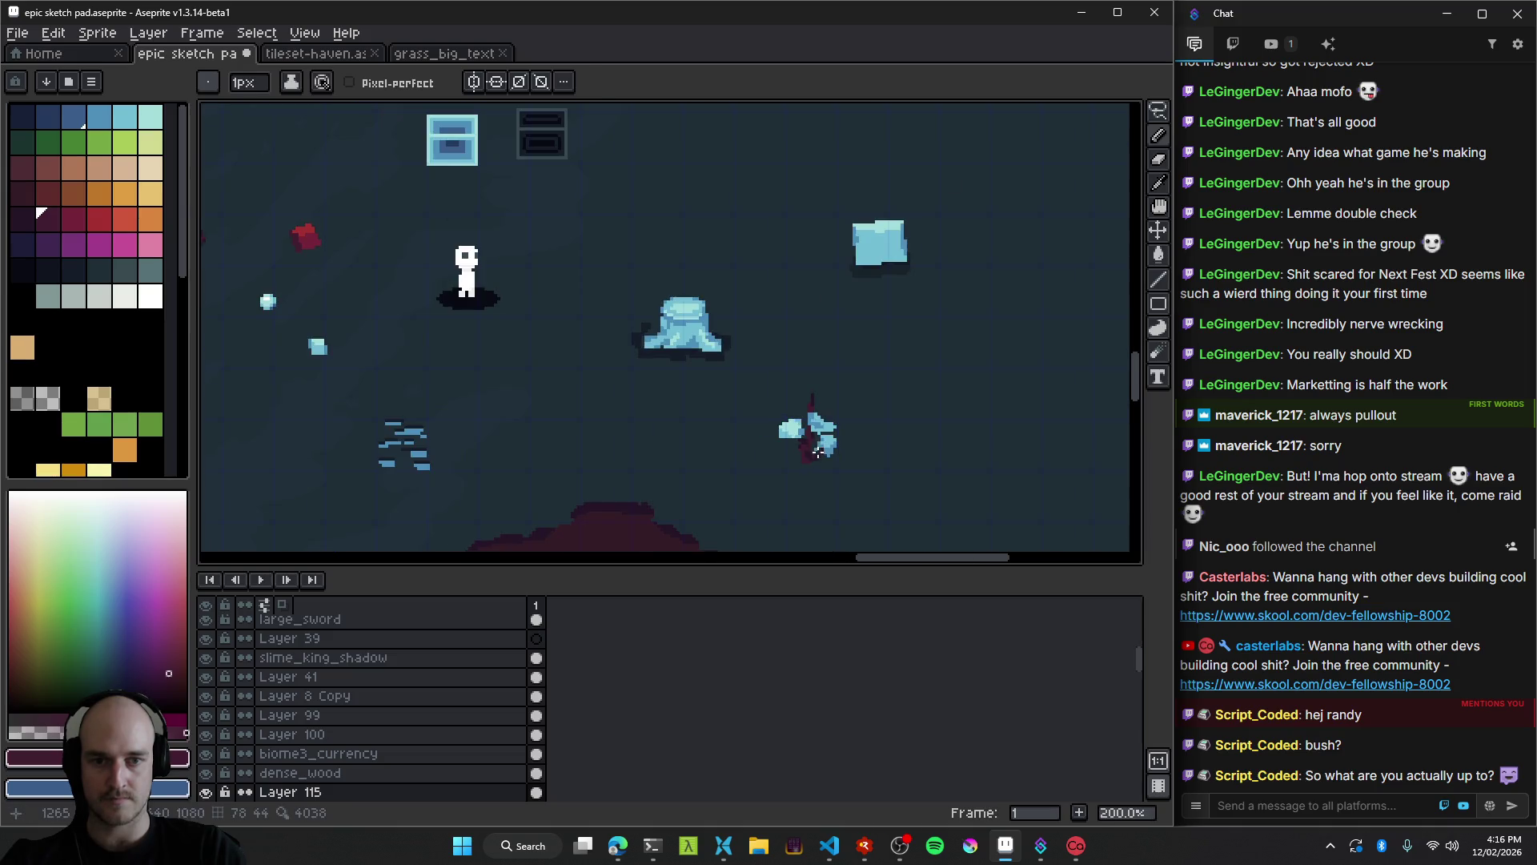
scroll(766, 325, up, 5)
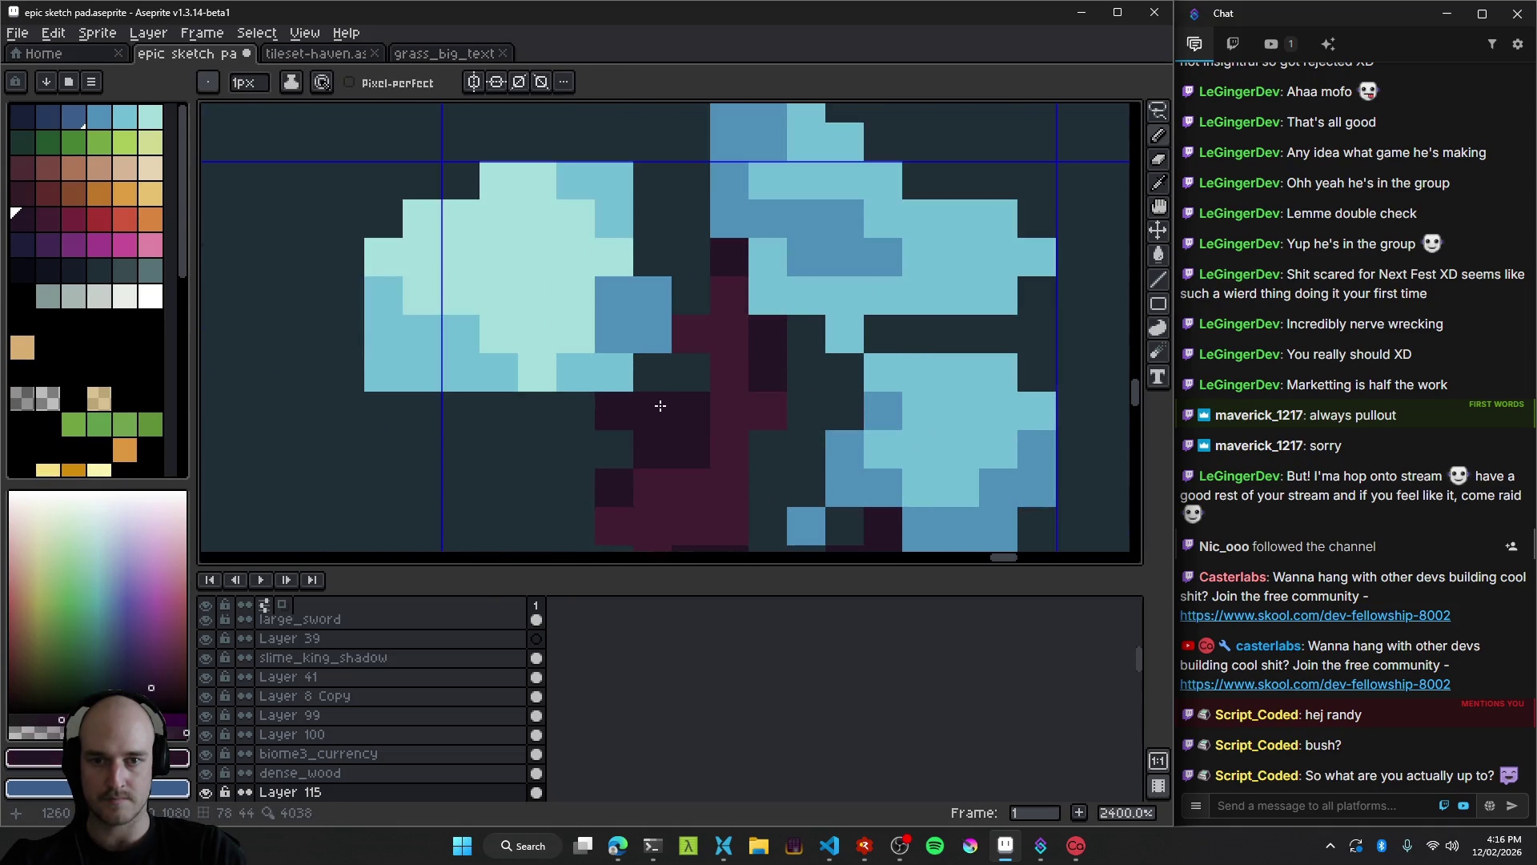
scroll(704, 416, down, 8)
scroll(732, 440, down, 2)
scroll(713, 416, up, 8)
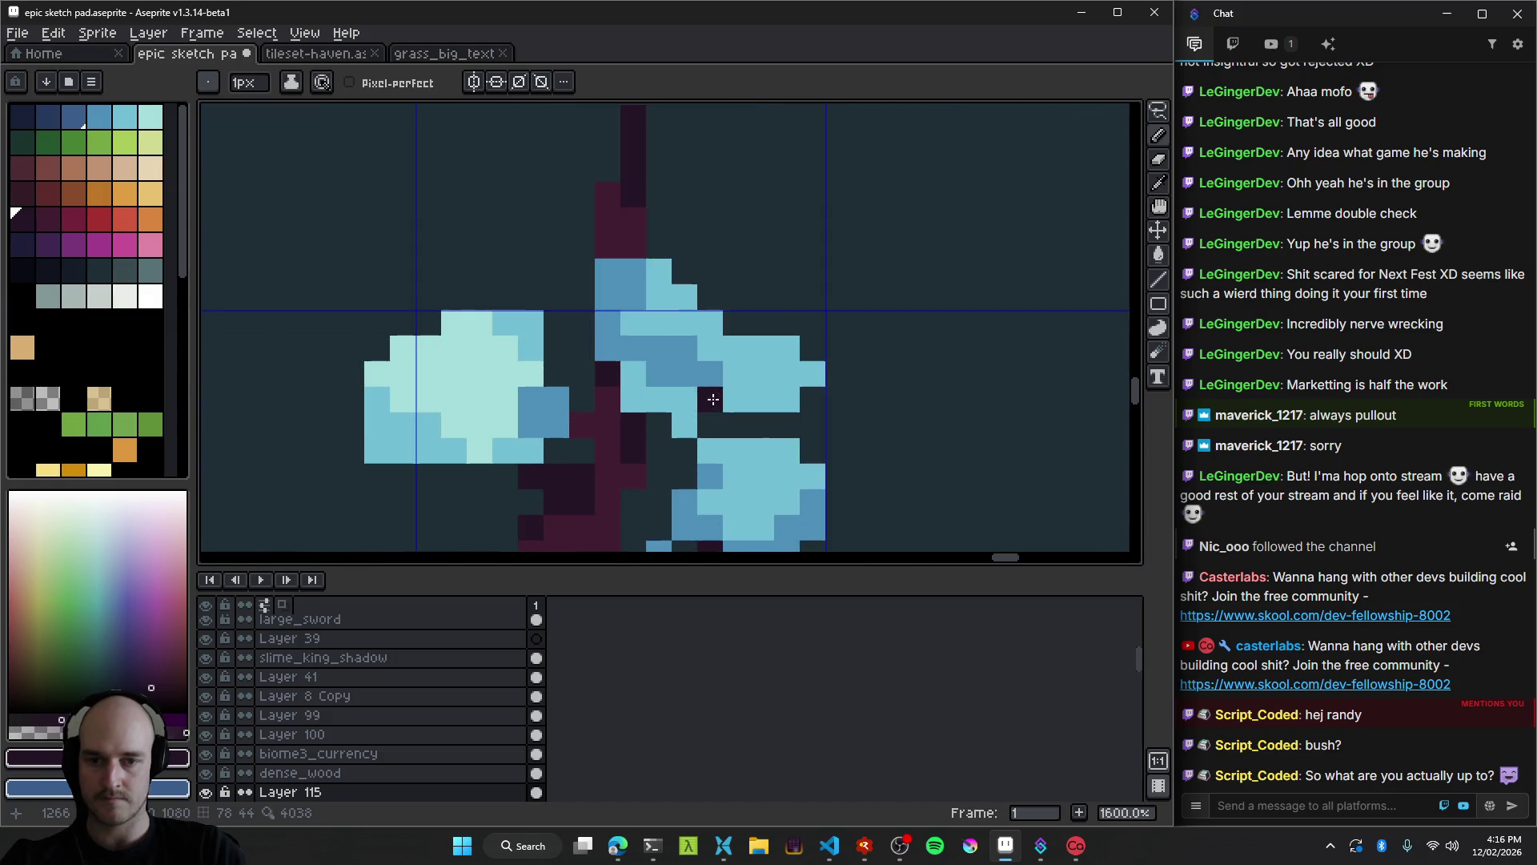
alt+click(643, 254)
click(622, 295)
scroll(705, 360, down, 2)
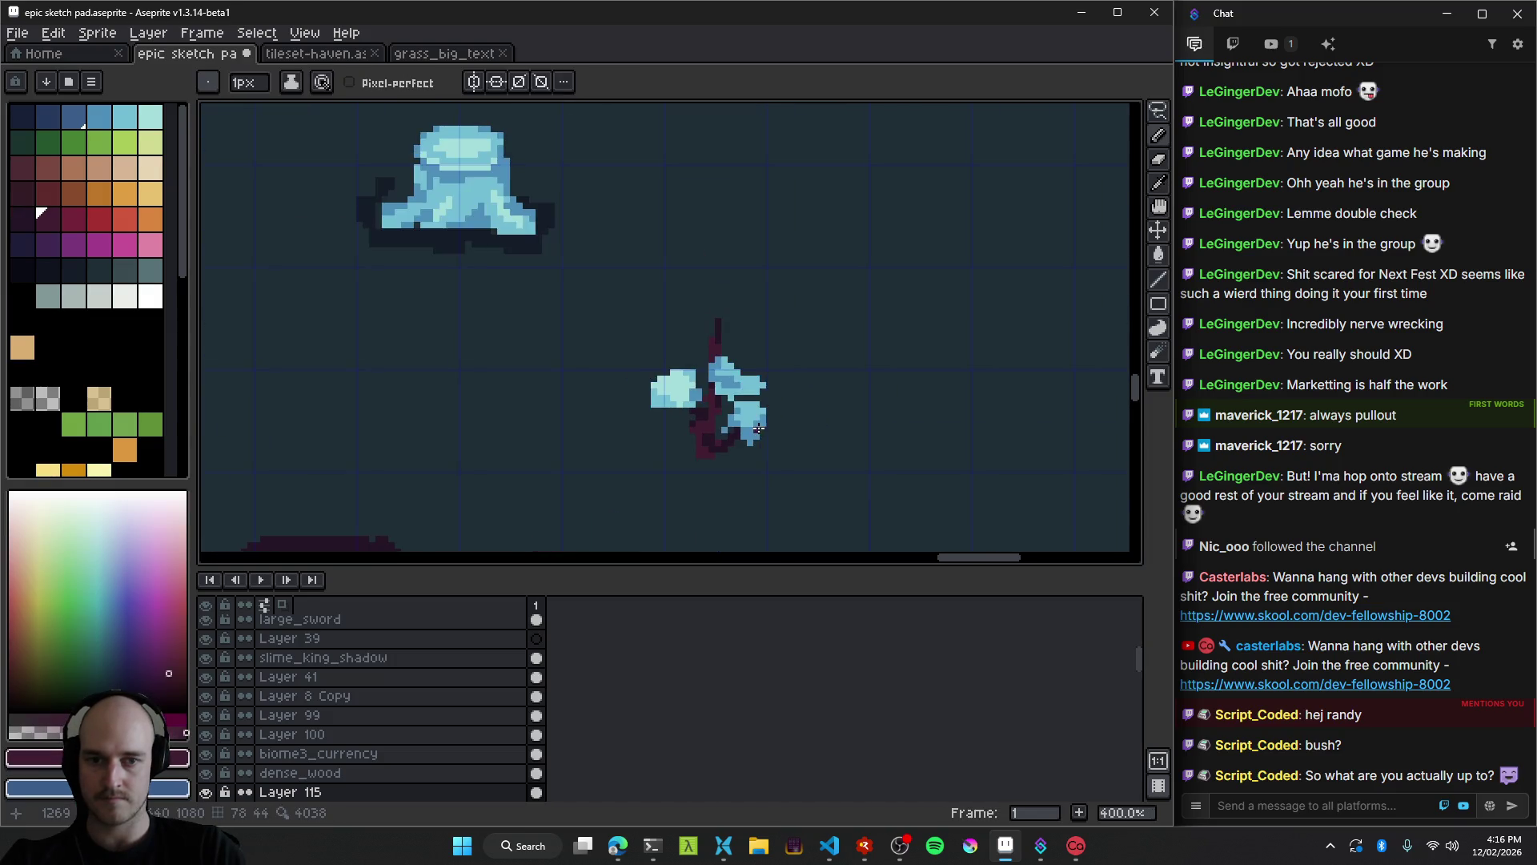
key(e)
mouse_move(744, 404)
mouse_down()
mouse_move(799, 326)
mouse_move(857, 342)
mouse_up()
scroll(829, 392, down, 6)
scroll(828, 392, down, 2)
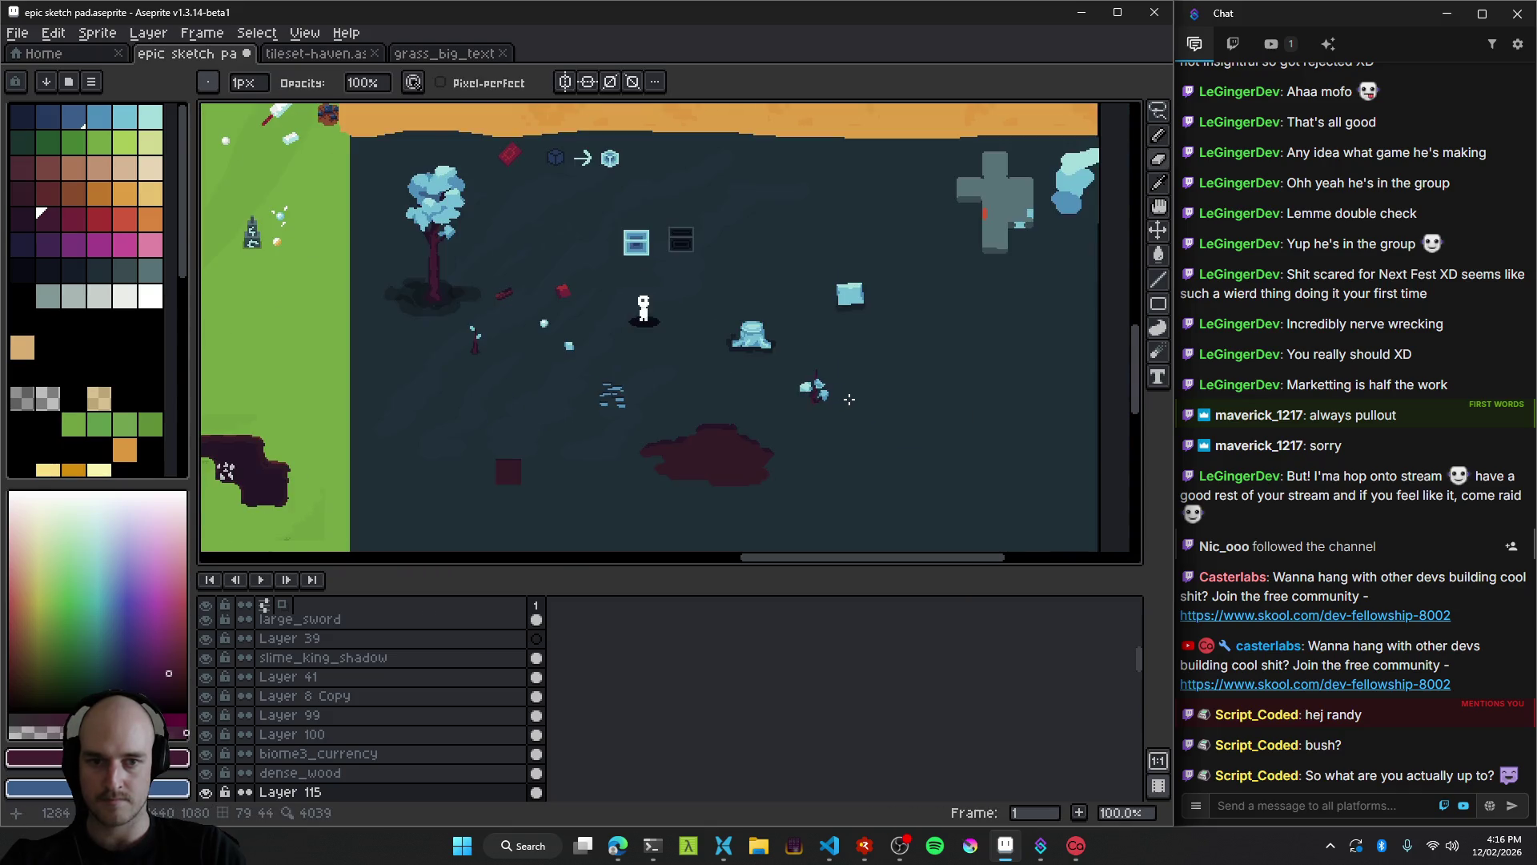
scroll(833, 392, up, 8)
Add light-blue leaf pixels to the left canopy clump, removing a stray darker row.
key(b)
alt+click(659, 373)
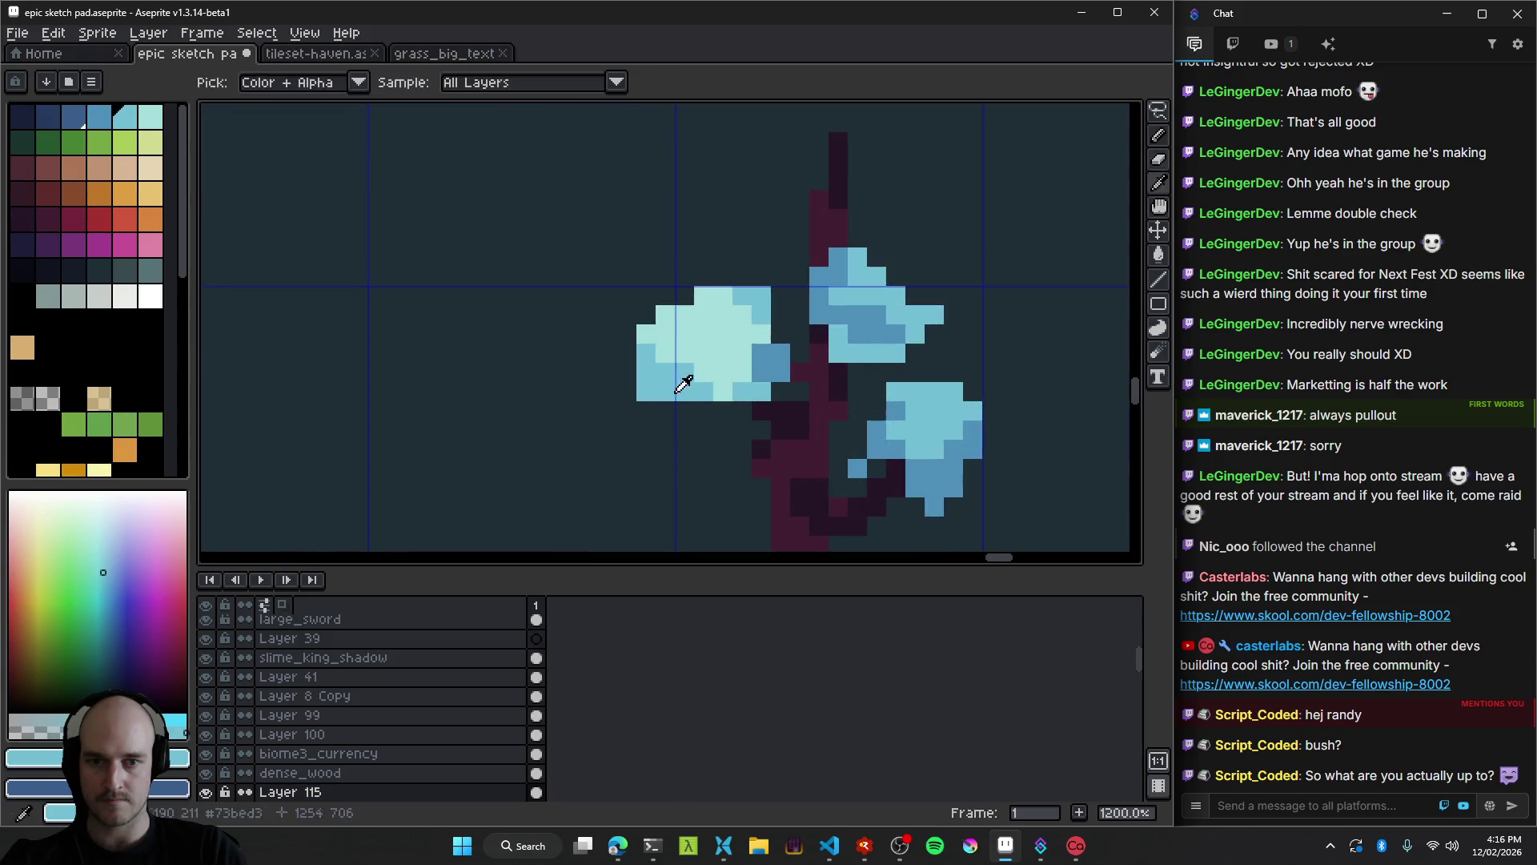
mouse_move(670, 414)
mouse_down()
mouse_move(666, 441)
mouse_move(694, 417)
mouse_up()
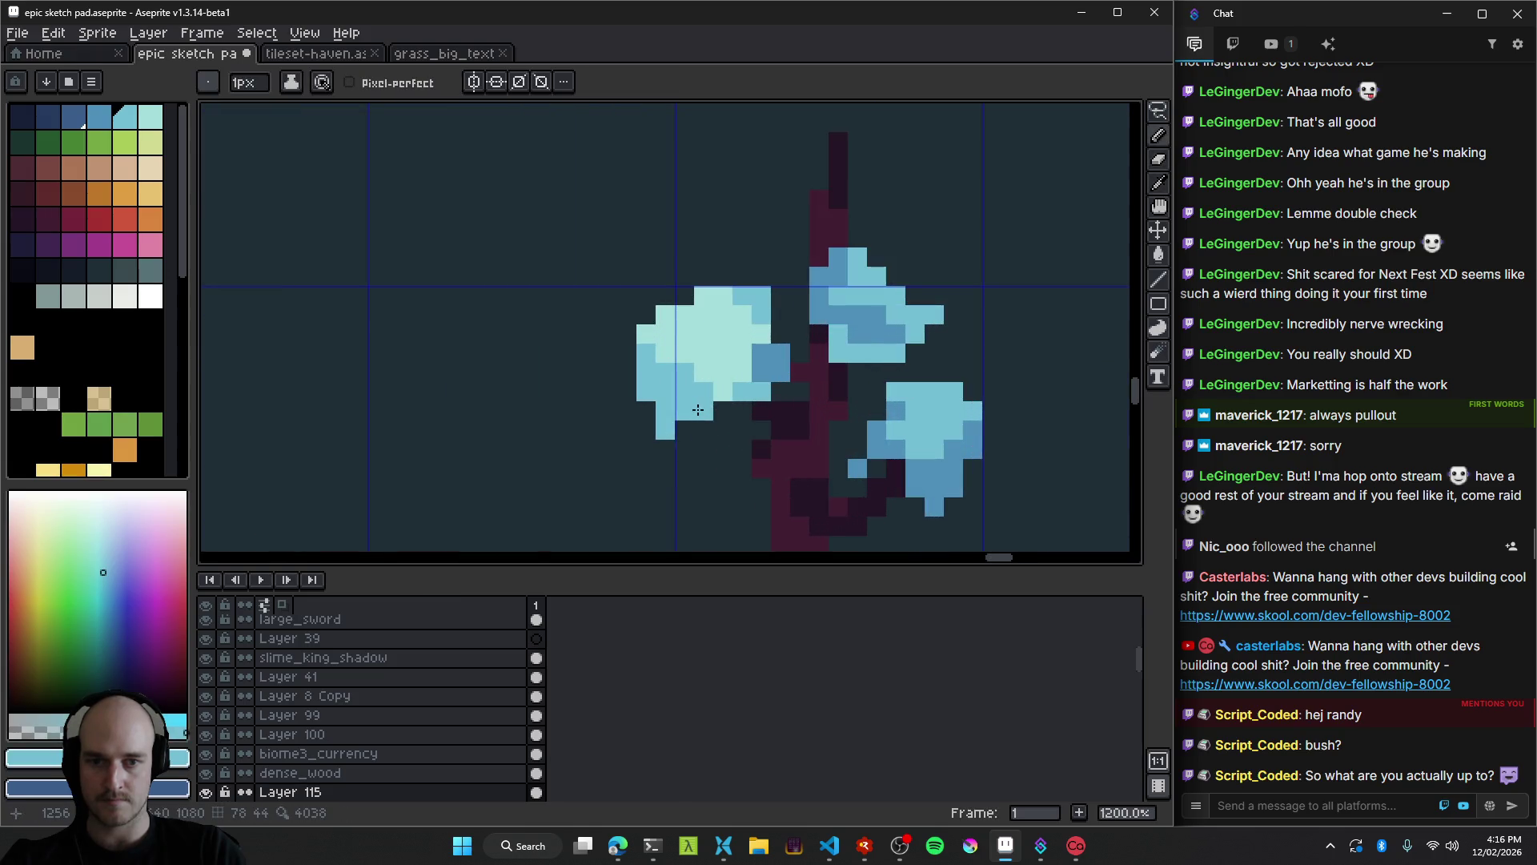
scroll(760, 392, down, 8)
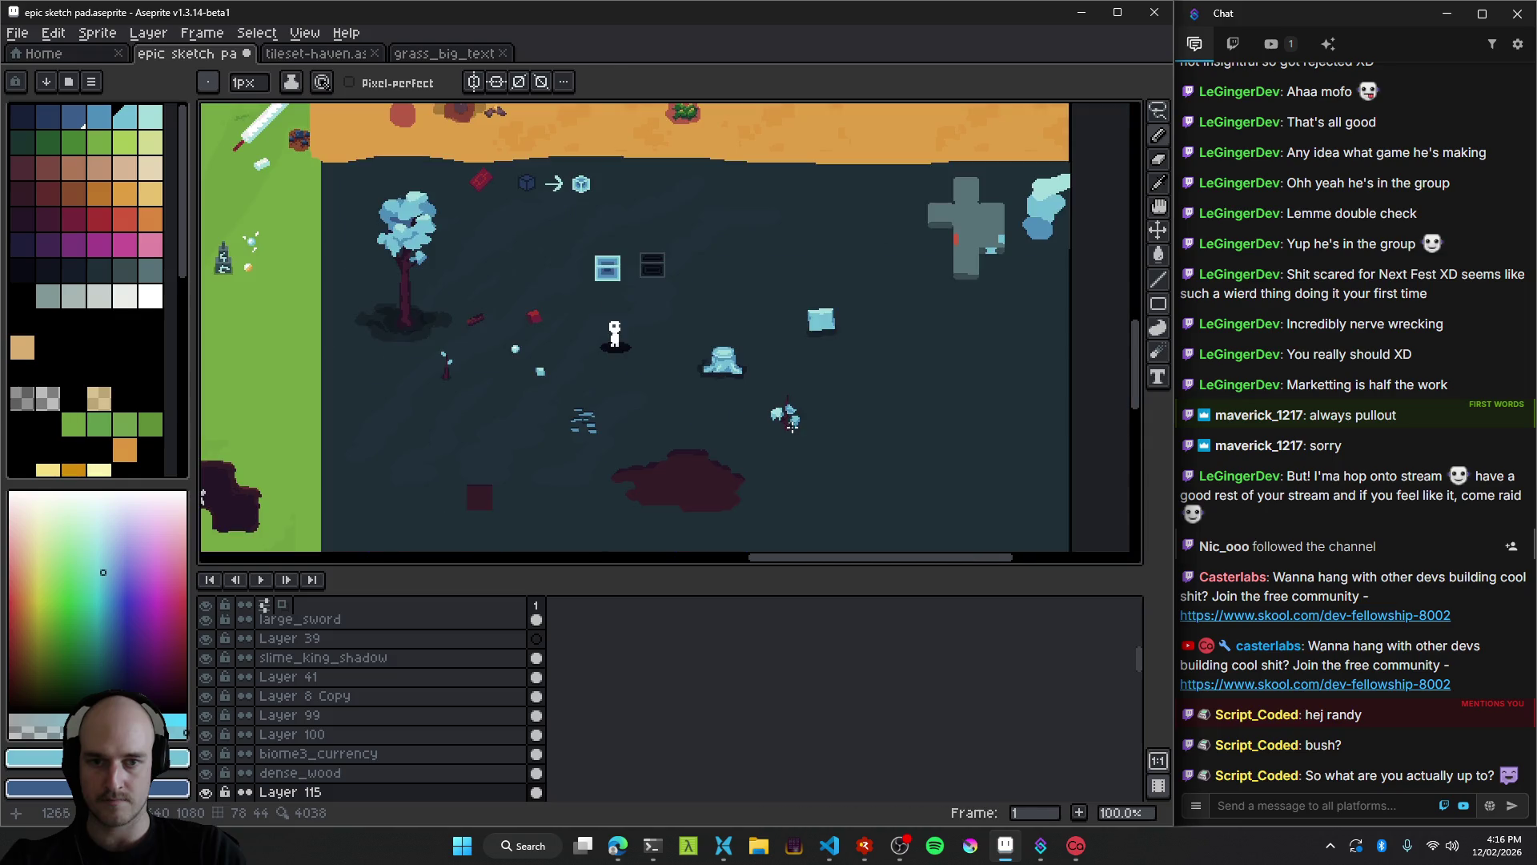
scroll(799, 396, up, 1)
scroll(796, 386, down, 1)
scroll(760, 388, up, 6)
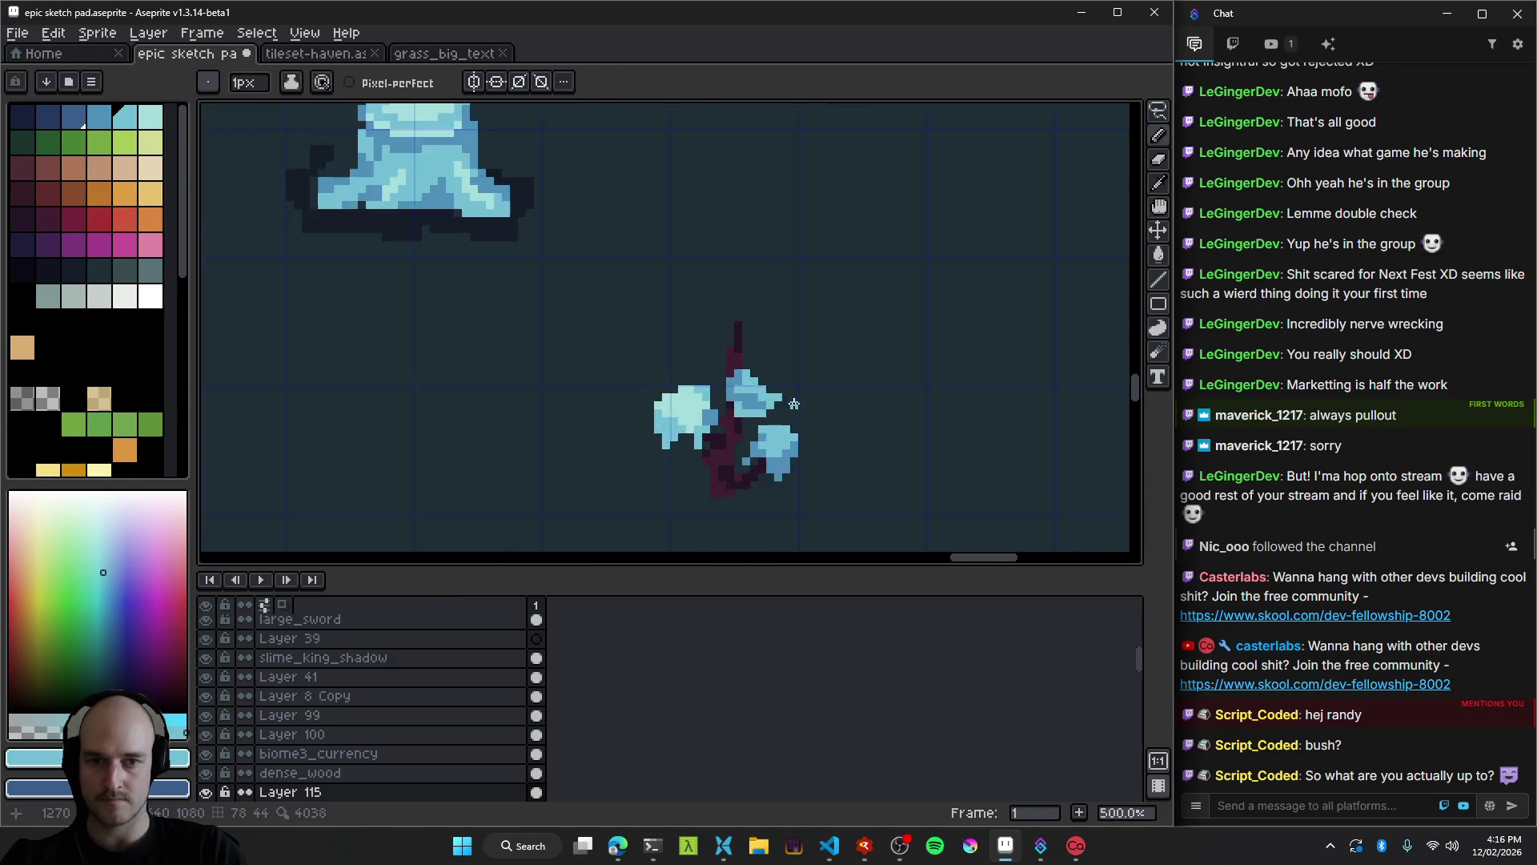
mouse_move(731, 384)
mouse_down()
mouse_move(708, 350)
mouse_move(680, 350)
mouse_up()
alt+click(708, 350)
key(alt)
drag(724, 452, 793, 452)
key(e)
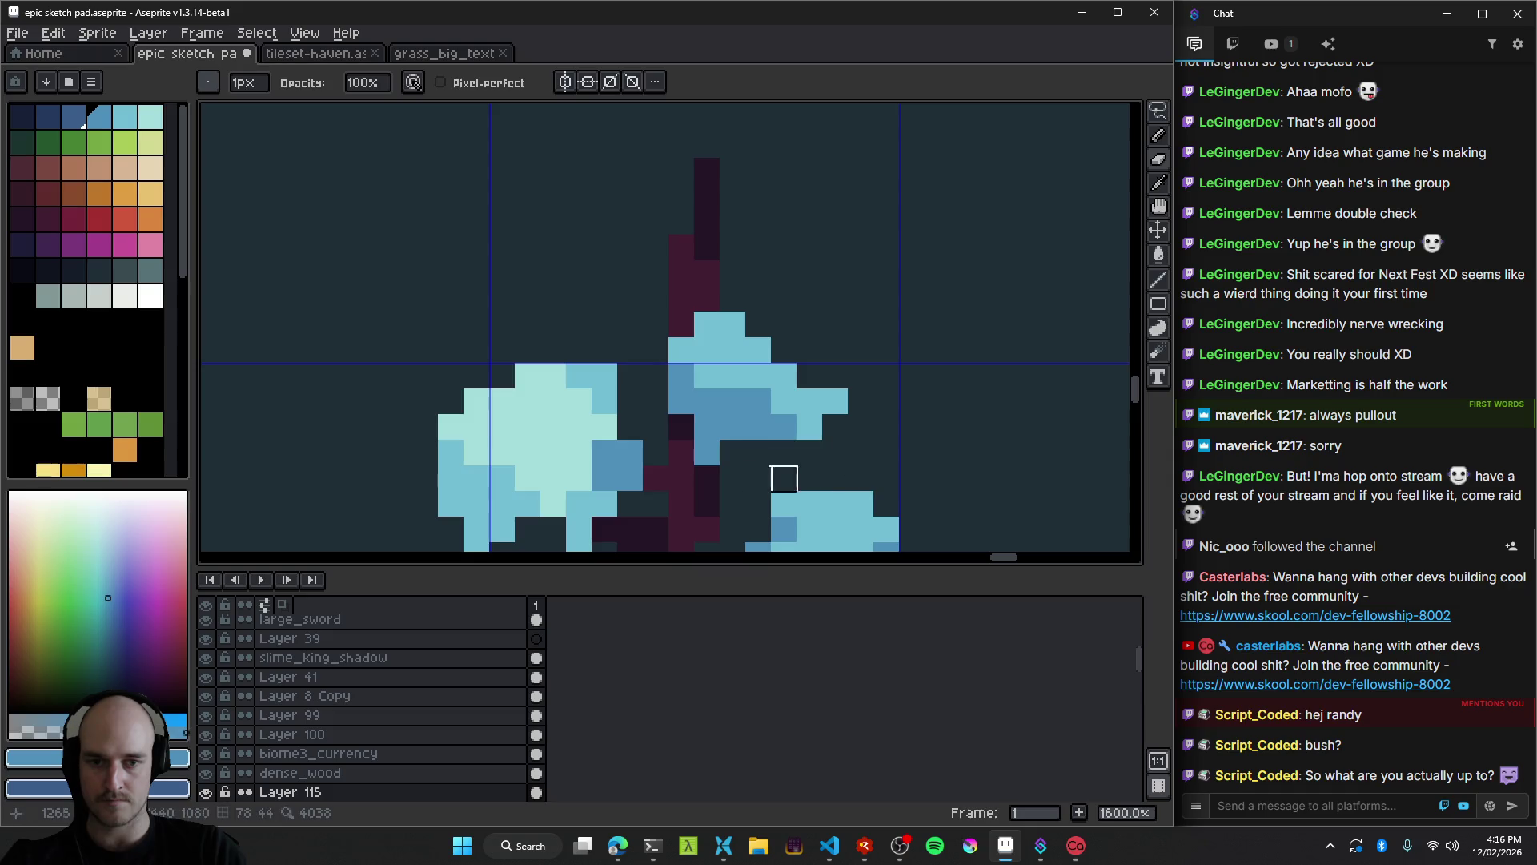
key(b)
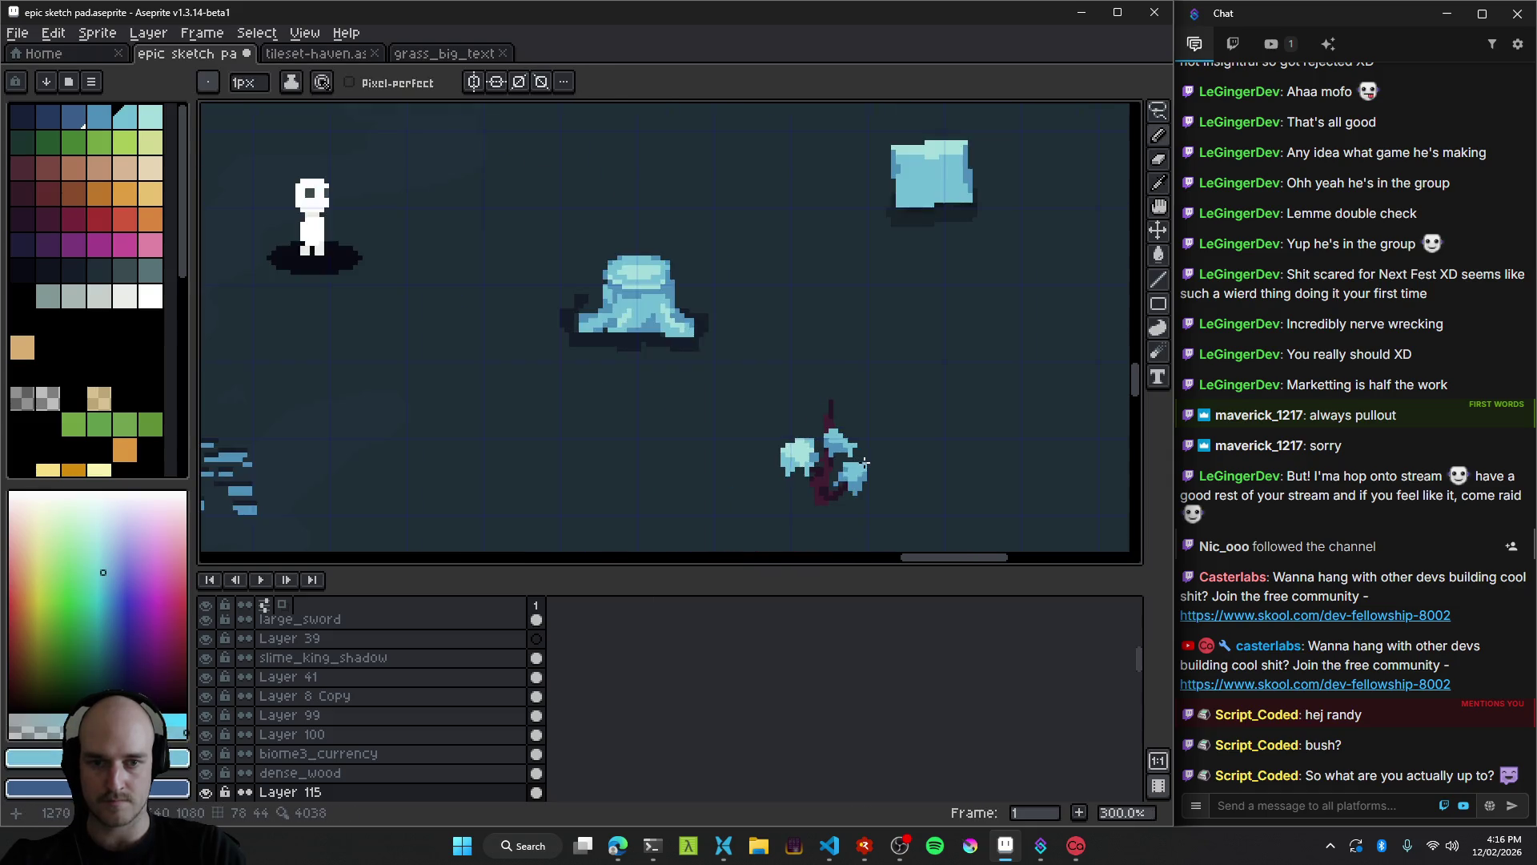
Paint a pale cyan highlight across the top of the right canopy clump.
scroll(879, 478, down, 7)
scroll(879, 487, up, 5)
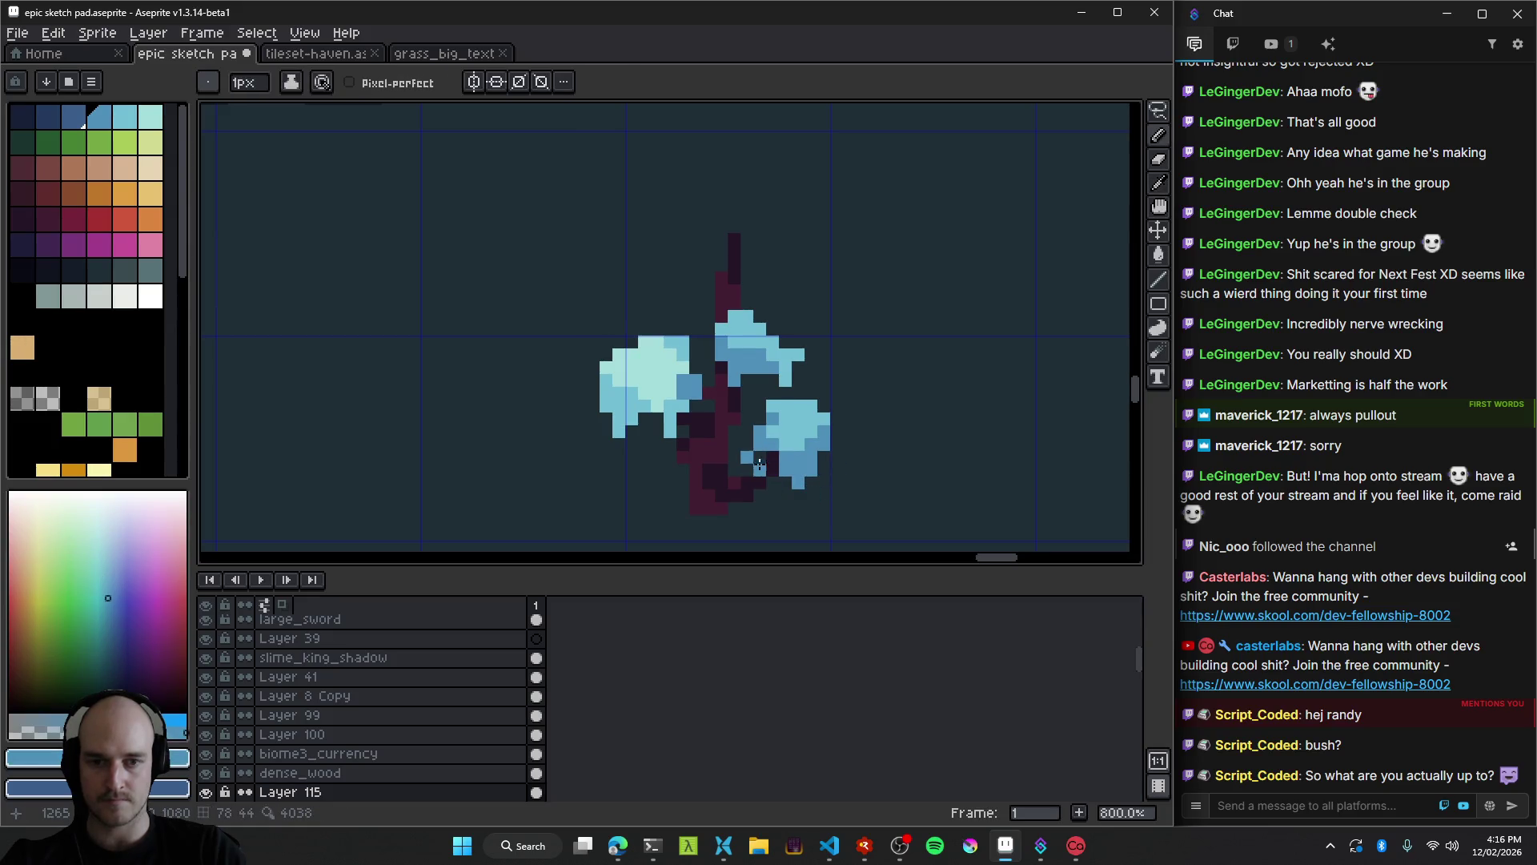
scroll(889, 483, down, 6)
scroll(891, 485, up, 5)
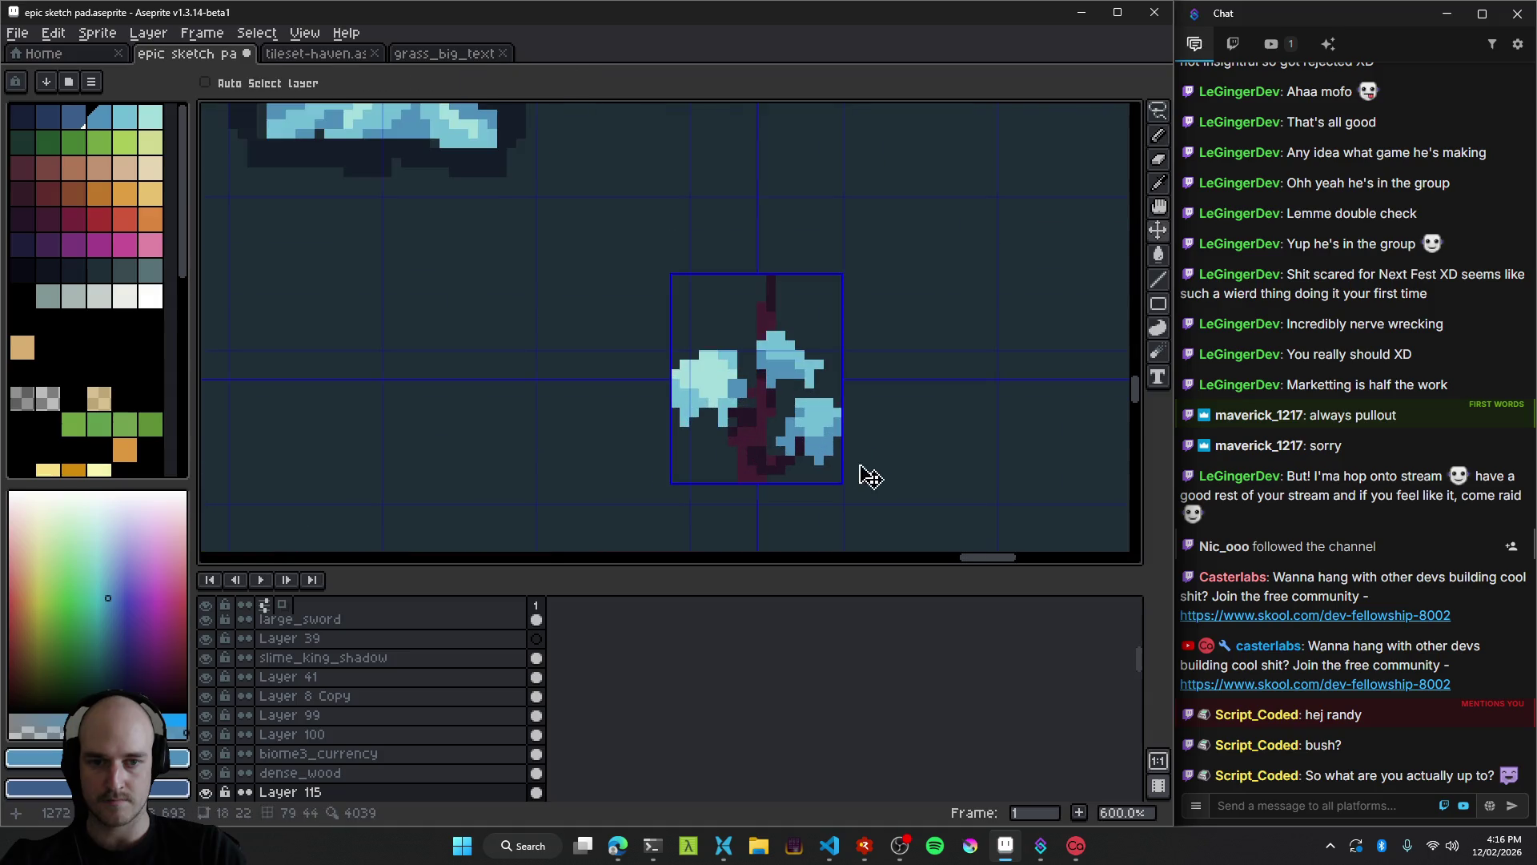
scroll(864, 473, up, 1)
scroll(860, 502, down, 3)
scroll(860, 502, down, 3)
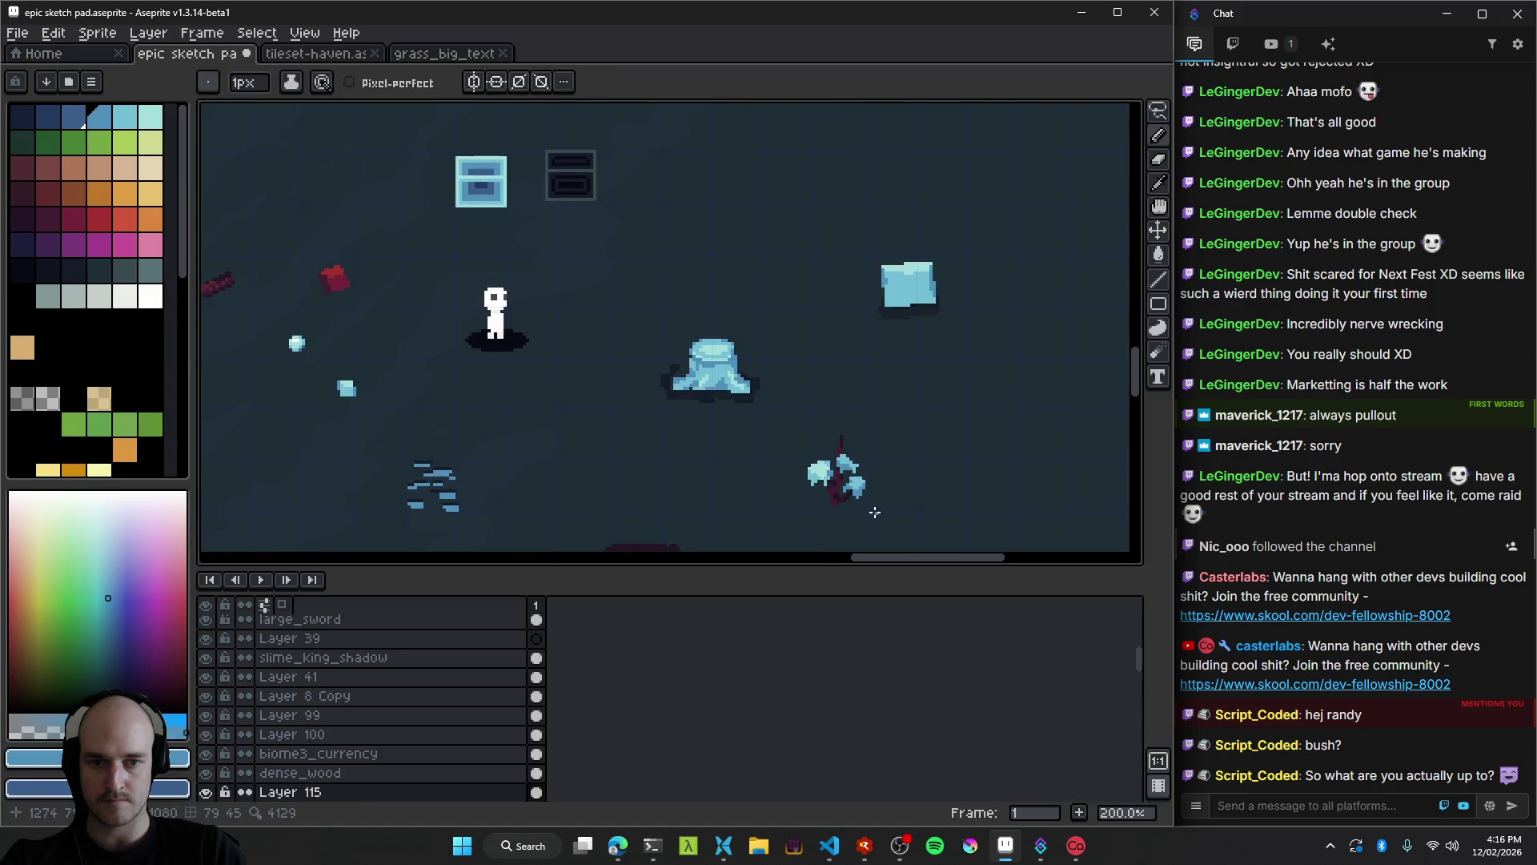
scroll(889, 504, up, 6)
drag(862, 479, 836, 432)
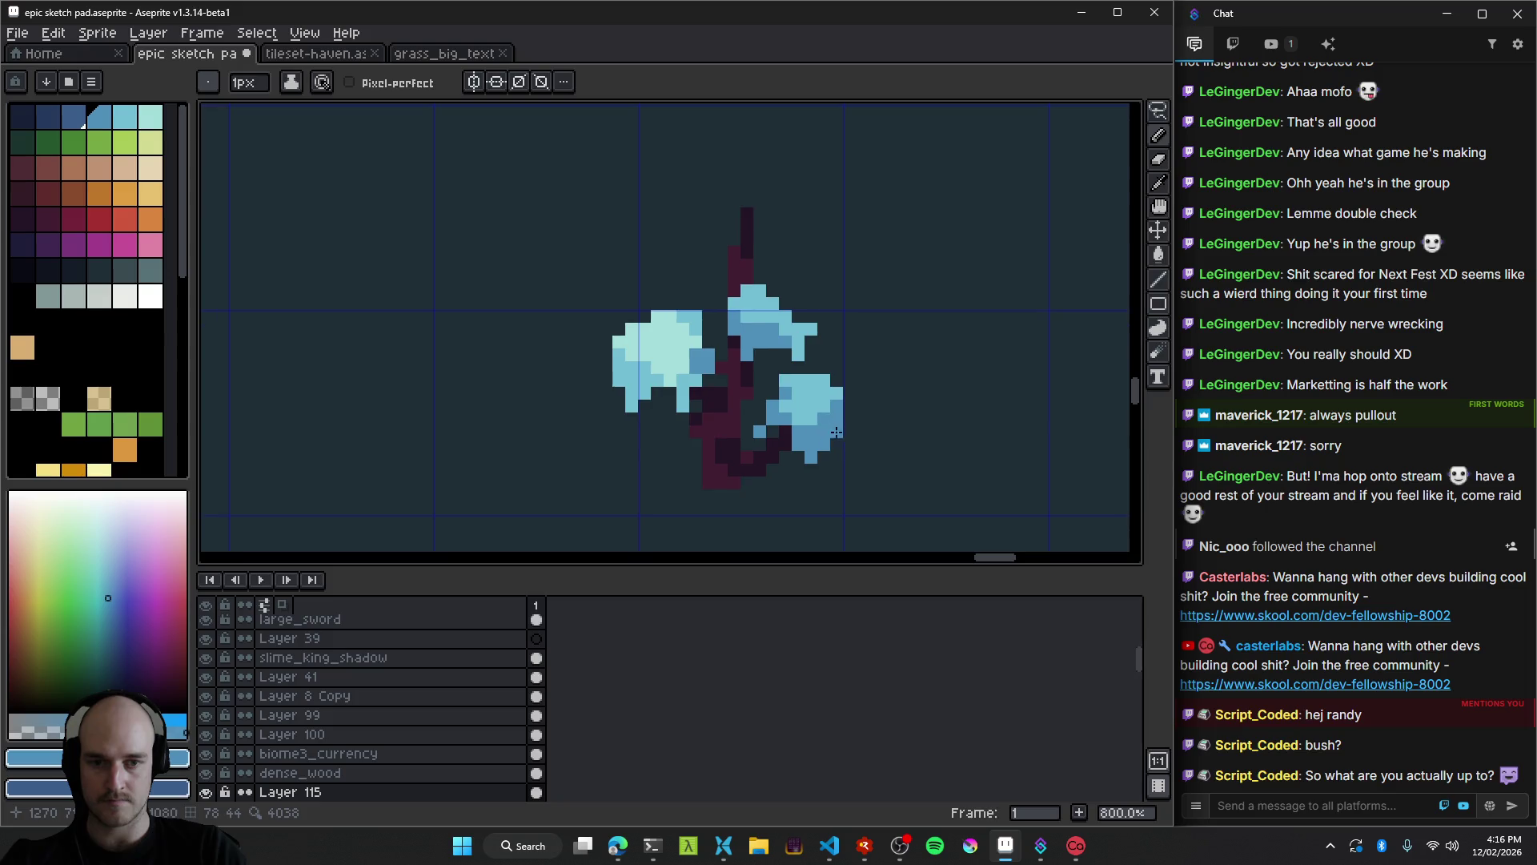
scroll(850, 427, down, 6)
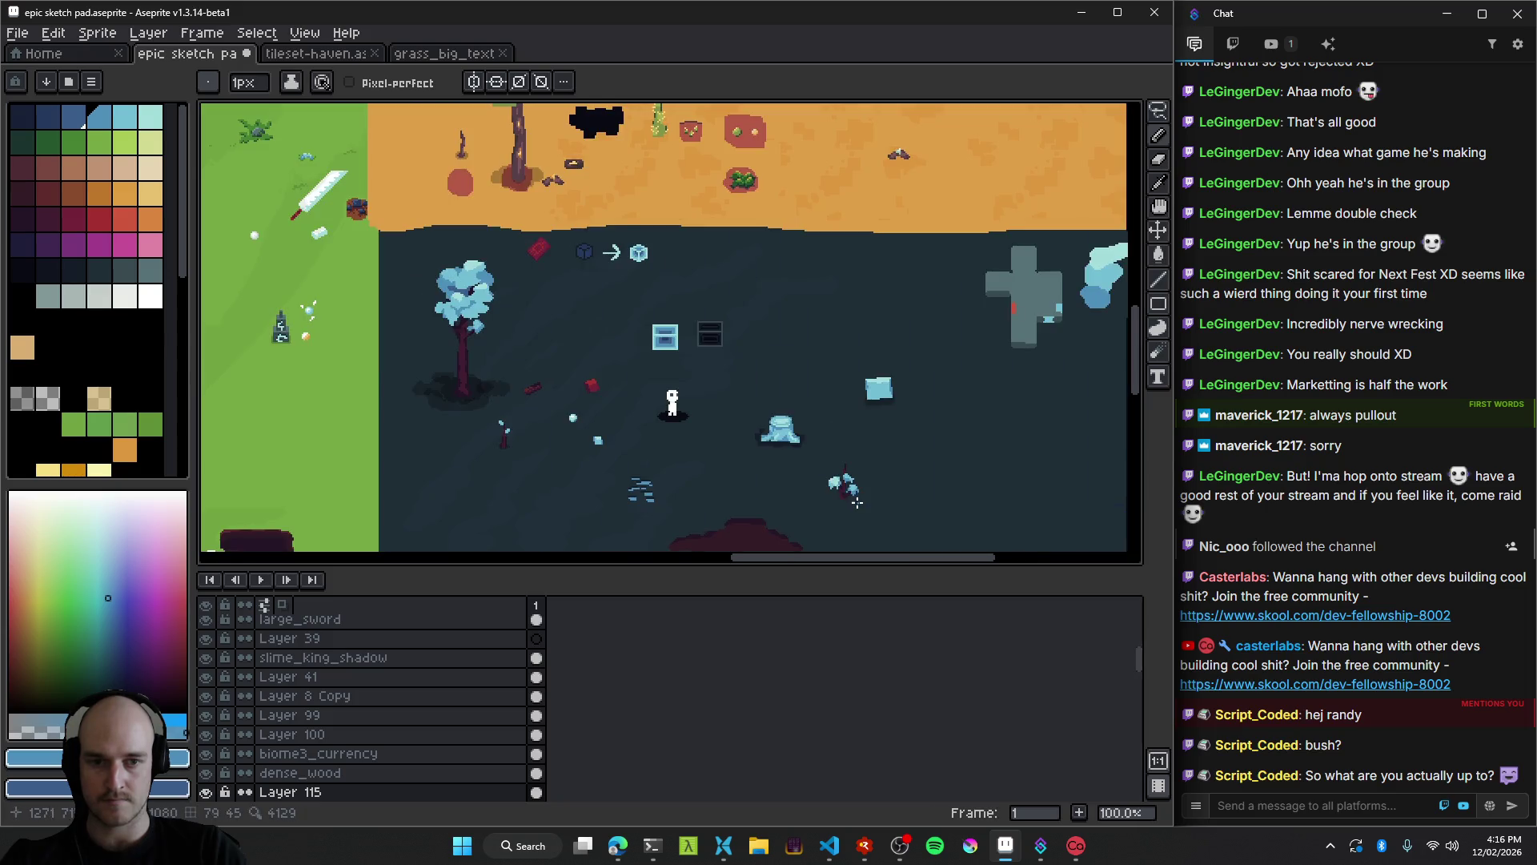
scroll(868, 505, up, 1)
scroll(838, 464, up, 7)
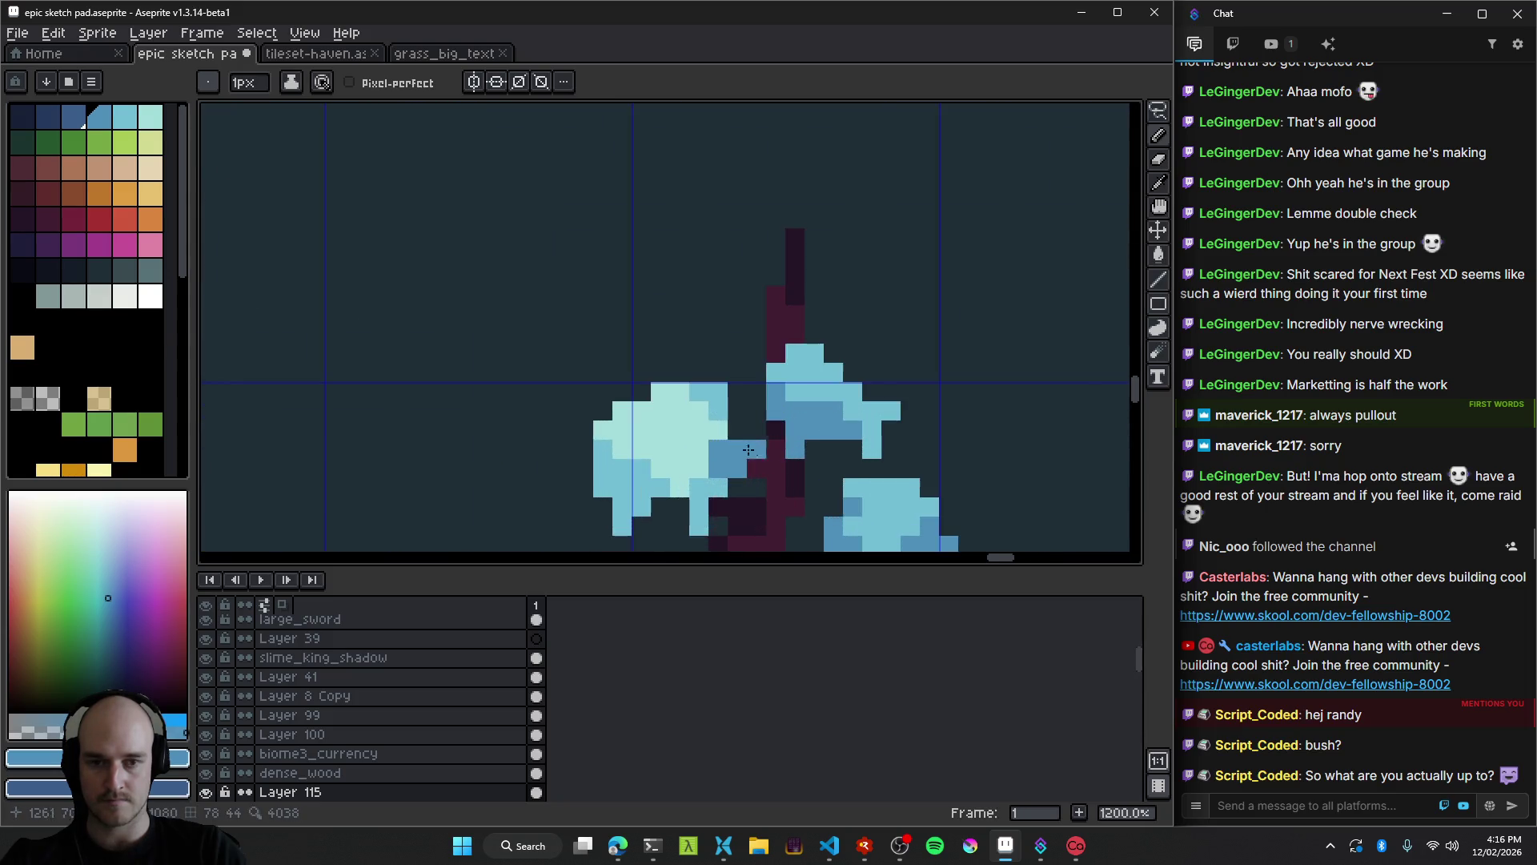
alt+click(710, 359)
alt+click(539, 285)
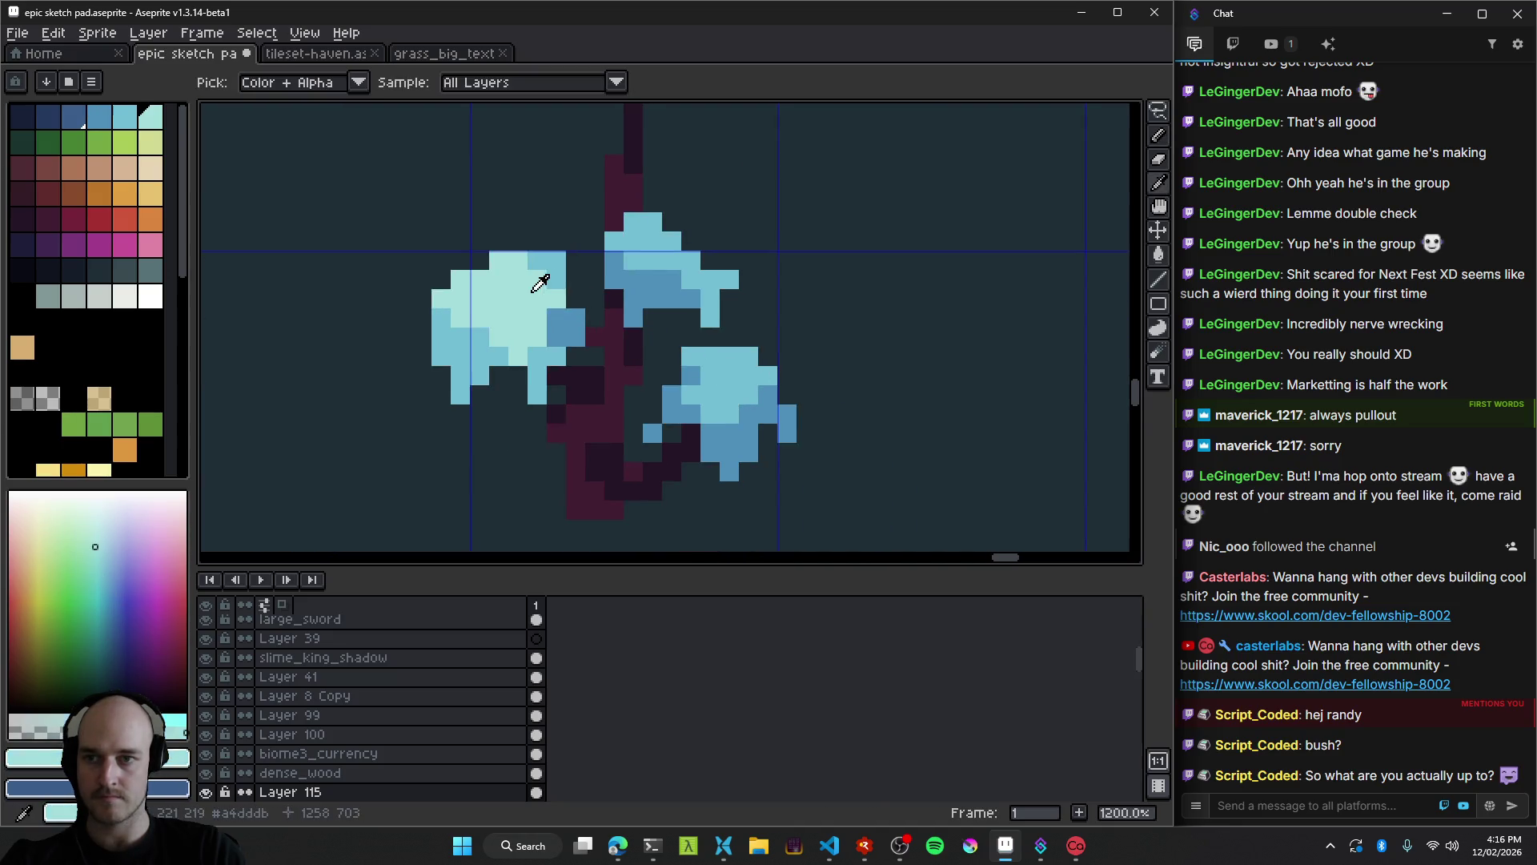
drag(713, 364, 740, 369)
Shrink the brush to 1 pixel.
key(minus)
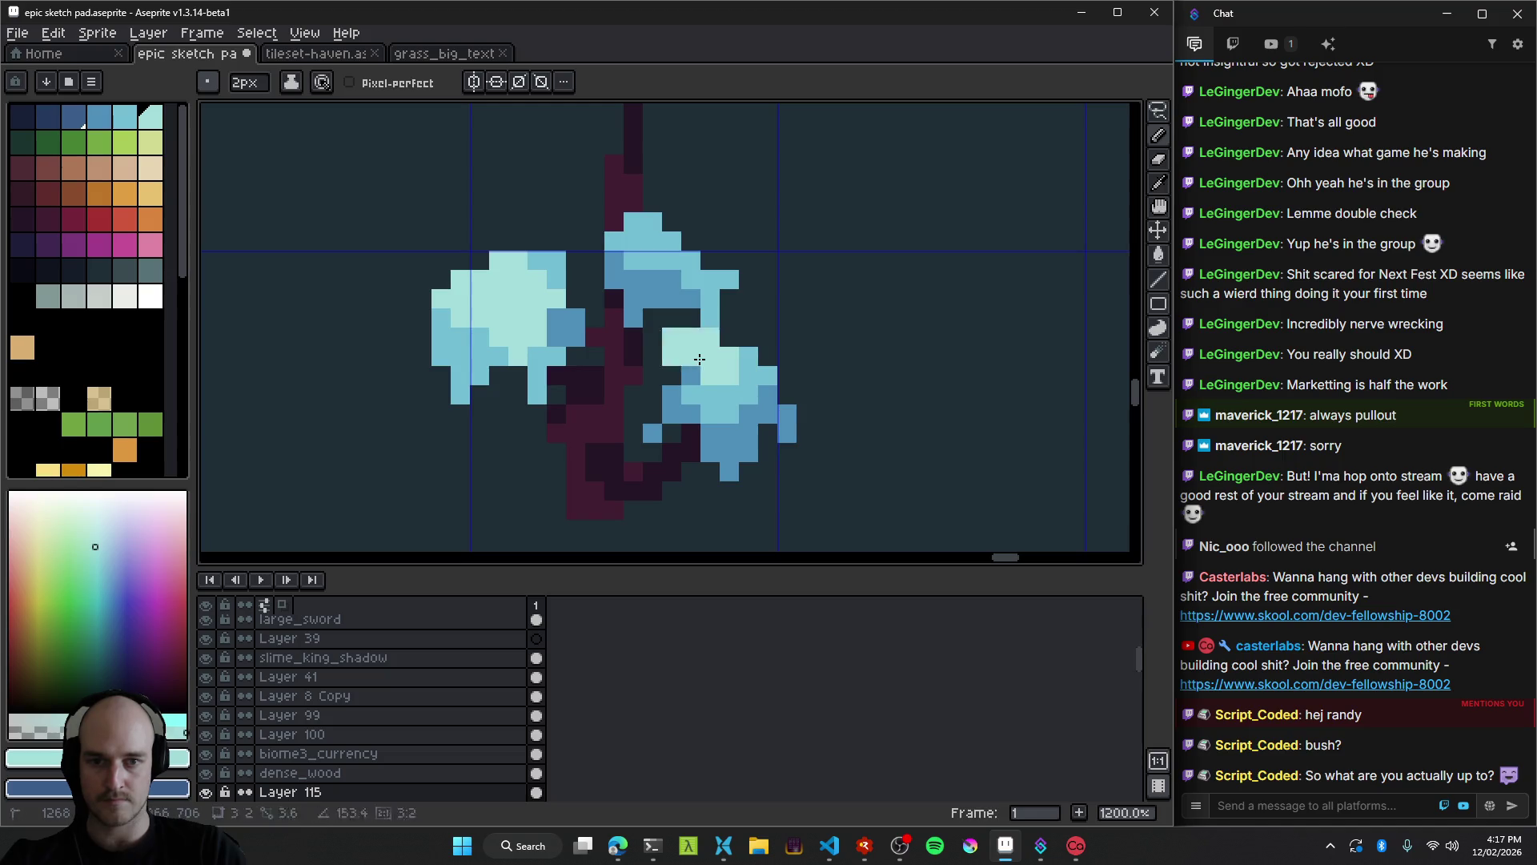
scroll(733, 408, down, 7)
scroll(743, 436, down, 2)
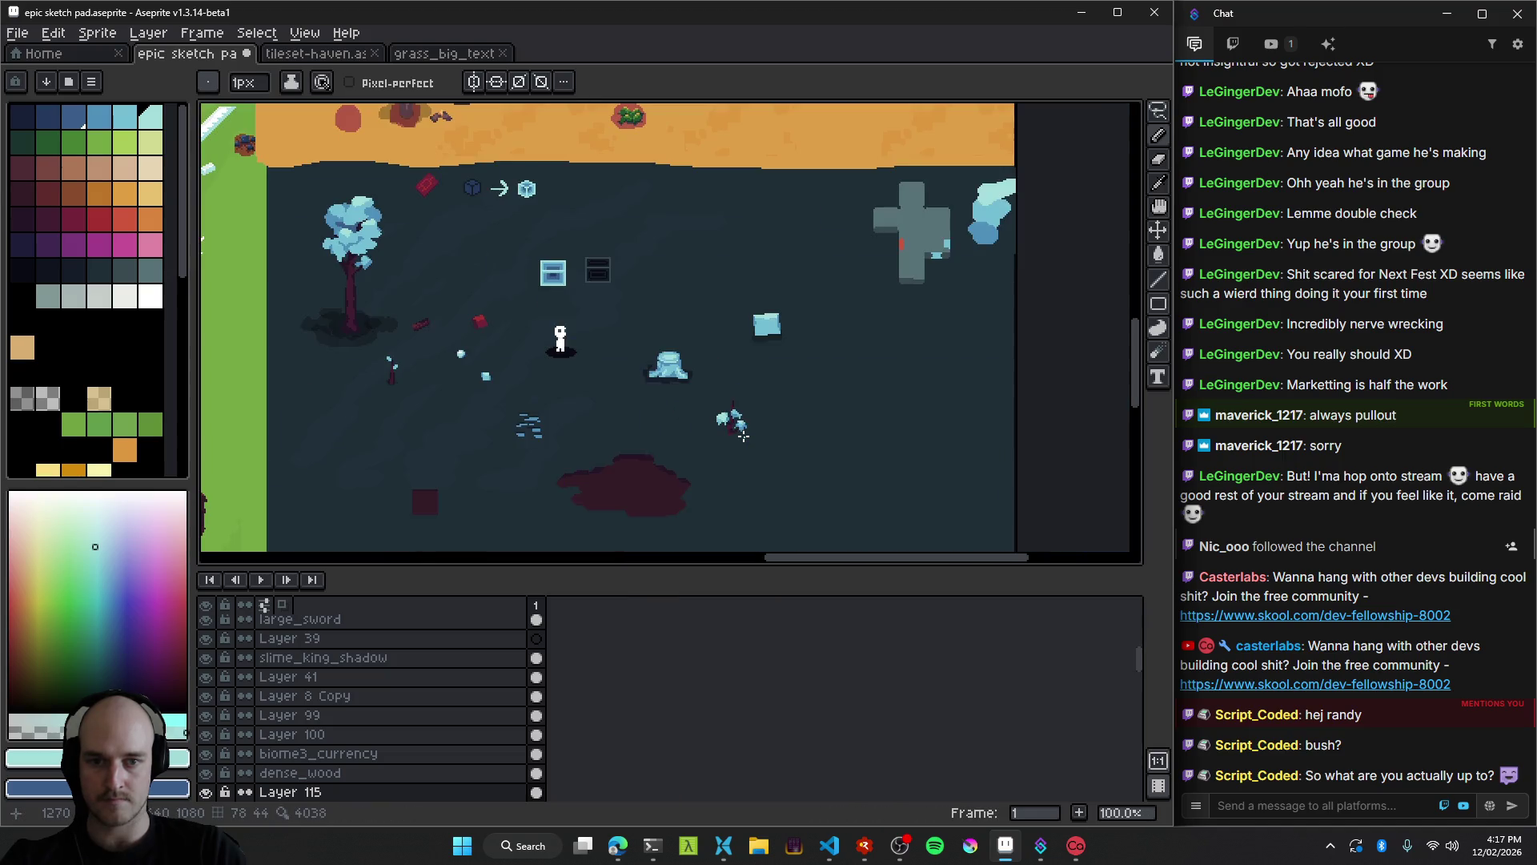
scroll(733, 440, up, 6)
key(v)
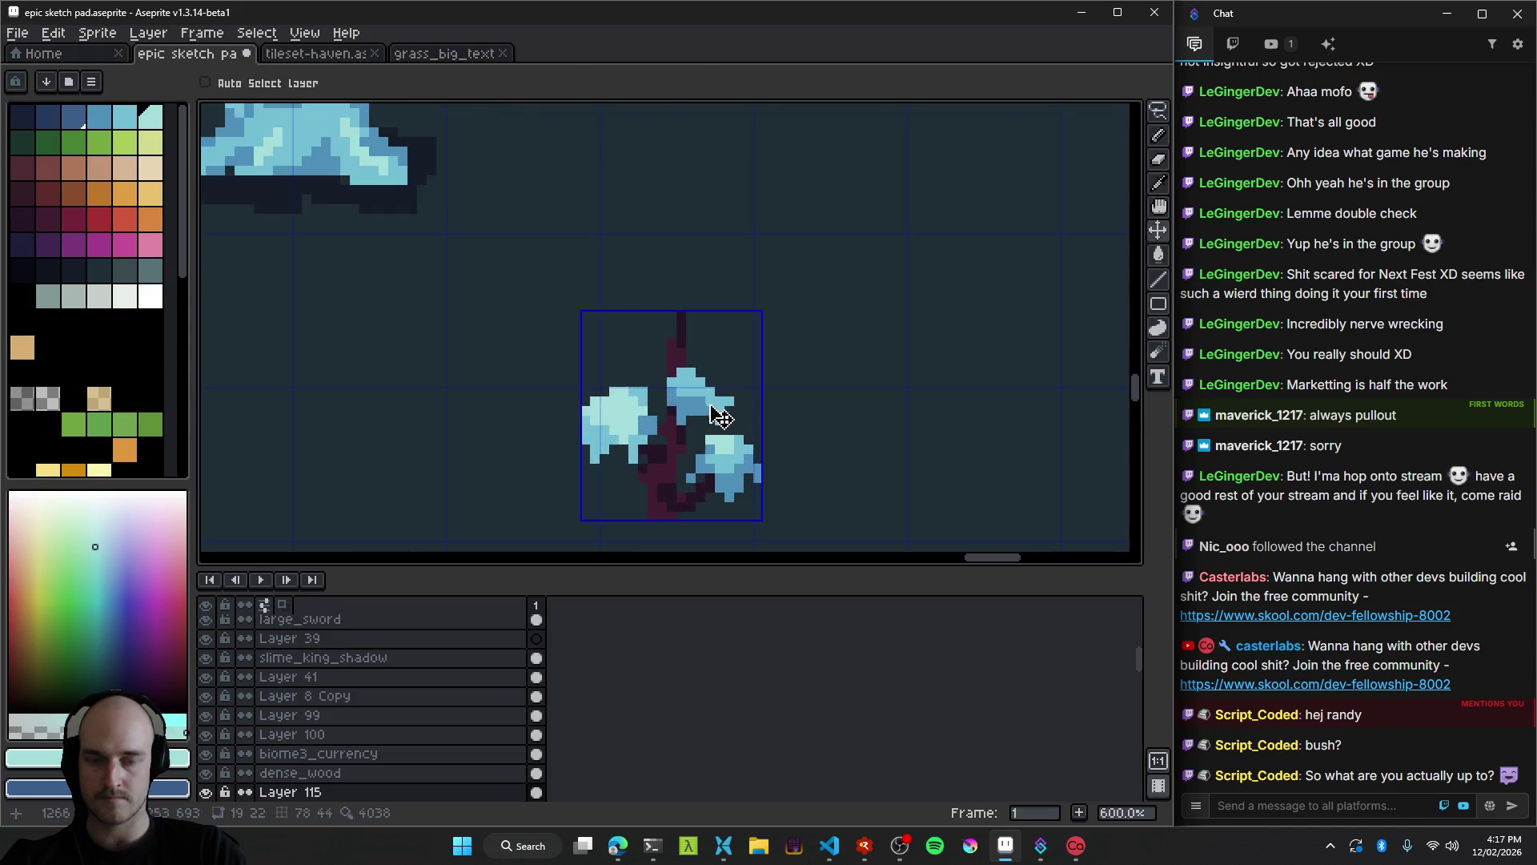
scroll(736, 440, up, 3)
Recolour the pixels along the trunk's diagonal with a dark purple.
key(b)
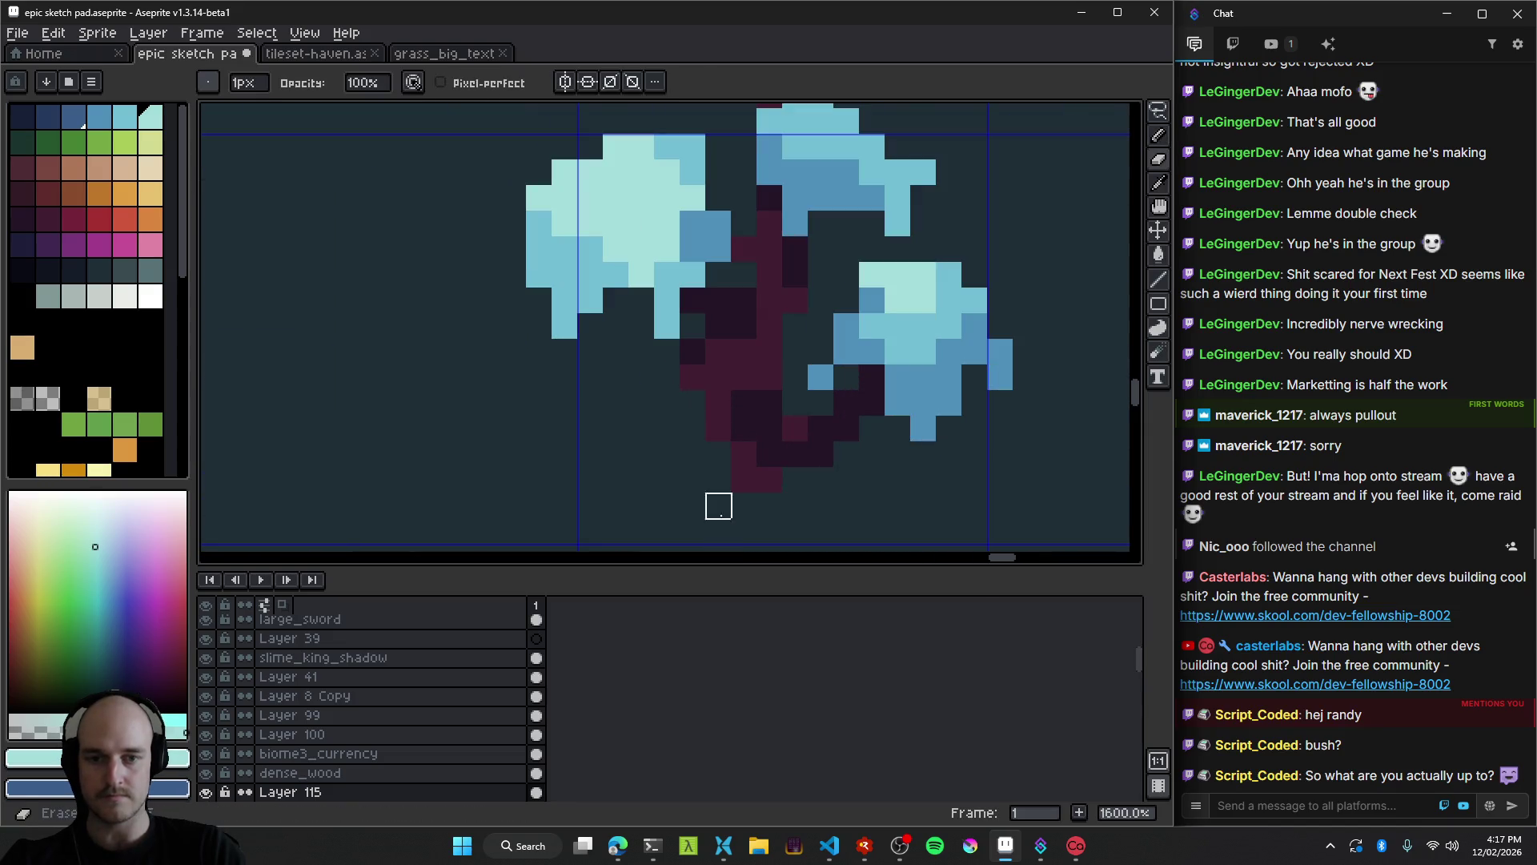
scroll(765, 487, down, 4)
scroll(762, 482, up, 1)
scroll(761, 482, up, 5)
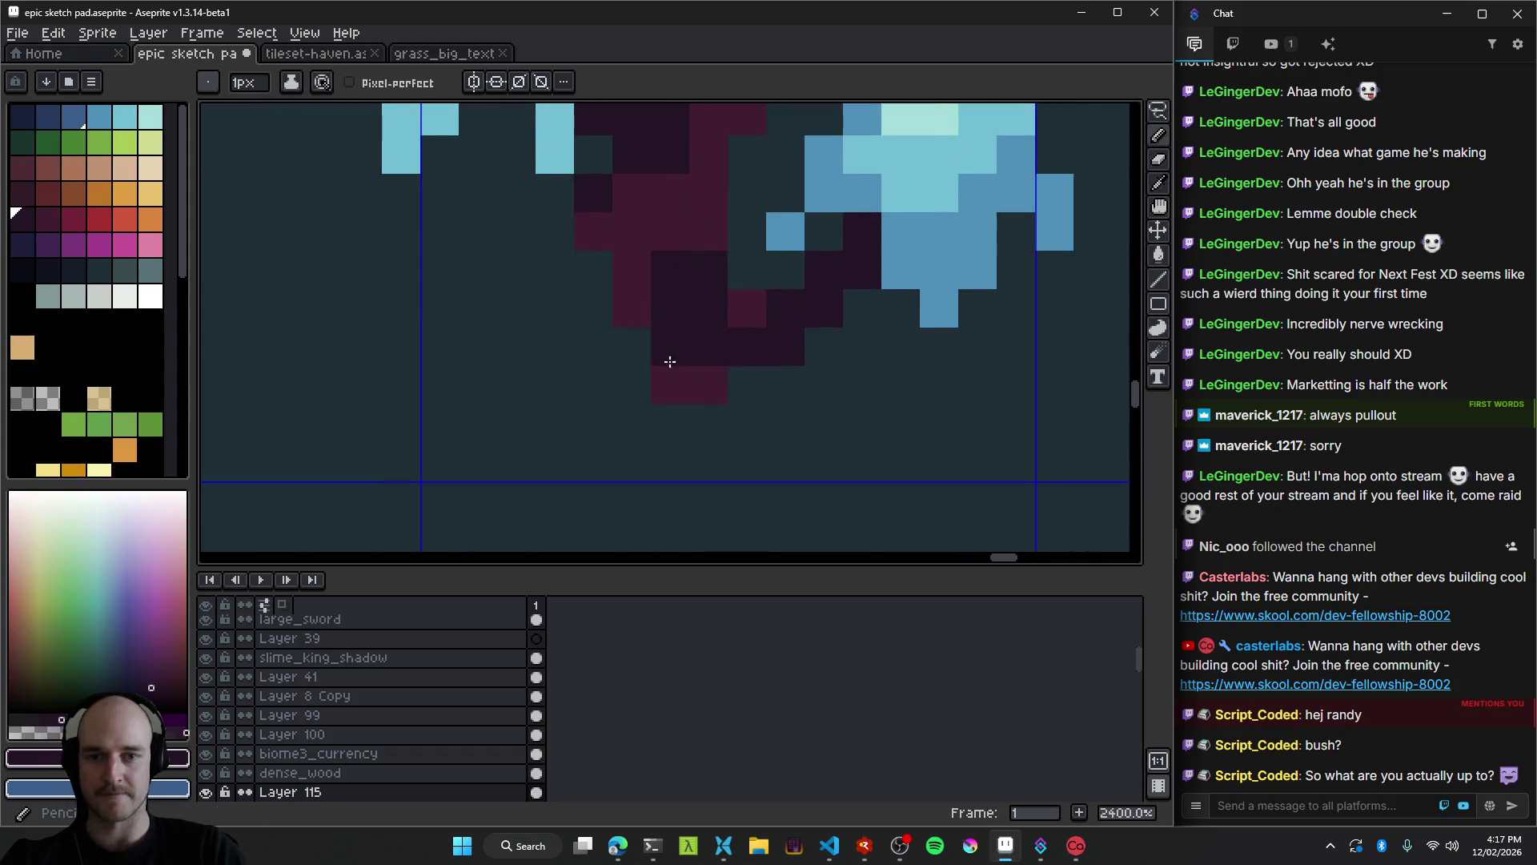
alt+click(640, 376)
scroll(648, 381, down, 7)
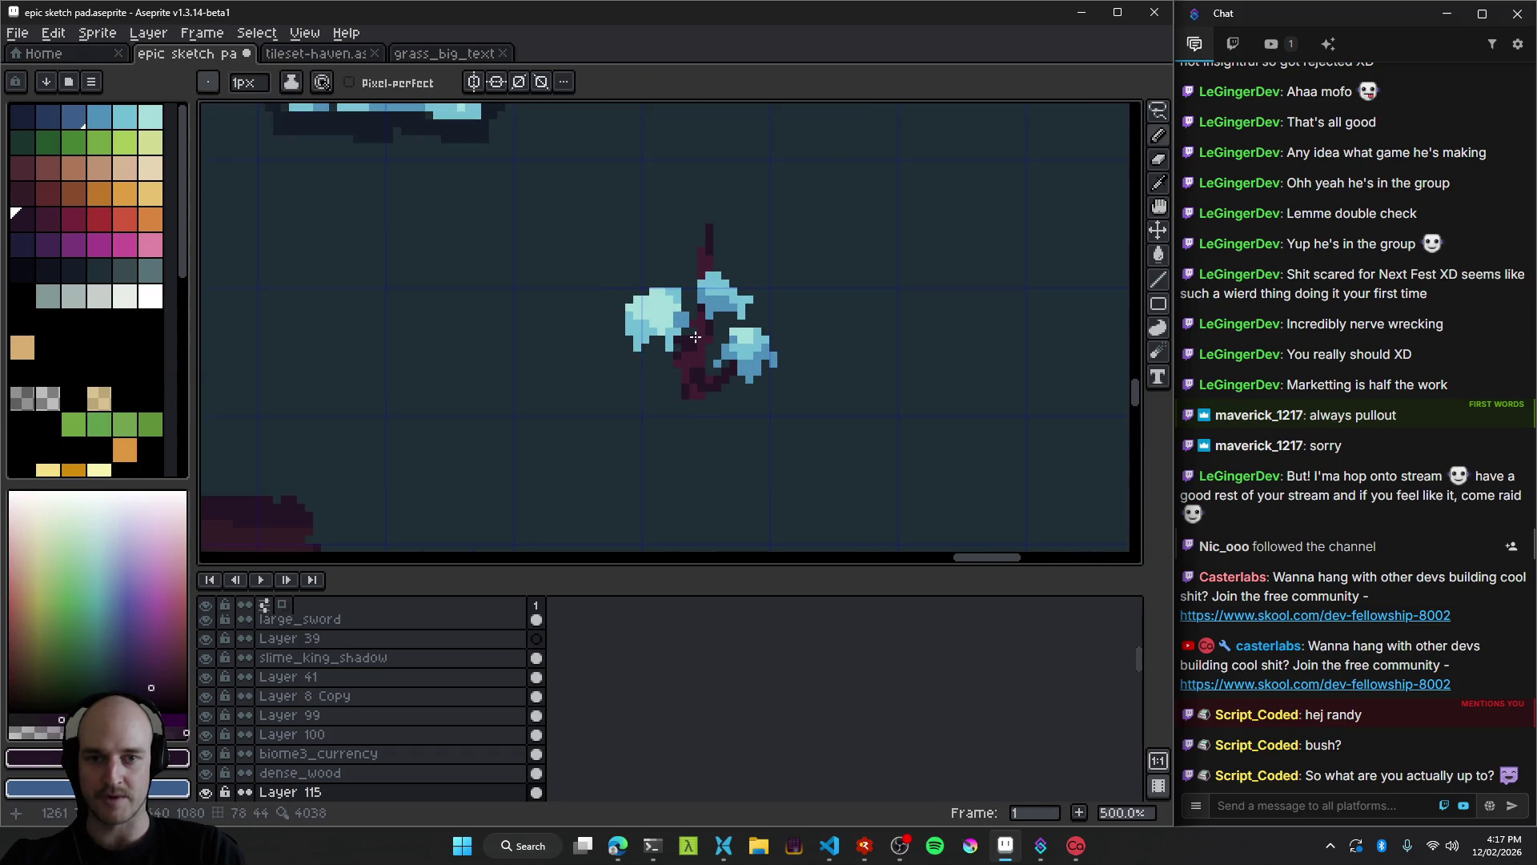
scroll(695, 337, up, 5)
scroll(680, 305, up, 2)
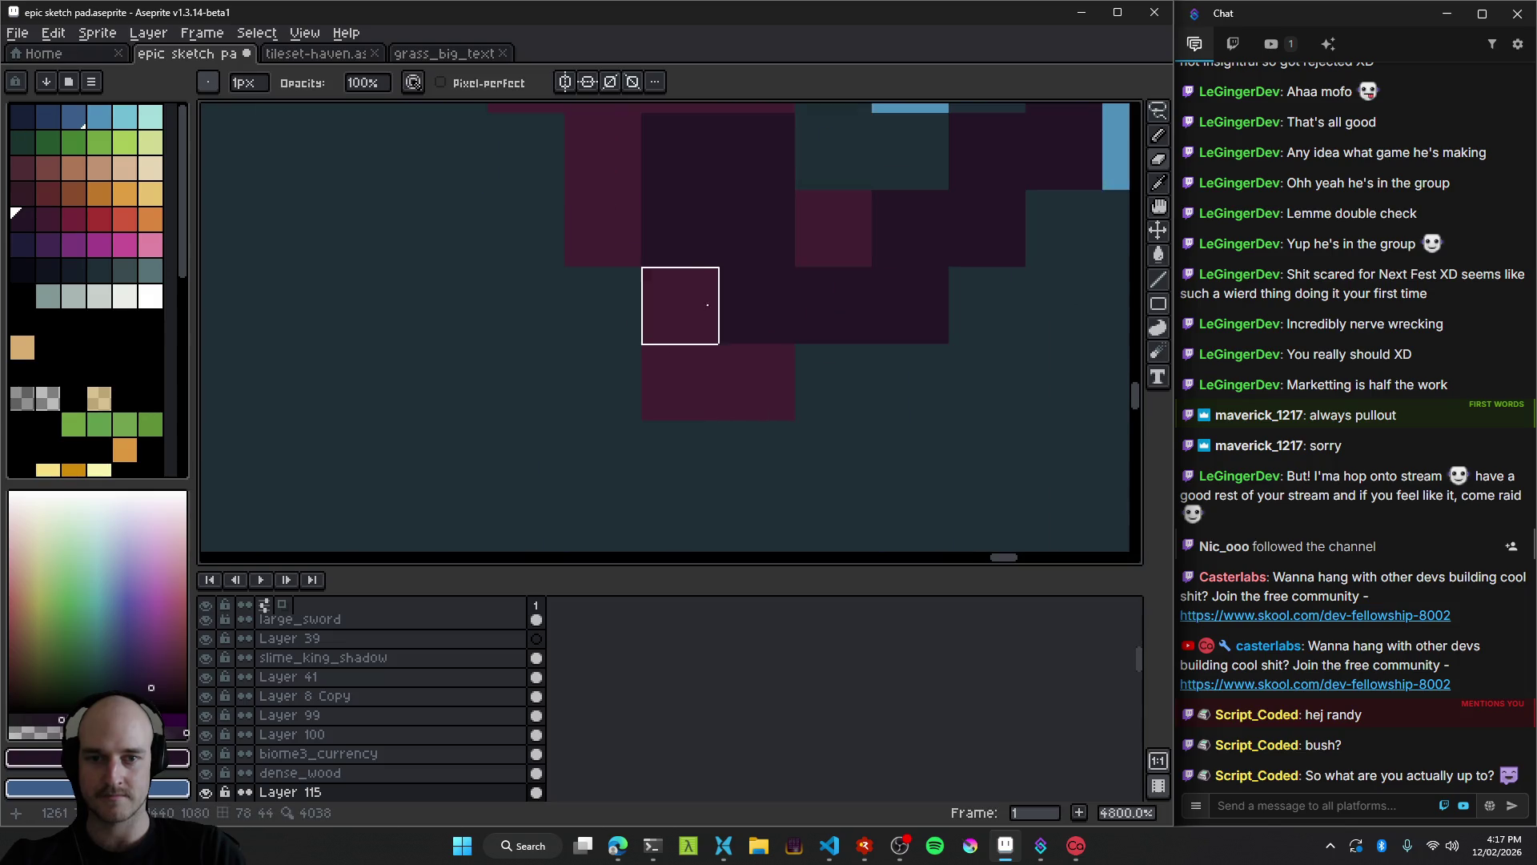
scroll(689, 374, down, 2)
key(e)
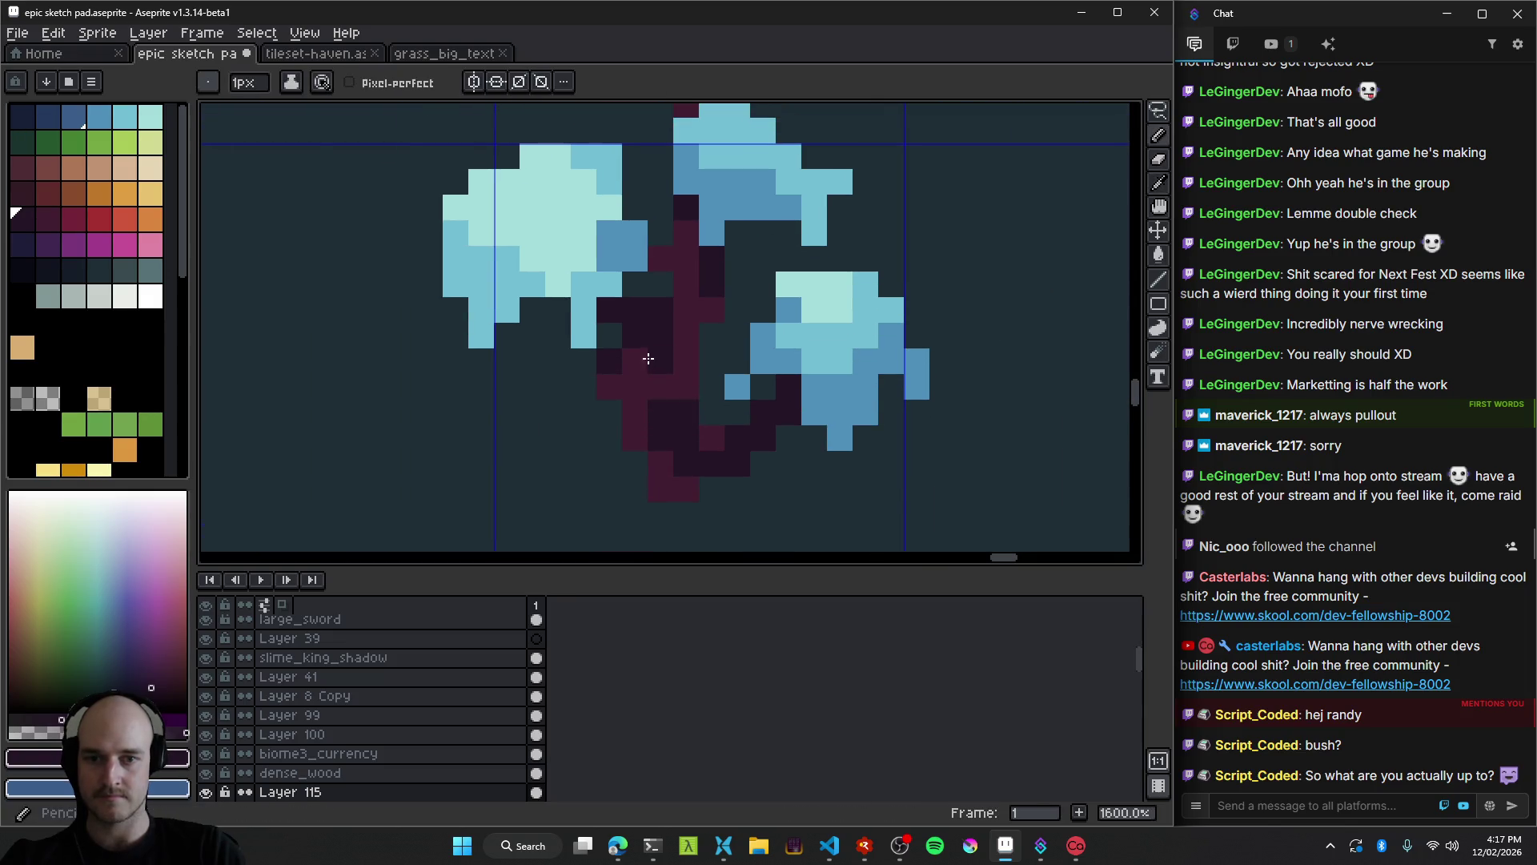
alt+click(638, 357)
drag(634, 334, 611, 317)
Erase two stray trunk pixels and repaint three trunk pixels a lighter purple.
key(e)
click(609, 387)
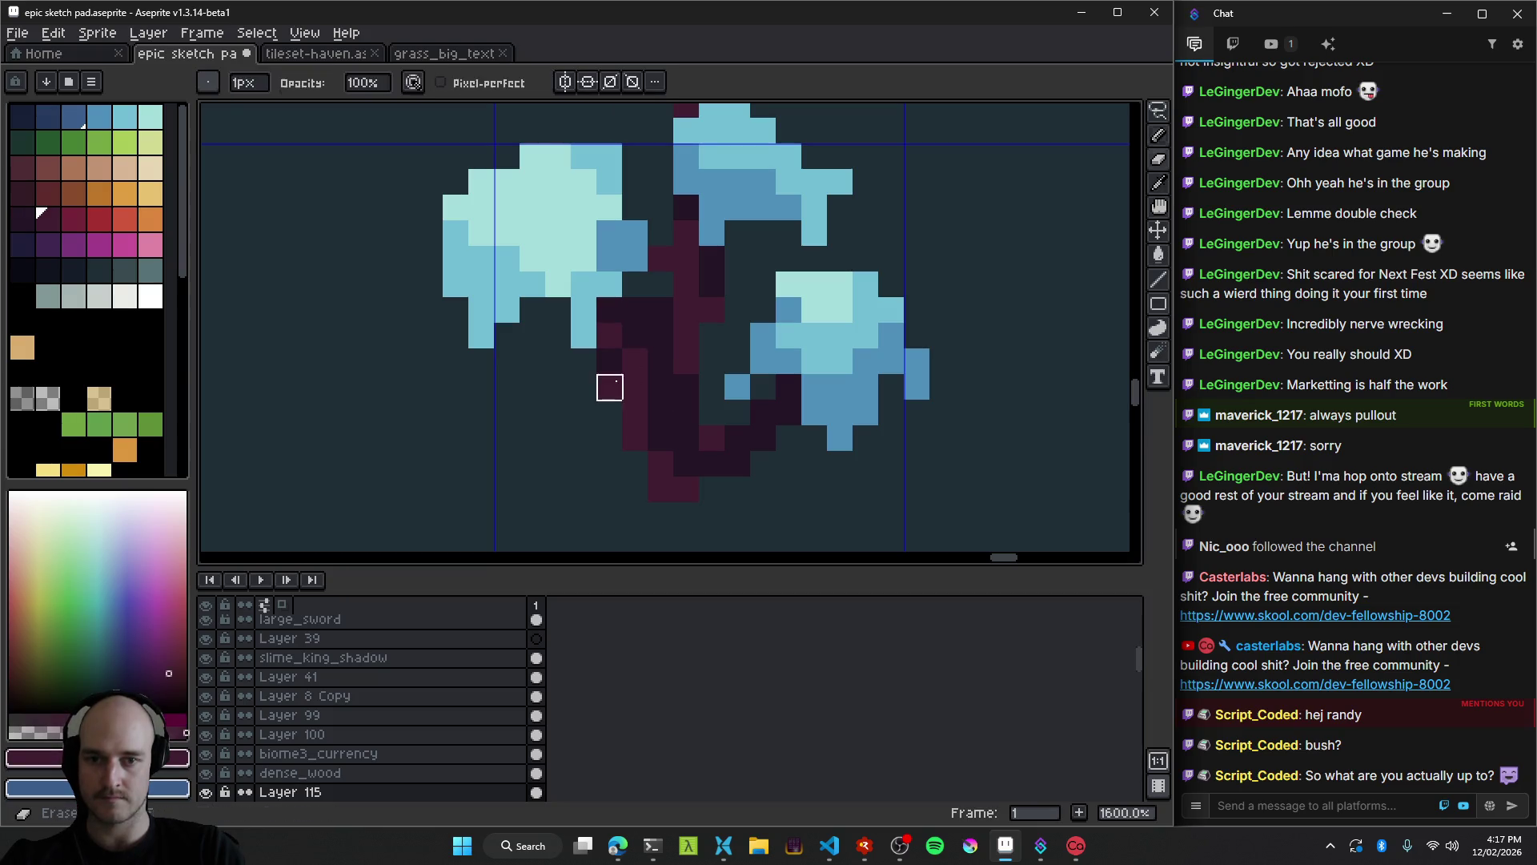
click(632, 413)
key(b)
click(660, 387)
click(661, 360)
click(660, 413)
scroll(670, 408, down, 6)
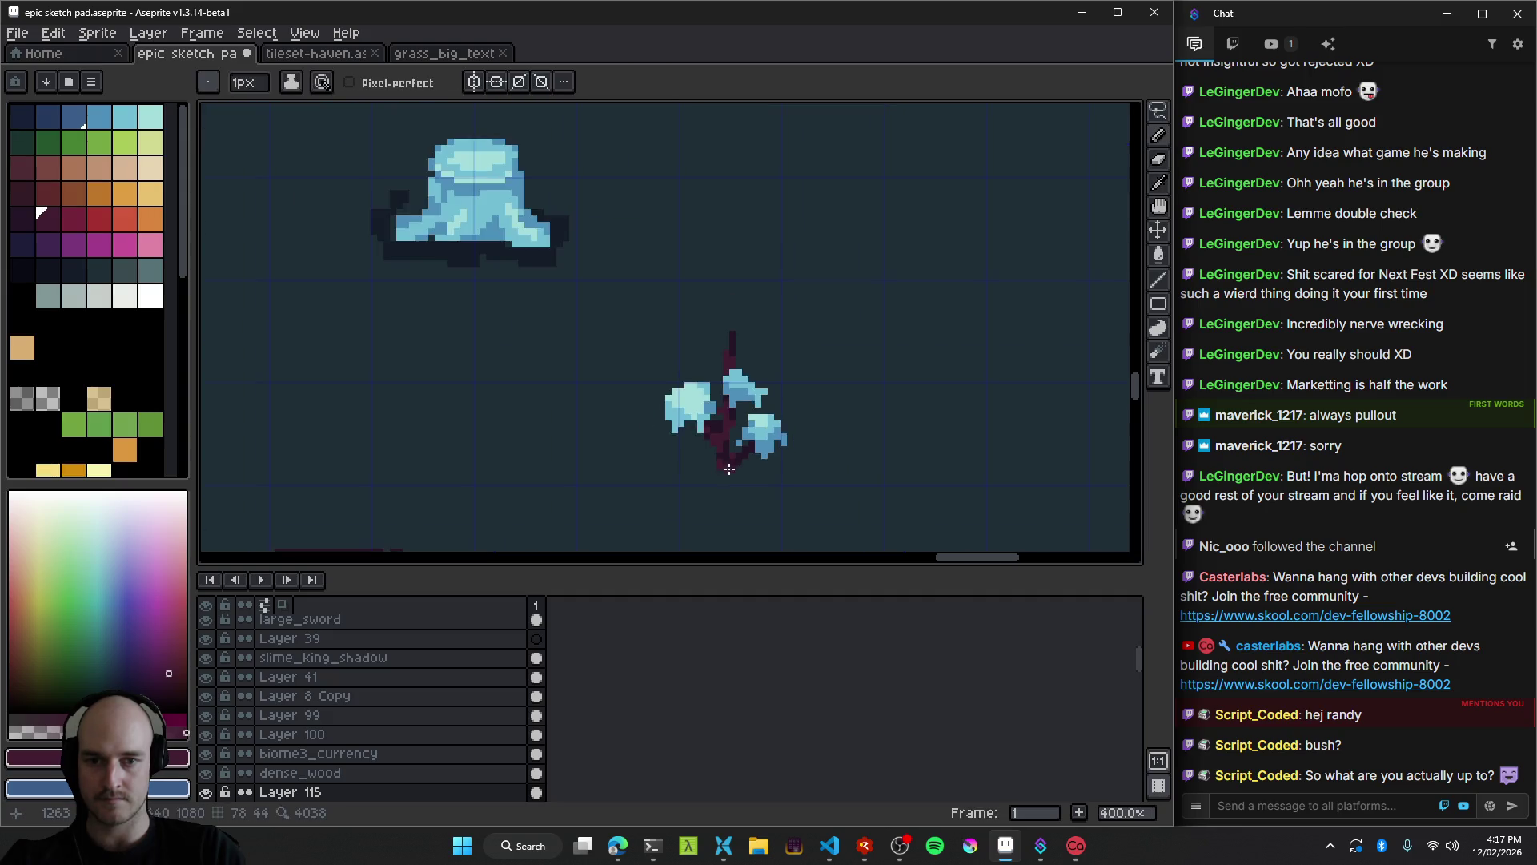
scroll(720, 429, up, 8)
Shade the trunk's base with darker maroon pixels for a tapered bottom.
drag(712, 392, 741, 383)
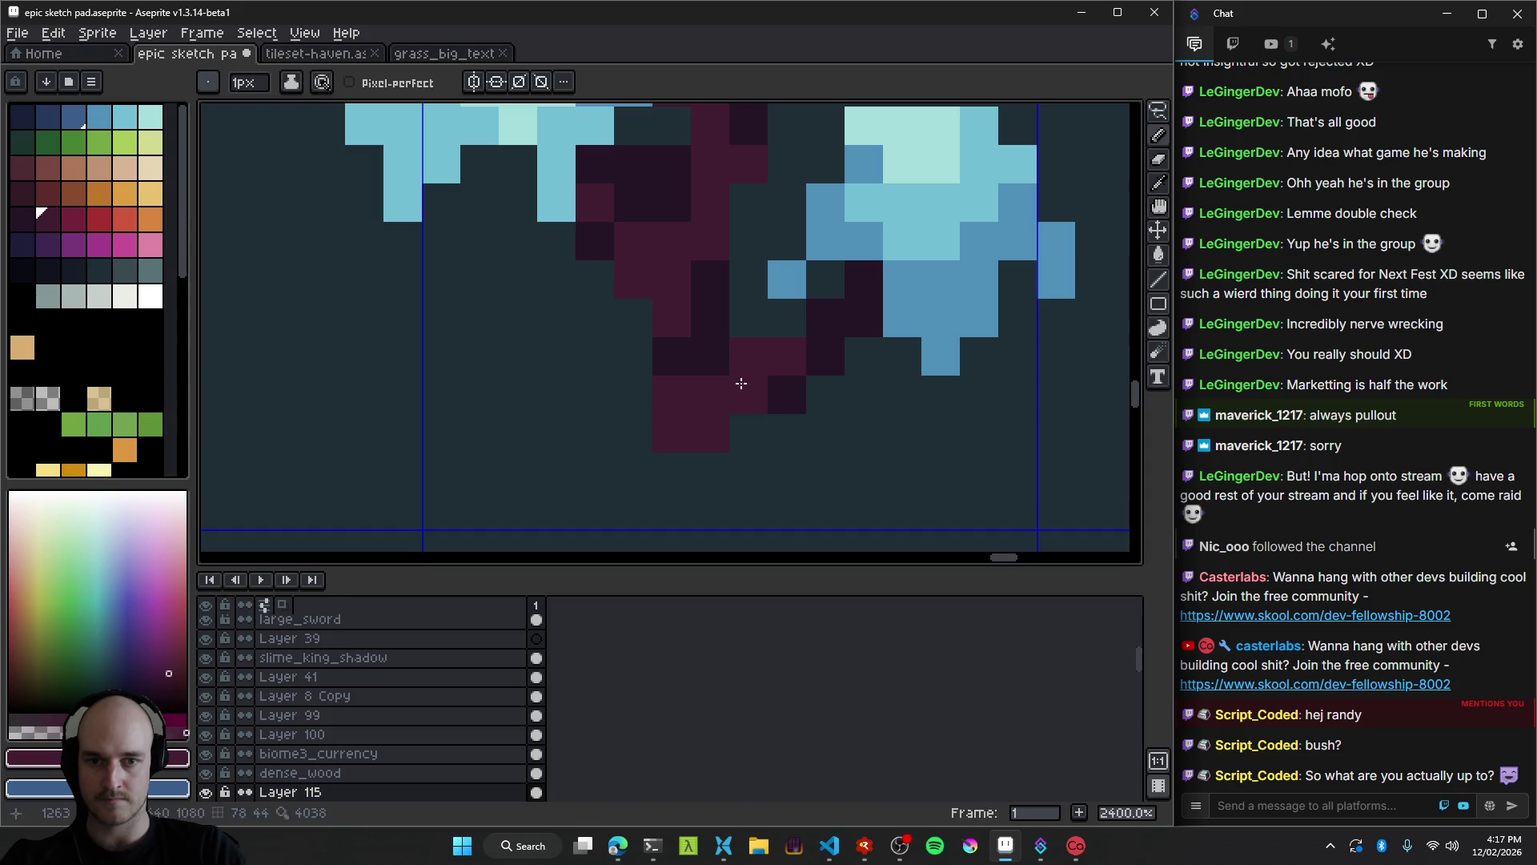
alt+click(790, 387)
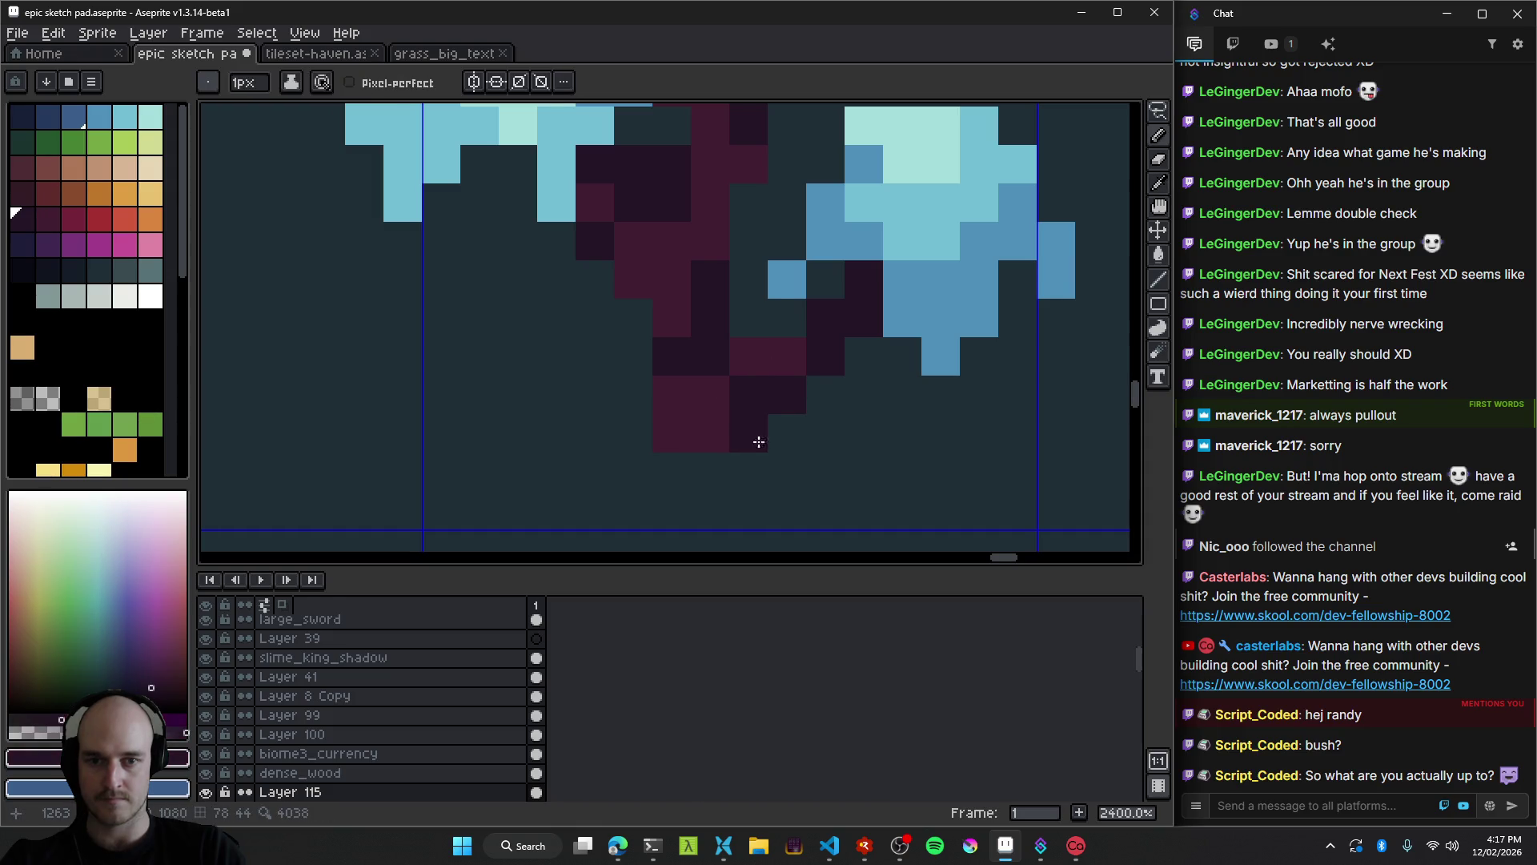
scroll(764, 444, down, 7)
scroll(770, 449, up, 6)
mouse_move(709, 405)
mouse_down()
mouse_move(680, 419)
mouse_move(735, 424)
mouse_up()
scroll(735, 428, down, 4)
scroll(736, 429, up, 2)
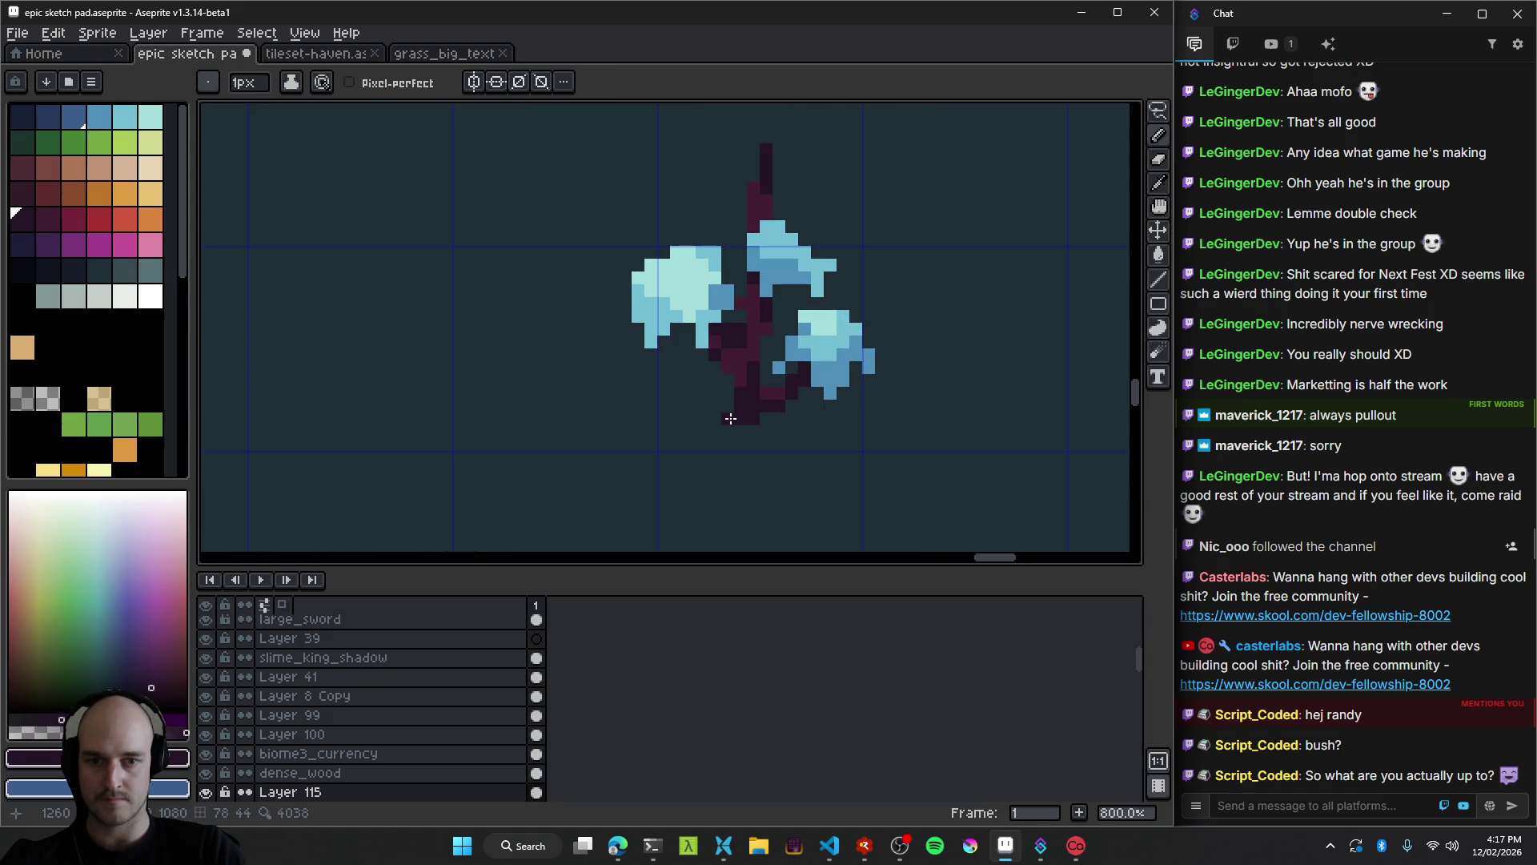
Save the sketch pad and pan across the scene.
scroll(793, 432, down, 6)
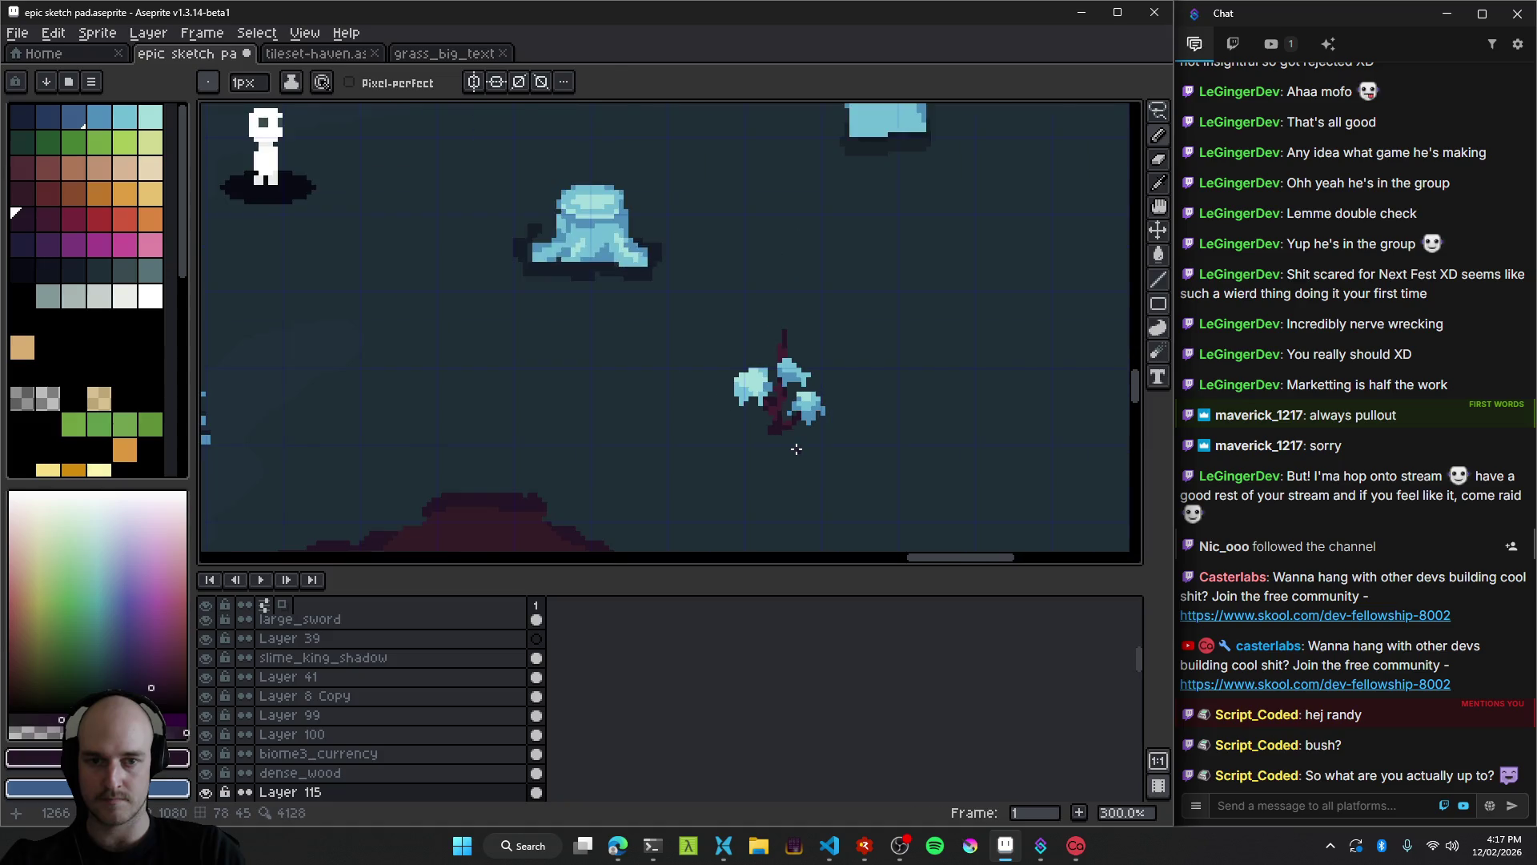
scroll(804, 440, up, 1)
key(ctrl+s)
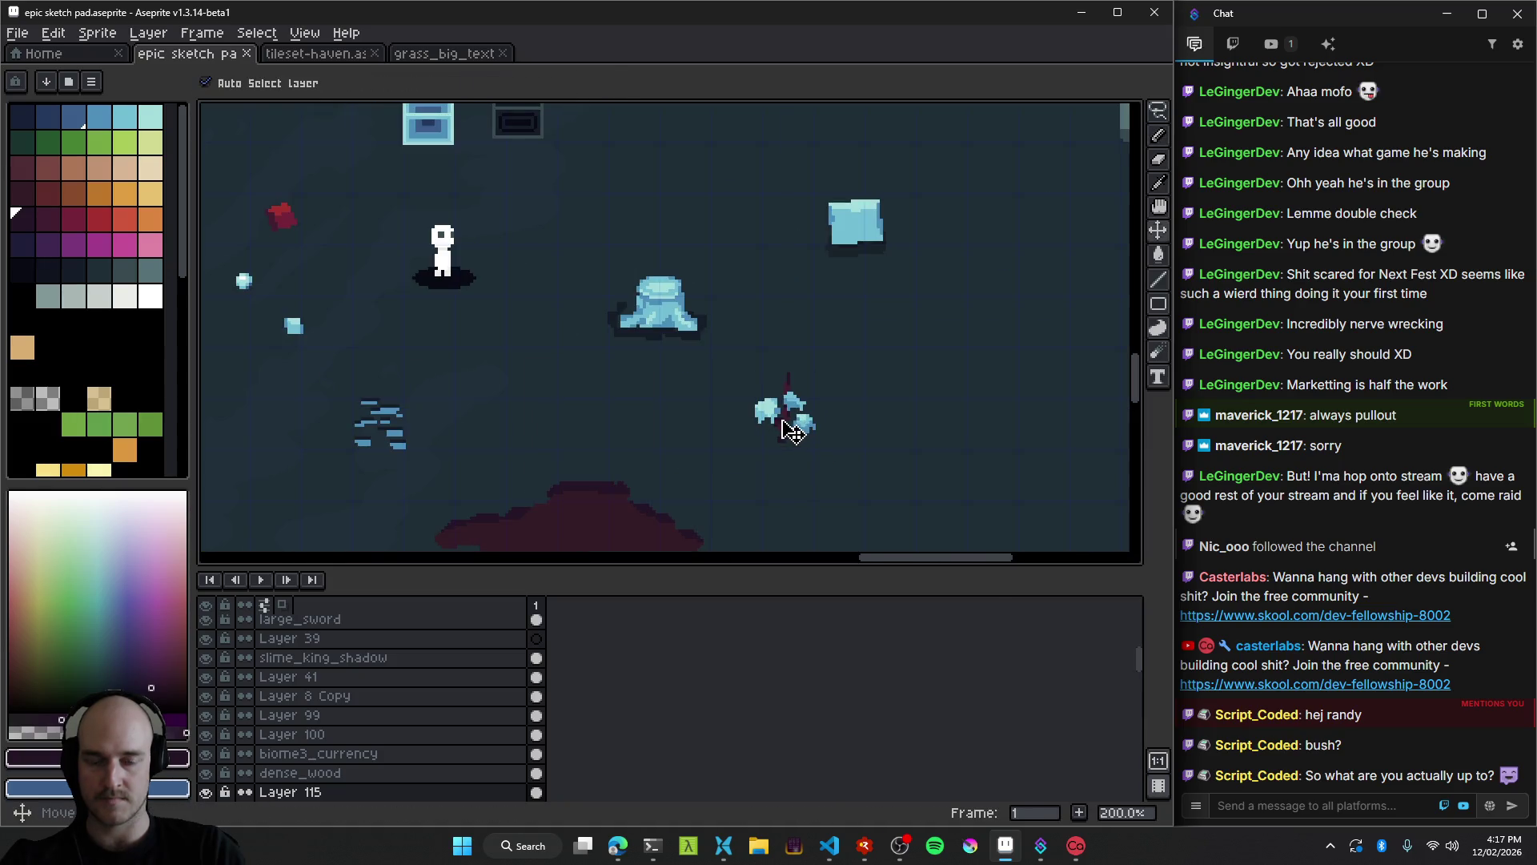
scroll(733, 449, down, 3)
scroll(748, 423, up, 2)
scroll(651, 406, down, 1)
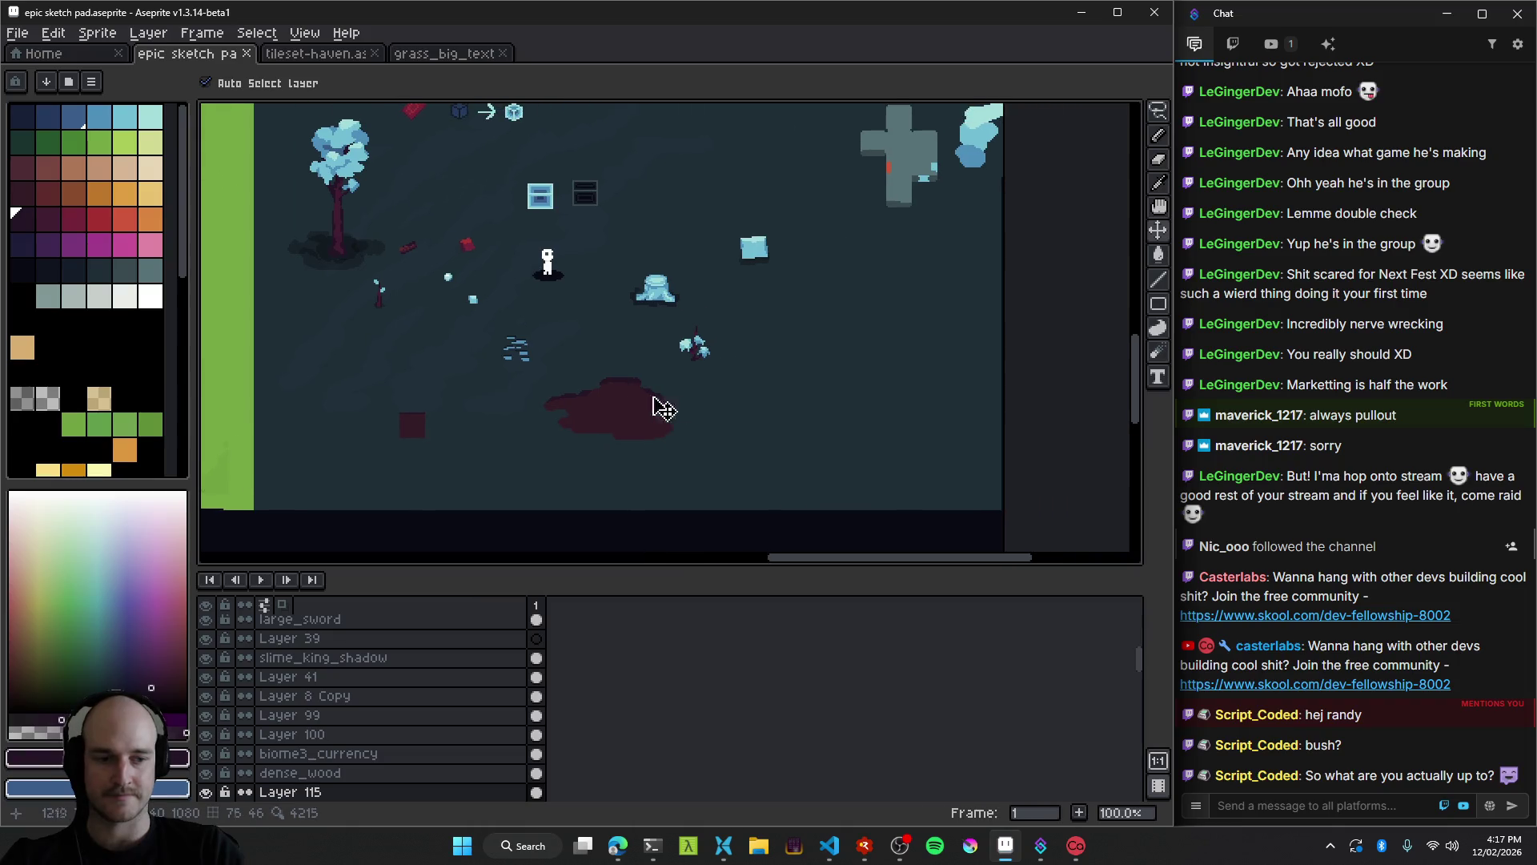
scroll(704, 344, up, 4)
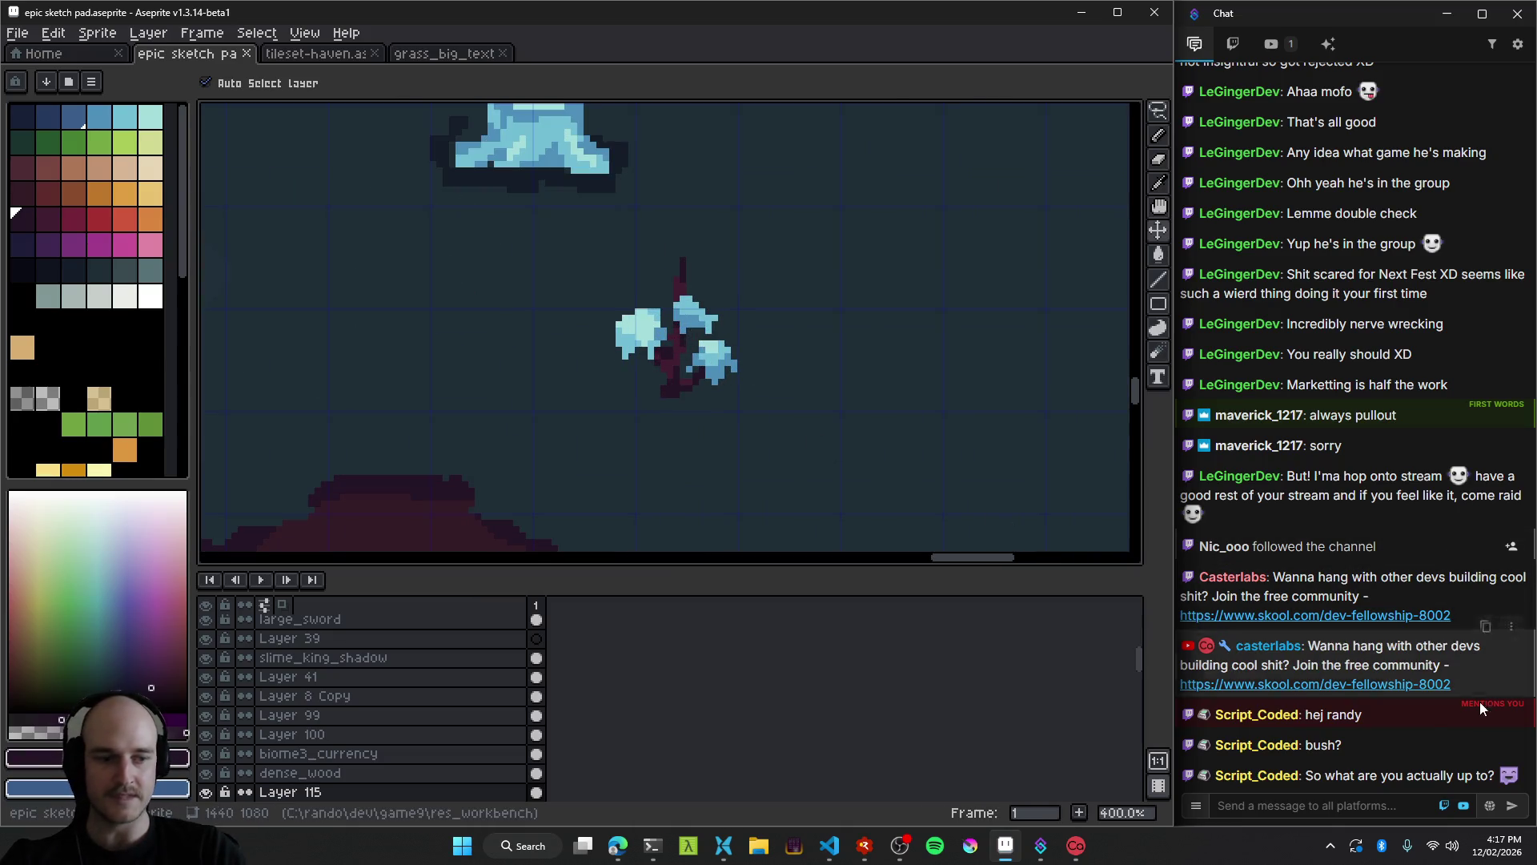
scroll(703, 330, down, 4)
scroll(702, 323, up, 1)
scroll(702, 323, up, 2)
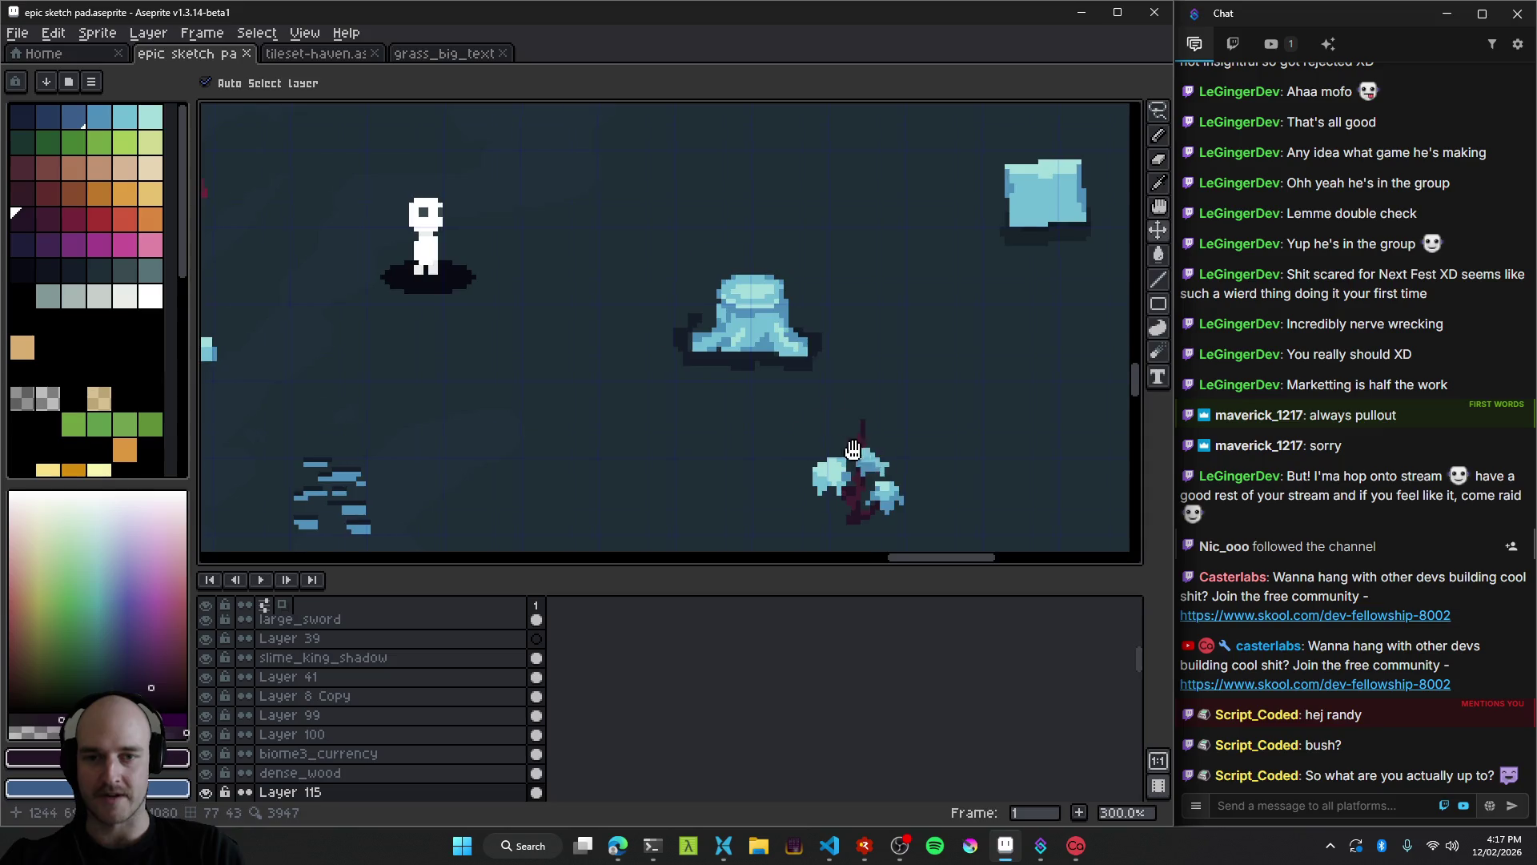
drag(748, 326, 492, 320)
scroll(859, 324, down, 2)
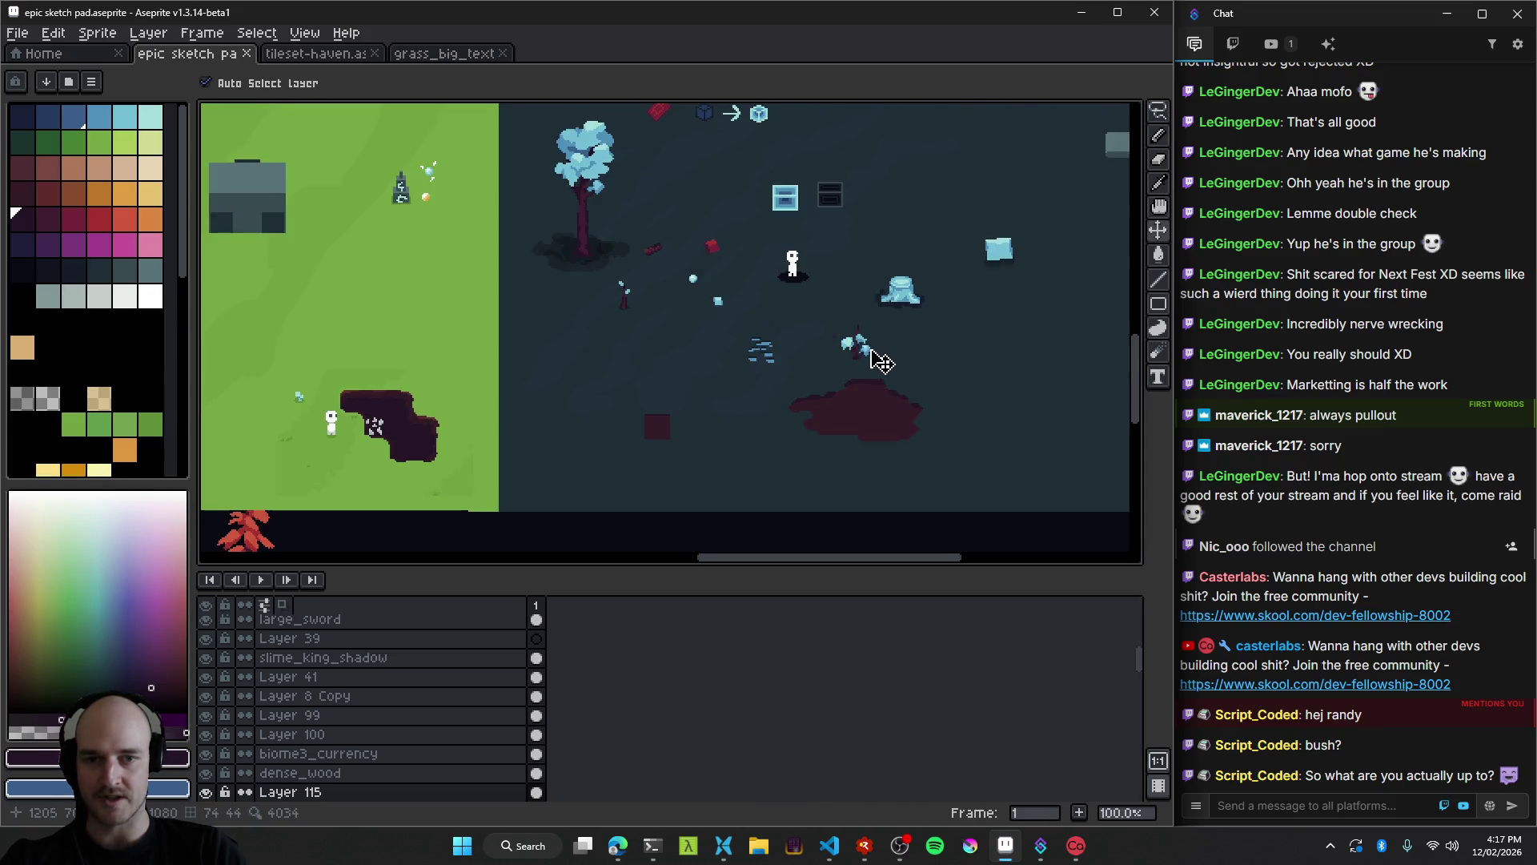
scroll(782, 377, up, 2)
key(ctrl+s)
Pan the view to the new tree and save the sketch pad again.
scroll(776, 349, down, 2)
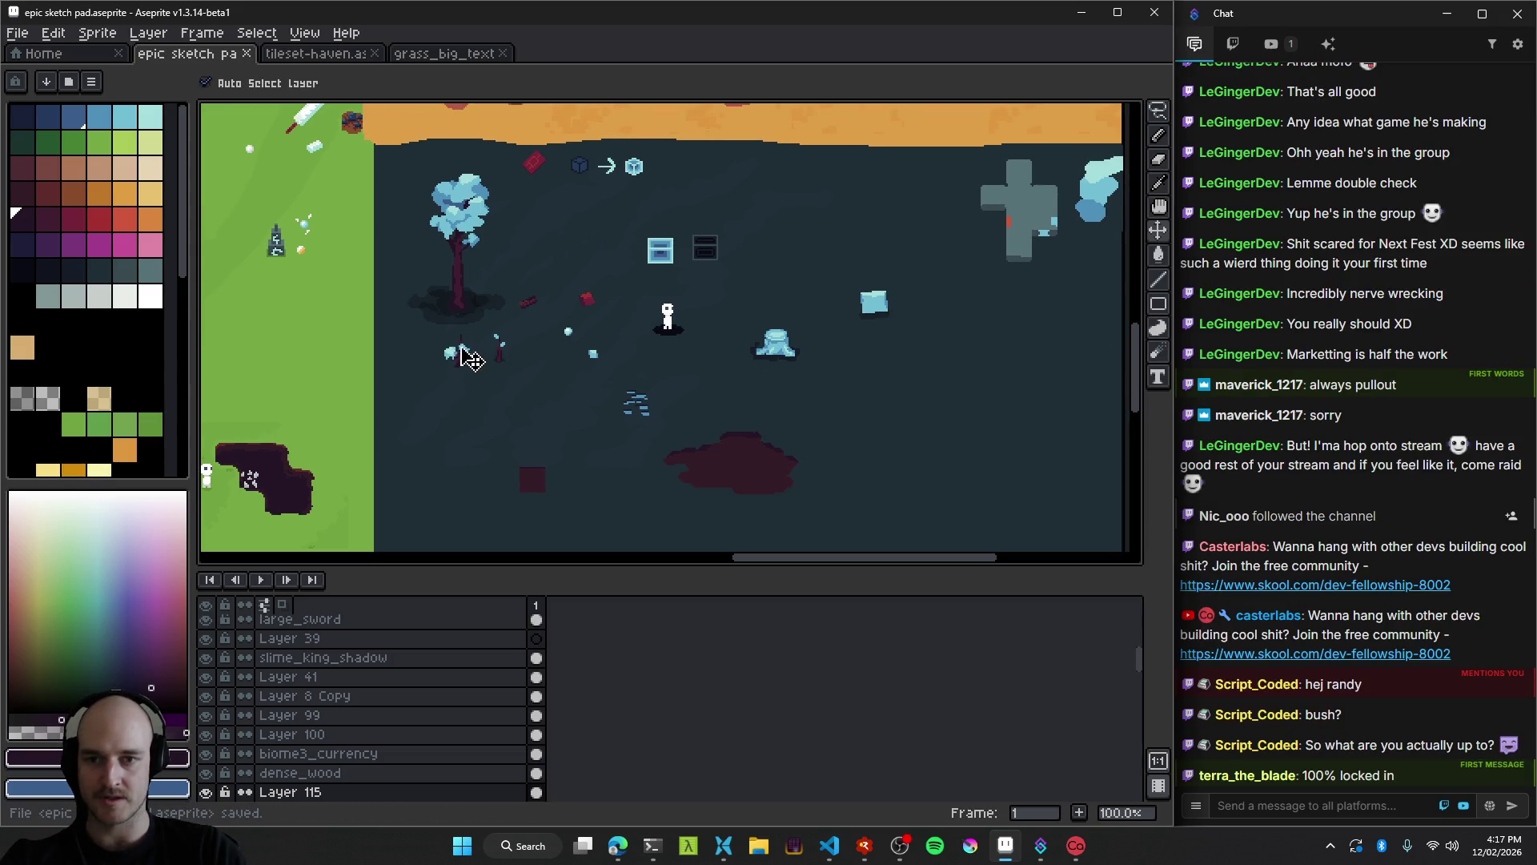
scroll(505, 371, up, 1)
mouse_move(469, 352)
mouse_down()
mouse_move(384, 350)
mouse_move(988, 416)
mouse_move(520, 391)
mouse_move(771, 368)
mouse_up()
scroll(772, 408, down, 2)
scroll(781, 409, up, 3)
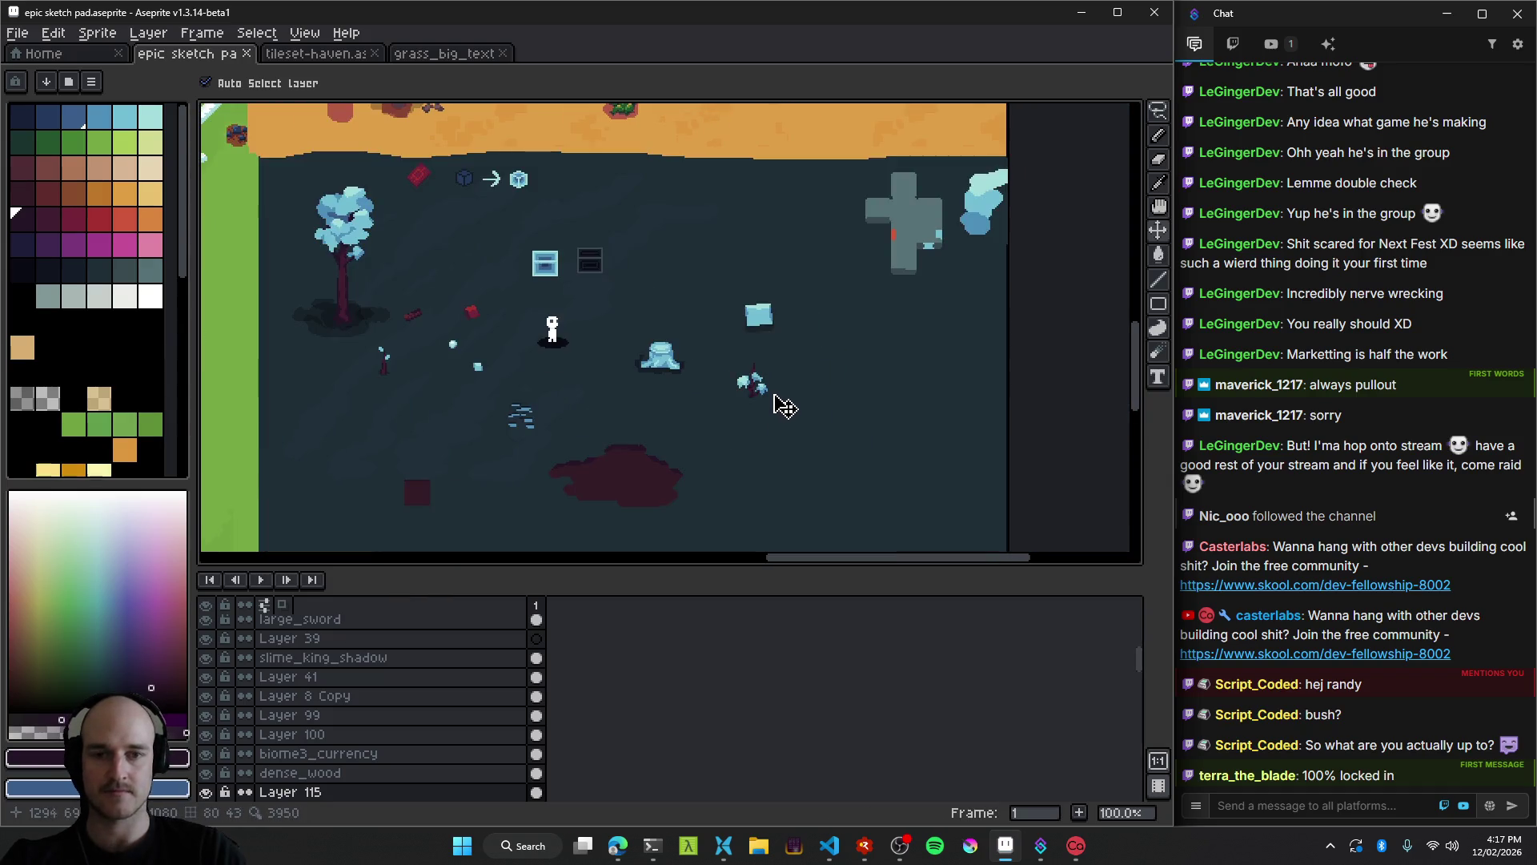
scroll(775, 384, down, 1)
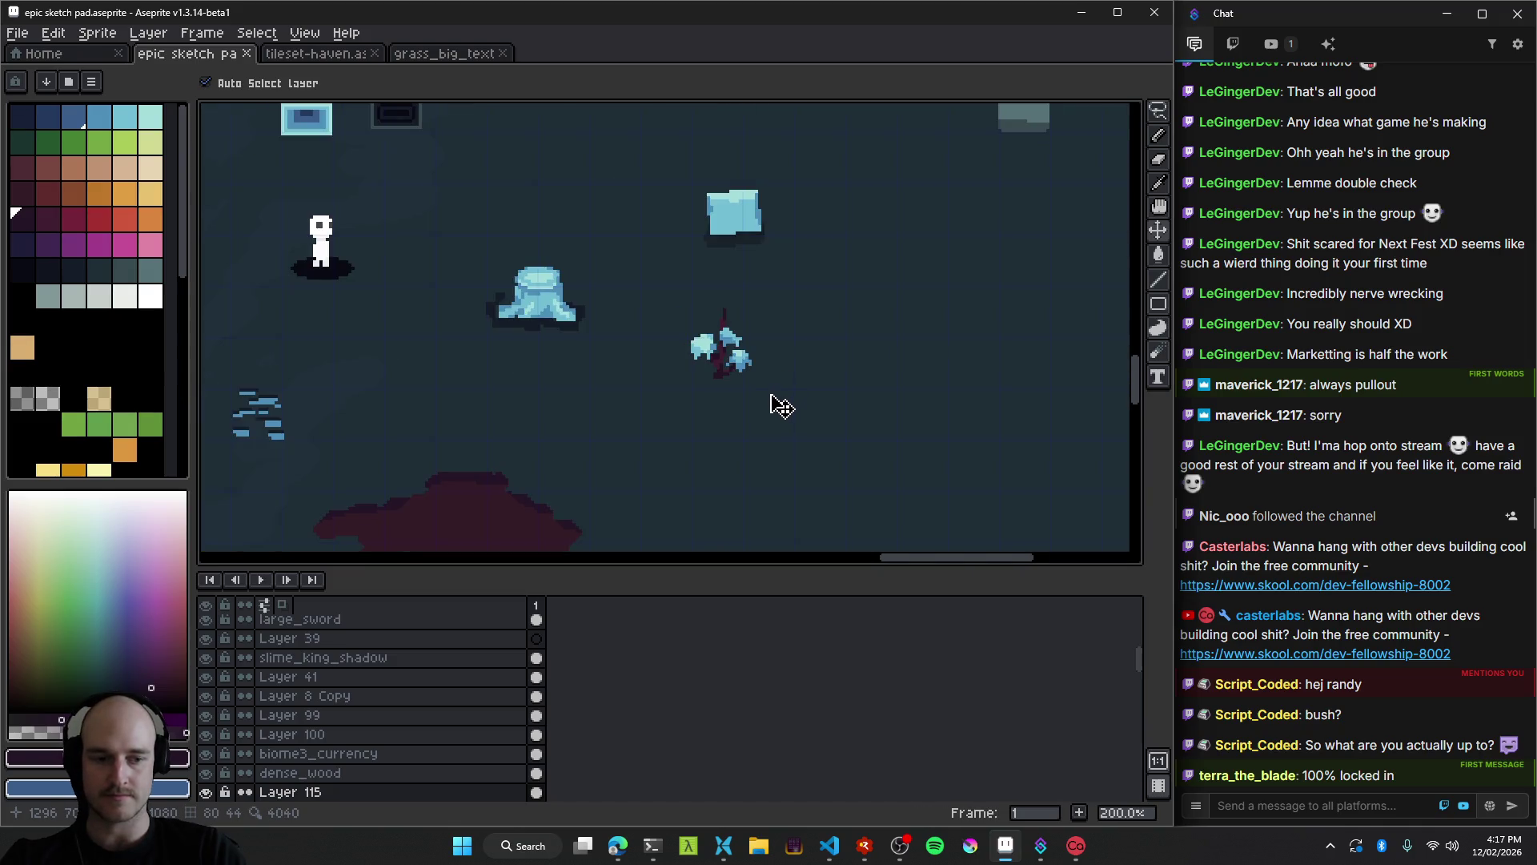
drag(736, 404, 865, 361)
key(ctrl+s)
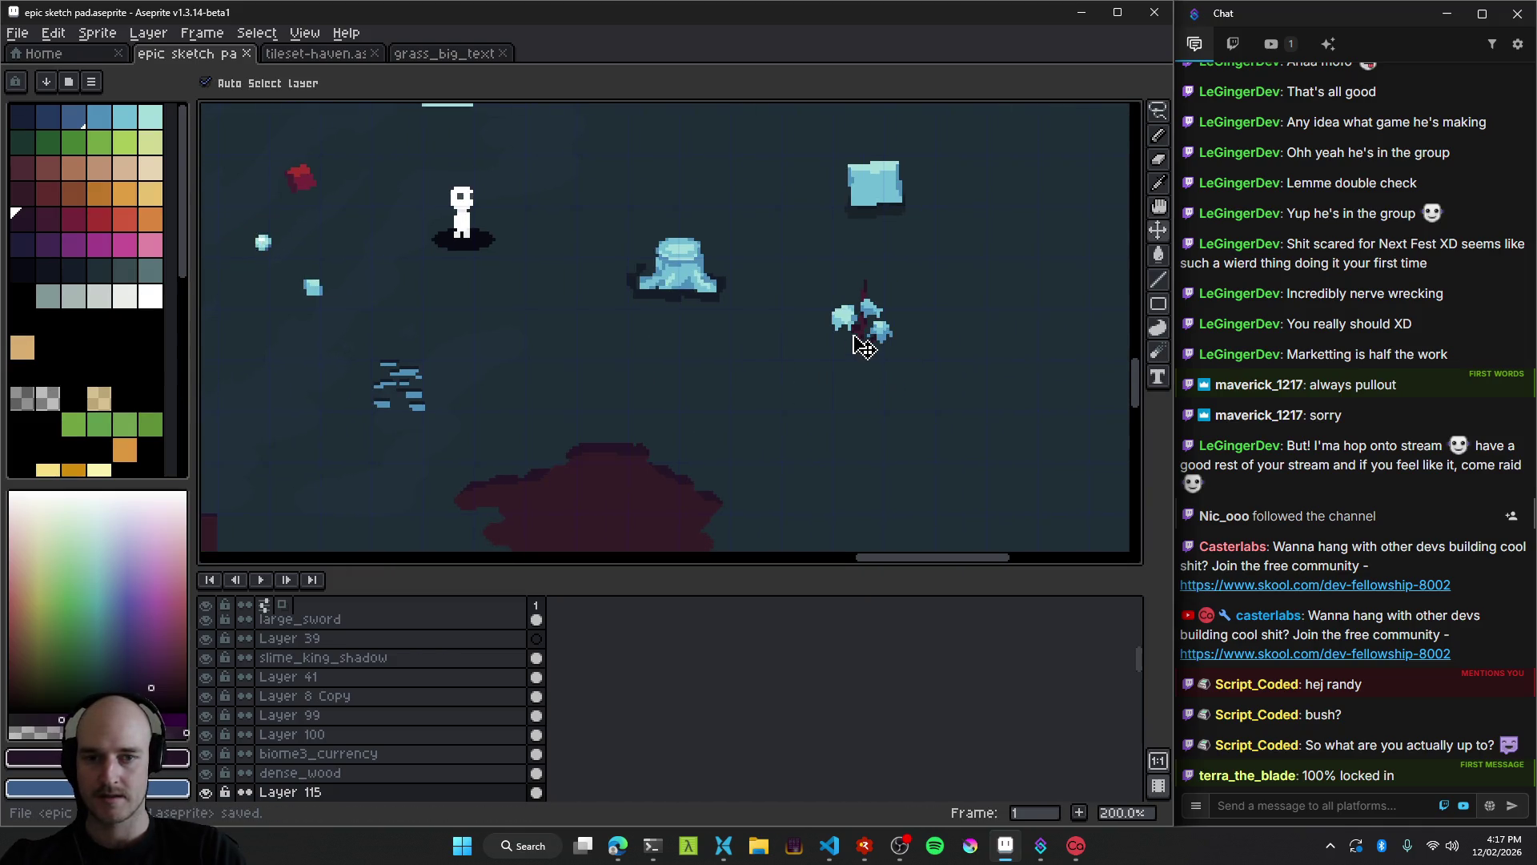
scroll(878, 378, down, 2)
scroll(755, 405, up, 3)
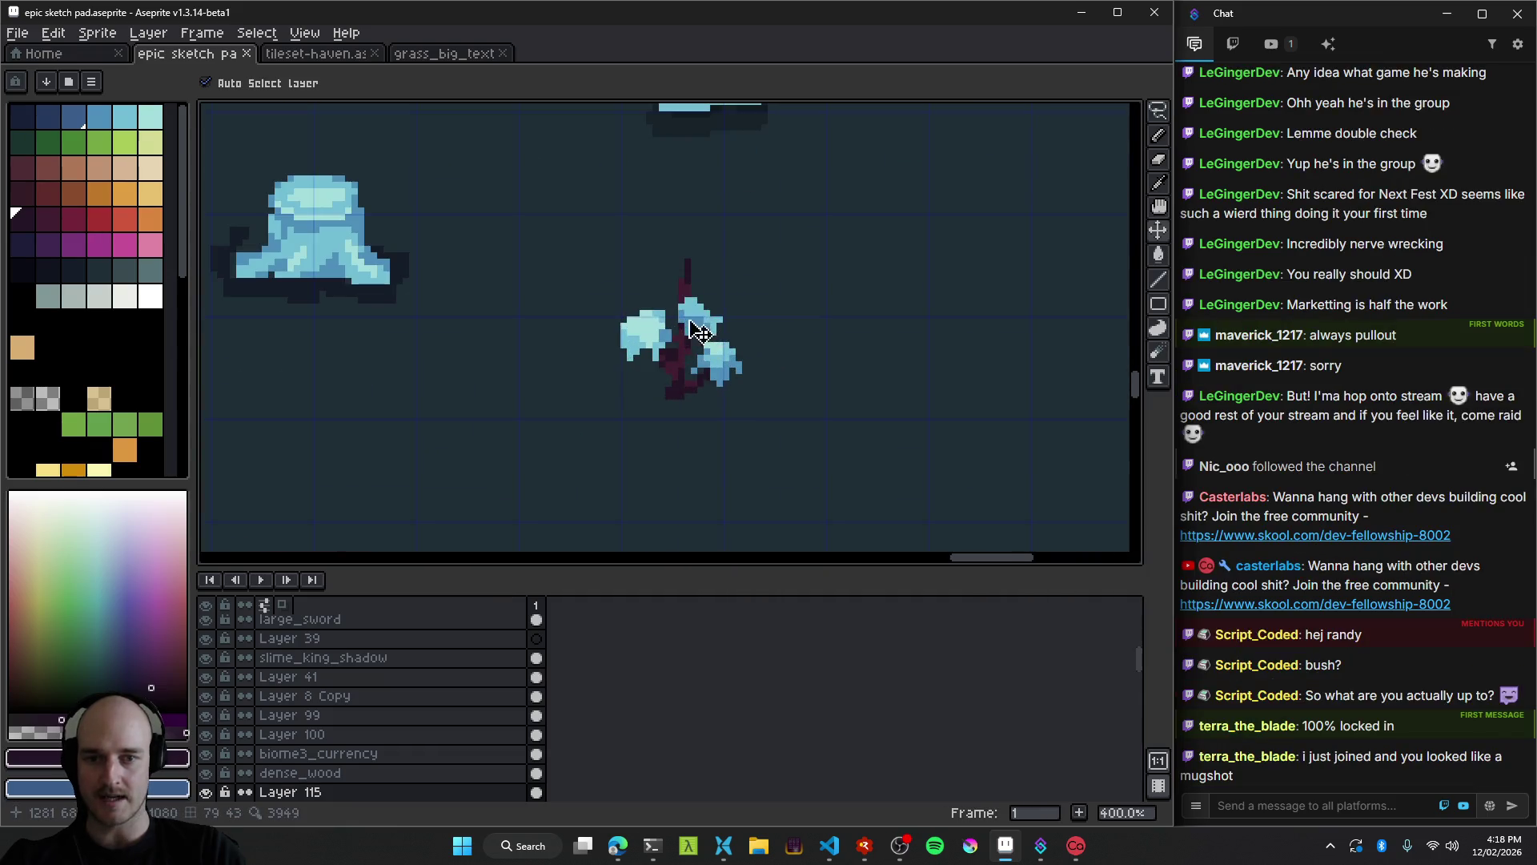
scroll(705, 352, down, 1)
Move the new tree sprite further right of the pale-blue stump.
drag(723, 364, 818, 357)
scroll(666, 400, down, 1)
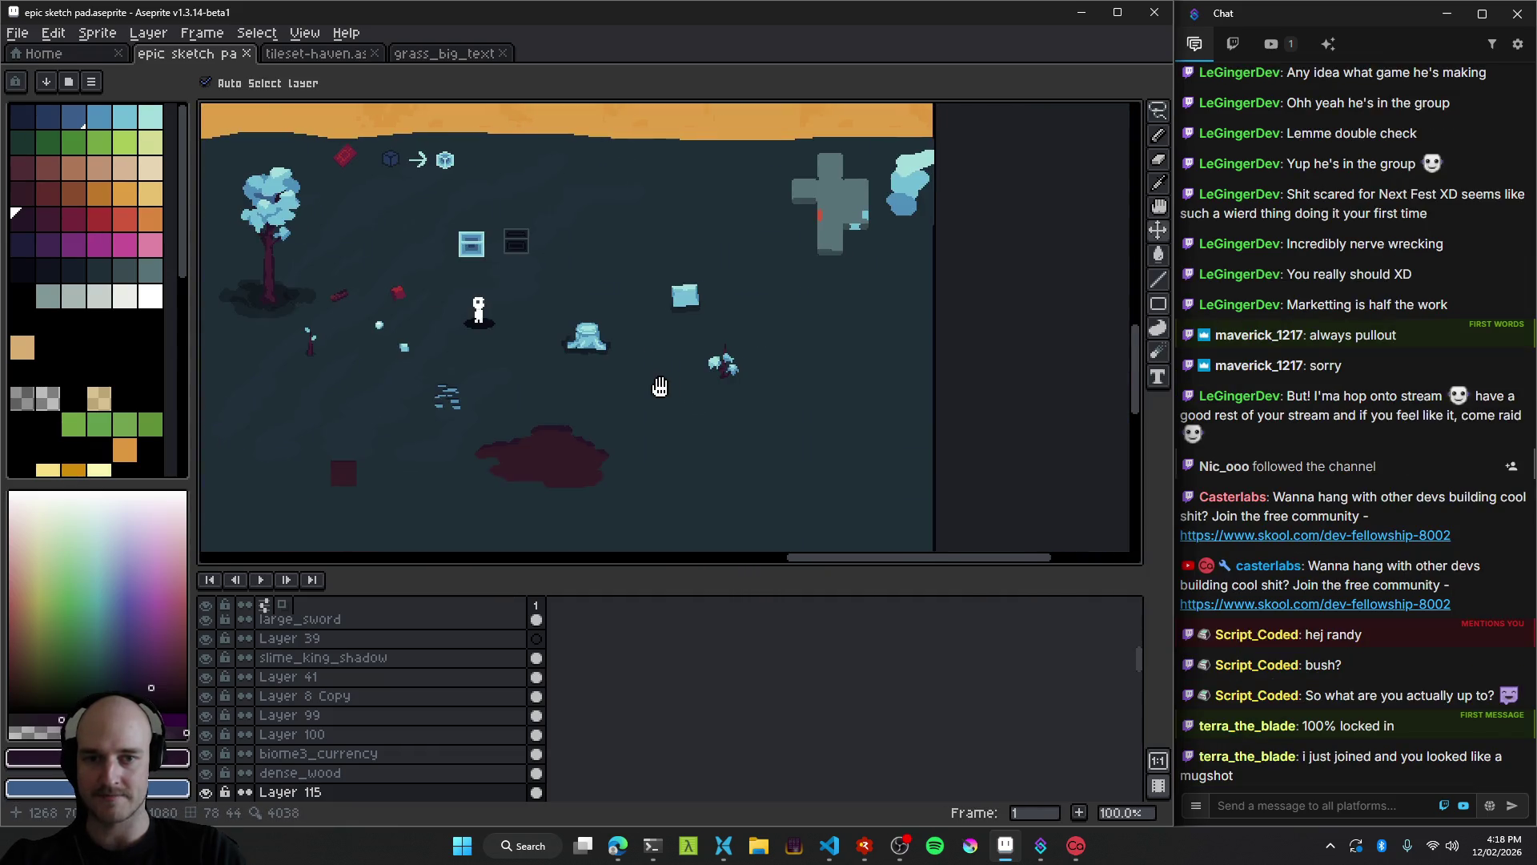
drag(685, 383, 795, 375)
drag(921, 433, 802, 429)
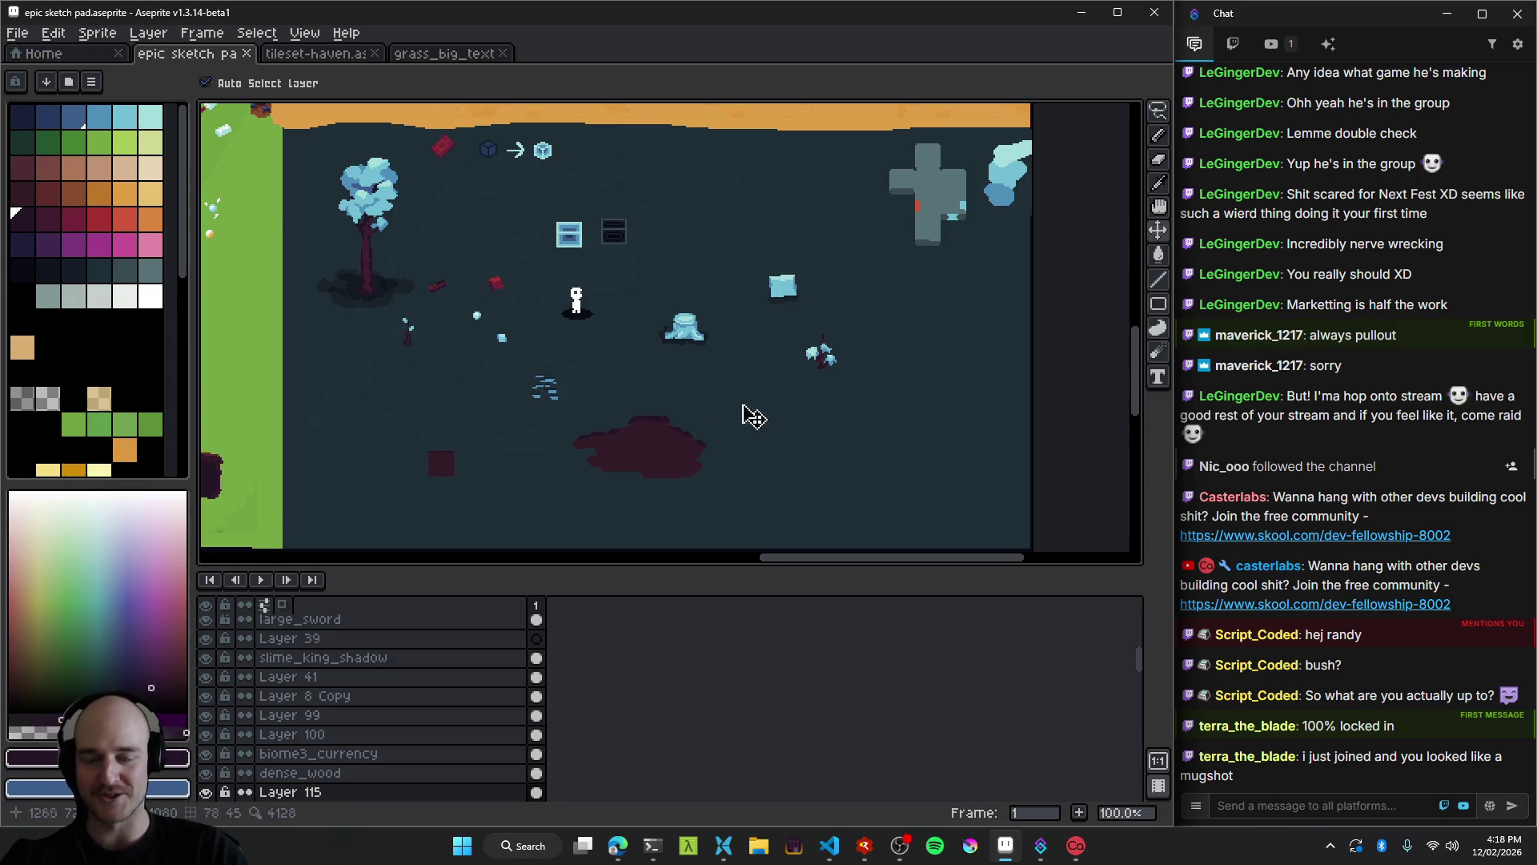
Bring the Claude Code terminal in front of Aseprite.
scroll(753, 416, down, 1)
scroll(731, 309, up, 2)
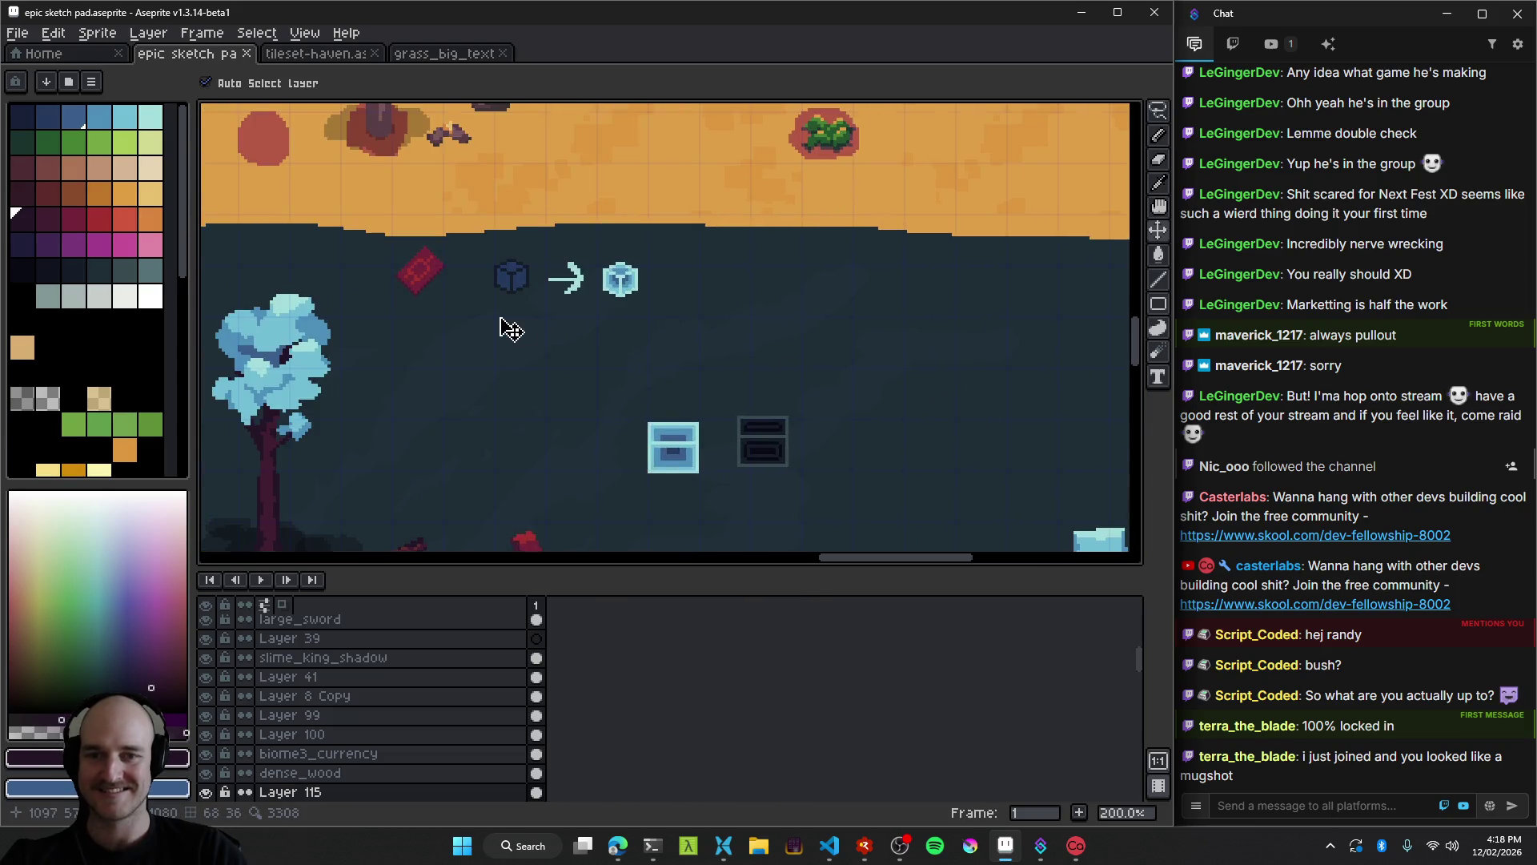
scroll(789, 329, down, 1)
click(772, 326)
scroll(778, 329, up, 3)
scroll(670, 481, down, 2)
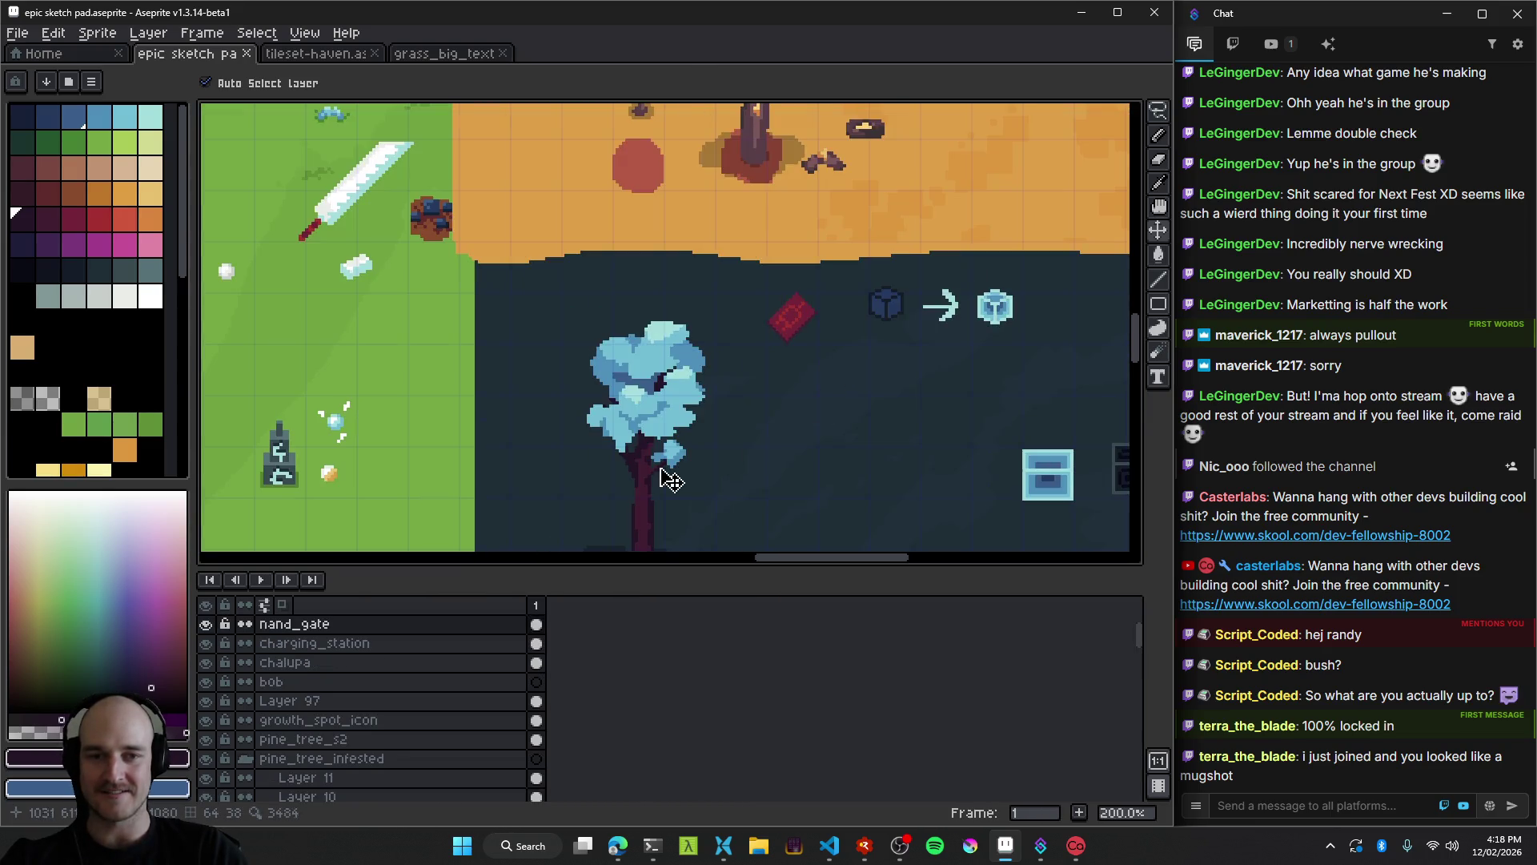
scroll(671, 480, down, 1)
scroll(720, 361, down, 3)
scroll(702, 264, right, 3)
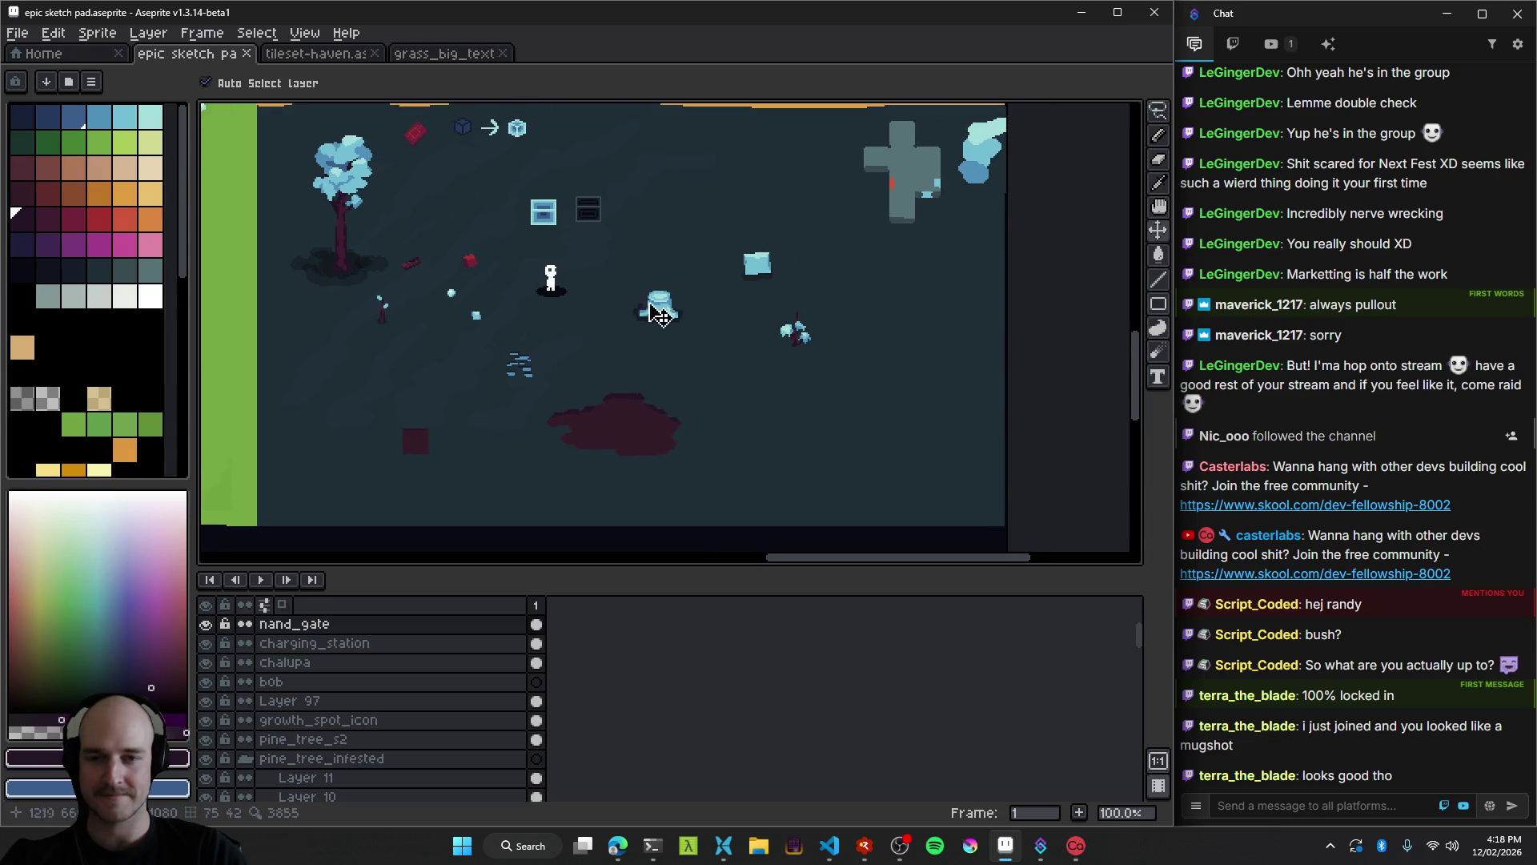
scroll(784, 340, up, 4)
click(653, 846)
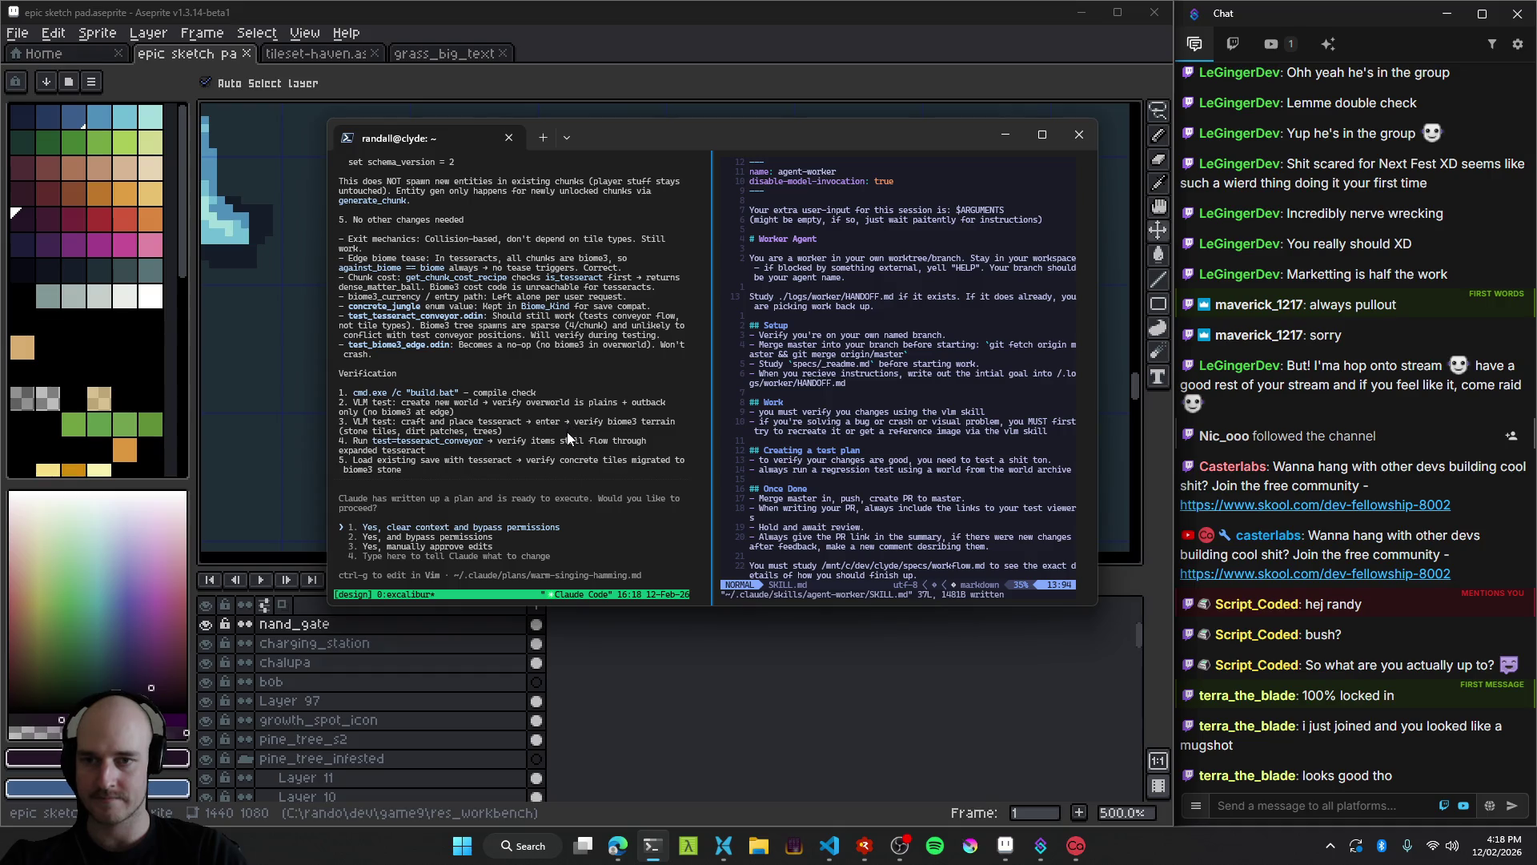
Read through Claude Code's plan for moving Biome3 into tesseracts.
scroll(566, 430, up, 20)
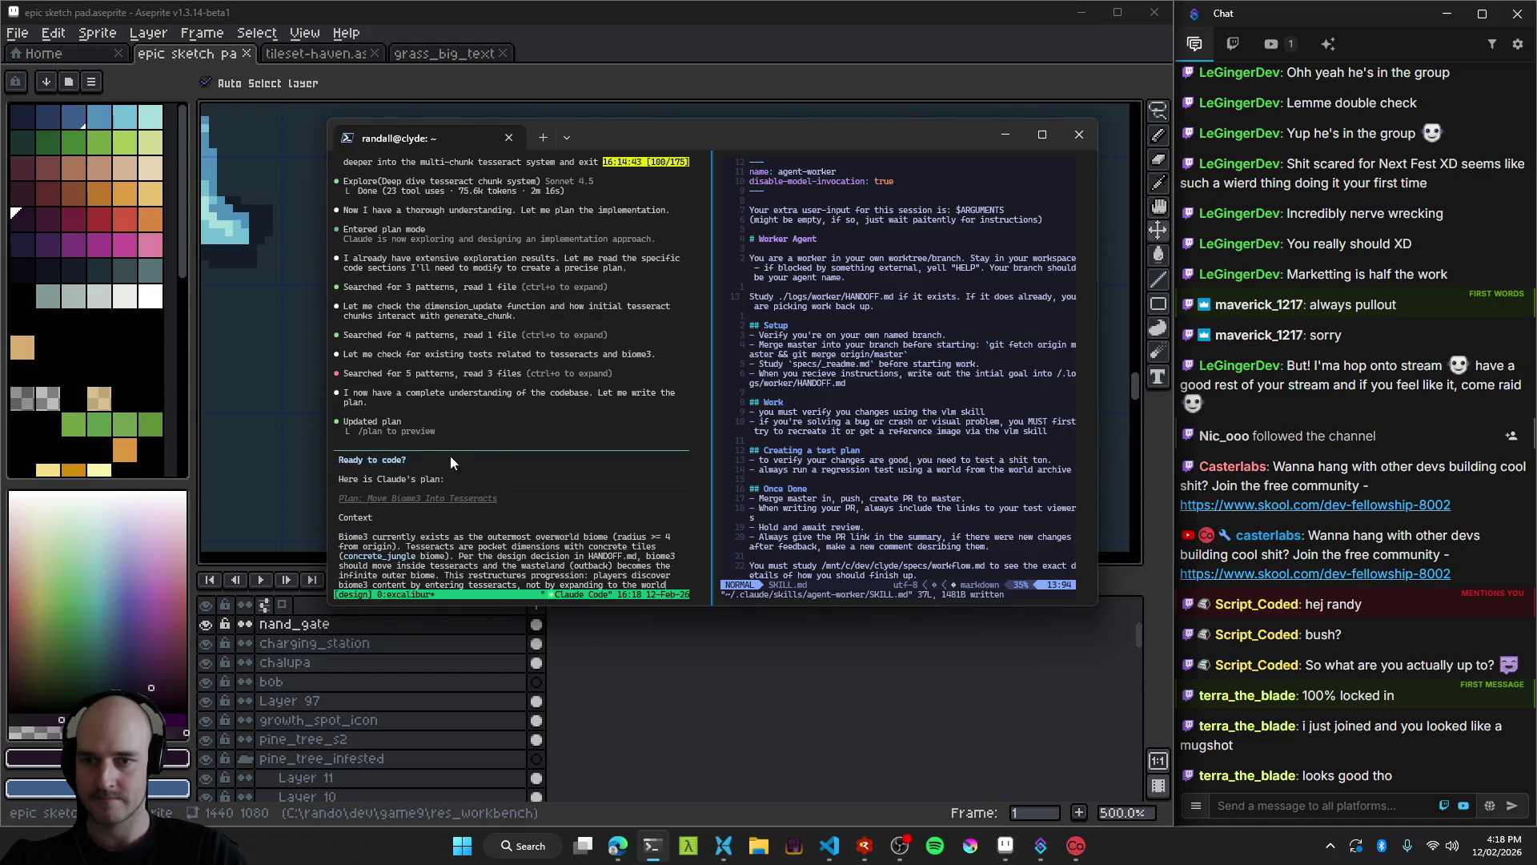
scroll(416, 384, down, 3)
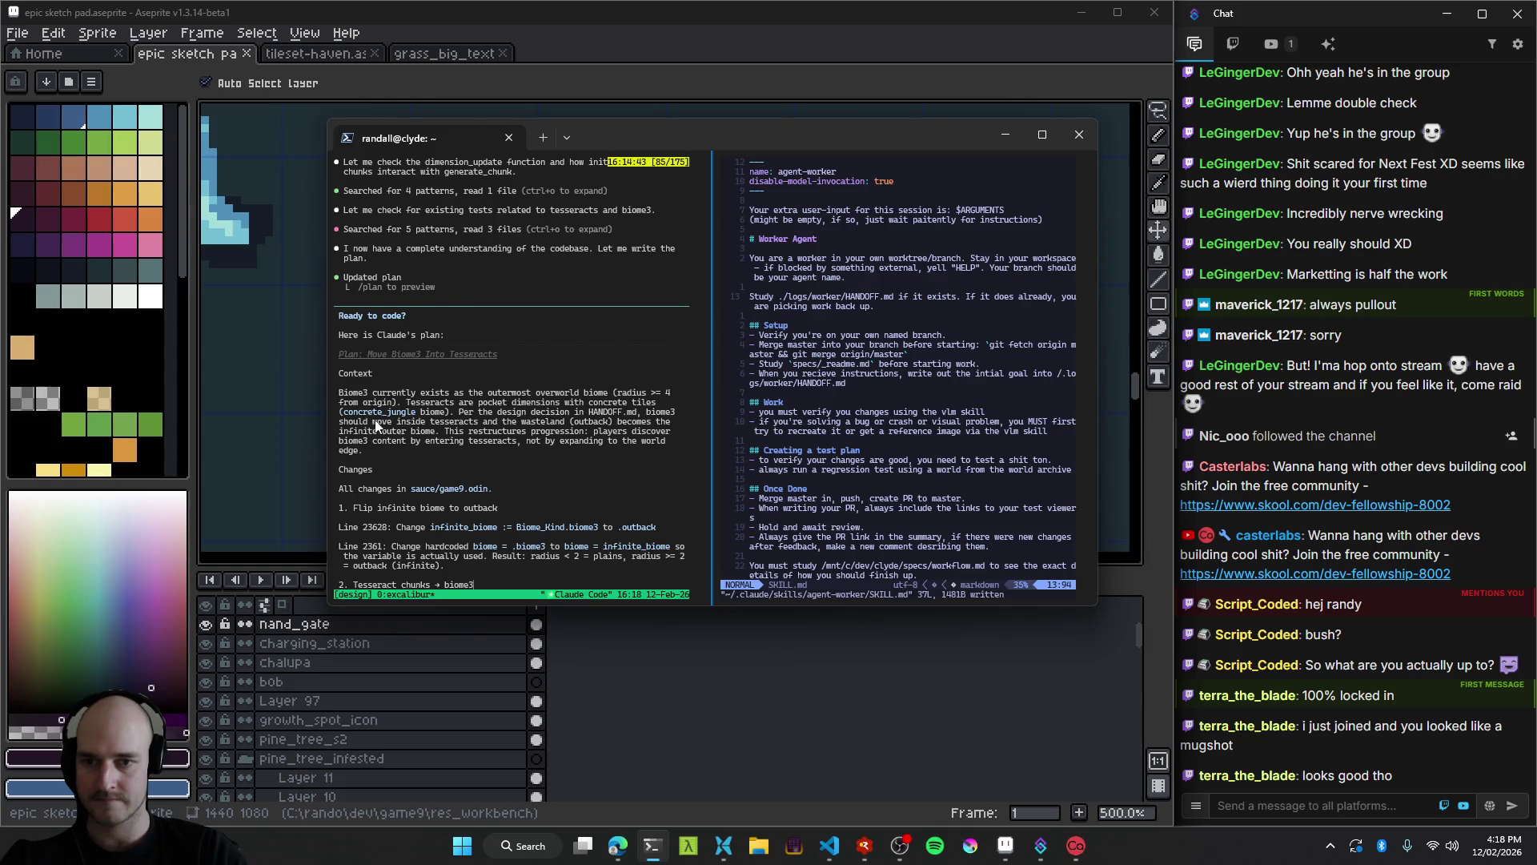
scroll(377, 425, down, 2)
scroll(361, 411, down, 1)
scroll(467, 391, down, 1)
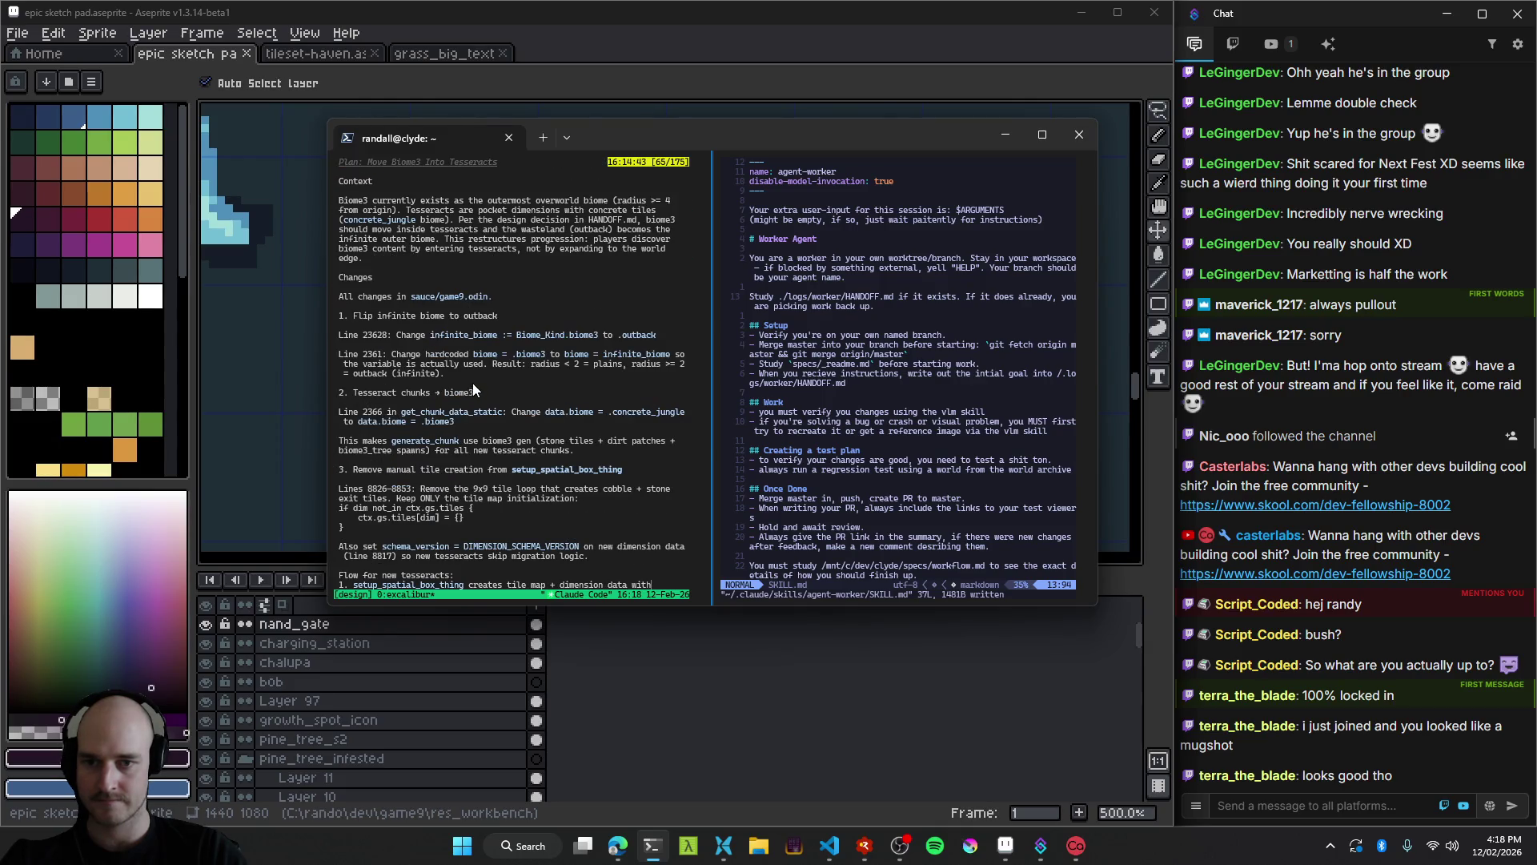
scroll(445, 333, down, 1)
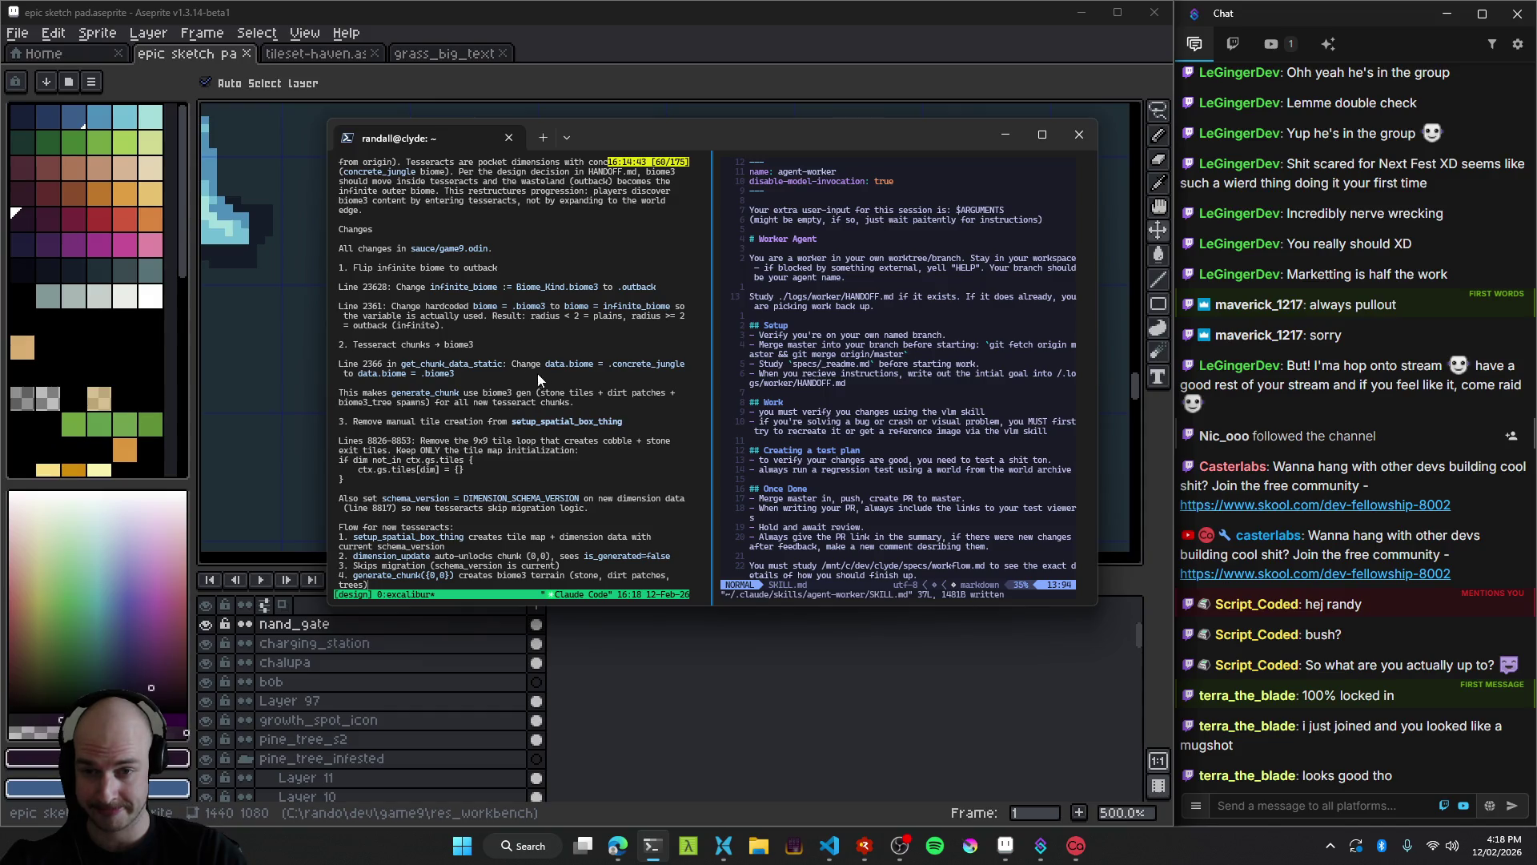
scroll(544, 367, down, 7)
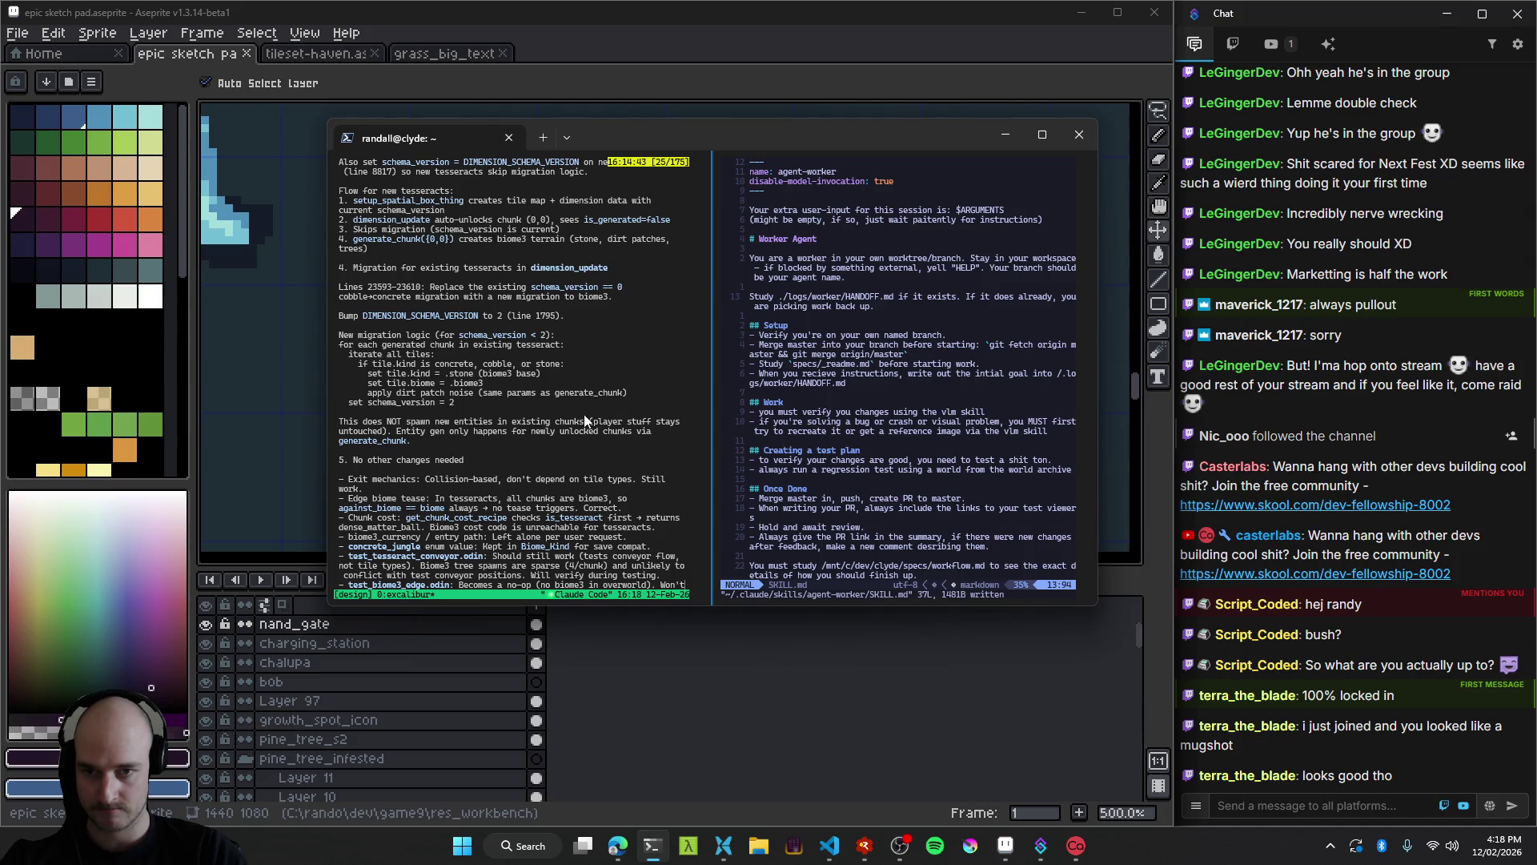
scroll(585, 416, up, 2)
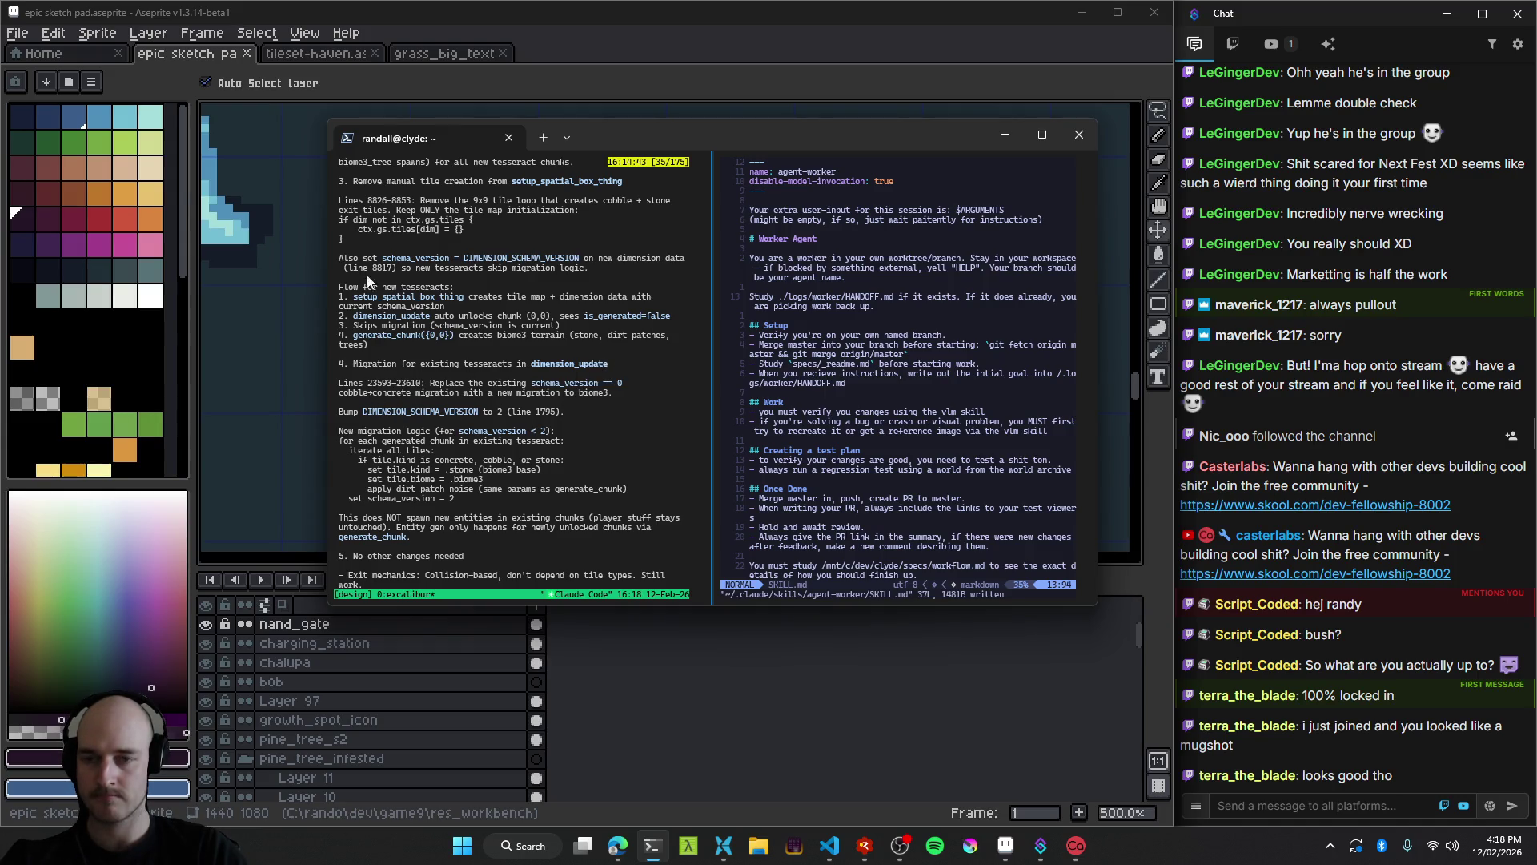
scroll(369, 280, up, 2)
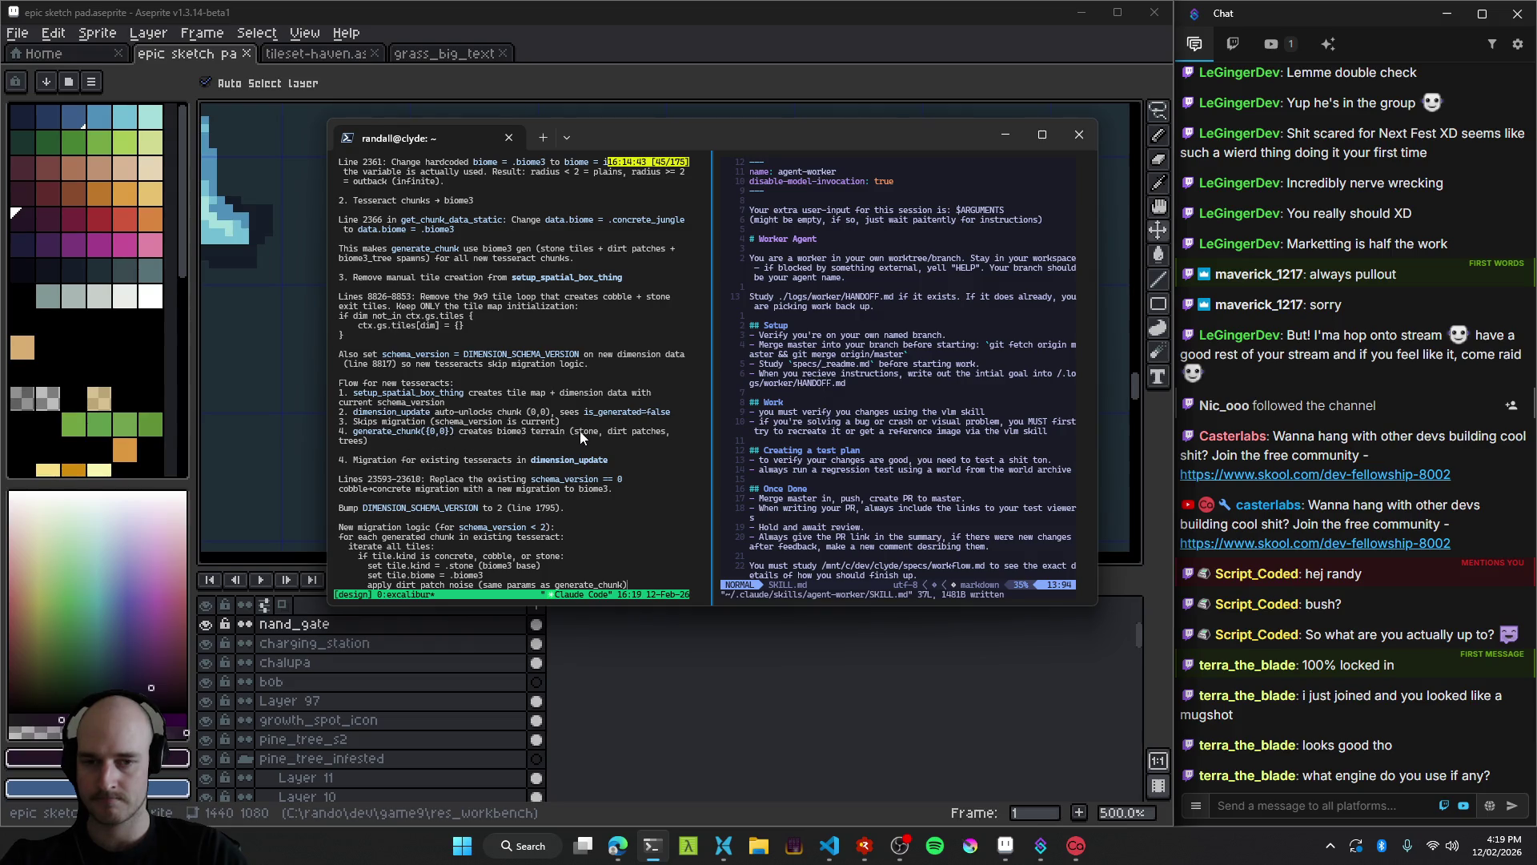
scroll(468, 422, up, 2)
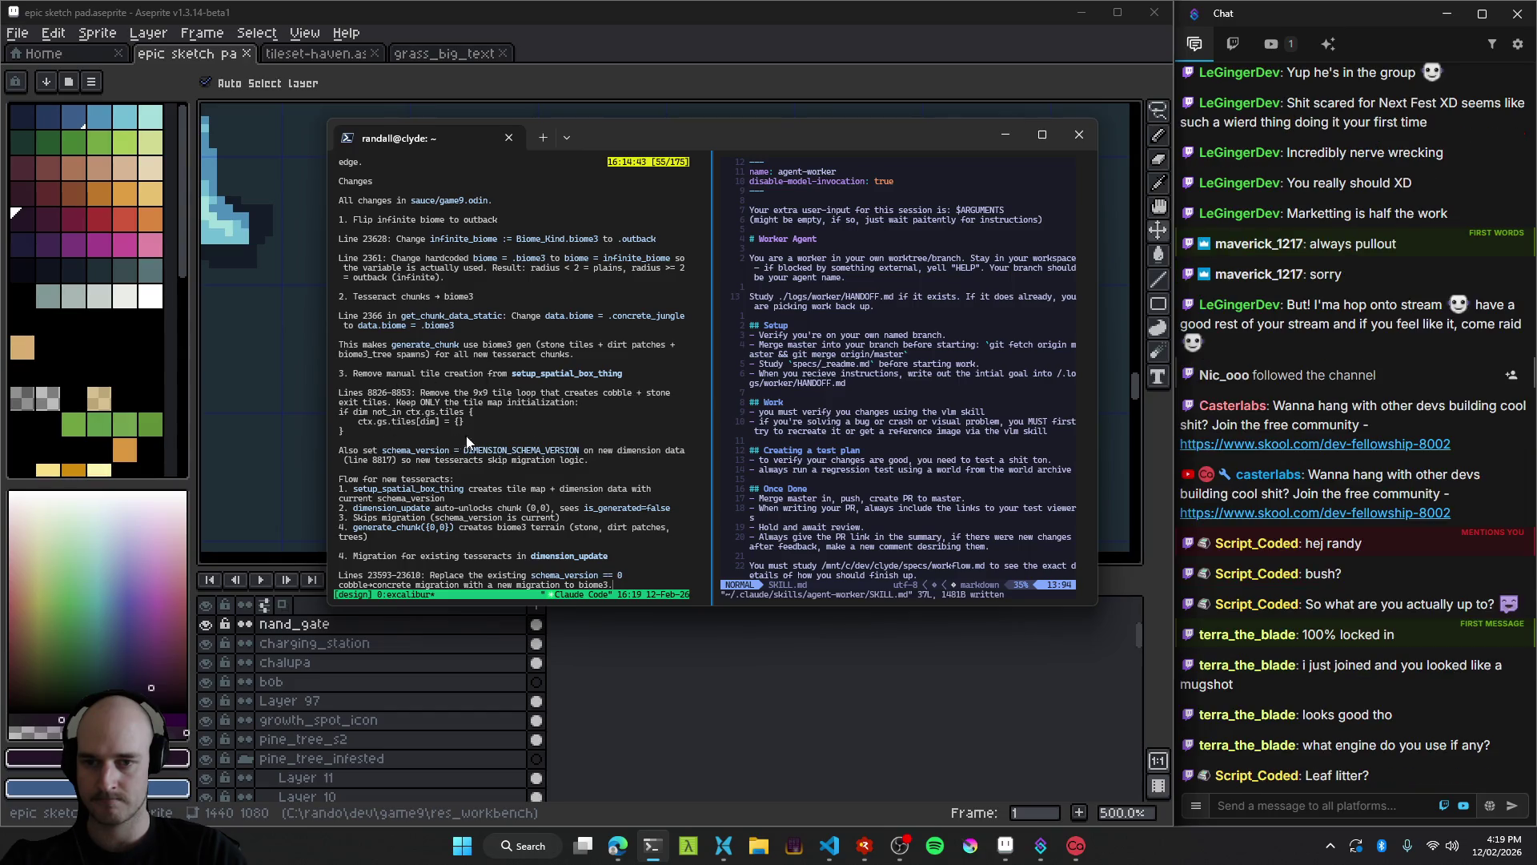
scroll(480, 409, up, 1)
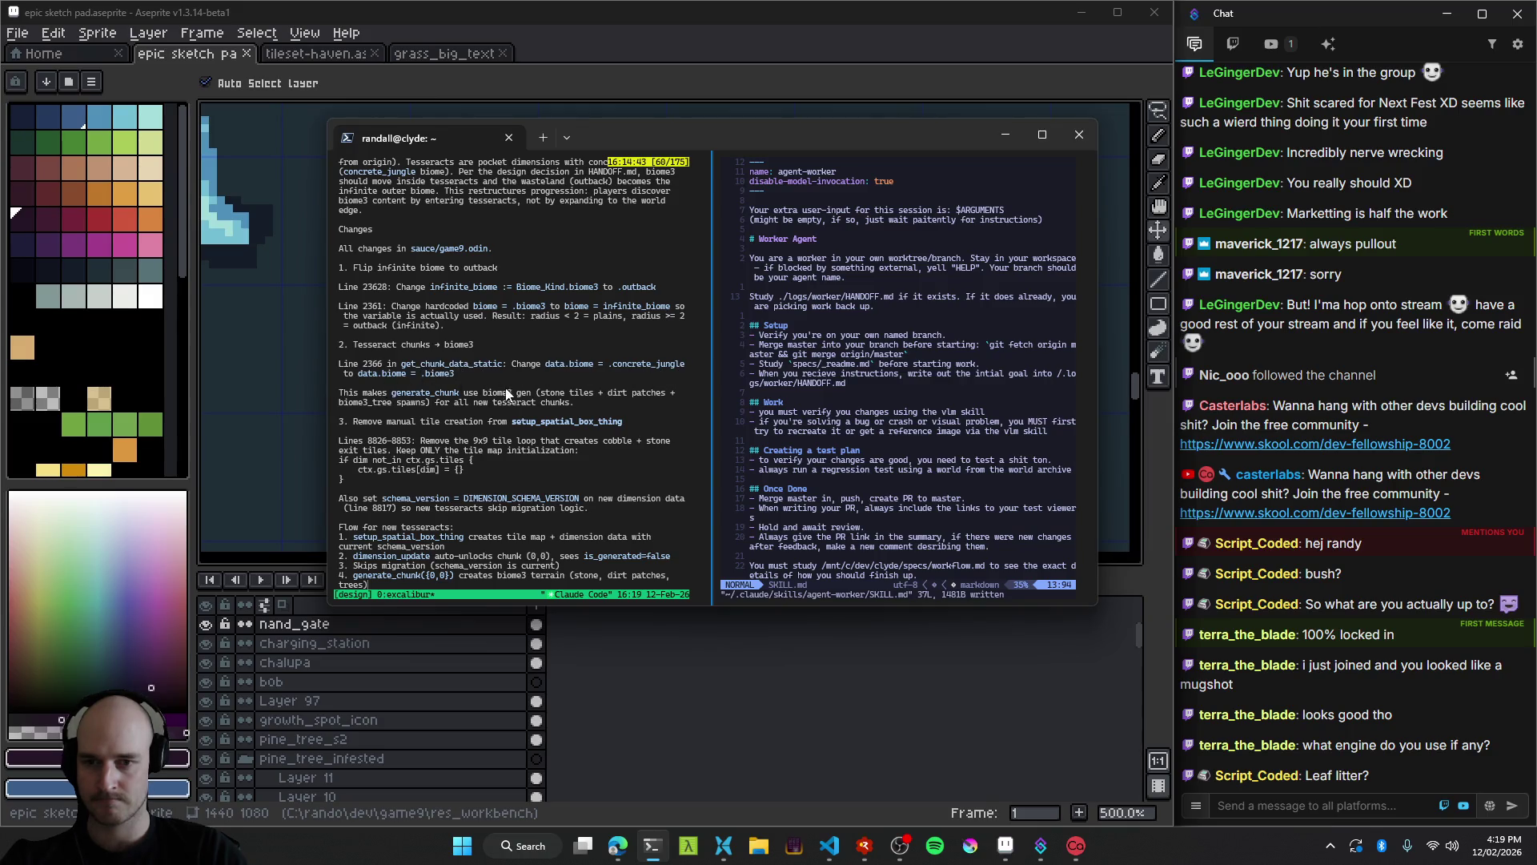
scroll(425, 423, up, 2)
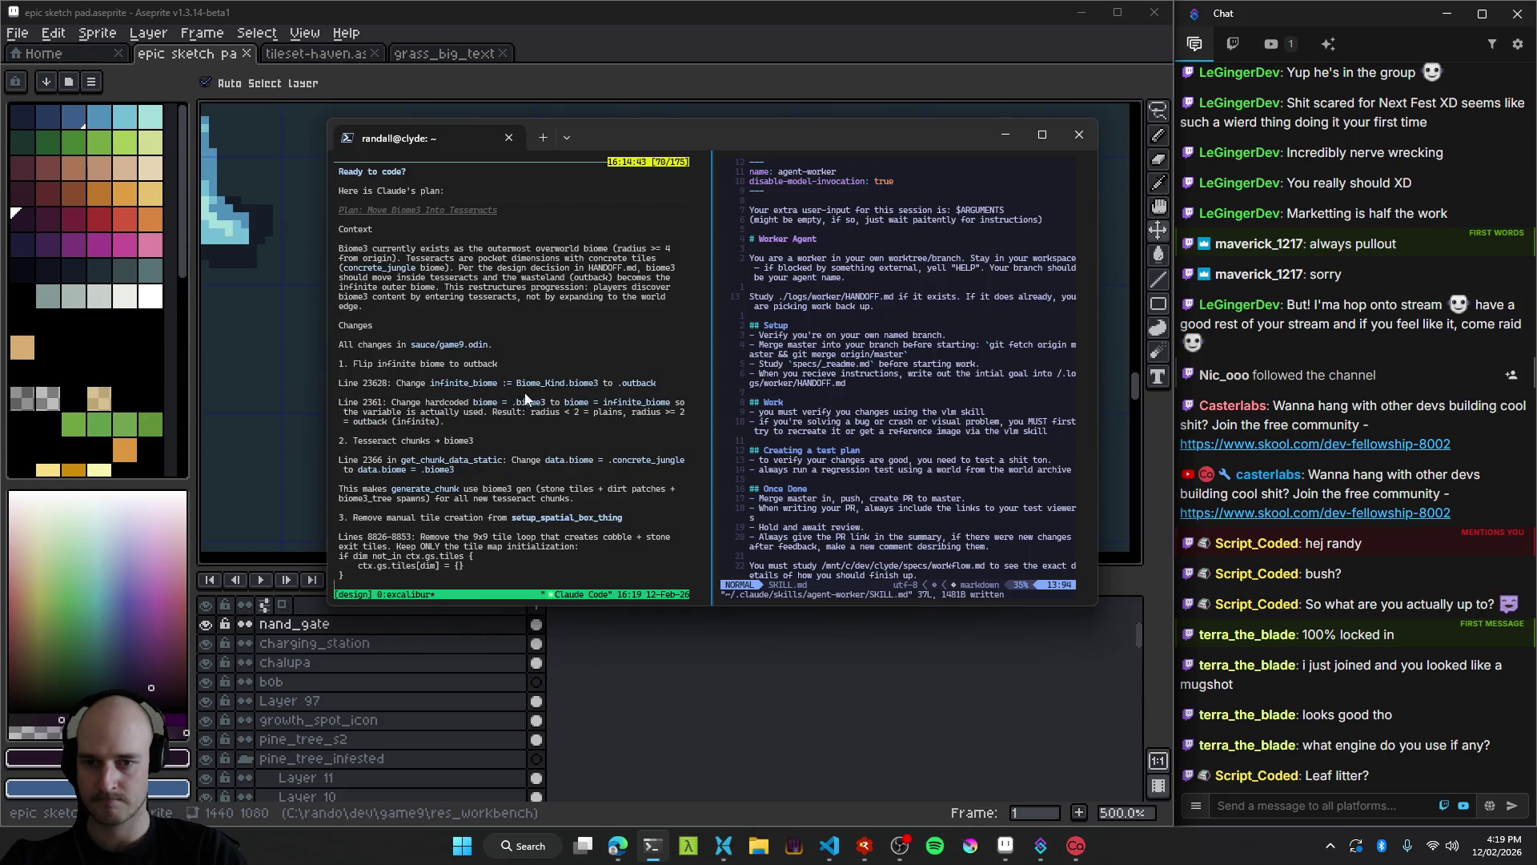
scroll(473, 352, down, 14)
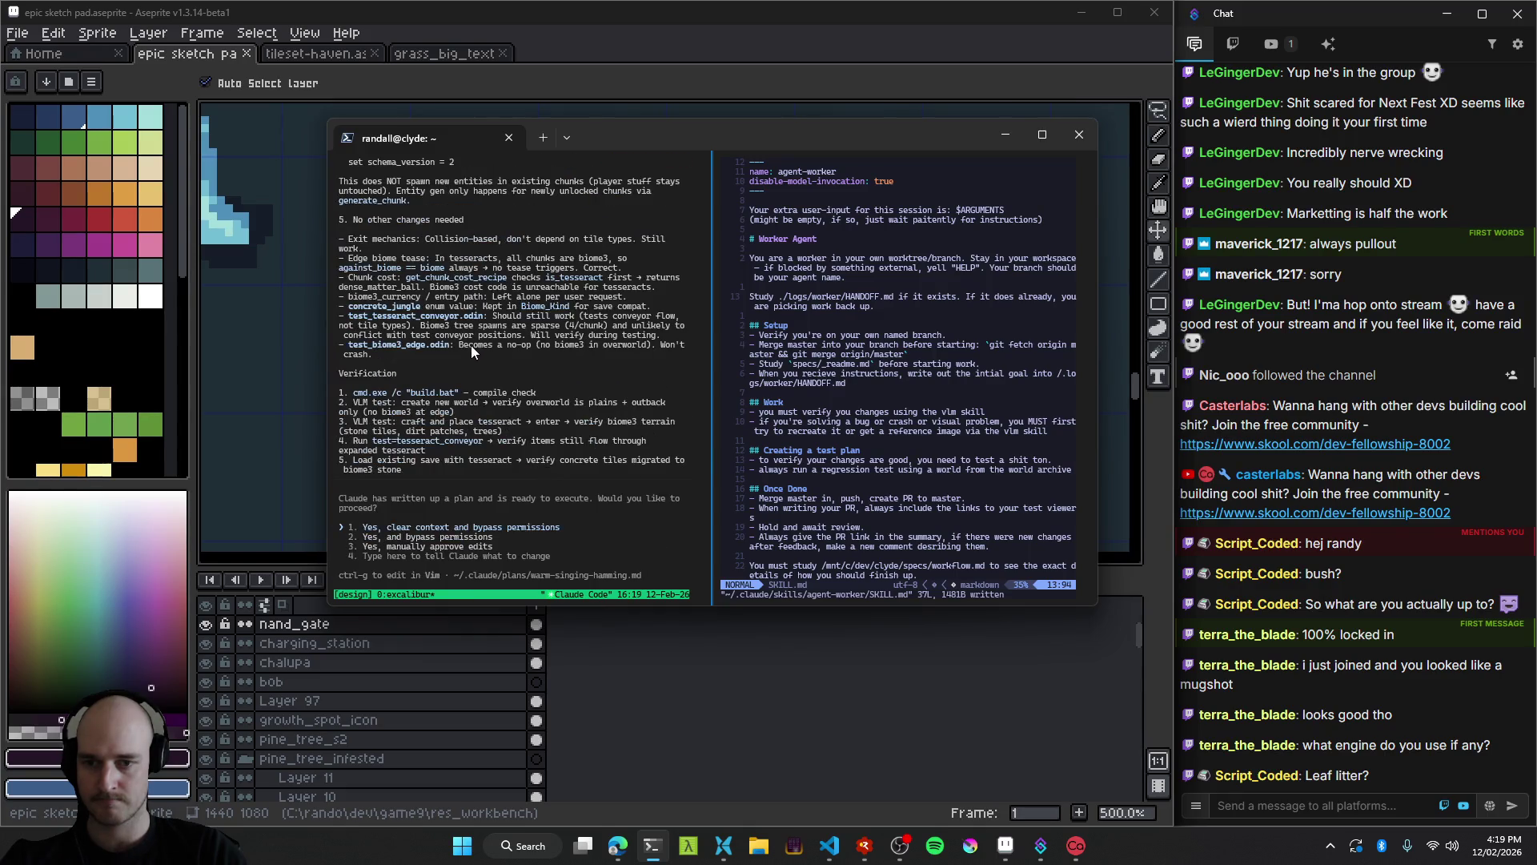
scroll(610, 478, up, 1)
scroll(612, 478, down, 1)
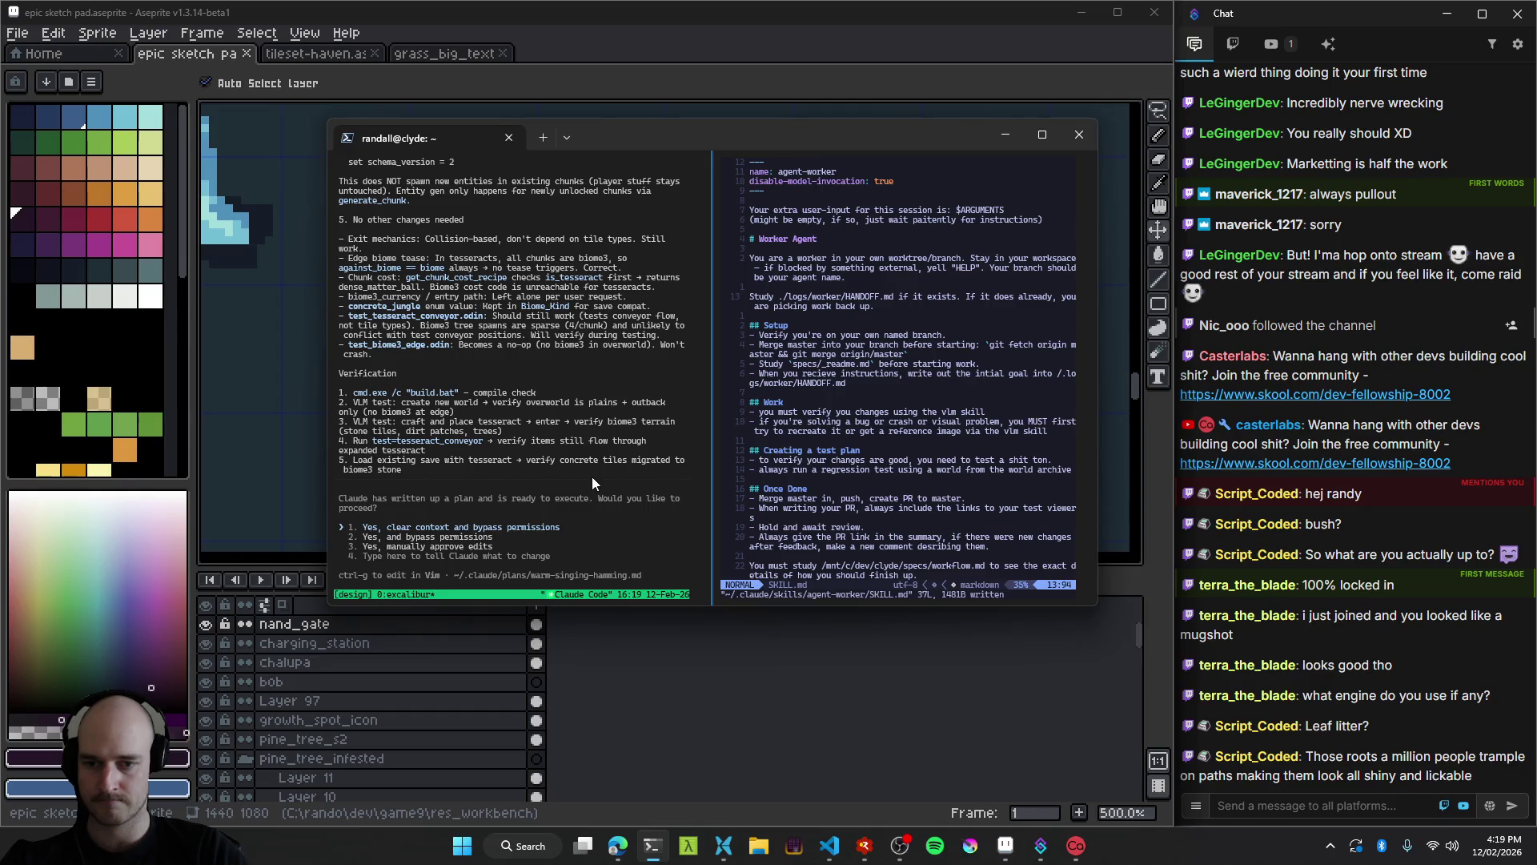
Accept the plan with option 1, 'Yes, clear context and bypass permissions'.
key(Down)
key(Down)
key(Down)
text(concr)
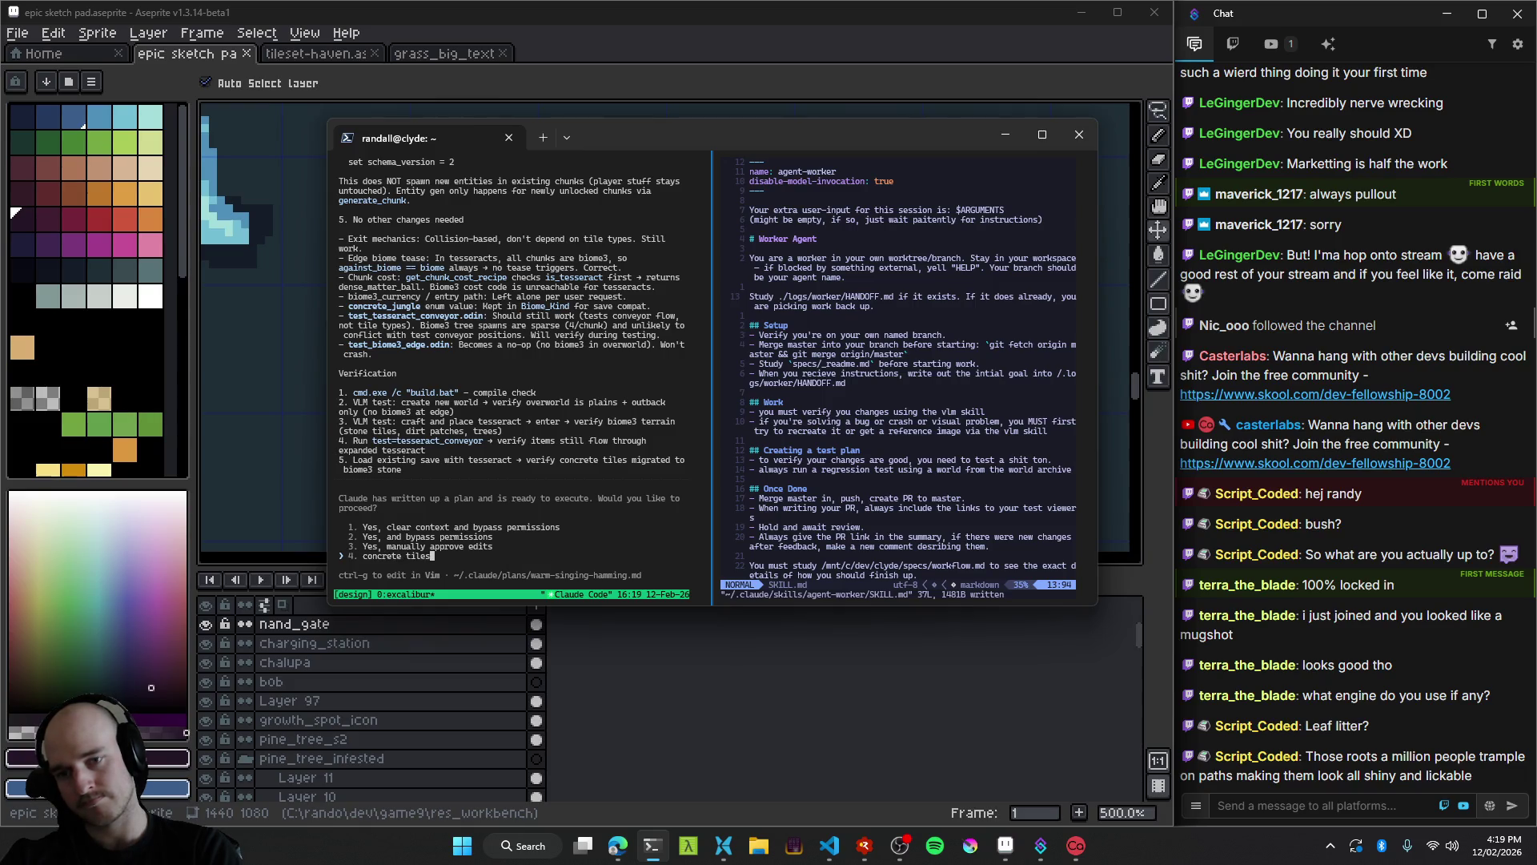
text(uld)
key(BackSpace)
key(BackSpace)
key(BackSpace)
key(Up)
key(Up)
key(Return)
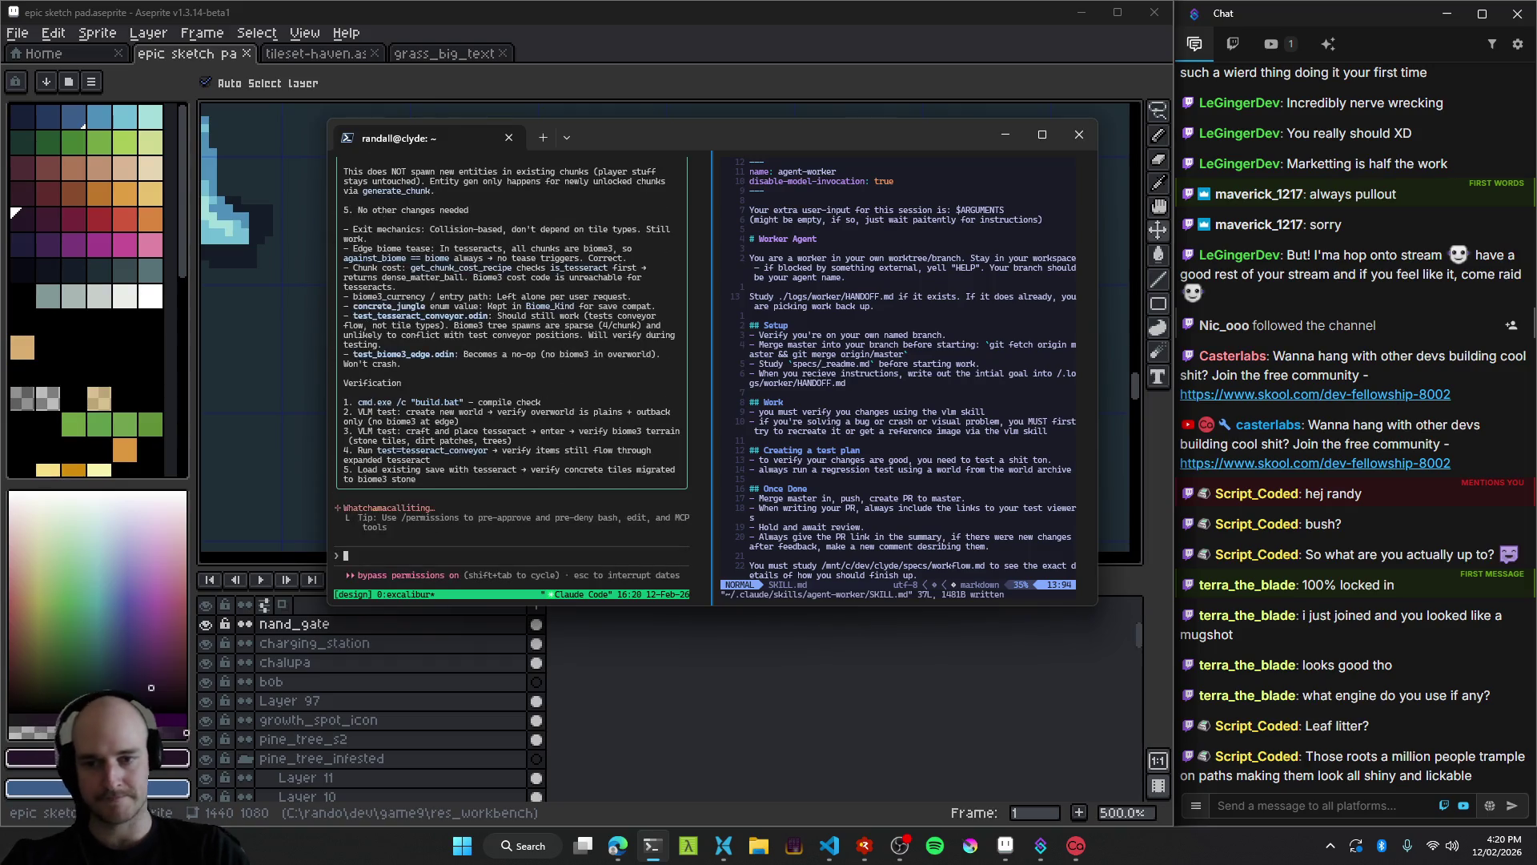
click(1005, 134)
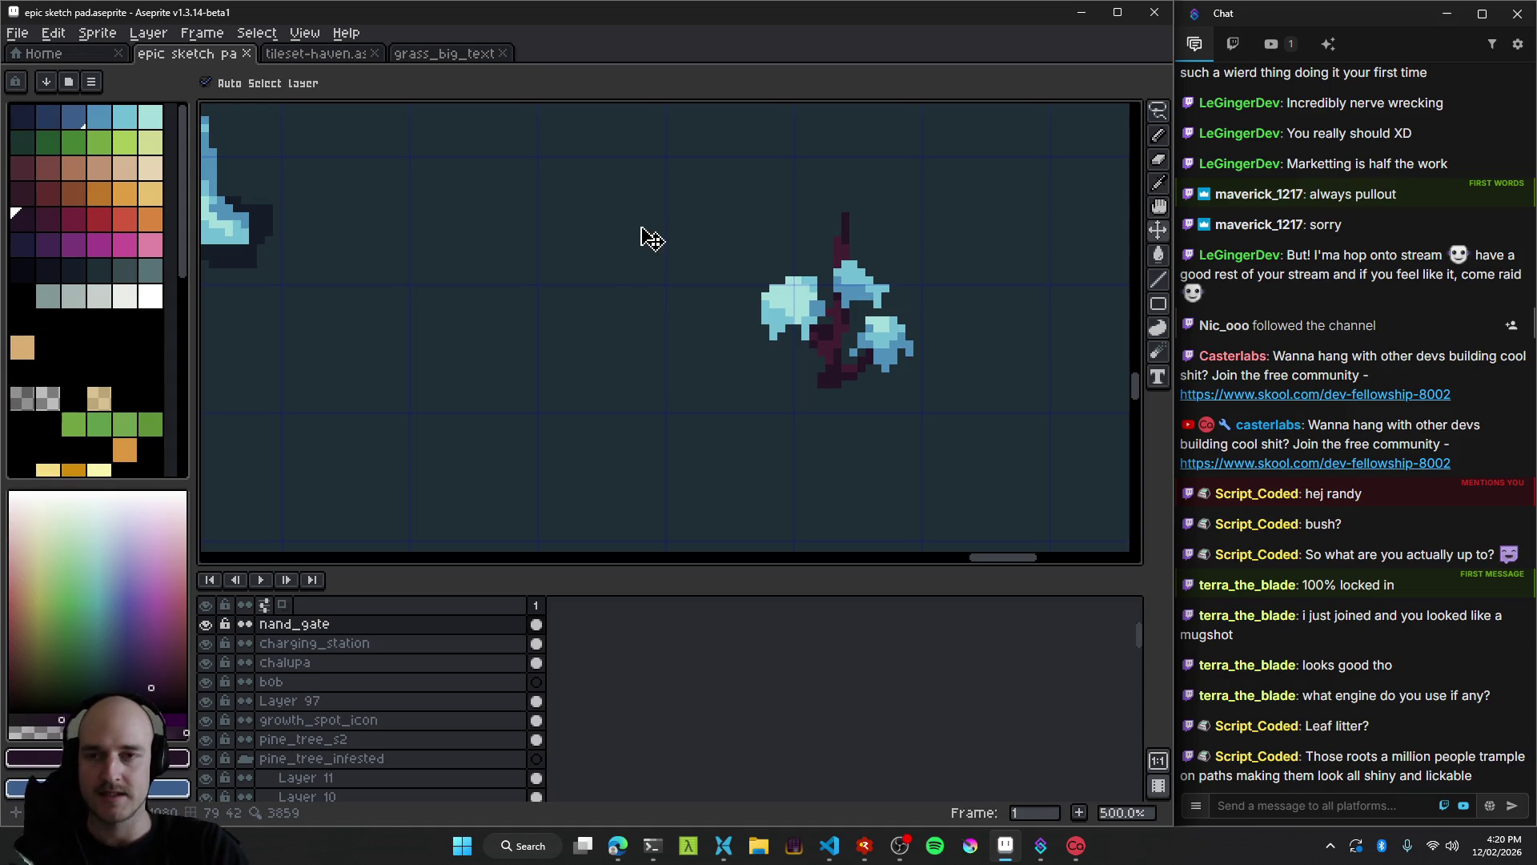
Pan to the new purple-trunked tree and nudge it slightly into place near the stump.
scroll(622, 261, down, 1)
scroll(622, 262, down, 3)
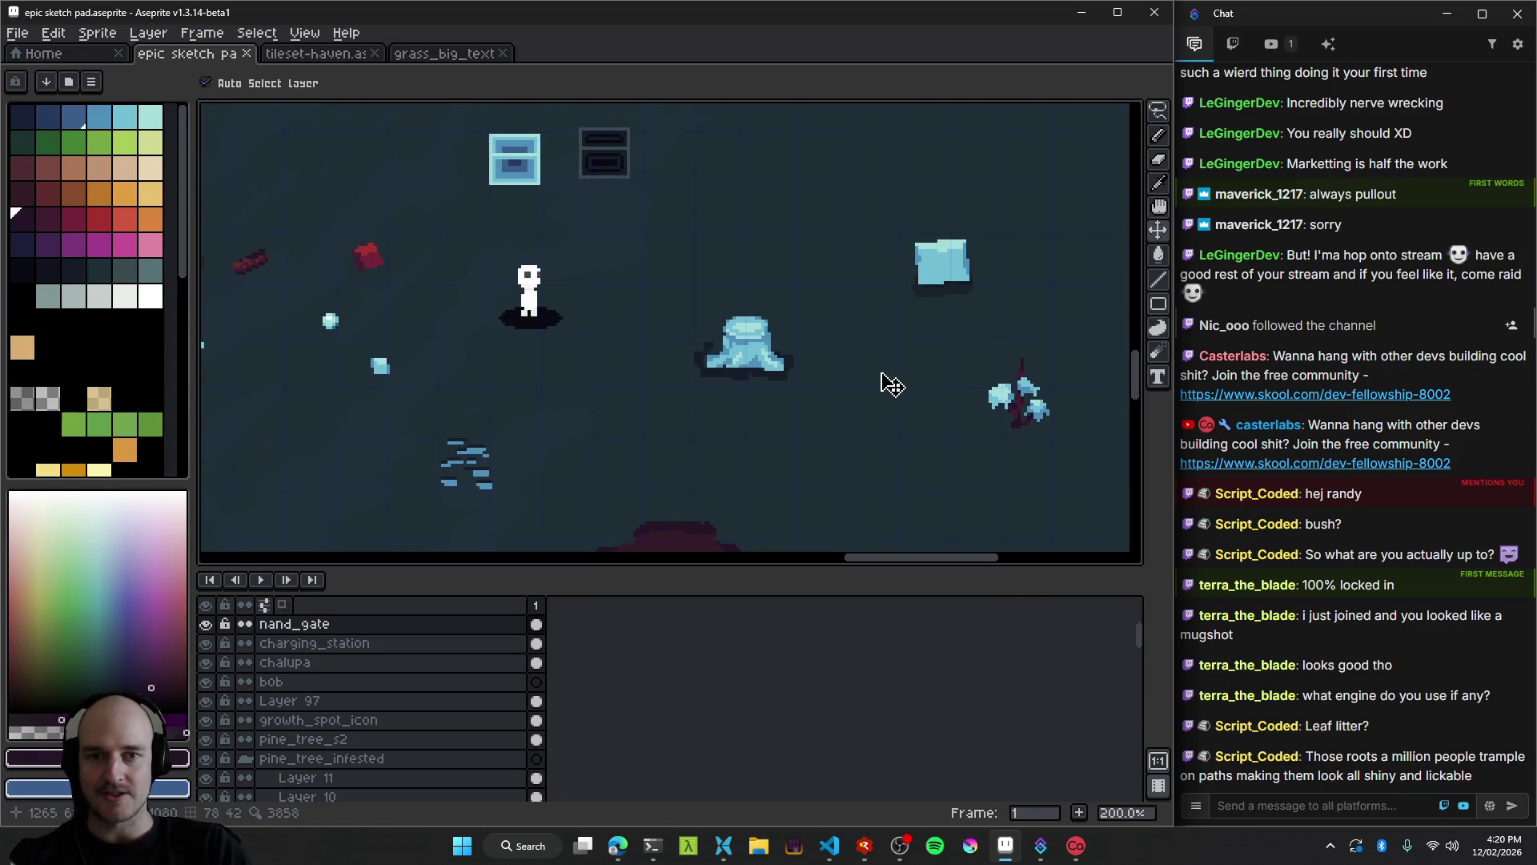
scroll(580, 338, up, 1)
mouse_move(583, 339)
mouse_down()
mouse_move(402, 344)
mouse_move(831, 388)
mouse_move(525, 309)
mouse_up()
mouse_move(889, 357)
mouse_down()
mouse_move(709, 352)
mouse_move(1013, 430)
mouse_move(531, 367)
mouse_move(805, 494)
mouse_up()
drag(555, 334, 832, 445)
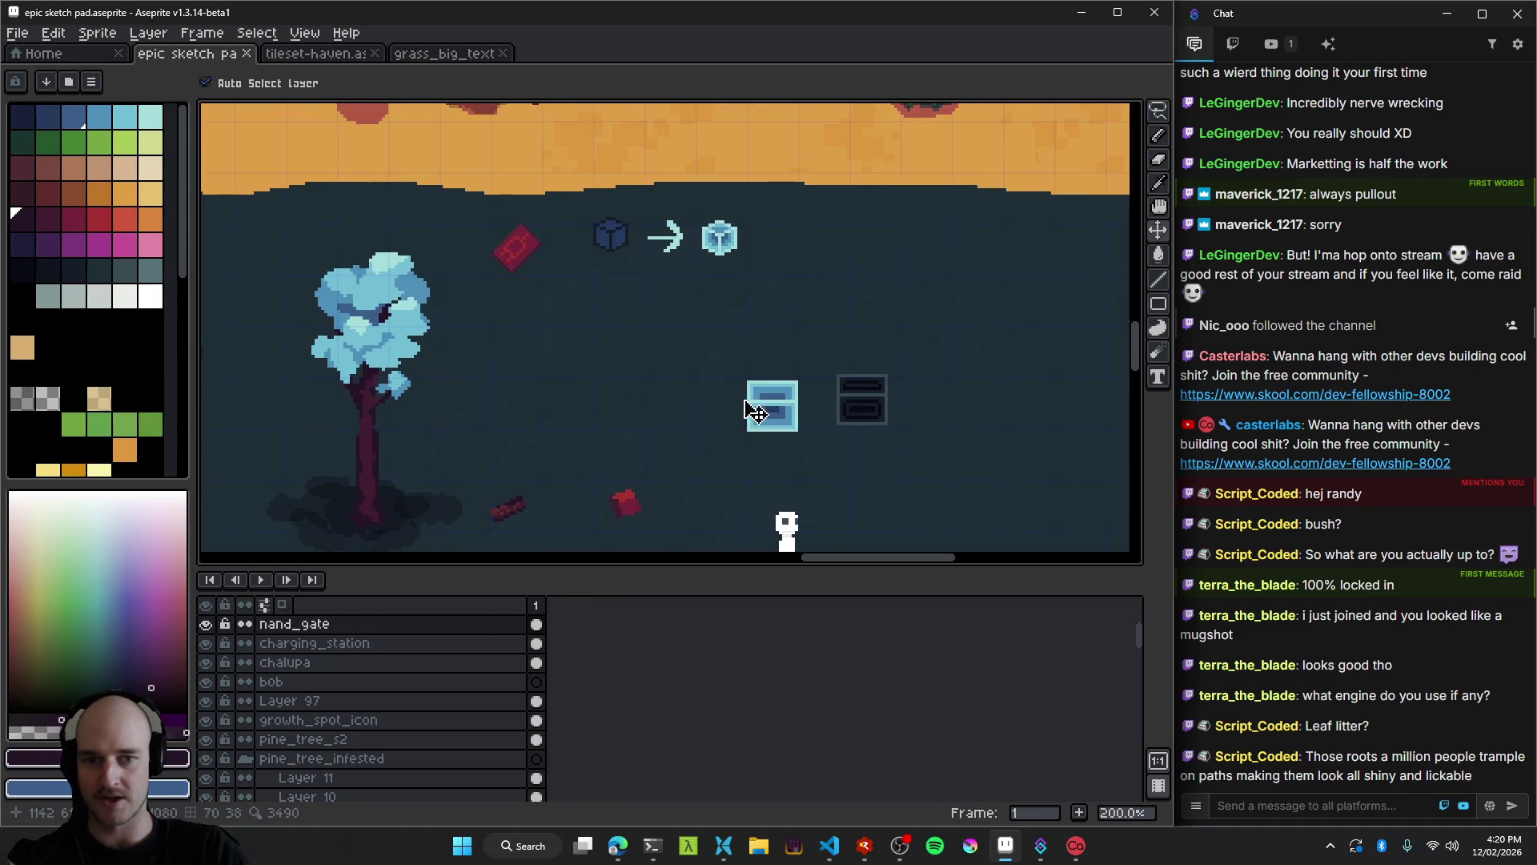
drag(532, 325, 592, 333)
drag(684, 477, 600, 257)
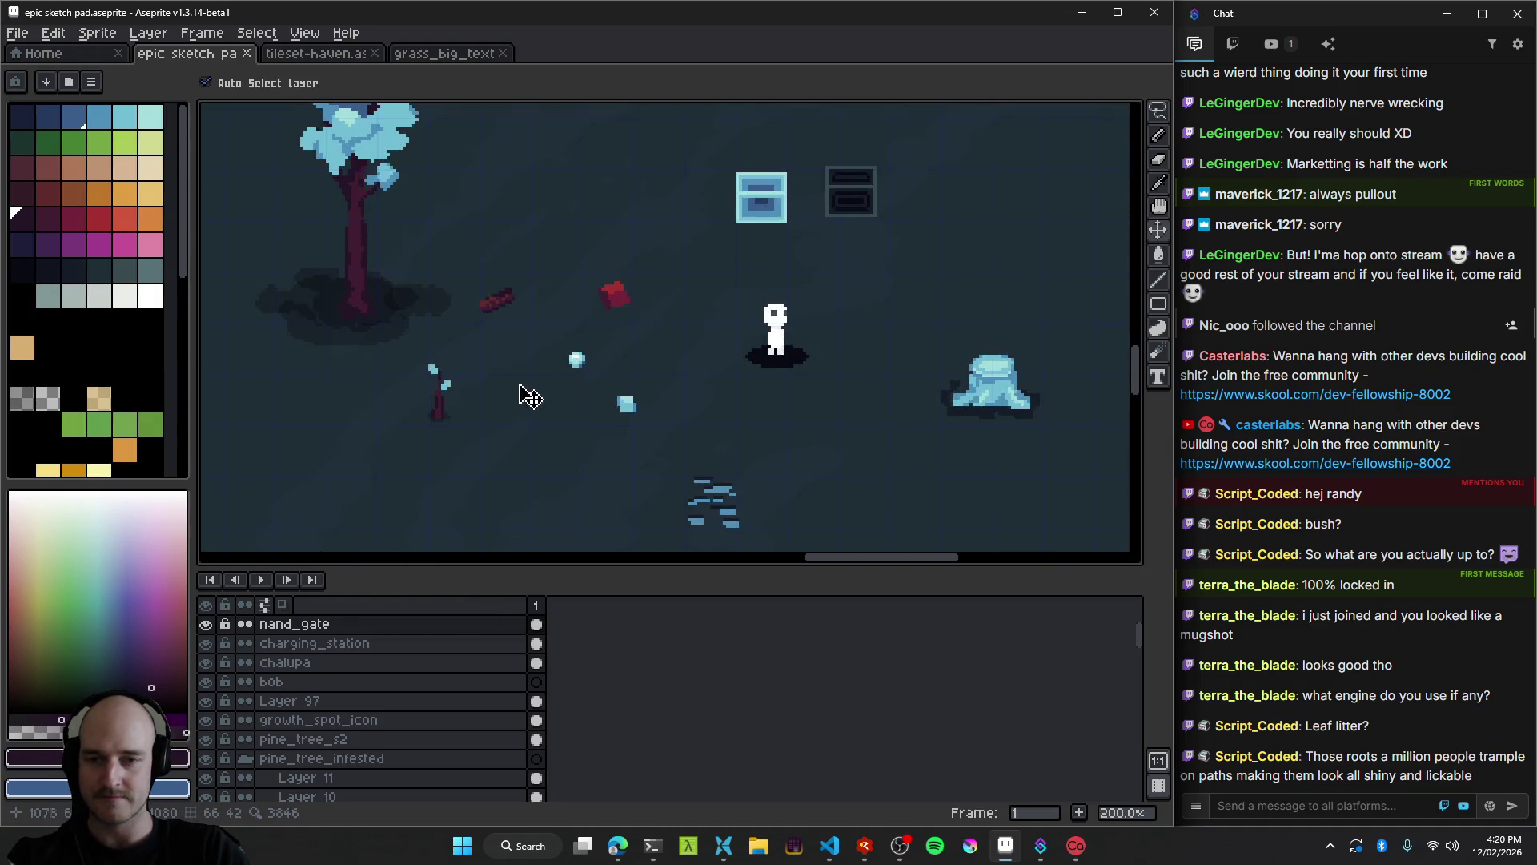
scroll(480, 410, up, 1)
scroll(617, 391, down, 3)
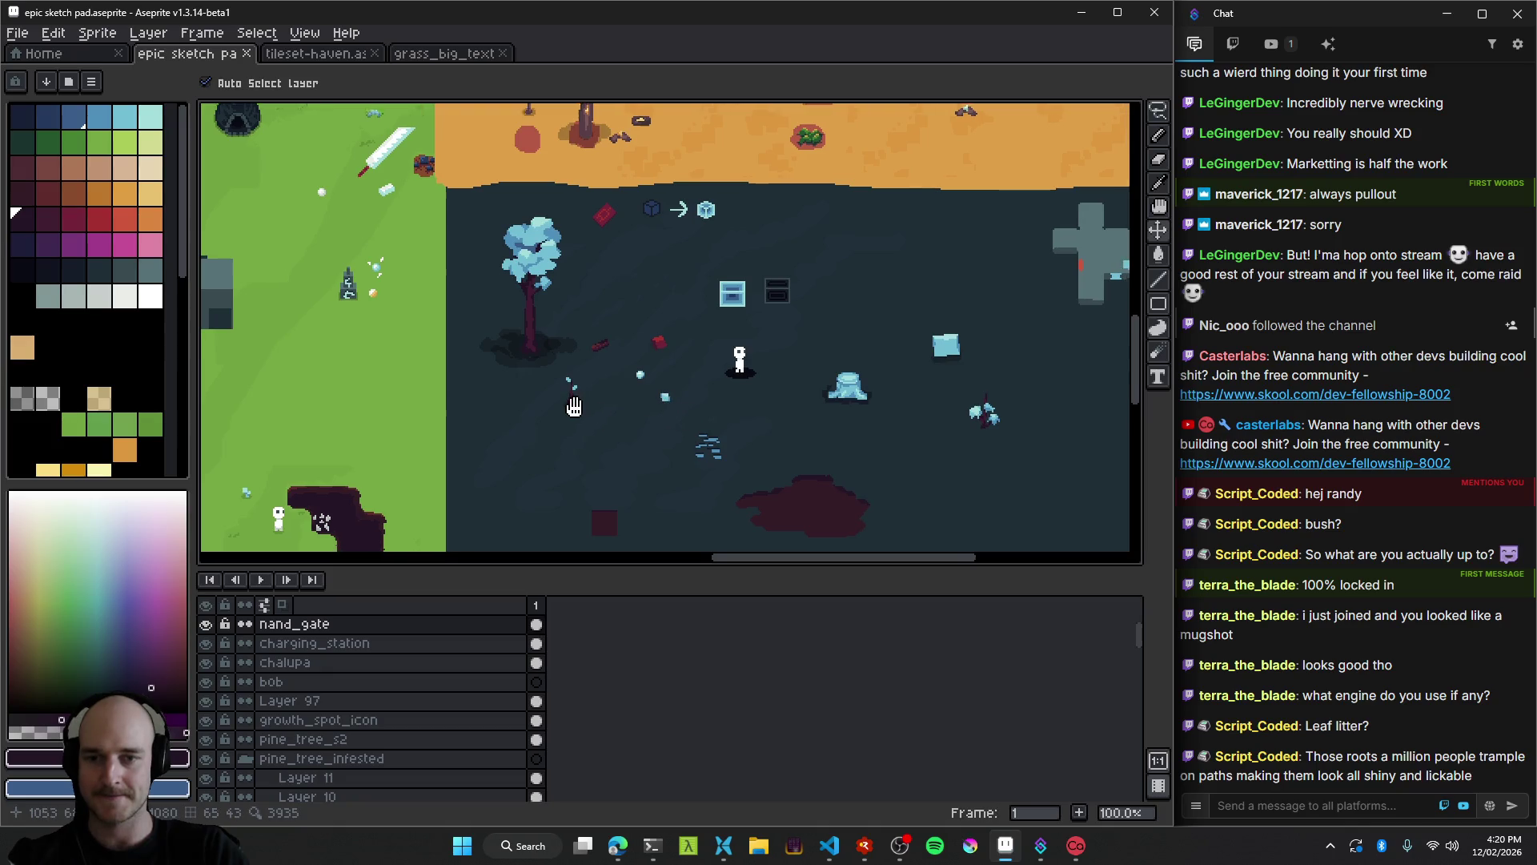
scroll(681, 449, up, 1)
drag(631, 425, 634, 427)
Zoom in to inspect the tree's placement and undo the accidental background move.
scroll(628, 408, up, 4)
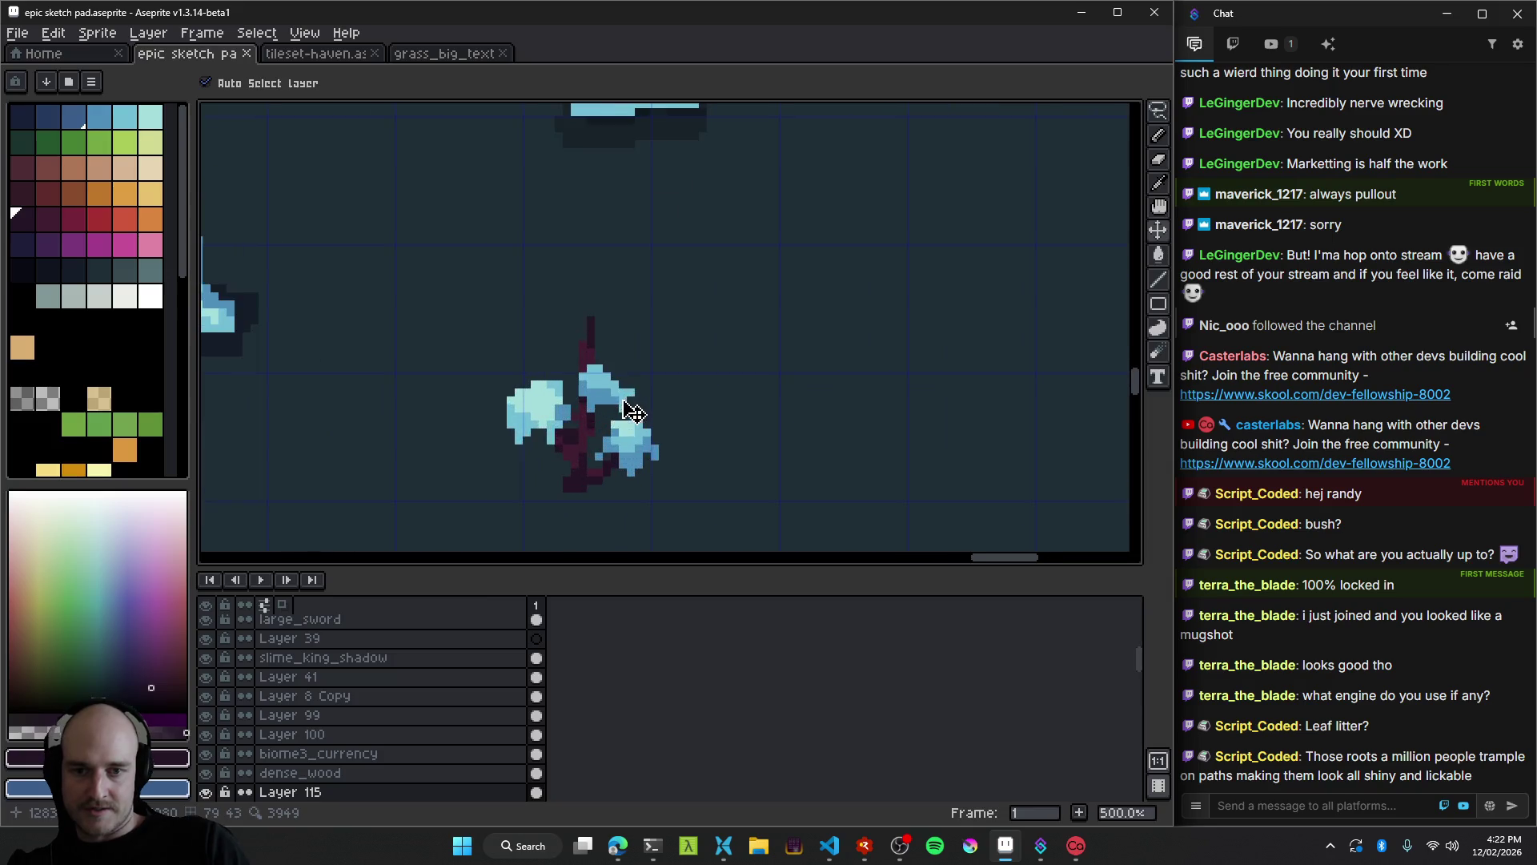
scroll(588, 510, up, 3)
key(b)
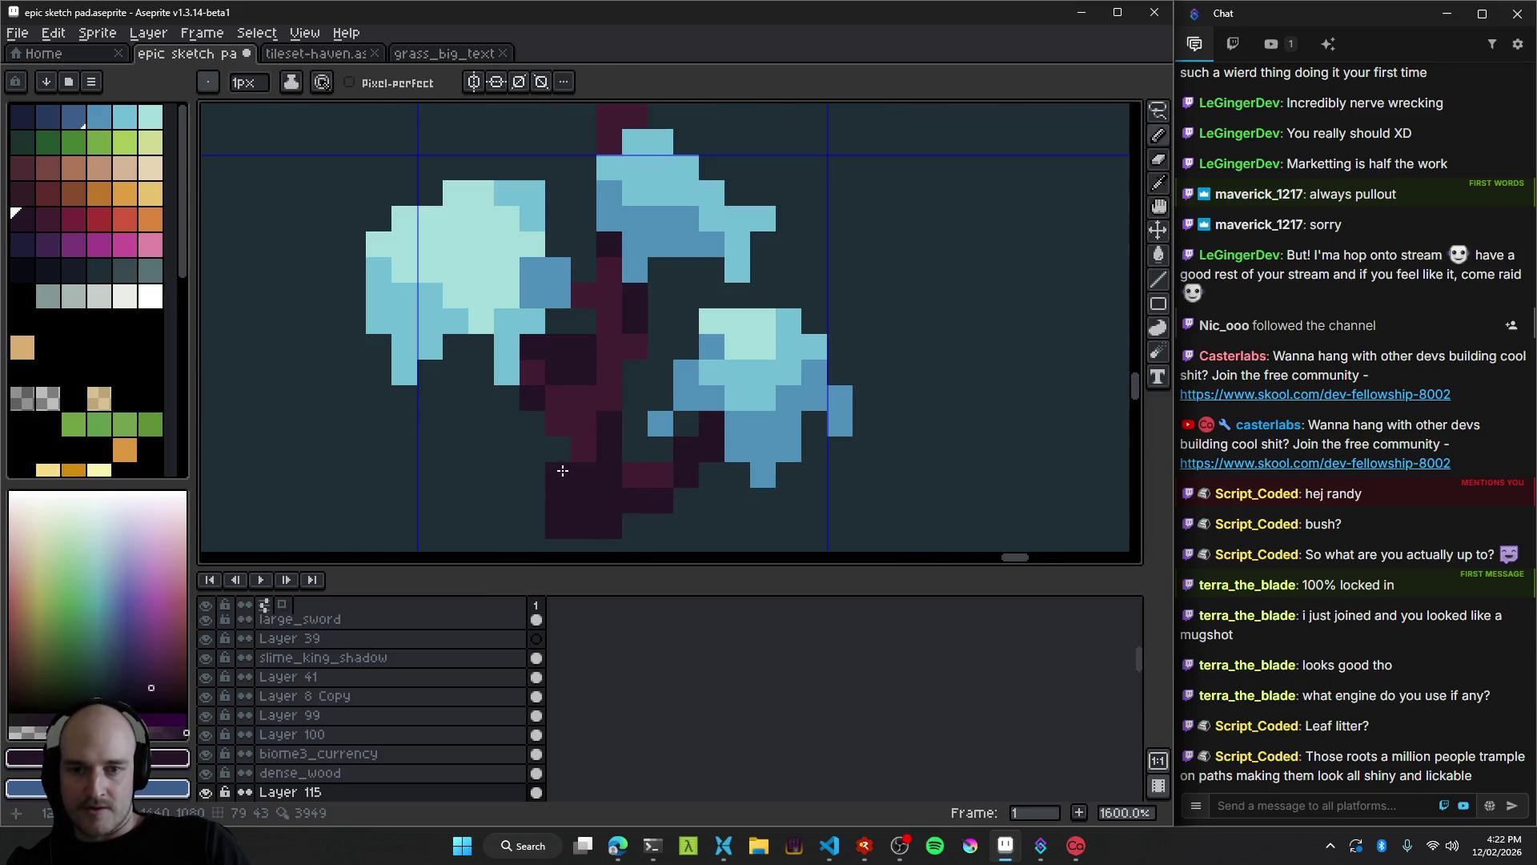
drag(563, 453, 729, 450)
scroll(728, 451, down, 4)
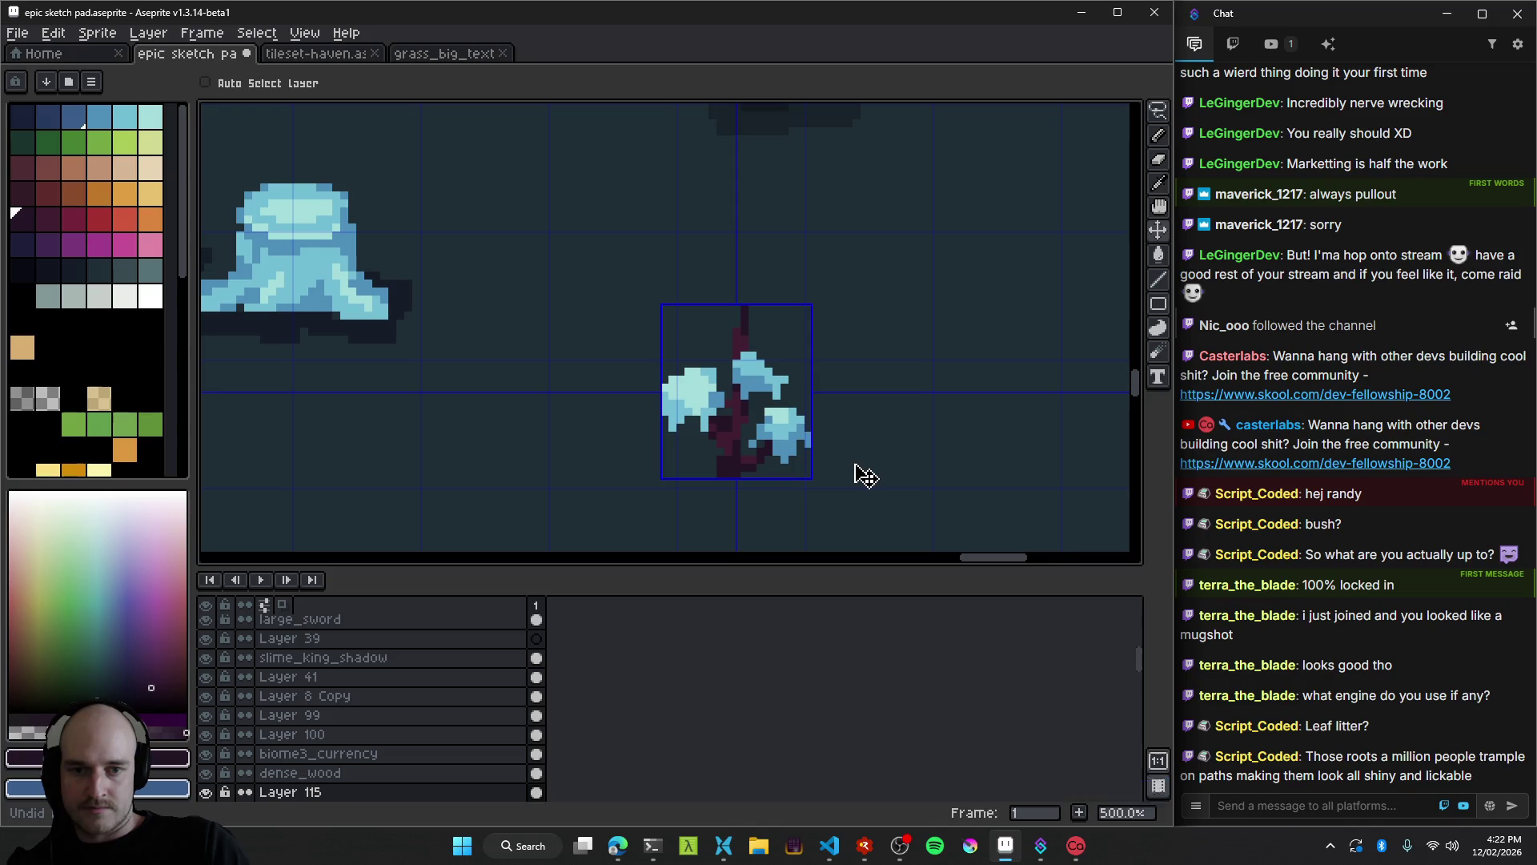
scroll(864, 473, down, 3)
scroll(760, 484, down, 1)
scroll(761, 485, up, 1)
mouse_move(761, 484)
mouse_down()
mouse_move(572, 419)
mouse_move(731, 401)
mouse_move(663, 381)
mouse_up()
scroll(604, 394, down, 1)
key(ctrl+z)
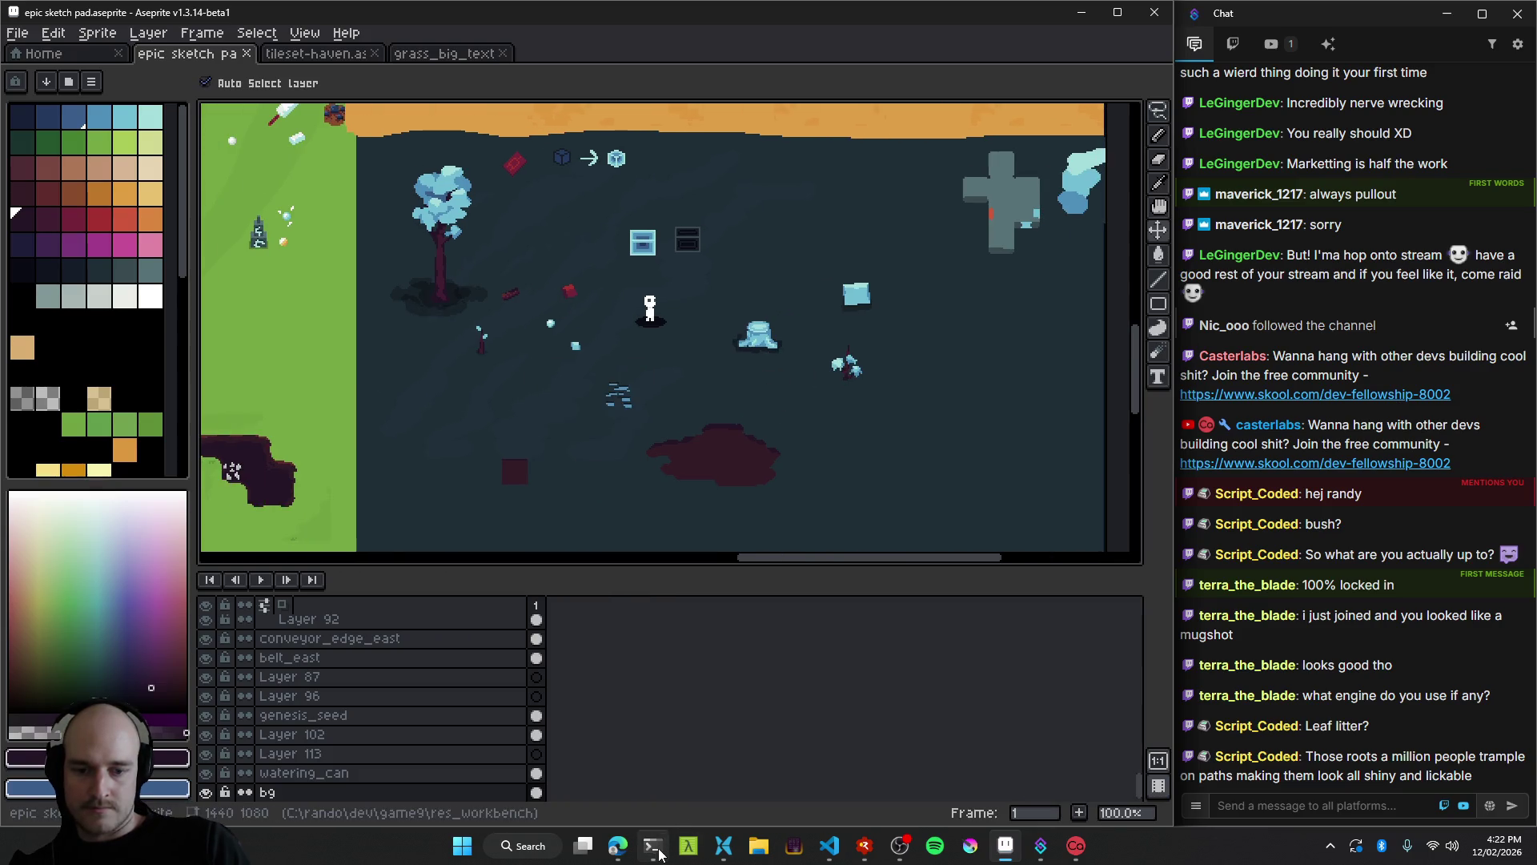
Scroll back through Claude Code's game9.odin diff output, then return to Aseprite.
click(653, 846)
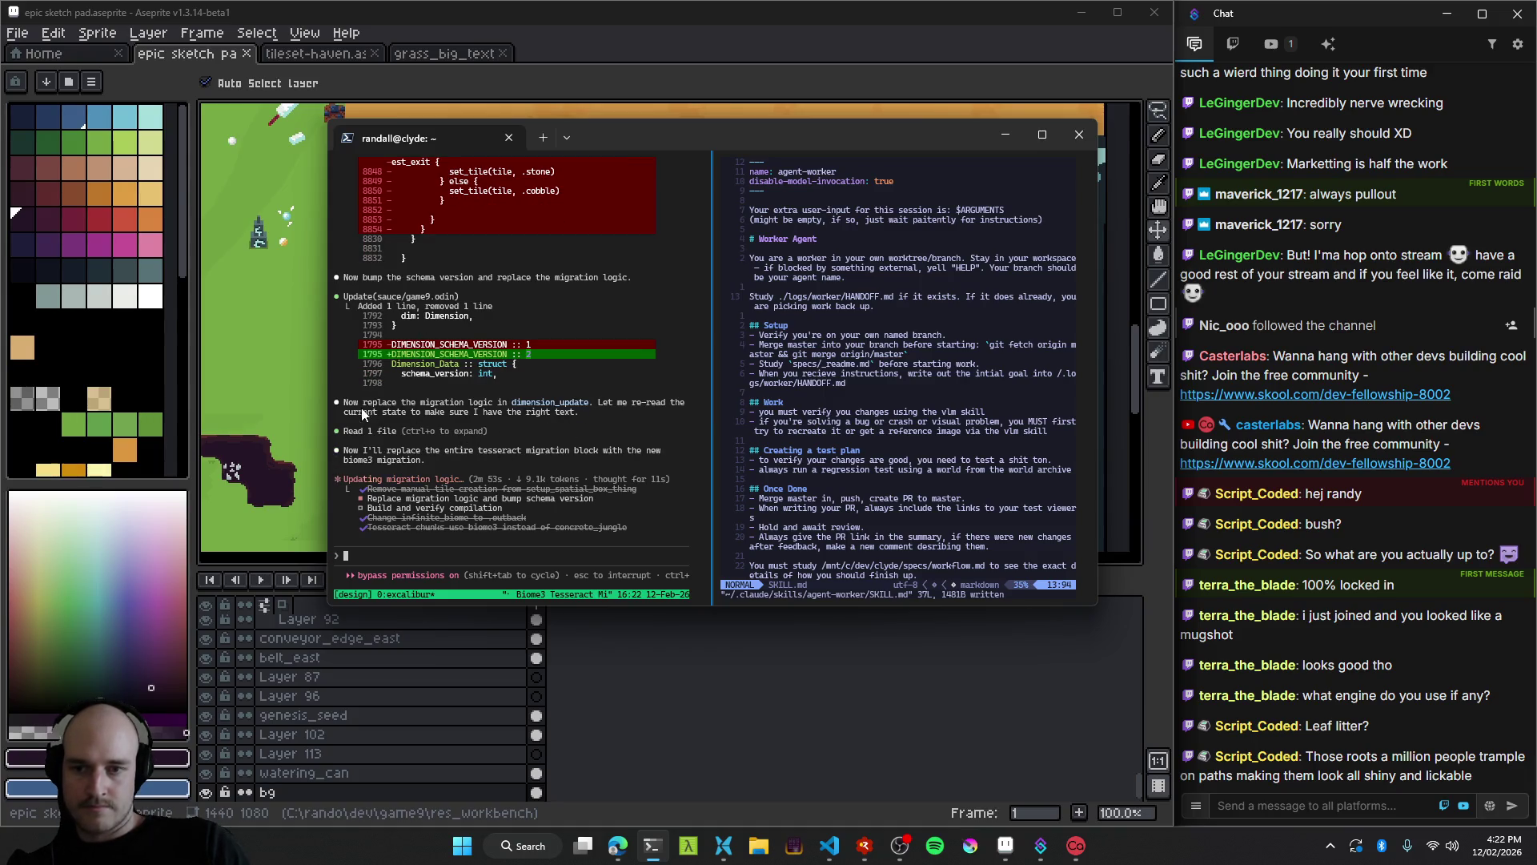
scroll(501, 433, up, 7)
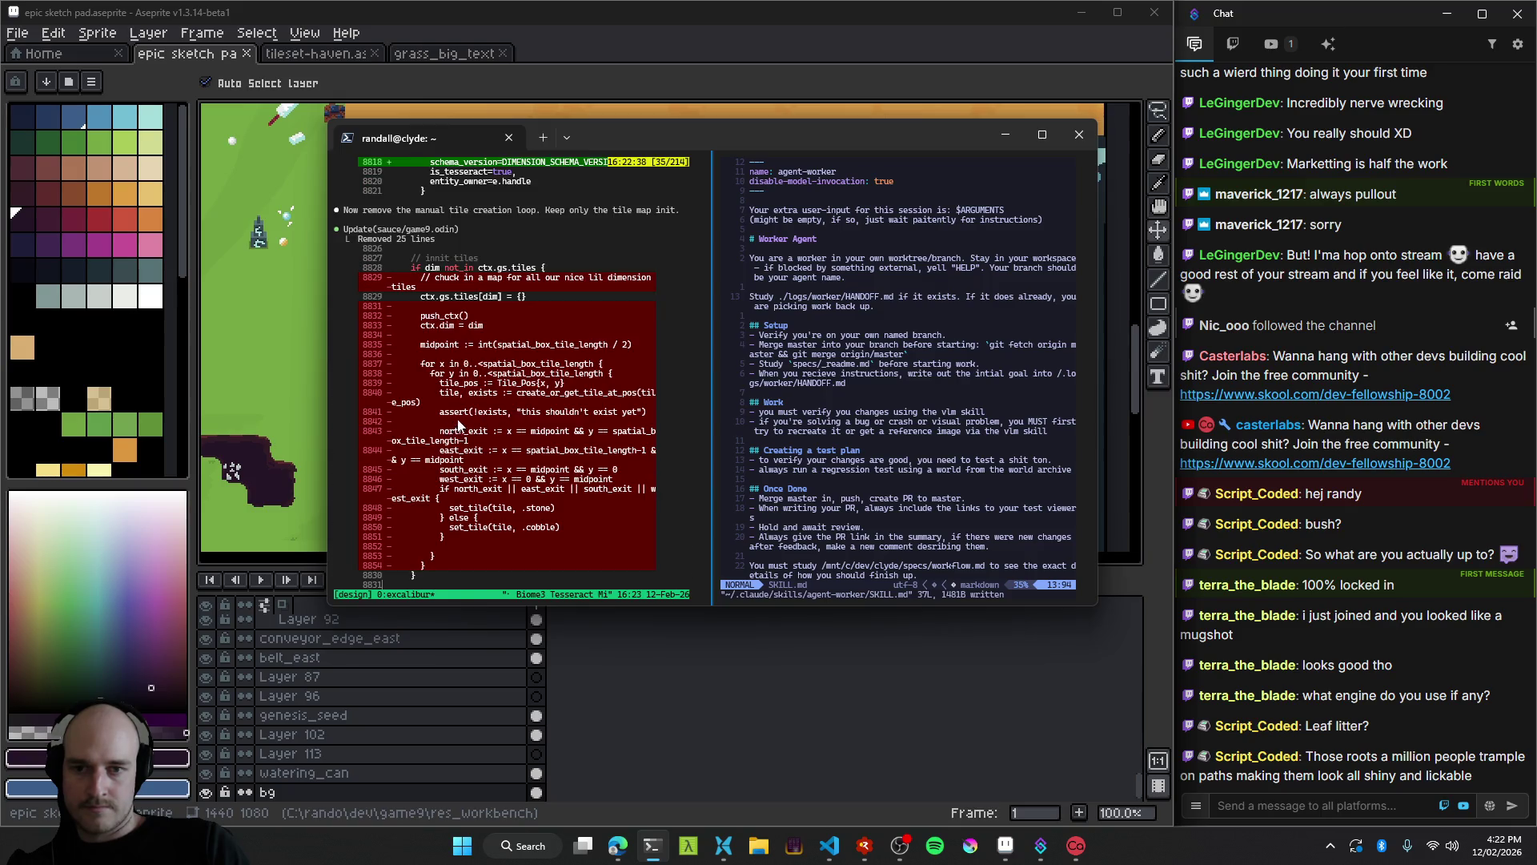
scroll(460, 423, up, 5)
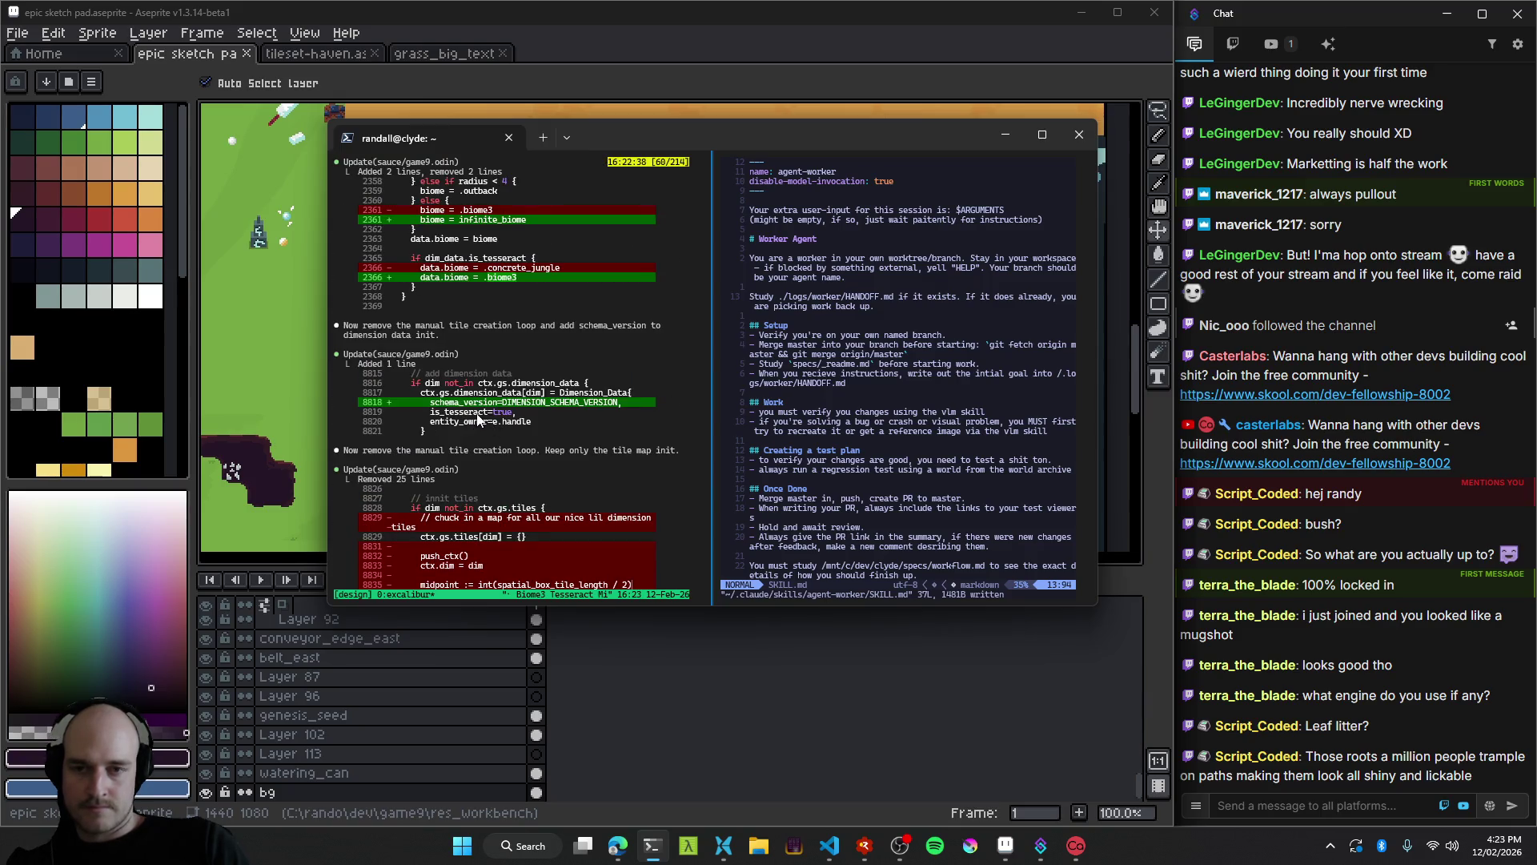
scroll(480, 412, up, 5)
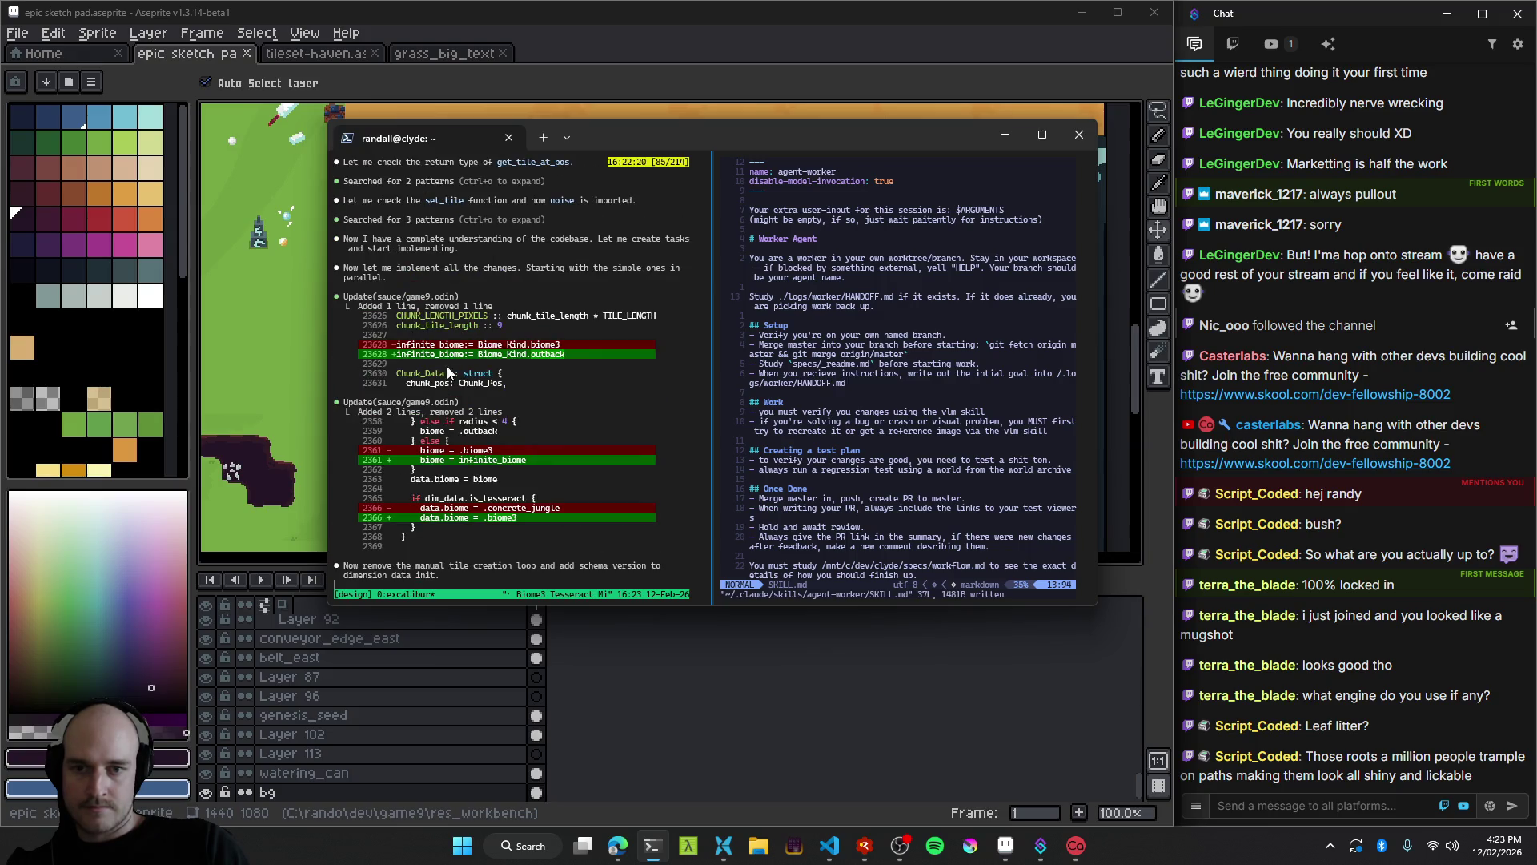
scroll(453, 393, down, 10)
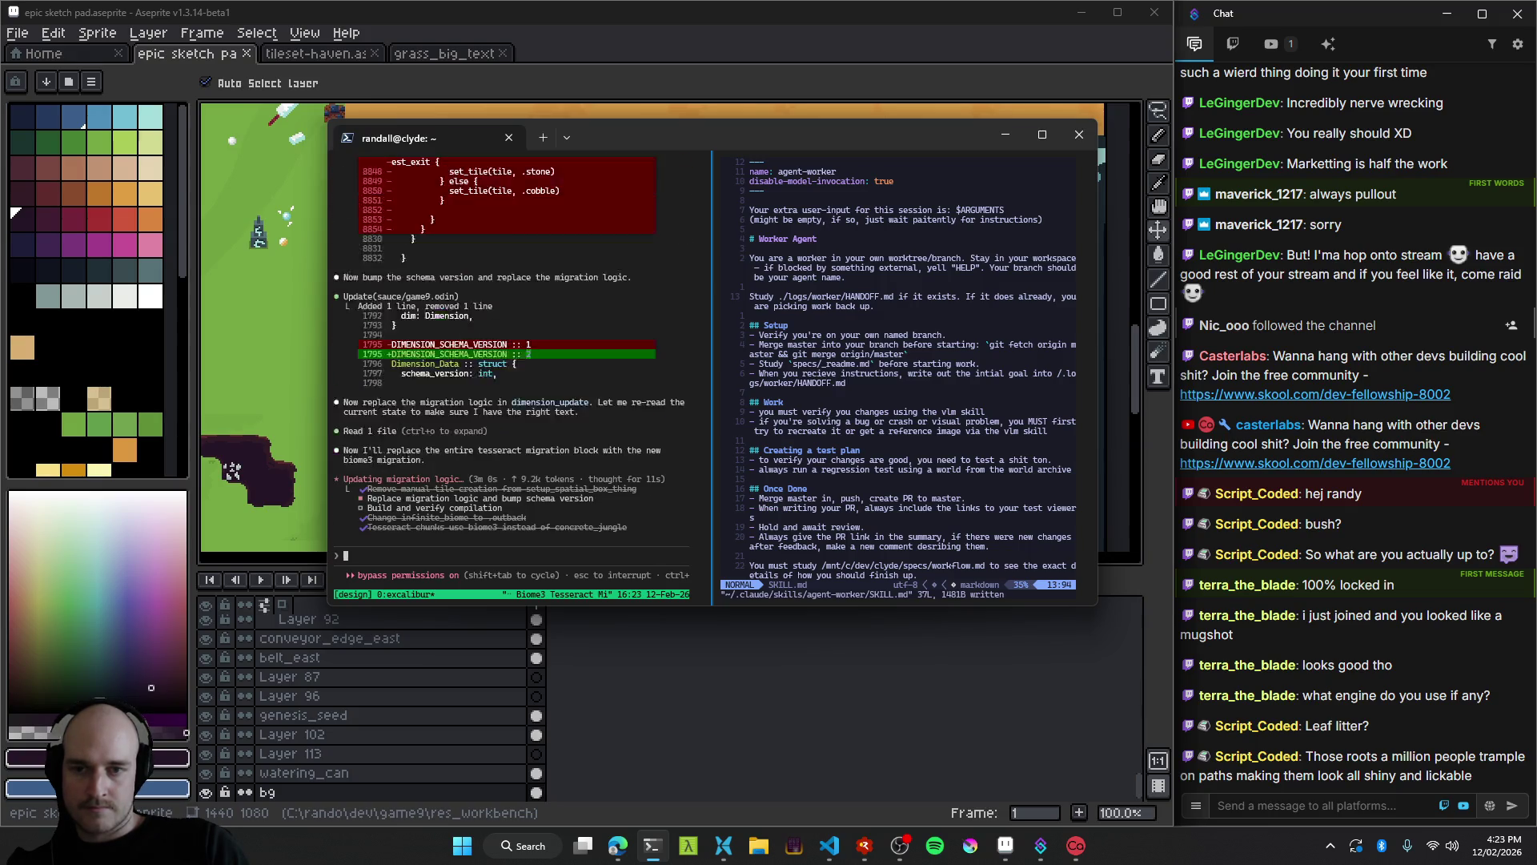
click(737, 14)
Pan across the green grass area and zoom out to 50% for a biome overview, then switch to the RAD Debugger.
scroll(633, 335, up, 2)
scroll(632, 335, right, 3)
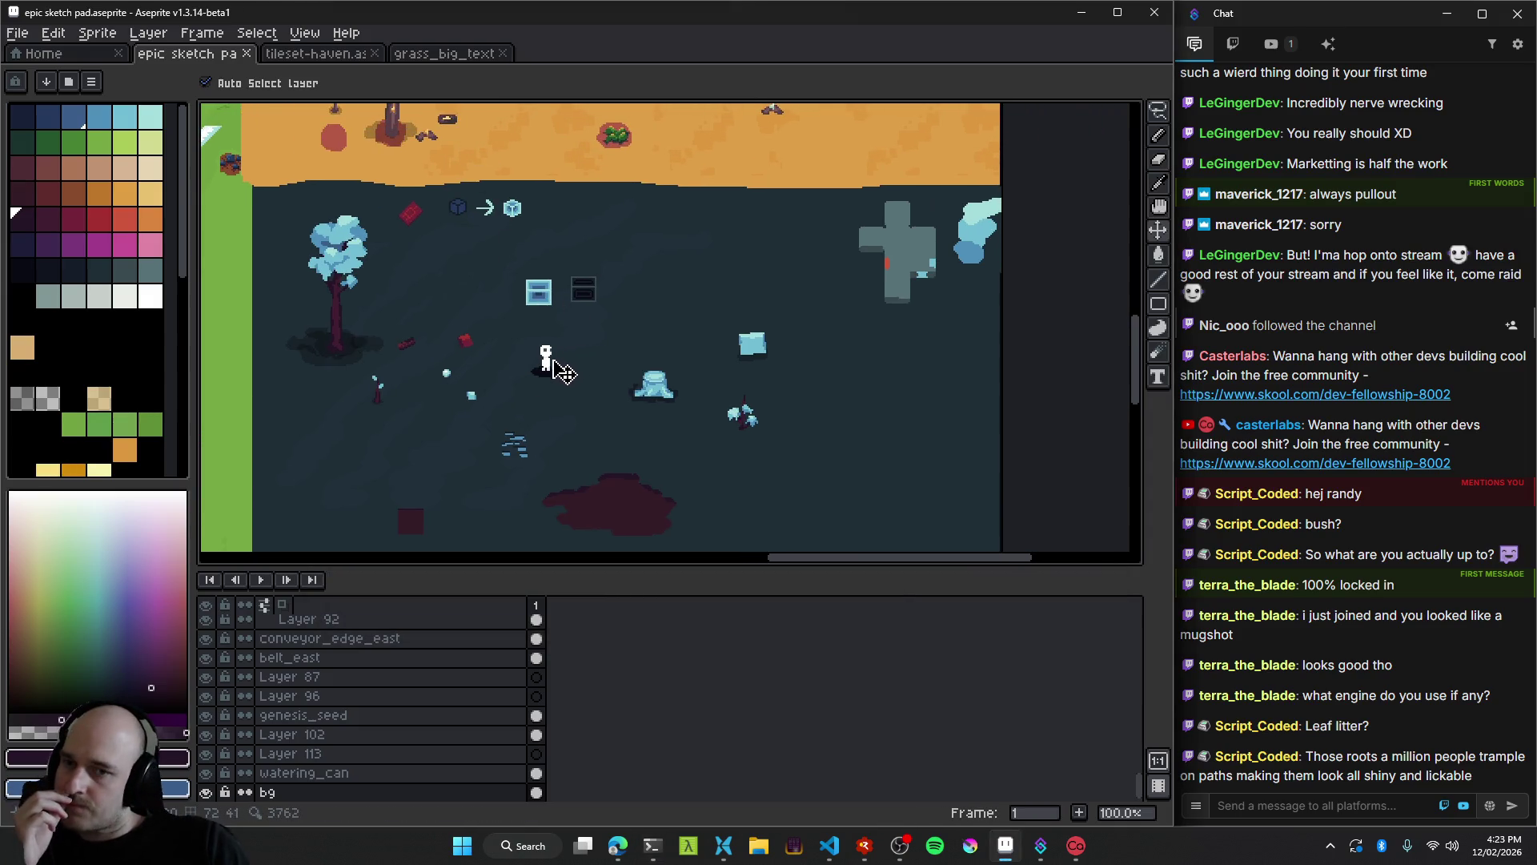
drag(416, 388, 628, 416)
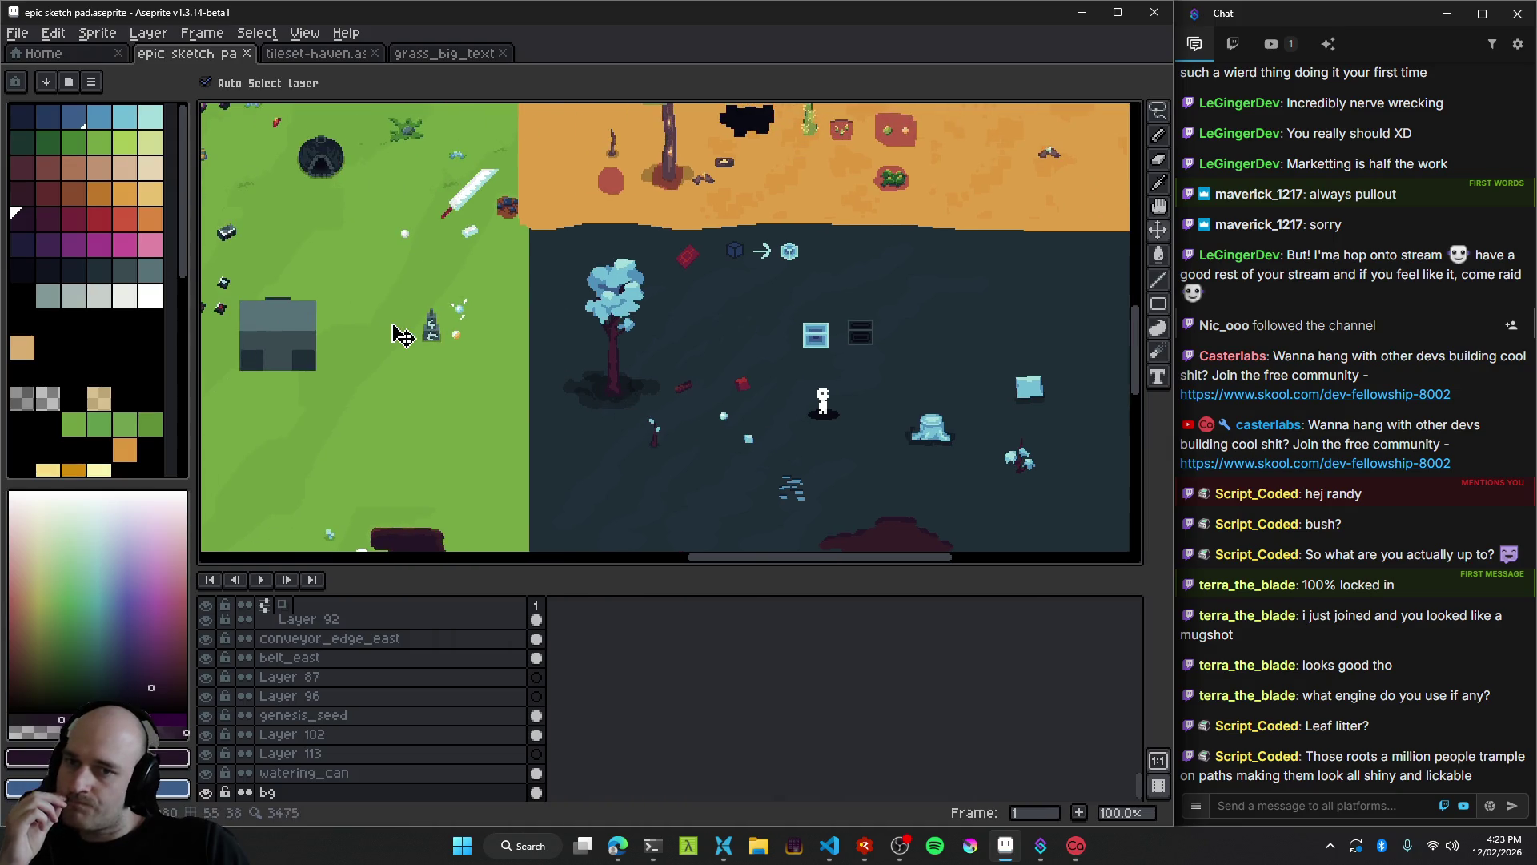
drag(419, 333, 730, 392)
scroll(725, 400, down, 1)
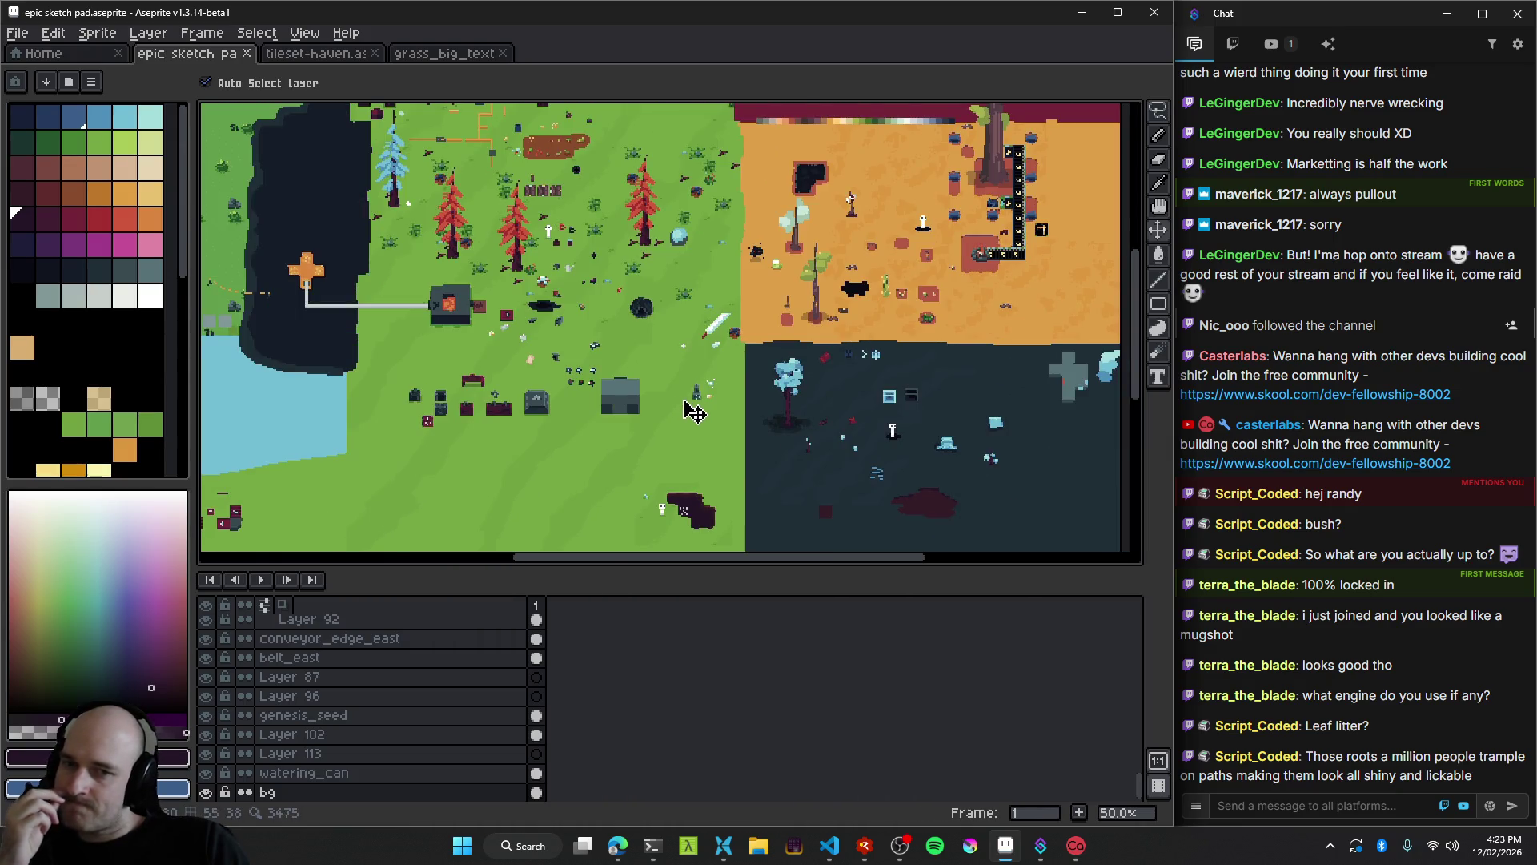
drag(702, 413, 492, 371)
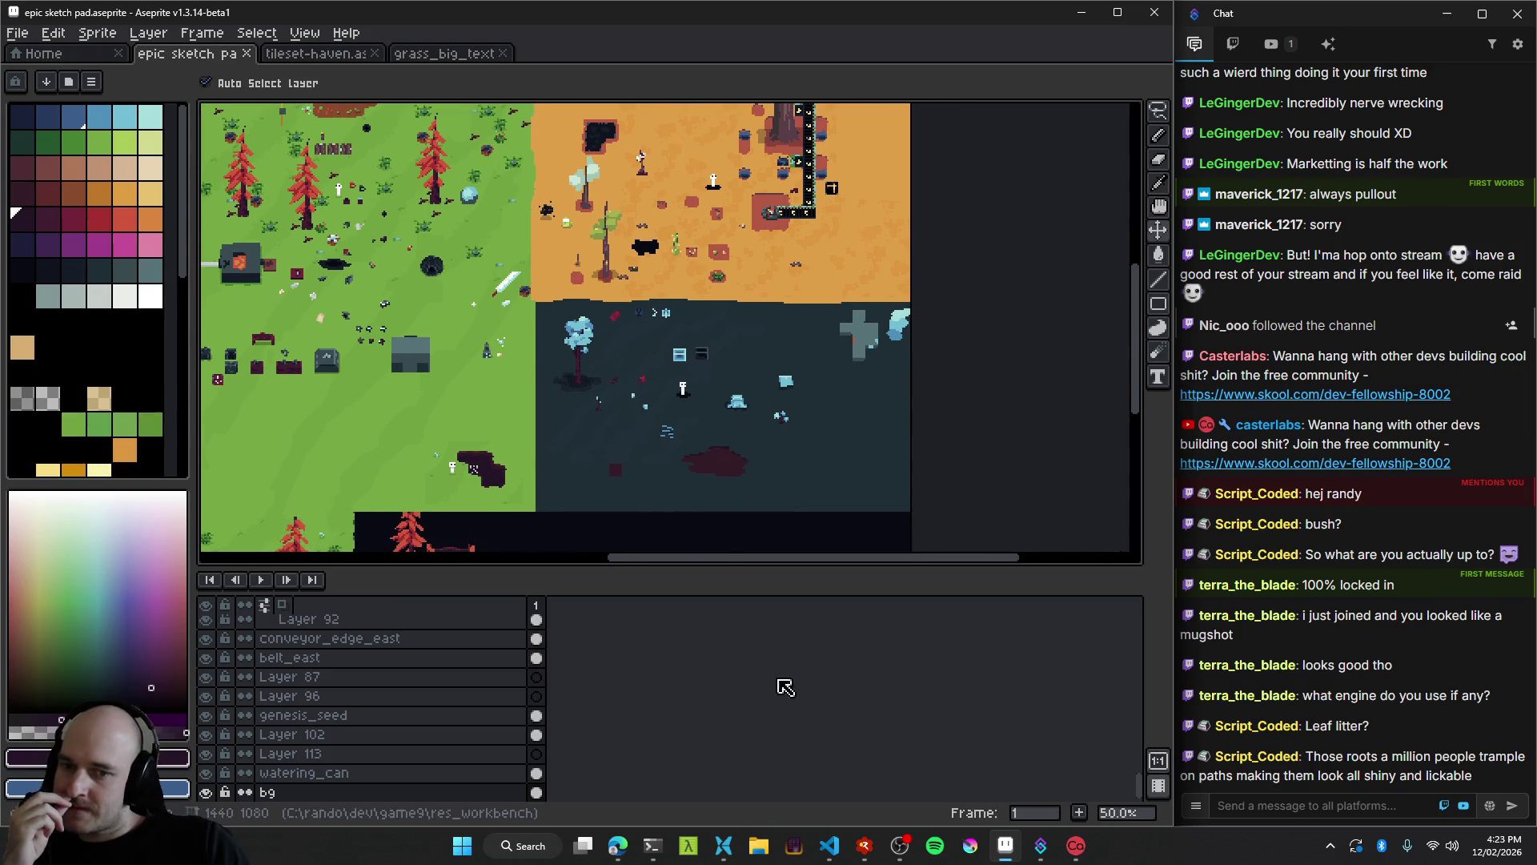
click(864, 845)
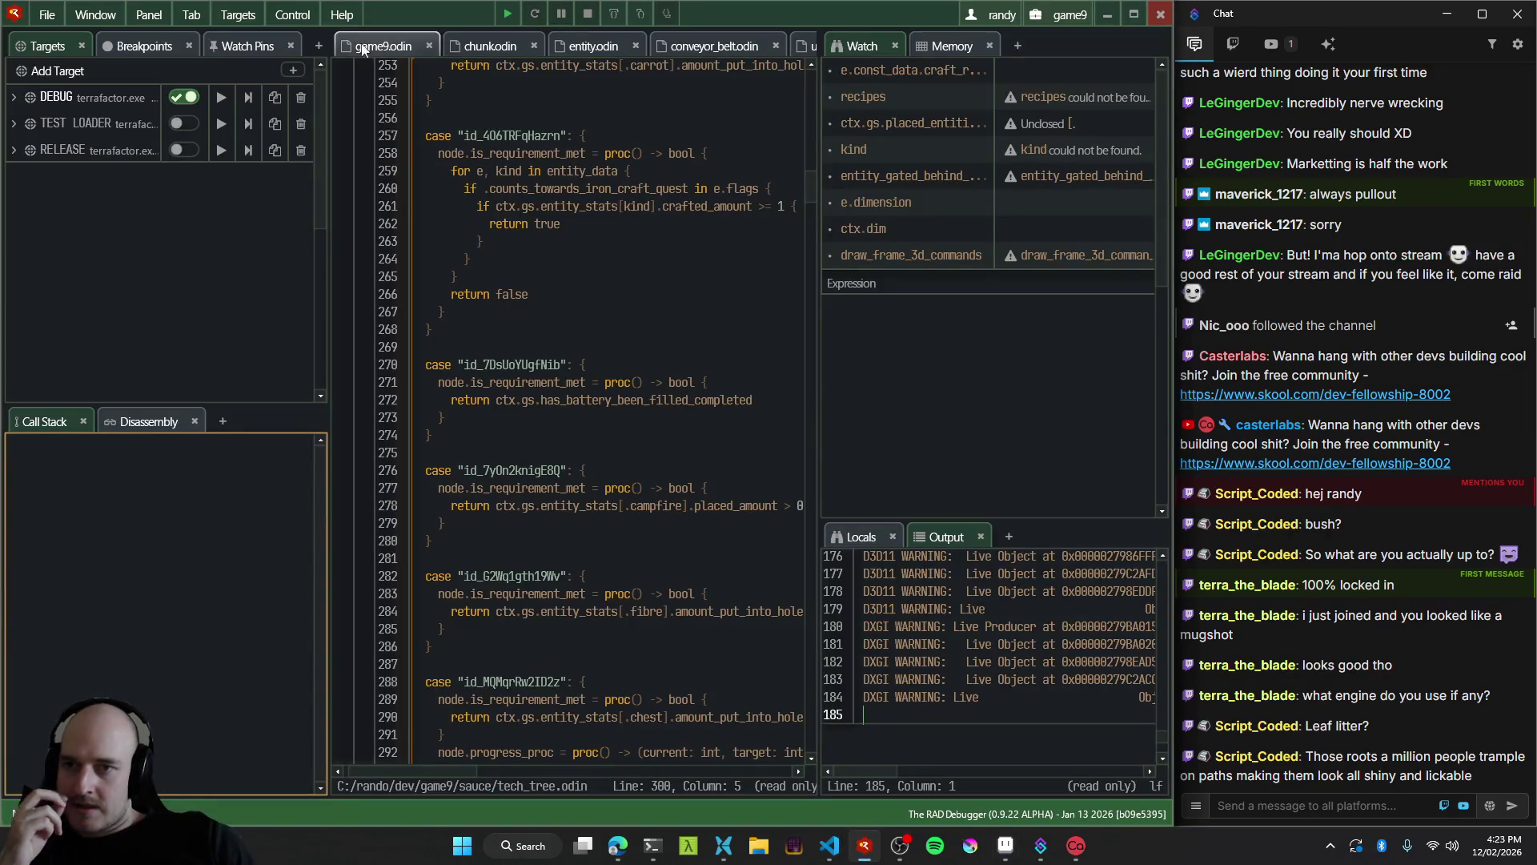
Launch the DEBUG build and place a Spatial Tesseract taken from inventory slot 5.
click(221, 97)
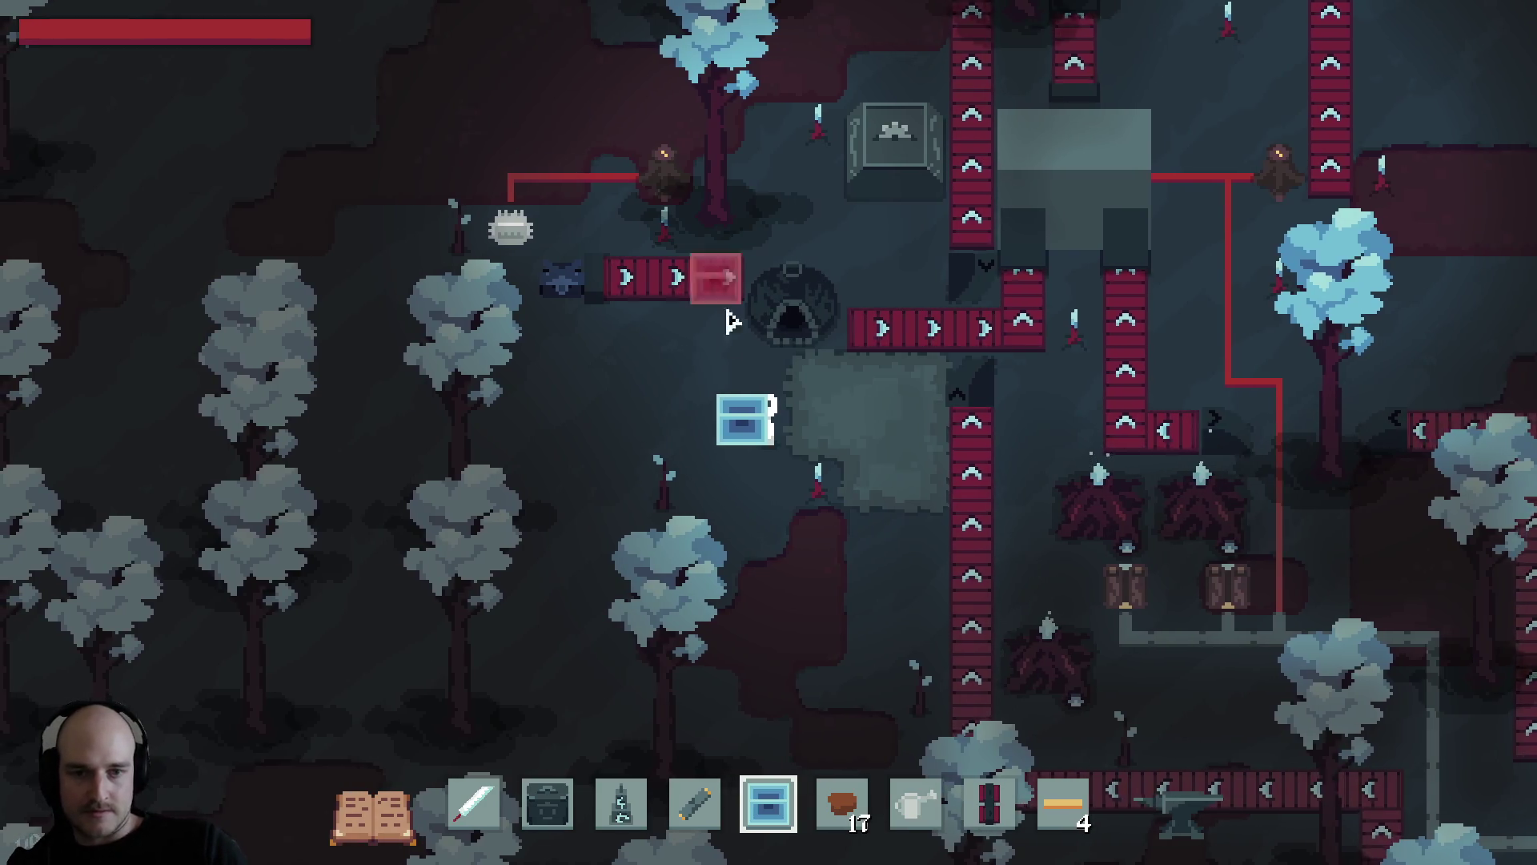
key(Tab)
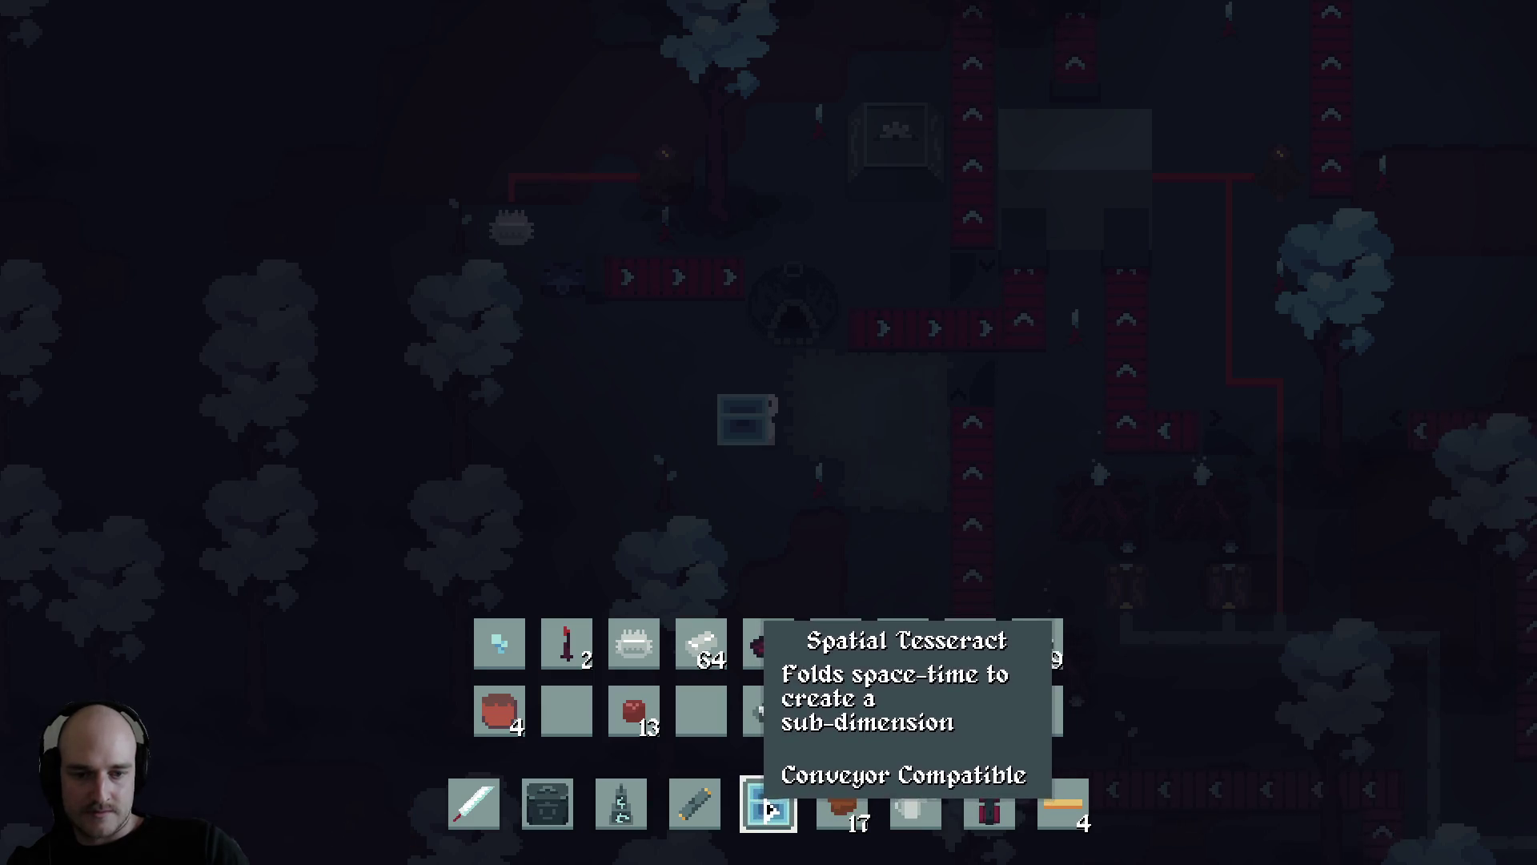
key(5)
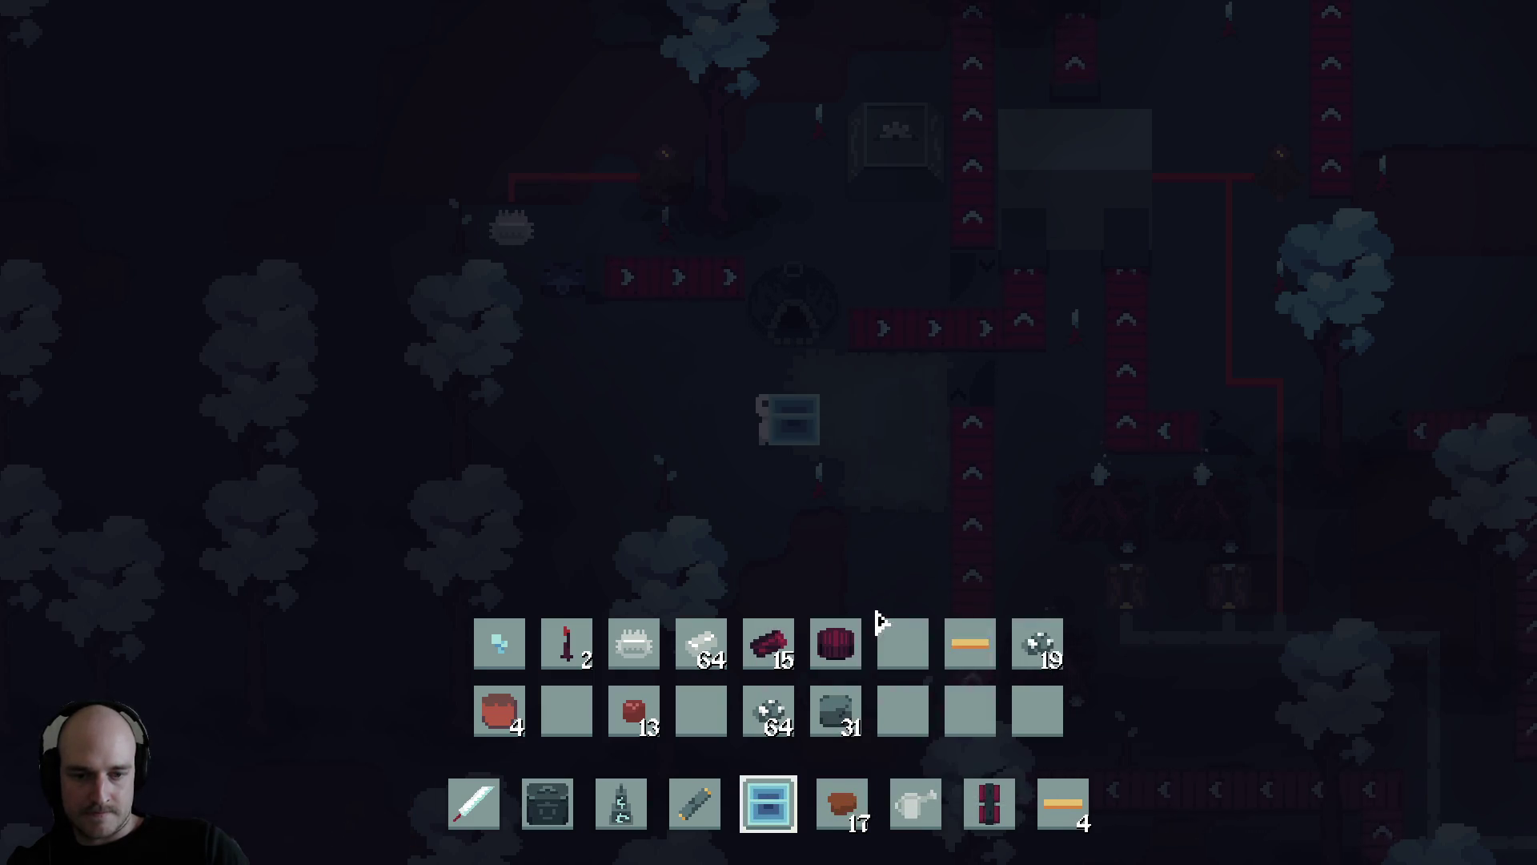
key(Tab)
click(686, 430)
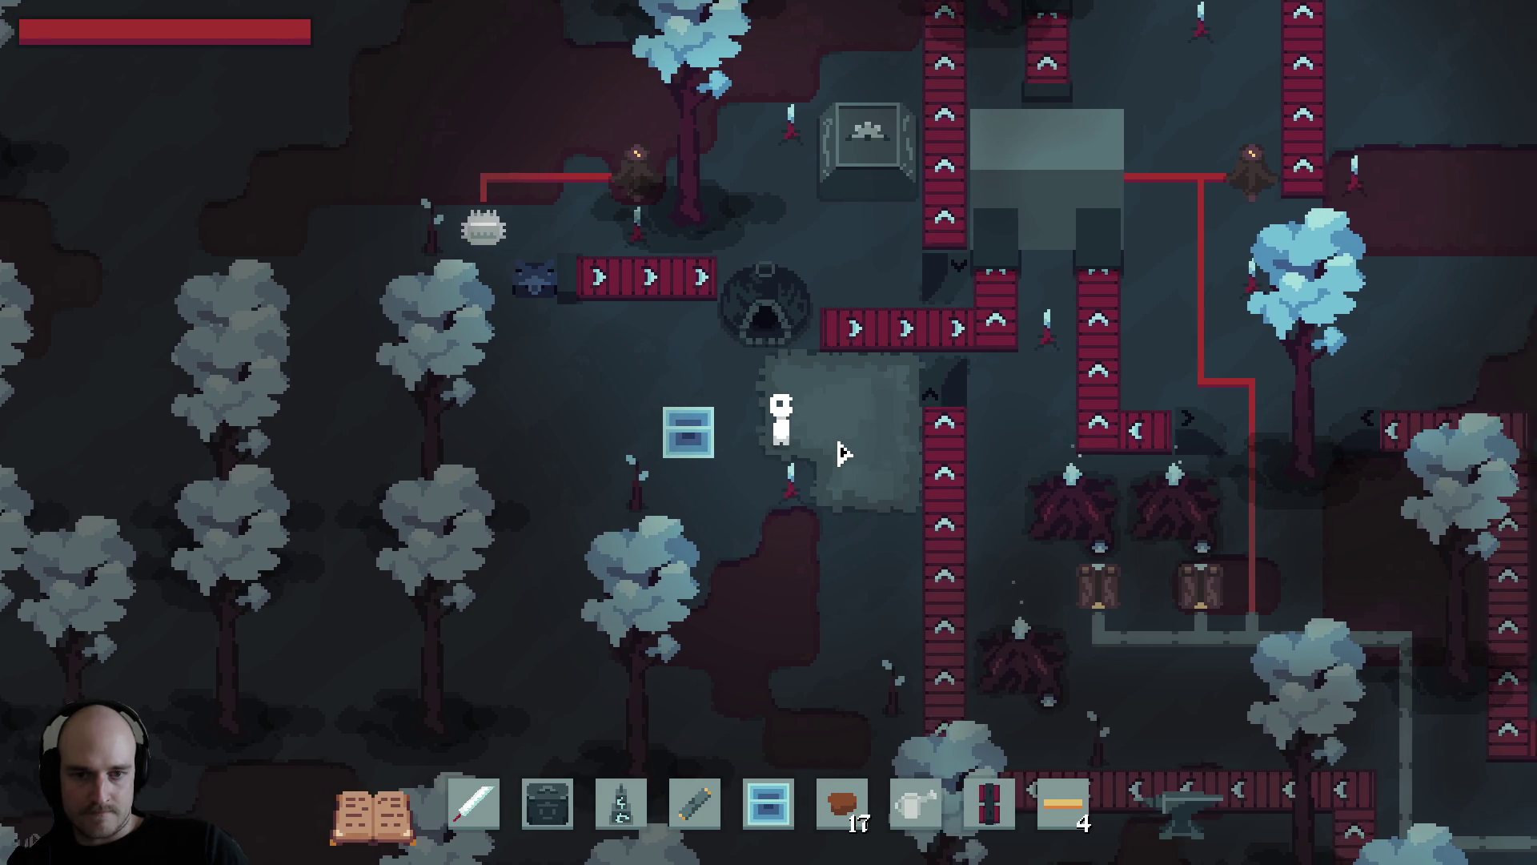
Enter and leave the tesseract's stone room a few times.
key(e)
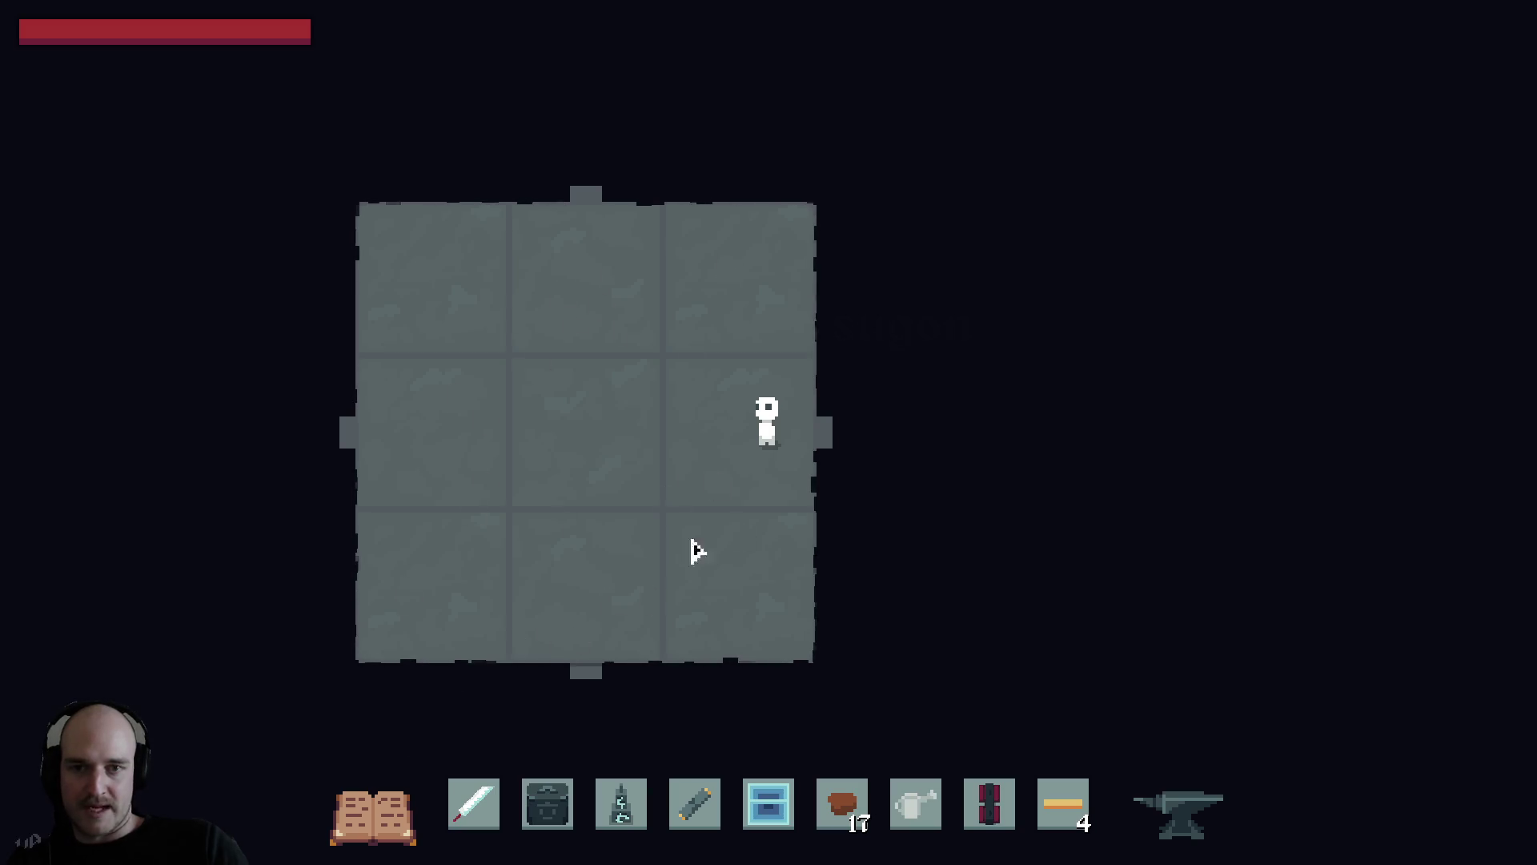
key(e)
key(a)
key(e)
key(d)
key(e)
Walk around the stone room's edges, exit through the east door, and close the game.
key(w)
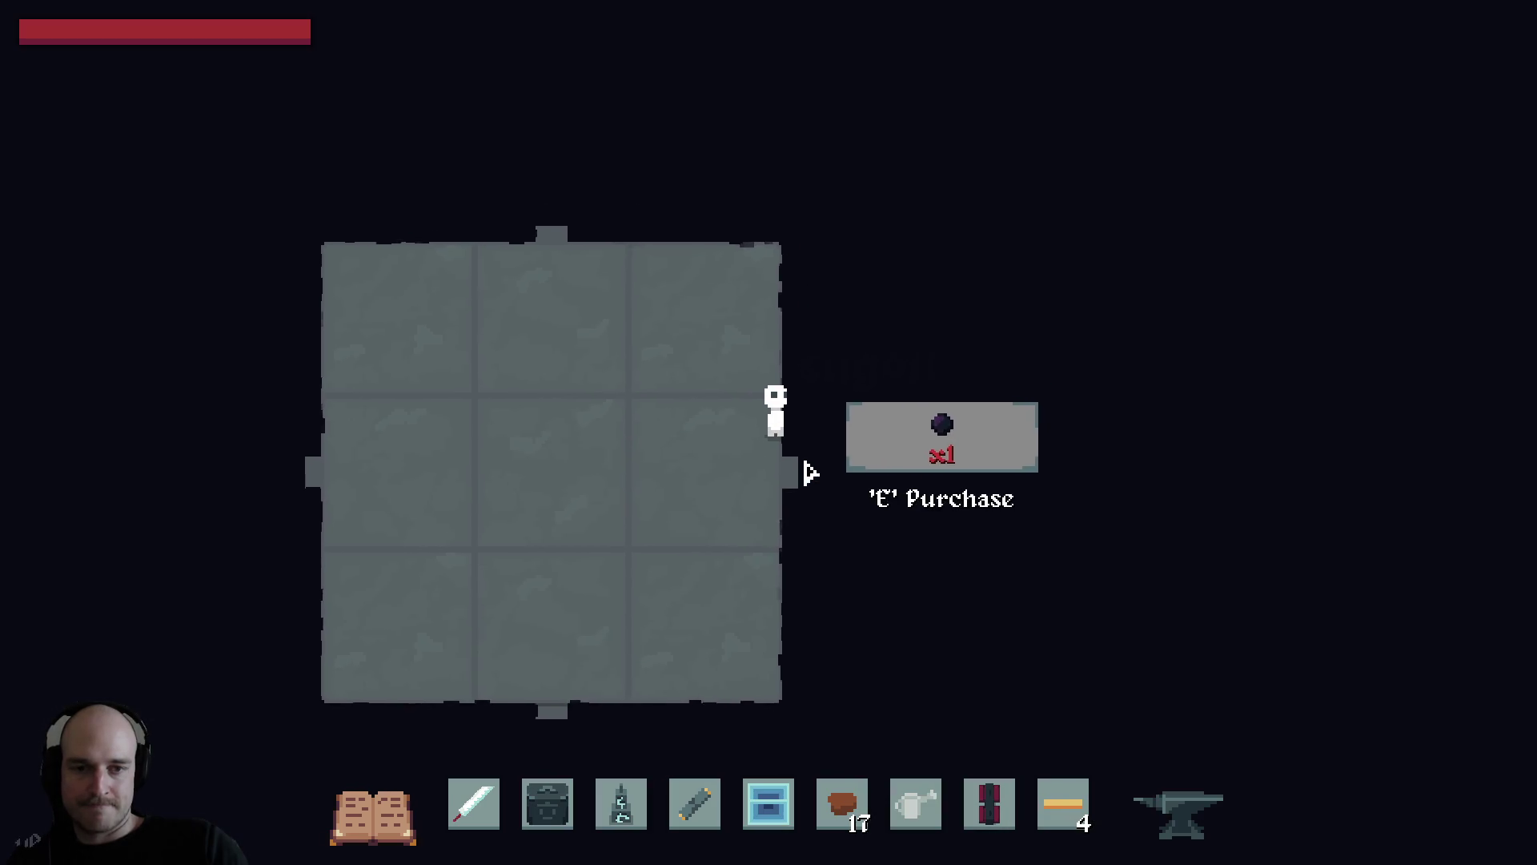
key(d)
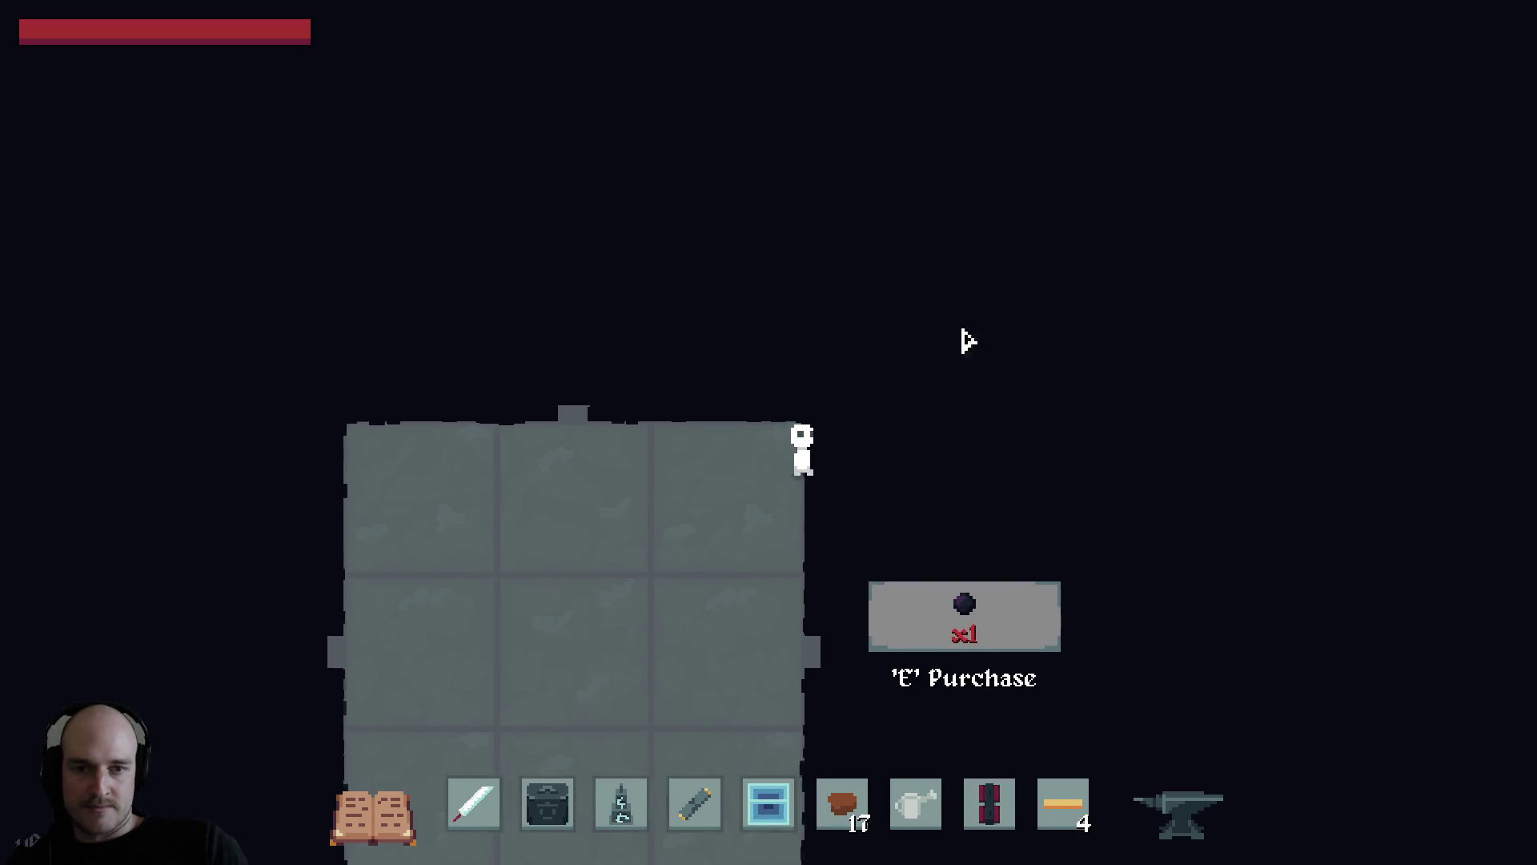
key(s)
key(a)
key(a)
key(d)
key(s)
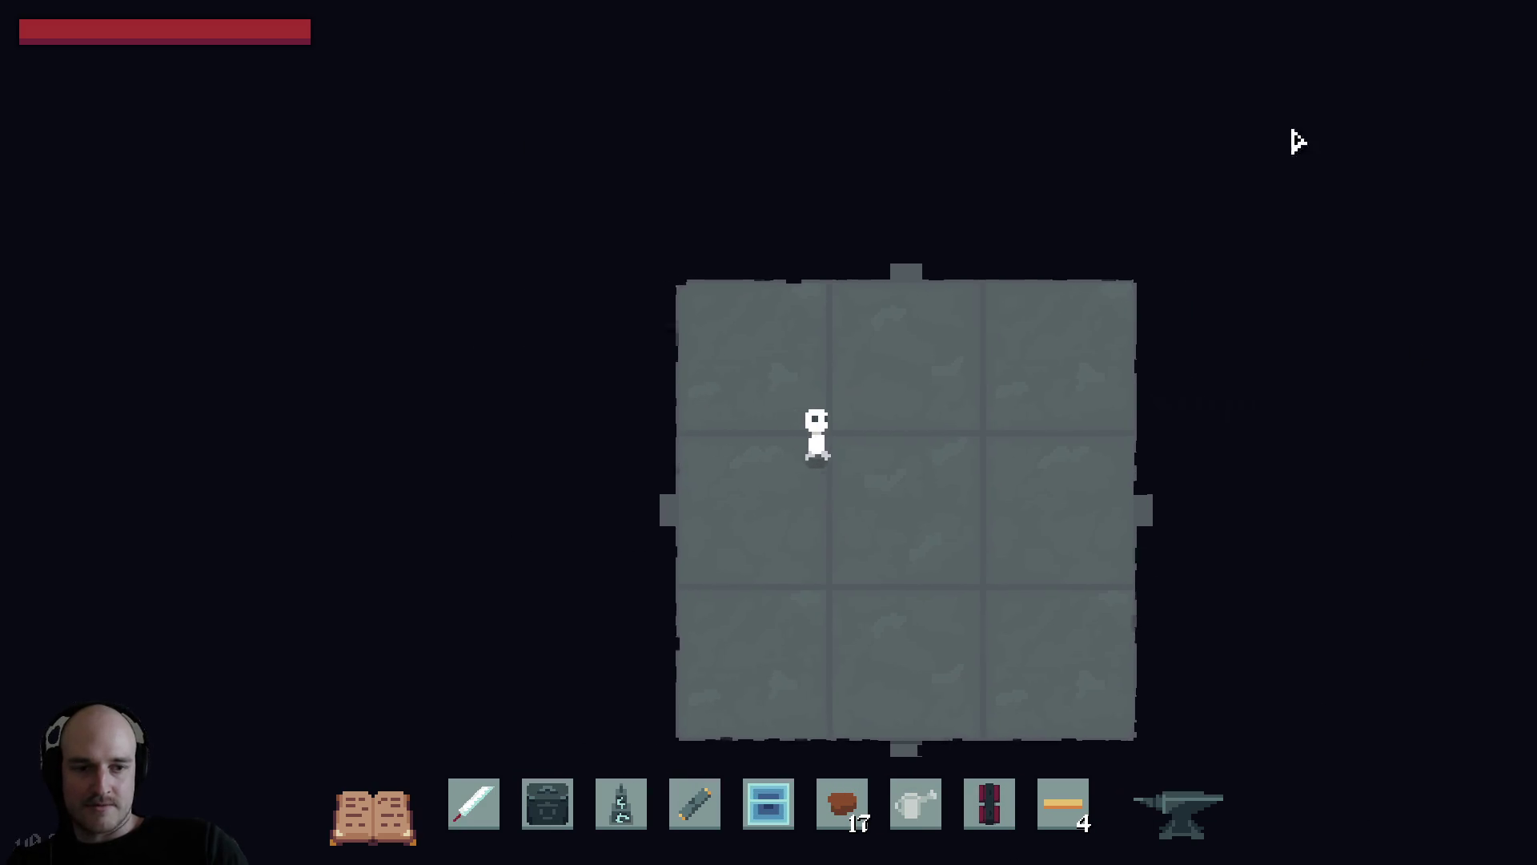
key(a)
key(s)
key(d)
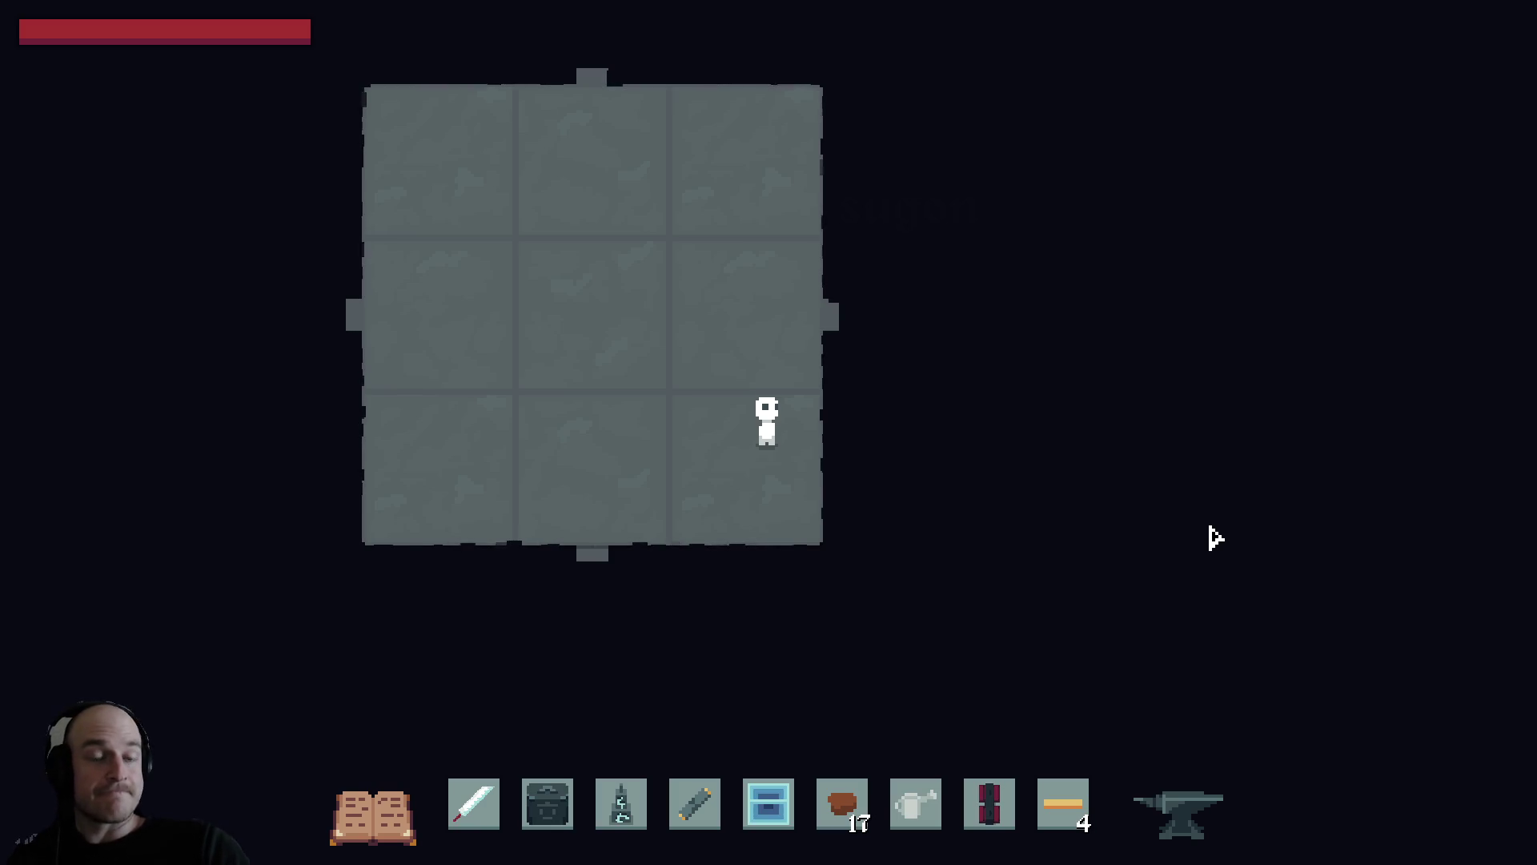
key(w)
key(a)
key(a)
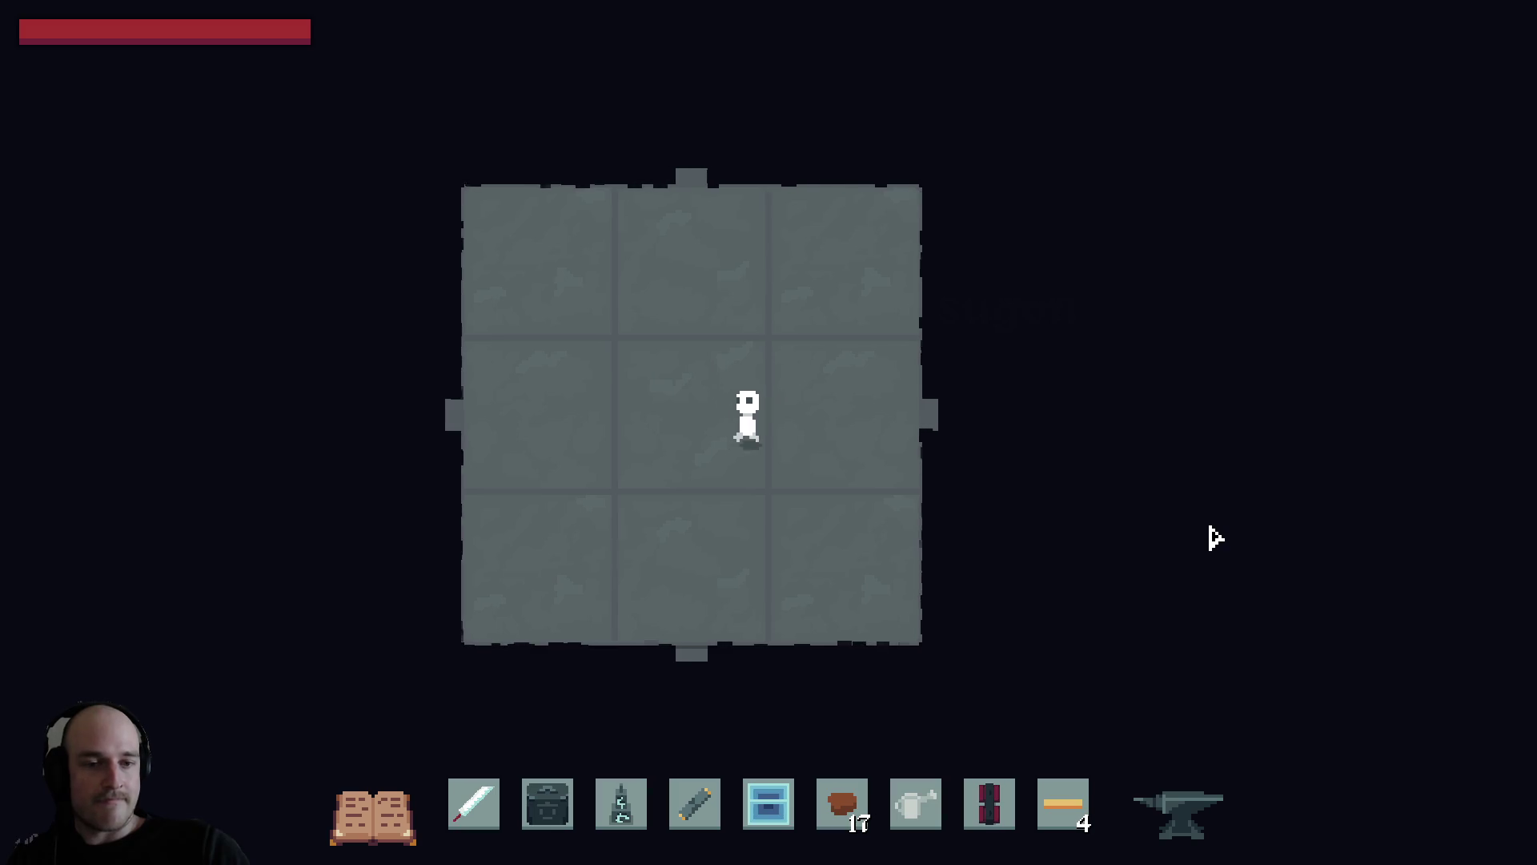
key(d)
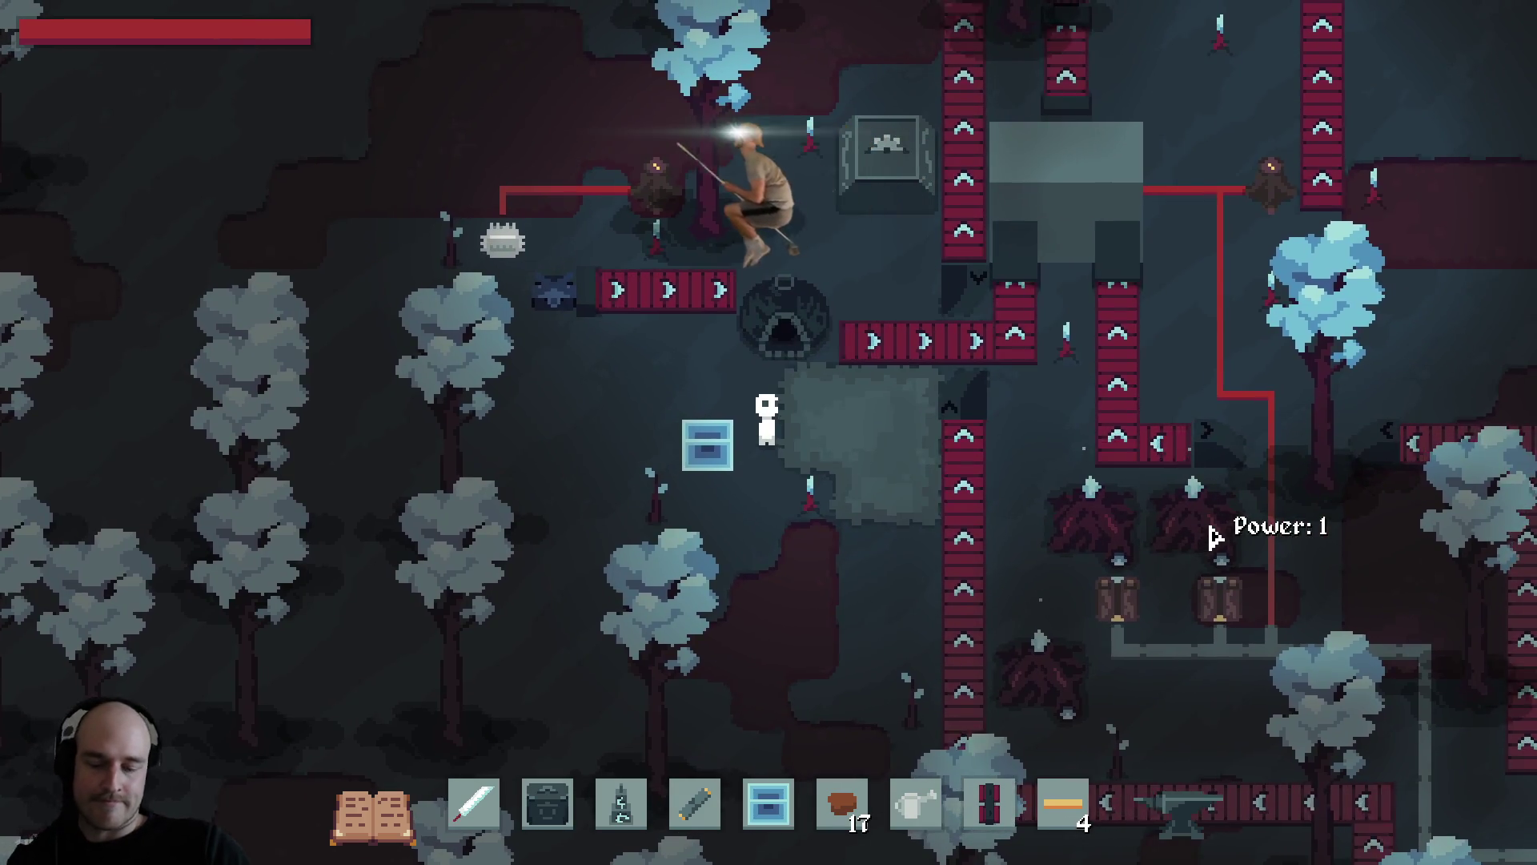
key(Escape)
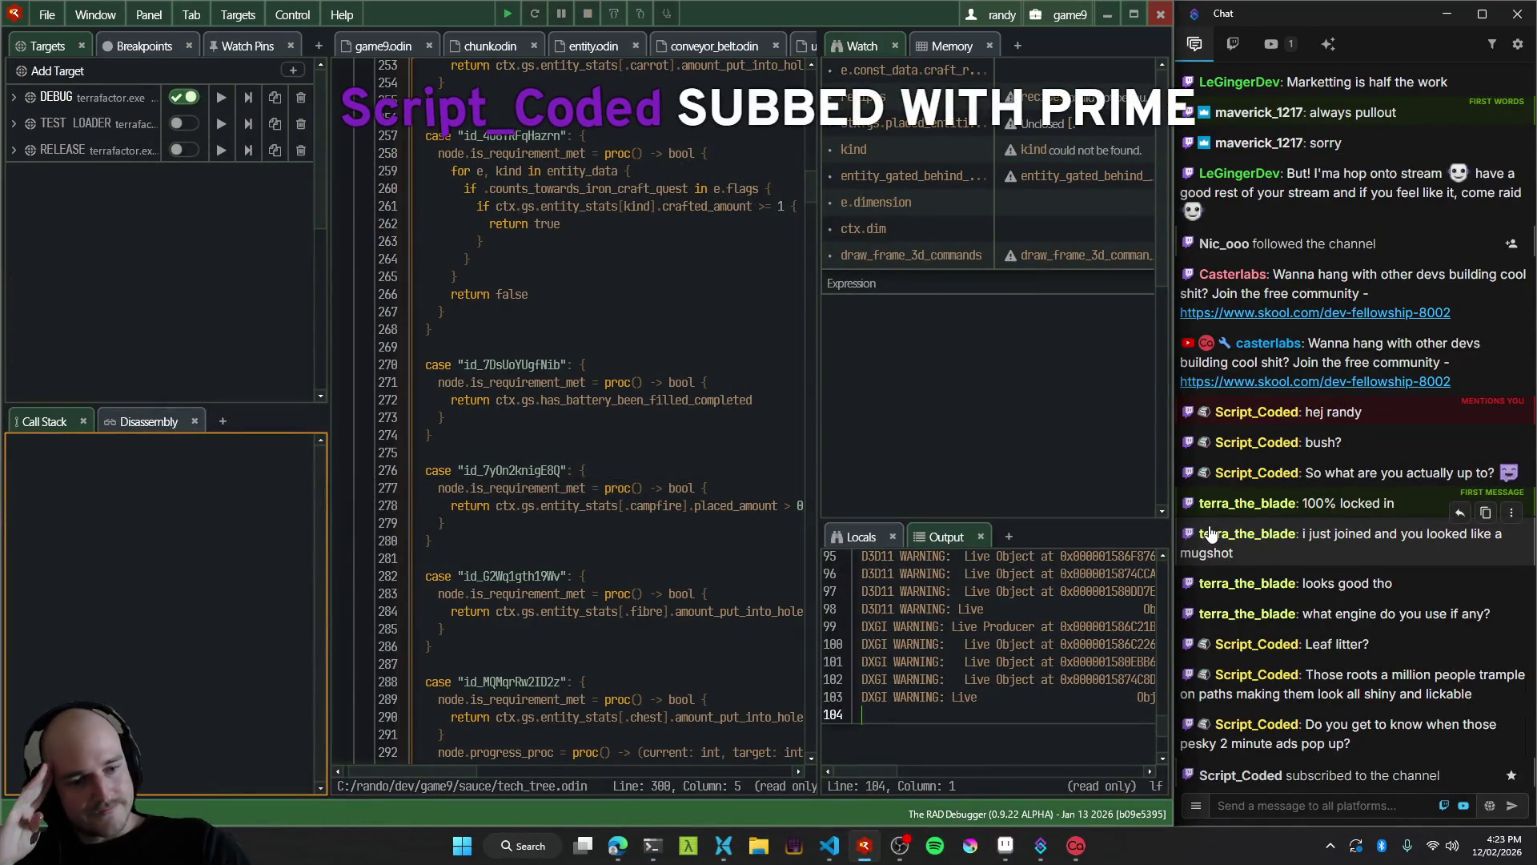
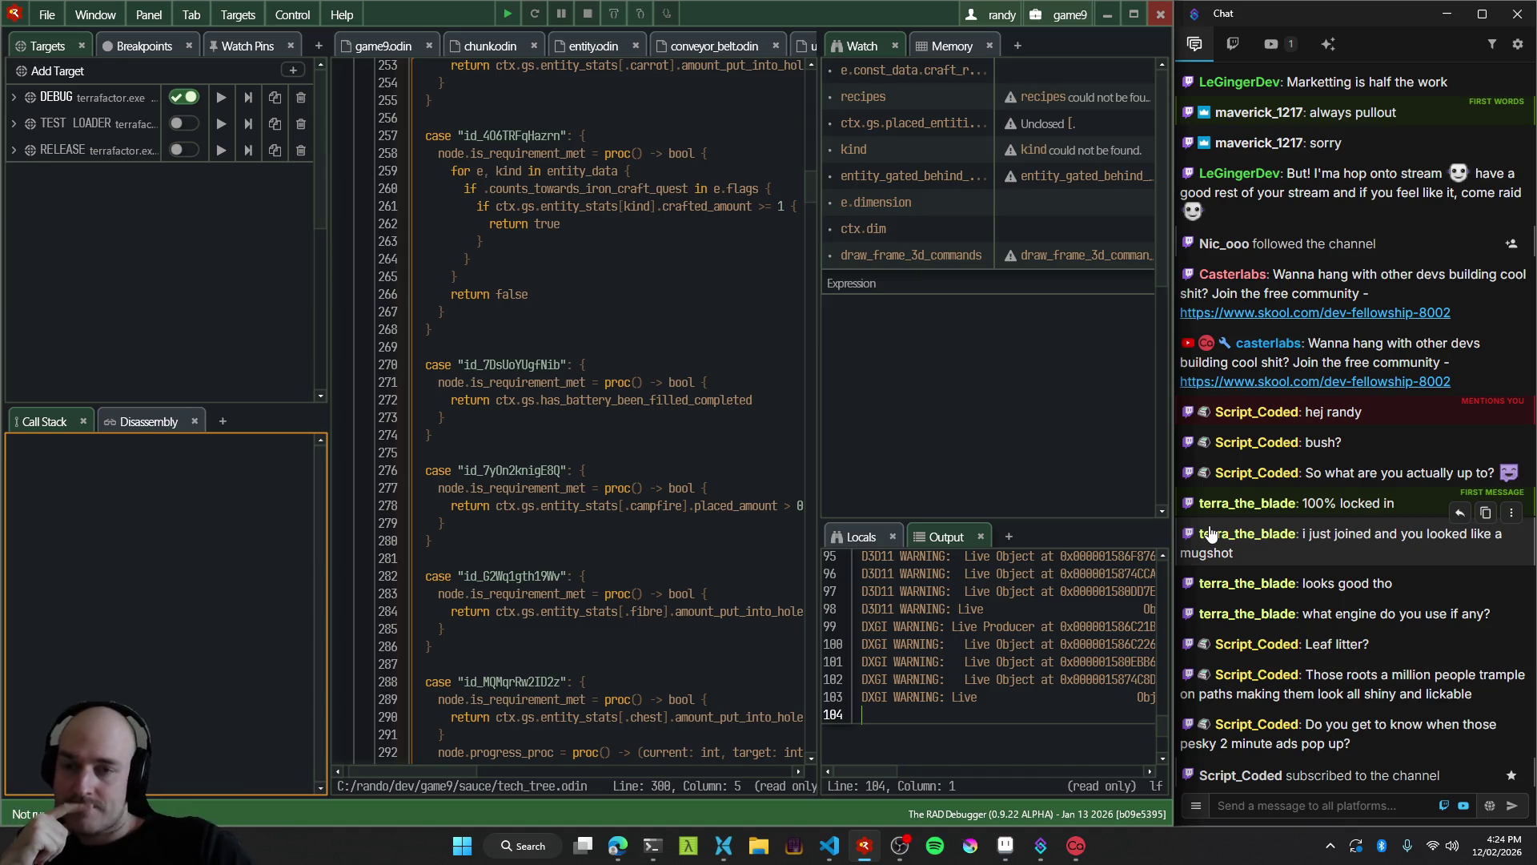
Start the terrafactor debug build from RAD Debugger so the tech tree appears.
click(221, 97)
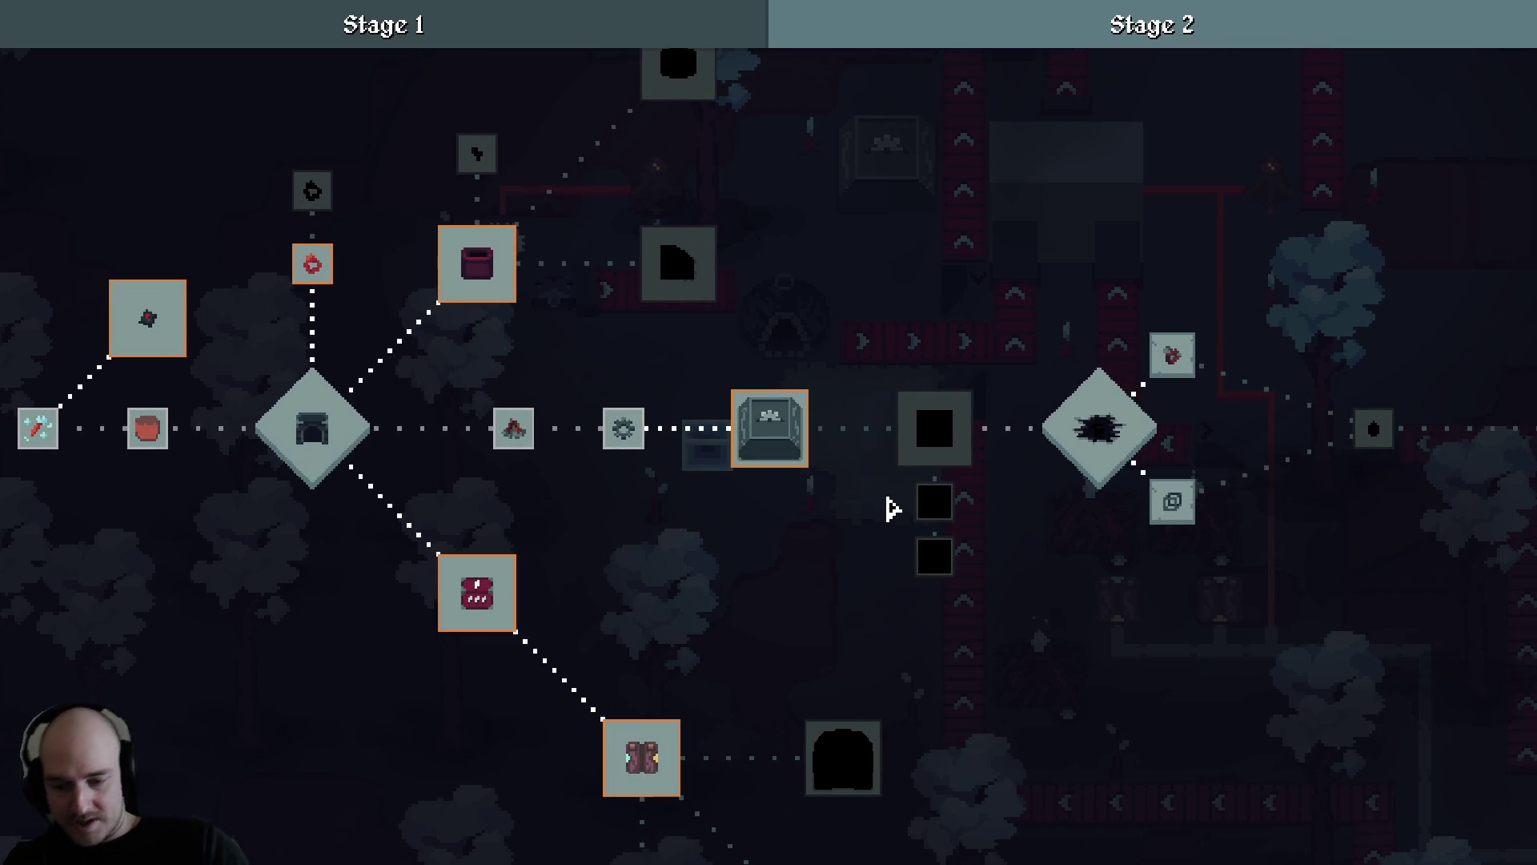
View the Stage 3 tech-tree page, zoom in and out on its ??? node, then close the overlay.
click(1082, 36)
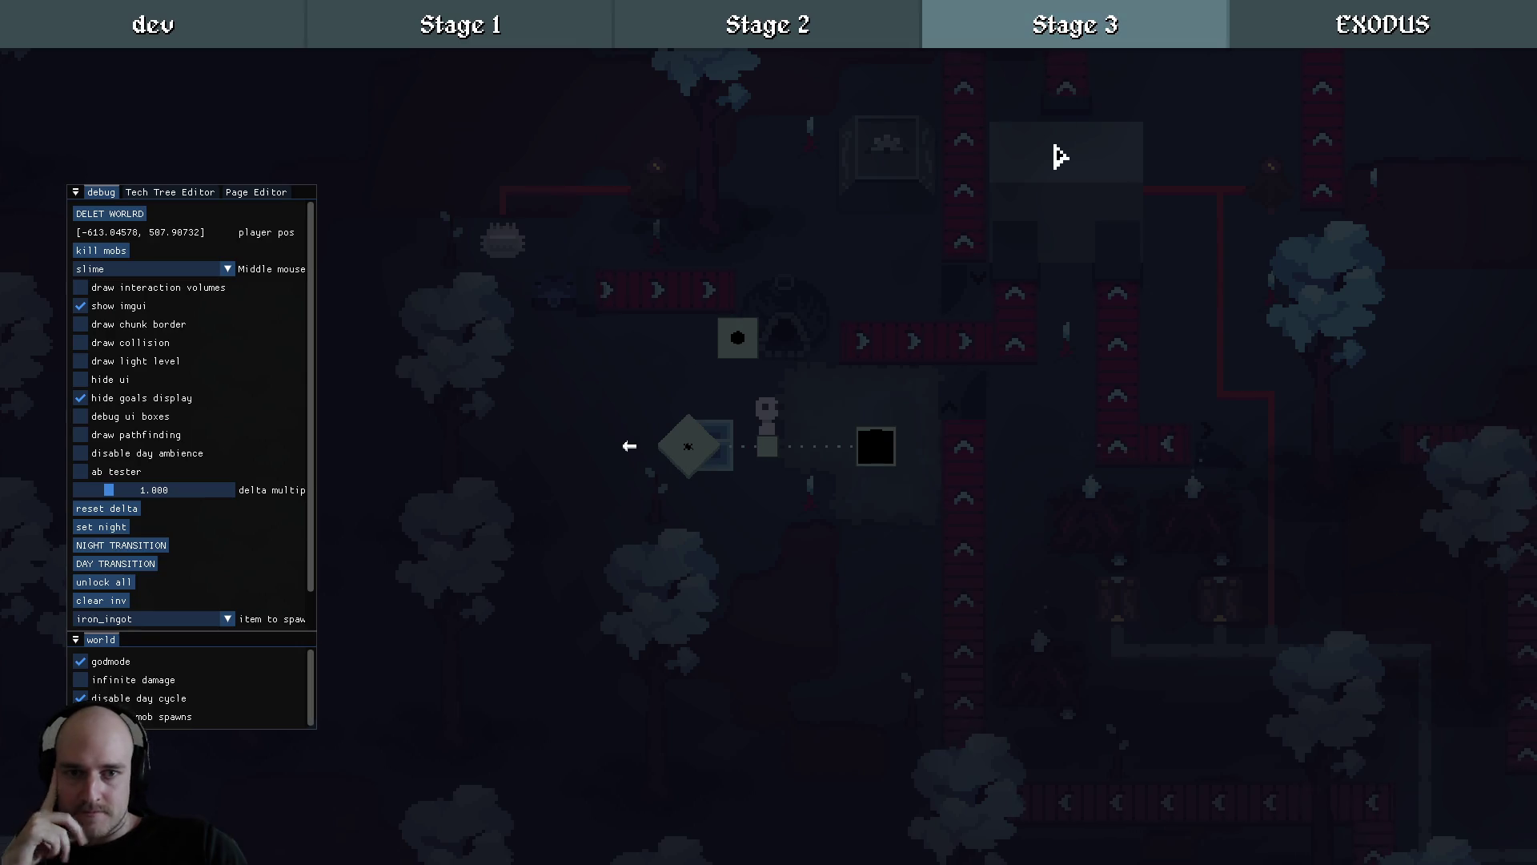
scroll(689, 515, up, 3)
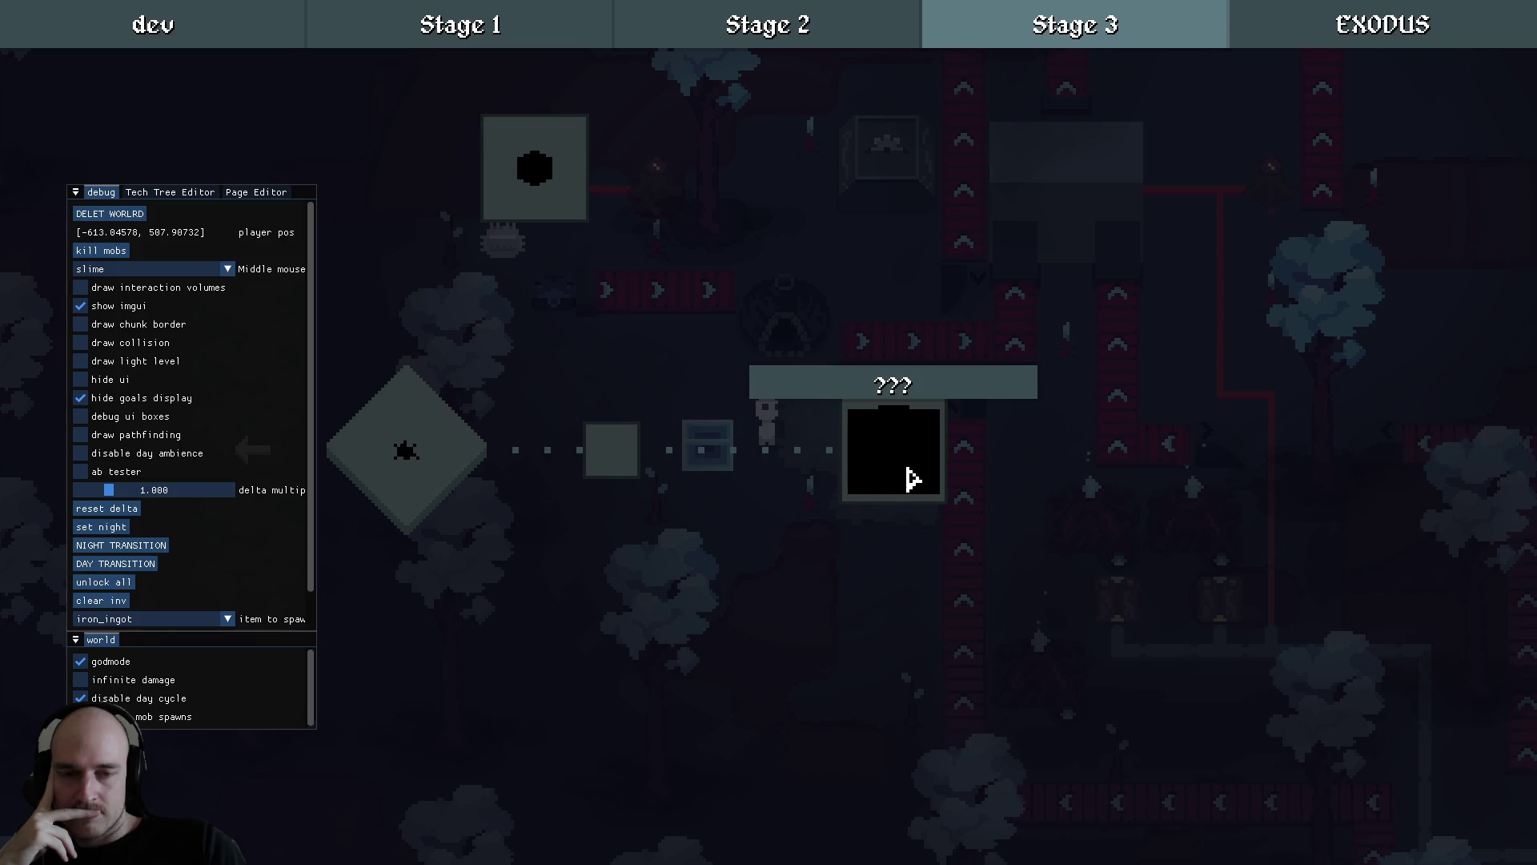
scroll(488, 512, down, 3)
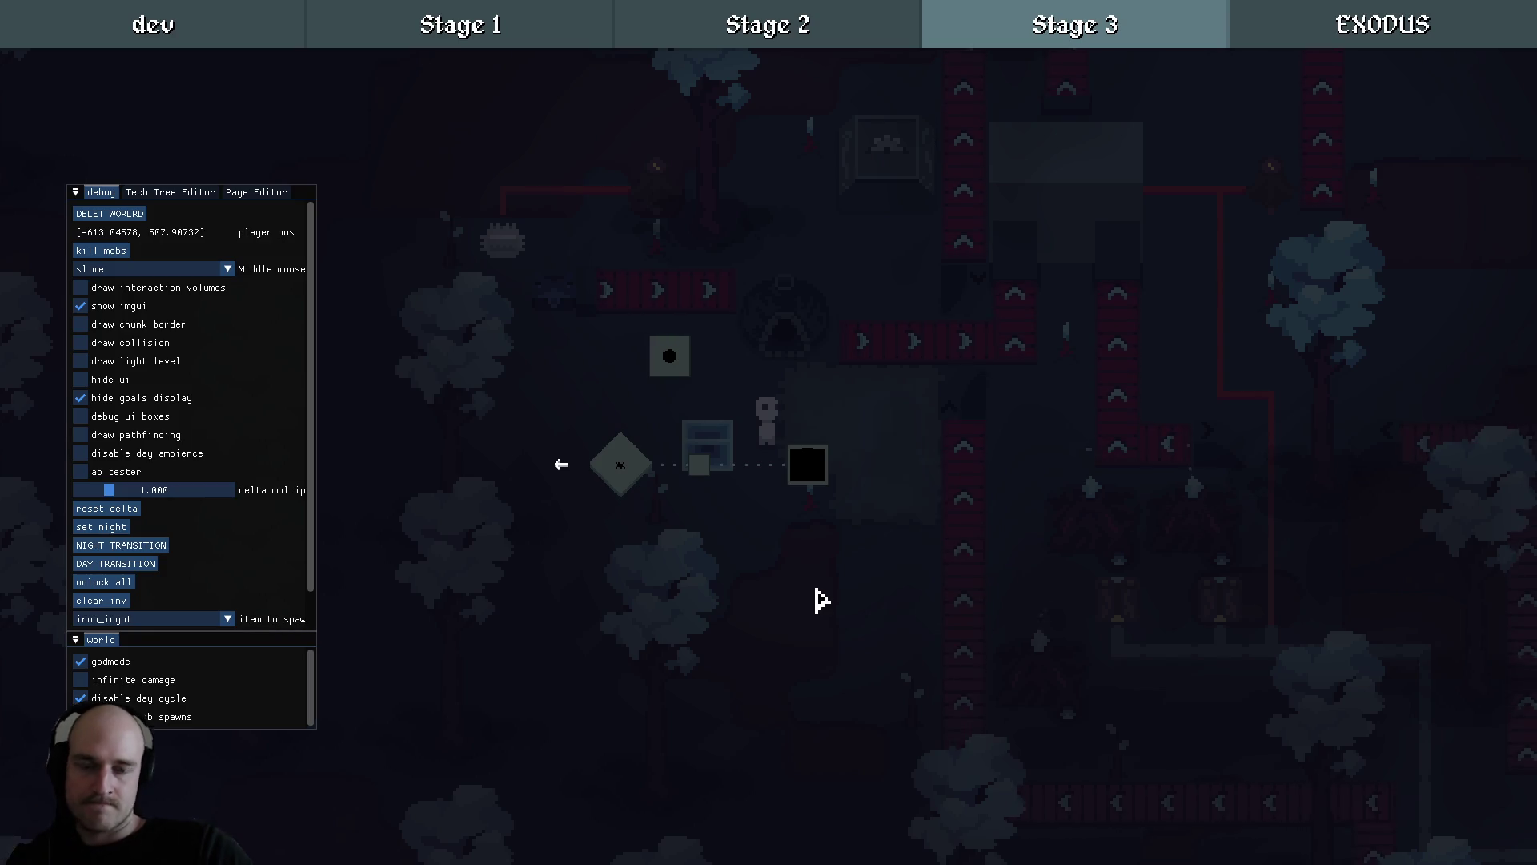
key(Escape)
Resume play and walk the character back and forth, then left into the stone room.
key(F1)
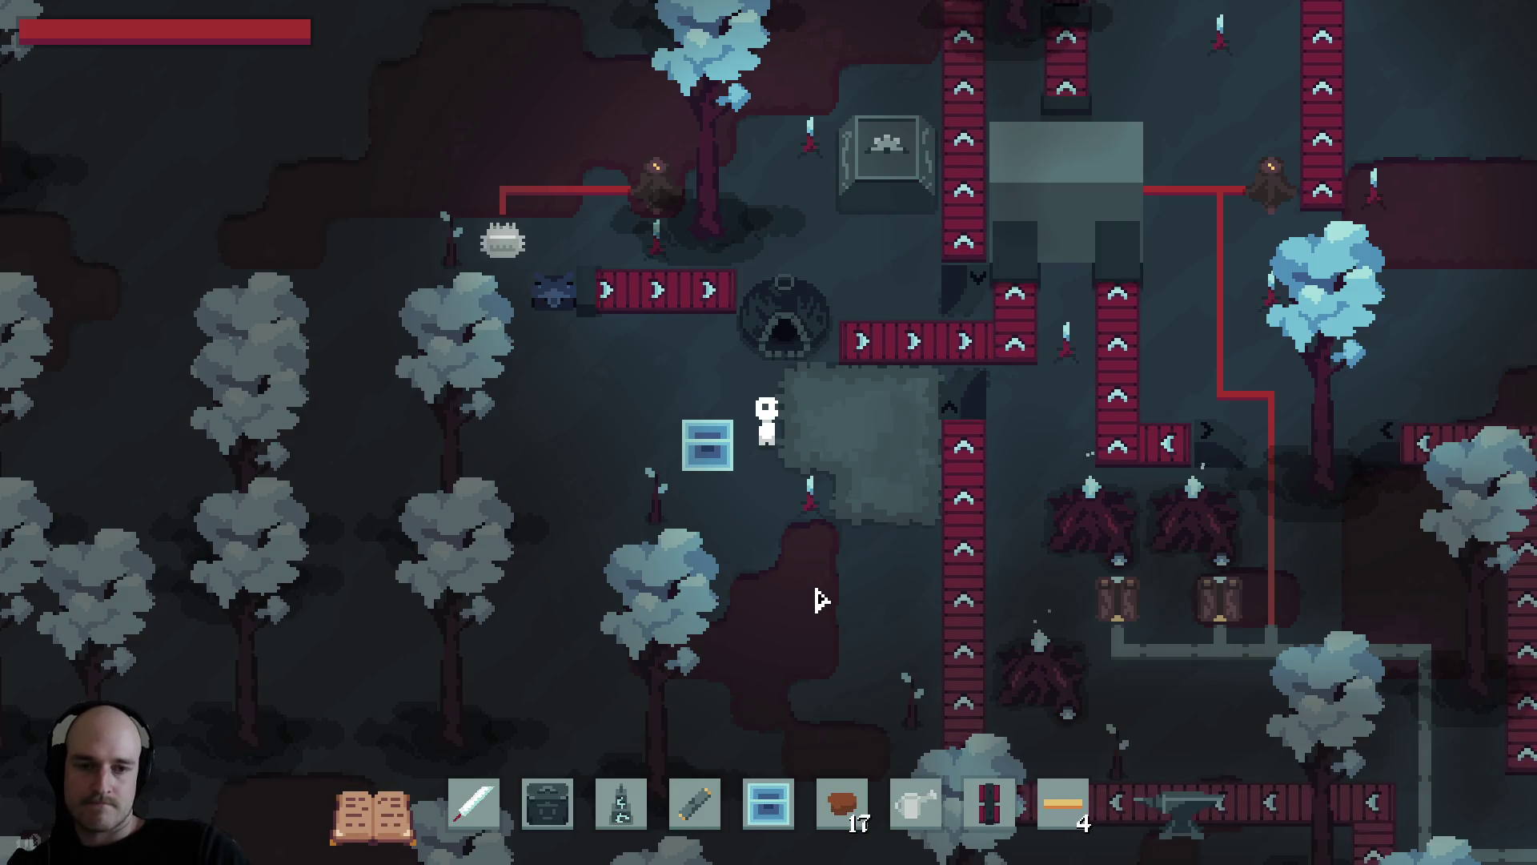
key(d)
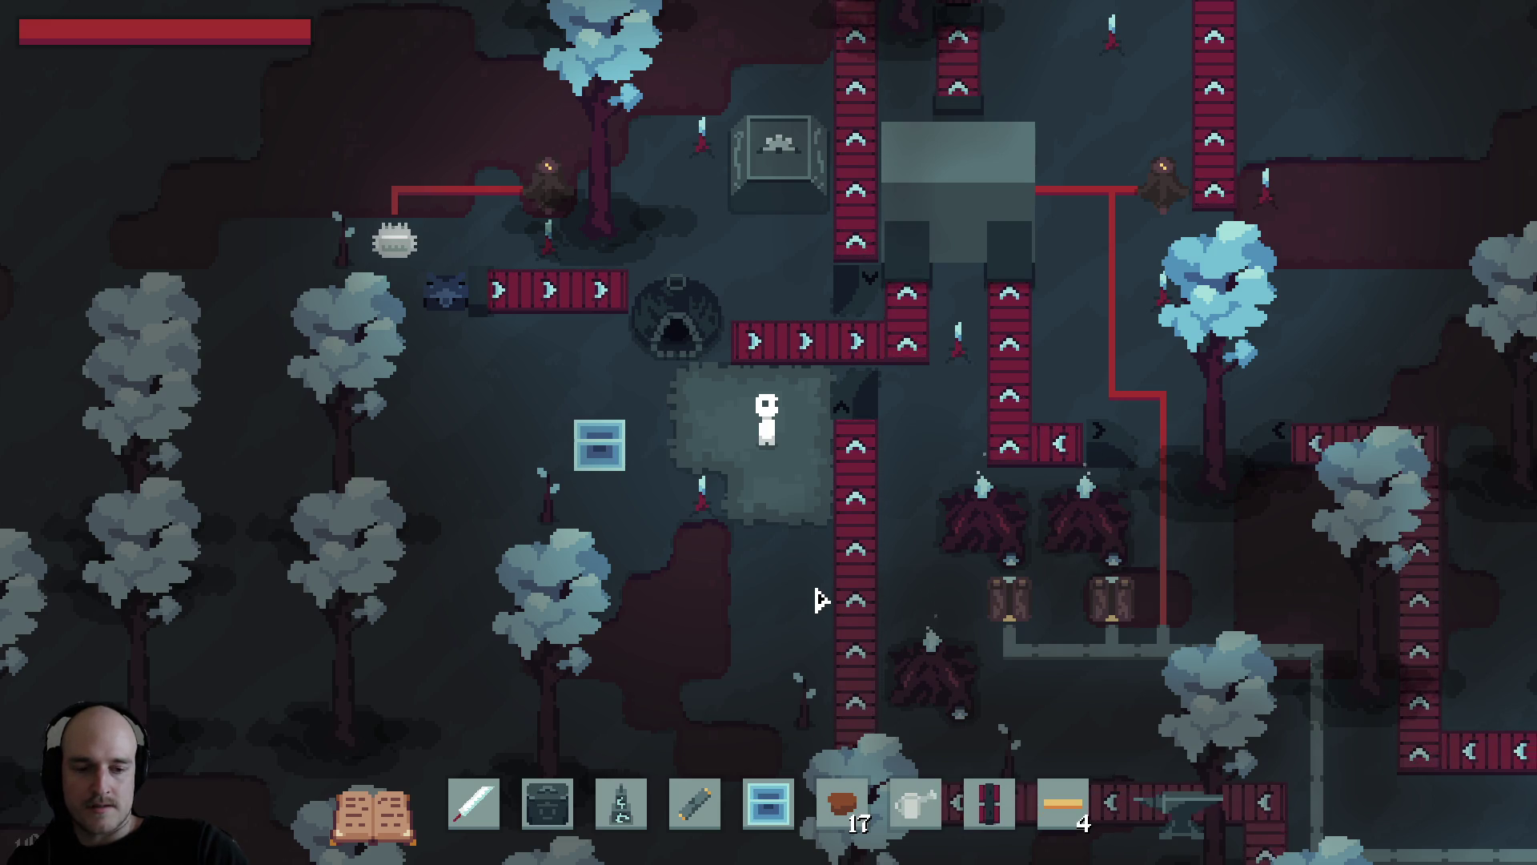
key(a)
key(d)
key(a)
key(d)
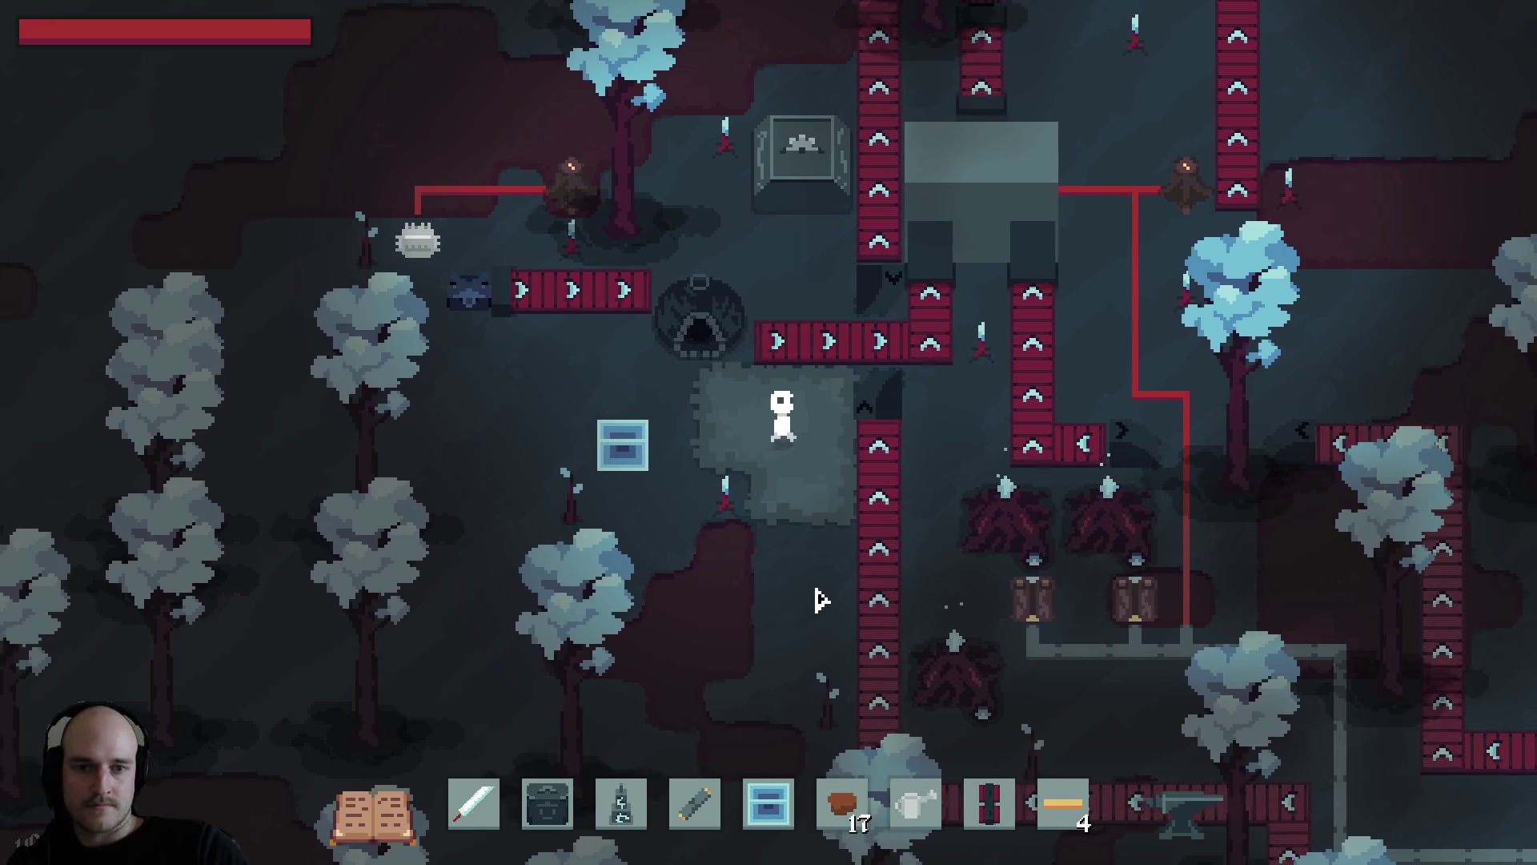
key(a)
key(d)
key(a)
key(a)
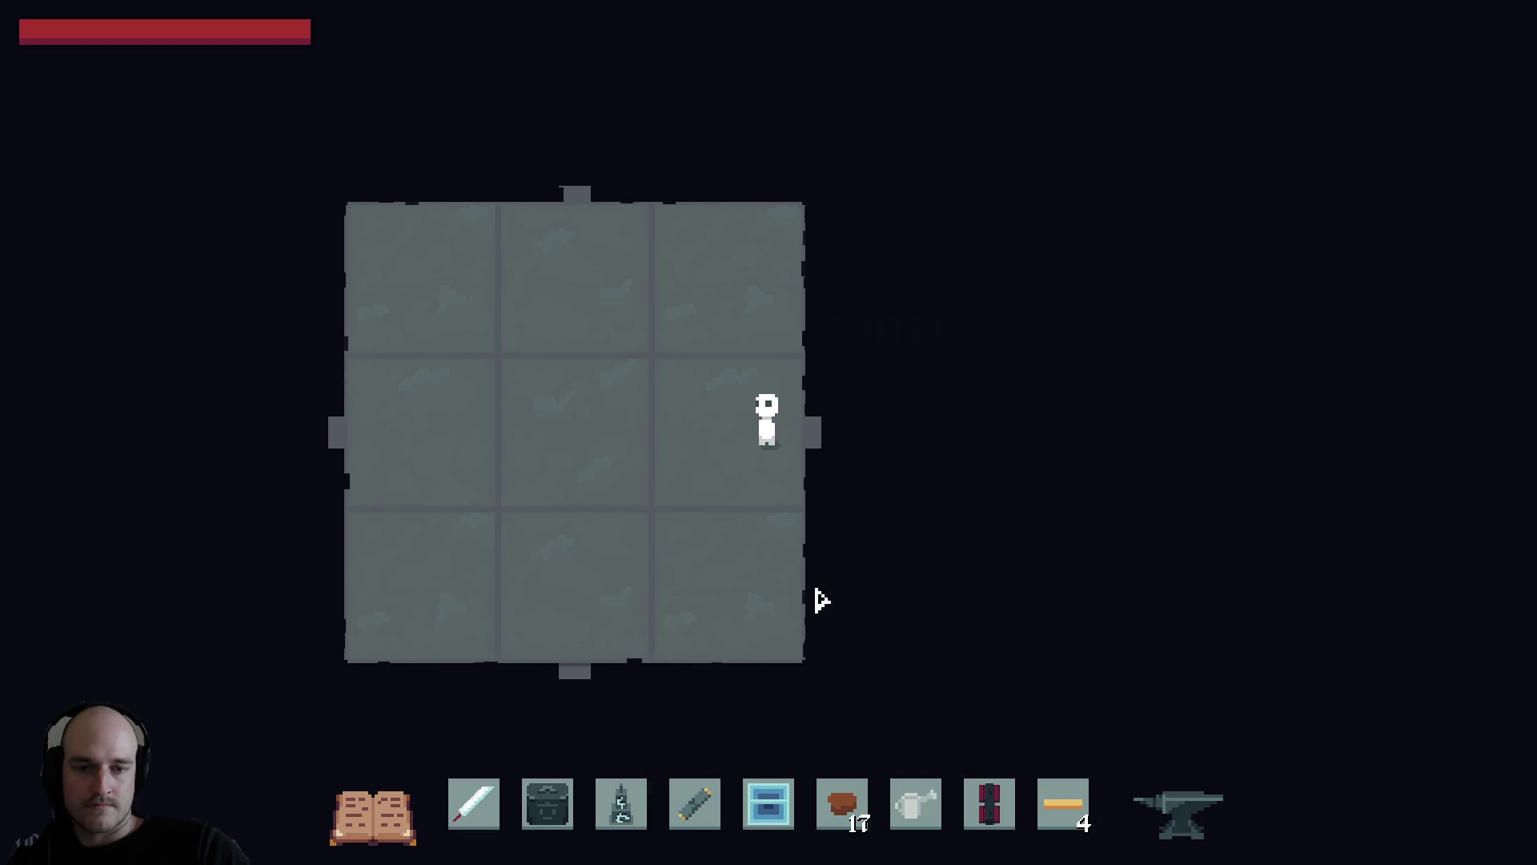
Walk onto the shop item, then step off it and move up-right inside the room.
key(w)
key(d)
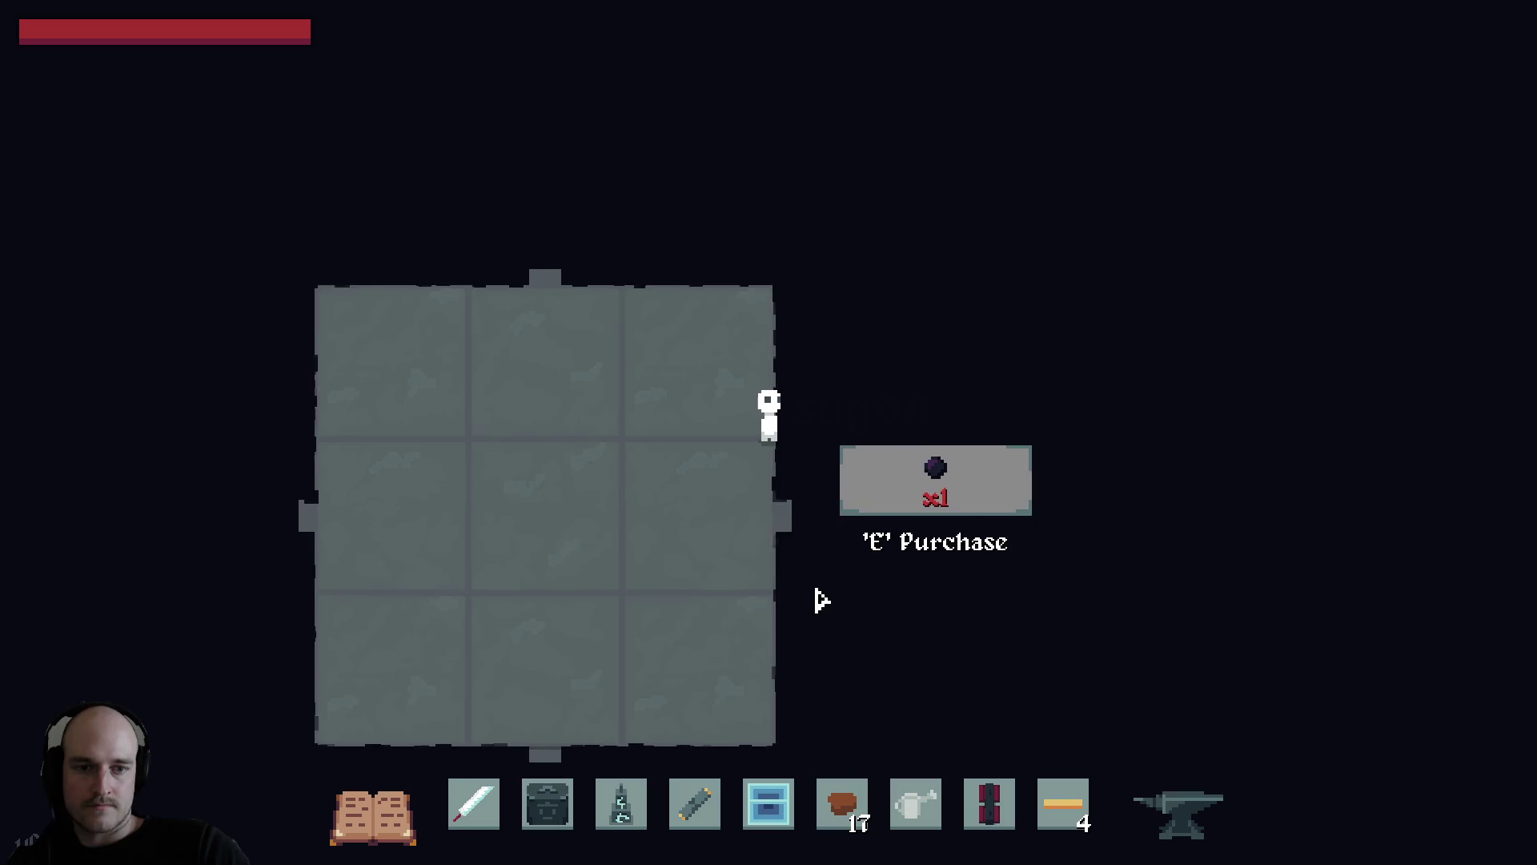
key(a)
key(s)
key(a)
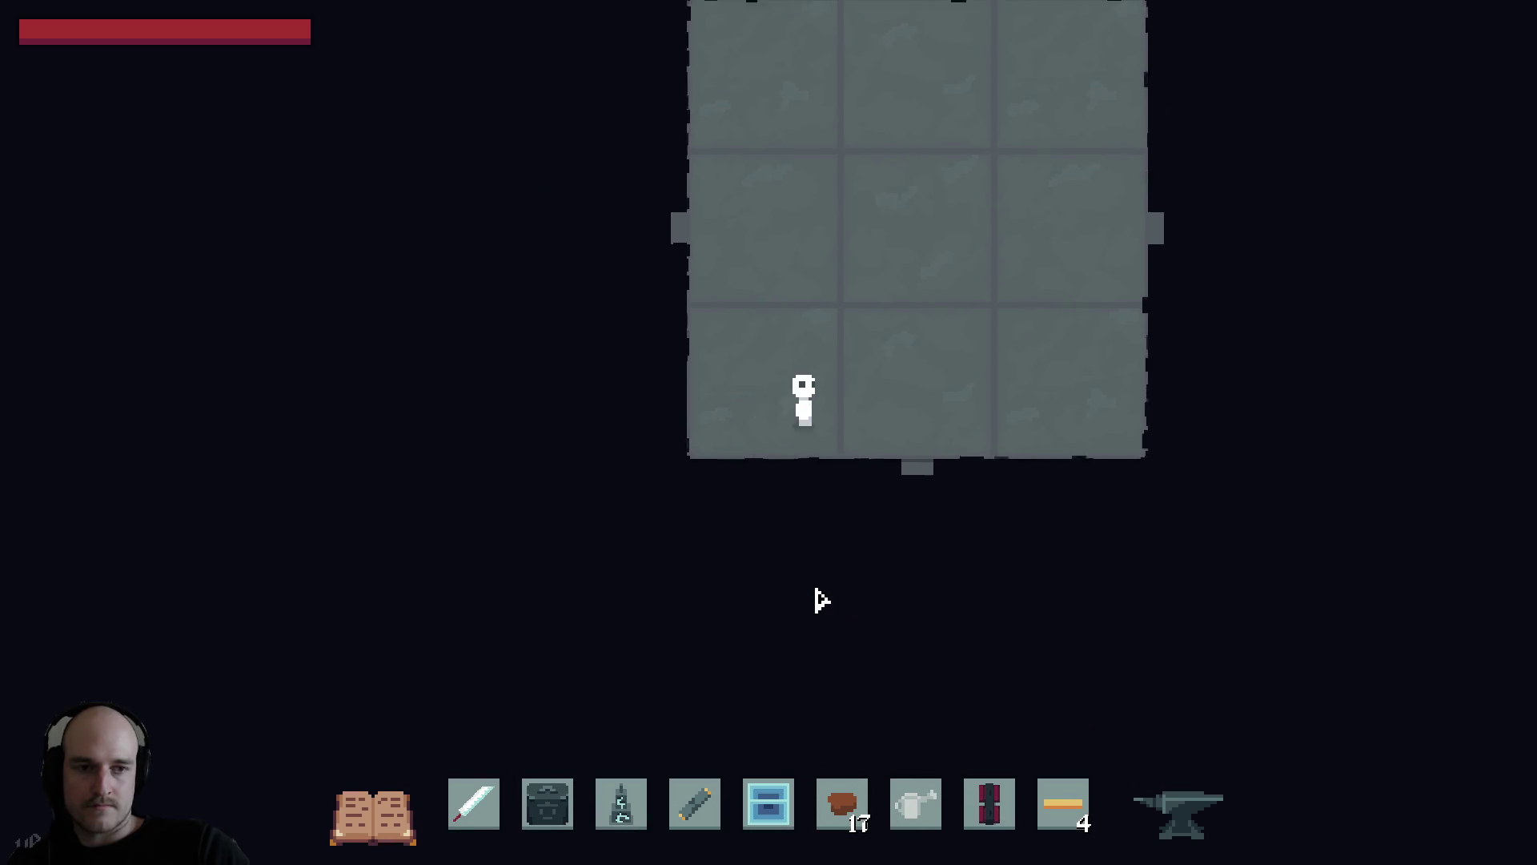
key(d)
key(w)
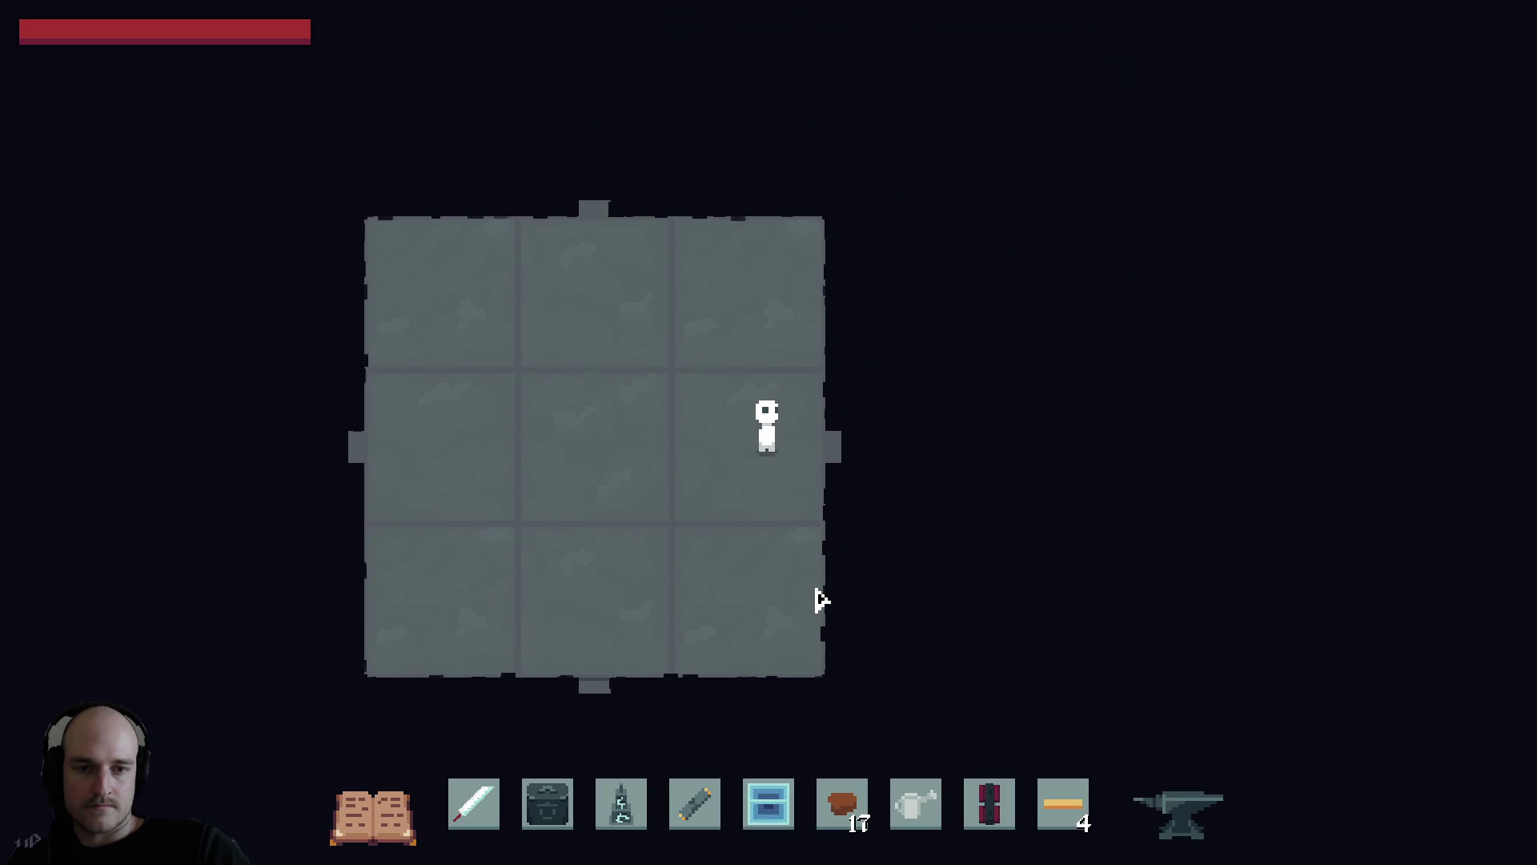
Leave the room by the east door and head south-east across the sandy area into the forest.
key(d)
key(d)
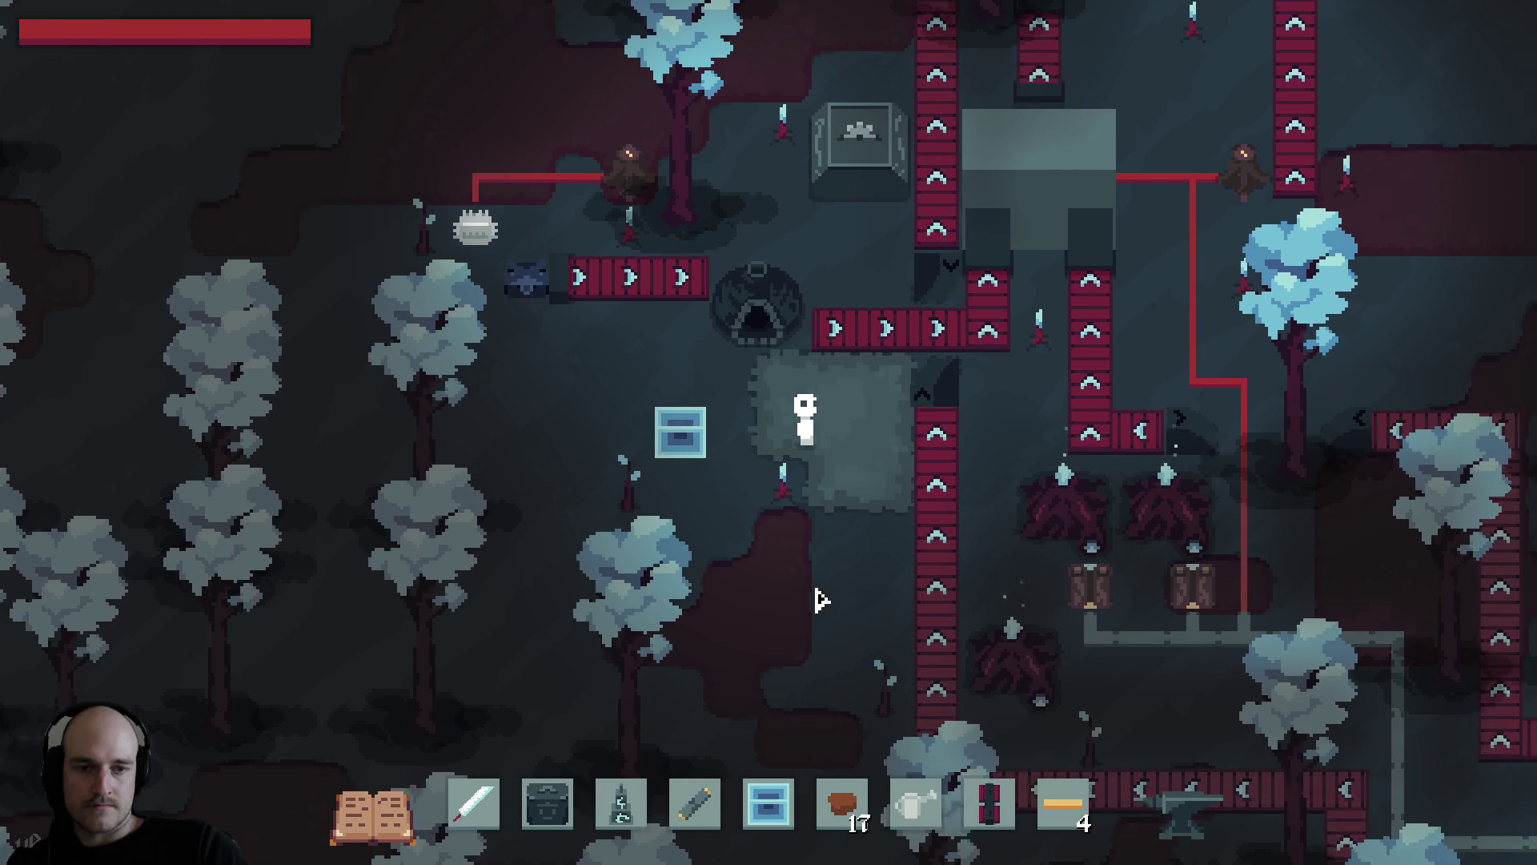
key(s)
key(d)
key(s)
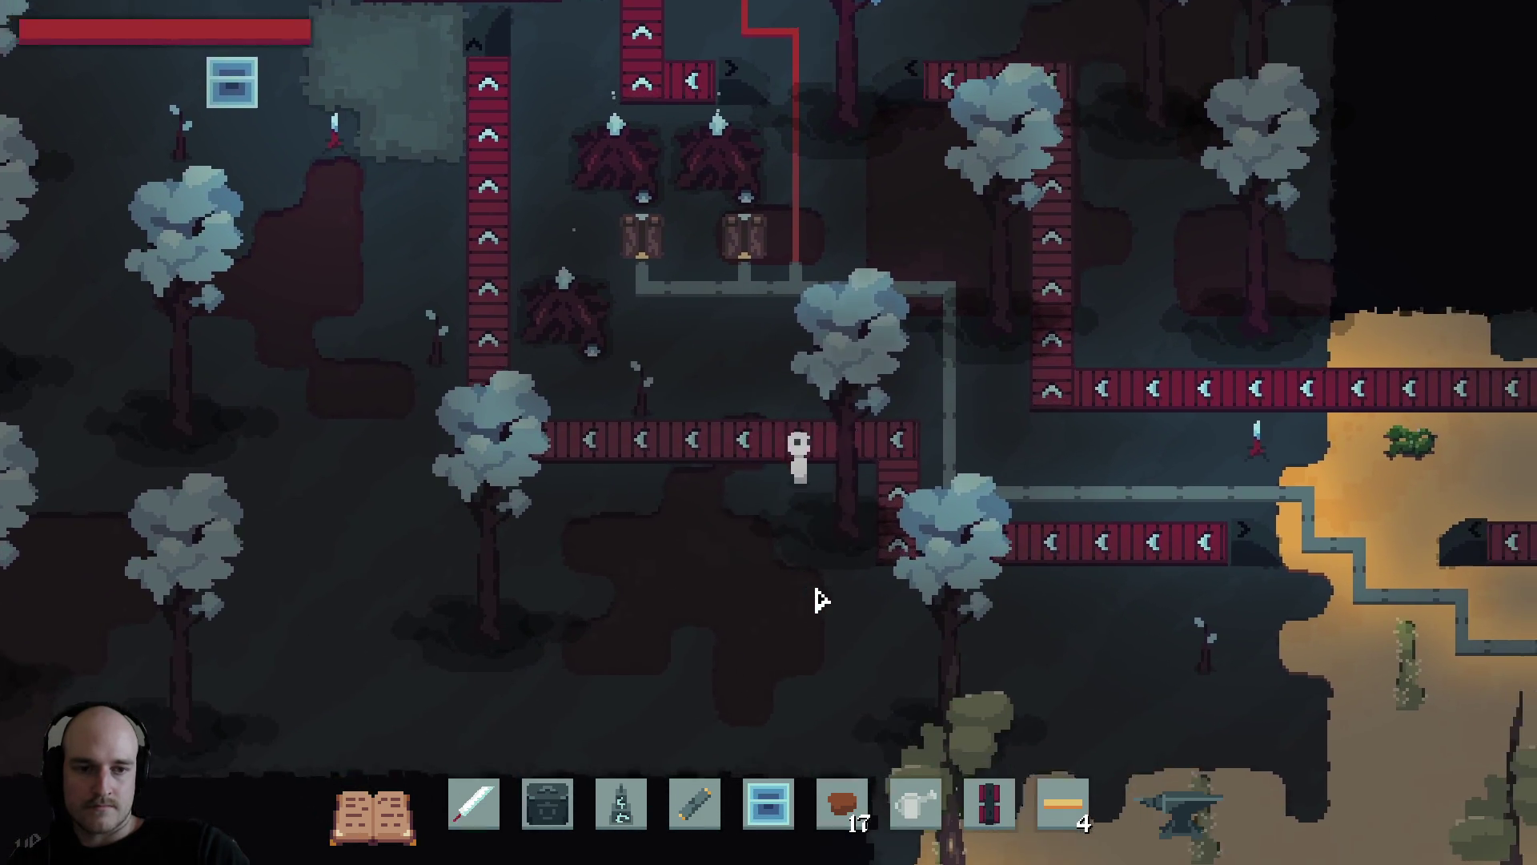
key(d)
key(s)
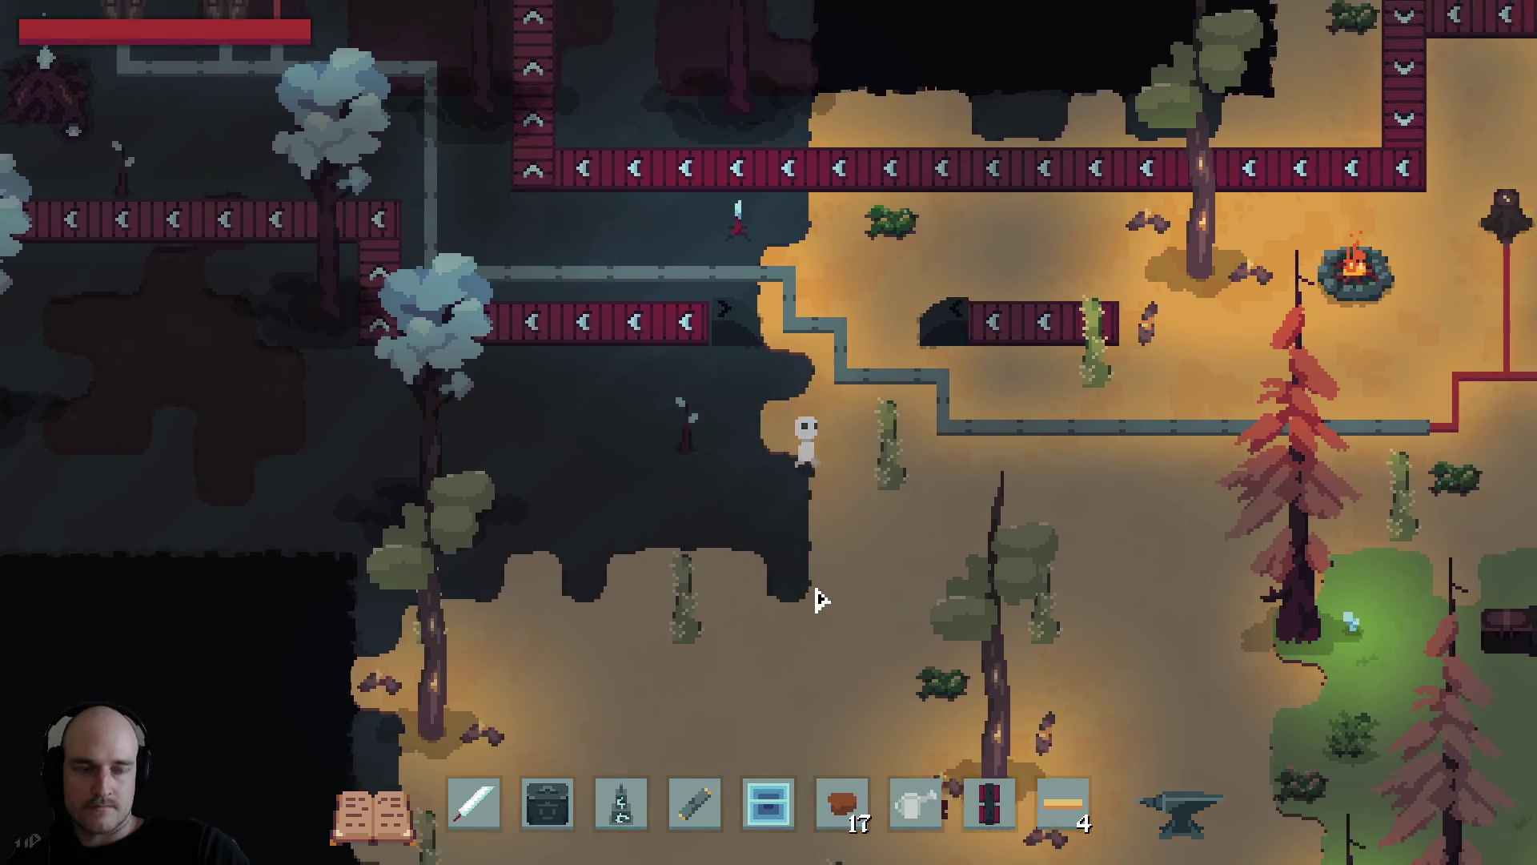
key(d)
key(s)
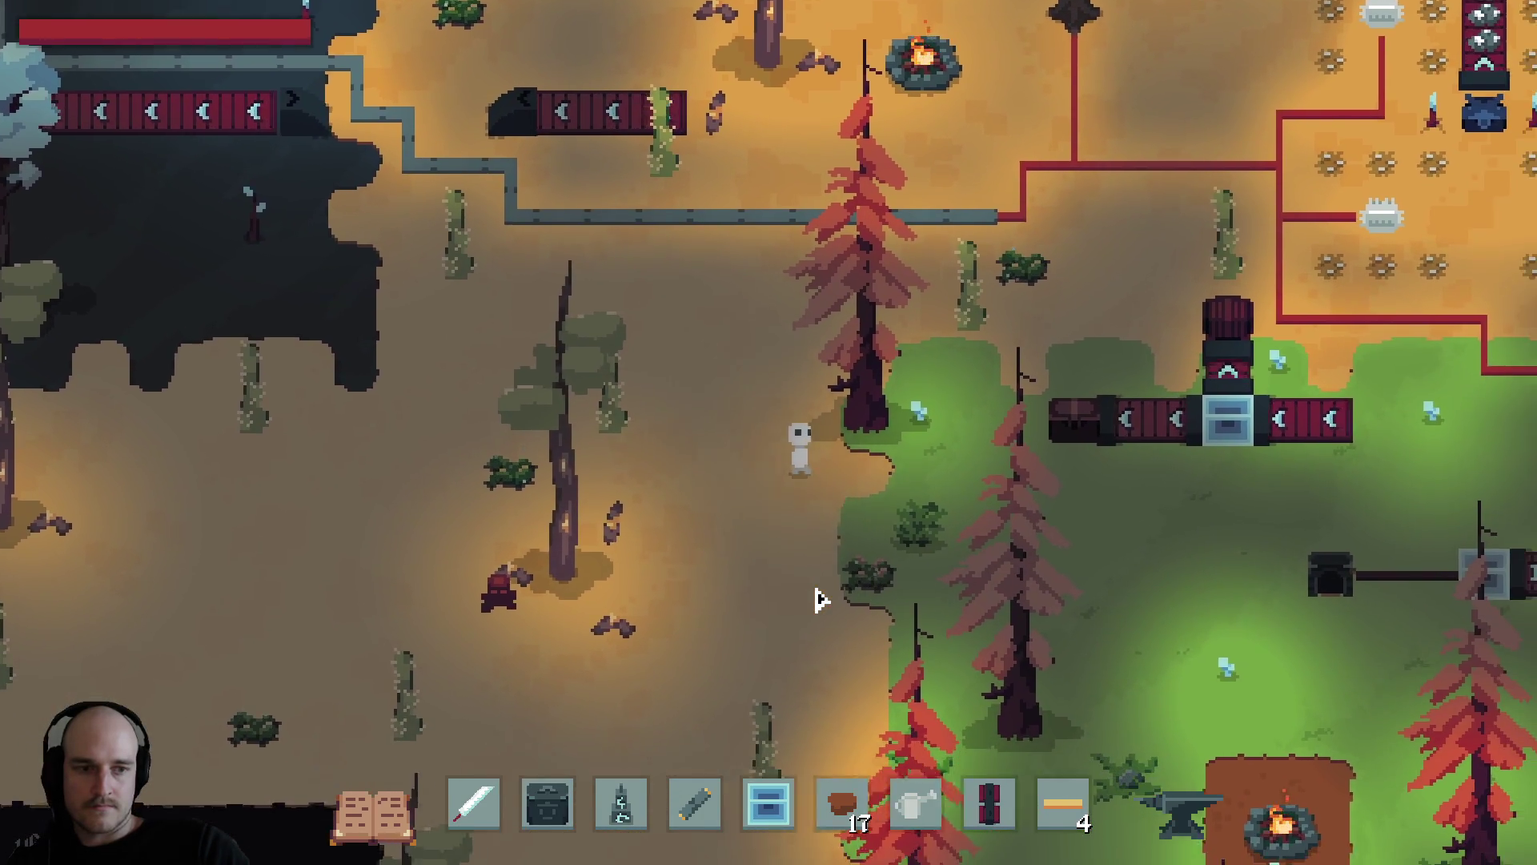
Walk through the forest to the campfire clearing and reopen the tech-tree overlay.
key(d)
key(s)
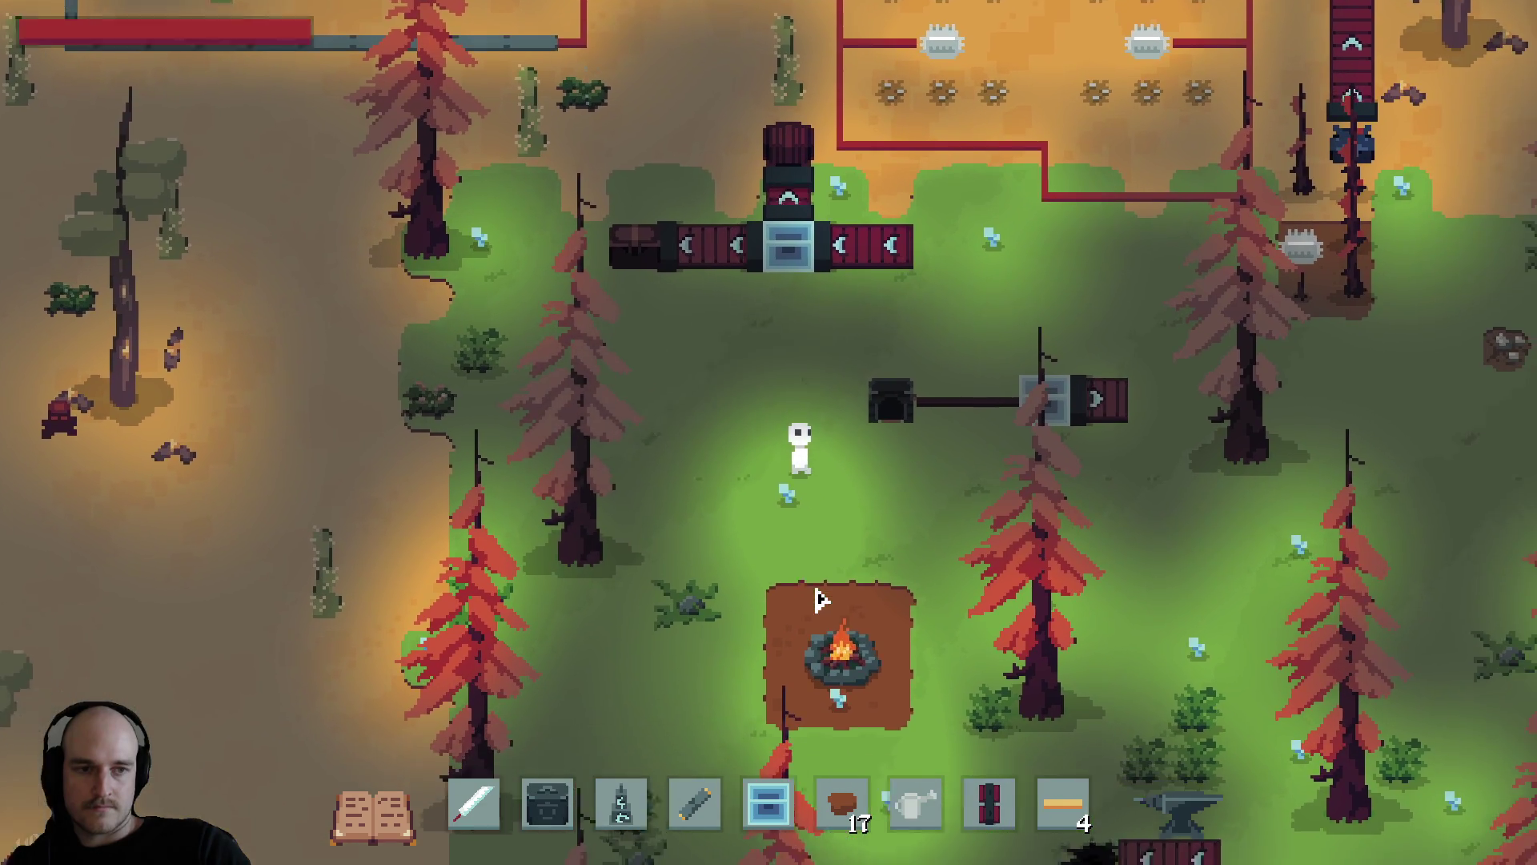
key(s)
key(d)
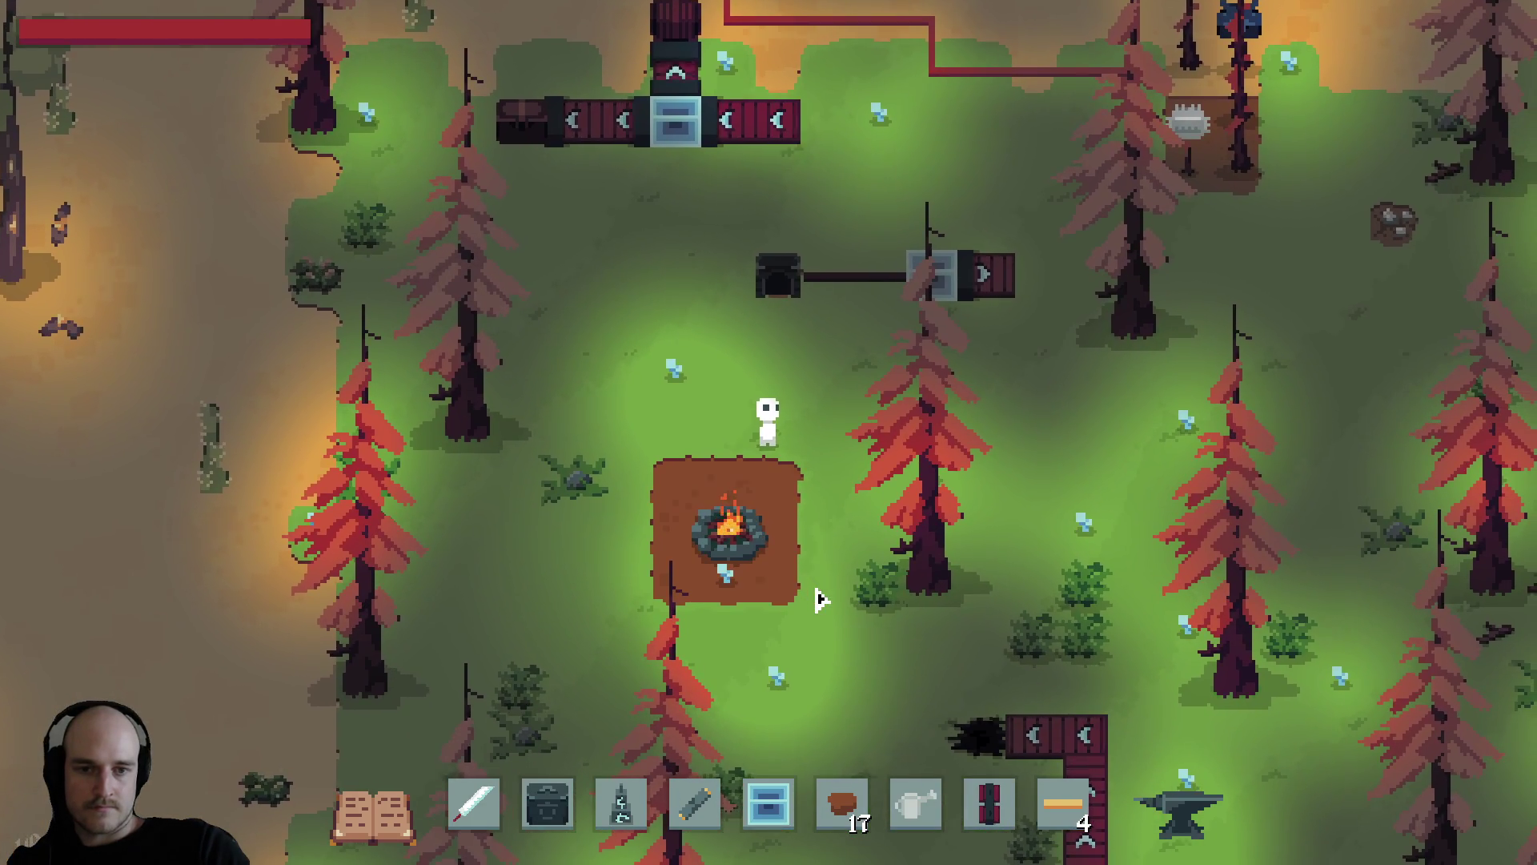
key(Tab)
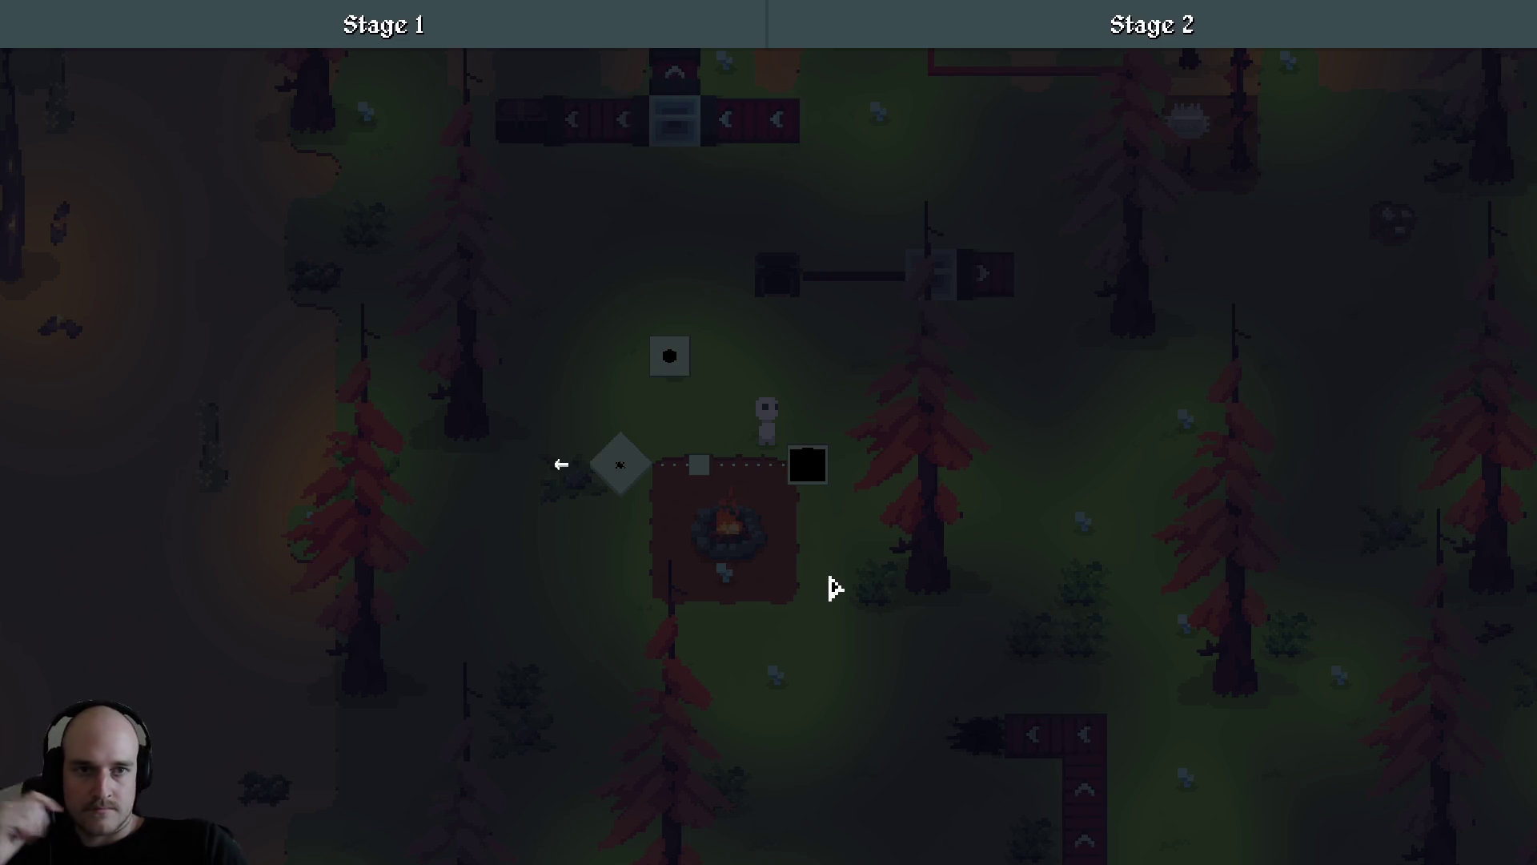
Reveal the debug panel and all stage pages, then show EXODUS and pan to the diamond node.
scroll(665, 590, up, 3)
key(F1)
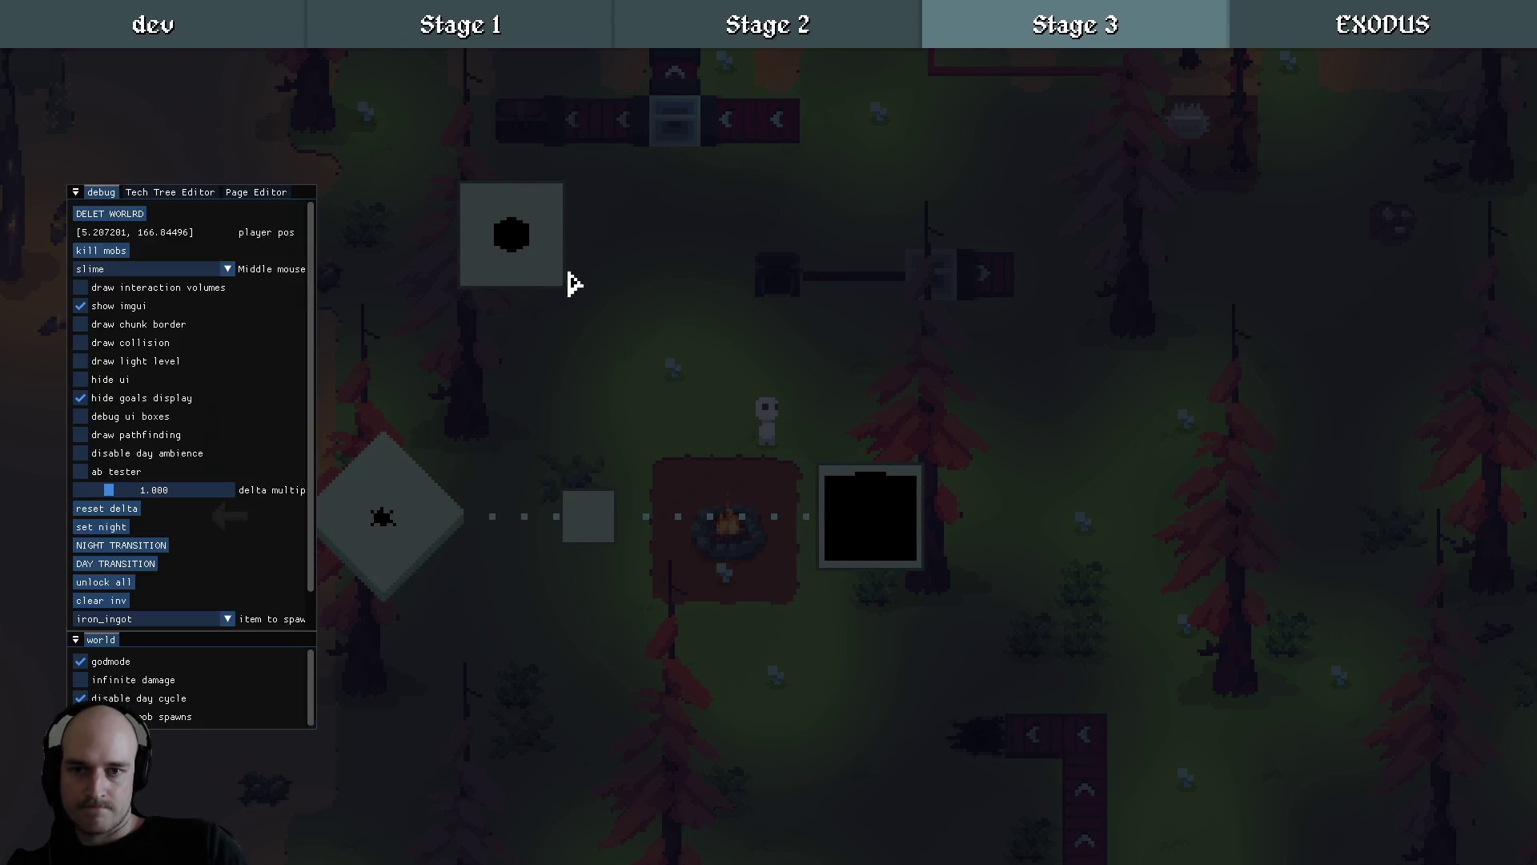
scroll(899, 346, down, 3)
click(1348, 34)
drag(609, 381, 971, 408)
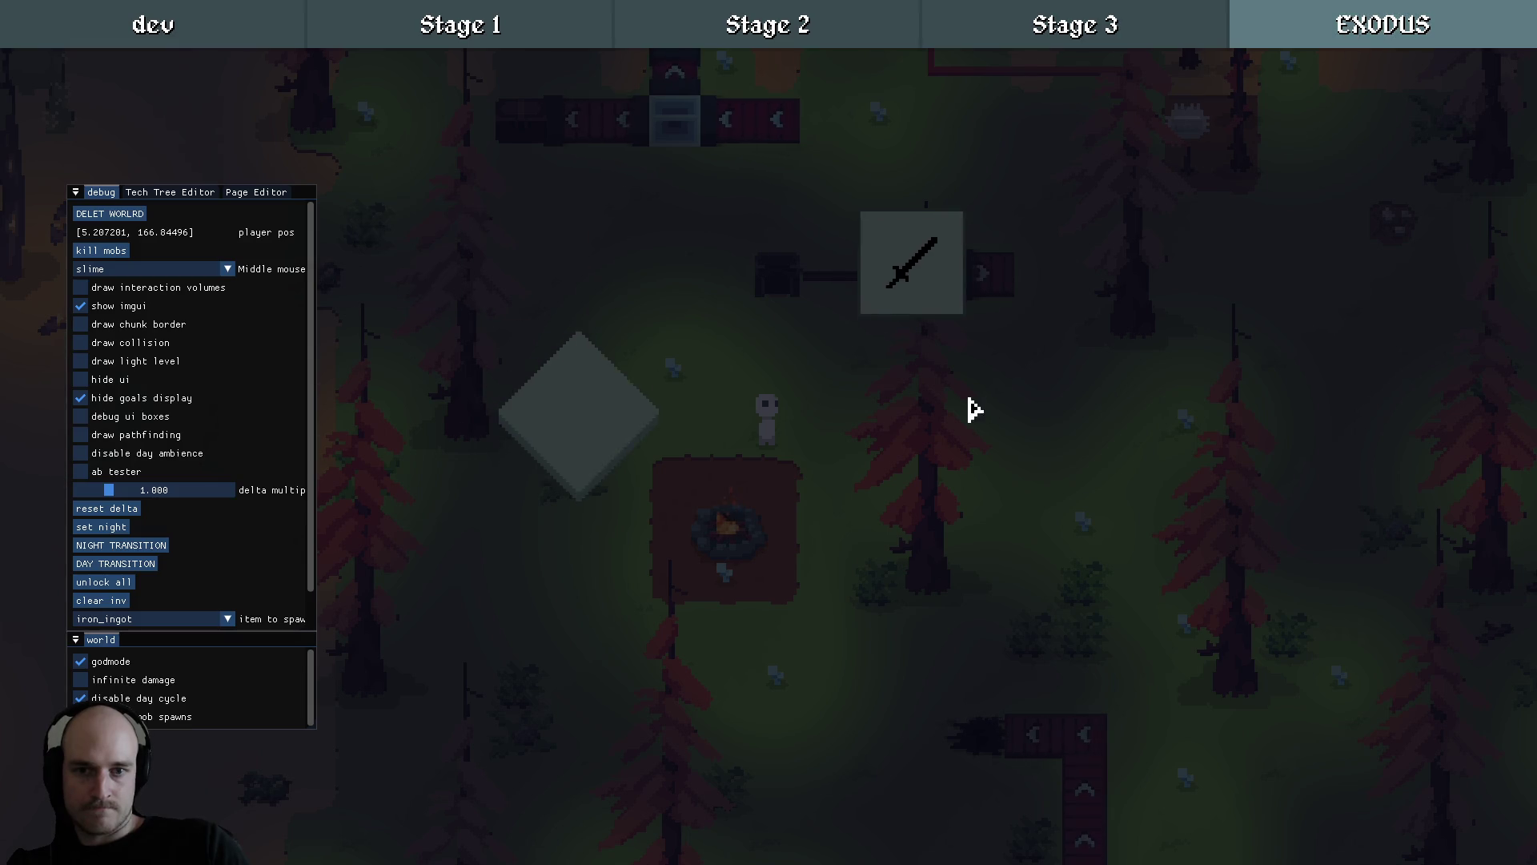
scroll(953, 412, down, 2)
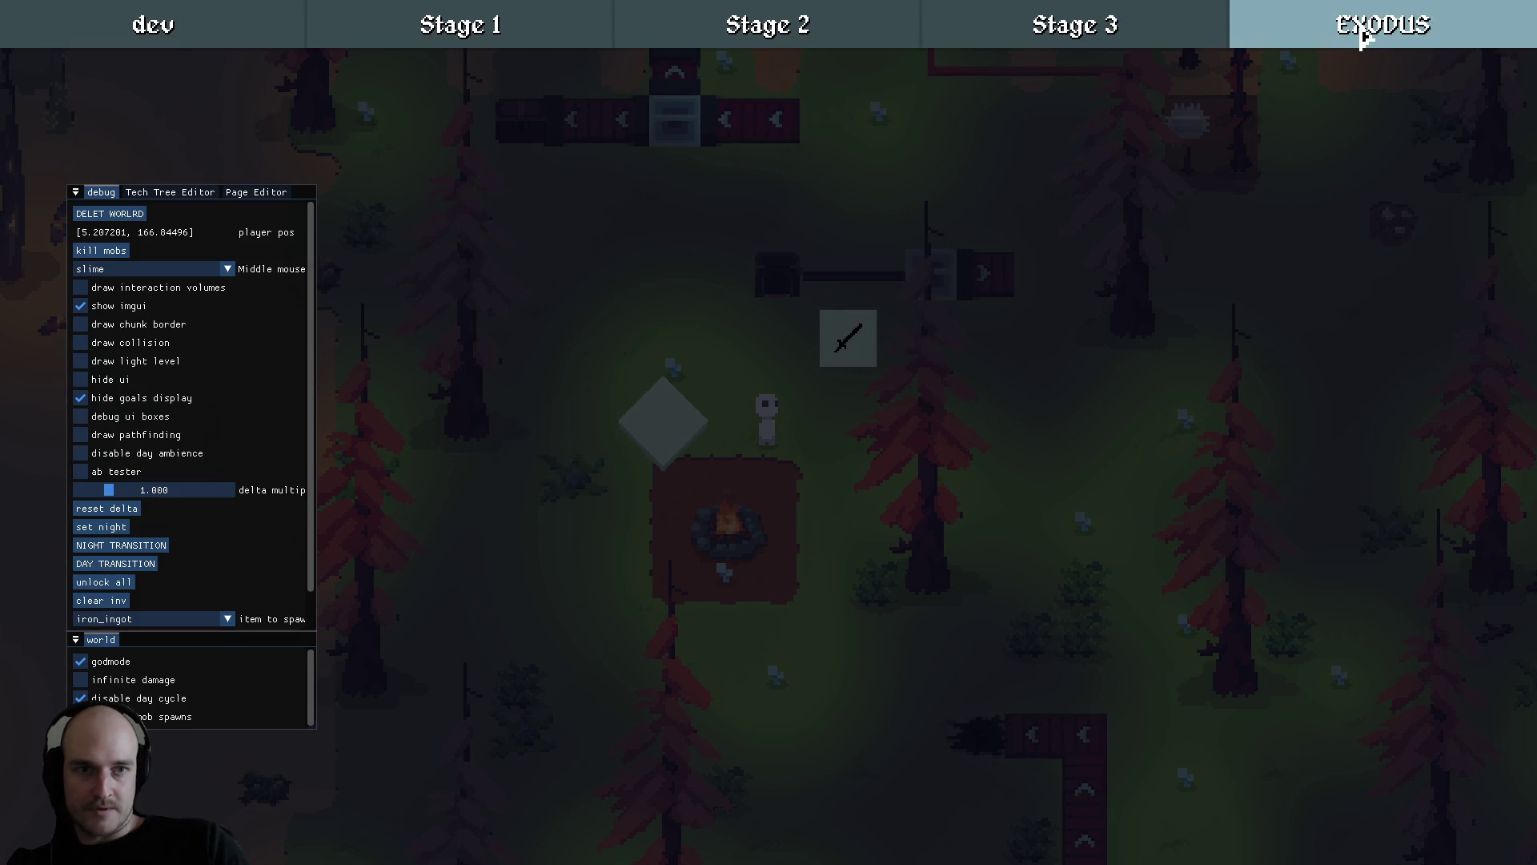
Compare the Stage 3, EXODUS and Stage 2 pages, ending on EXODUS.
click(1114, 38)
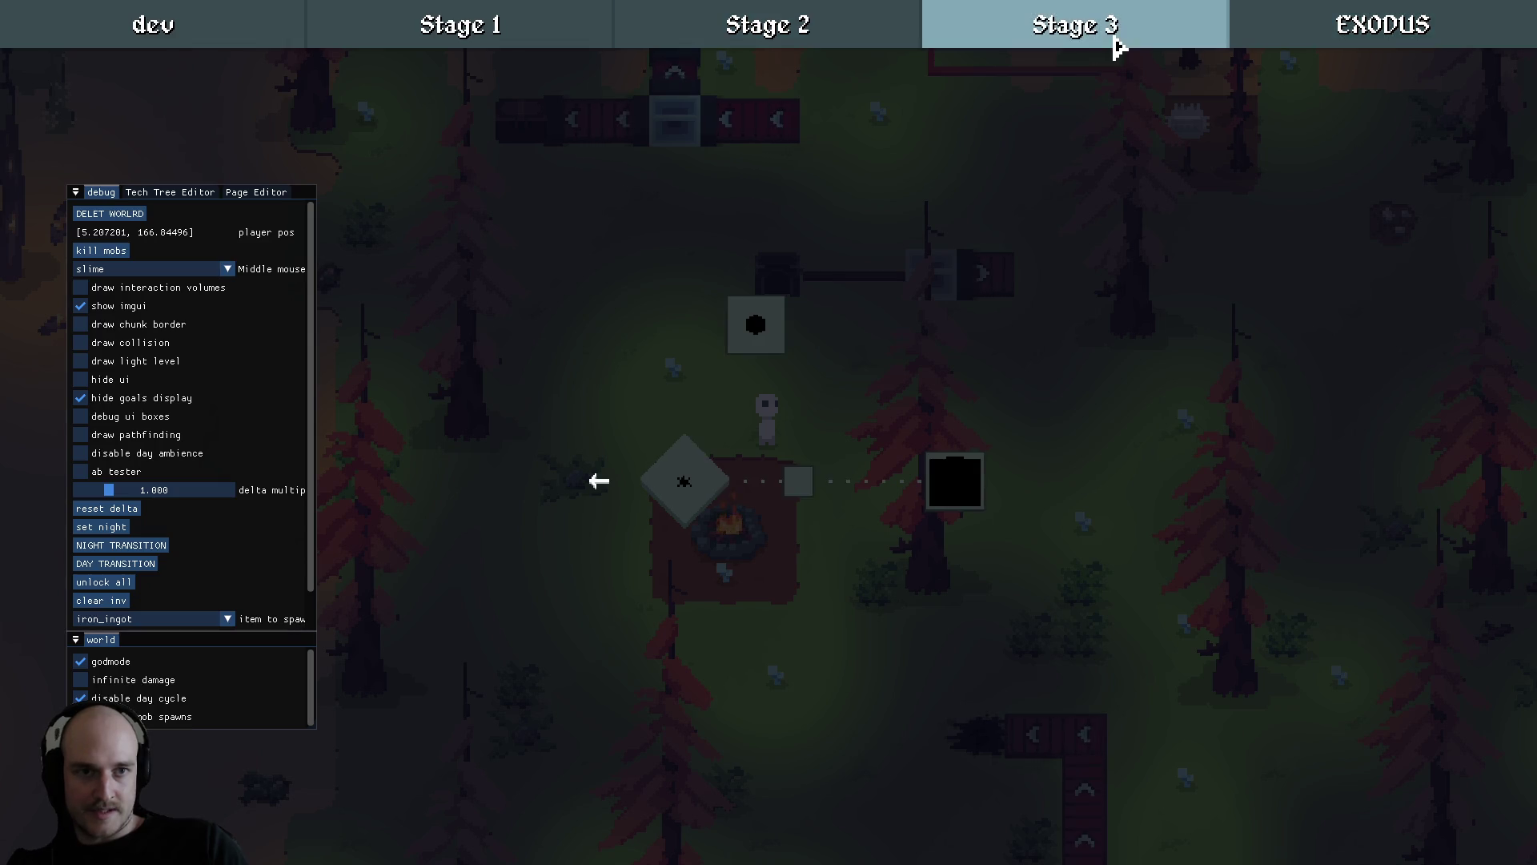
click(1402, 47)
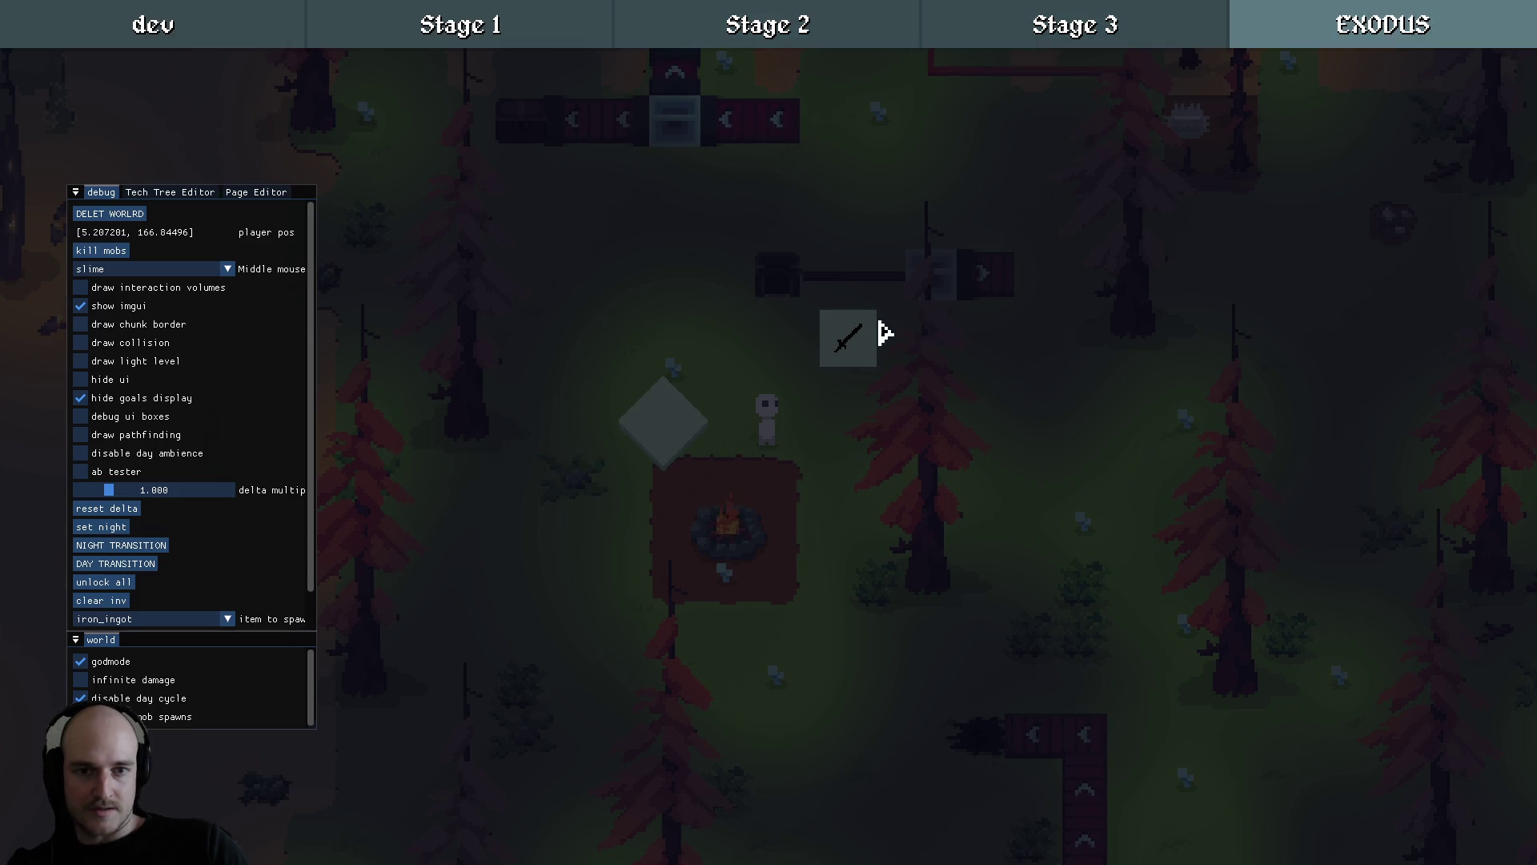
click(1121, 36)
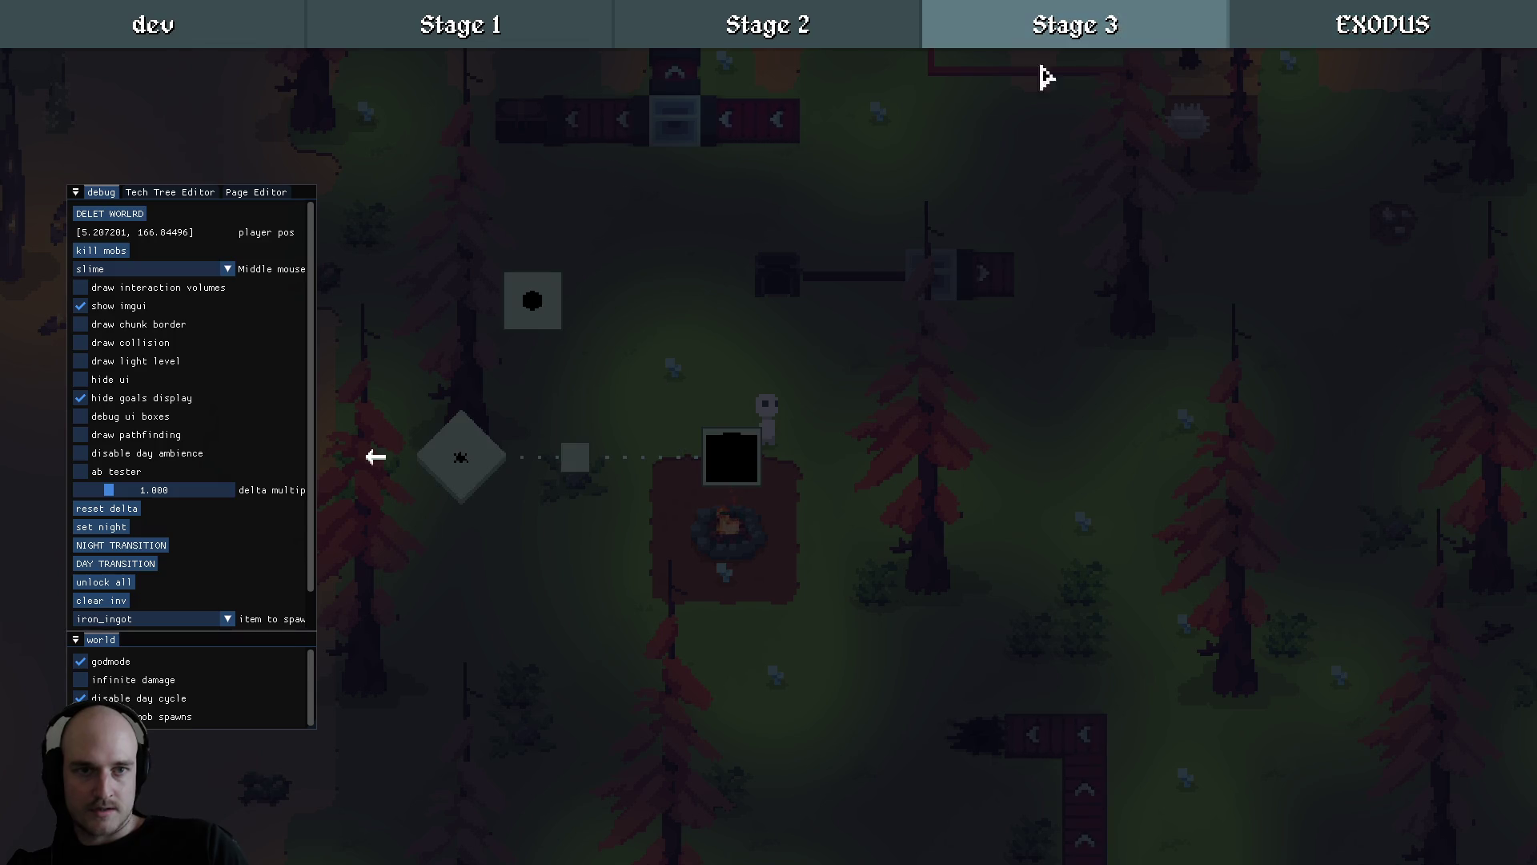
click(827, 41)
click(1033, 42)
click(1371, 44)
Inspect the sword node's Feed me details and the diamond node's lategame stash panel.
click(698, 420)
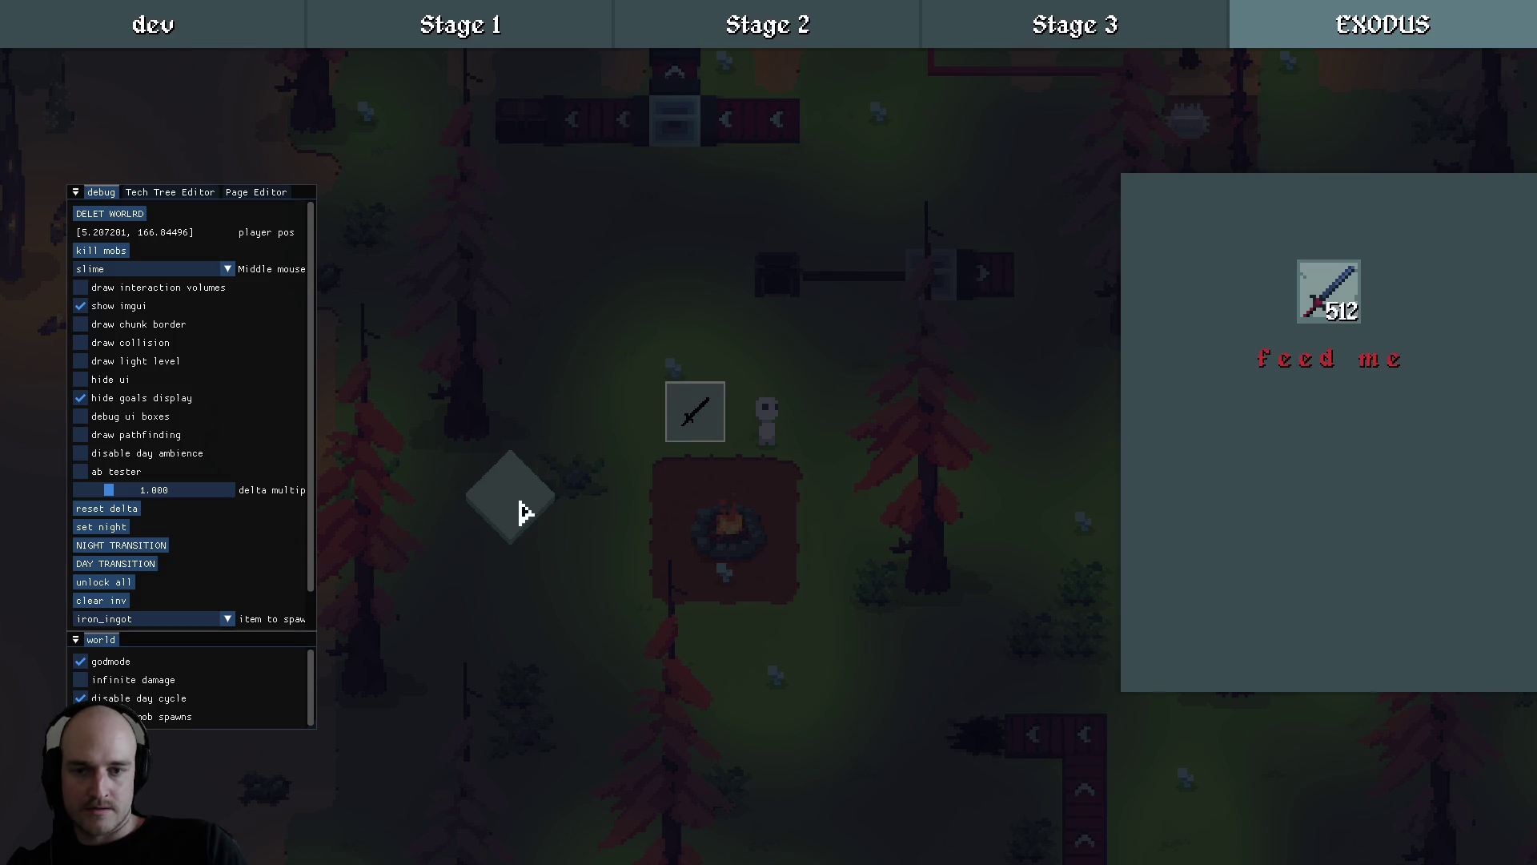
click(519, 508)
click(659, 508)
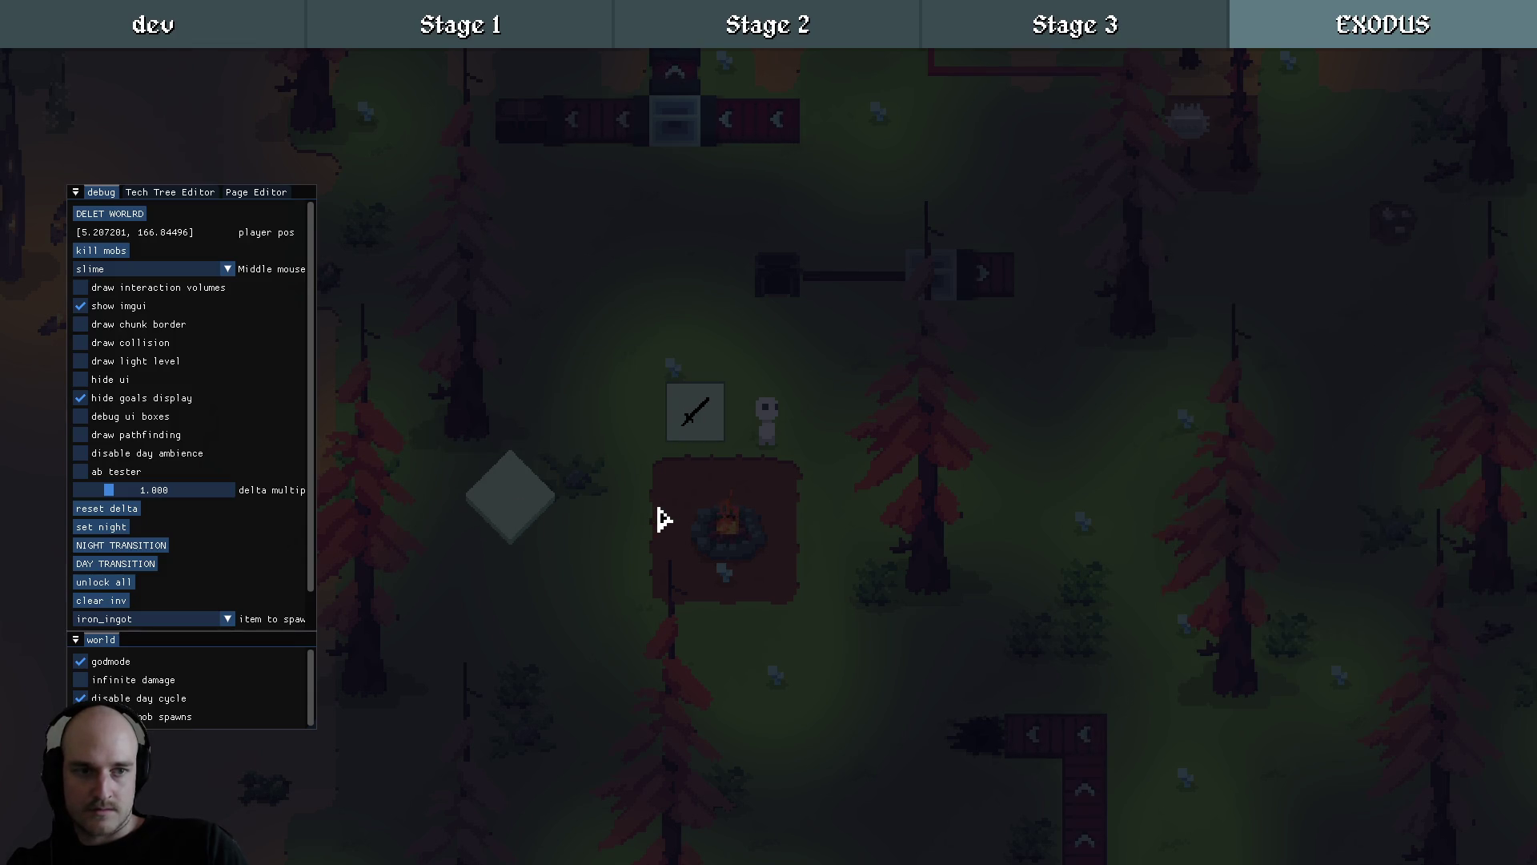
click(884, 468)
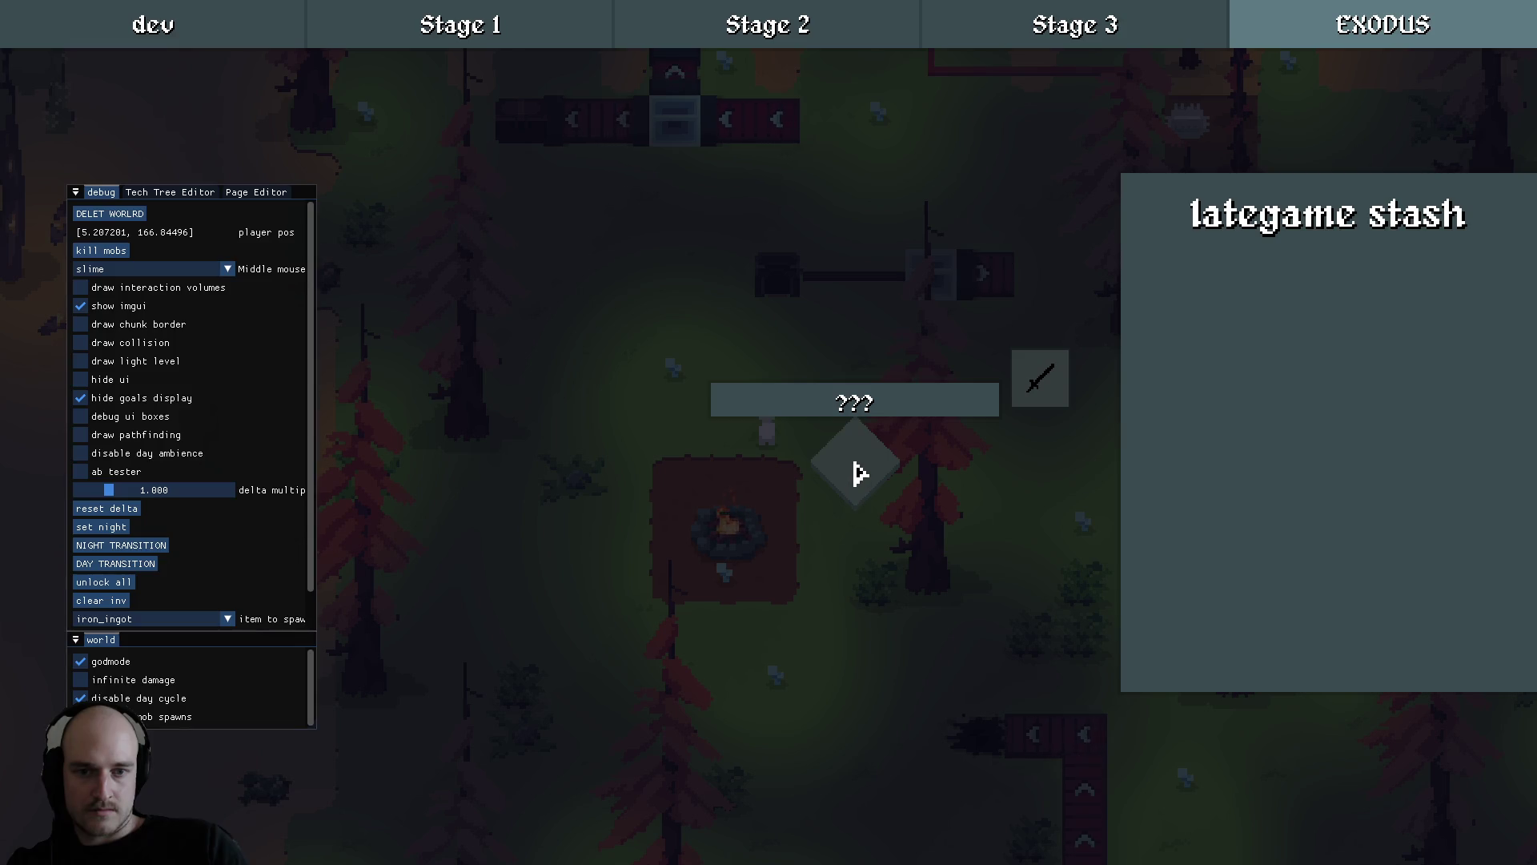
click(895, 420)
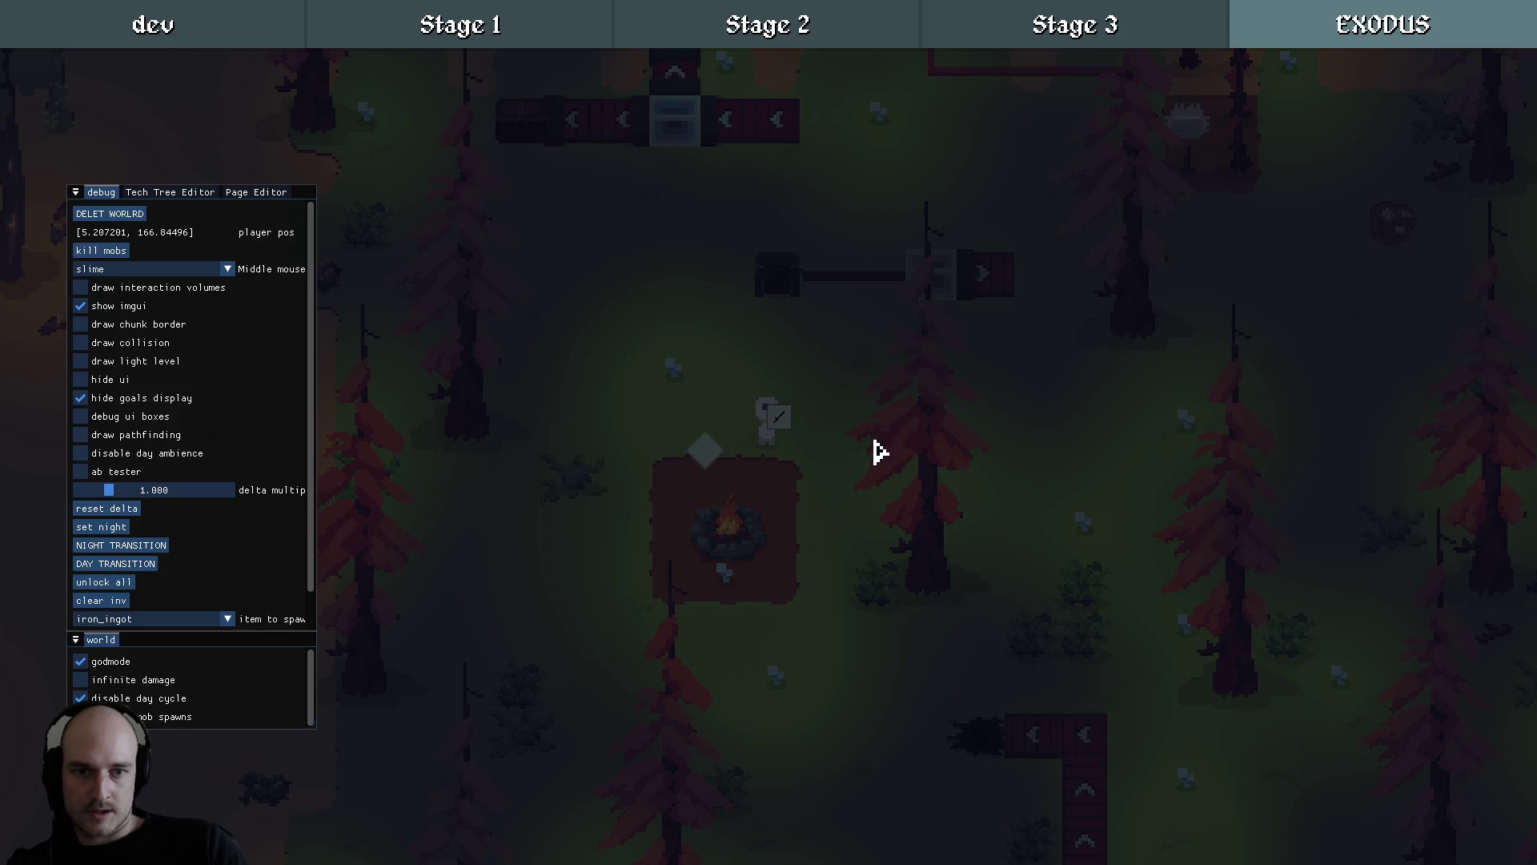
Flip through the Stage 3 and Stage 2 pages and return to EXODUS.
click(1070, 27)
click(772, 35)
click(1039, 40)
click(1345, 34)
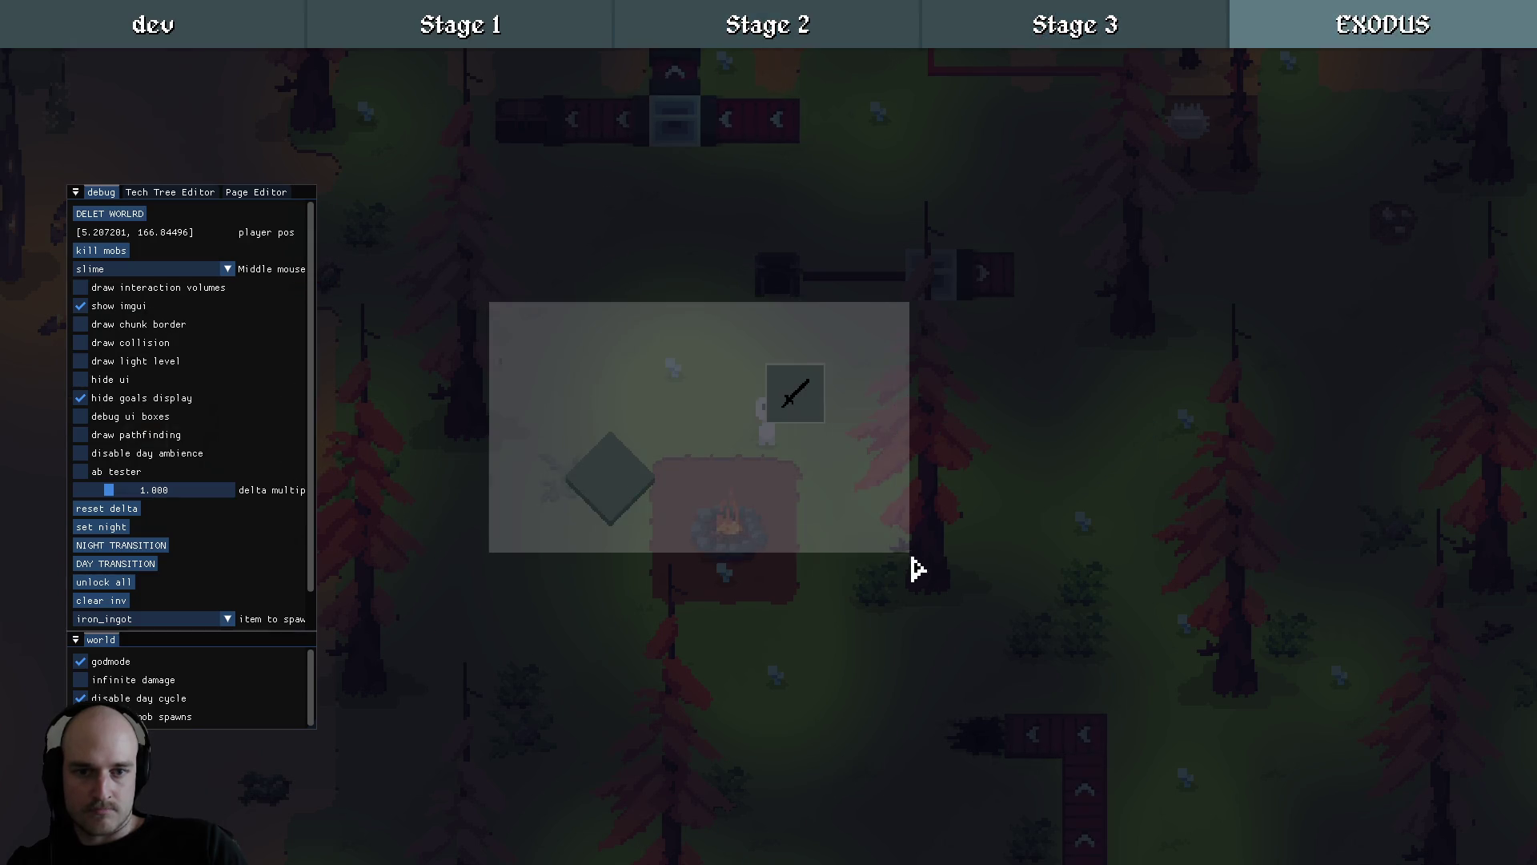
Move the sword node from EXODUS to the Stage 3 page through its context menu.
right_click(787, 398)
click(820, 400)
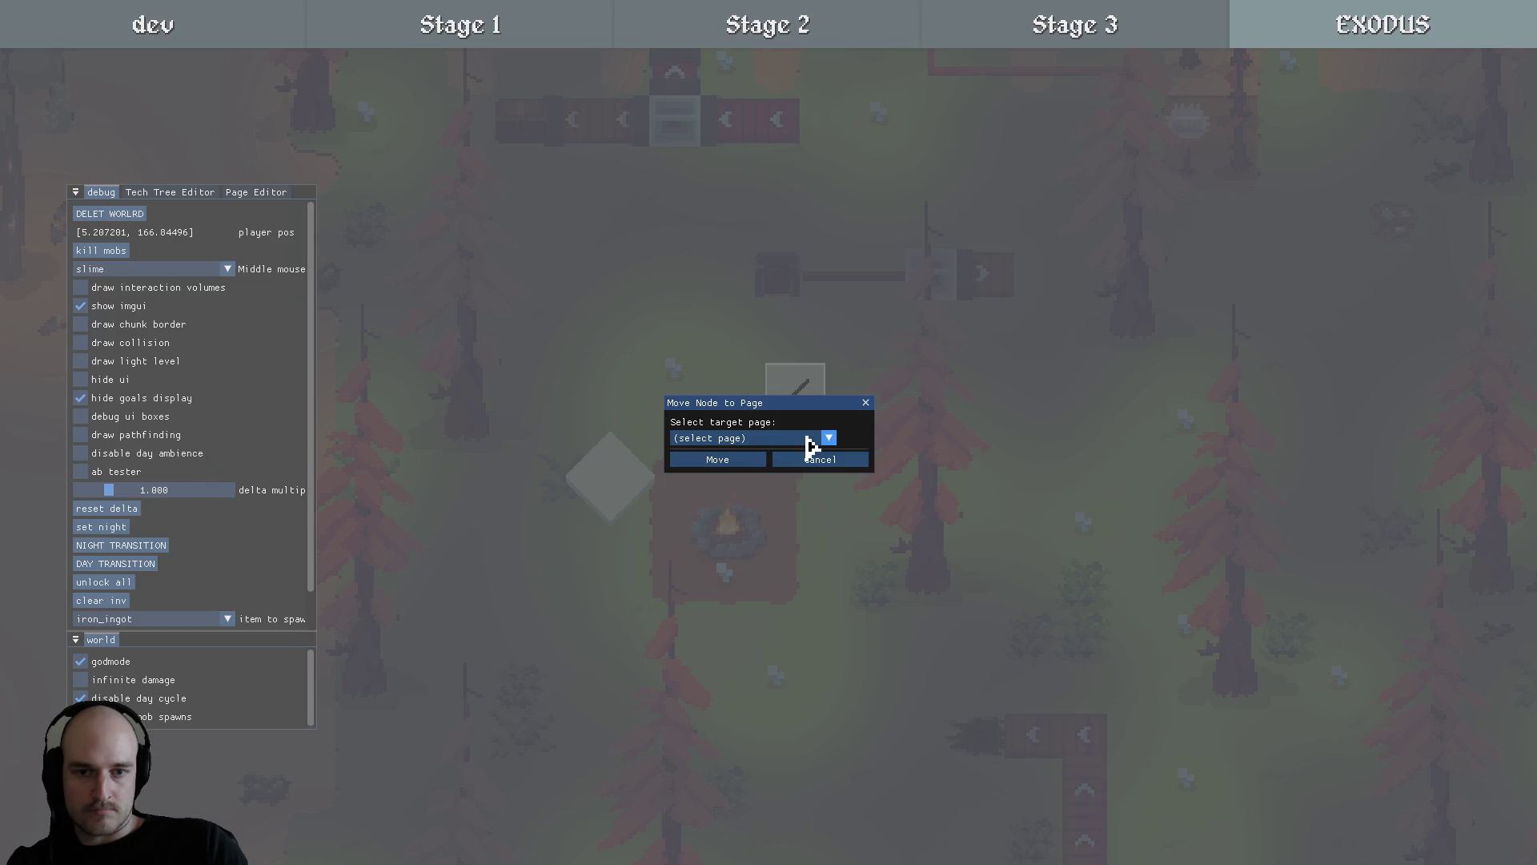
click(825, 438)
click(724, 528)
click(821, 458)
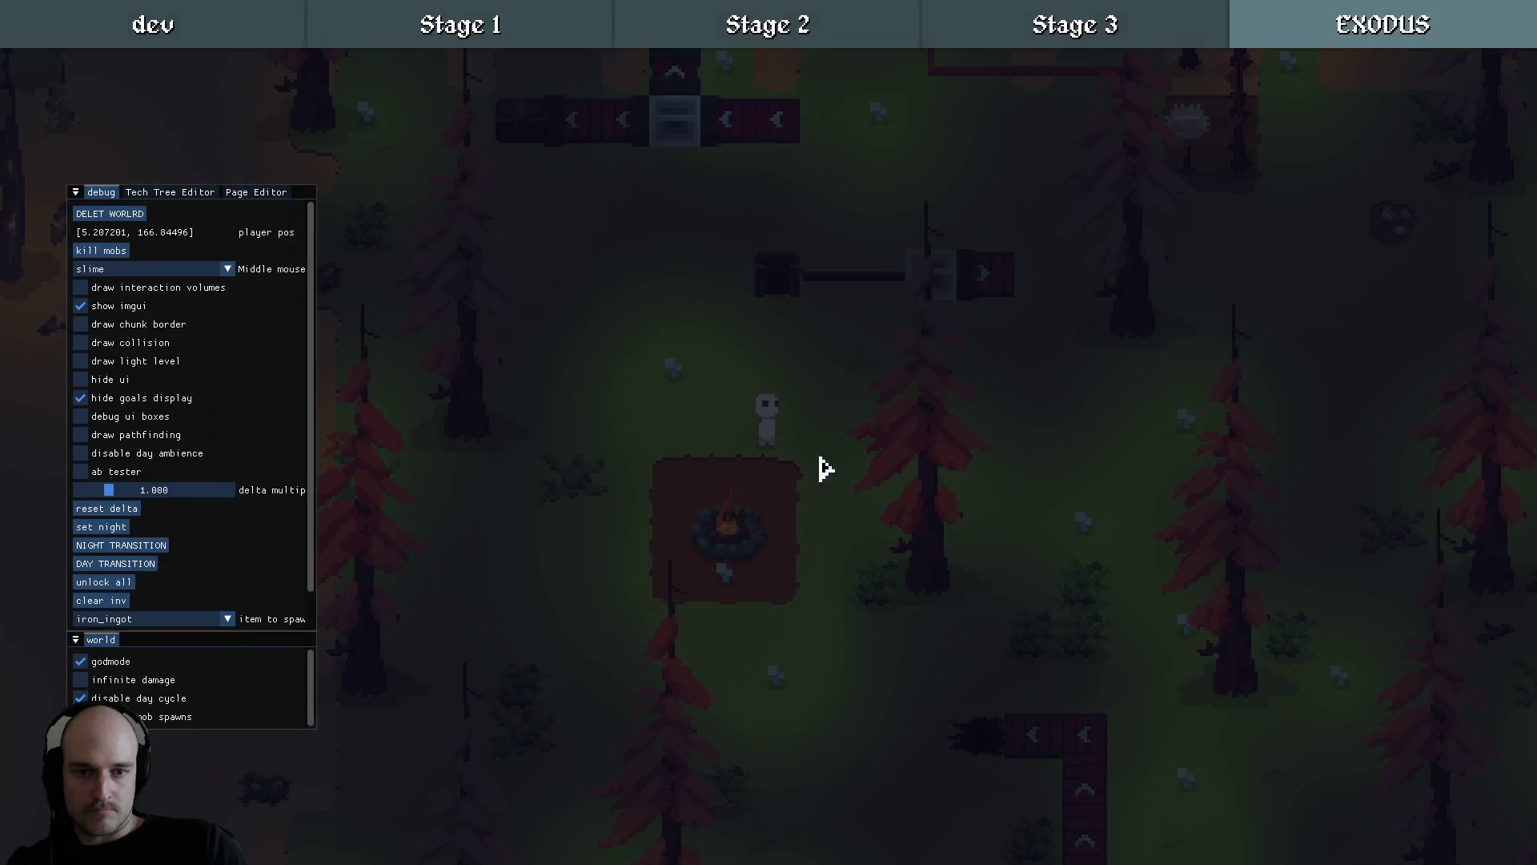
Open the Stage 3 page and pan the tree to look over the moved sword node and others.
click(1141, 16)
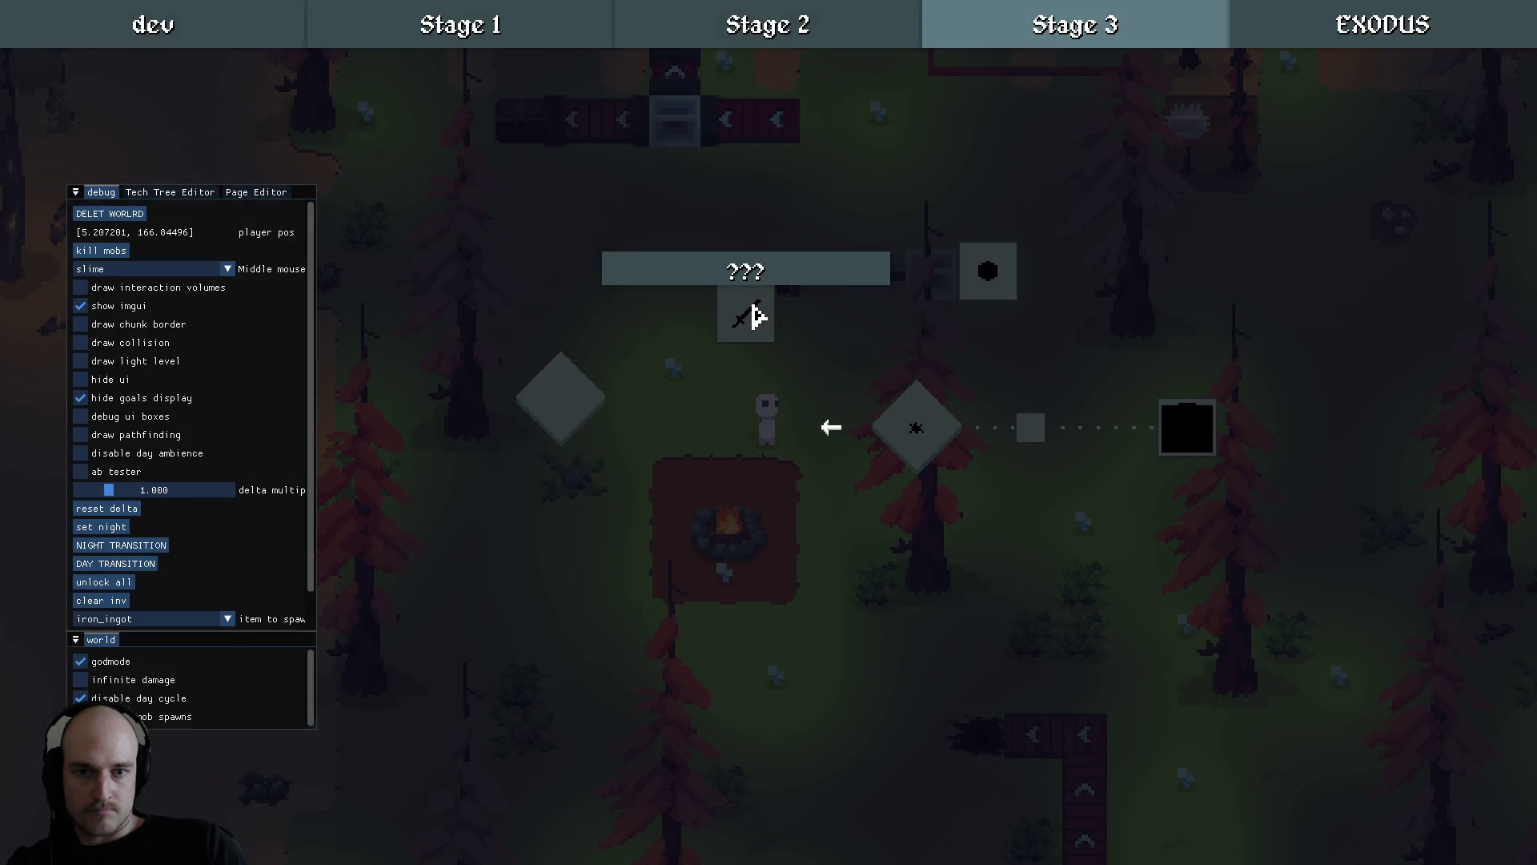
click(816, 485)
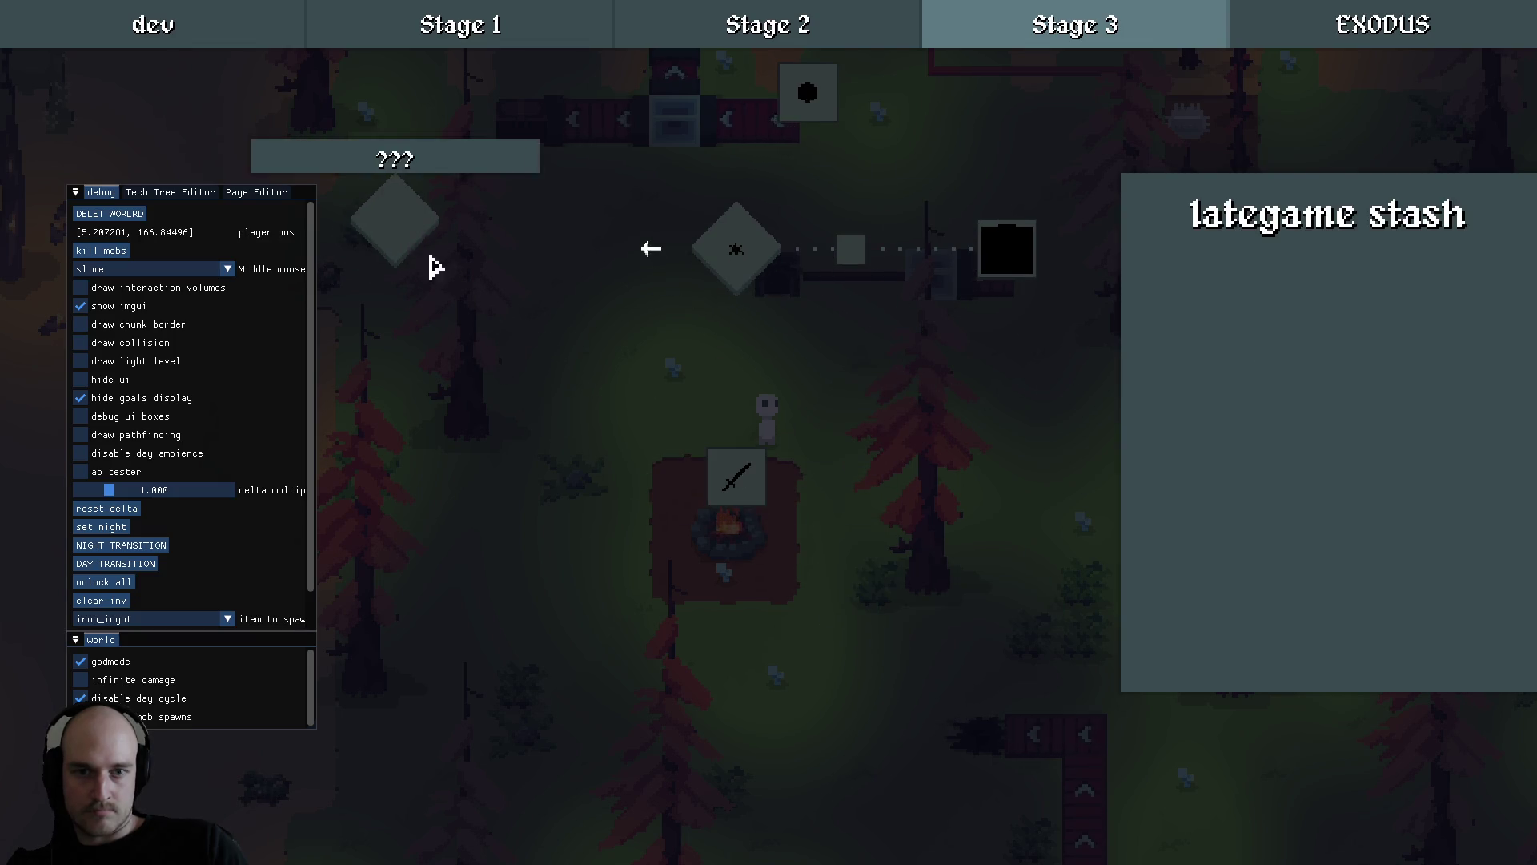
drag(470, 556, 821, 613)
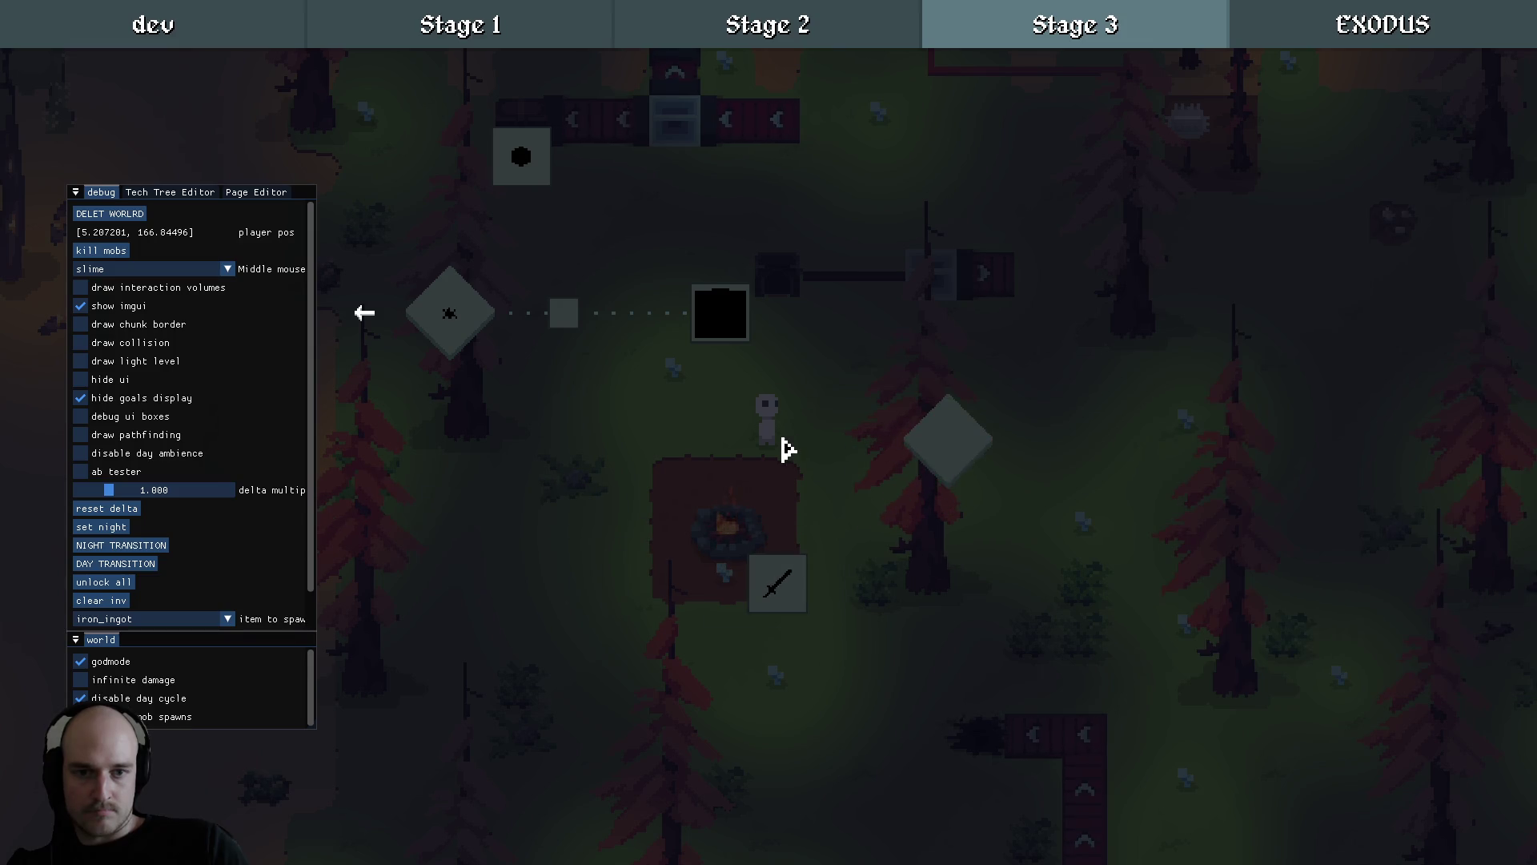
click(1334, 33)
click(1142, 36)
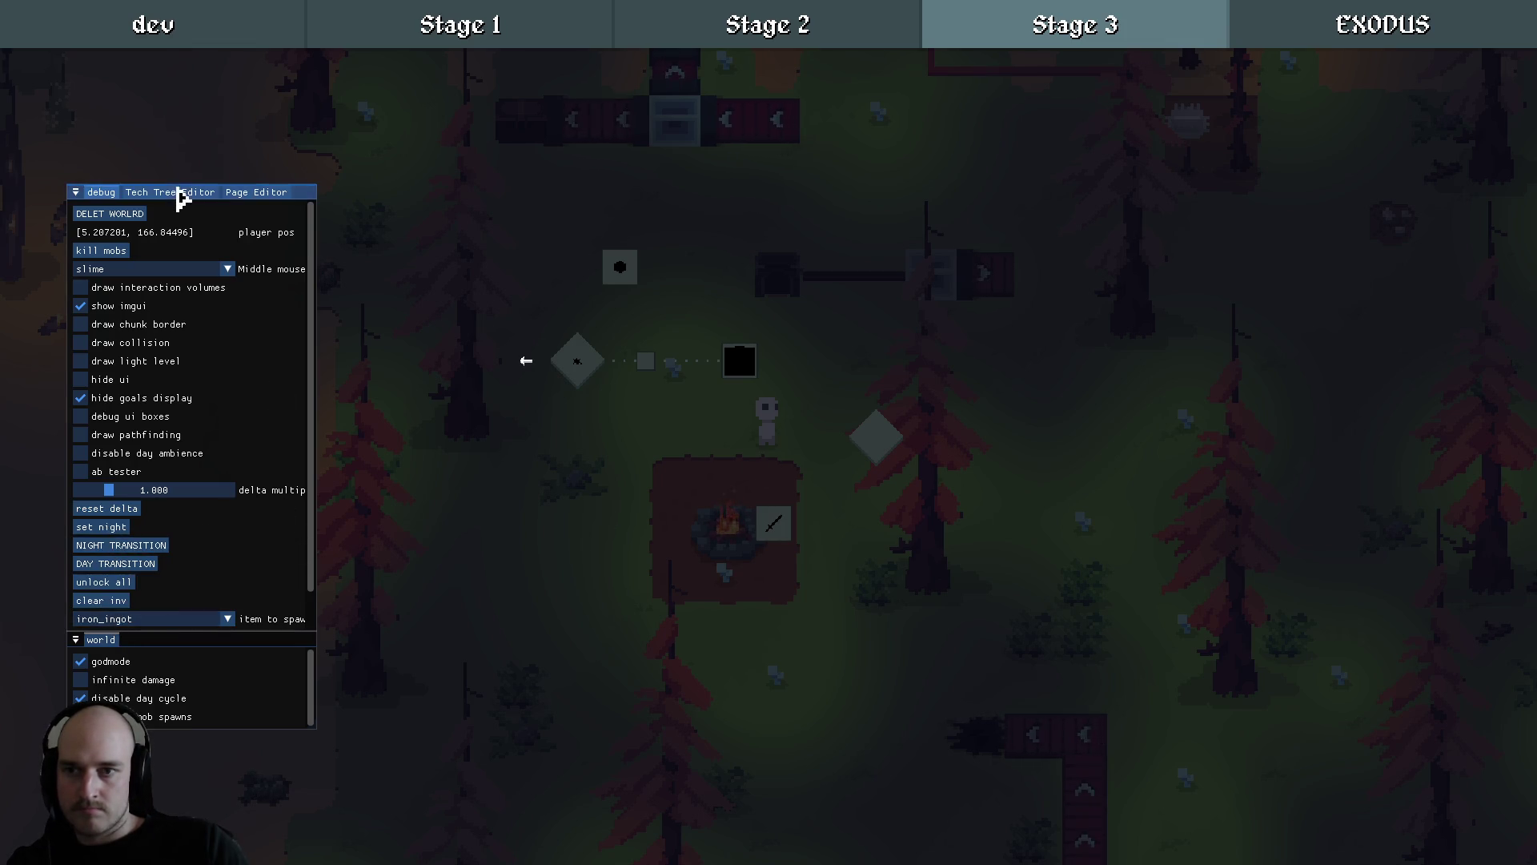
In the Page Editor, compare EXODUS with Stage 3's sort weight 40, draft and node-lock settings.
click(181, 192)
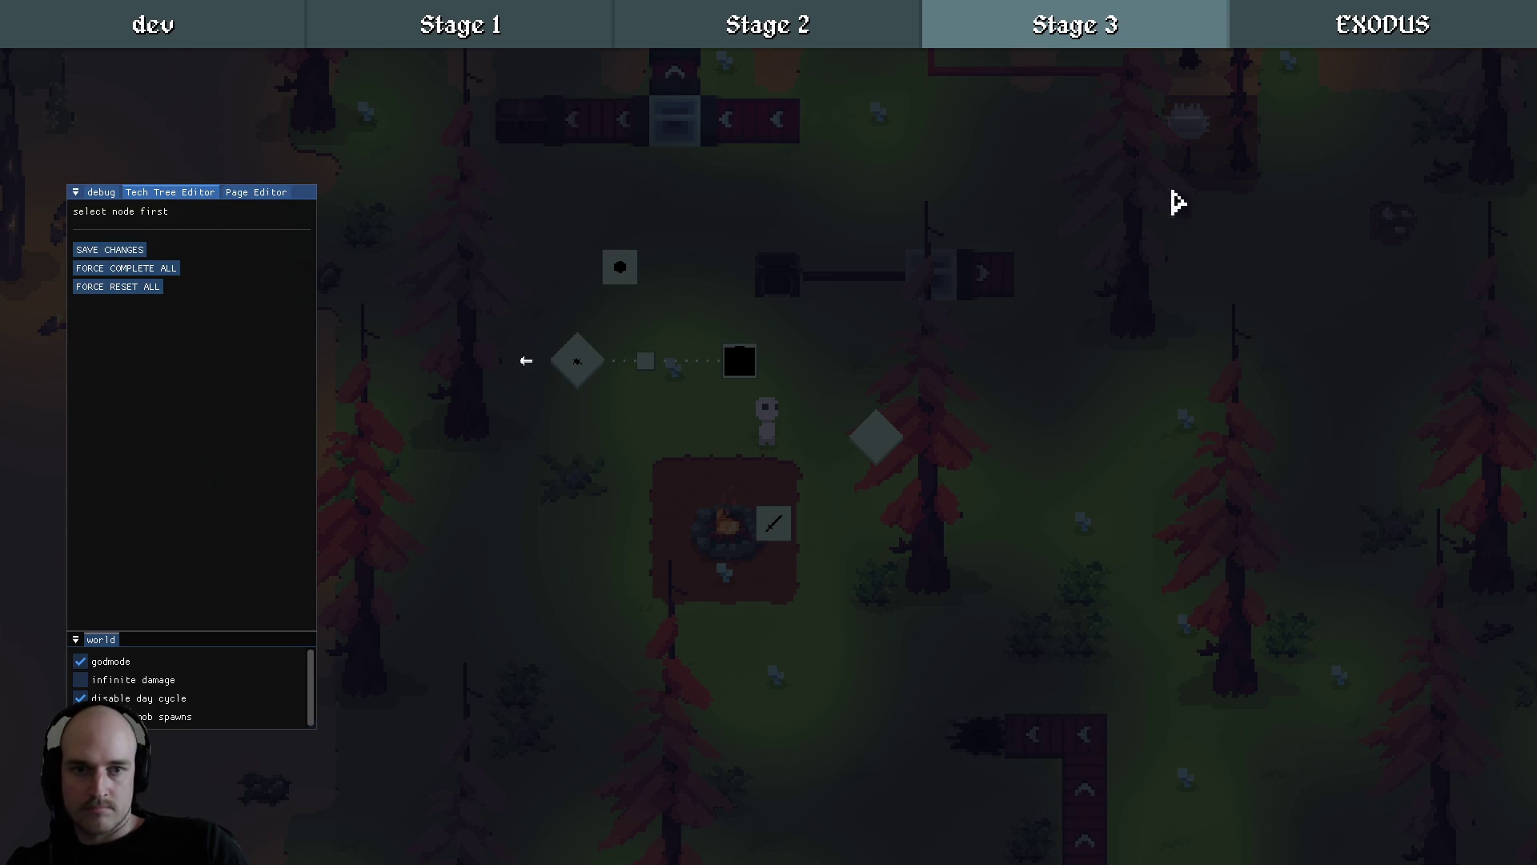
click(1331, 27)
click(1167, 40)
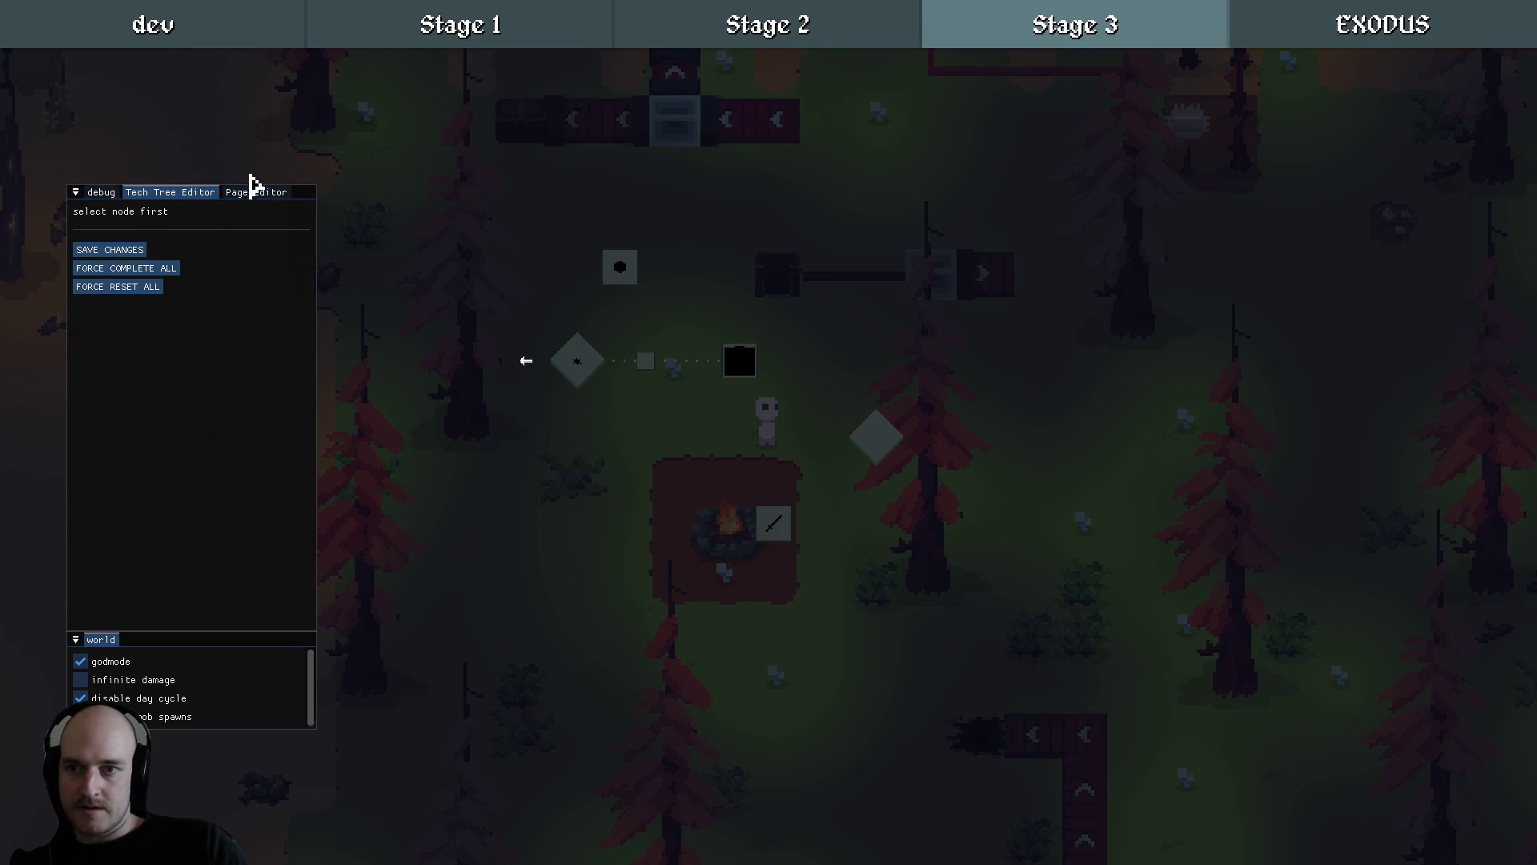
click(249, 194)
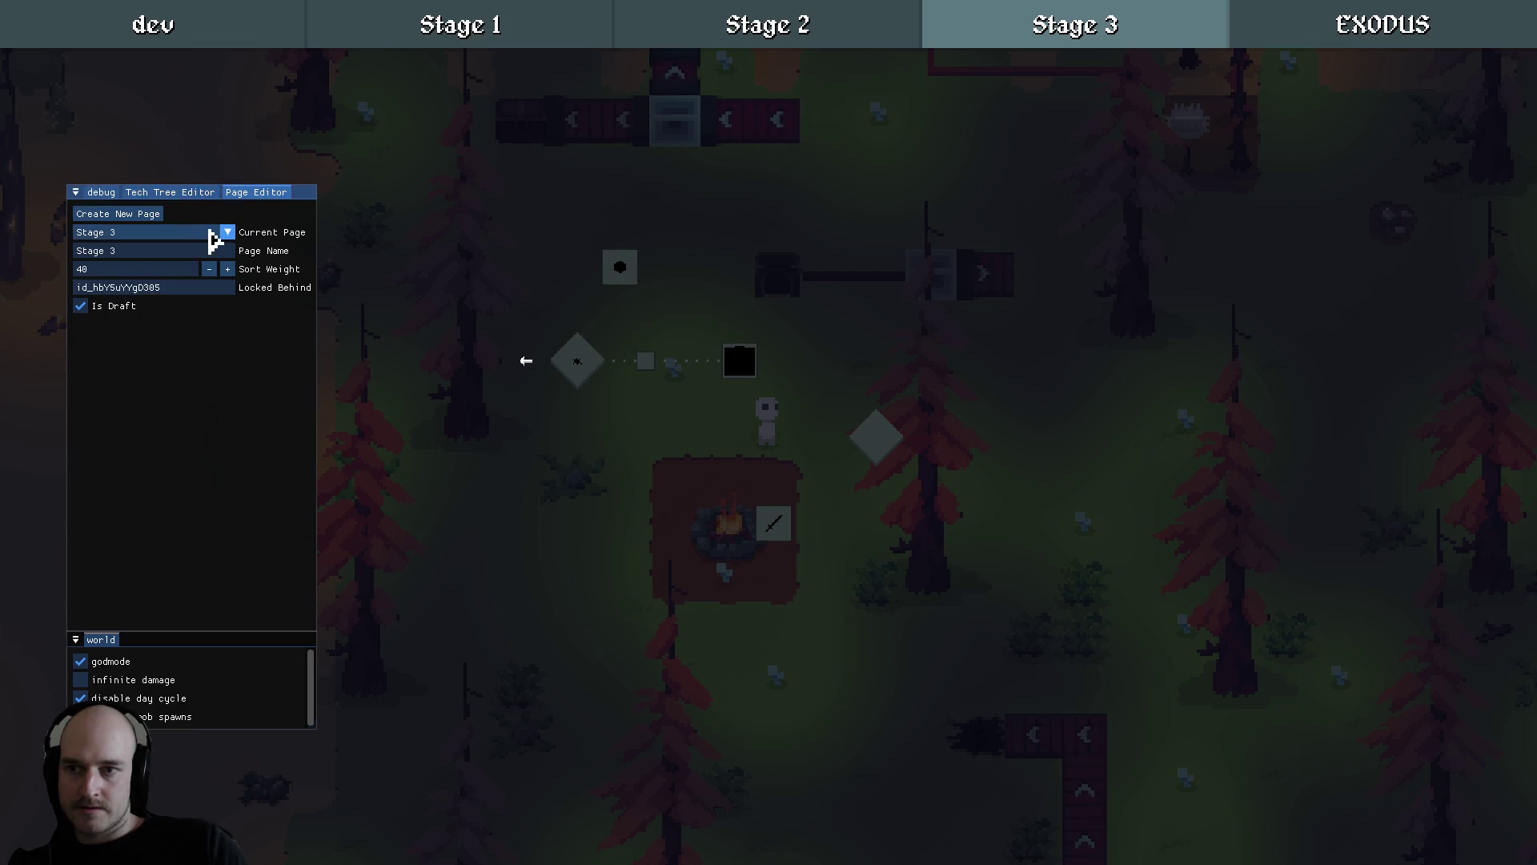
click(221, 232)
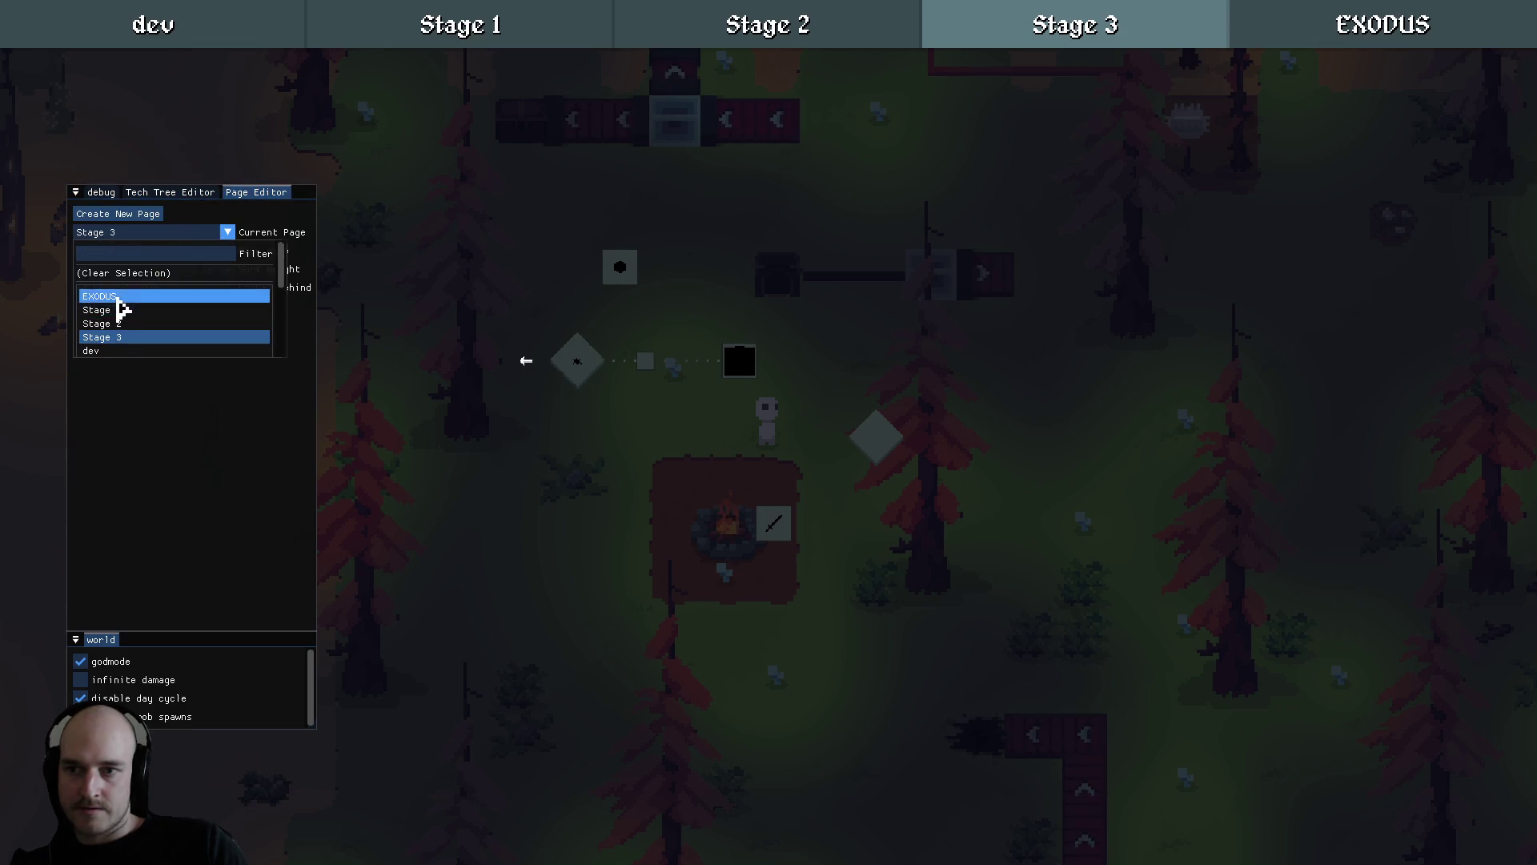
click(118, 297)
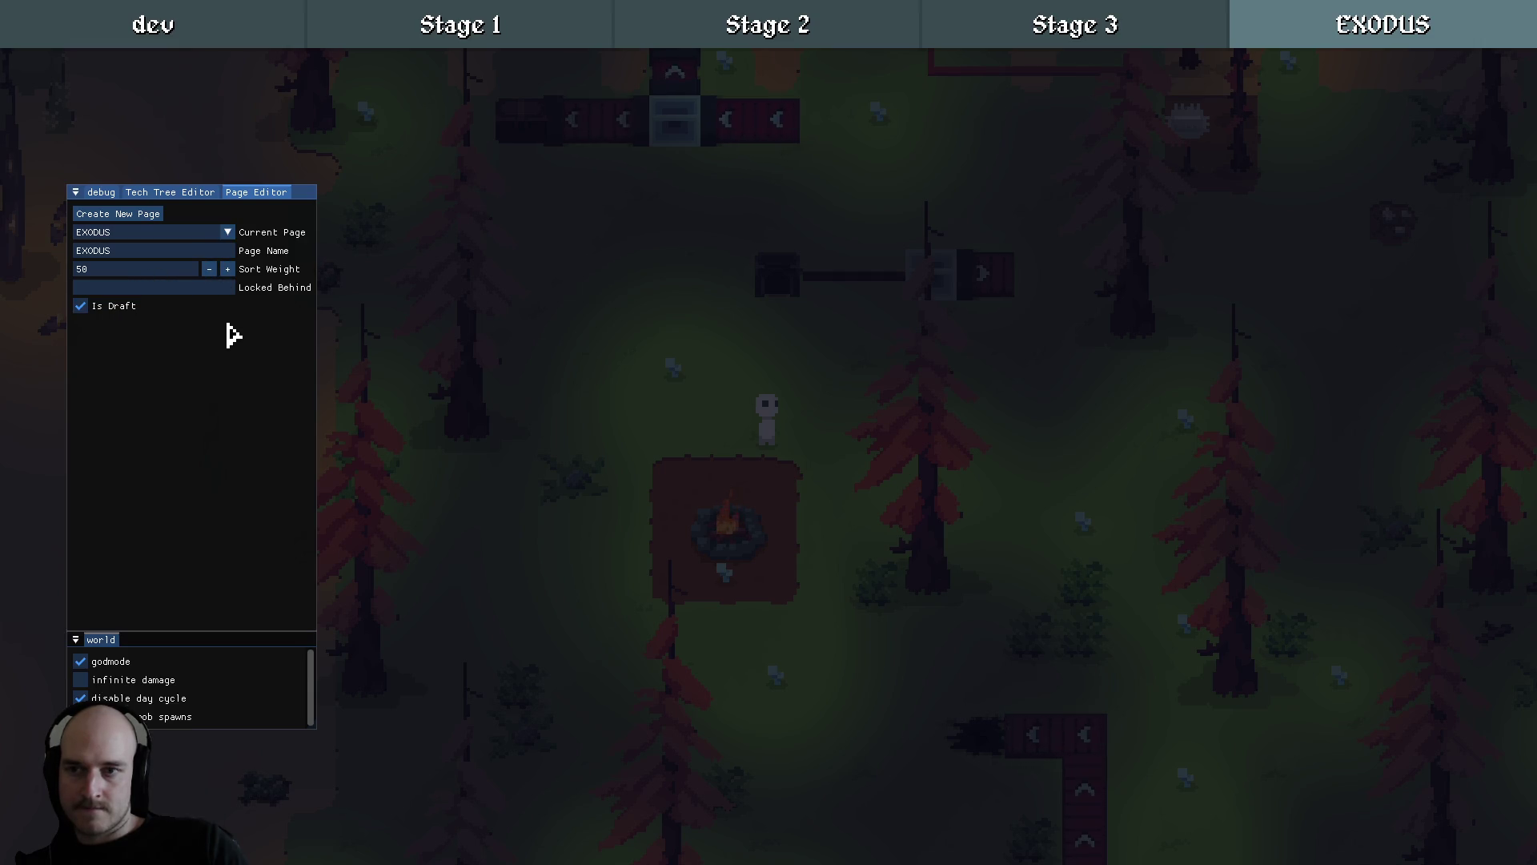
click(227, 232)
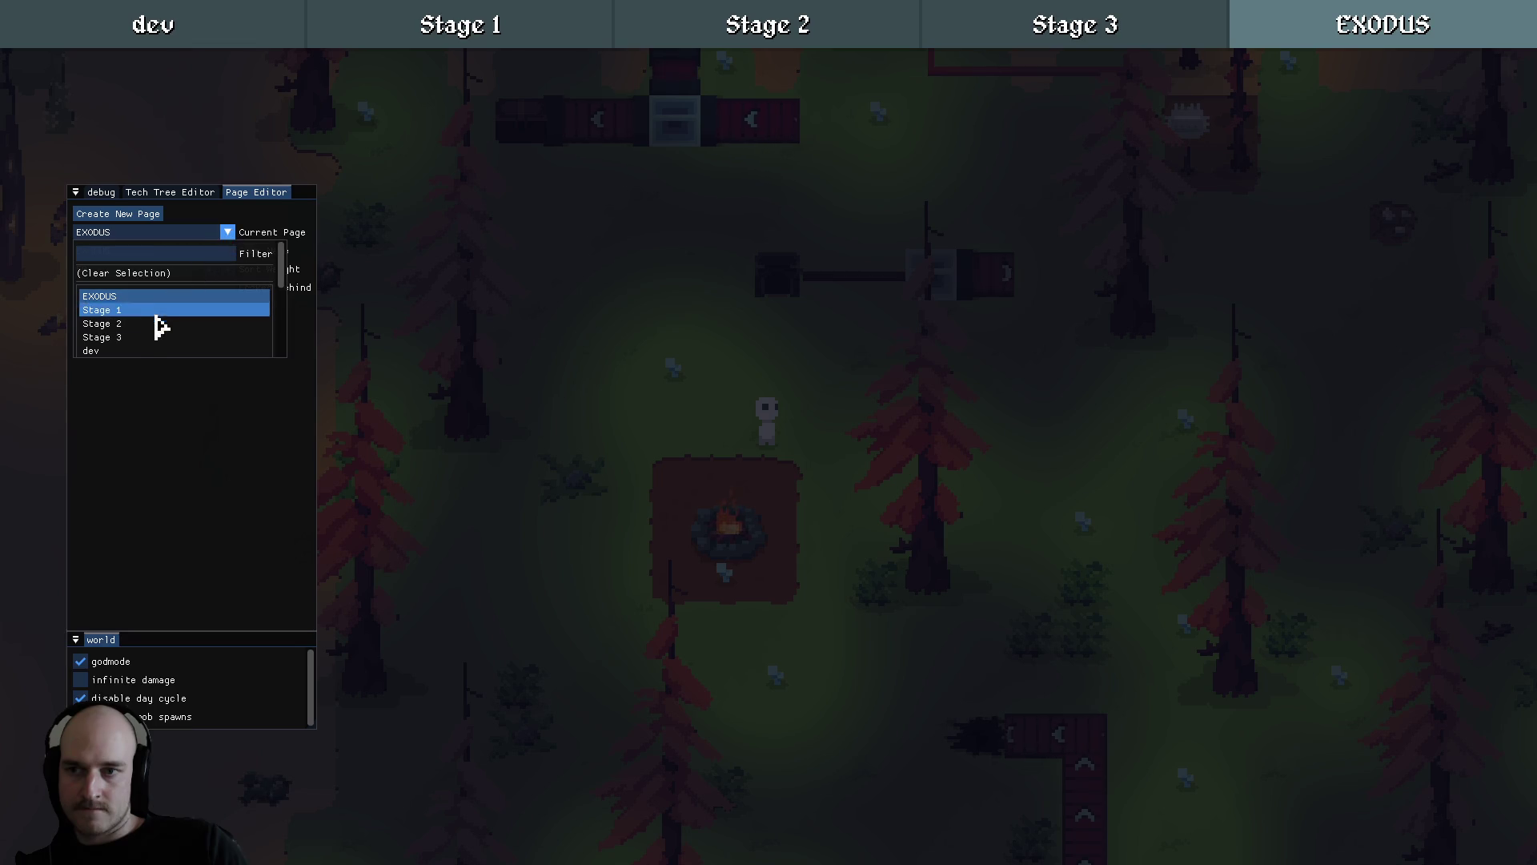
click(120, 337)
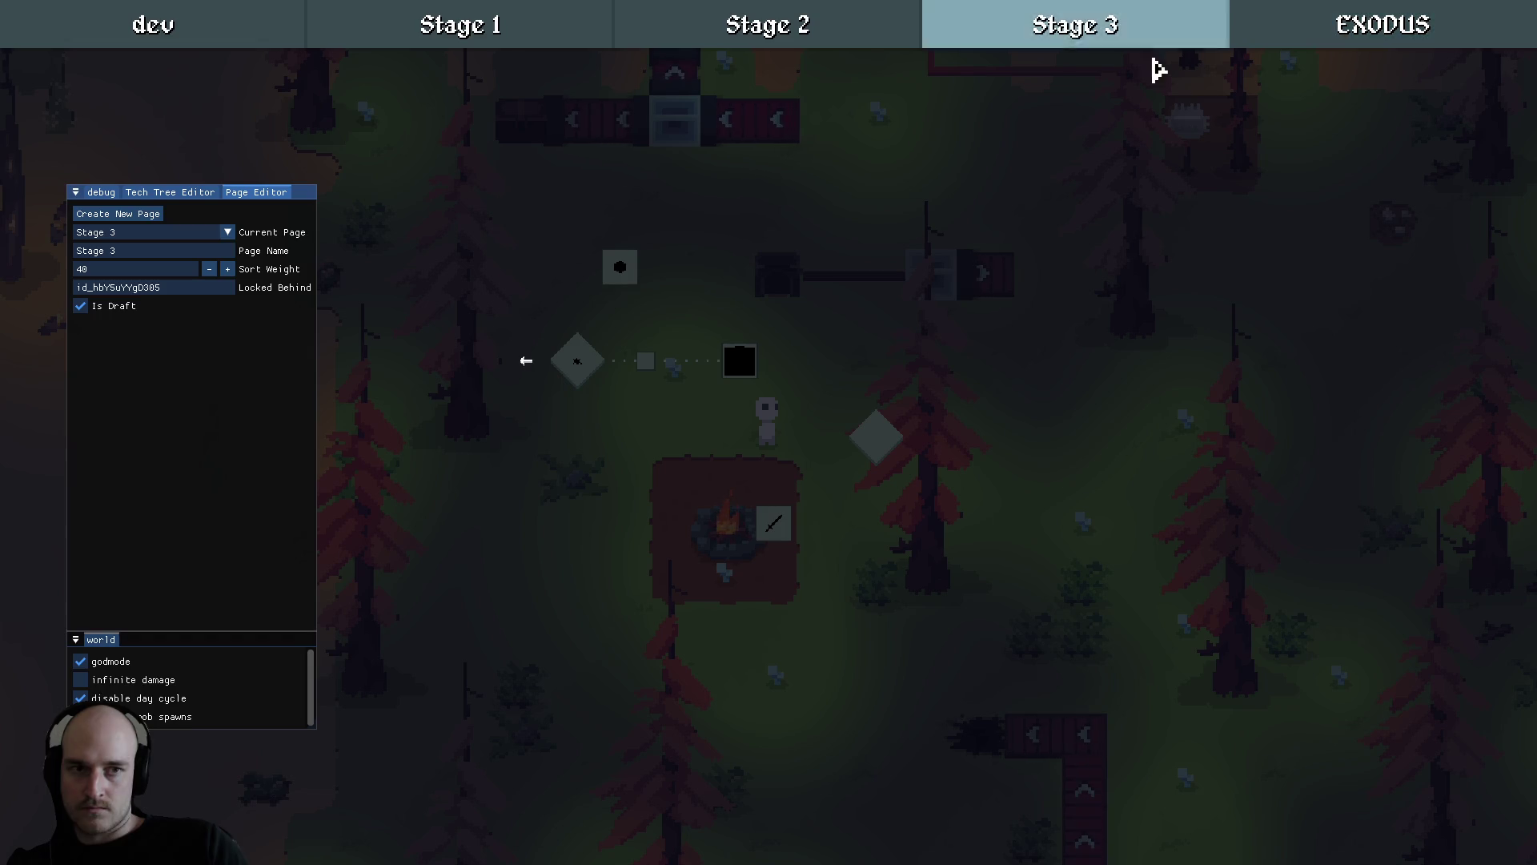
Flip to Stage 2 and back to Stage 3, then pan and select the sword node.
scroll(689, 406, up, 3)
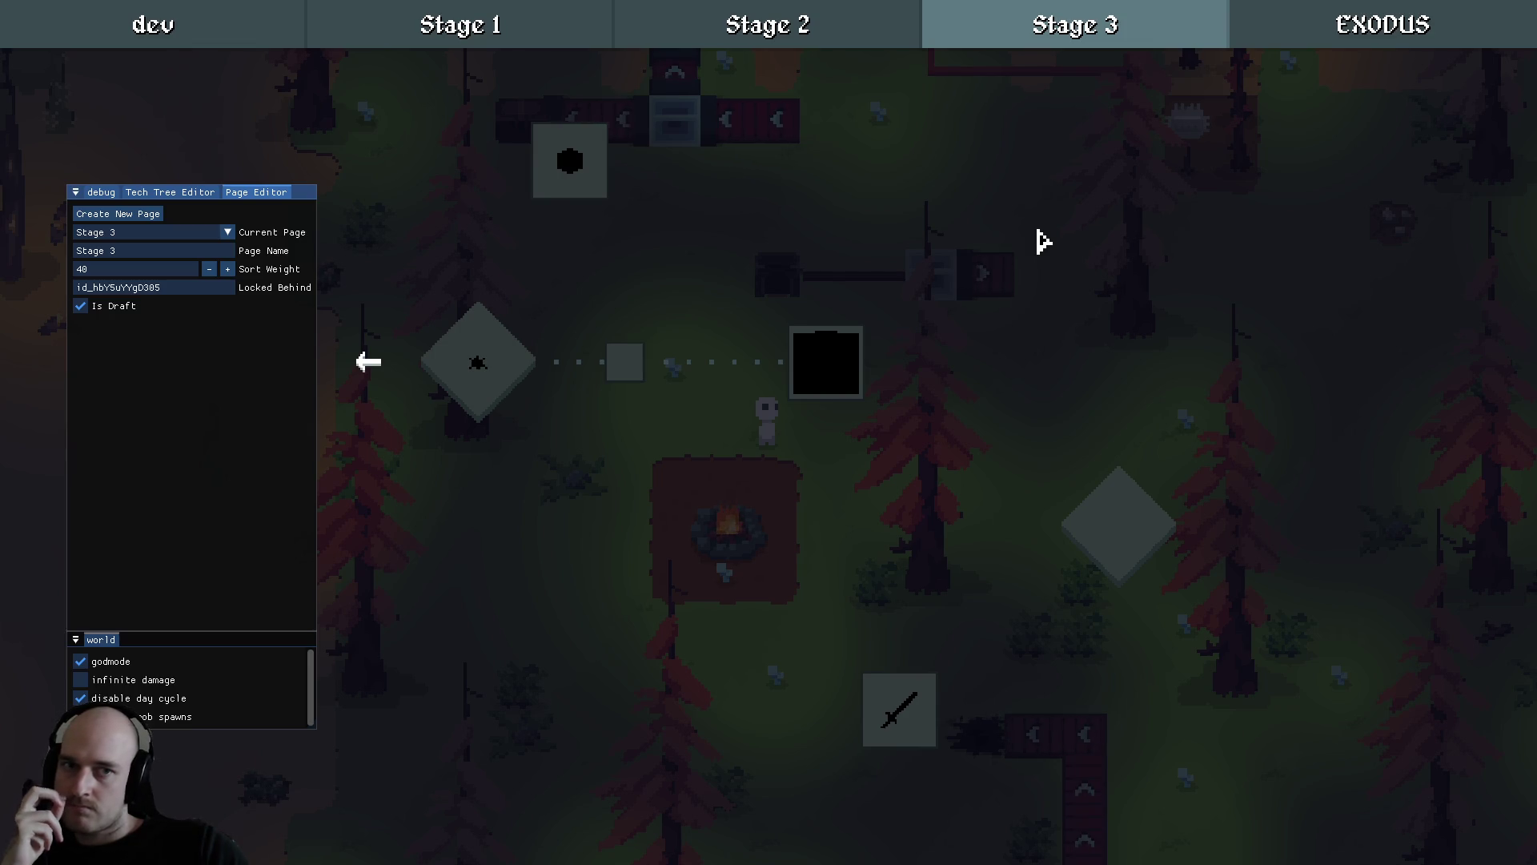
click(752, 28)
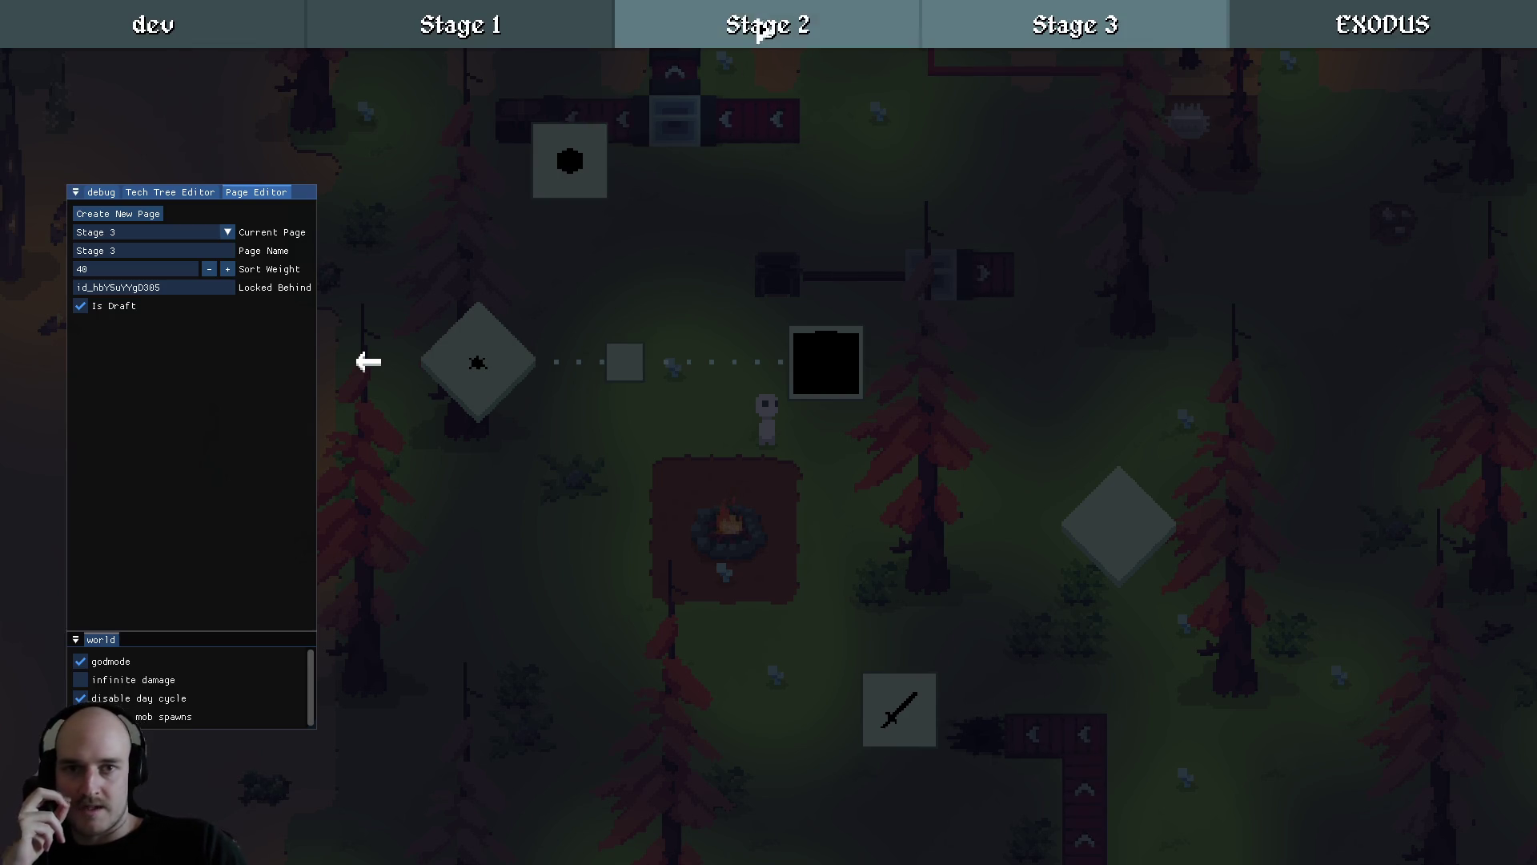
click(553, 38)
click(785, 38)
click(1022, 39)
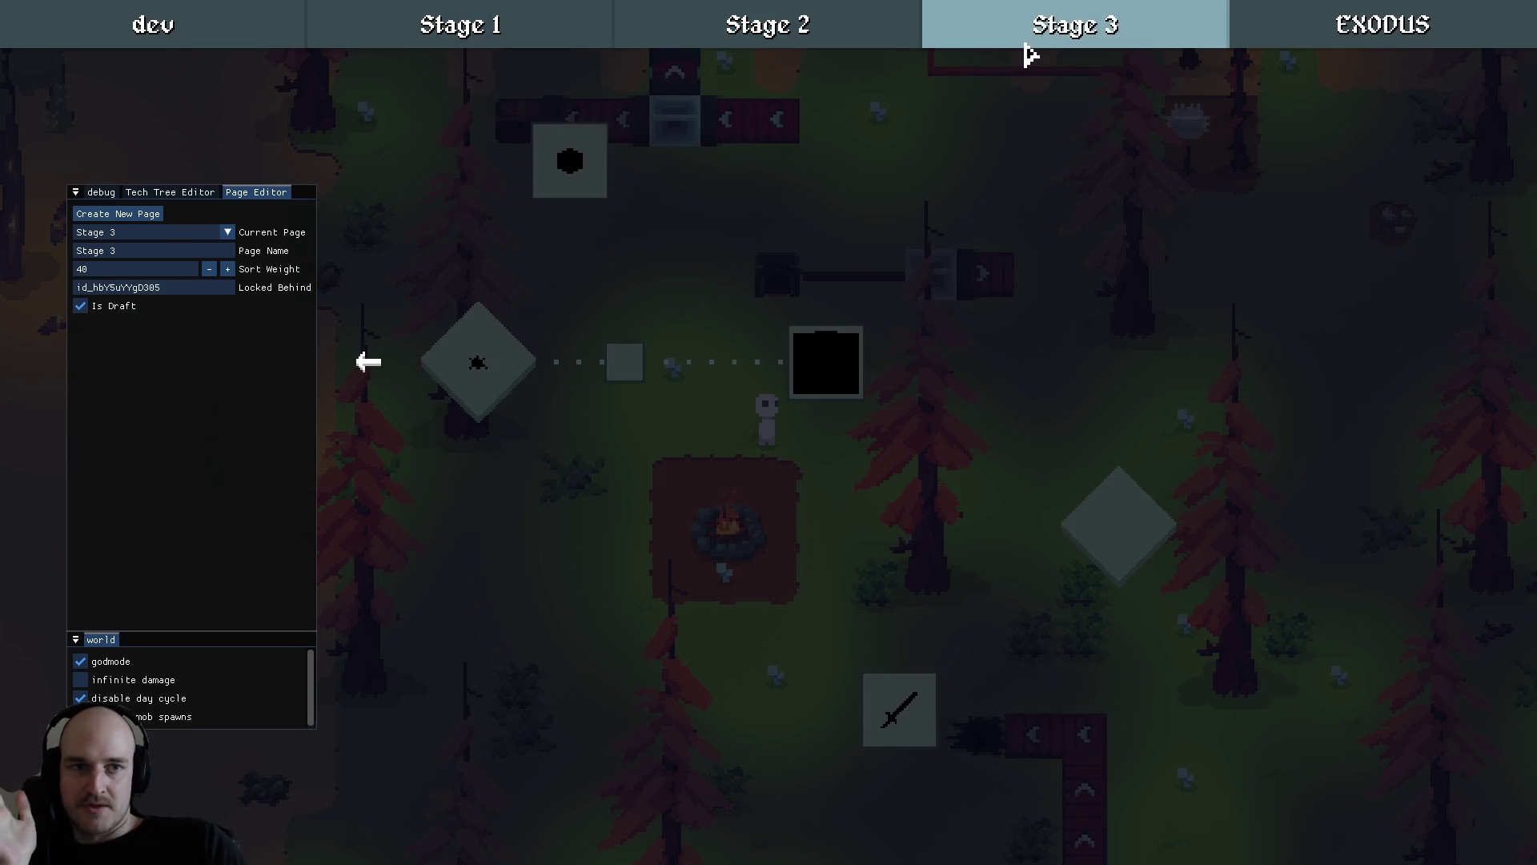
click(1314, 39)
click(1031, 30)
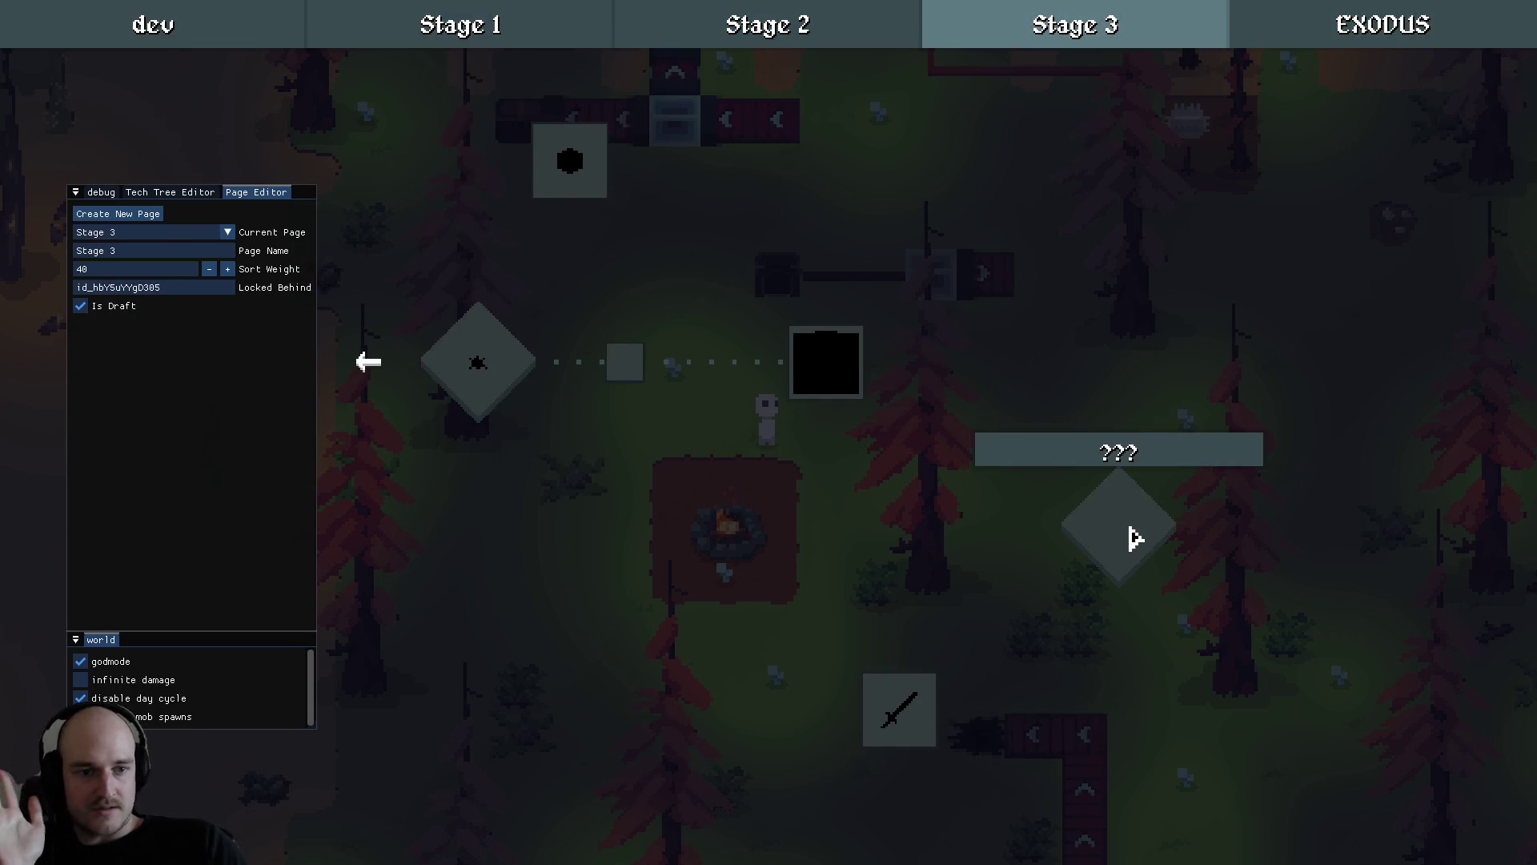
drag(878, 584, 547, 555)
mouse_move(480, 396)
mouse_down()
mouse_move(913, 680)
mouse_move(923, 720)
mouse_up()
Close the game and discard tech_tree.sjson's changes in VS Code Source Control.
key(alt+F4)
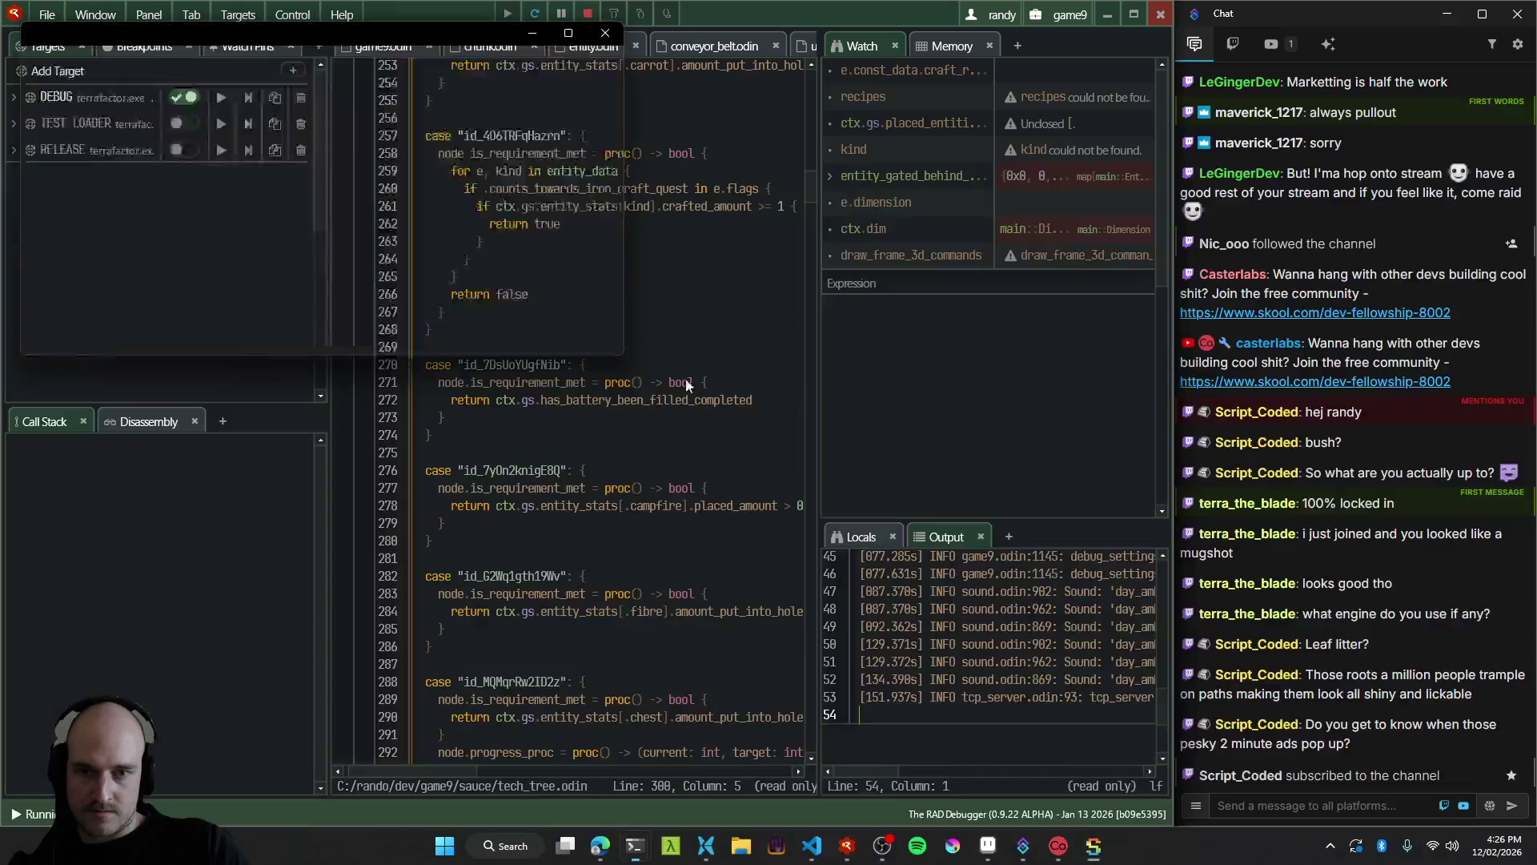
key(alt+Tab)
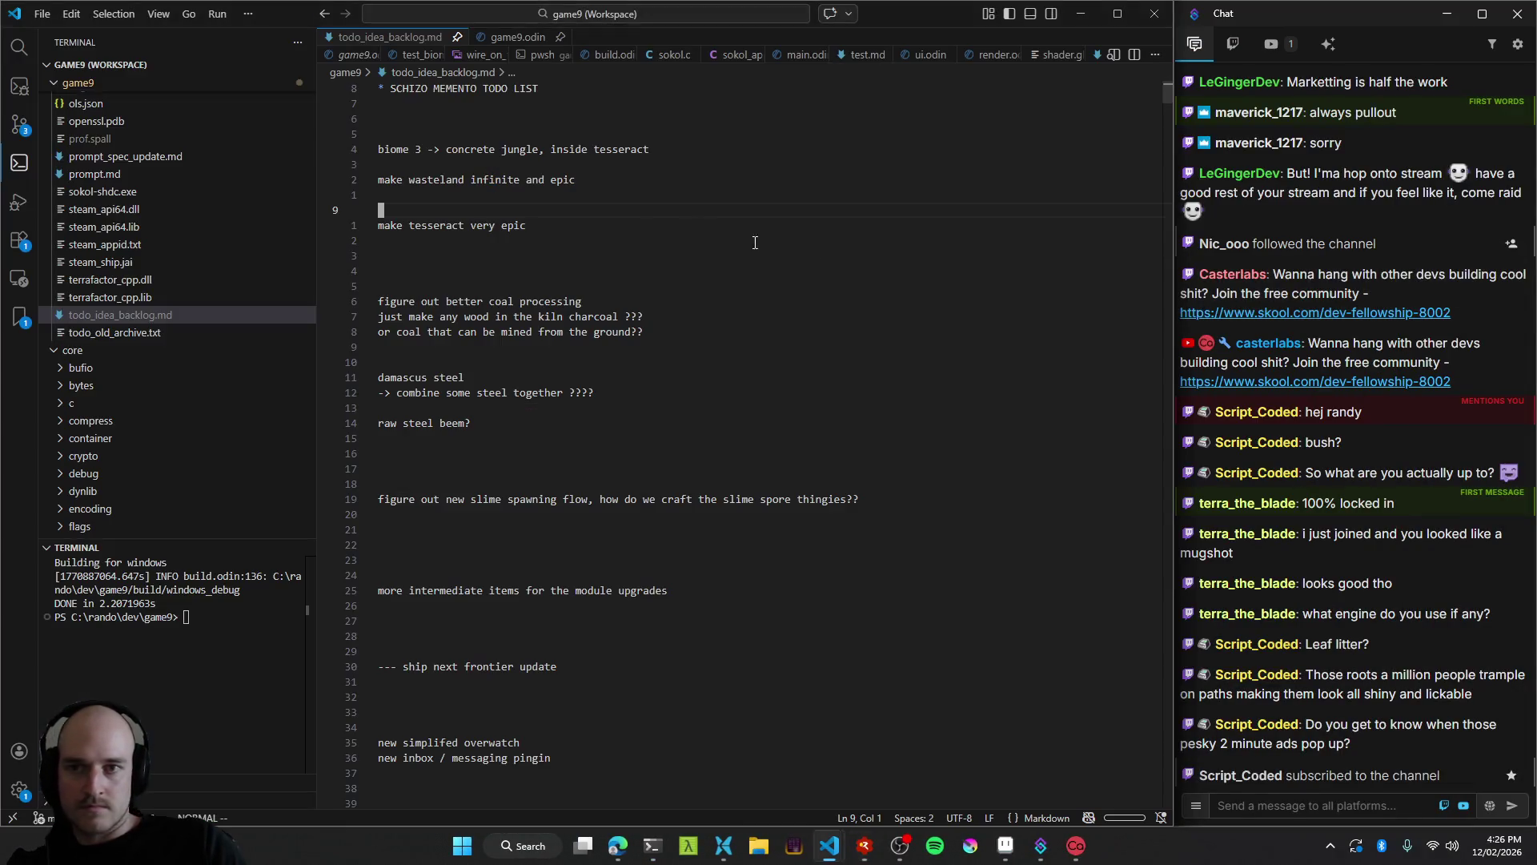
click(1203, 305)
key(ctrl+shift+g)
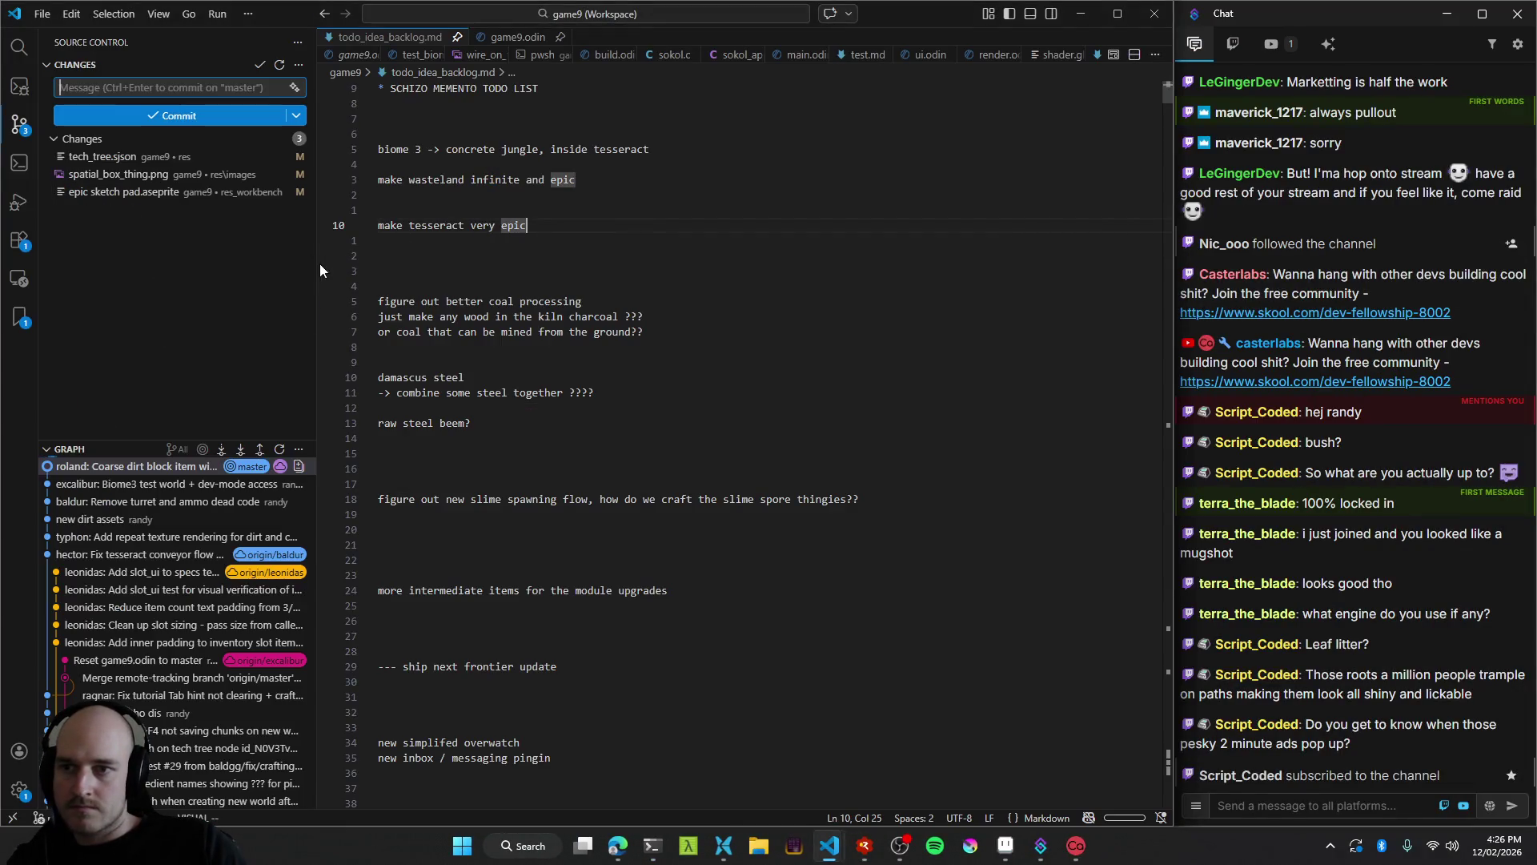
click(155, 156)
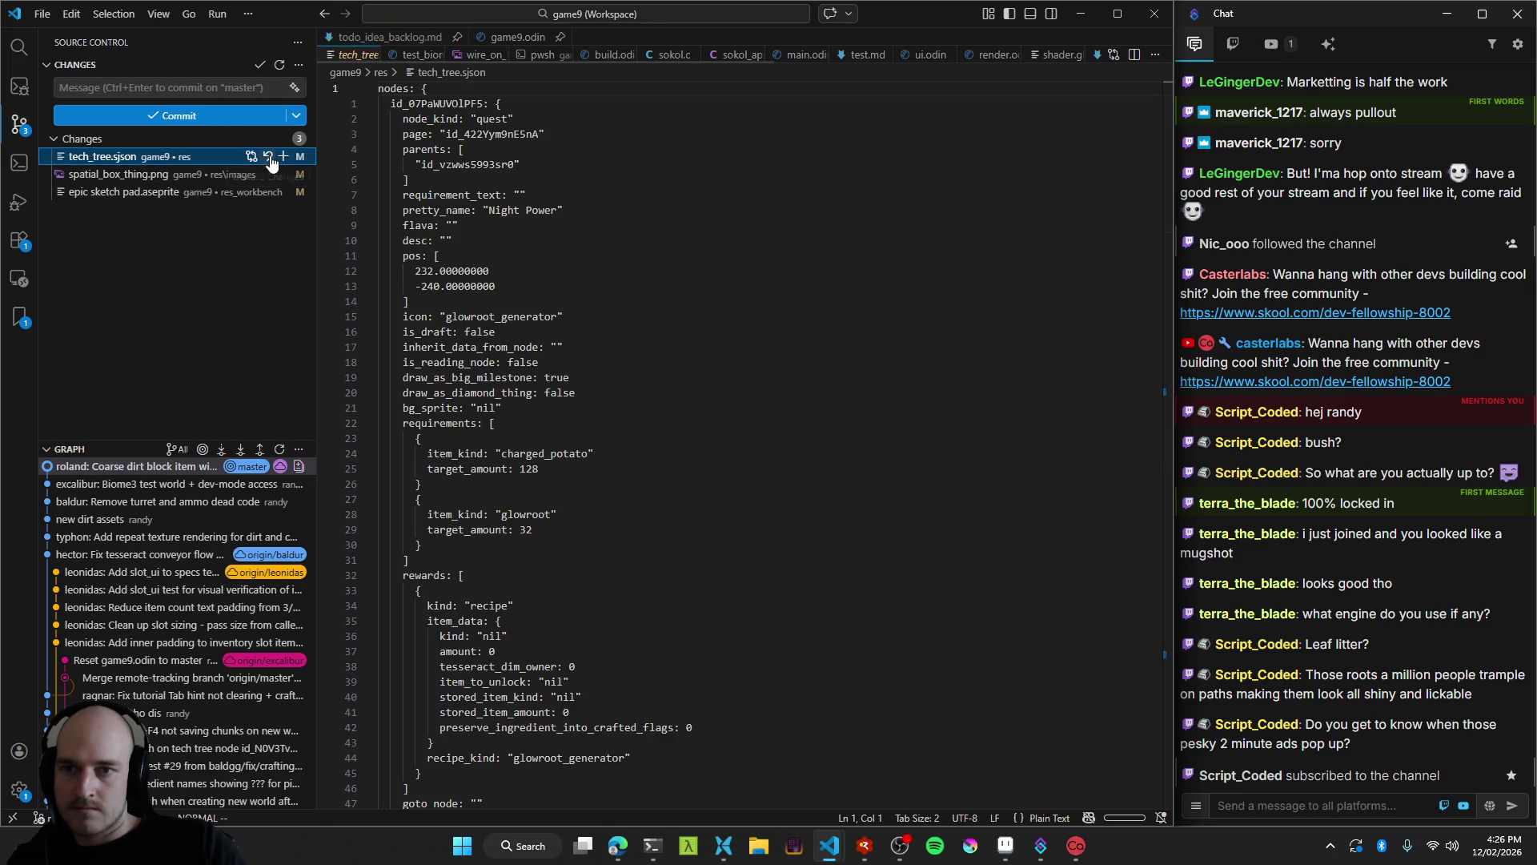
click(270, 157)
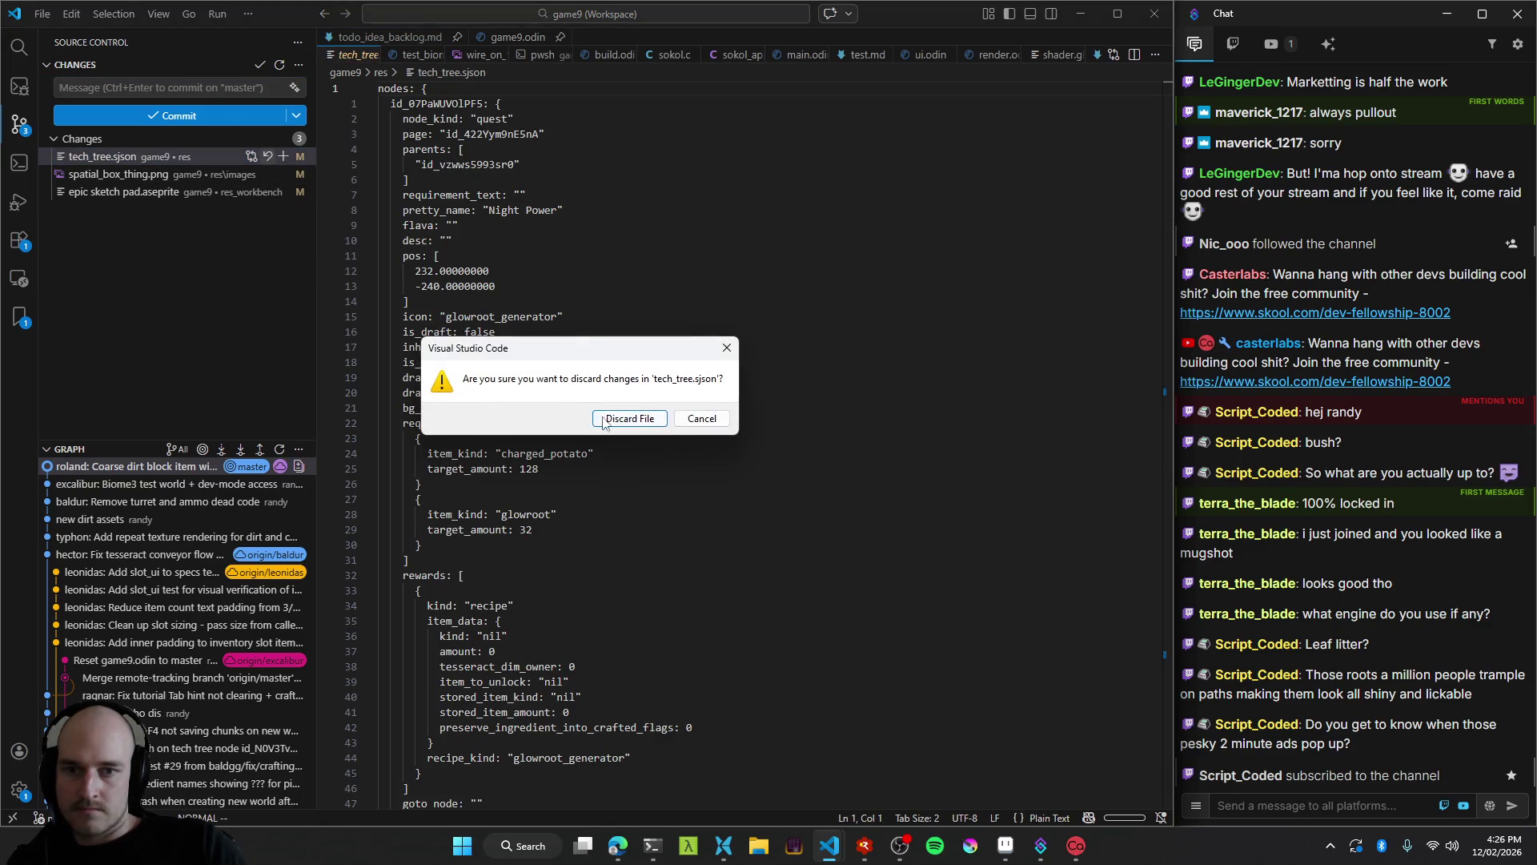
click(629, 420)
key(ctrl+Tab)
key(ctrl+Tab)
key(ctrl+Tab)
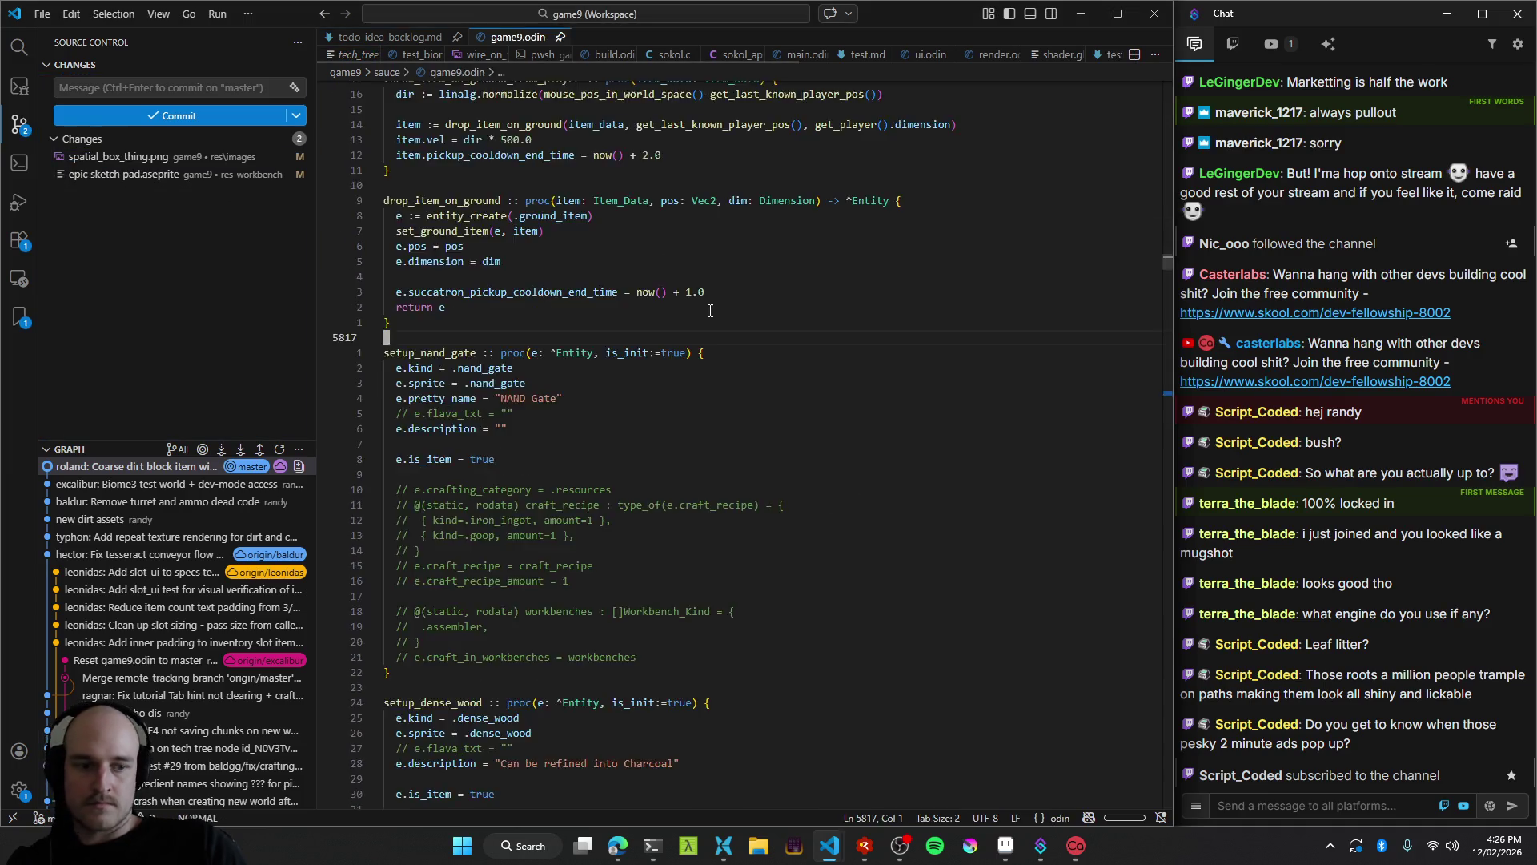
Resume the Skyrim music tab and play the first playlist video, the night ambience.
click(618, 847)
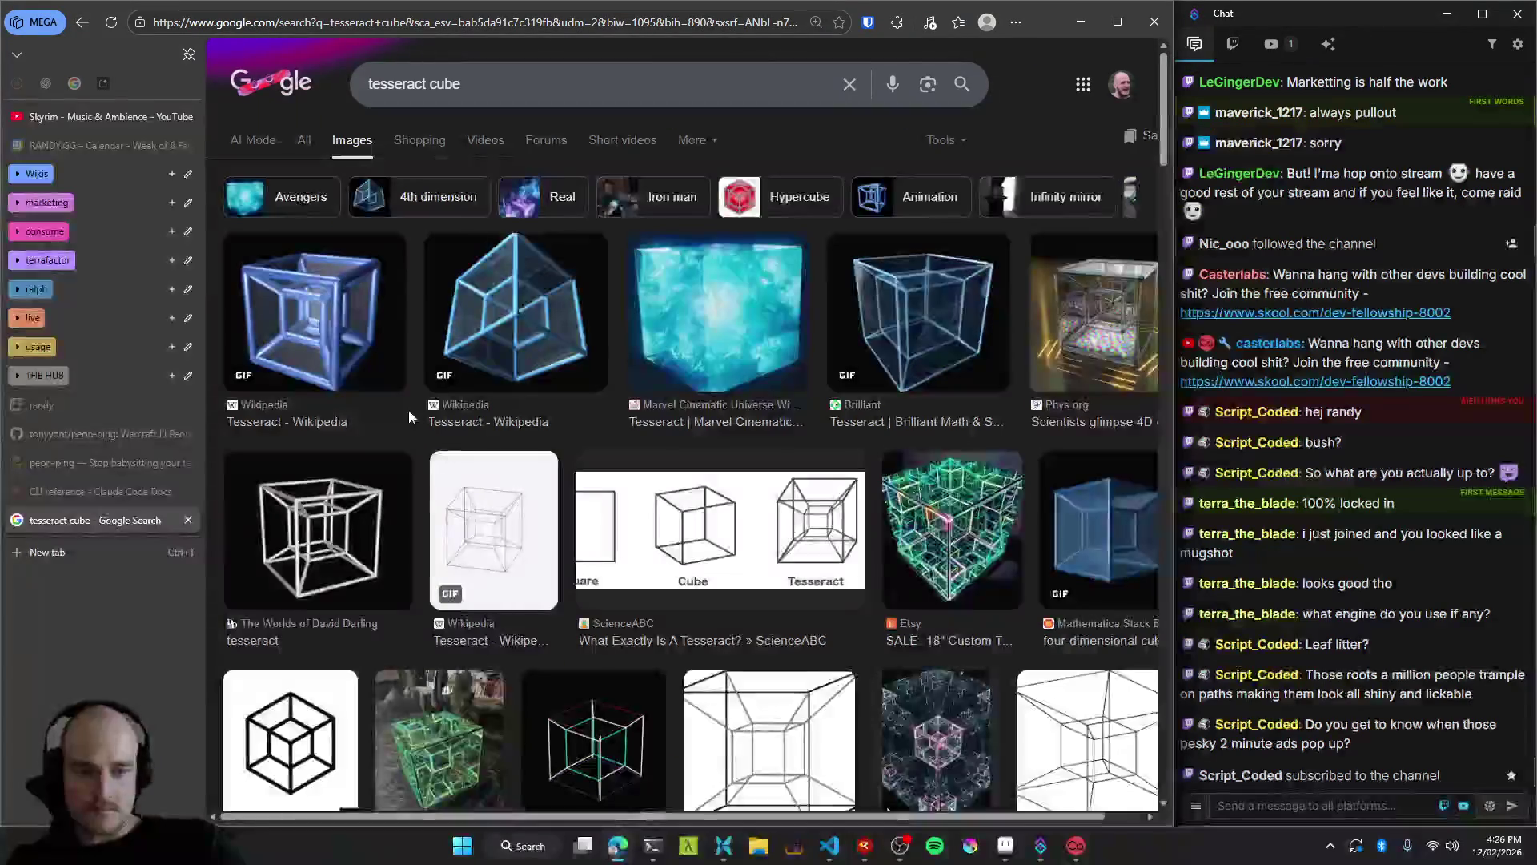
click(92, 117)
click(600, 382)
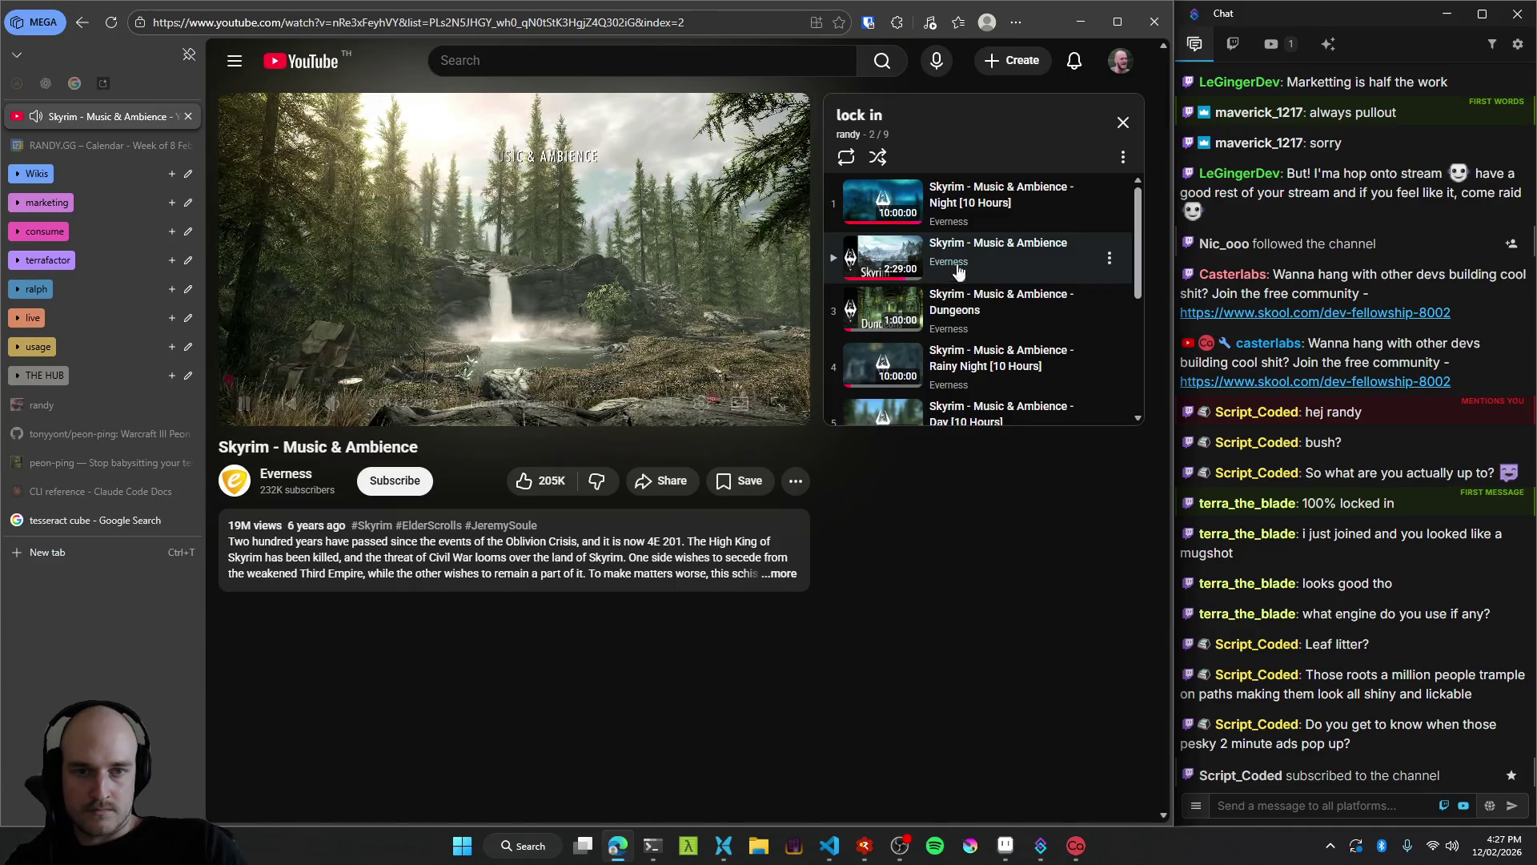
click(880, 204)
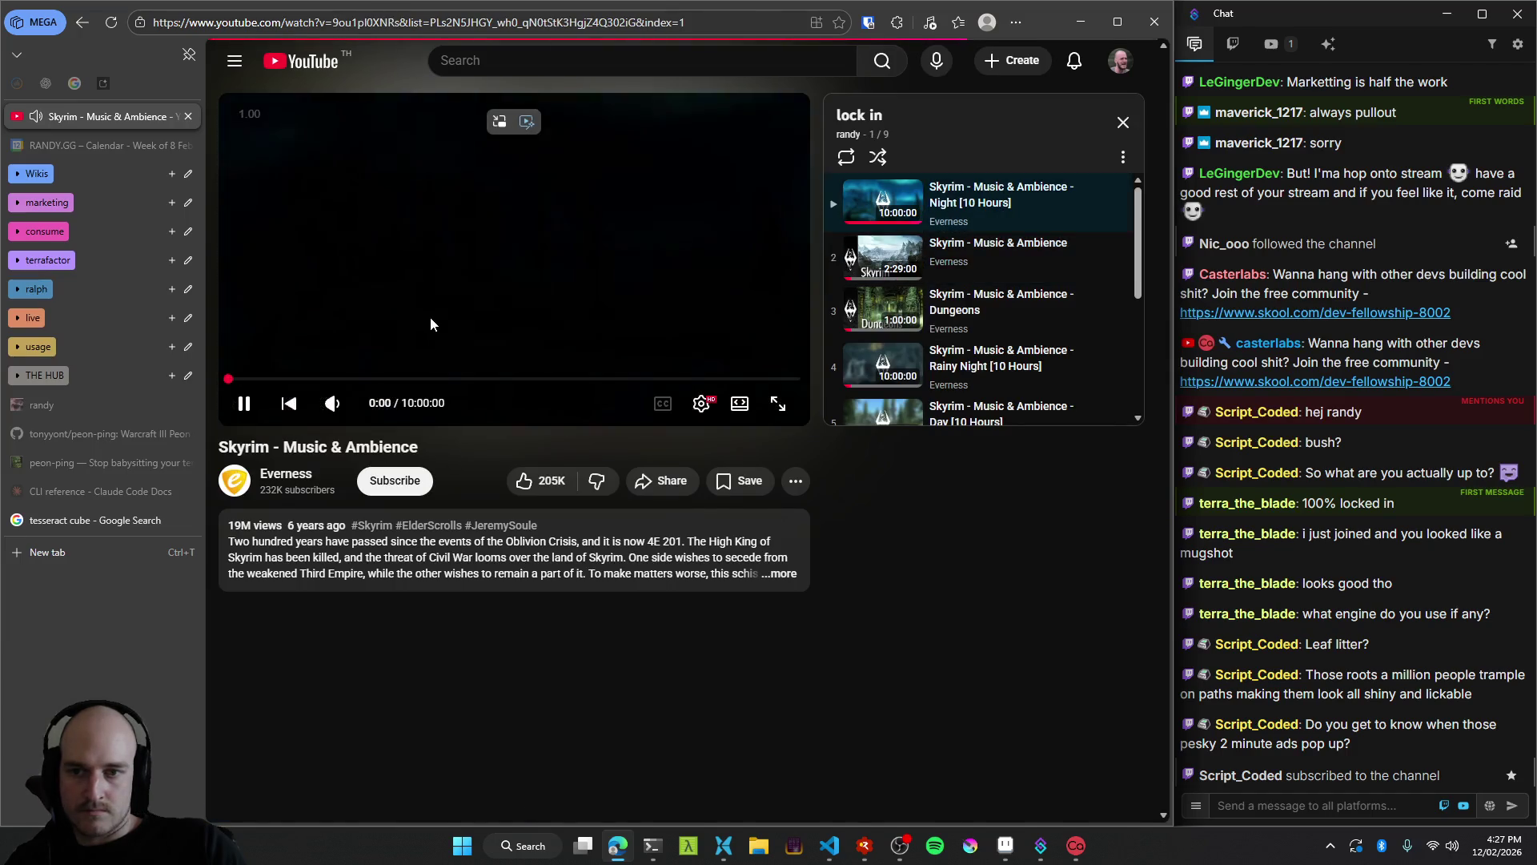
Close the tesseract cube search tab, minimise the browser, and put the cursor in the backlog.
middle_click(100, 520)
click(124, 407)
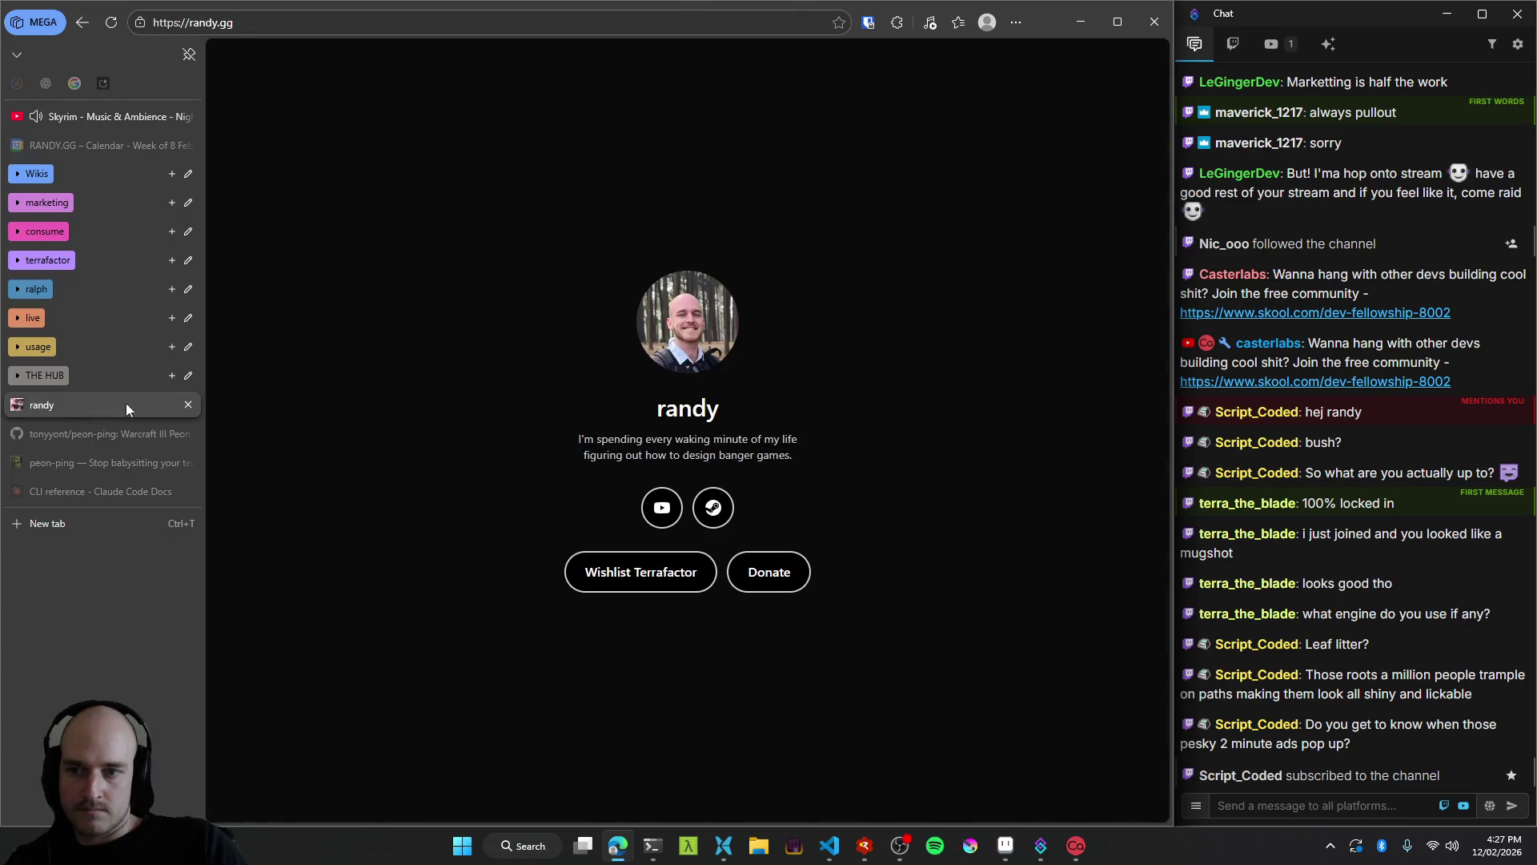
click(1081, 22)
click(585, 257)
click(646, 206)
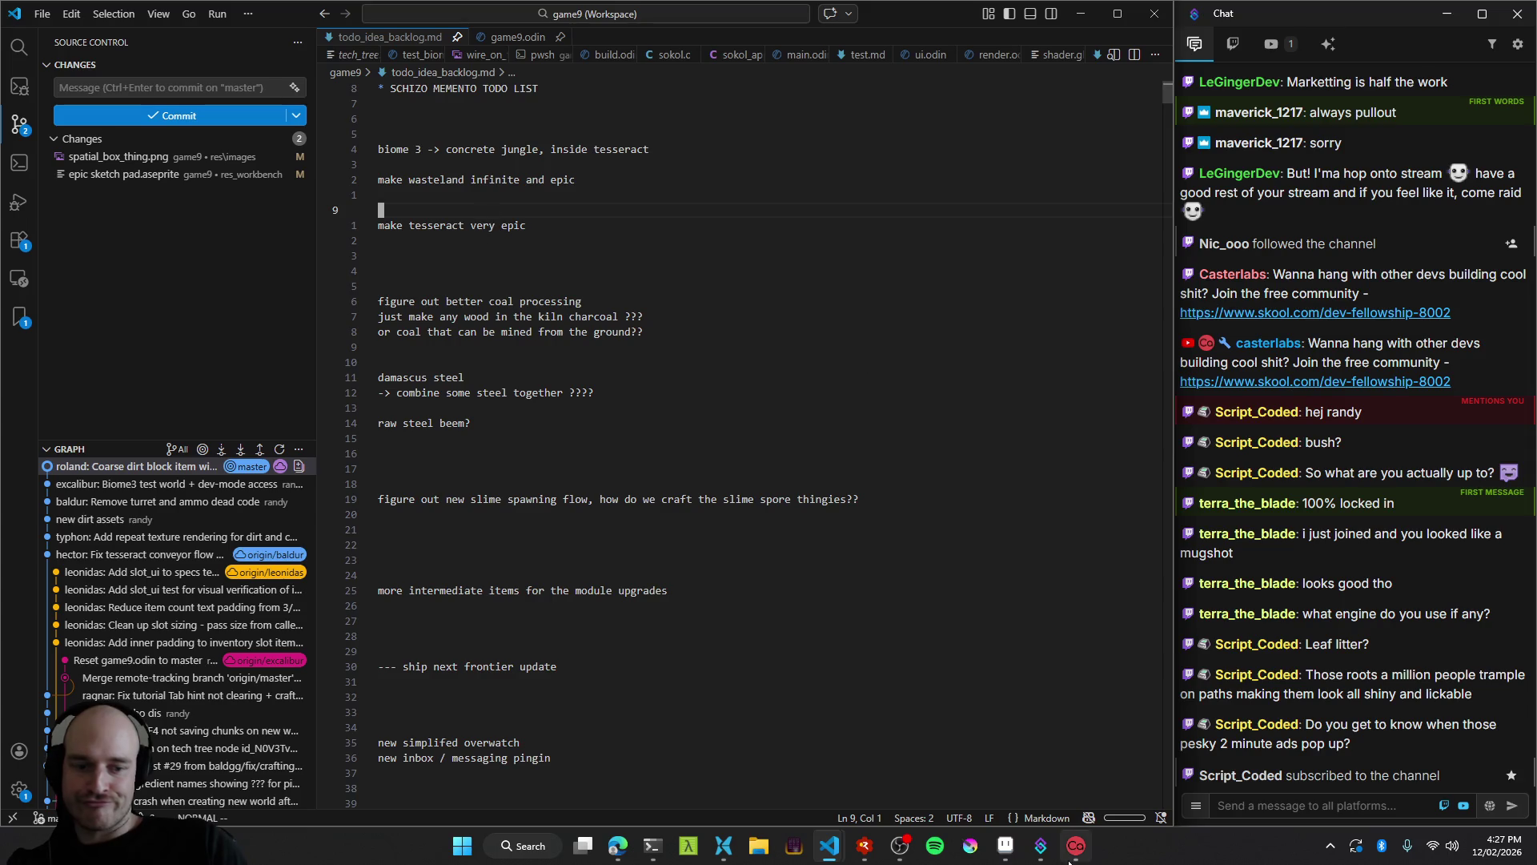
Submit a Claude Code request to test via VLM while keeping existing archive worlds working.
click(652, 845)
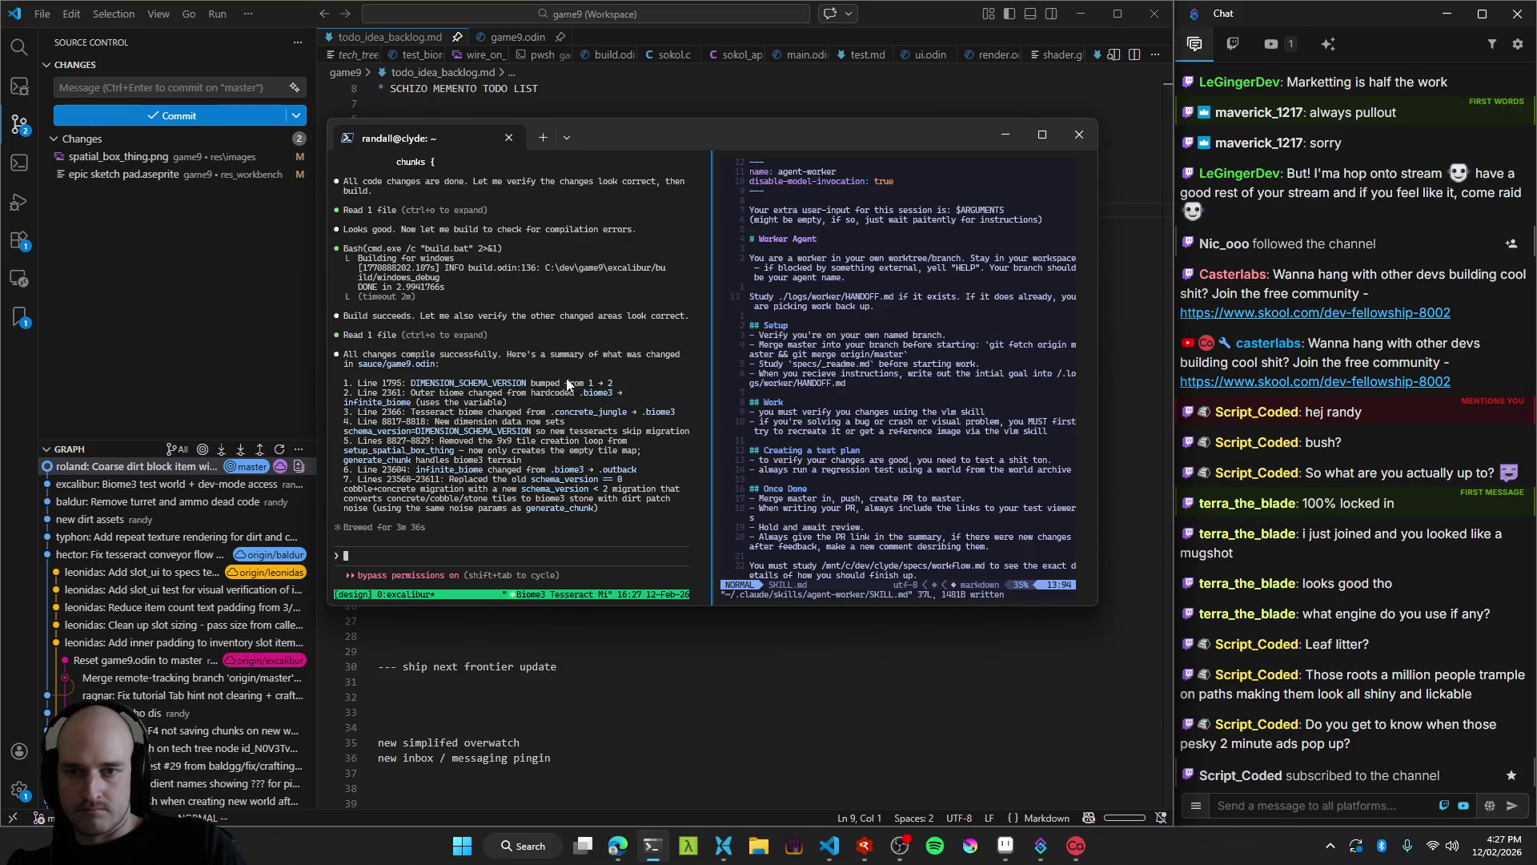
scroll(512, 497, up, 13)
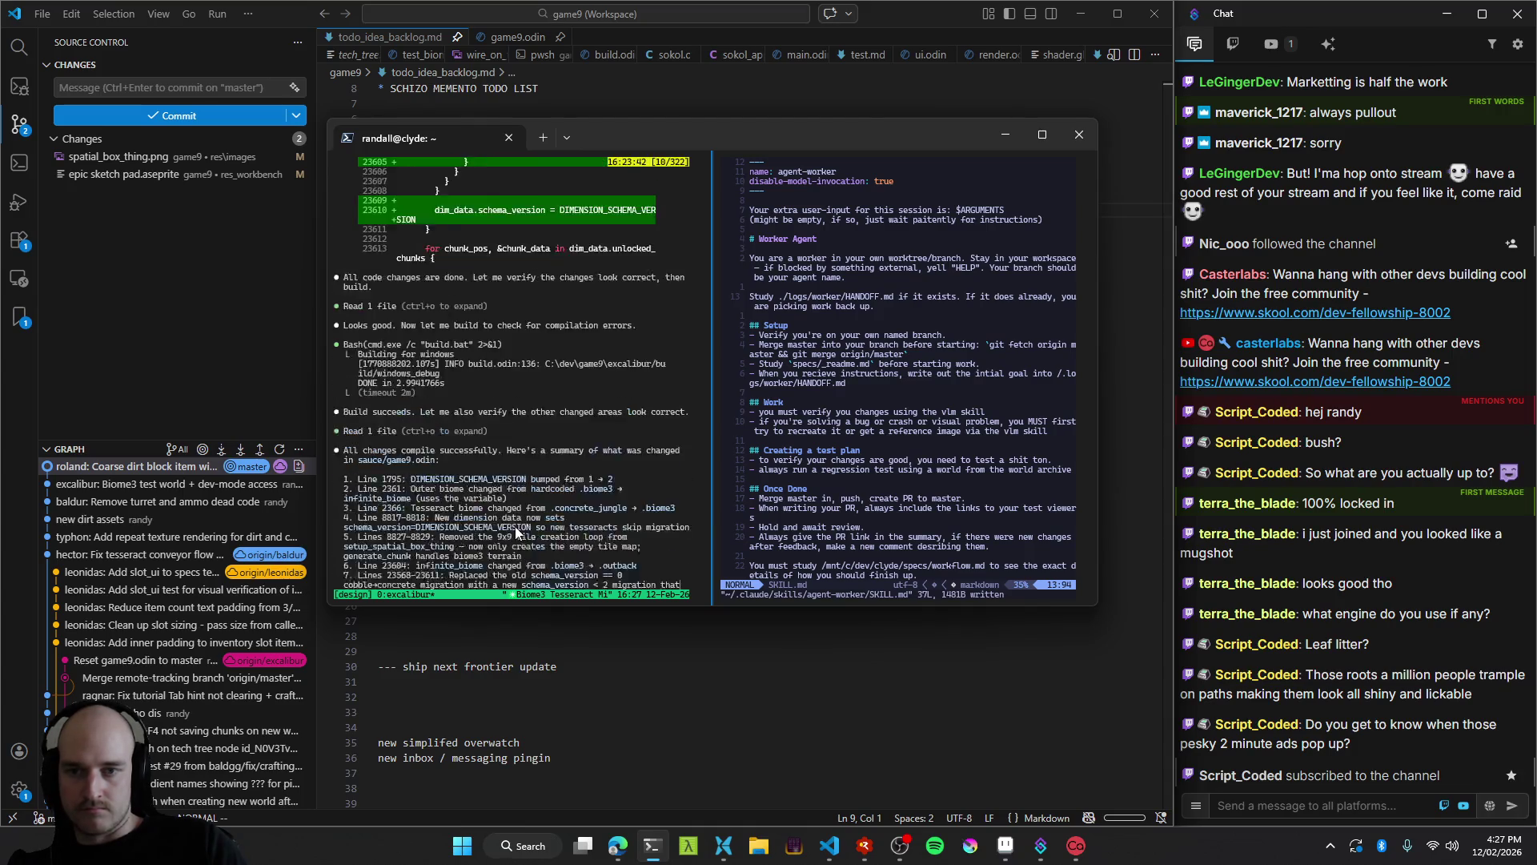
scroll(501, 496, up, 5)
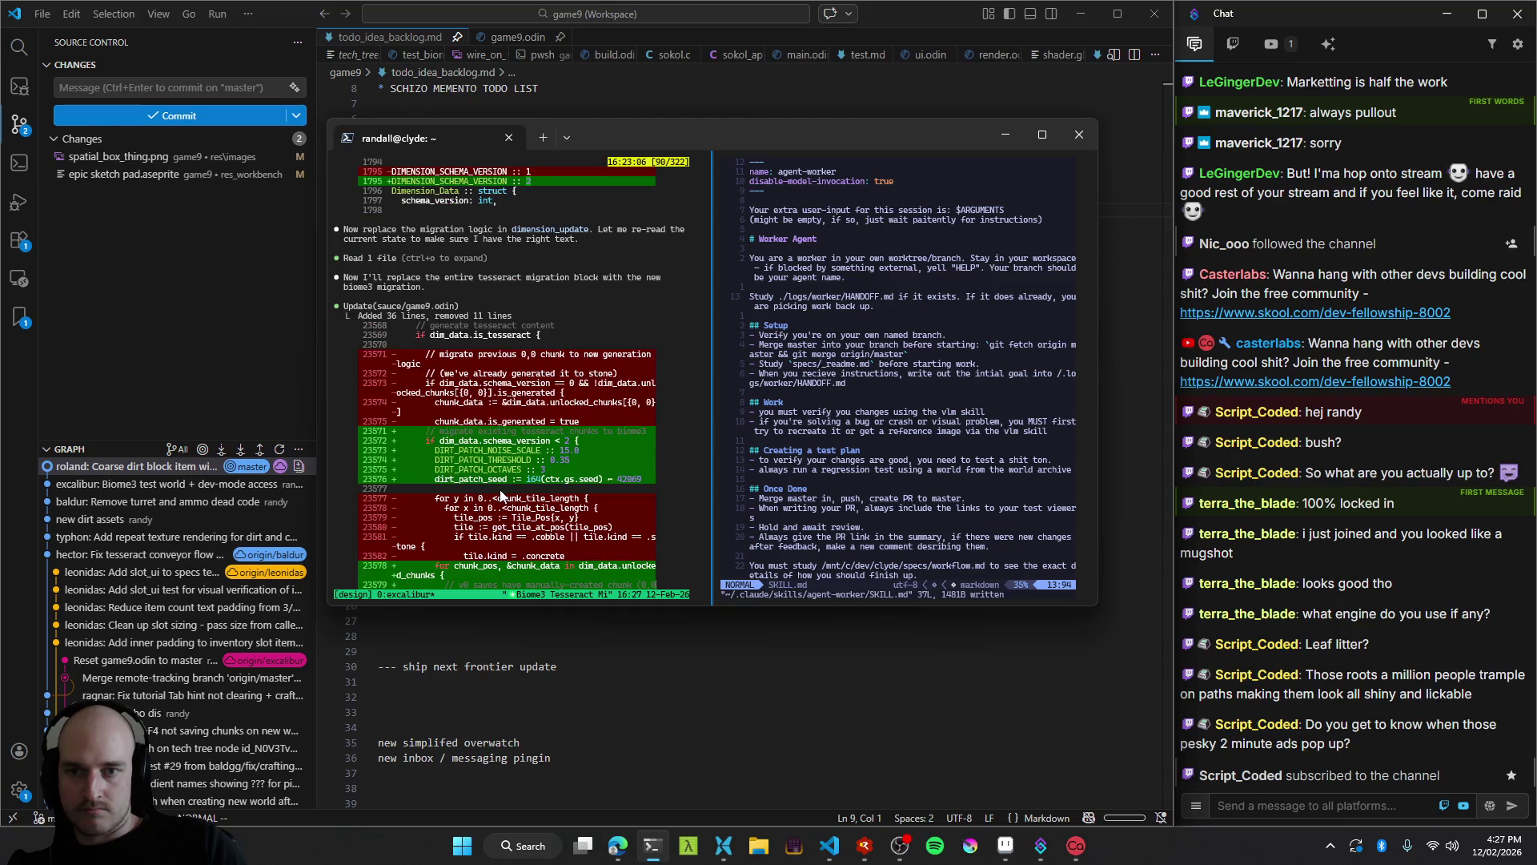
scroll(501, 495, down, 18)
text(you must test that this works with vlm. Also that existing archiv)
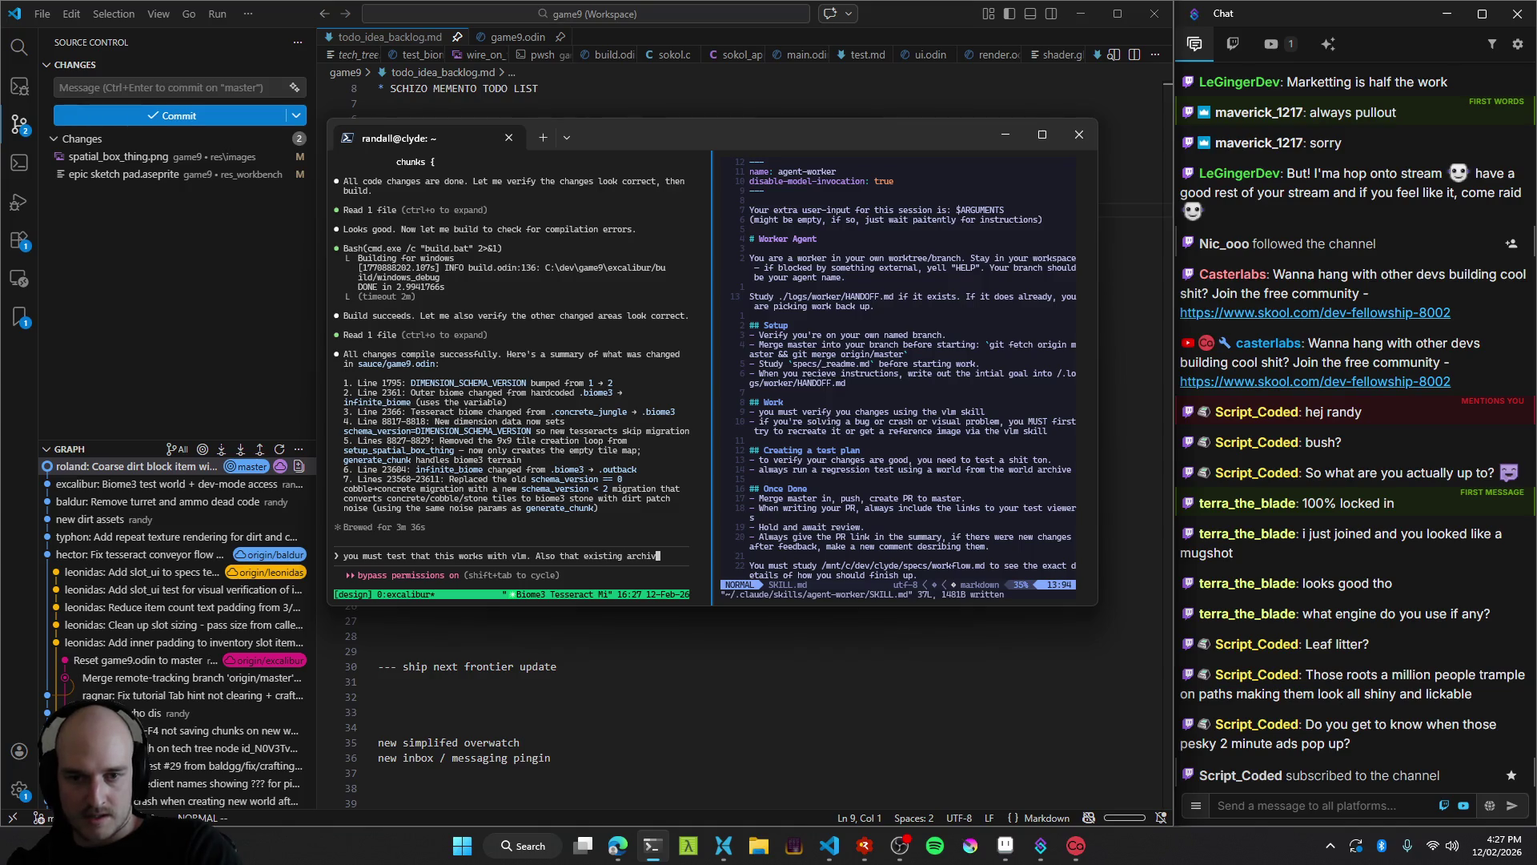
text(e worlds don't break)
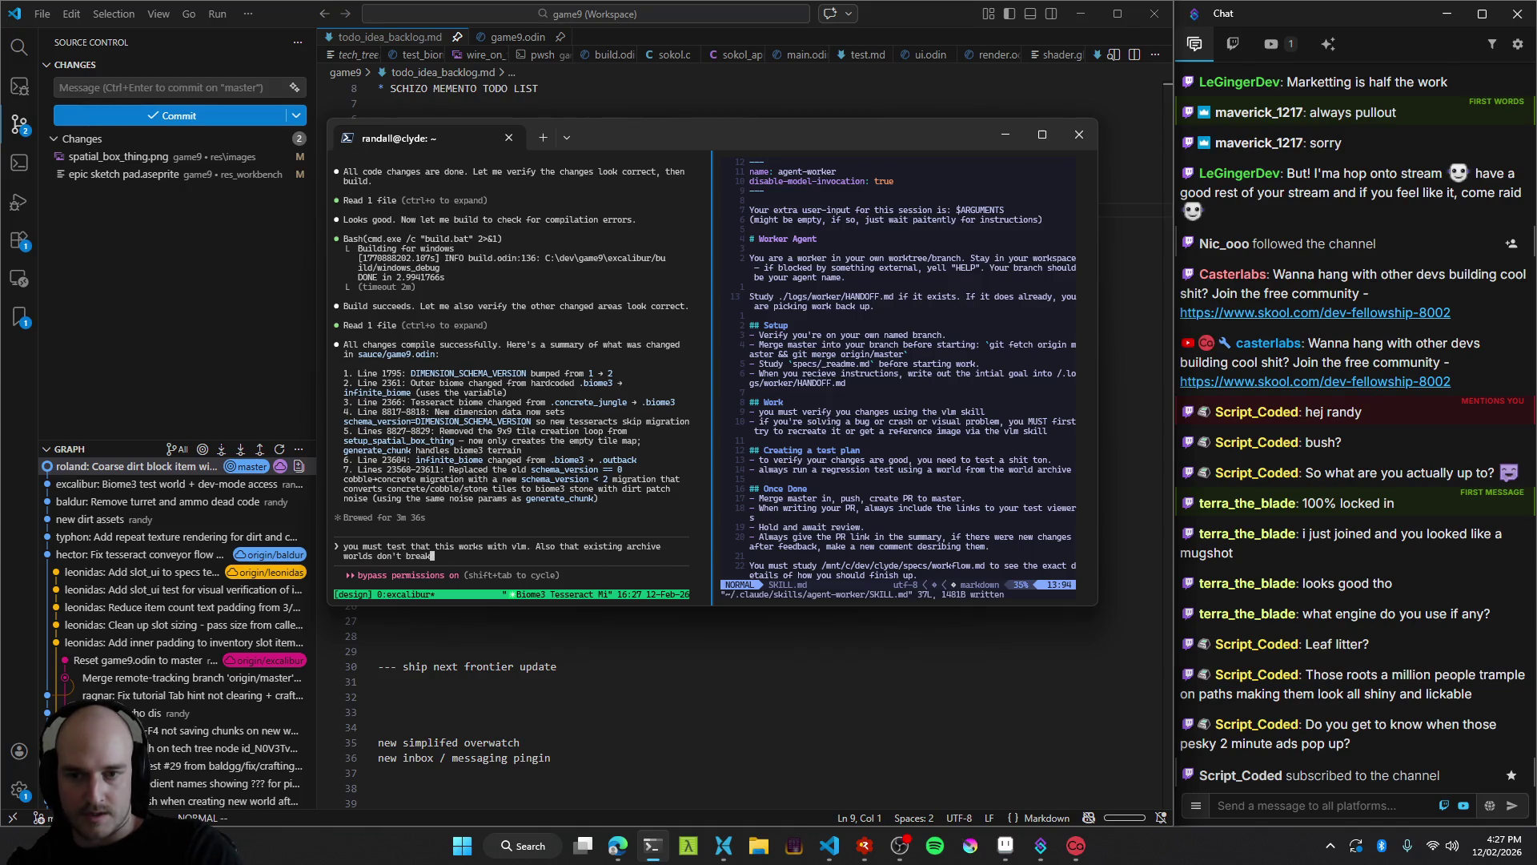
key(Return)
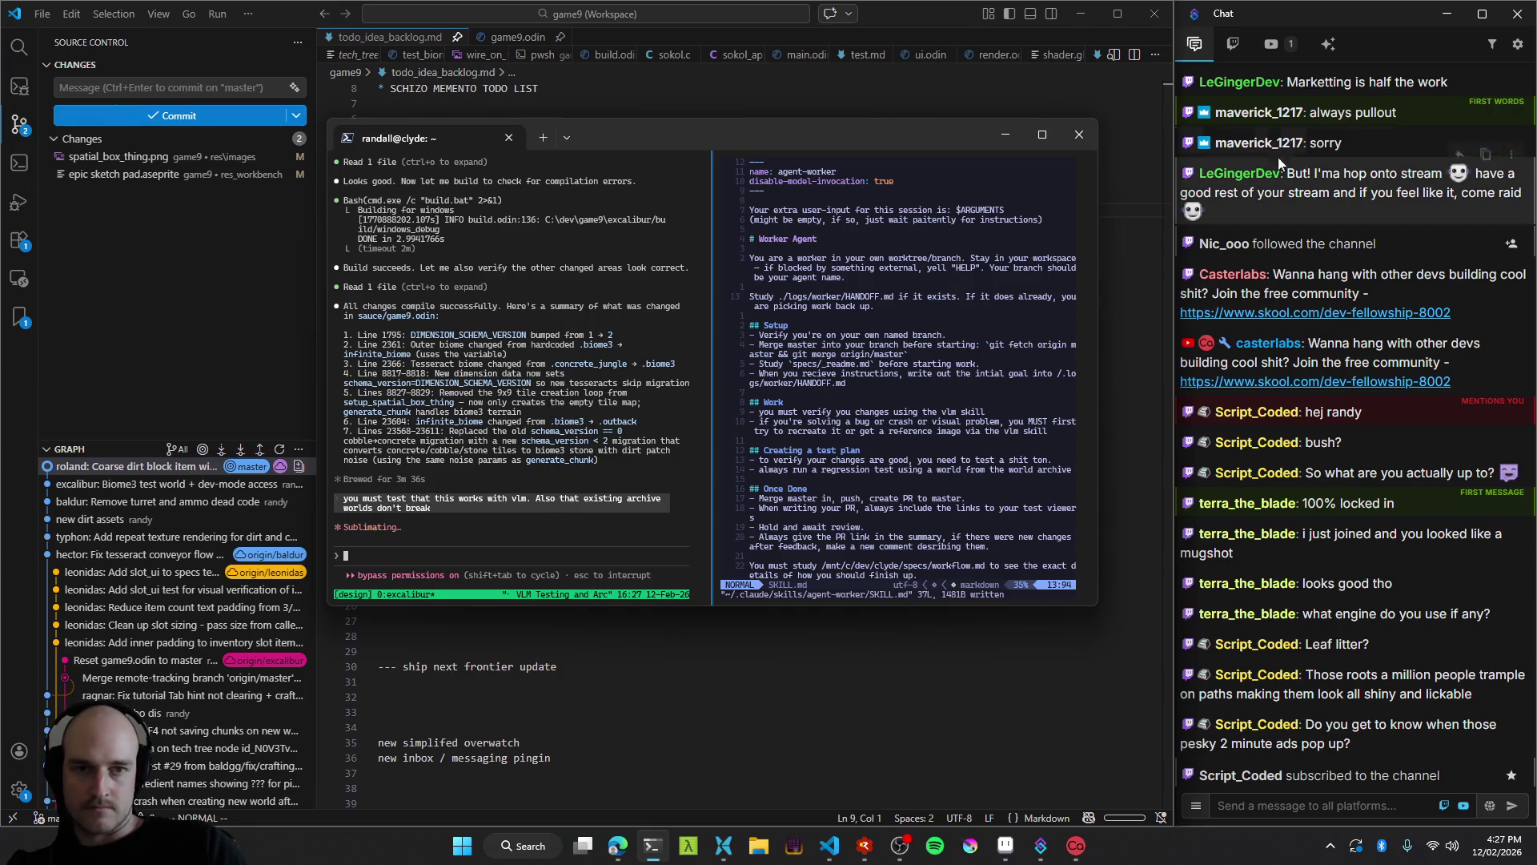
Minimise the terminal and jump up to the blank line below the tesseract note with 10k.
click(1005, 141)
click(579, 408)
key(1)
key(0)
key(k)
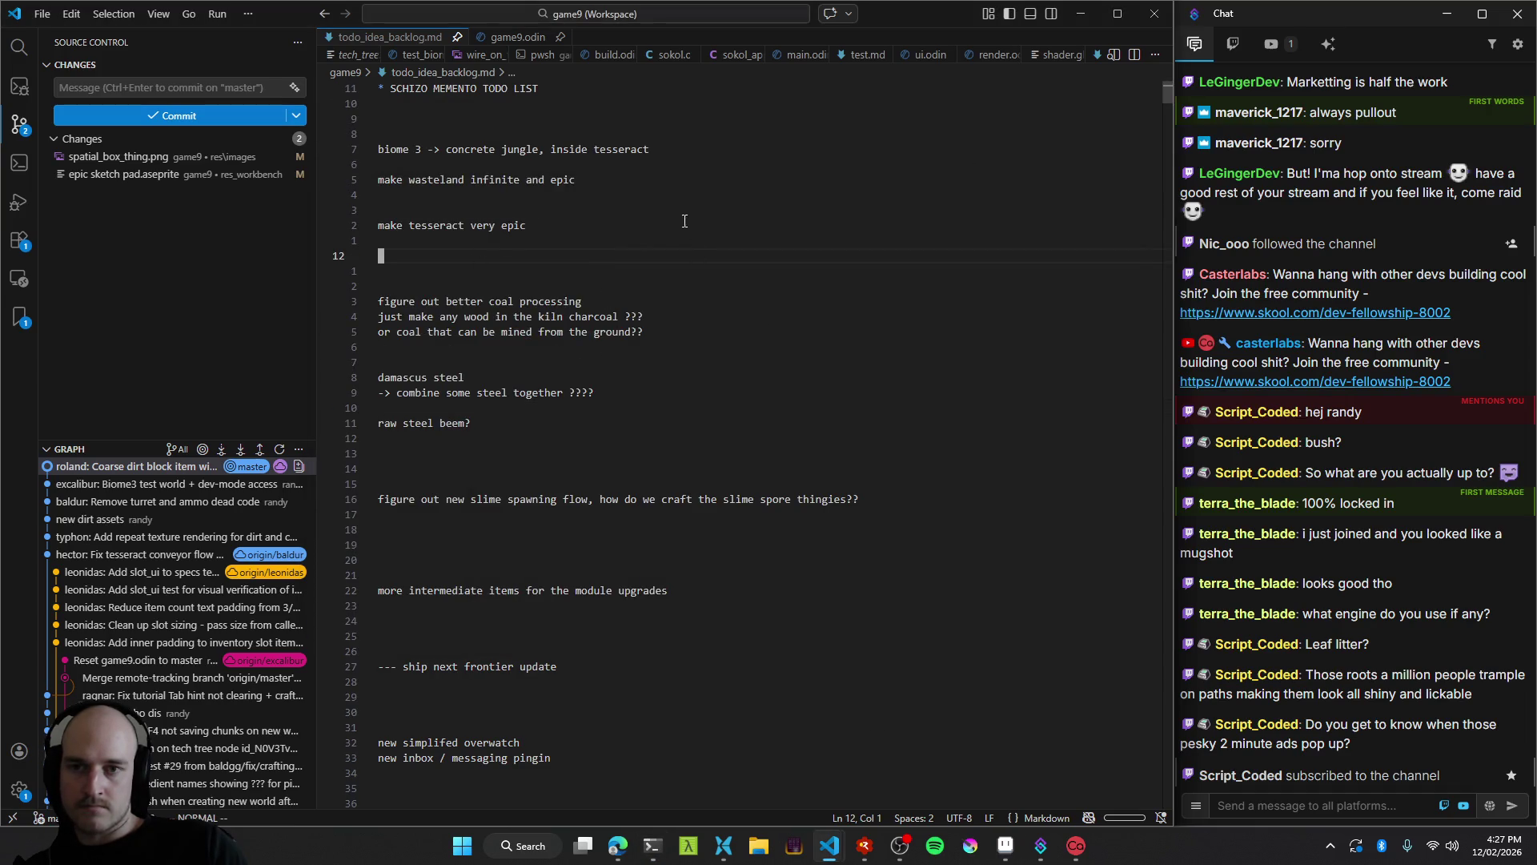
Insert a blank line under the wasteland note in todo_idea_backlog.md.
click(574, 207)
click(609, 181)
click(646, 190)
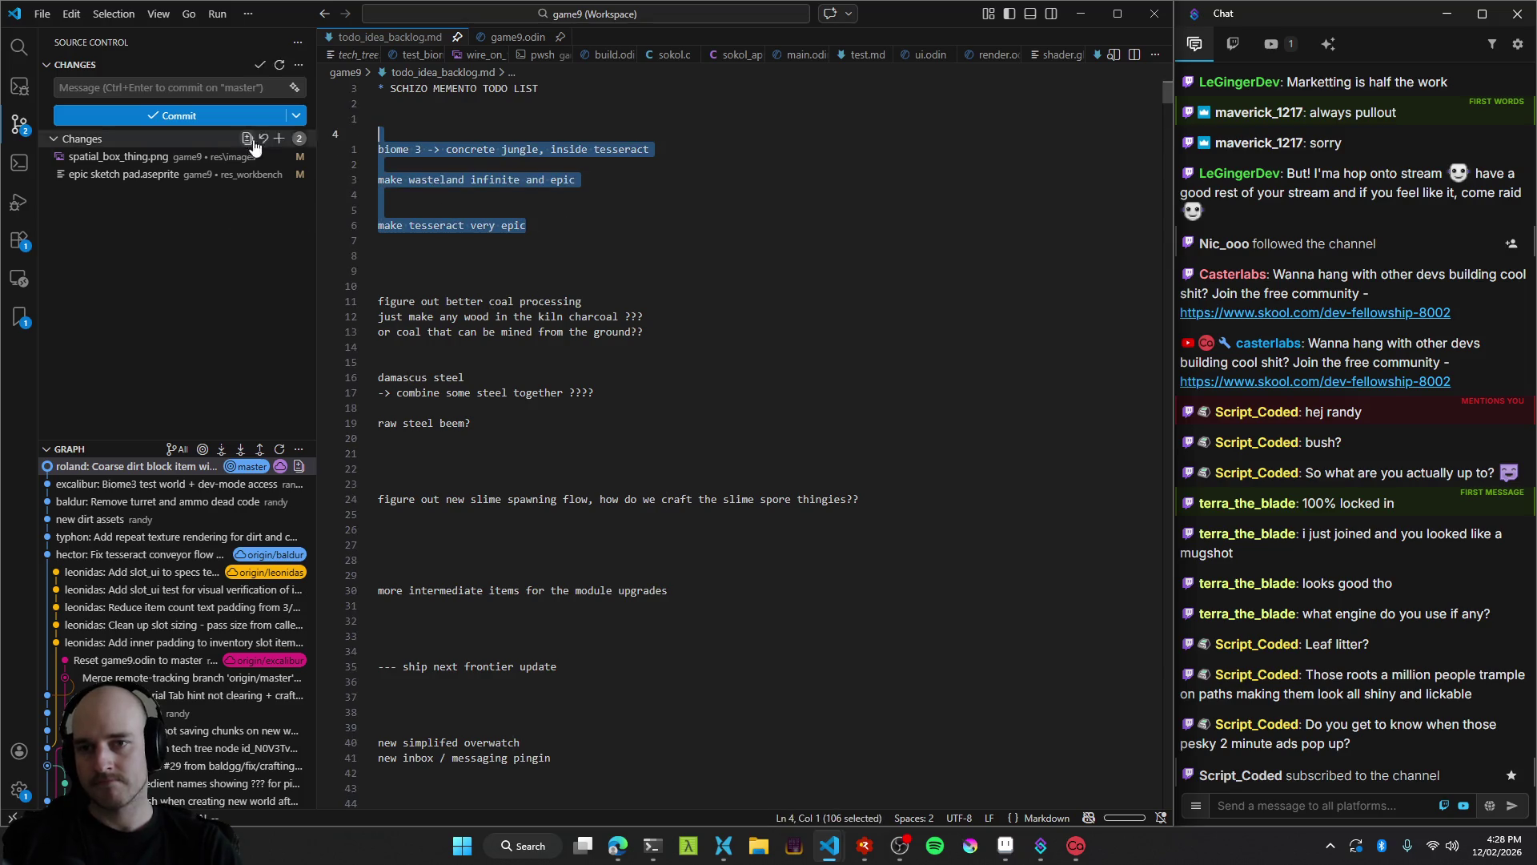
key(o)
key(Escape)
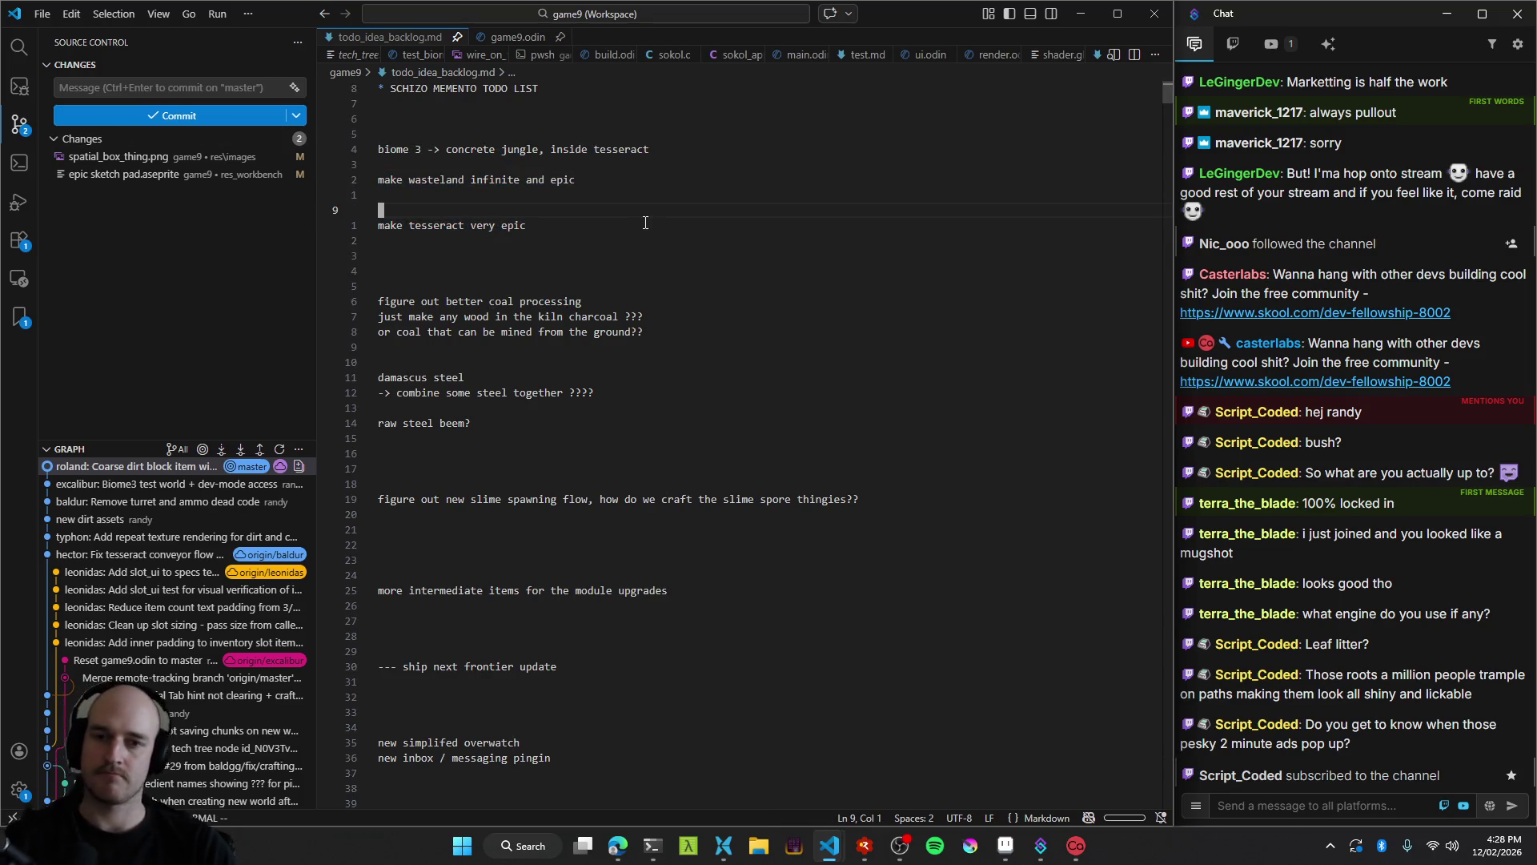
Yank the three coal-processing lines, then relaunch the game from RAD Debugger with F5.
click(632, 249)
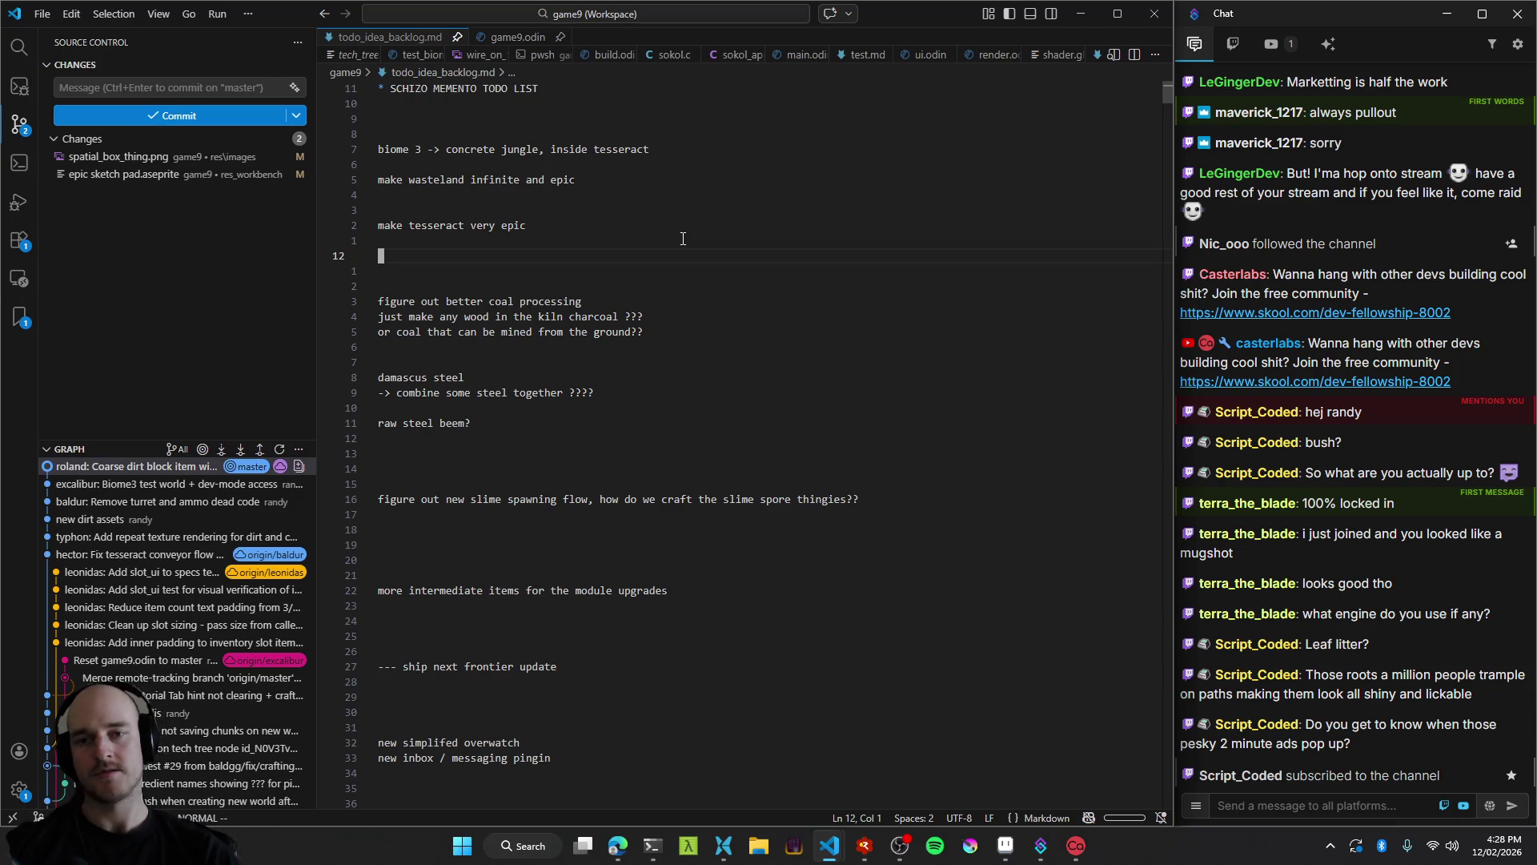
key(j)
key(j)
key(j)
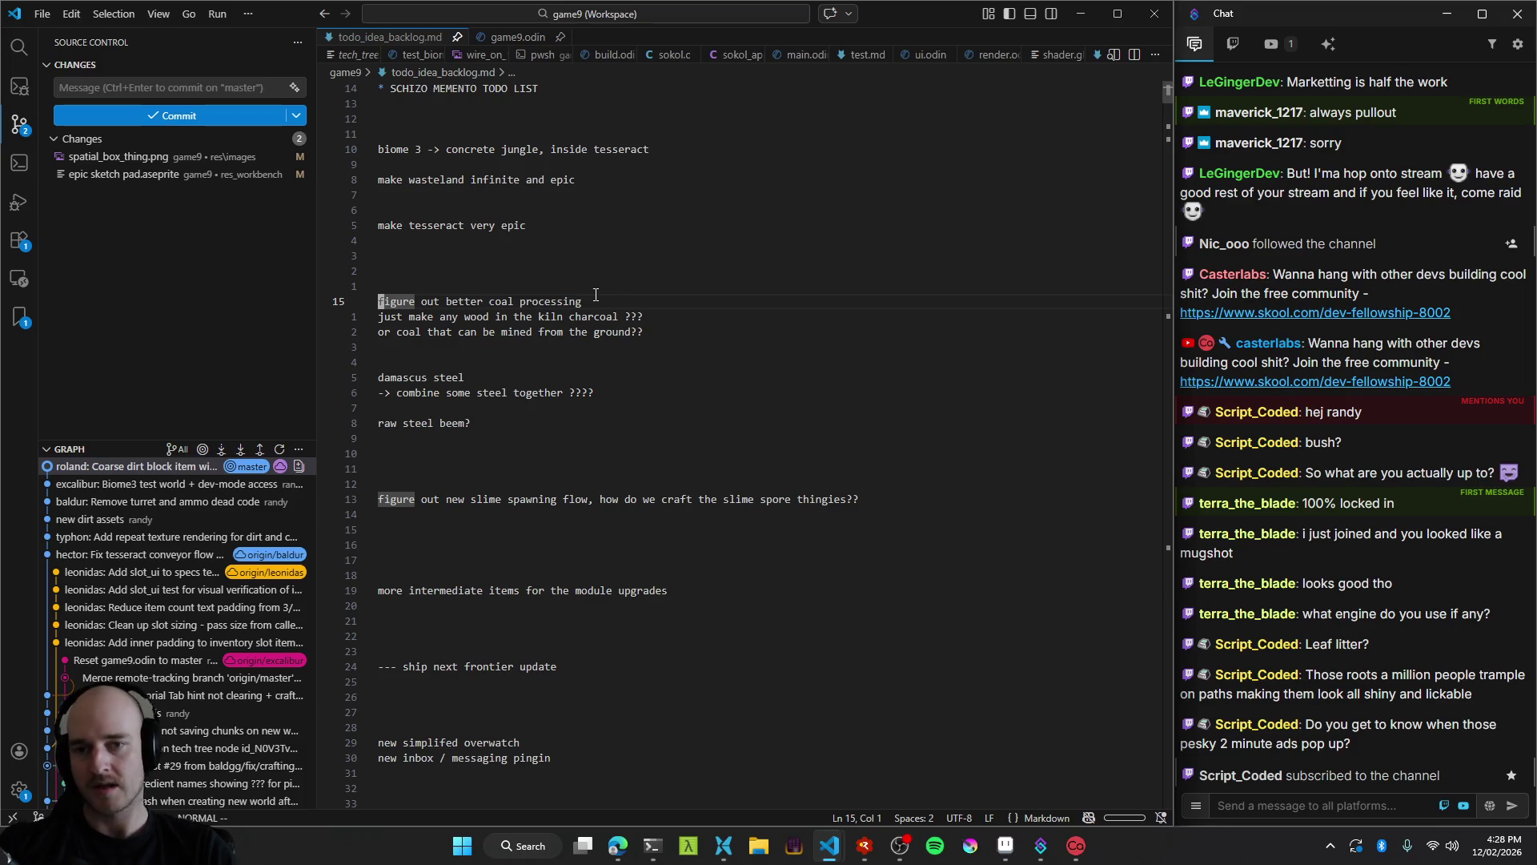
key(shift+v)
key(j)
key(j)
key(y)
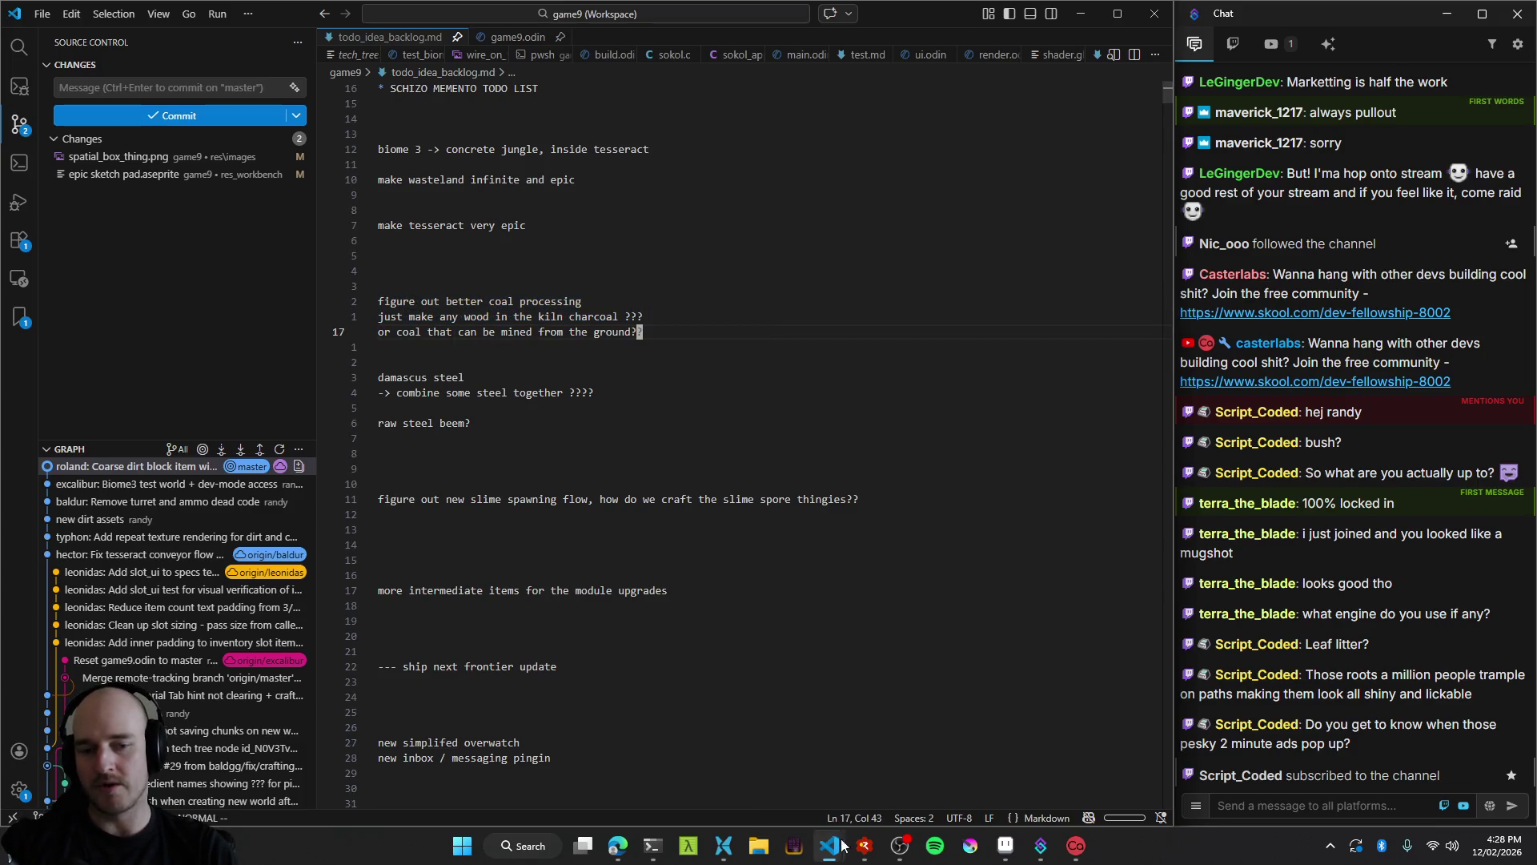
key(alt+Tab)
key(F5)
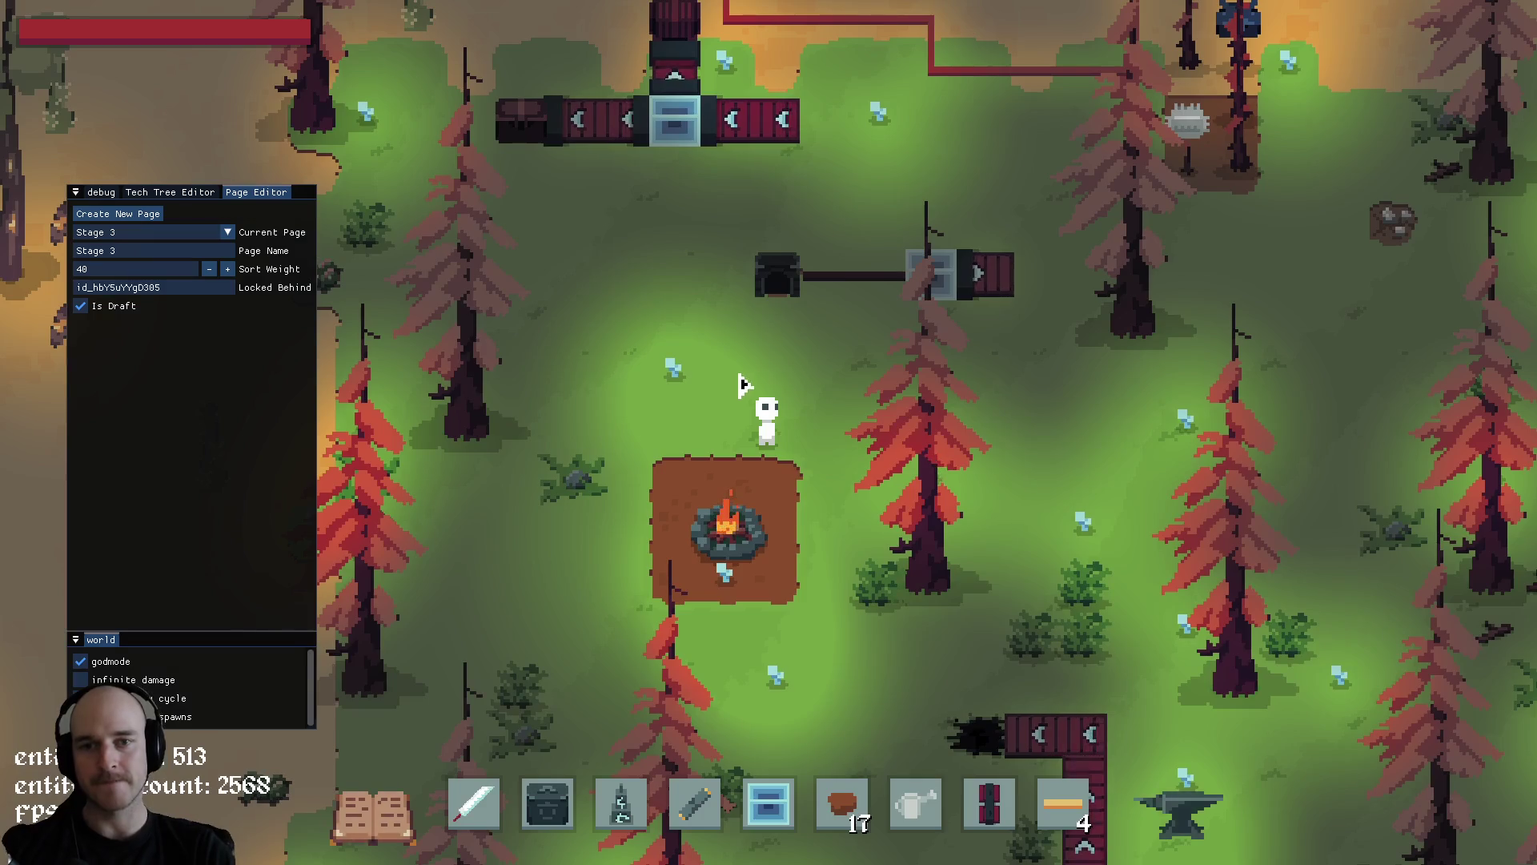
Walk the character up-left past the power lines and through the dark forest base into the stone-floored room.
key(w)
key(a)
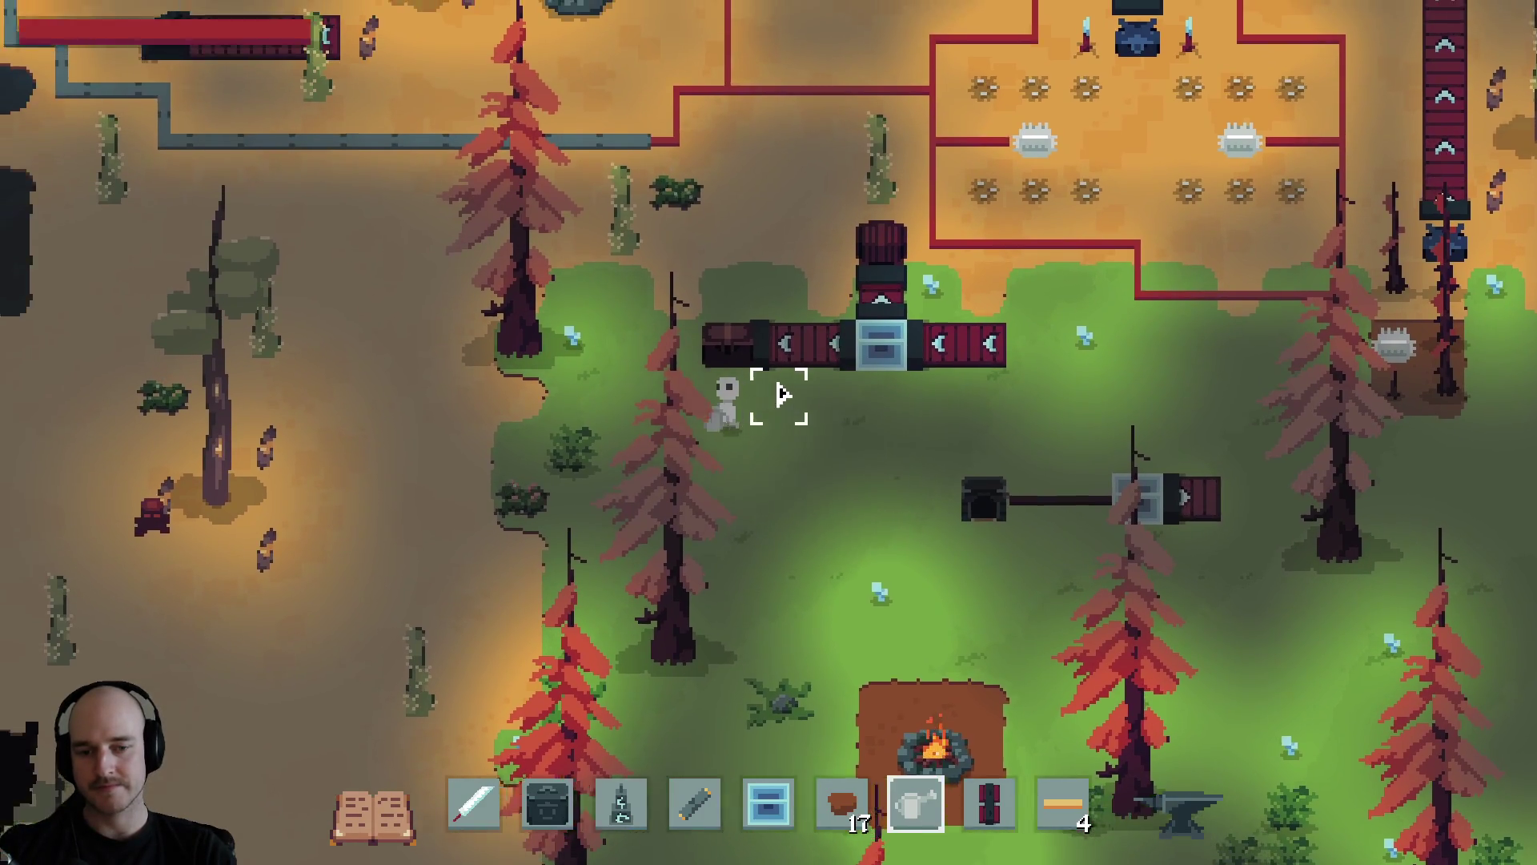
key(w)
key(a)
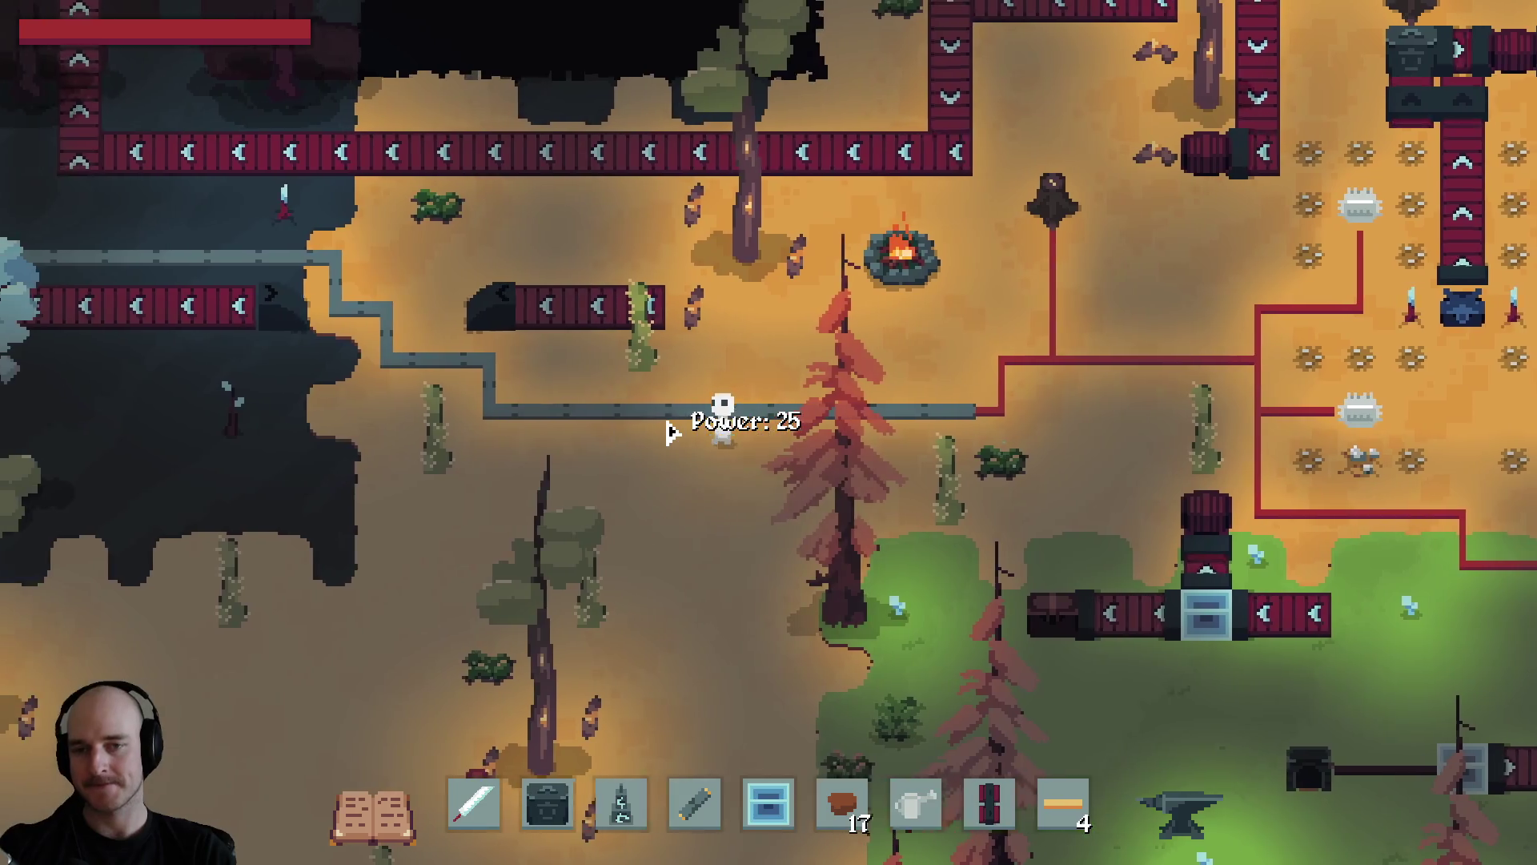
key(w)
key(a)
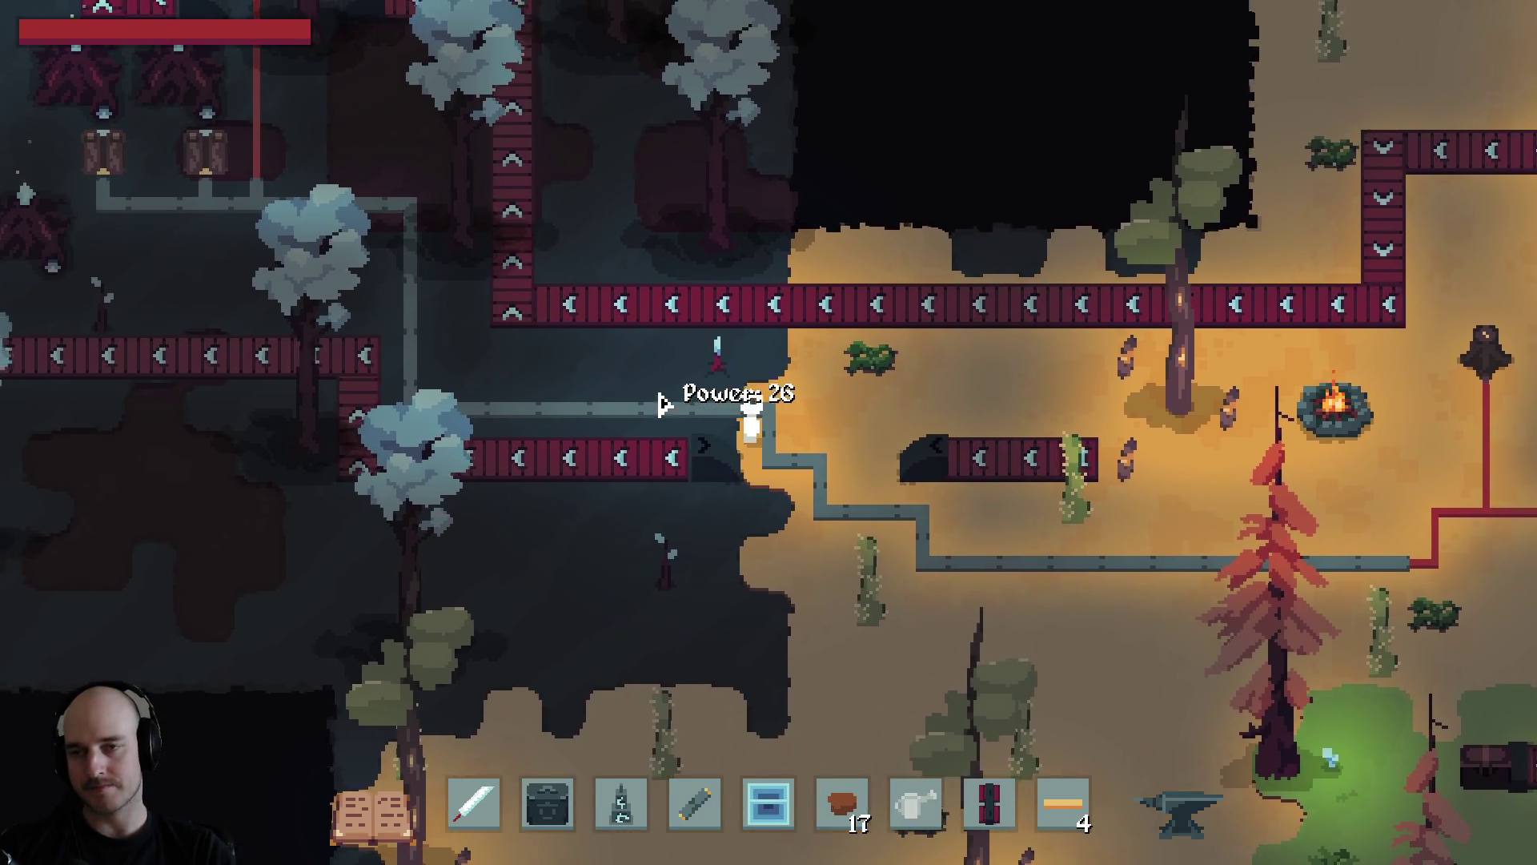
key(w)
key(a)
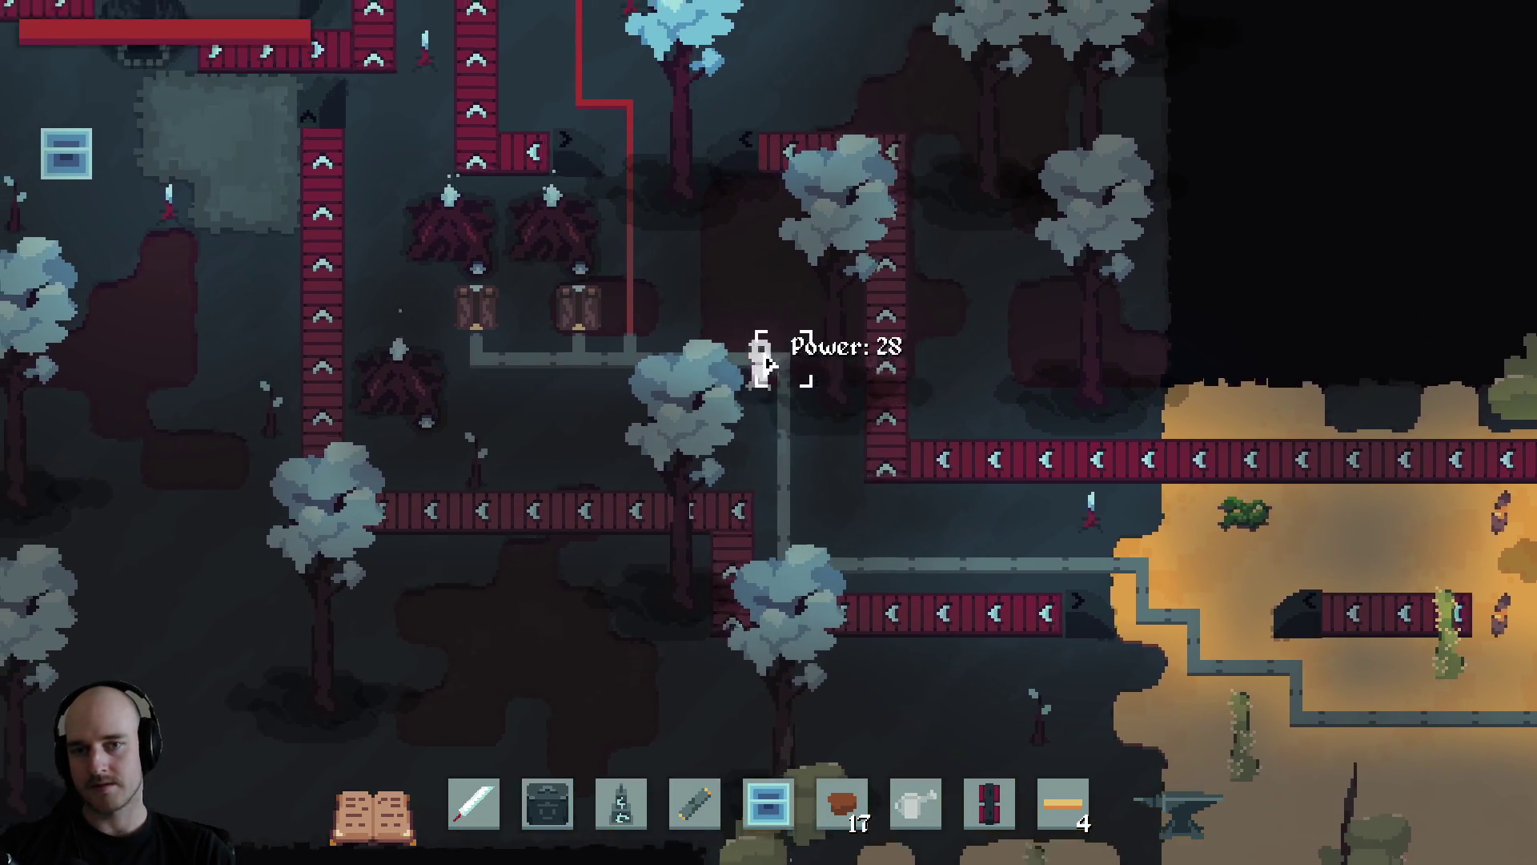
key(w)
key(a)
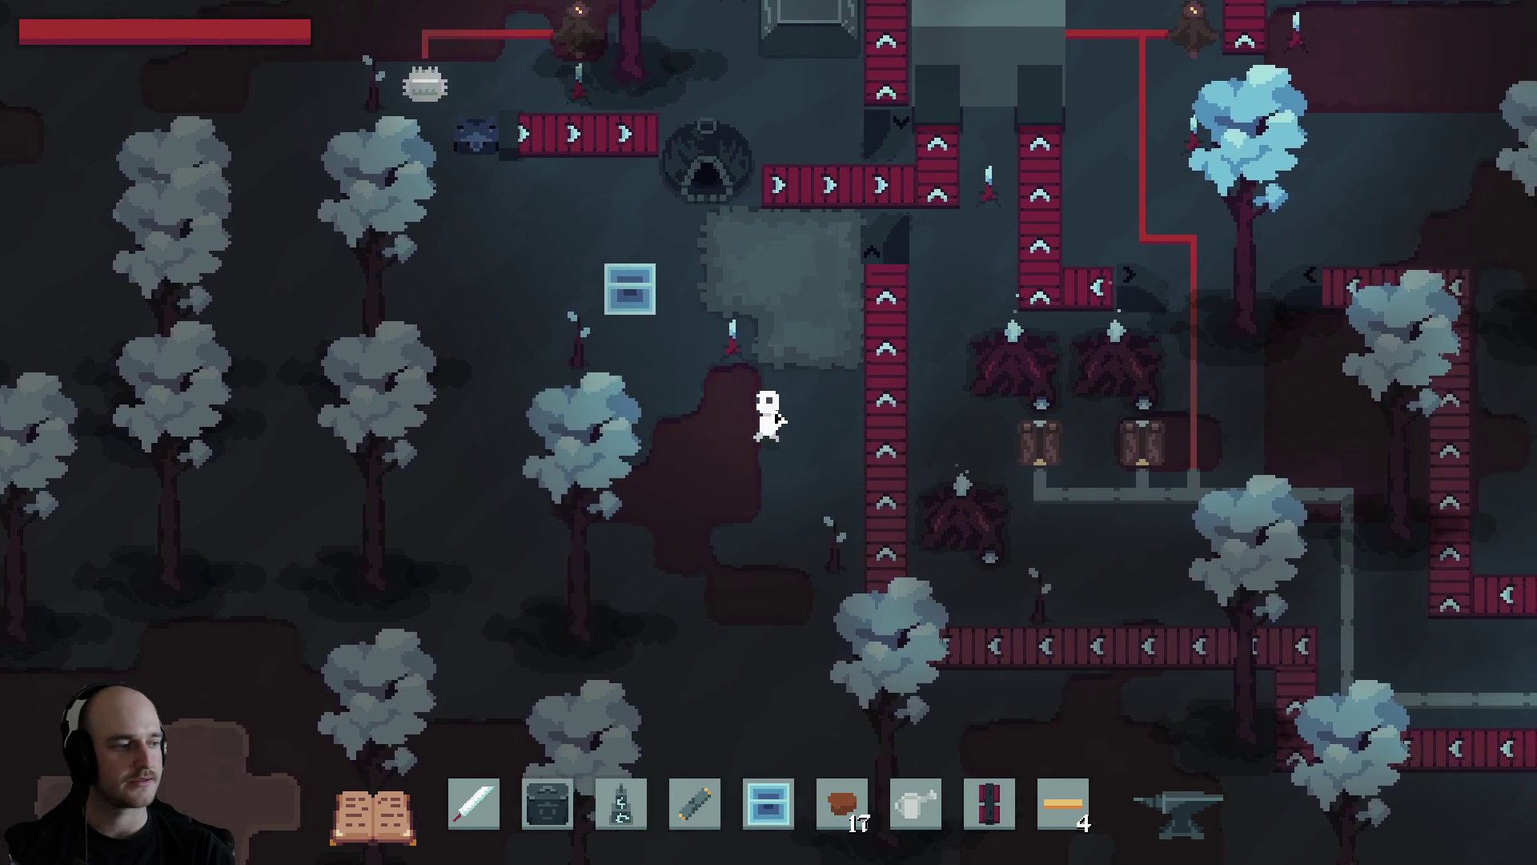
key(a)
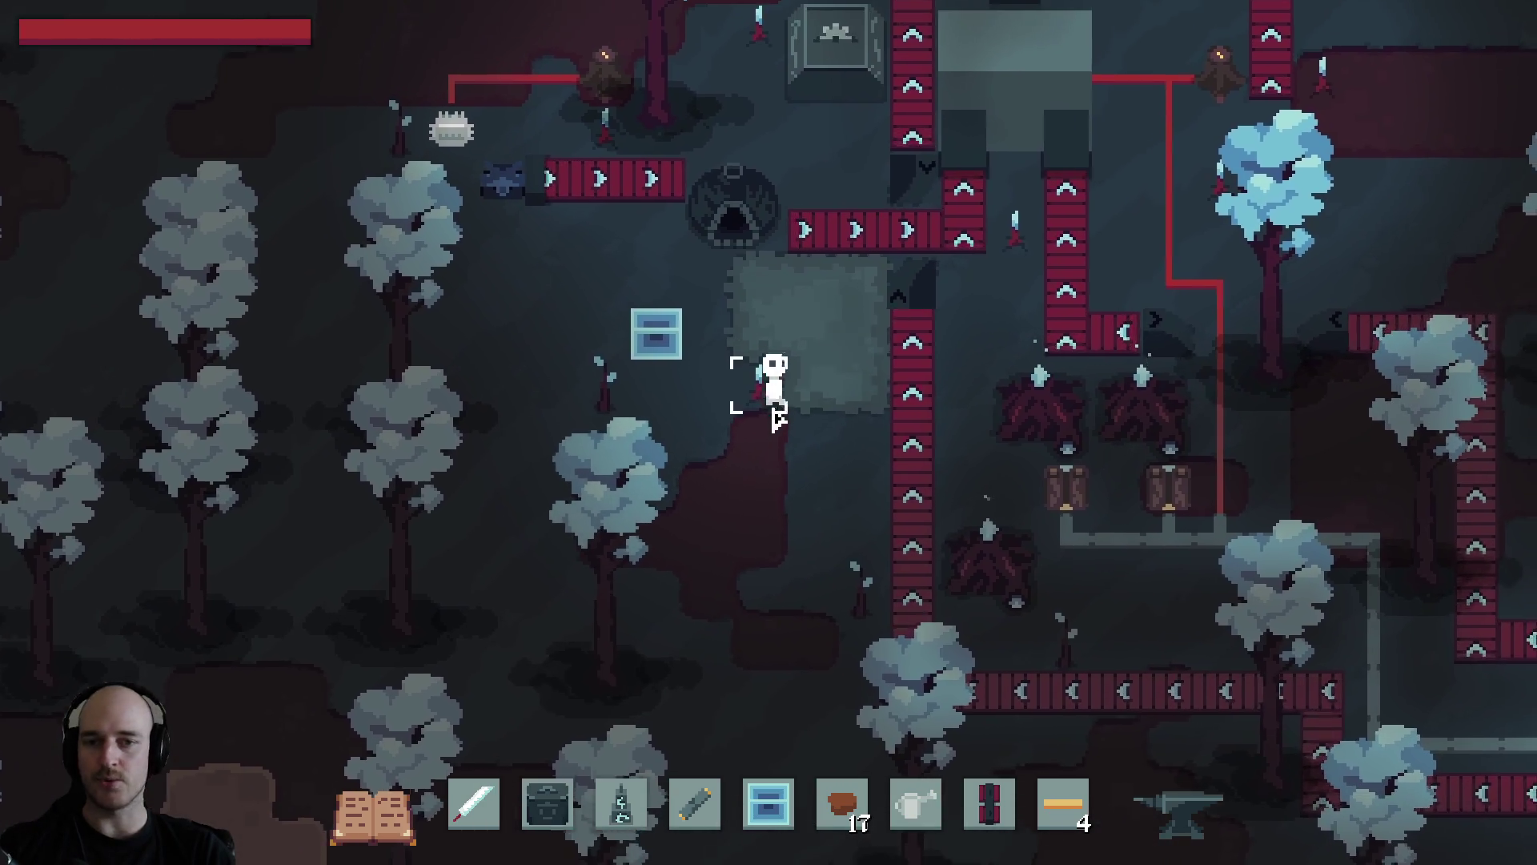
Leave the stone room, walk up to the foundry and check its crafting panel.
key(w)
key(a)
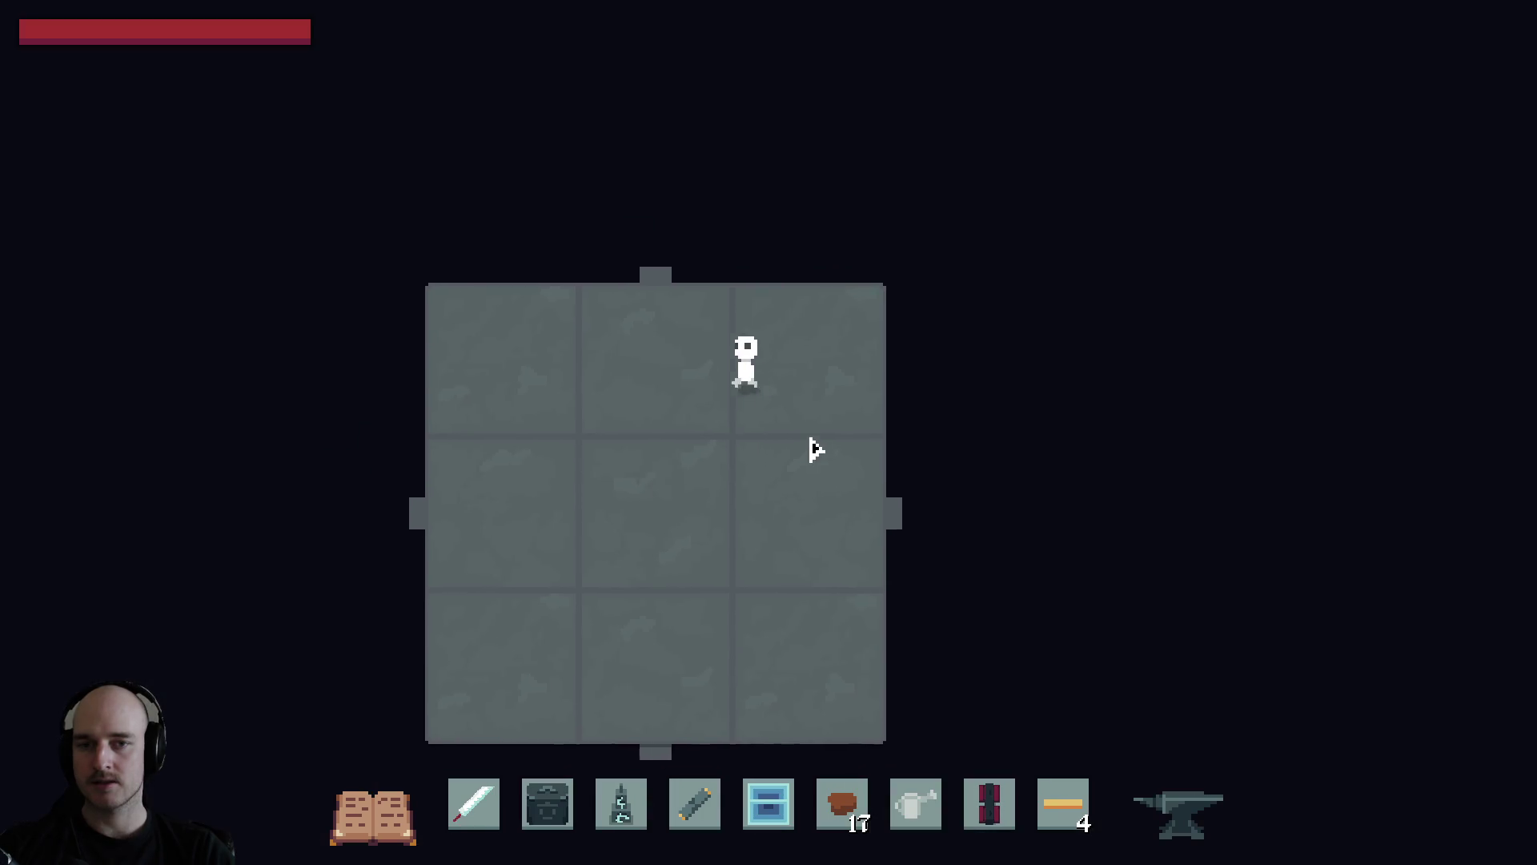
key(s)
key(d)
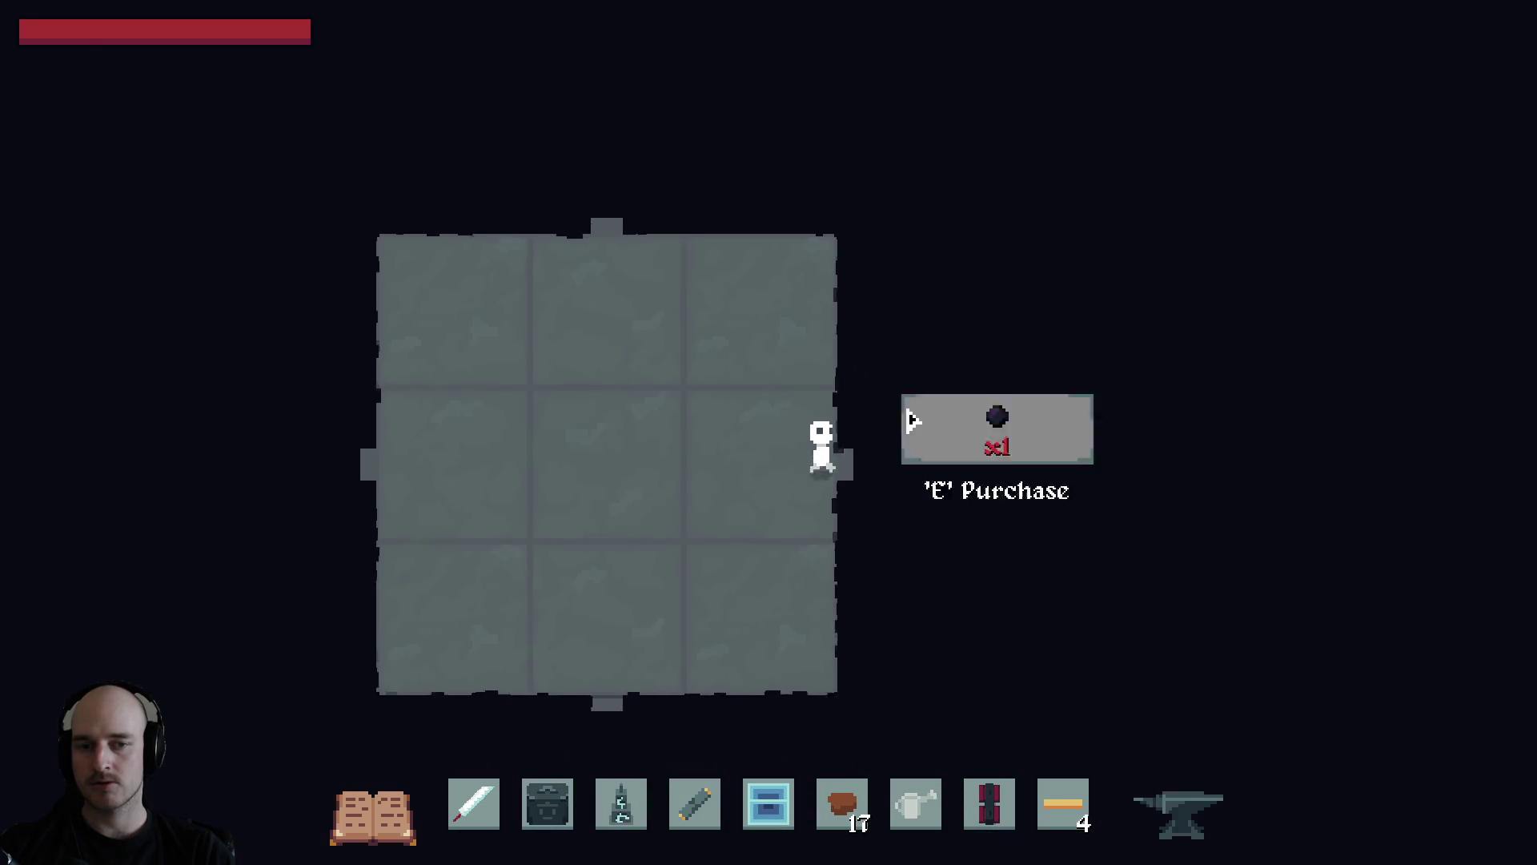
key(d)
key(w)
key(e)
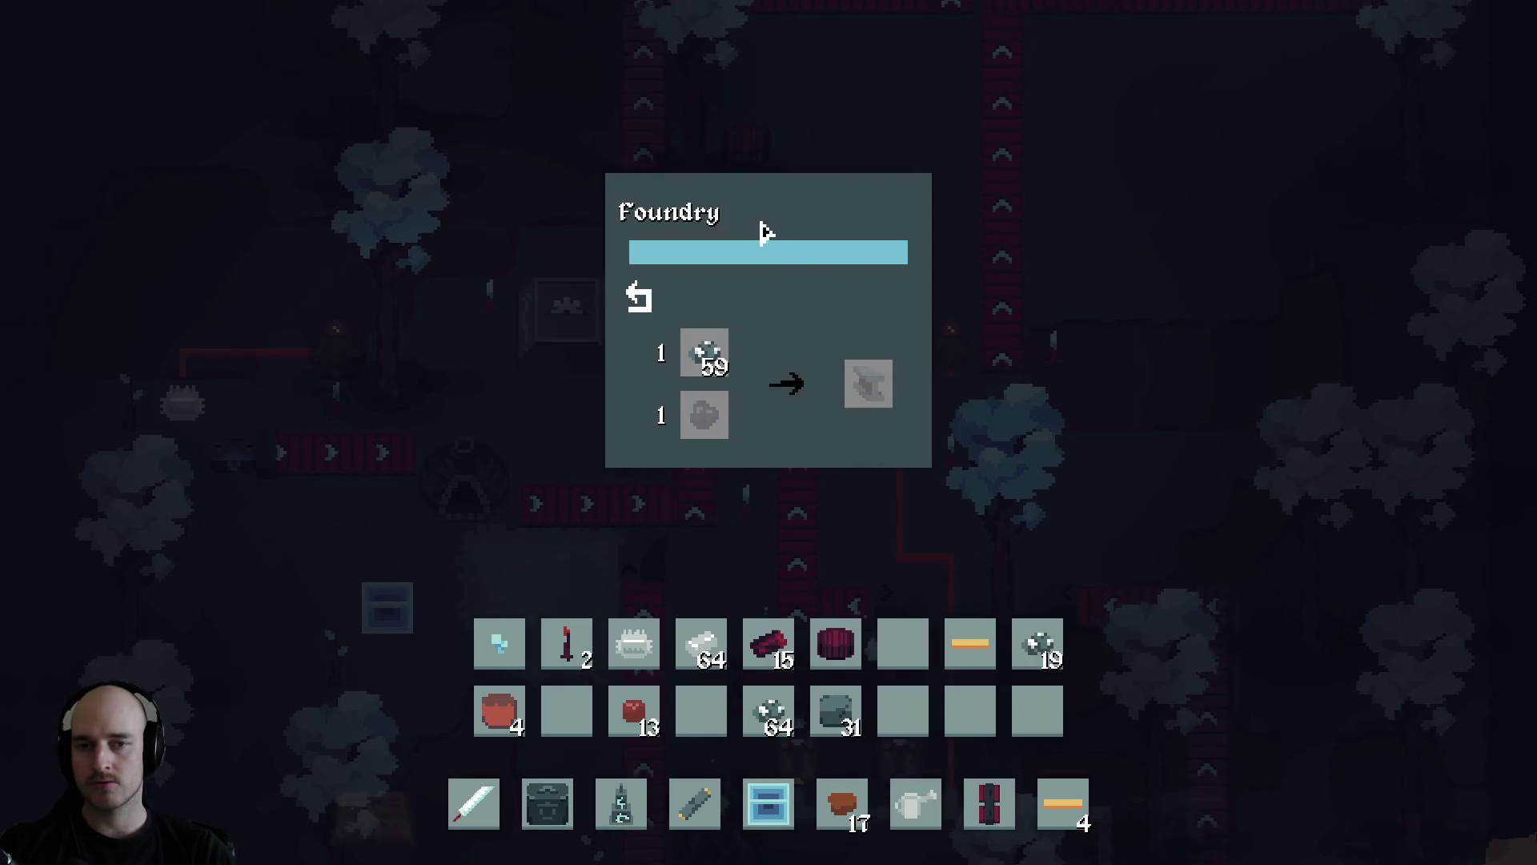
key(e)
key(w)
key(e)
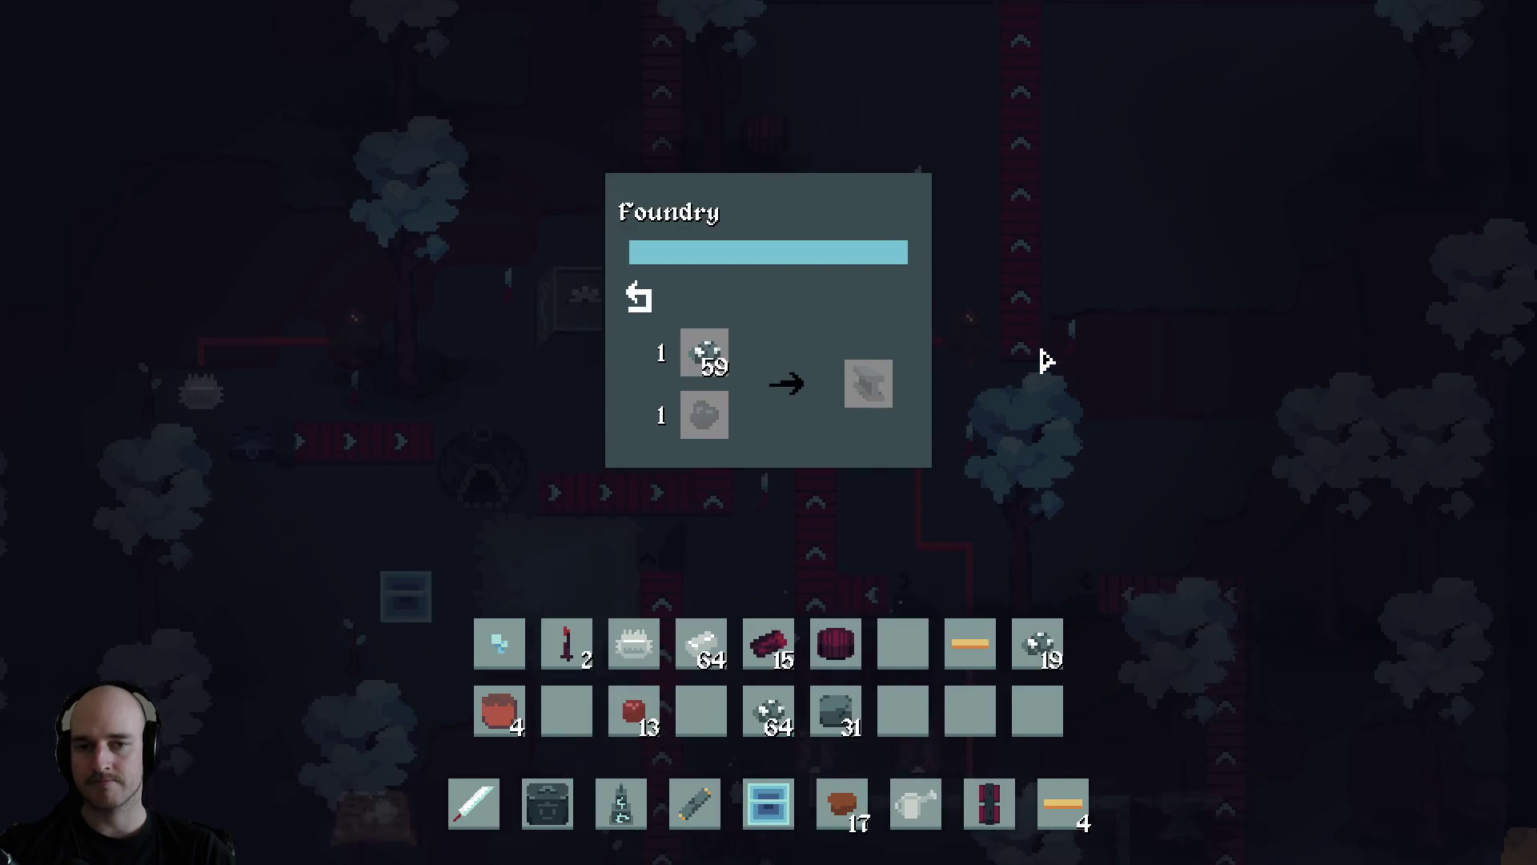
key(e)
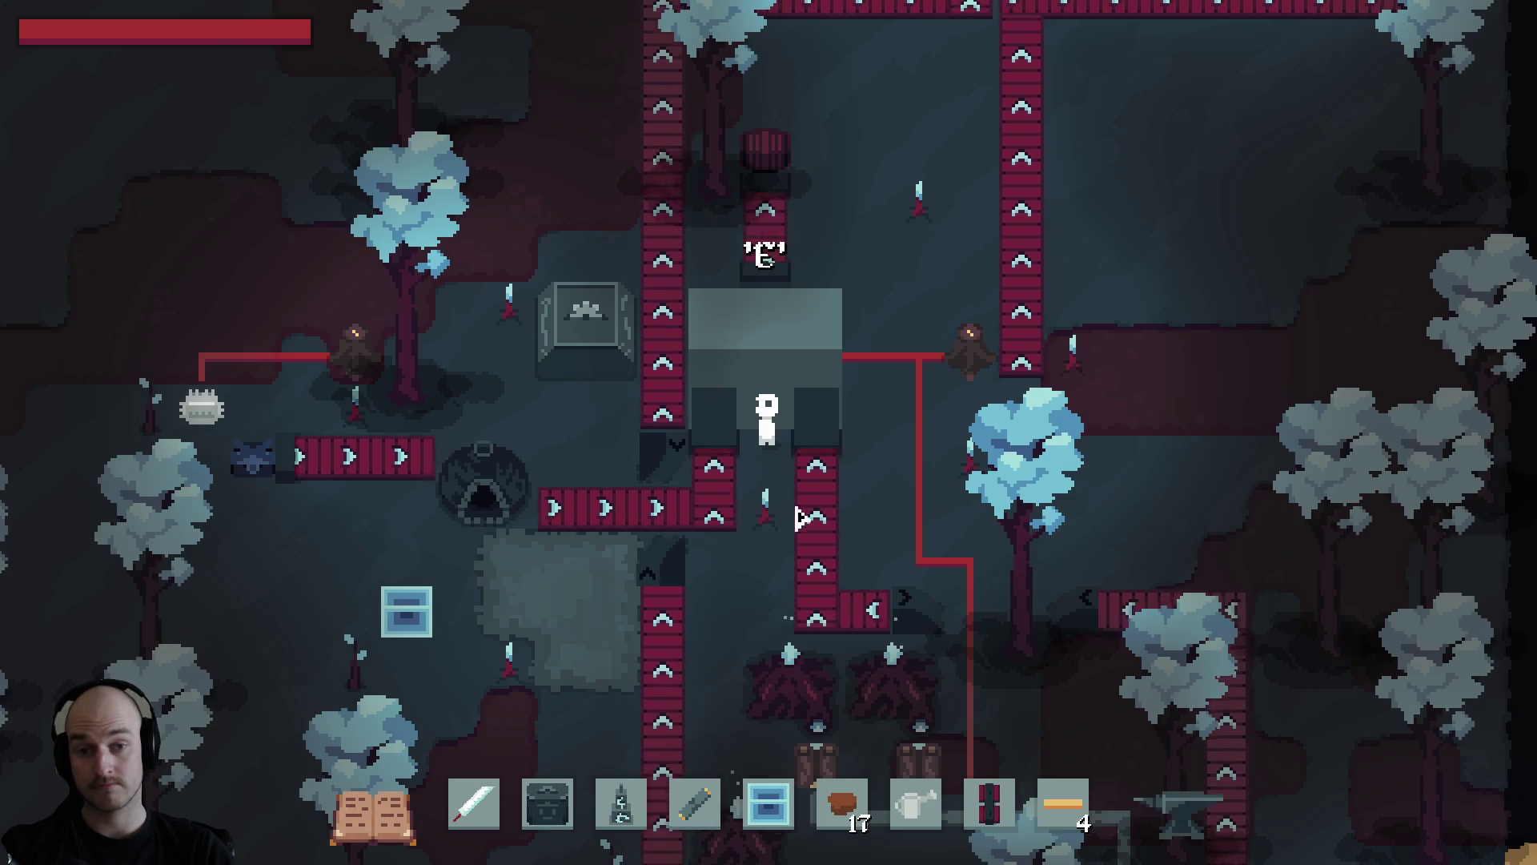
Load a conveyor belt into hotbar slot 5 in place of the crate and turn it to face left.
key(d)
key(s)
key(Tab)
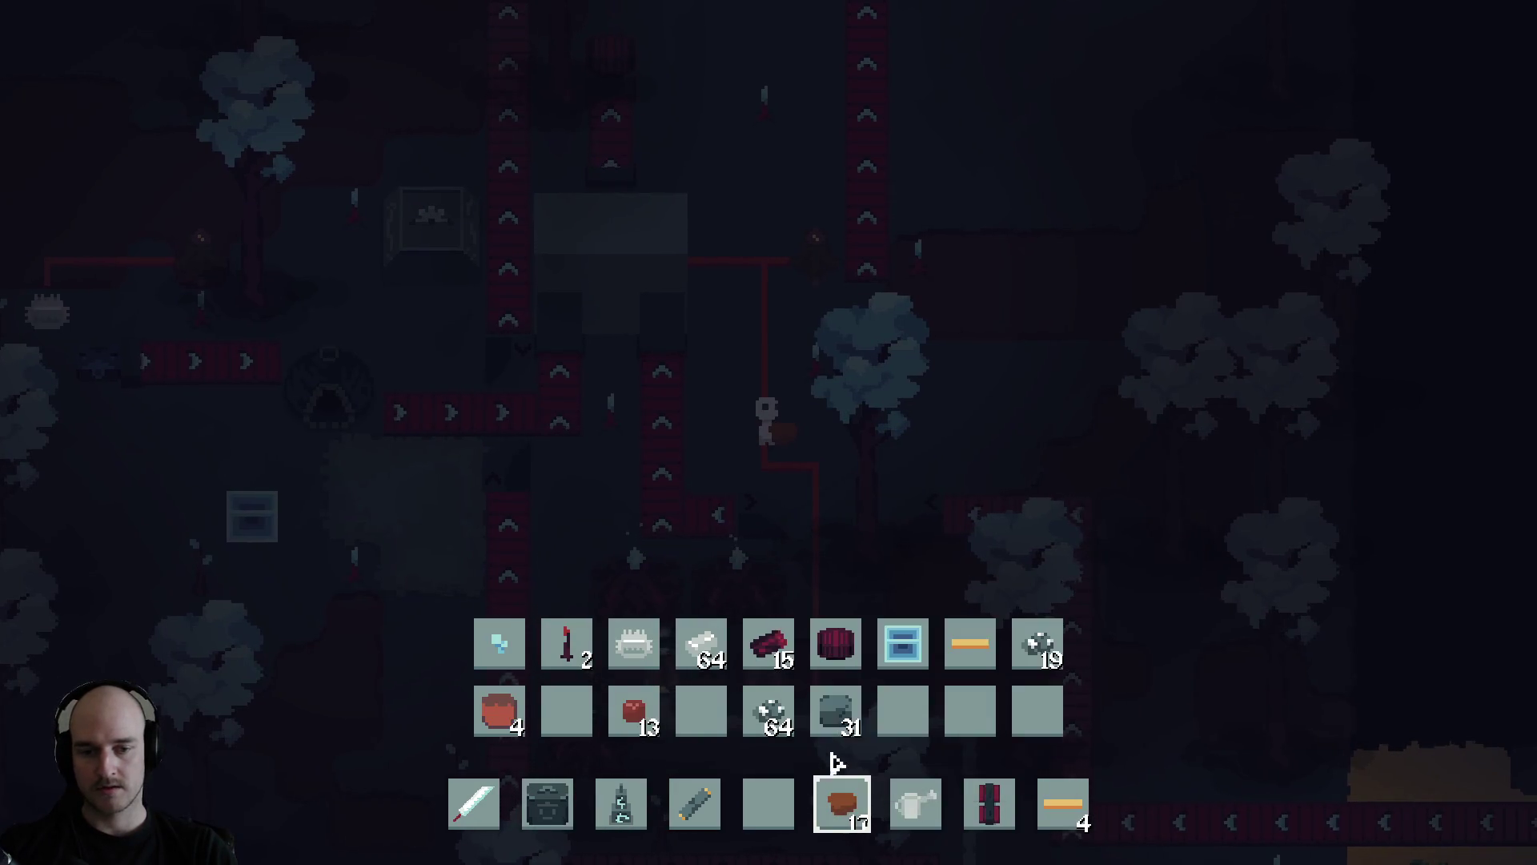
key(Tab)
key(5)
key(w)
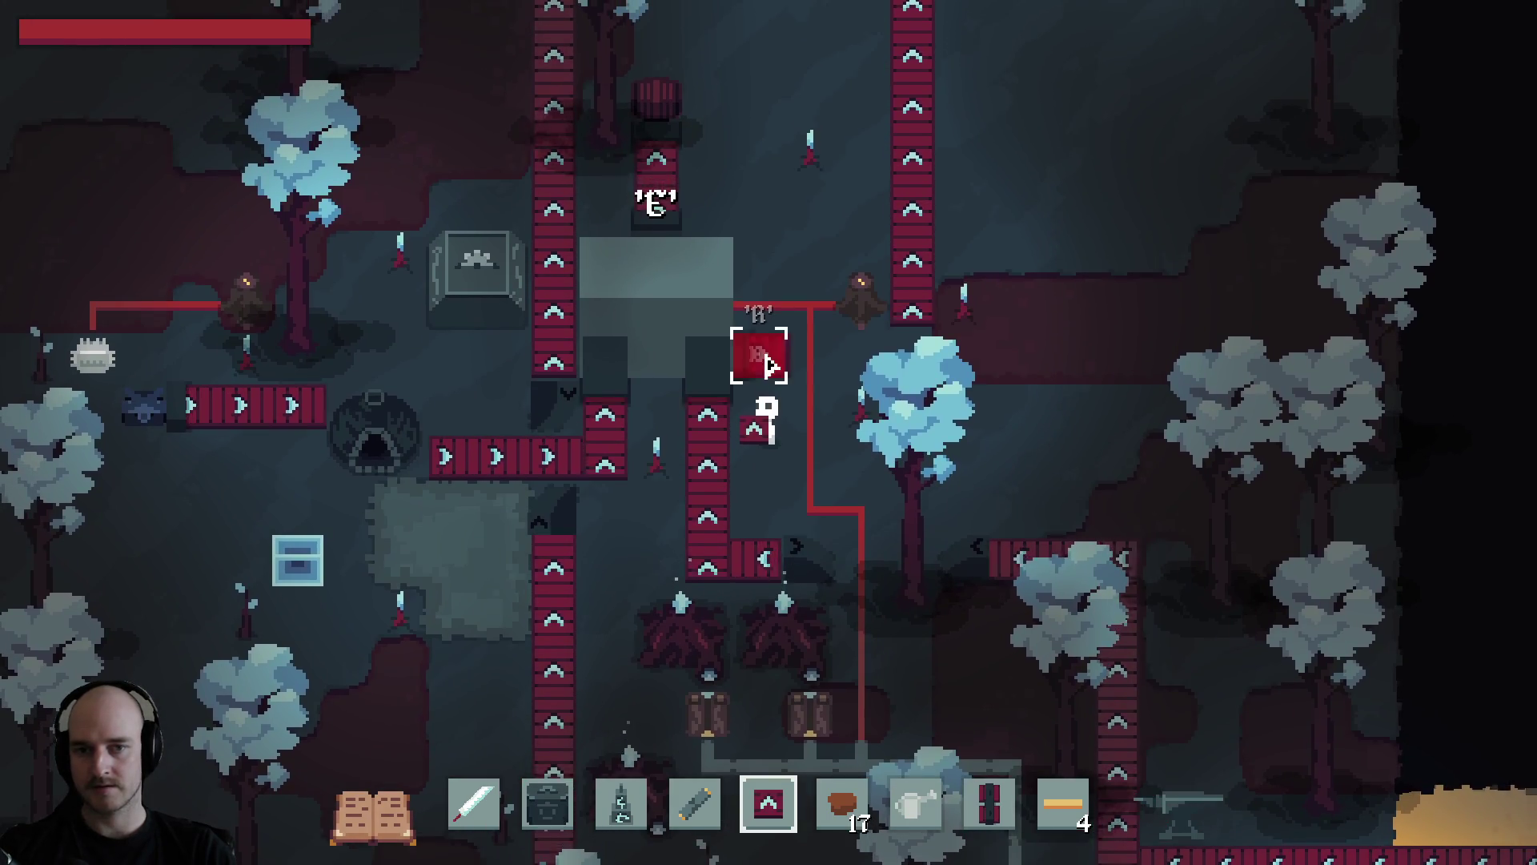
key(w)
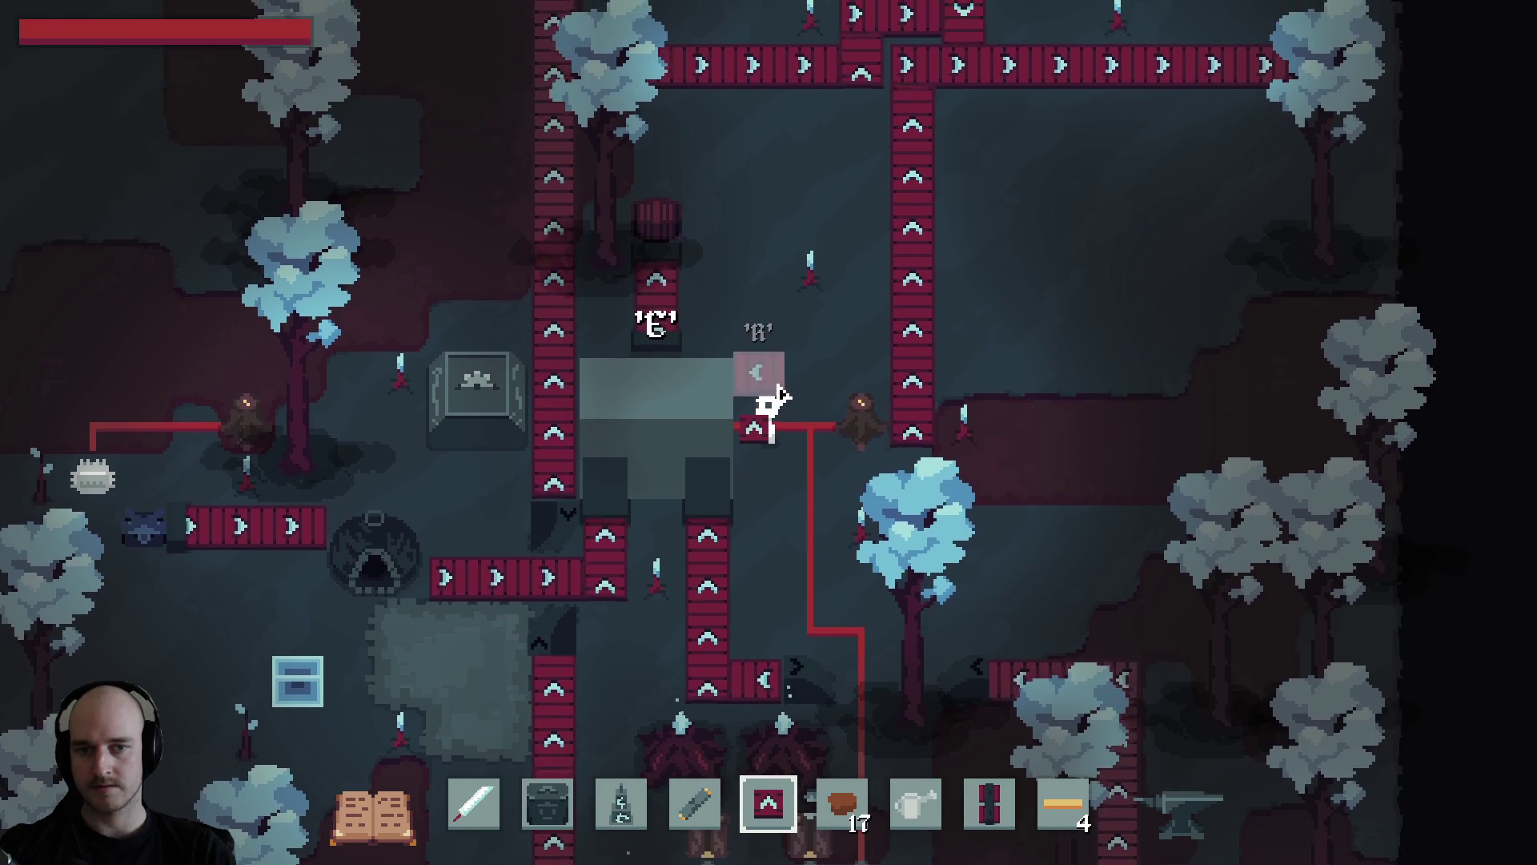
key(5)
Look over the power creature, the conveyors above and the machines below, rechecking the foundry's recipe.
key(s)
mouse_move(849, 454)
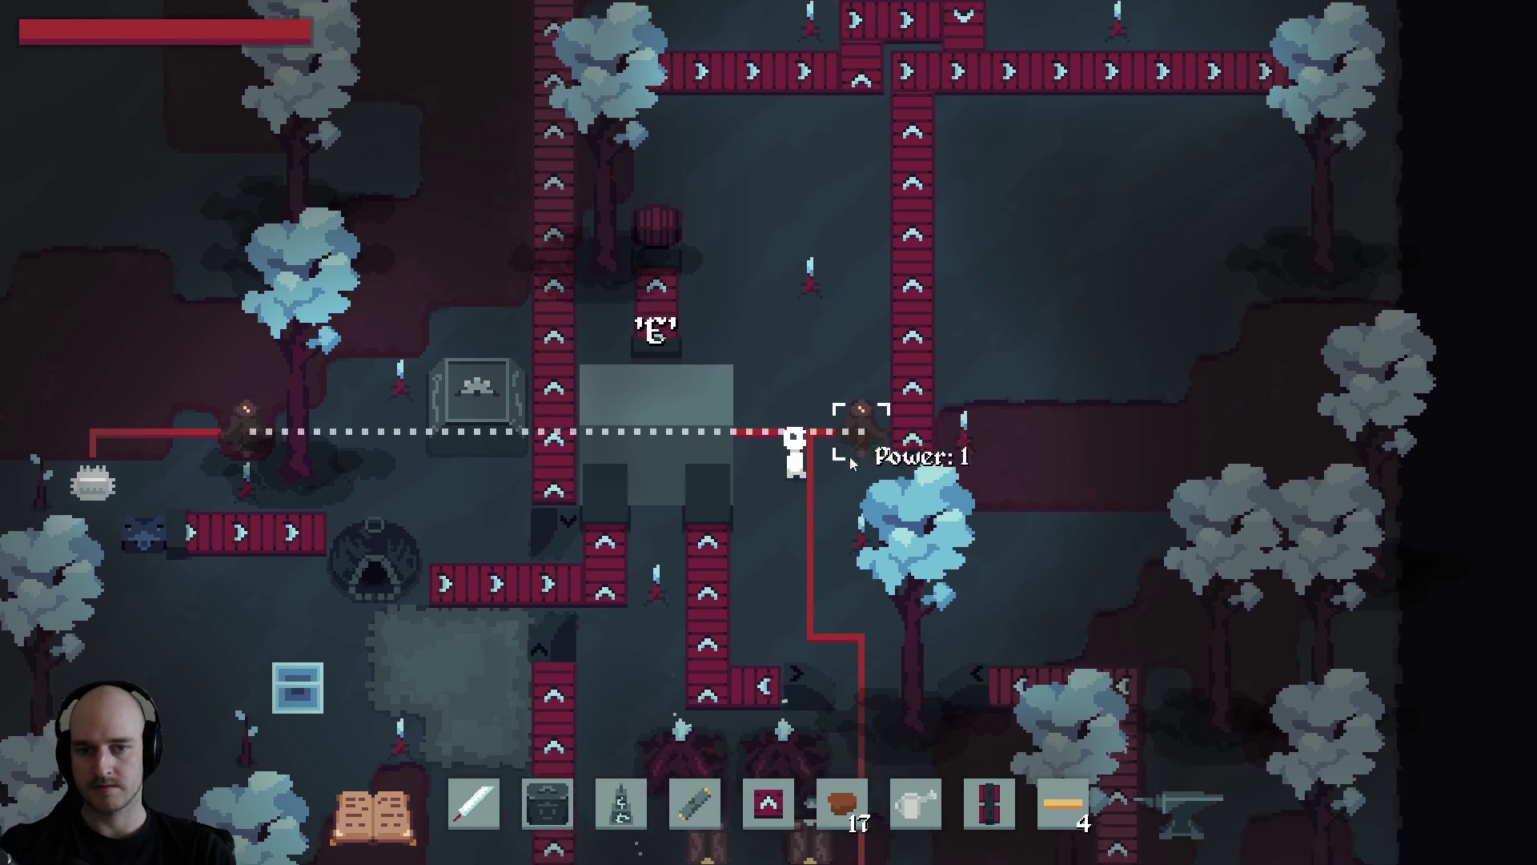
key(s)
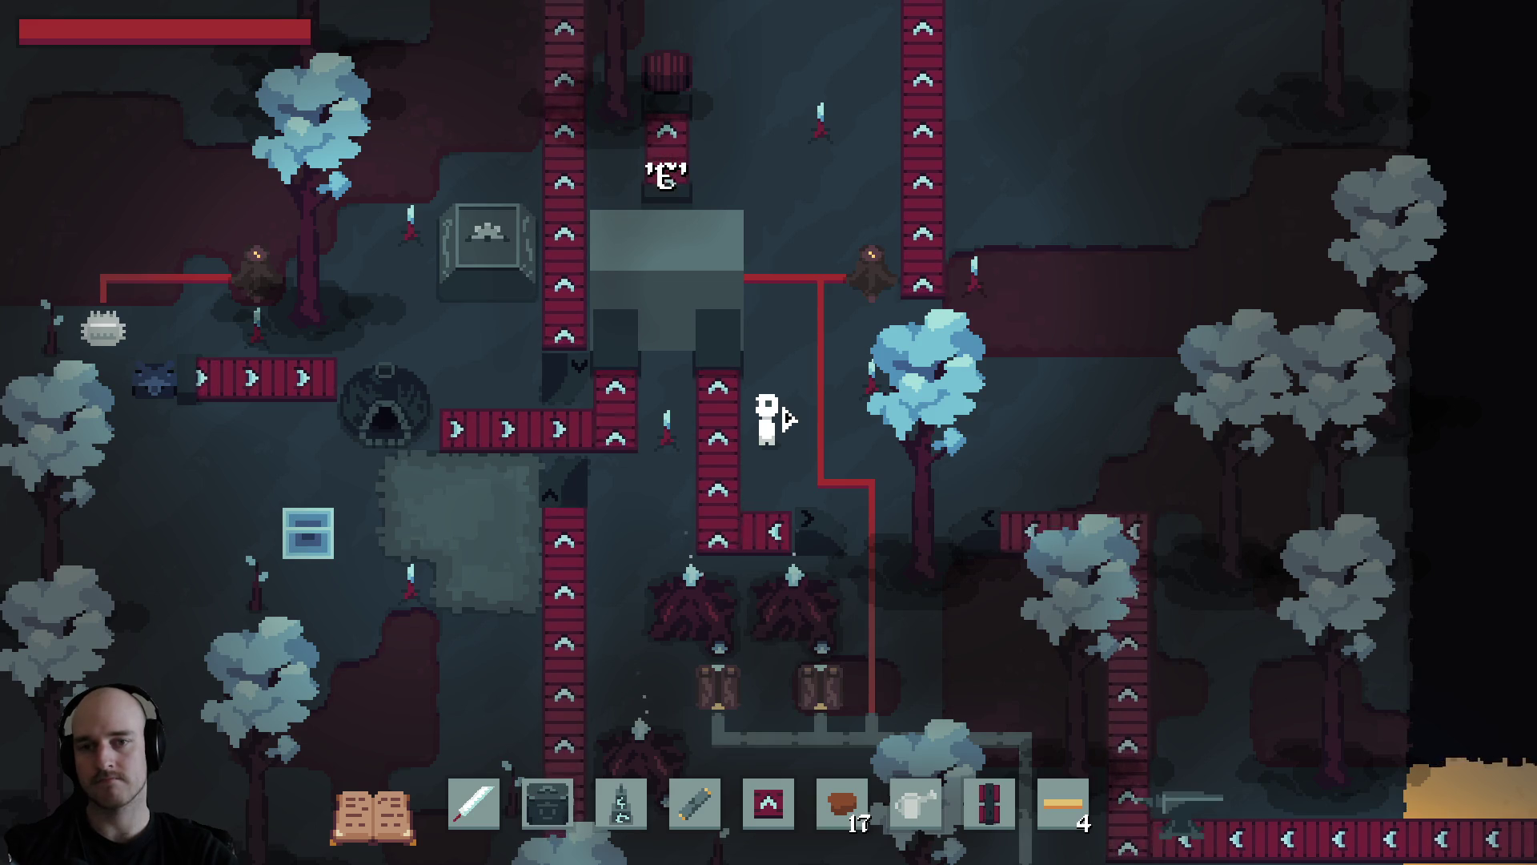
key(w)
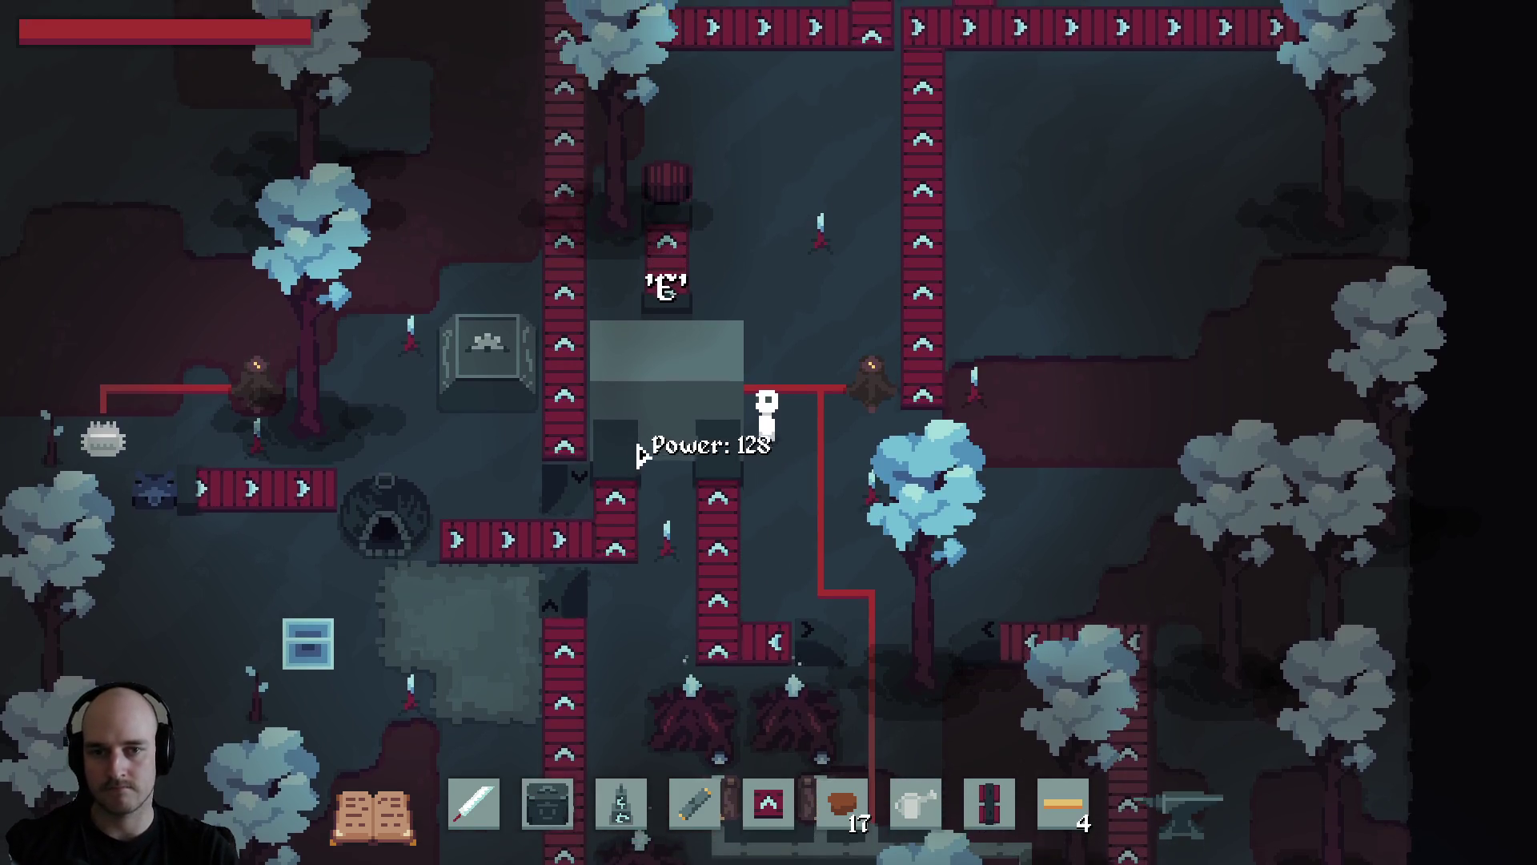
key(e)
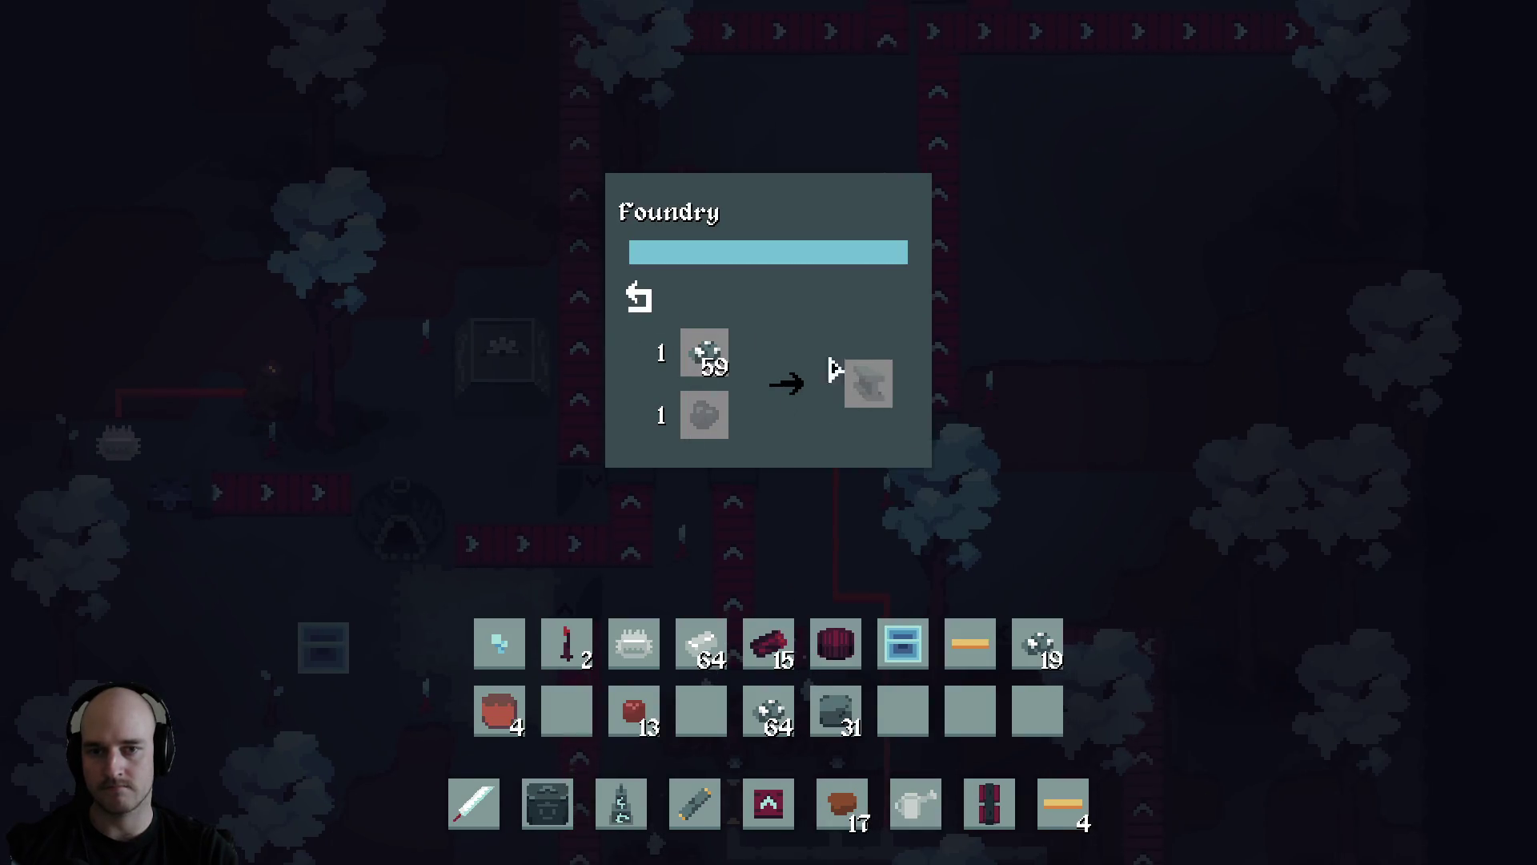
key(e)
key(s)
key(w)
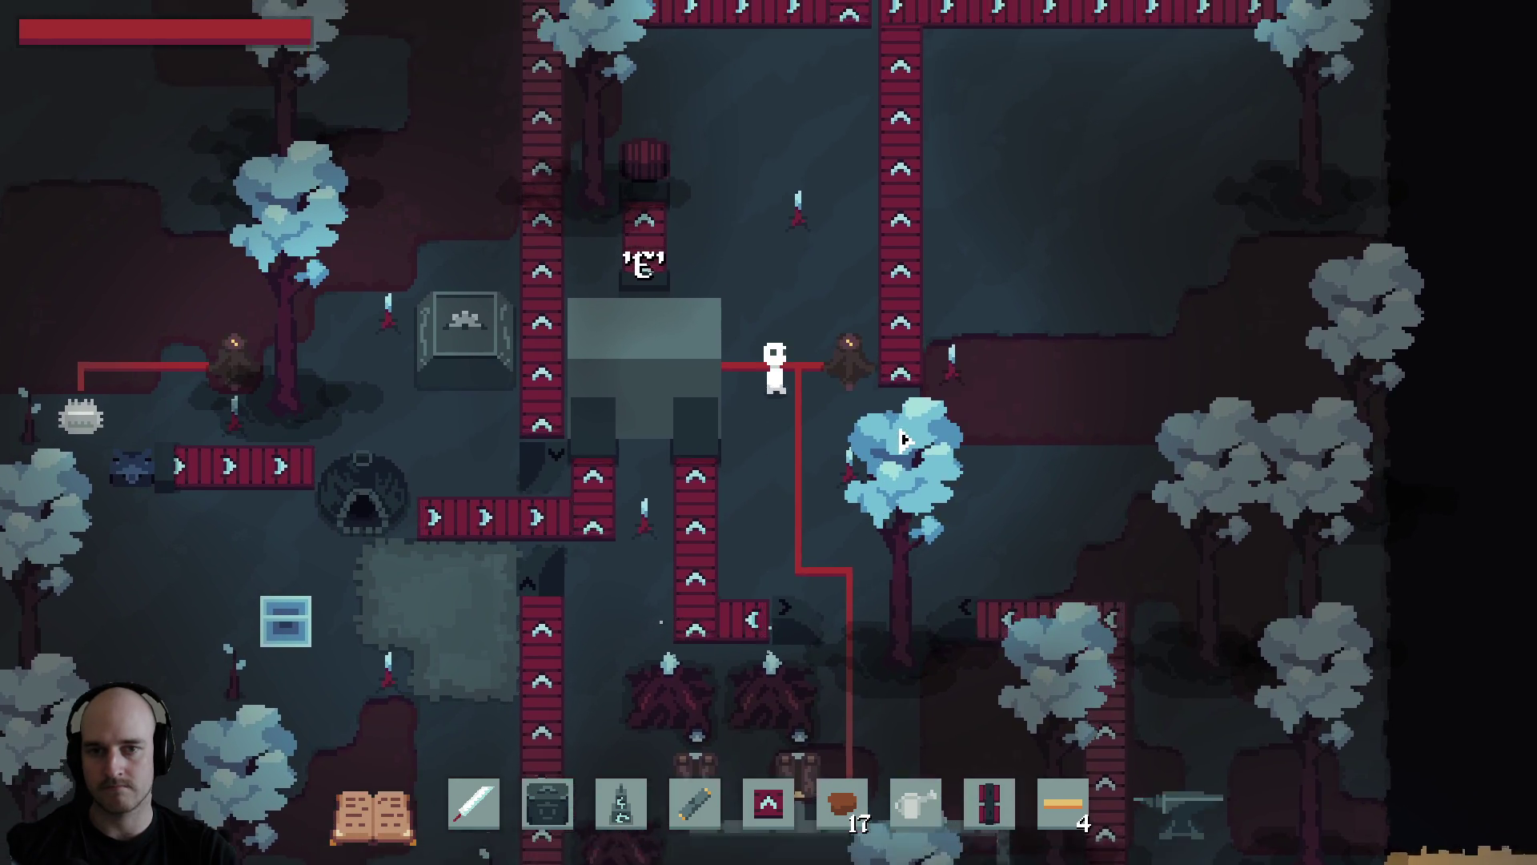
key(w)
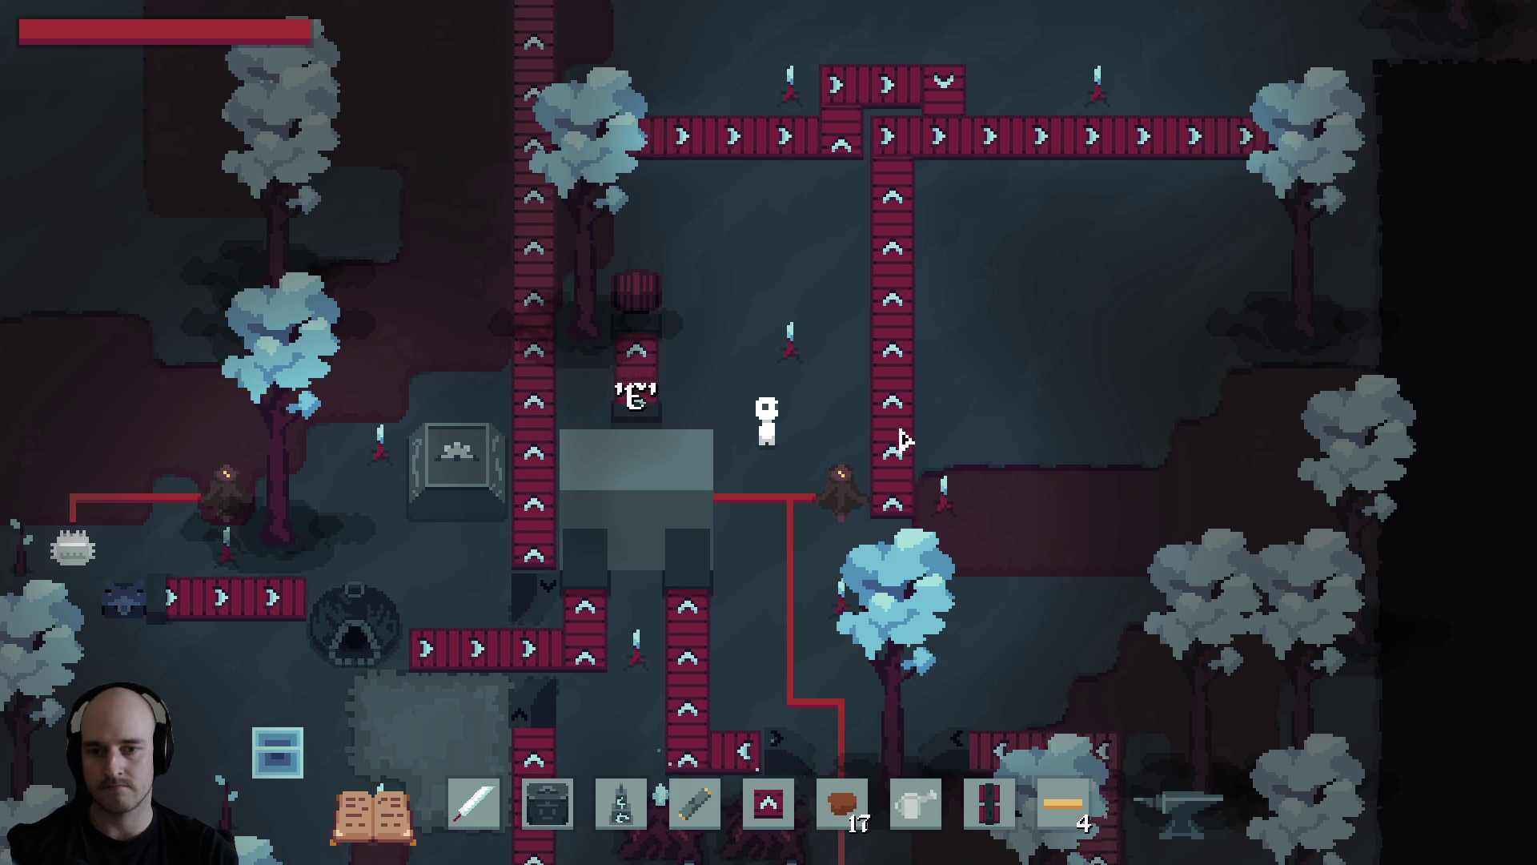
key(s)
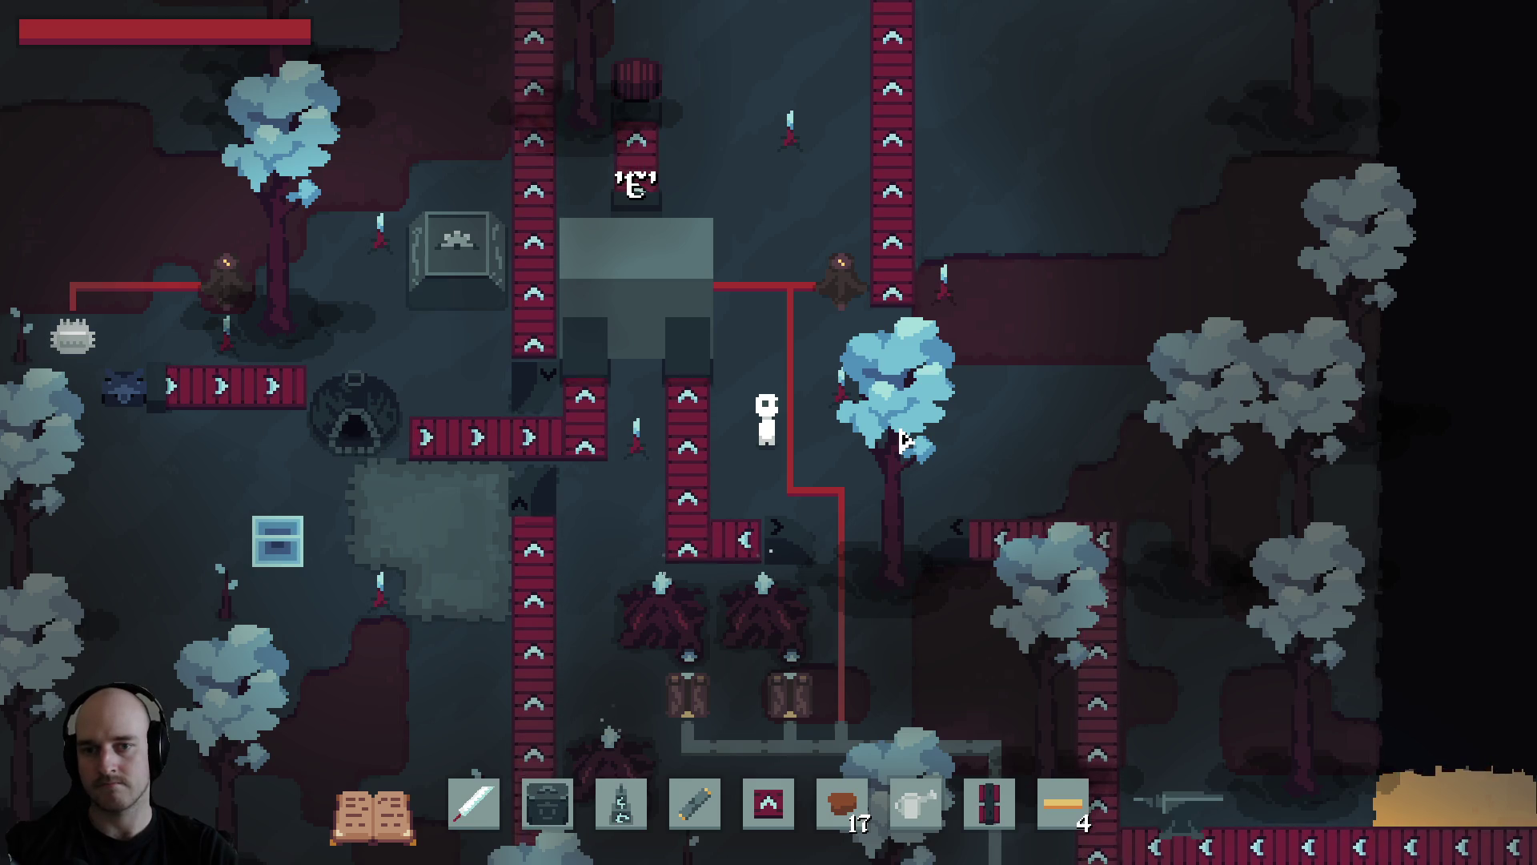
Check the foundry panel once more, walk to the machine marked E, and quit the game.
key(w)
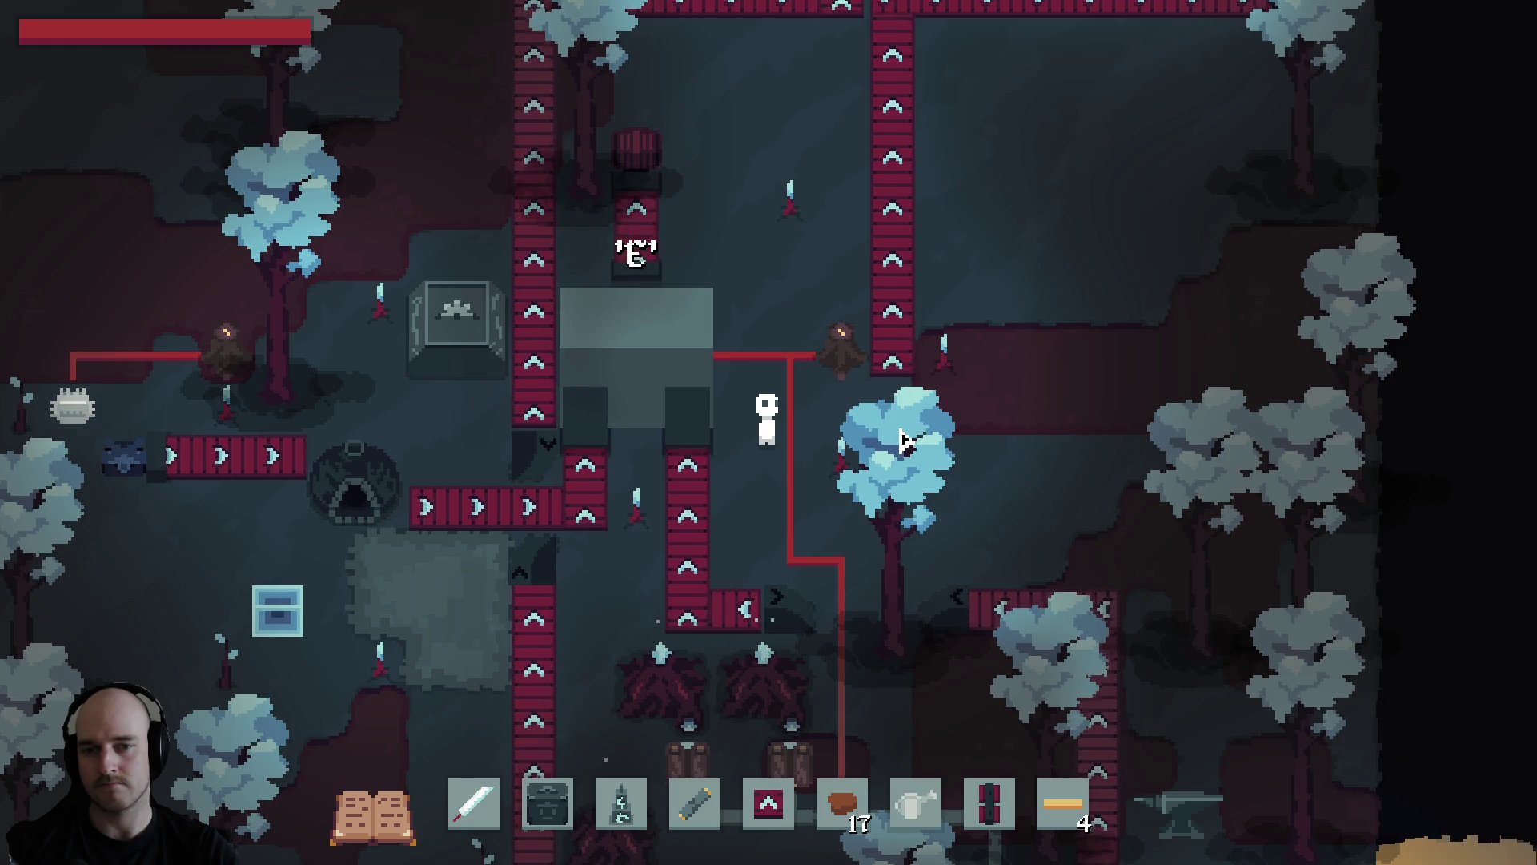
click(669, 398)
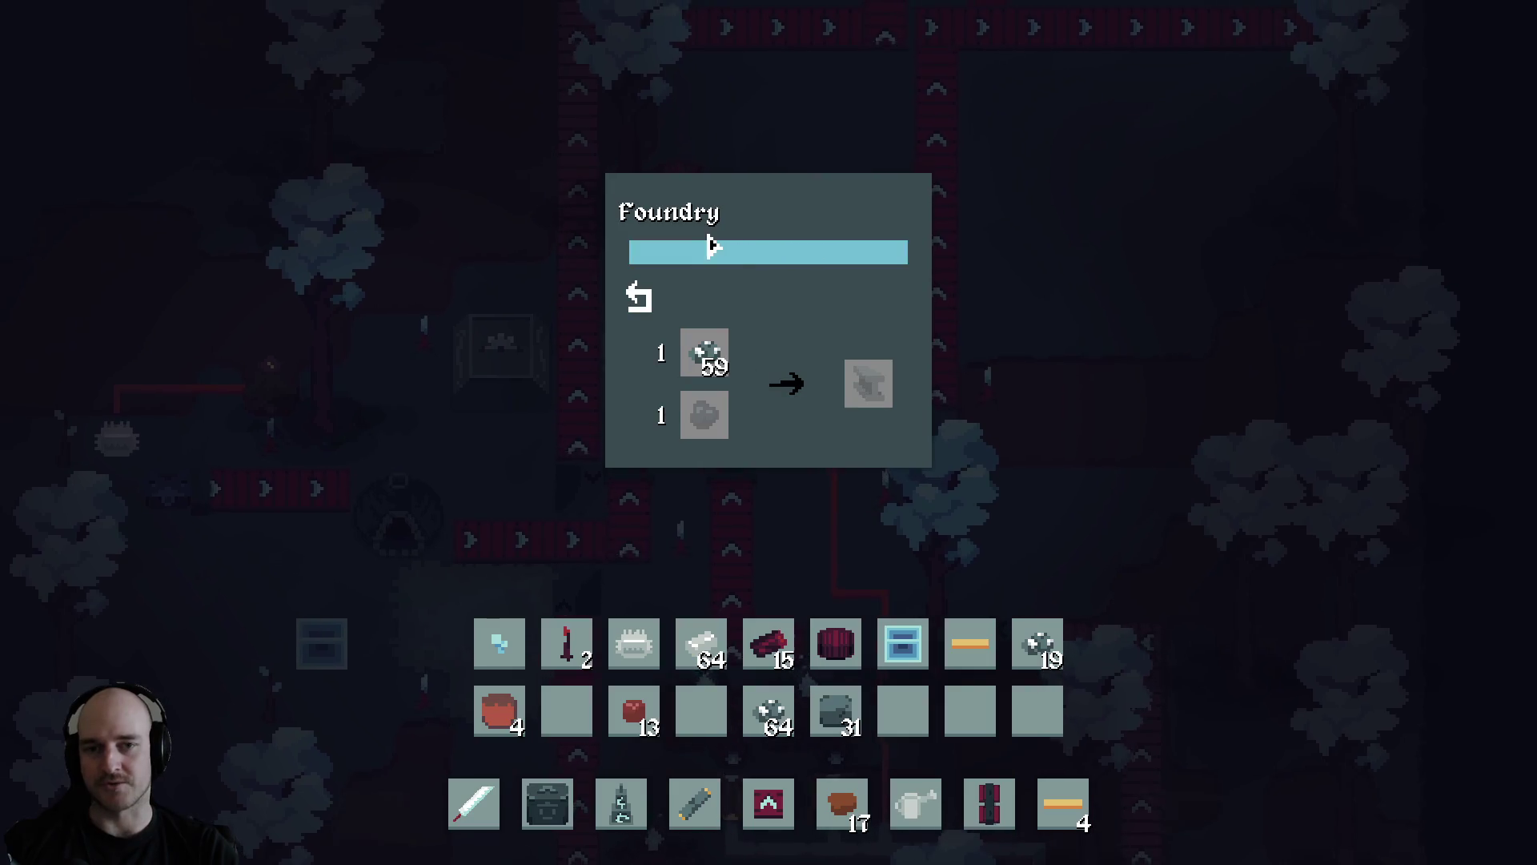
key(Escape)
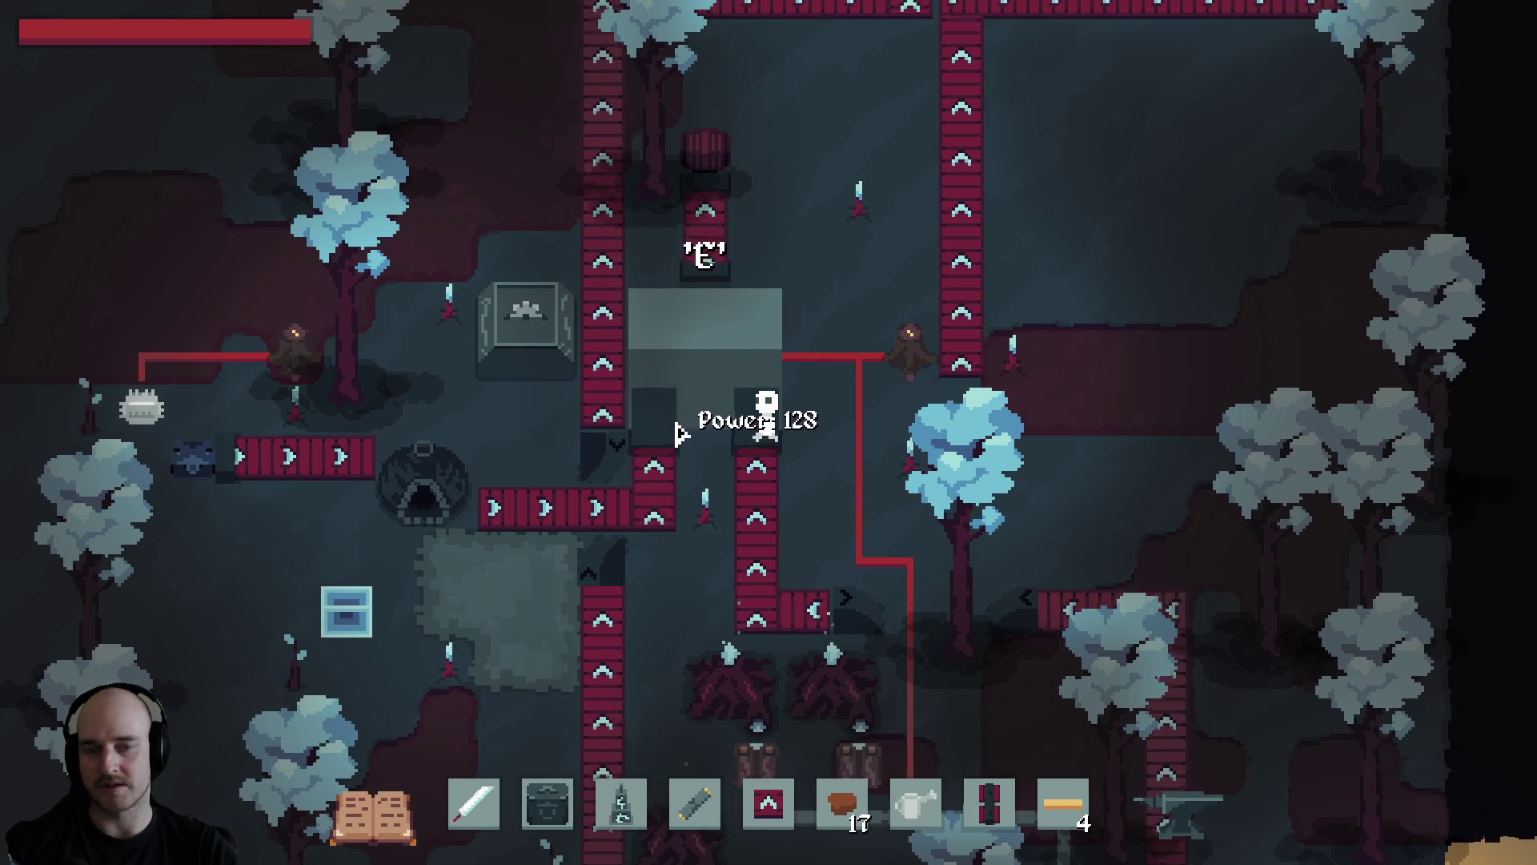
key(d)
key(w)
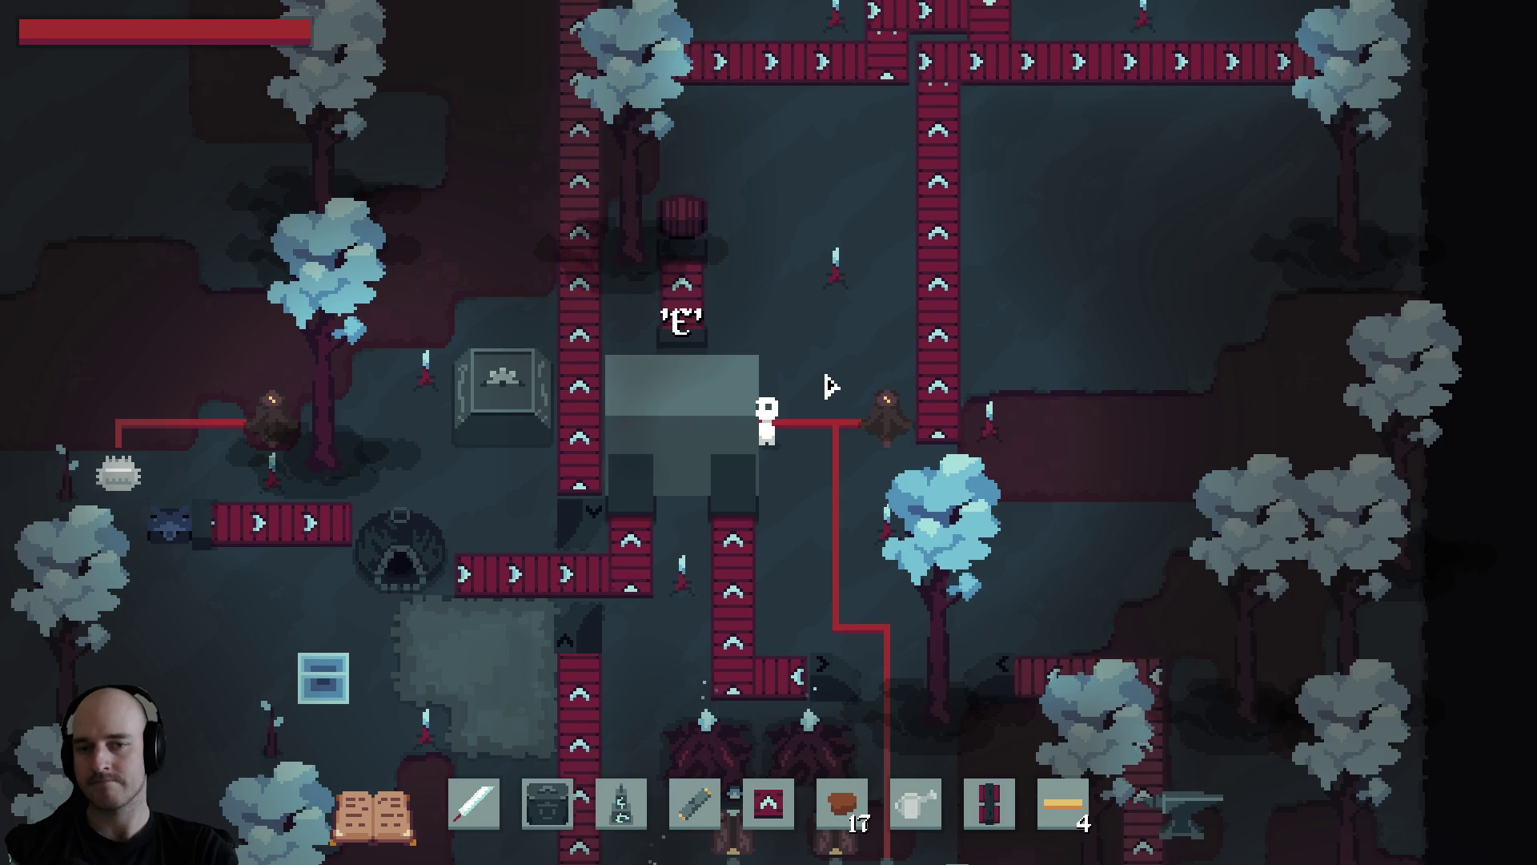
key(alt+F4)
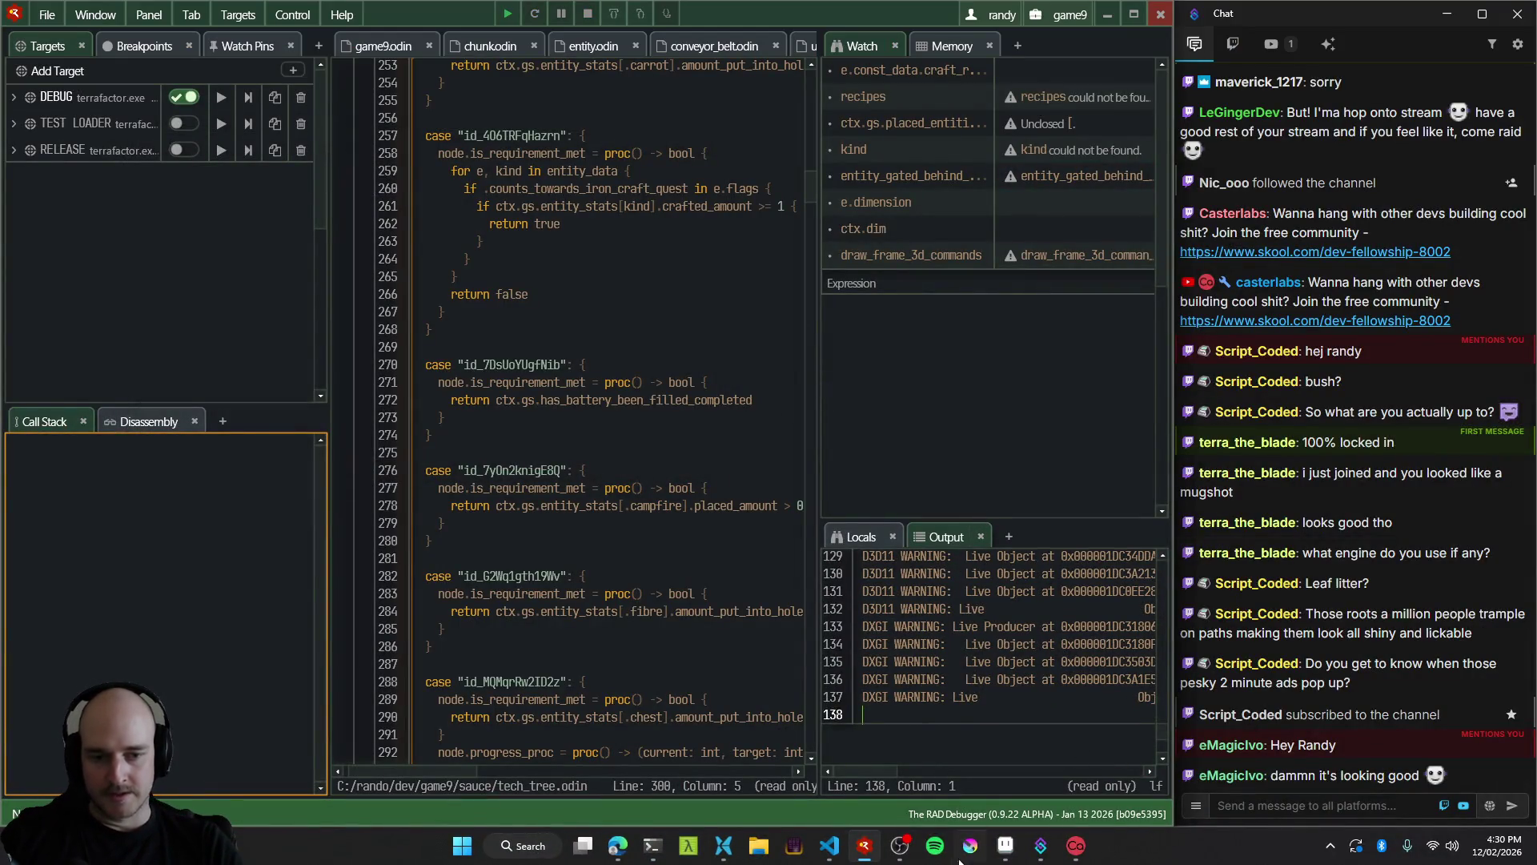
Bring Aseprite forward, select the foundry sprite's layer and zoom in on it.
click(1005, 846)
scroll(689, 347, up, 4)
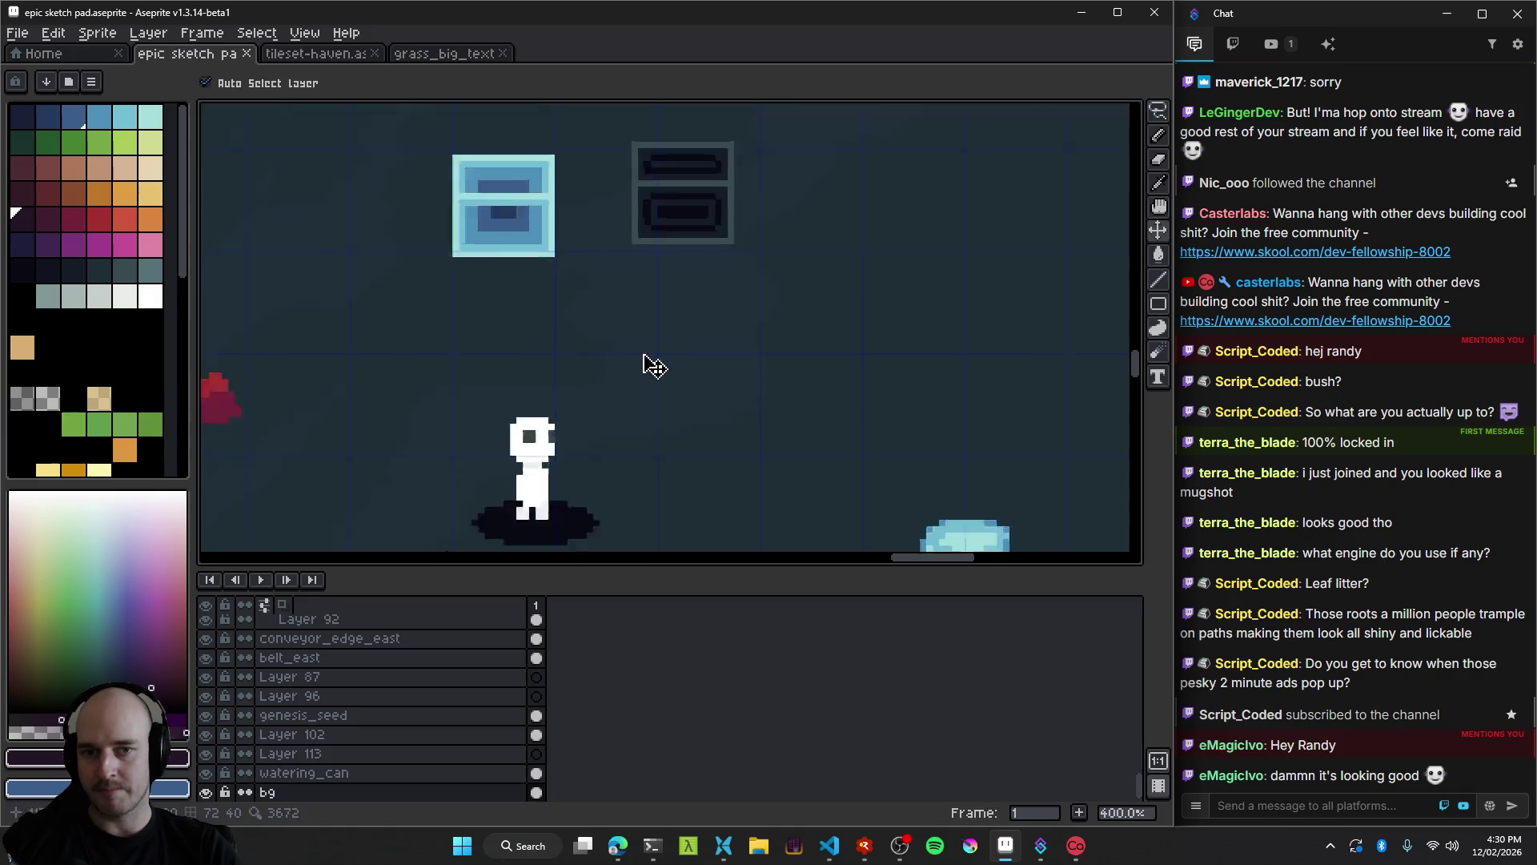
scroll(654, 366, down, 5)
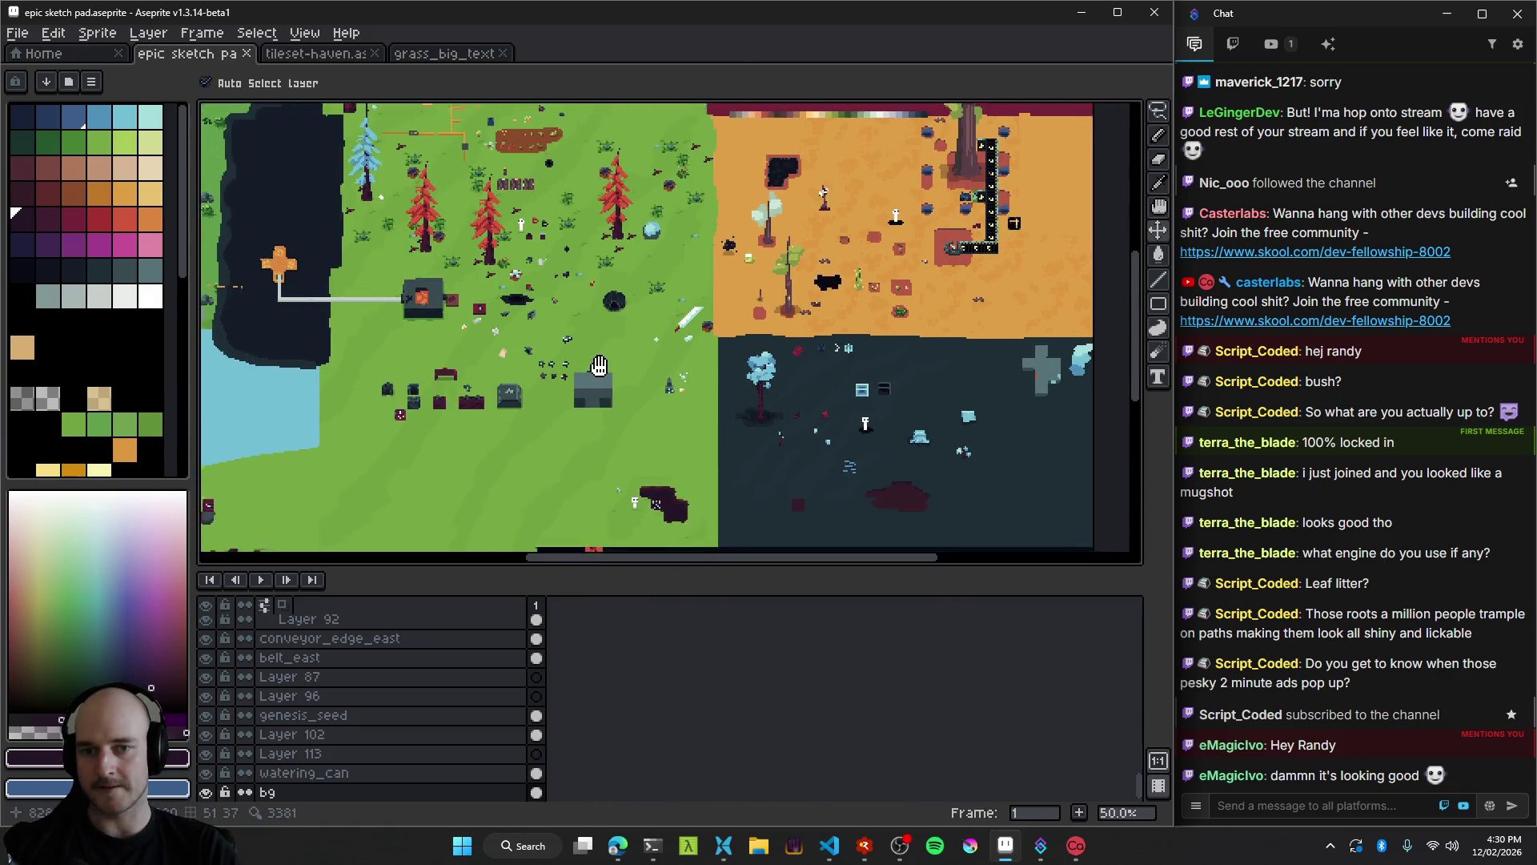
click(933, 377)
scroll(880, 392, up, 3)
scroll(611, 388, down, 4)
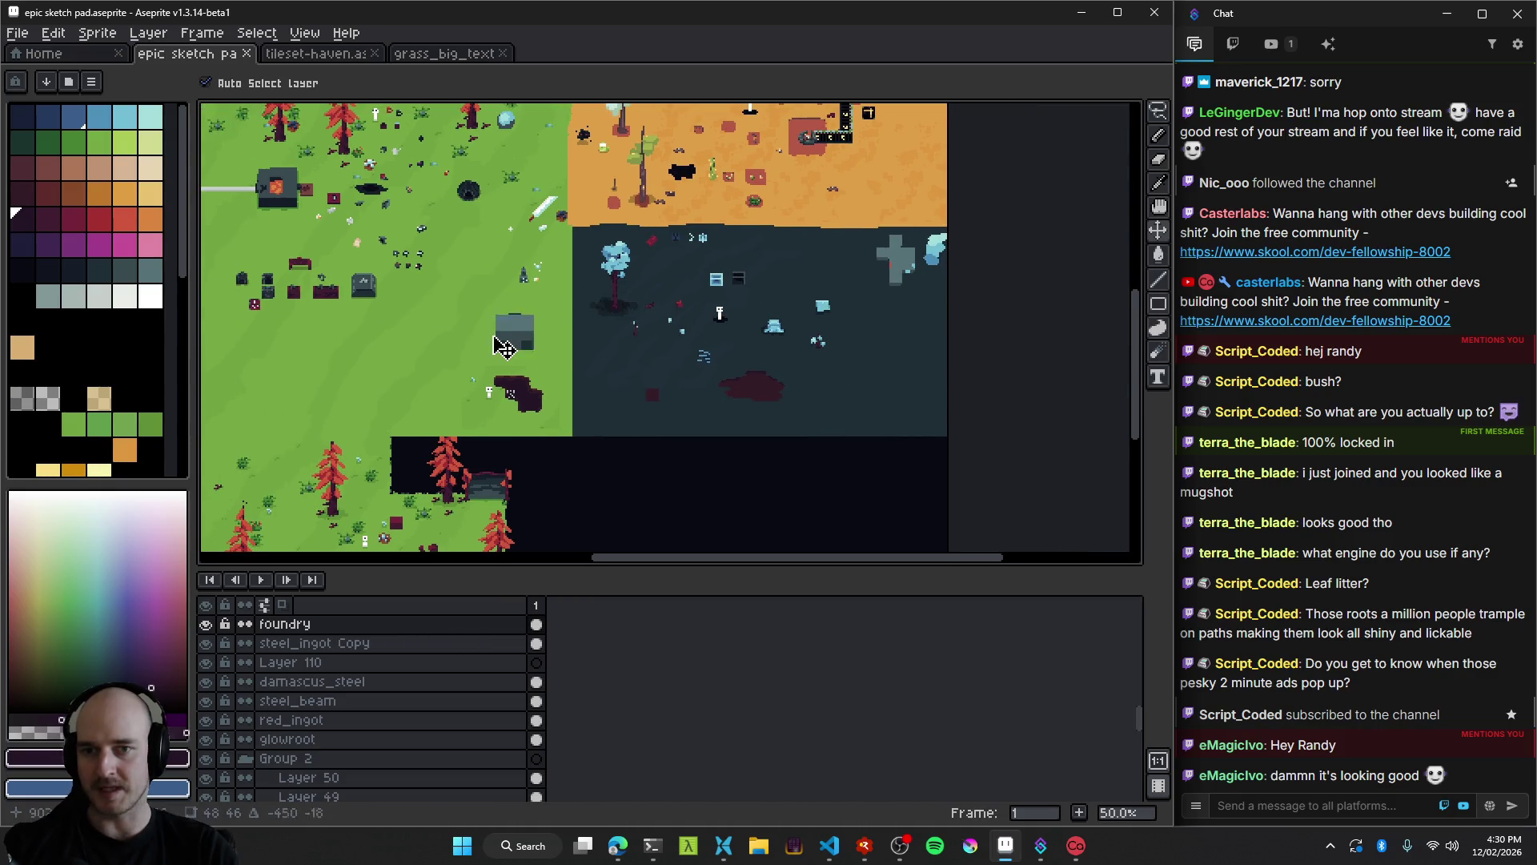
scroll(496, 340, up, 3)
mouse_move(697, 370)
mouse_down()
mouse_move(638, 329)
mouse_move(652, 324)
mouse_up()
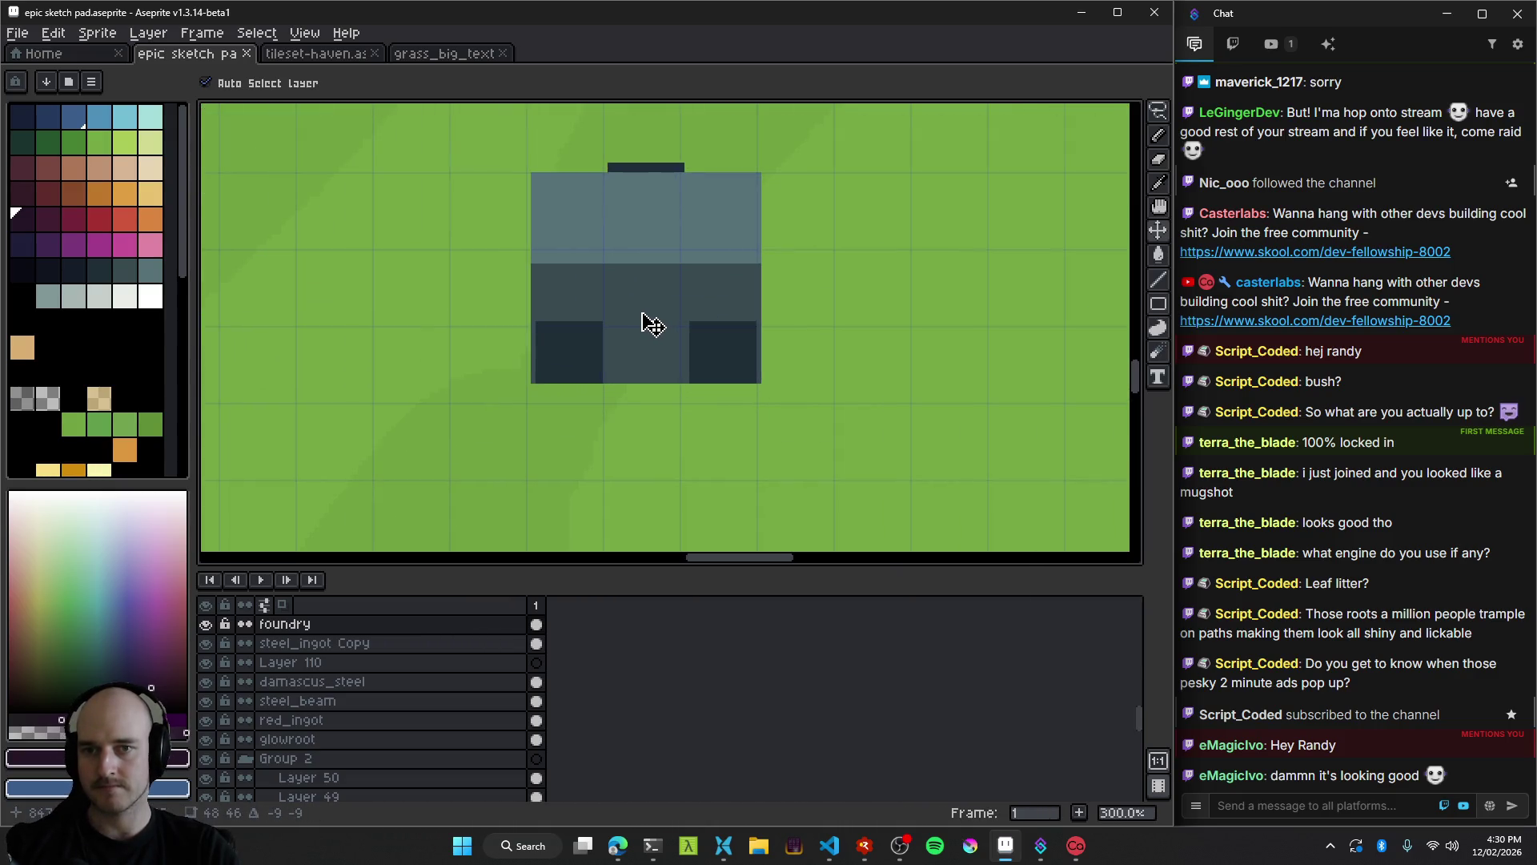
scroll(655, 312, right, 5)
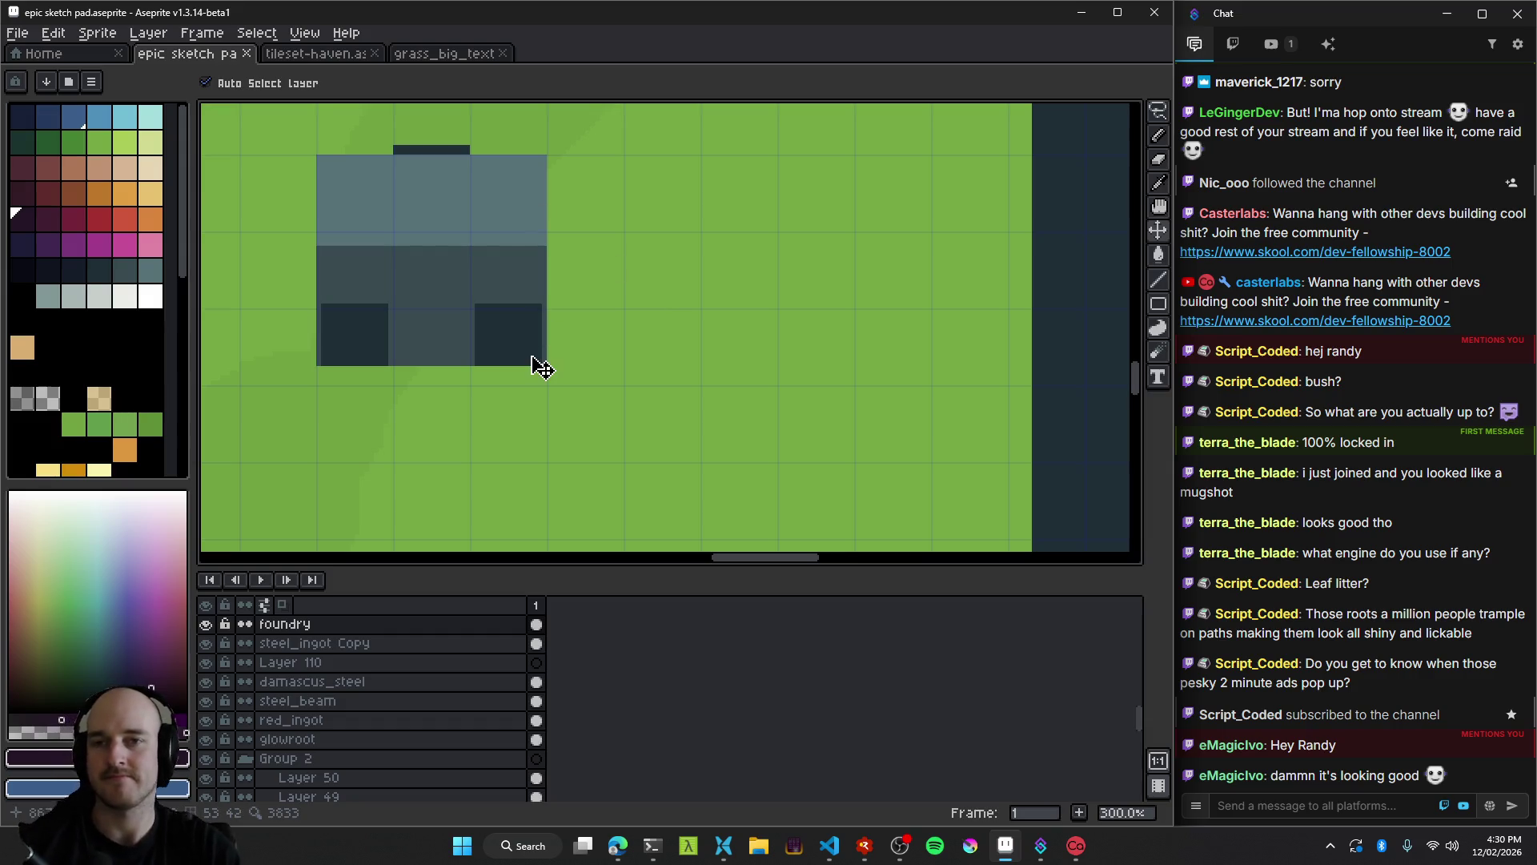
Pan around the enlarged foundry sprite and the surrounding forest, then switch to the web browser.
mouse_move(463, 322)
mouse_down()
mouse_move(463, 336)
mouse_move(715, 339)
mouse_move(696, 320)
mouse_up()
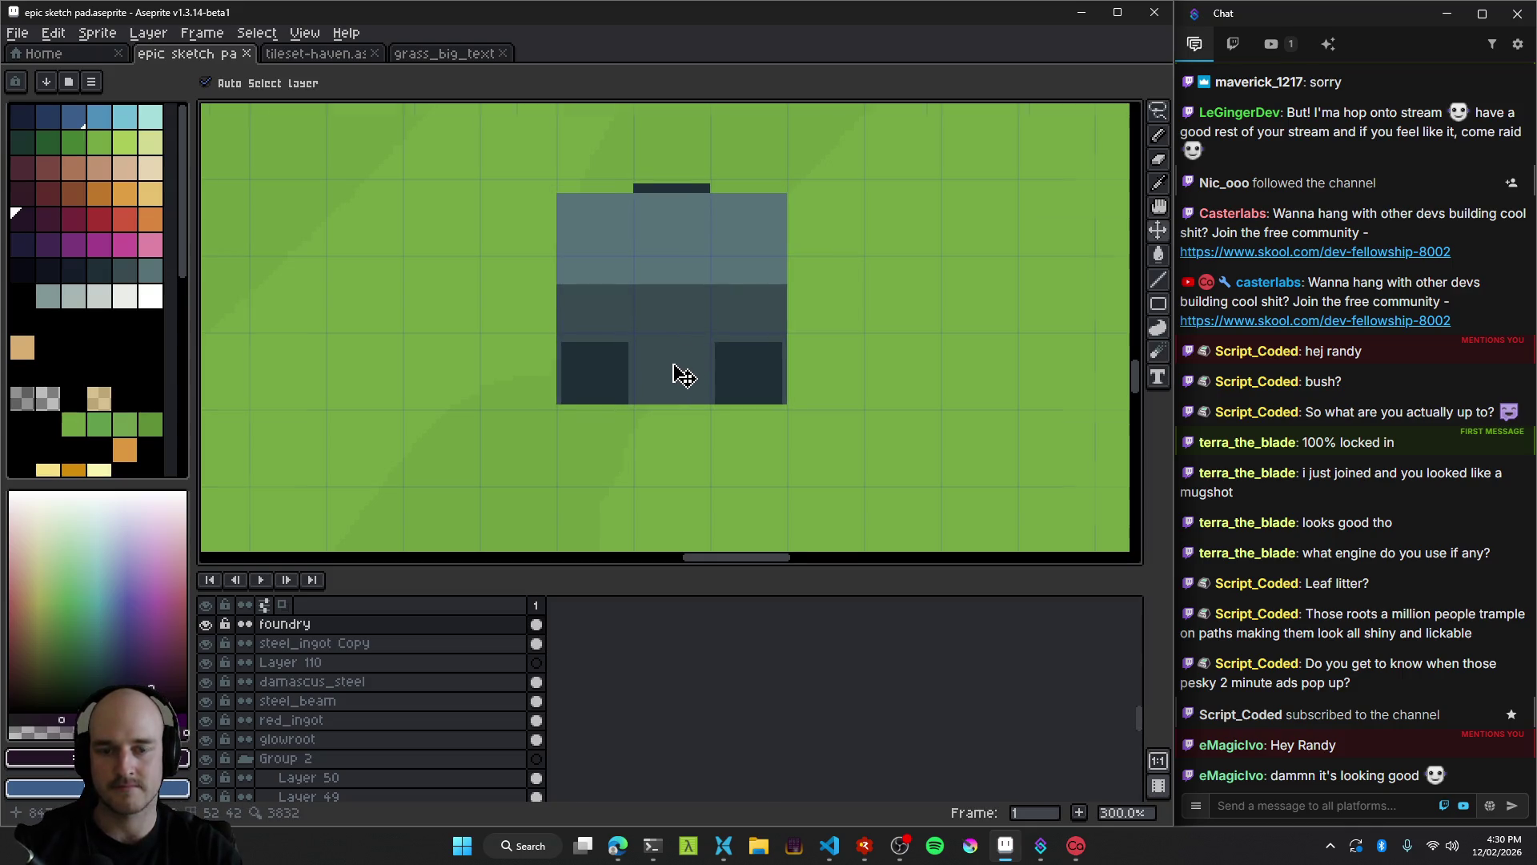
scroll(676, 371, up, 2)
drag(715, 297, 576, 445)
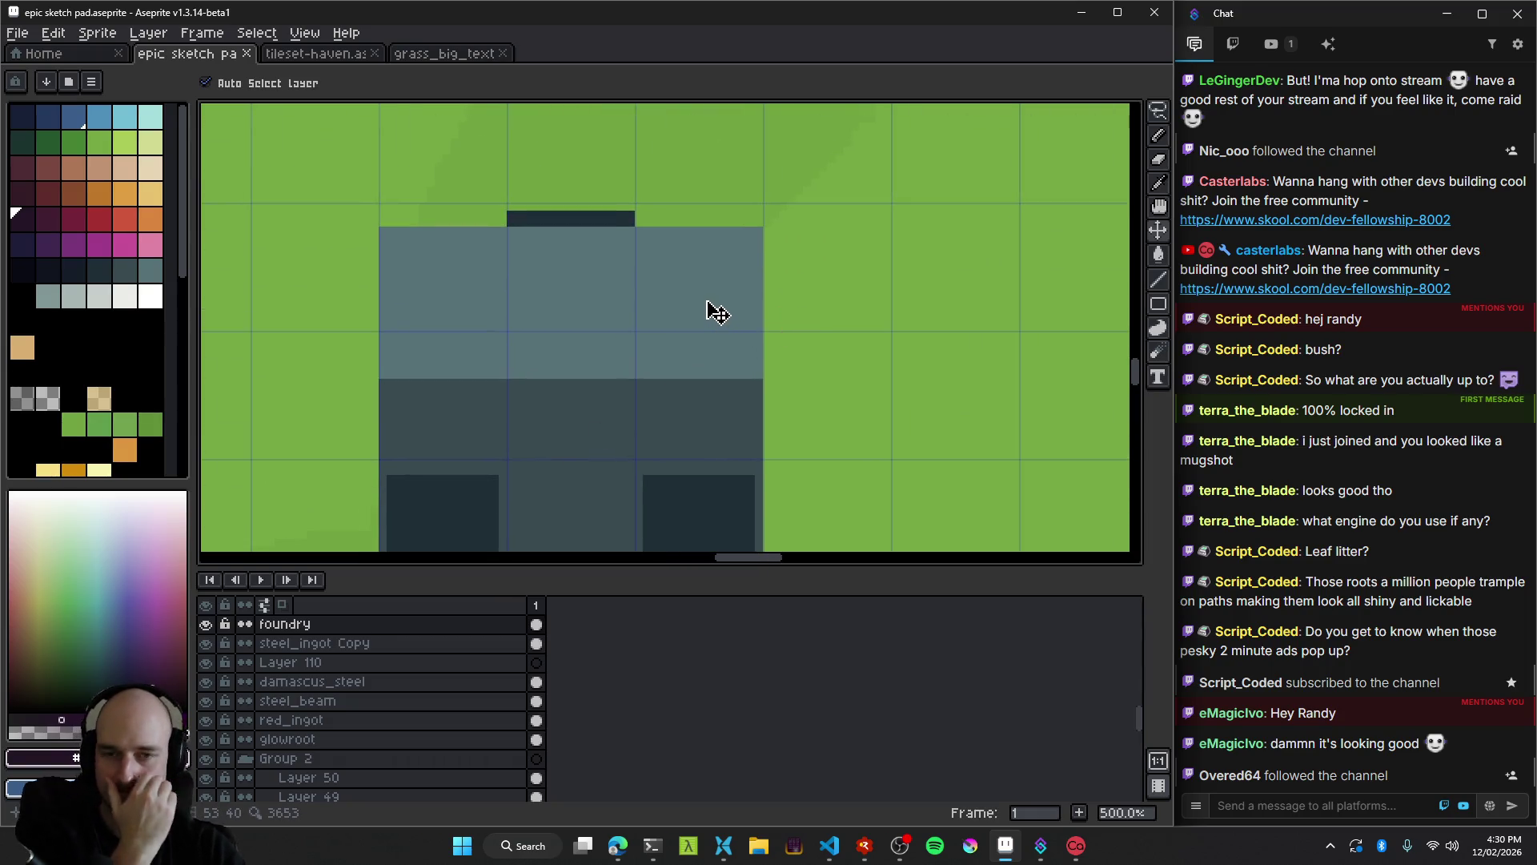
scroll(712, 320, down, 4)
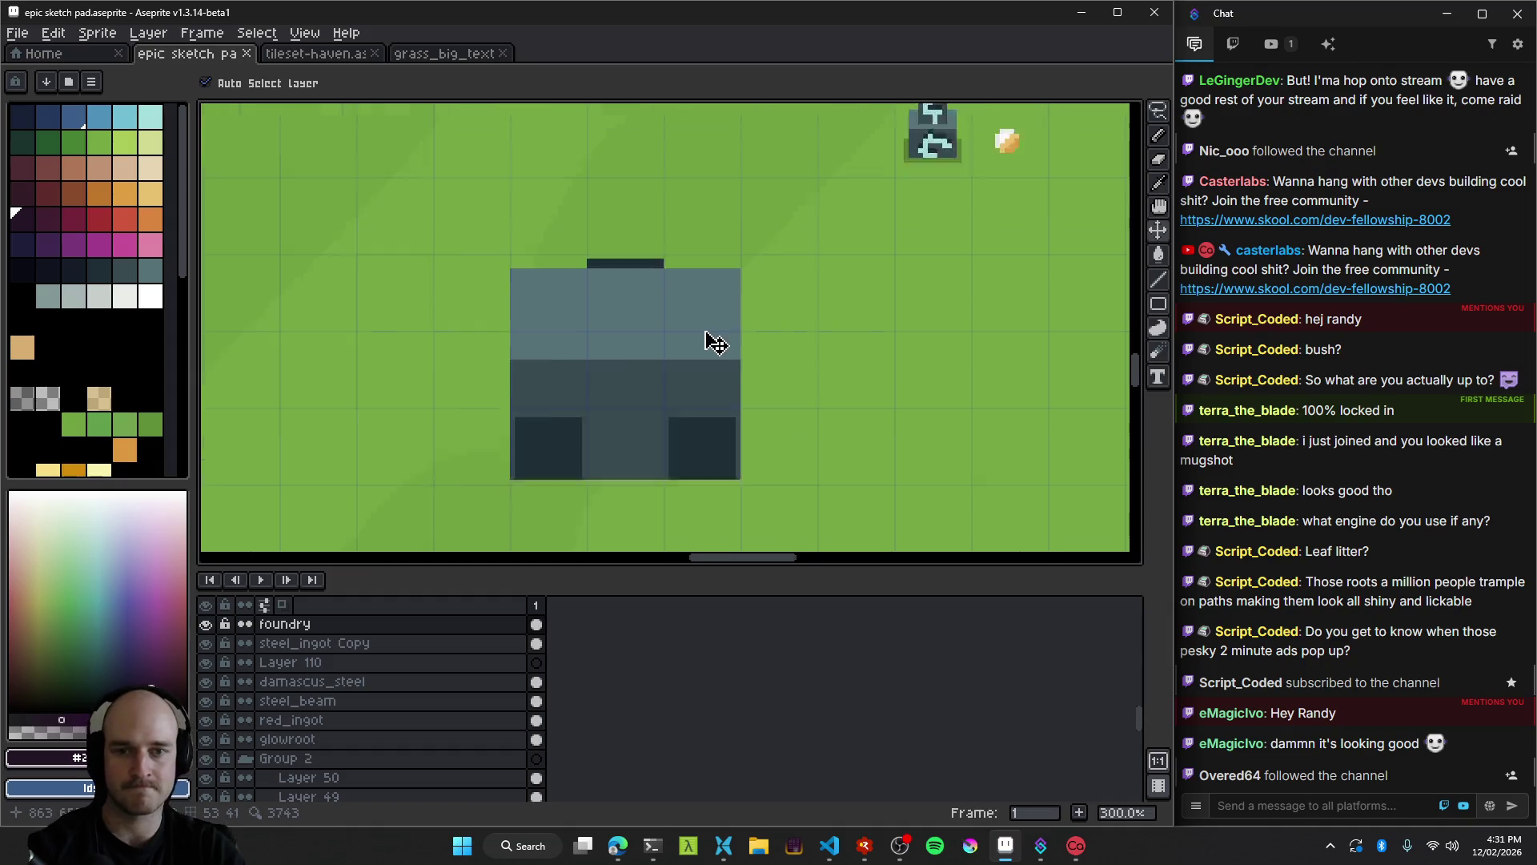
scroll(696, 375, down, 1)
scroll(695, 375, up, 4)
scroll(689, 372, down, 5)
scroll(686, 371, up, 3)
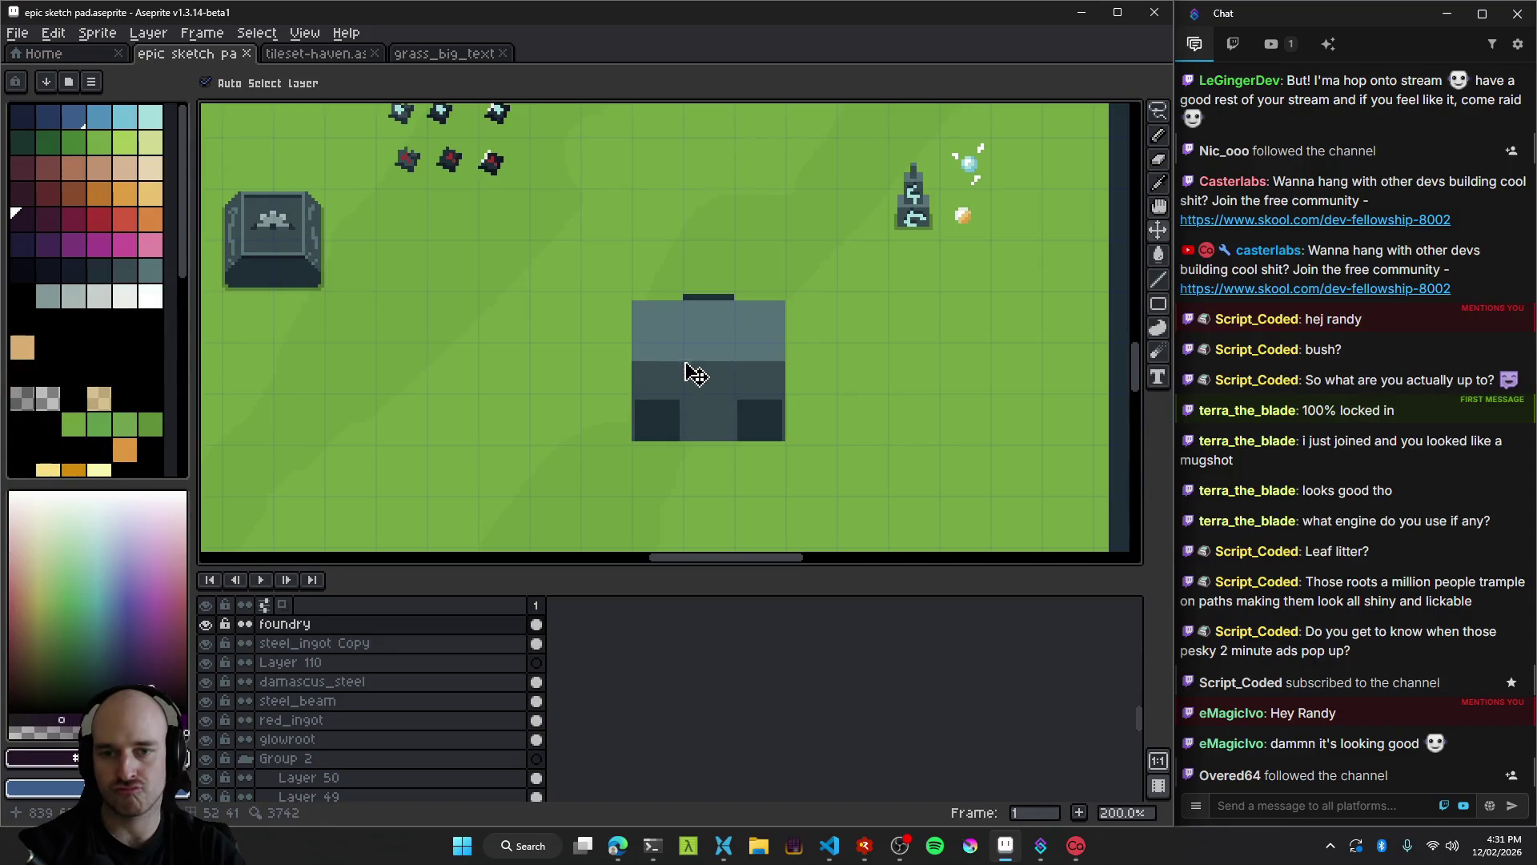
scroll(673, 408, down, 1)
mouse_move(627, 346)
mouse_down()
mouse_move(805, 474)
mouse_move(674, 536)
mouse_move(734, 626)
mouse_up()
click(629, 850)
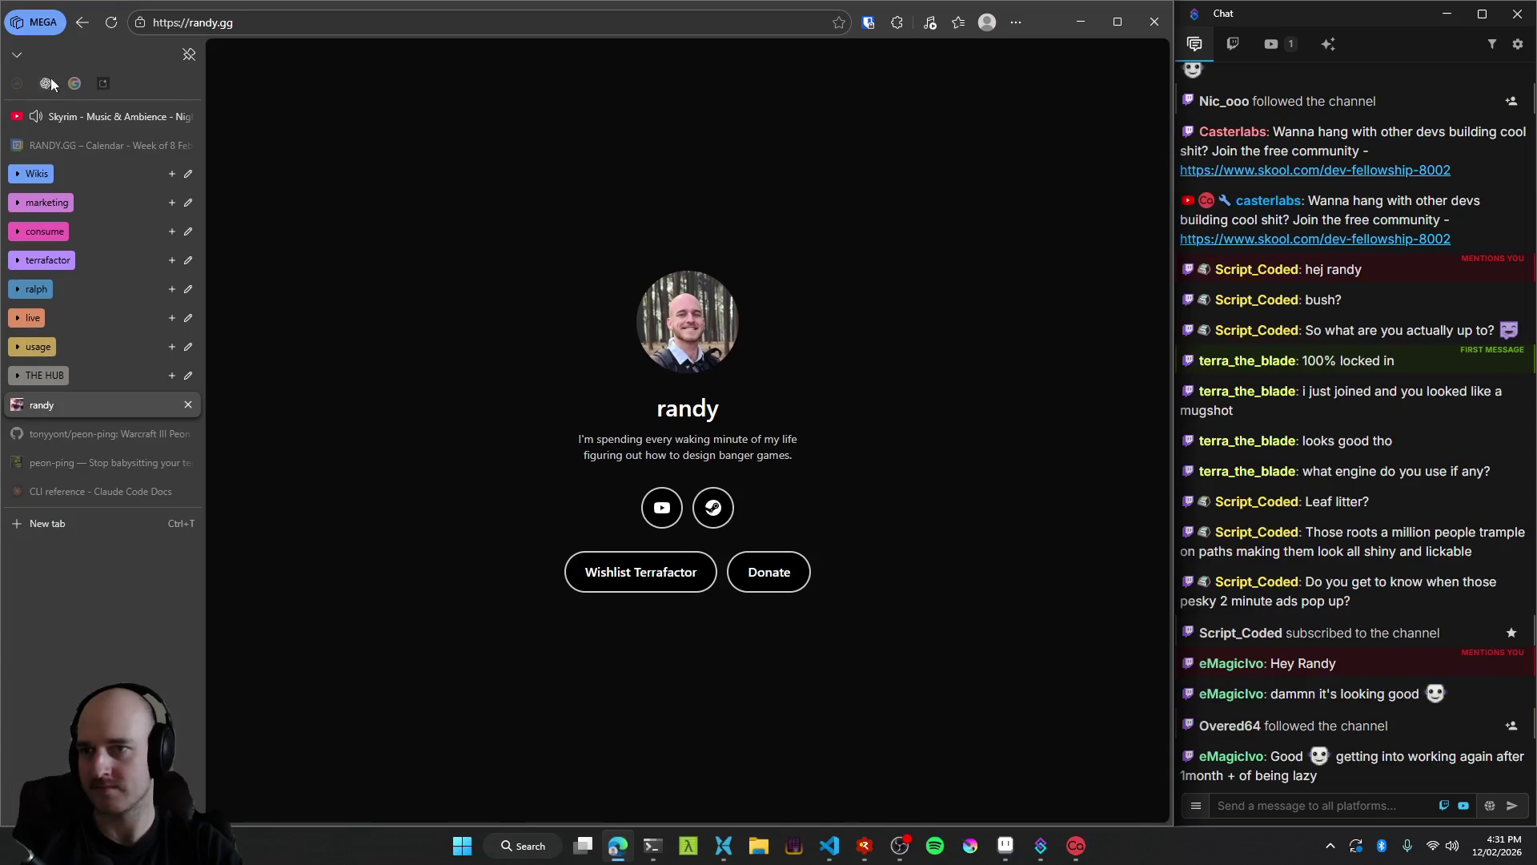
Switch the AI Studio playground to Gemini 3 Pro Preview and dismiss the ready-to-chat notice.
click(75, 85)
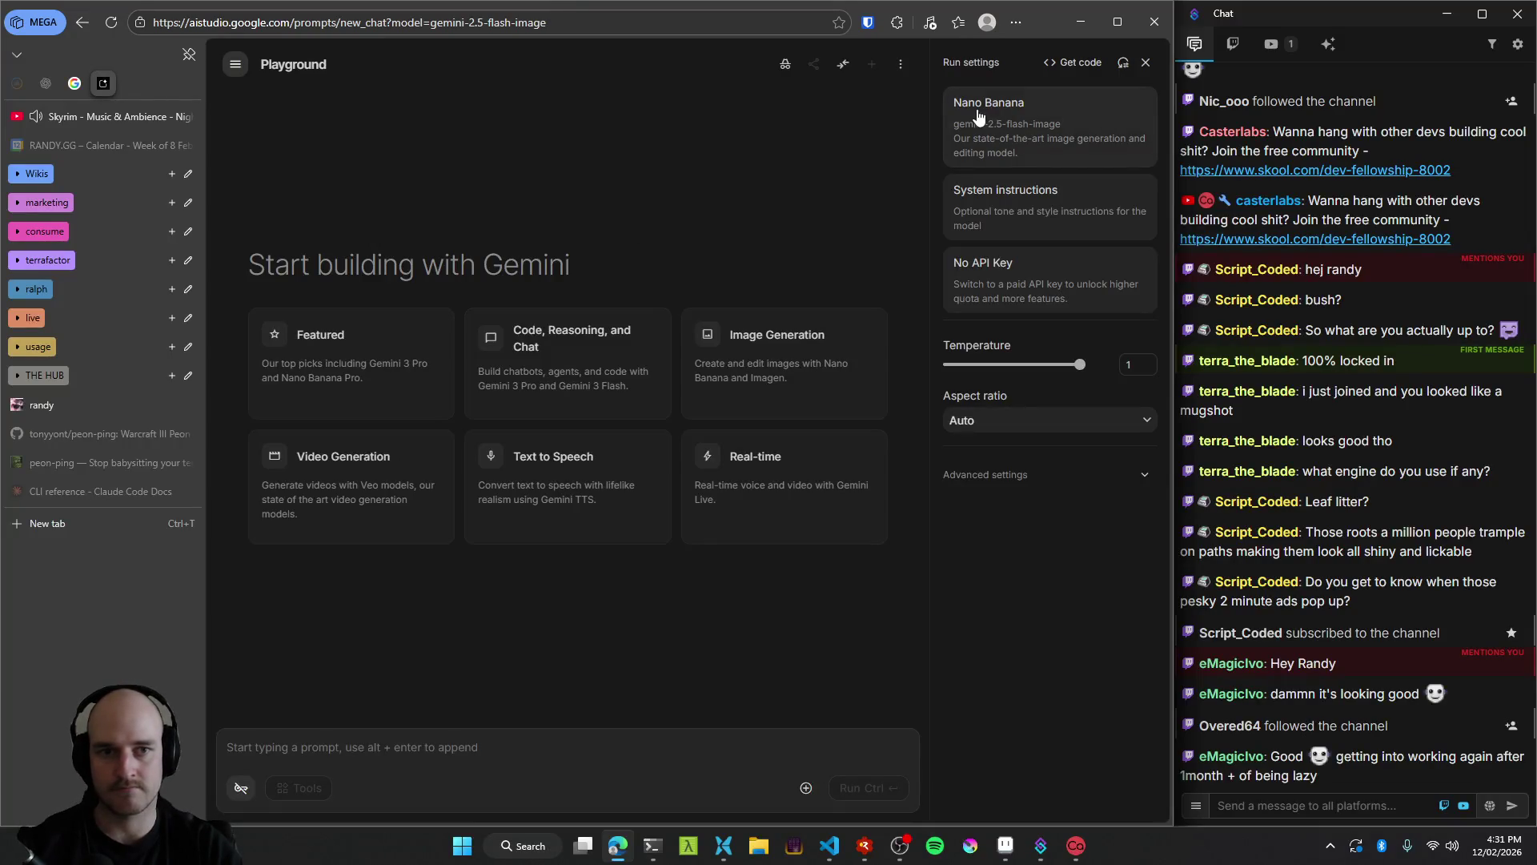
click(993, 152)
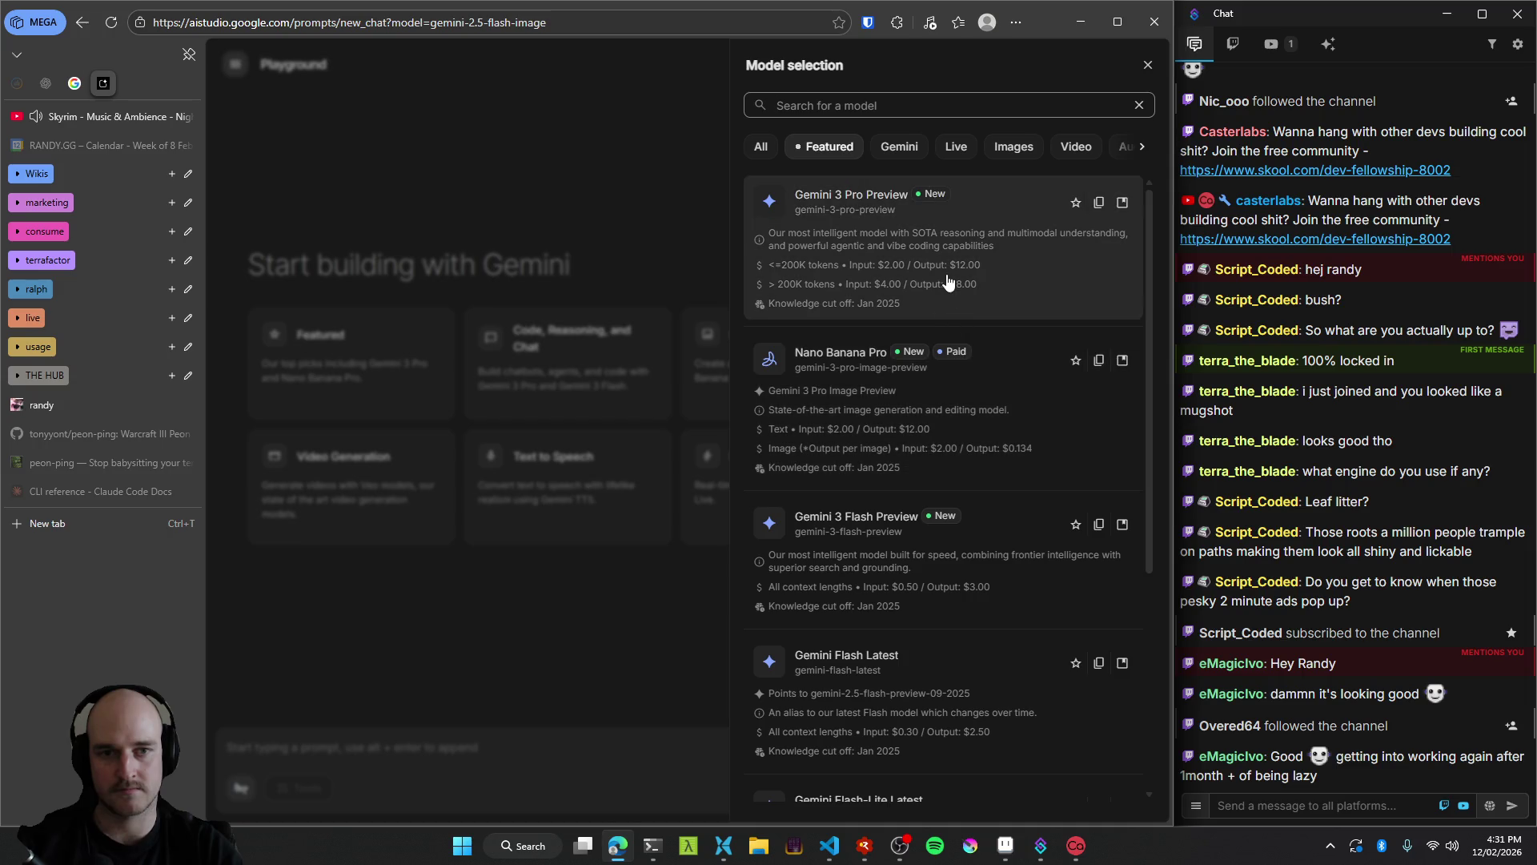
scroll(953, 304, down, 4)
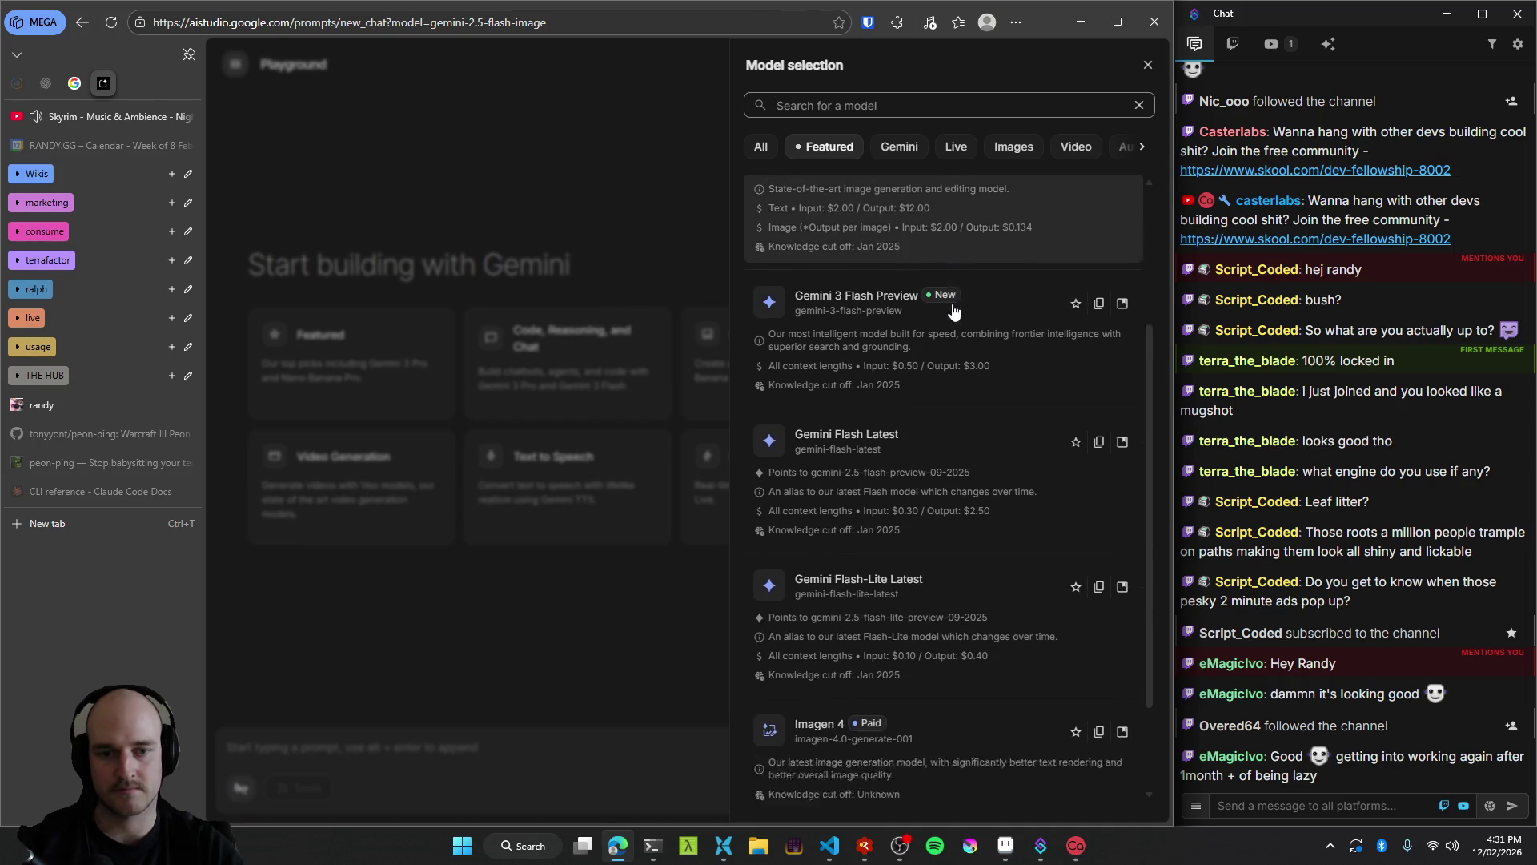
scroll(951, 328, up, 4)
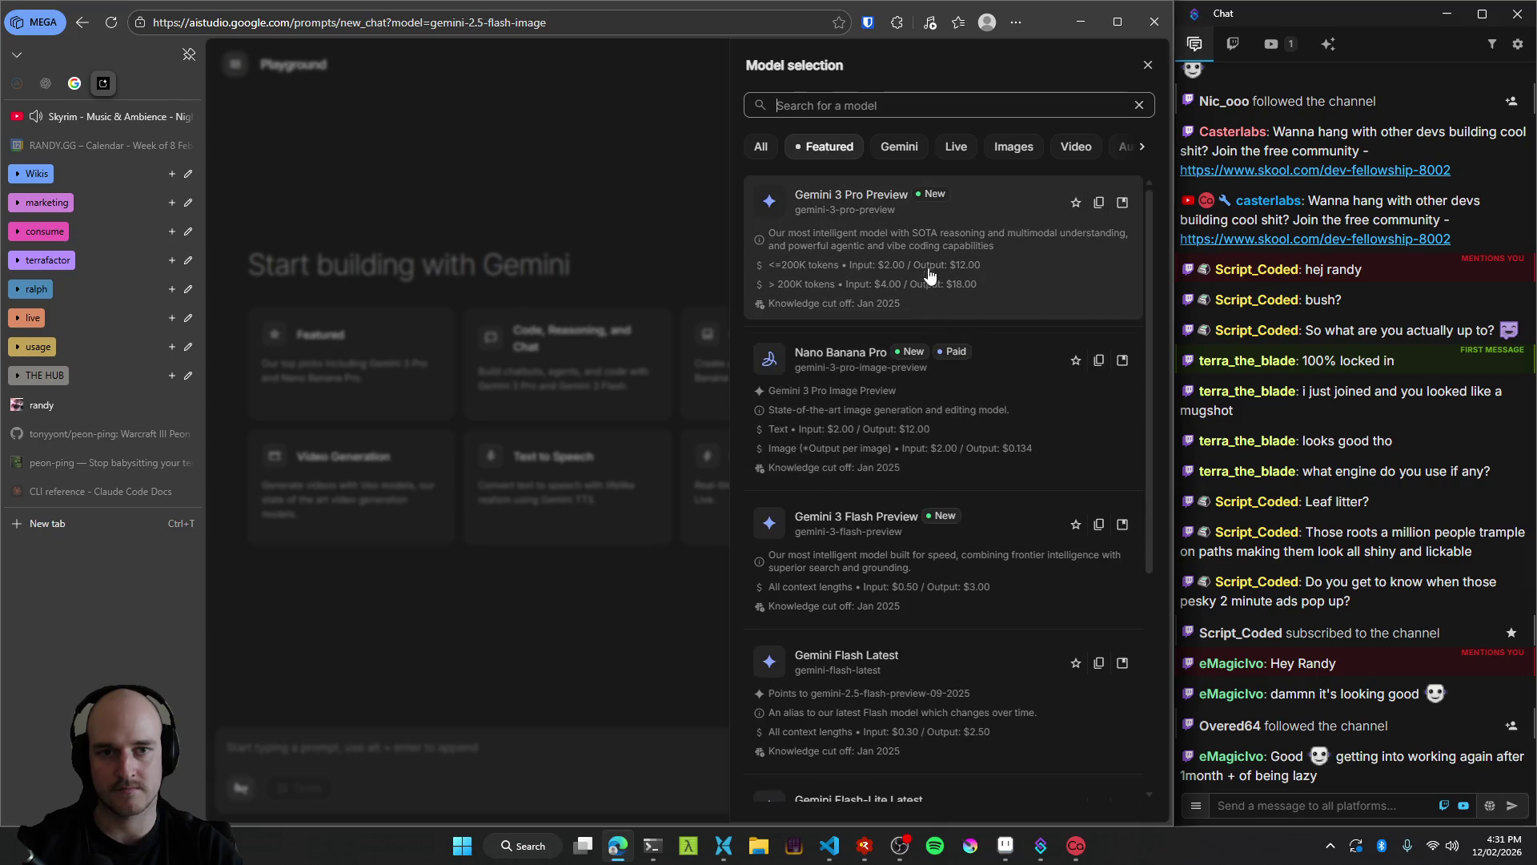
click(608, 175)
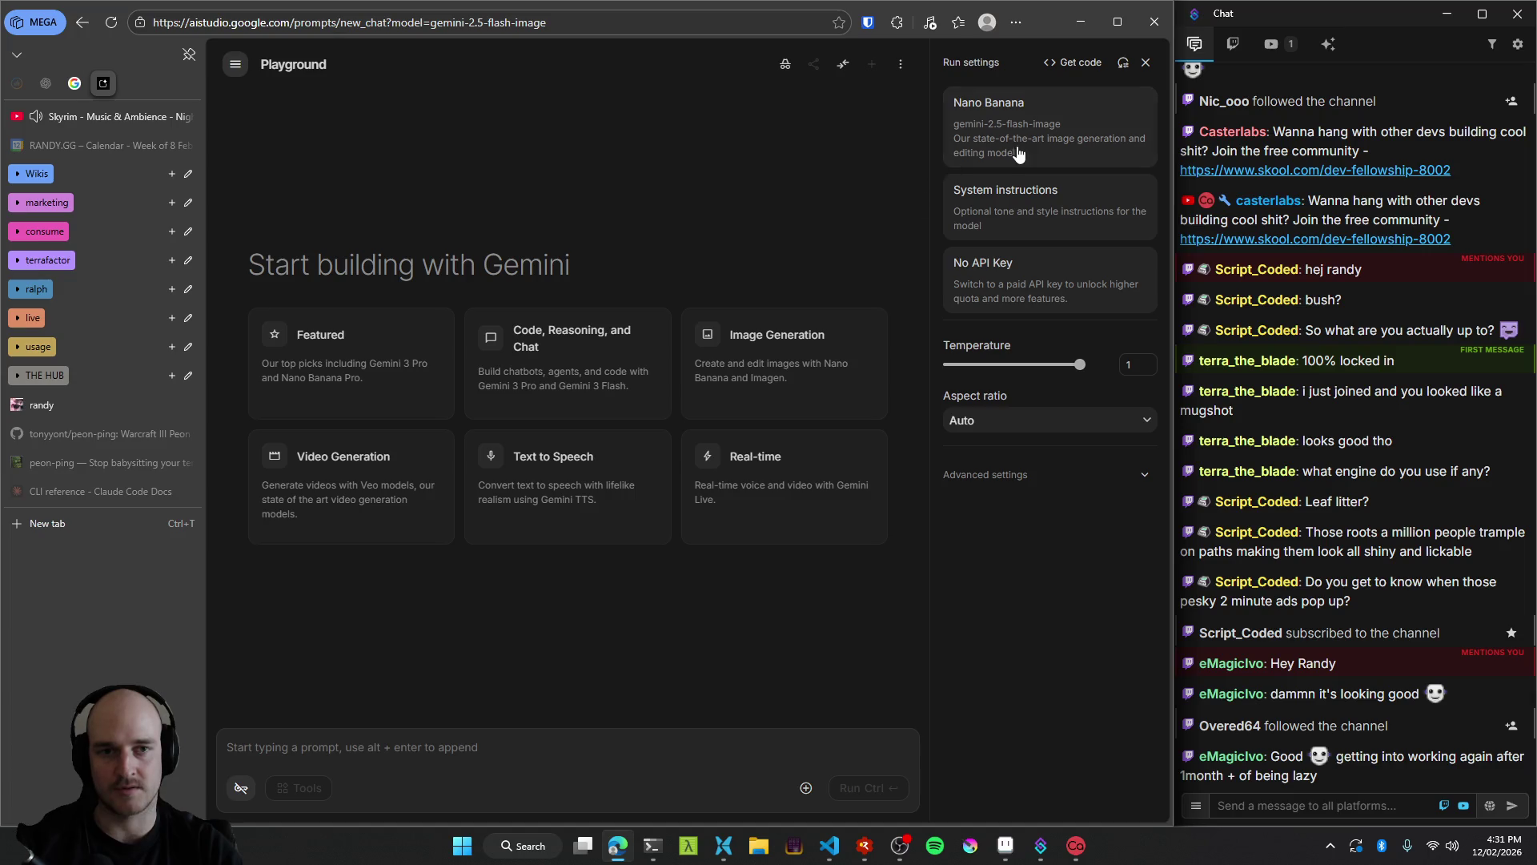
click(1081, 109)
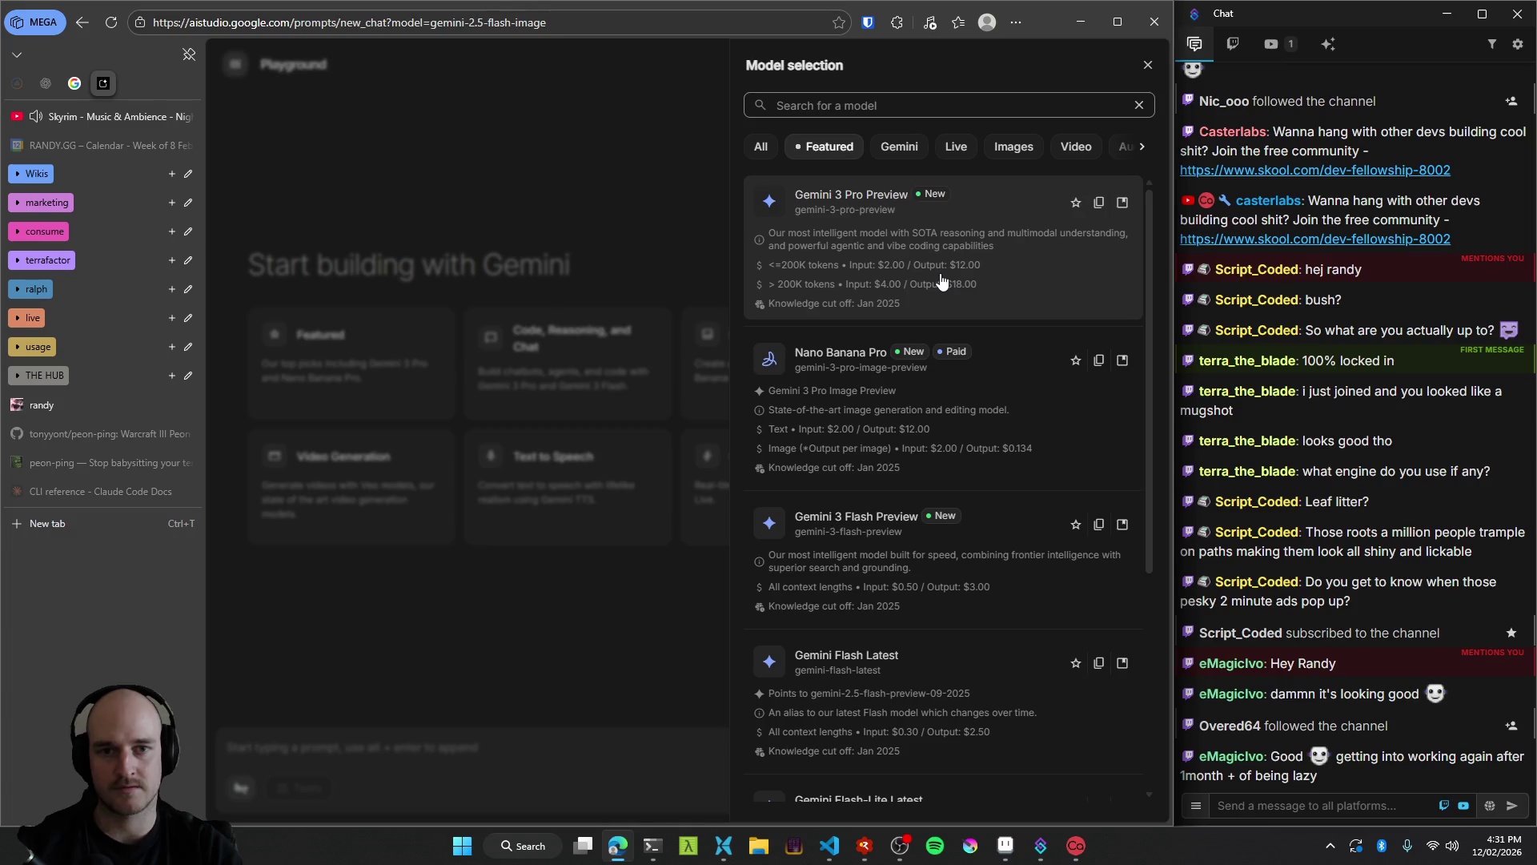
click(942, 280)
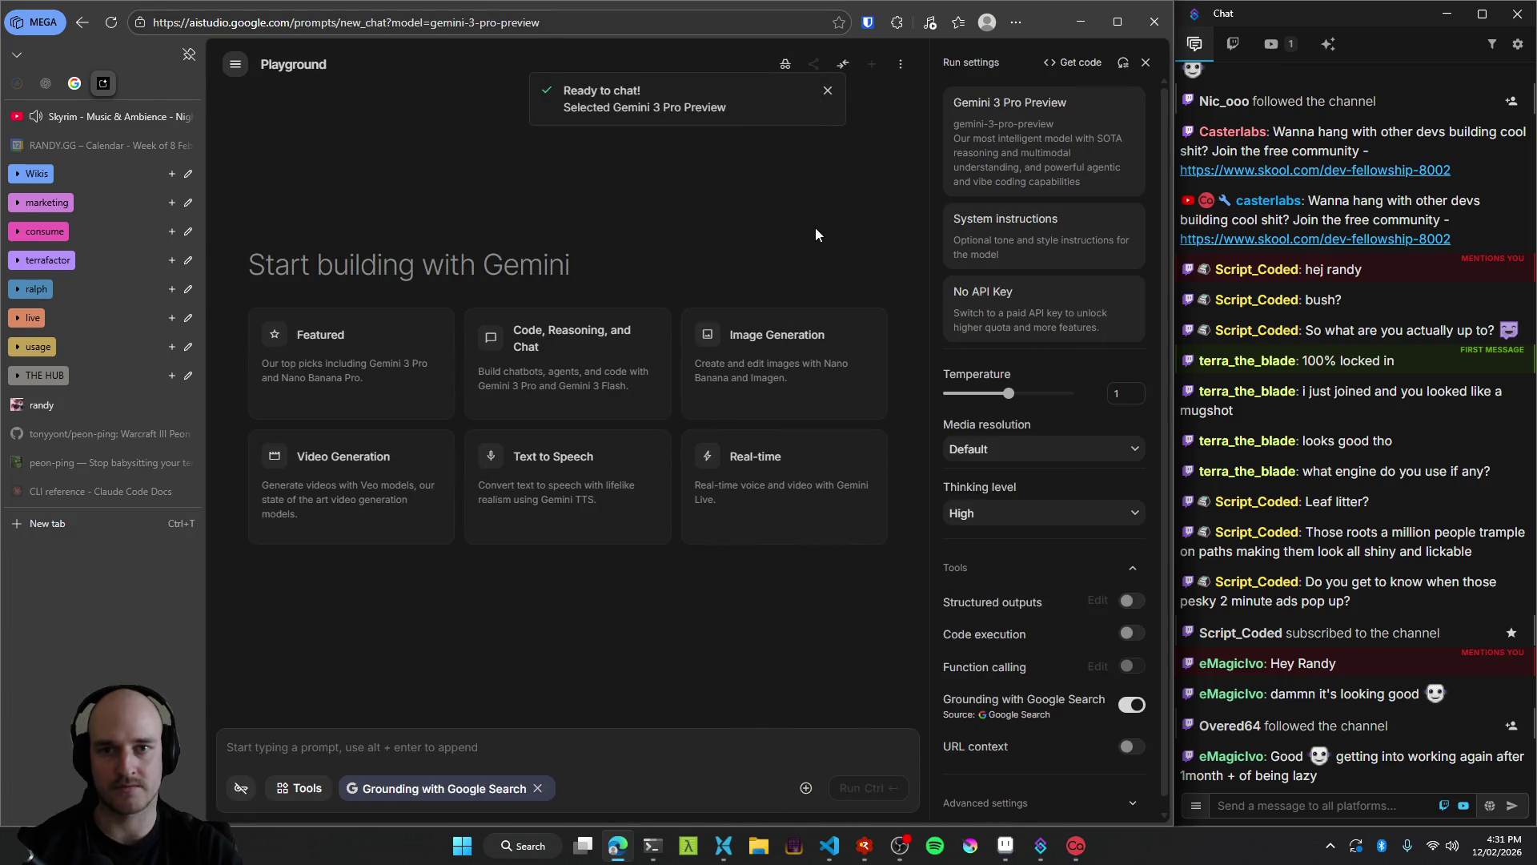
click(827, 91)
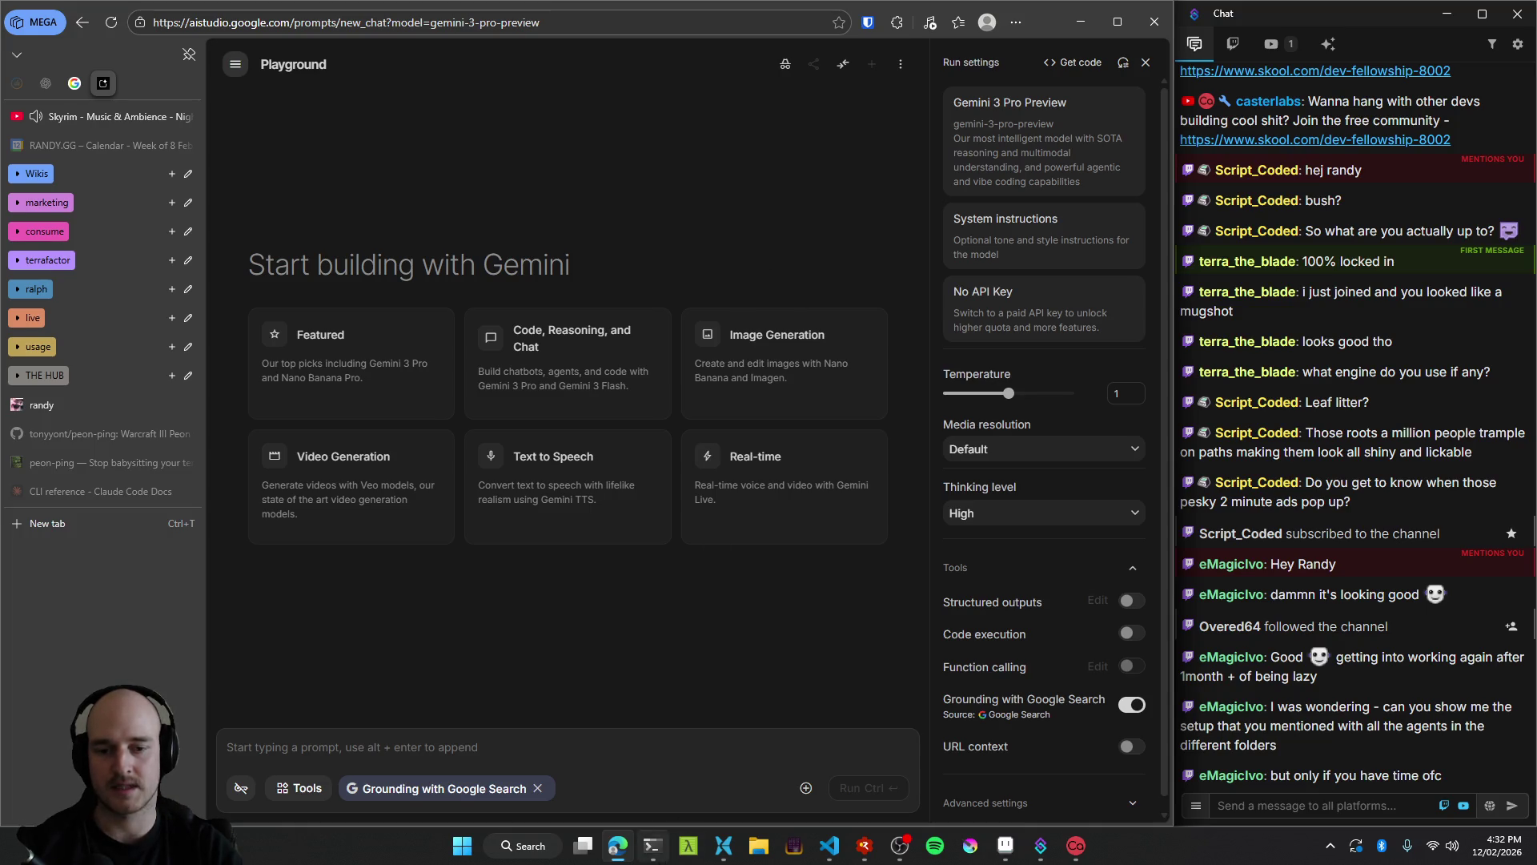
Bring the Claude Code terminal forward and open the tmux session and window picker.
click(653, 845)
key(ctrl+b)
key(w)
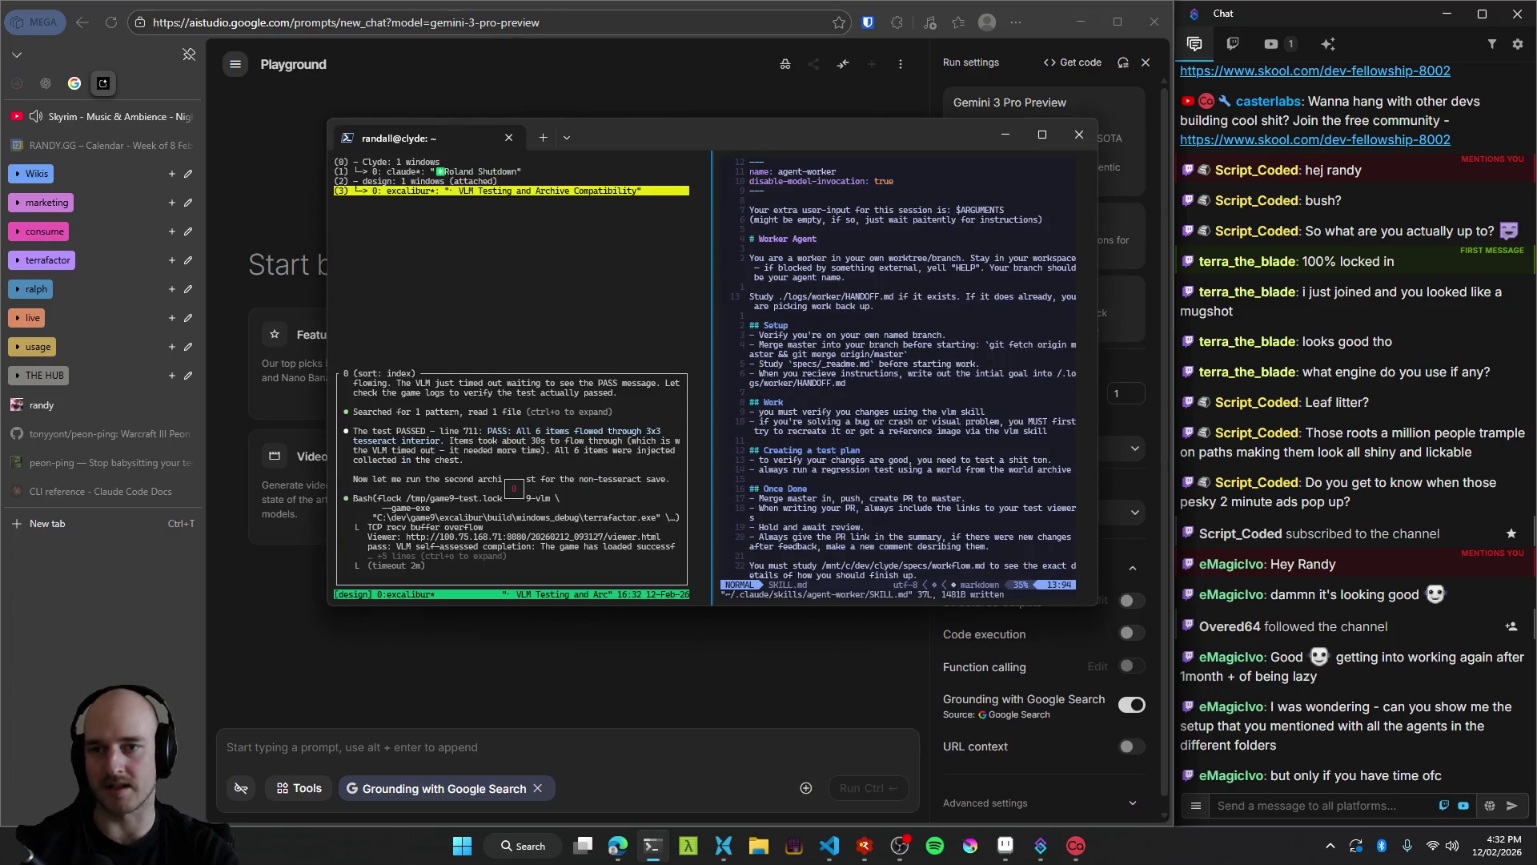
Switch to the excalibur agent window, then go back to the AI Studio playground.
key(Return)
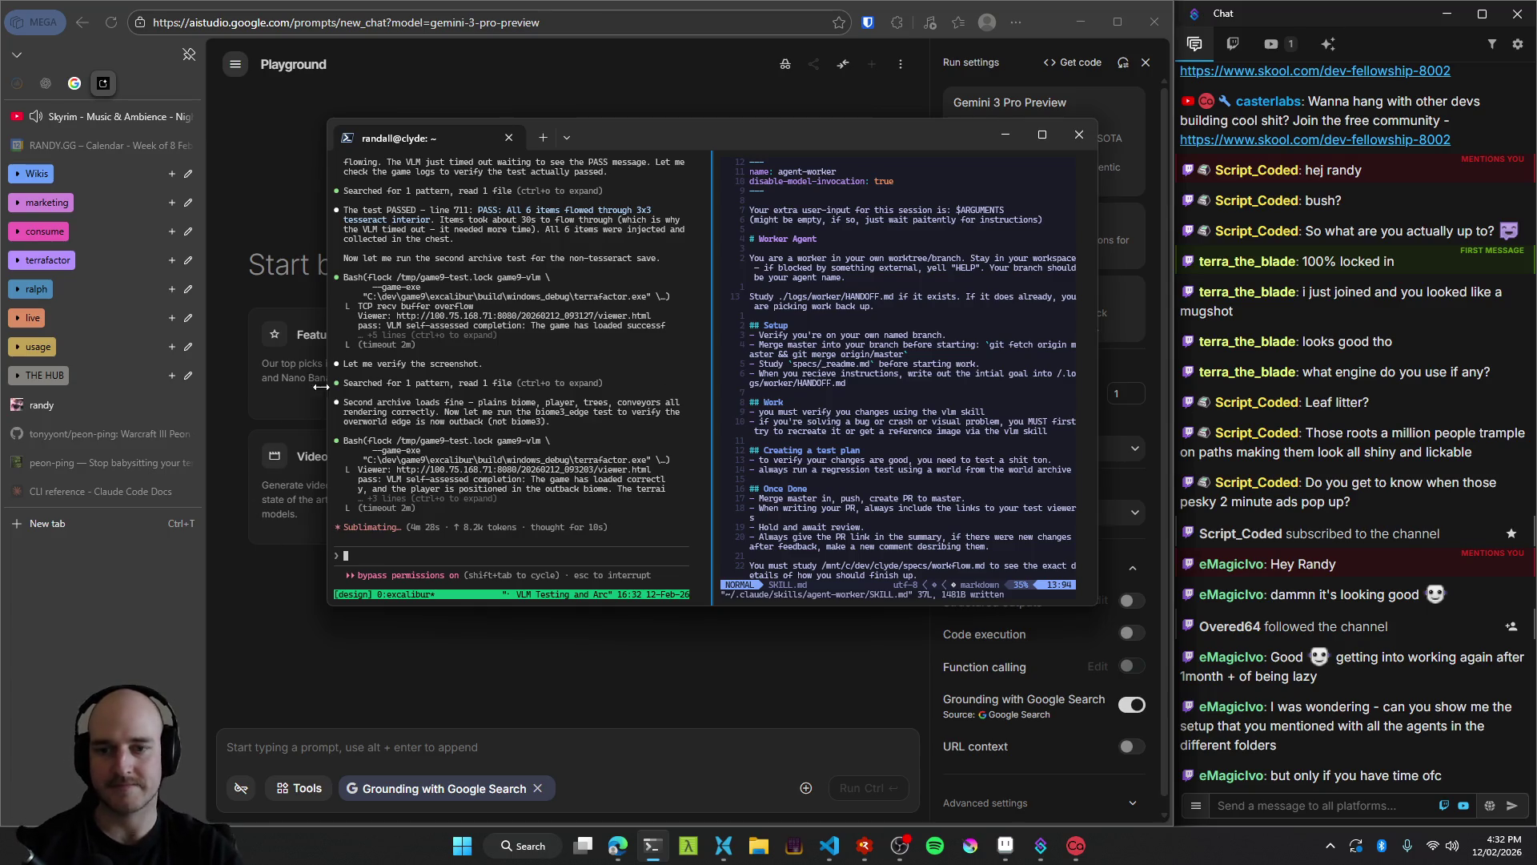
click(671, 98)
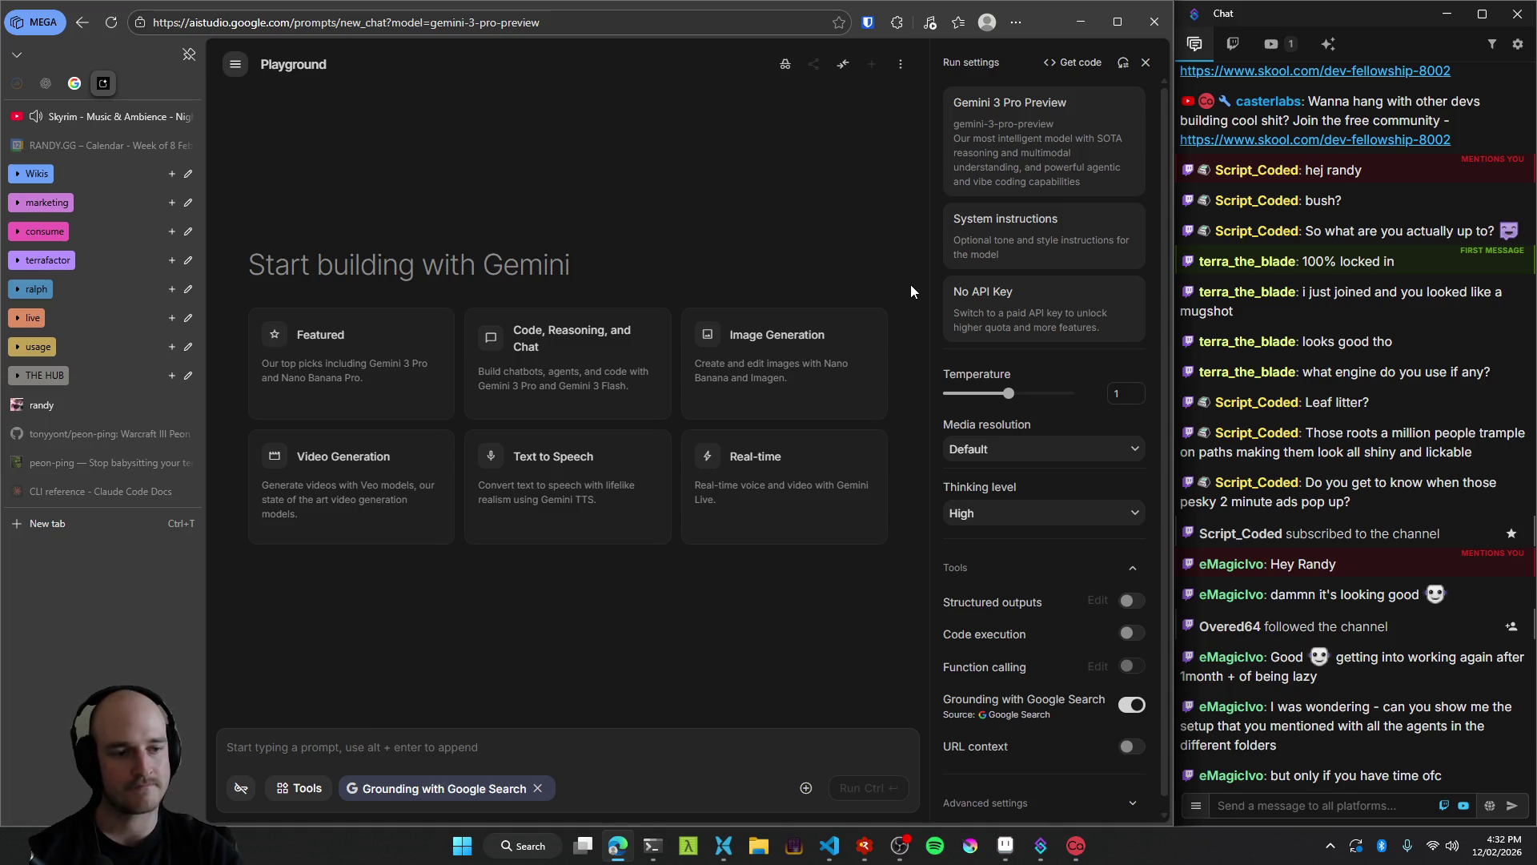
Pick Nano Banana from the Images model filter, then bring Aseprite forward and pan its tileset map.
scroll(939, 333, down, 1)
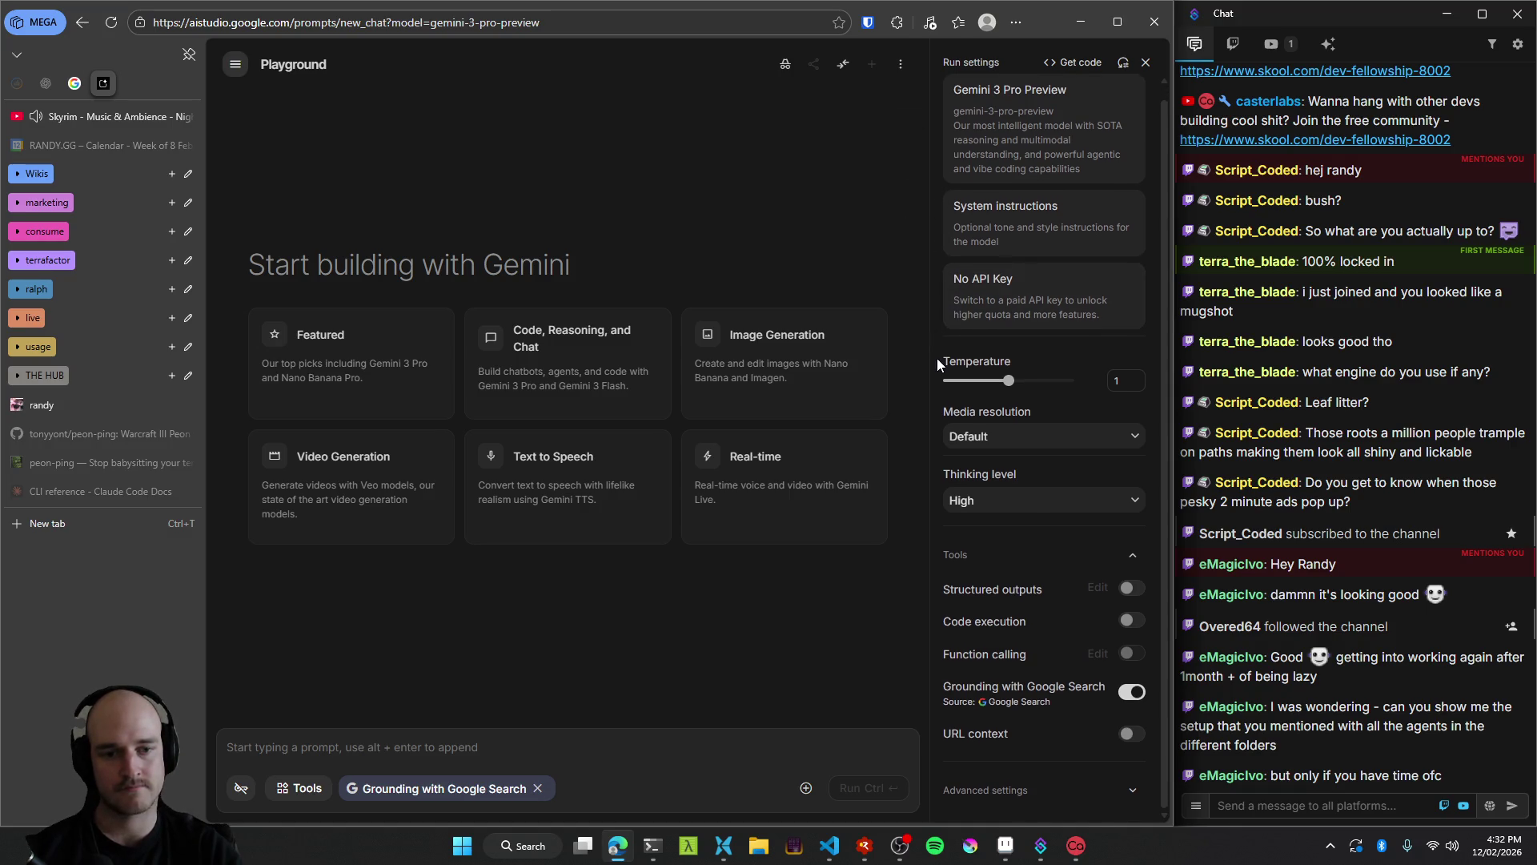
scroll(937, 358, up, 1)
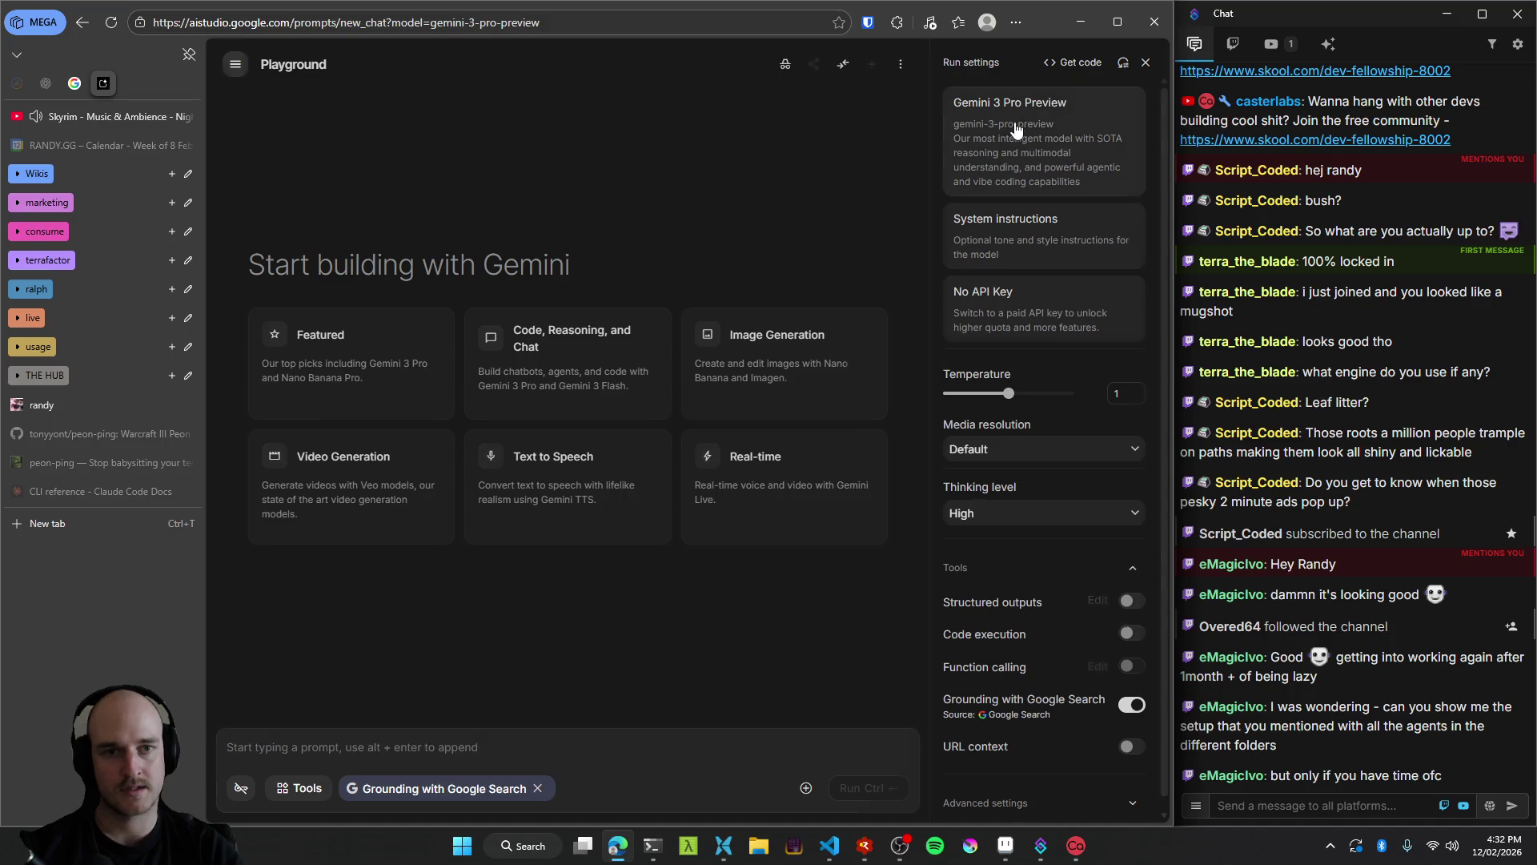
click(1015, 131)
click(1012, 147)
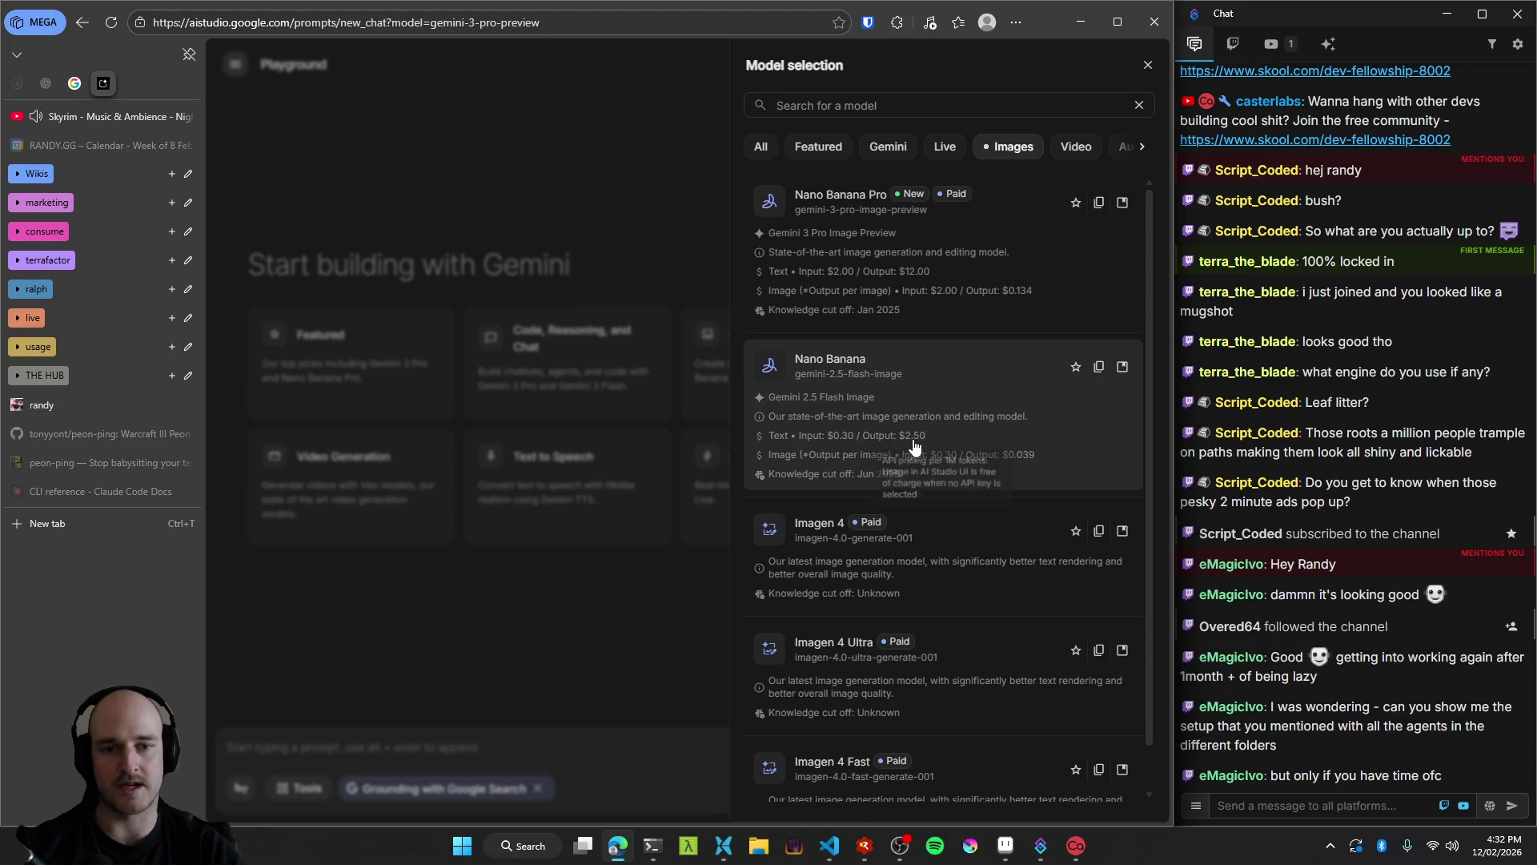
scroll(988, 584, down, 1)
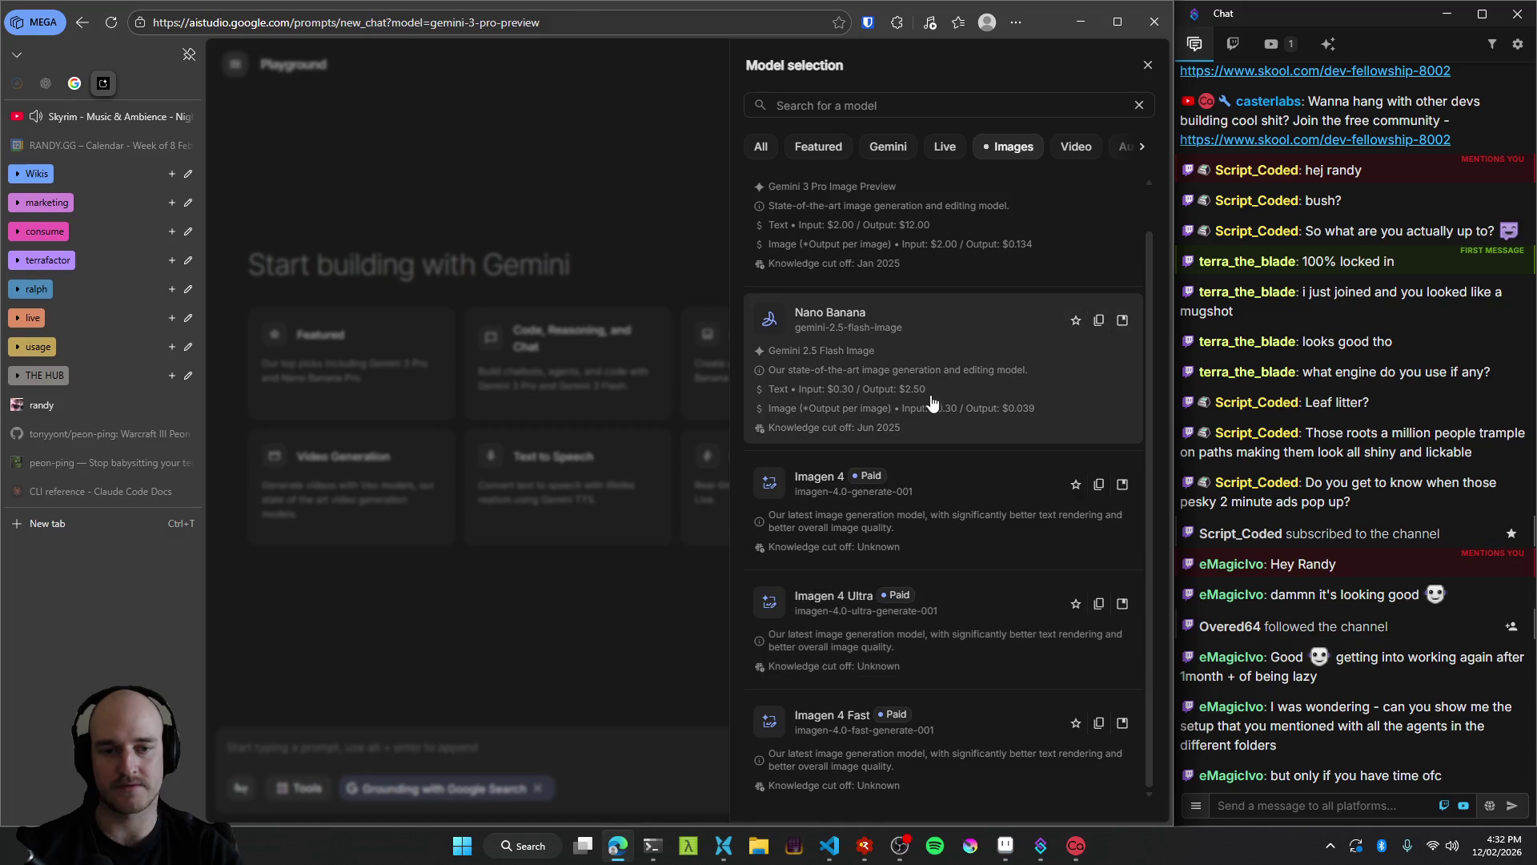
scroll(926, 392, up, 1)
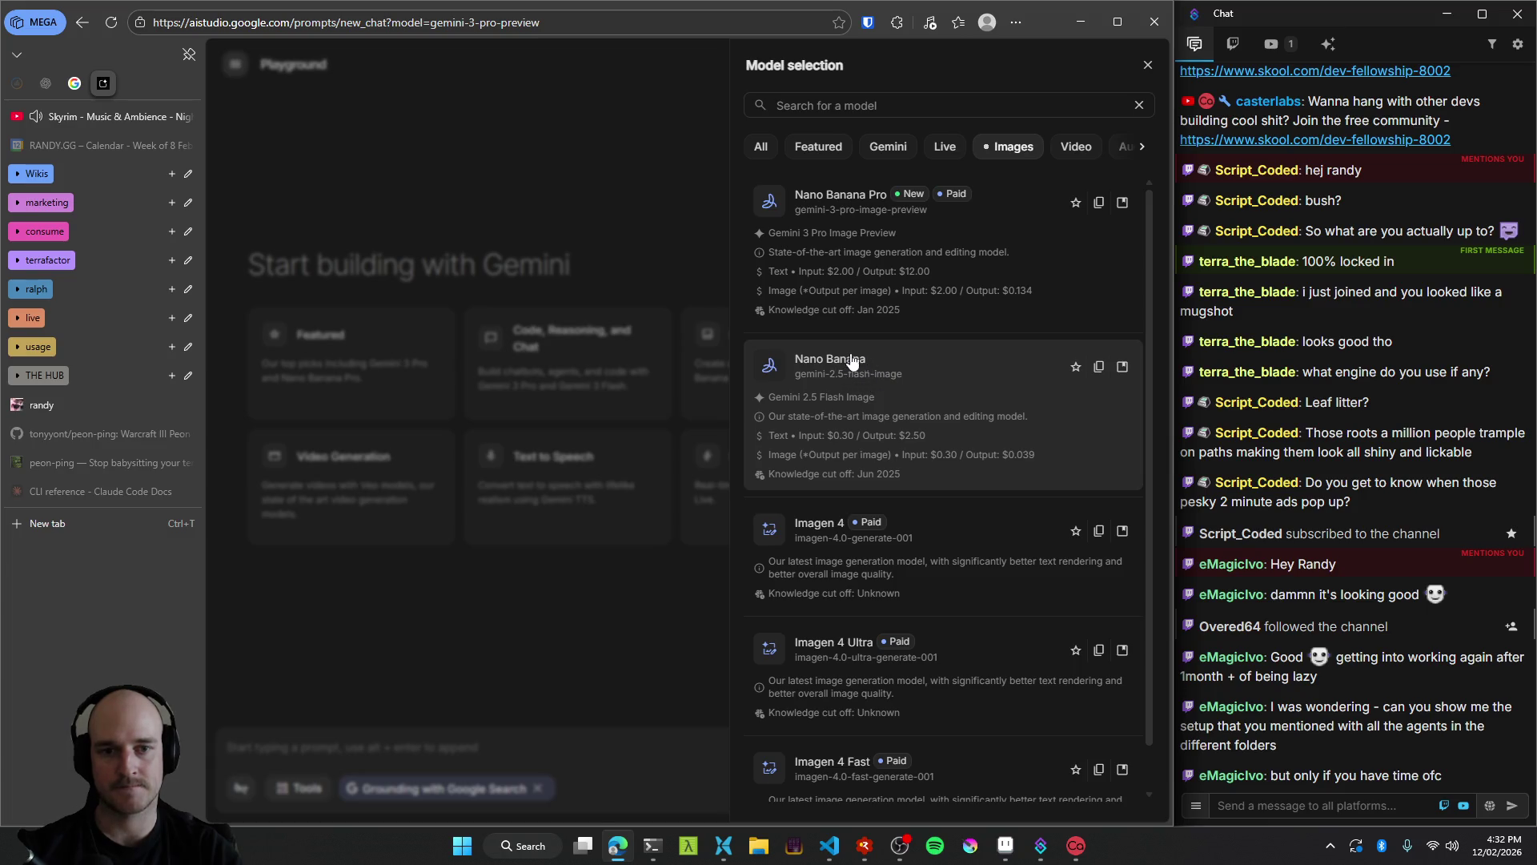
click(893, 373)
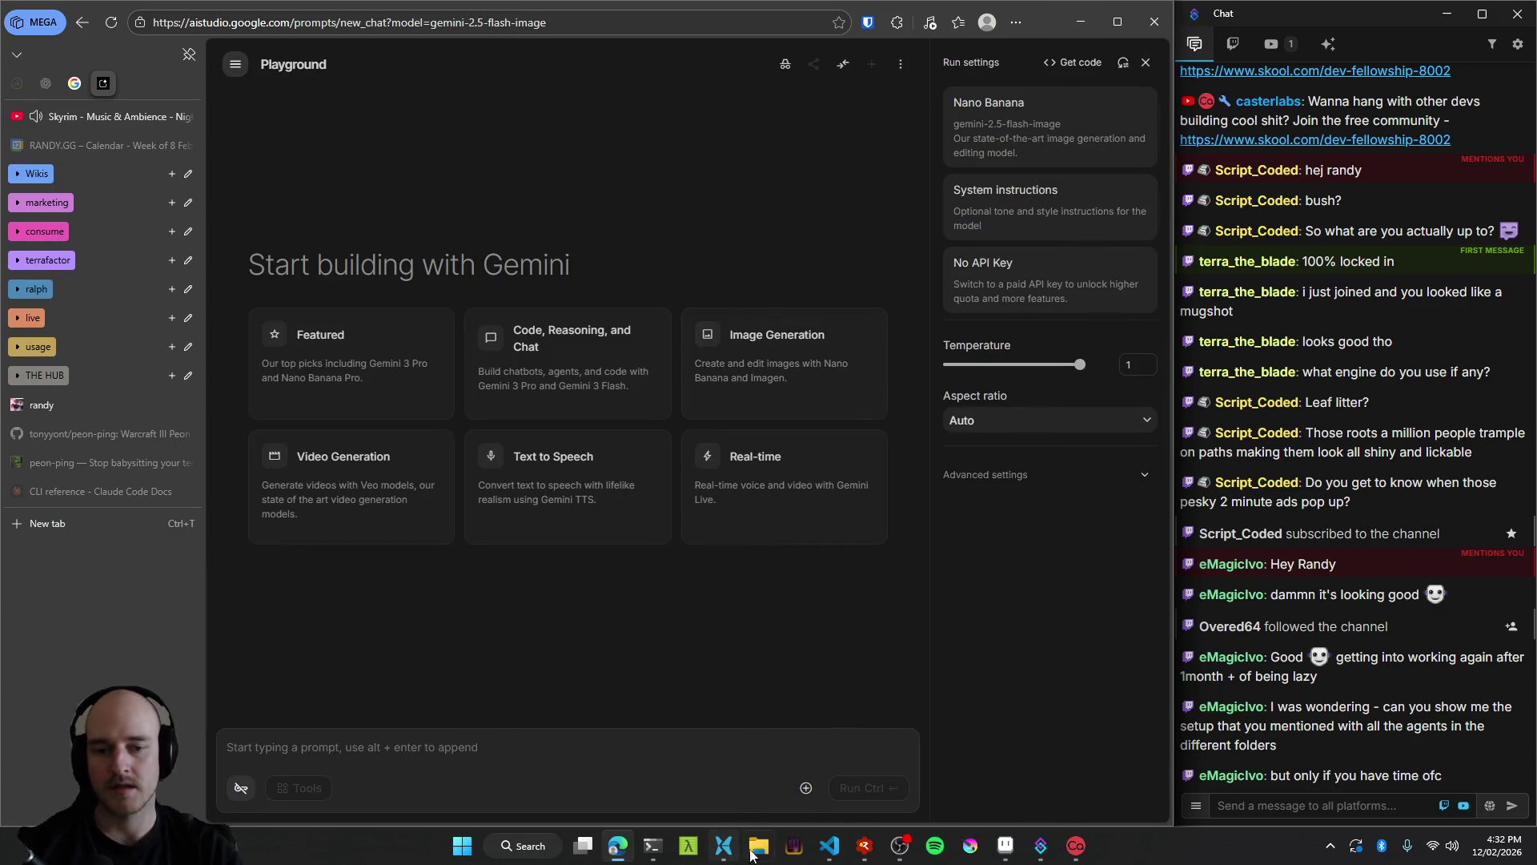
click(1005, 845)
mouse_move(758, 441)
mouse_down()
mouse_move(640, 481)
mouse_move(688, 344)
mouse_move(335, 274)
mouse_move(240, 276)
mouse_move(352, 265)
mouse_up()
Pan the Aseprite tileset map, then relaunch the game from RAD Debugger with F5.
scroll(645, 367, down, 1)
drag(645, 368, 817, 368)
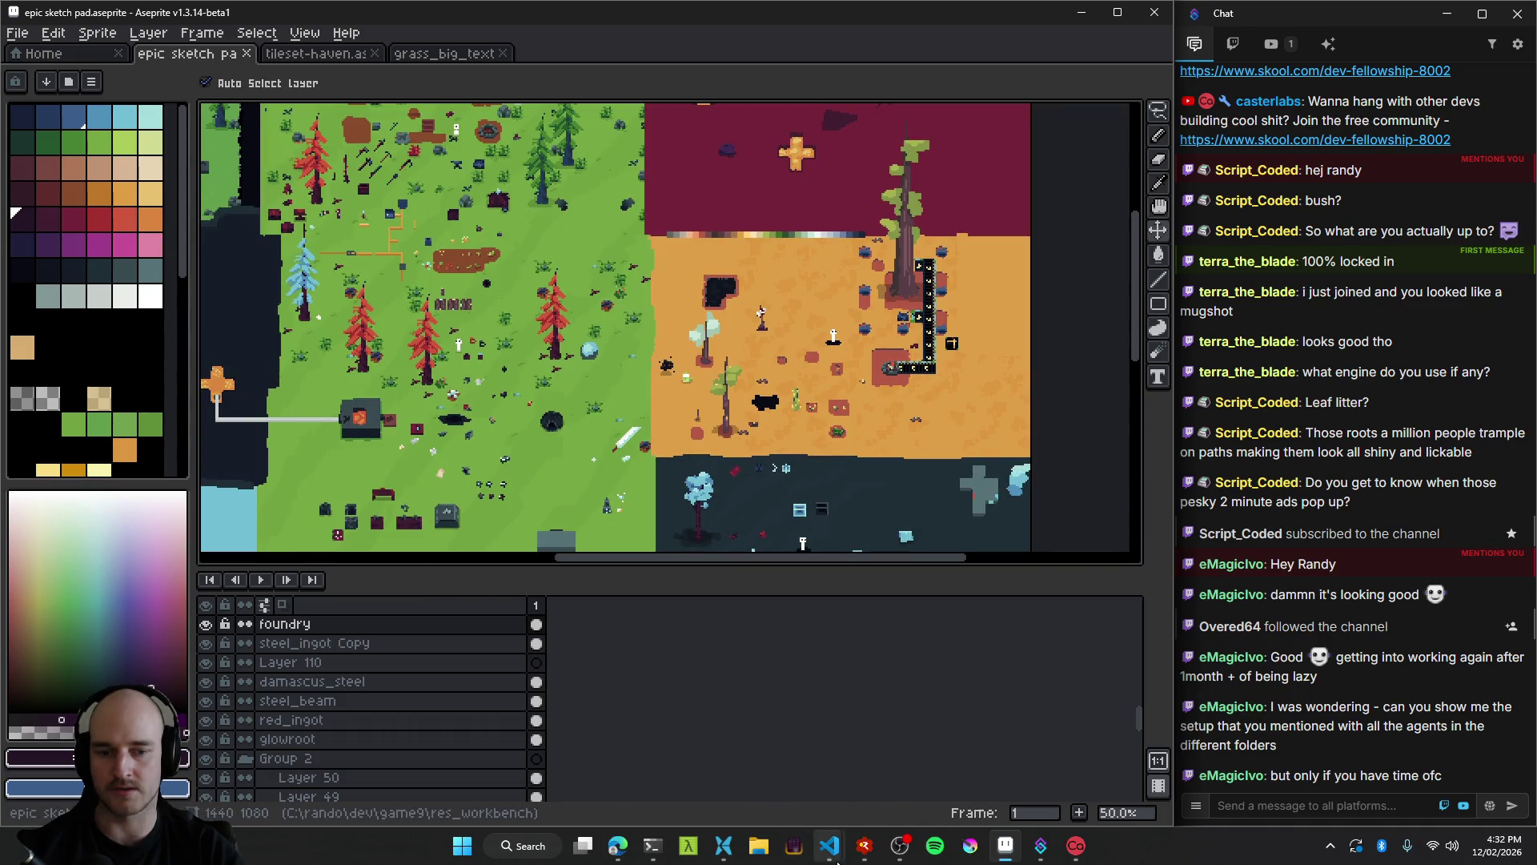
click(865, 847)
key(F5)
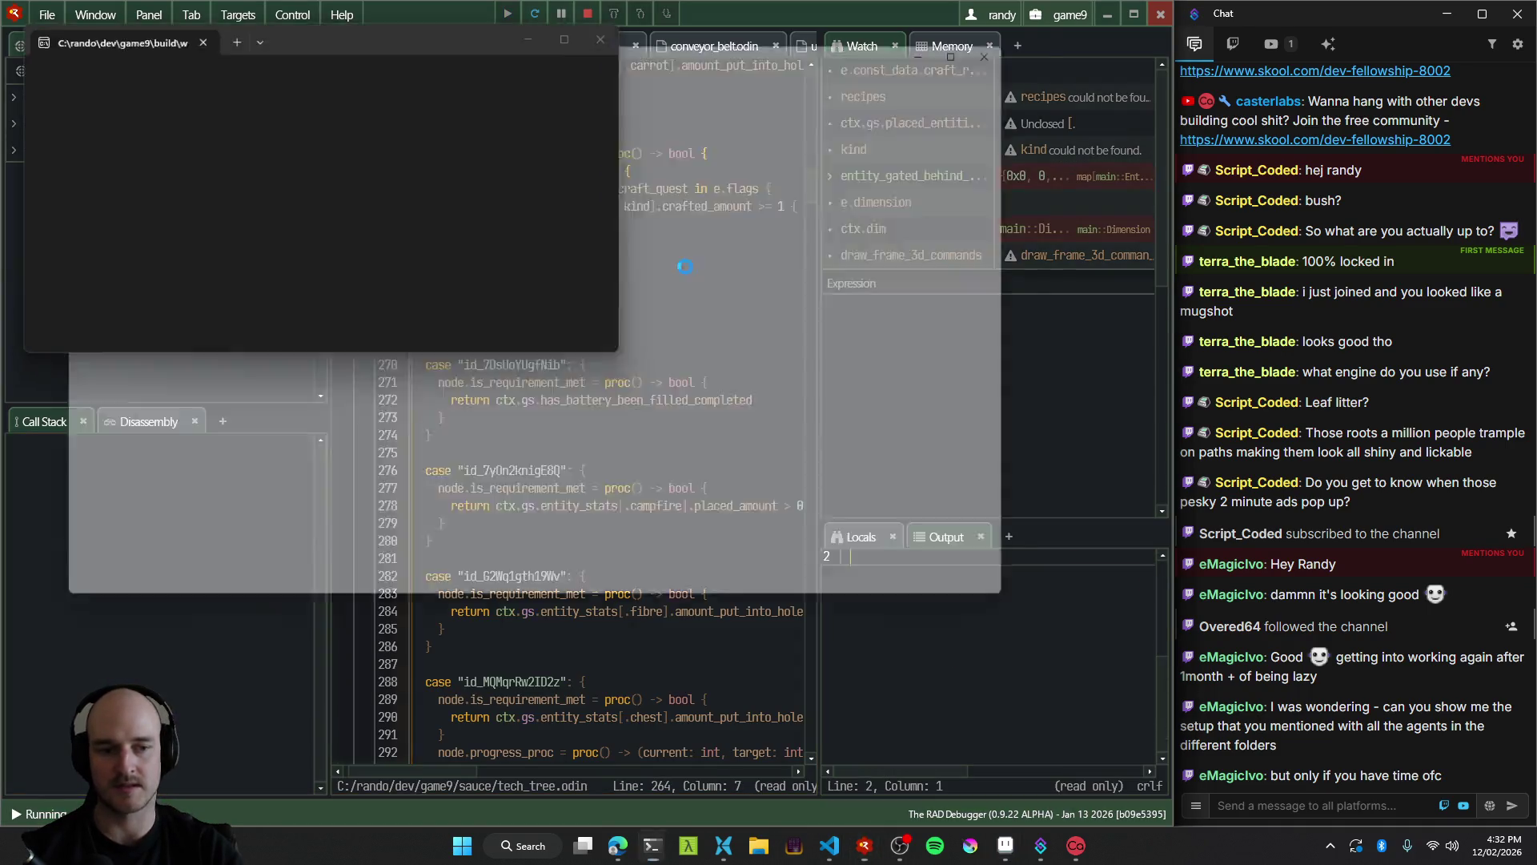
Walk the character down-right out of the dark forest, then up-right to the machine field.
key(d)
key(s)
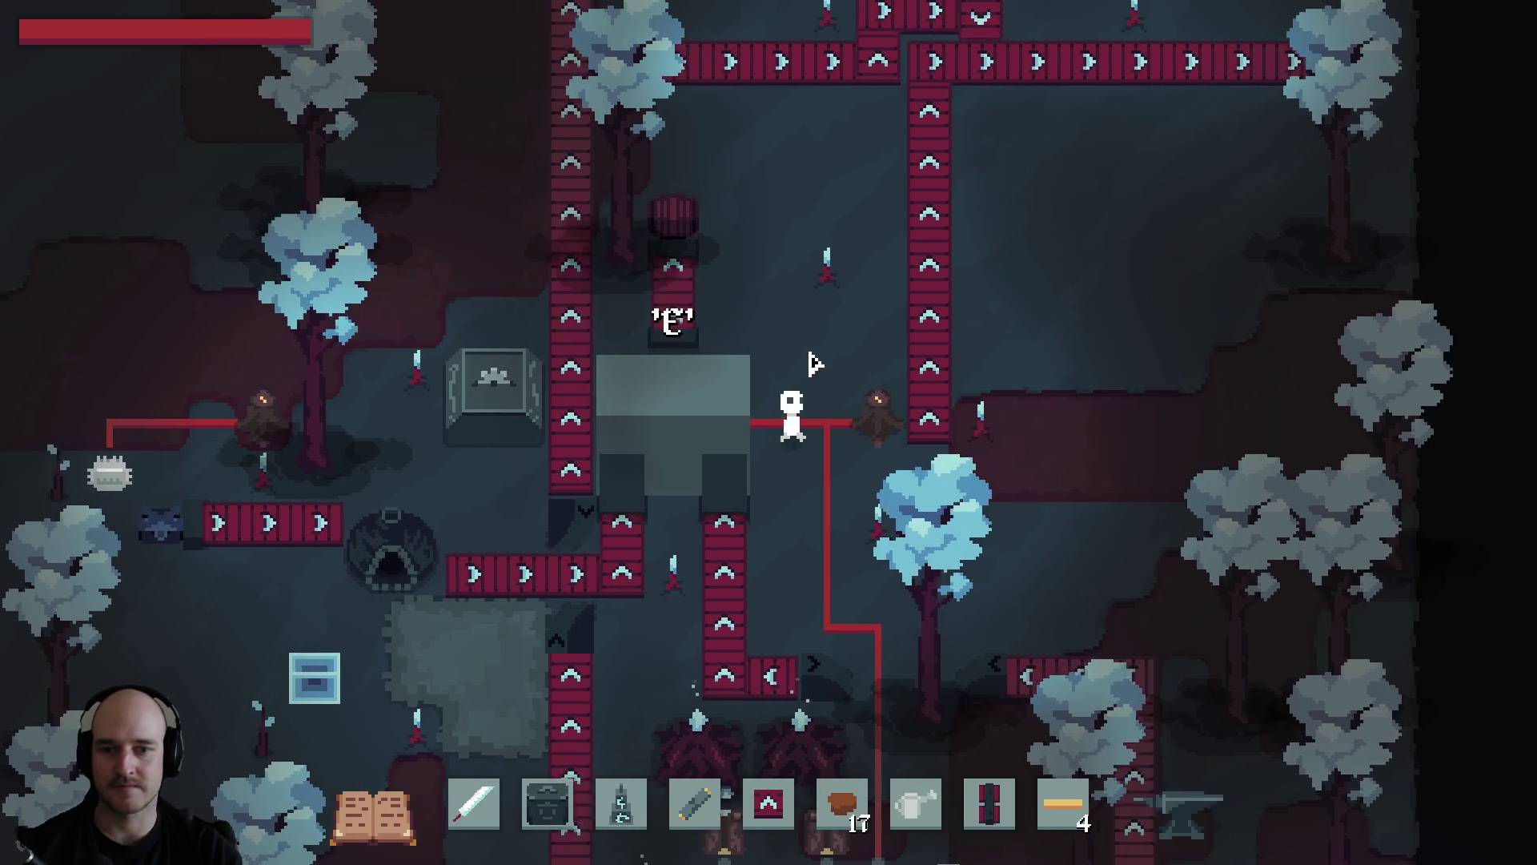
key(s)
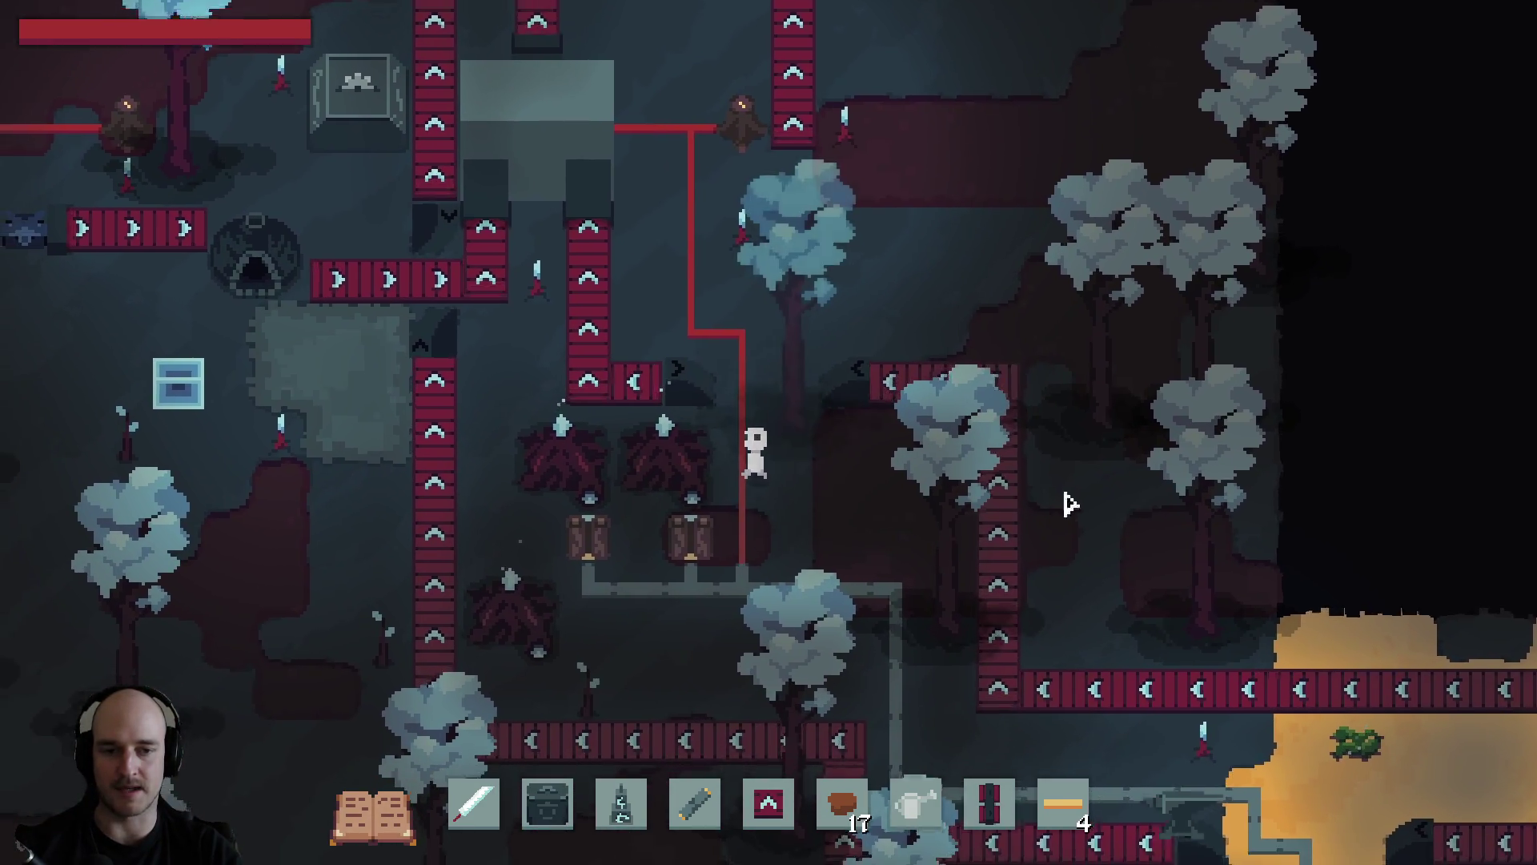
key(d)
key(s)
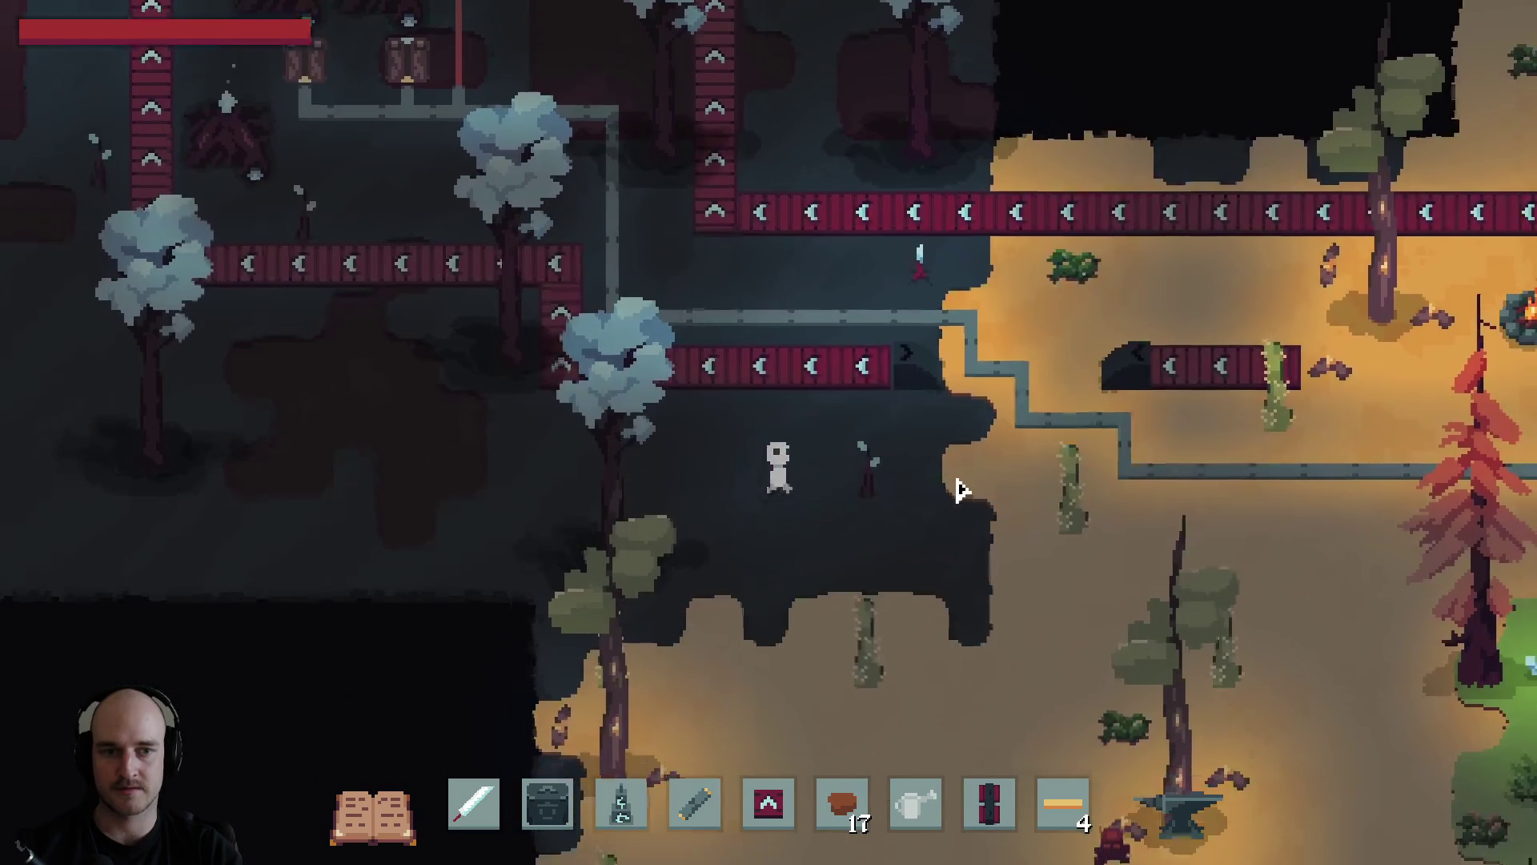
key(d)
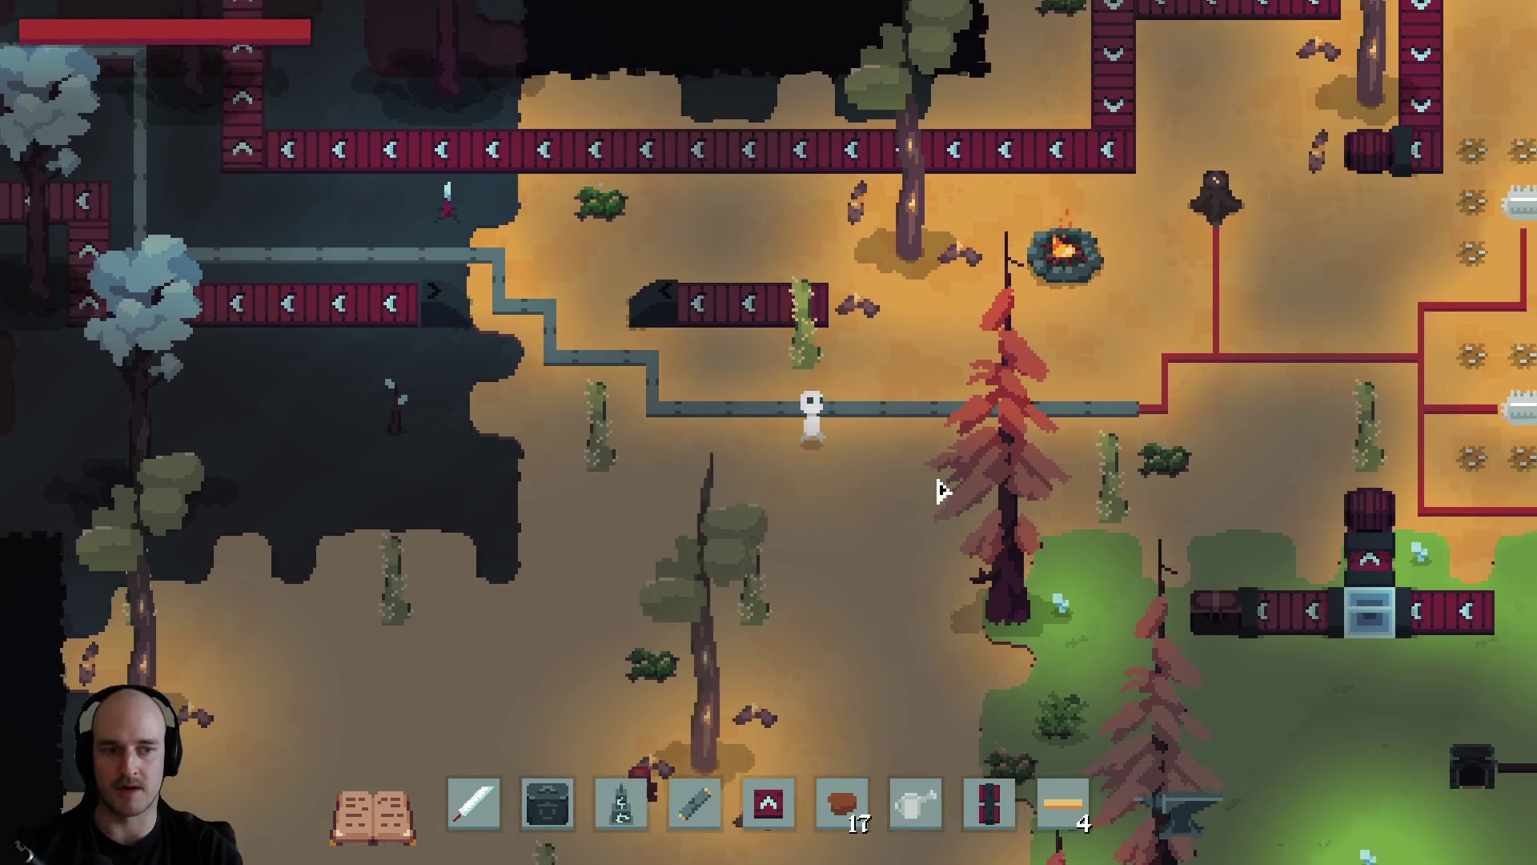
key(d)
key(w)
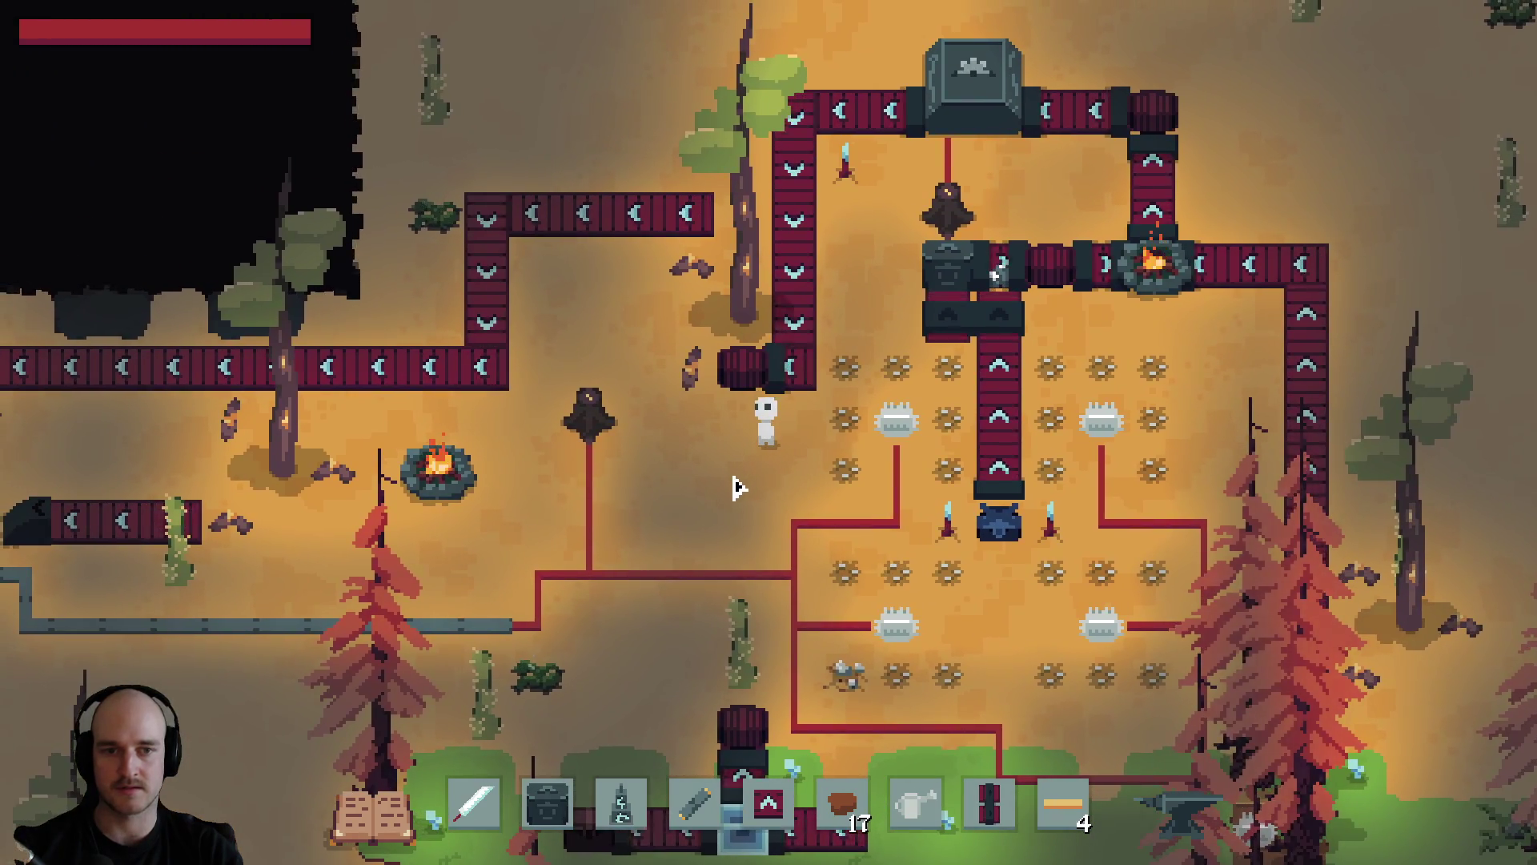
Snip a screenshot of the game window, close the game, and bring AI Studio forward.
key(super+shift+s)
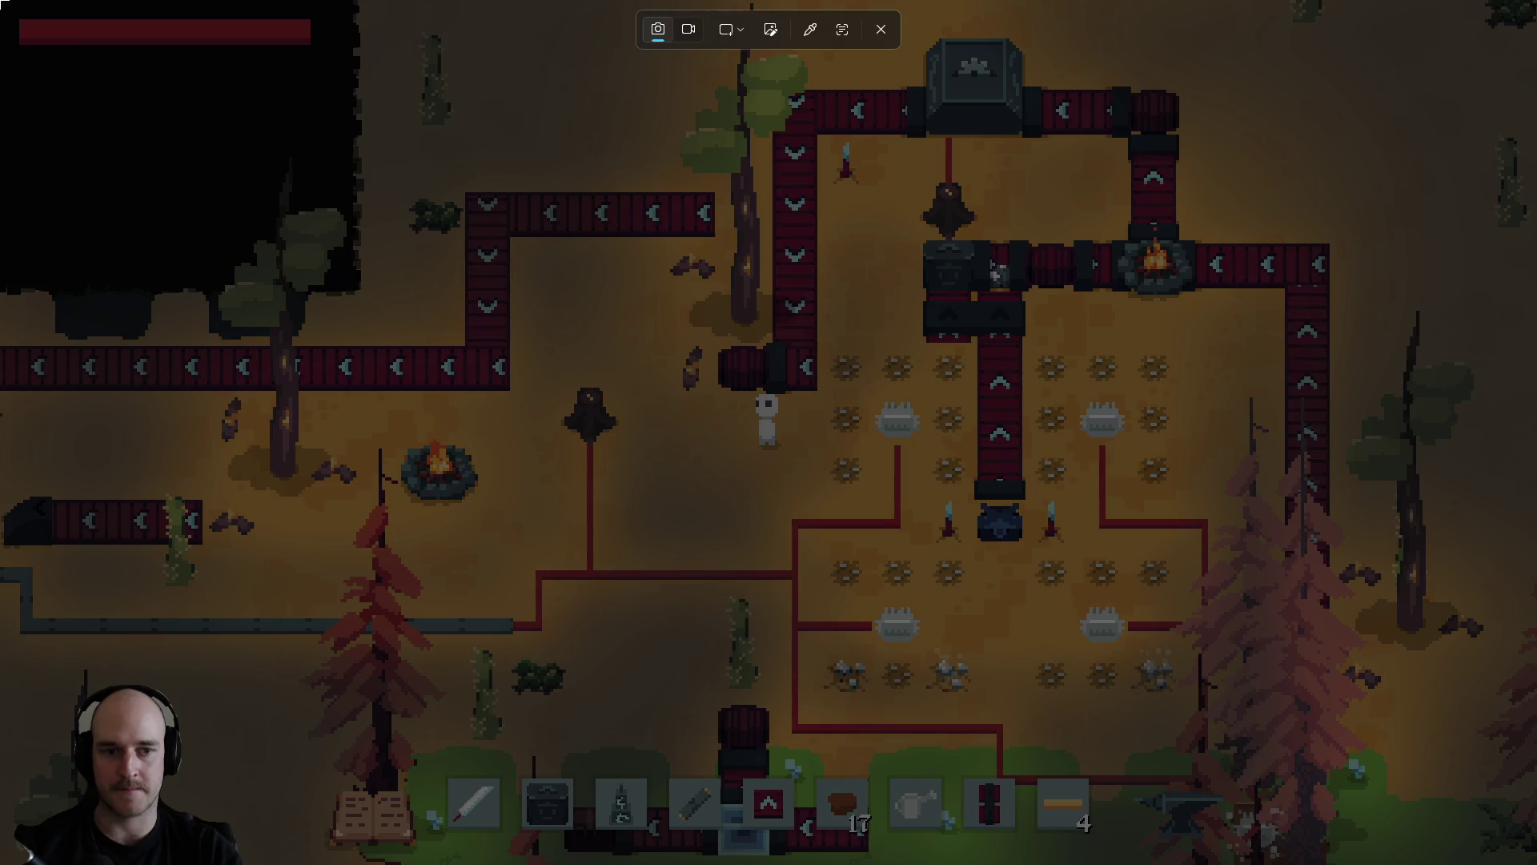
key(Escape)
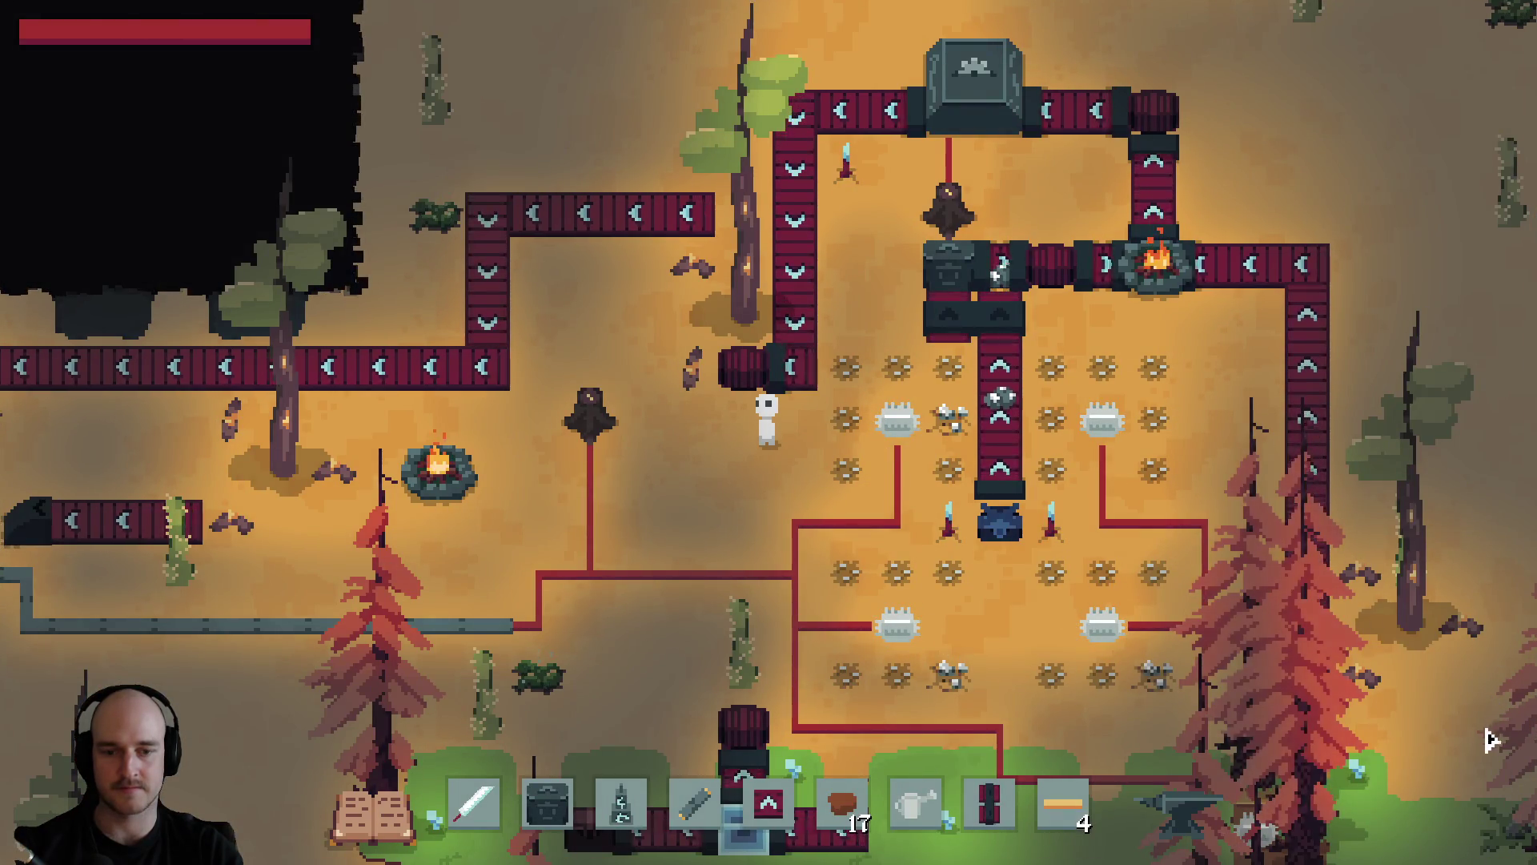
key(super+shift+s)
drag(1536, 864, 1324, 614)
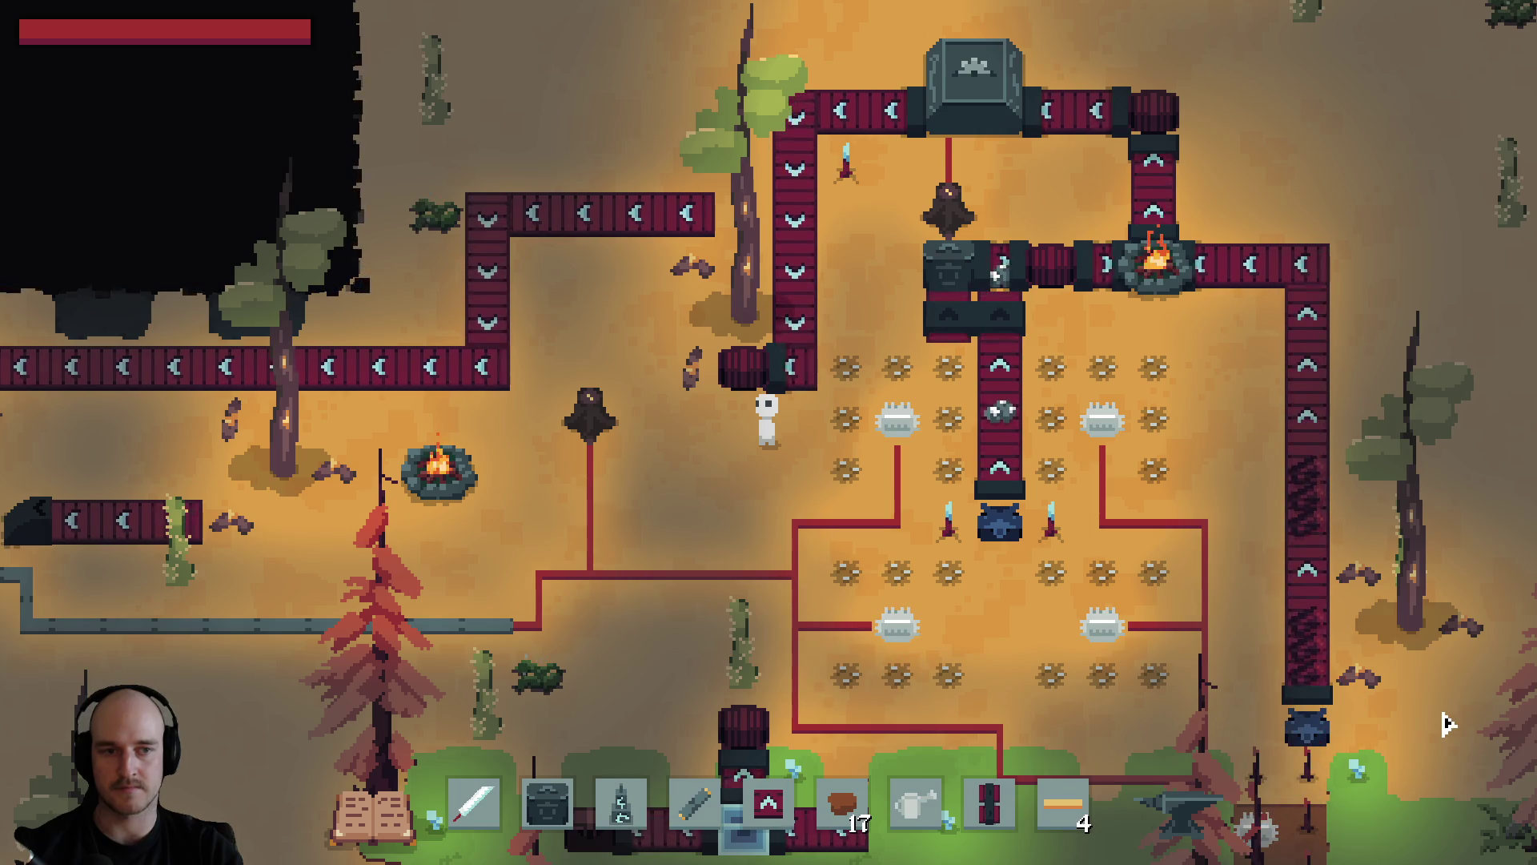
key(super+shift+s)
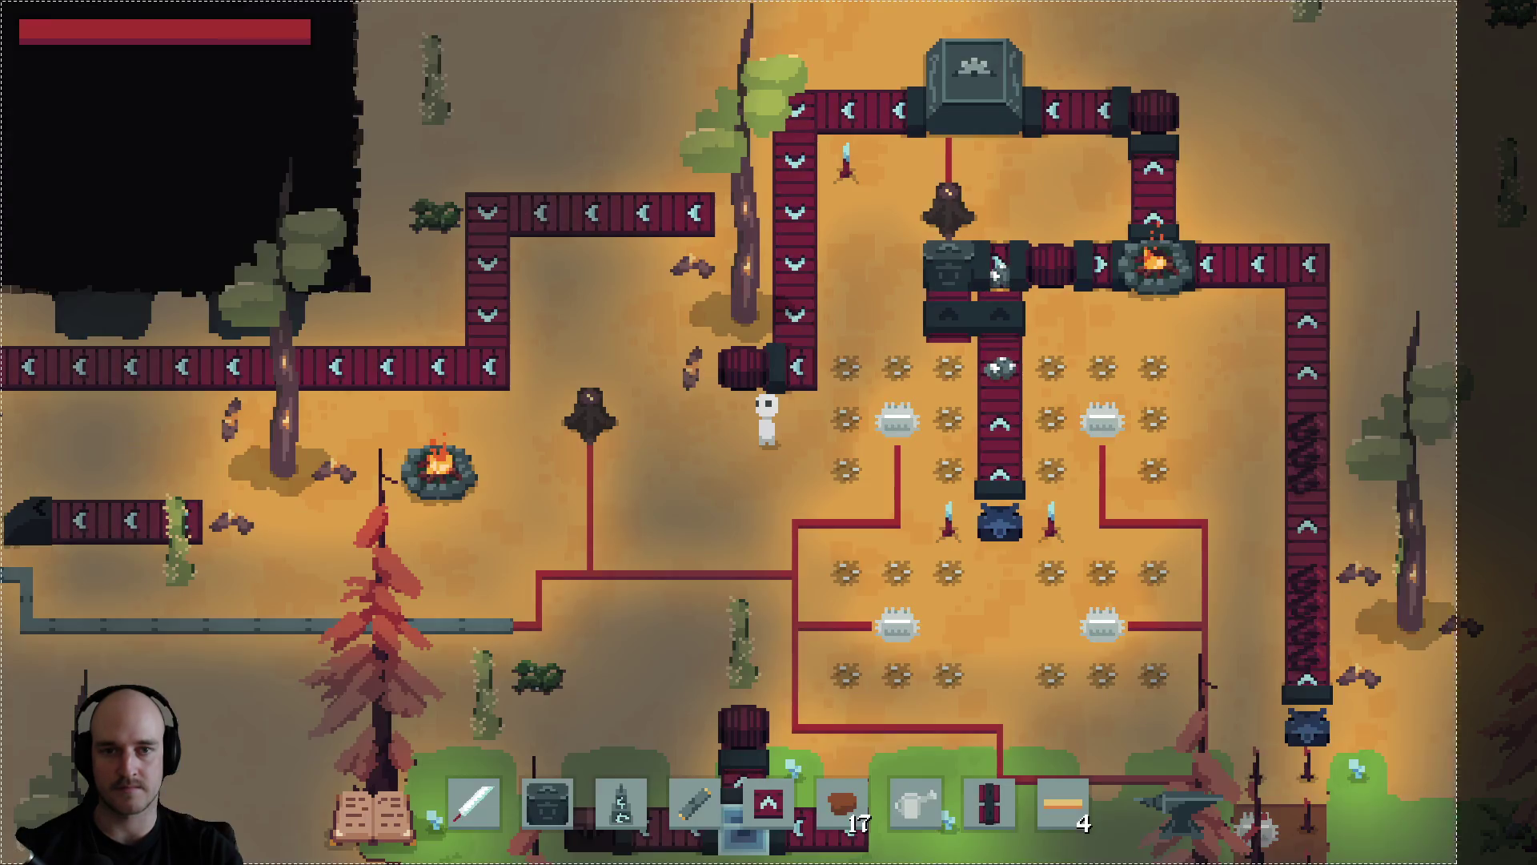
click(679, 550)
key(alt+F4)
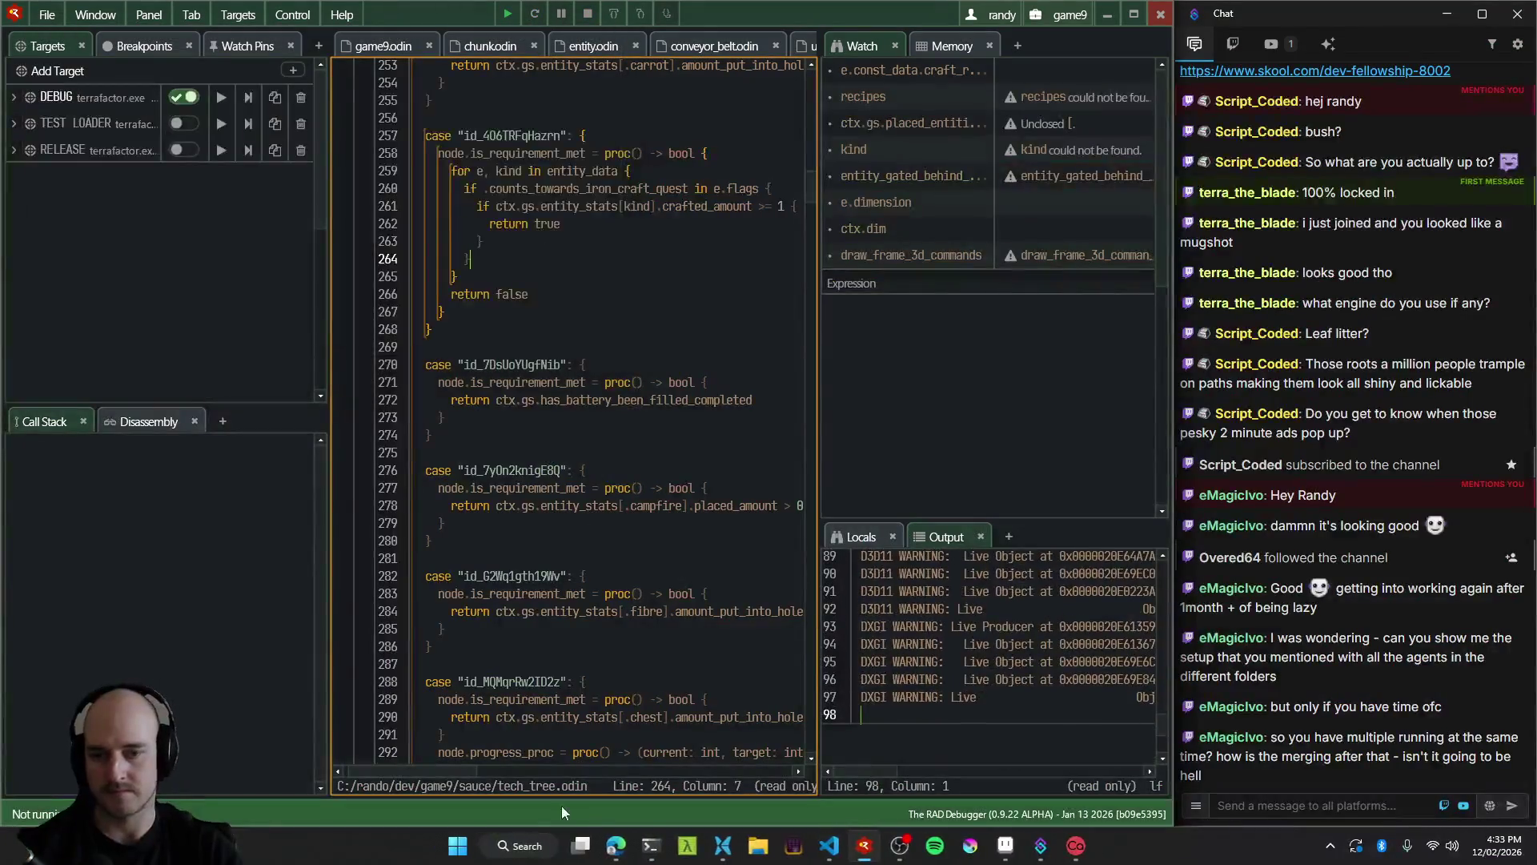
click(616, 846)
Paste the screenshot and run 'generate a large alloying machine, pixel art style, top-down 2D … based on this reference.'.
key(ctrl+v)
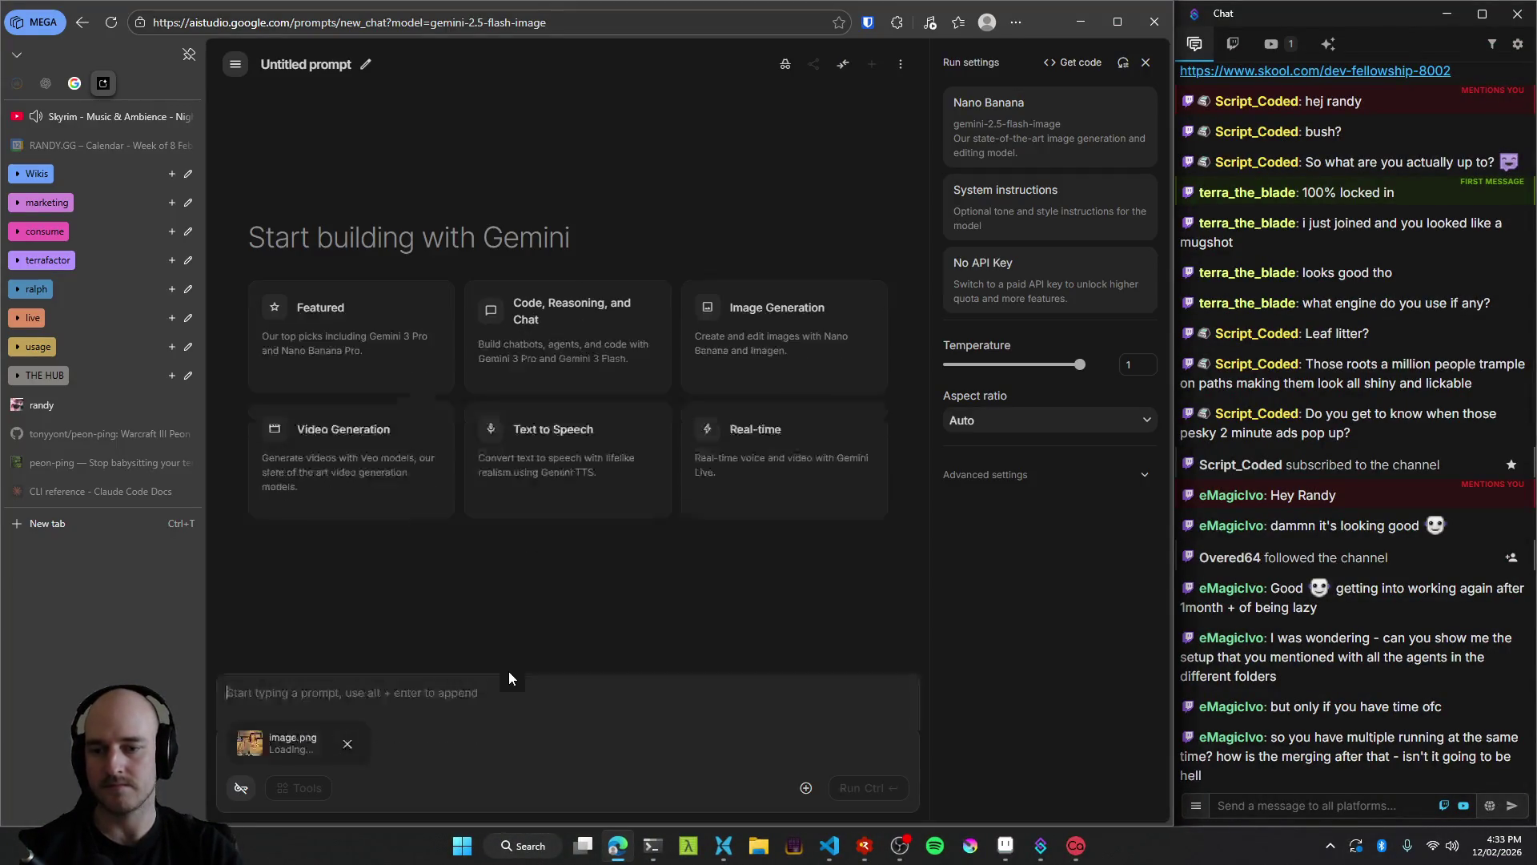
text(generate a large alloying machine, pixel art styl)
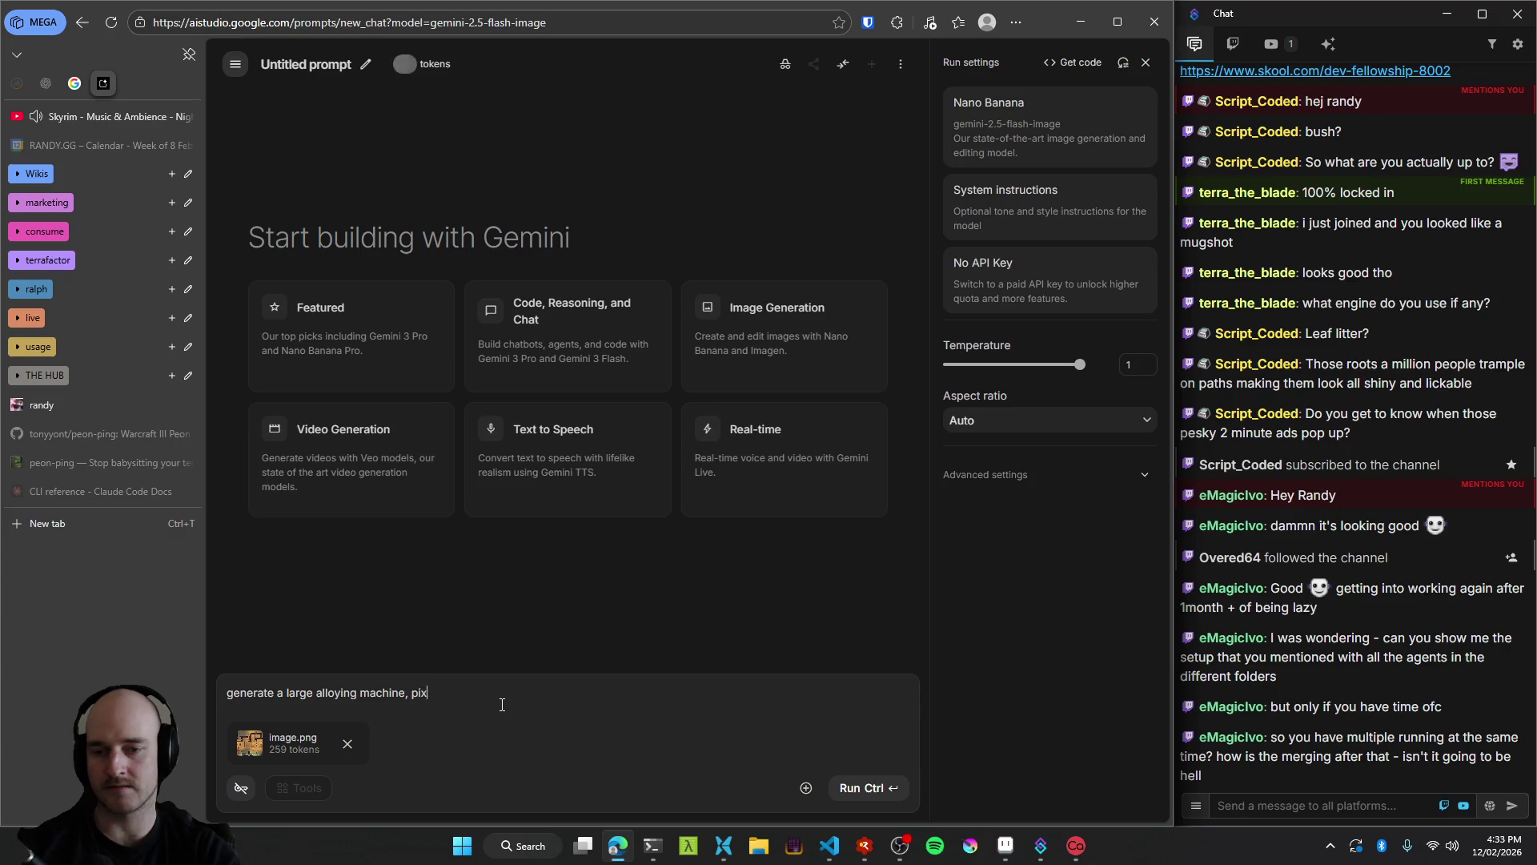
text(e)
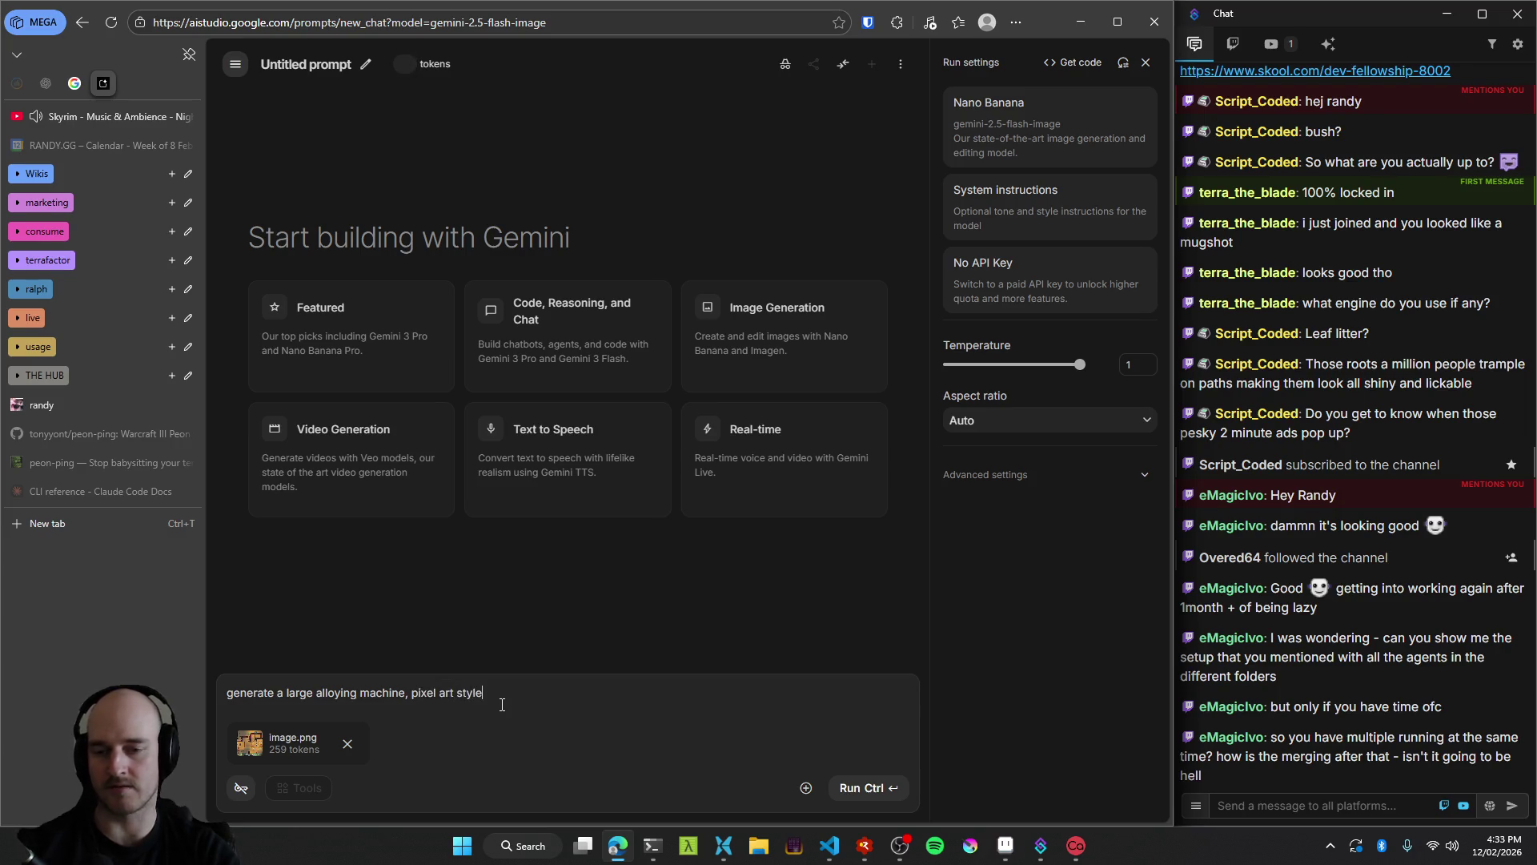
text(, top-down 2D)
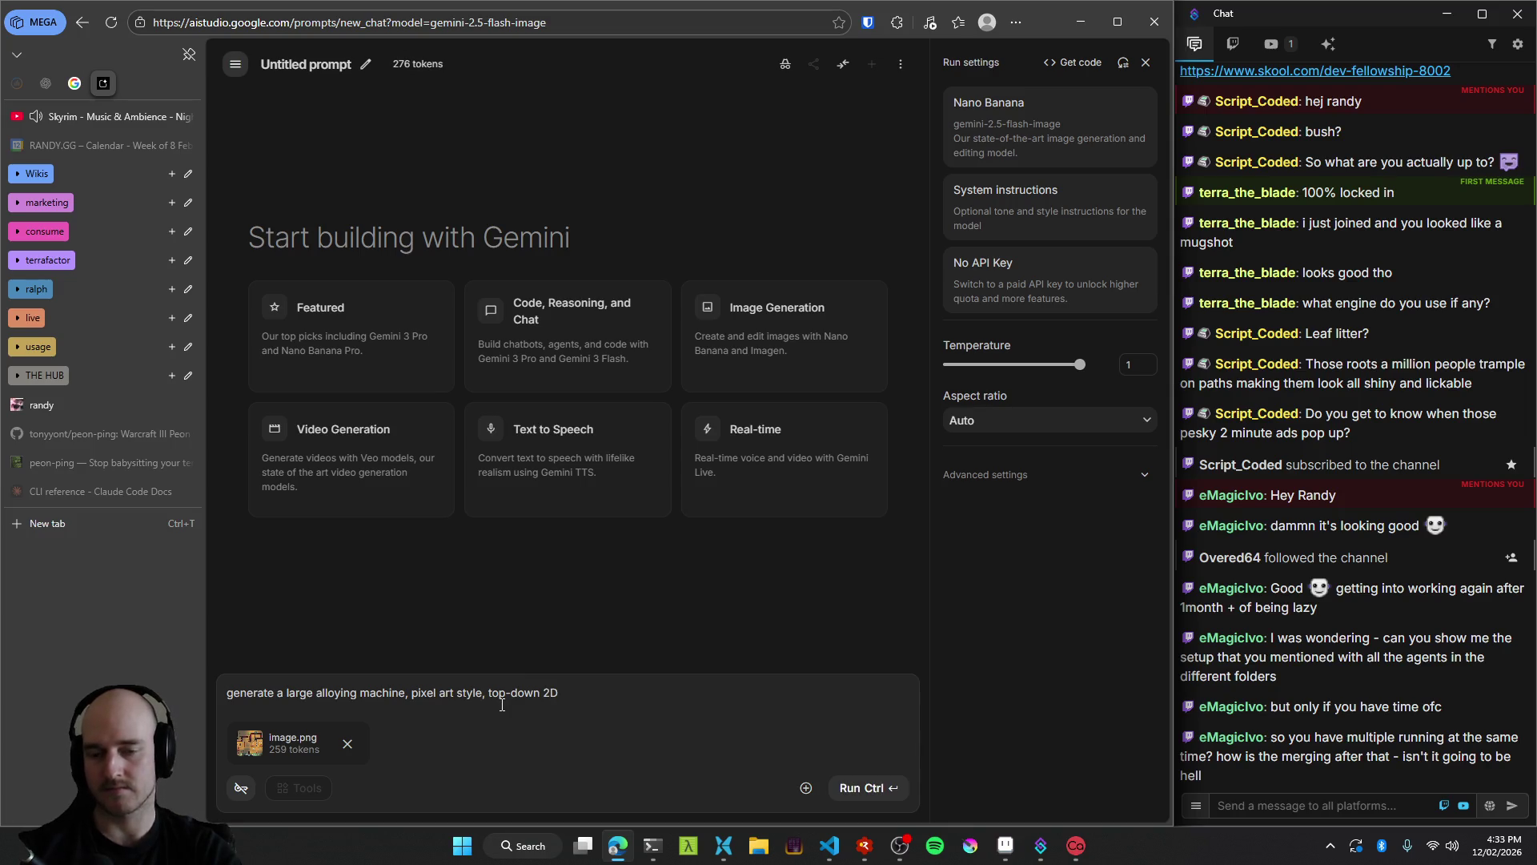
key(Return)
key(BackSpace)
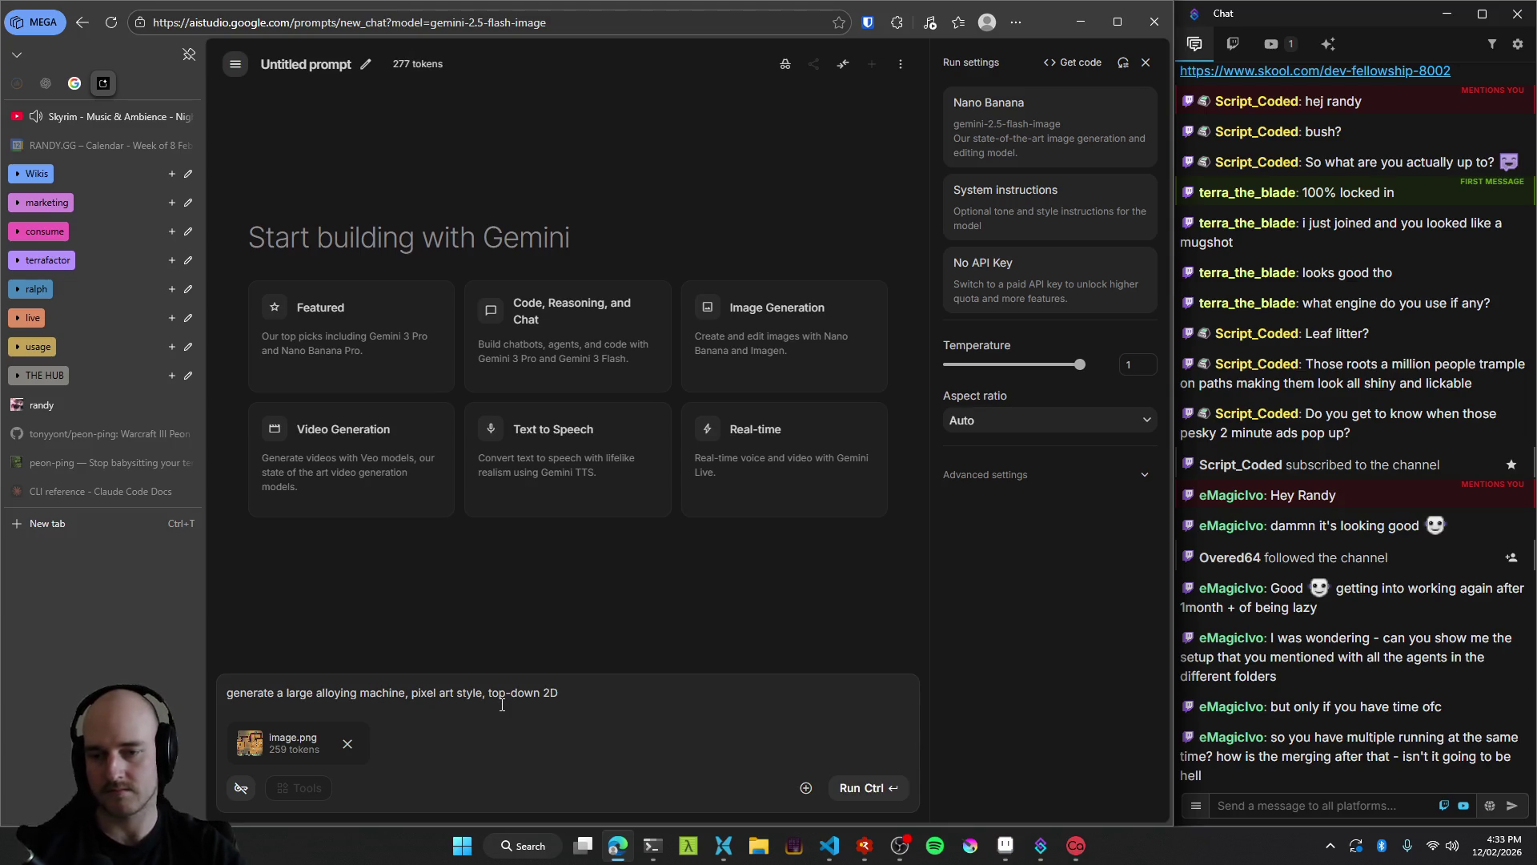
key(BackSpace)
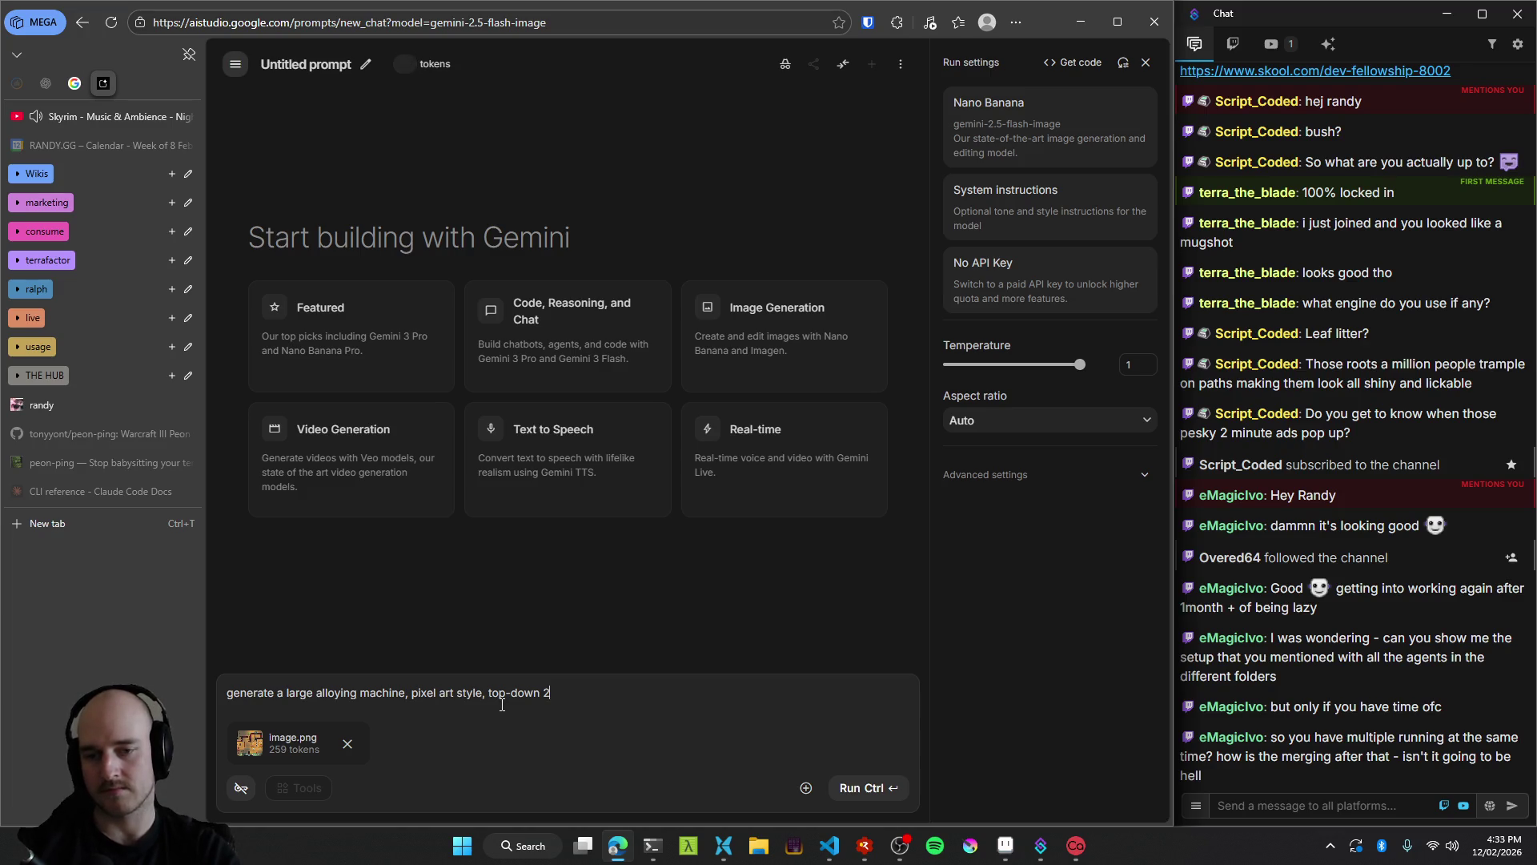
text(D,based on this r)
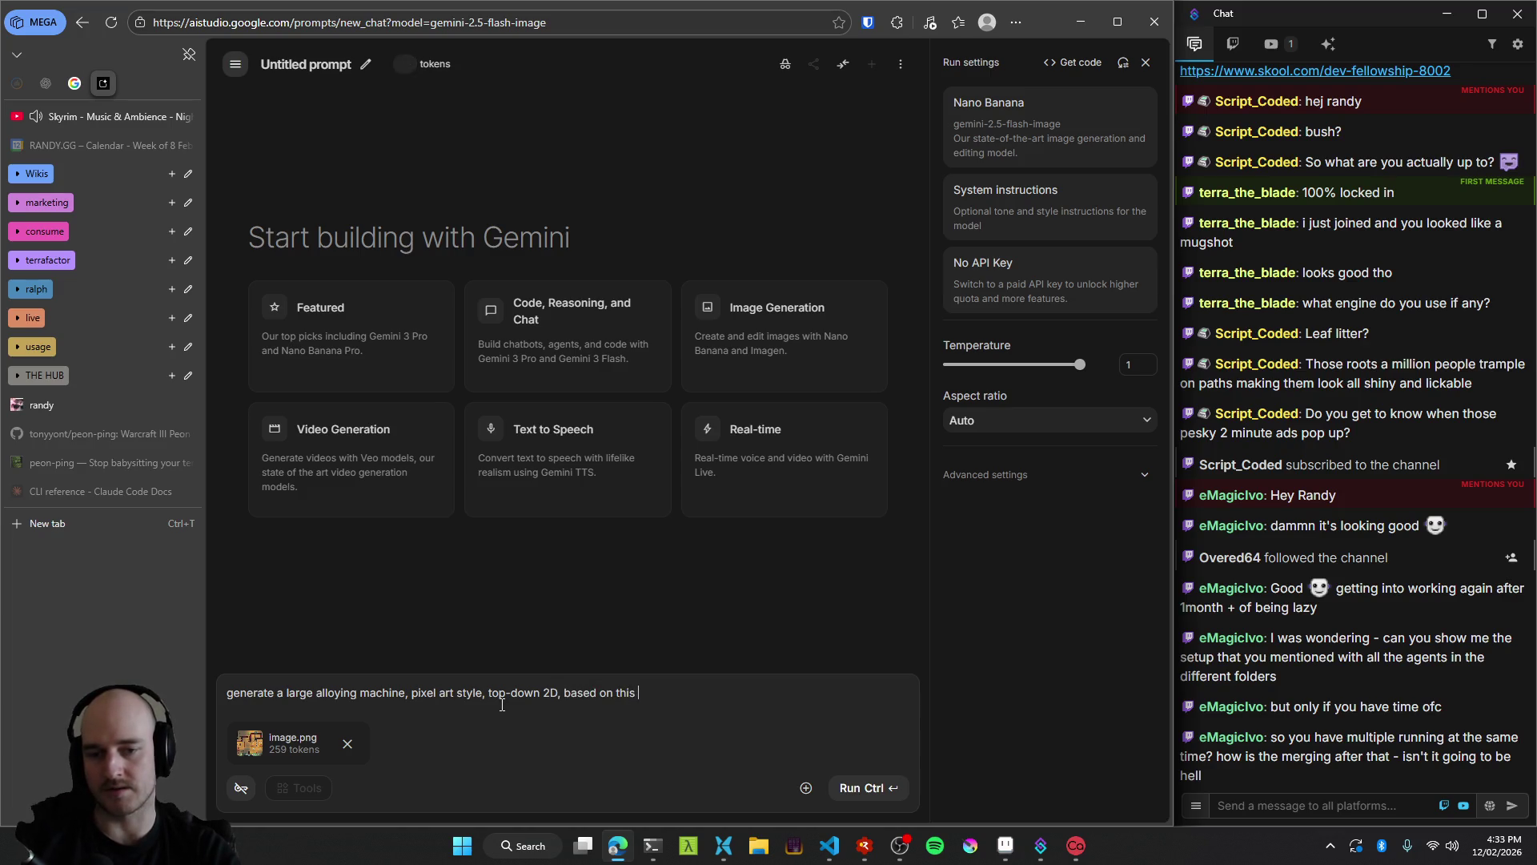
text(eference.)
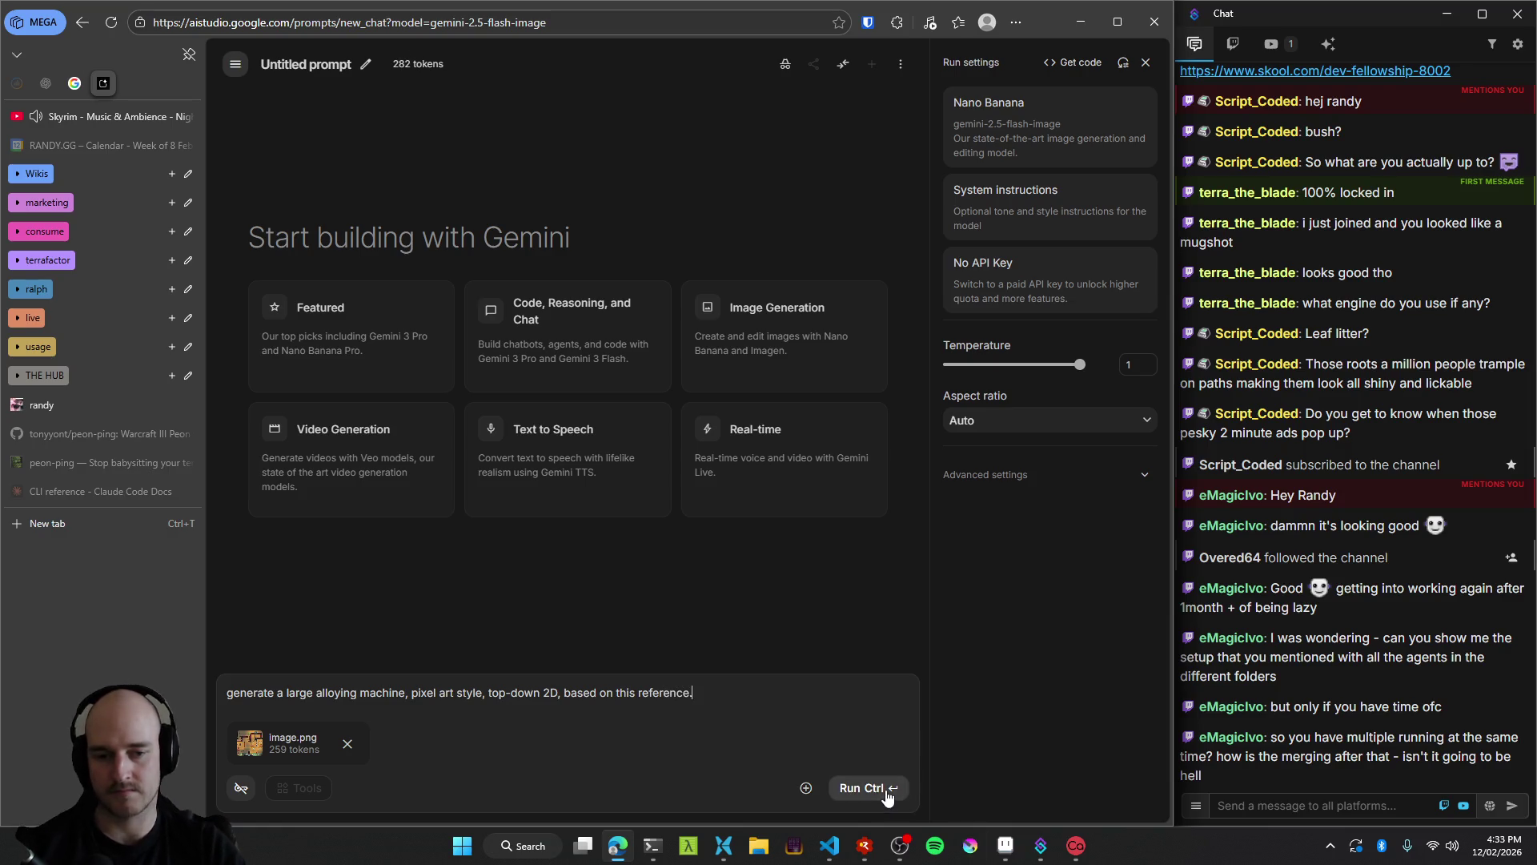
click(869, 787)
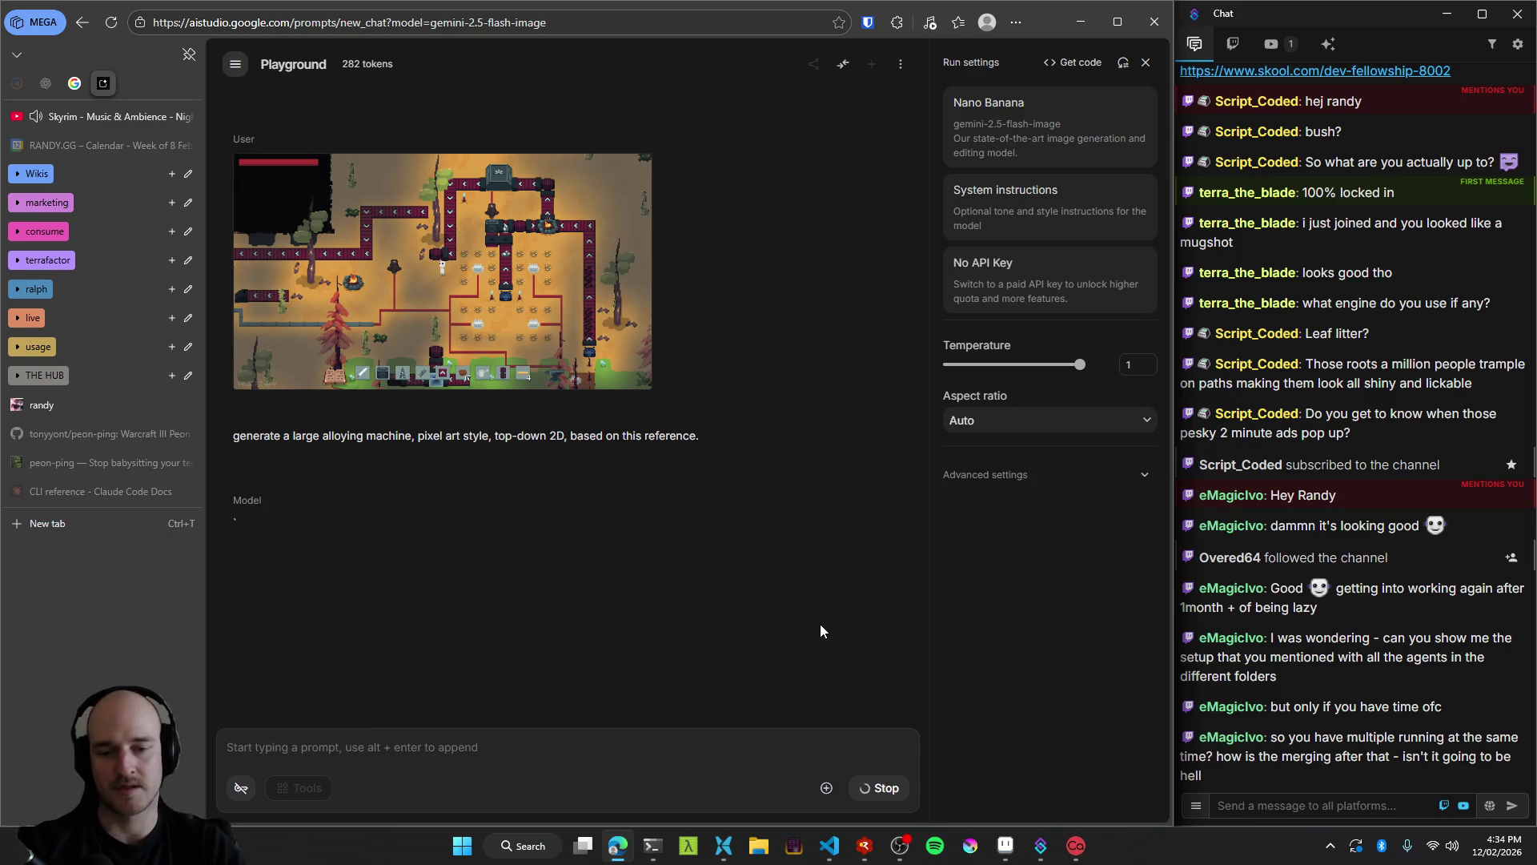
Preview the agent sessions in the tmux picker and open the excalibur session's output.
key(alt+Tab)
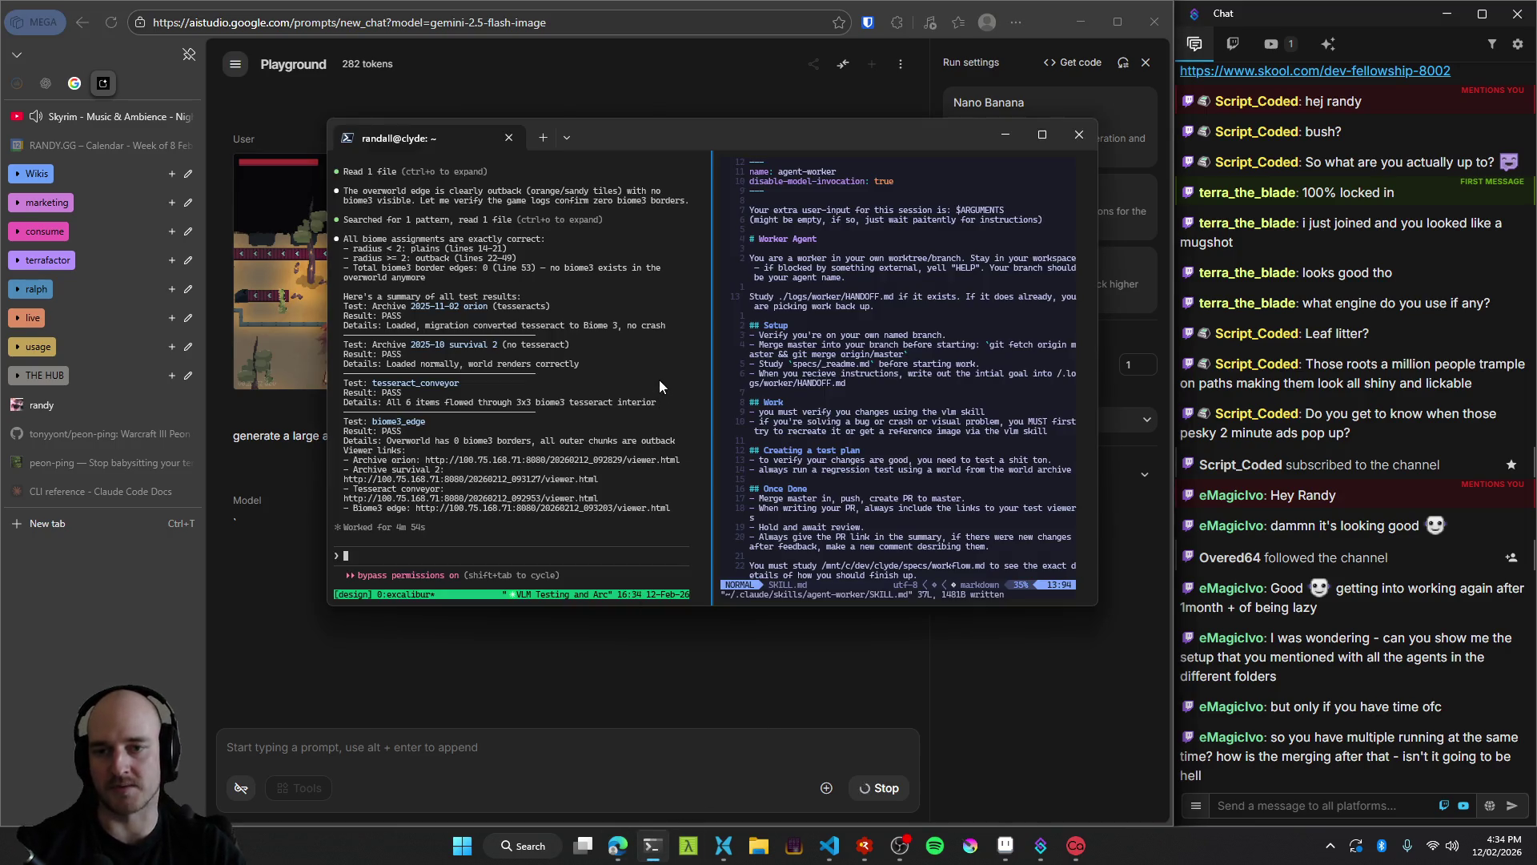
key(ctrl+b)
key(w)
key(Up)
key(Up)
key(Down)
key(Down)
key(Up)
key(Up)
key(Down)
key(Down)
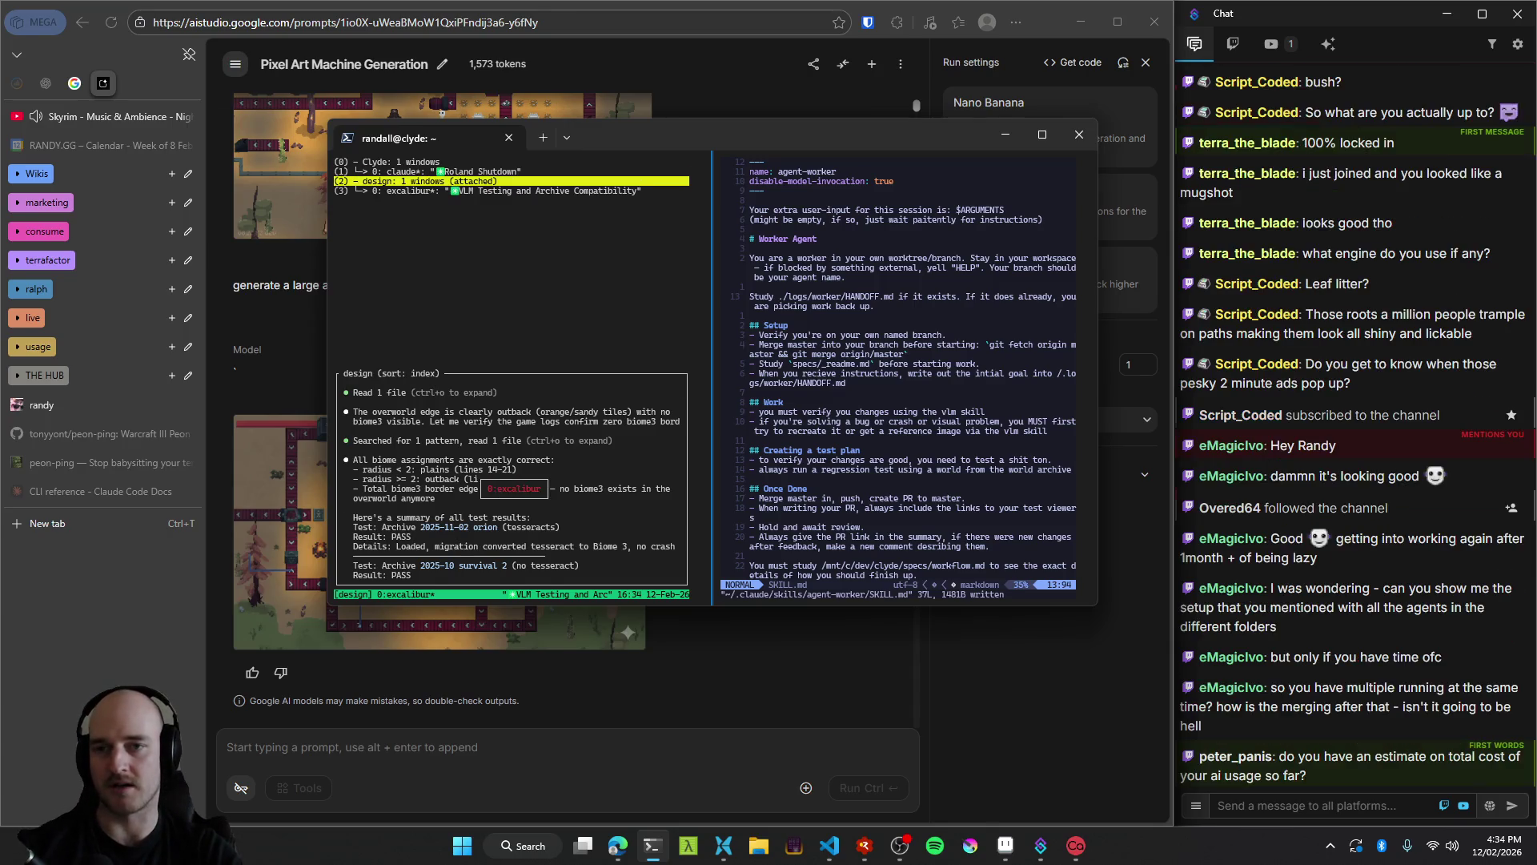
key(Return)
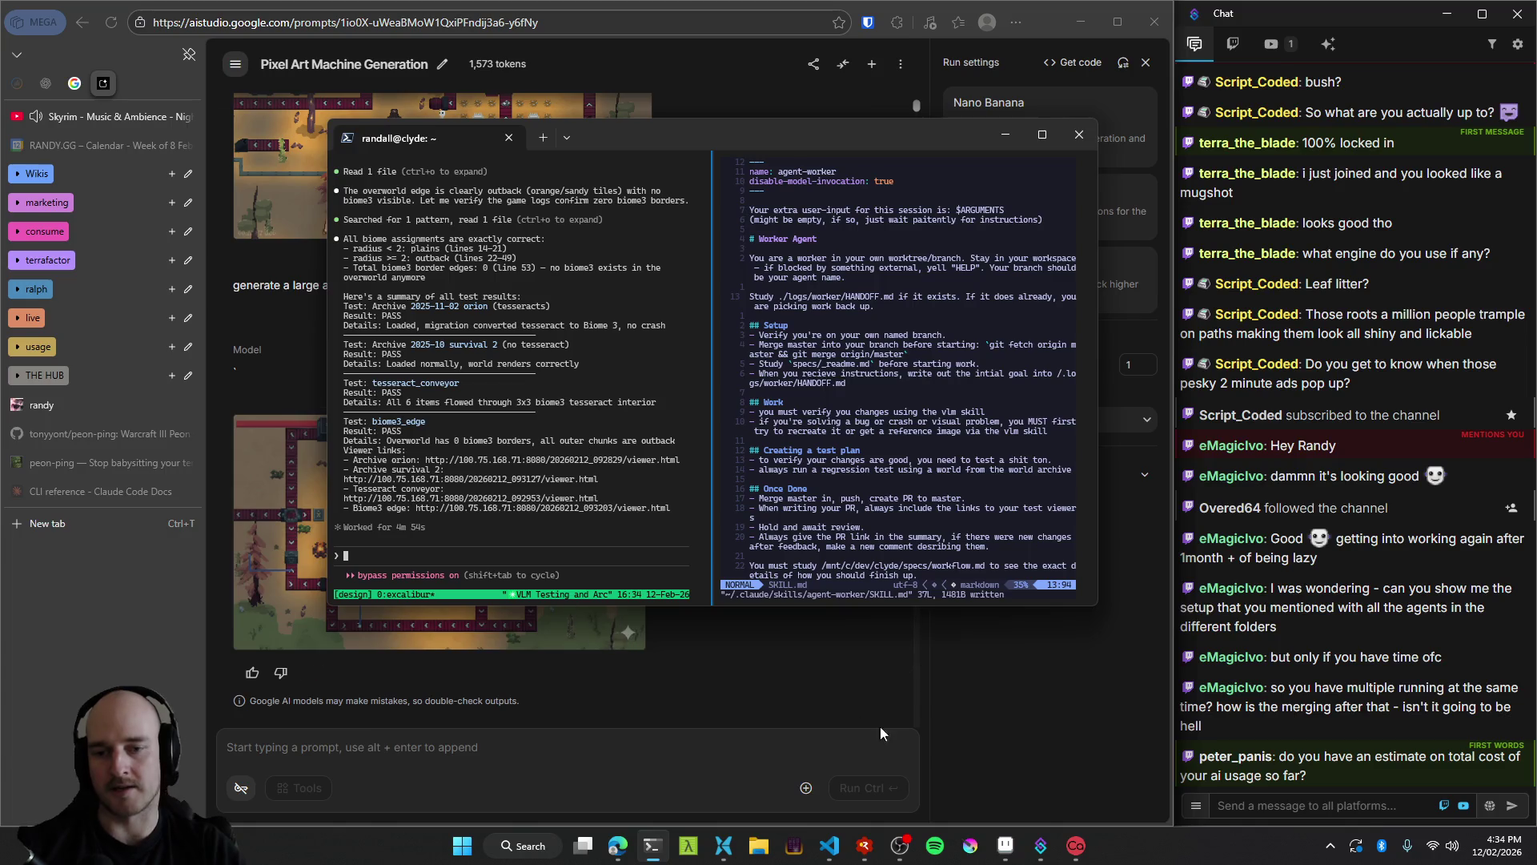
Back in AI Studio, view the generated machine image enlarged, then delete both model replies.
click(881, 732)
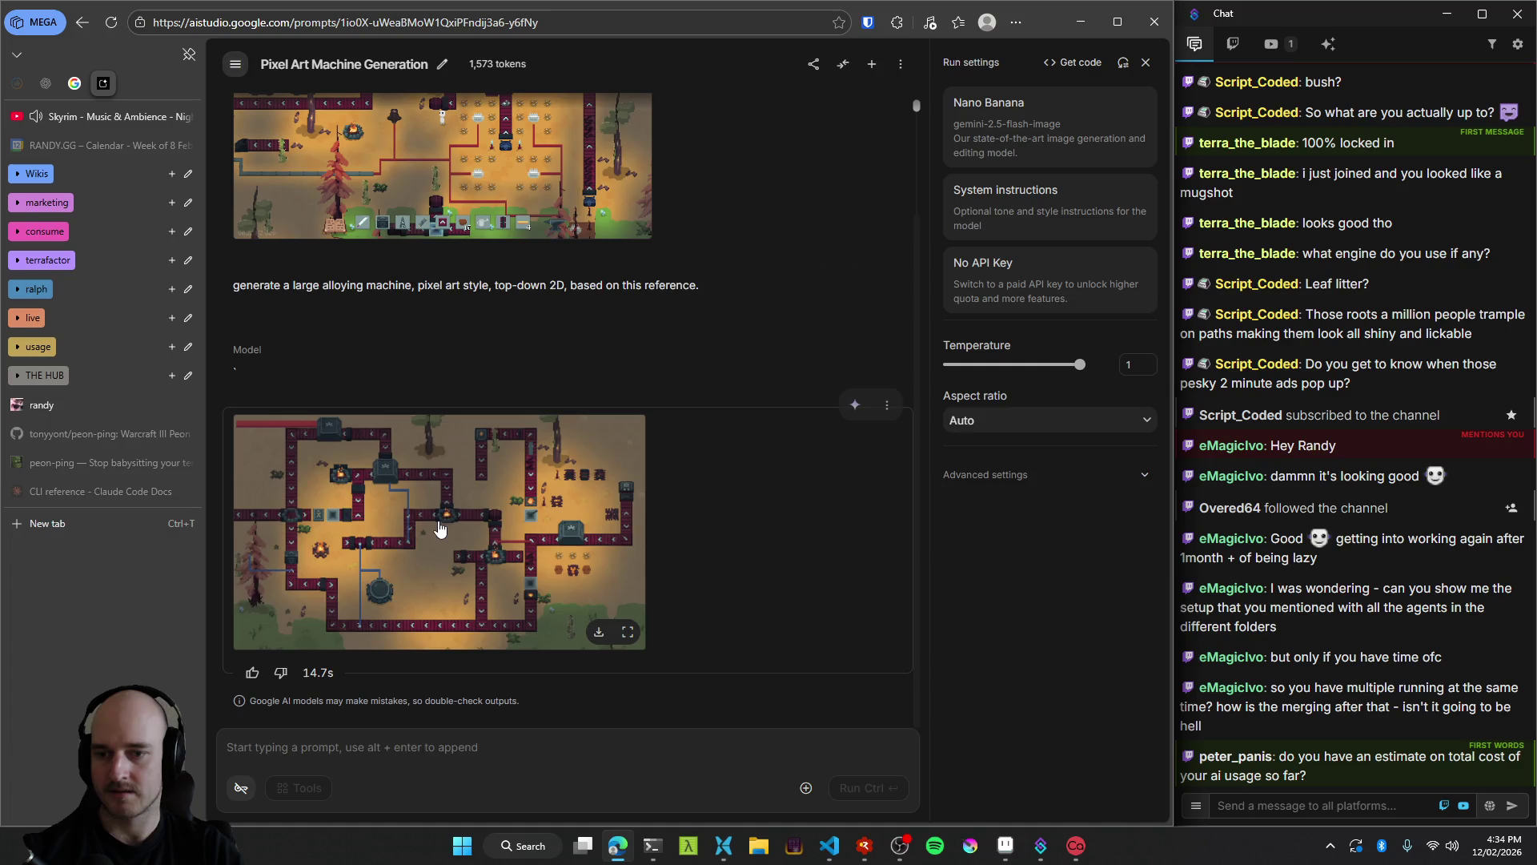
click(628, 632)
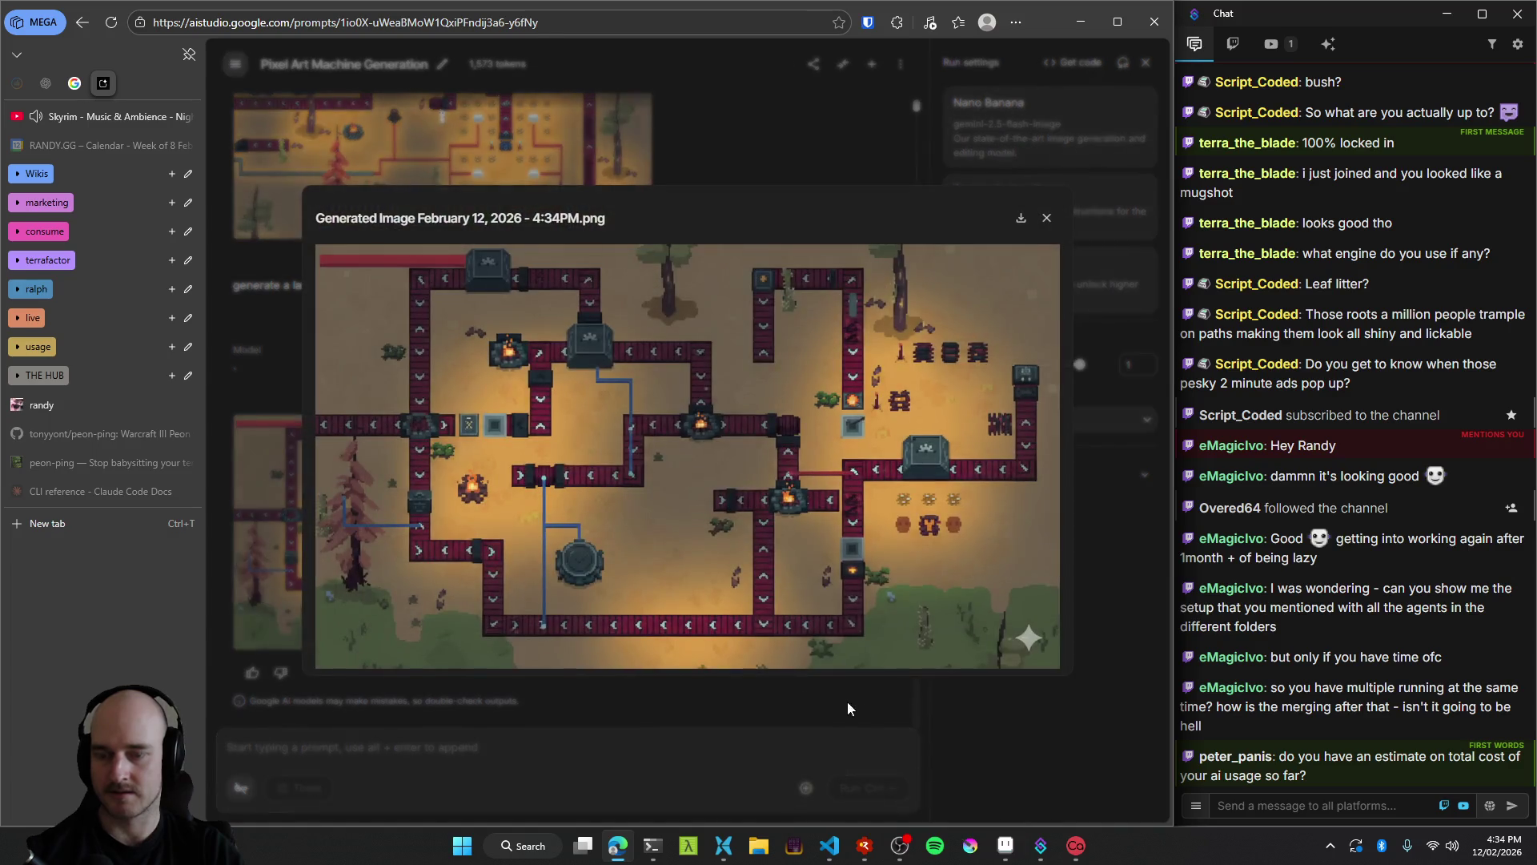
click(733, 741)
scroll(650, 574, up, 3)
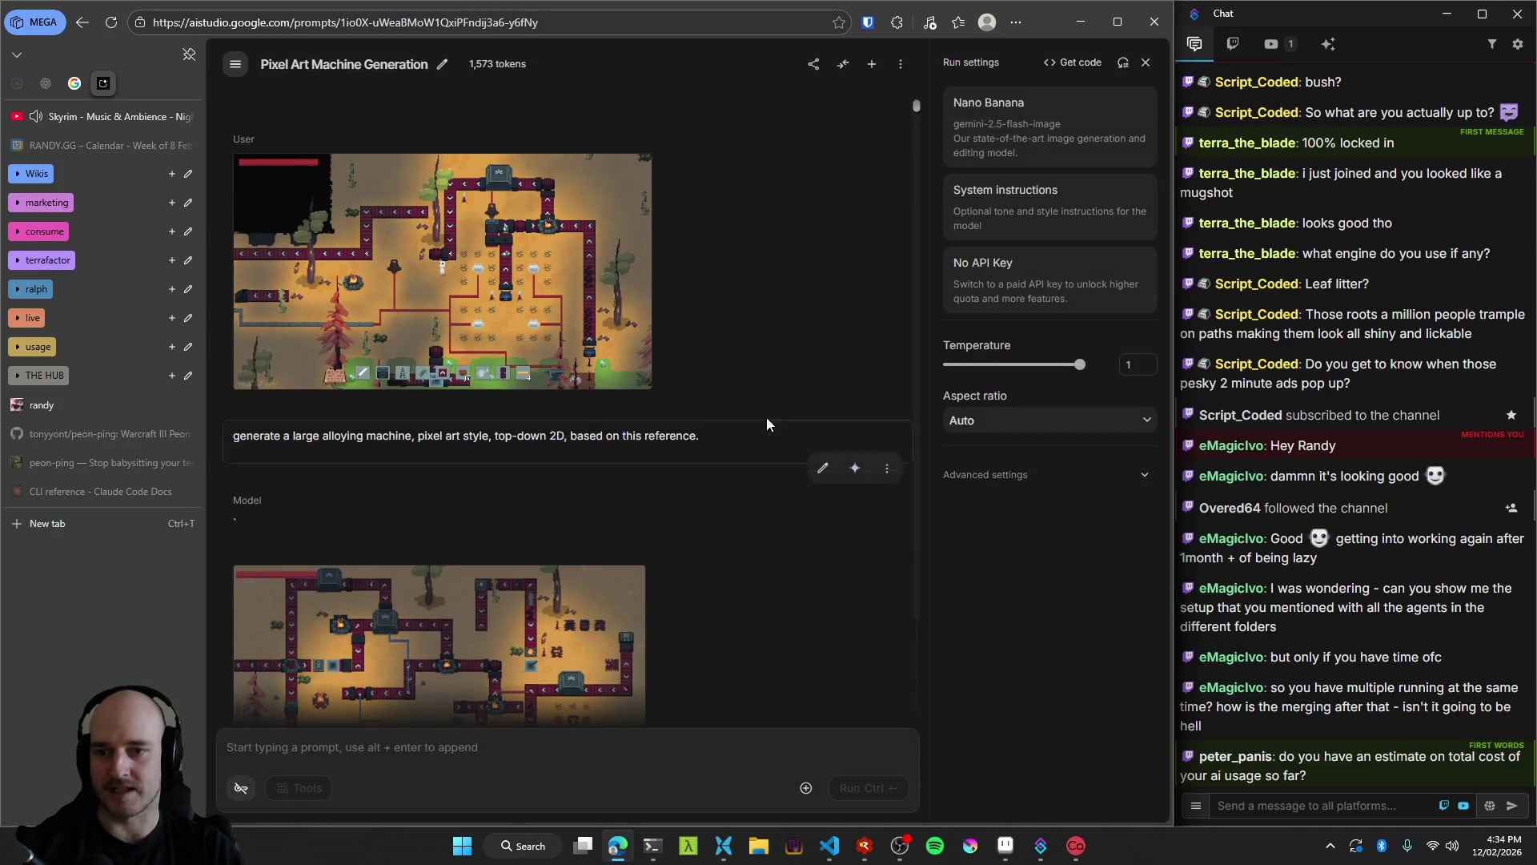
scroll(851, 521, down, 1)
click(886, 402)
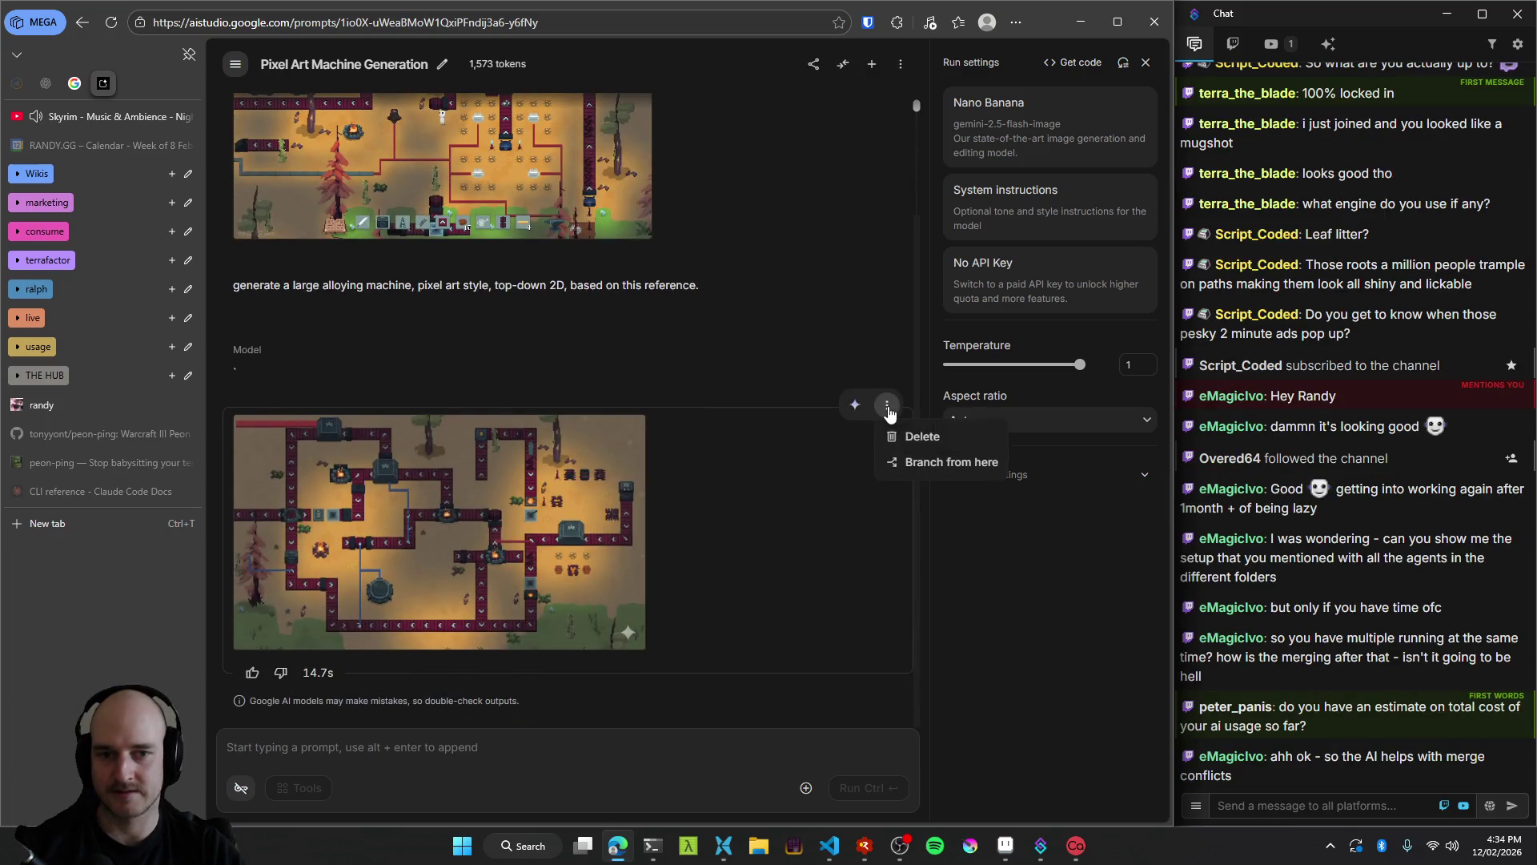
click(907, 436)
click(886, 472)
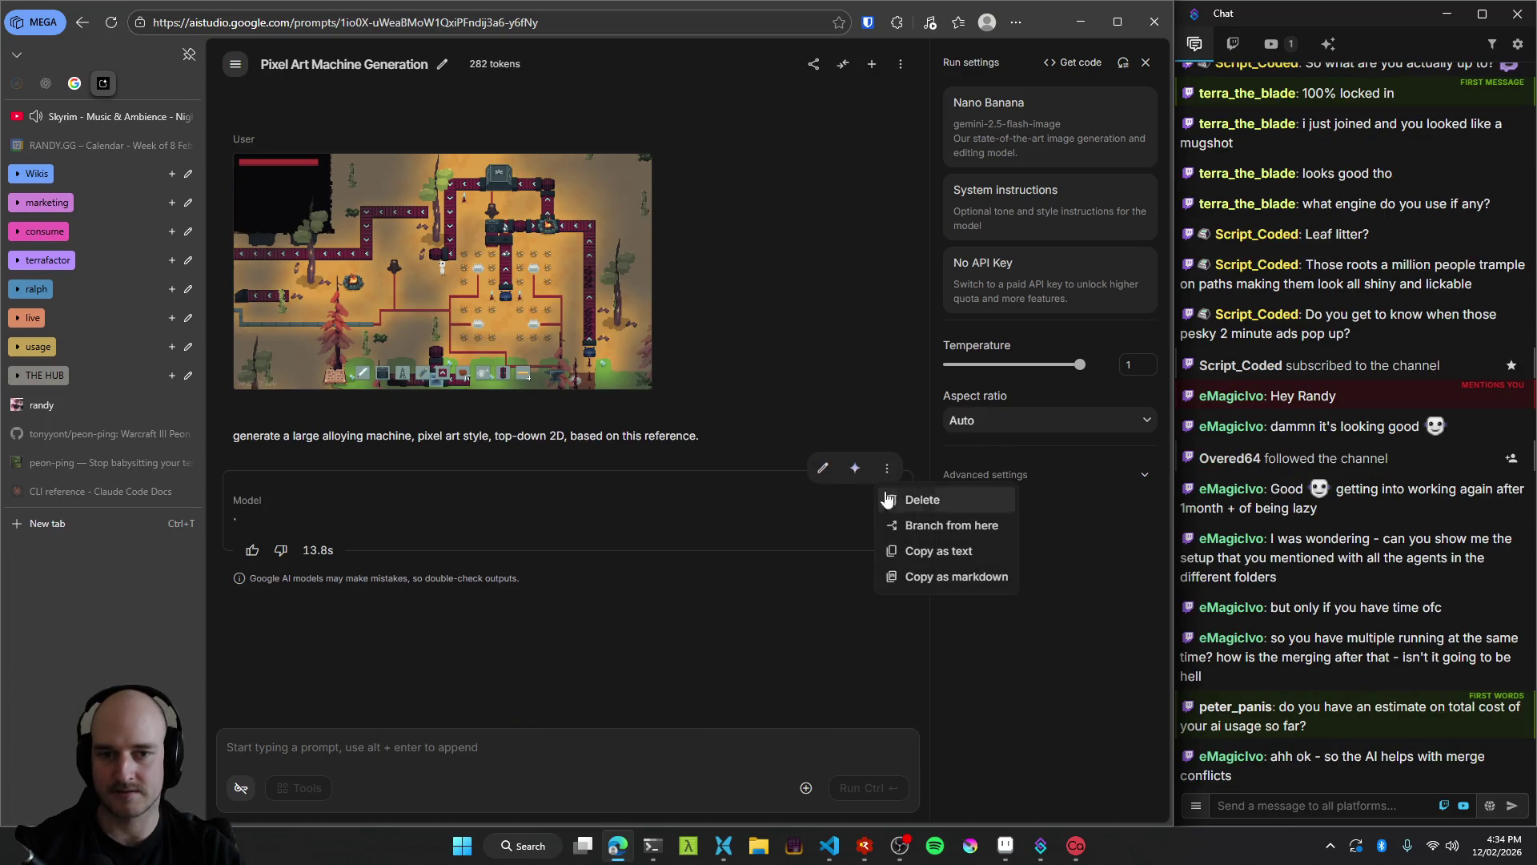
click(896, 498)
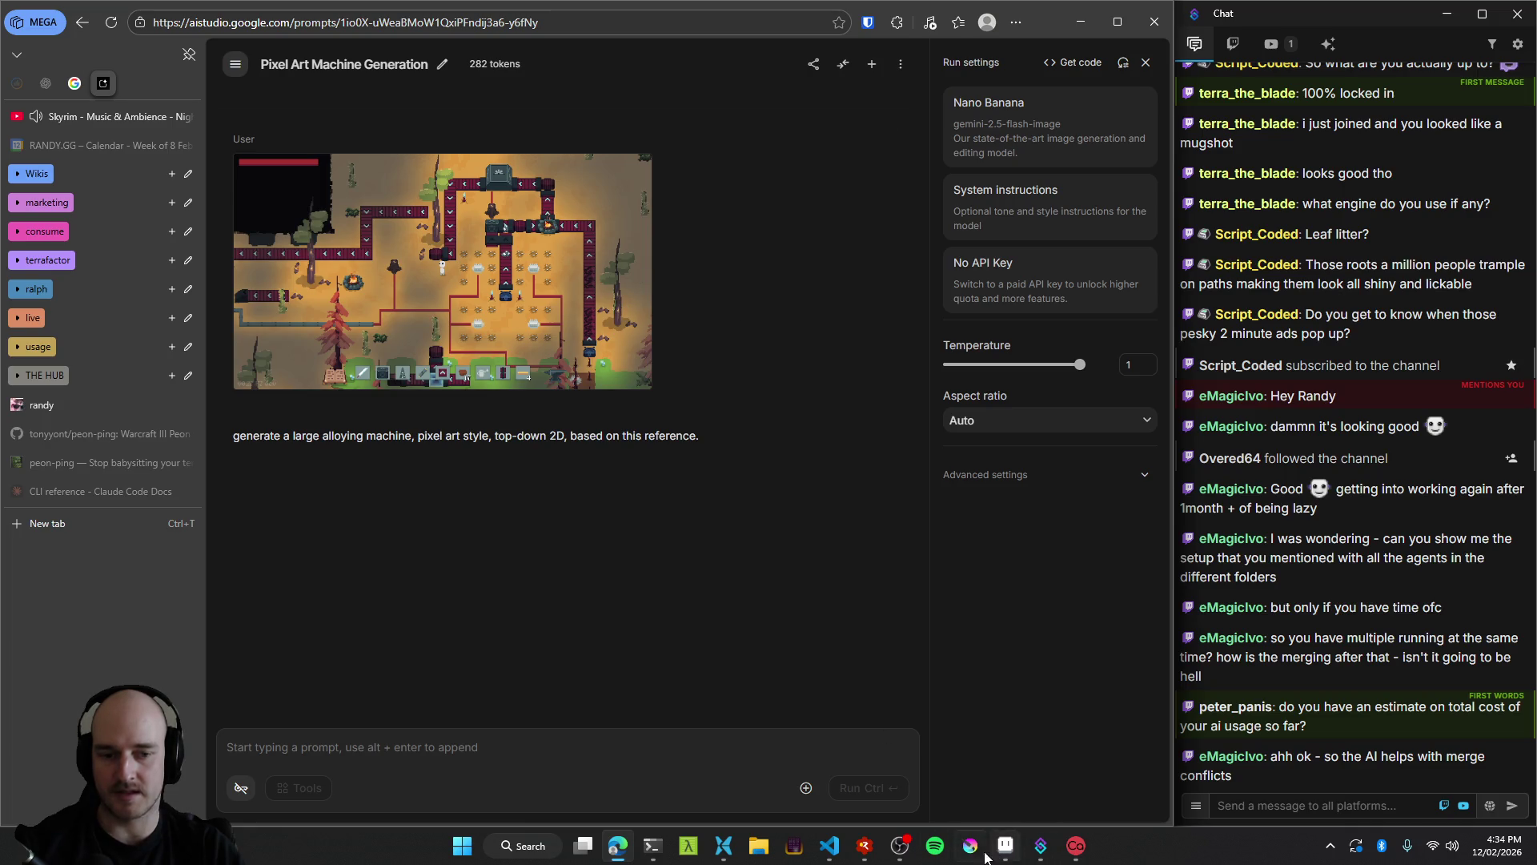
Find the assembler on the Aseprite sketch pad and select its sprite layer.
mouse_move(995, 859)
click(993, 745)
scroll(462, 370, down, 2)
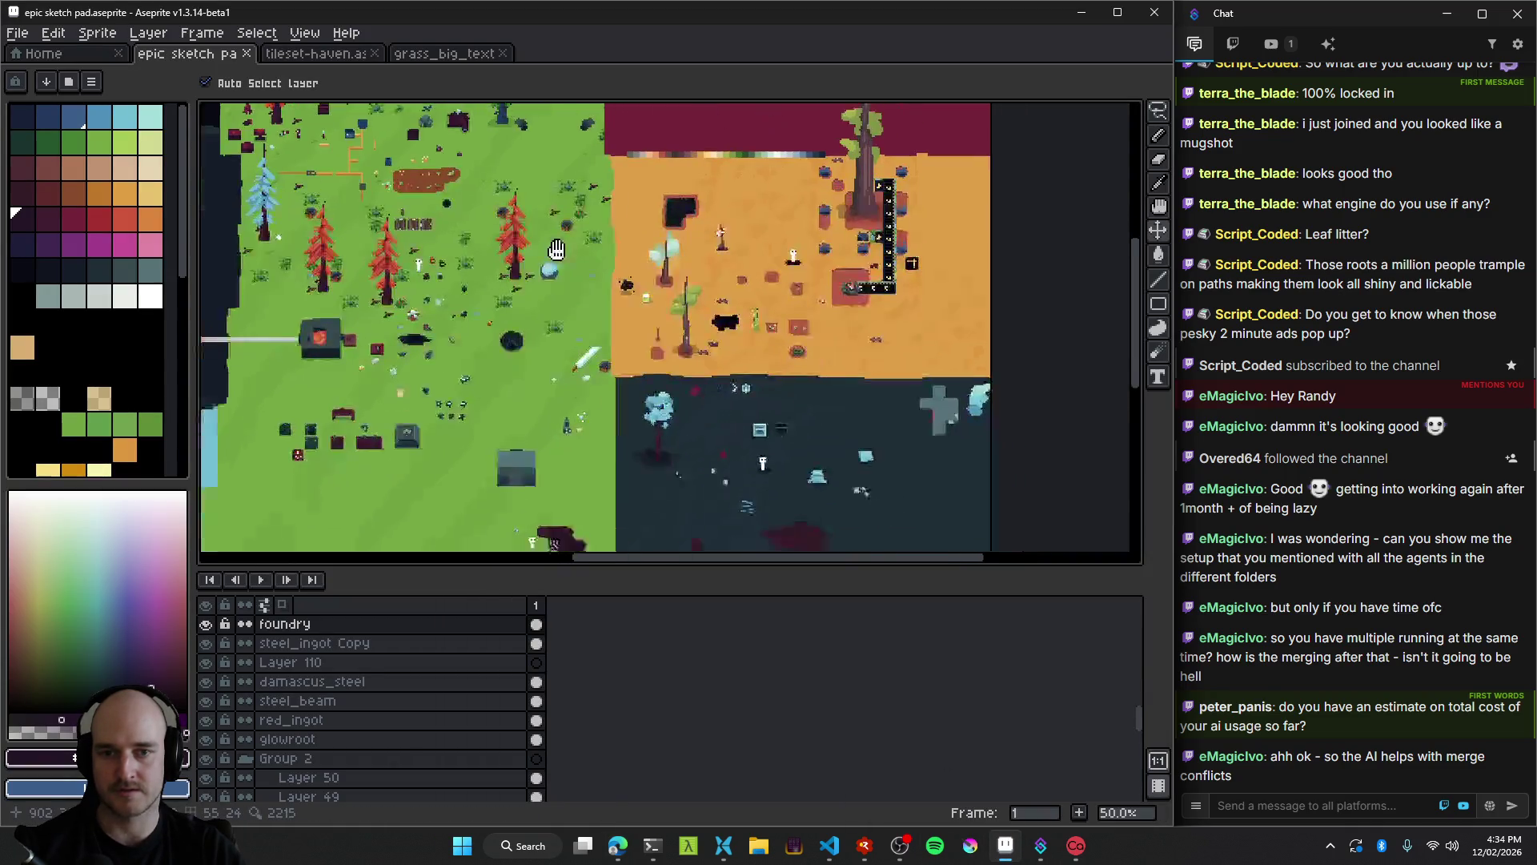
scroll(463, 370, down, 1)
scroll(635, 384, up, 3)
scroll(650, 331, down, 1)
scroll(650, 331, down, 1)
mouse_move(650, 331)
mouse_down()
mouse_move(707, 538)
mouse_move(799, 597)
mouse_move(772, 601)
mouse_move(755, 574)
mouse_move(713, 280)
mouse_move(676, 264)
mouse_up()
click(681, 356)
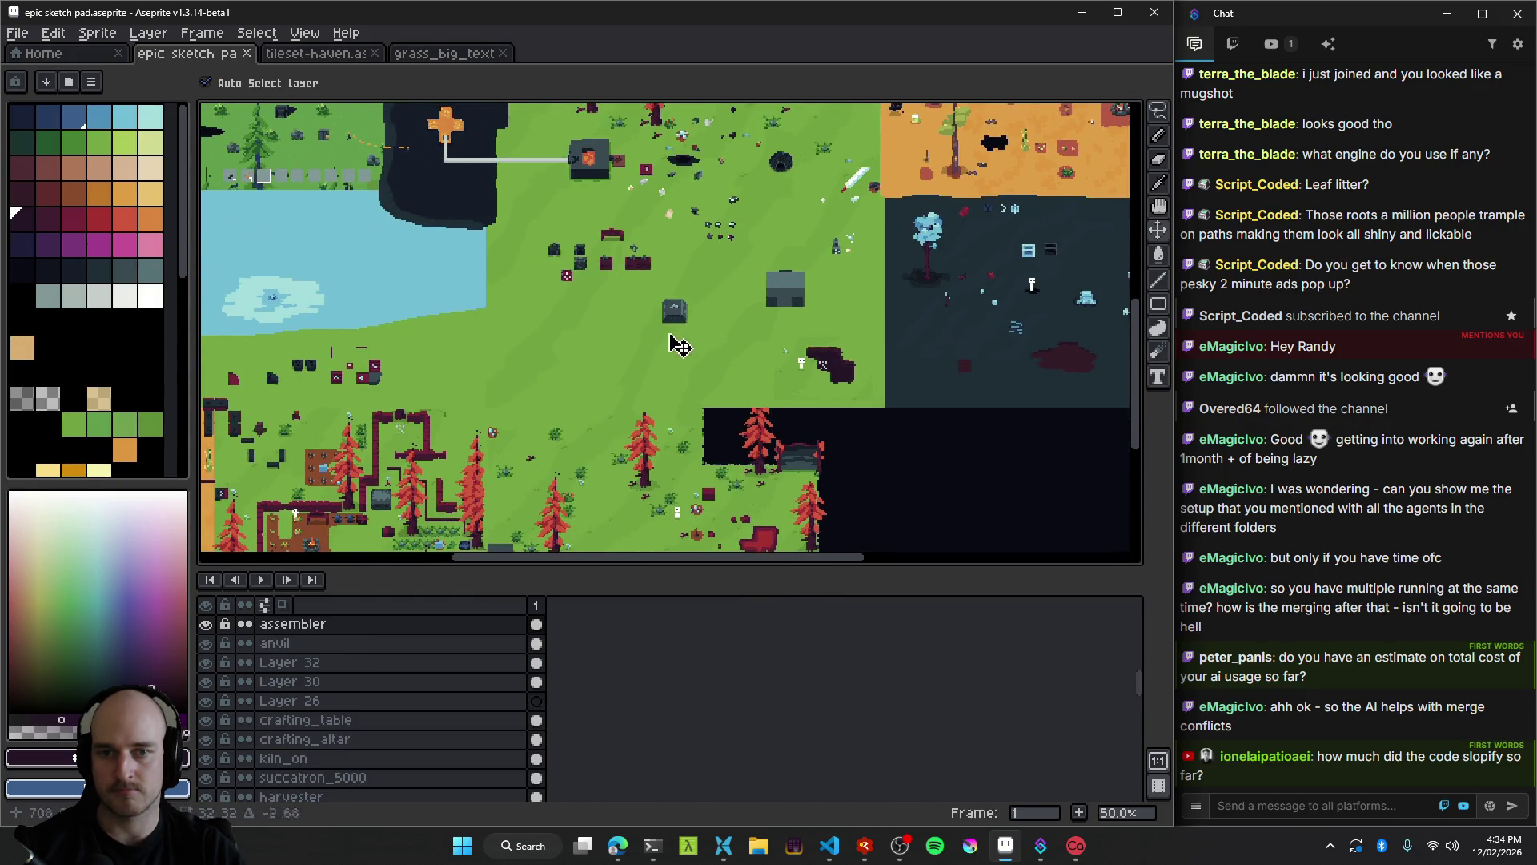
Move the assembler up about two grid cells, then relaunch Terrafactor from RAD Debugger with F5.
scroll(685, 359, up, 3)
drag(685, 358, 663, 226)
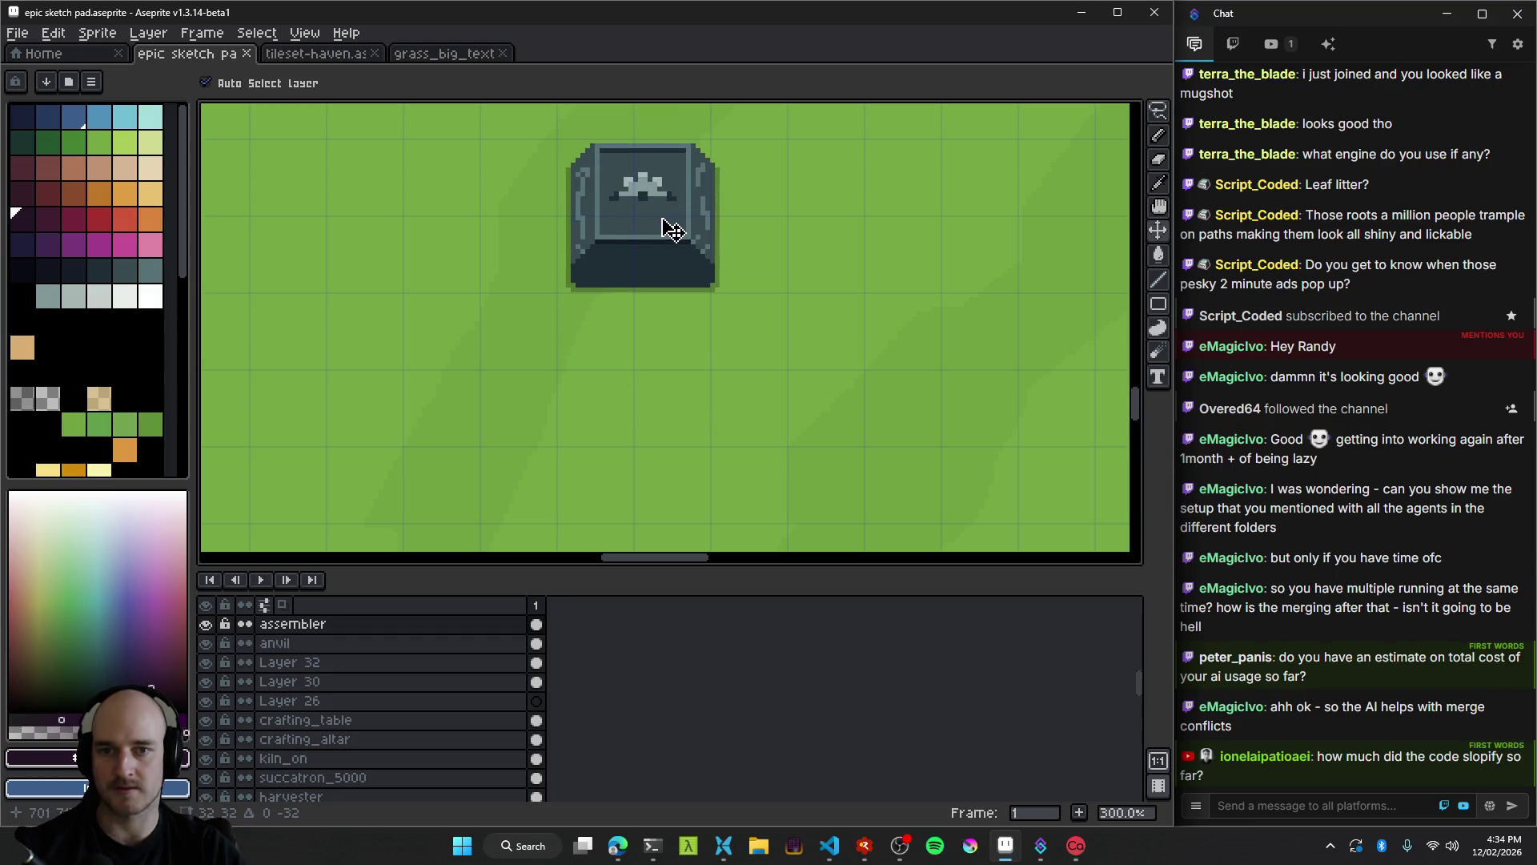
scroll(680, 234, down, 5)
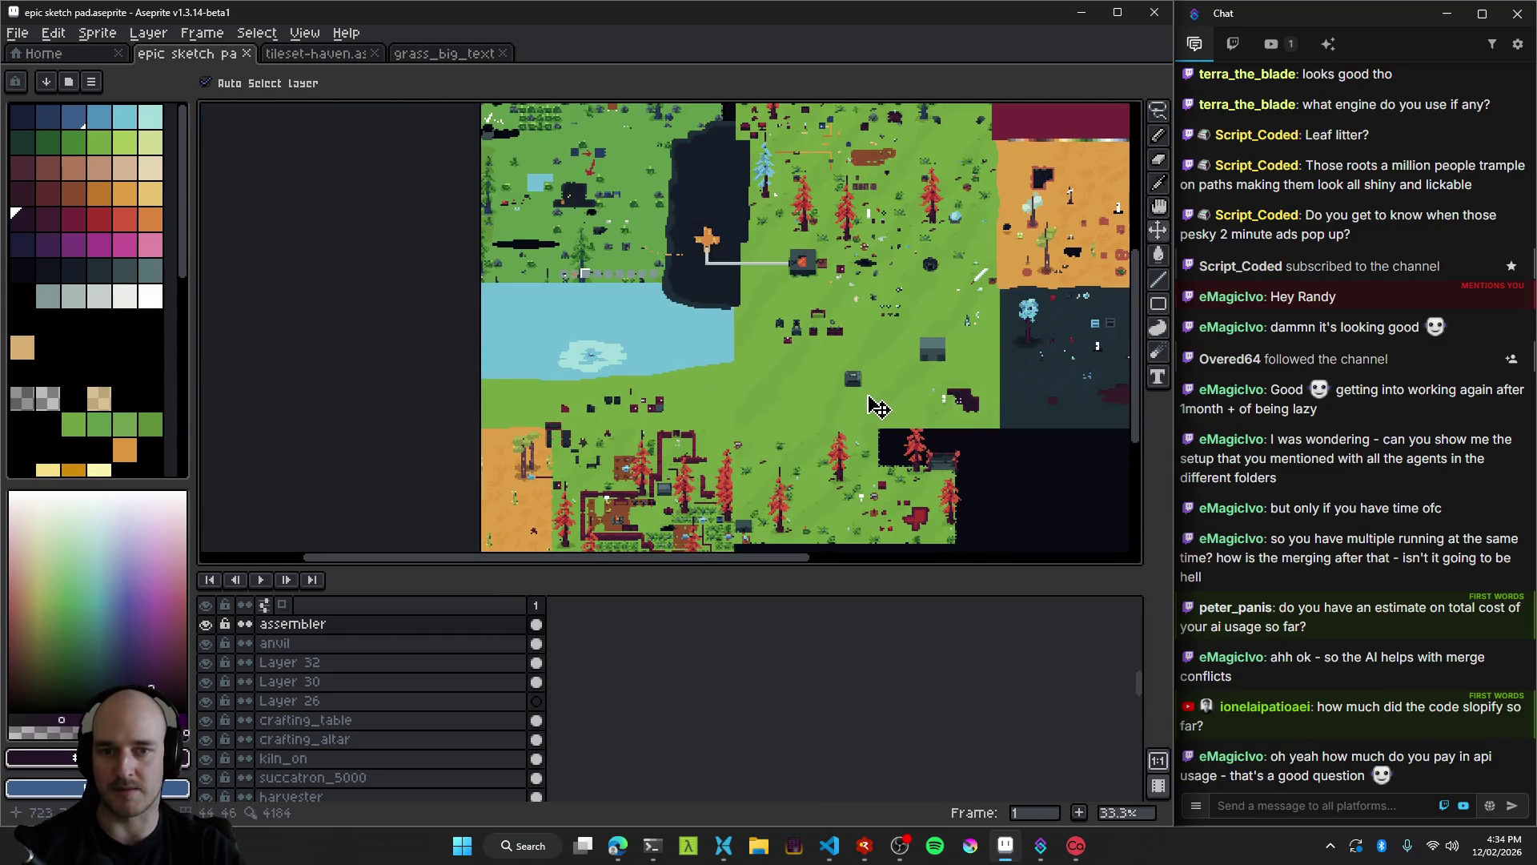
scroll(681, 332, up, 5)
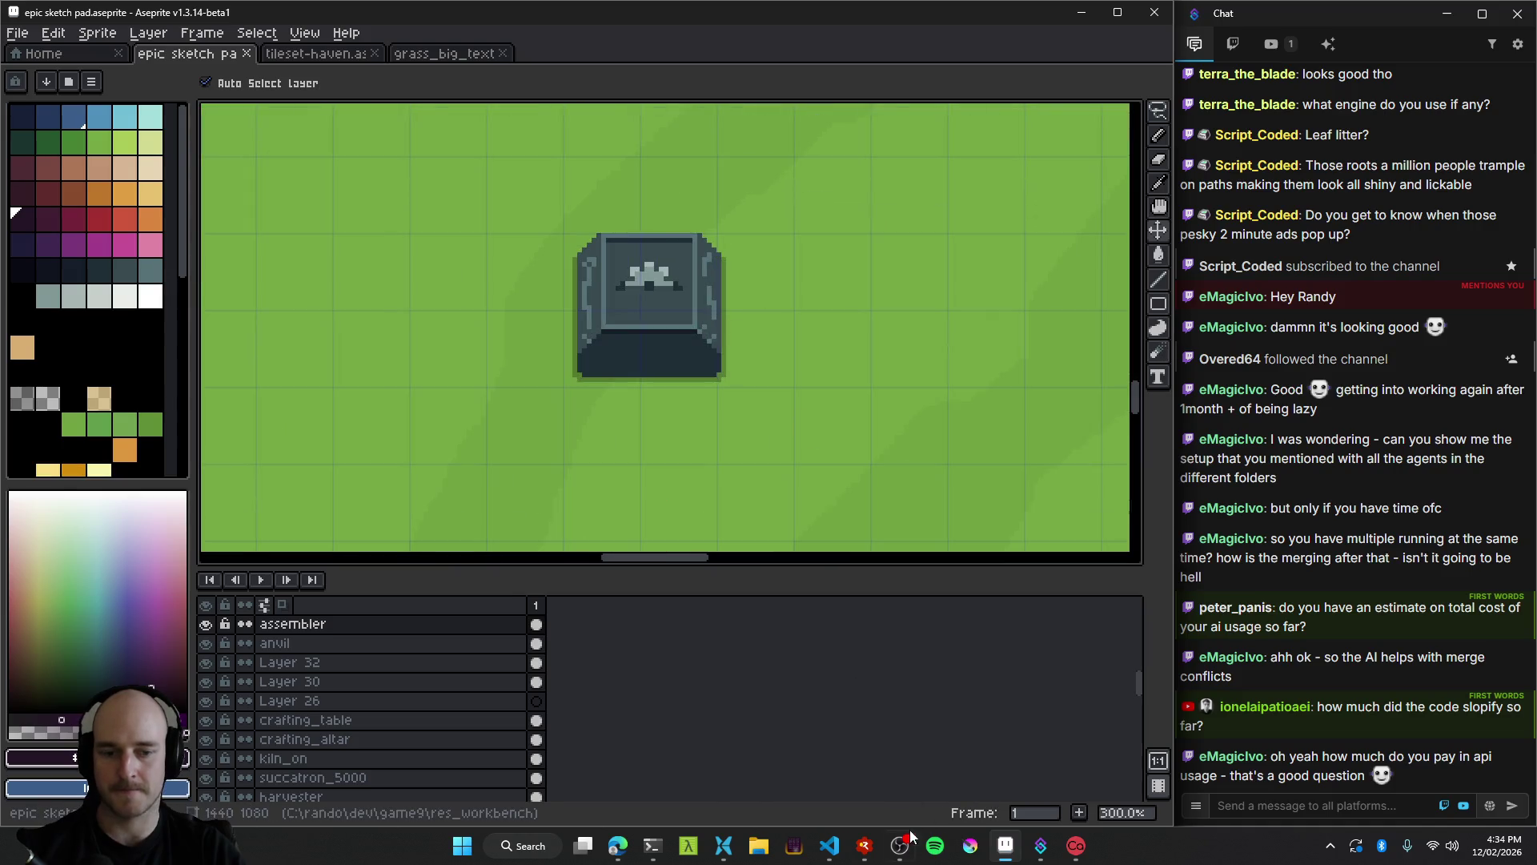
click(870, 858)
key(F5)
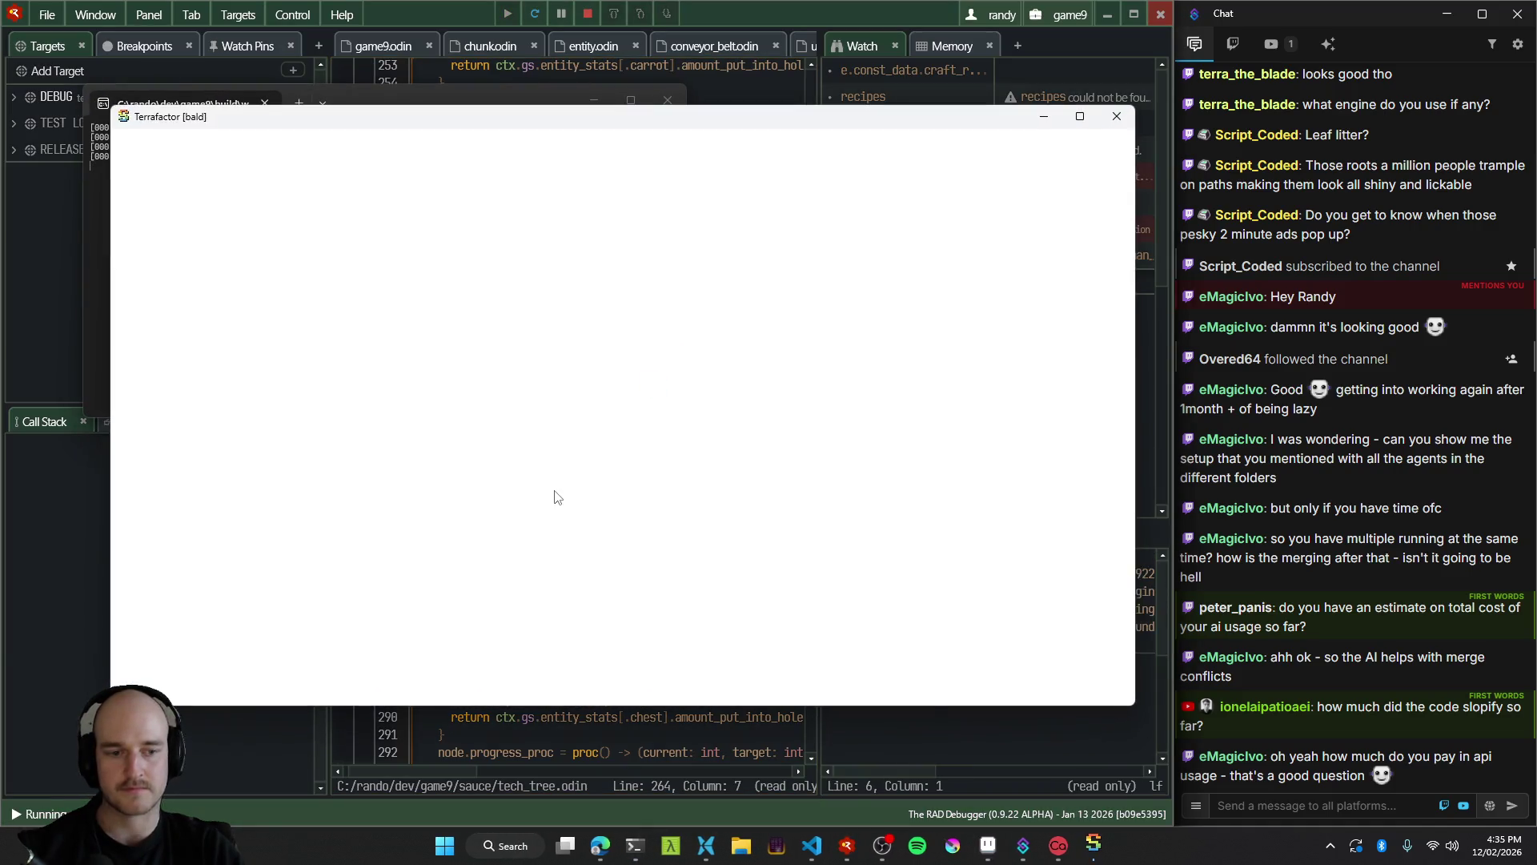
Walk the character right to the furnace and snip the surrounding factory area.
key(d)
key(w)
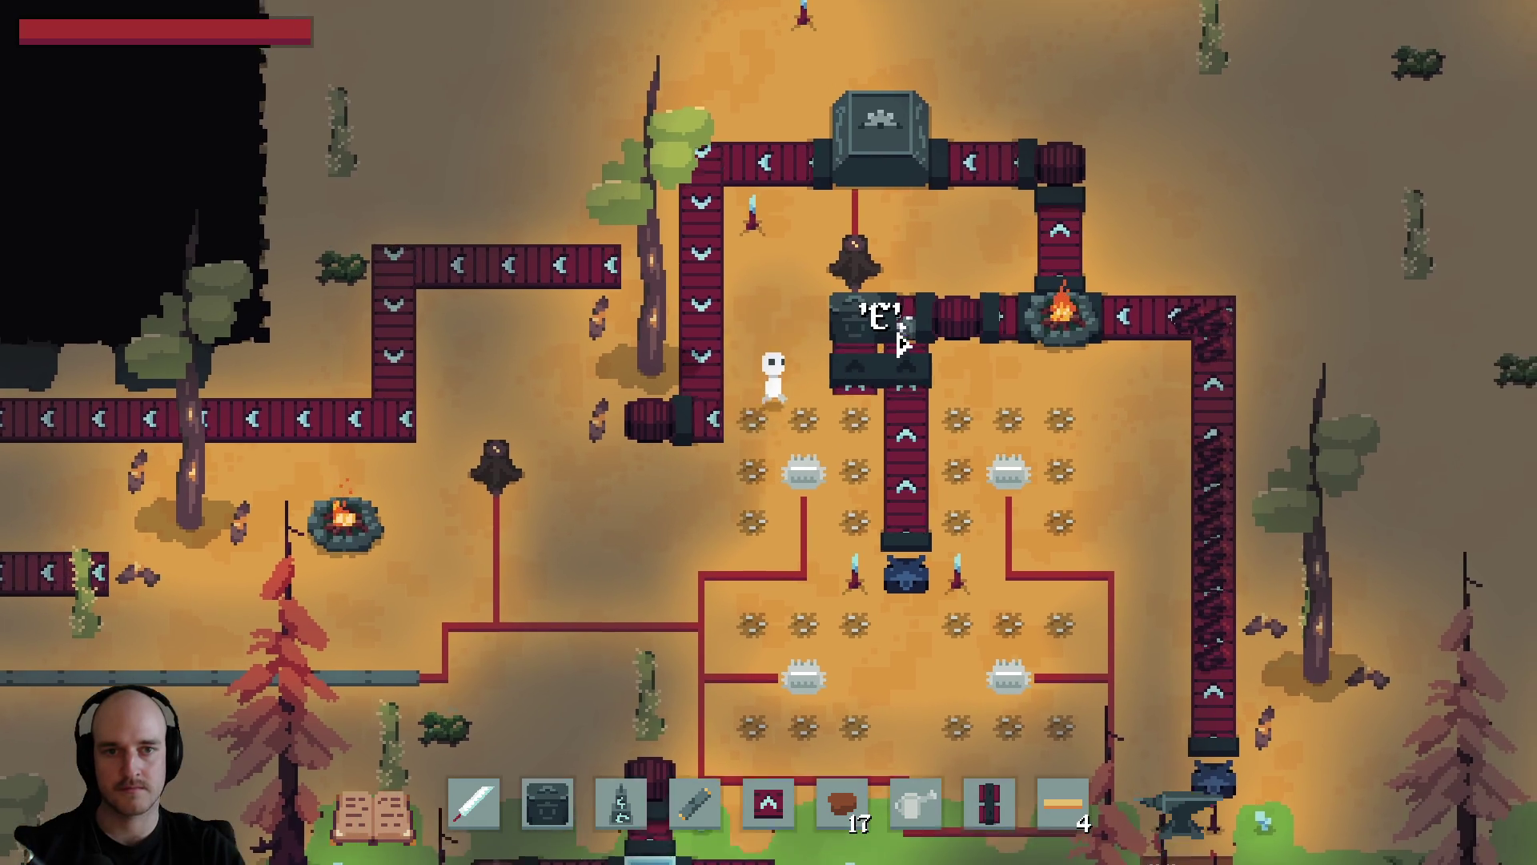
key(d)
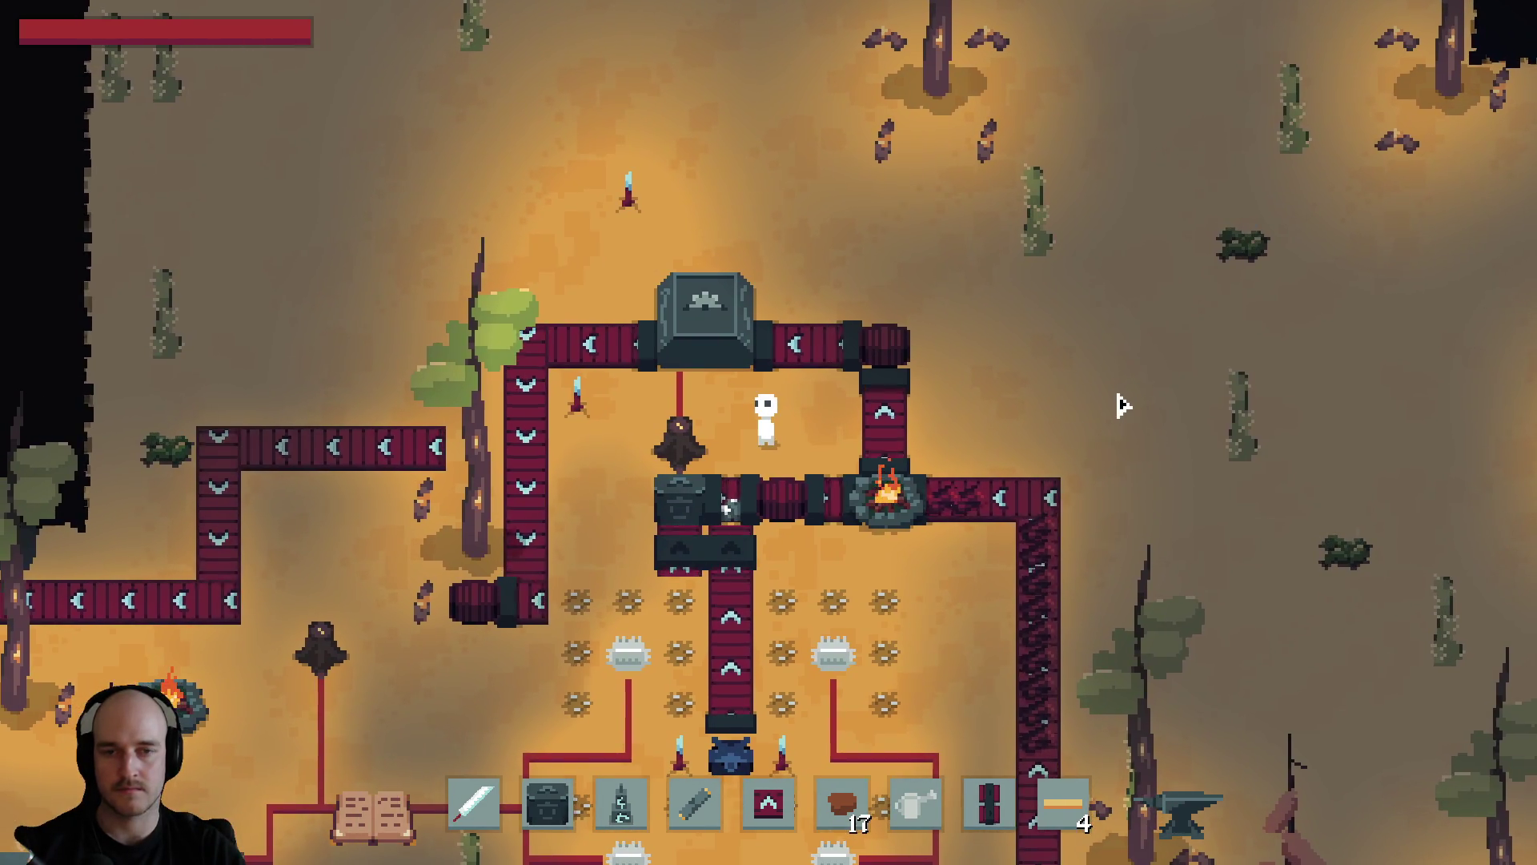
key(super+shift+s)
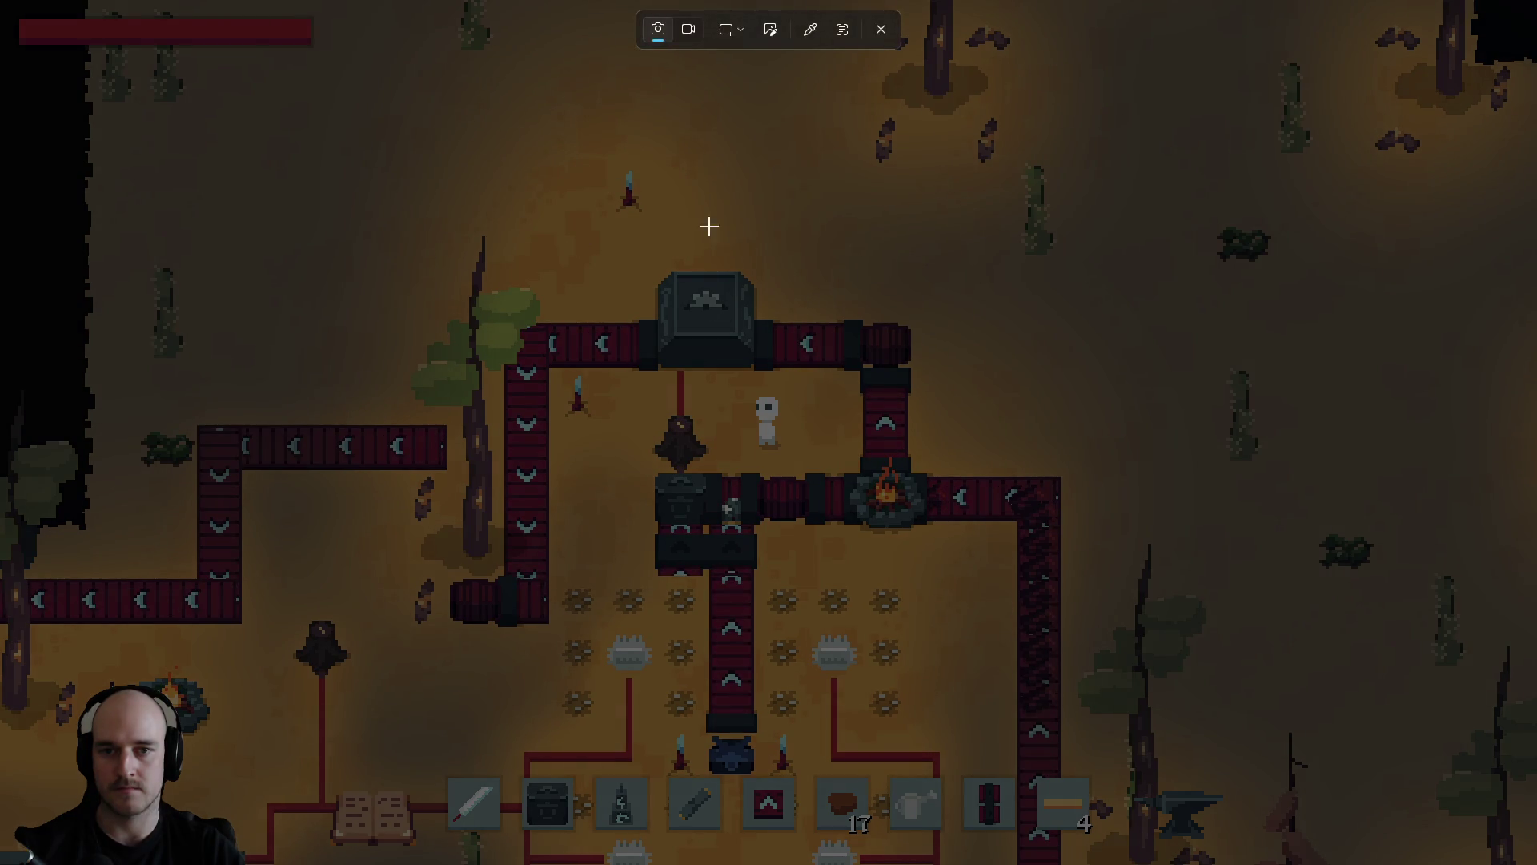
mouse_move(537, 202)
mouse_down()
mouse_move(978, 549)
mouse_move(1097, 605)
mouse_move(1084, 588)
mouse_move(983, 583)
mouse_up()
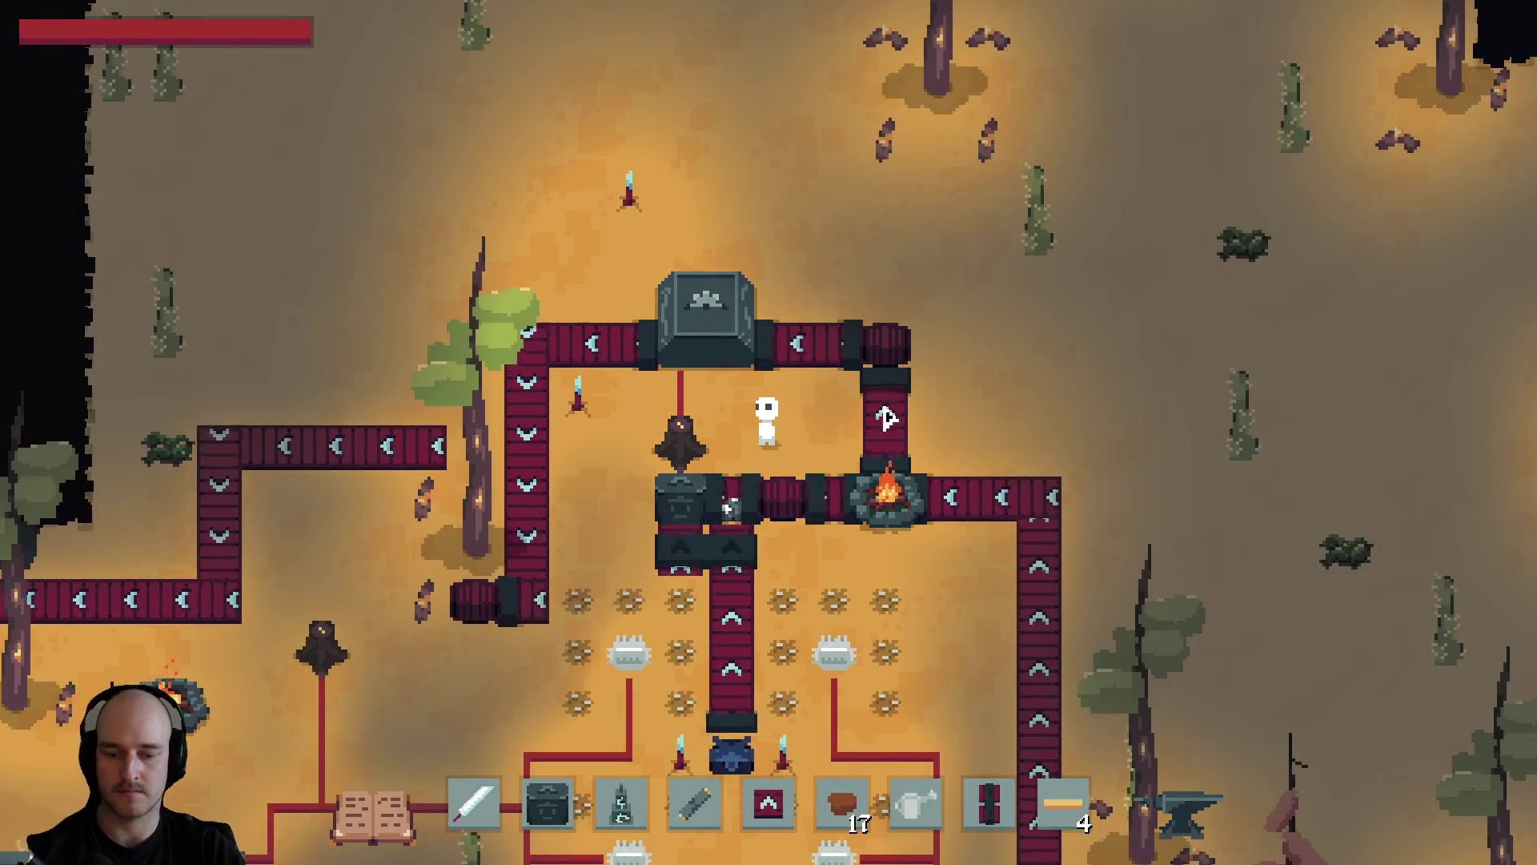
key(alt+Tab)
click(611, 846)
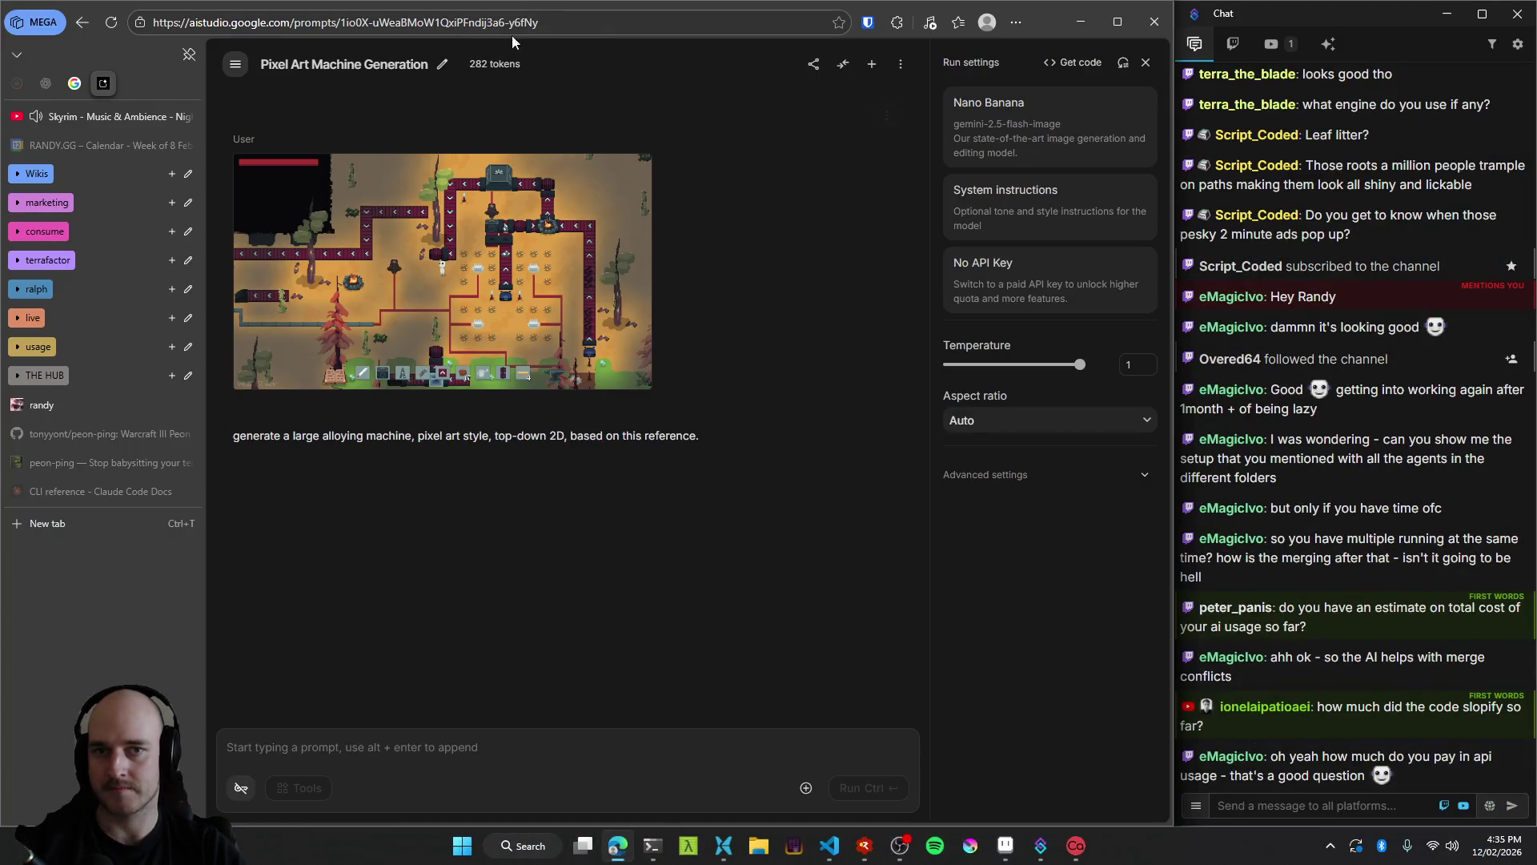
Start a new chat, paste the game screenshot, and begin the prompt with 'generate a'.
click(872, 70)
key(ctrl+v)
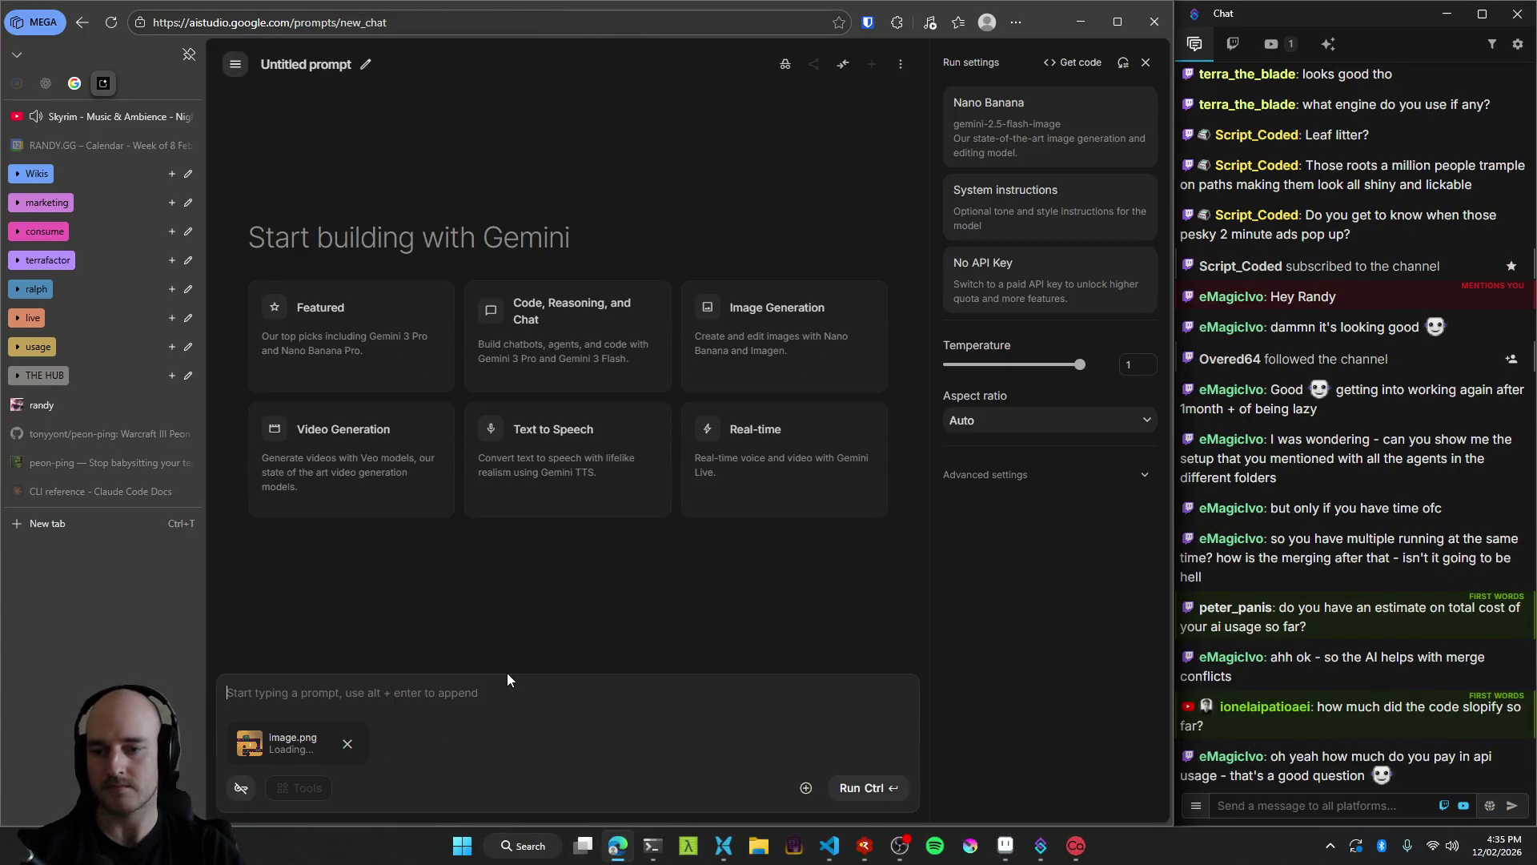
text(generat)
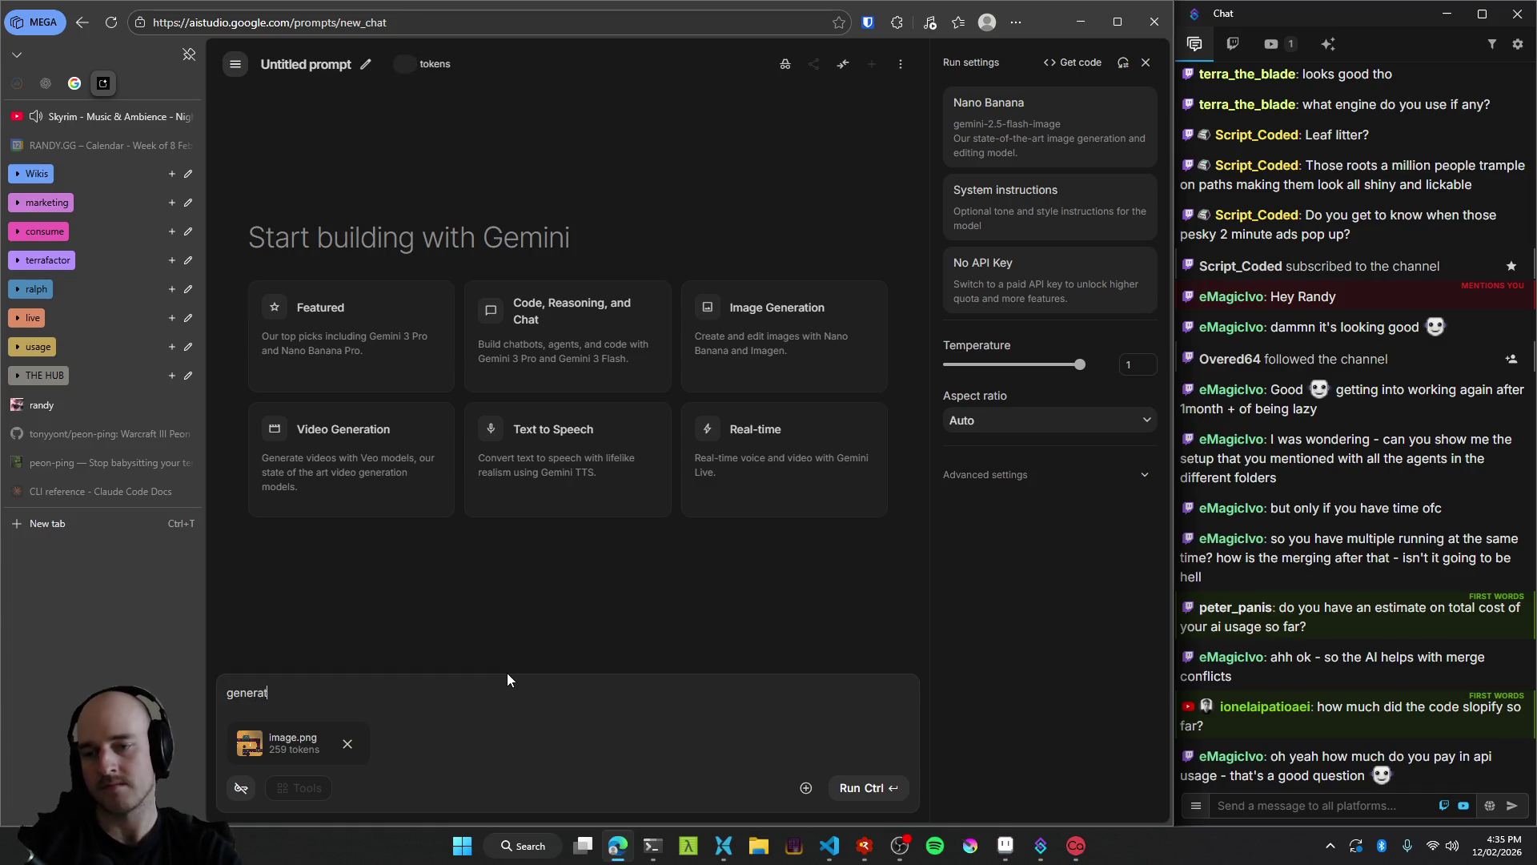
text(e a)
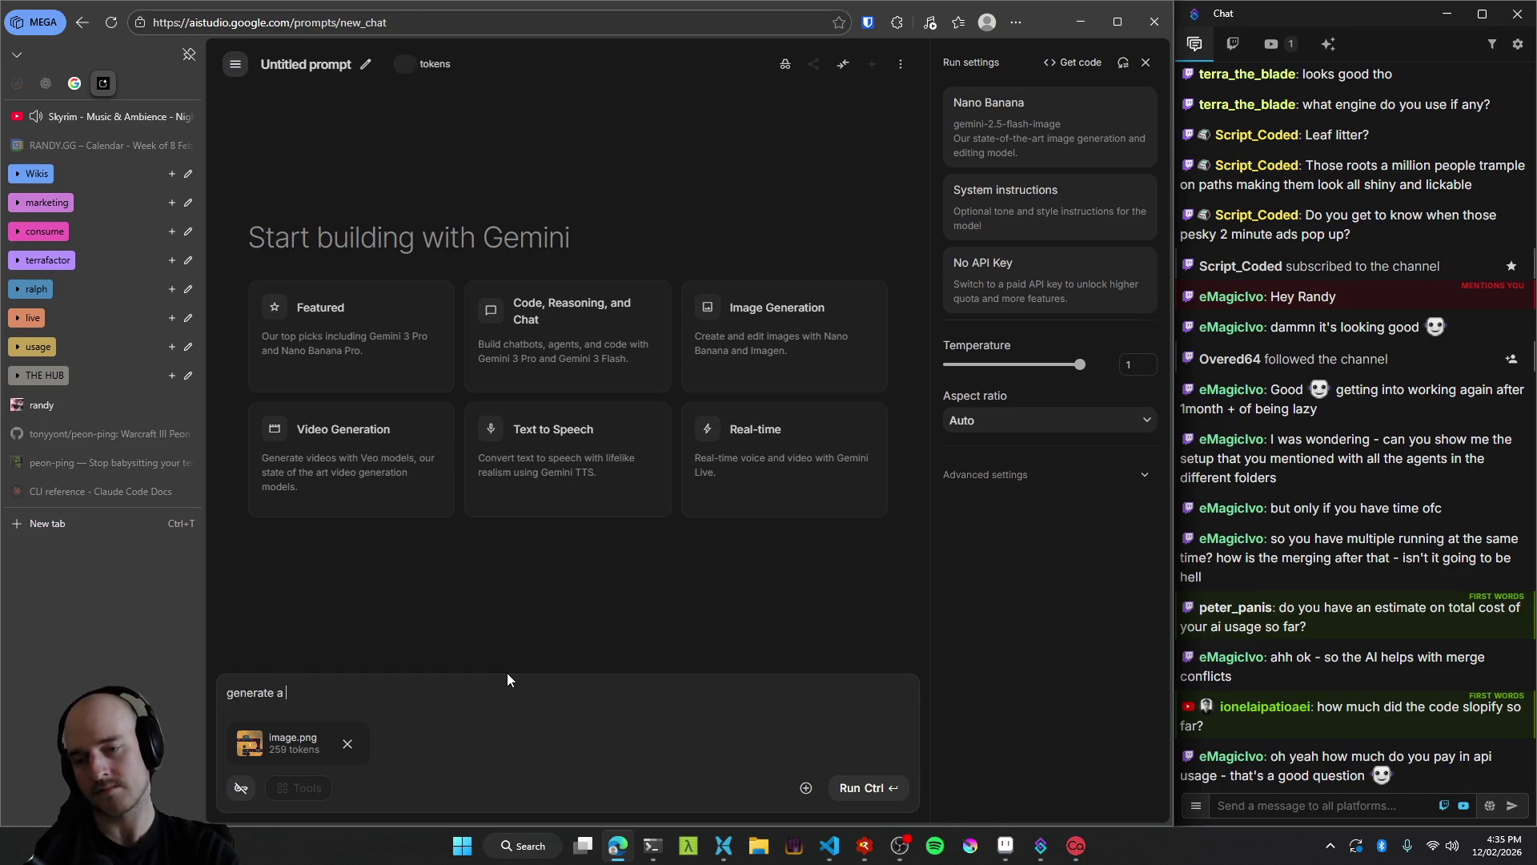
key(BackSpace)
key(BackSpace)
key(BackSpace)
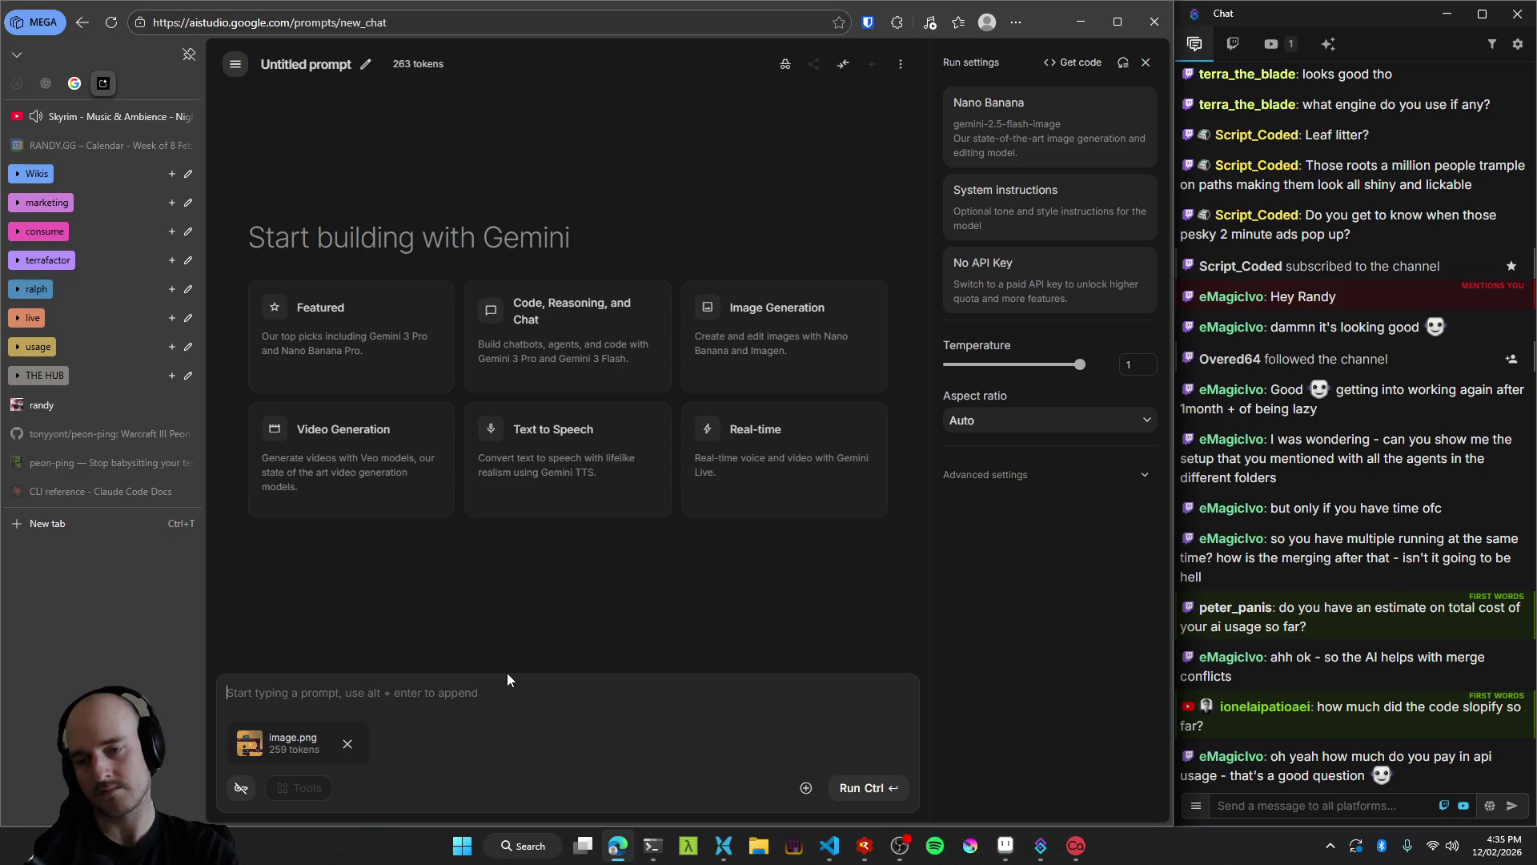
text(ge)
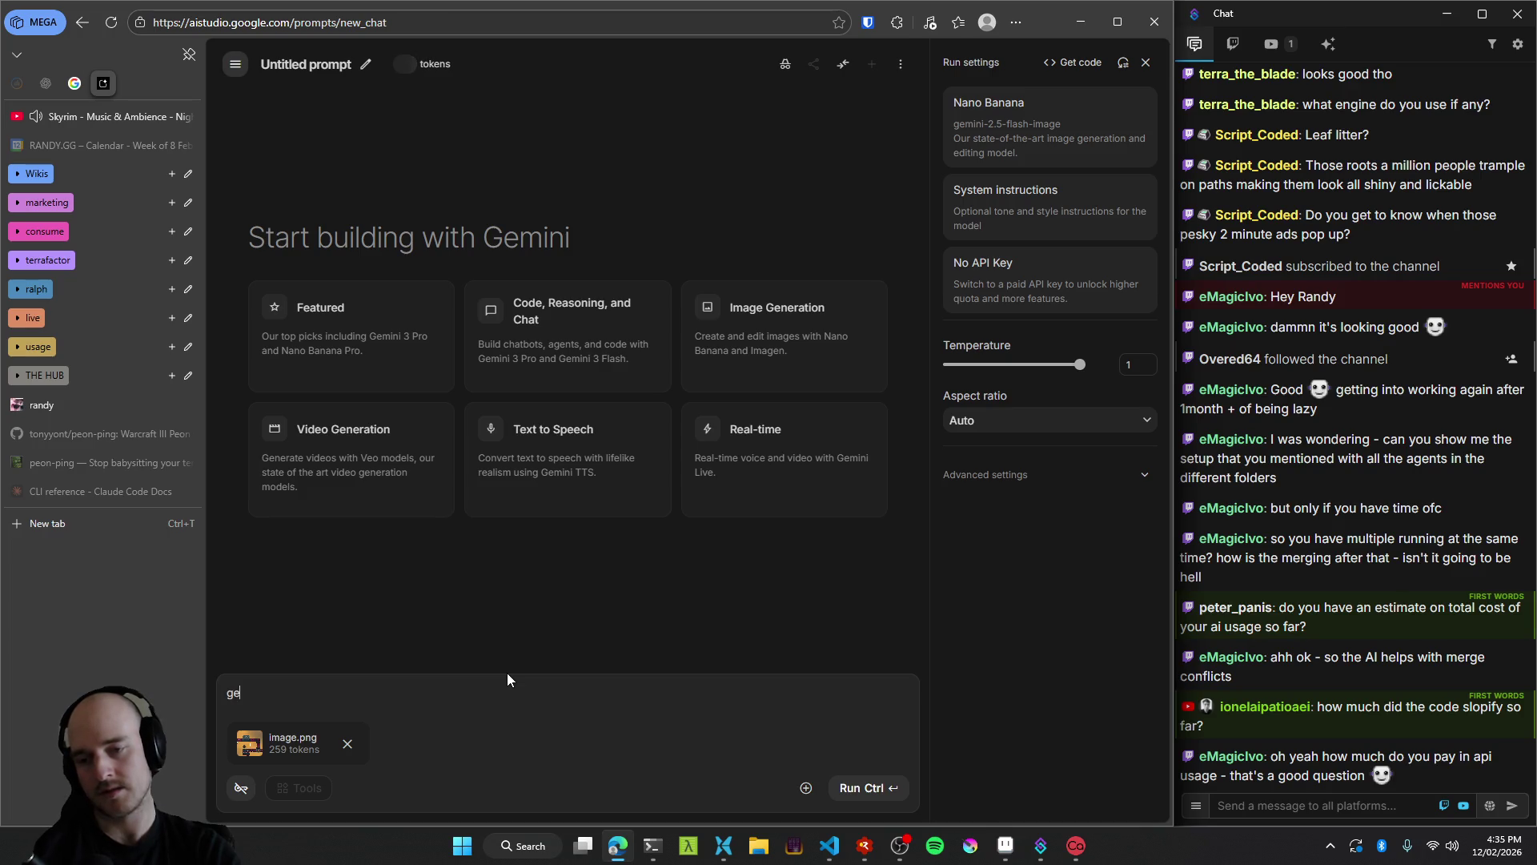
key(BackSpace)
key(BackSpace)
key(BackSpace)
text(erate a)
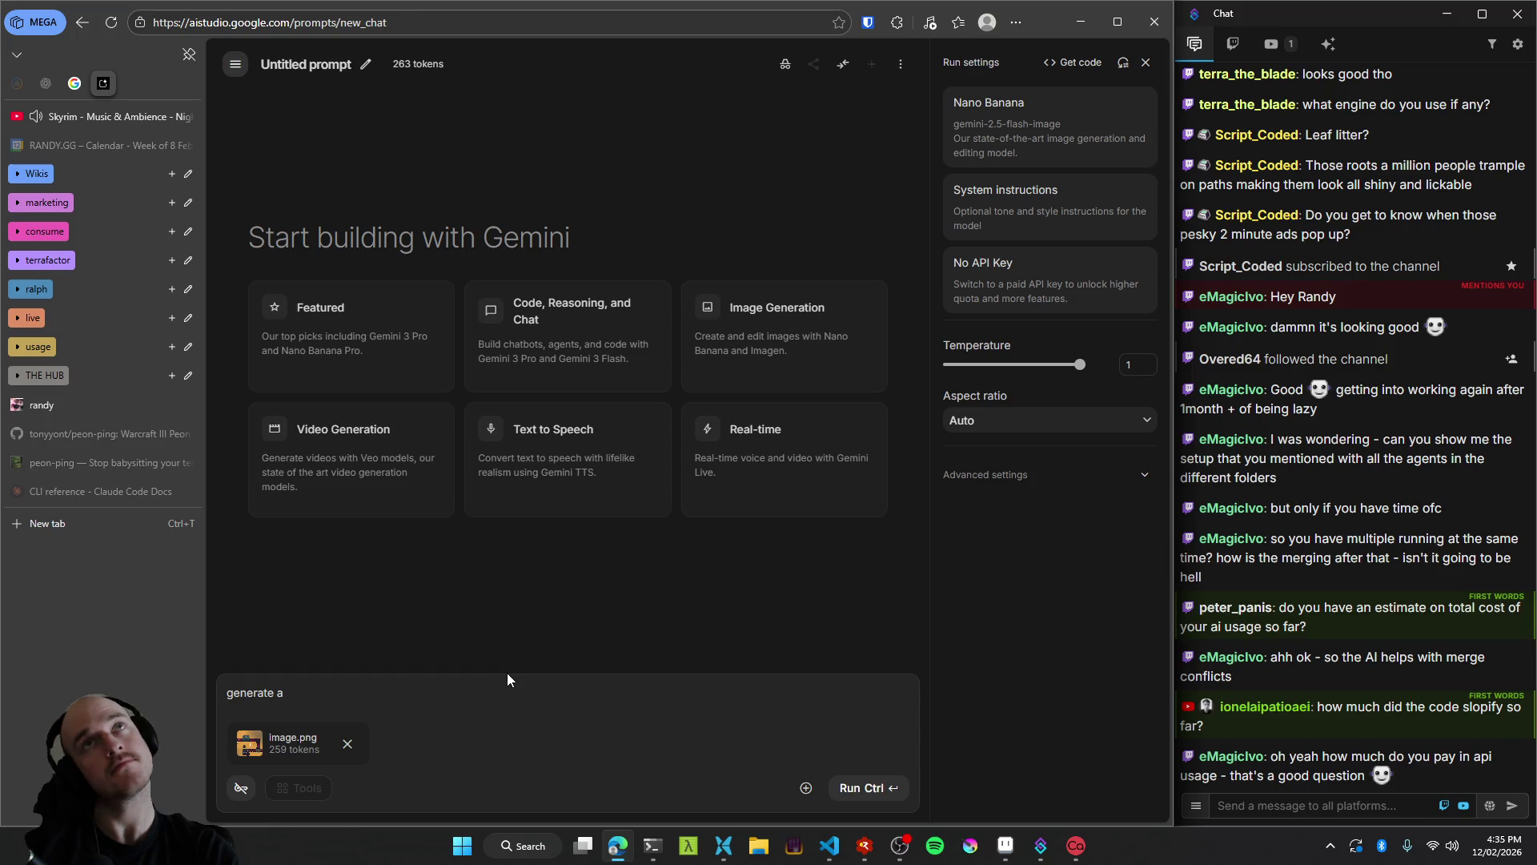
Finish the prompt for a standalone top-down pixel-art machine for alloying ingots, and run it.
text( stand)
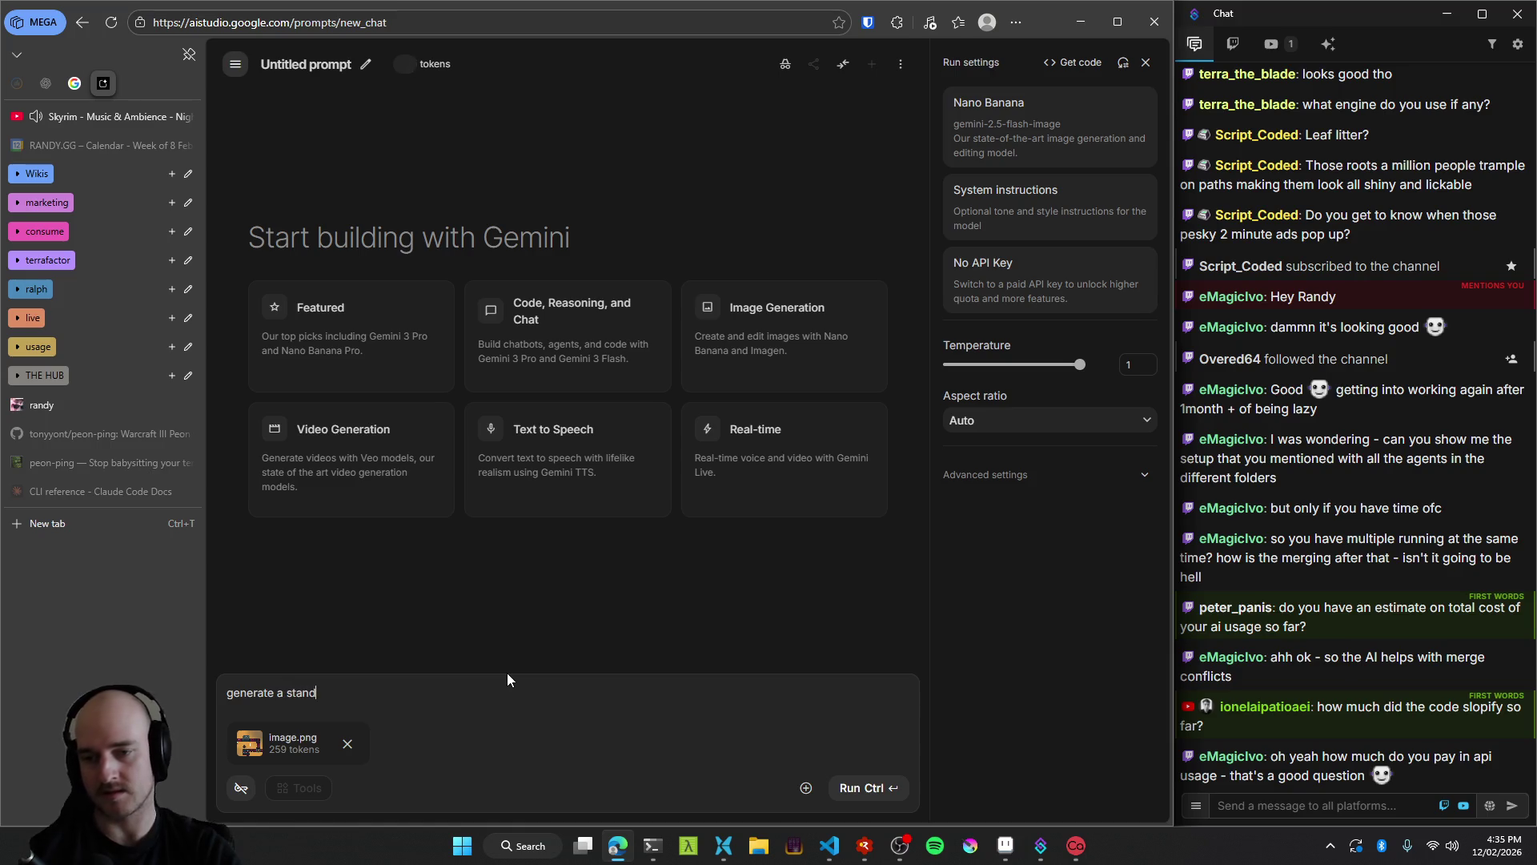
text(alone image of a single )
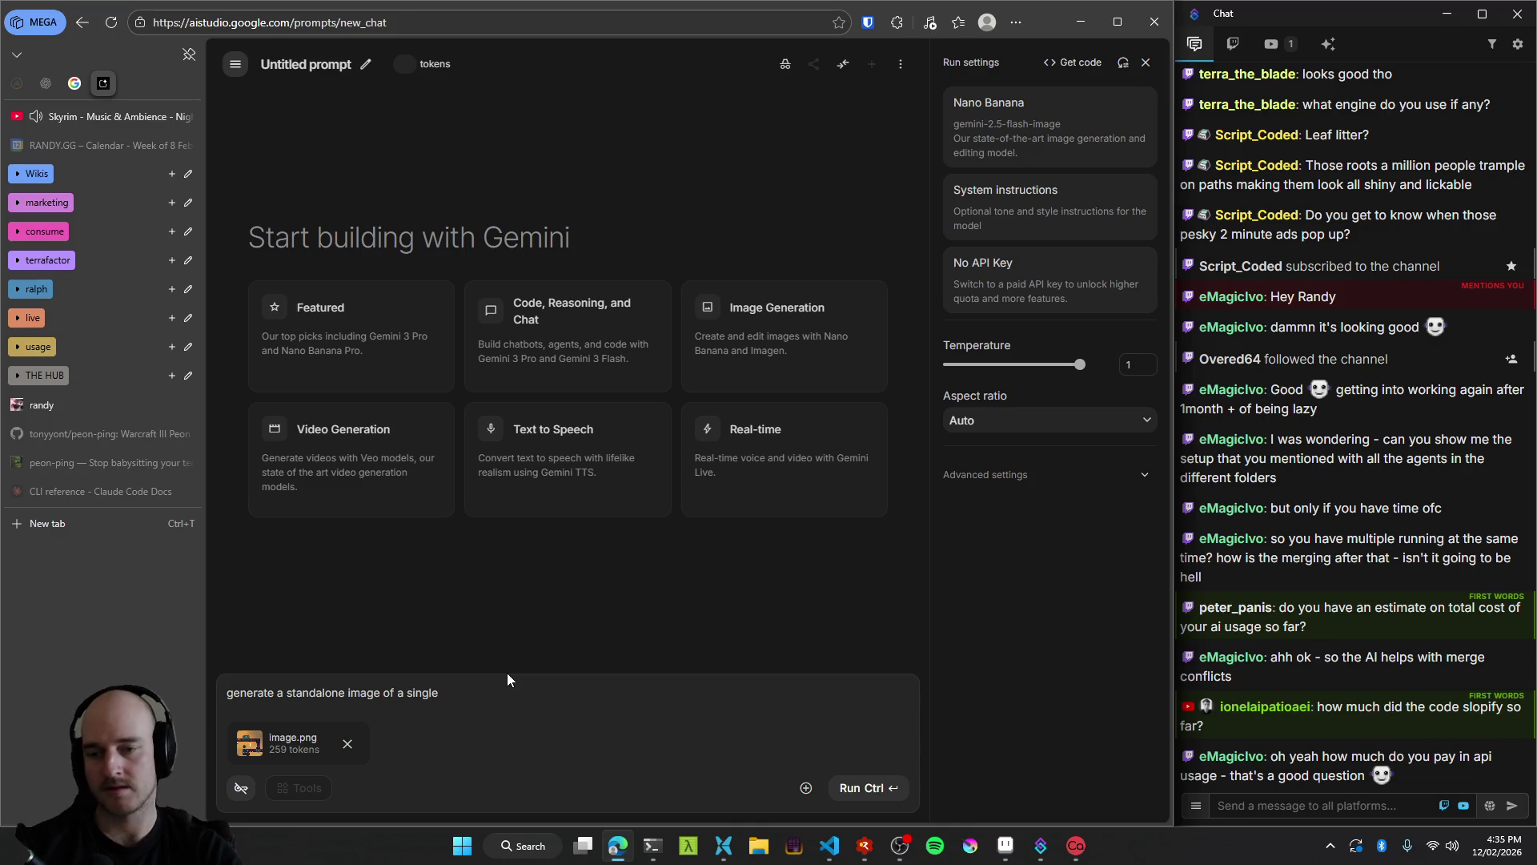
text(large )
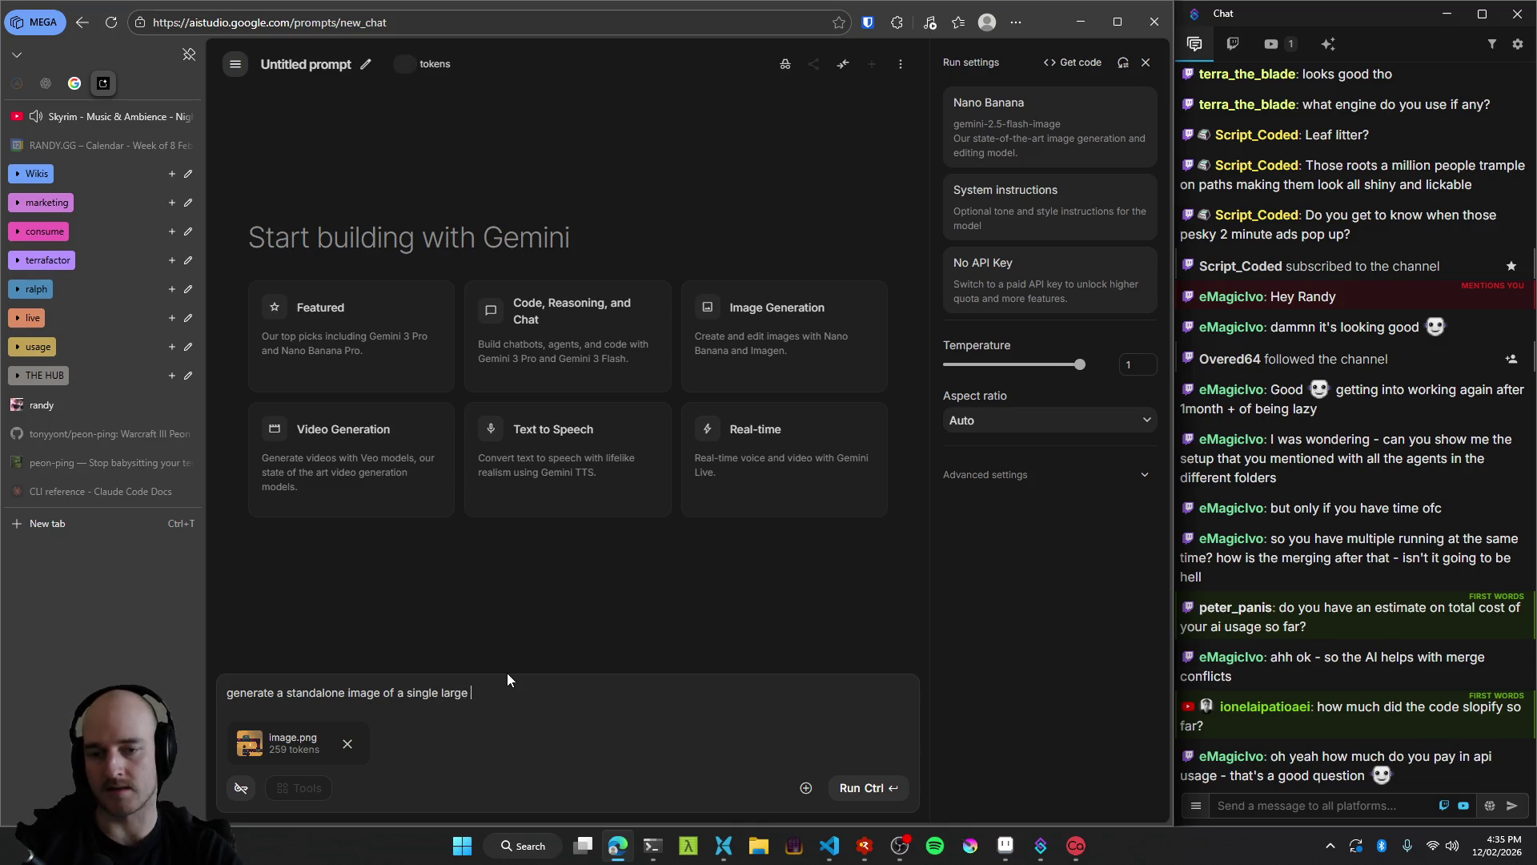
text(machine tha)
key(BackSpace)
text(allows)
key(BackSpace)
key(BackSpace)
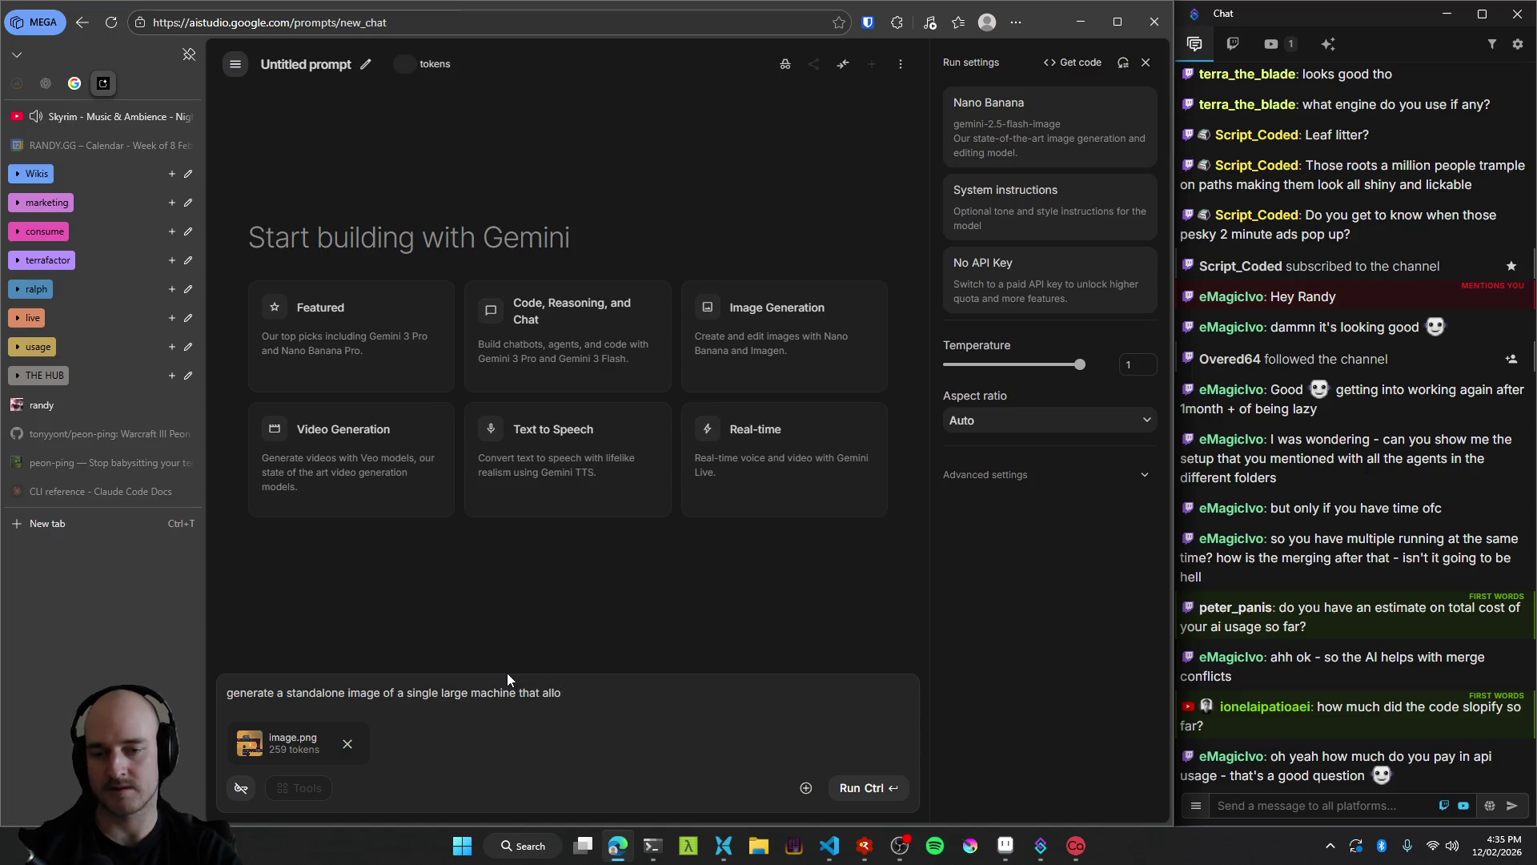
text(s for alloying ingot)
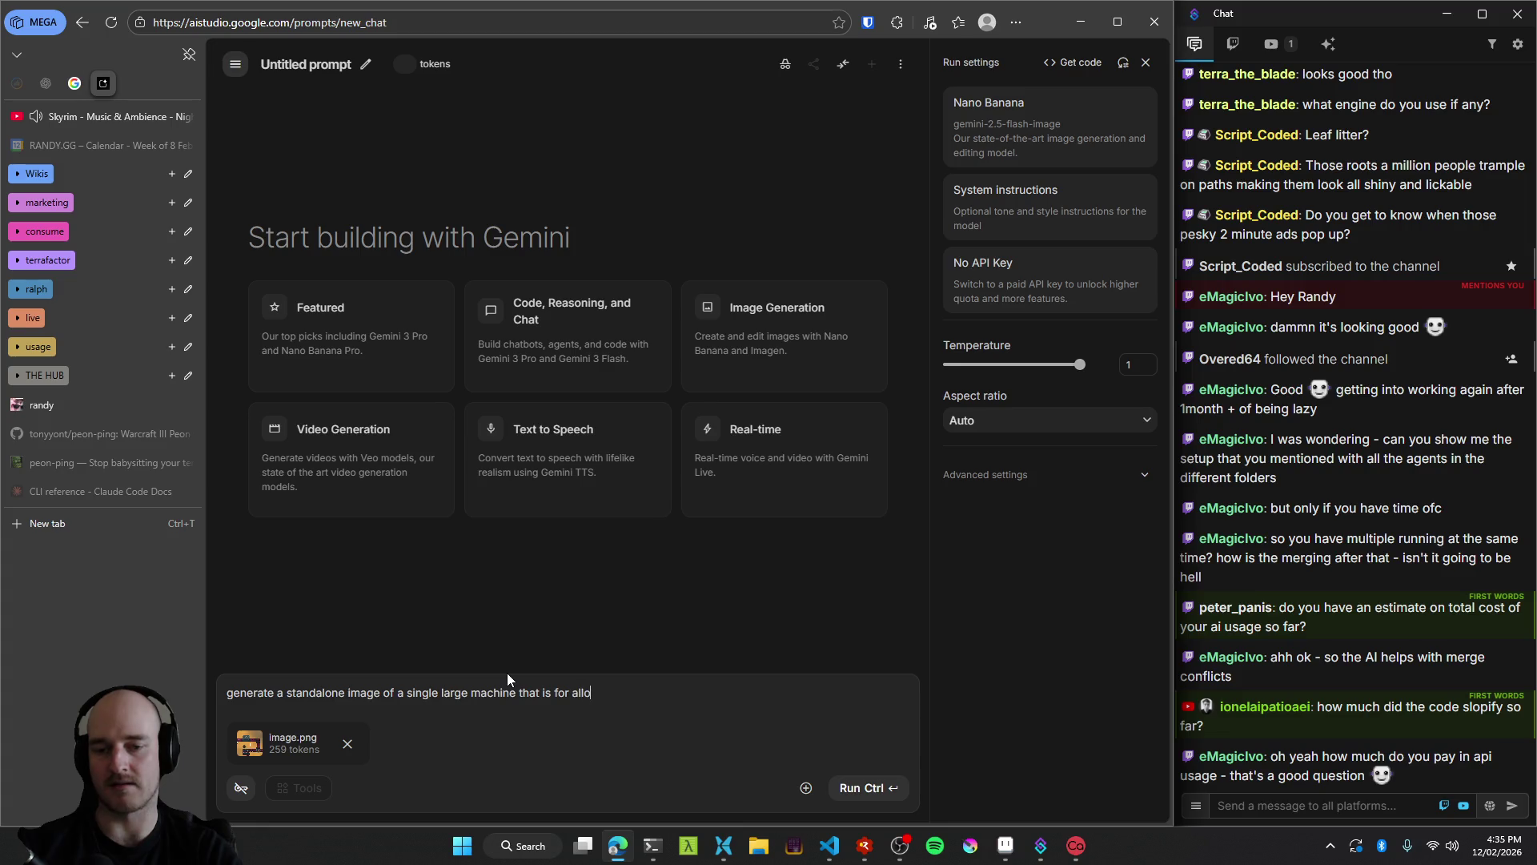
text(s toget)
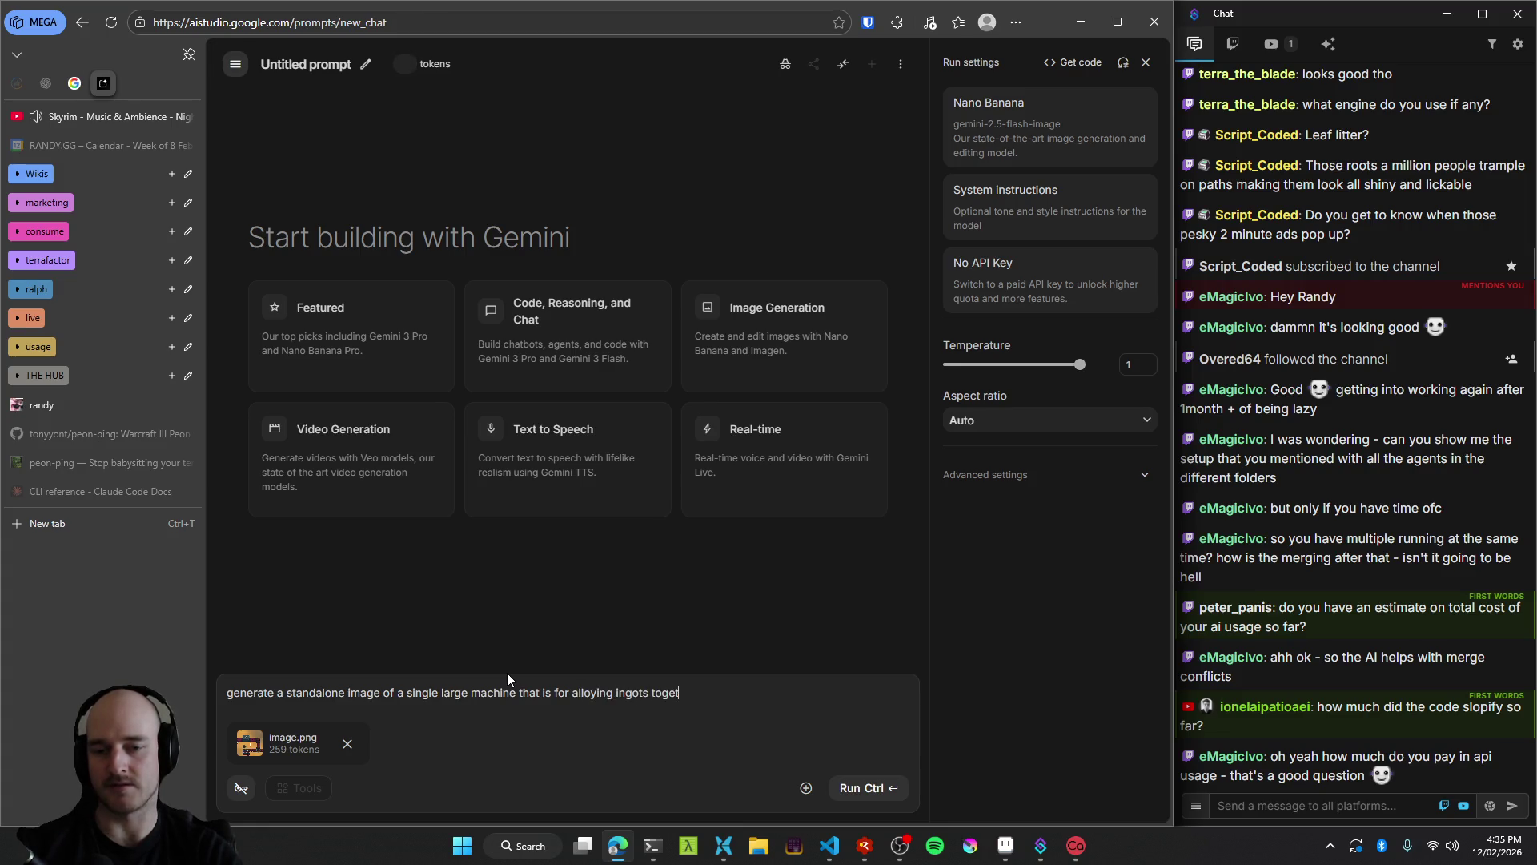
text(her.)
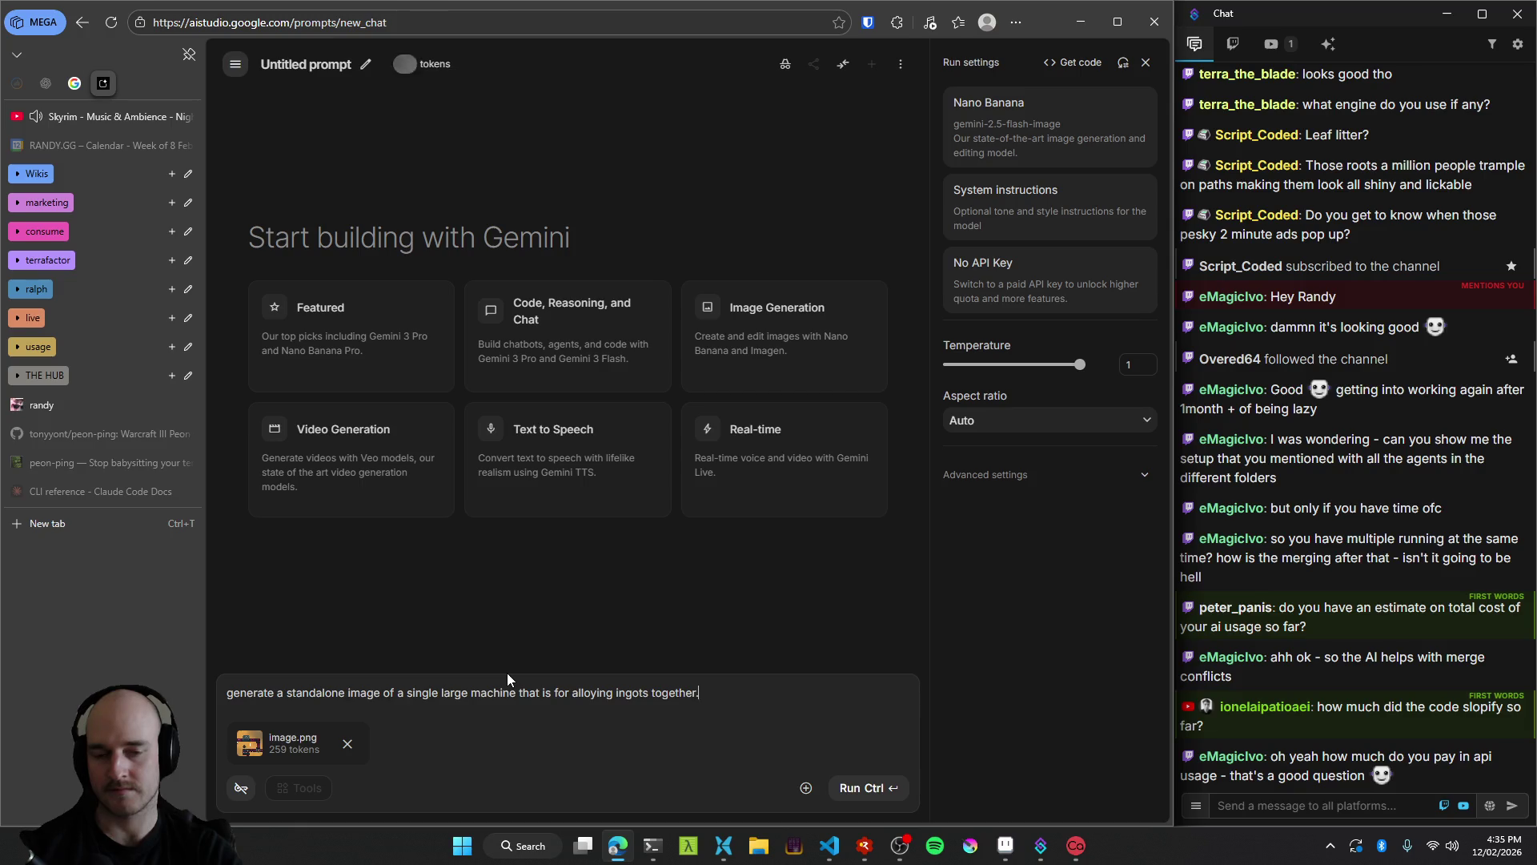
text( Top-down pixel )
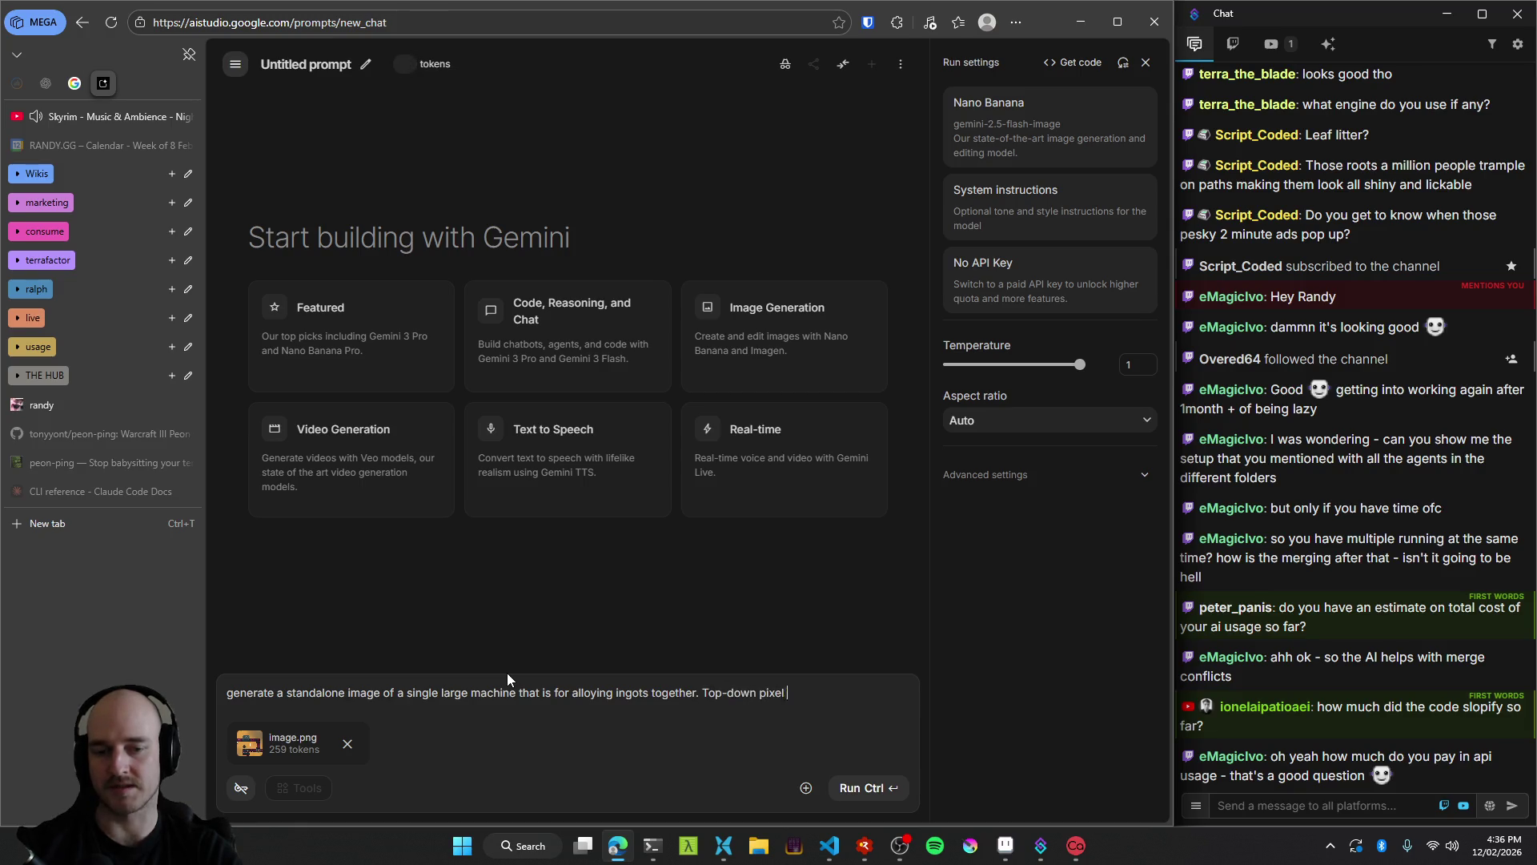
text(art style,)
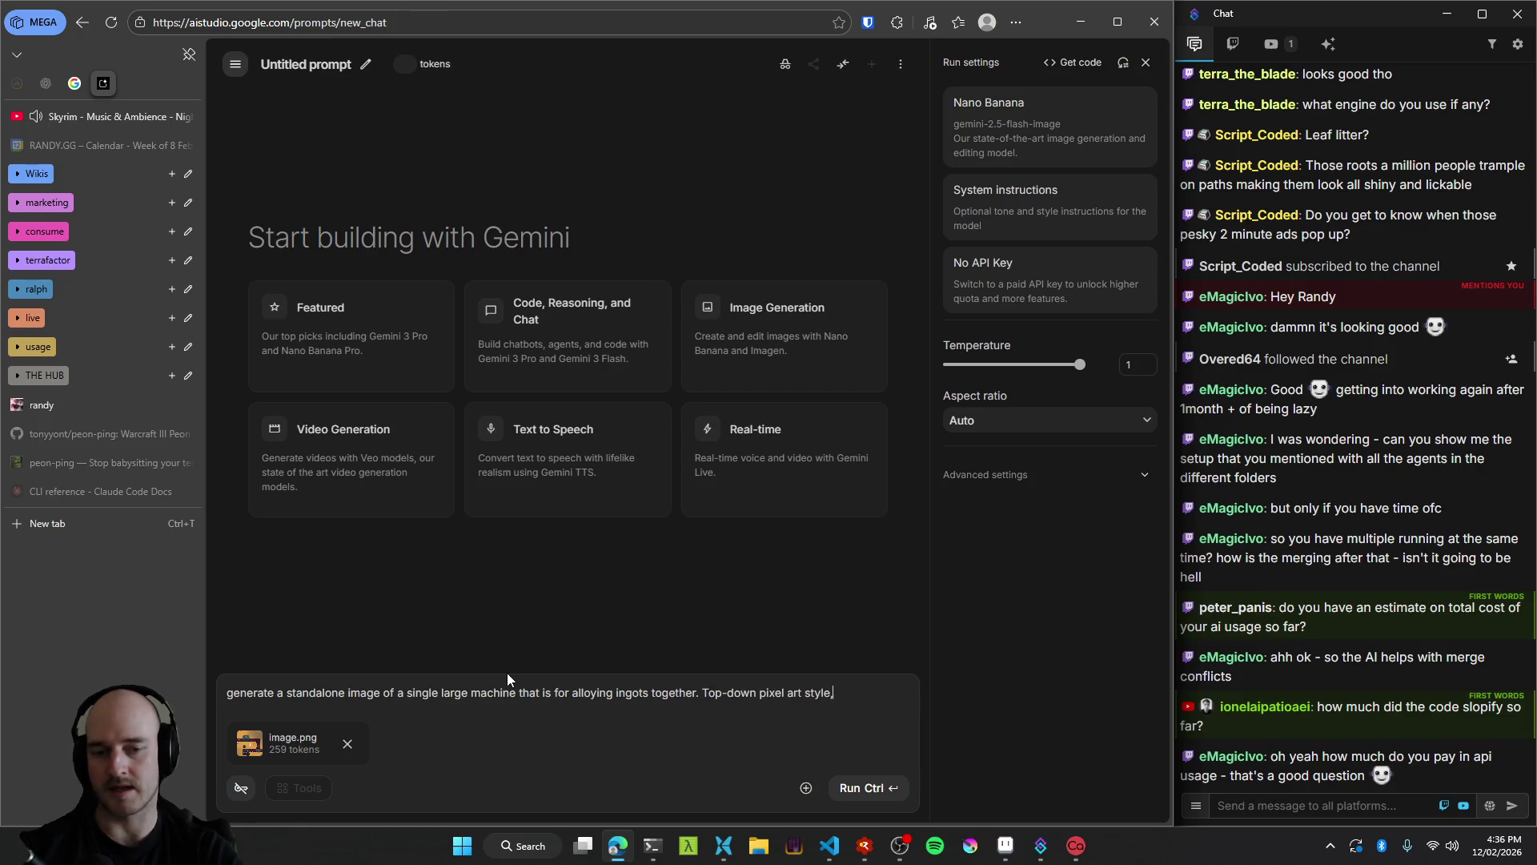
text( with this as a re)
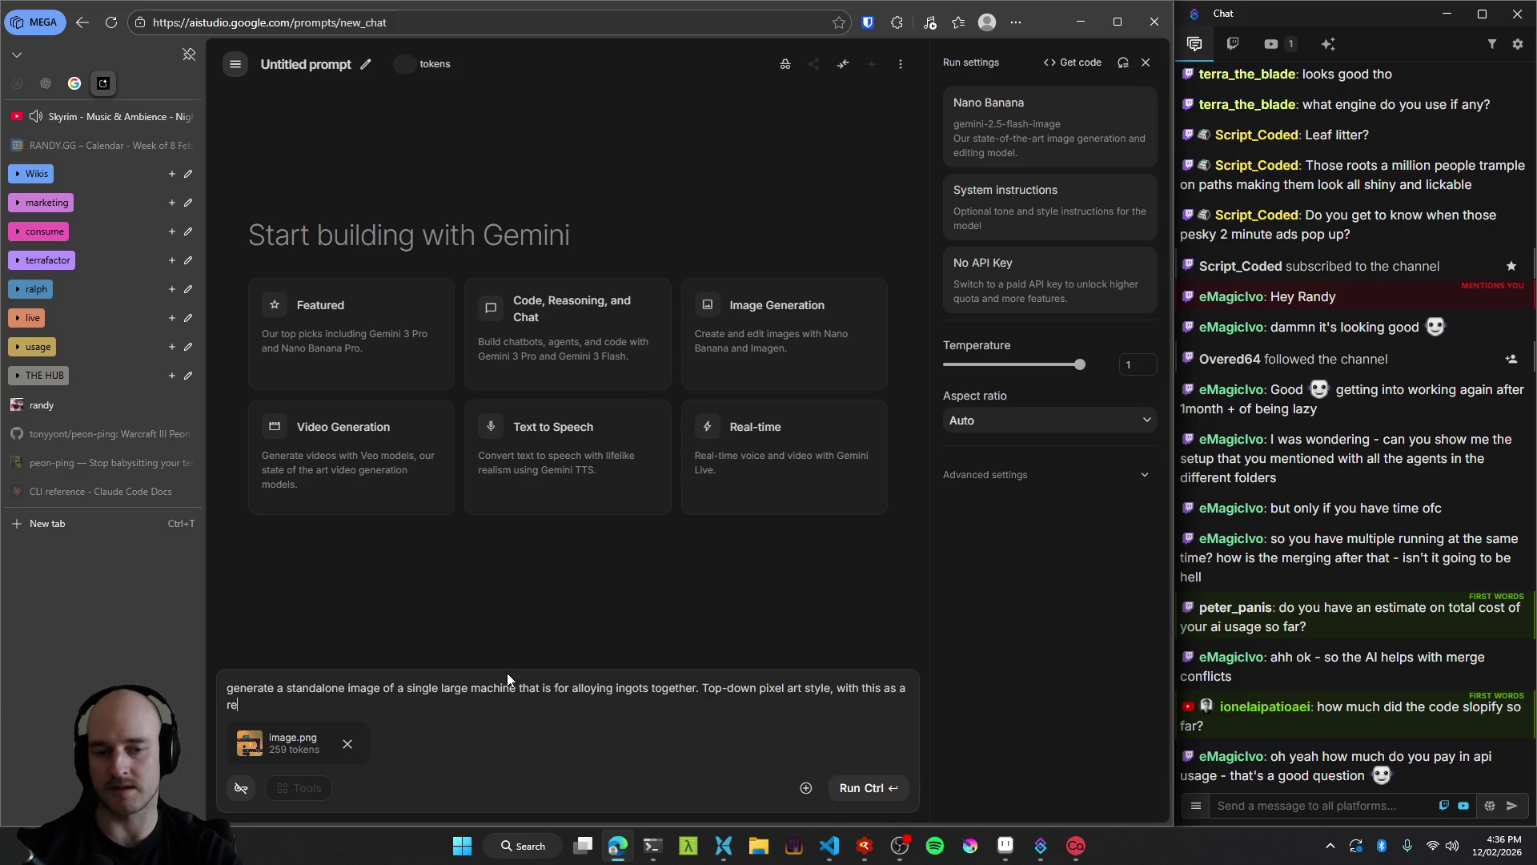
text(ference.)
key(ctrl+Return)
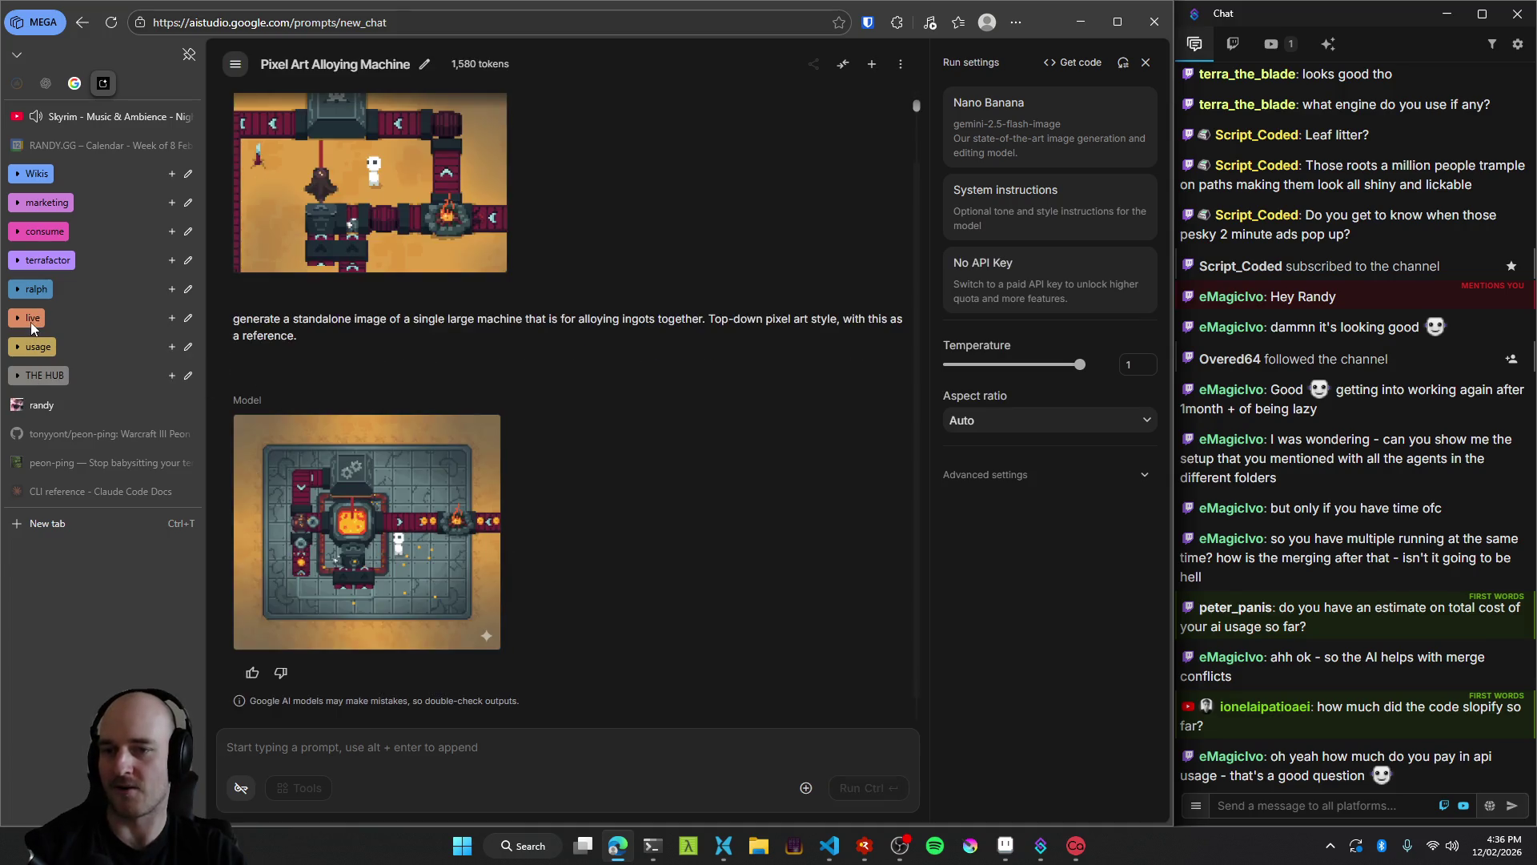
click(32, 347)
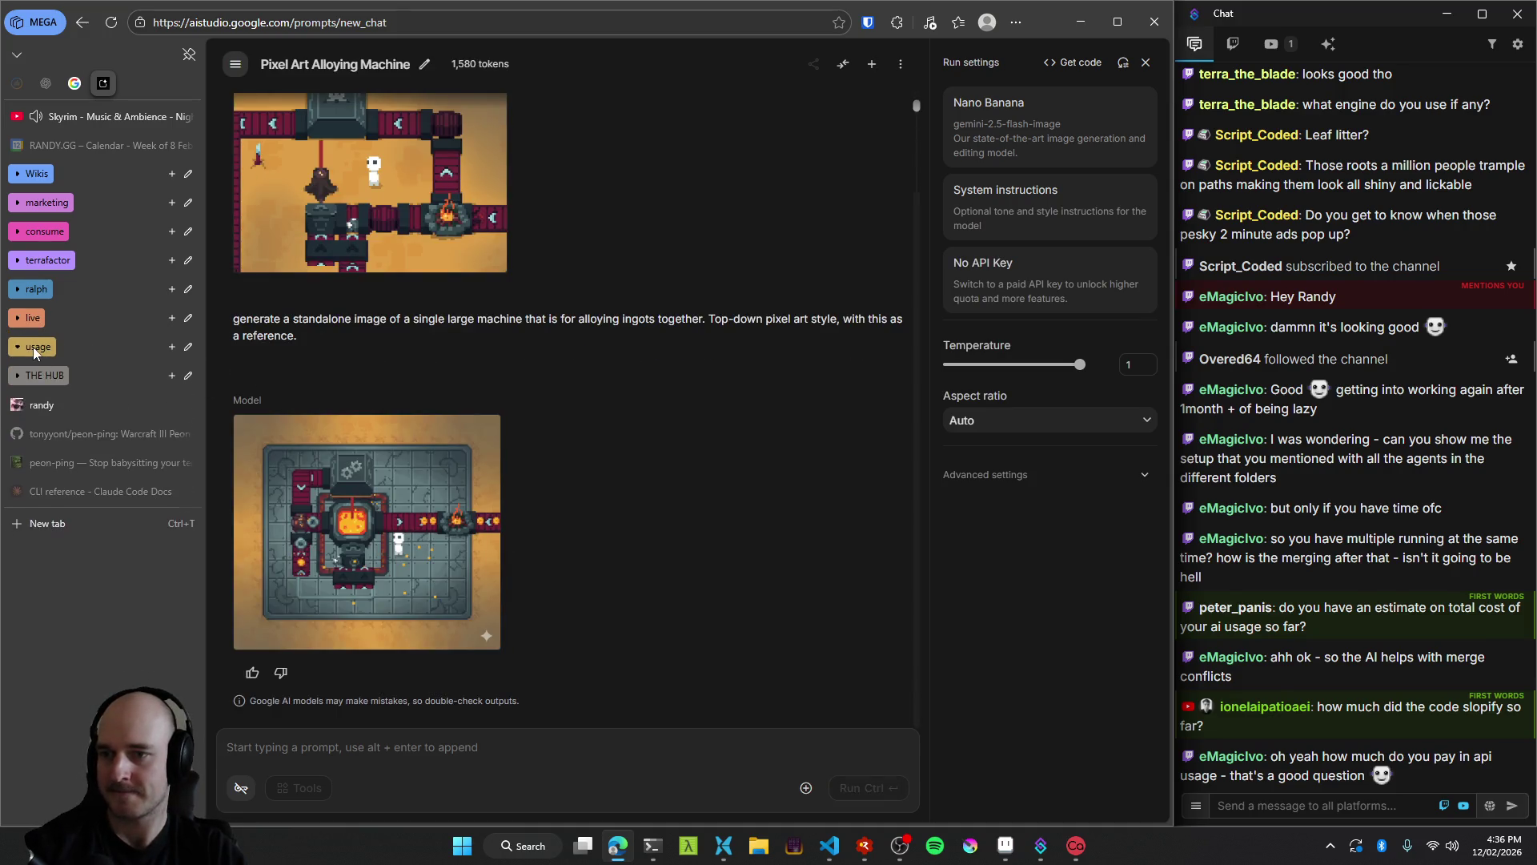
click(48, 376)
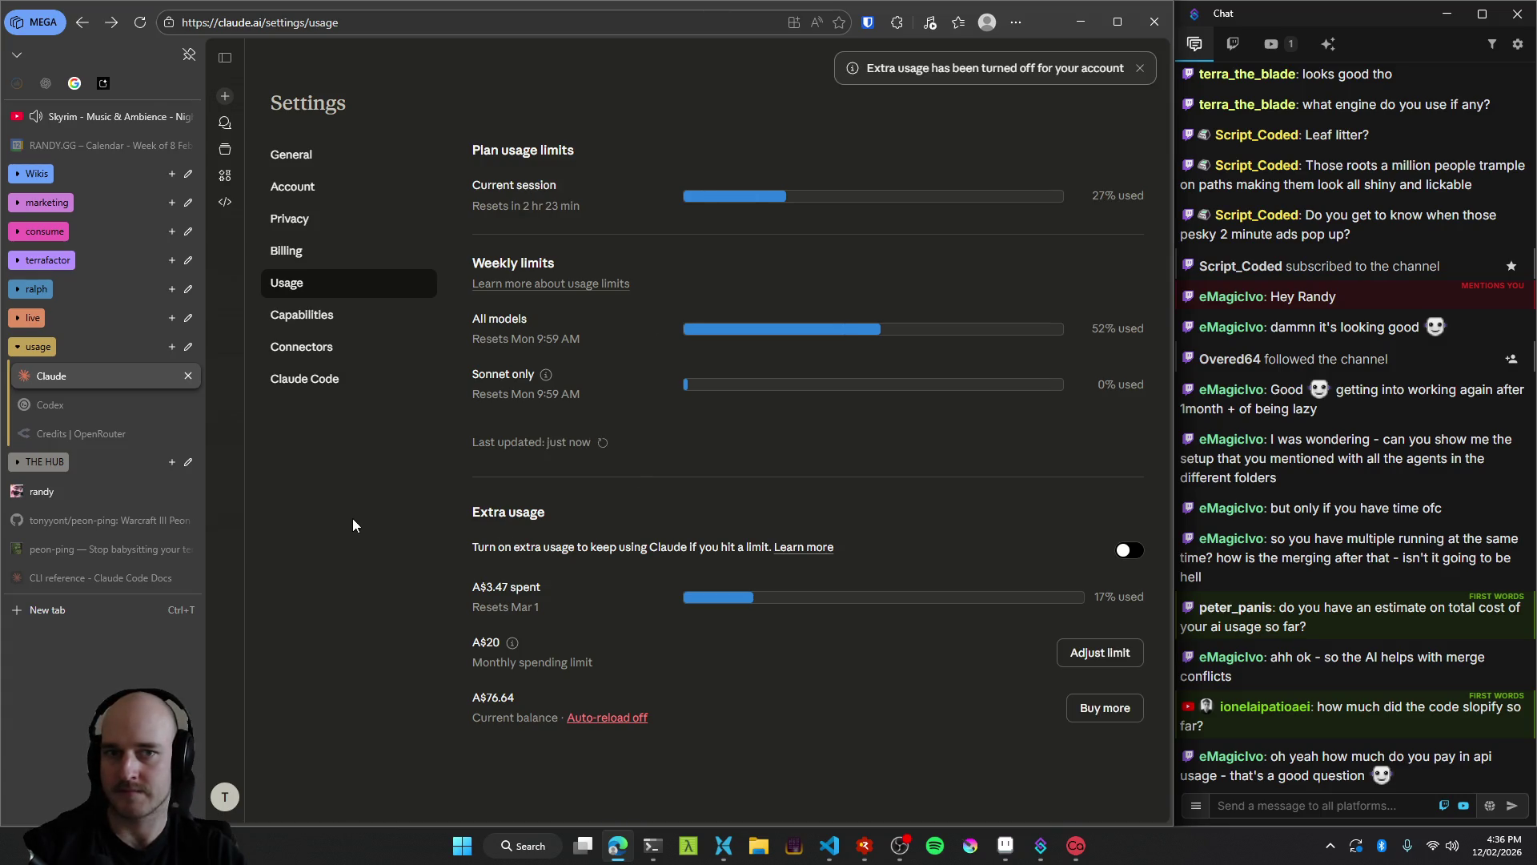
click(1139, 70)
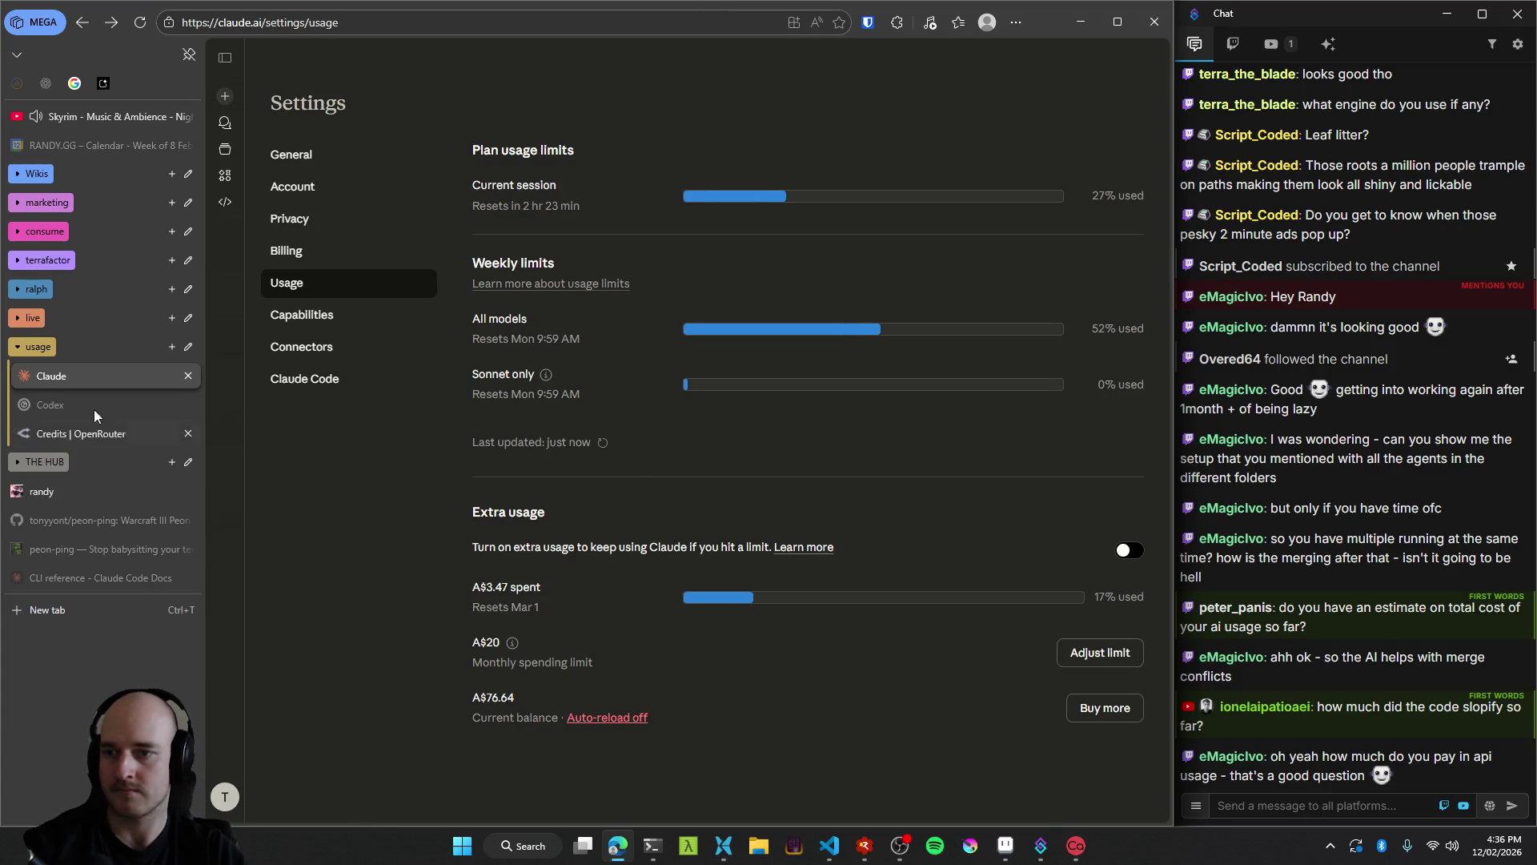
click(32, 347)
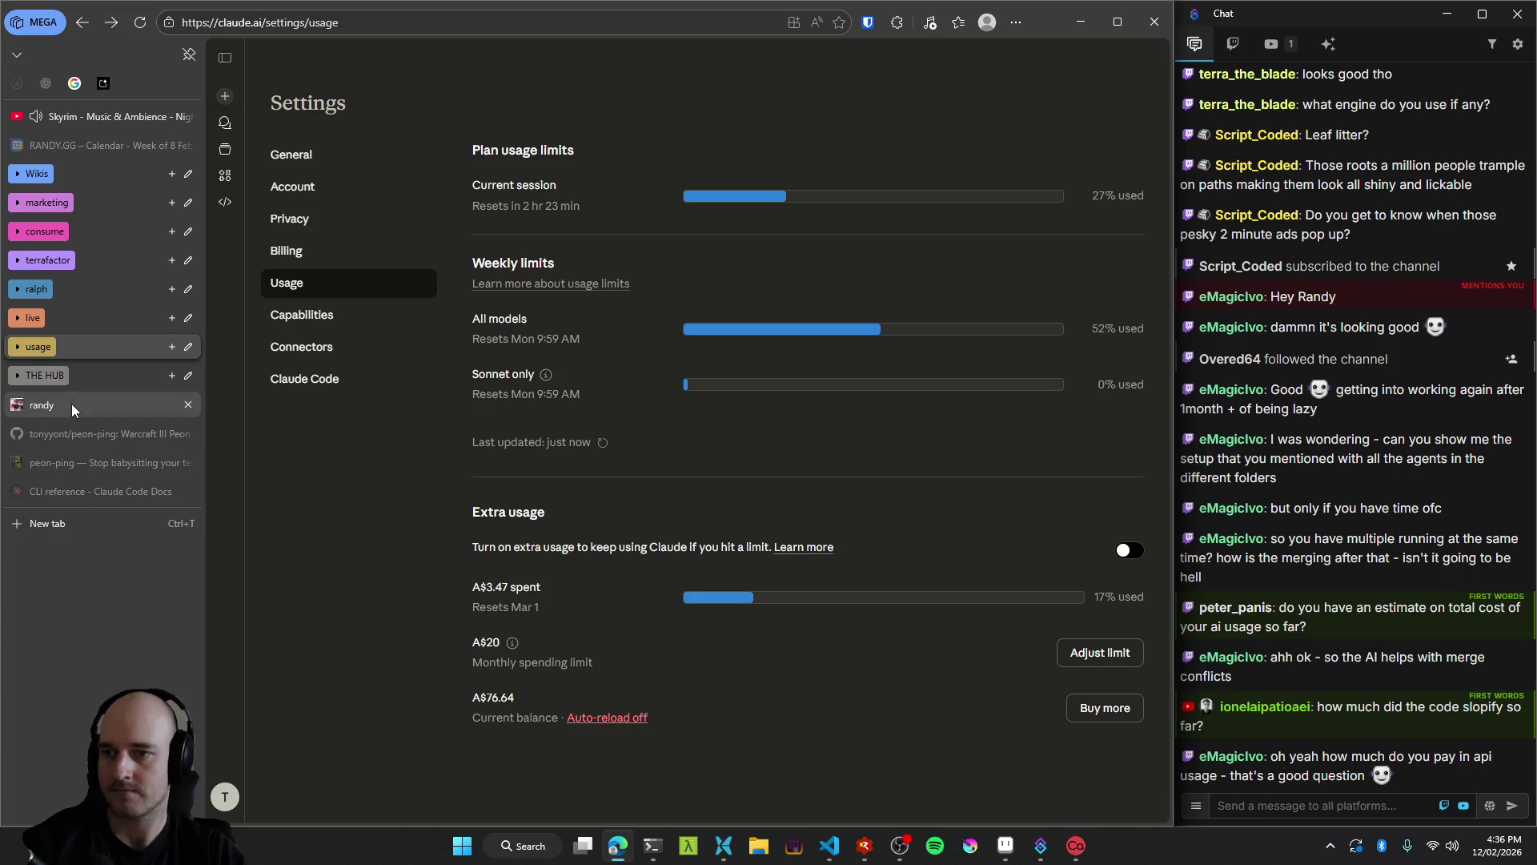
click(102, 83)
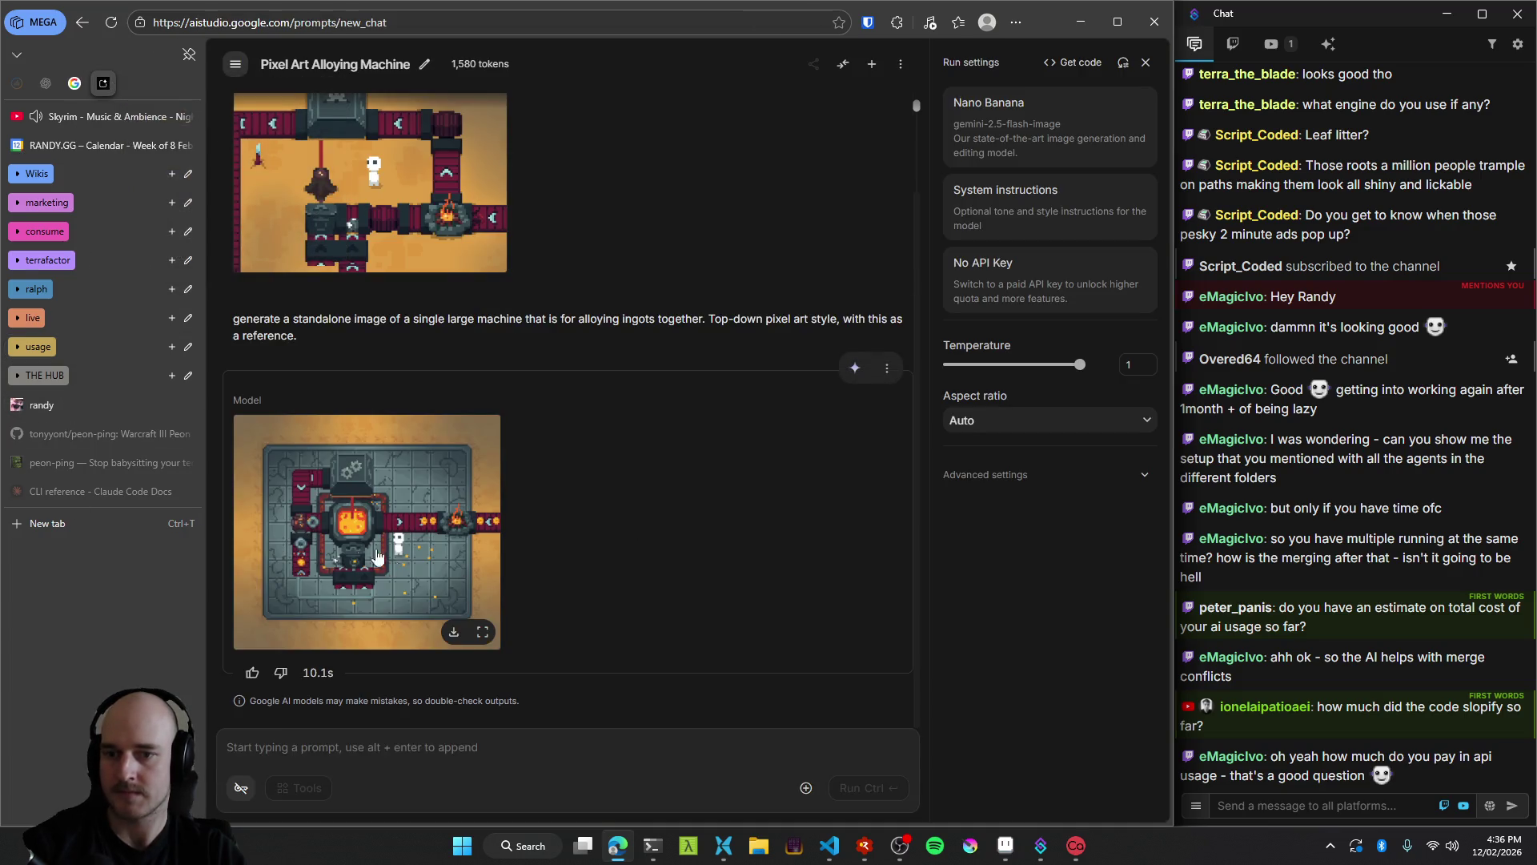
Enlarge the generated alloying machine image and snip part of it.
click(360, 531)
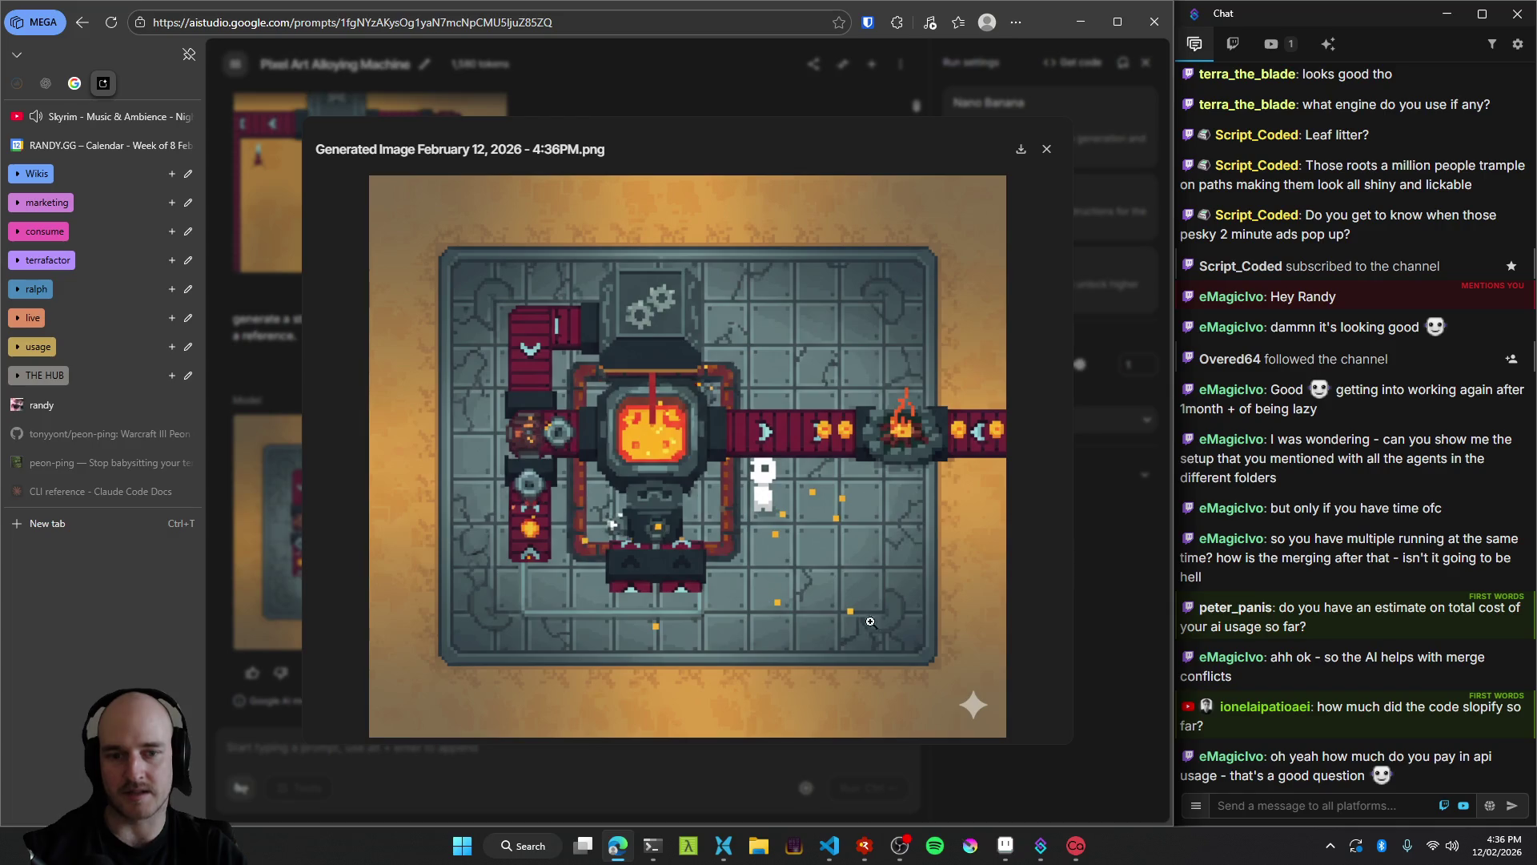
key(super+shift+s)
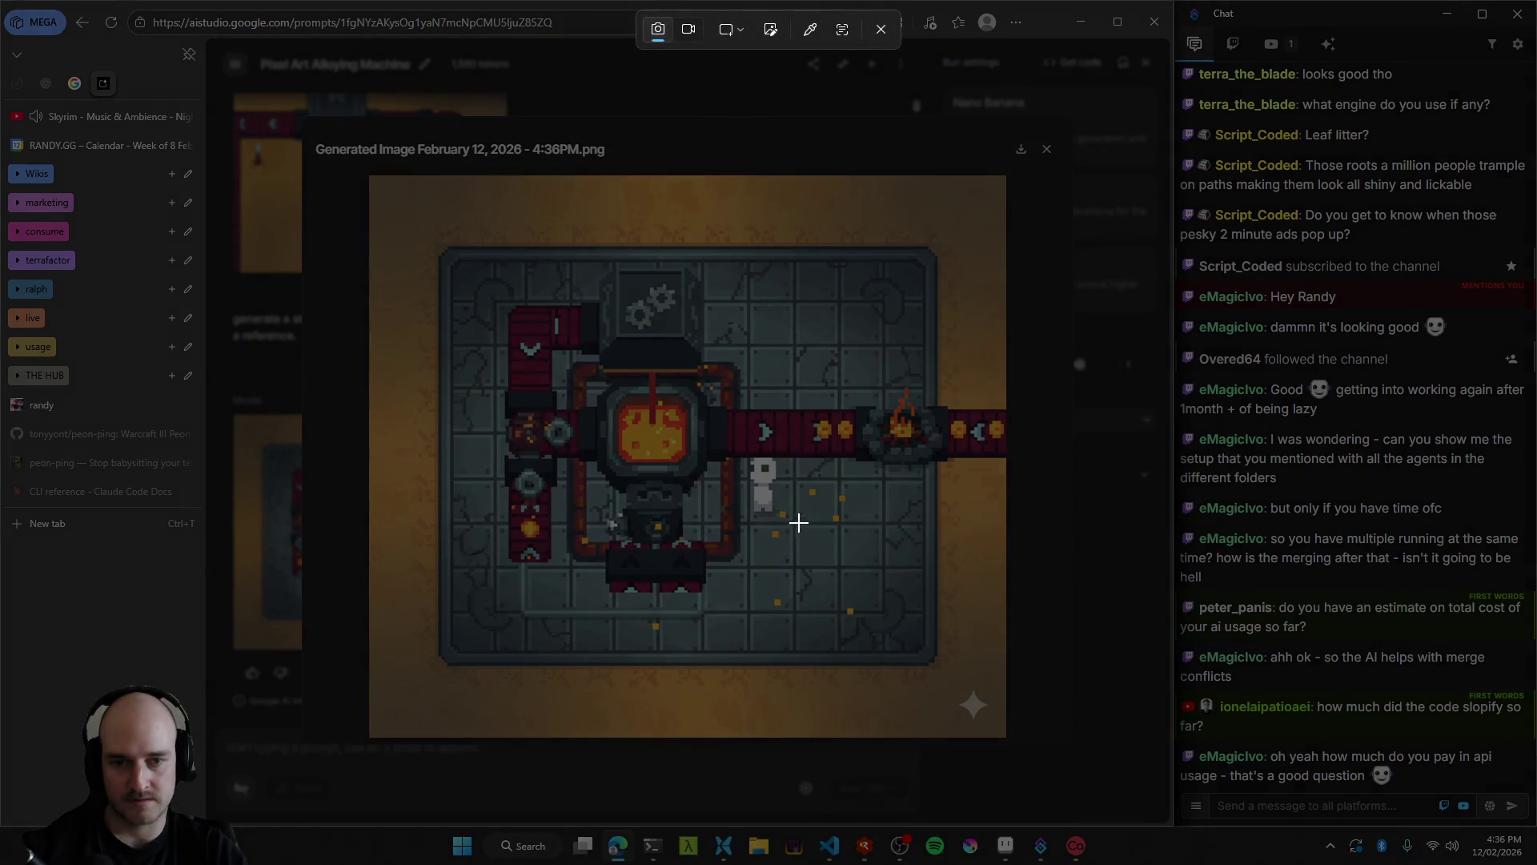
drag(776, 487, 959, 687)
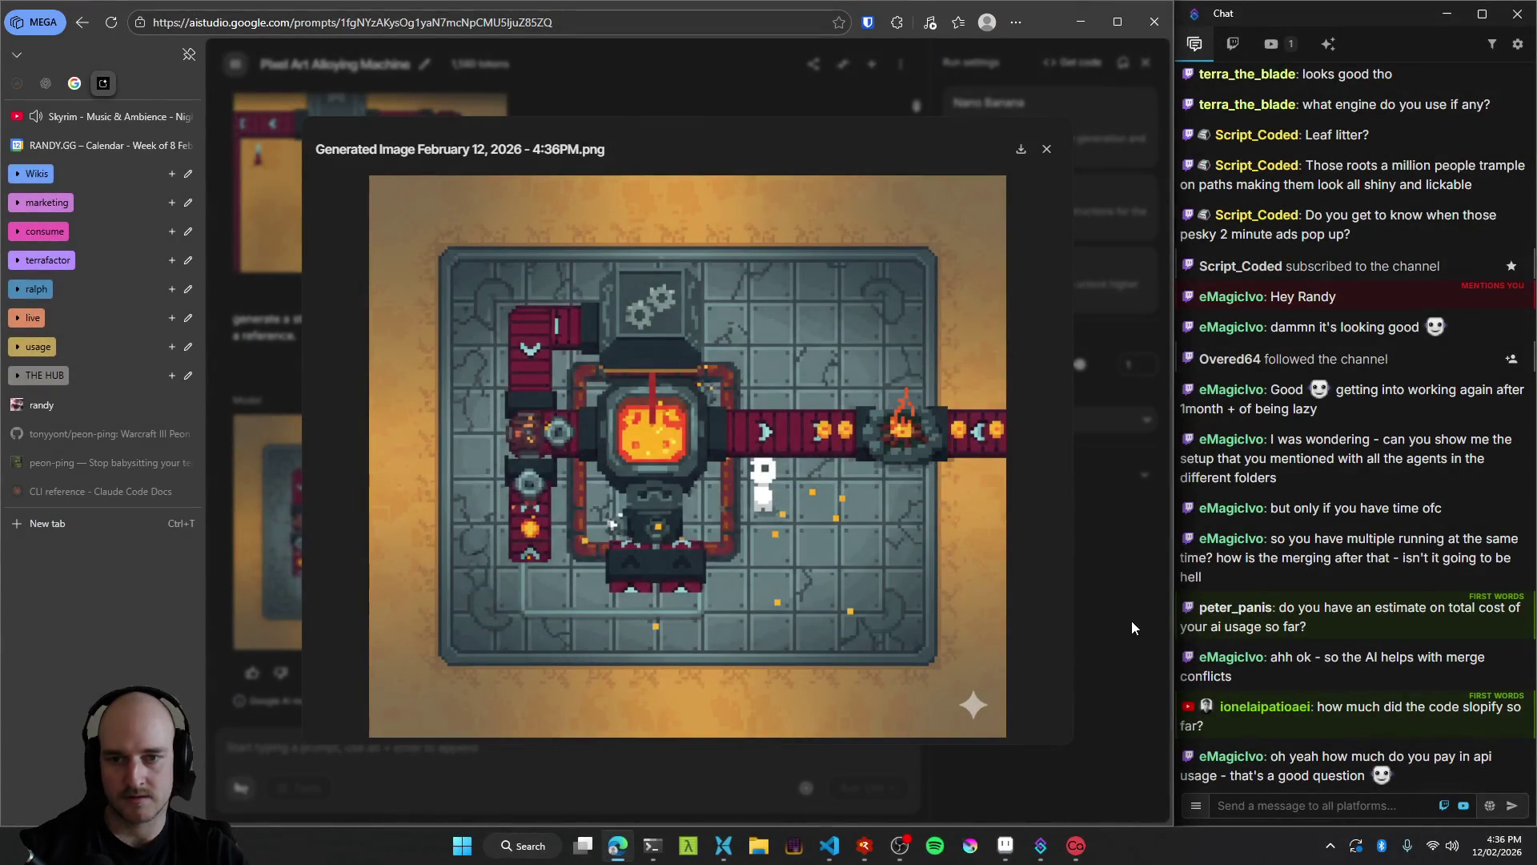
key(super+shift+s)
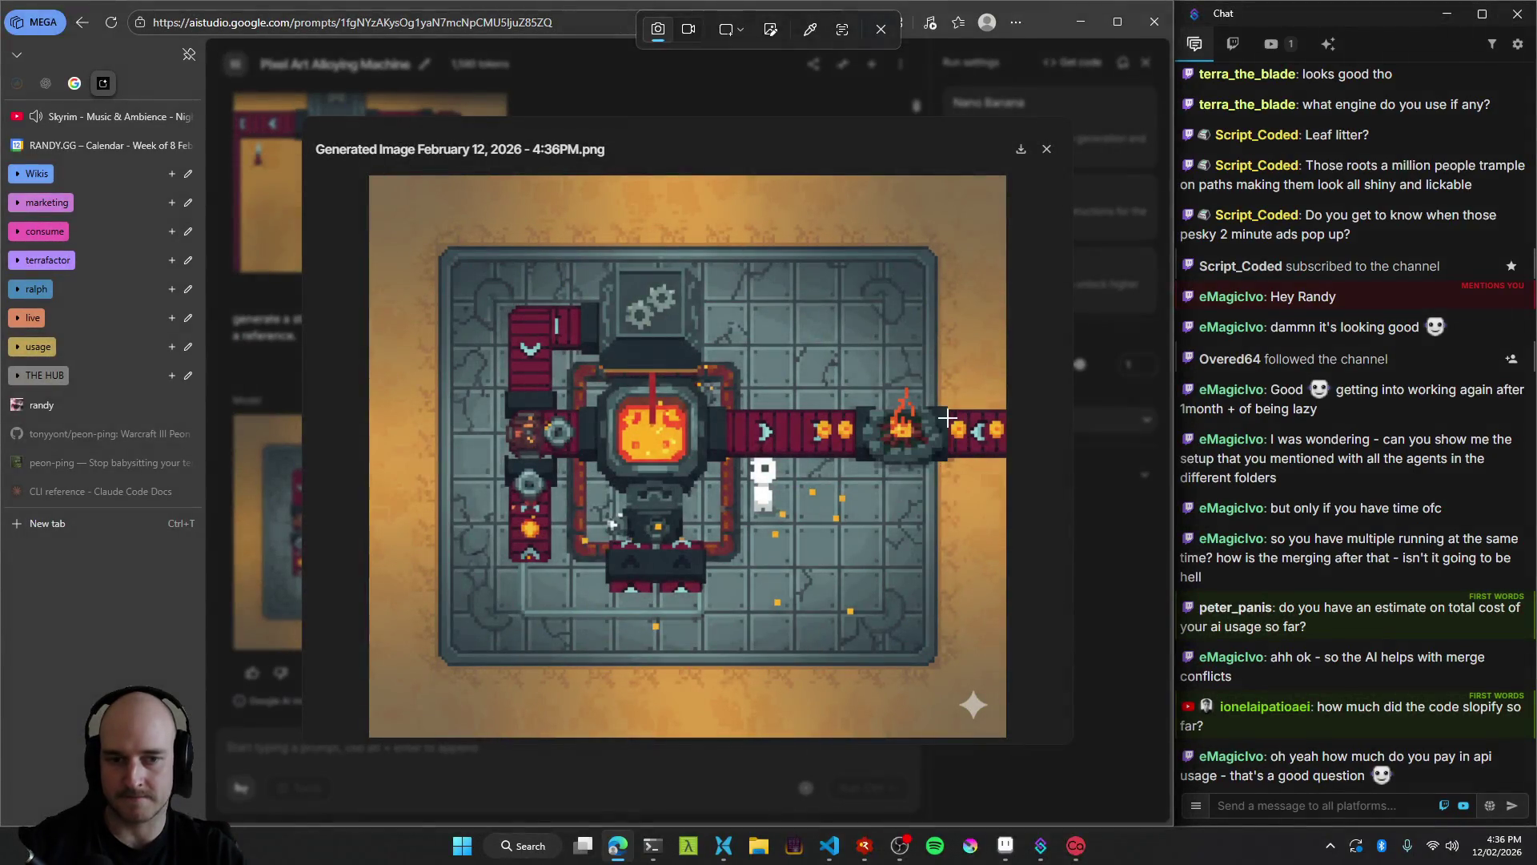
key(Escape)
Launch PureRef, dismiss its update notice, paste the machine image, and close the preview.
key(super)
text(ref)
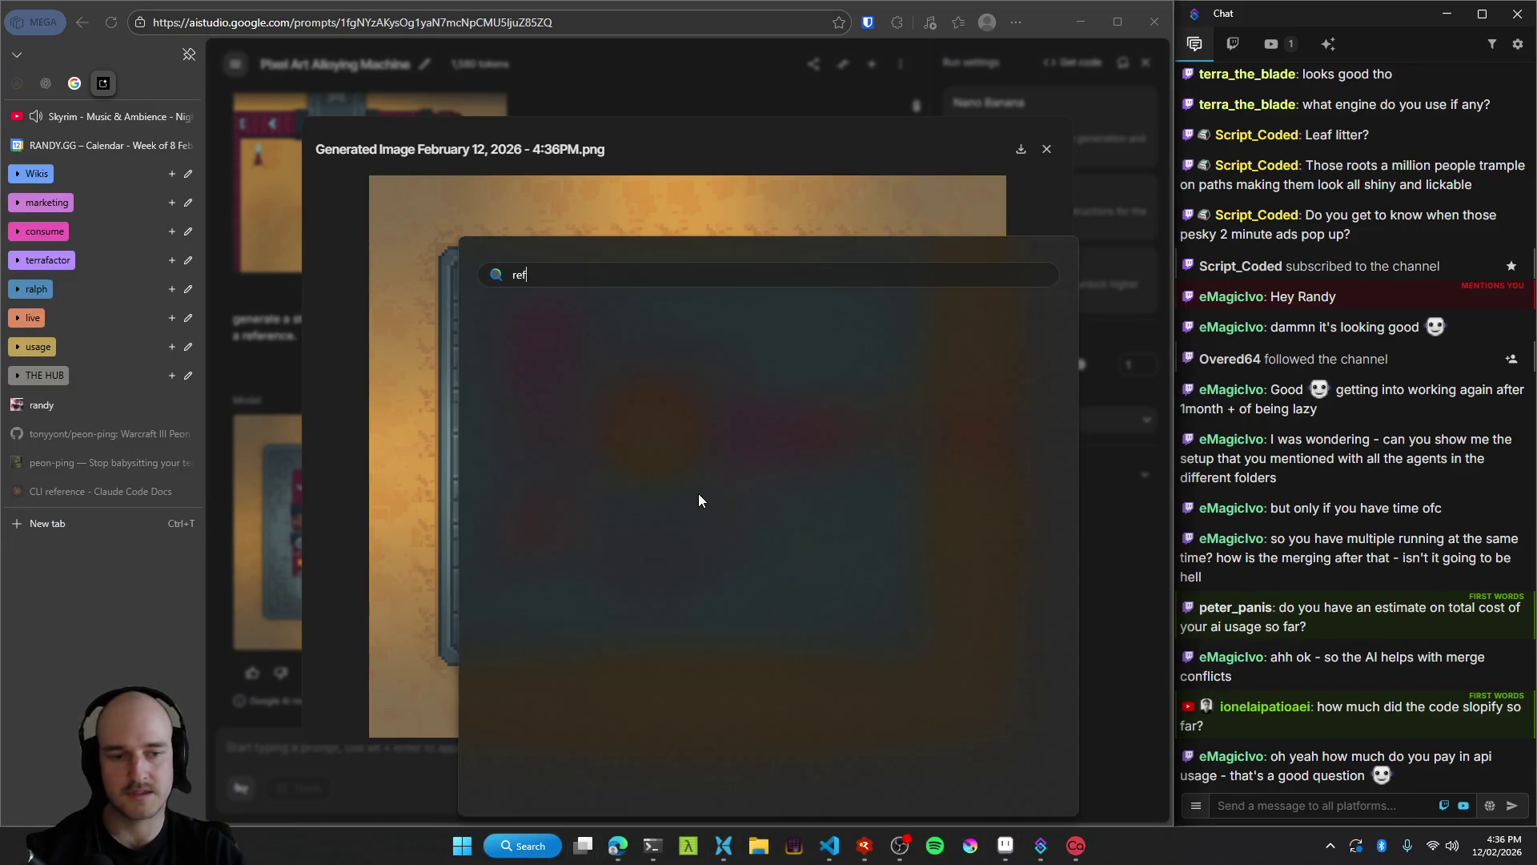
click(576, 409)
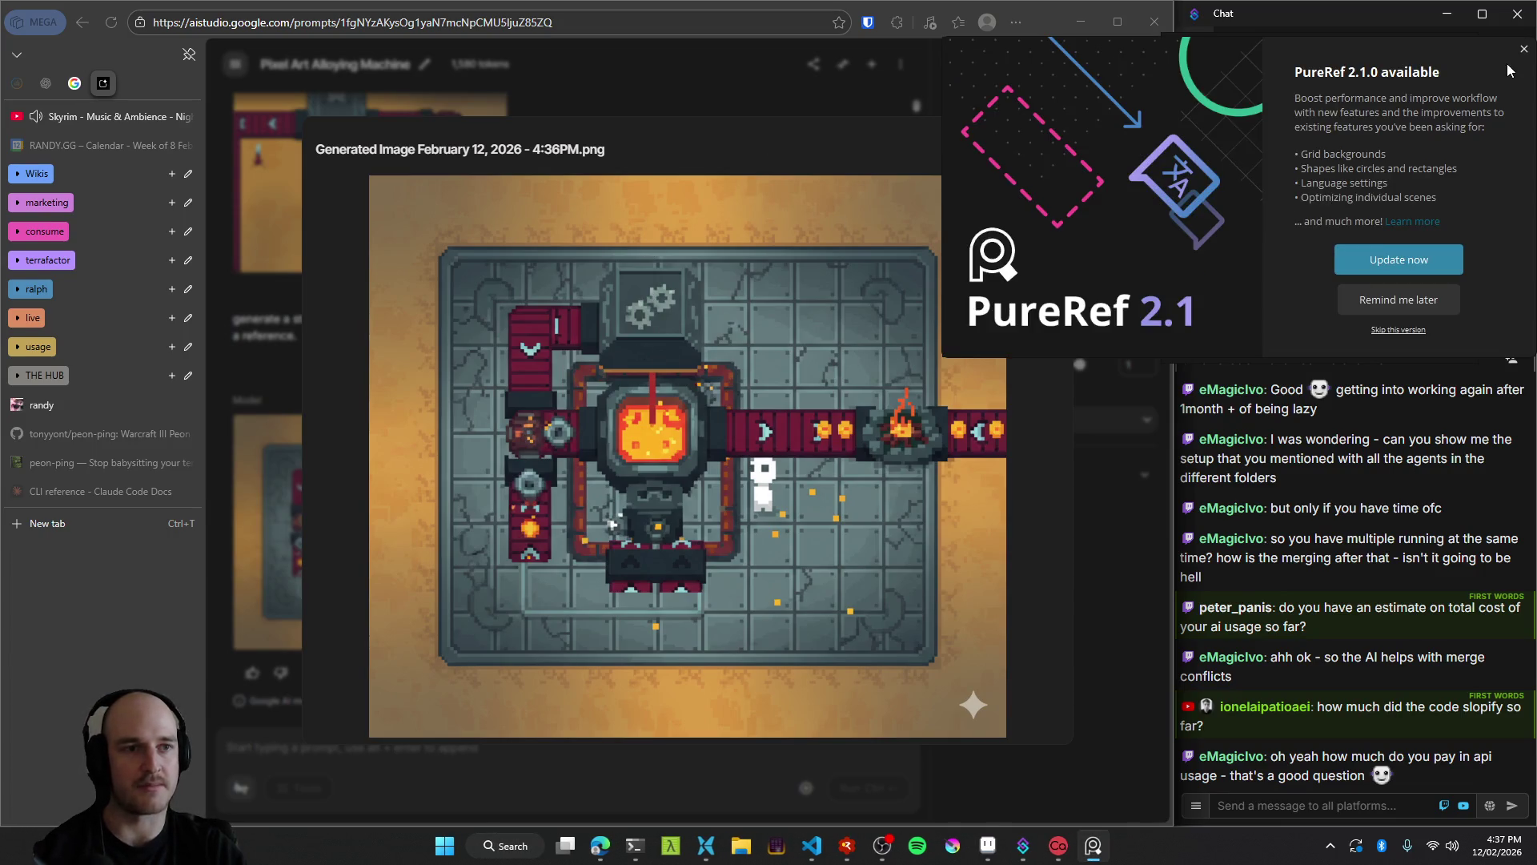
click(1523, 49)
key(ctrl+v)
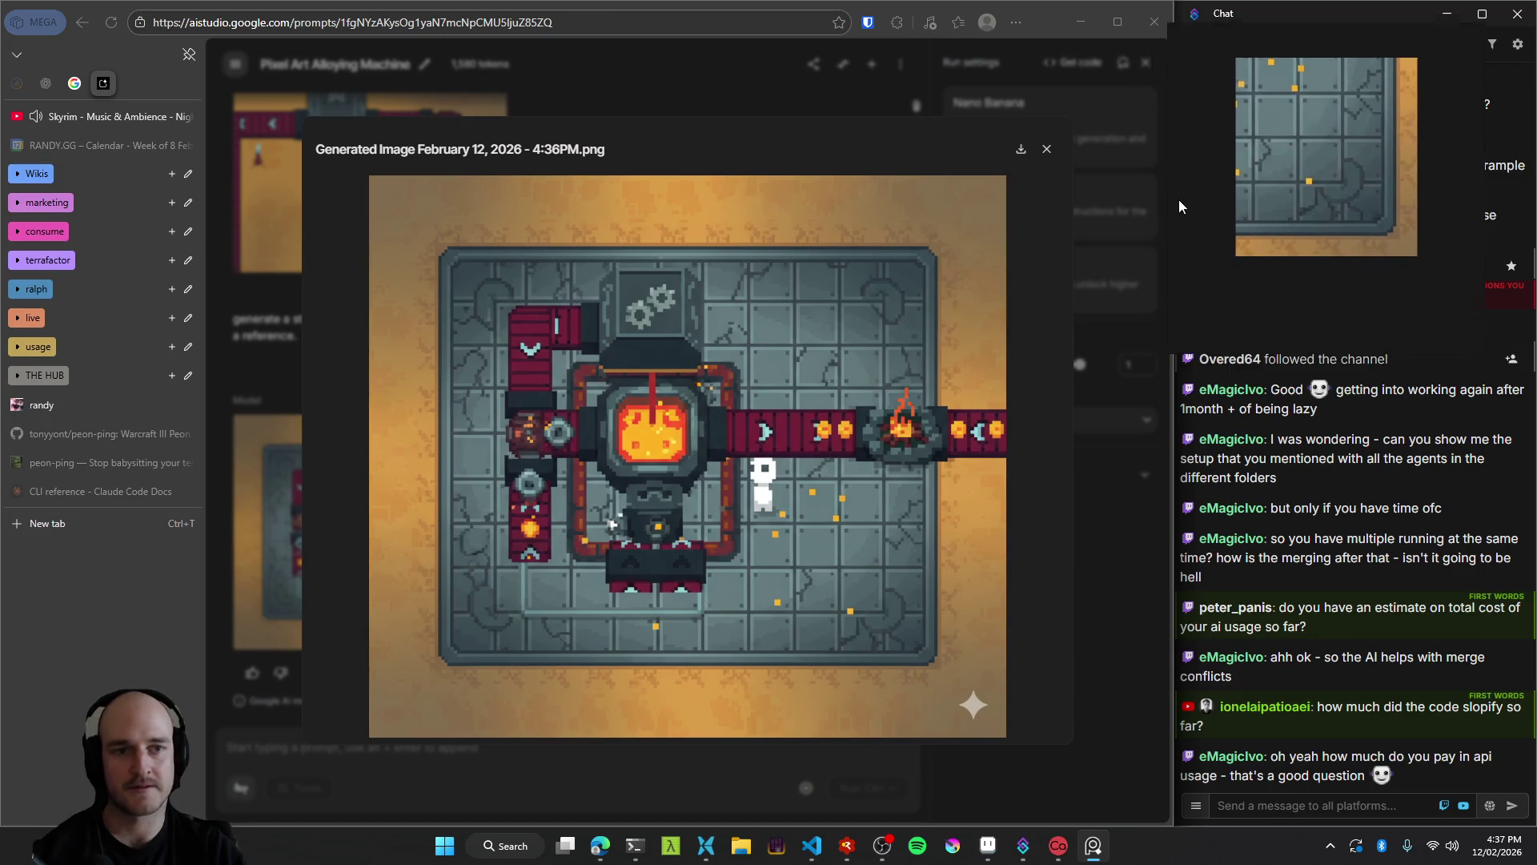
click(434, 751)
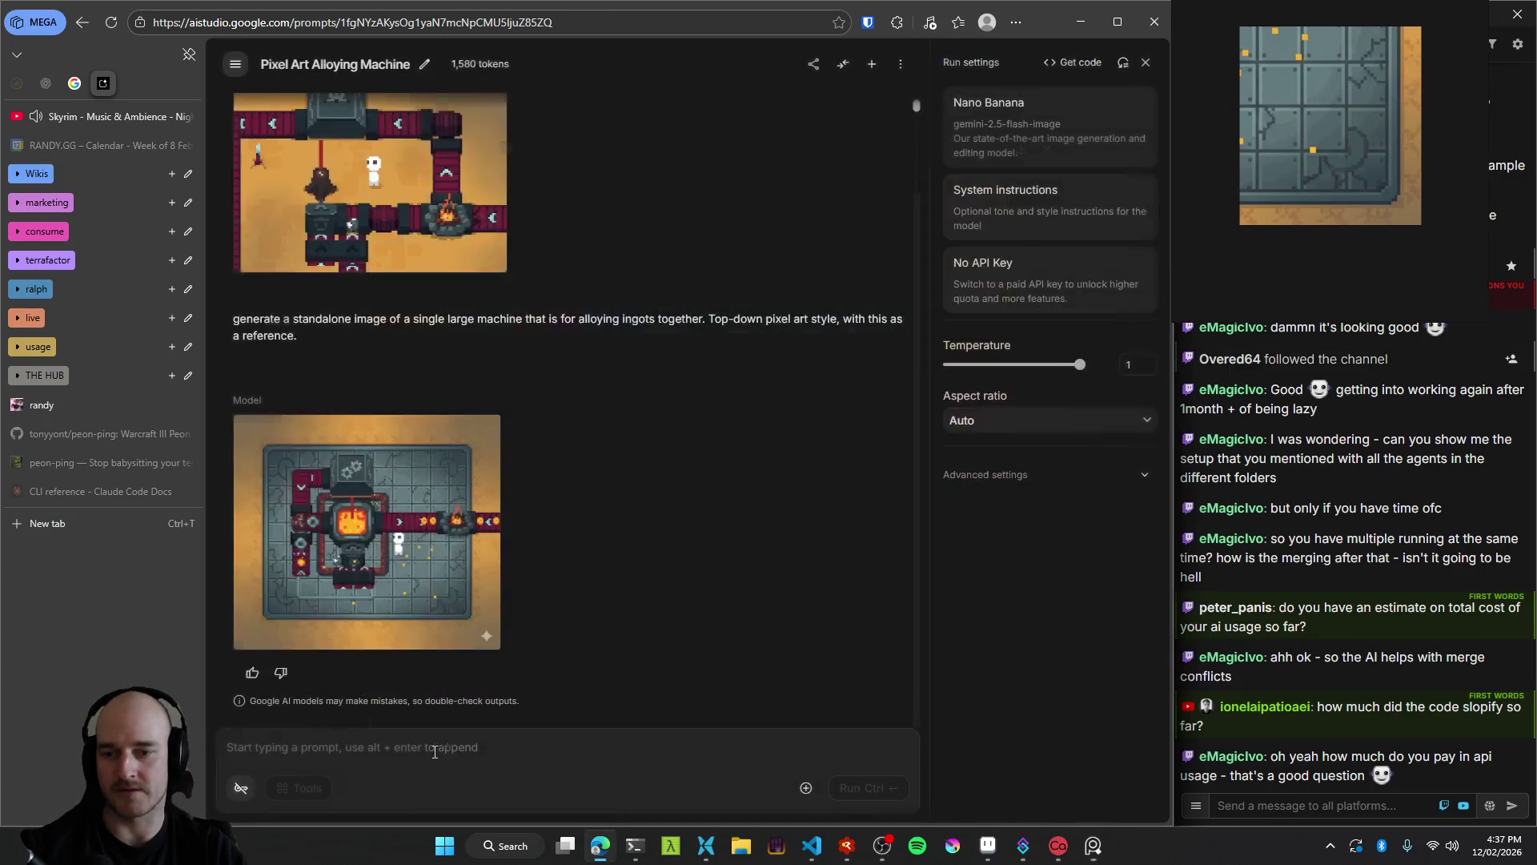
Copy the prompt as text, delete the model's response, and rerun the prompt.
scroll(462, 468, up, 2)
click(886, 417)
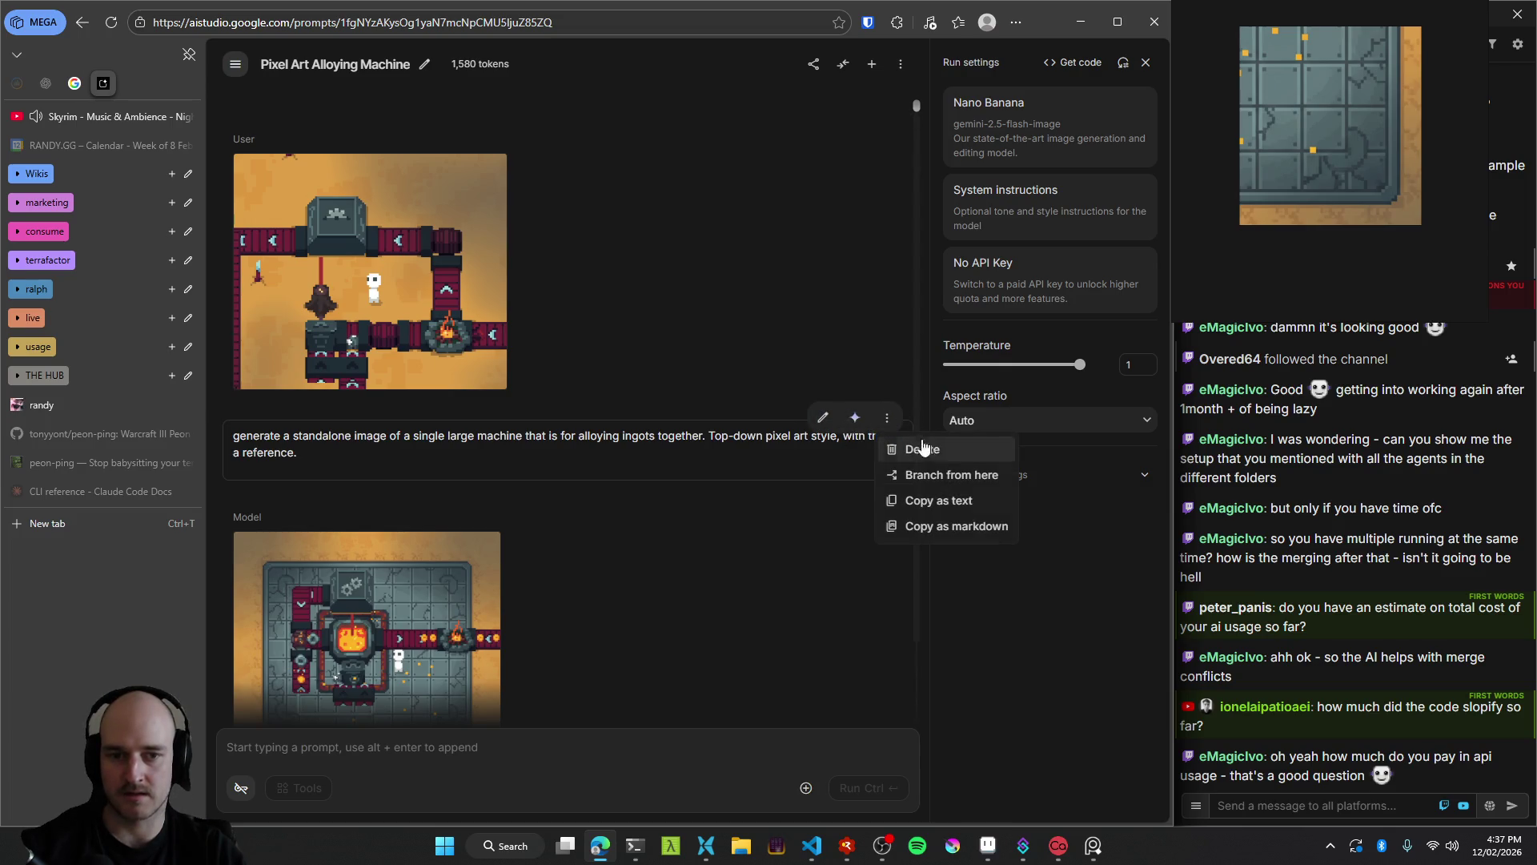
click(953, 501)
click(886, 488)
click(953, 516)
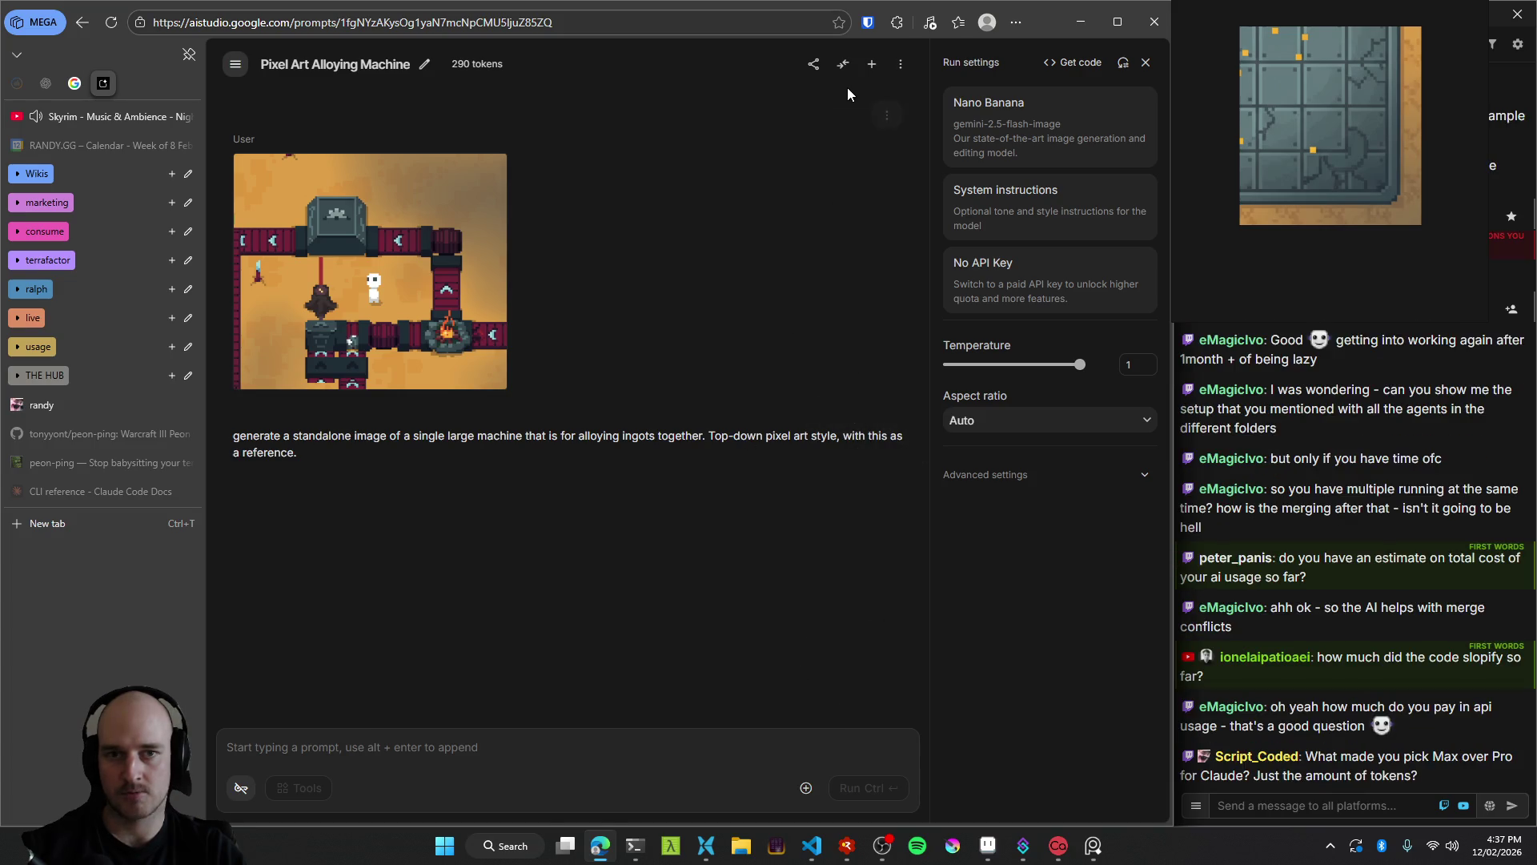
click(825, 417)
click(823, 417)
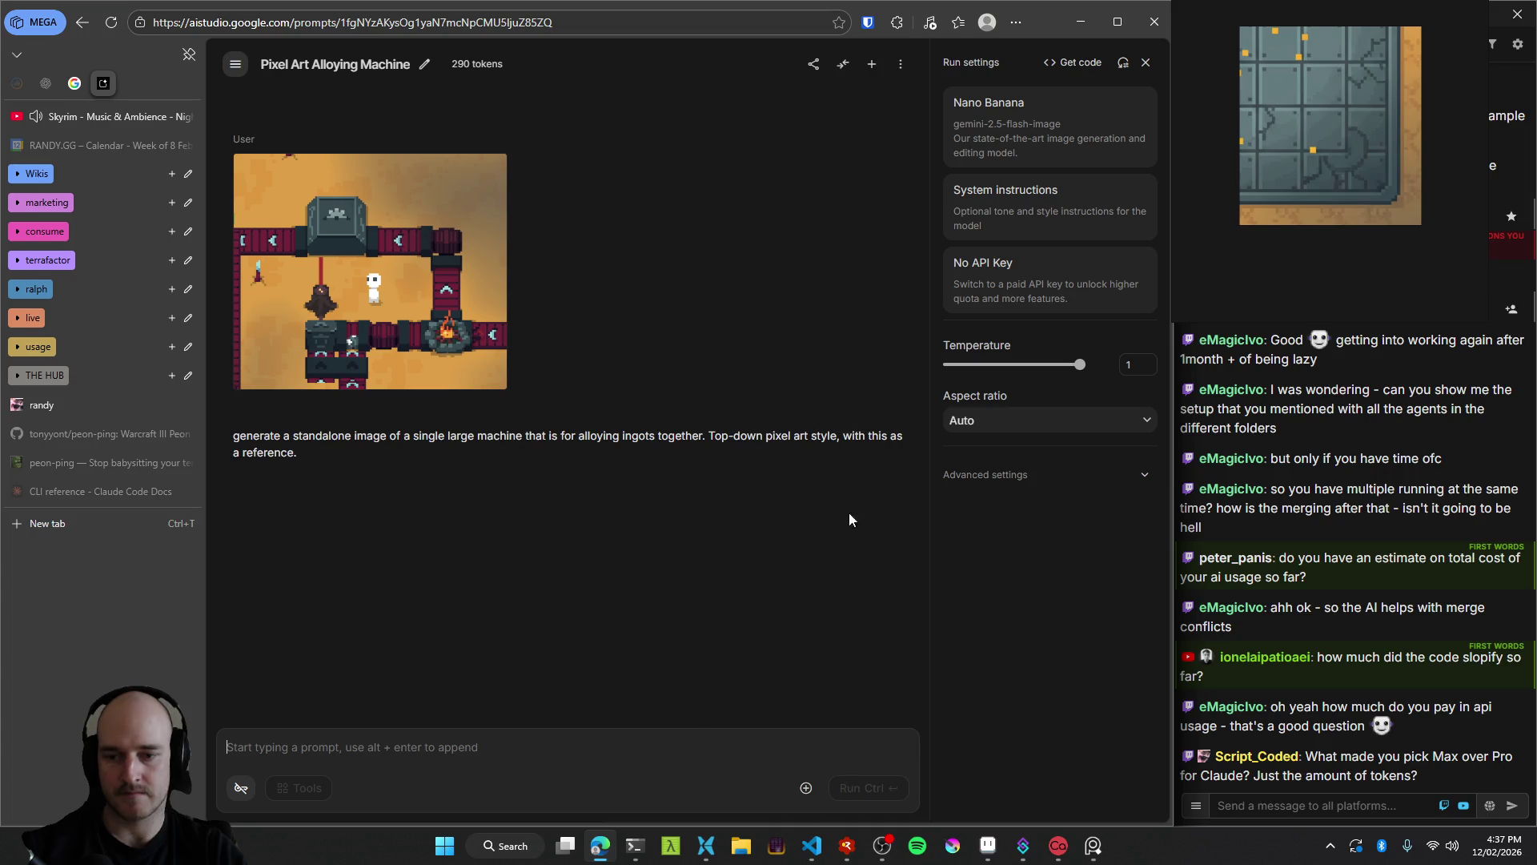
click(854, 417)
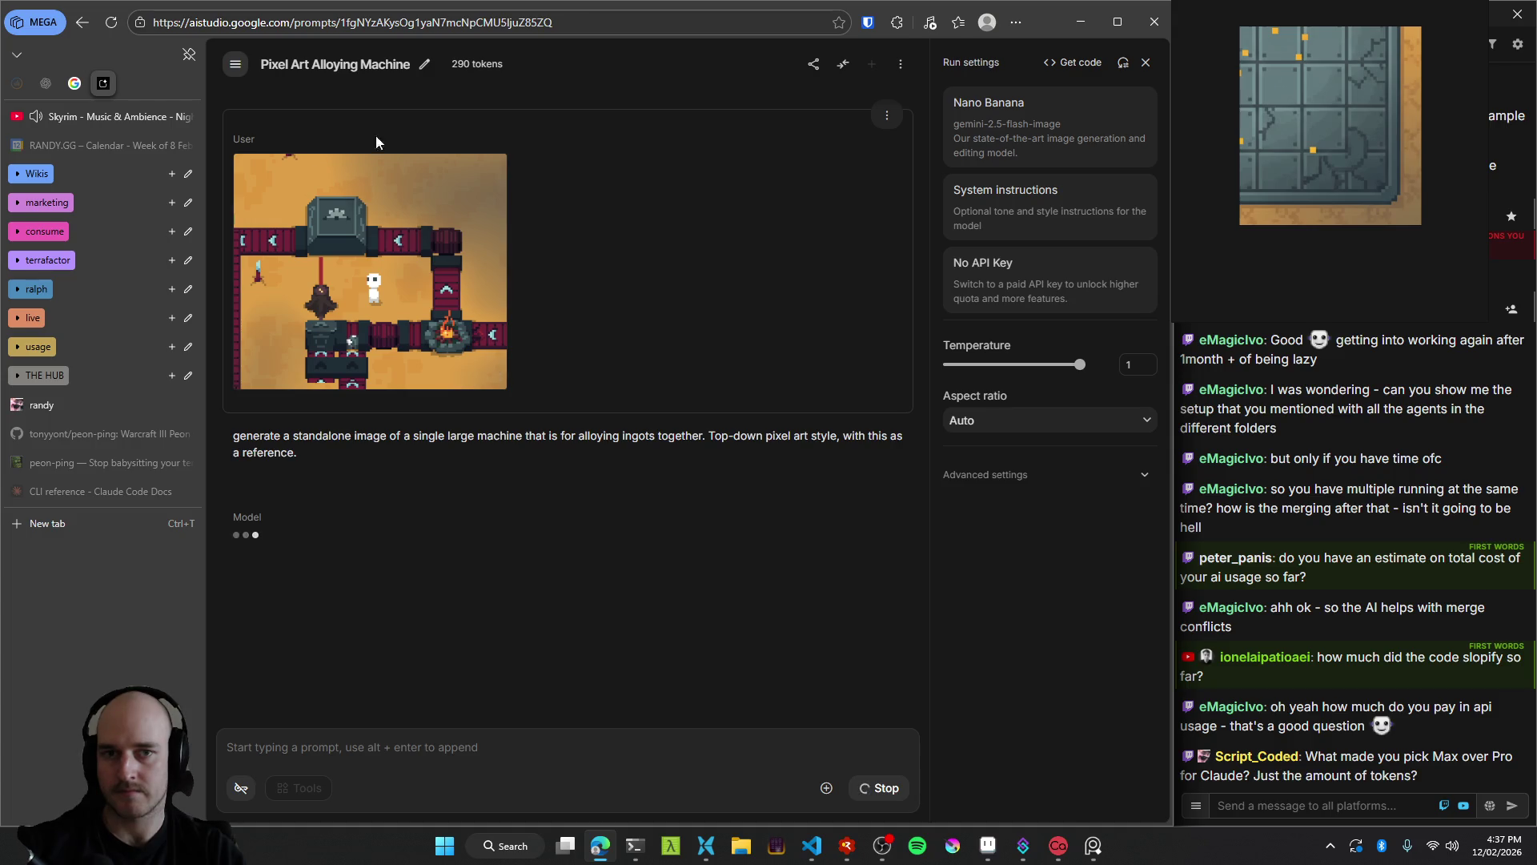
Review the regenerated machine image enlarged, then delete that response.
click(886, 116)
click(740, 278)
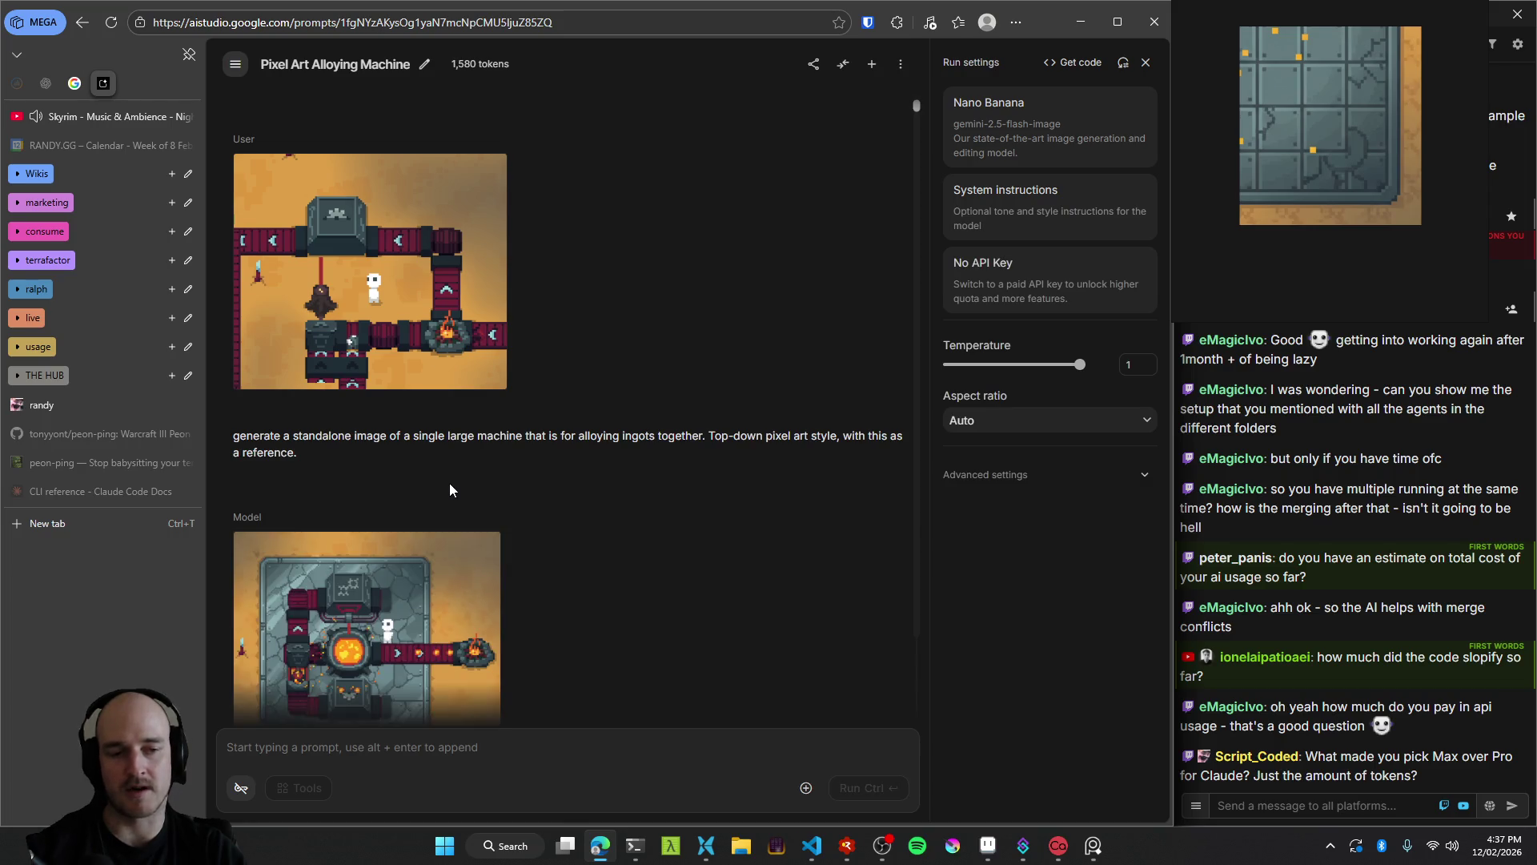
scroll(451, 489, down, 3)
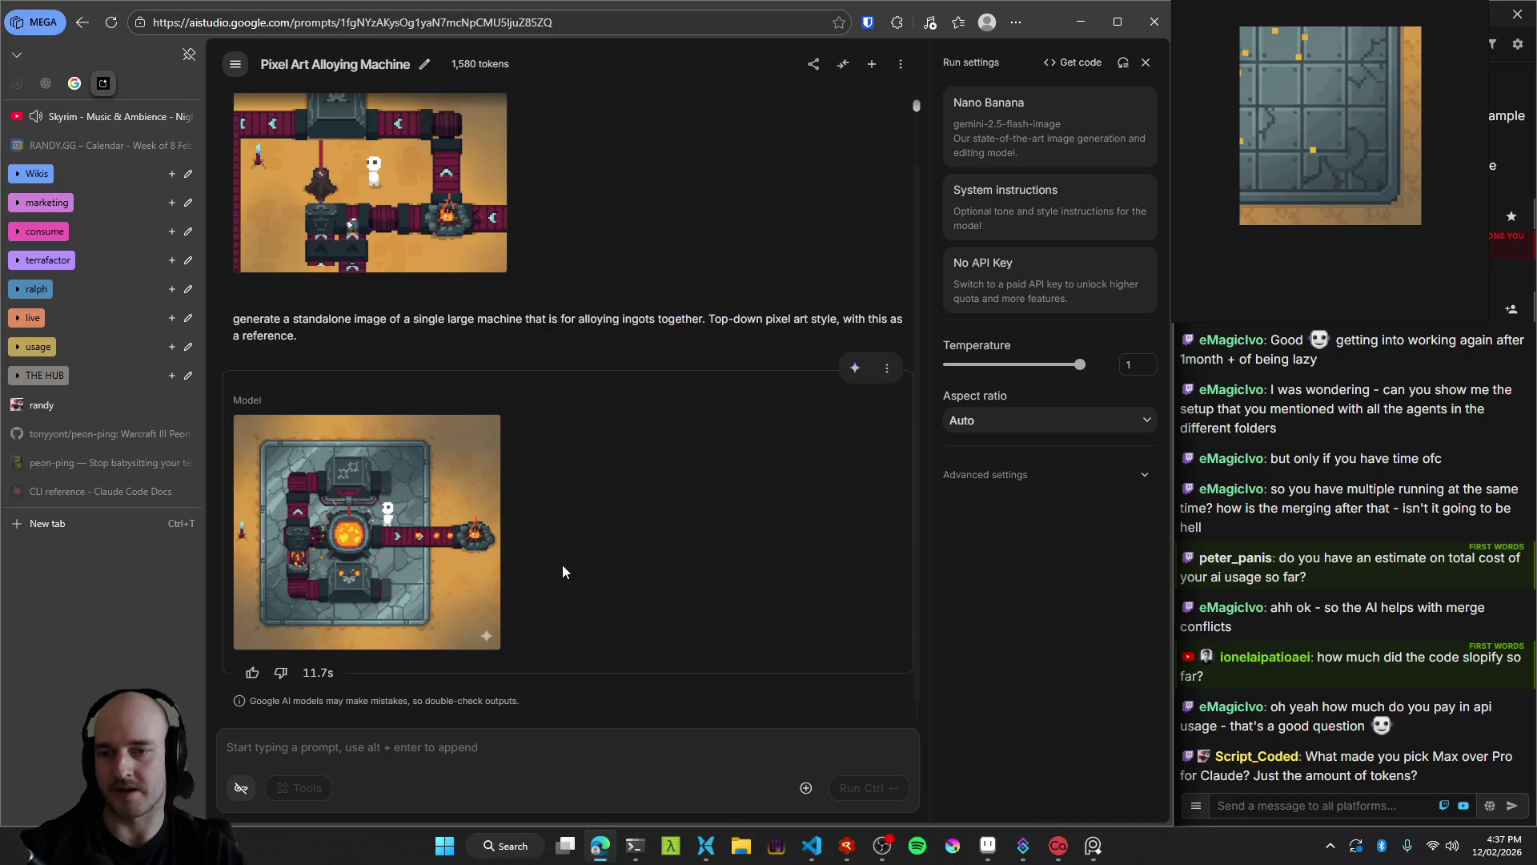
click(453, 532)
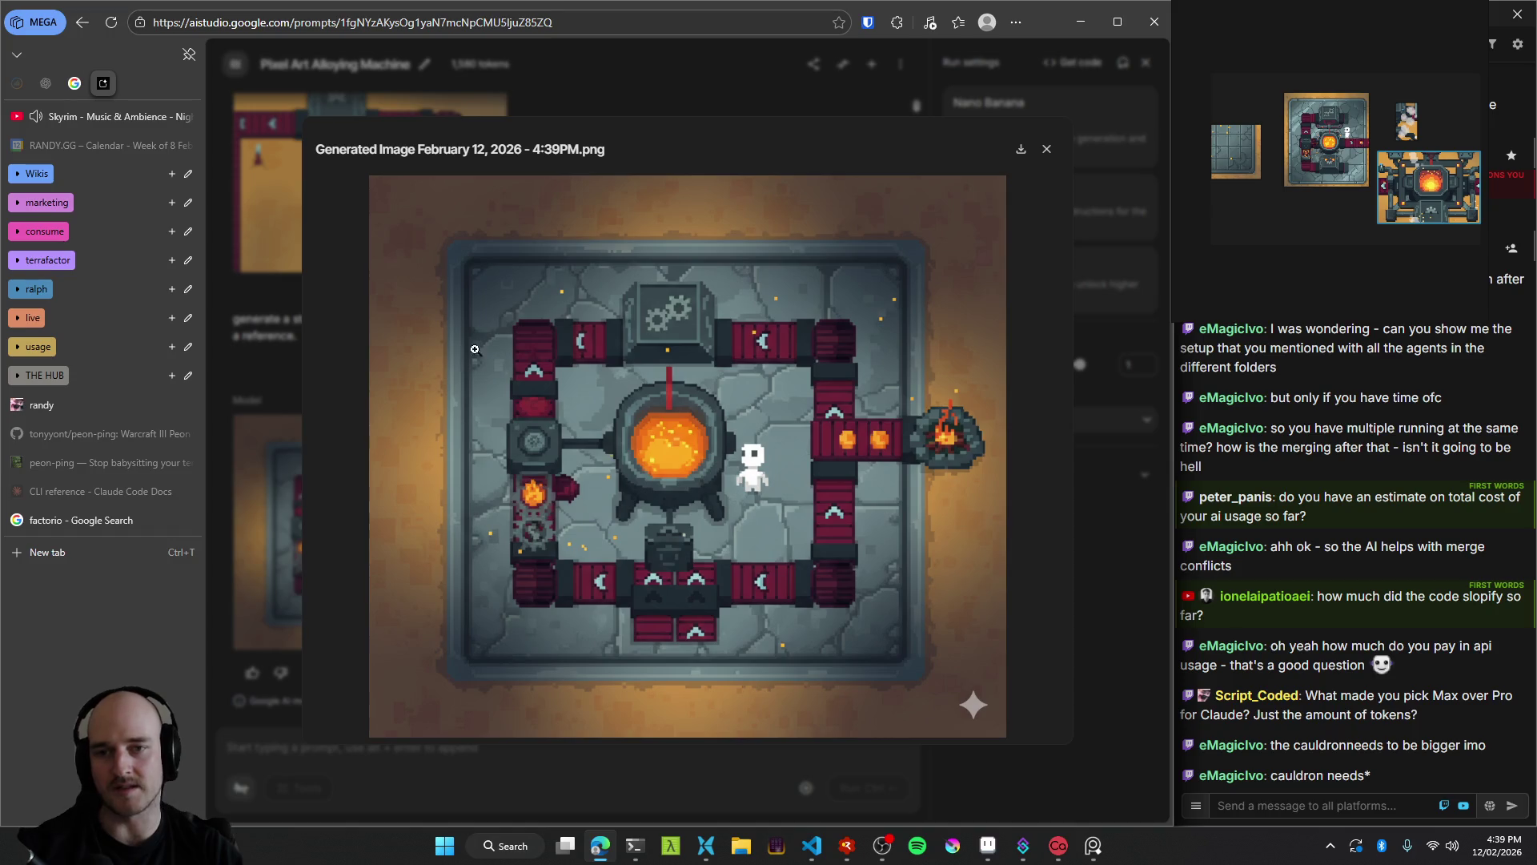
click(646, 789)
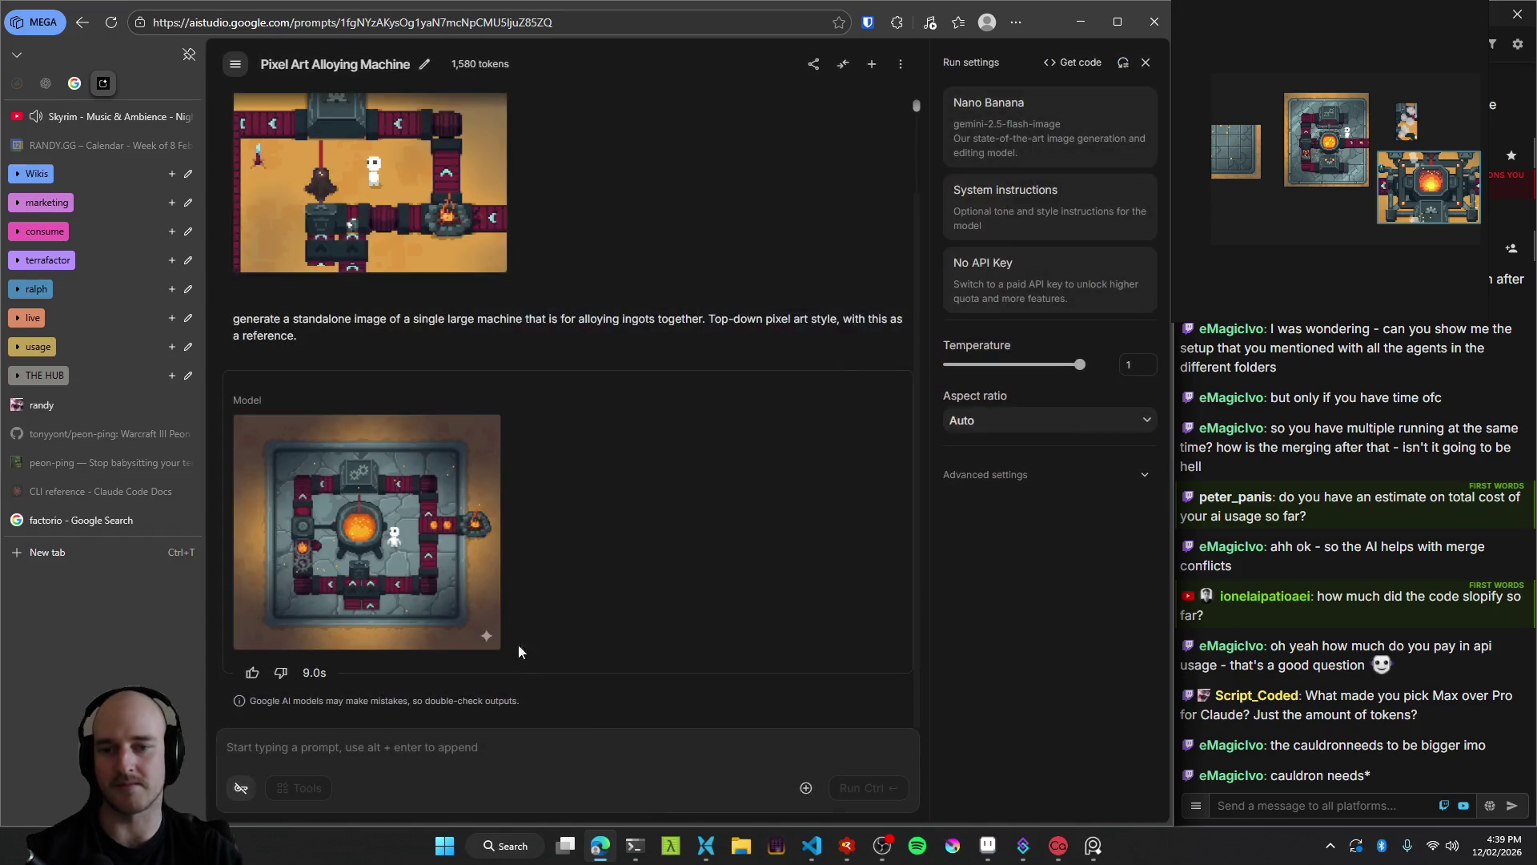
click(920, 399)
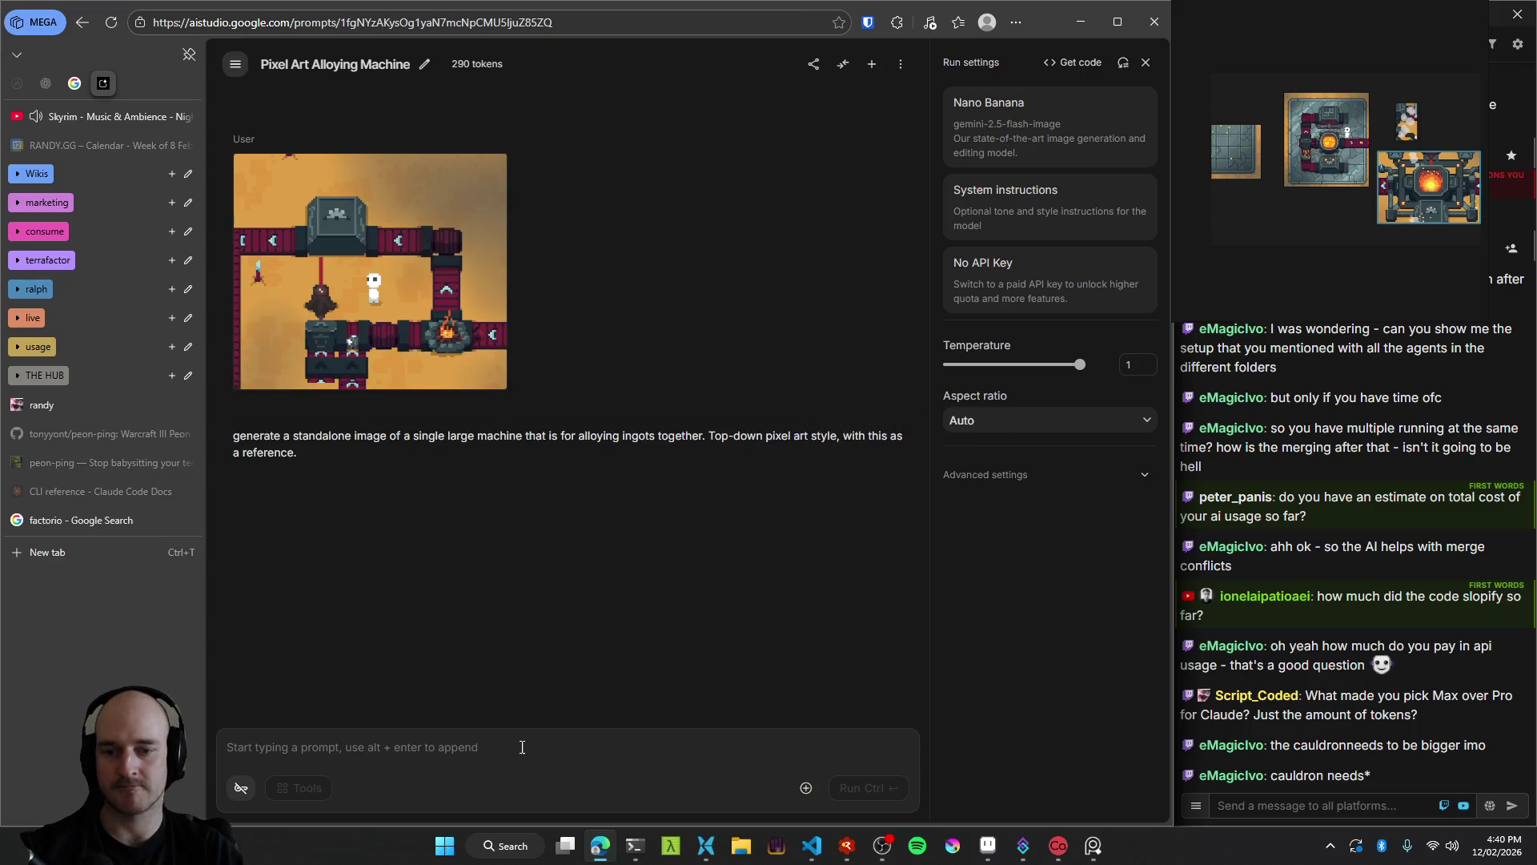
Paste the Factorio screenshot as a second reference, run the prompt, and review the enlarged result.
click(656, 752)
key(ctrl+v)
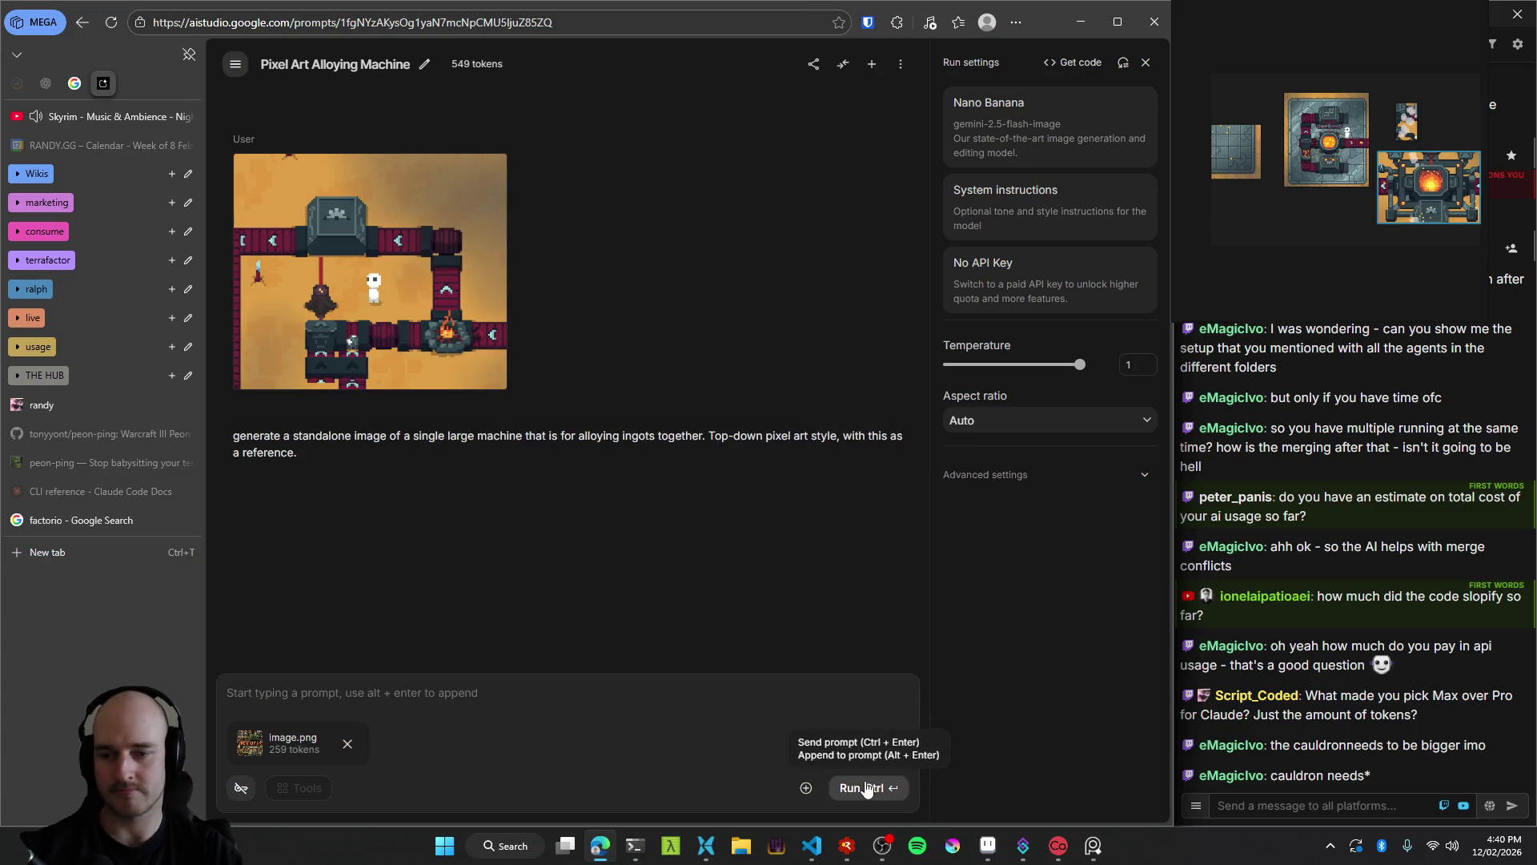
click(865, 789)
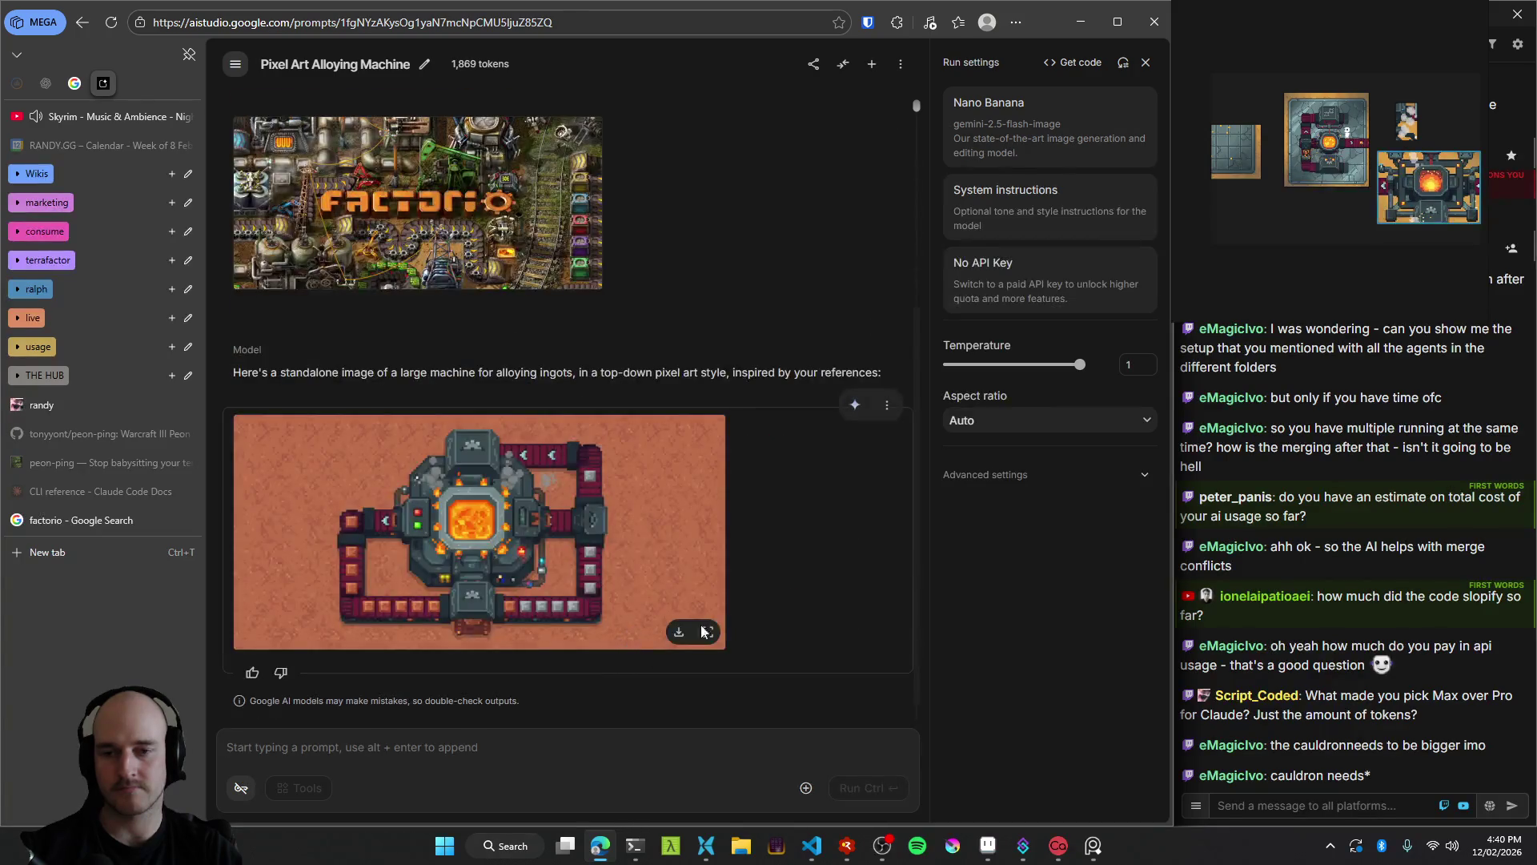
click(697, 617)
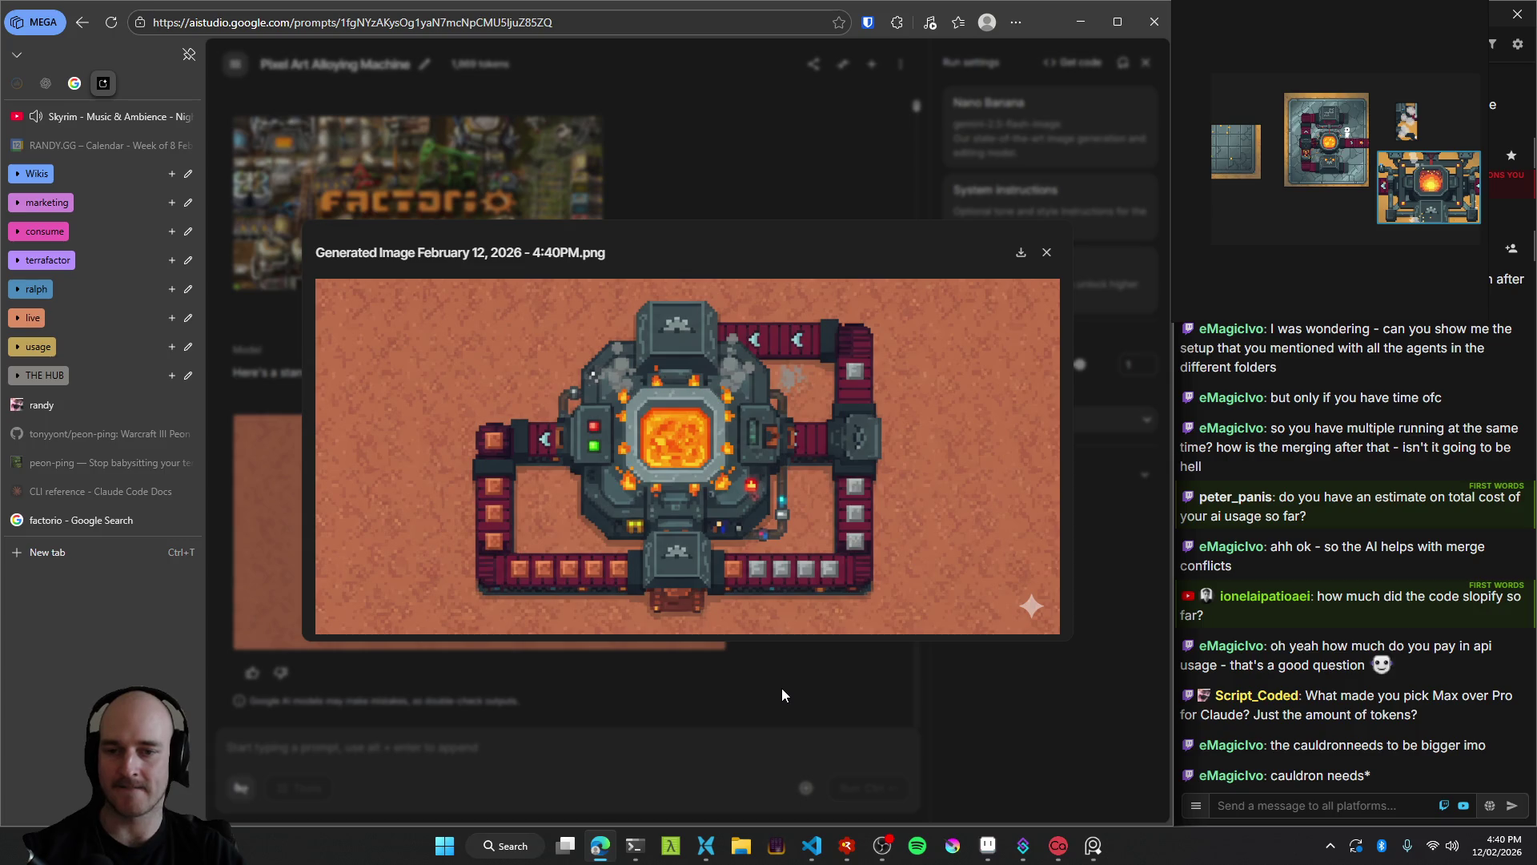
click(781, 694)
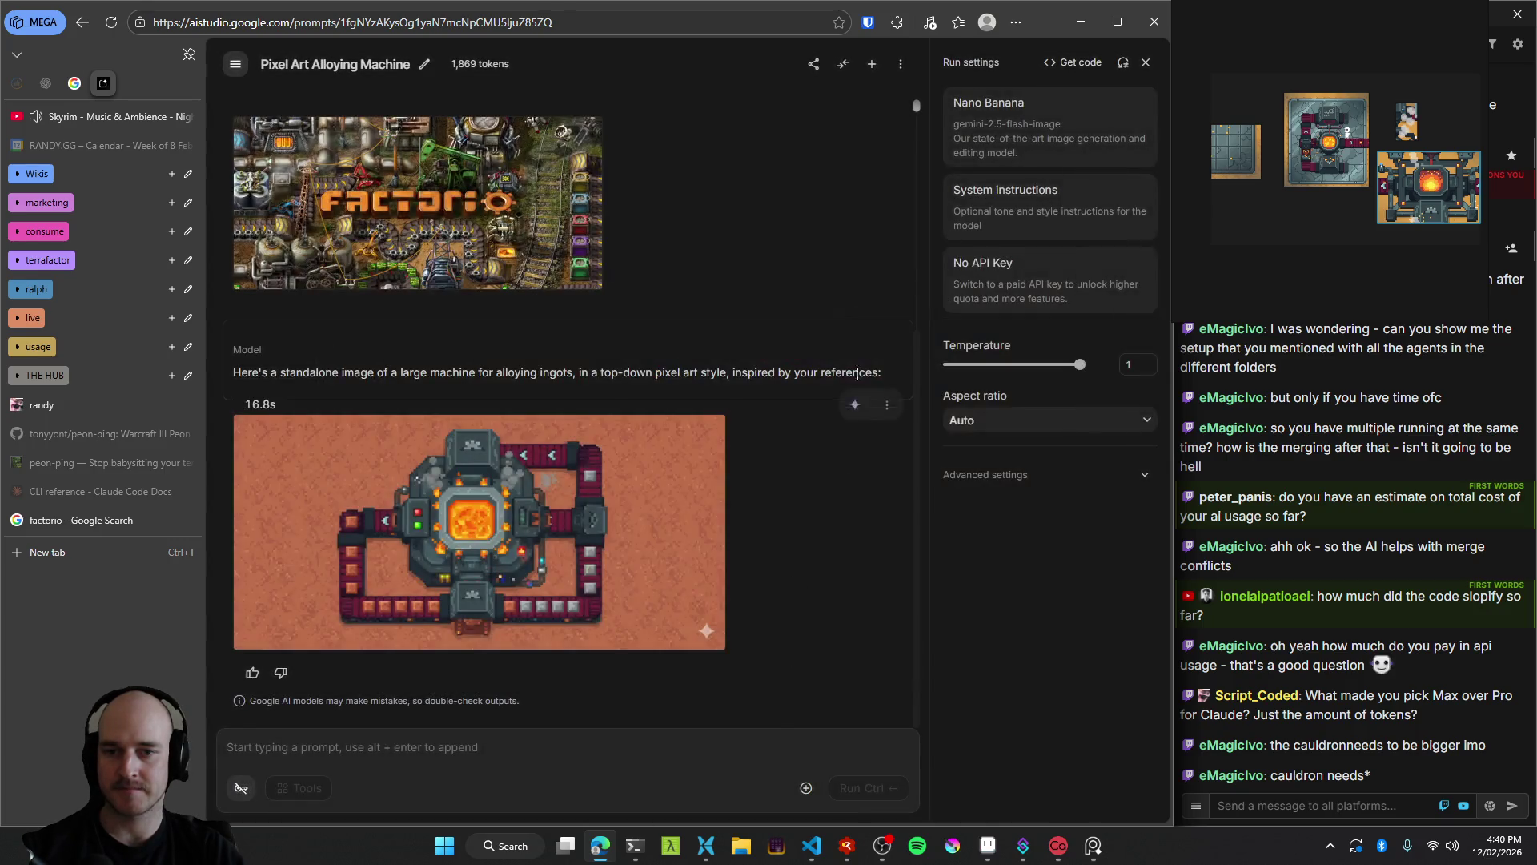
Rerun the generation, then snip the new image's conveyor section onto the PureRef board.
click(848, 328)
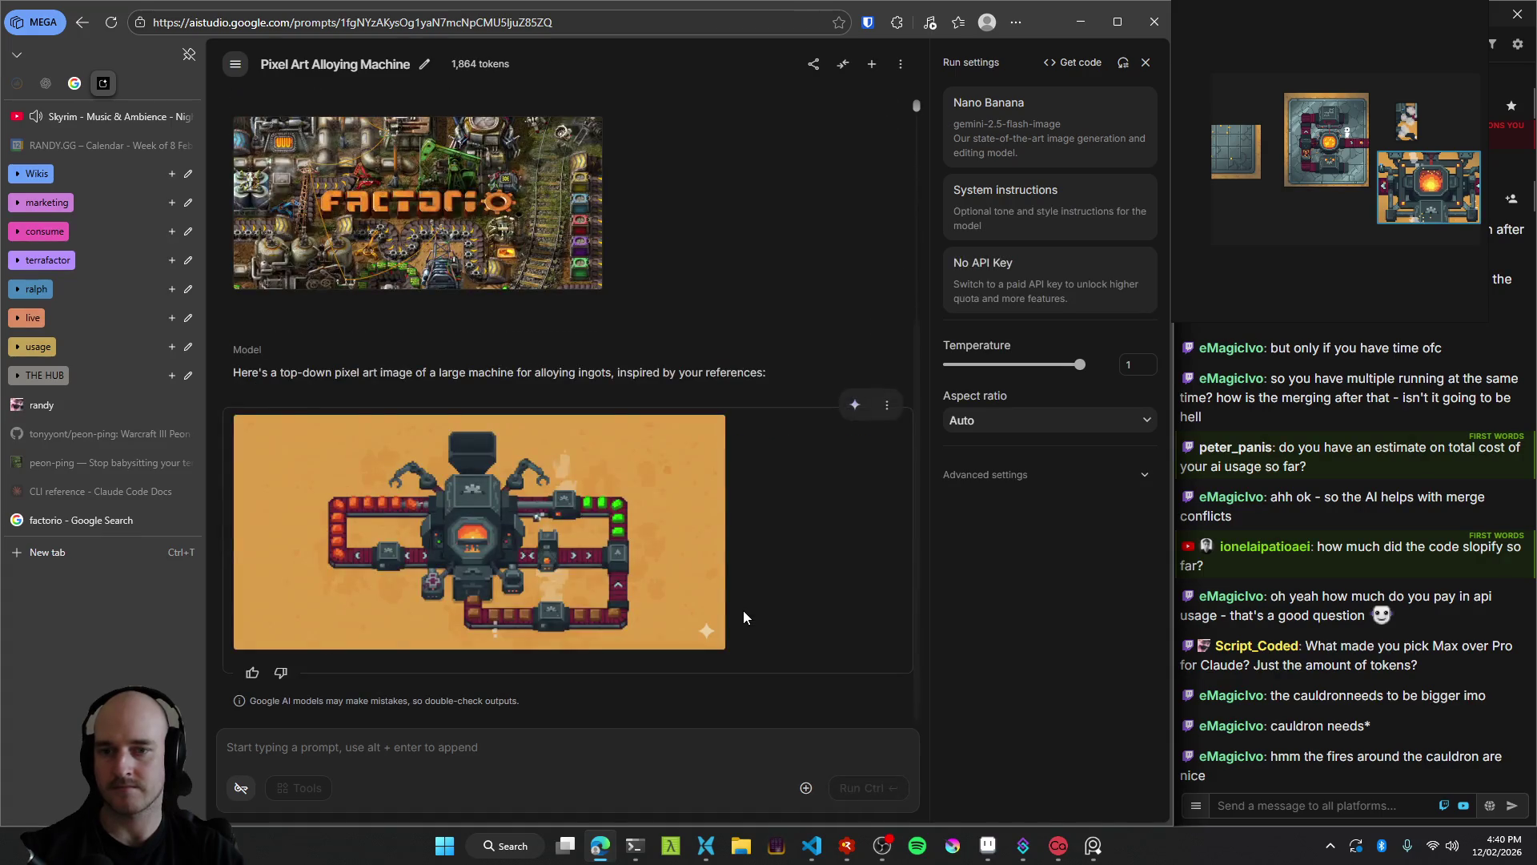
click(543, 524)
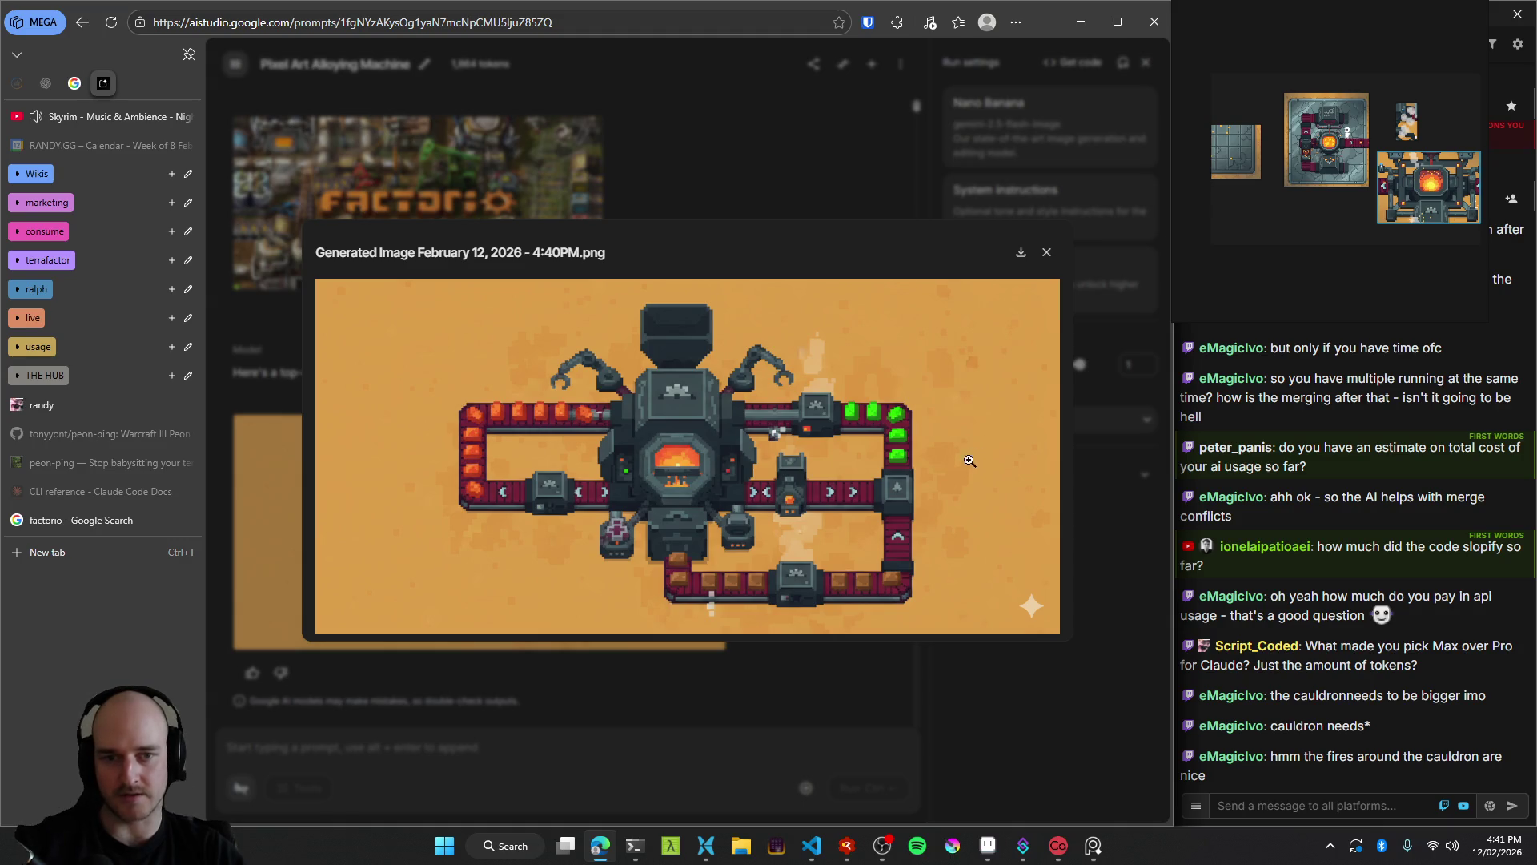
key(super+shift+s)
drag(926, 470, 833, 396)
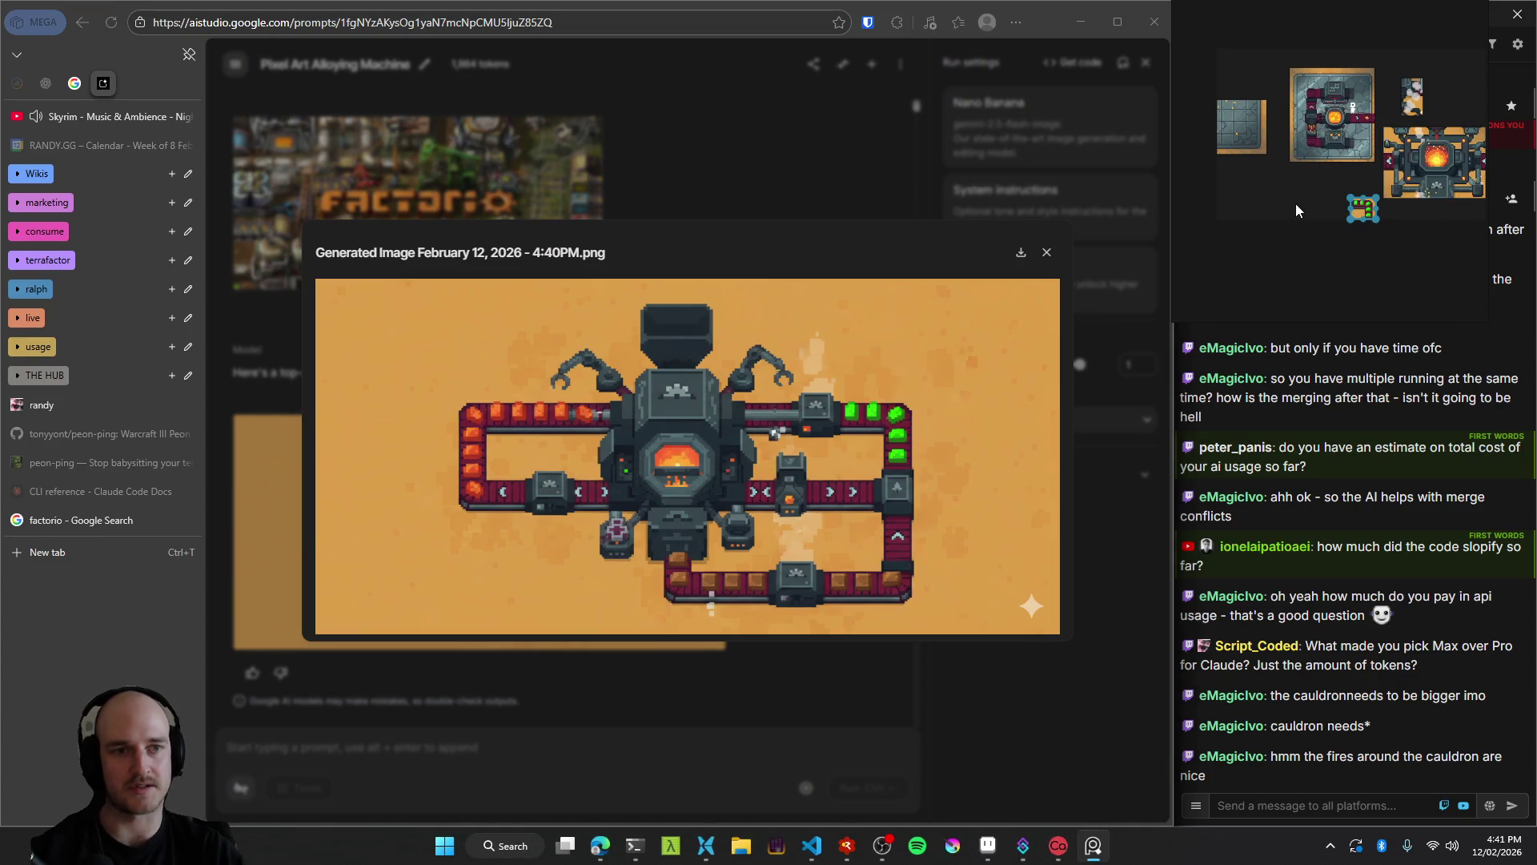
drag(1402, 228, 1337, 204)
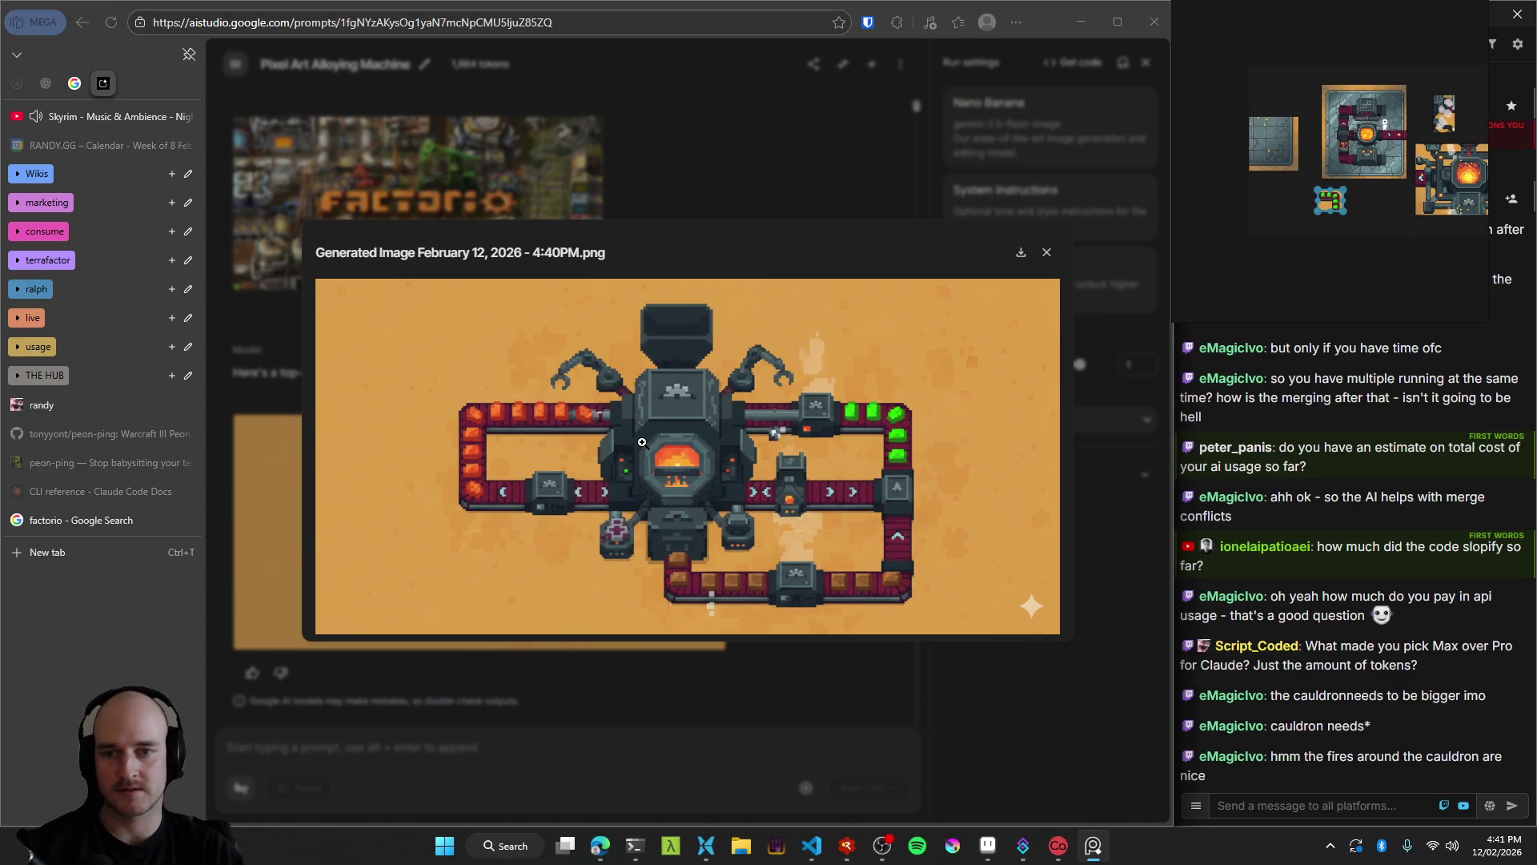
key(super+shift+s)
mouse_move(428, 382)
mouse_down()
mouse_move(570, 535)
mouse_move(606, 525)
mouse_up()
key(ctrl+v)
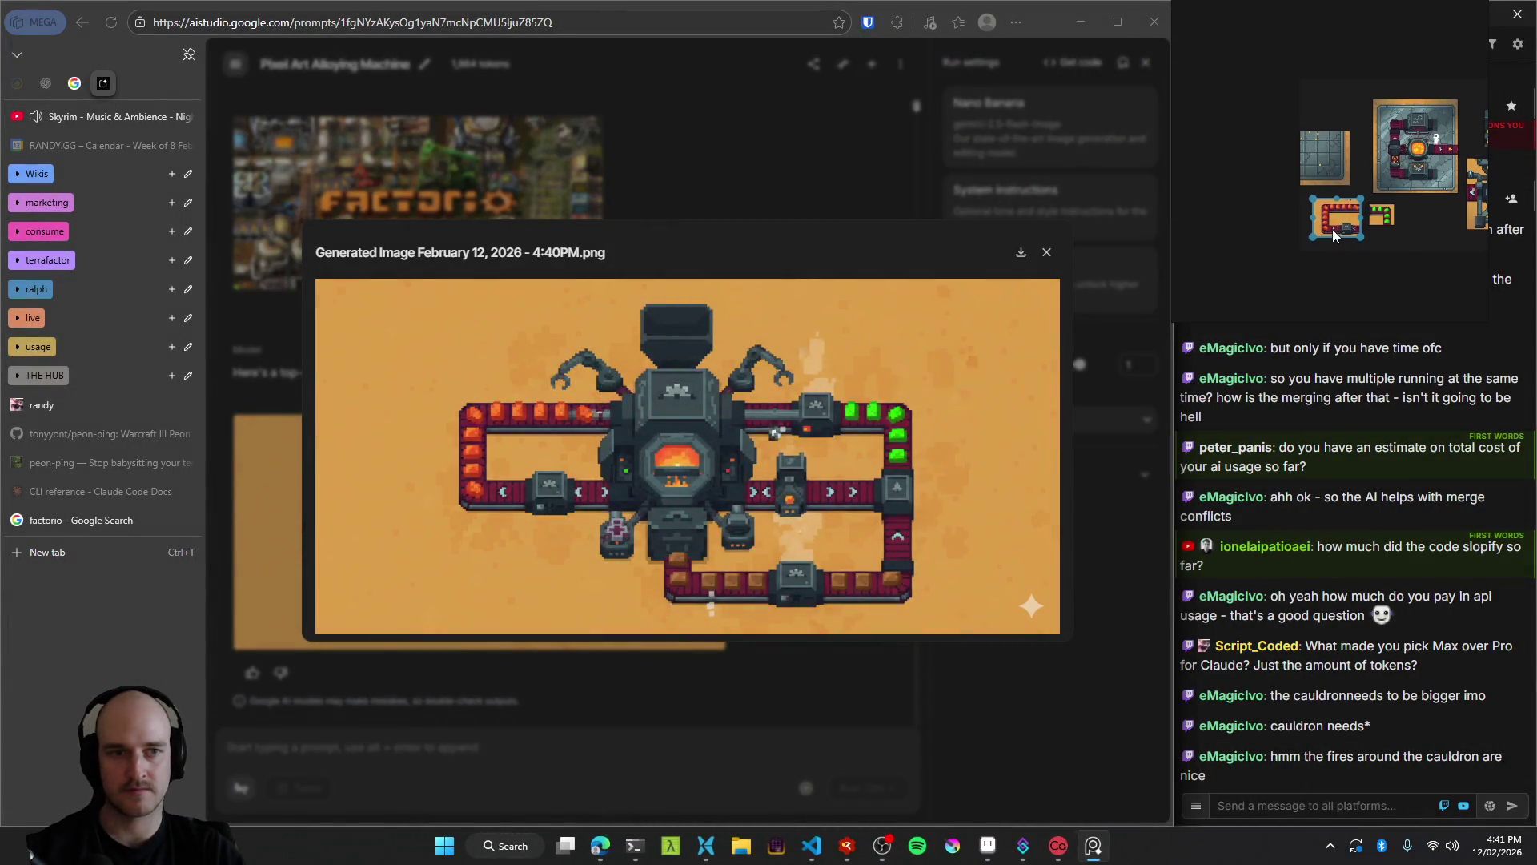
click(1356, 234)
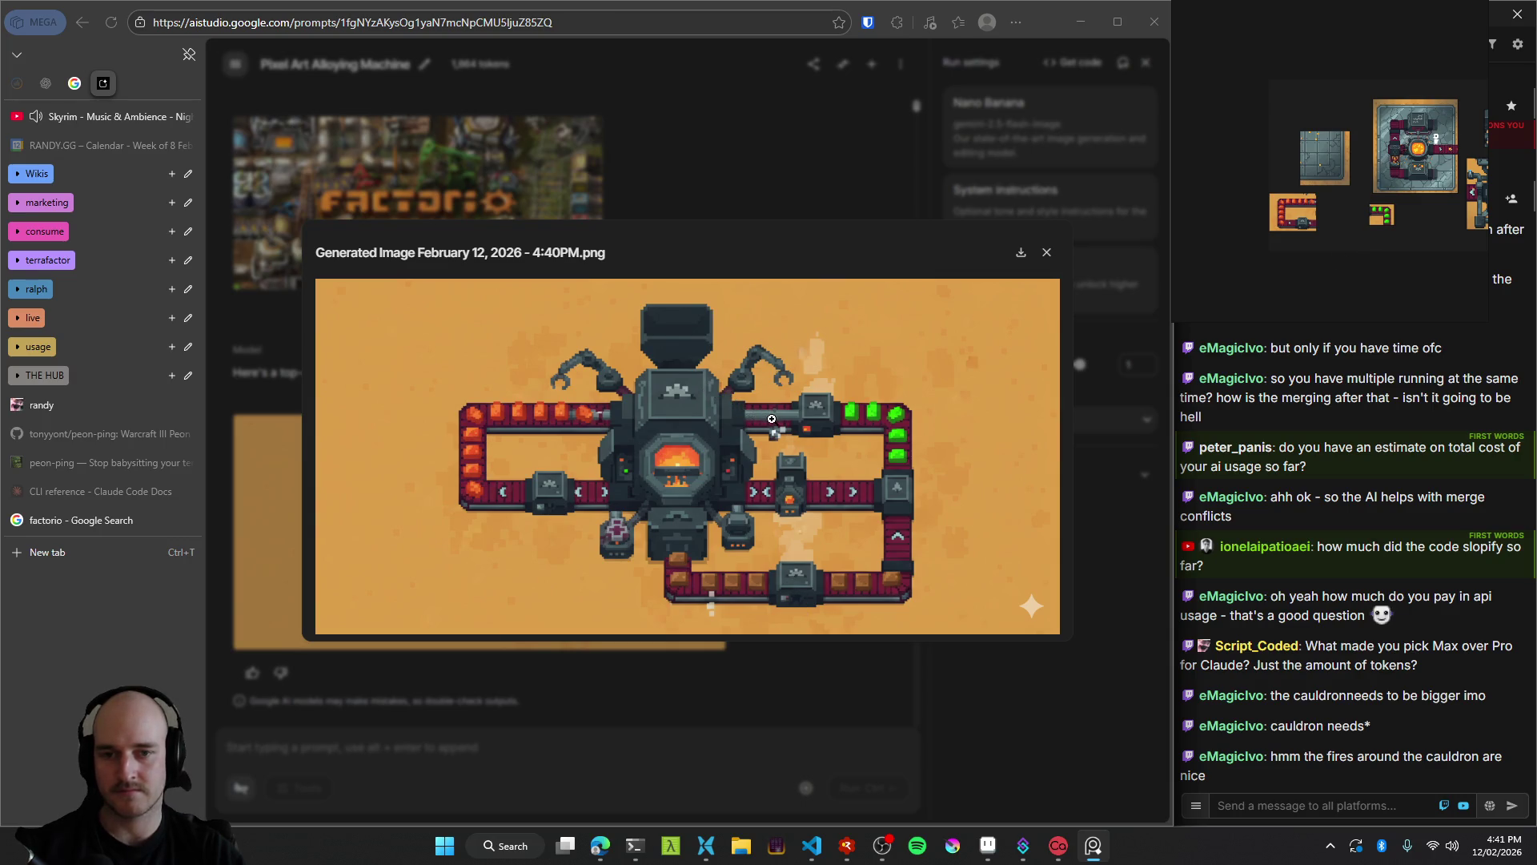
click(663, 691)
Regenerate once more, glance at the Aseprite sketch pad, and relaunch the game from RAD Debugger.
click(831, 317)
click(988, 846)
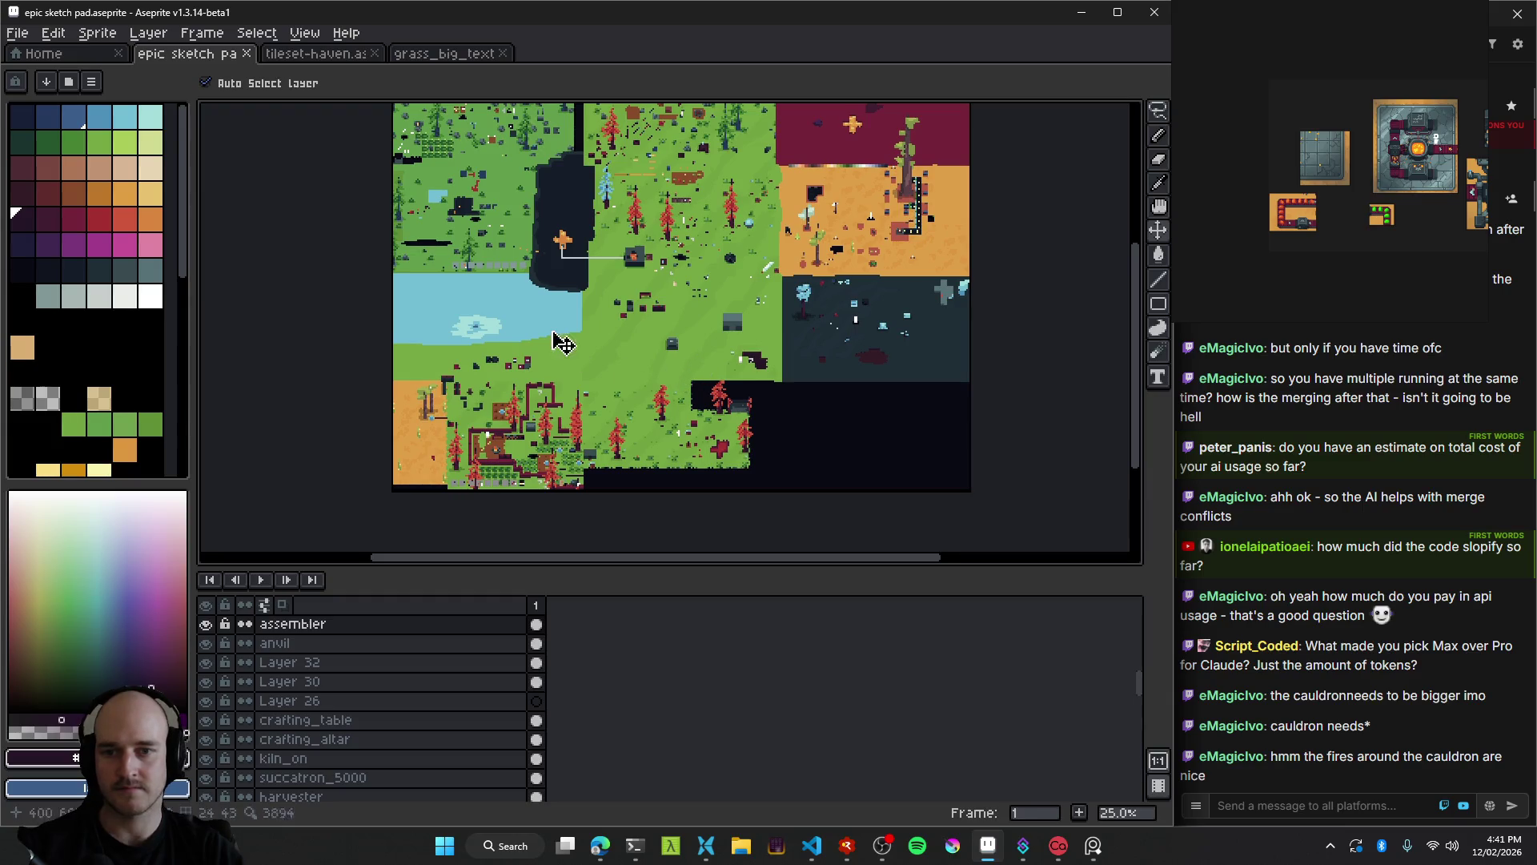
scroll(590, 401, up, 2)
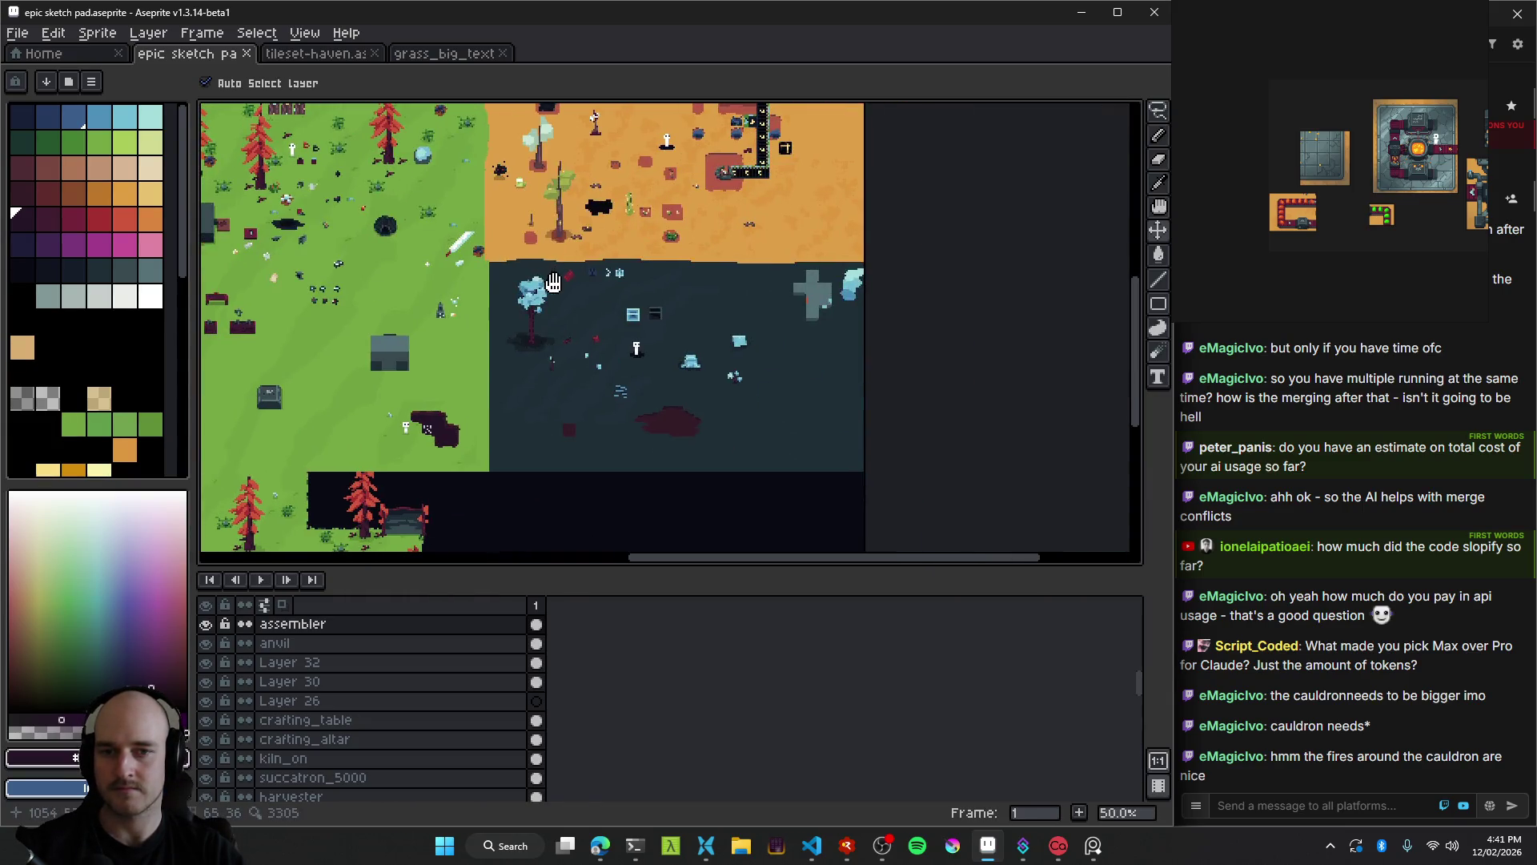
scroll(659, 429, up, 2)
click(846, 845)
click(507, 13)
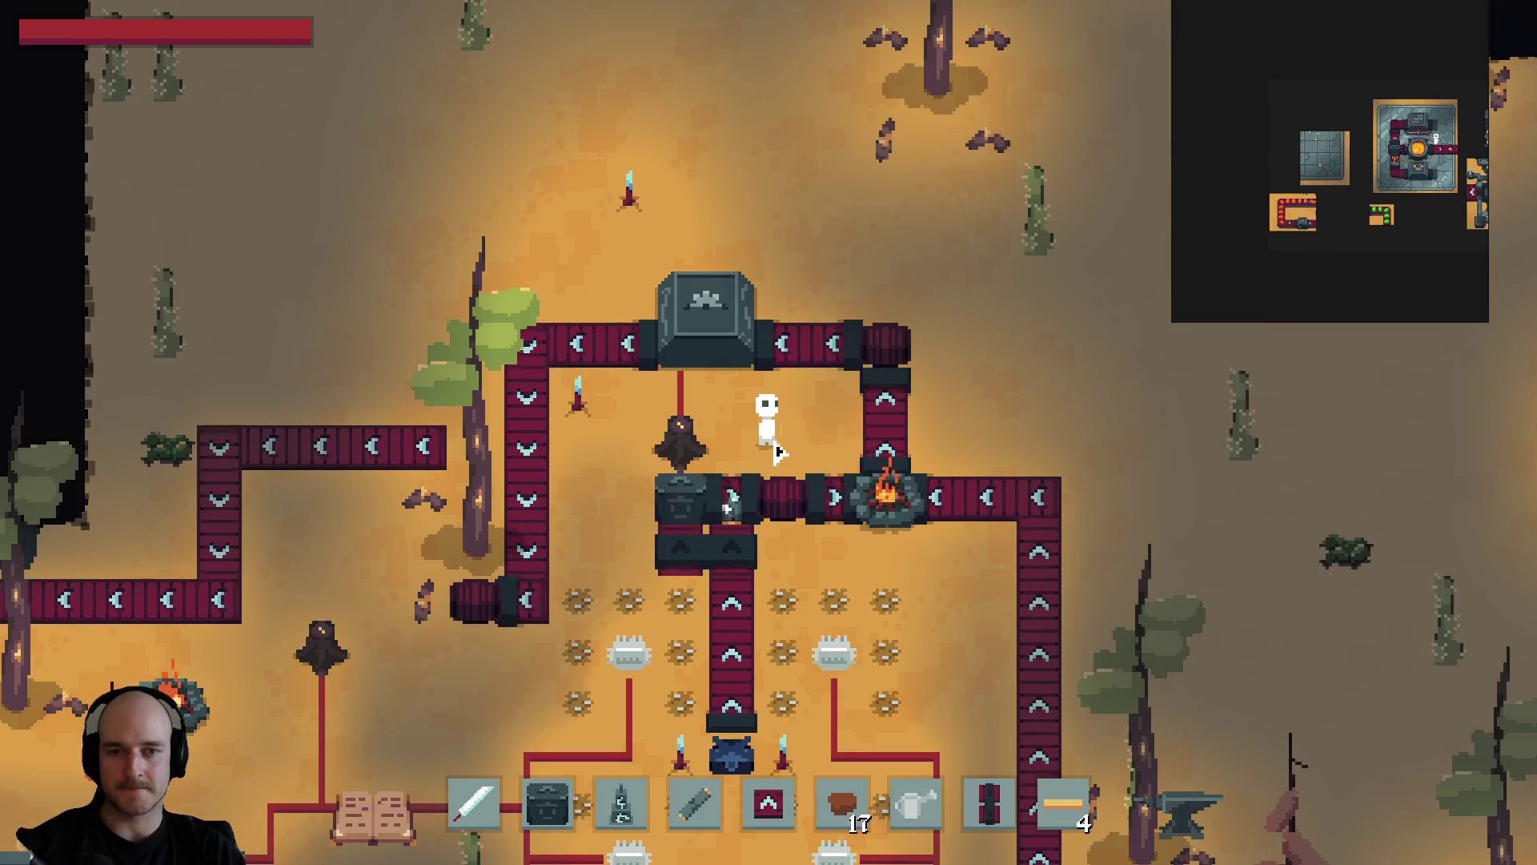
Walk the character around the base up toward the machines.
key(s)
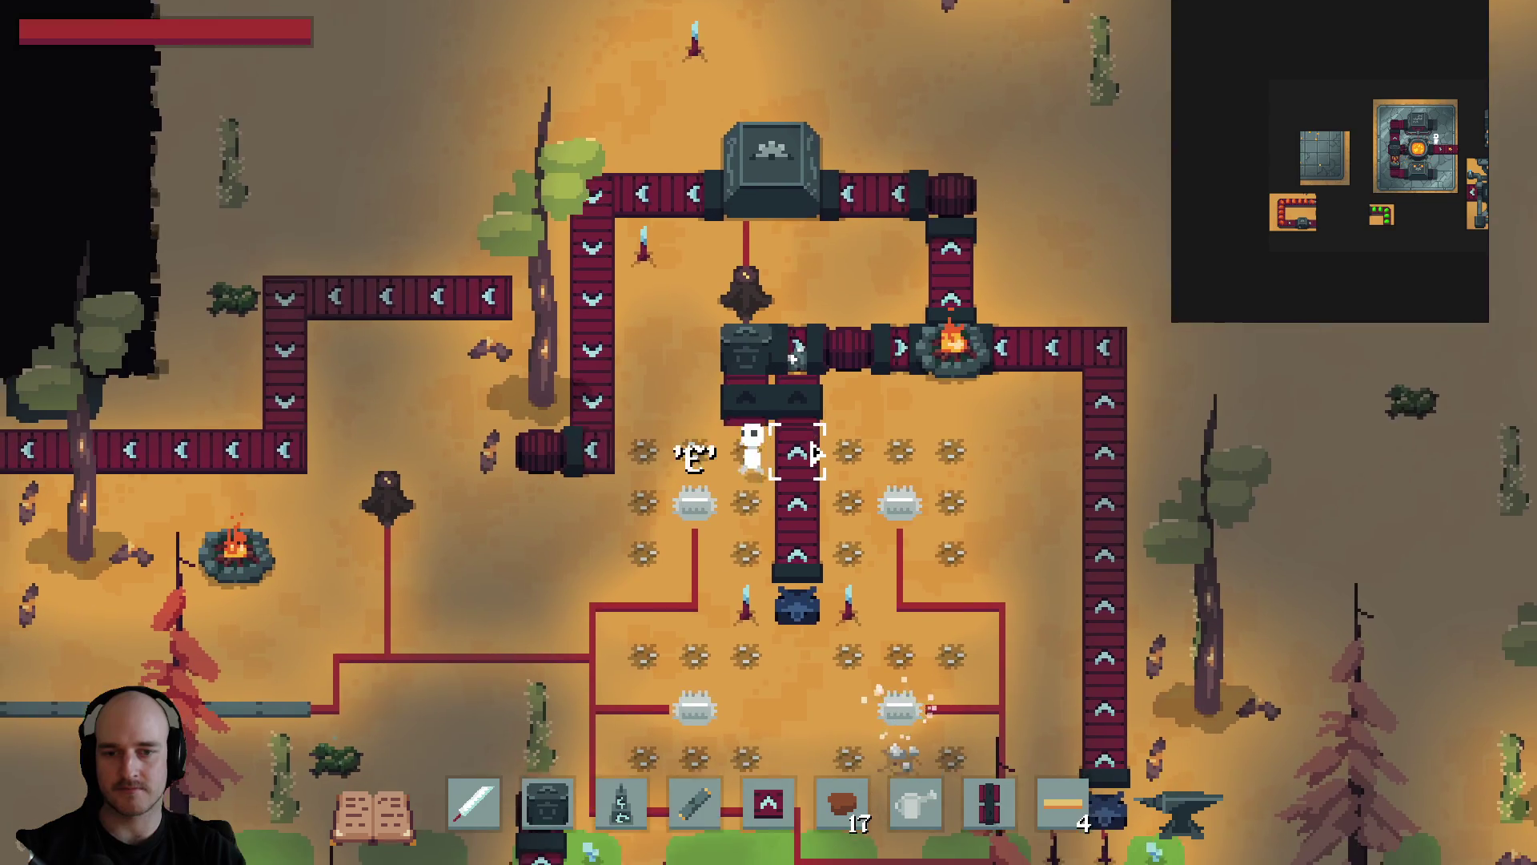
key(a)
key(a)
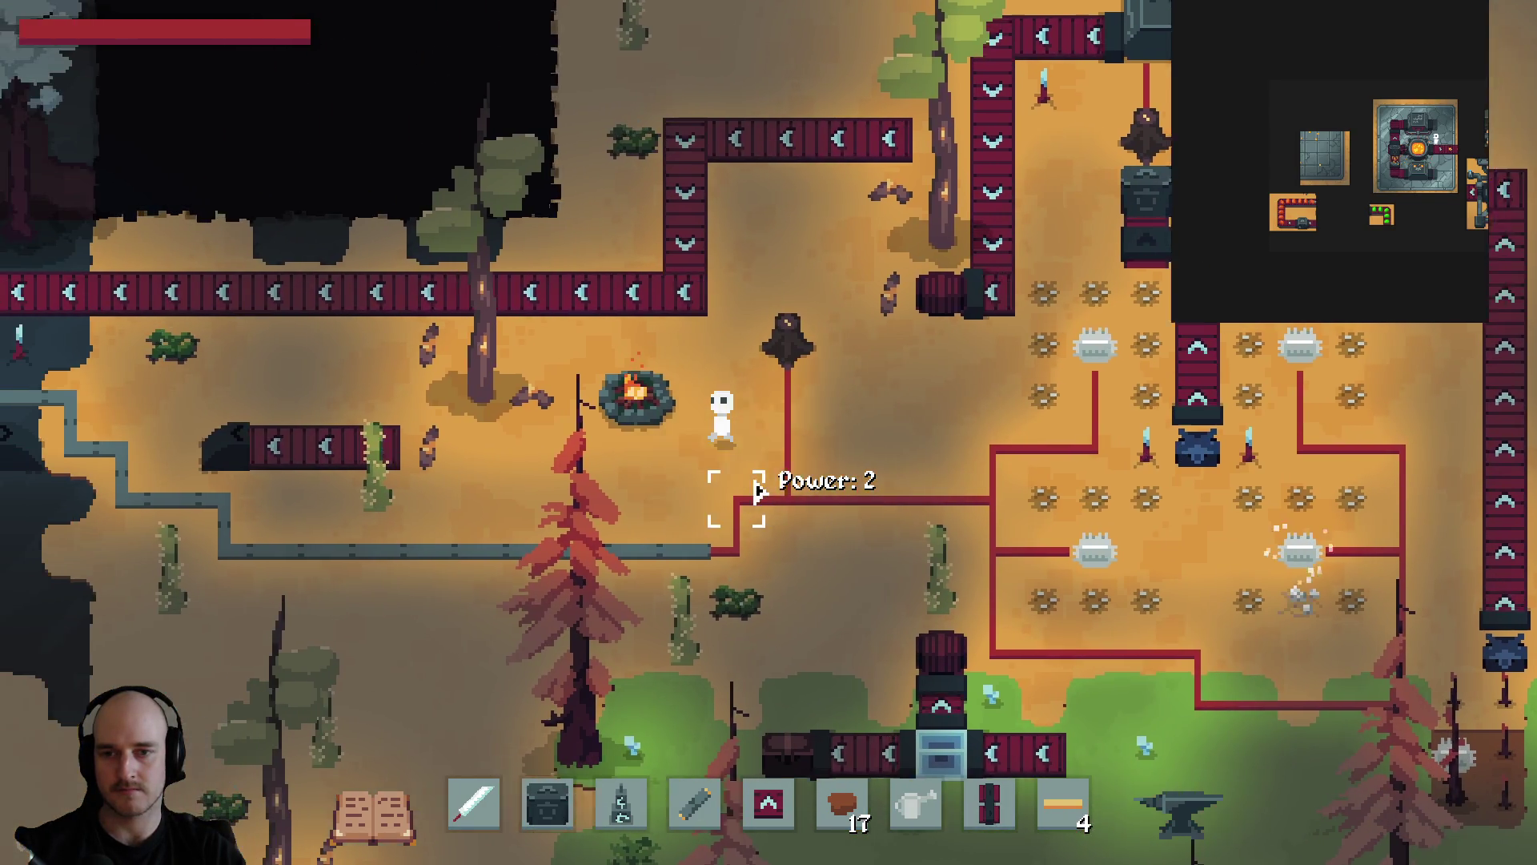
key(w)
key(a)
key(w)
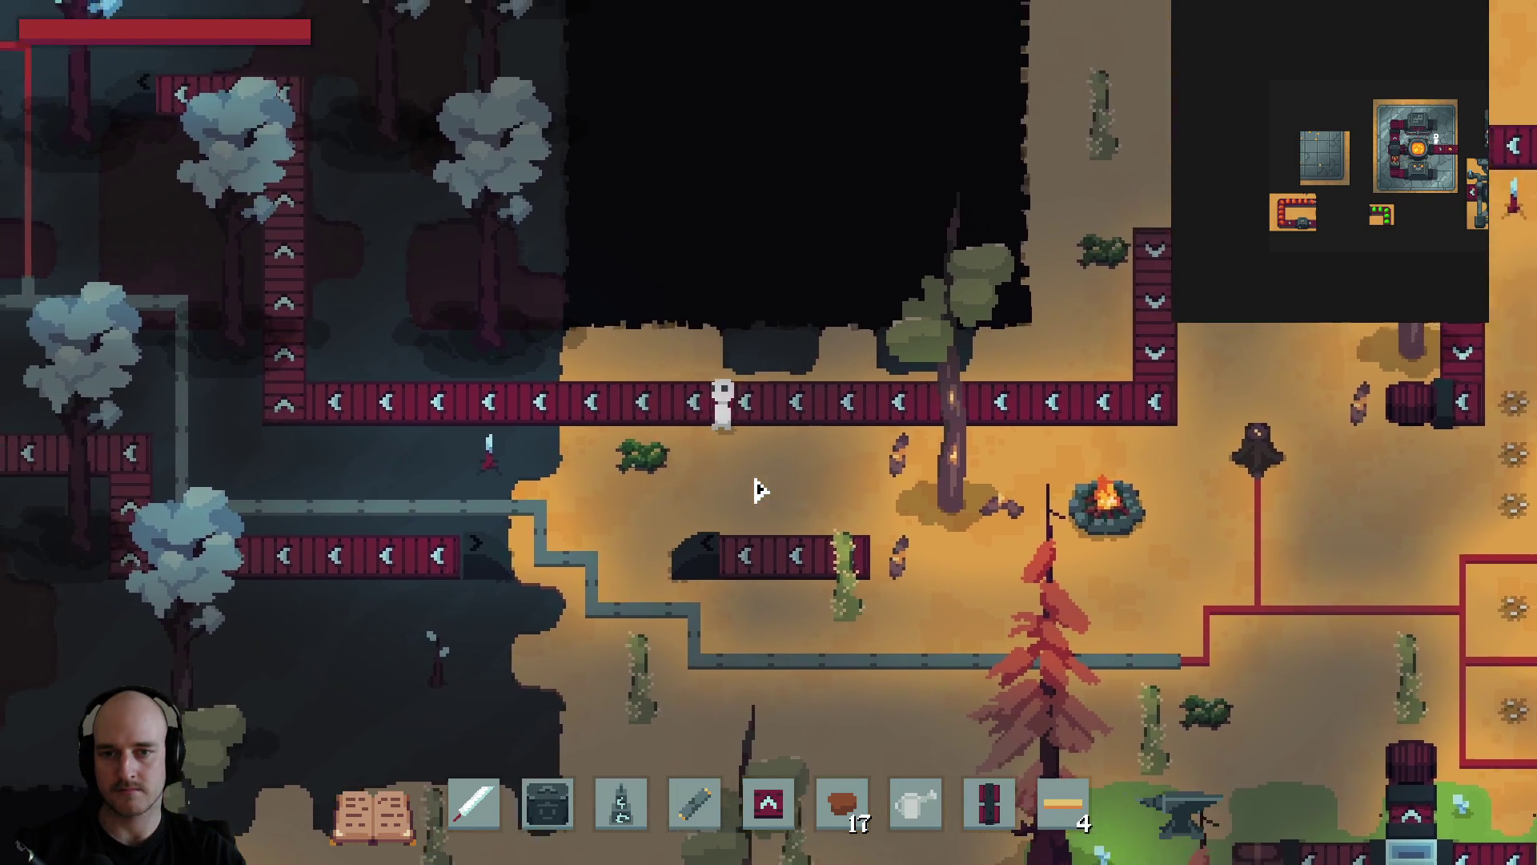
key(w)
key(a)
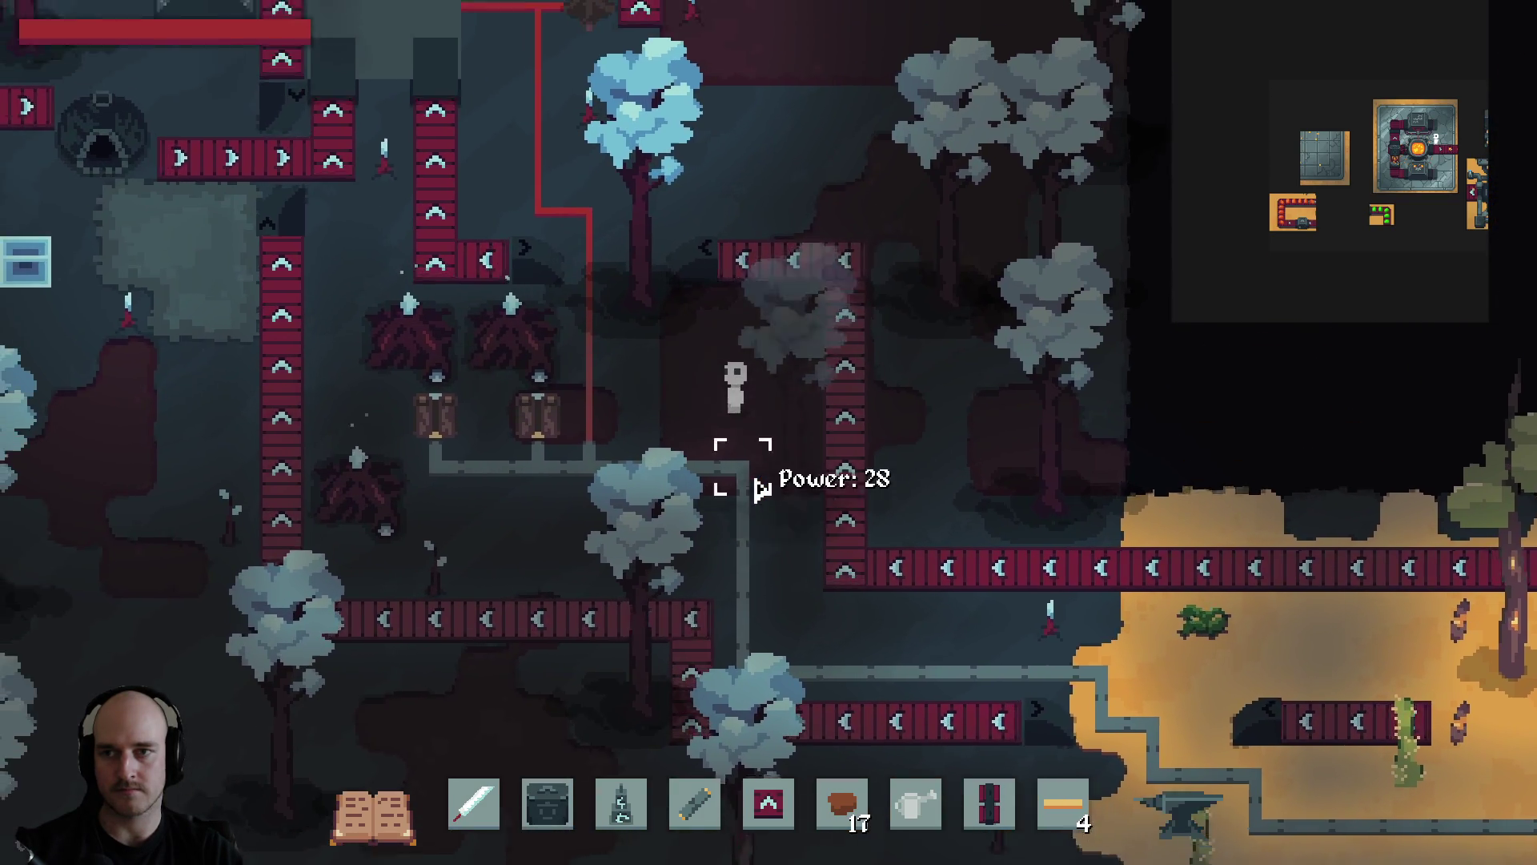
key(a)
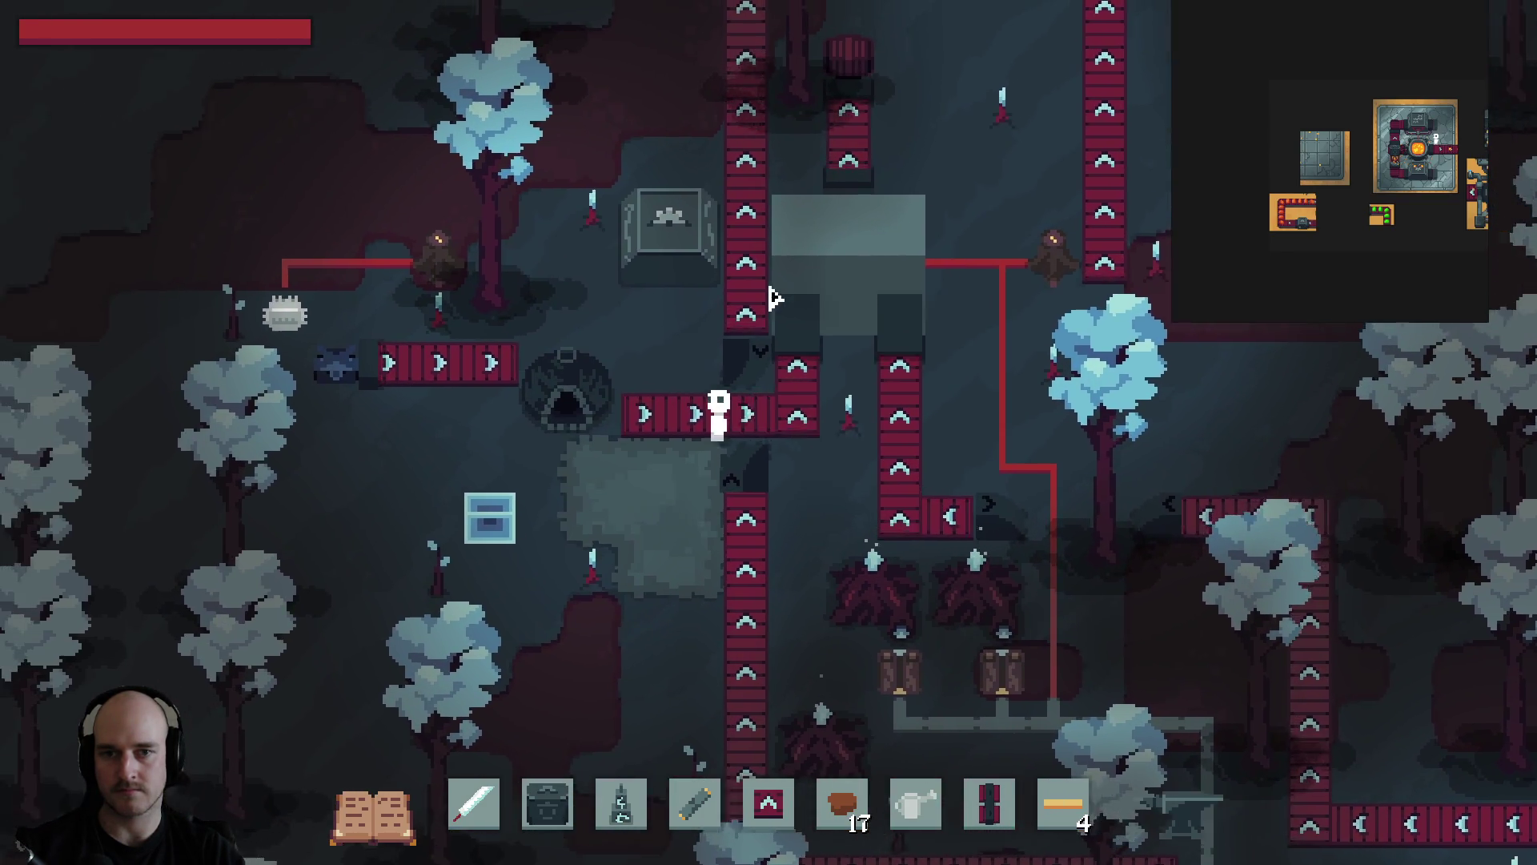
key(w)
key(d)
key(a)
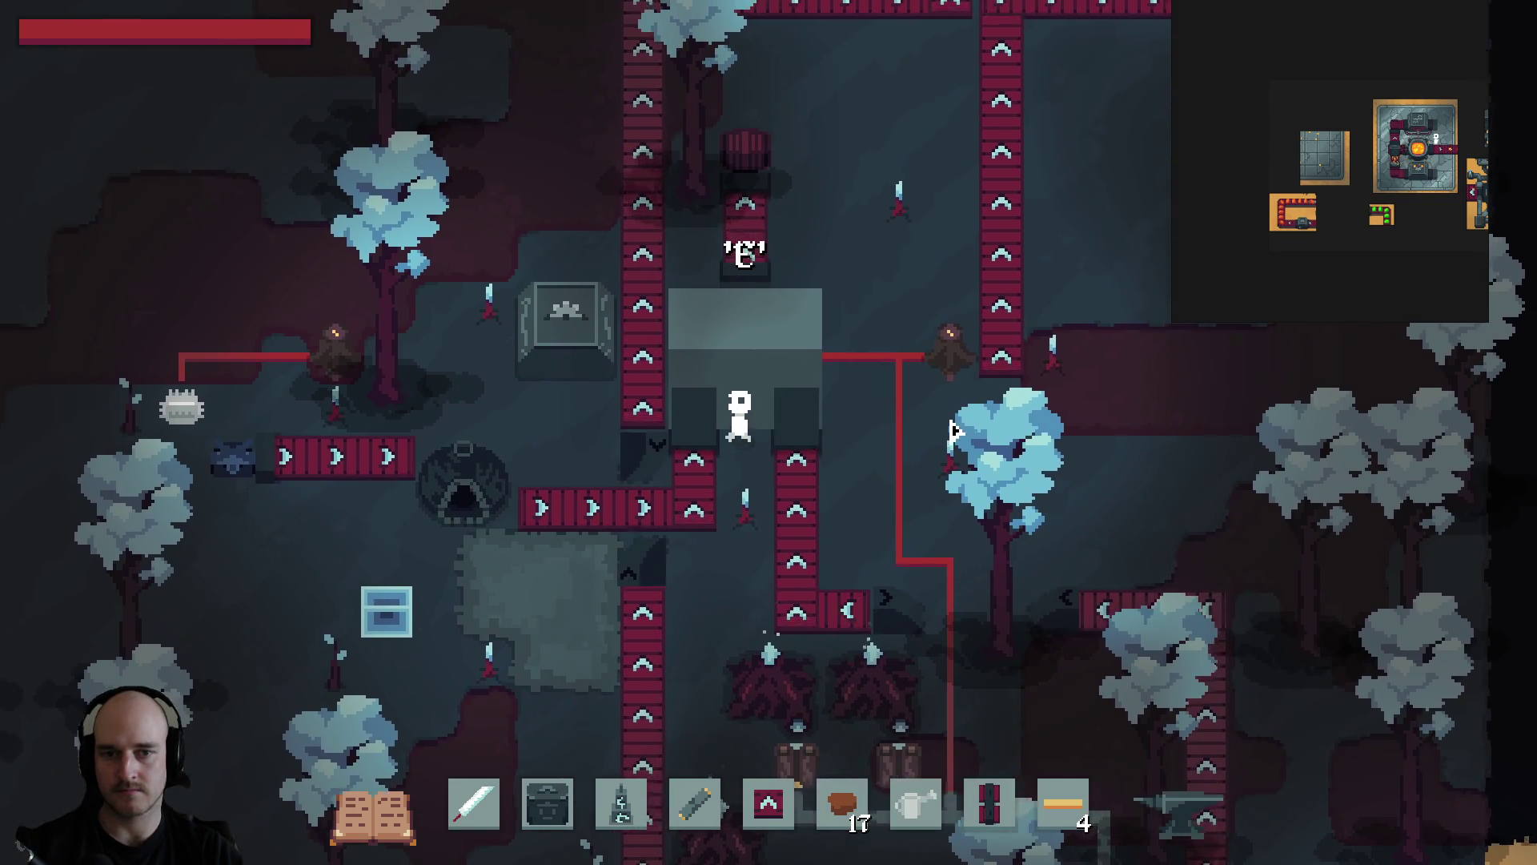
key(s)
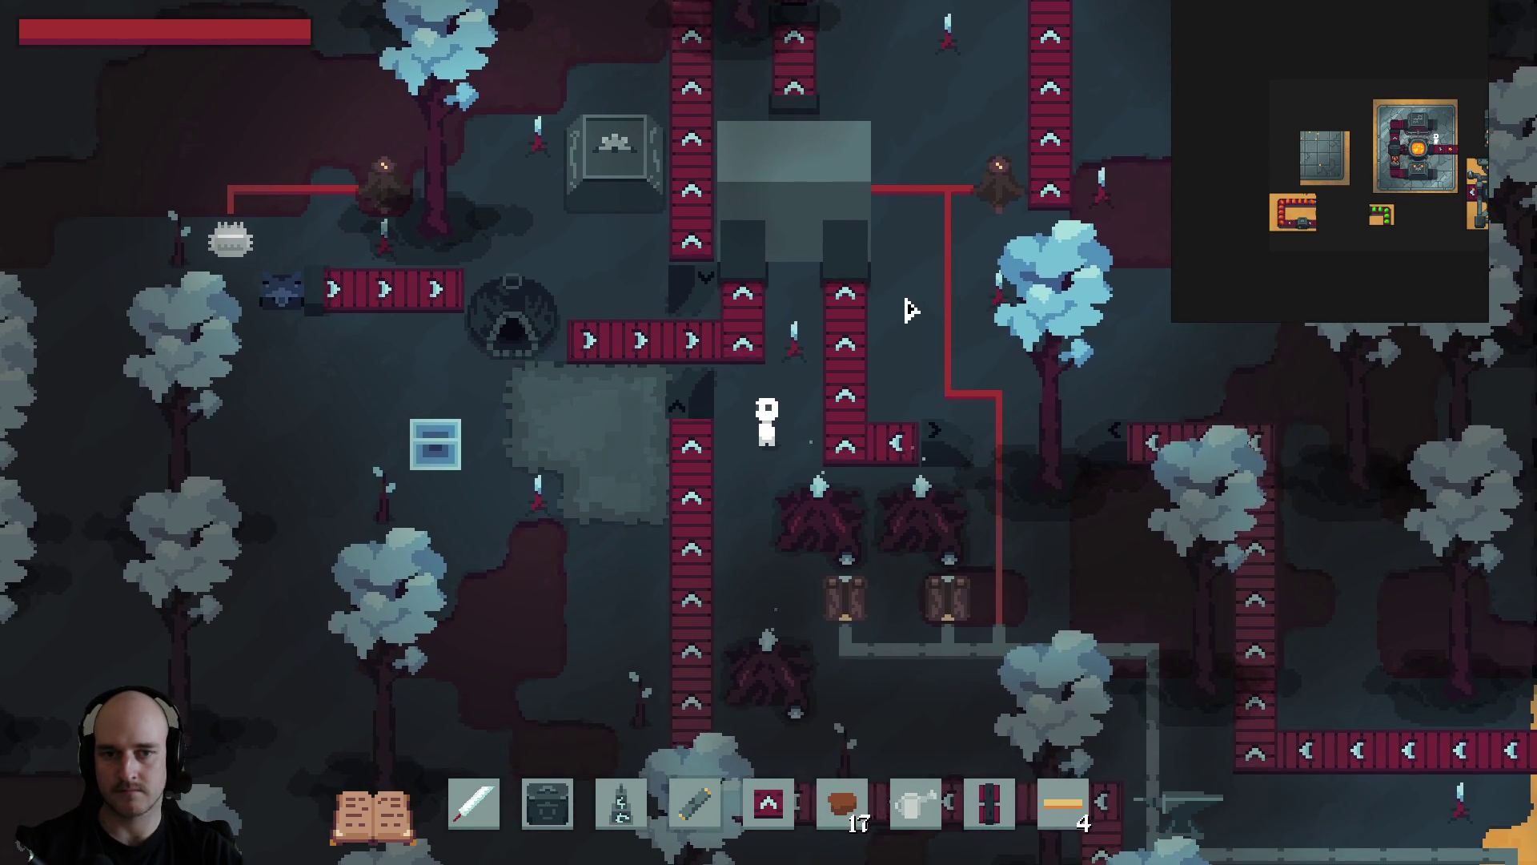
key(w)
key(w)
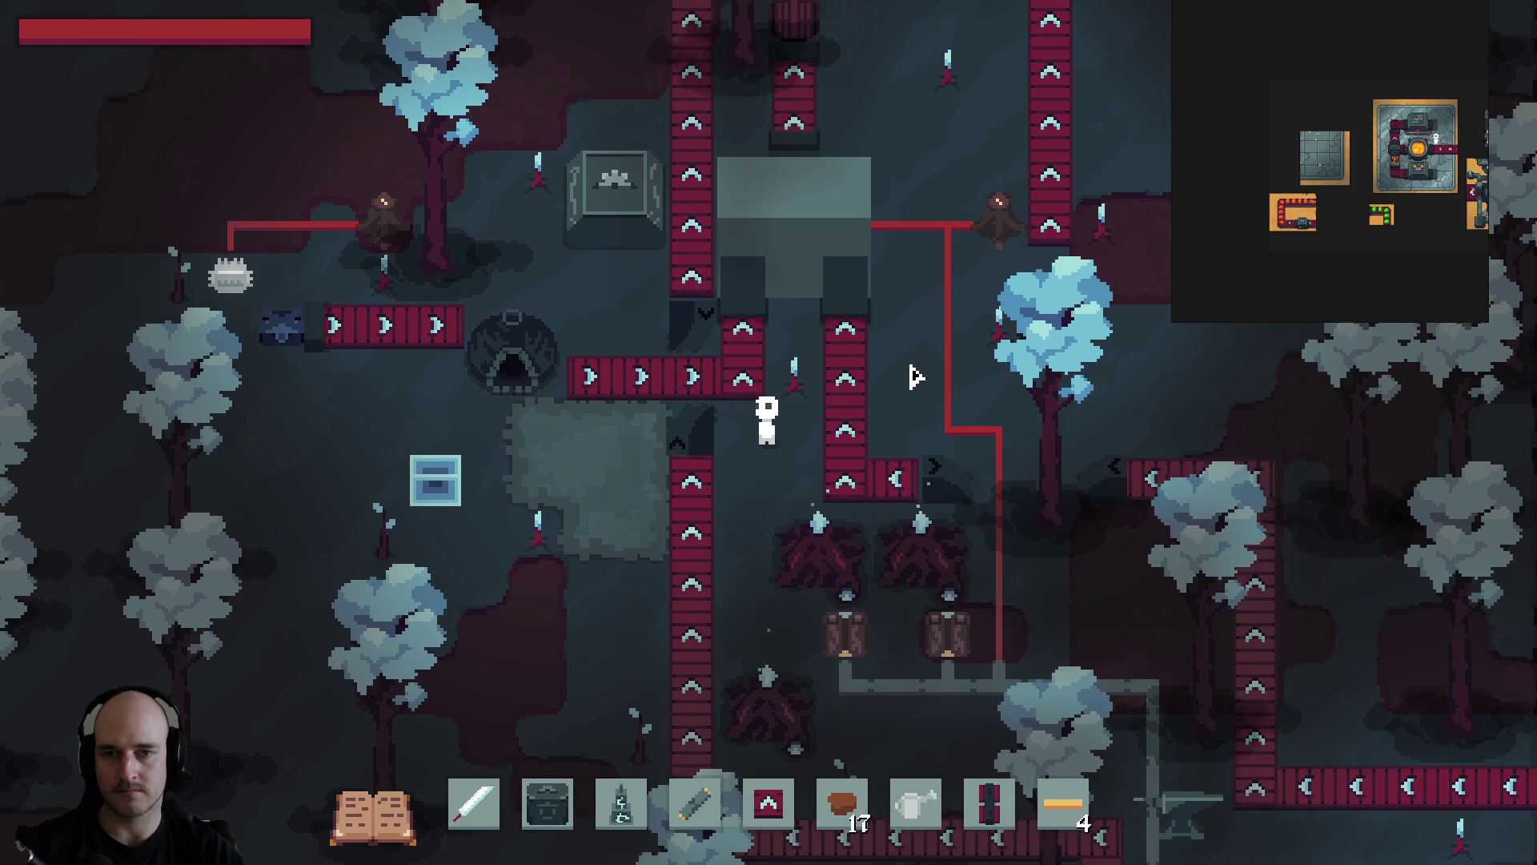
Snip the full game view showing belts, machines and power lines, and return to AI Studio.
mouse_move(937, 391)
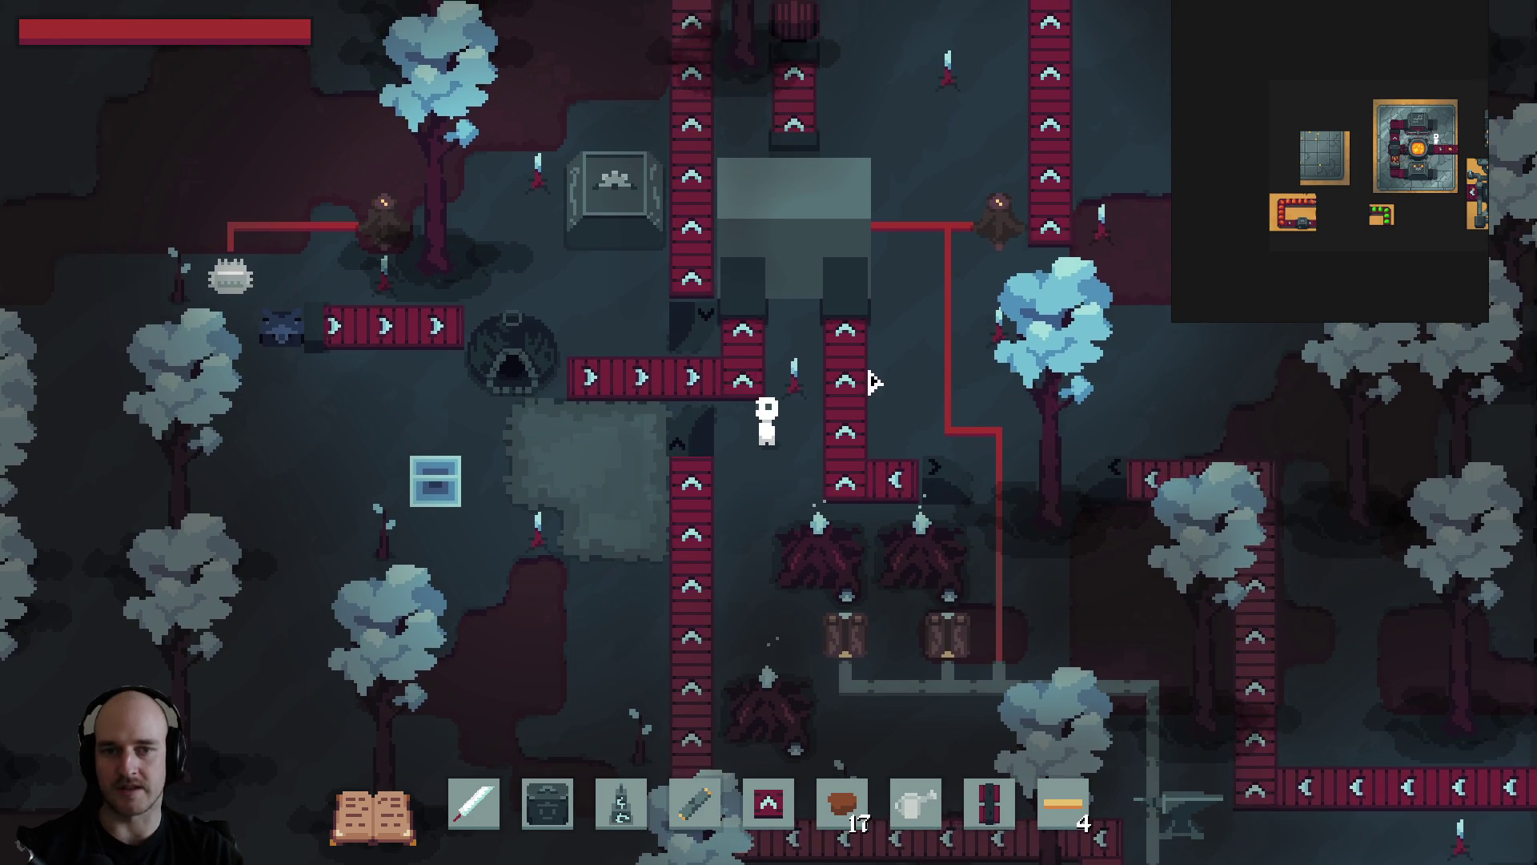
key(super+shift+s)
mouse_move(1, 1)
mouse_down()
mouse_move(1045, 663)
mouse_move(1156, 751)
mouse_up()
mouse_move(935, 392)
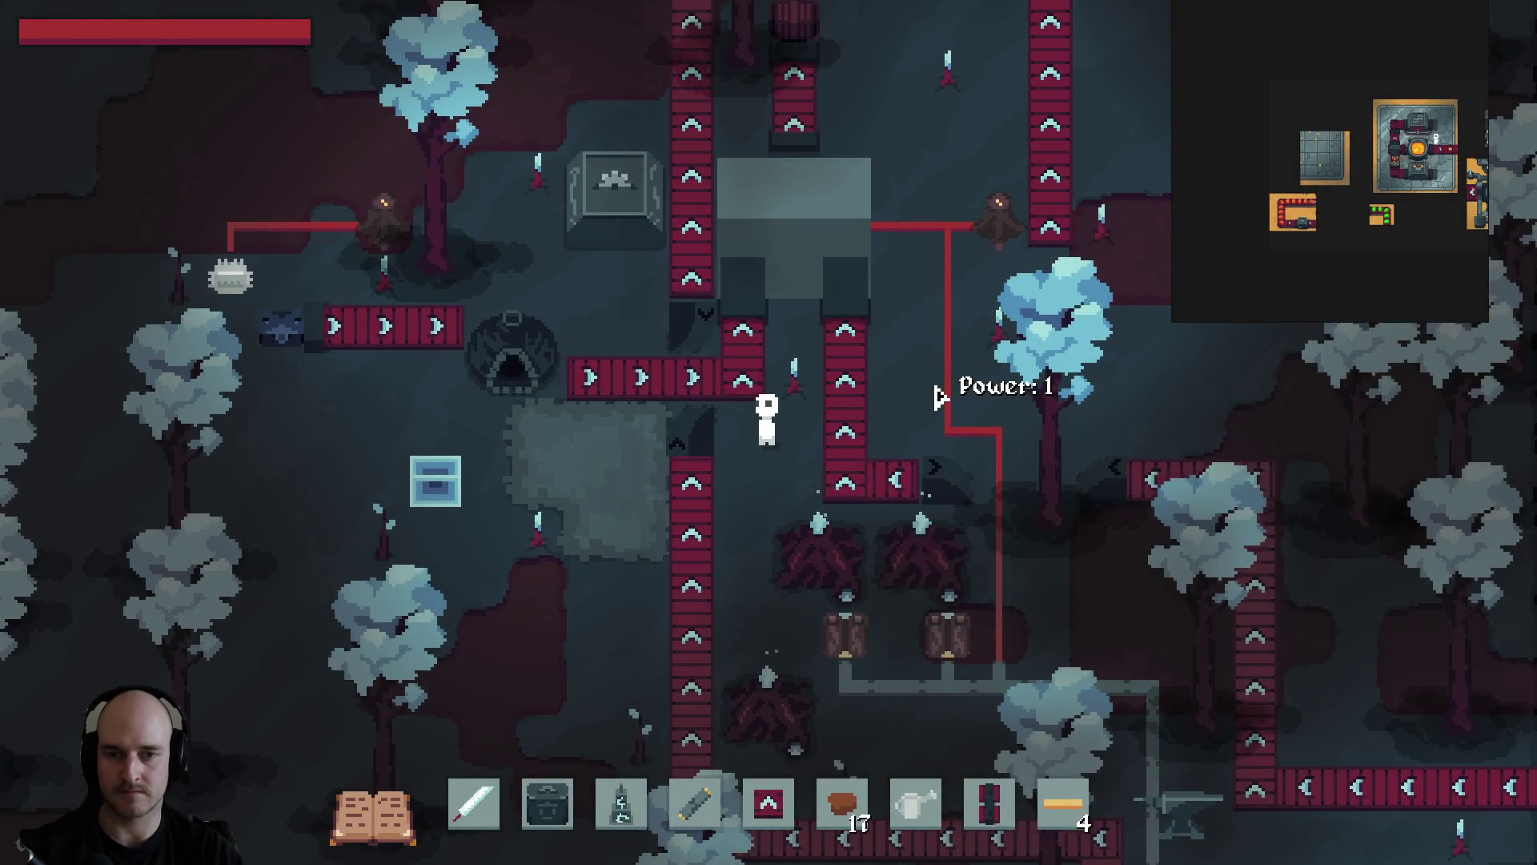
key(alt+Tab)
click(600, 845)
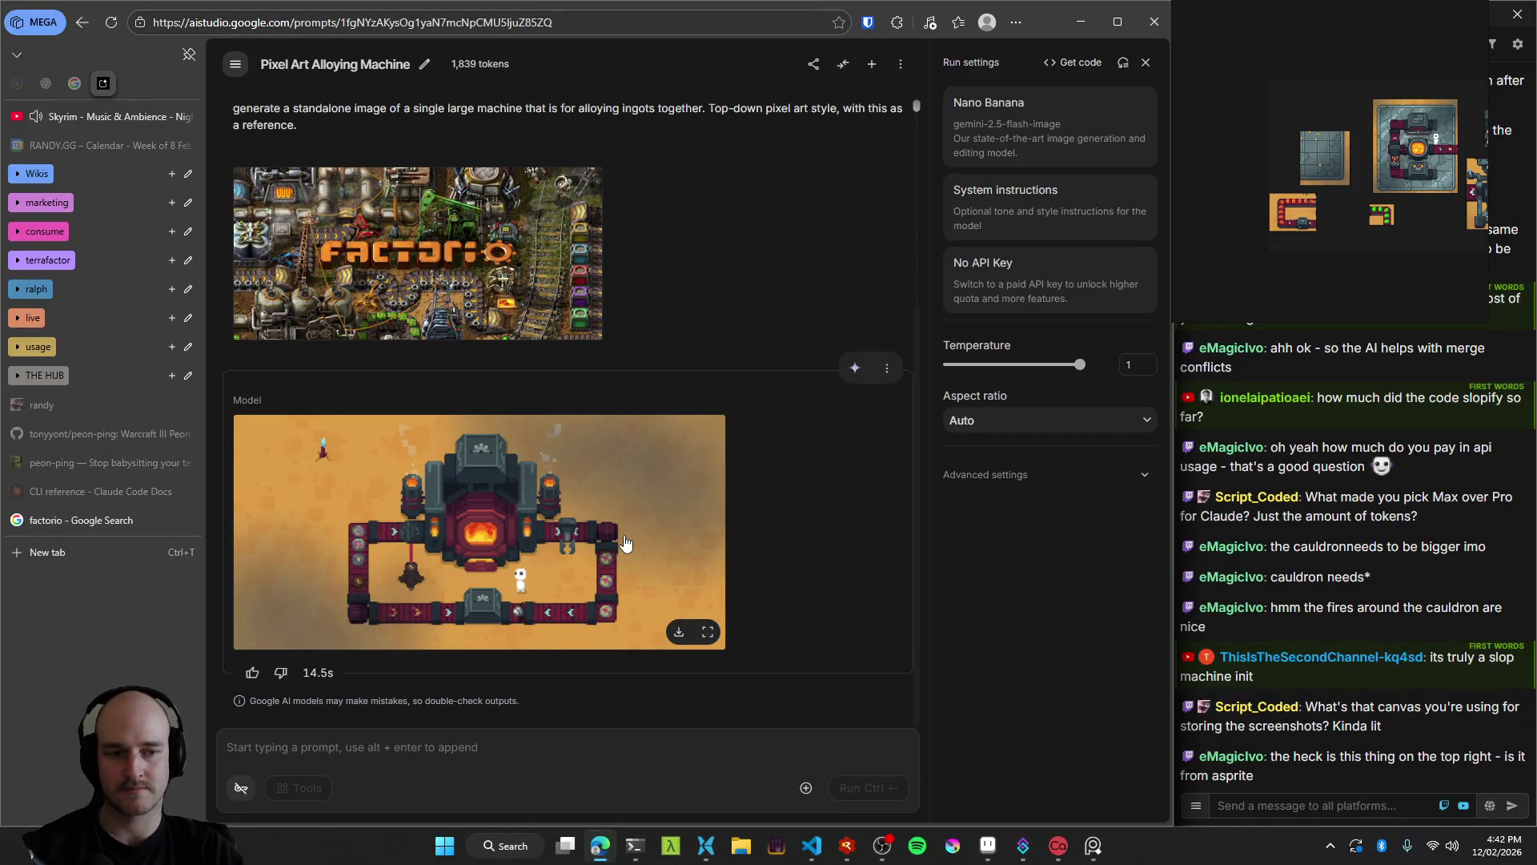
Snip the enlarged alloying machine image, paste it onto the PureRef board, and position it.
click(430, 522)
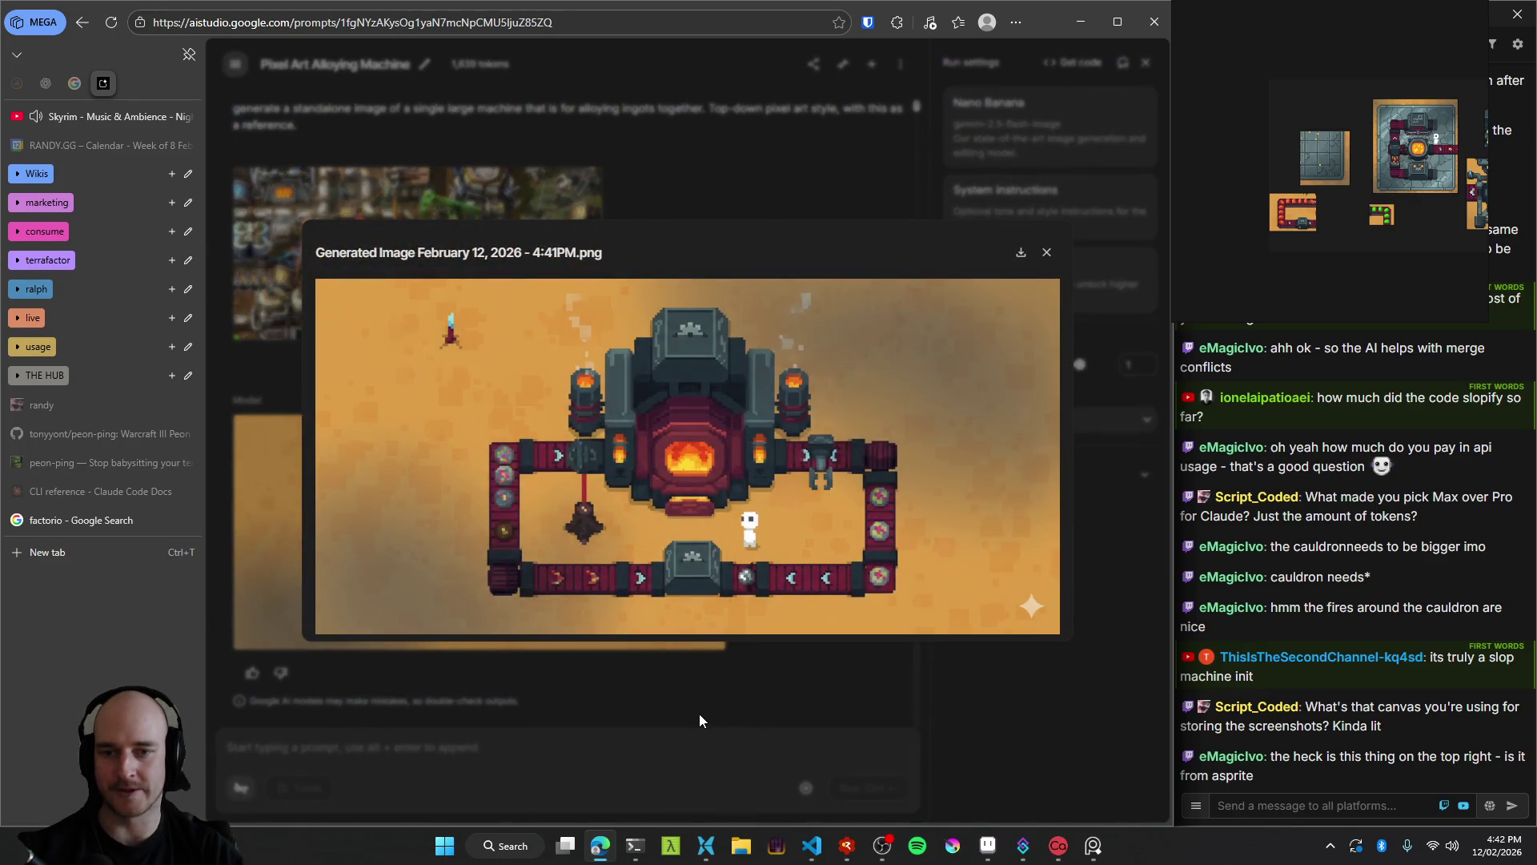
click(640, 725)
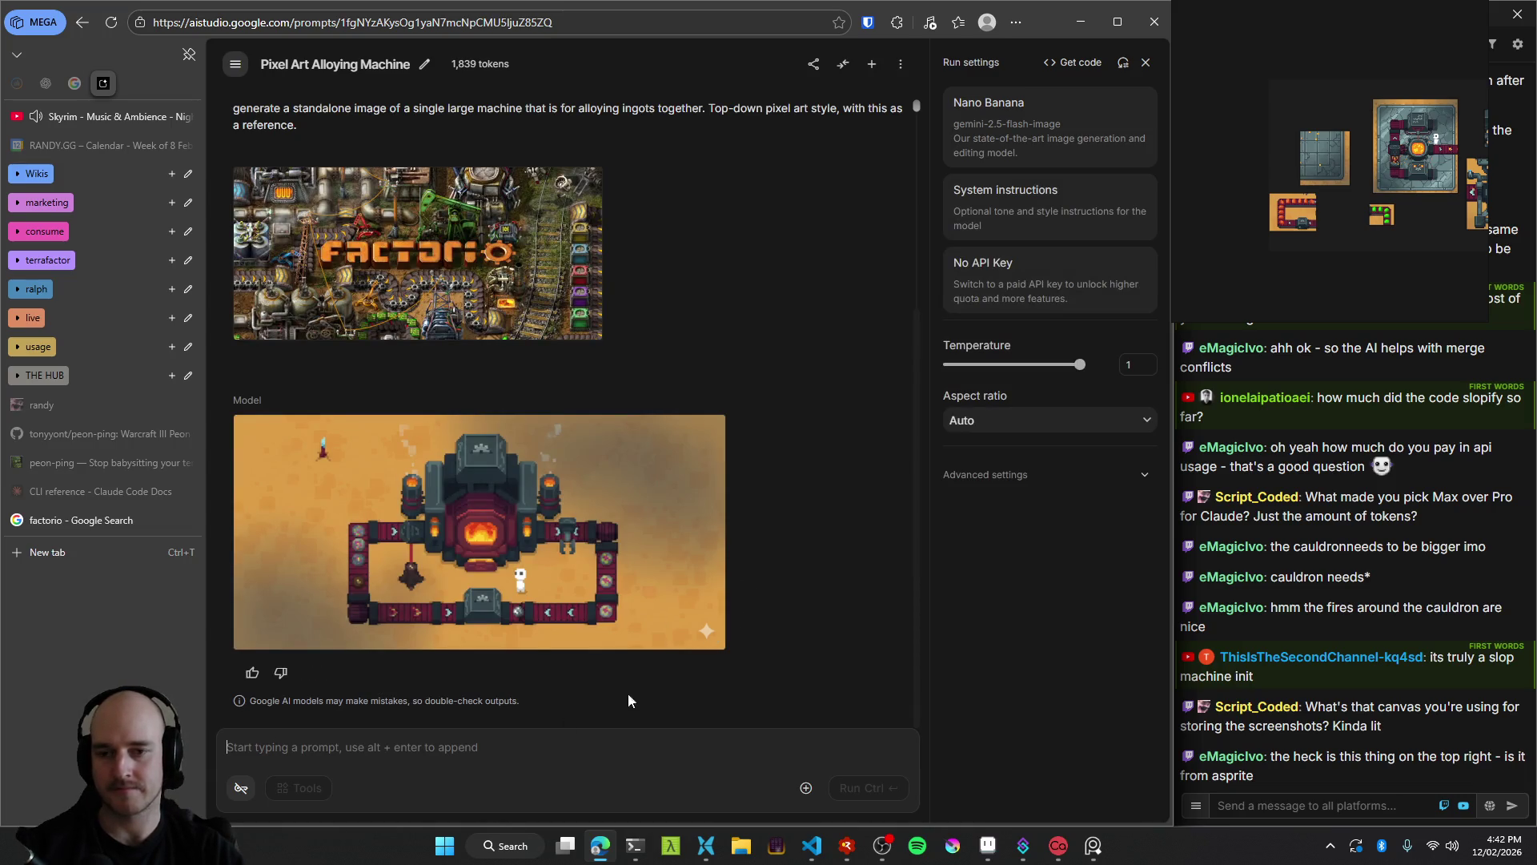
click(618, 471)
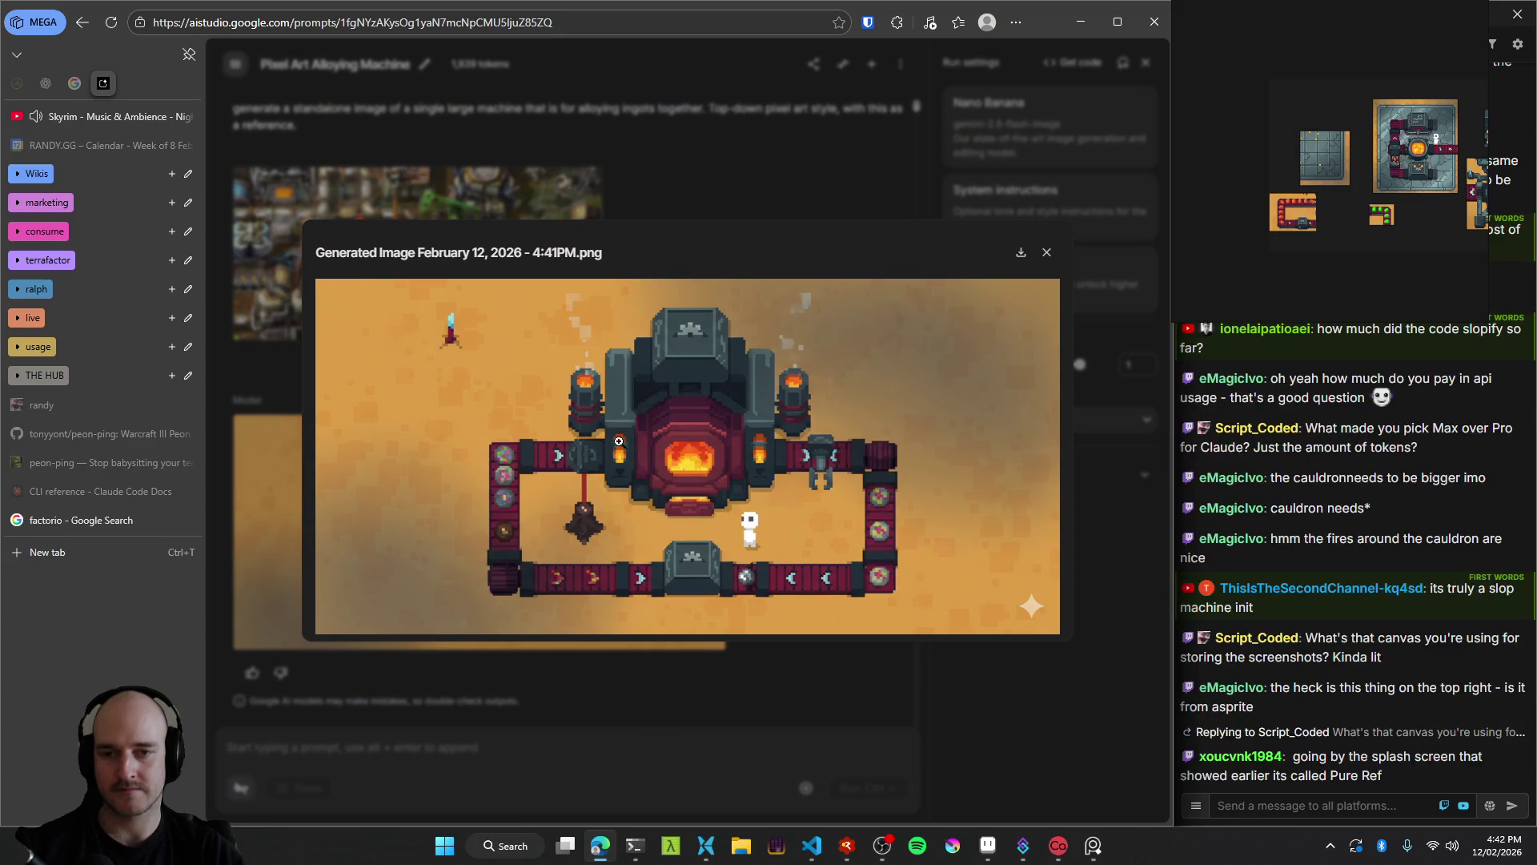
key(super+shift+s)
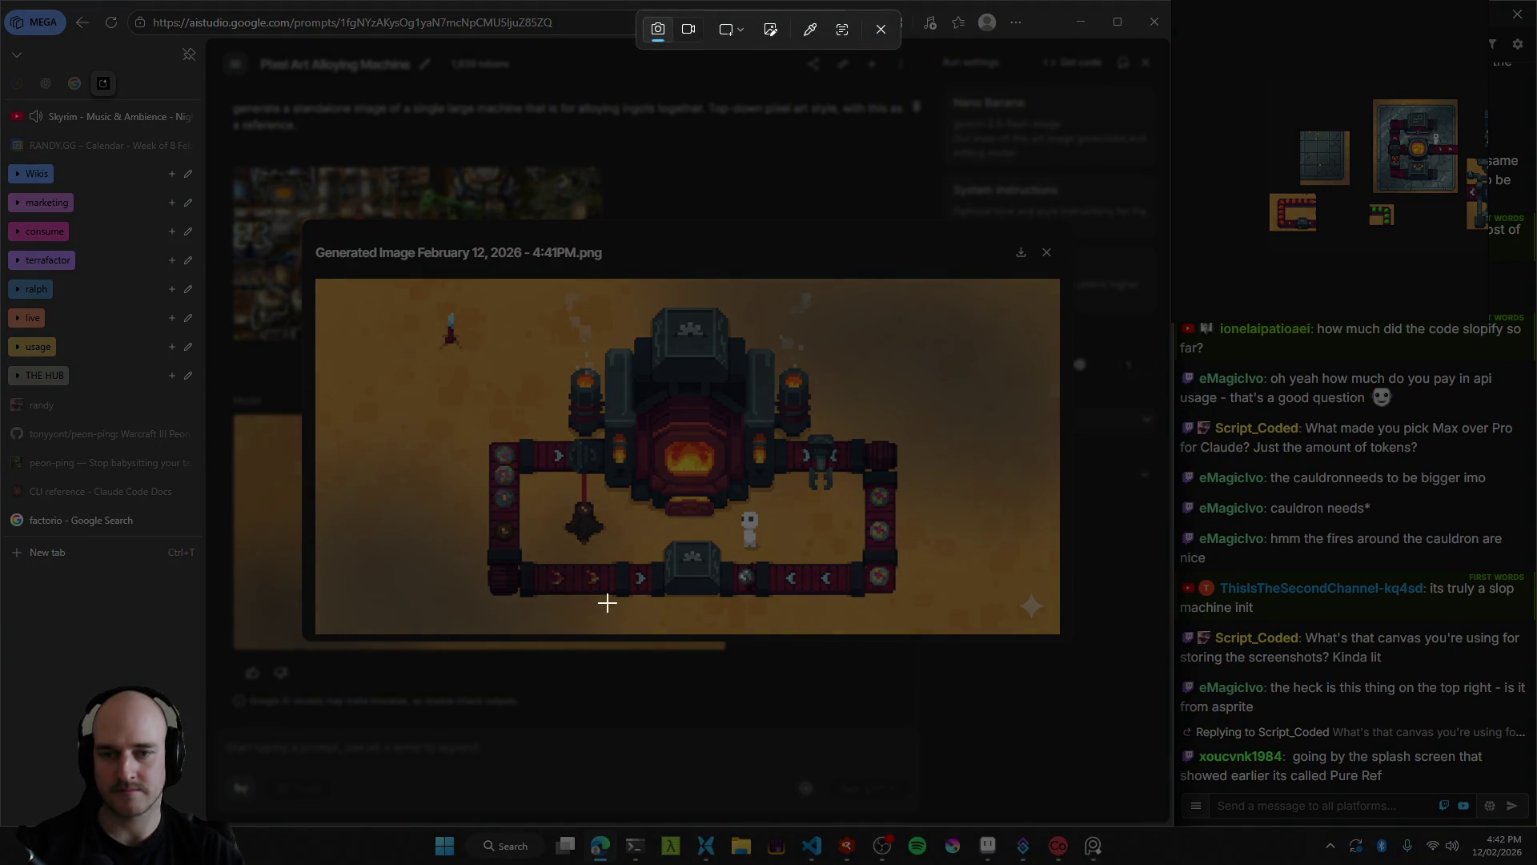
mouse_move(477, 606)
mouse_down()
mouse_move(943, 304)
mouse_move(919, 288)
mouse_move(934, 285)
mouse_up()
key(ctrl+v)
mouse_move(1327, 246)
mouse_down()
mouse_move(1292, 152)
mouse_move(1320, 213)
mouse_up()
click(1374, 189)
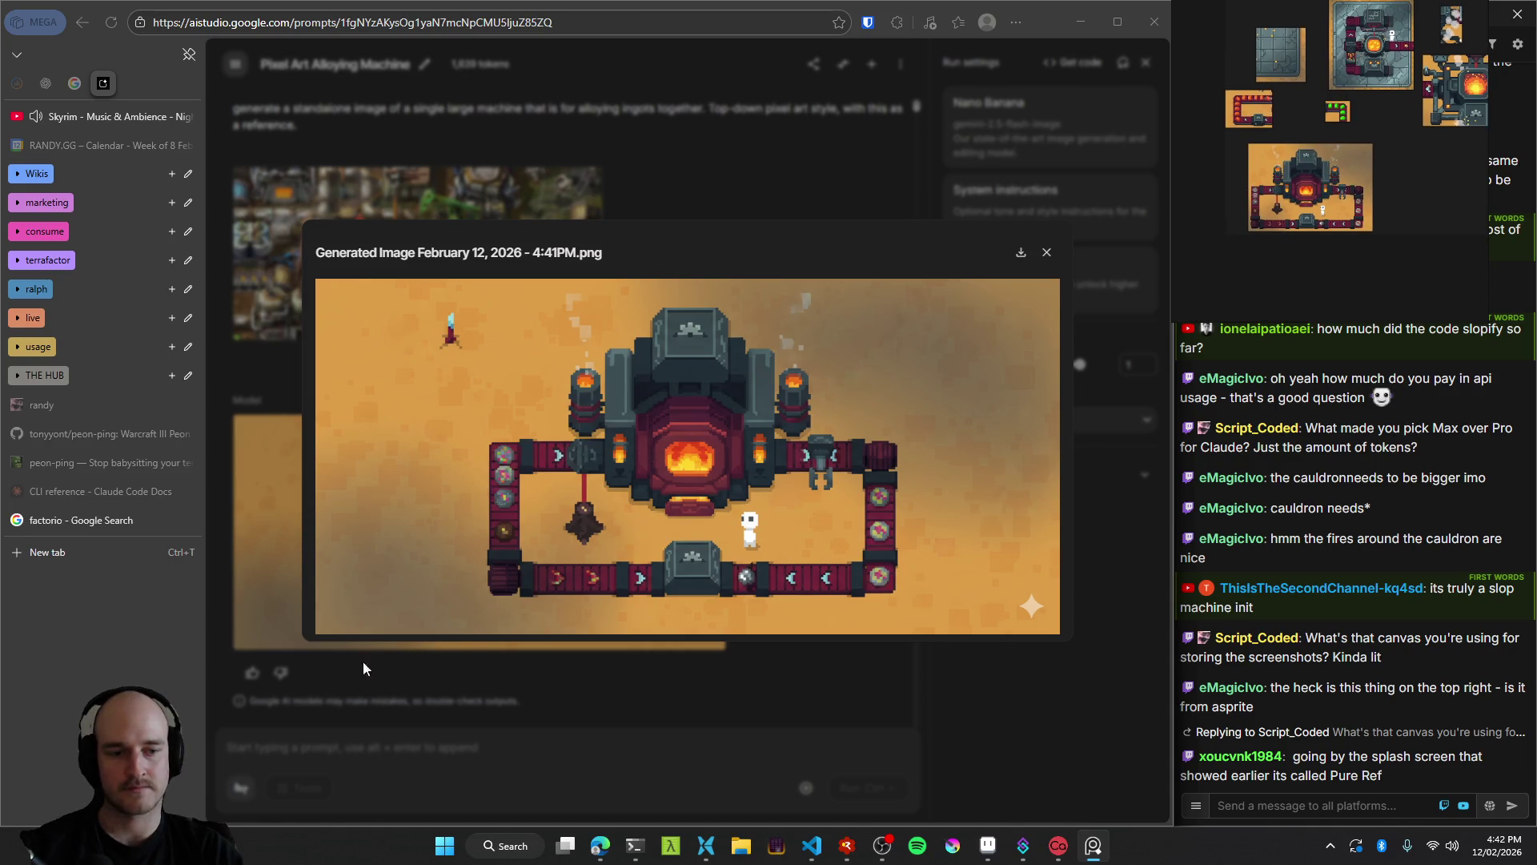
click(332, 657)
Delete the previous response, attach image.png from clipboard history, and run the prompt.
click(886, 367)
click(933, 402)
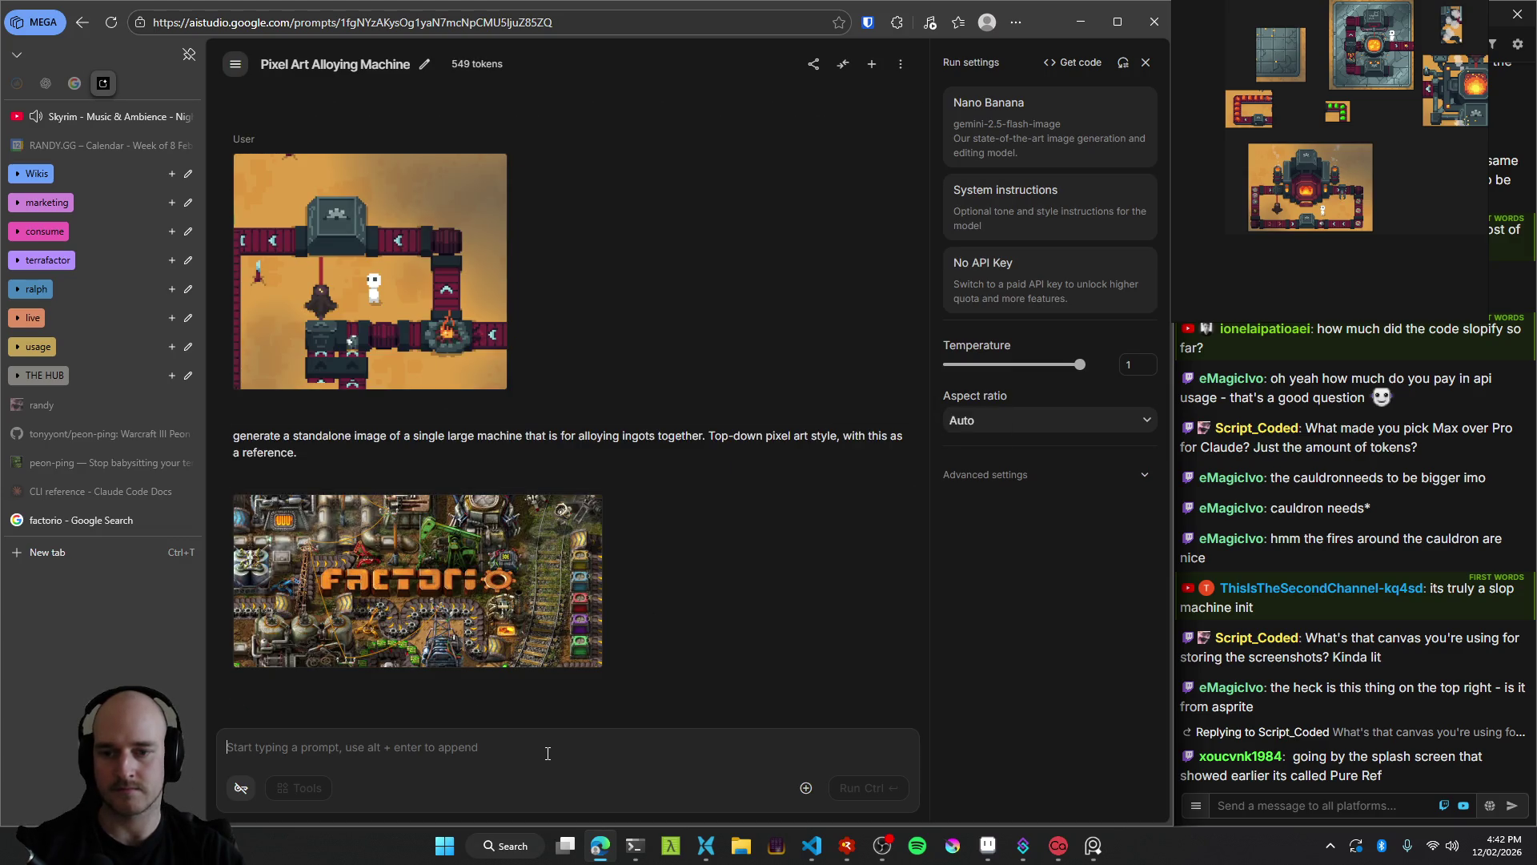
key(super+v)
click(405, 628)
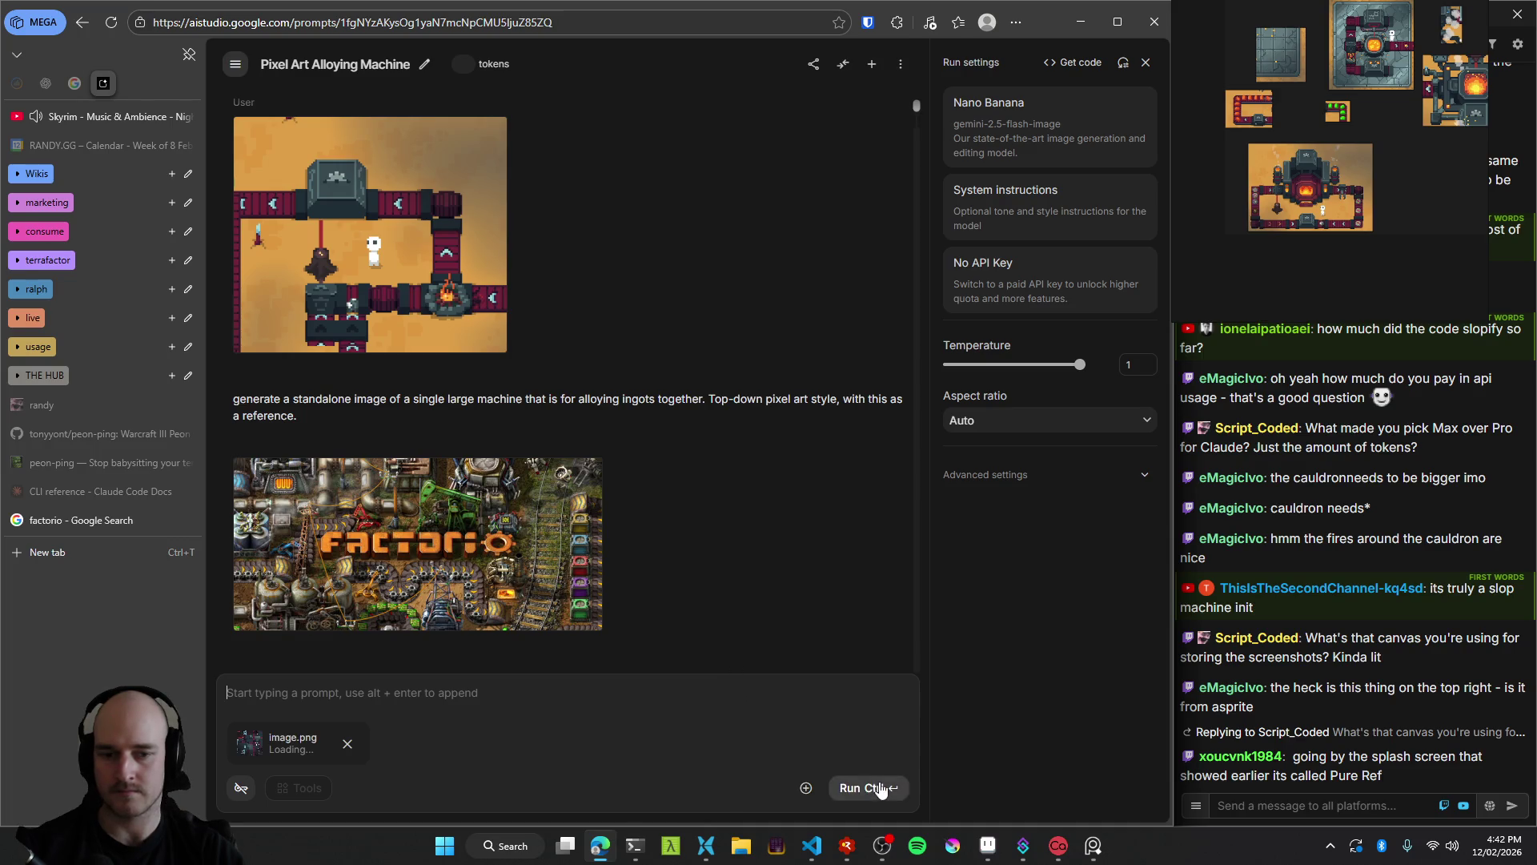
click(881, 791)
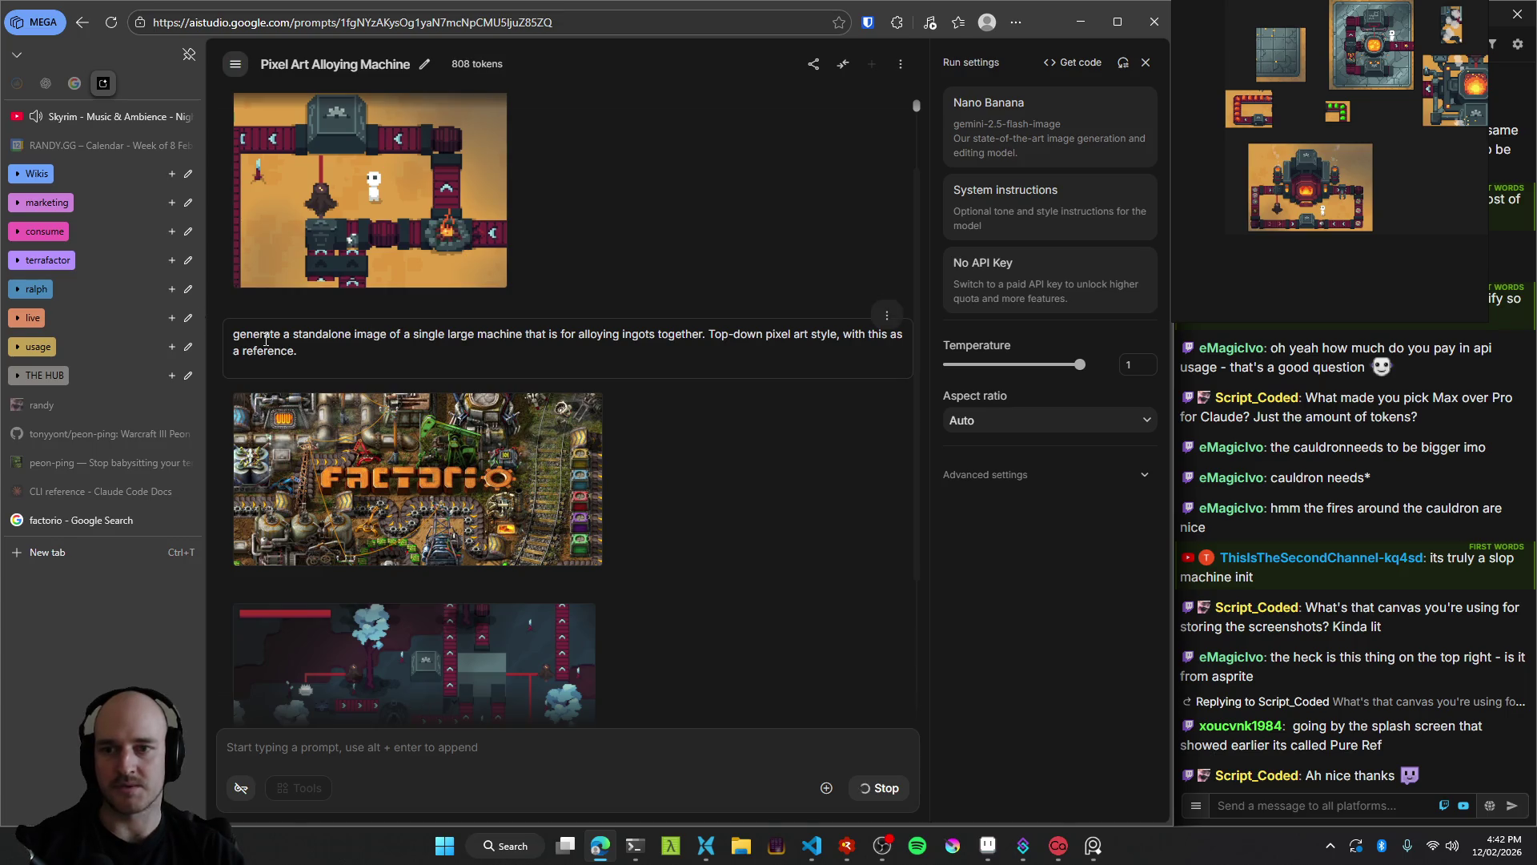
View the new twin-smokestack furnace with conveyor loop at full size.
scroll(1296, 181, up, 3)
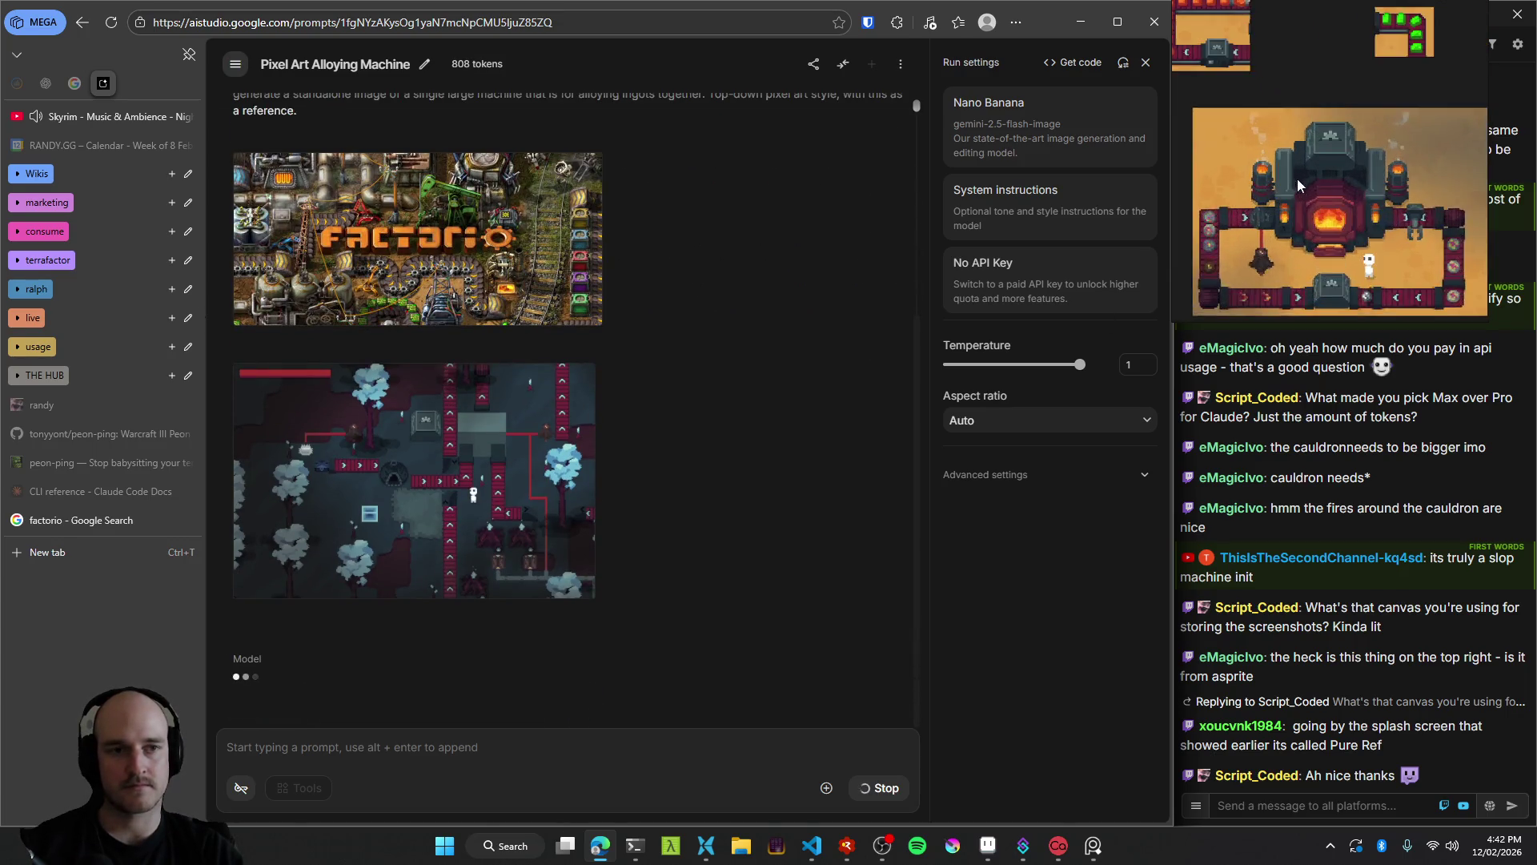
scroll(1297, 179, up, 2)
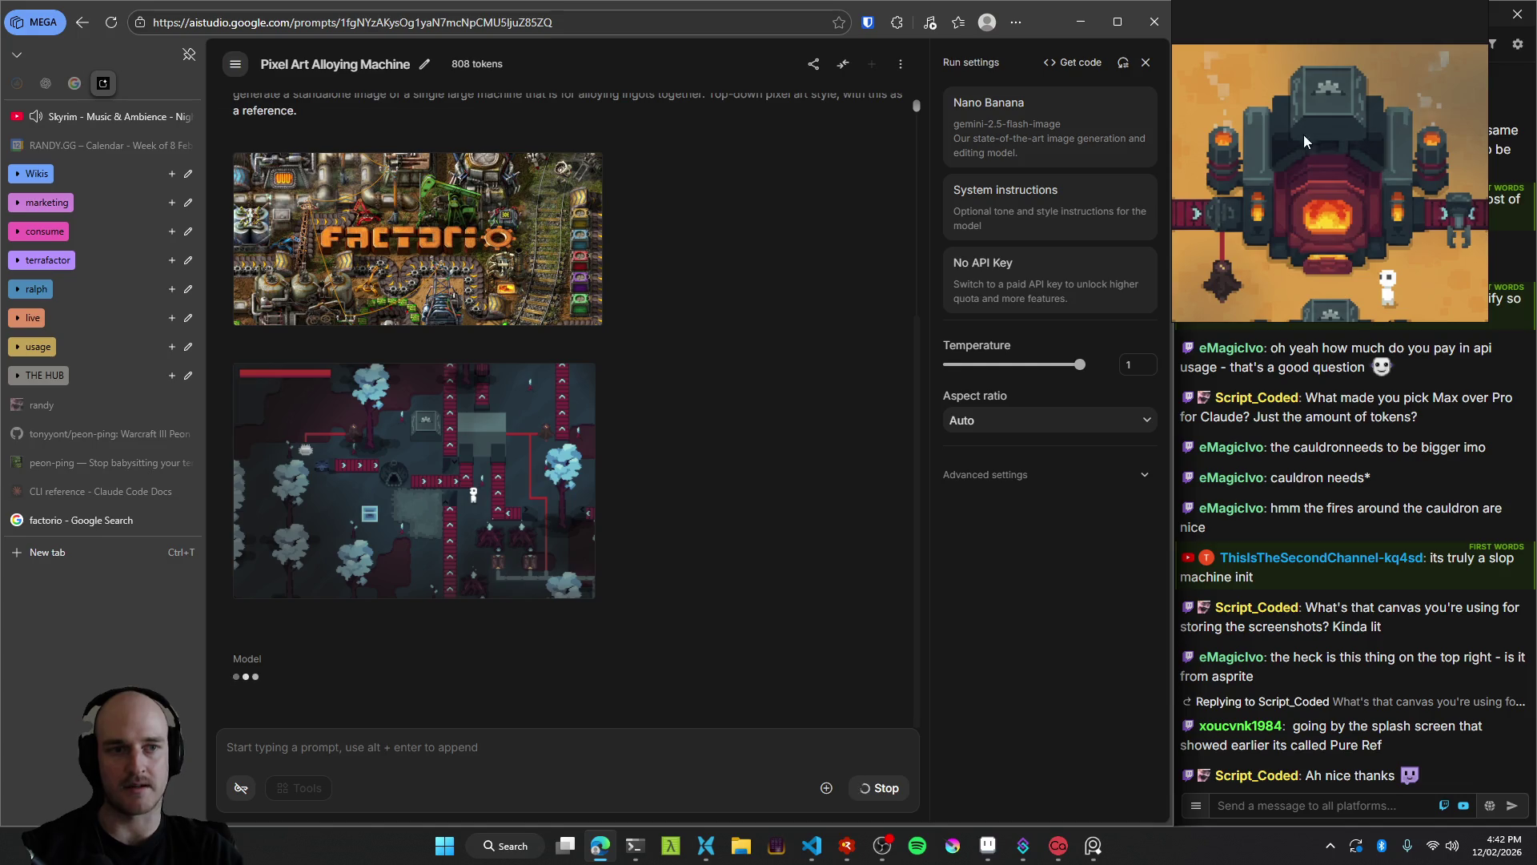
scroll(1391, 211, down, 1)
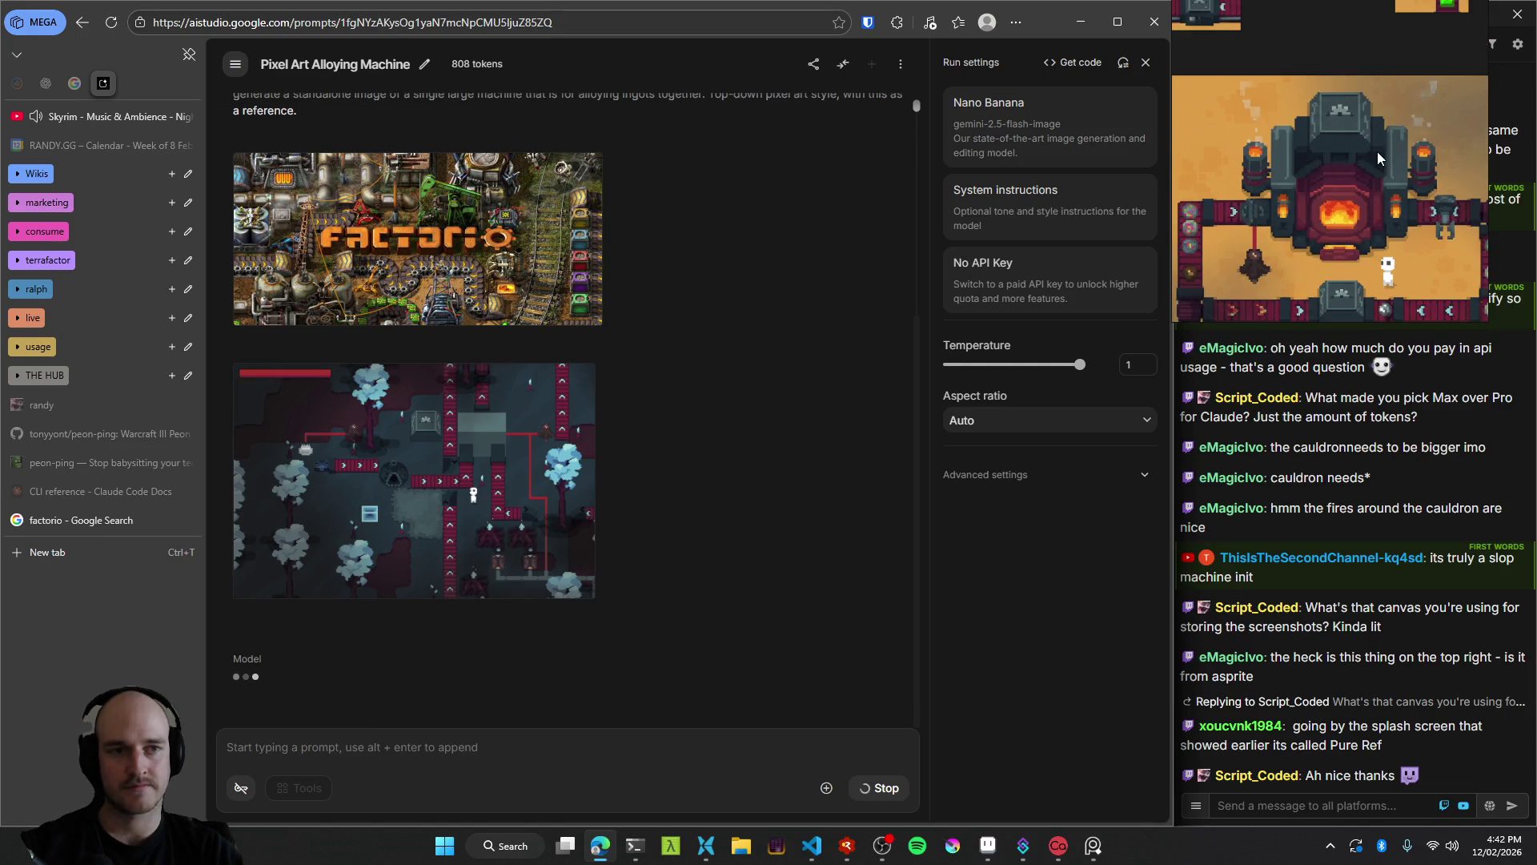
scroll(1411, 186, down, 1)
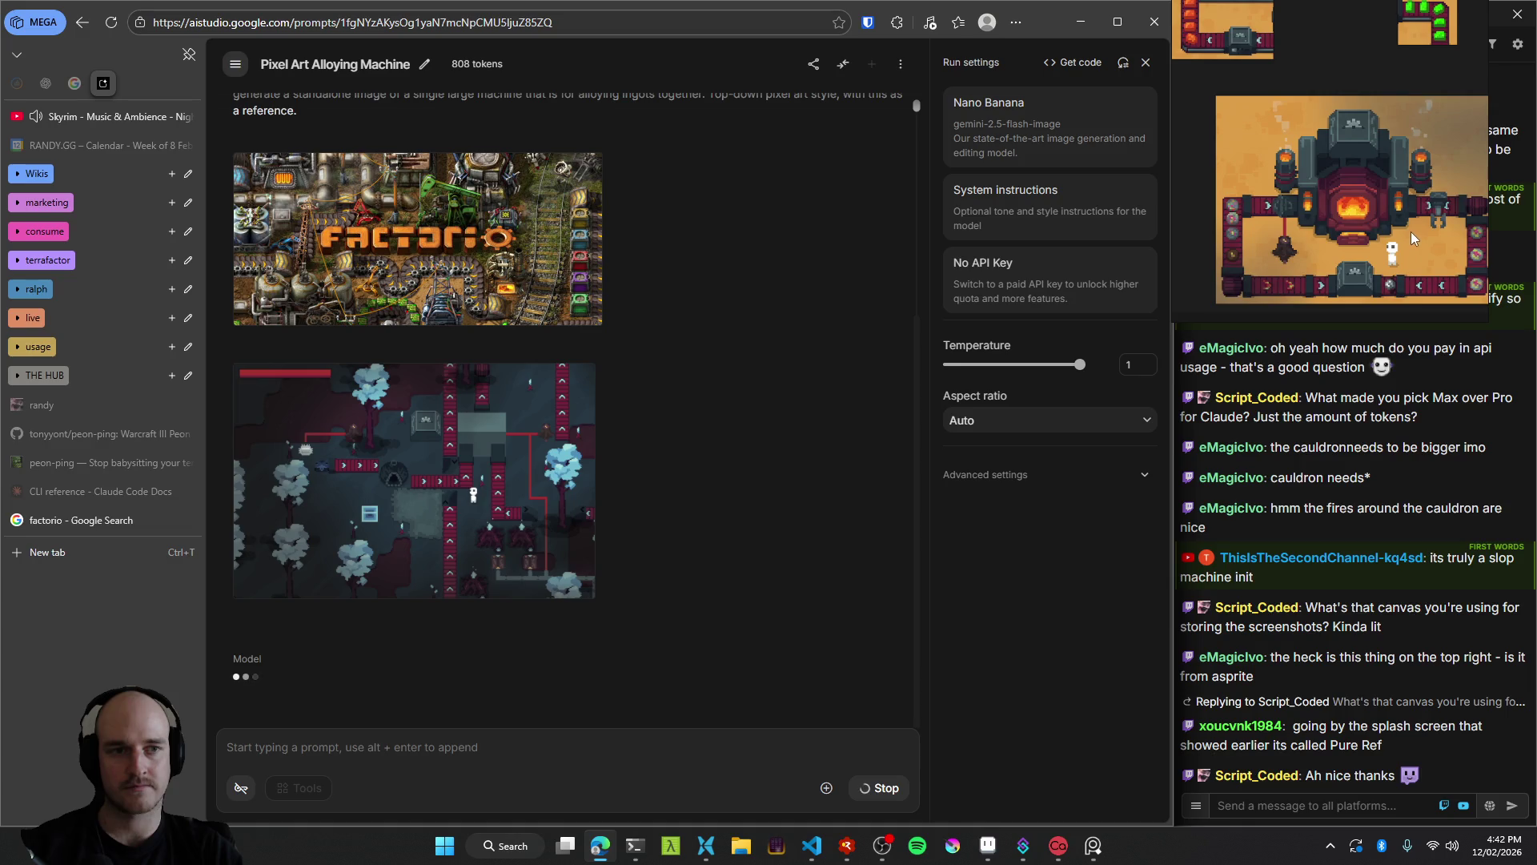
scroll(1409, 206, down, 1)
scroll(1353, 216, down, 1)
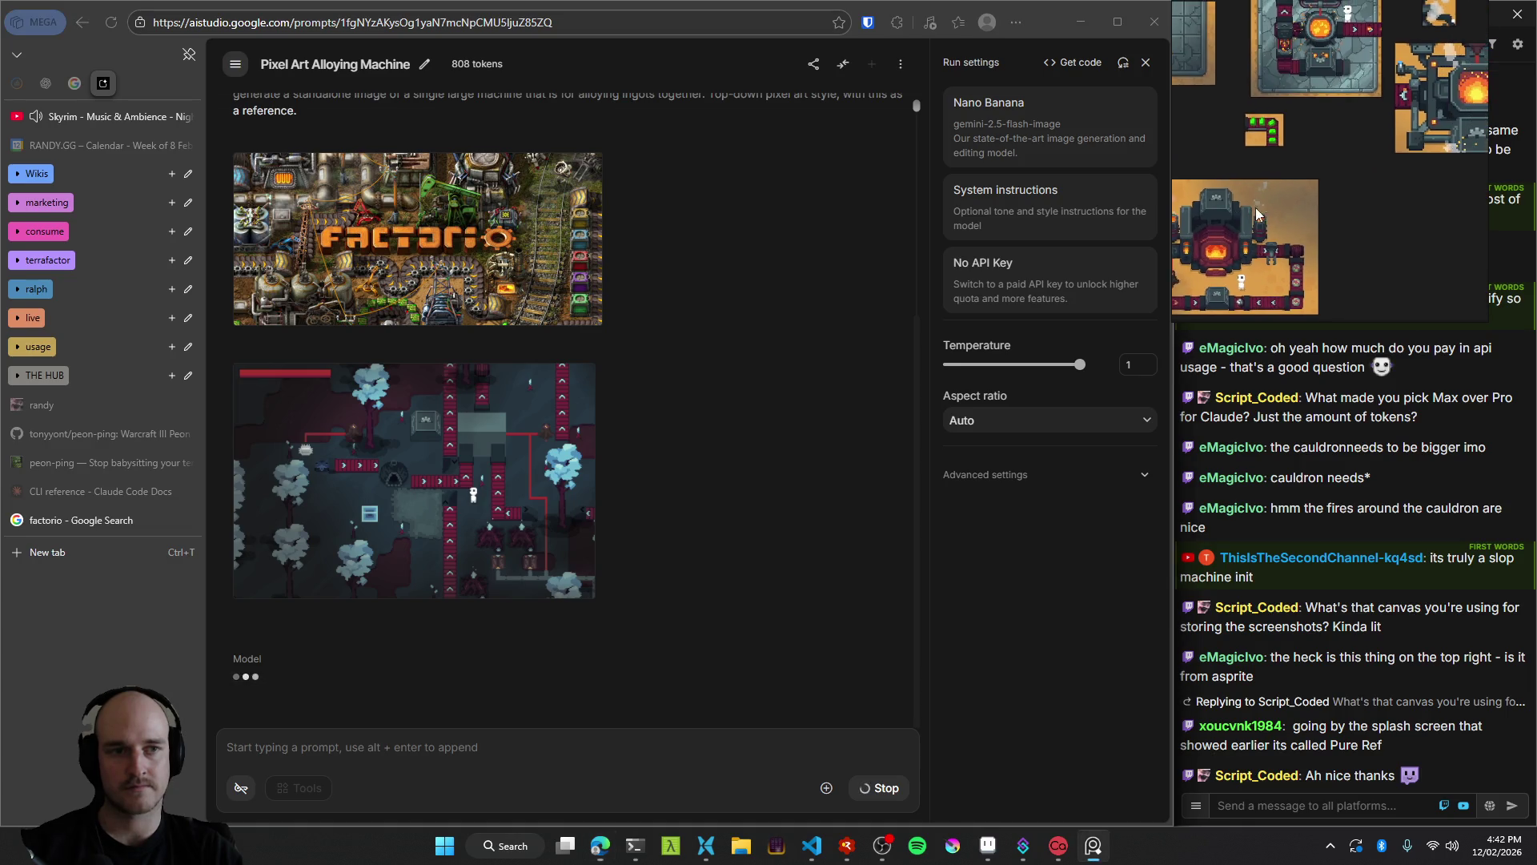
scroll(1305, 226, down, 1)
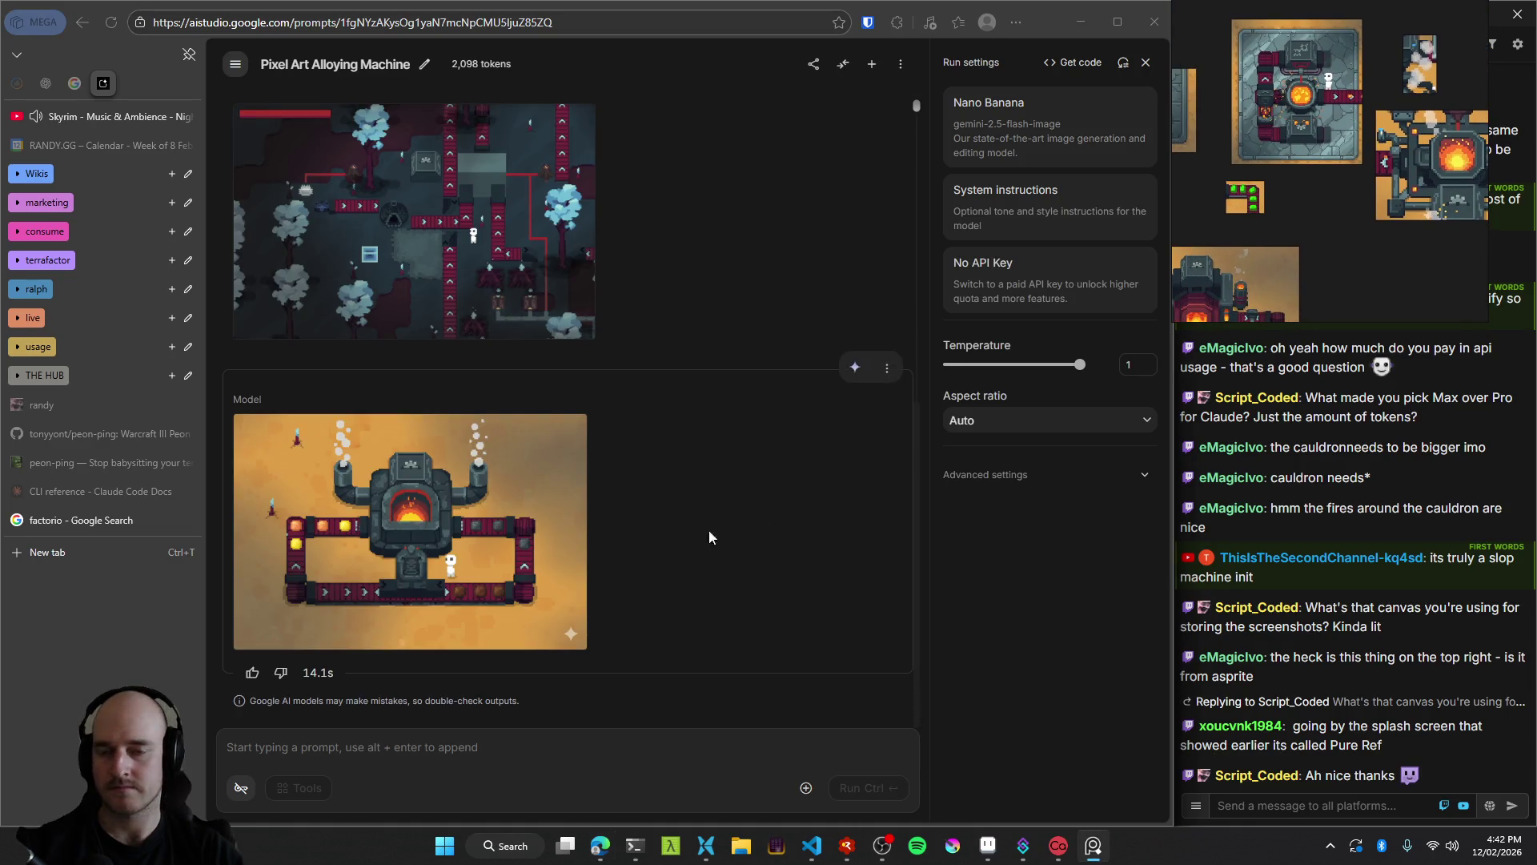
click(553, 633)
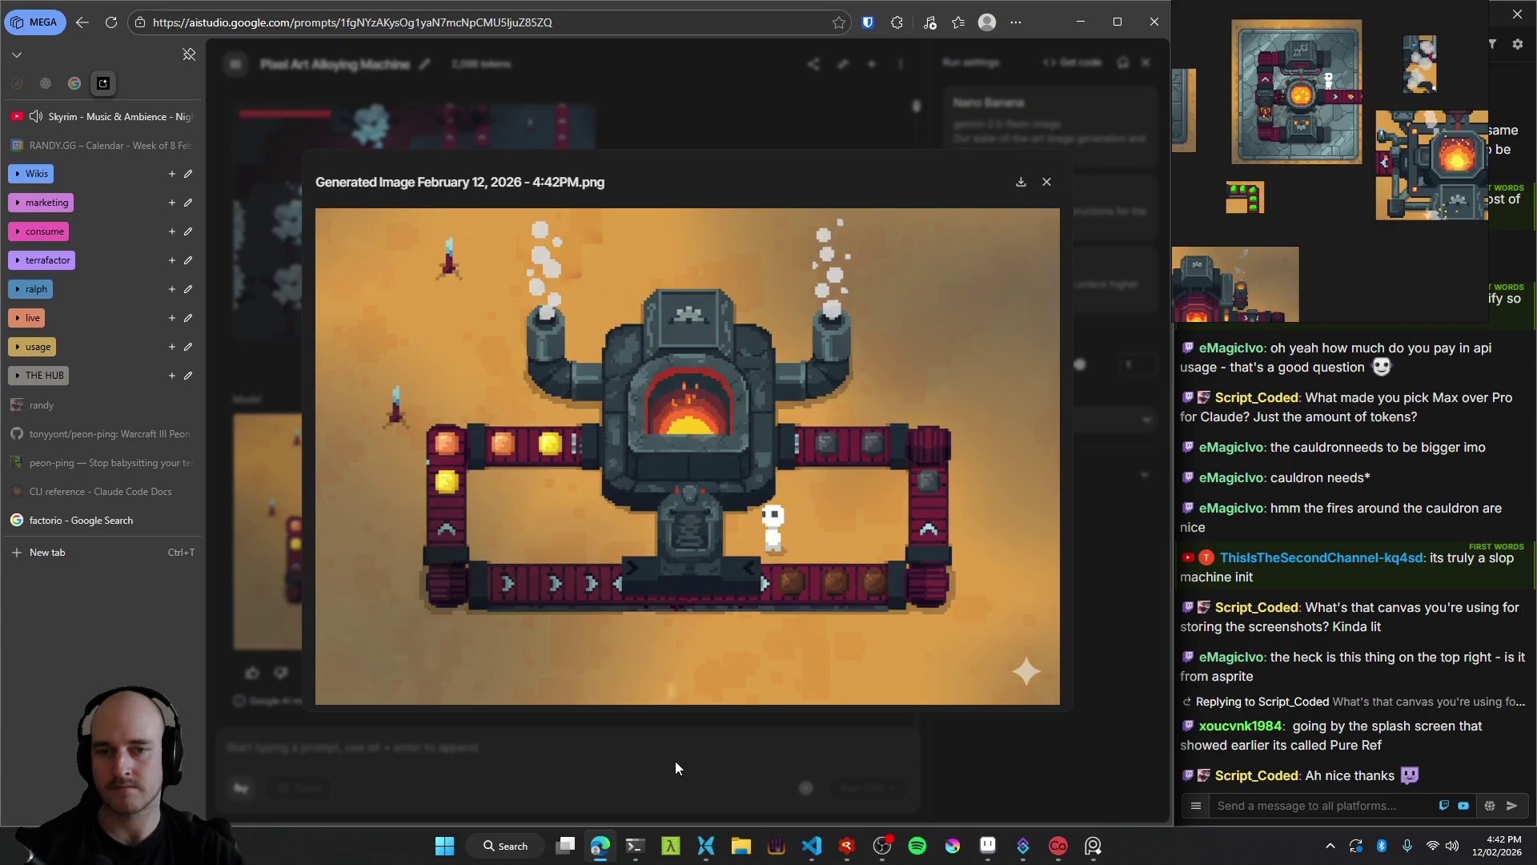
Close the full-size furnace preview and open the original alloying prompt for editing.
click(652, 748)
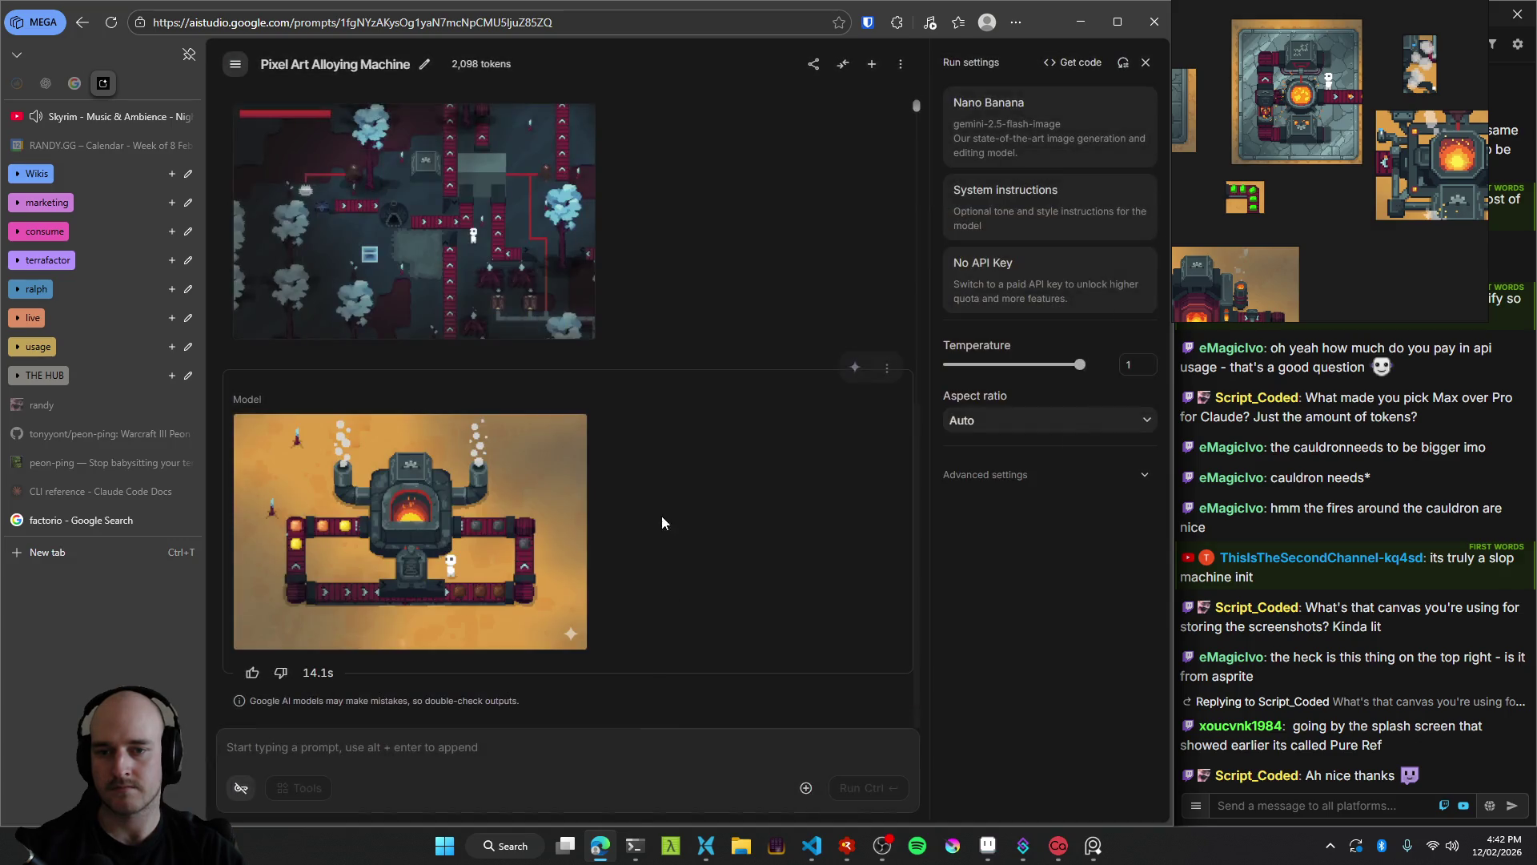
scroll(544, 576, up, 5)
scroll(497, 560, up, 3)
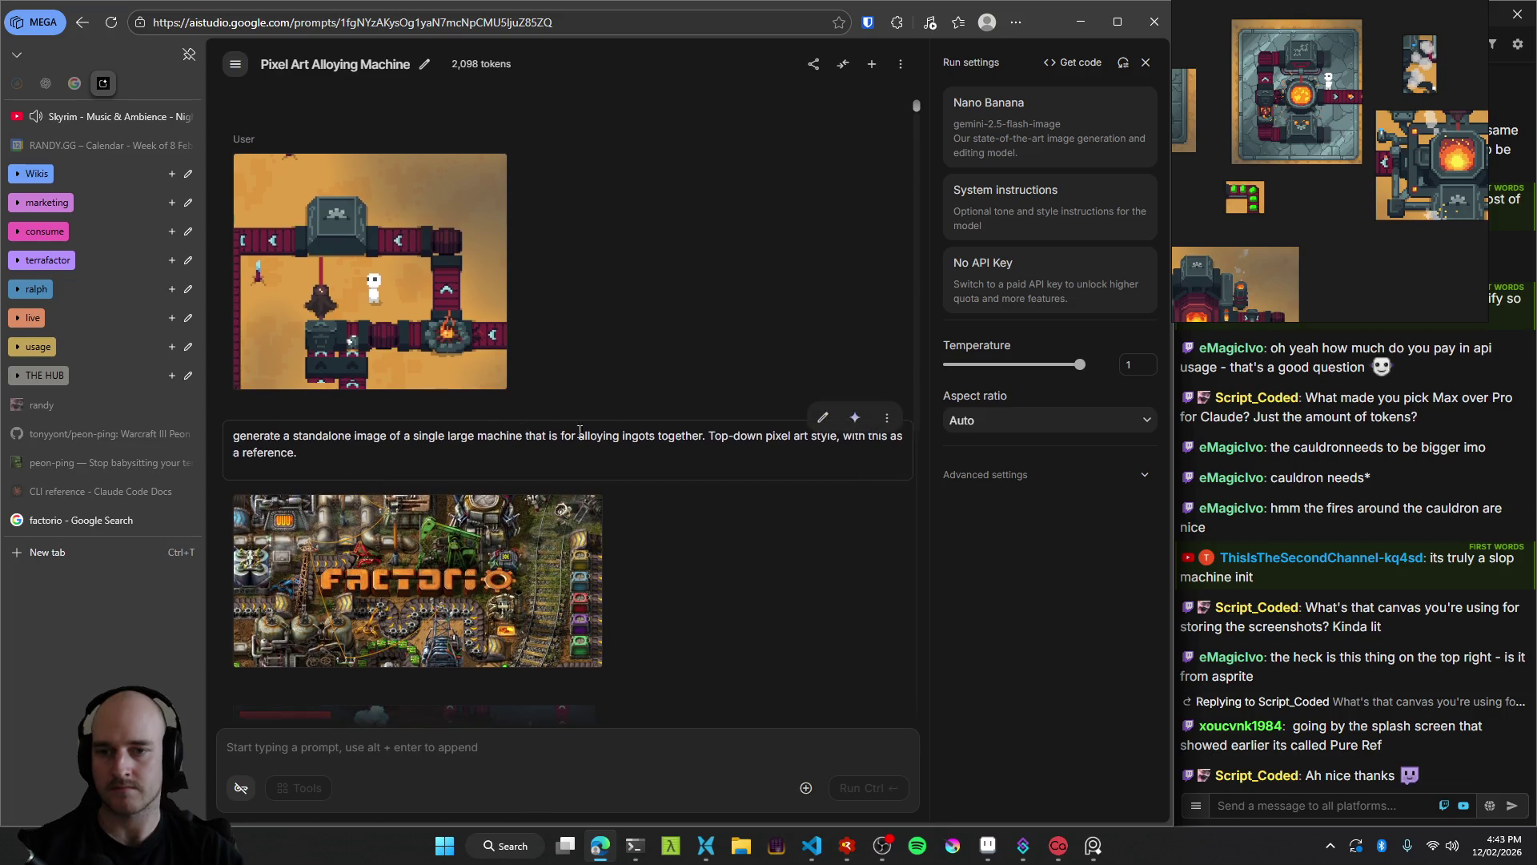
click(822, 418)
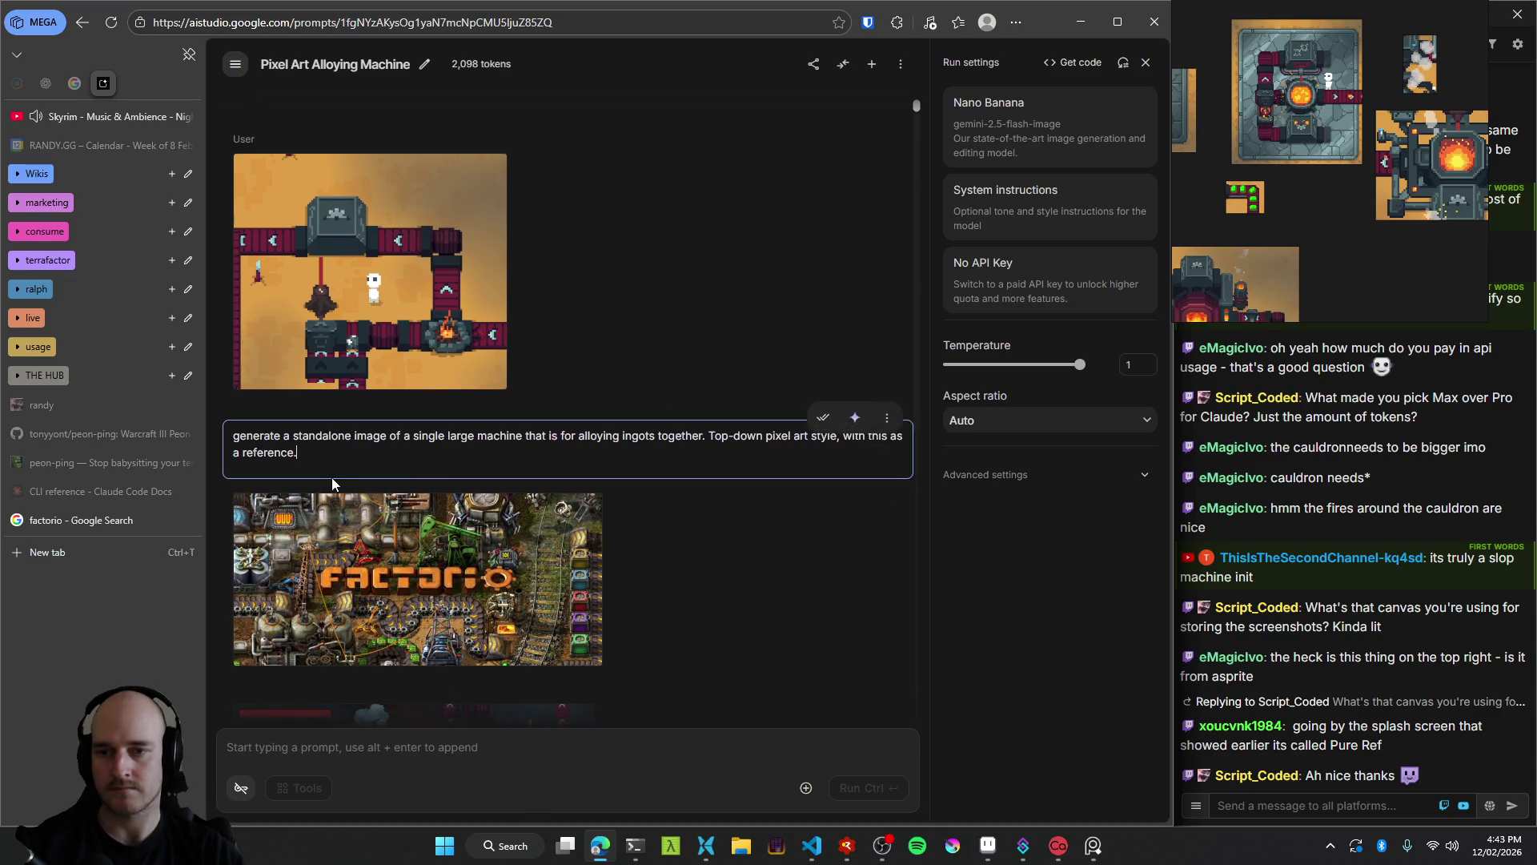
Replace the prompt's alloying sentence with 'Generate a large machine that's for crafting.' and save it.
drag(255, 438, 498, 458)
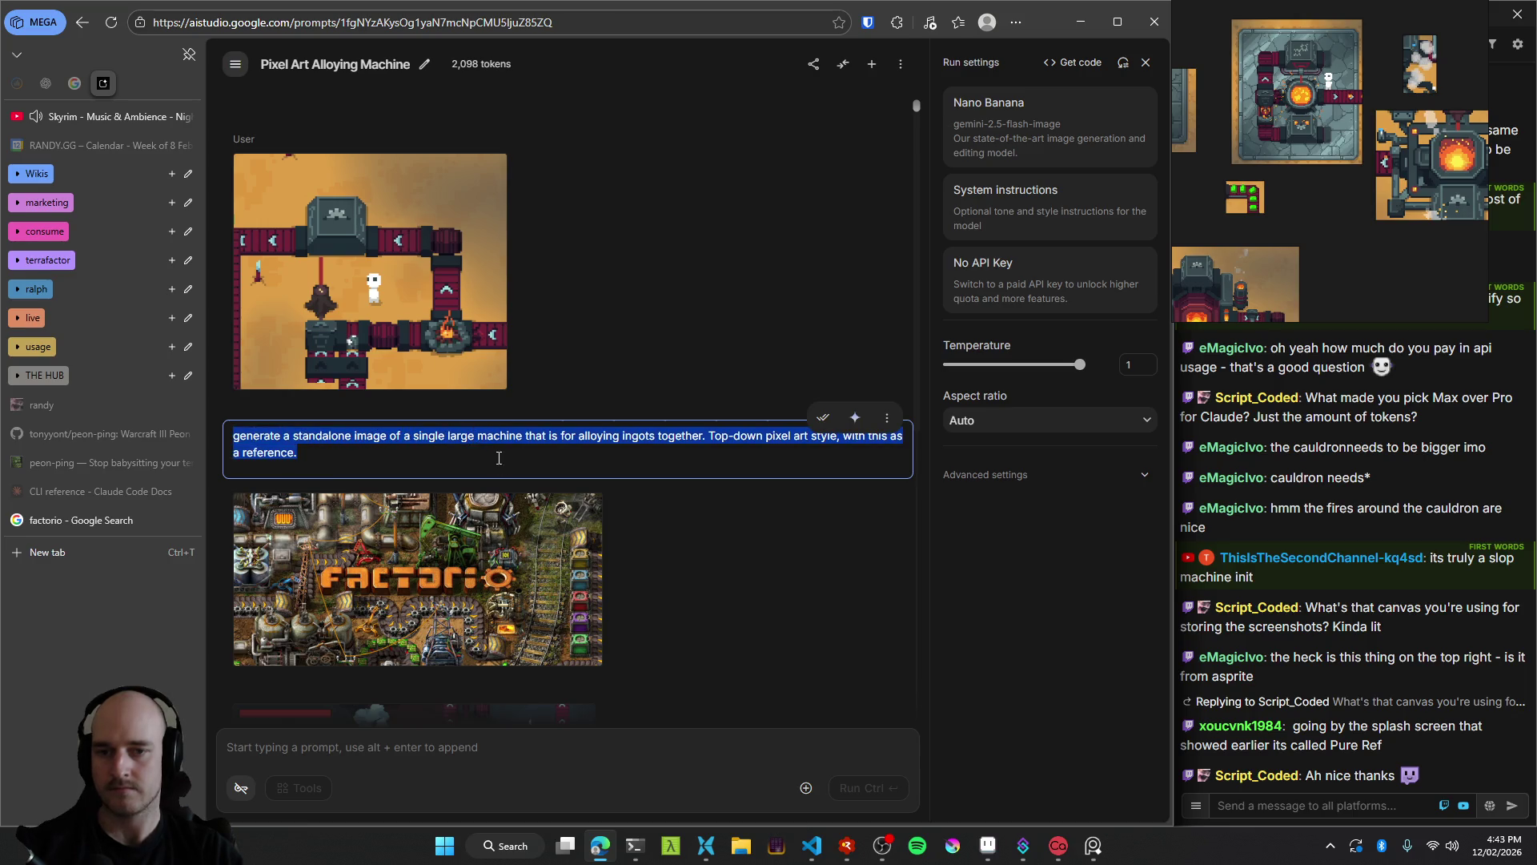
click(498, 458)
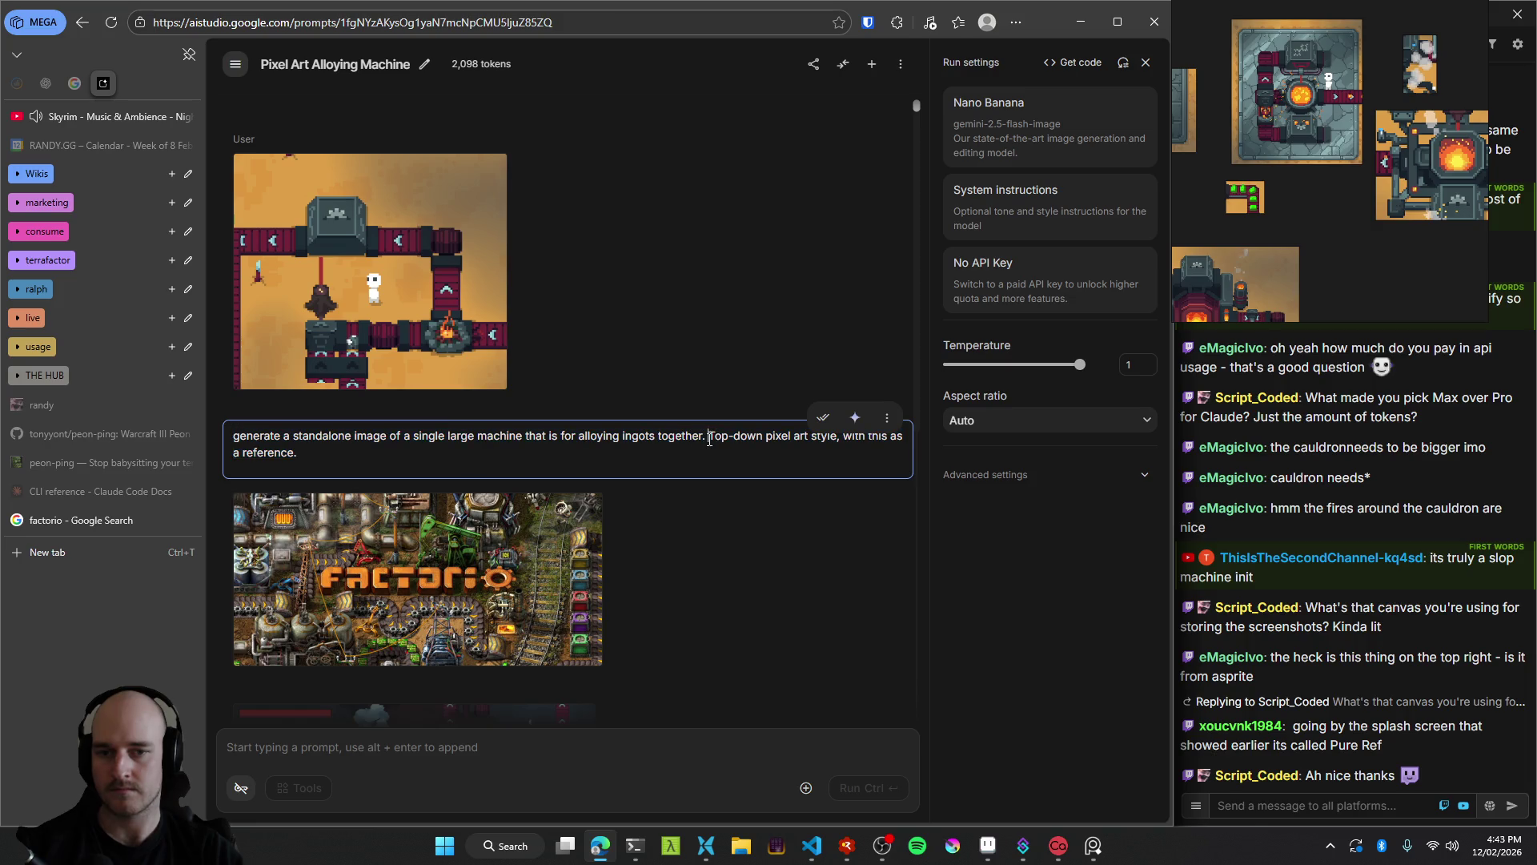
drag(708, 437, 145, 444)
key(BackSpace)
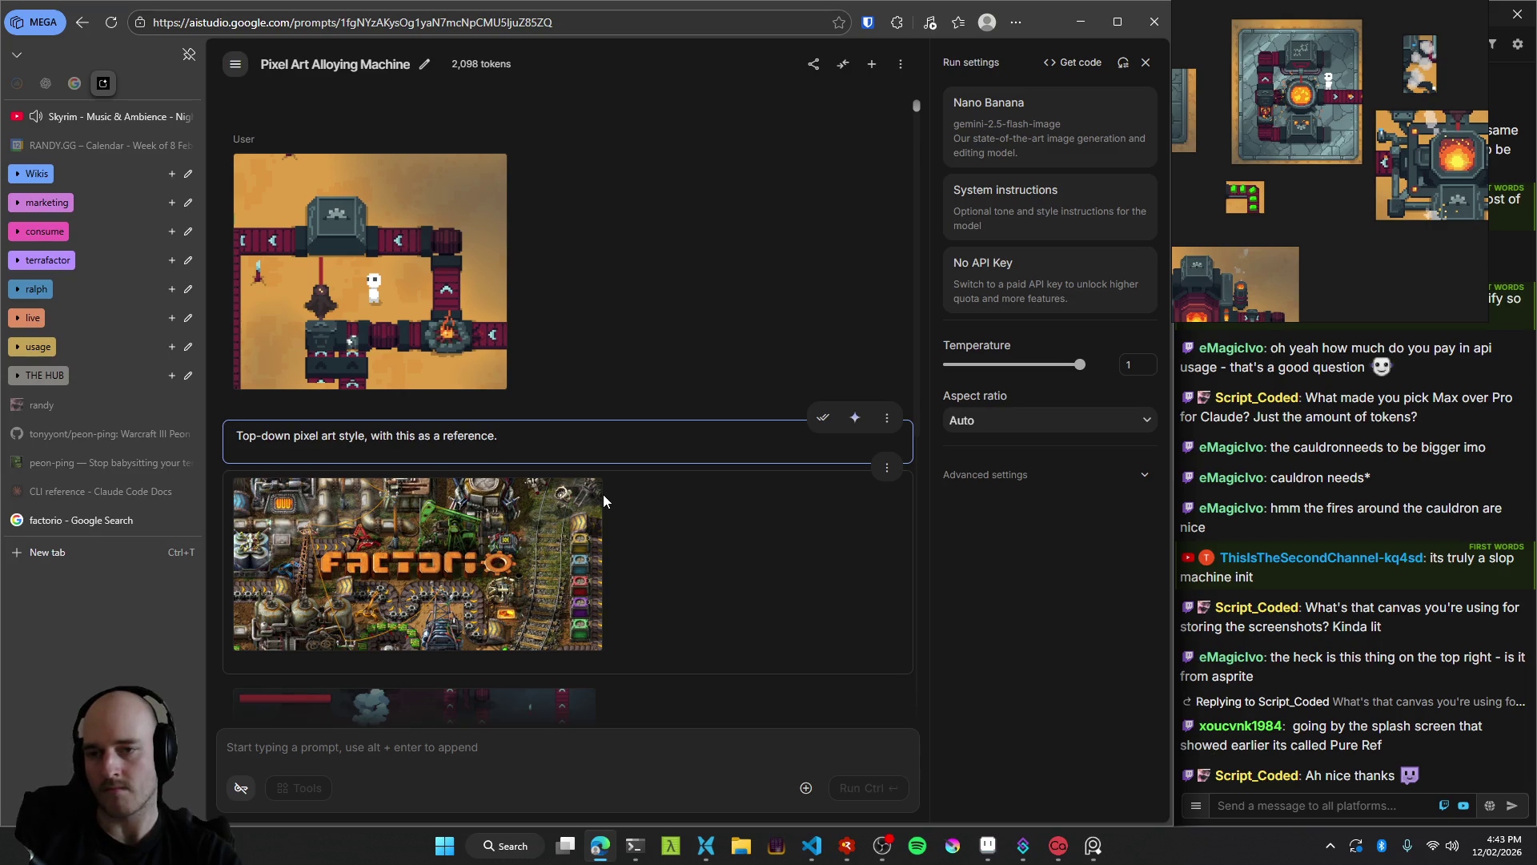
text(Generate)
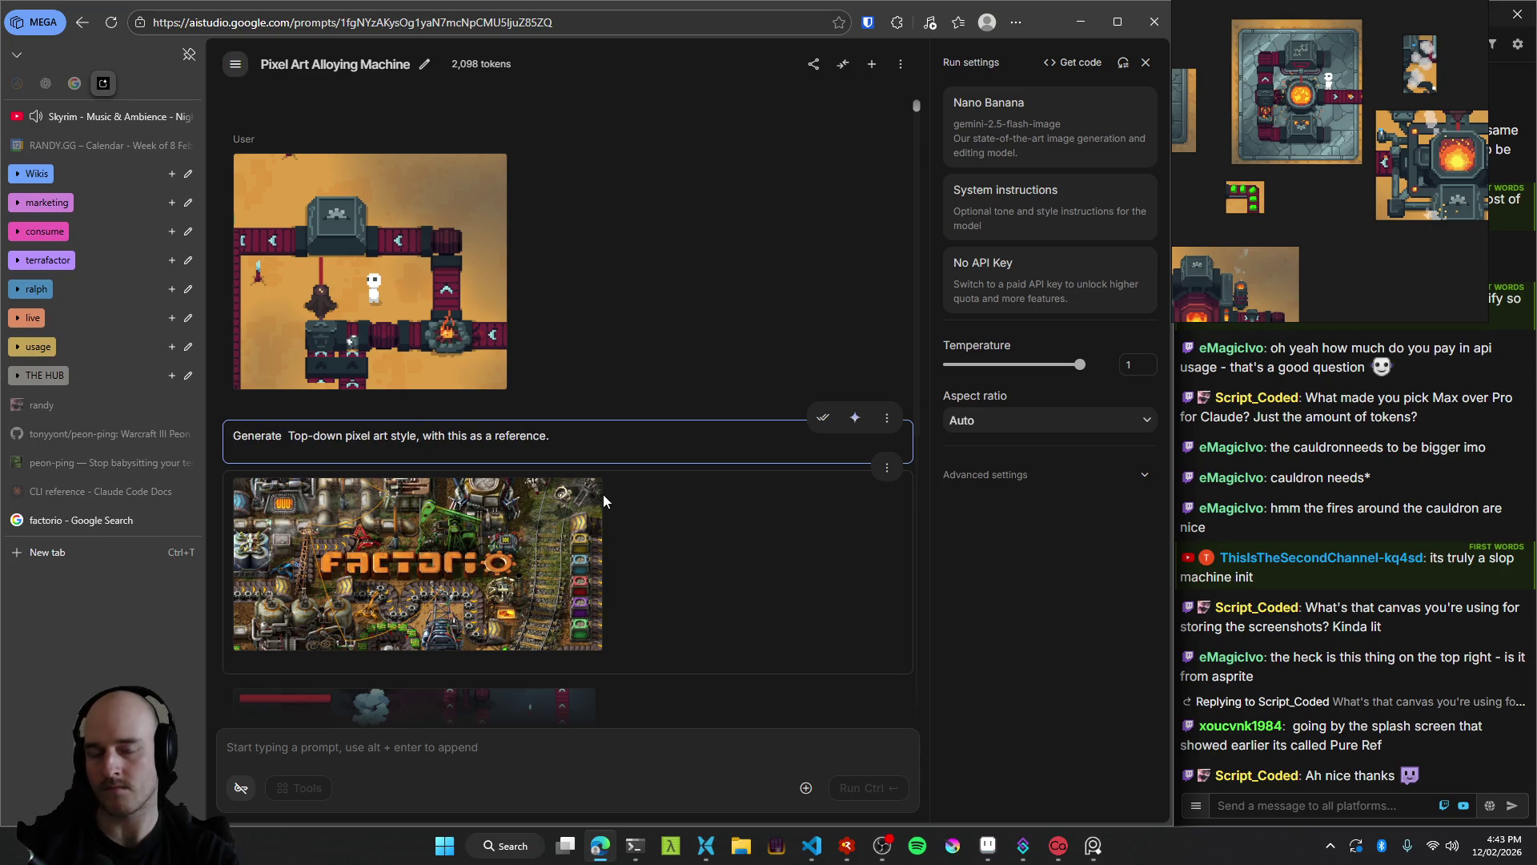
text( a large m)
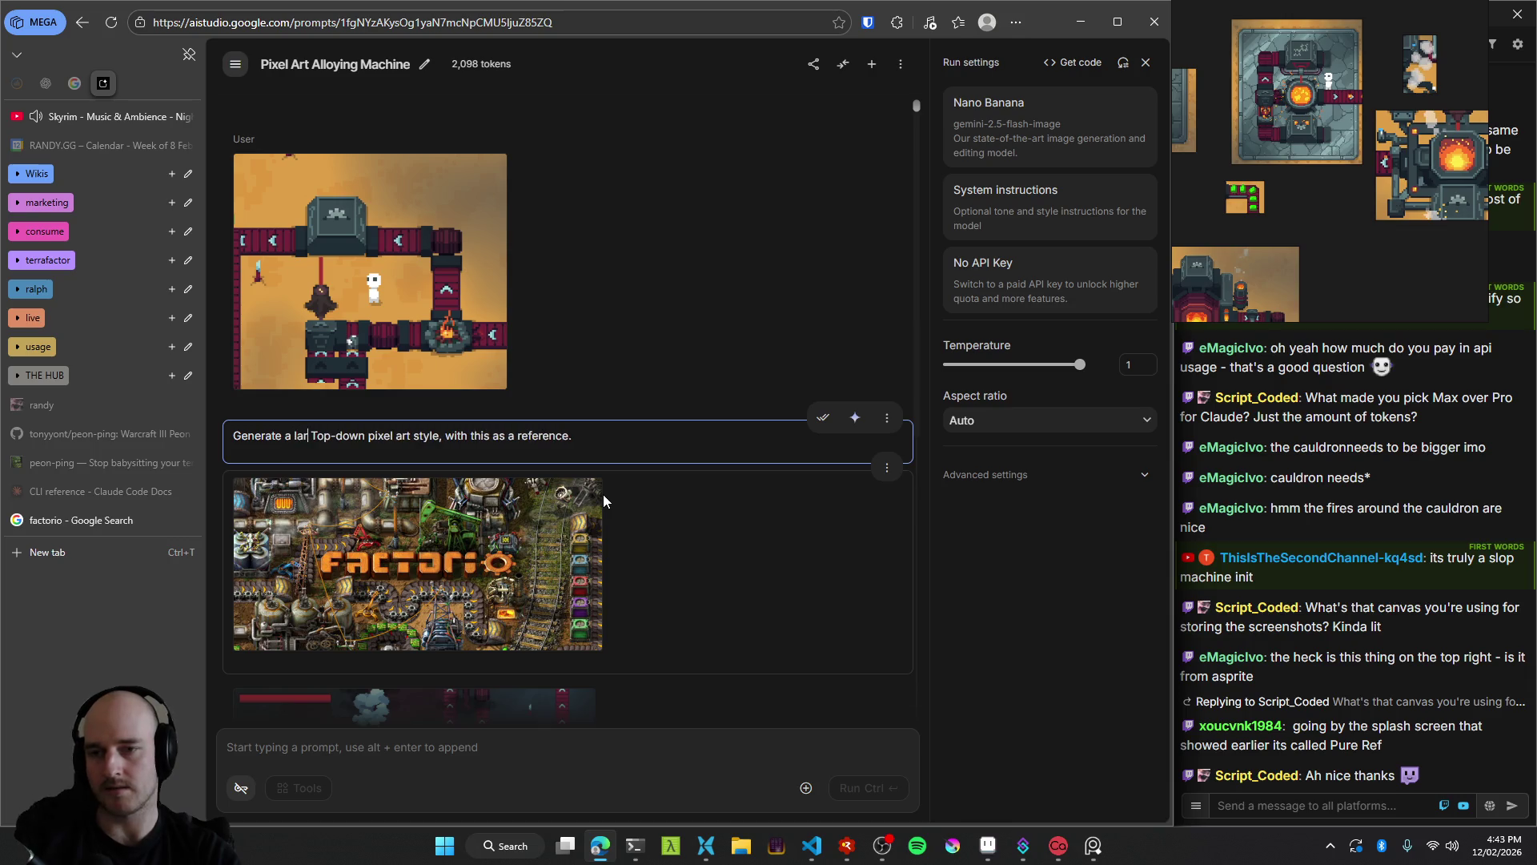
text(achine th)
text(at's for crafting)
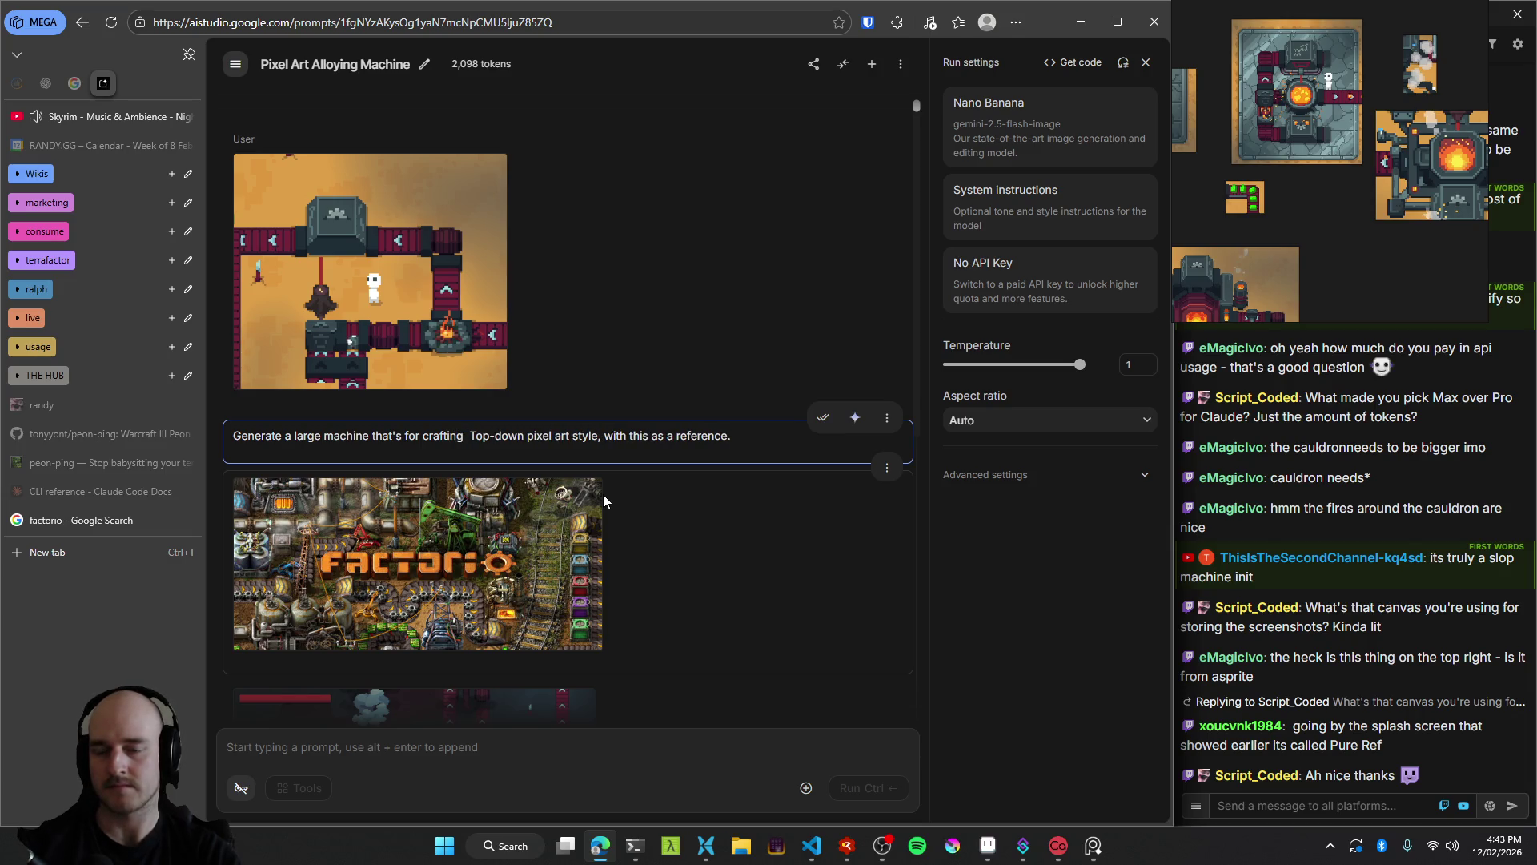
key(BackSpace)
text(.)
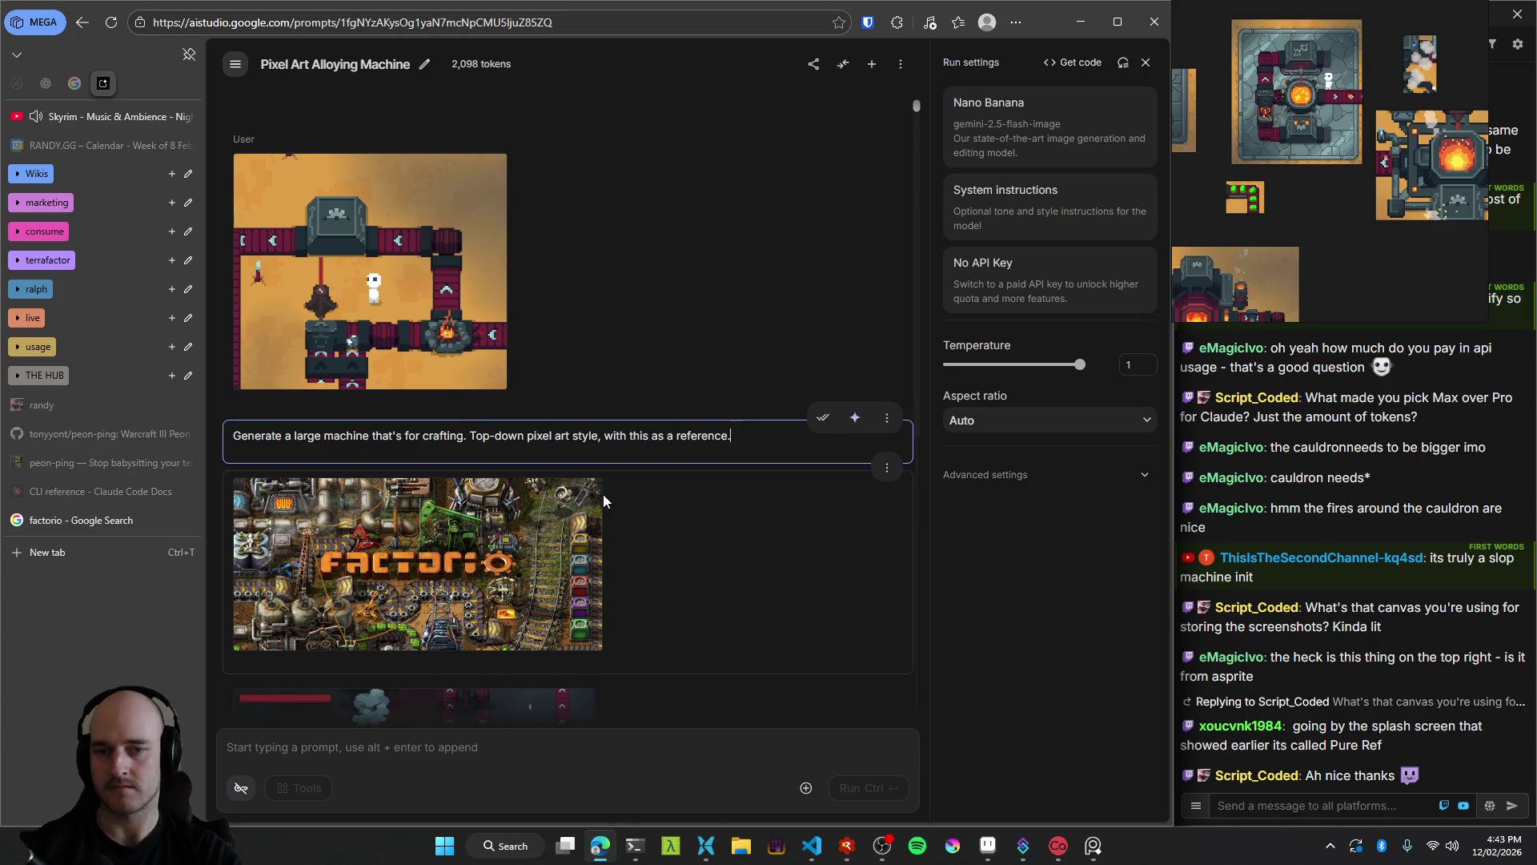
click(823, 417)
Rerun the turn to regenerate the image from the crafting prompt.
scroll(810, 525, down, 5)
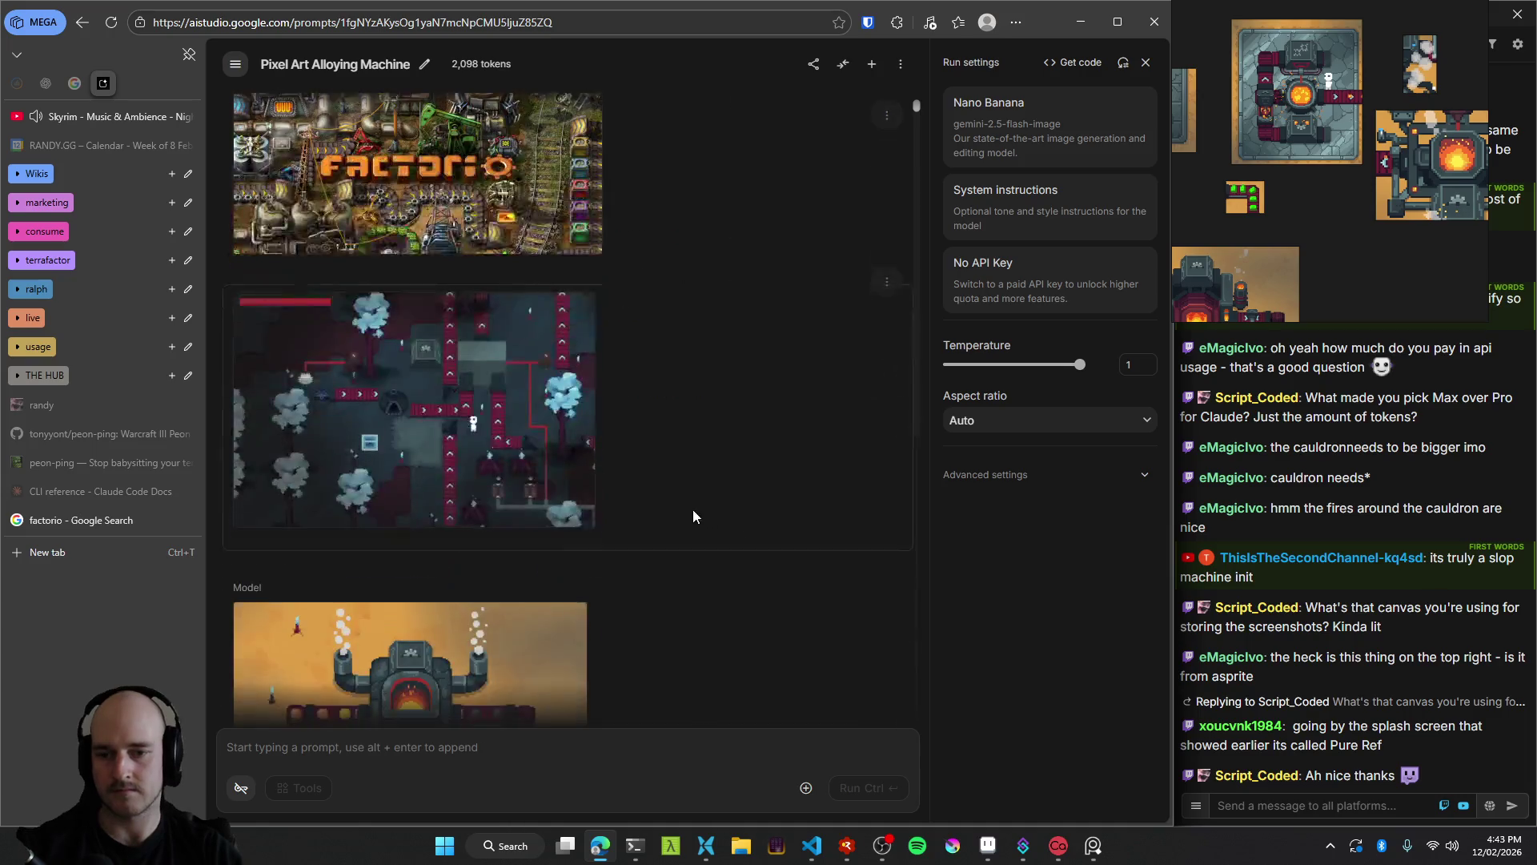
scroll(761, 332, down, 2)
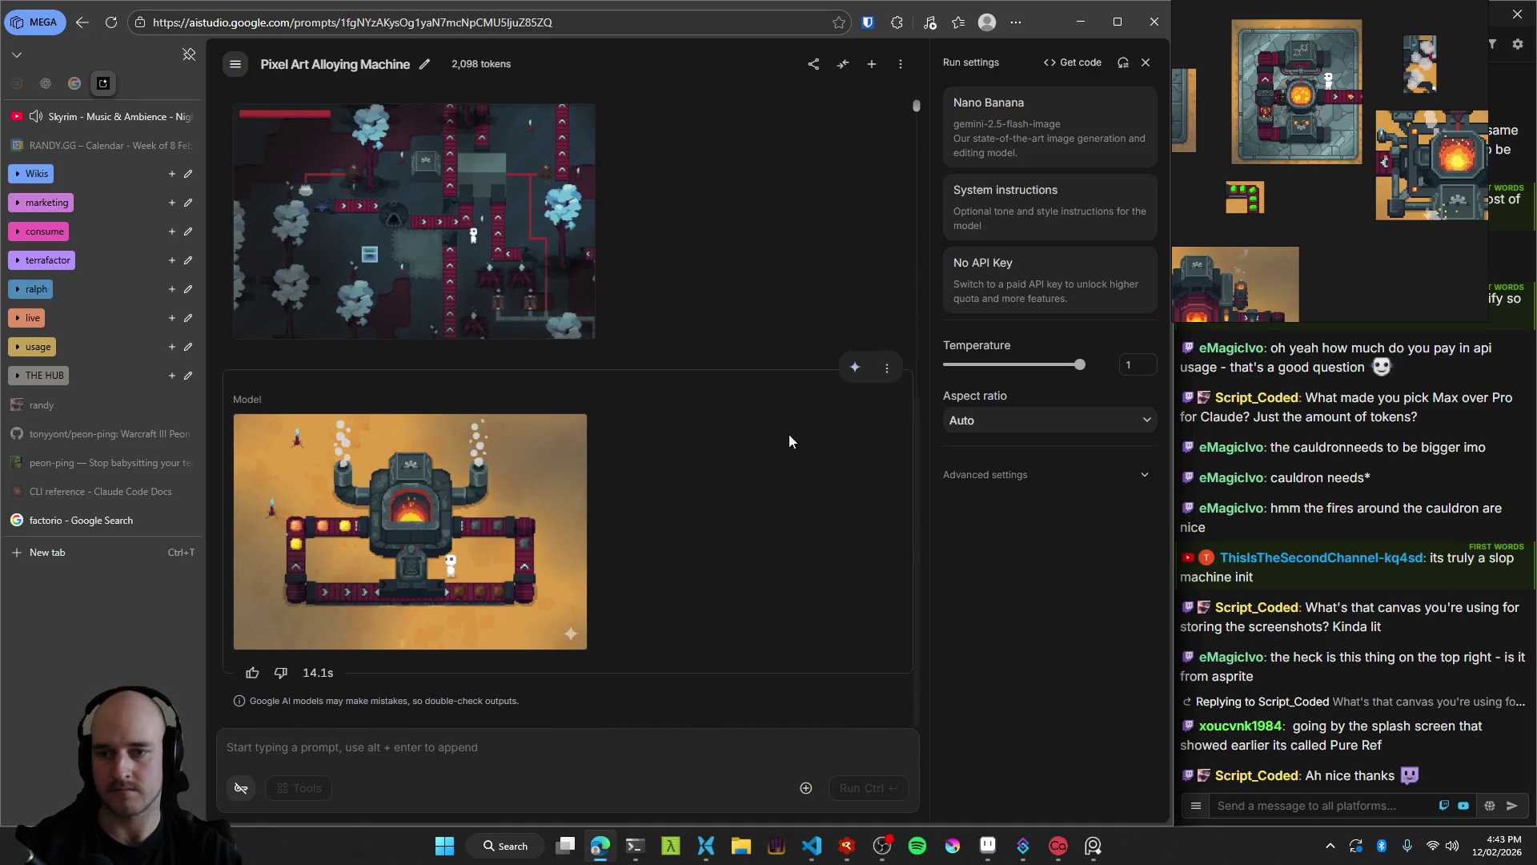
click(855, 369)
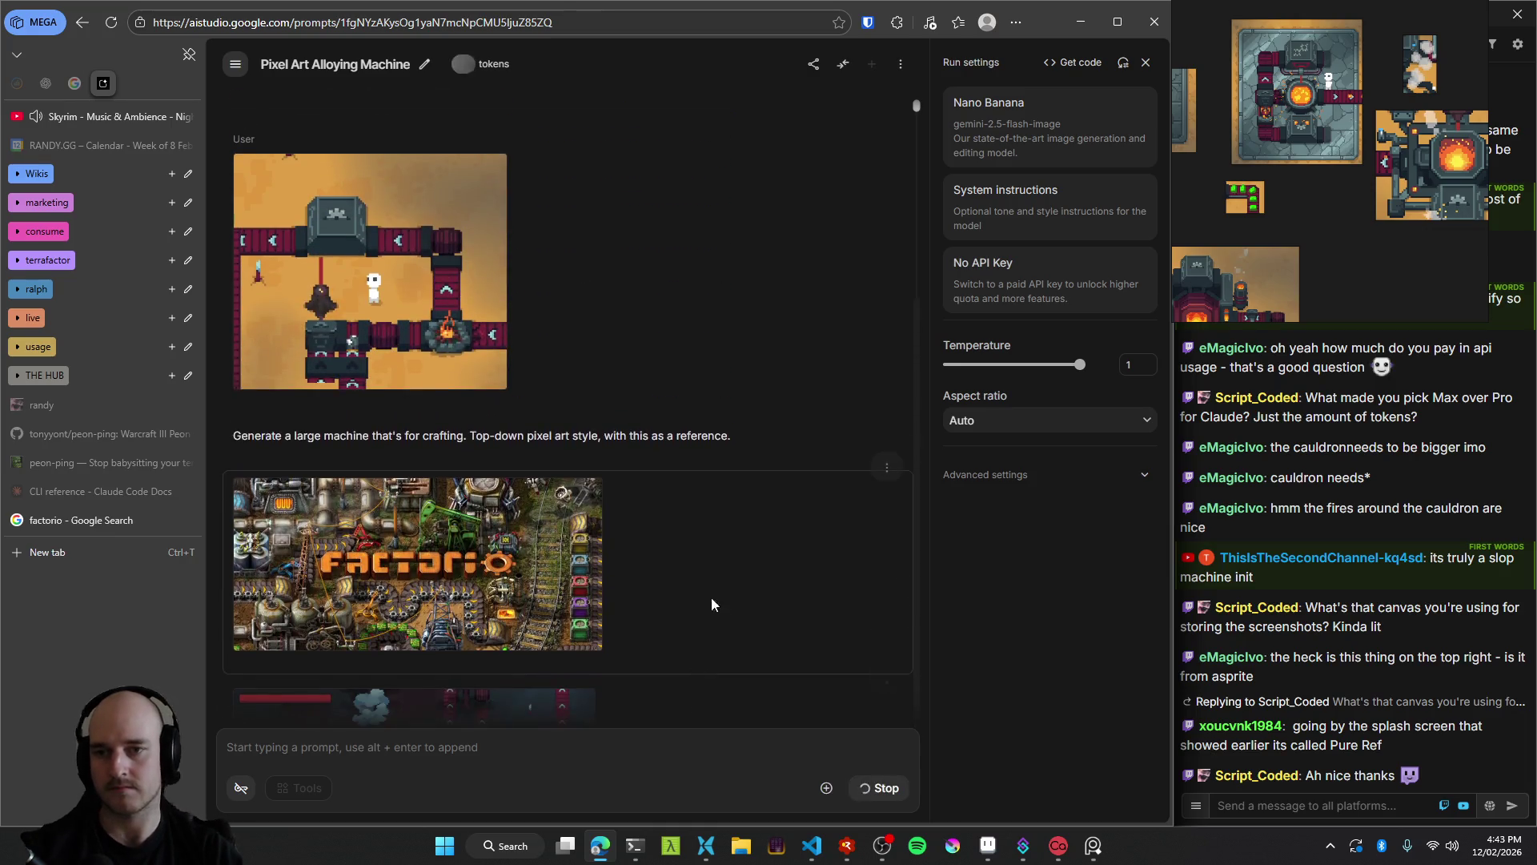
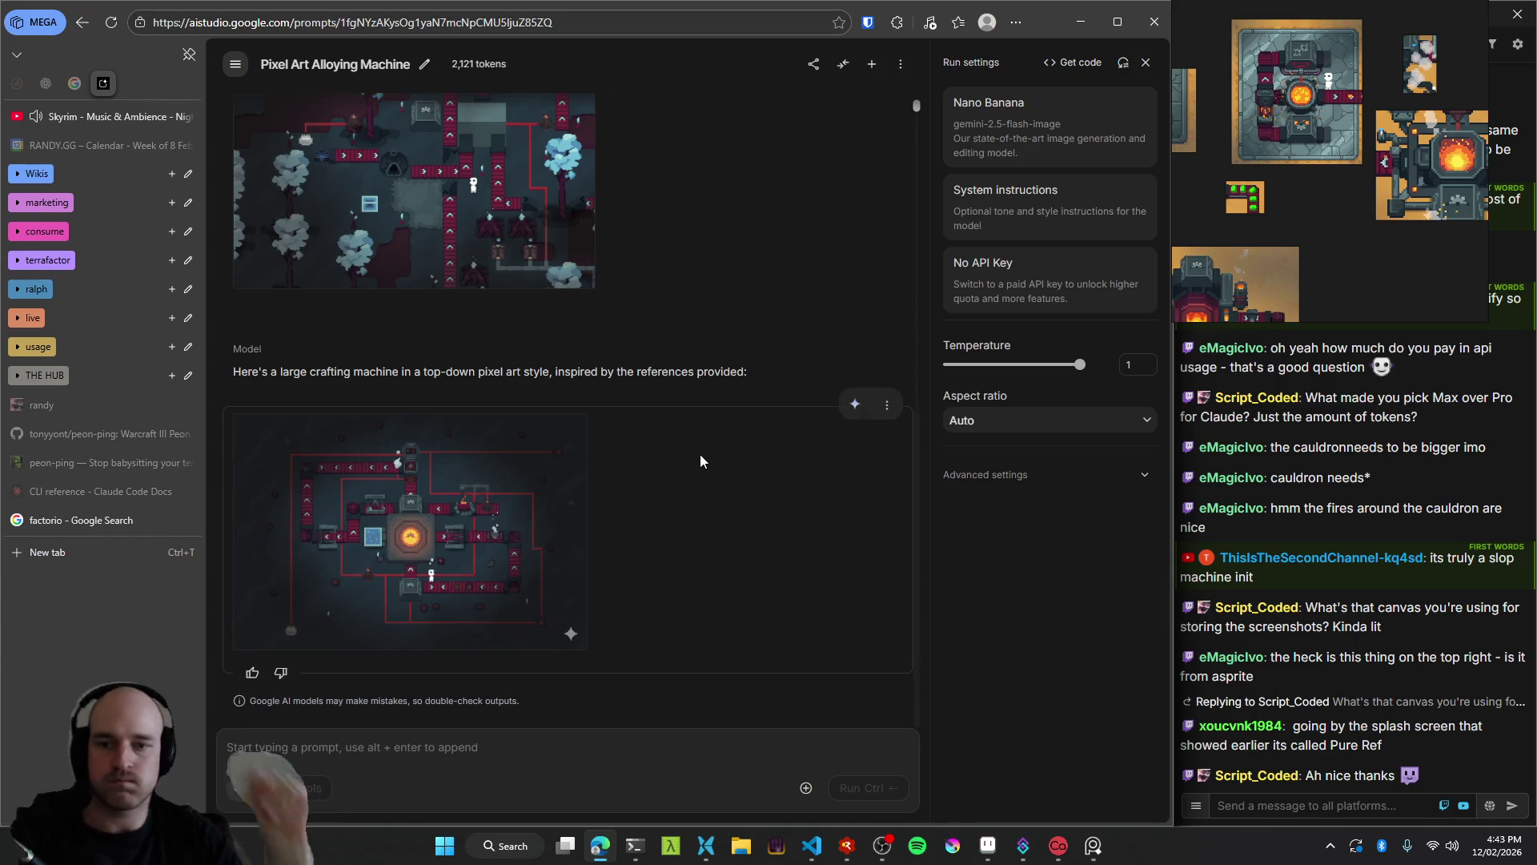
Preview the machine image, rerun the turn, and open the new anvil-forge image full size.
click(496, 577)
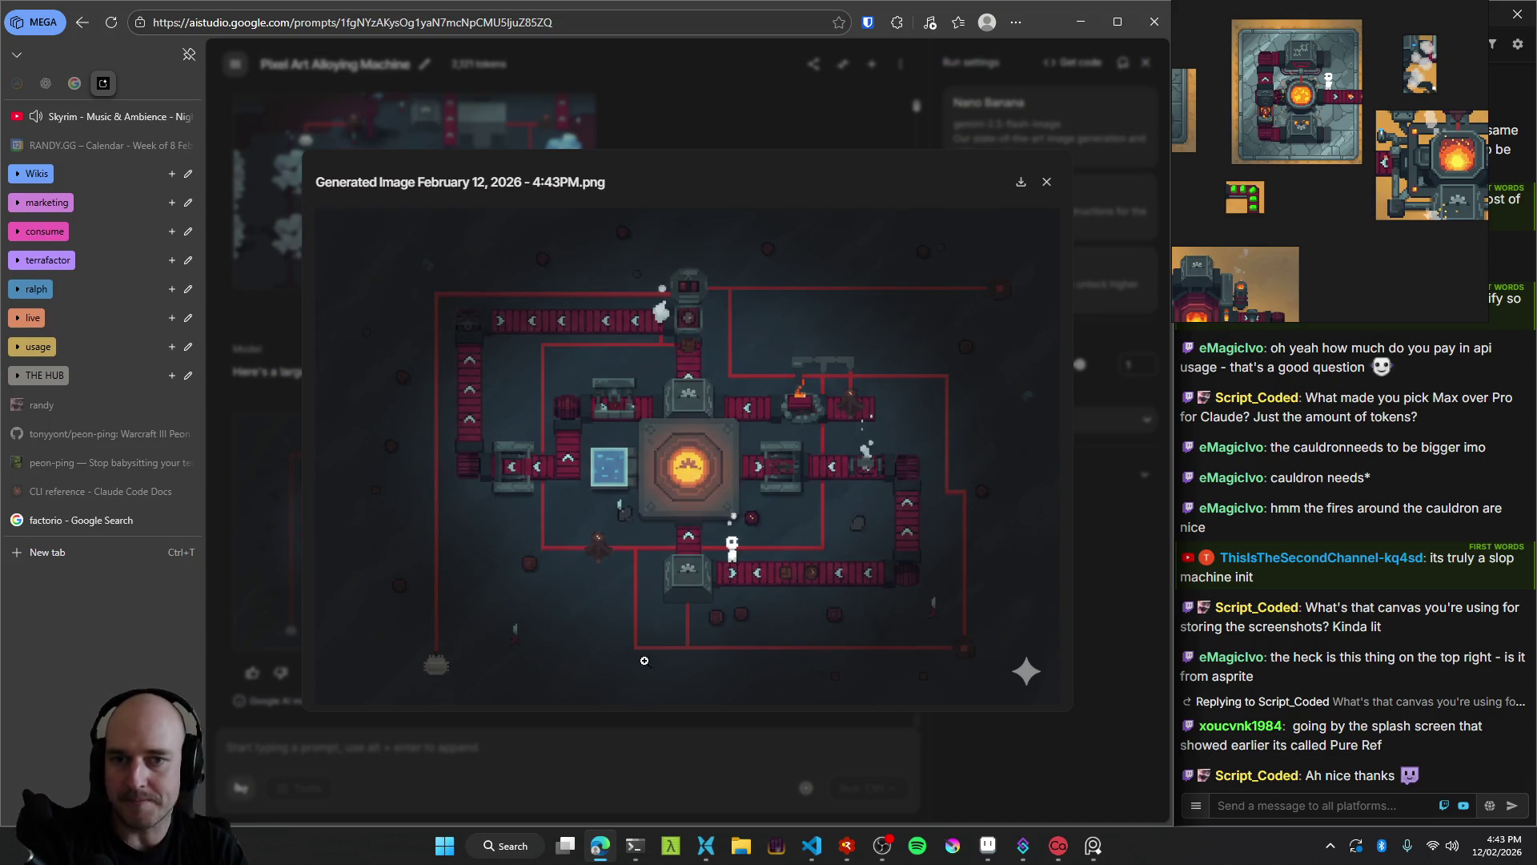
click(661, 751)
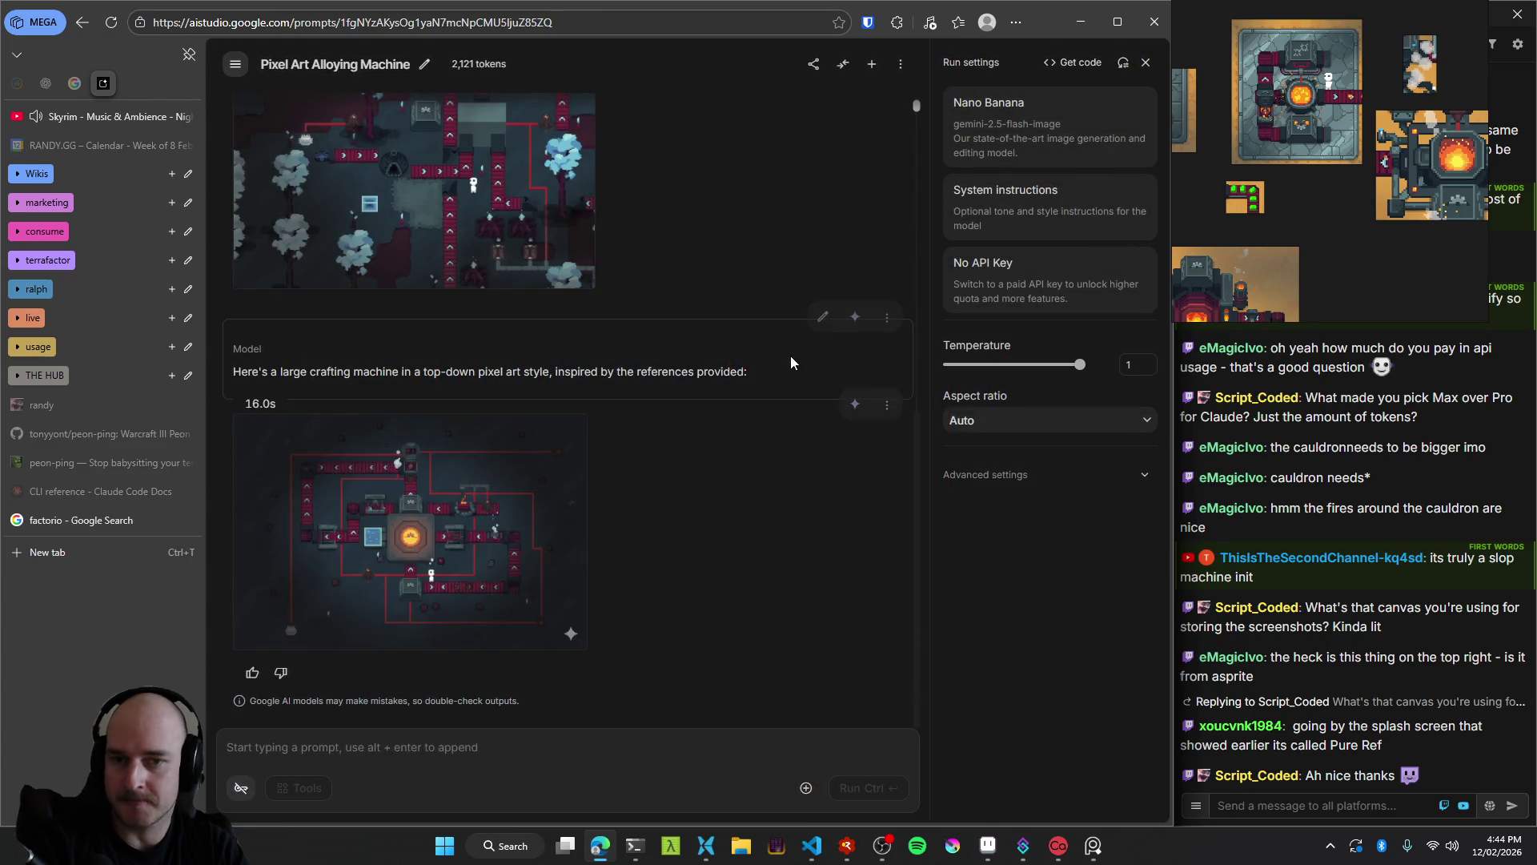
click(854, 319)
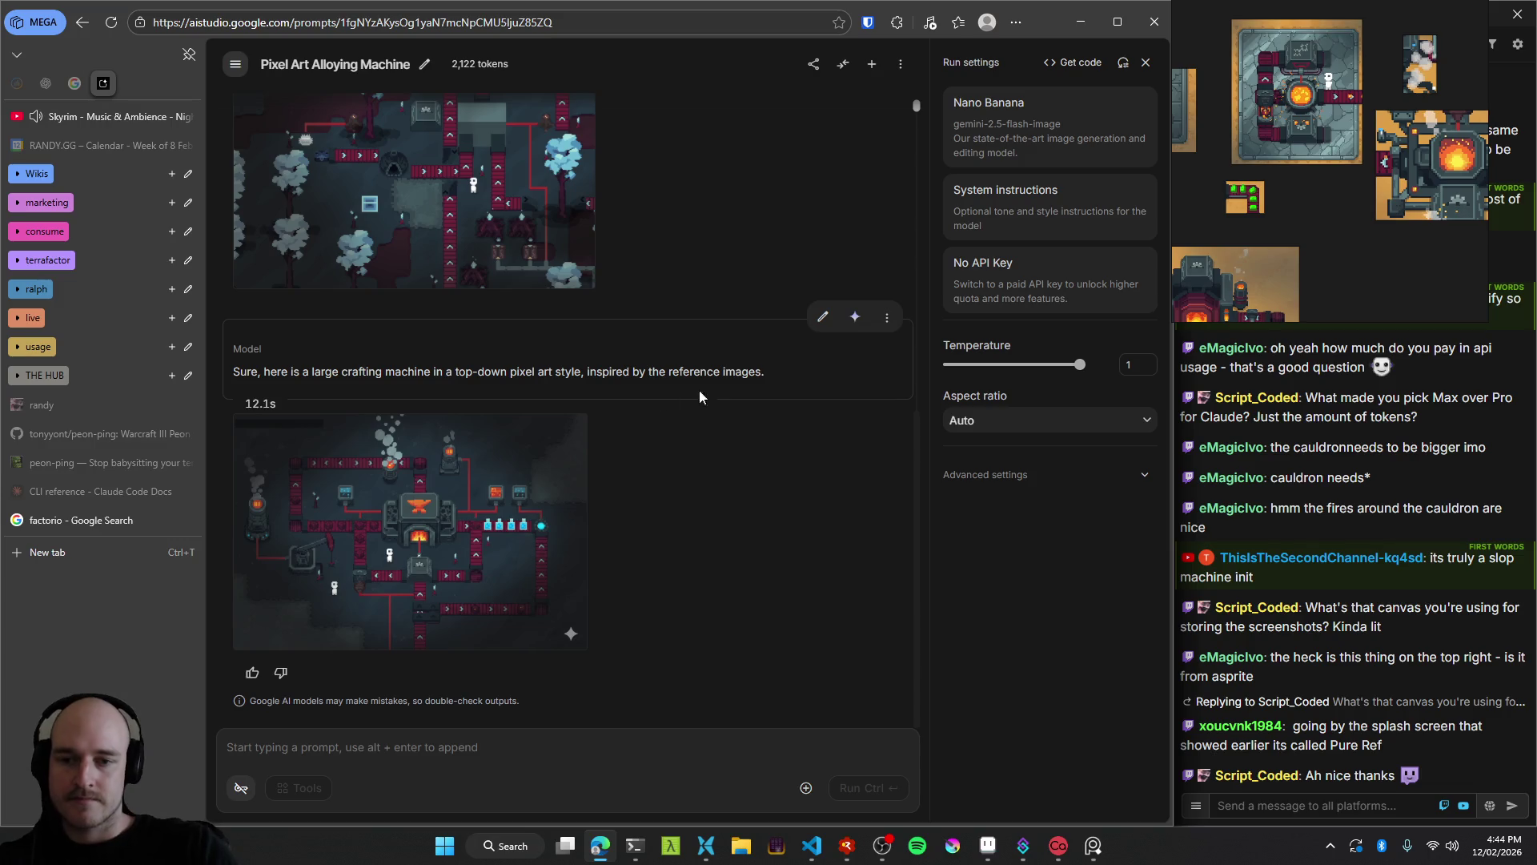
click(553, 572)
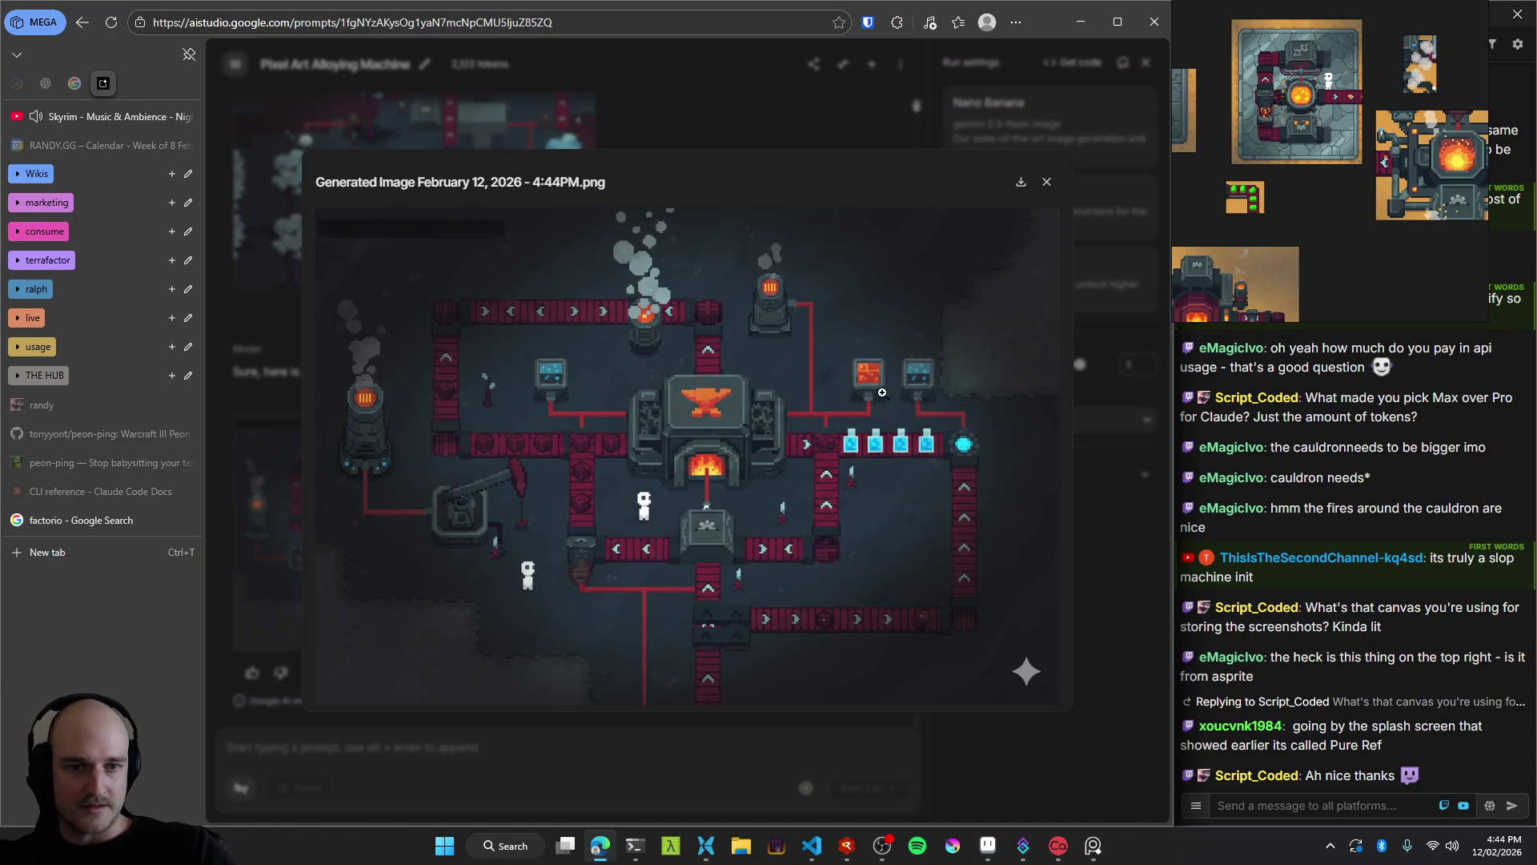
Snip the crane area and the central furnace, and paste the crop into PureRef.
key(super+shift+s)
mouse_move(834, 337)
mouse_down()
mouse_move(965, 421)
mouse_move(987, 483)
mouse_up()
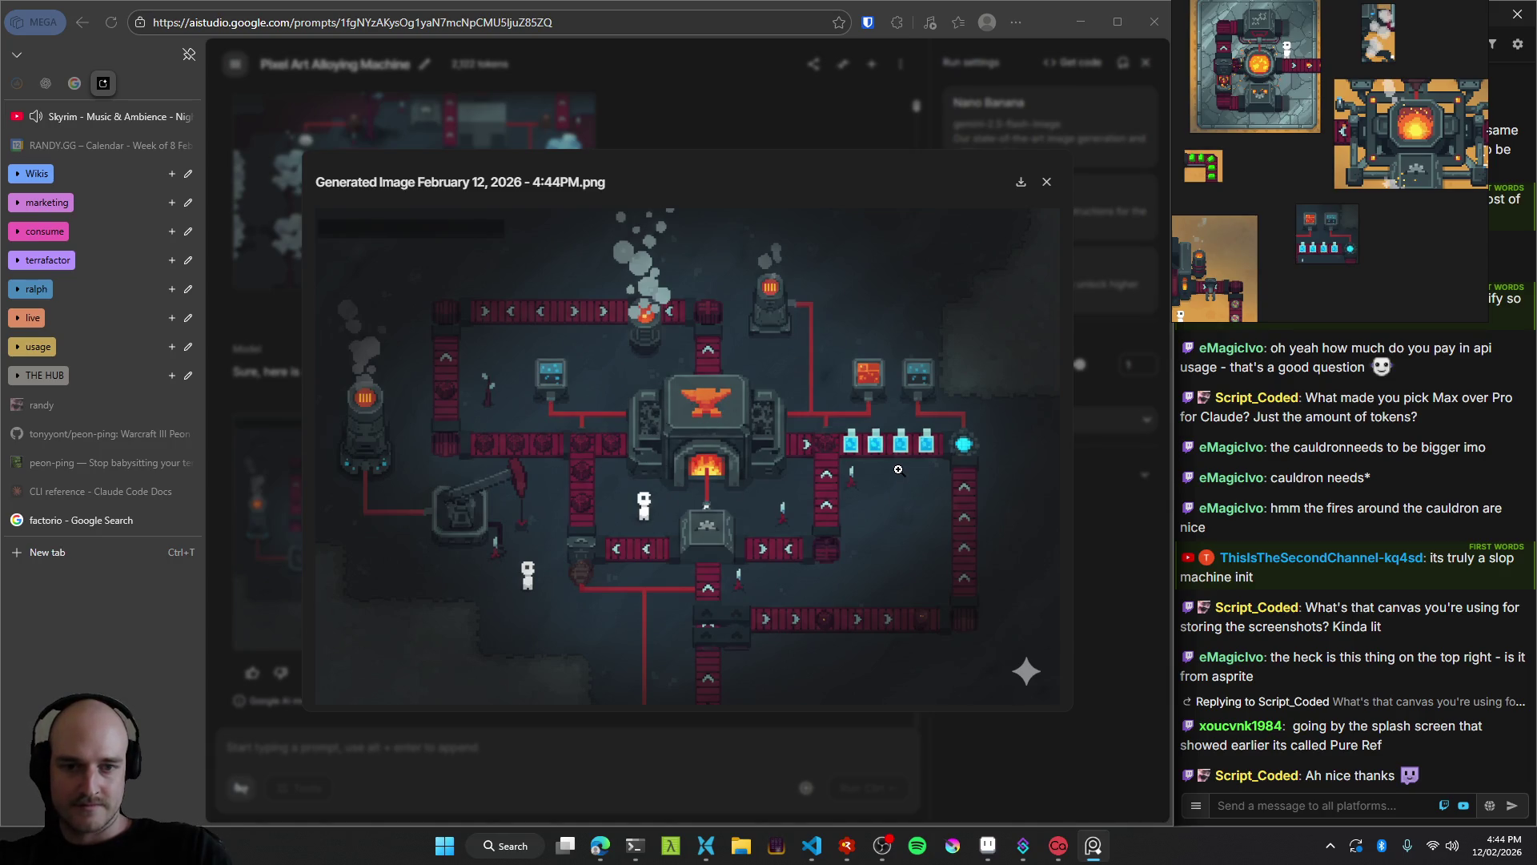
key(super+shift+s)
mouse_move(619, 365)
mouse_down()
mouse_move(803, 511)
mouse_move(792, 497)
mouse_up()
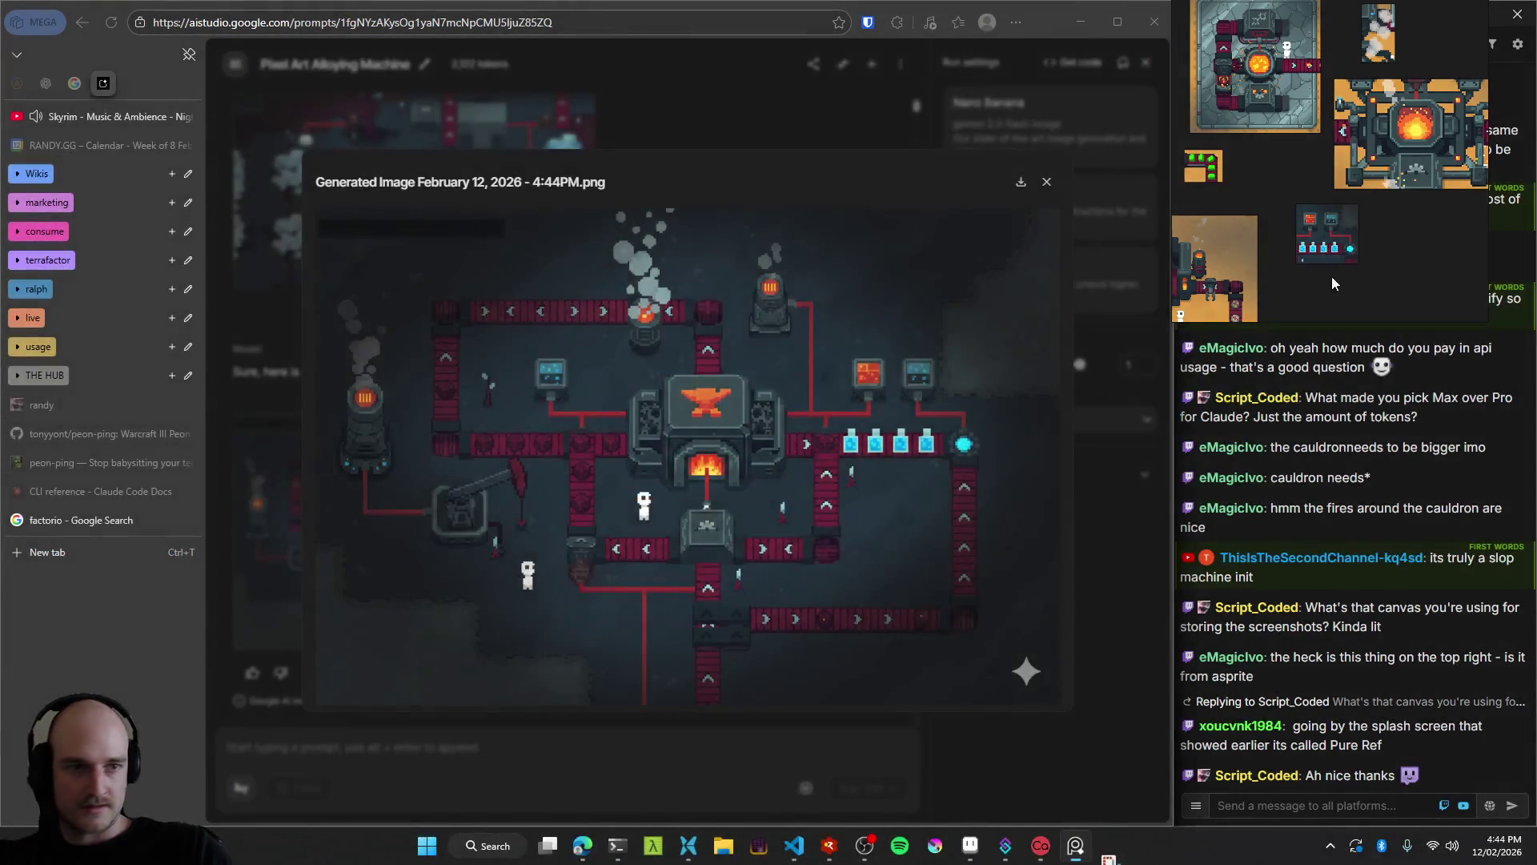
drag(1333, 284, 1317, 231)
mouse_move(1419, 229)
mouse_down()
mouse_move(1362, 222)
mouse_move(1371, 208)
mouse_up()
key(ctrl+v)
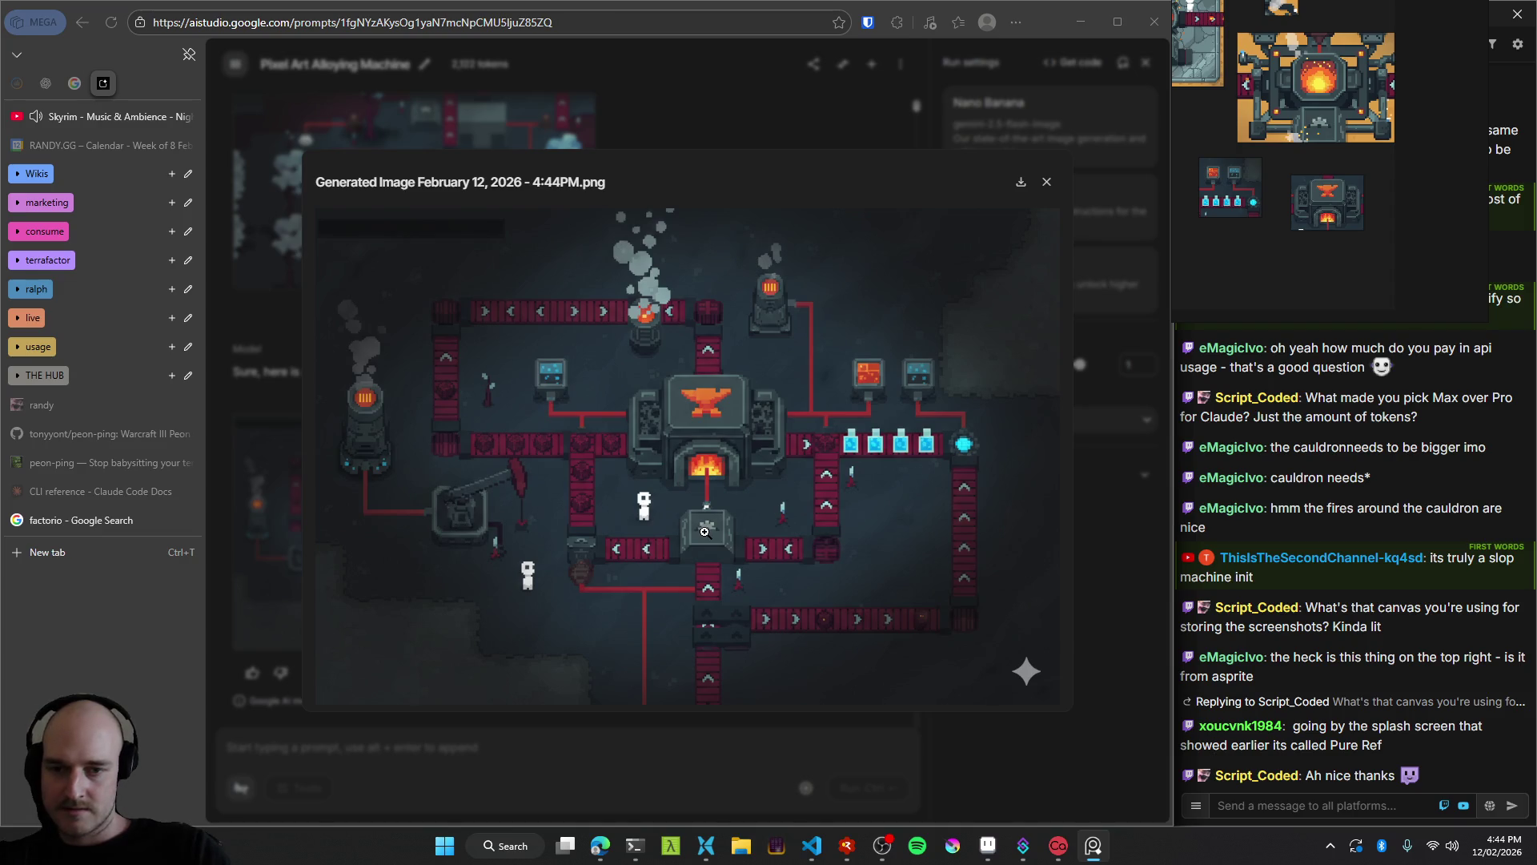
Snip another section of the machine image and paste it onto the reference board.
key(super+shift+s)
drag(412, 447, 553, 586)
drag(1412, 187, 1400, 183)
key(ctrl+v)
click(428, 452)
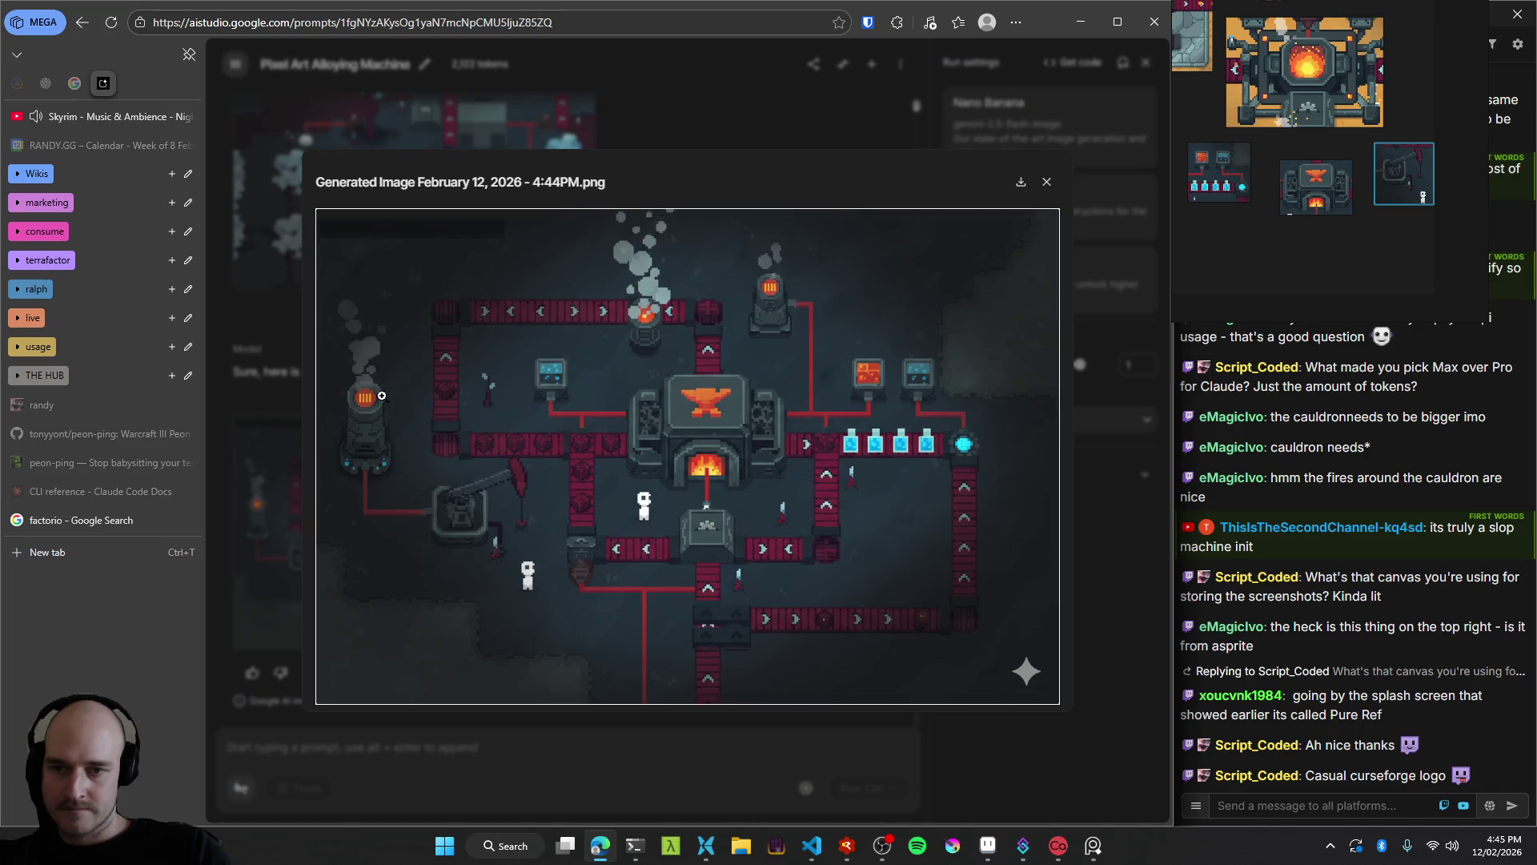
Capture the left furnace onto the board, position it, and close the lightbox.
key(super+shift+s)
drag(330, 281, 405, 494)
drag(1275, 209, 1387, 200)
drag(1345, 251, 1323, 263)
click(1095, 565)
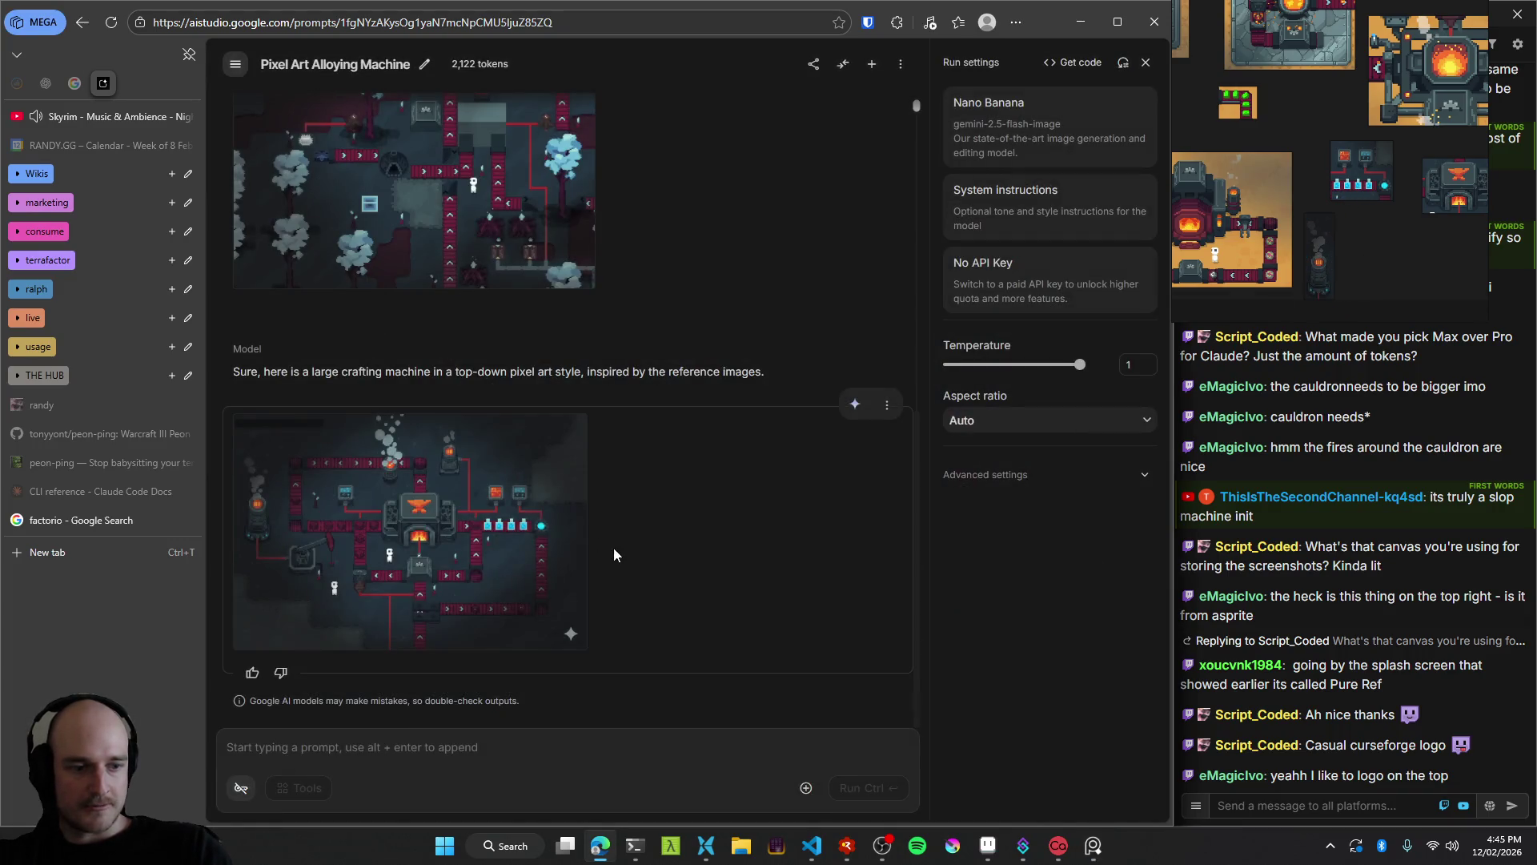
Rerun the turn to regenerate the machine image.
mouse_move(476, 549)
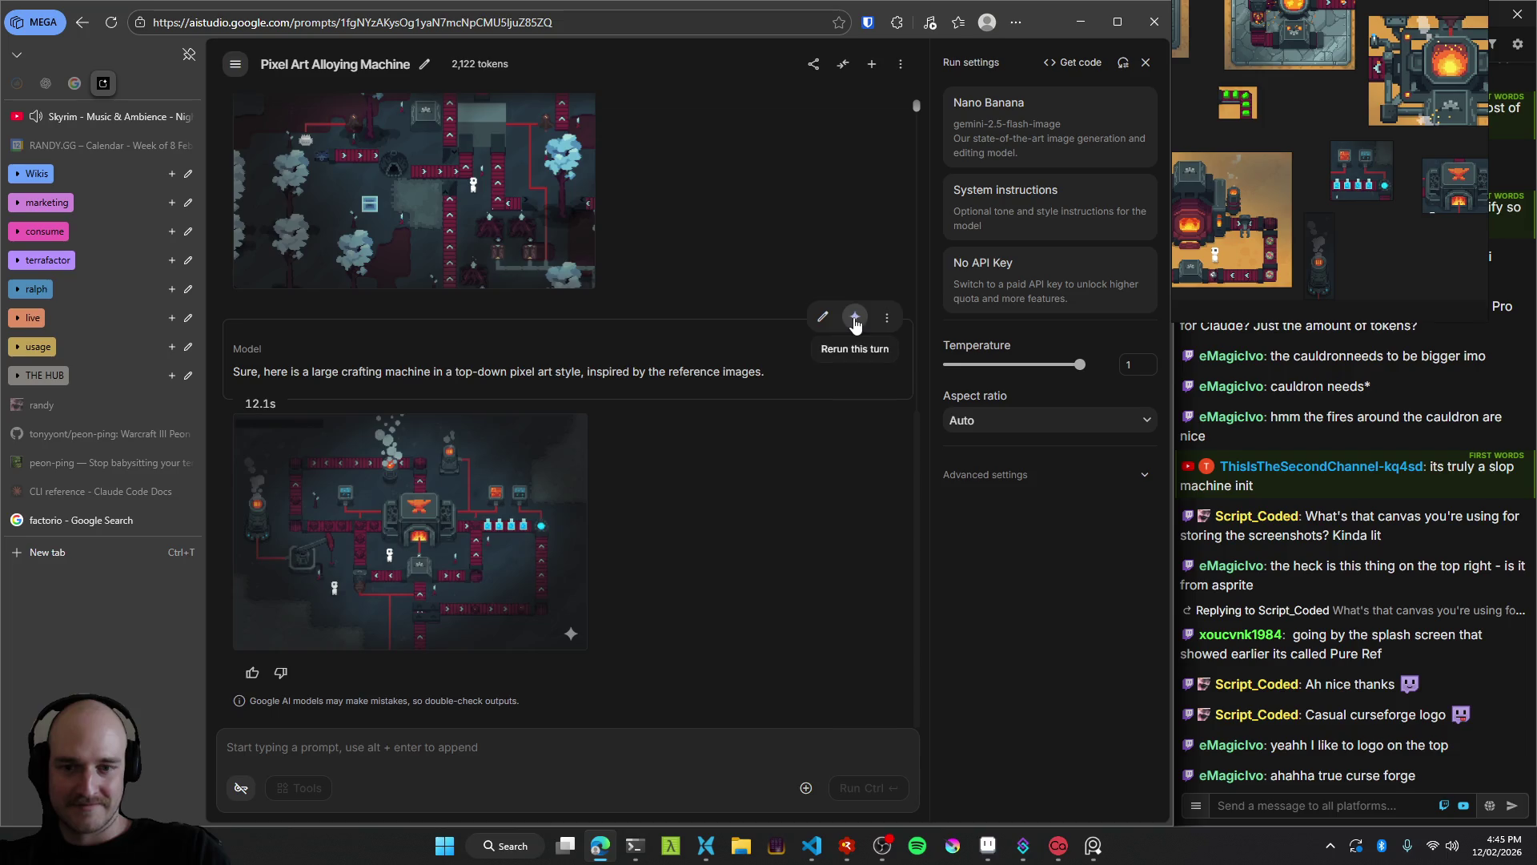
click(855, 319)
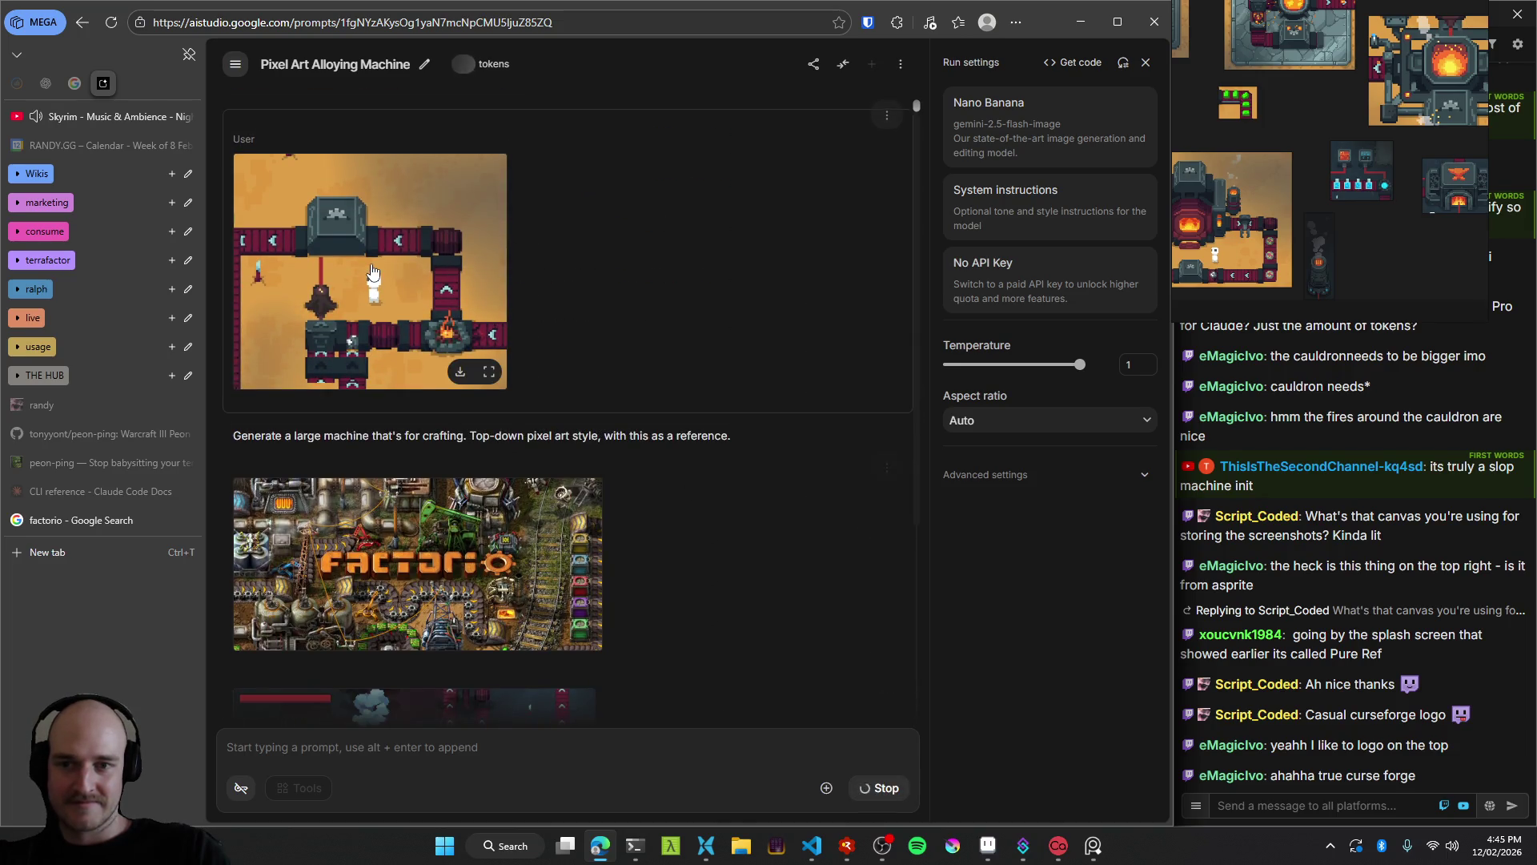
scroll(629, 460, up, 4)
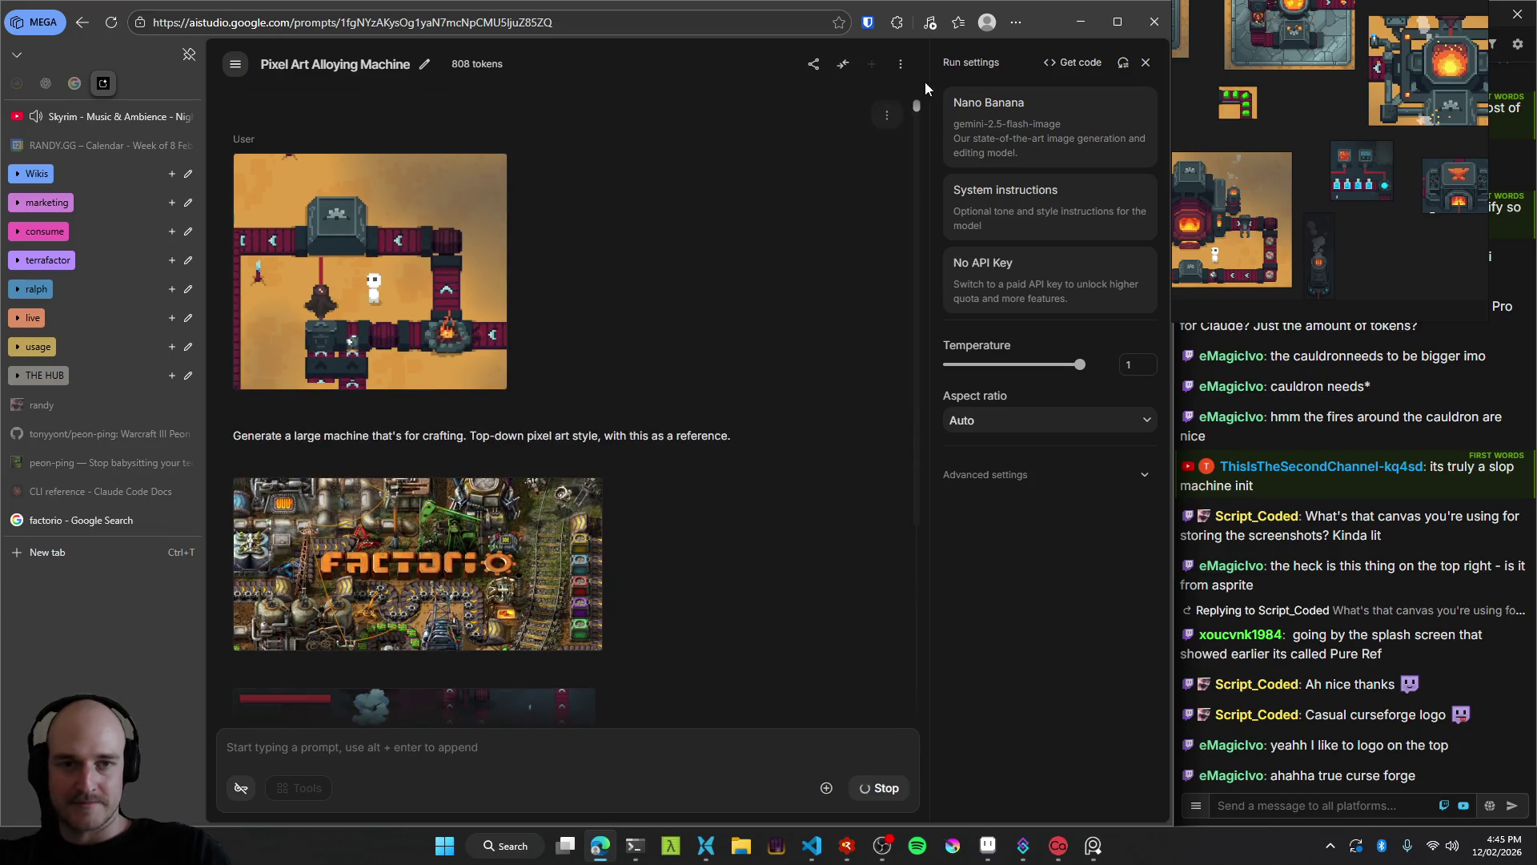
Delete the orange-ground reference screenshot and launch the game from RAD Debugger with F5.
click(886, 116)
click(928, 145)
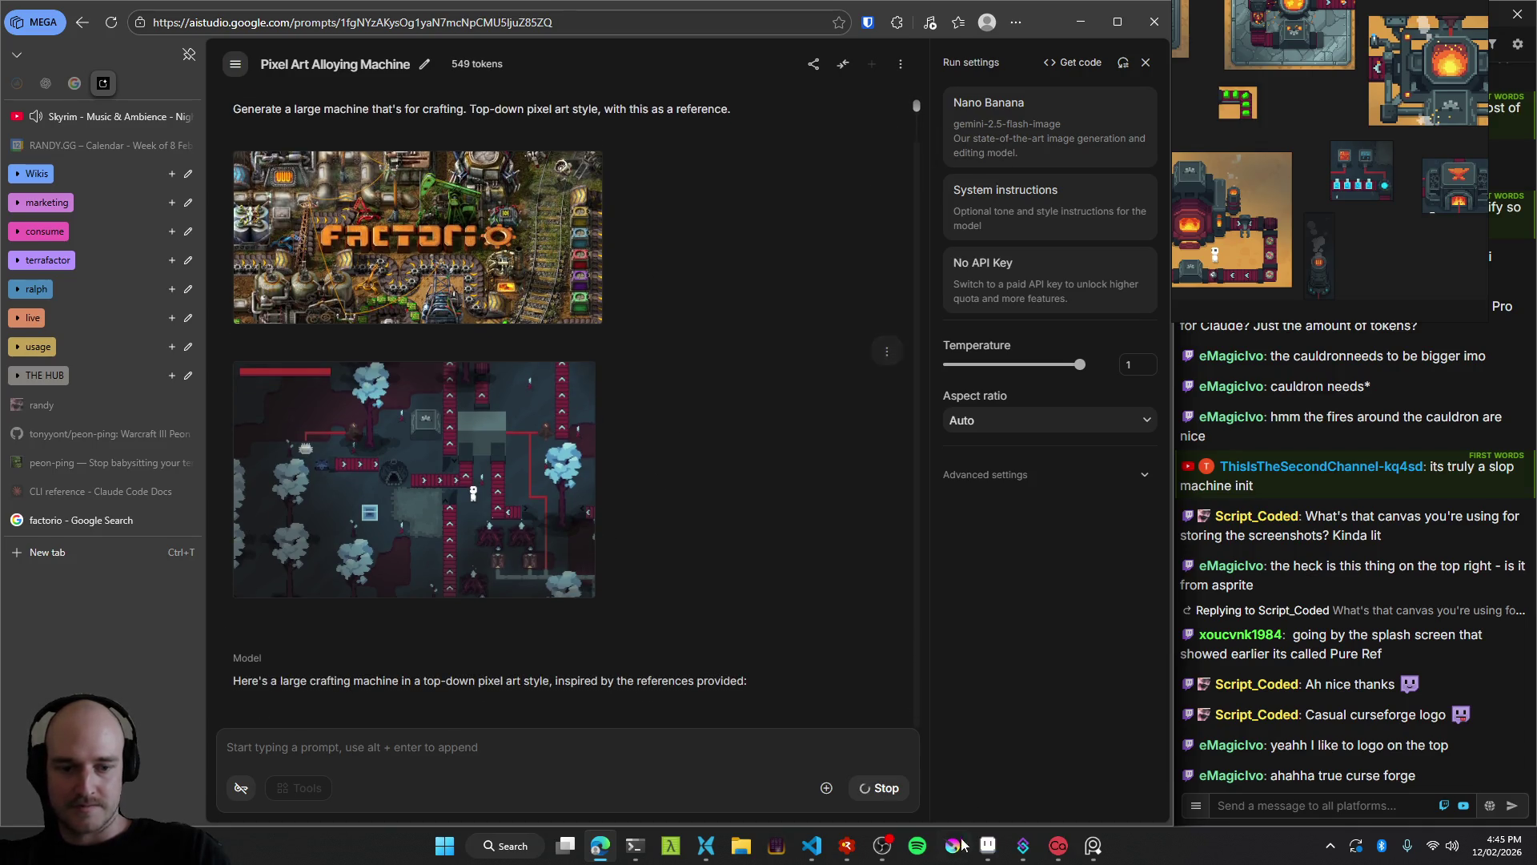
click(839, 855)
key(F5)
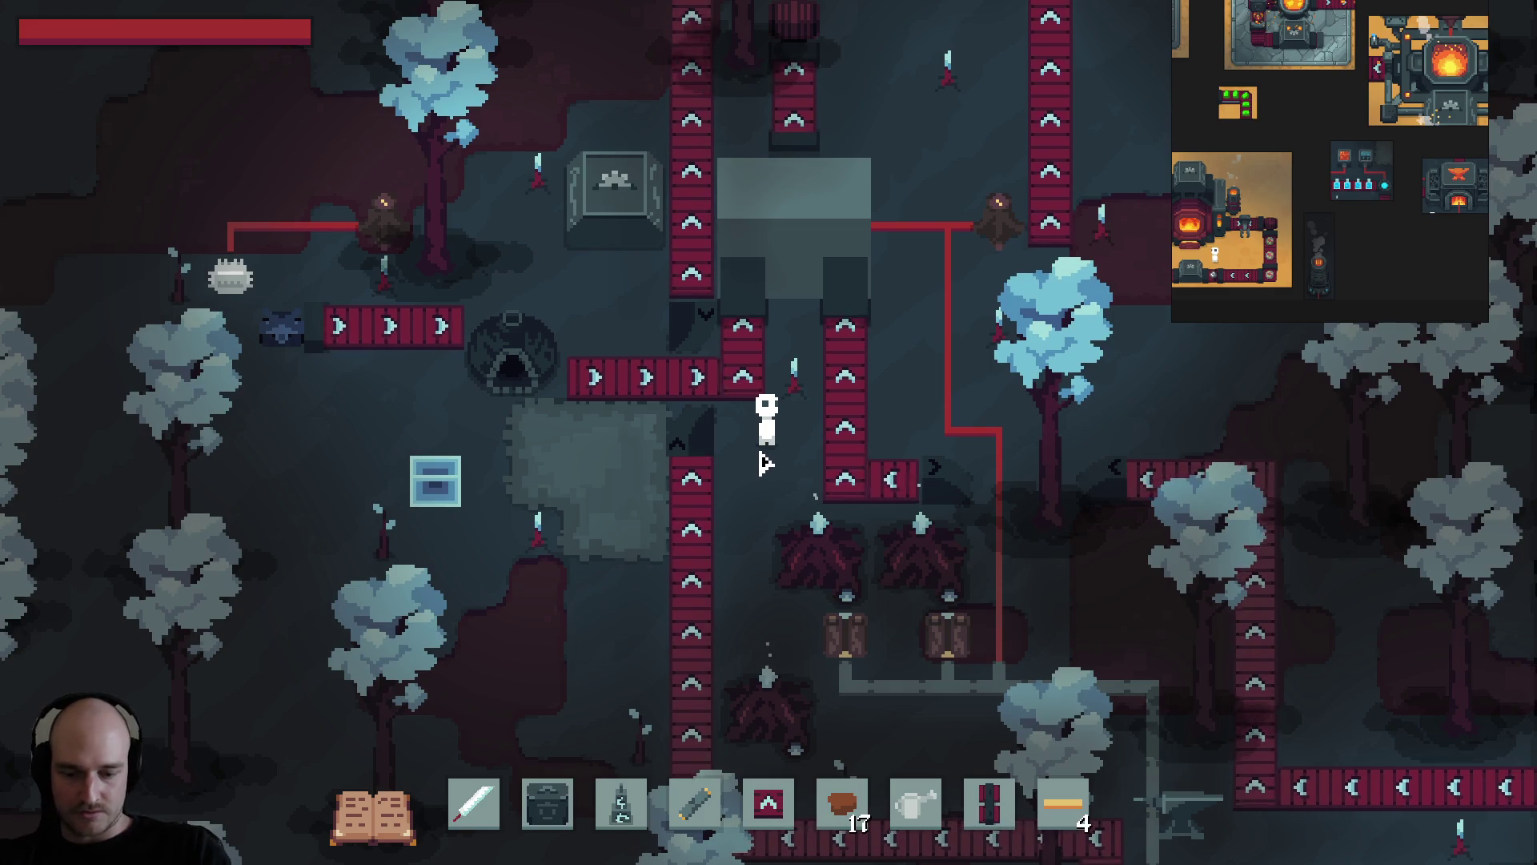
Load a saved world from the Worlds menu and walk across the grass forest map.
key(Escape)
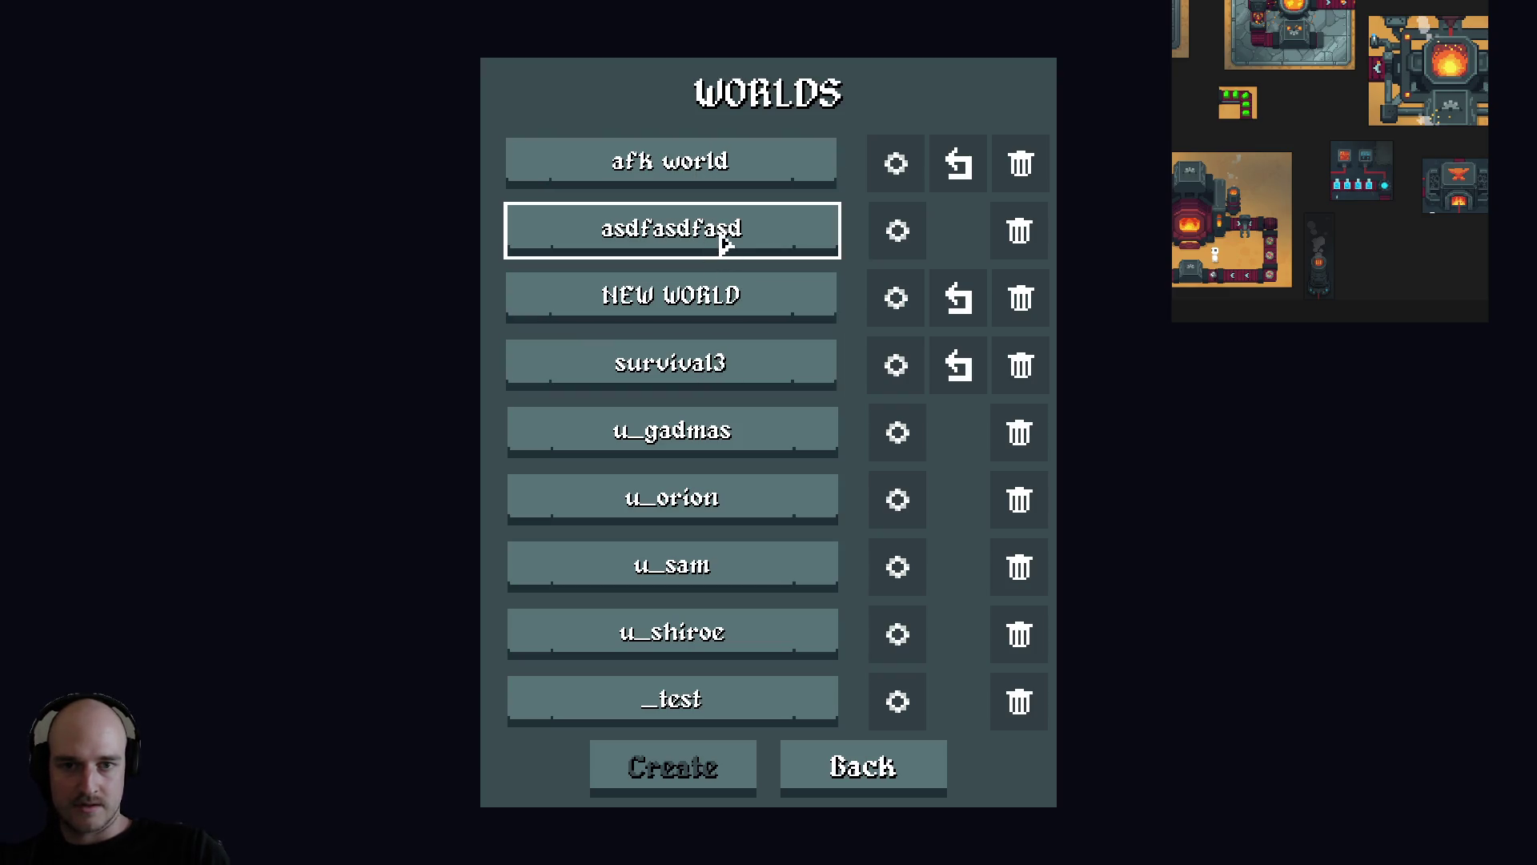
click(772, 316)
key(d)
key(s)
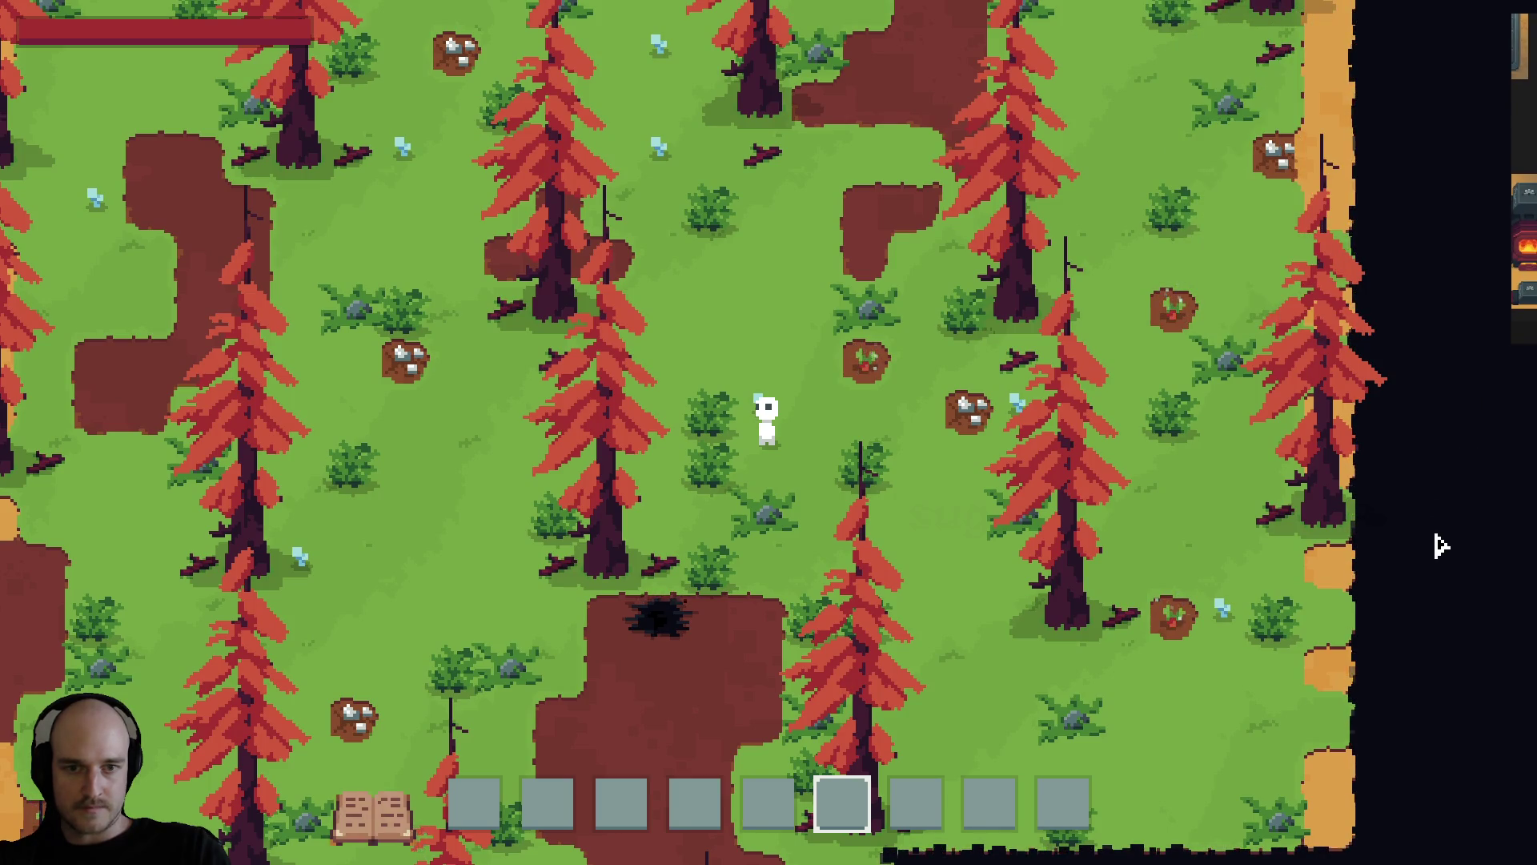
Snip the game view, close Terrafactor, and return to the AI Studio chat.
key(super+shift+s)
mouse_move(1345, 4)
mouse_down()
mouse_move(564, 804)
mouse_move(4, 863)
mouse_move(30, 745)
mouse_move(2, 783)
mouse_move(980, 286)
mouse_move(1337, 27)
mouse_up()
key(super+shift+s)
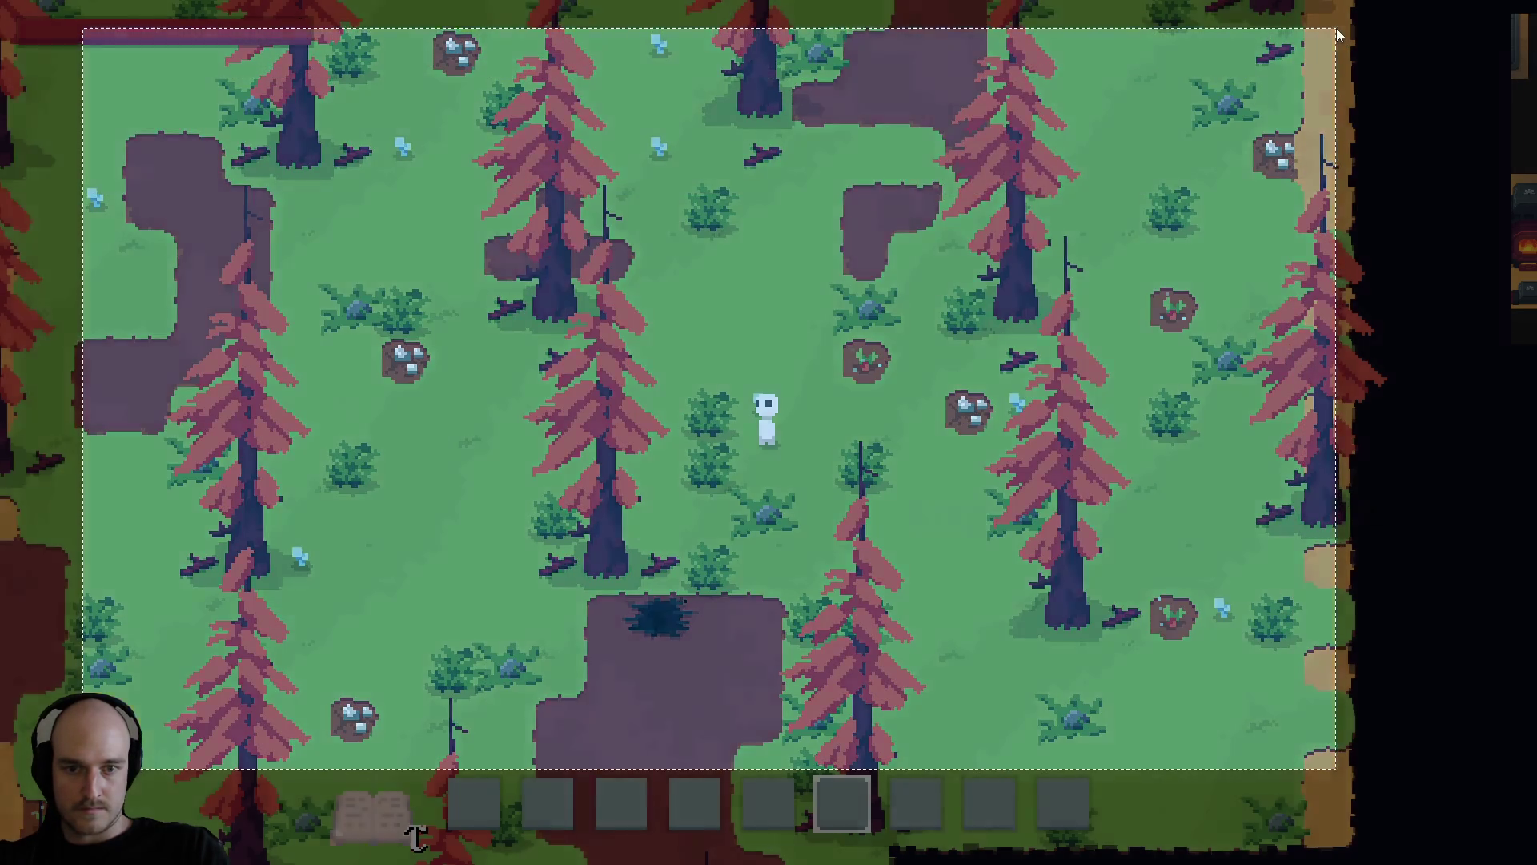
key(alt+F4)
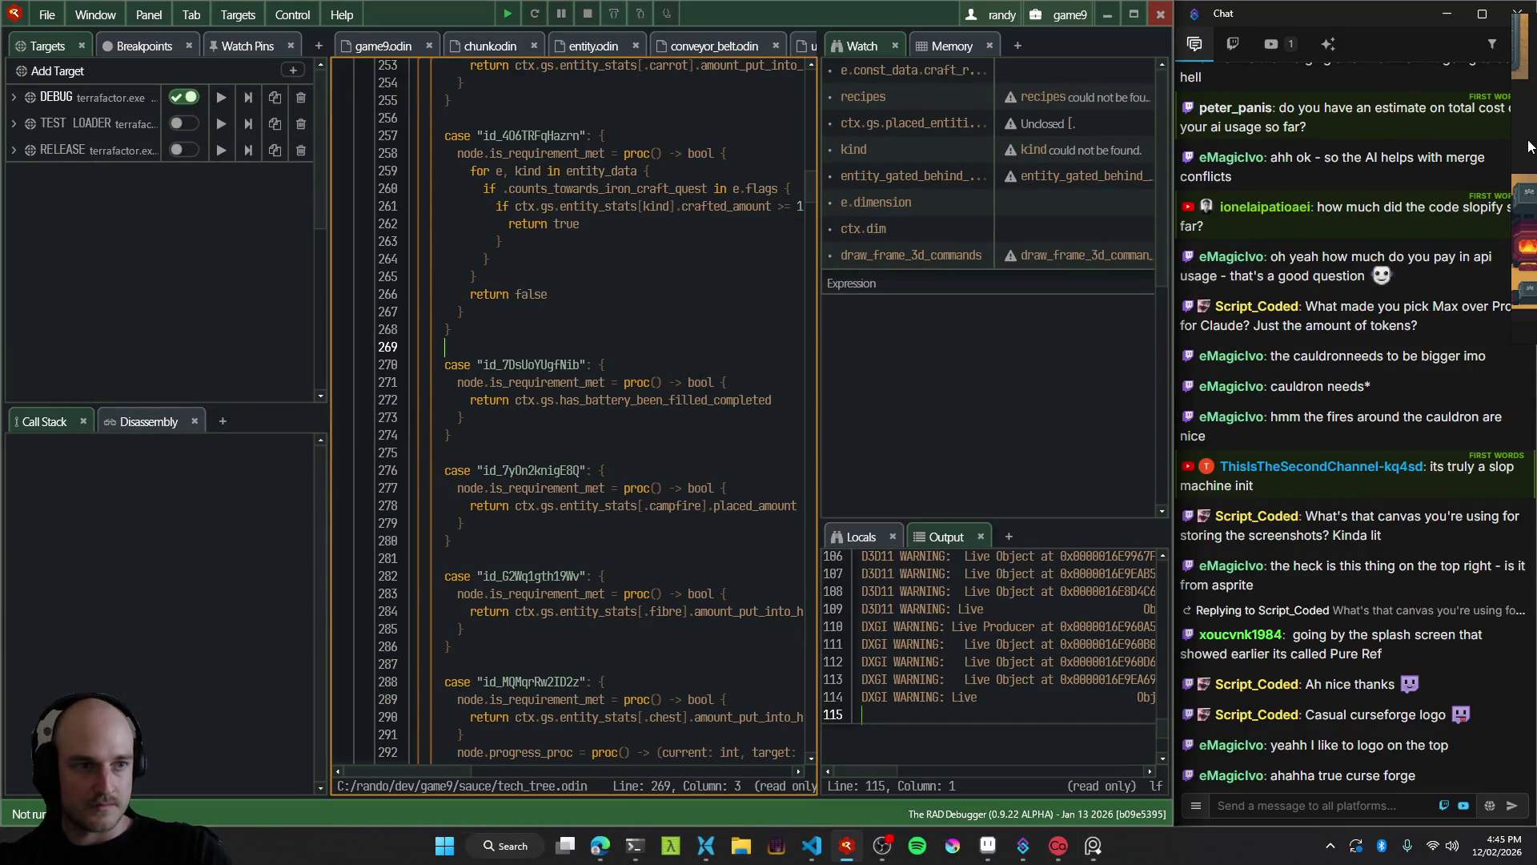
click(593, 857)
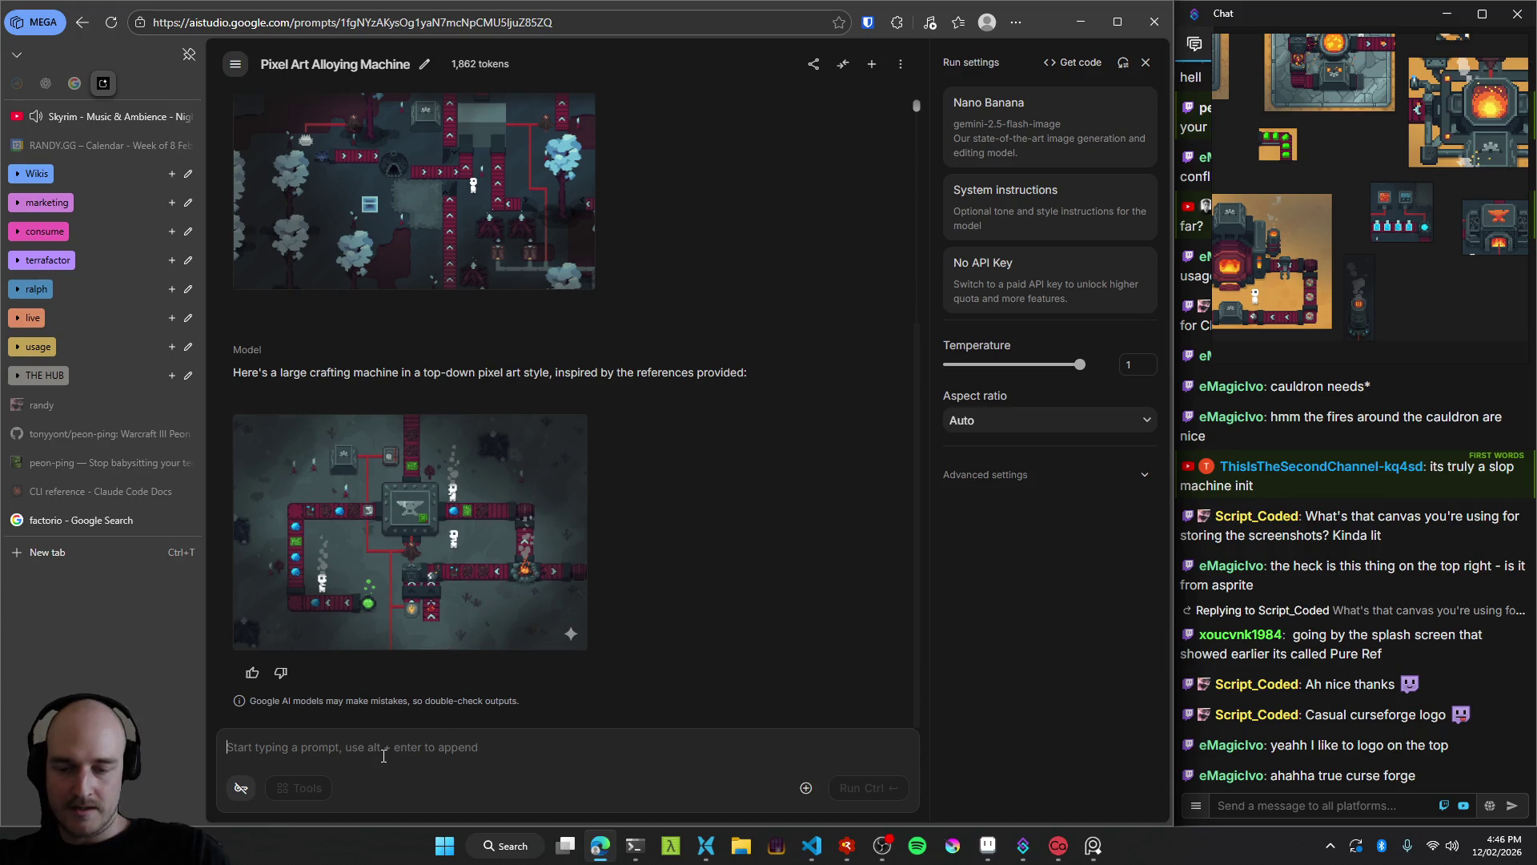
Open the newest machine image full size and copy it.
click(450, 593)
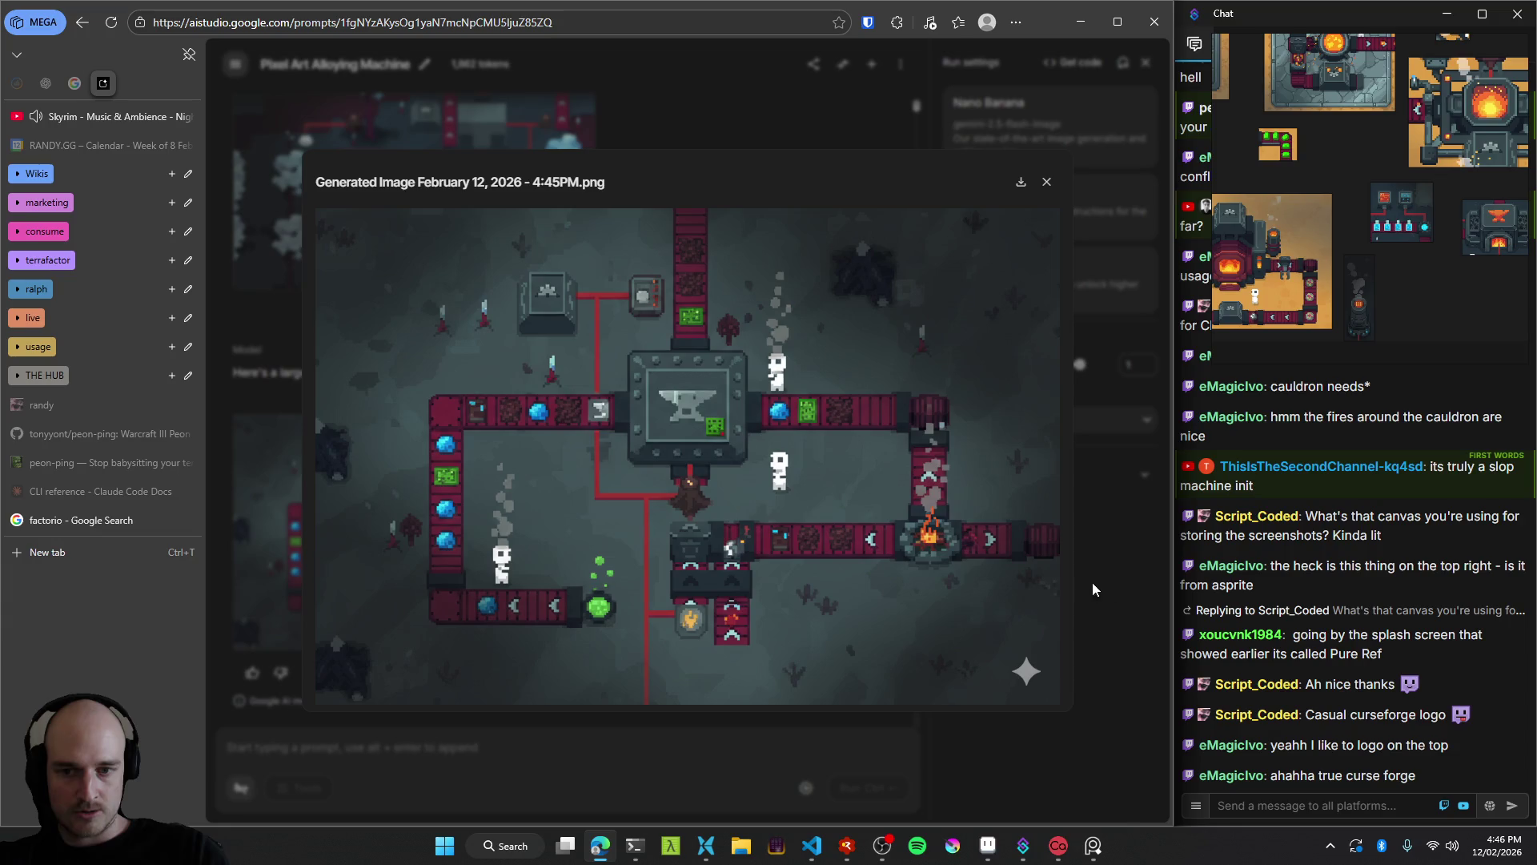
right_click(728, 426)
click(816, 503)
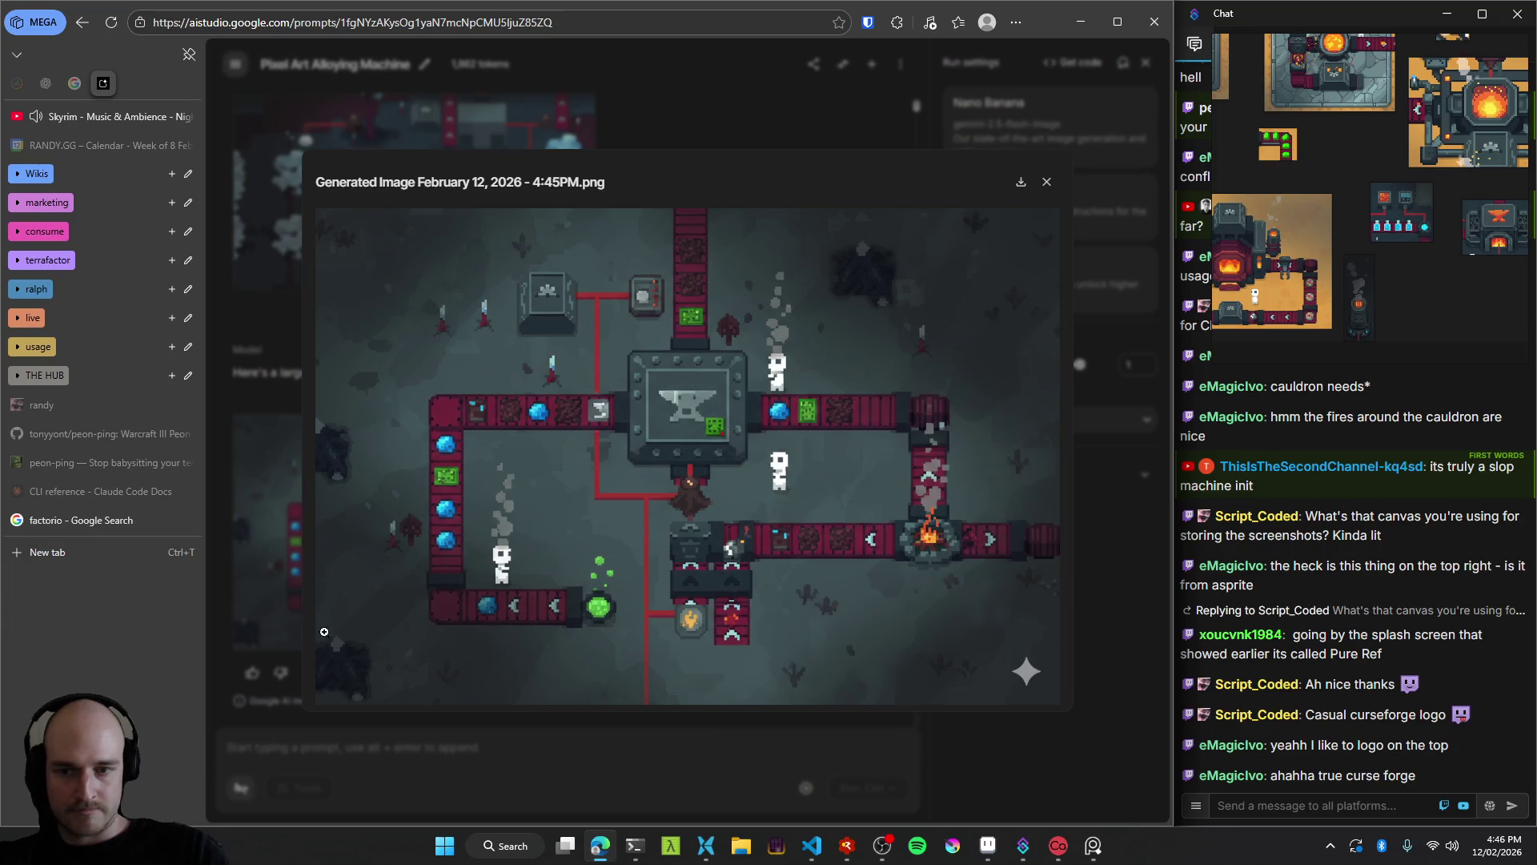
key(Escape)
Paste the image into PureRef and shrink it beside the other references.
click(1338, 253)
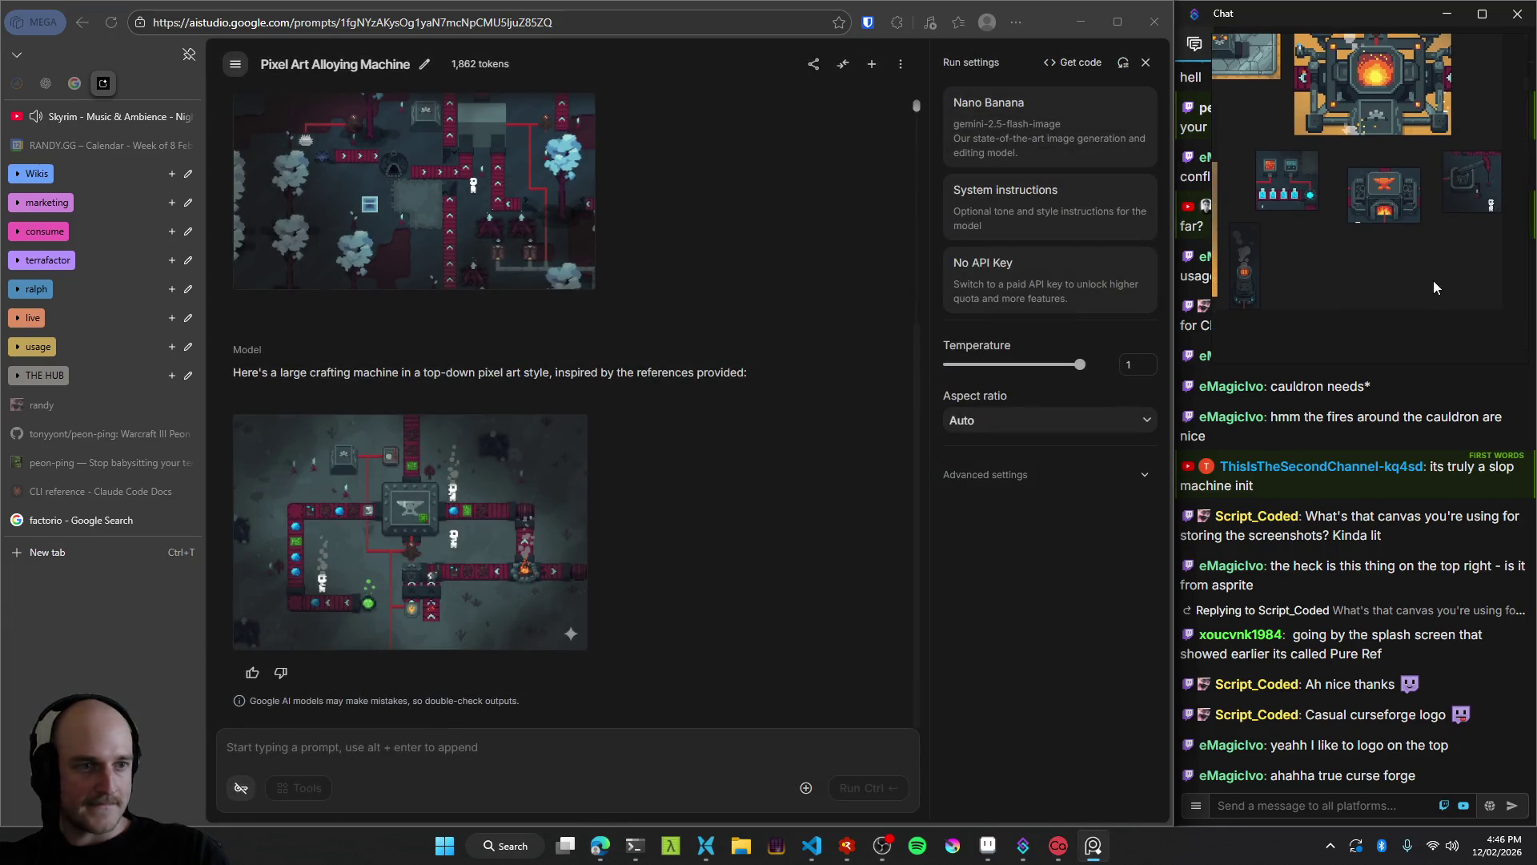
scroll(1433, 280, down, 3)
key(ctrl+v)
mouse_move(1444, 260)
mouse_down()
mouse_move(1469, 276)
mouse_move(1420, 290)
mouse_move(1332, 274)
mouse_move(1289, 292)
mouse_move(1273, 266)
mouse_move(1292, 274)
mouse_up()
click(1332, 279)
click(694, 526)
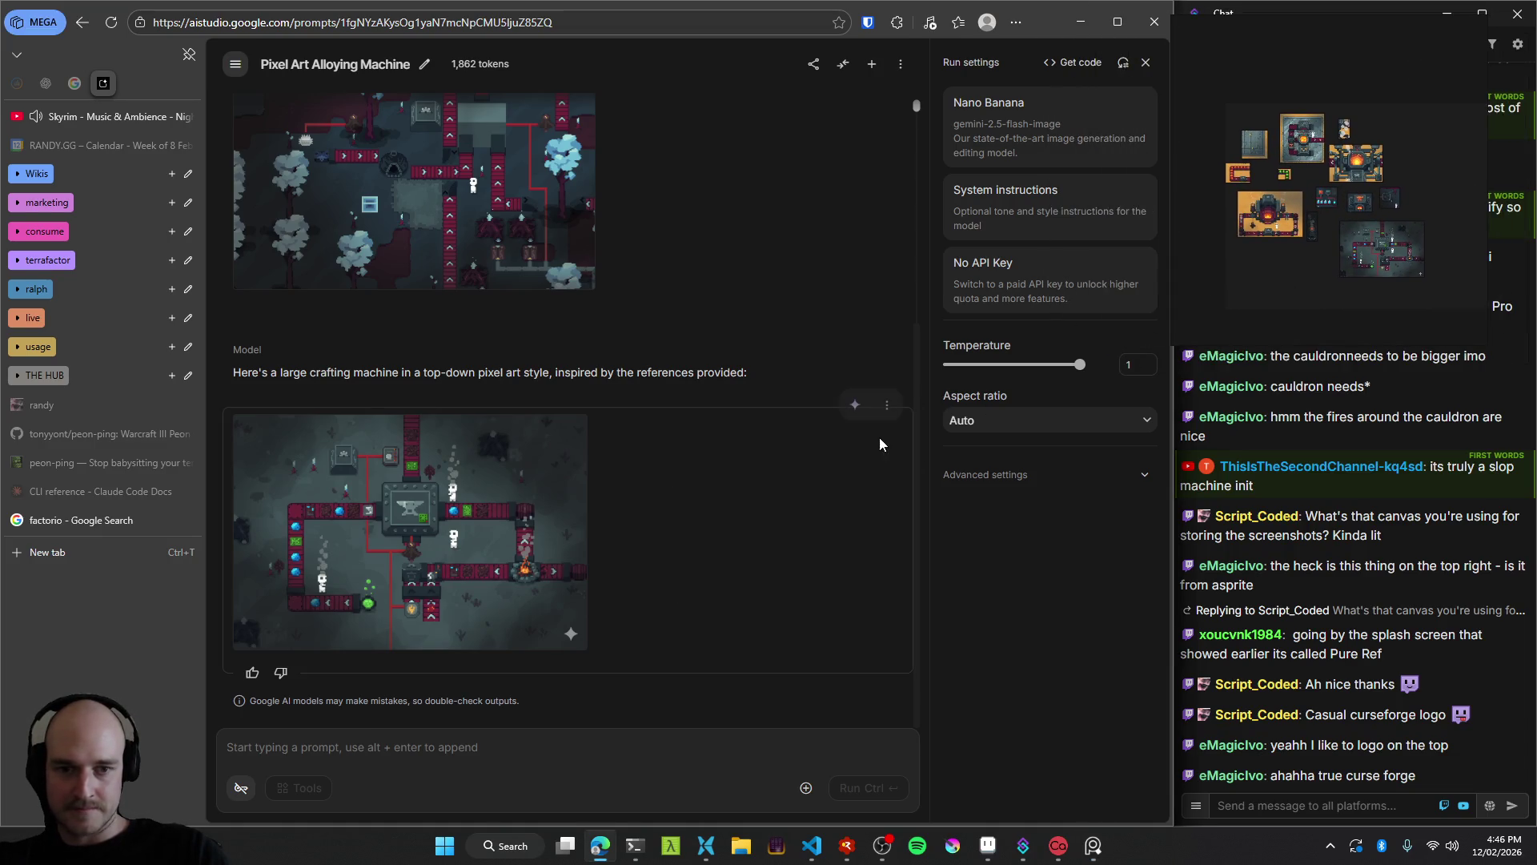
Delete the model responses and the second reference image from the chat.
click(886, 405)
click(911, 438)
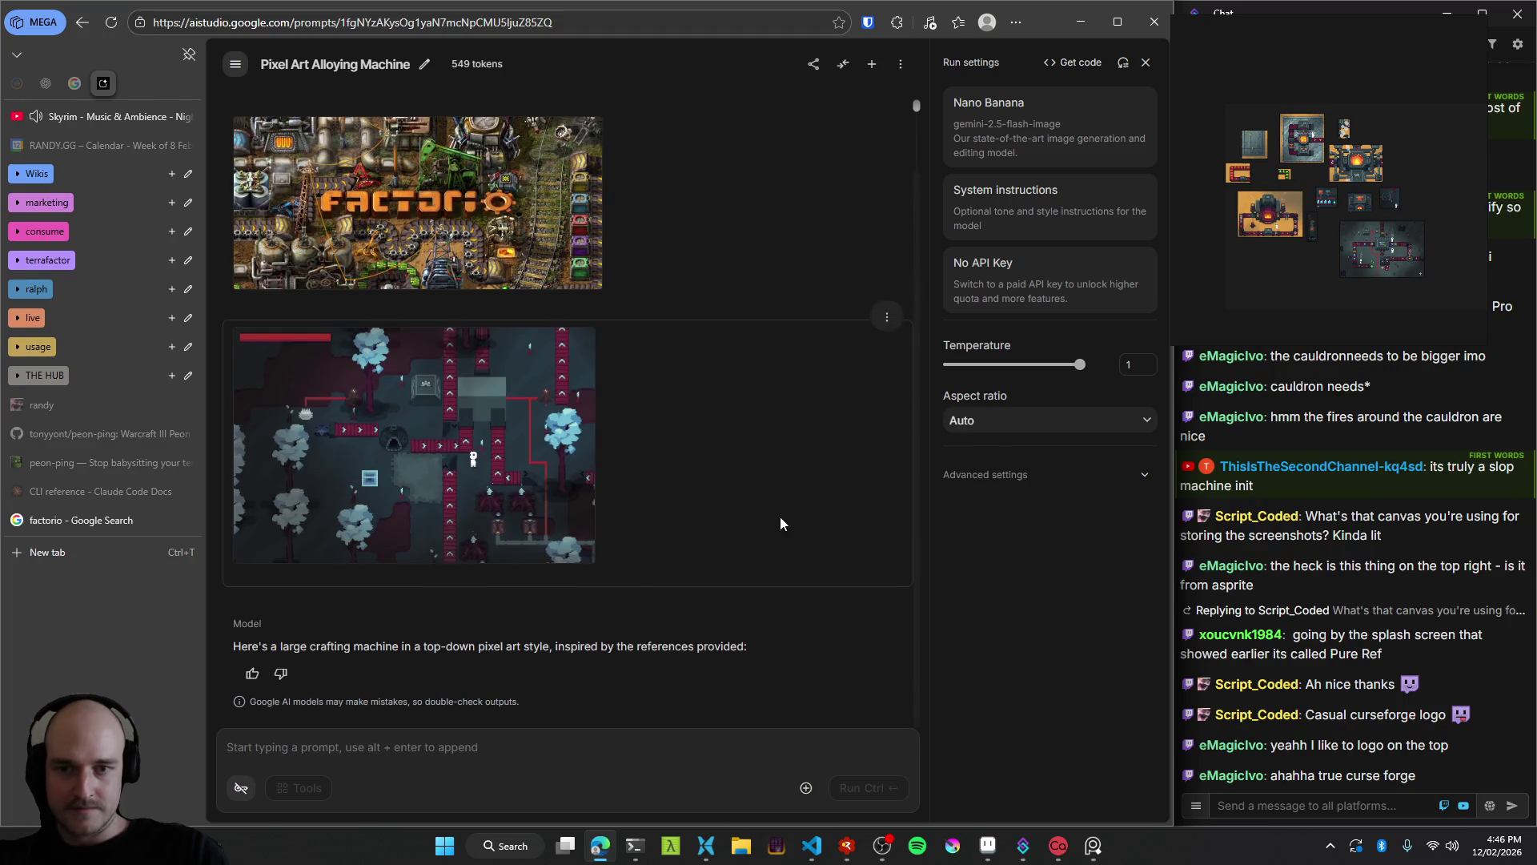
click(887, 405)
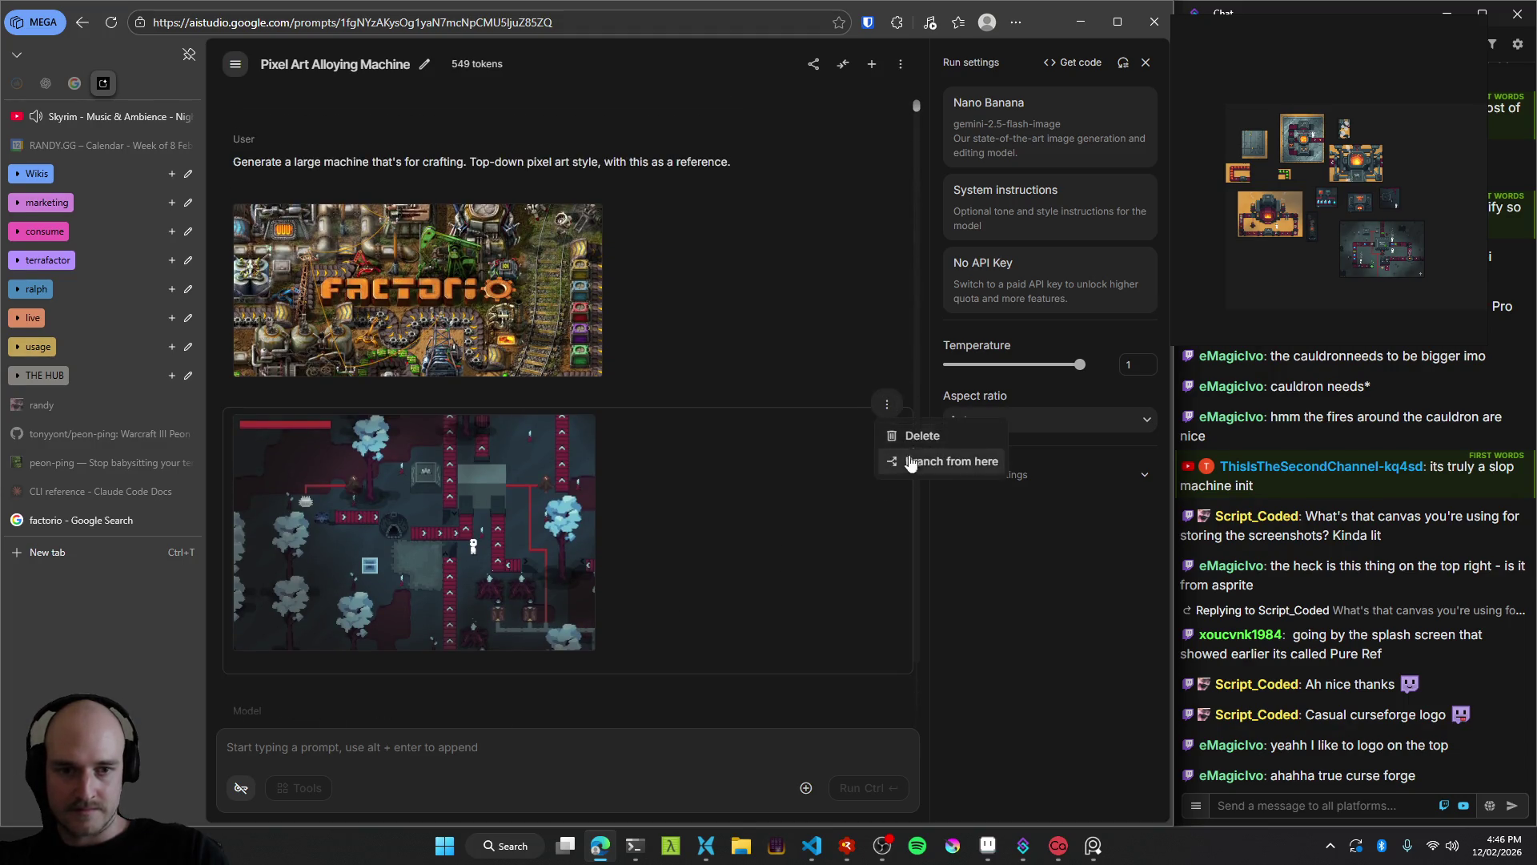
click(913, 437)
click(887, 410)
click(913, 437)
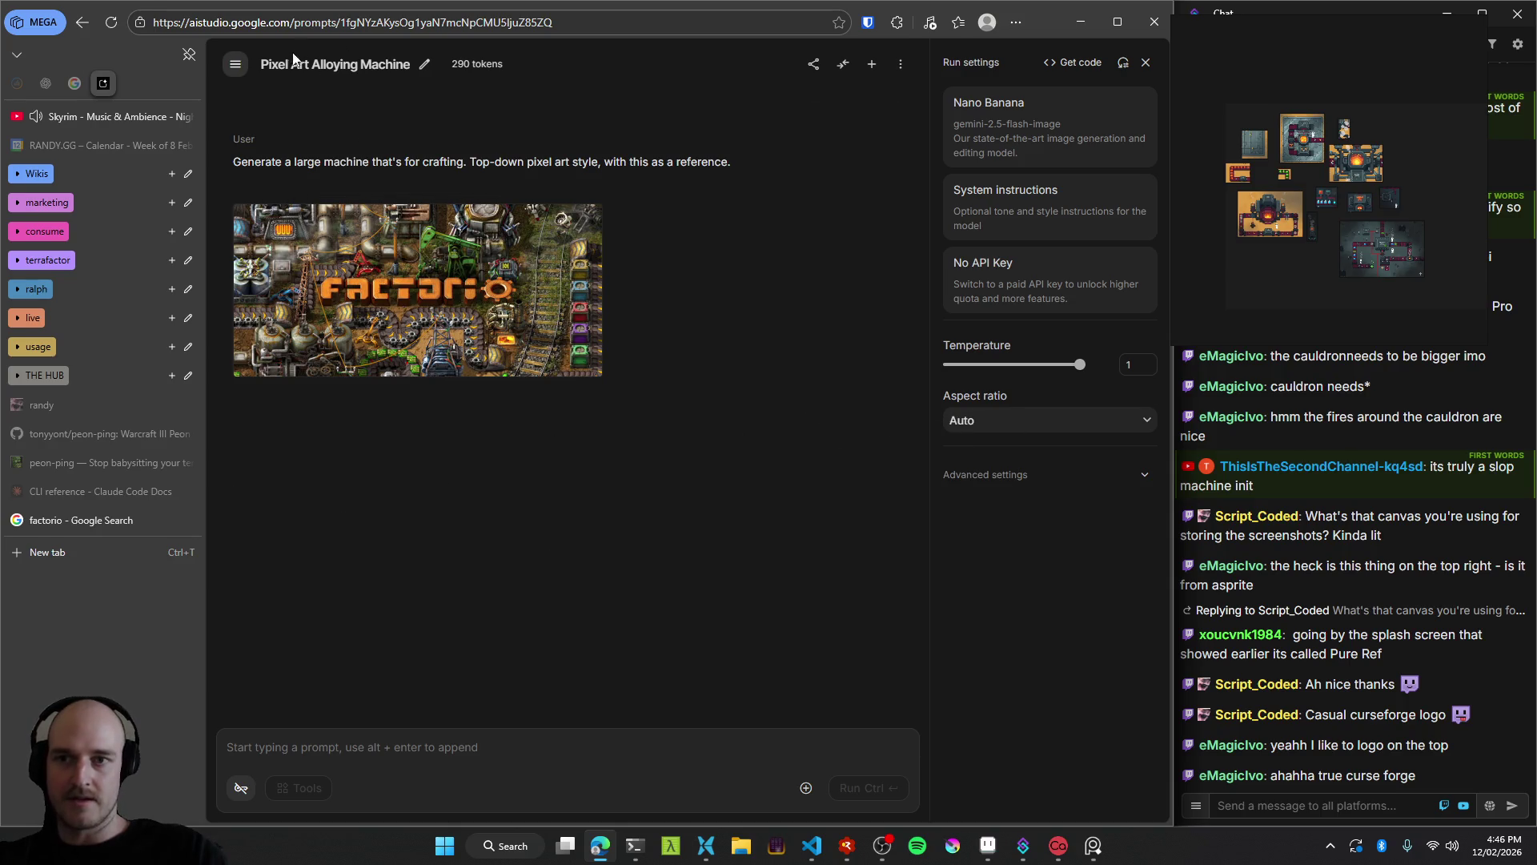
Attach the forest map screenshot to the prompt from the Win+V clipboard history.
key(ctrl+v)
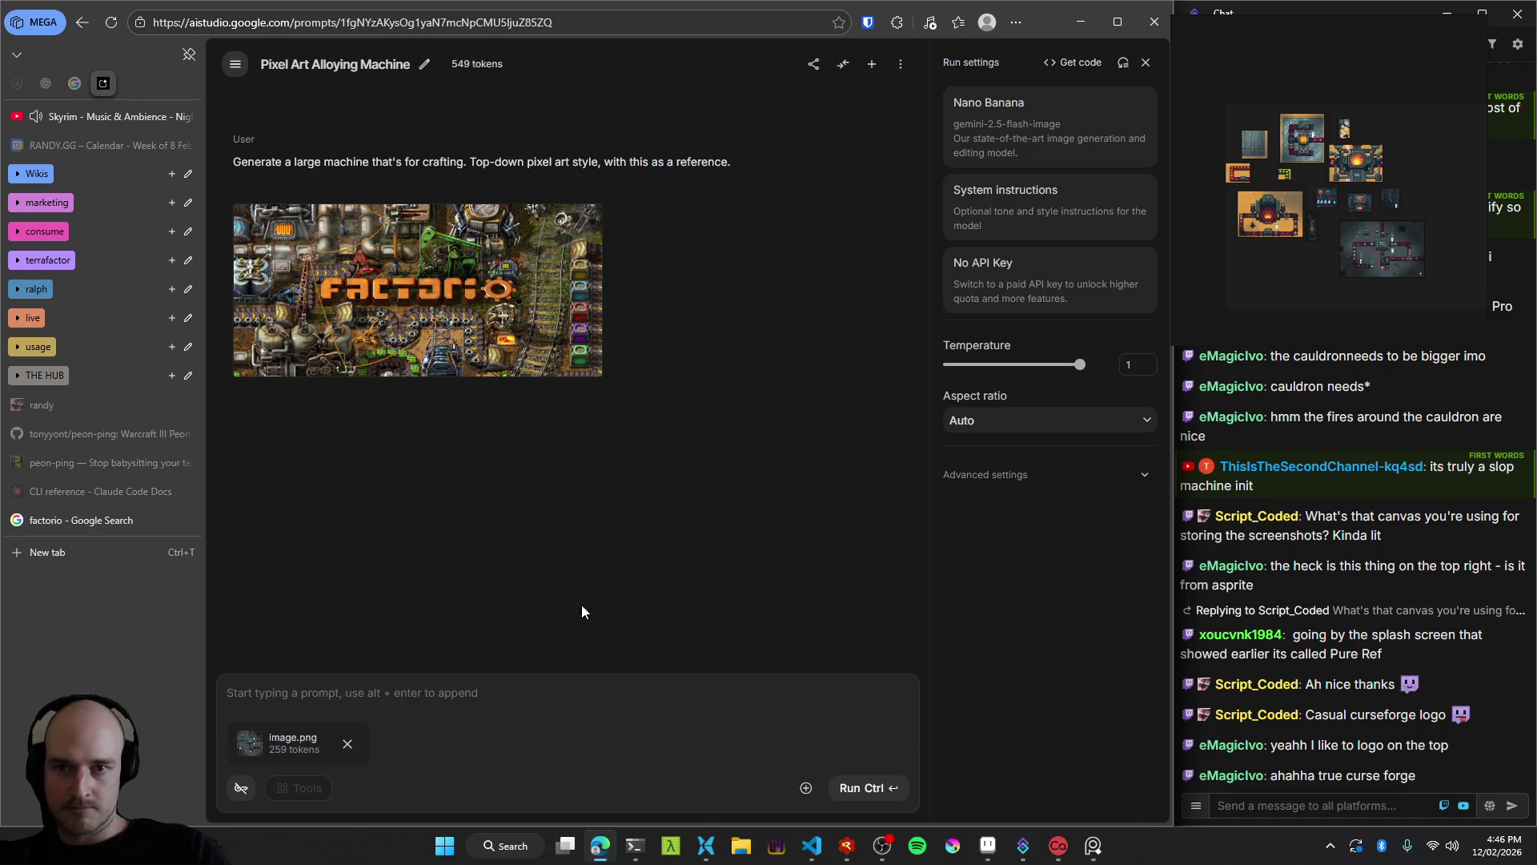
click(347, 745)
key(super)
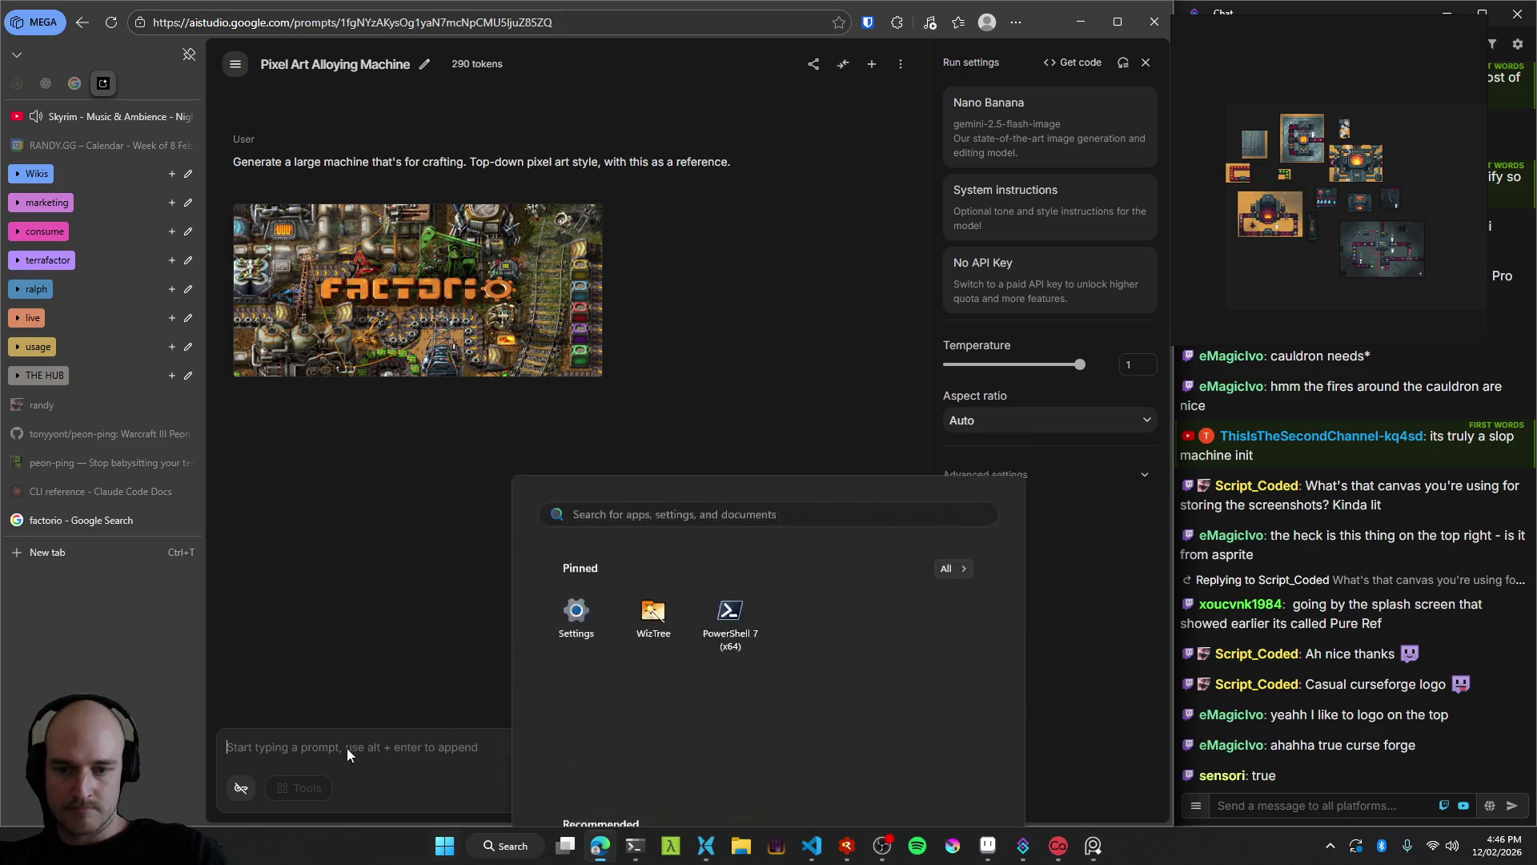
key(super+v)
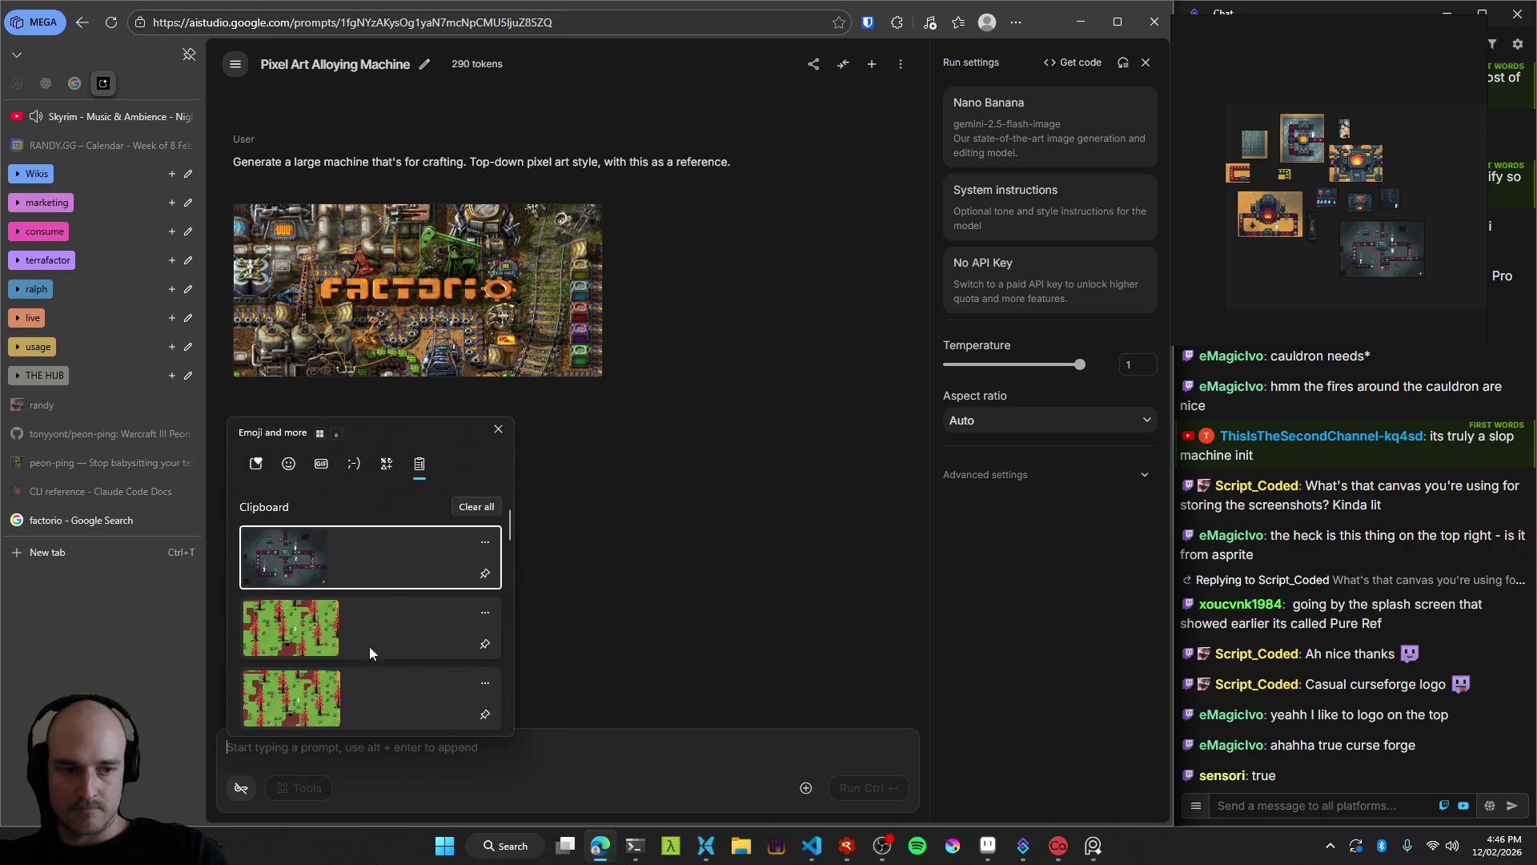
scroll(352, 638, down, 1)
click(320, 603)
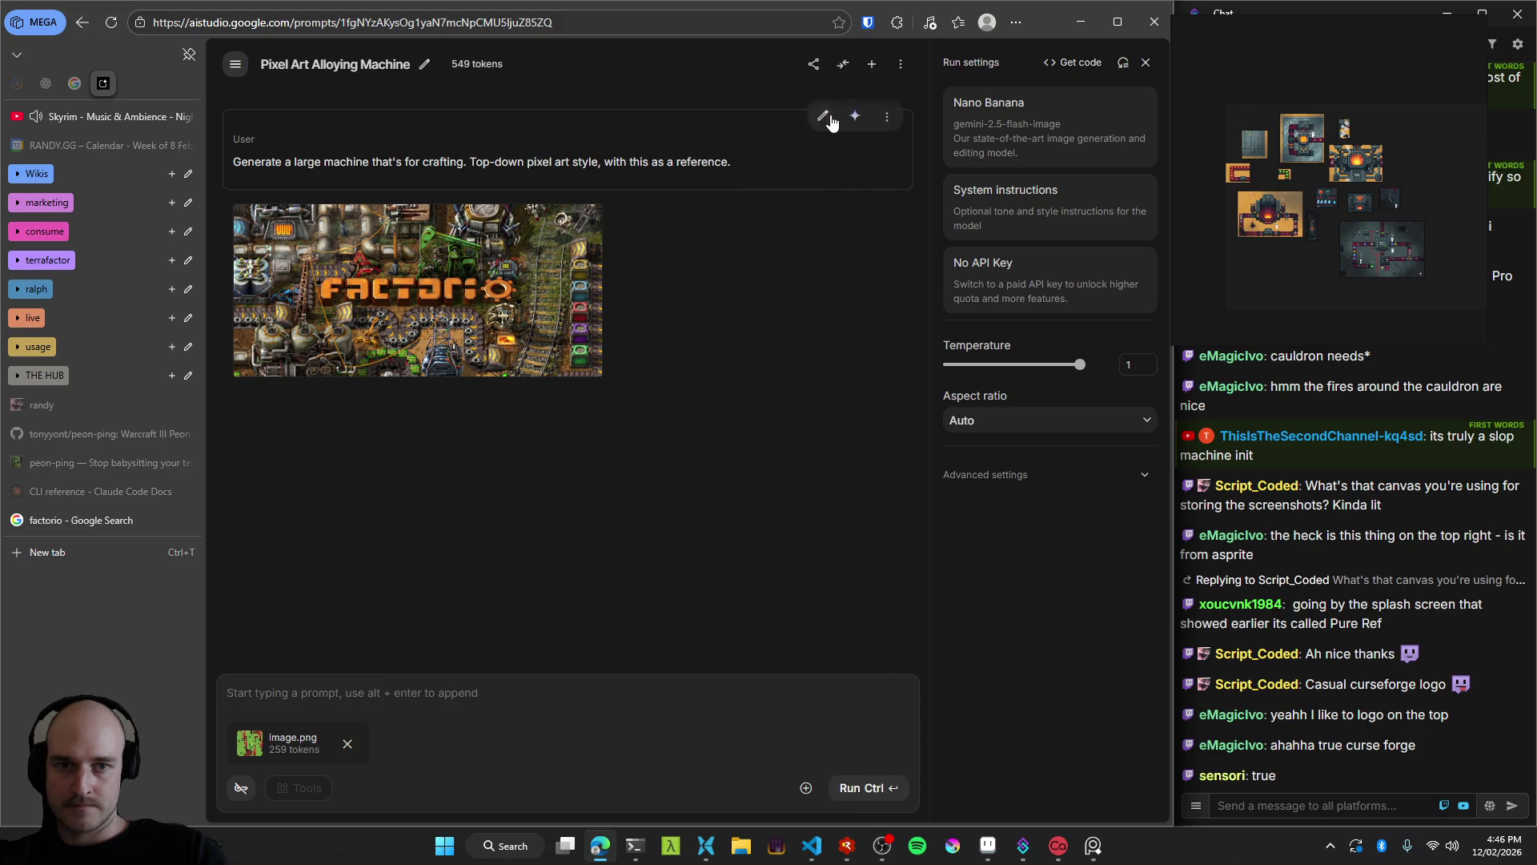
Remove the Factorio reference image and run the crafting-machine prompt.
click(887, 194)
click(876, 255)
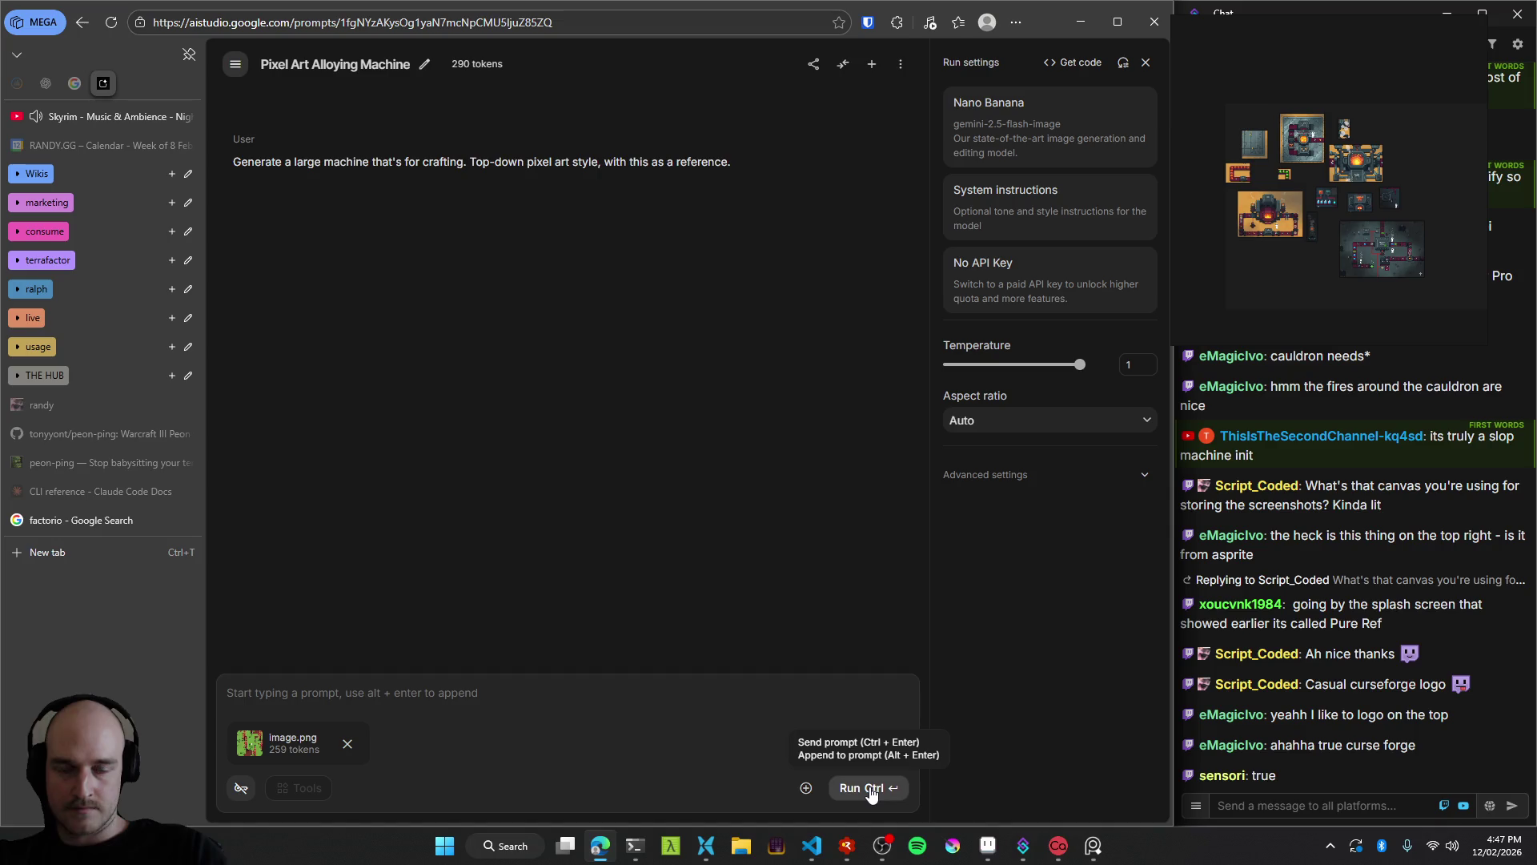
click(862, 787)
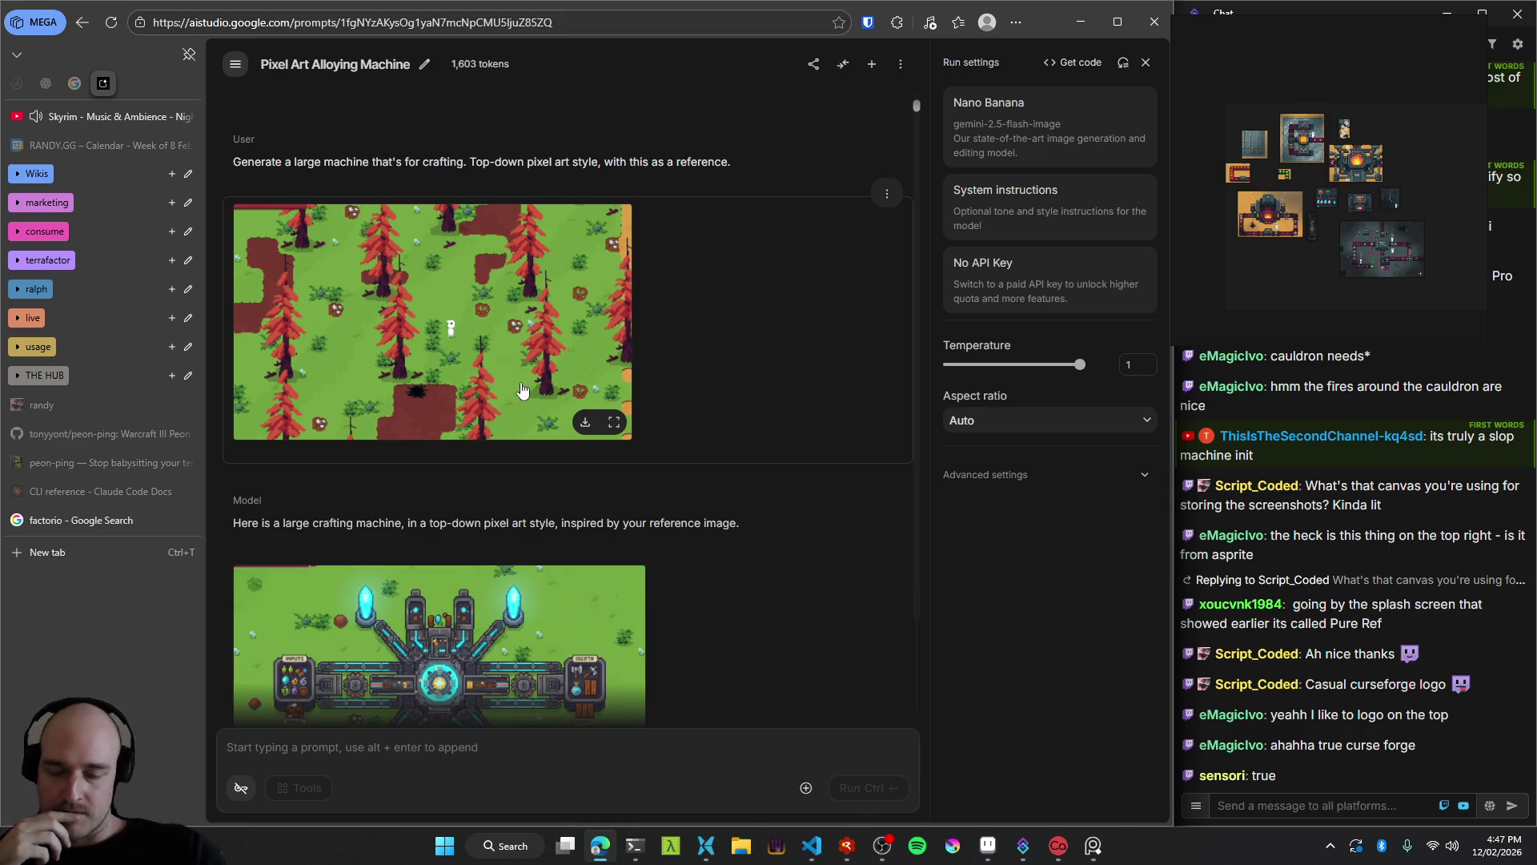
Snip the enlarged cross-shaped machine into PureRef beside the references, then rerun the generation.
scroll(526, 486, down, 2)
click(538, 524)
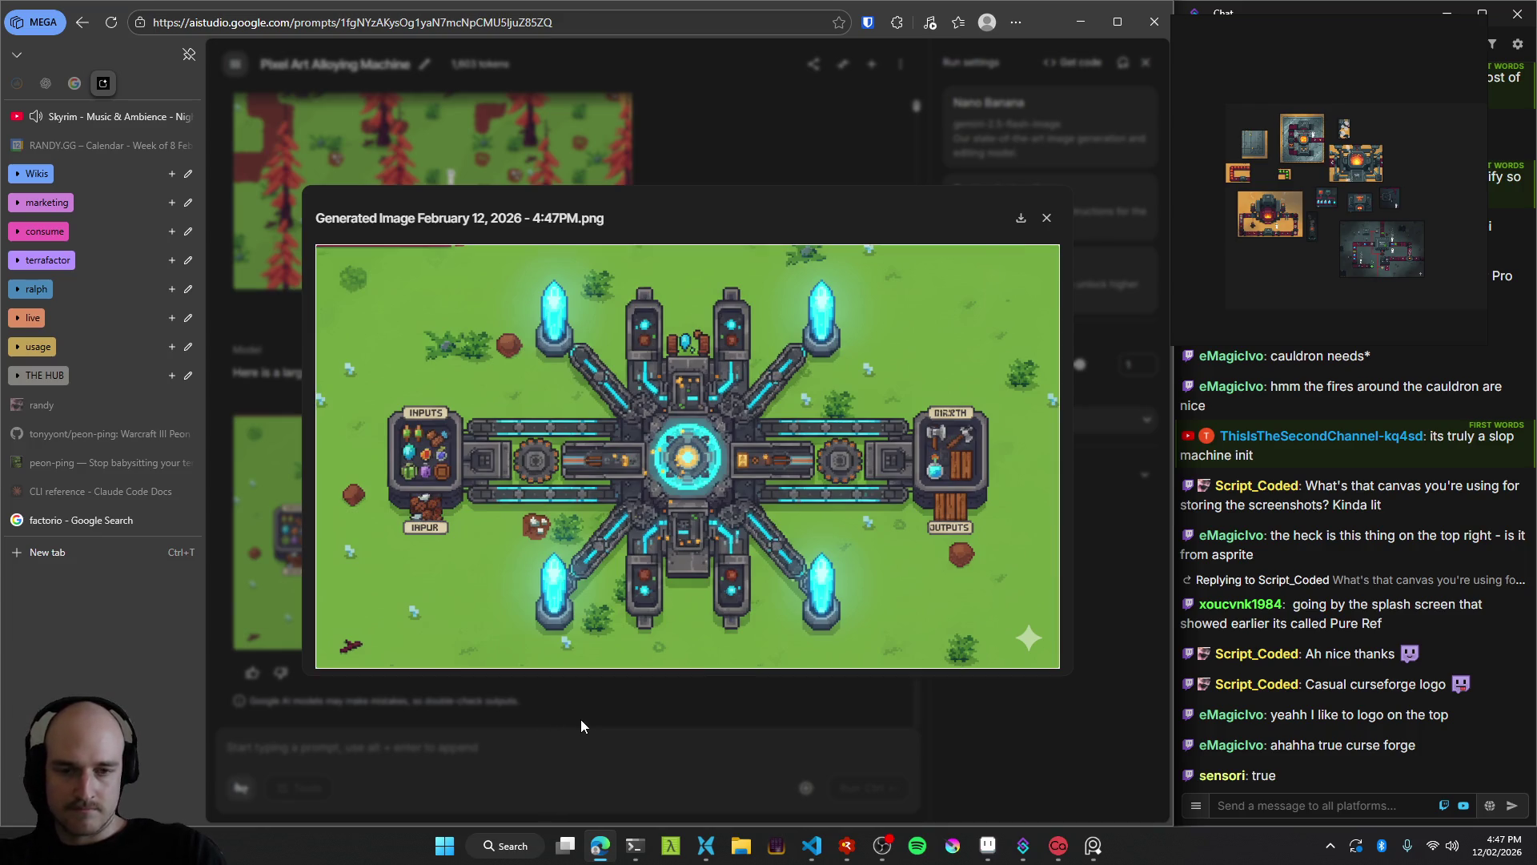
key(super+shift+s)
mouse_move(514, 255)
mouse_down()
mouse_move(839, 682)
mouse_move(864, 647)
mouse_up()
click(591, 744)
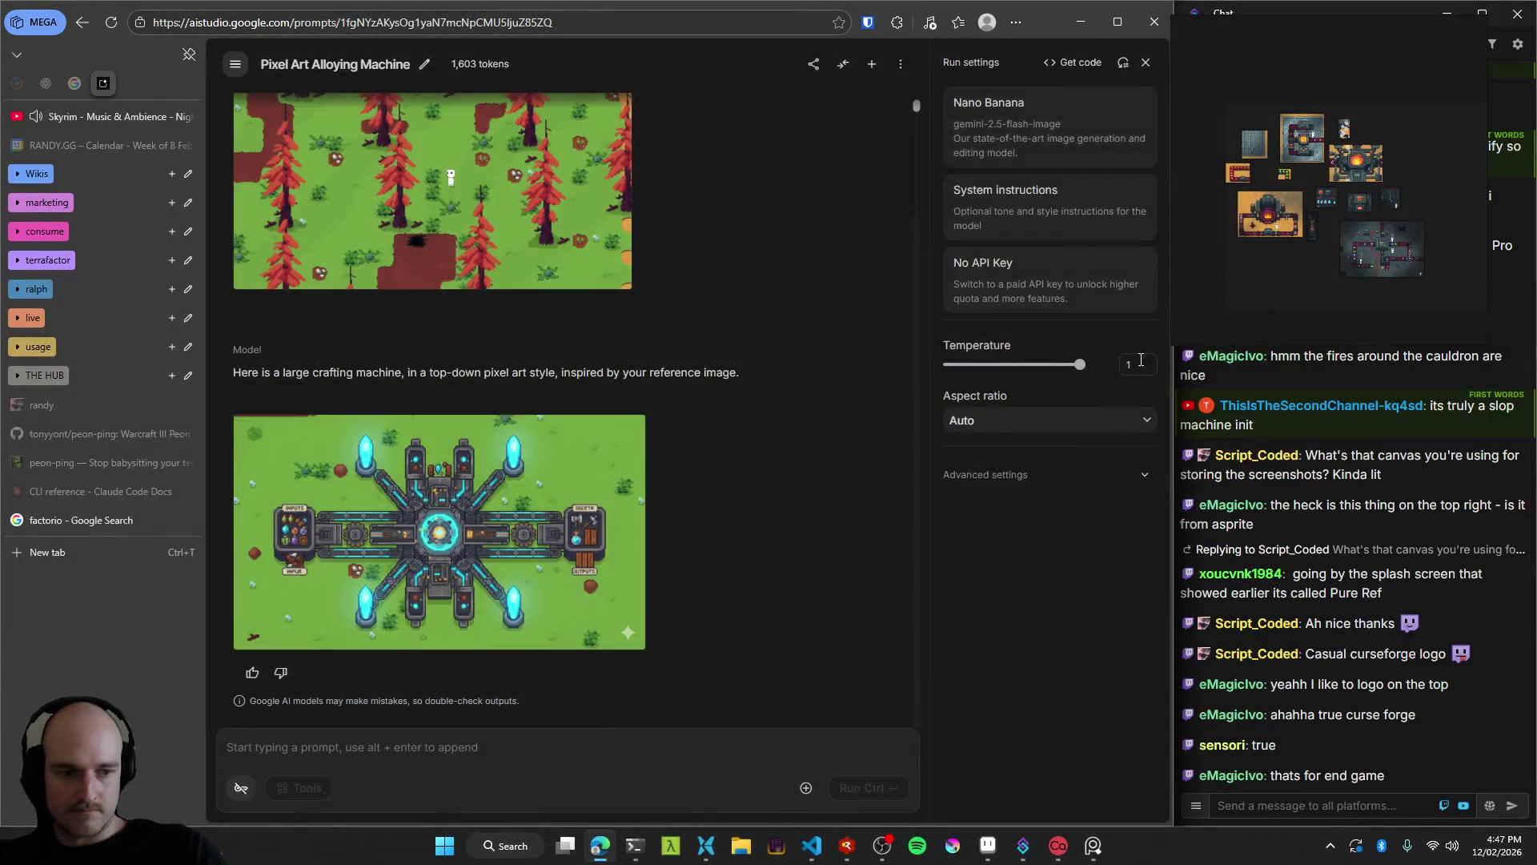
key(ctrl+v)
drag(1309, 224, 1250, 144)
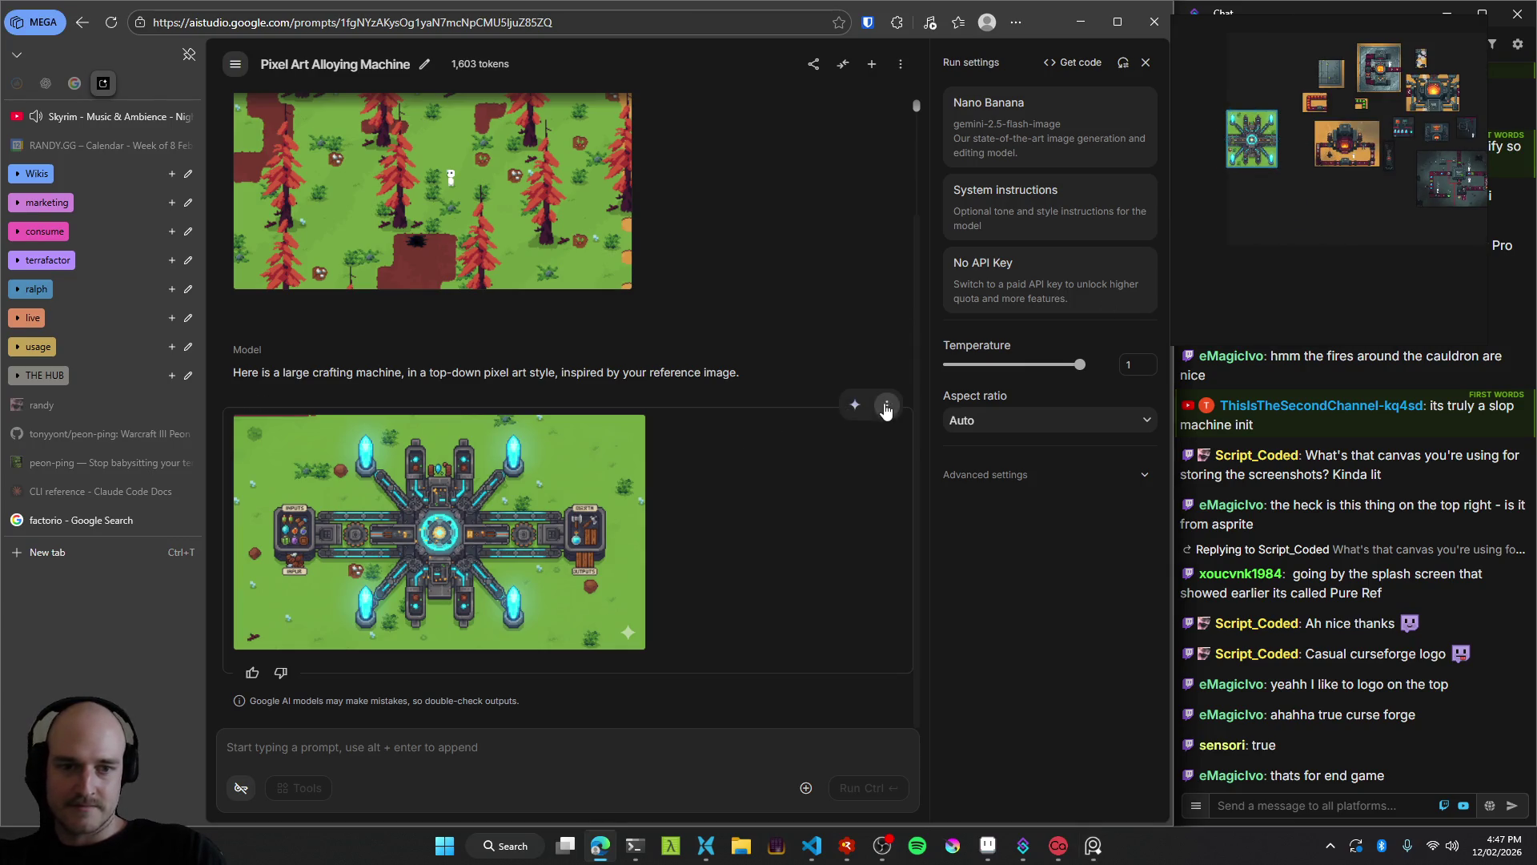
click(855, 317)
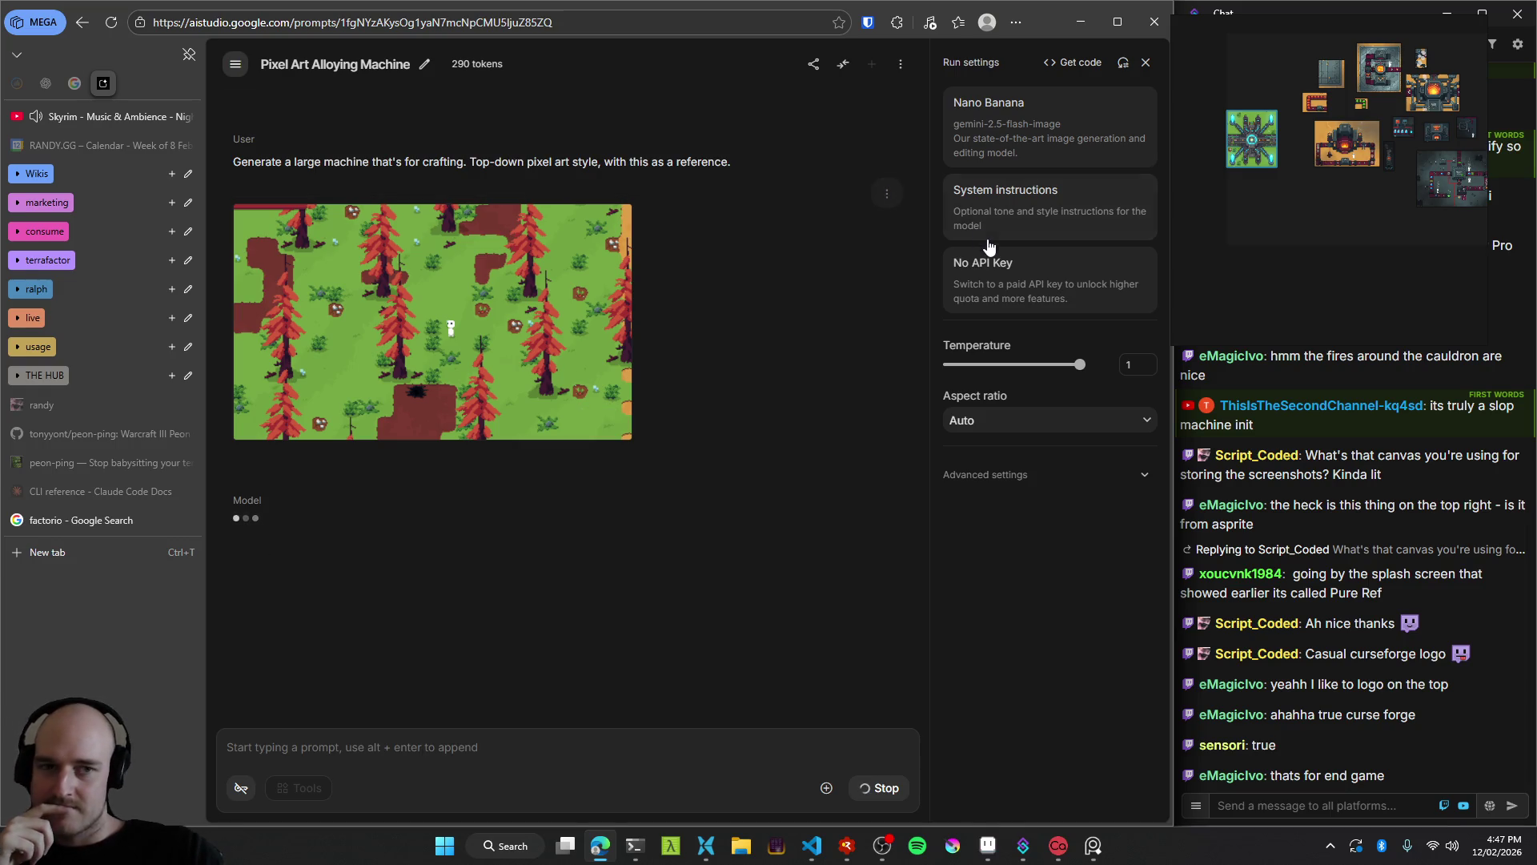
Enlarge the new machine image and paste a snip of its pipe-and-gear section into PureRef.
click(1332, 221)
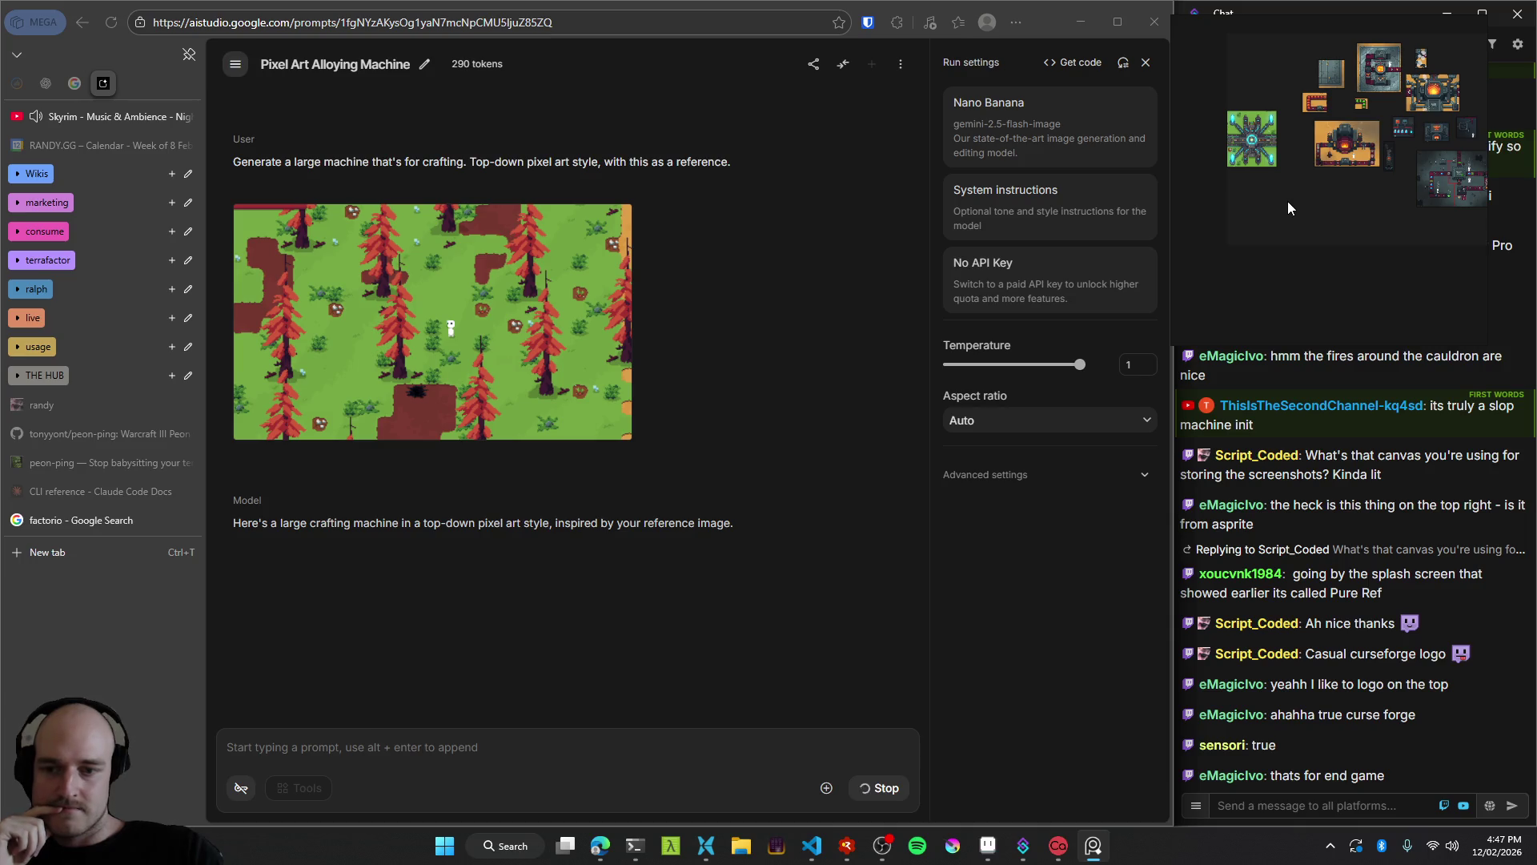
click(548, 529)
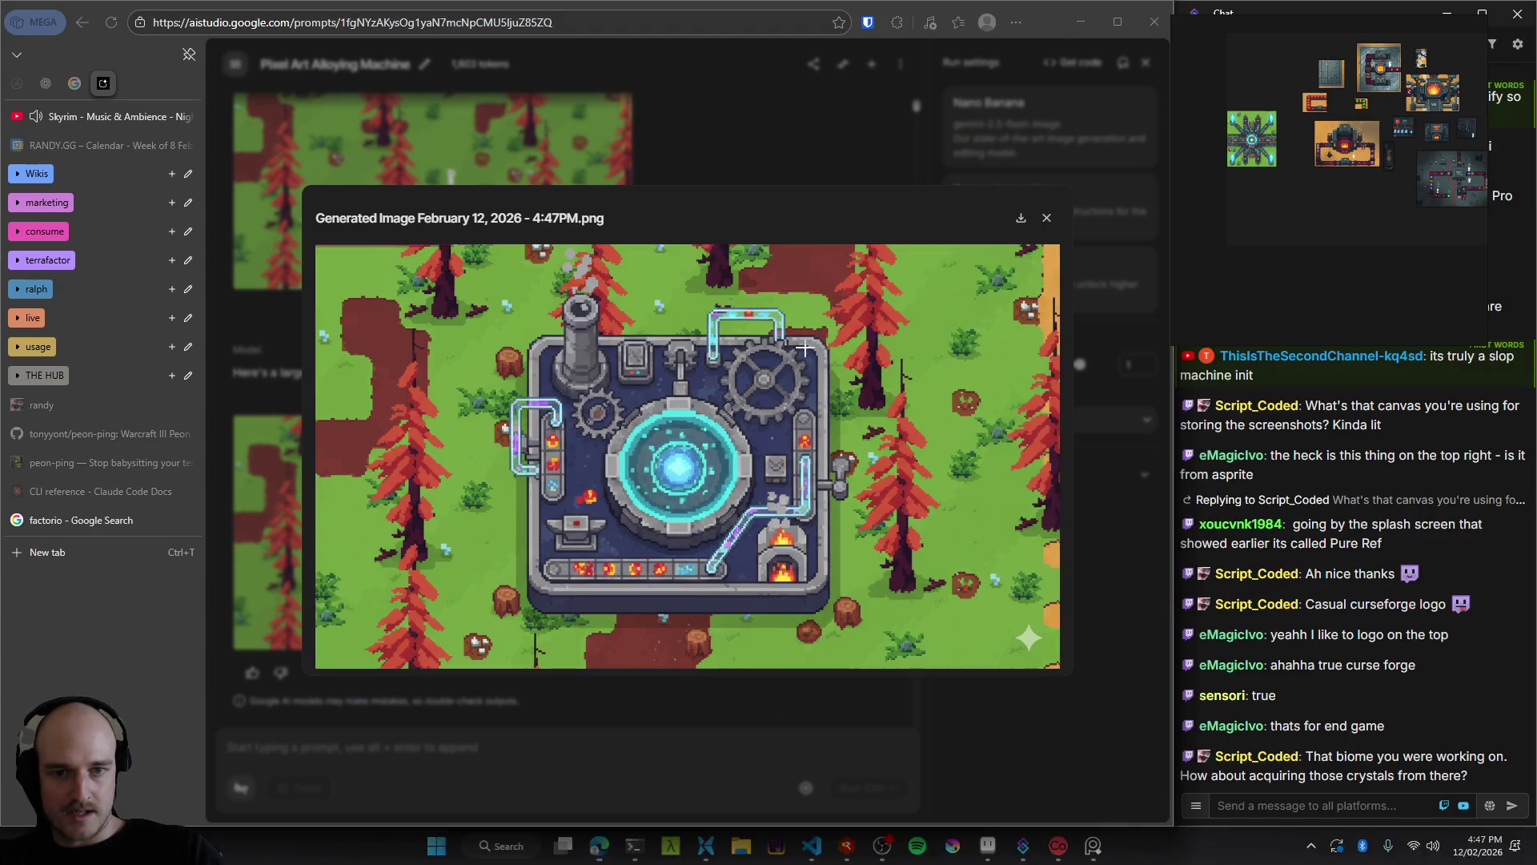
key(shift+super+s)
mouse_move(686, 288)
mouse_down()
mouse_move(795, 384)
mouse_move(818, 428)
mouse_up()
key(ctrl+v)
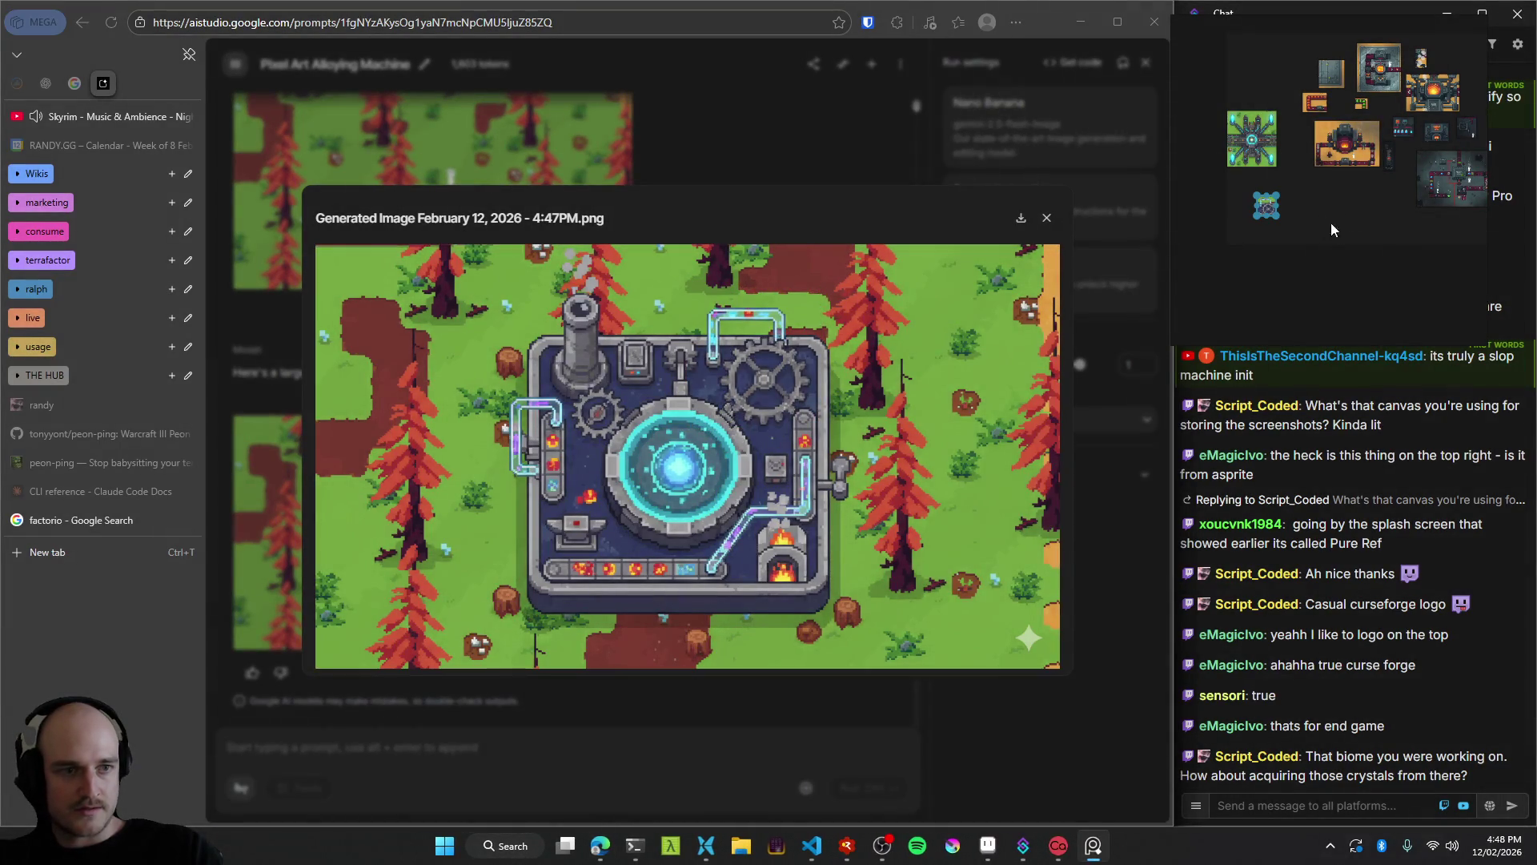
drag(1270, 212, 1271, 193)
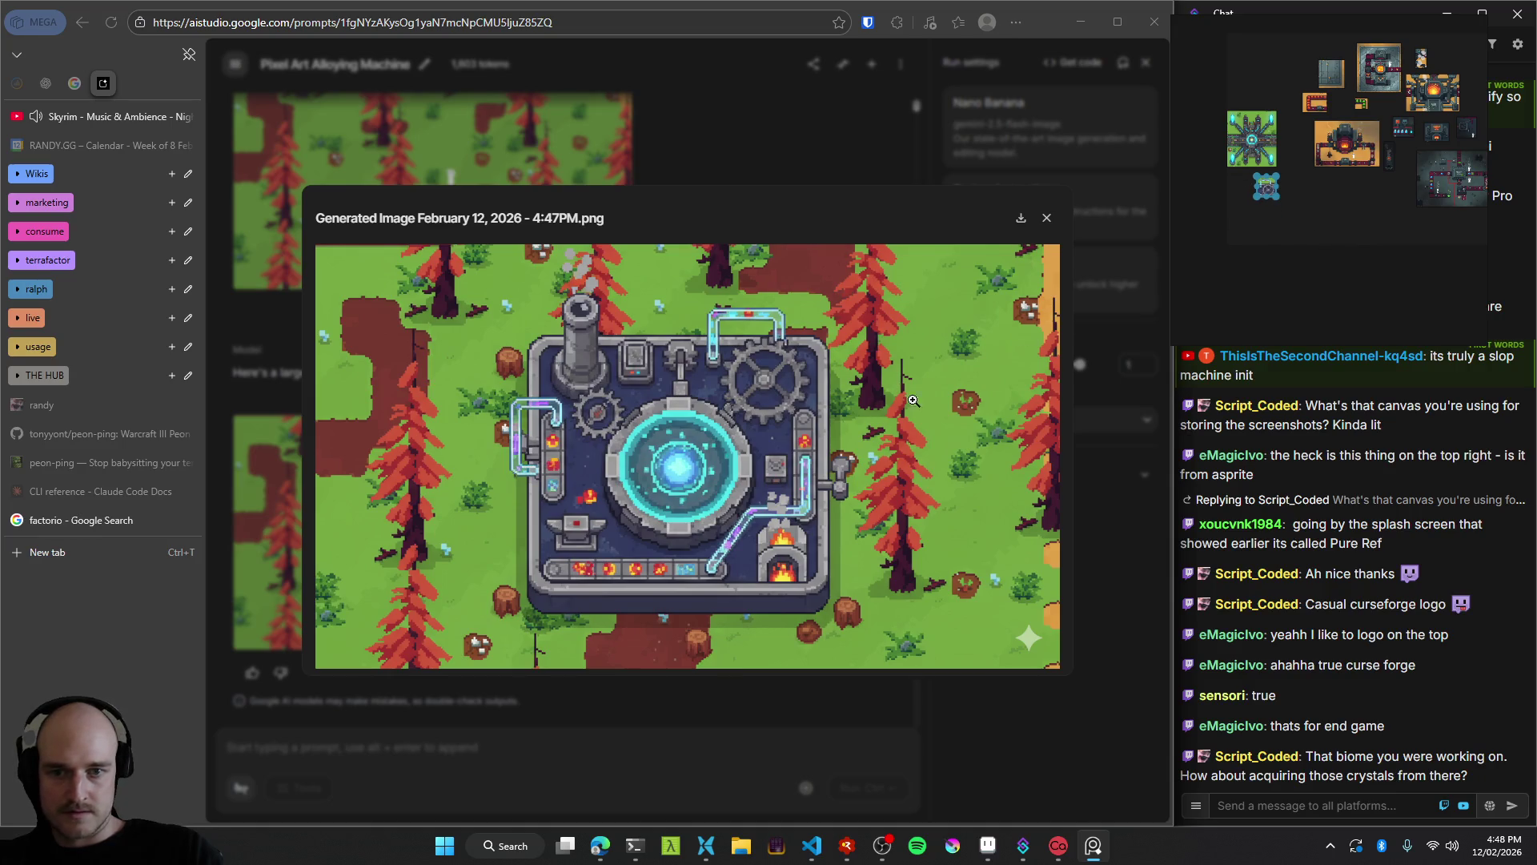
Capture the whole gear-and-pipe machine and arrange it on the reference board.
click(854, 488)
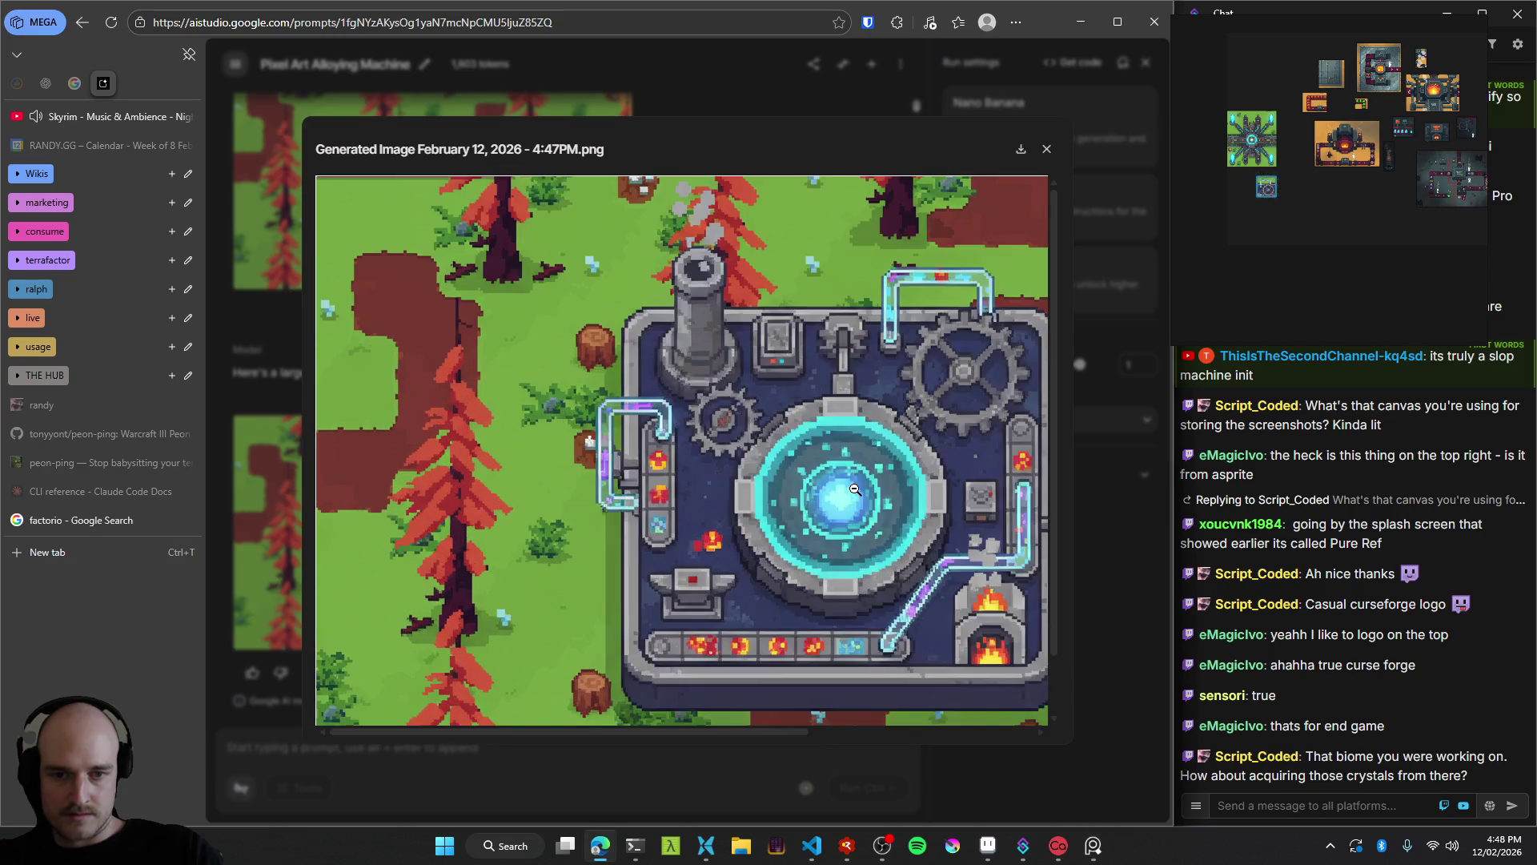
click(872, 506)
key(super+shift+s)
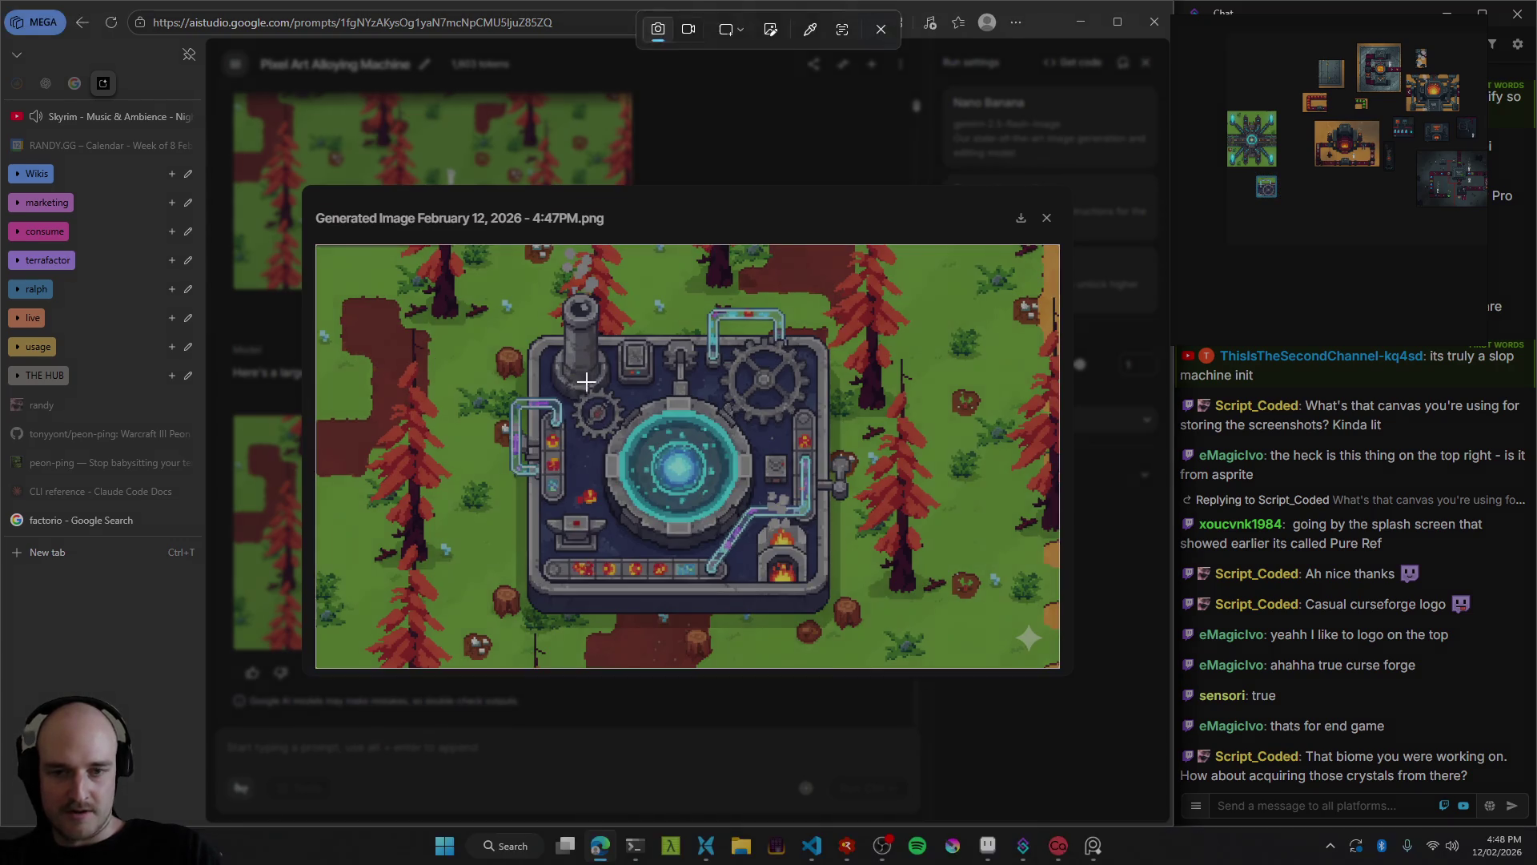
drag(497, 286, 862, 621)
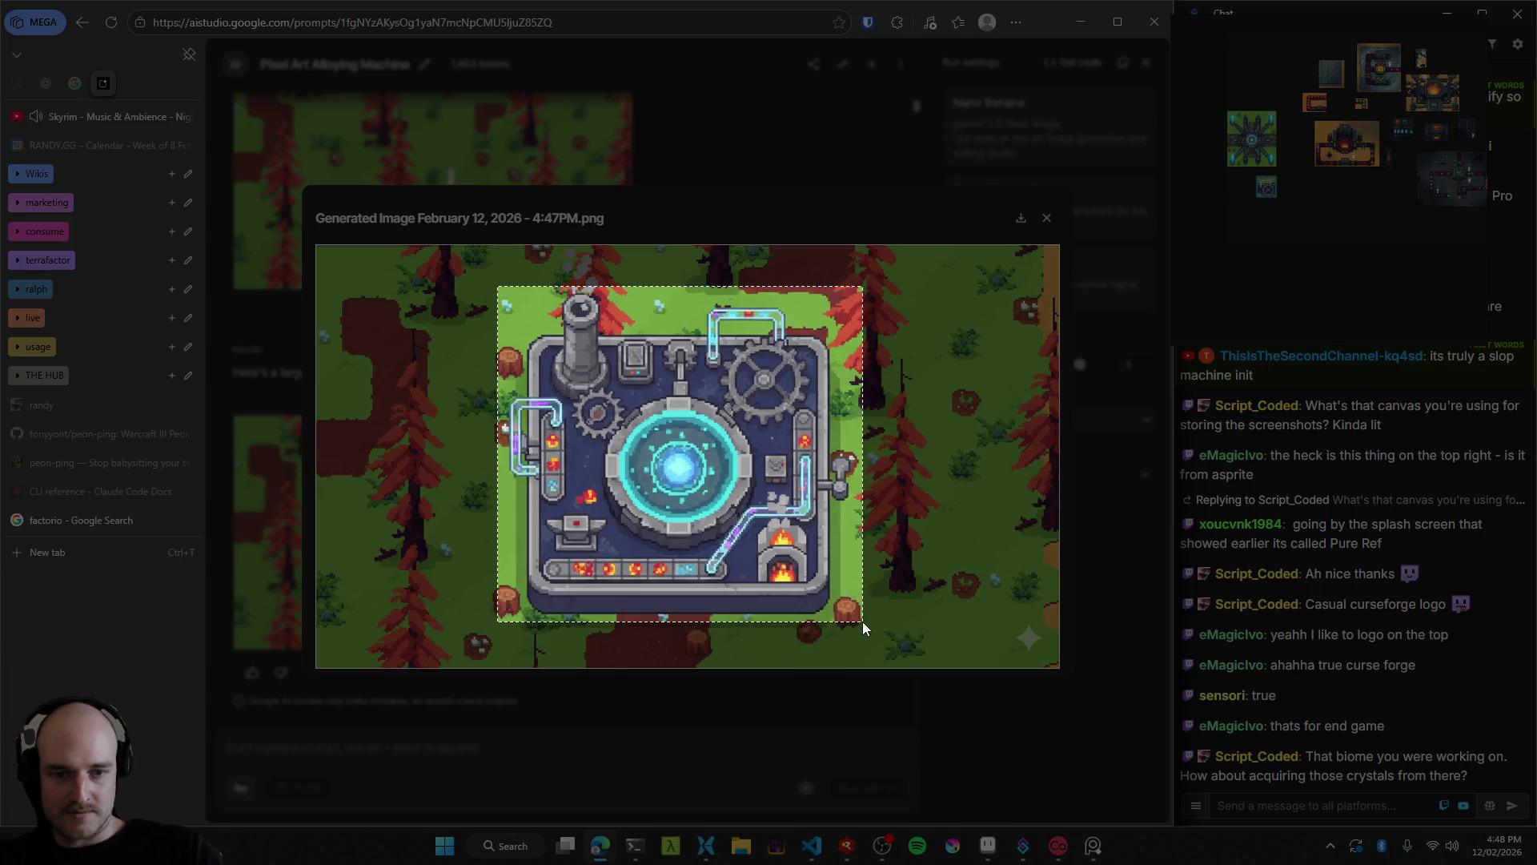
mouse_move(1331, 173)
mouse_down()
mouse_move(1281, 182)
mouse_move(1313, 178)
mouse_up()
Close the viewer, rerun the generation, and switch to the Aseprite sketch file.
click(772, 353)
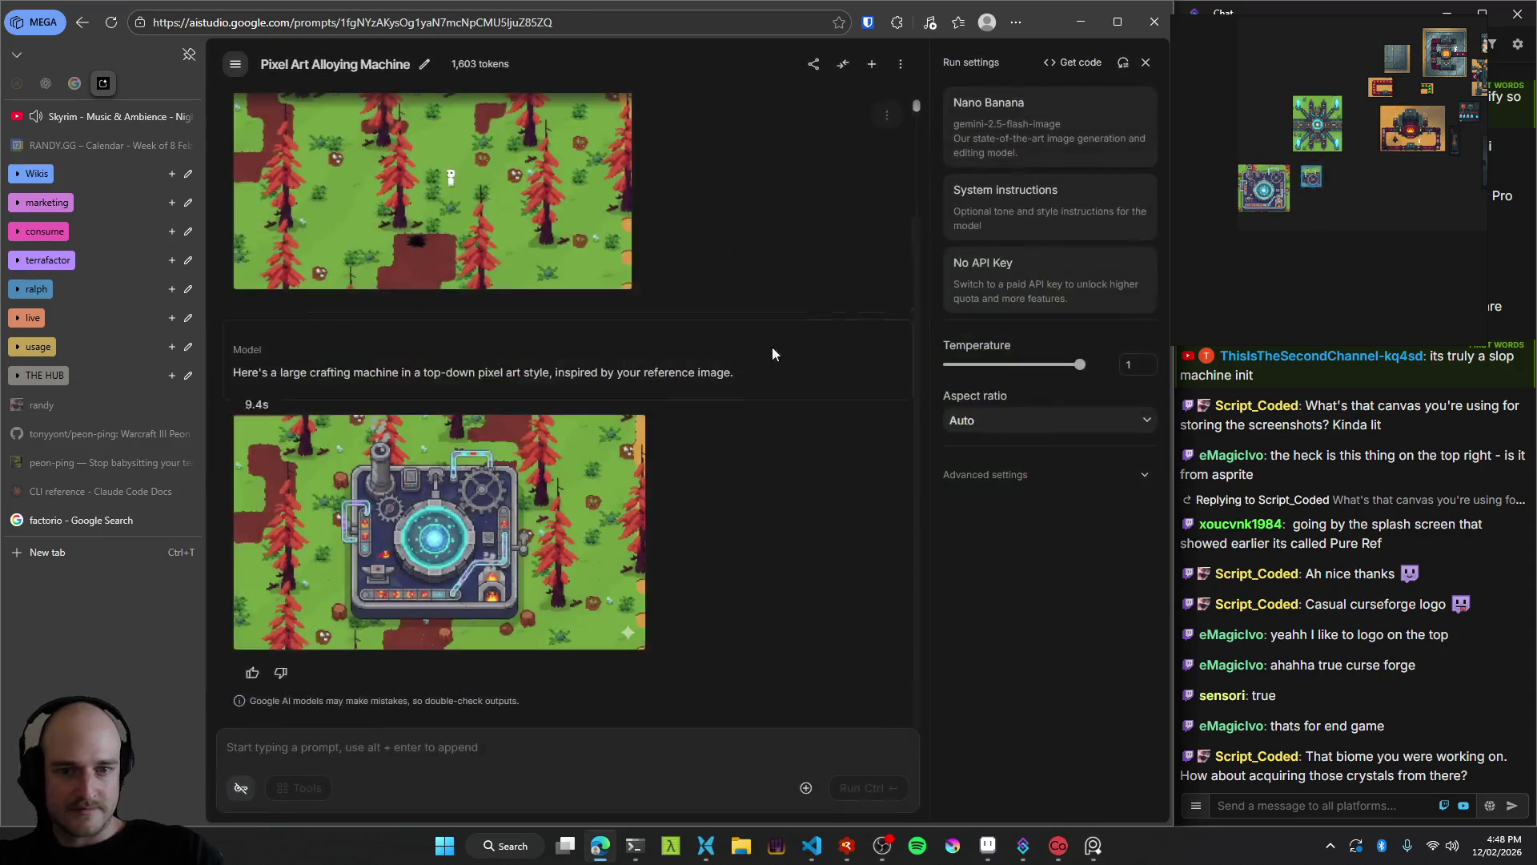
click(853, 312)
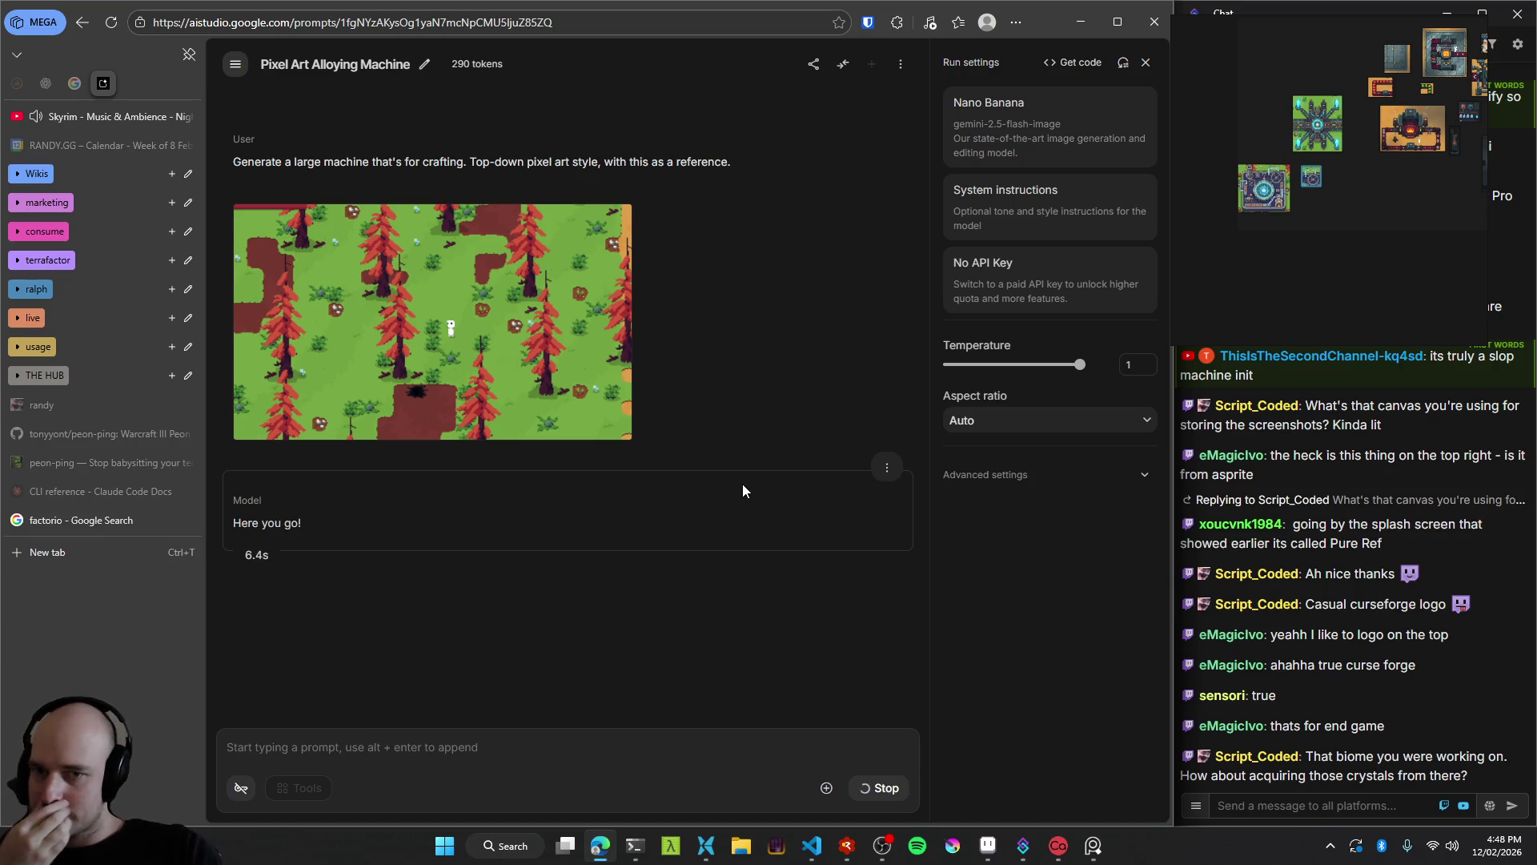
click(989, 846)
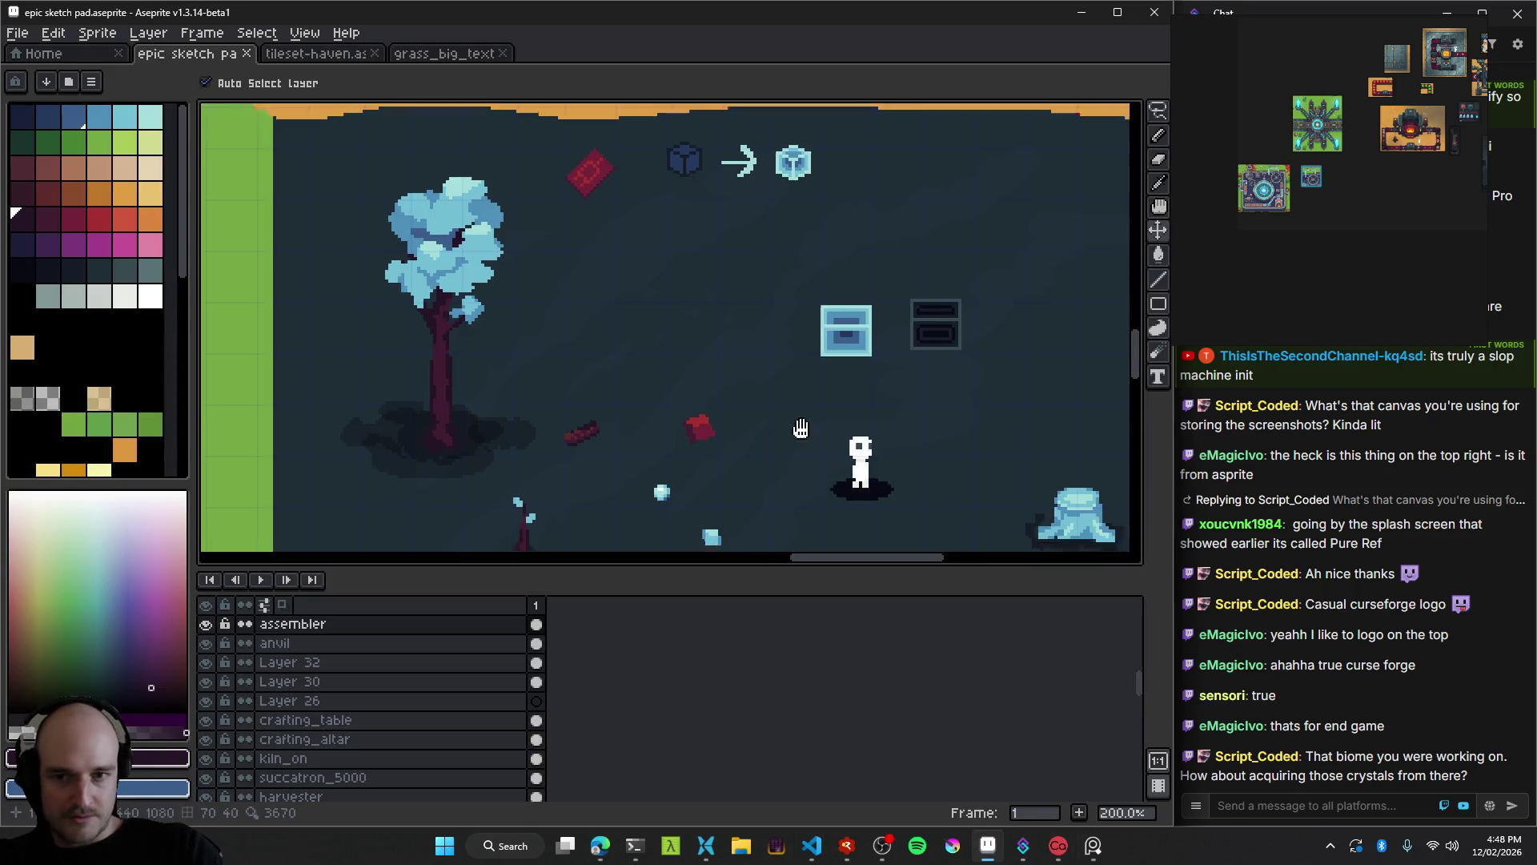
Move the stump sprite aside to clear space near the crystal sprites.
scroll(570, 370, down, 3)
scroll(570, 369, right, 5)
scroll(570, 370, down, 3)
scroll(634, 388, up, 5)
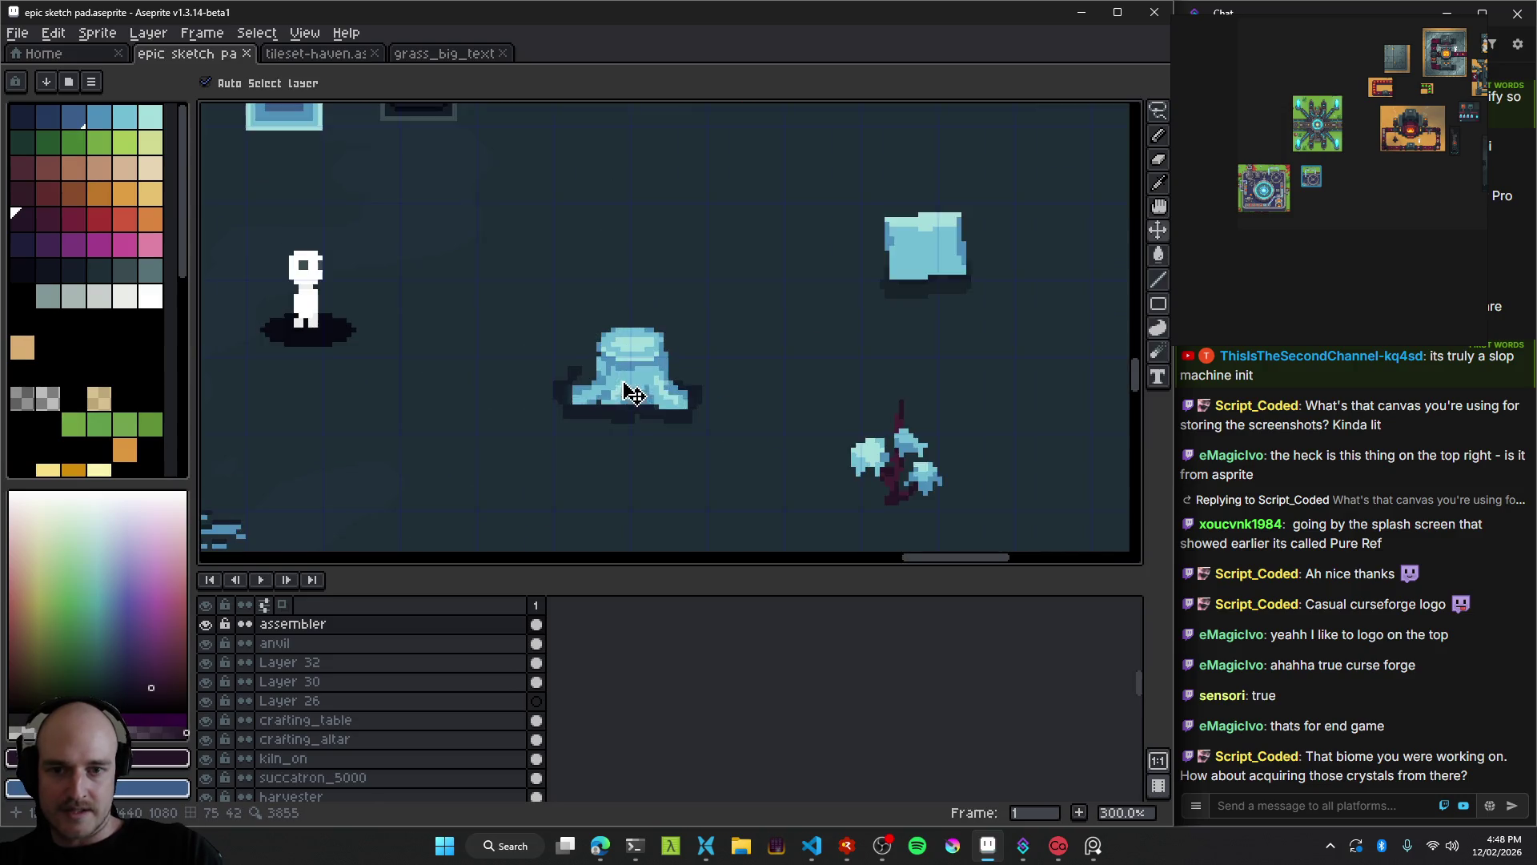
drag(470, 302, 377, 268)
drag(579, 367, 572, 350)
On a new layer, draw a light-cyan V shape with the Pencil.
key(shift+n)
key(b)
alt+click(703, 340)
scroll(573, 408, up, 3)
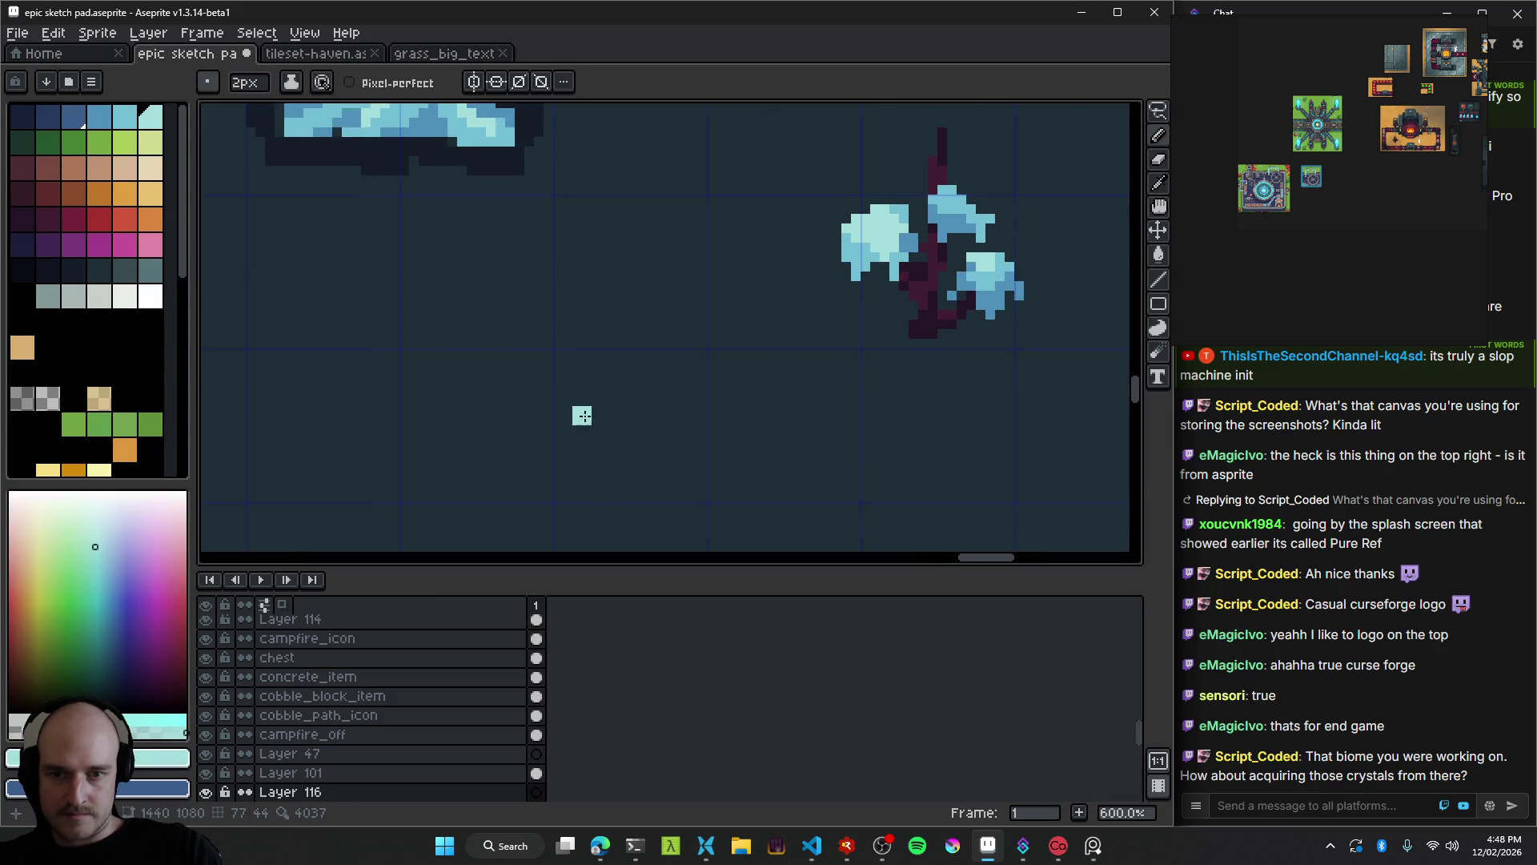
drag(590, 440, 565, 389)
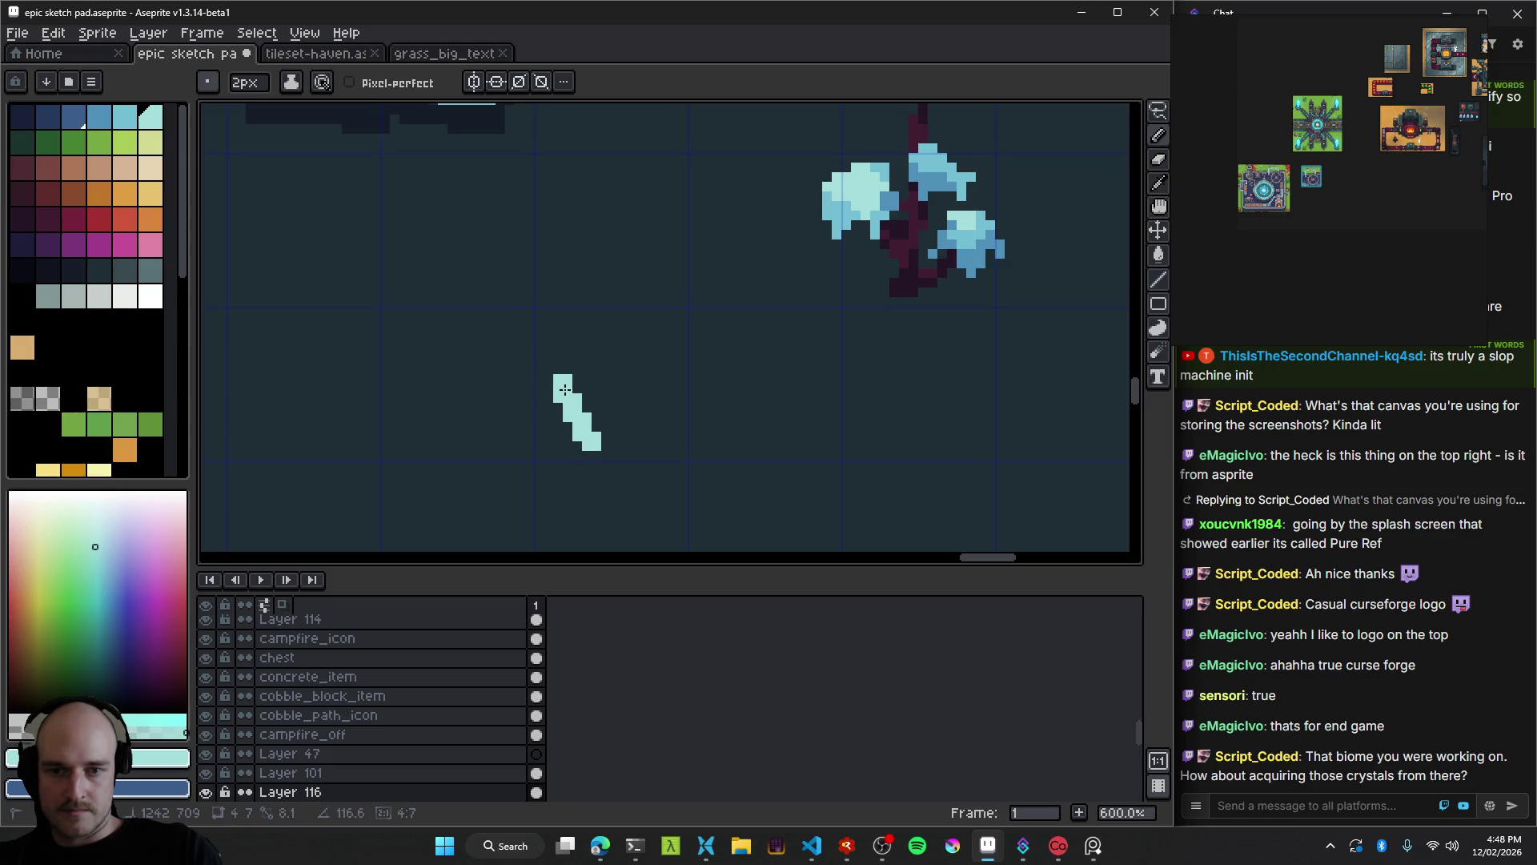
mouse_move(622, 433)
mouse_down()
mouse_move(643, 382)
mouse_move(592, 385)
mouse_move(646, 425)
mouse_up()
Undo the stray strokes and fill the V into a small bat-like crystal shape.
click(574, 433)
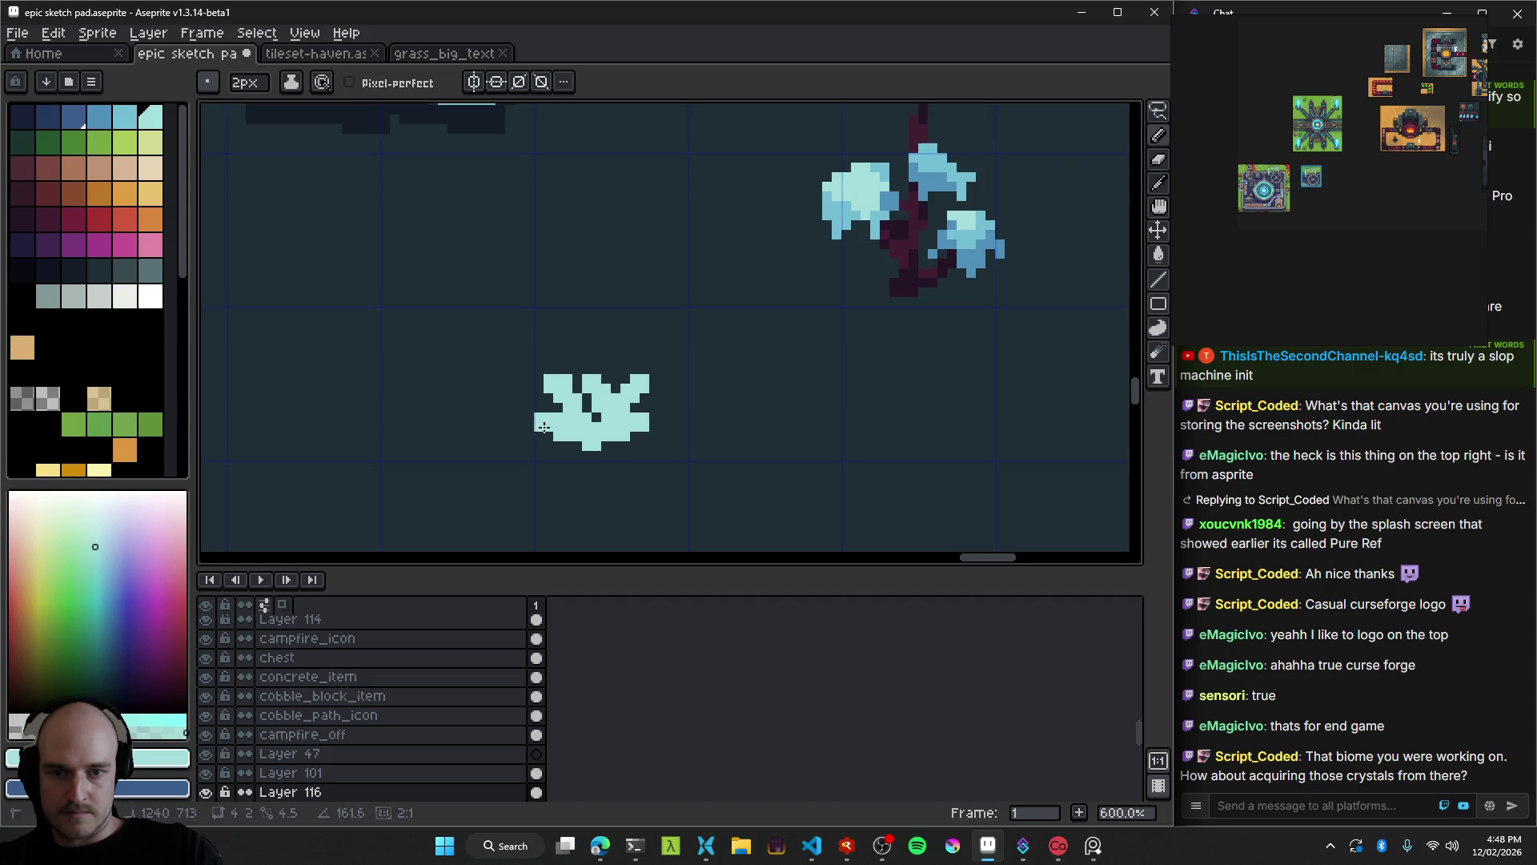
scroll(616, 430, up, 4)
key(ctrl+z)
key(ctrl+z)
key(ctrl+z)
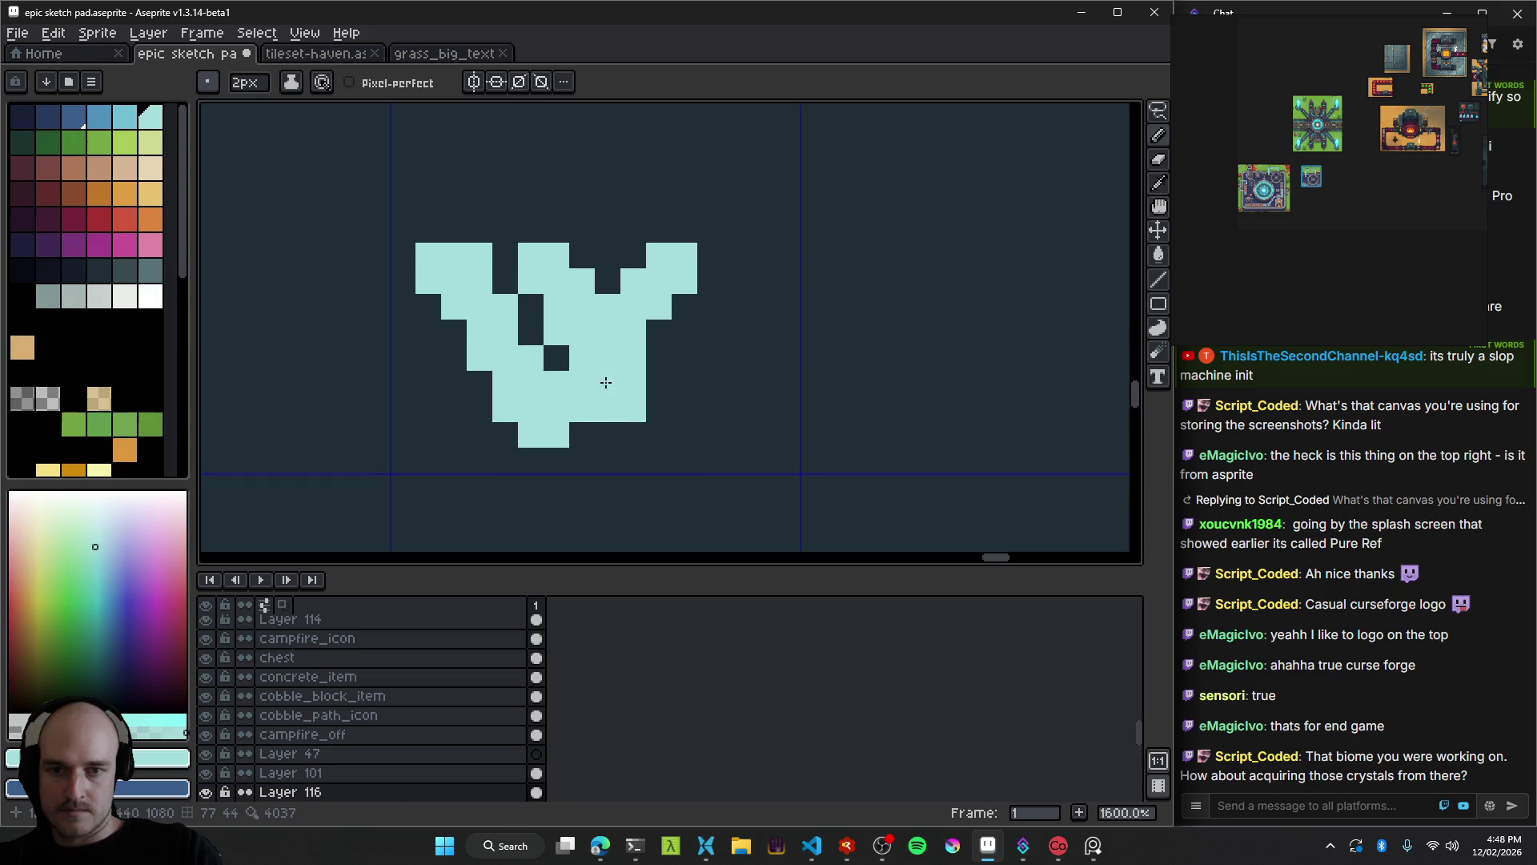
key(b)
key(ctrl+z)
key(ctrl+z)
scroll(675, 398, down, 3)
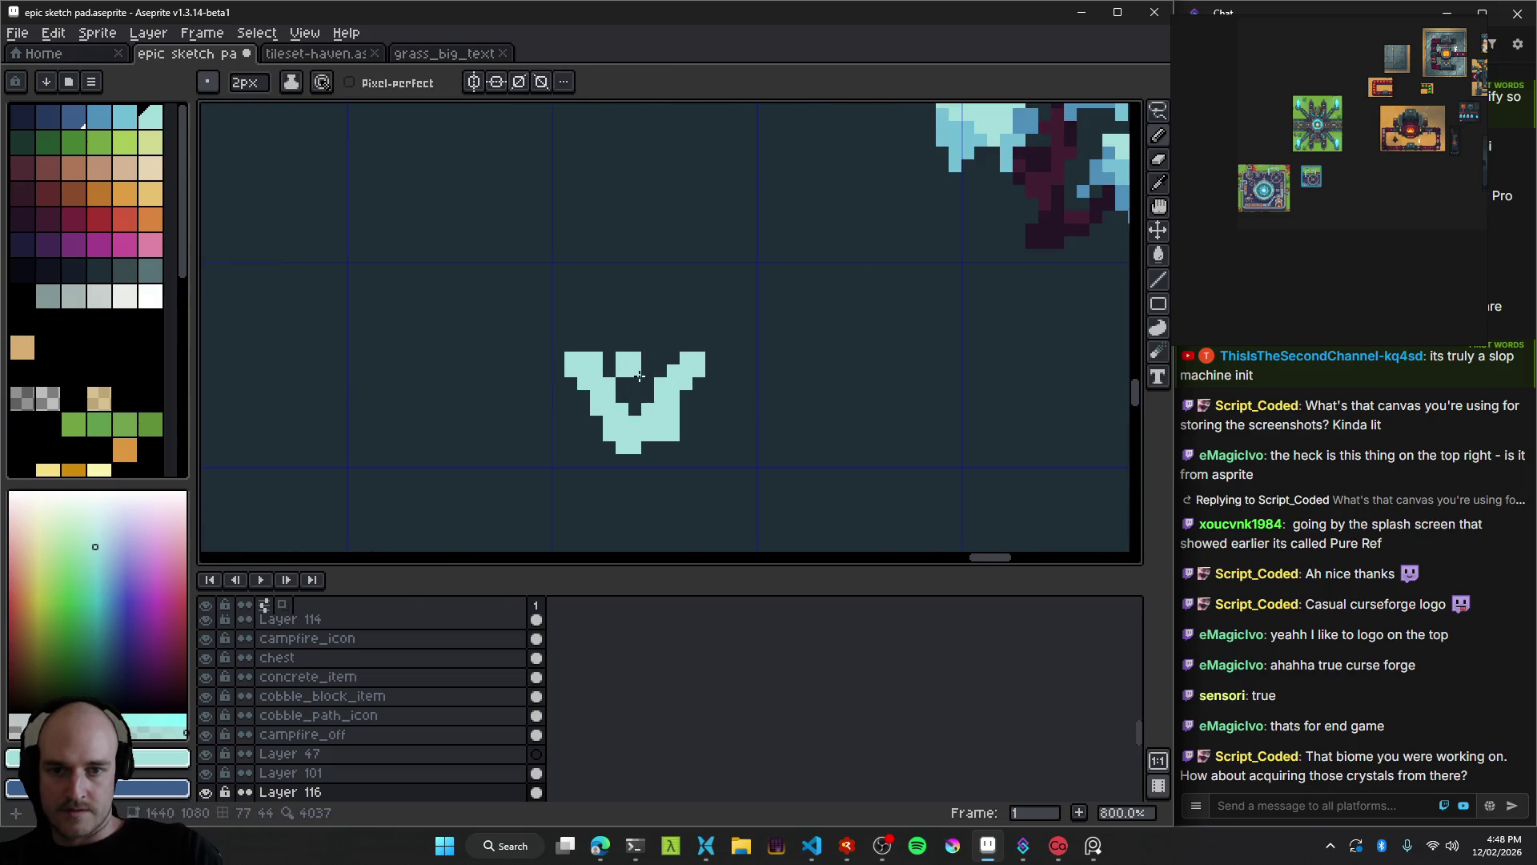
drag(629, 372, 641, 416)
click(693, 416)
scroll(707, 440, down, 5)
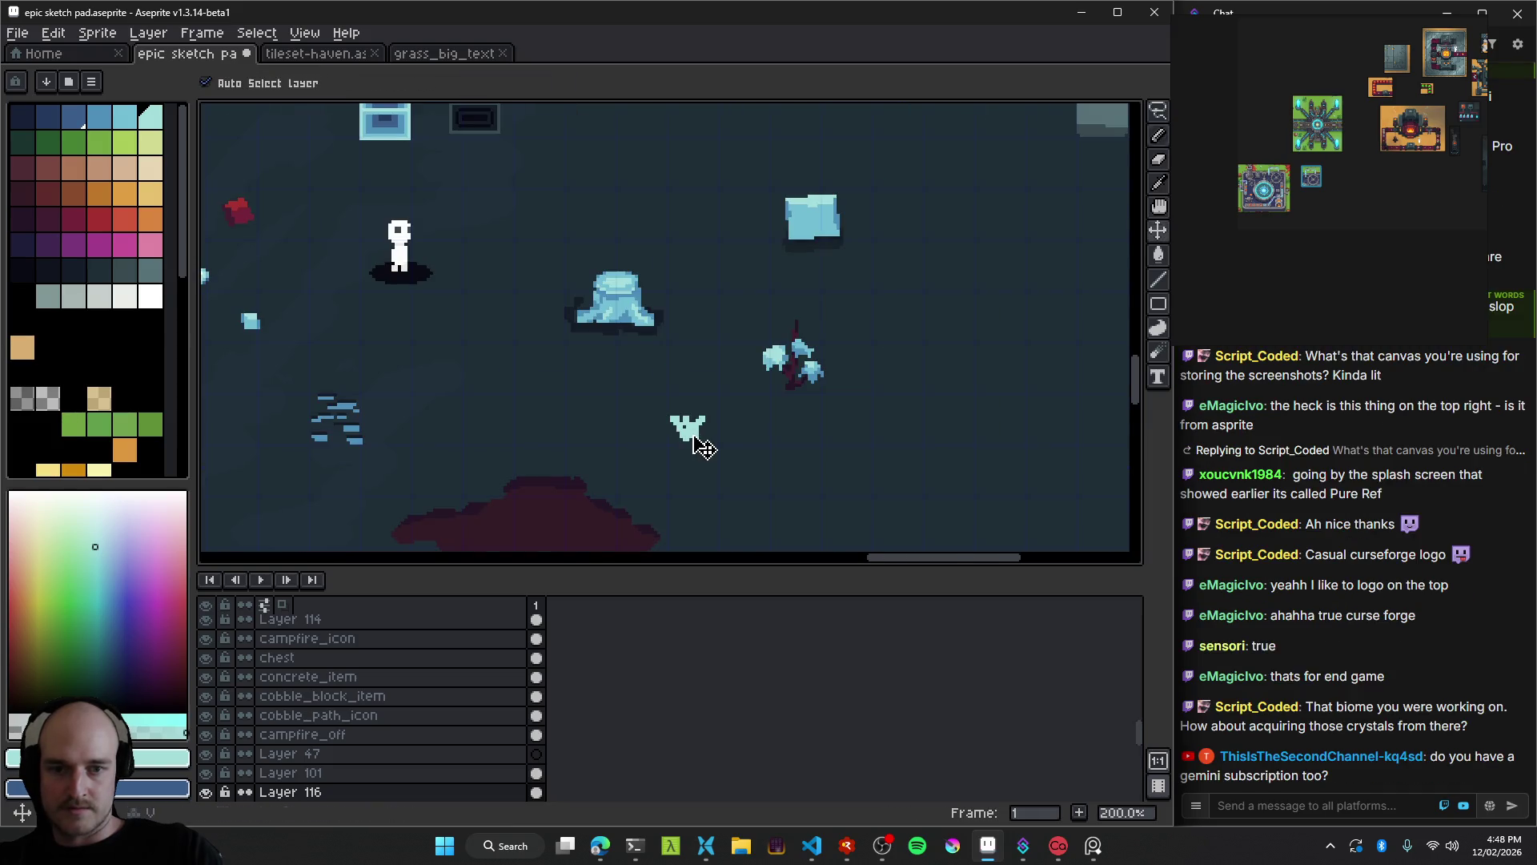
Minimize Aseprite, view the modular factory image enlarged twice, then switch back to Aseprite.
click(1079, 12)
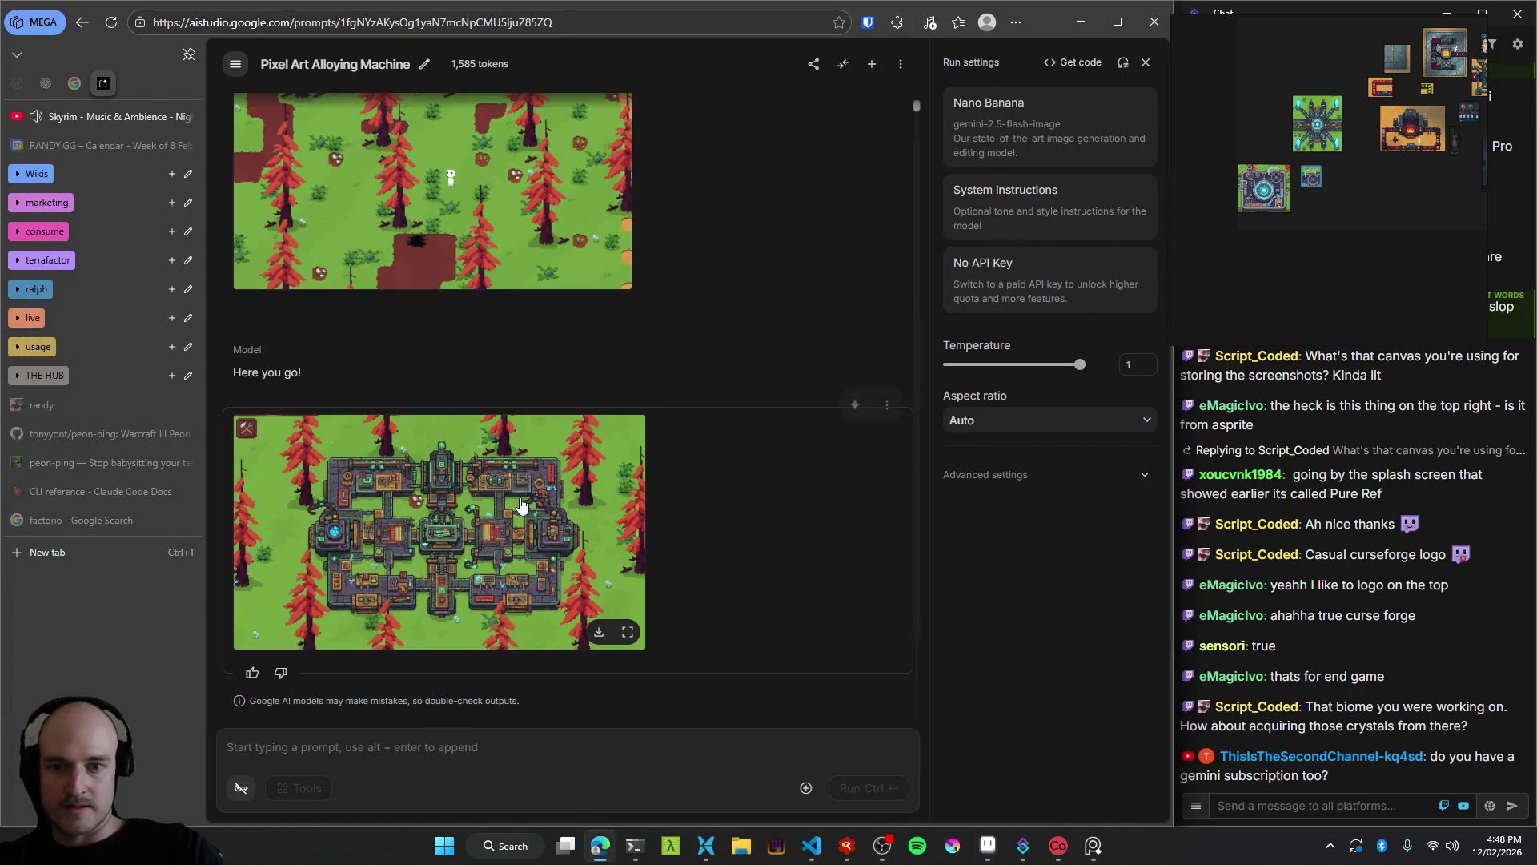
click(538, 553)
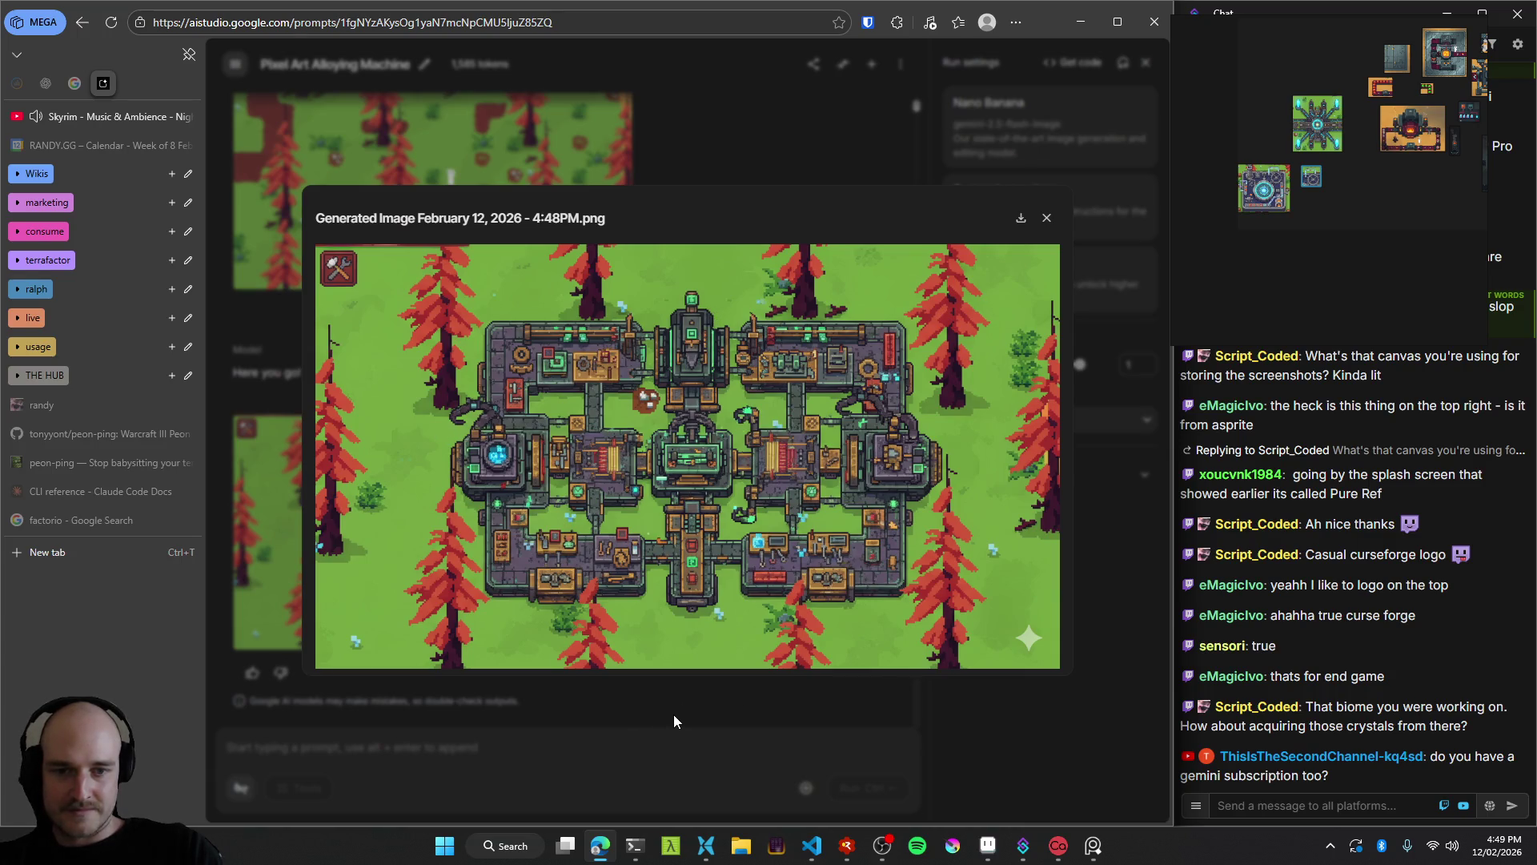
click(625, 708)
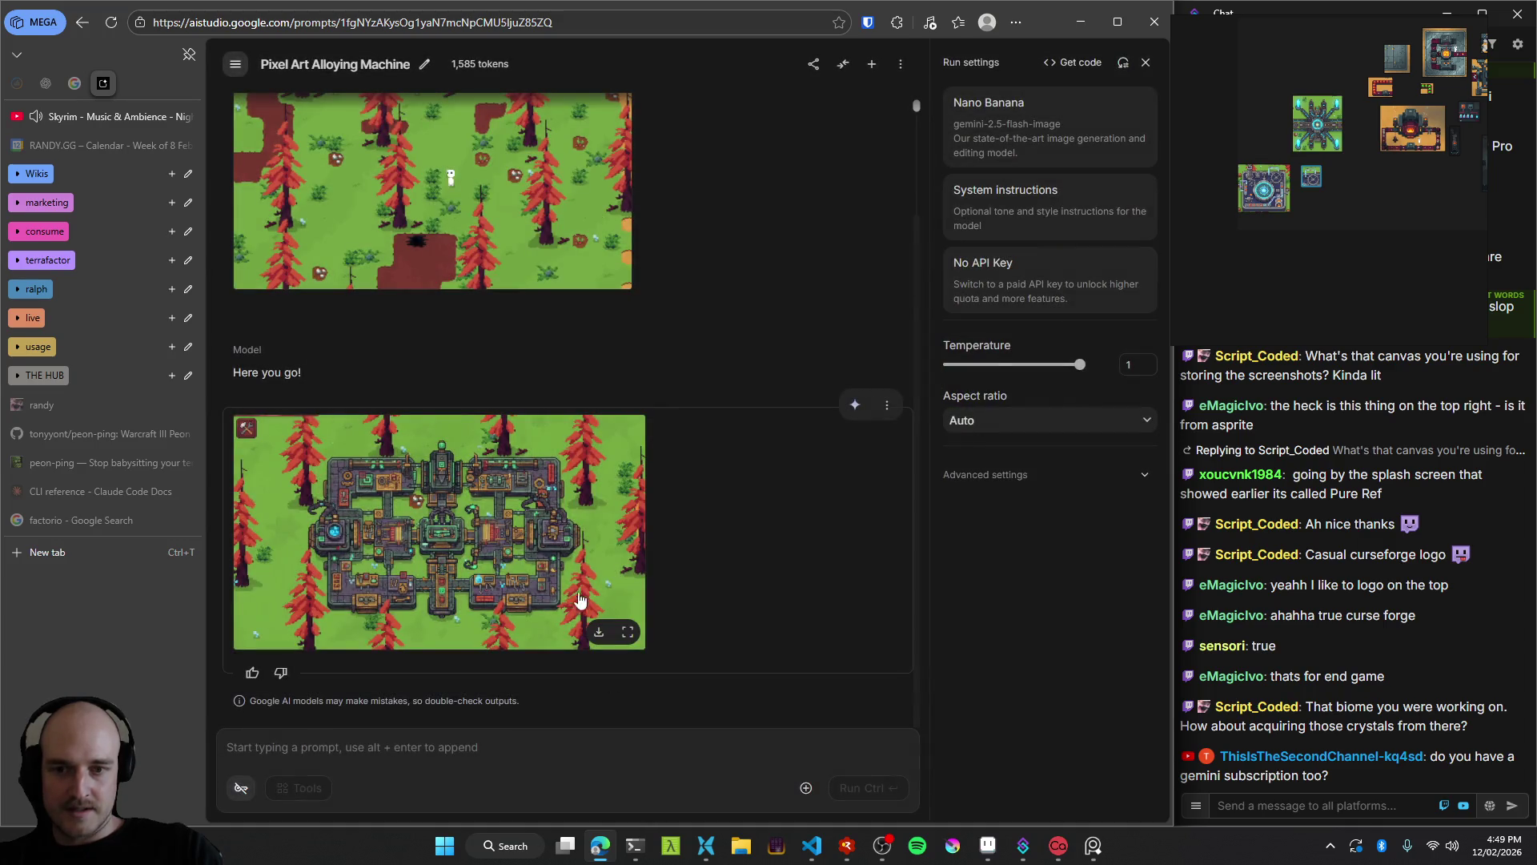
click(501, 539)
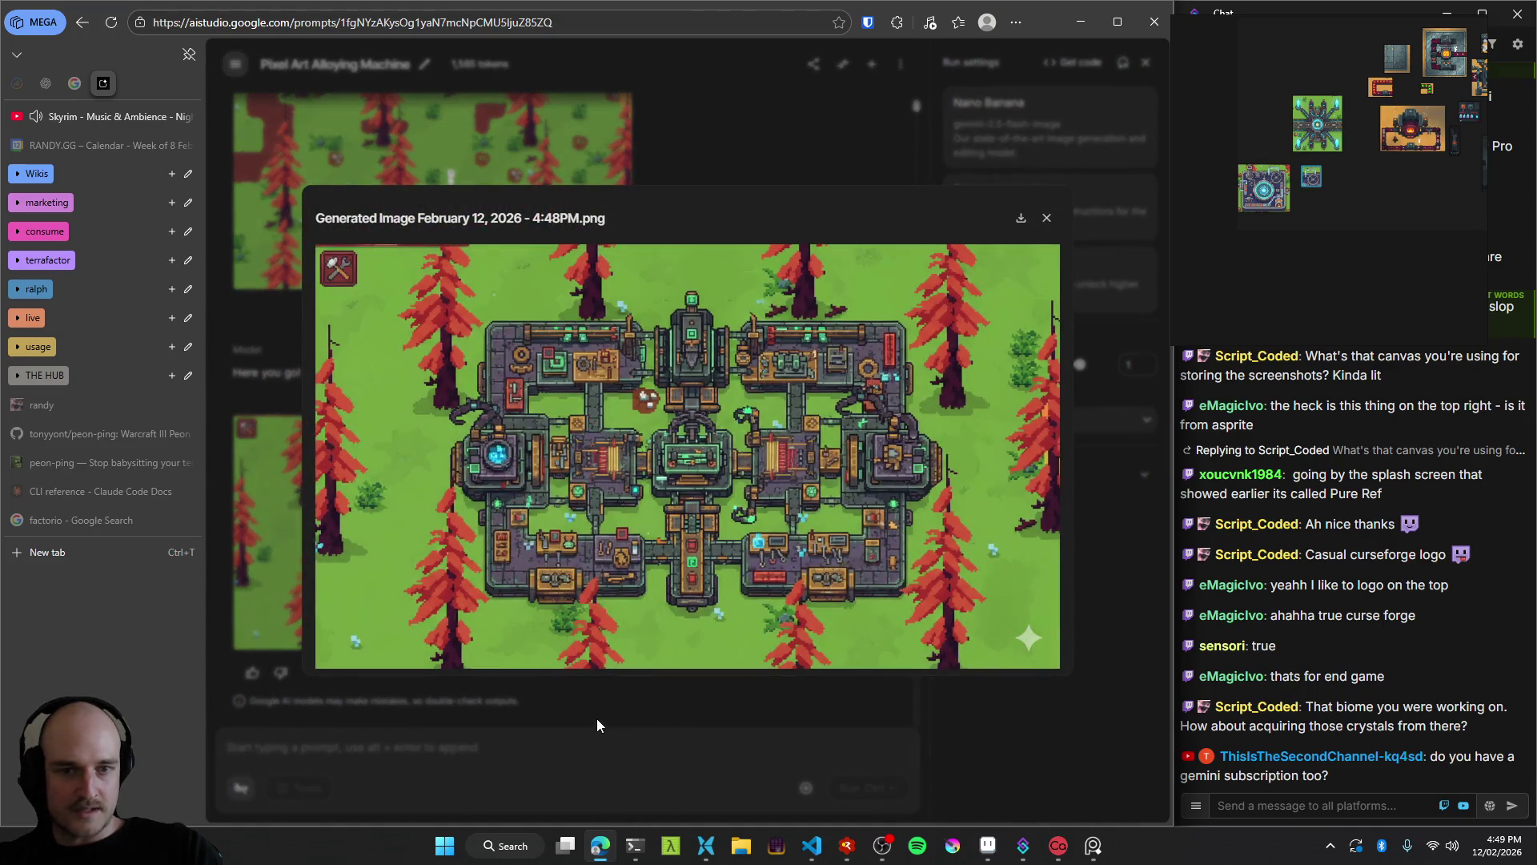
click(597, 718)
mouse_move(988, 857)
click(920, 772)
Launch the Terrafactor build from RAD Debugger and unlock all recipes in the F1 debug panel.
scroll(603, 401, down, 2)
click(837, 853)
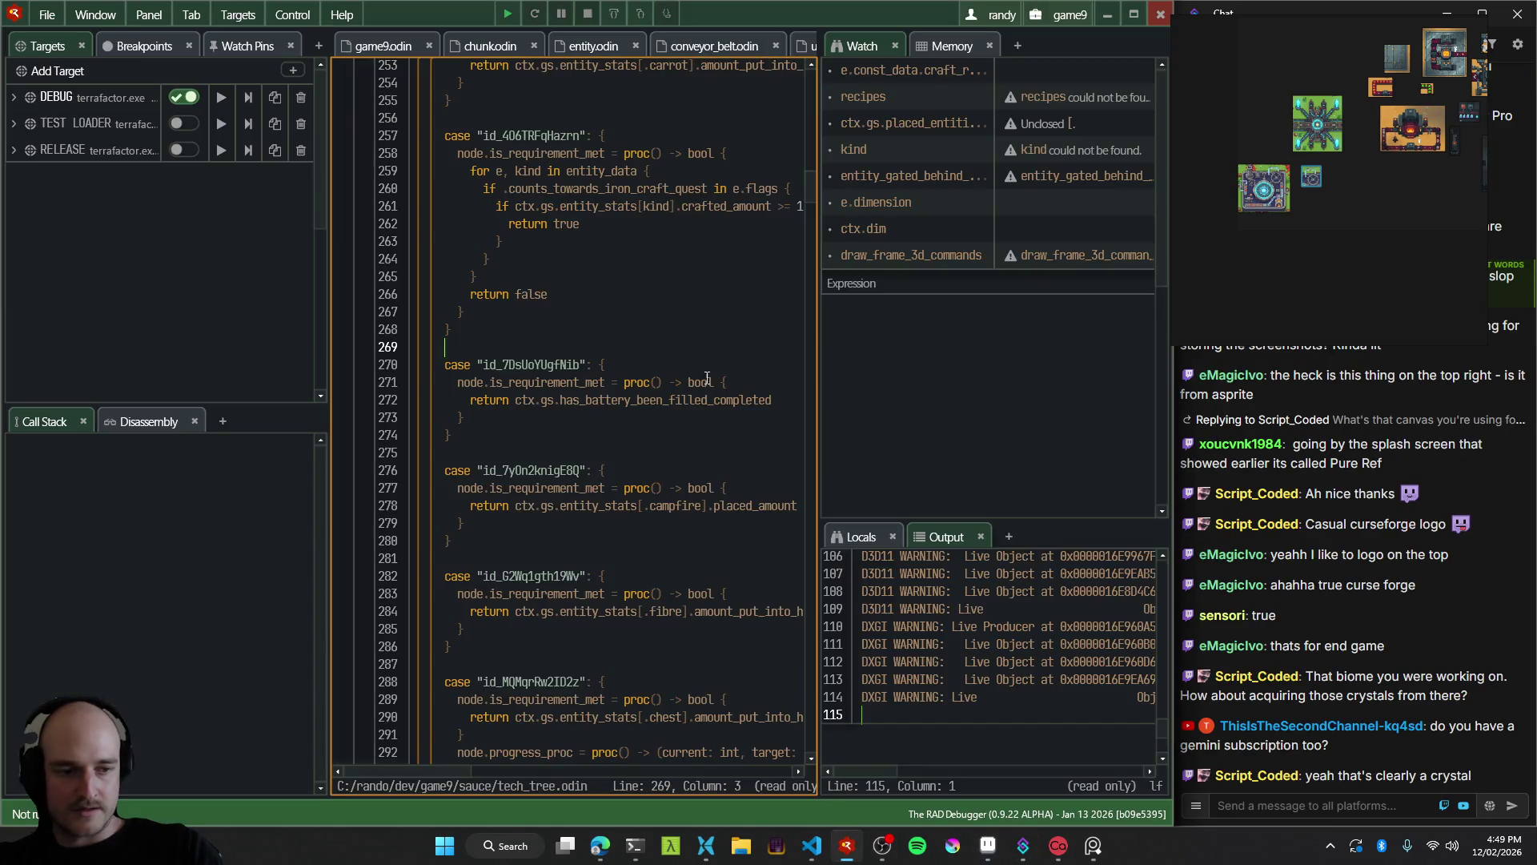
click(507, 14)
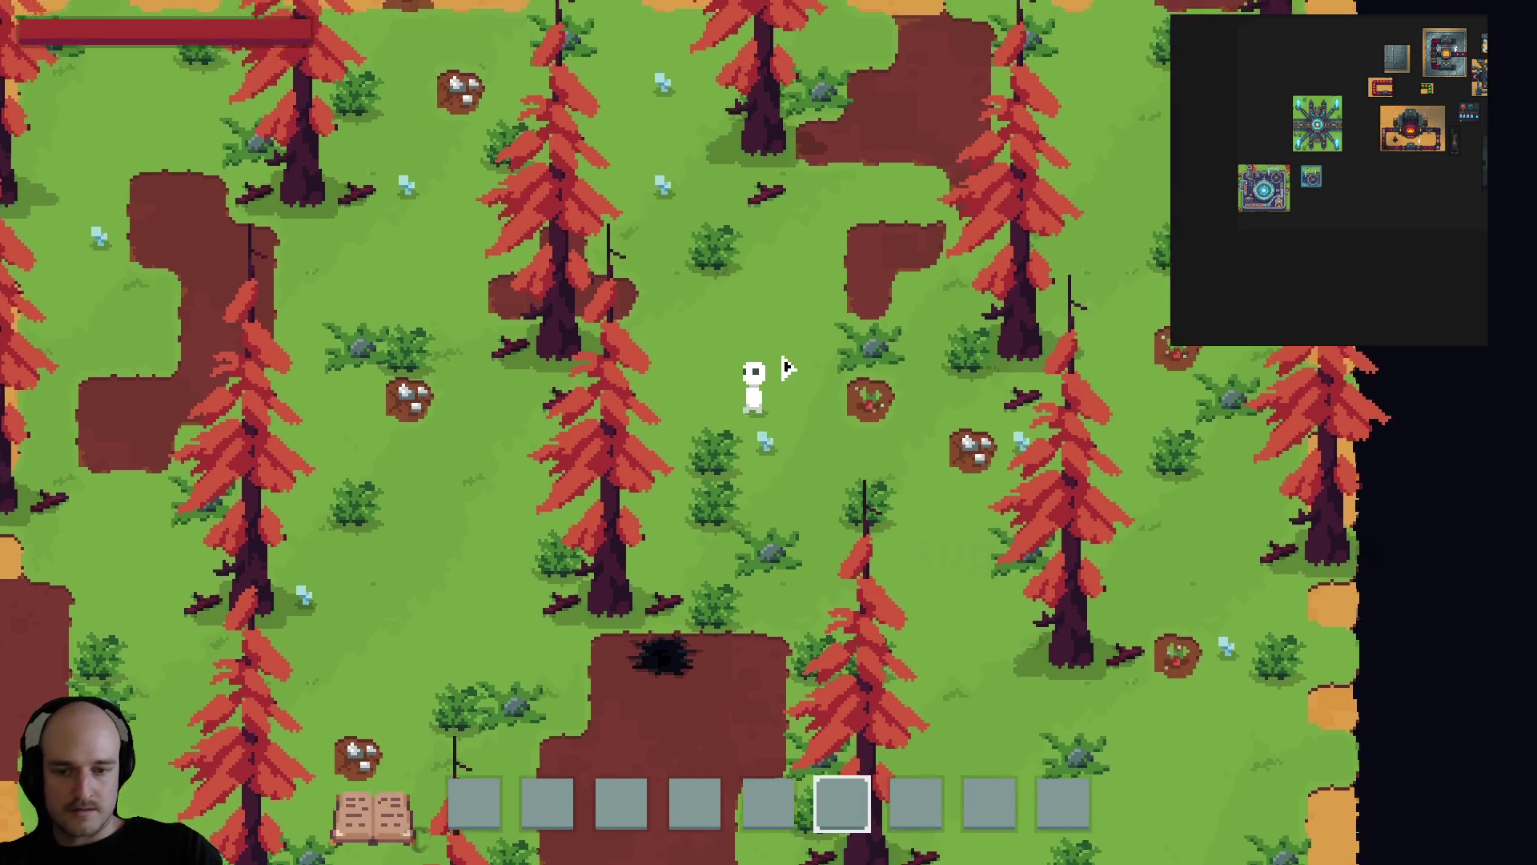
key(e)
key(t)
key(e)
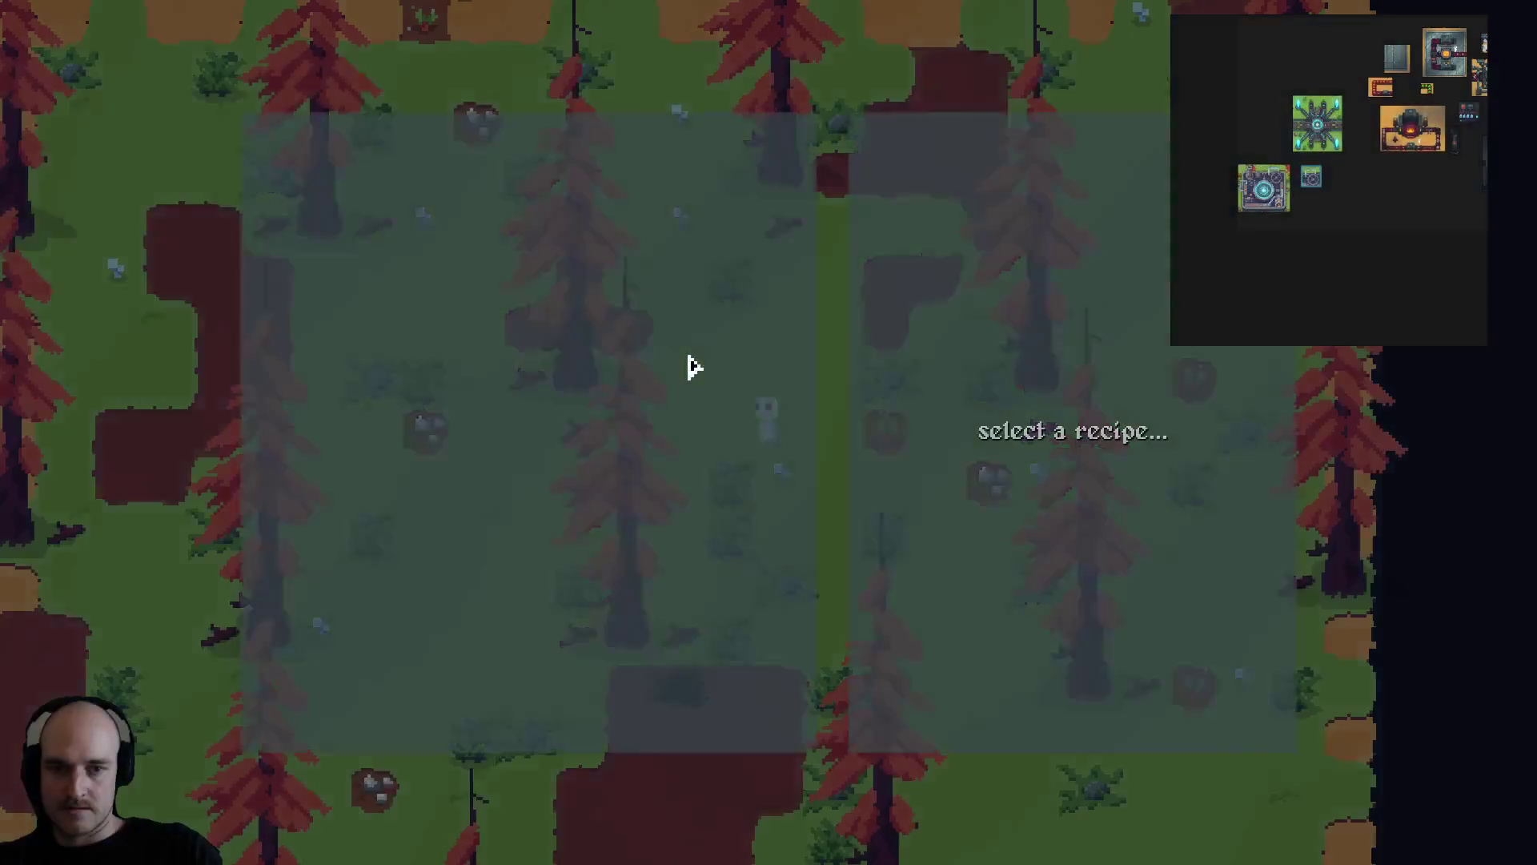
key(e)
key(F1)
click(112, 192)
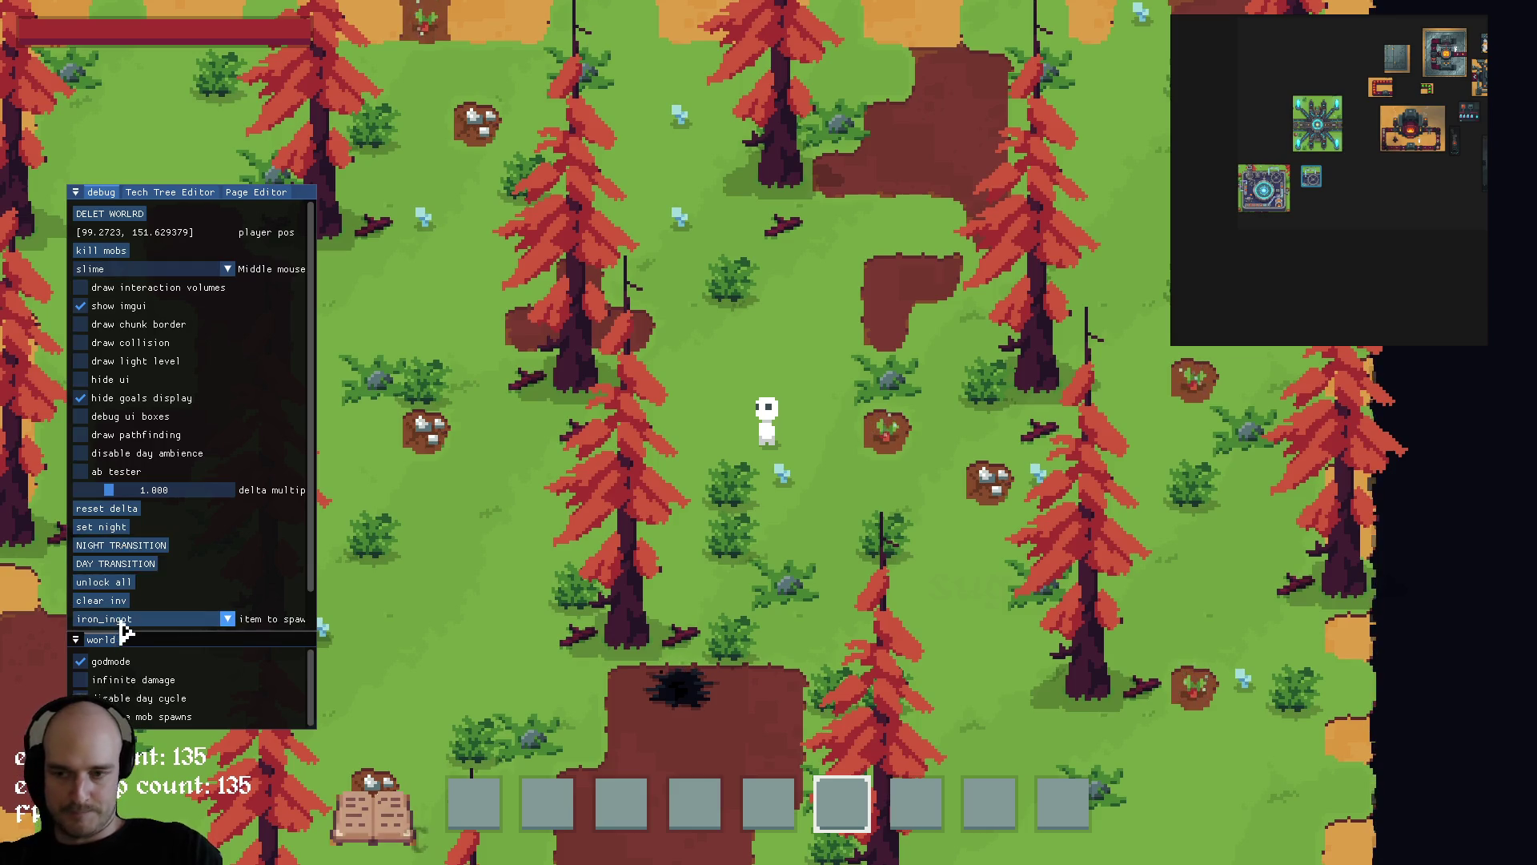
click(100, 583)
key(F1)
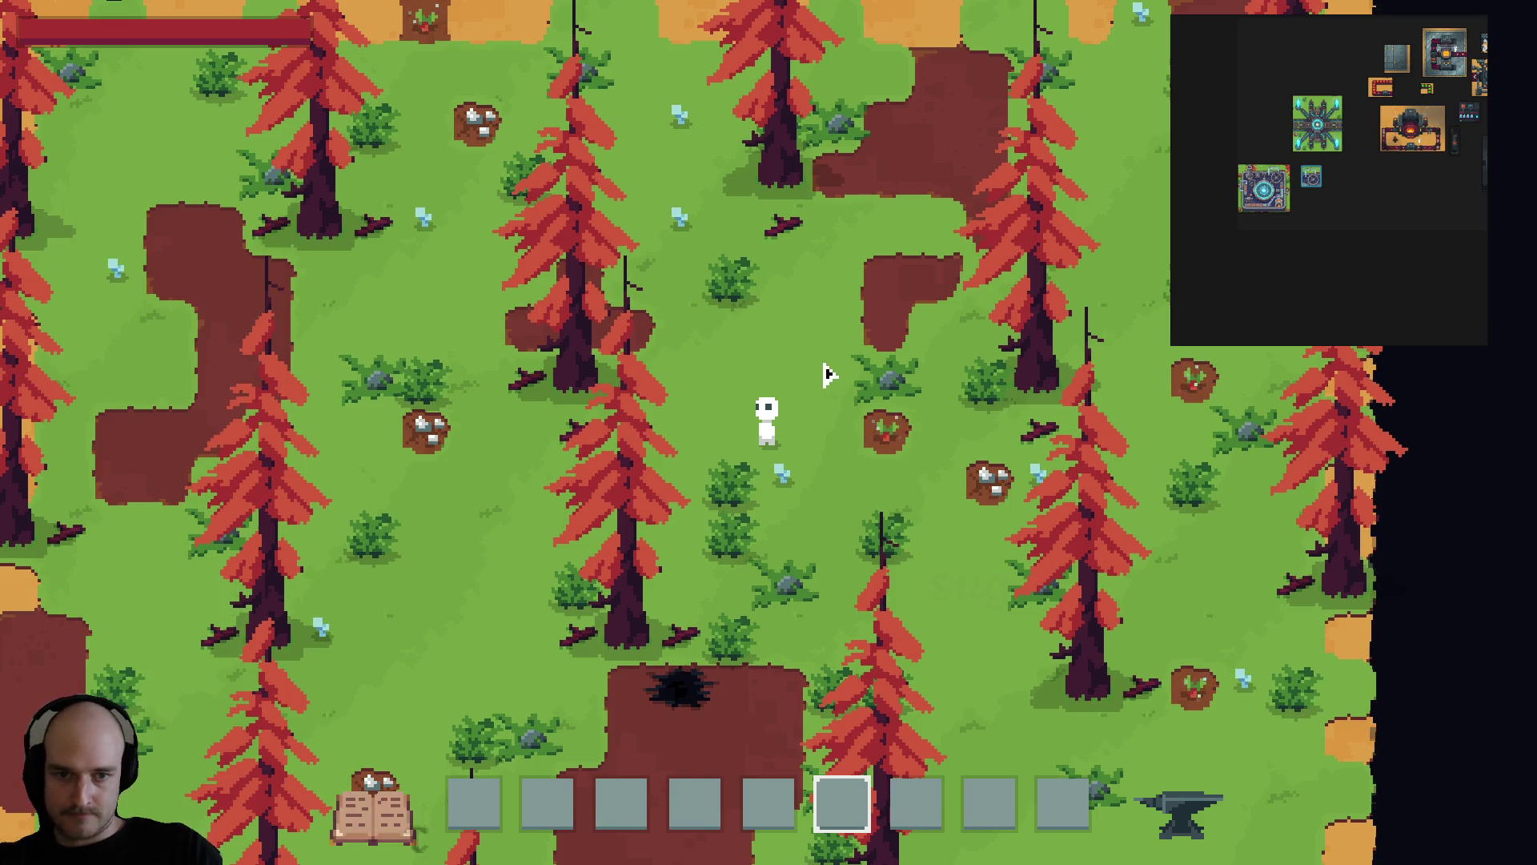
Spawn a free Kiln, Assembler, Conveyor Belt and Campfire from the crafting menu's machine recipes.
key(e)
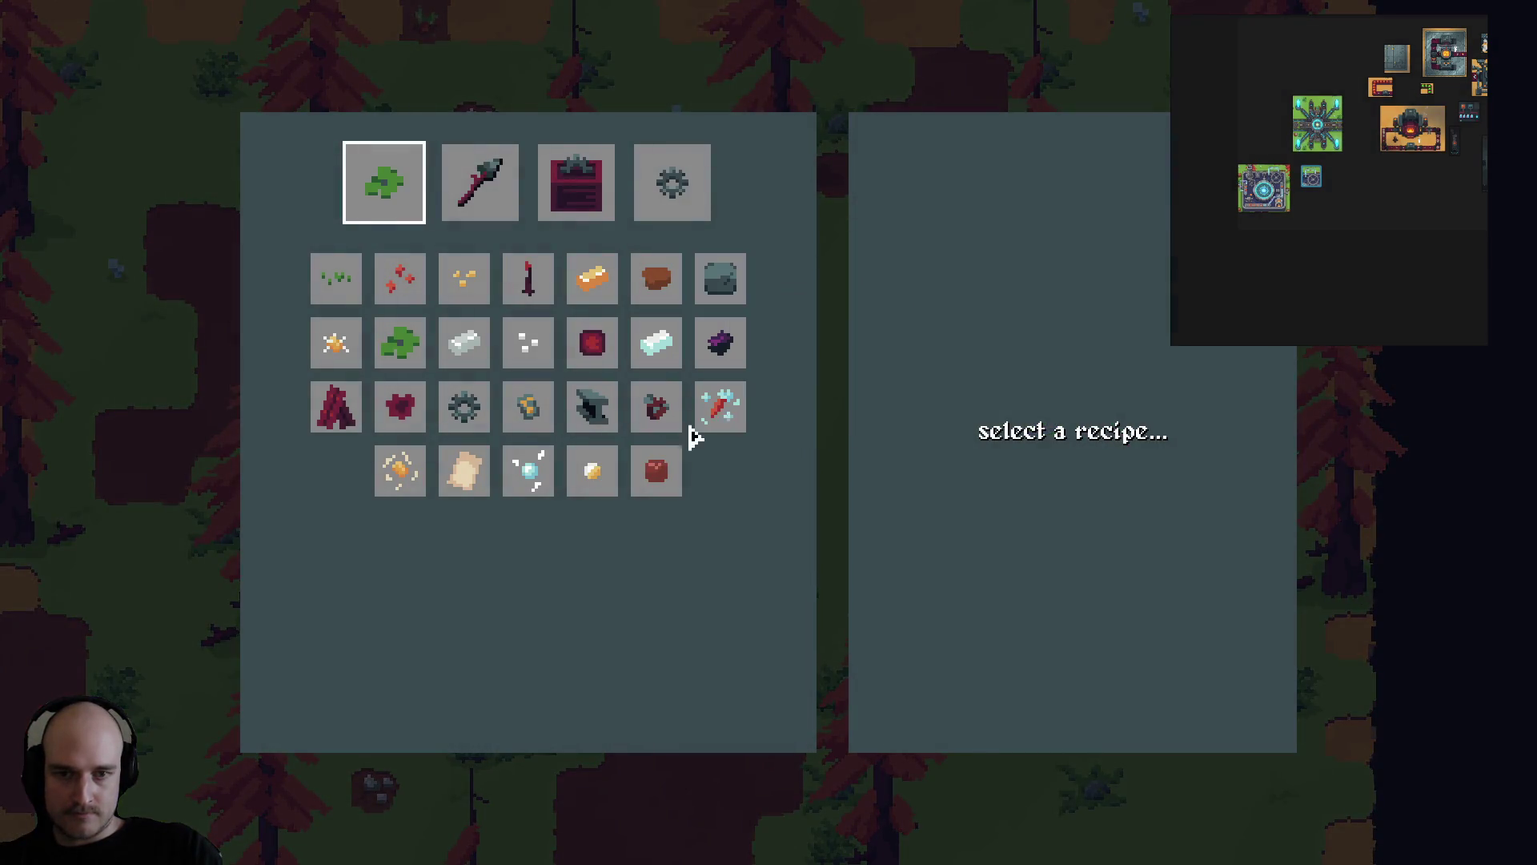
click(577, 193)
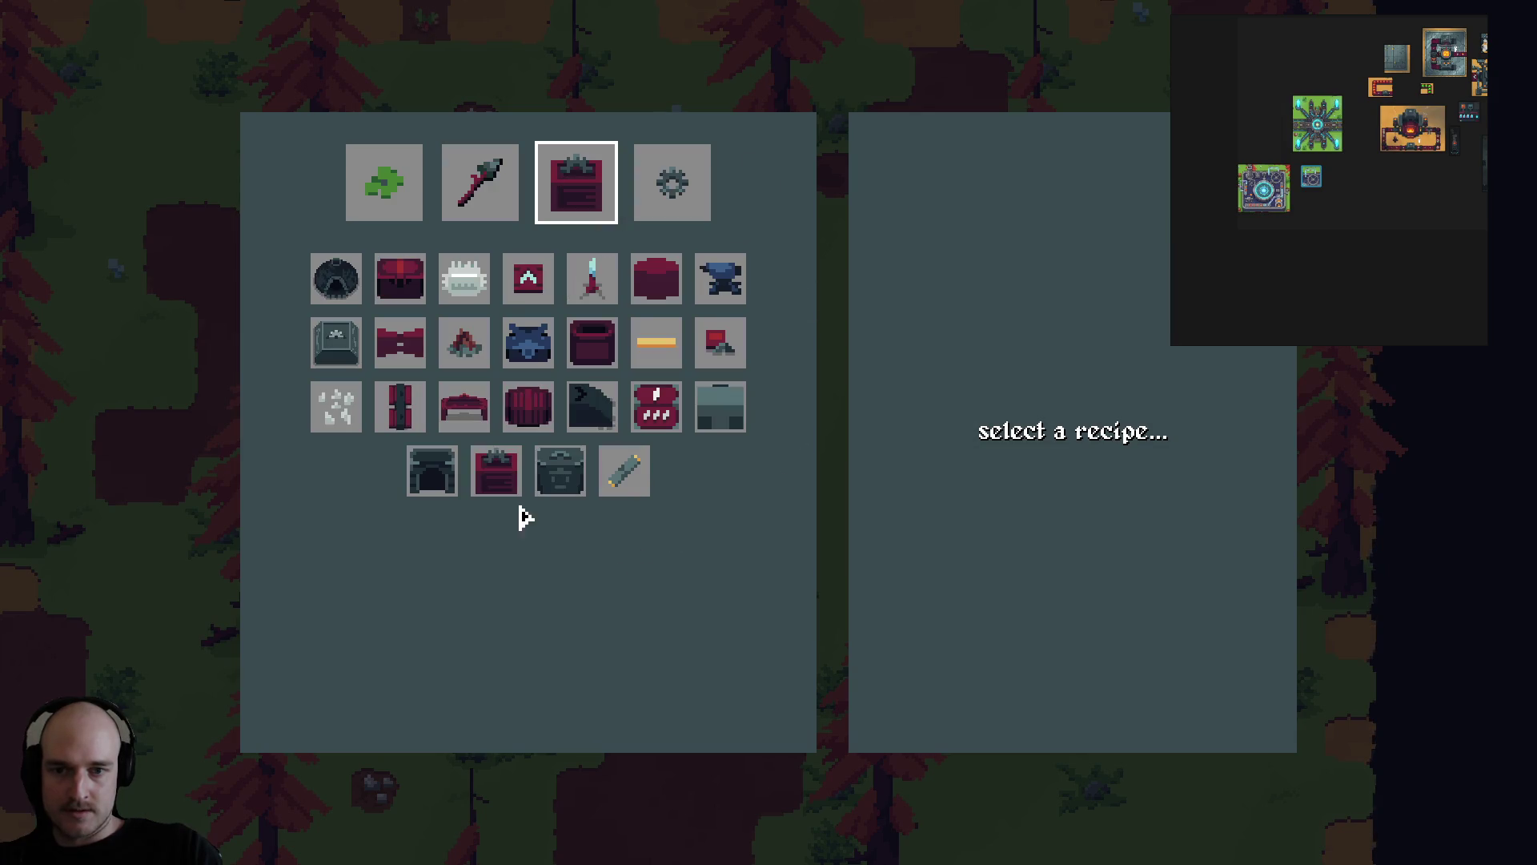
click(347, 282)
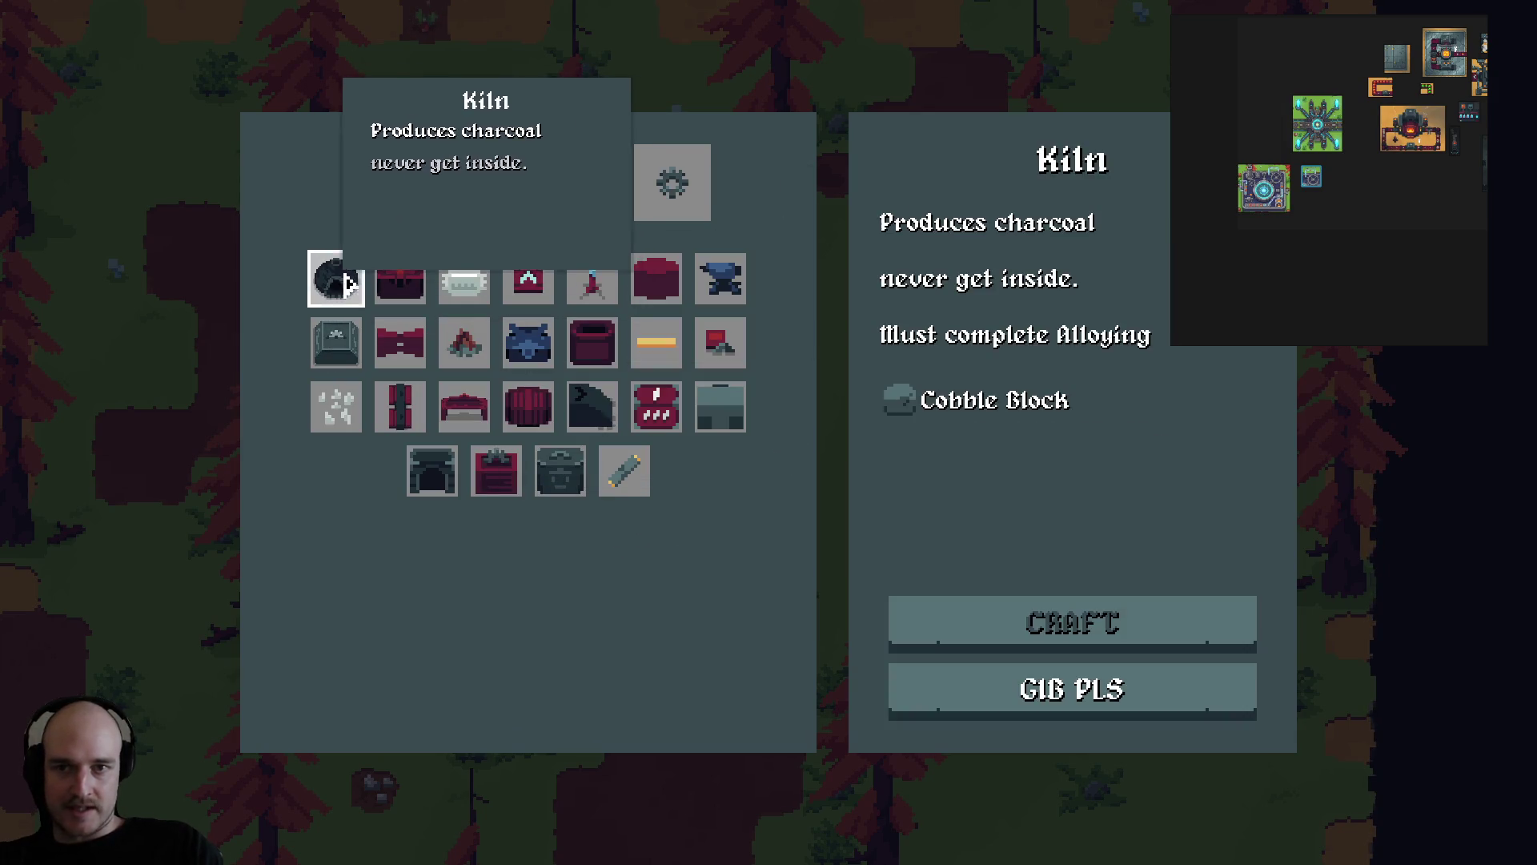
click(1068, 689)
click(344, 336)
click(1049, 692)
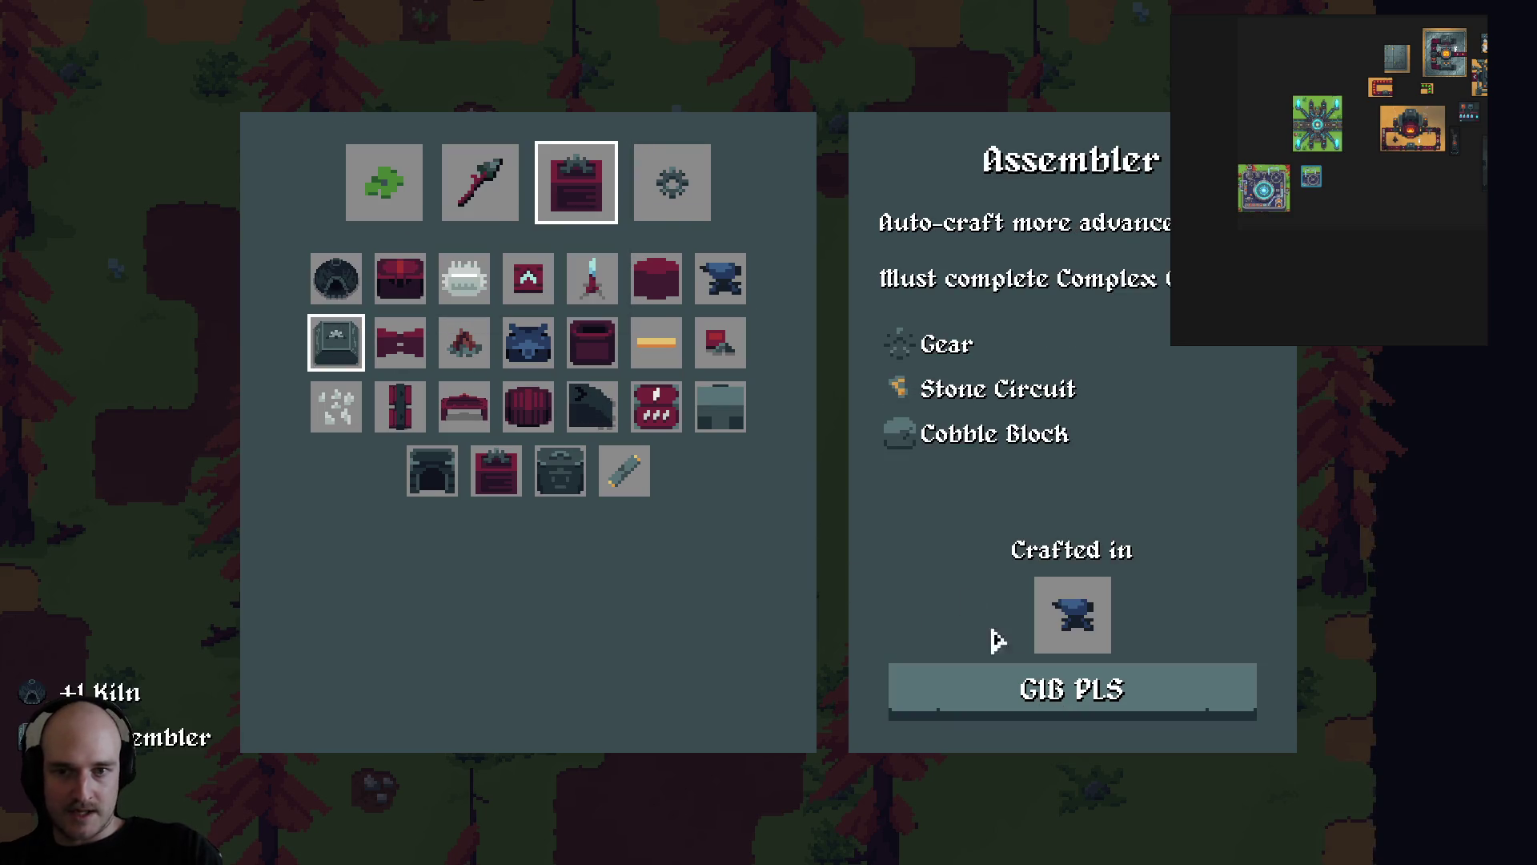
click(545, 280)
click(1068, 697)
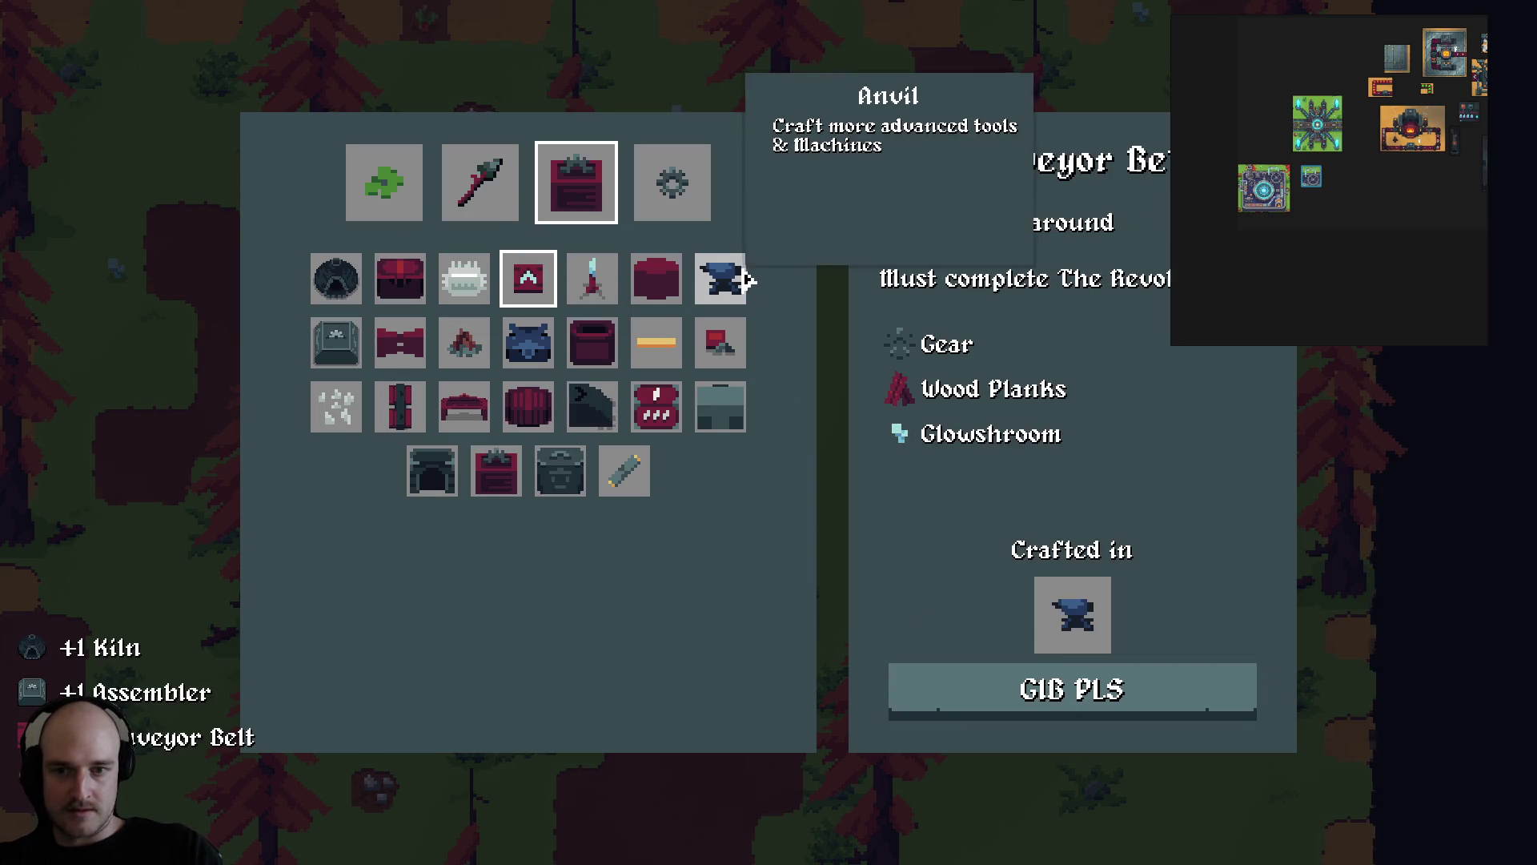
click(464, 344)
click(941, 620)
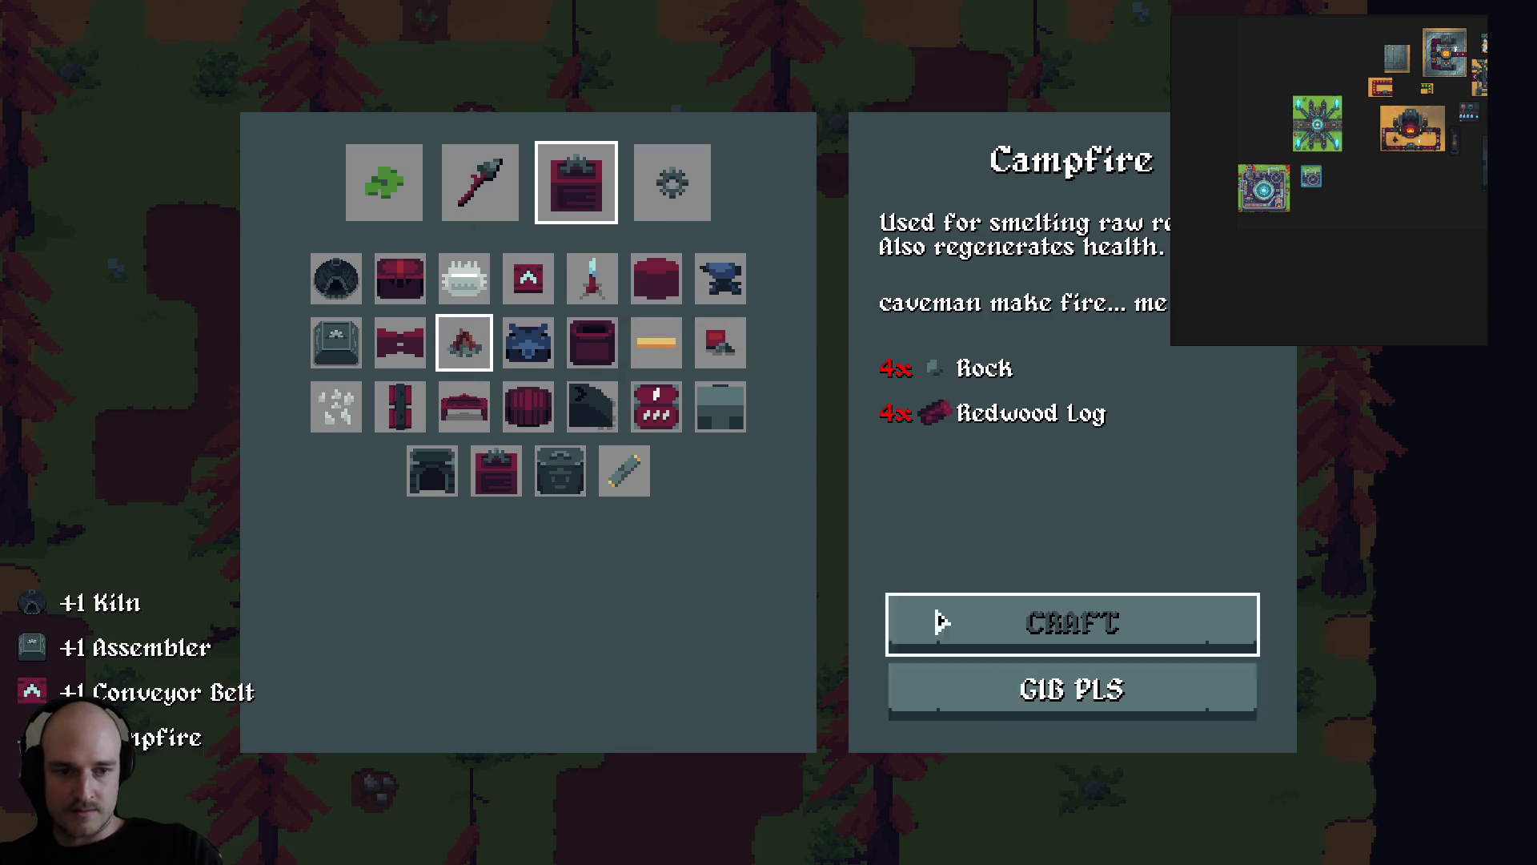
Place the campfire from hotbar slot 4 beside the character.
key(Tab)
key(4)
click(880, 376)
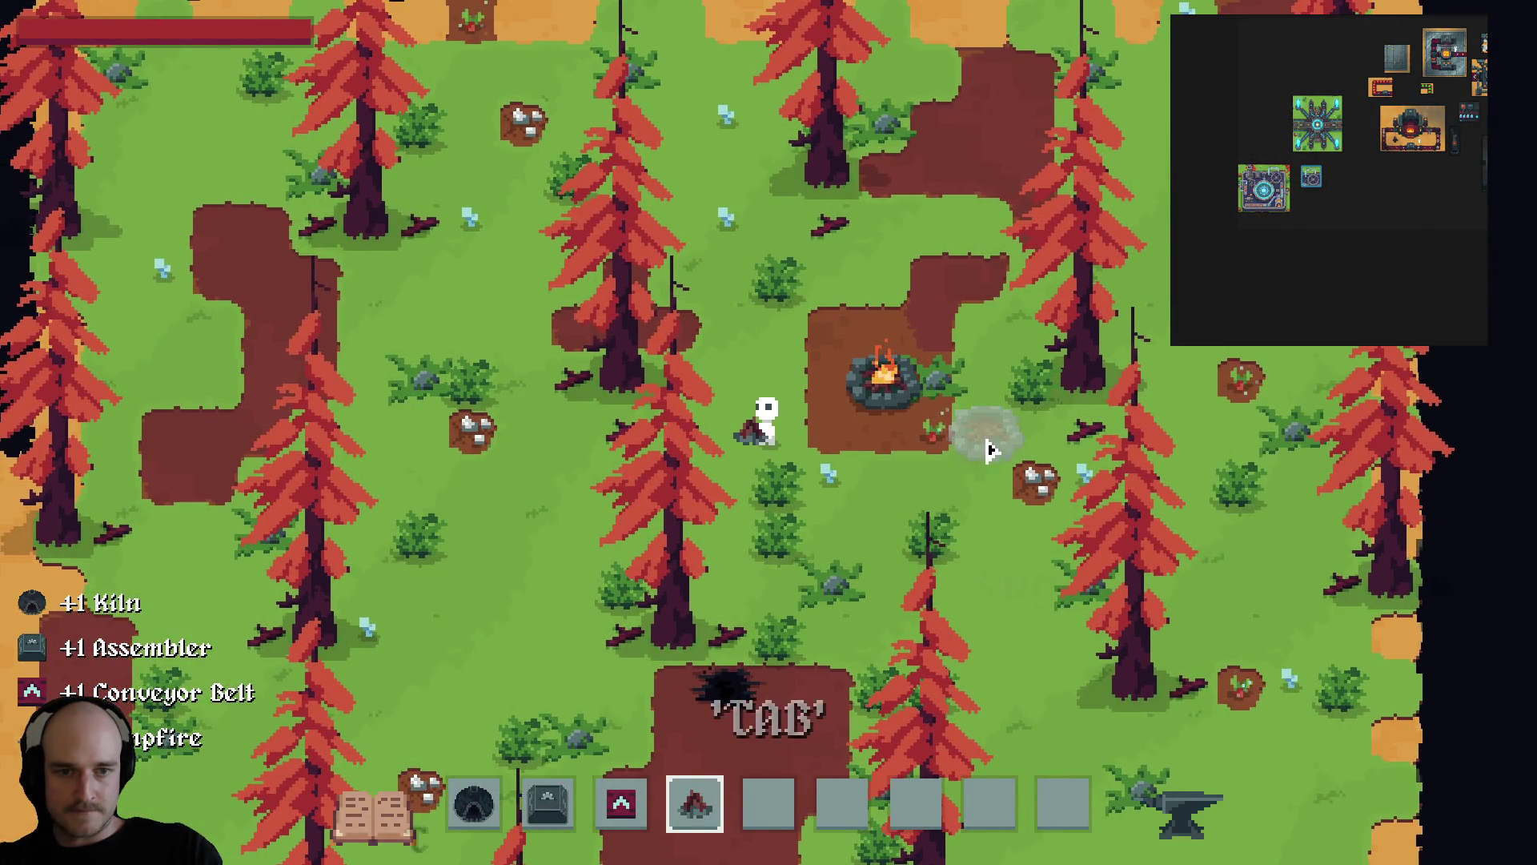
Walk next to the campfire, place a kiln beside the character and glance at the skill tree.
key(d)
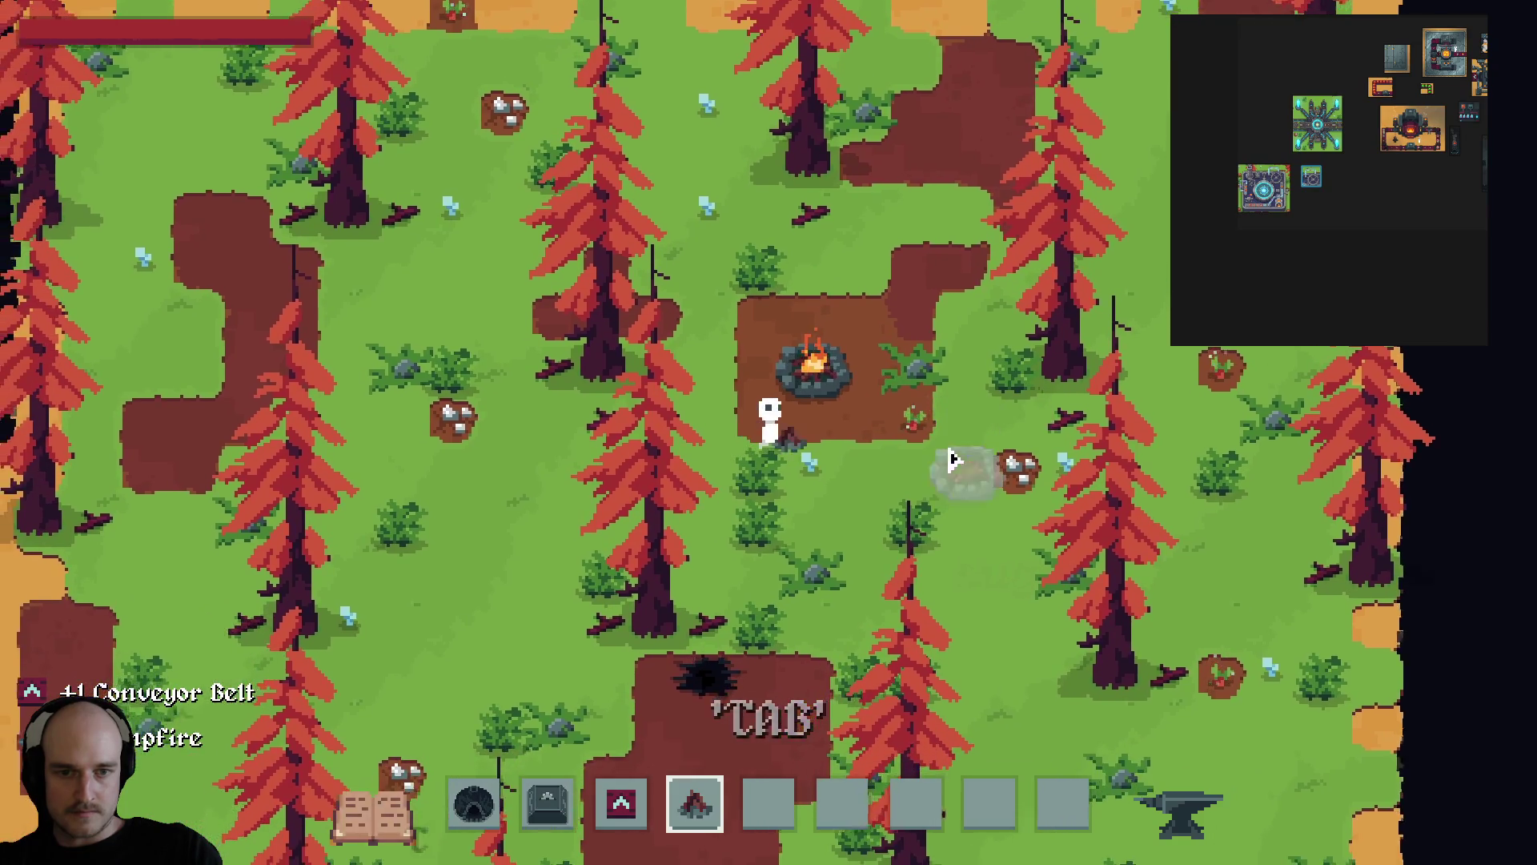
key(1)
click(864, 453)
key(Tab)
key(Tab)
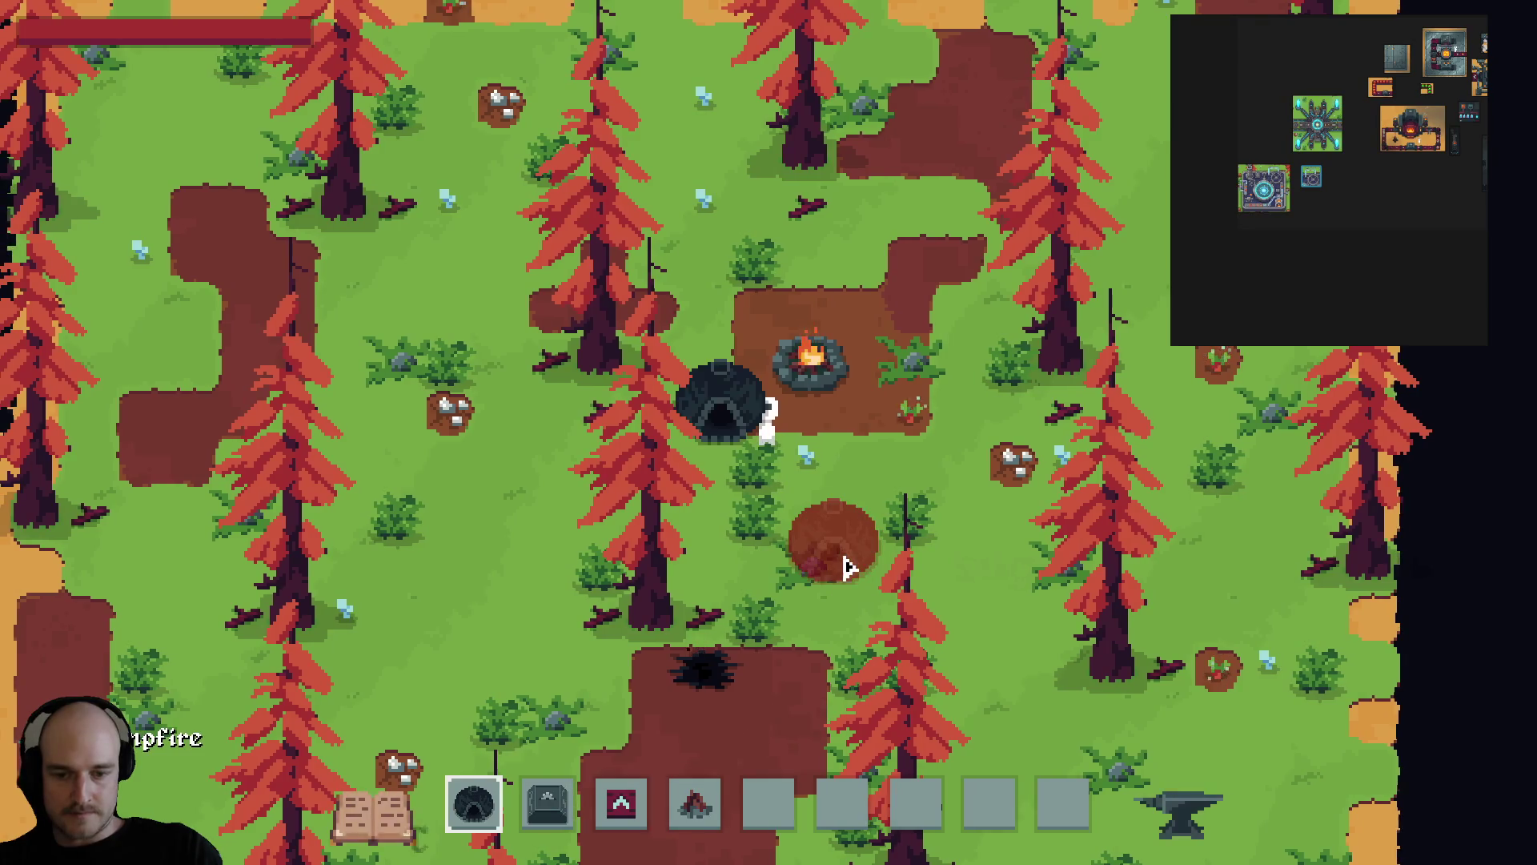
key(k)
key(k)
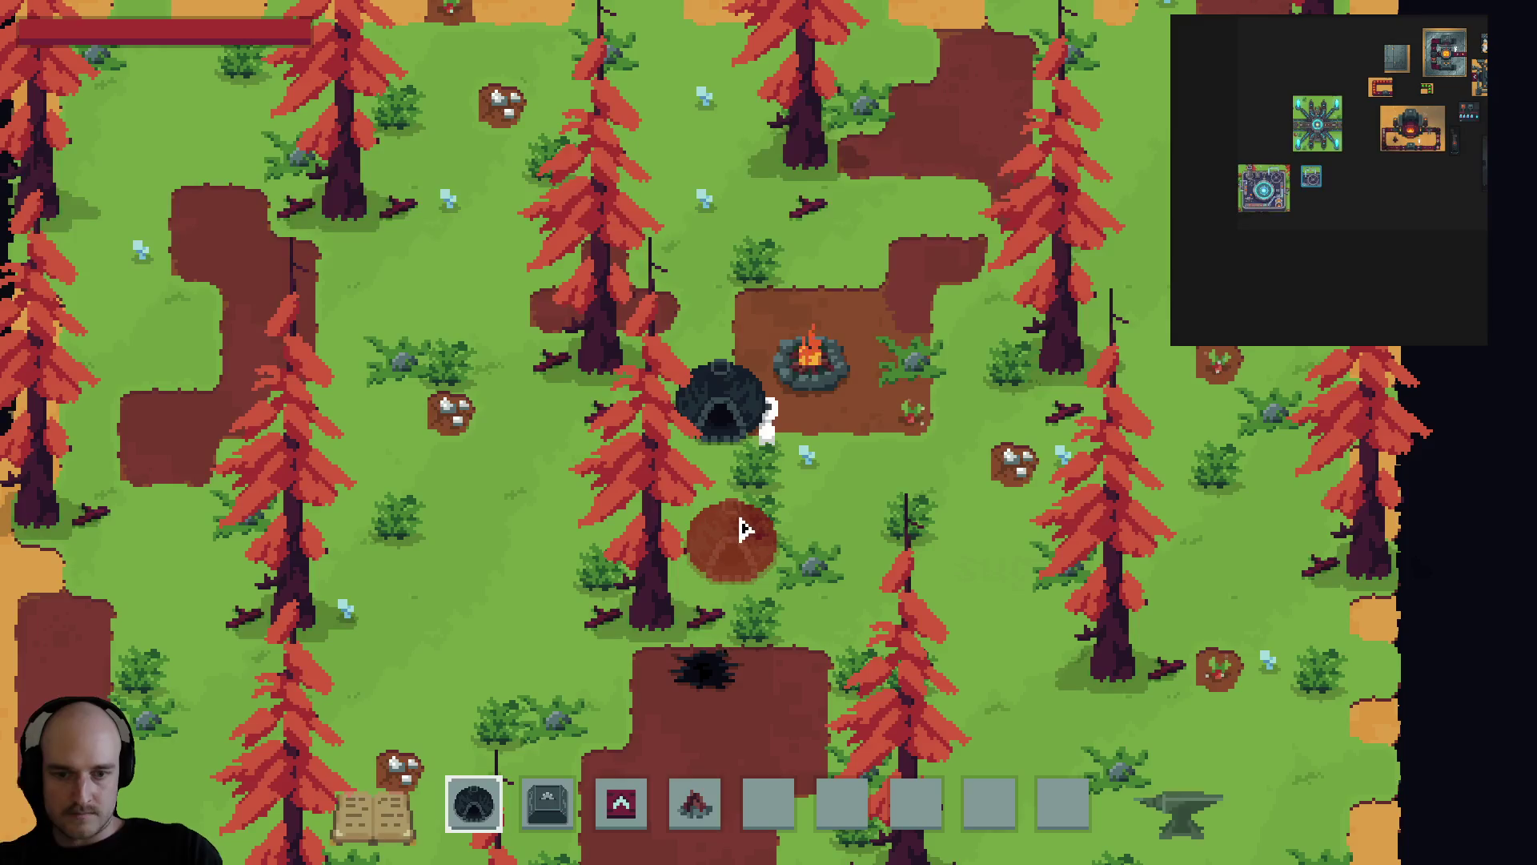
Place the assembler with a conveyor belt below it, and move the kiln to the upper-left clearing.
key(2)
click(896, 376)
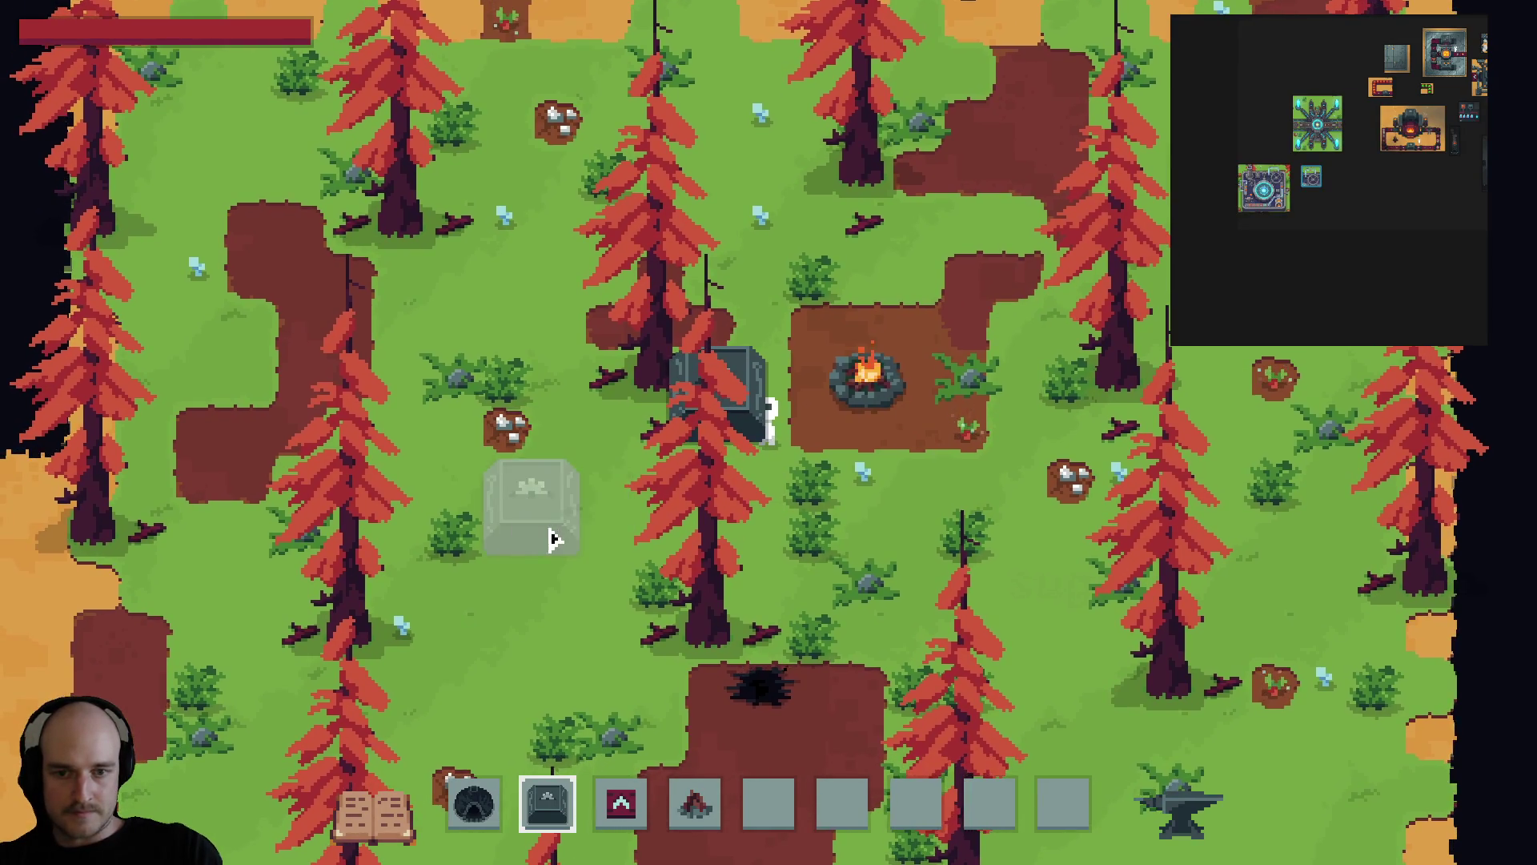
click(534, 552)
key(4)
key(3)
click(506, 741)
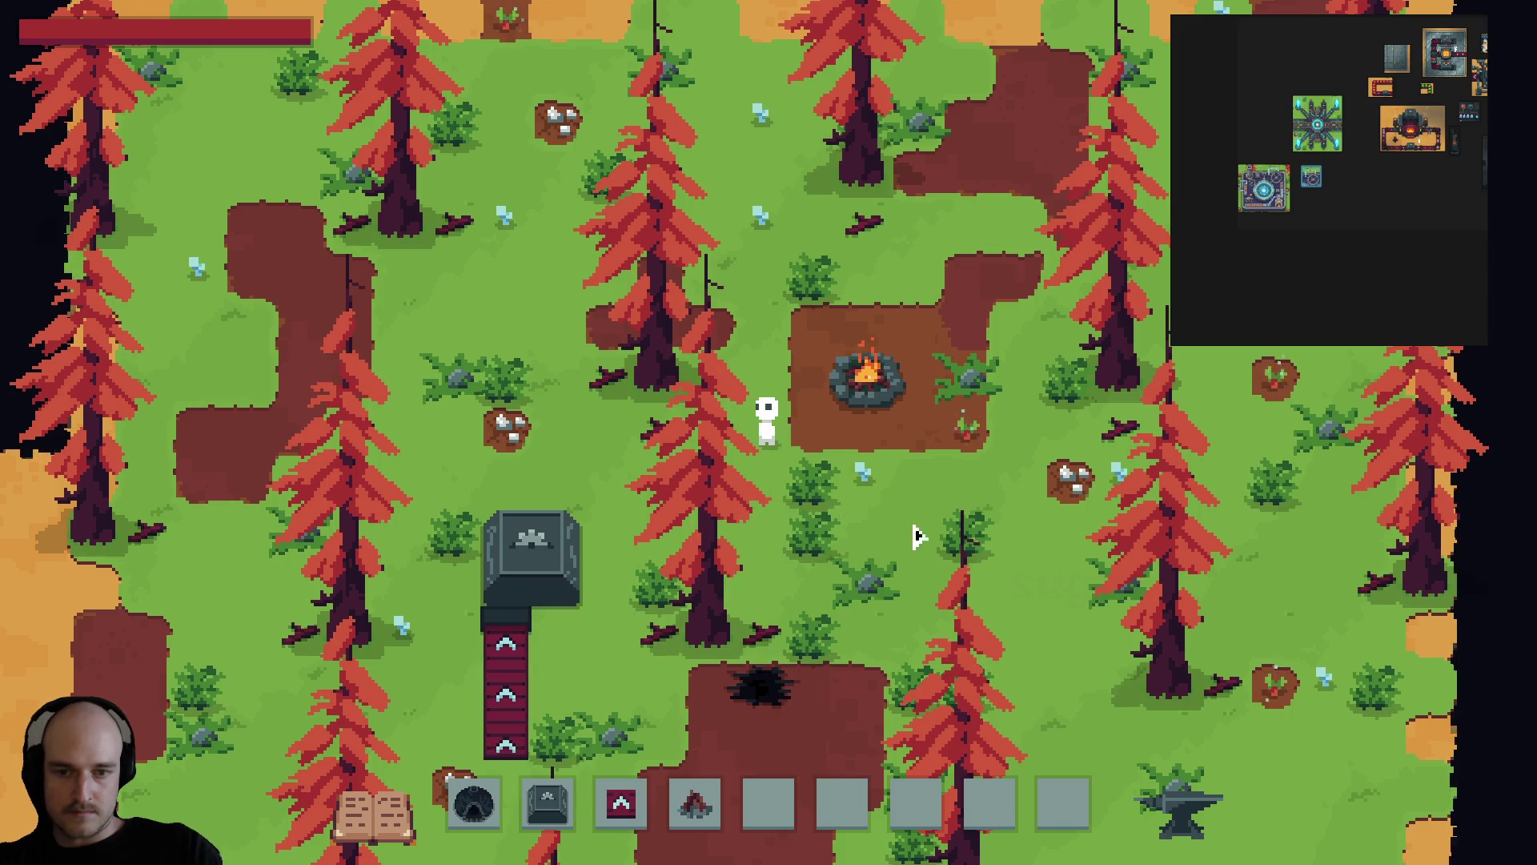
key(1)
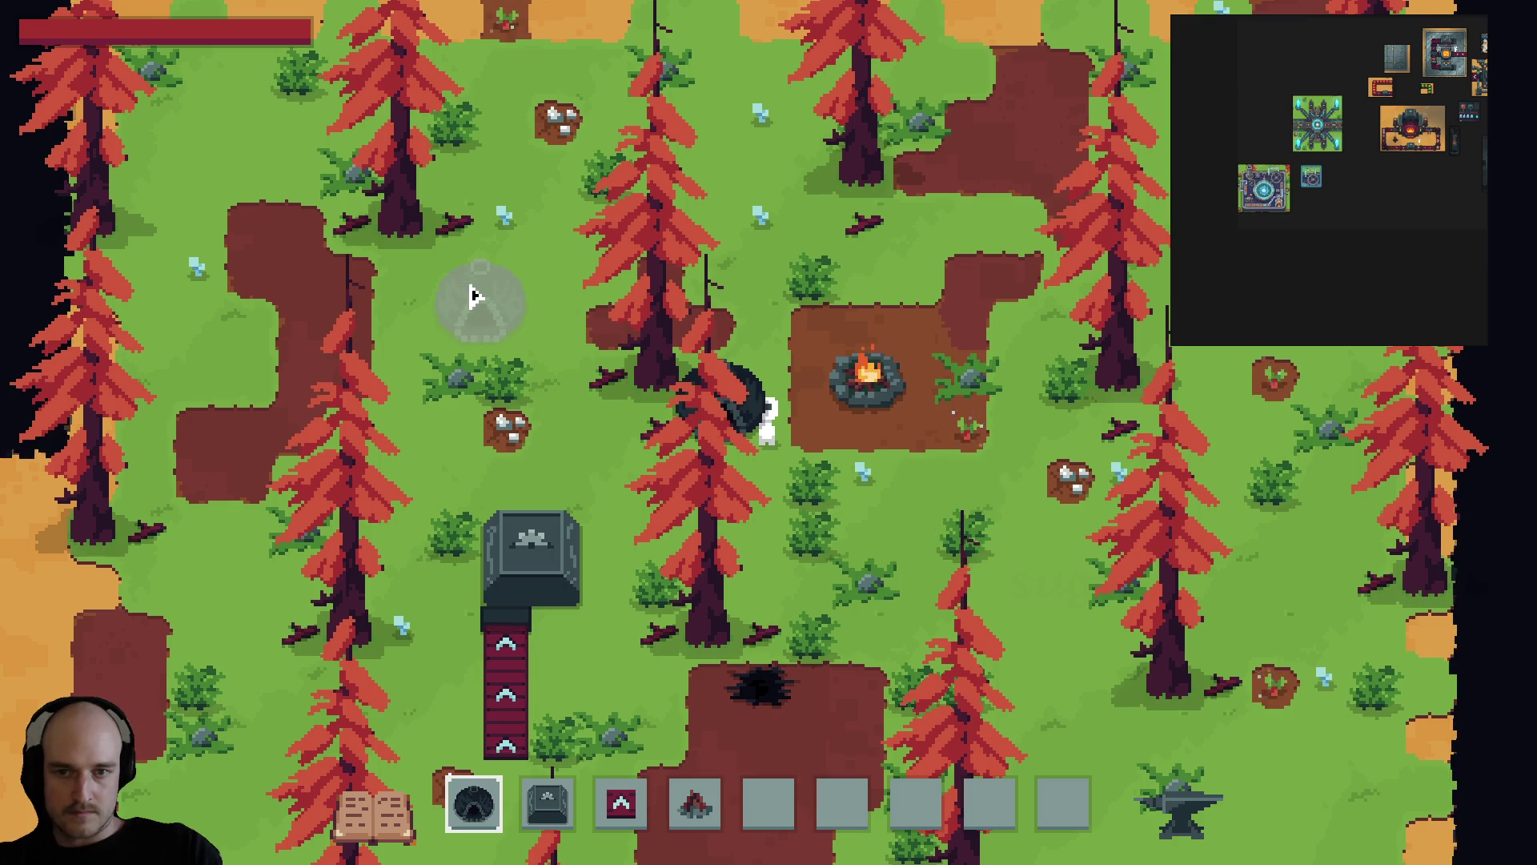
click(477, 297)
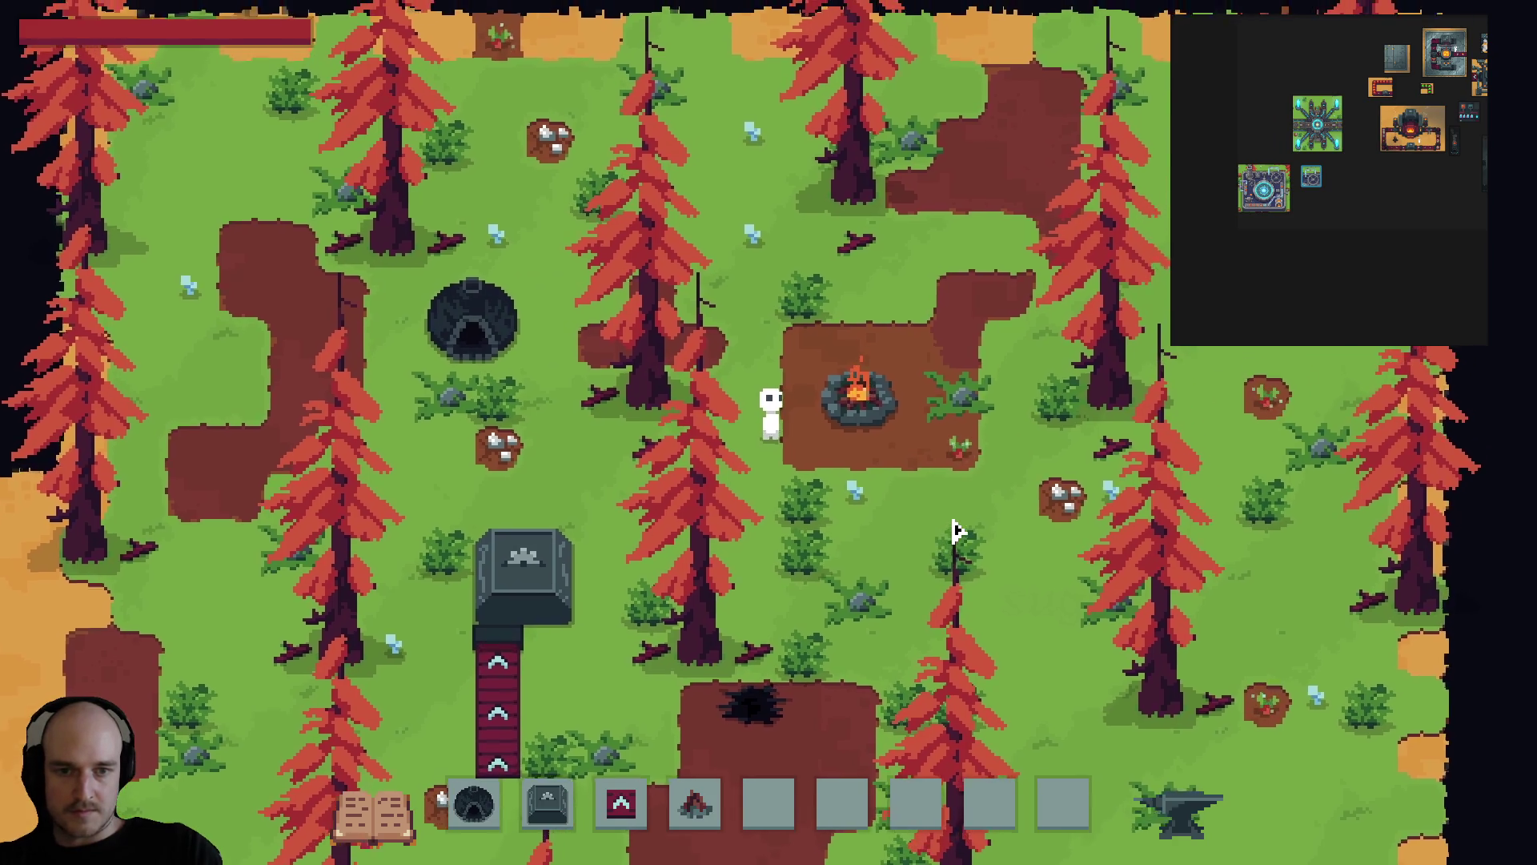
key(w)
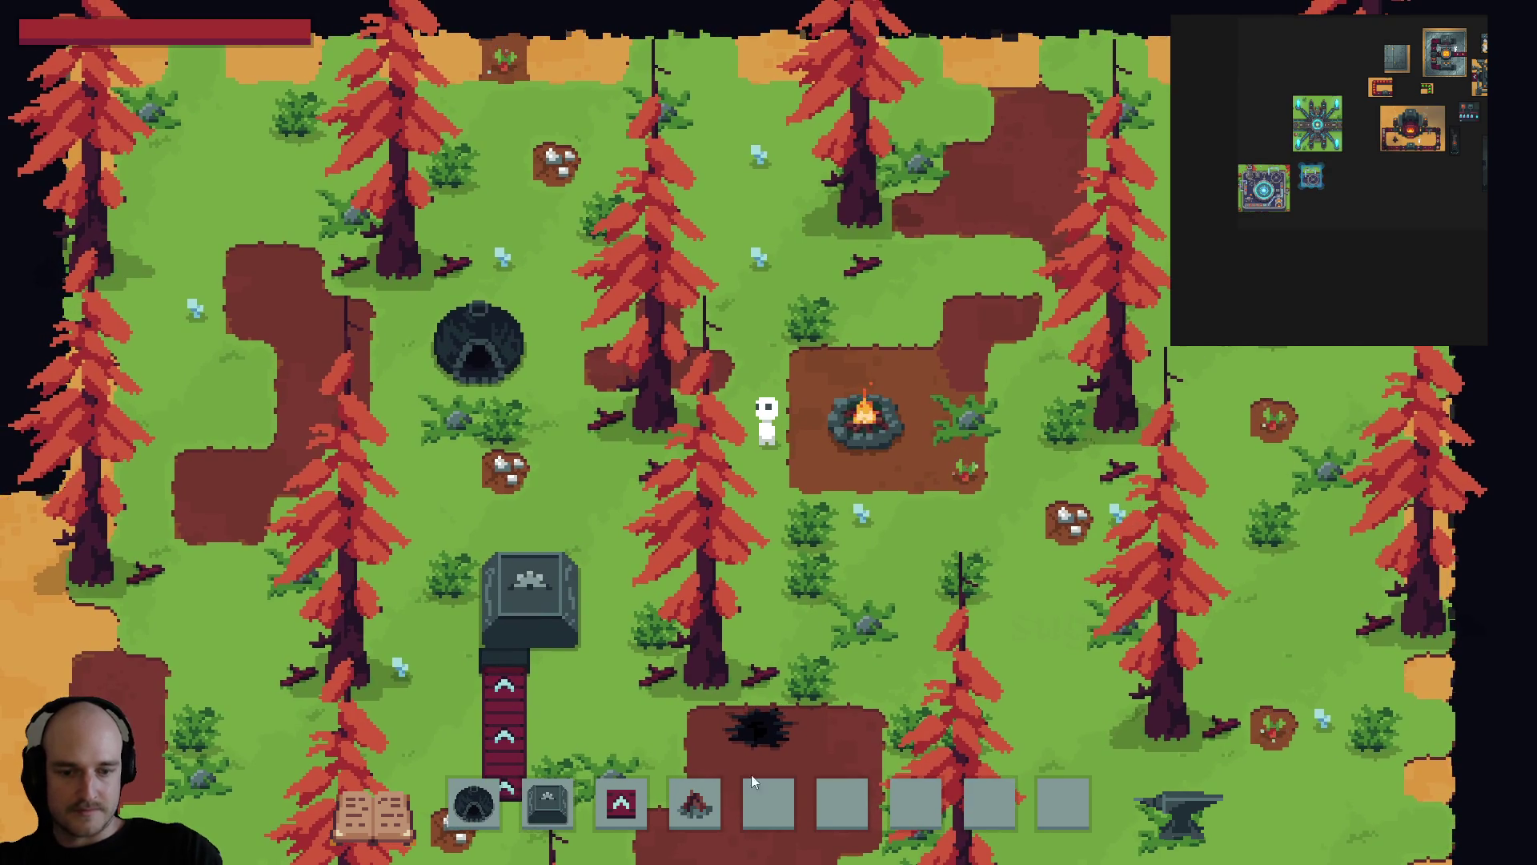
Close the map overlay, hide the HUD, and take a full-screen Snipping Tool screenshot.
key(m)
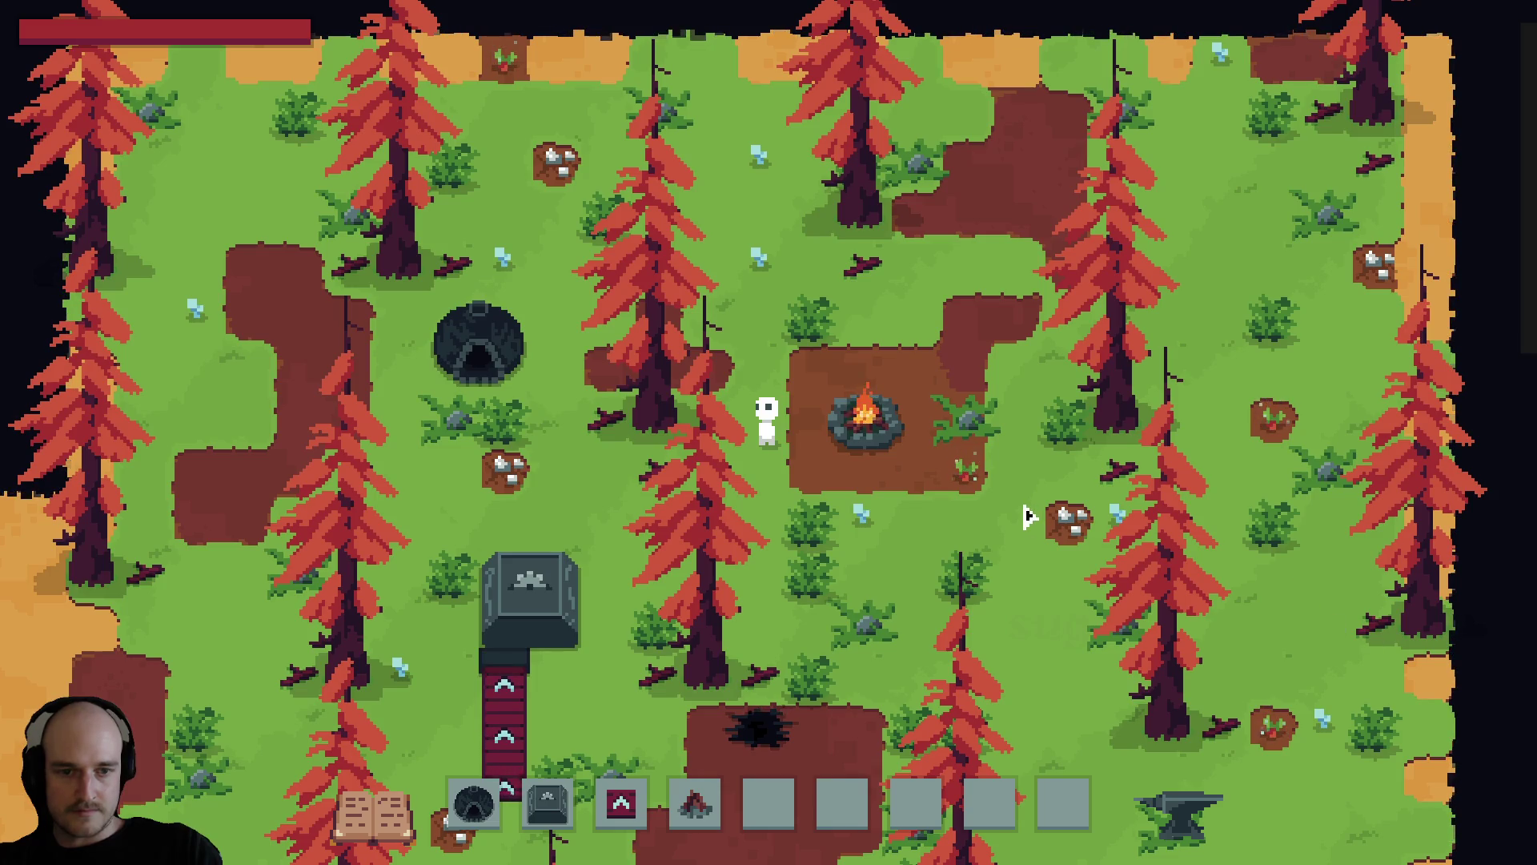
key(h)
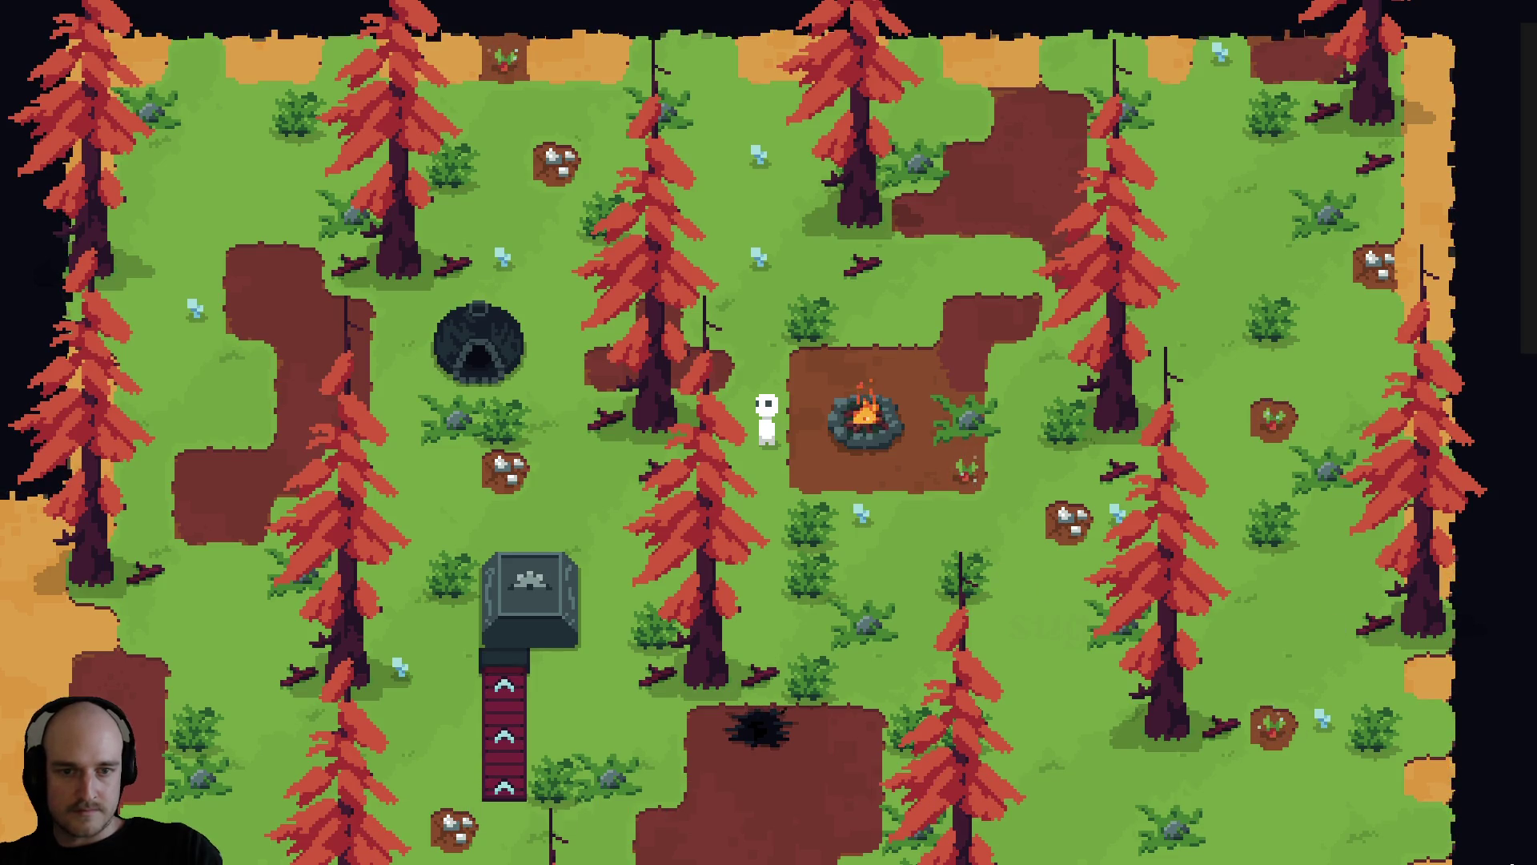
key(super+shift+s)
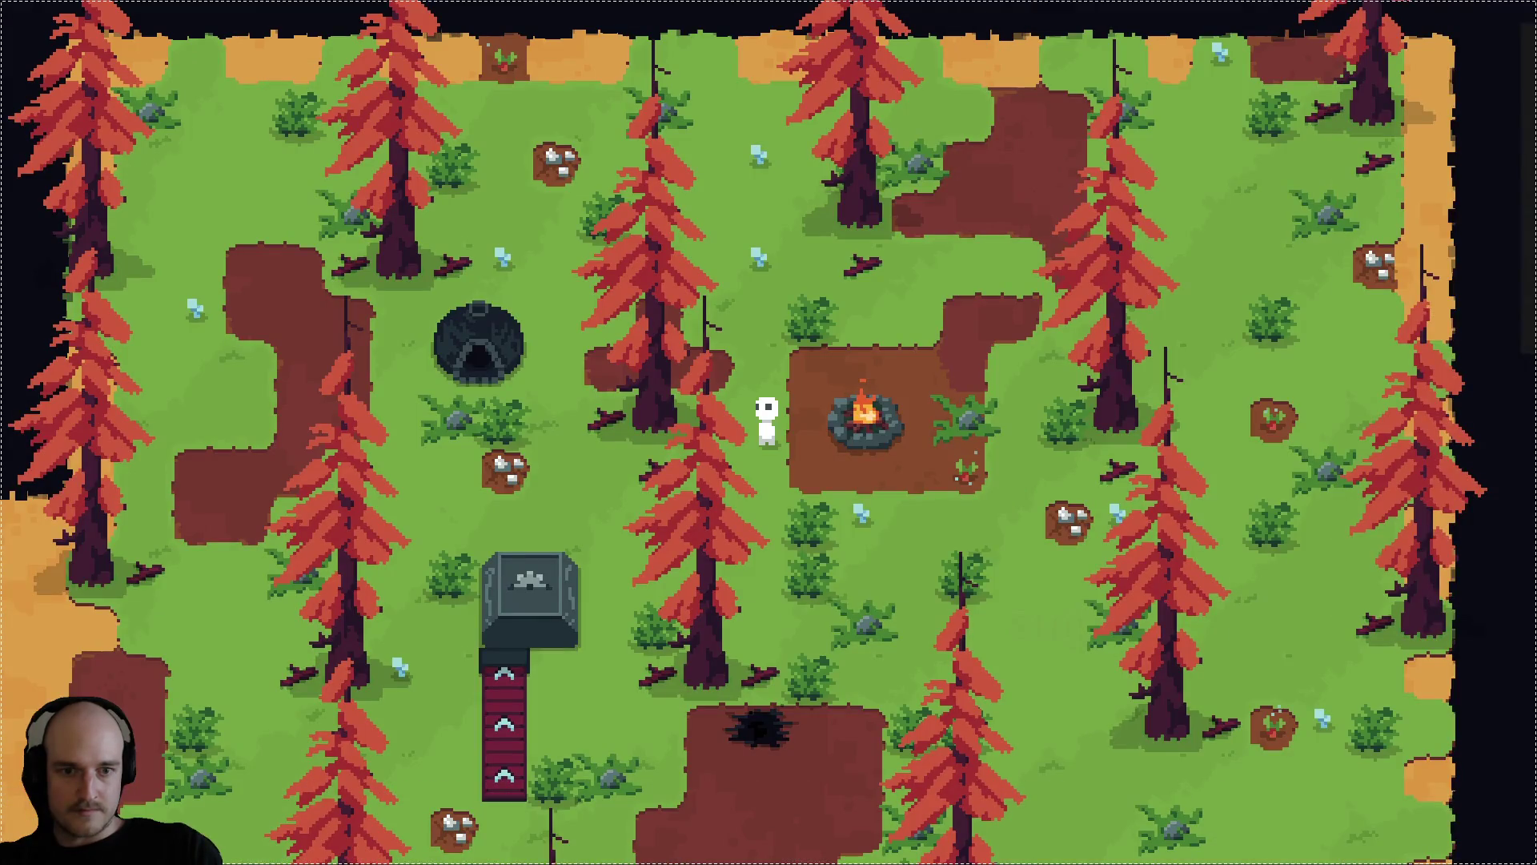
click(942, 438)
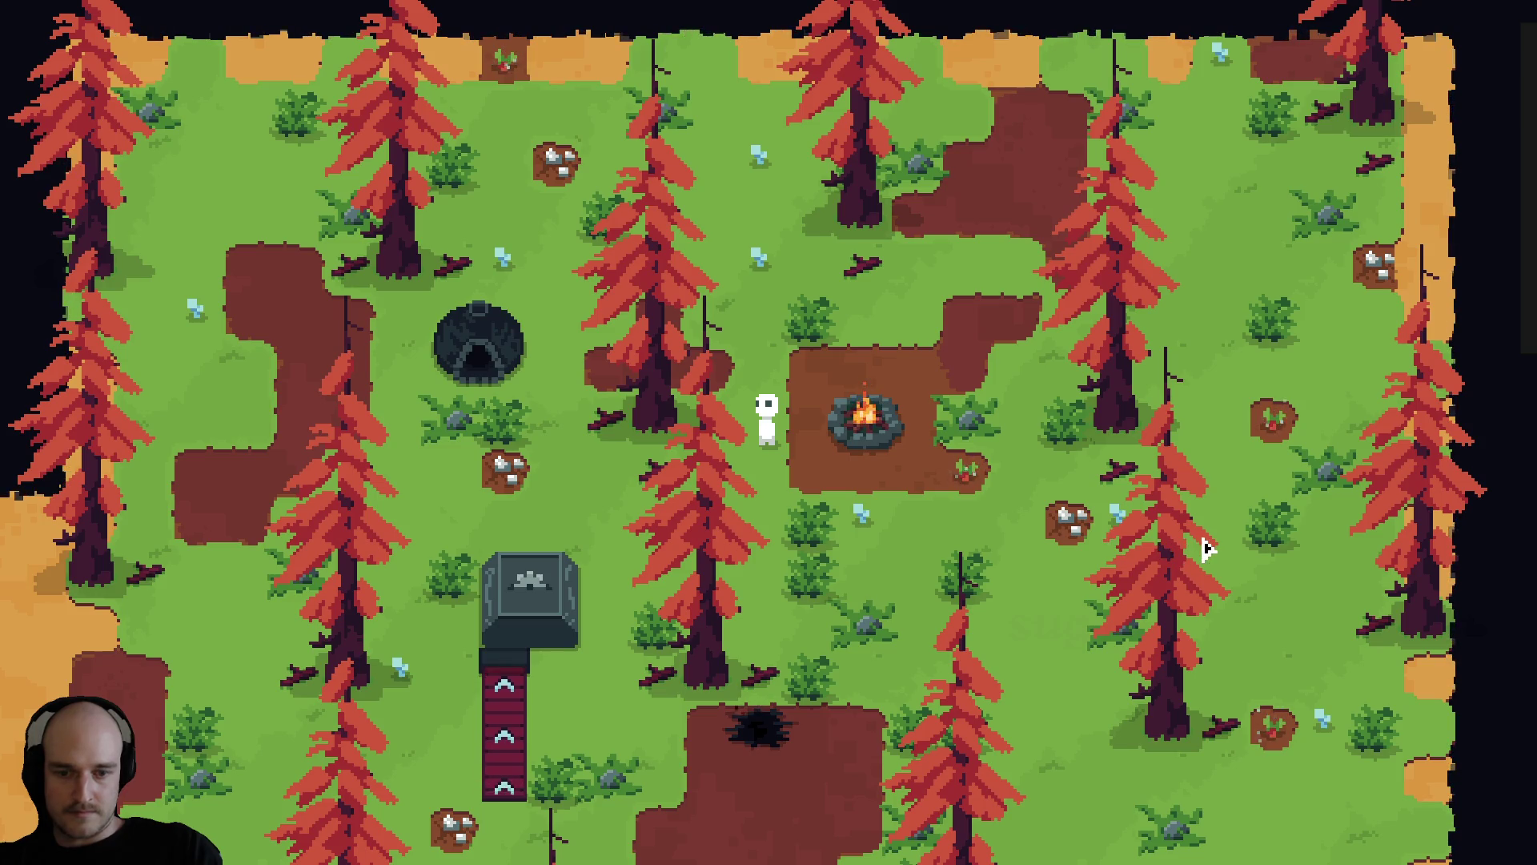
Quit the game and delete the earlier prompt, reply text and generated image turns in AI Studio.
key(alt+F4)
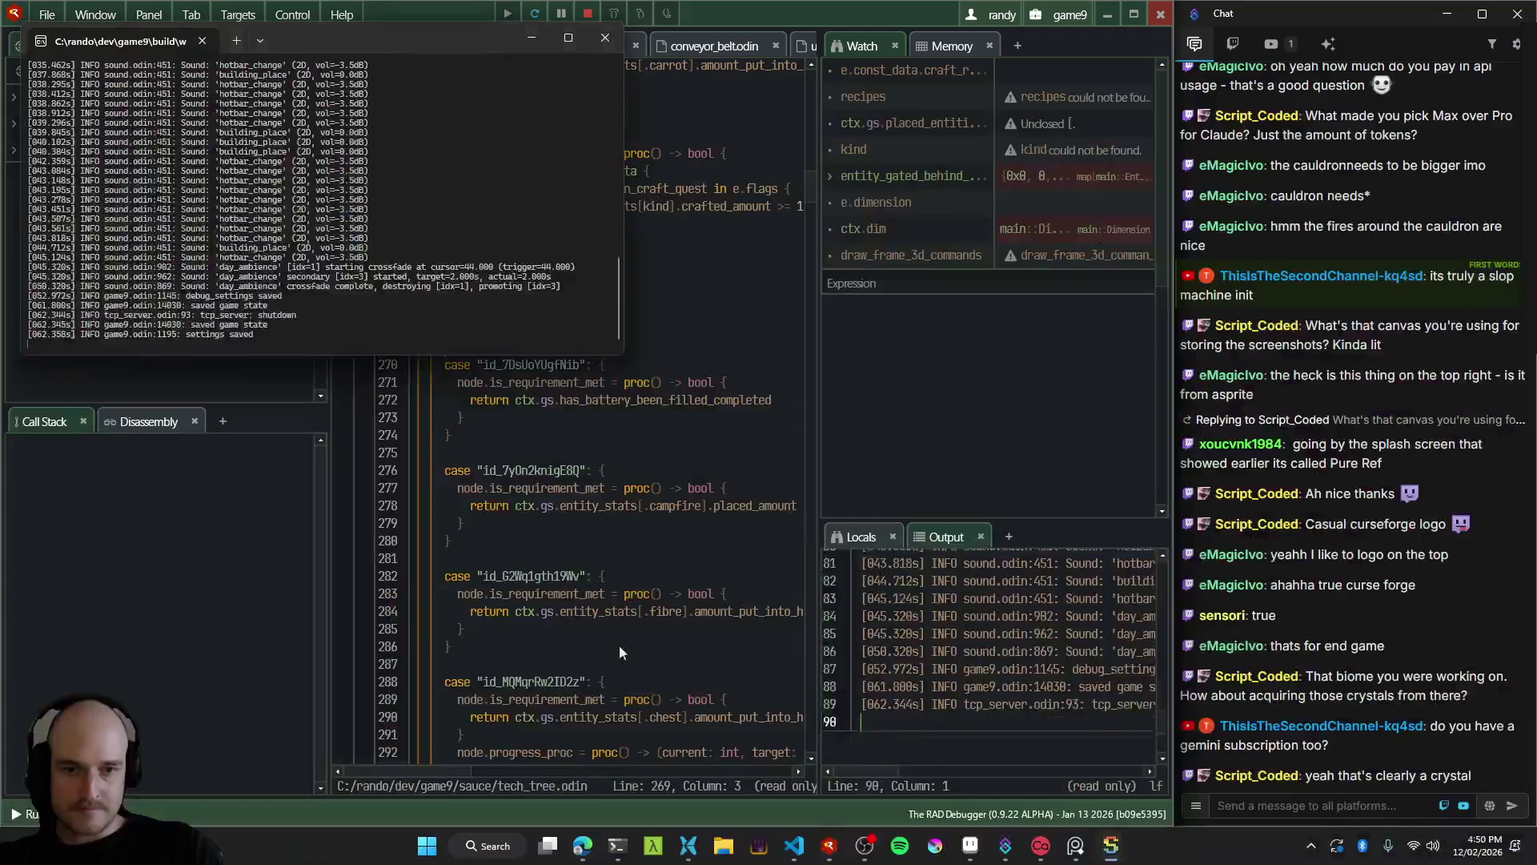
key(alt+Tab)
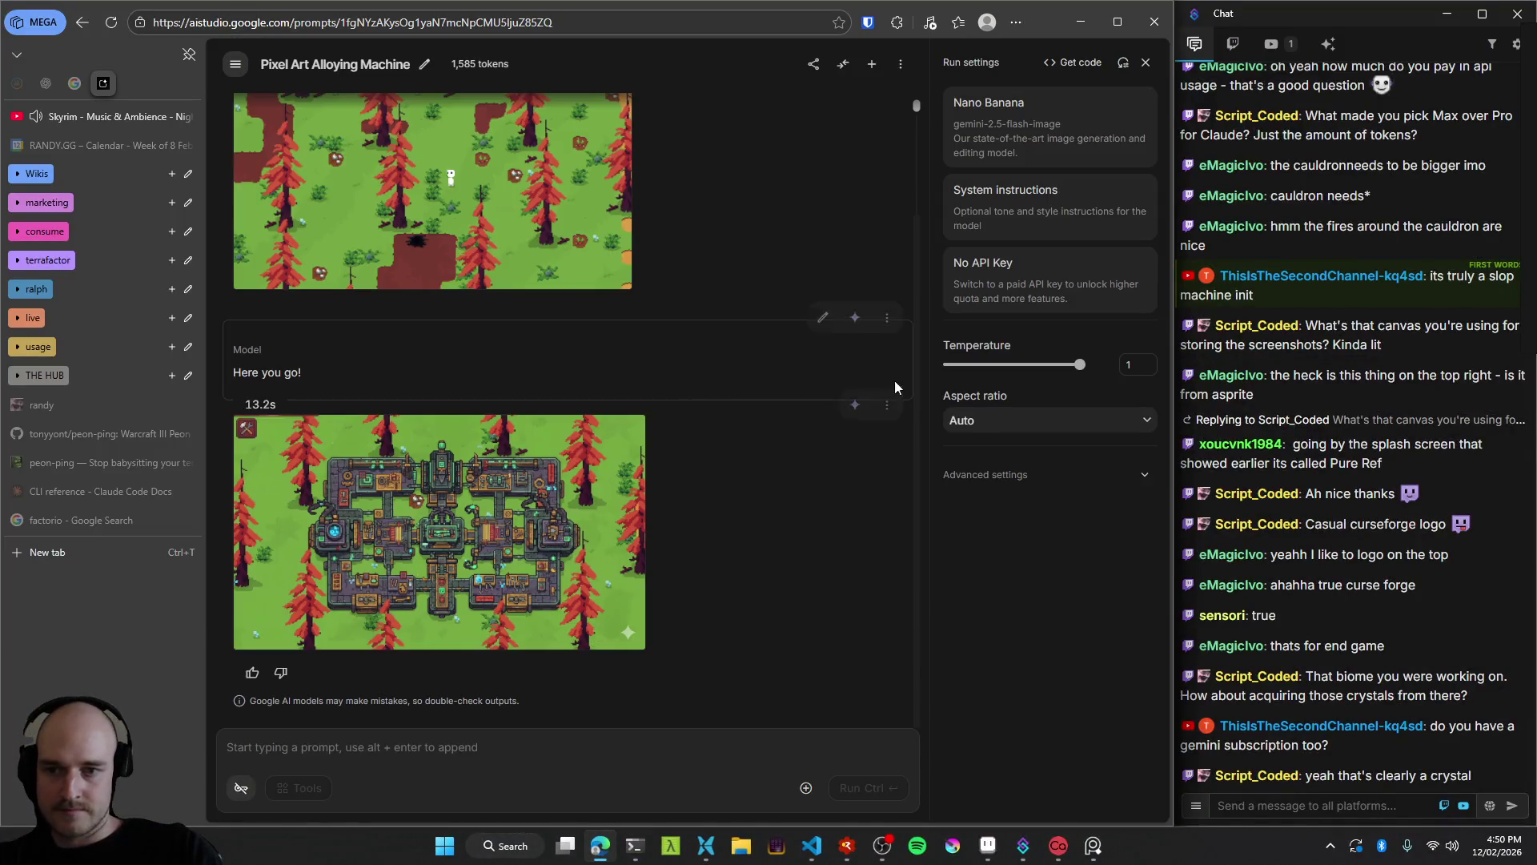
scroll(646, 395, up, 2)
click(892, 192)
click(916, 224)
click(887, 194)
click(917, 225)
click(886, 194)
click(913, 225)
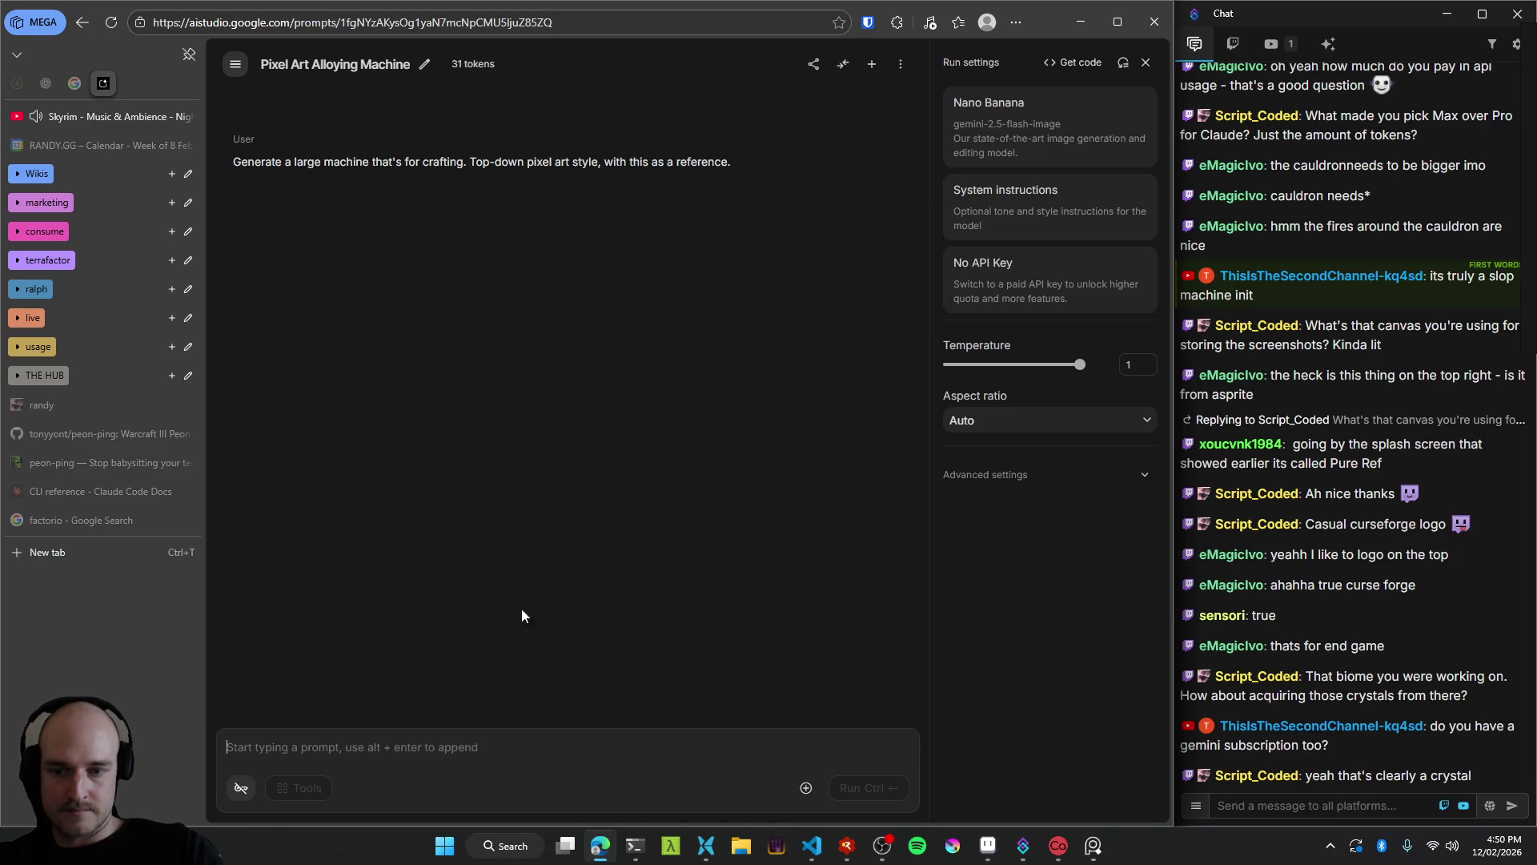
Attach the screenshot, reword the prompt to a 'furnace style machine that's for smelting ingots together', and run it.
key(ctrl+v)
click(822, 116)
text(furnace style machine)
key(ctrl+shift+Right)
key(ctrl+shift+Right)
key(ctrl+shift+Right)
text(that's for smelting ingots together)
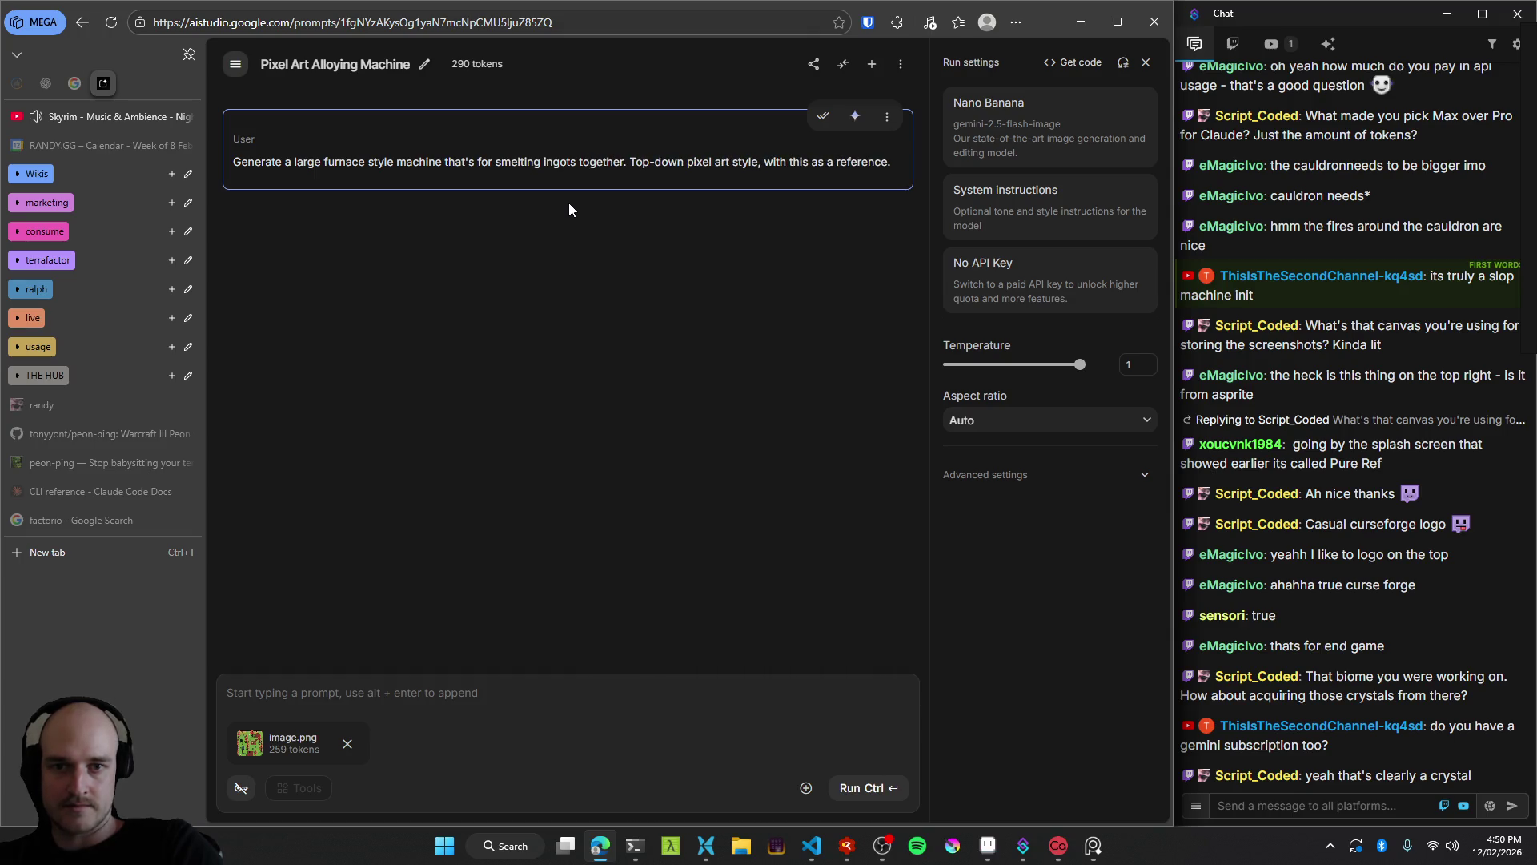
click(823, 120)
click(868, 787)
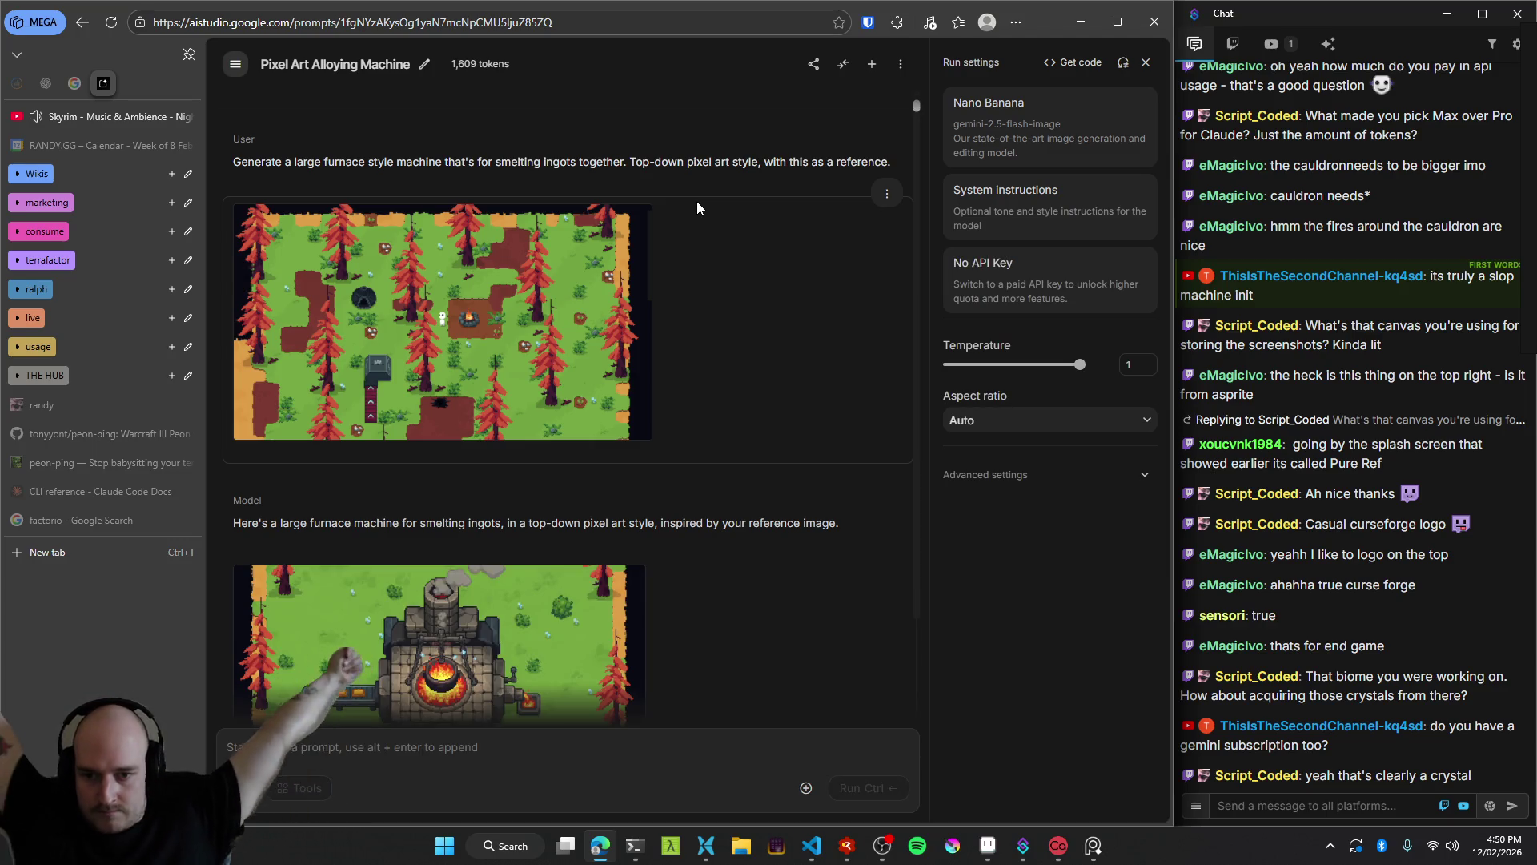
Enlarge the generated furnace image, inspect it zoomed in, and copy it.
scroll(650, 620, down, 2)
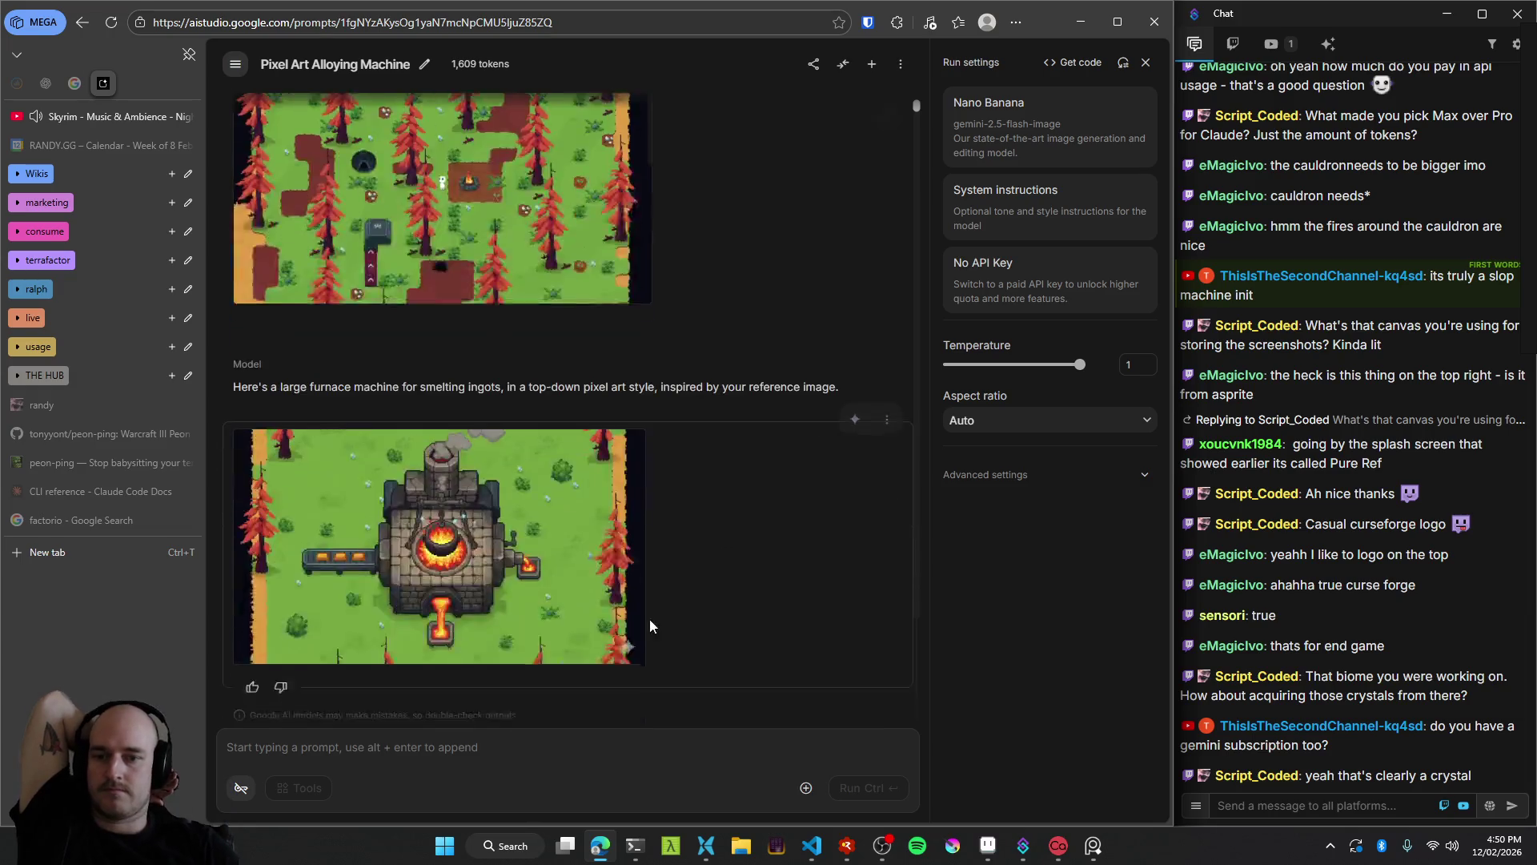
click(450, 559)
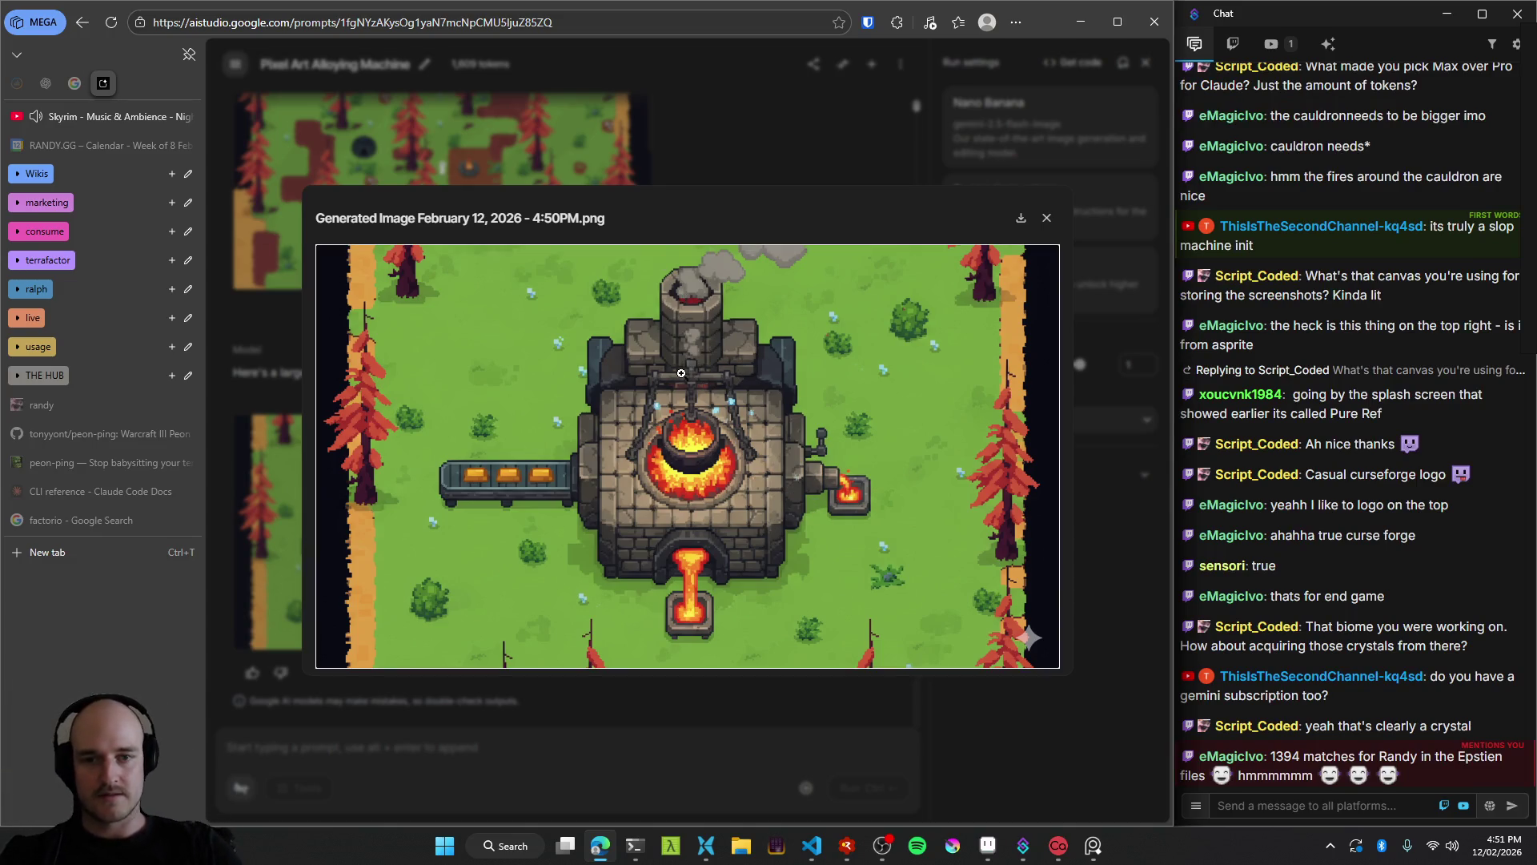
click(676, 468)
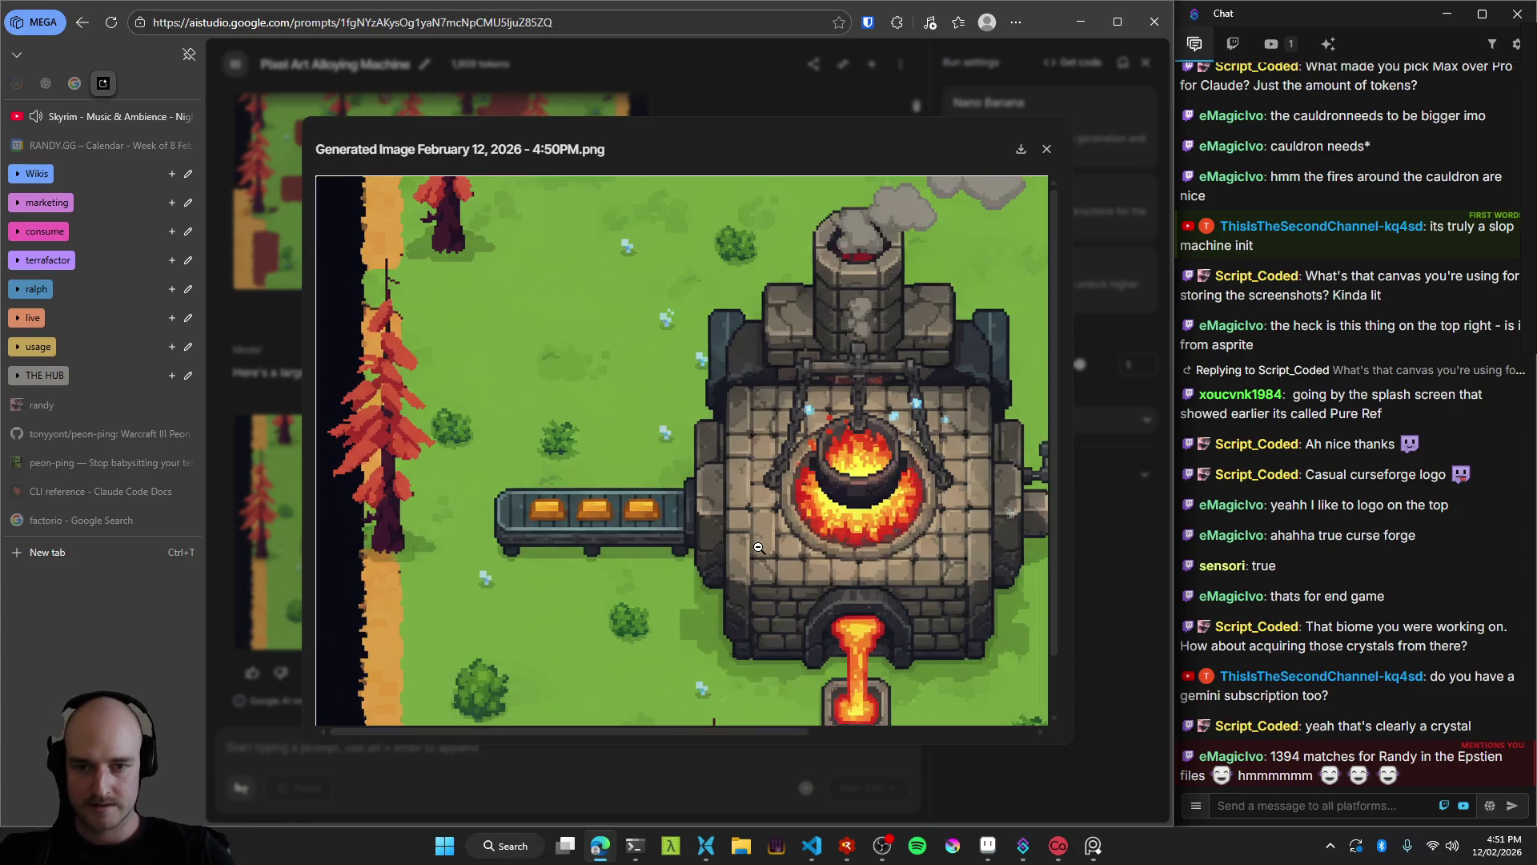
click(759, 548)
right_click(711, 470)
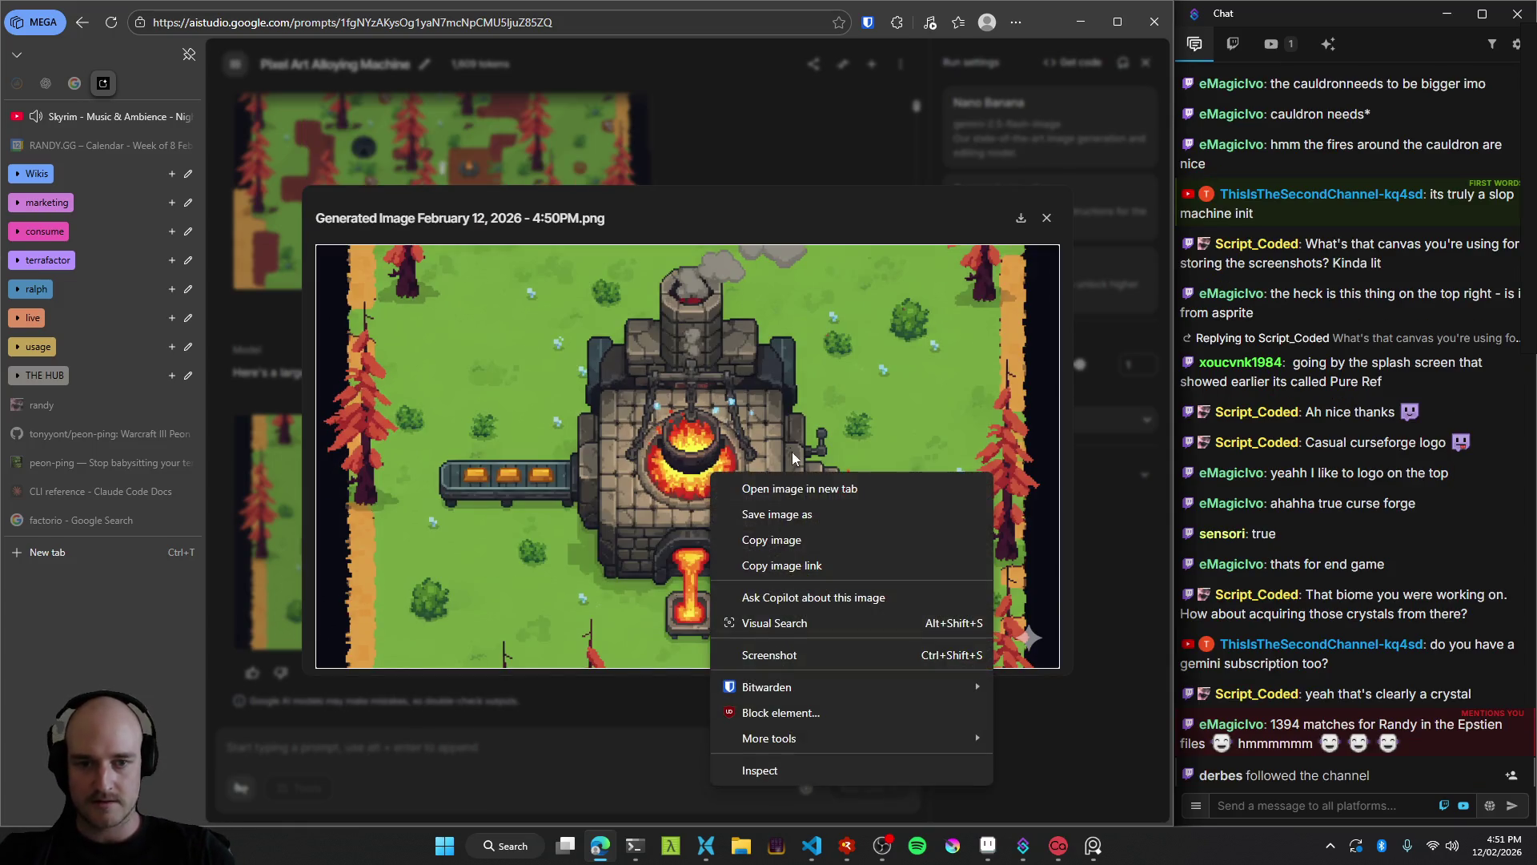
click(775, 541)
click(264, 548)
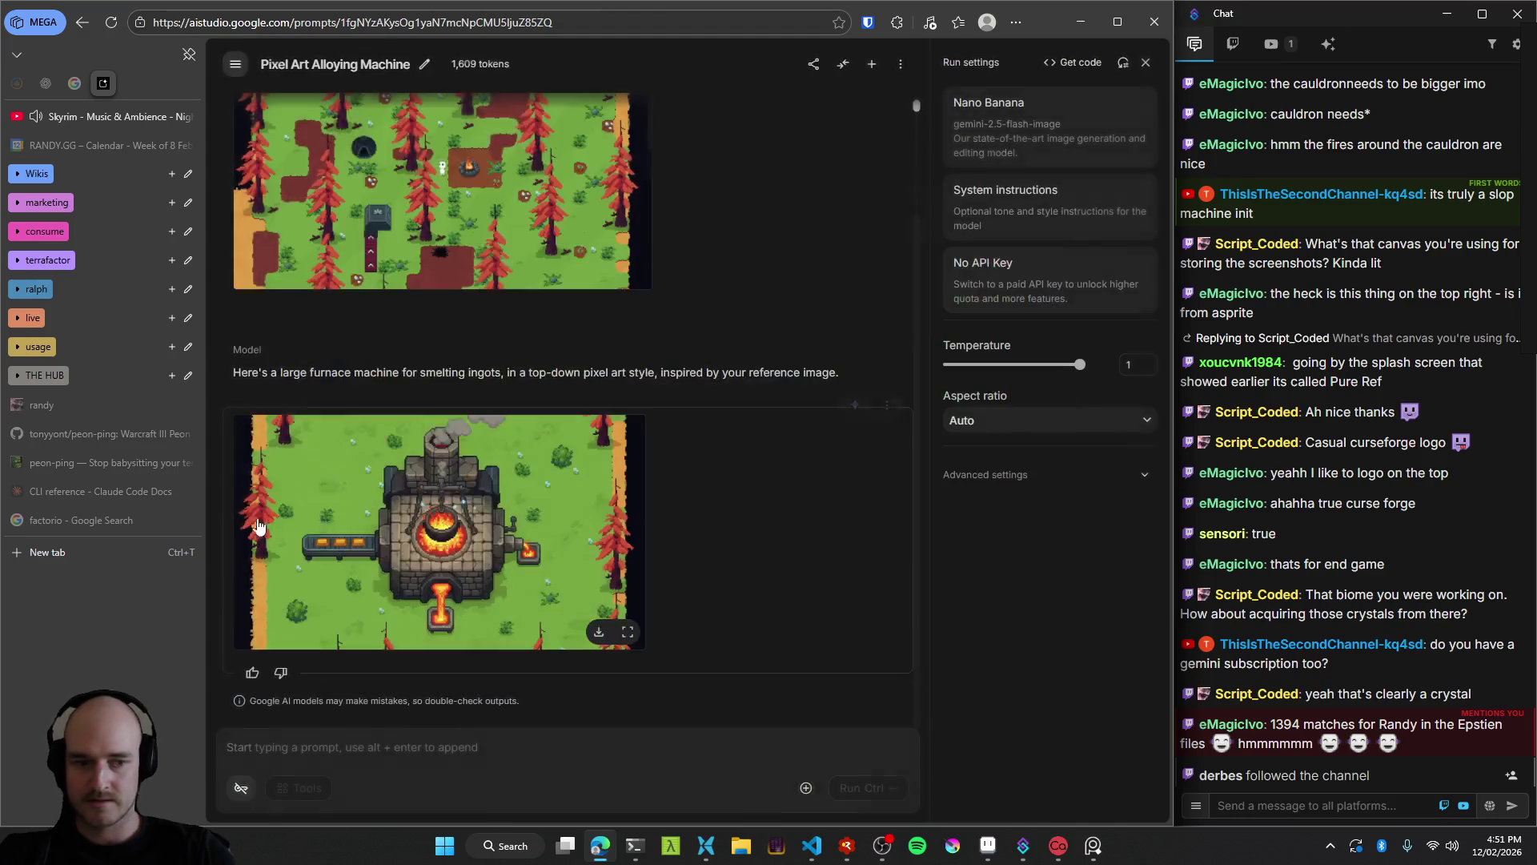
Put the furnace reference on the PureRef board and move it to the screen centre.
click(633, 845)
click(633, 845)
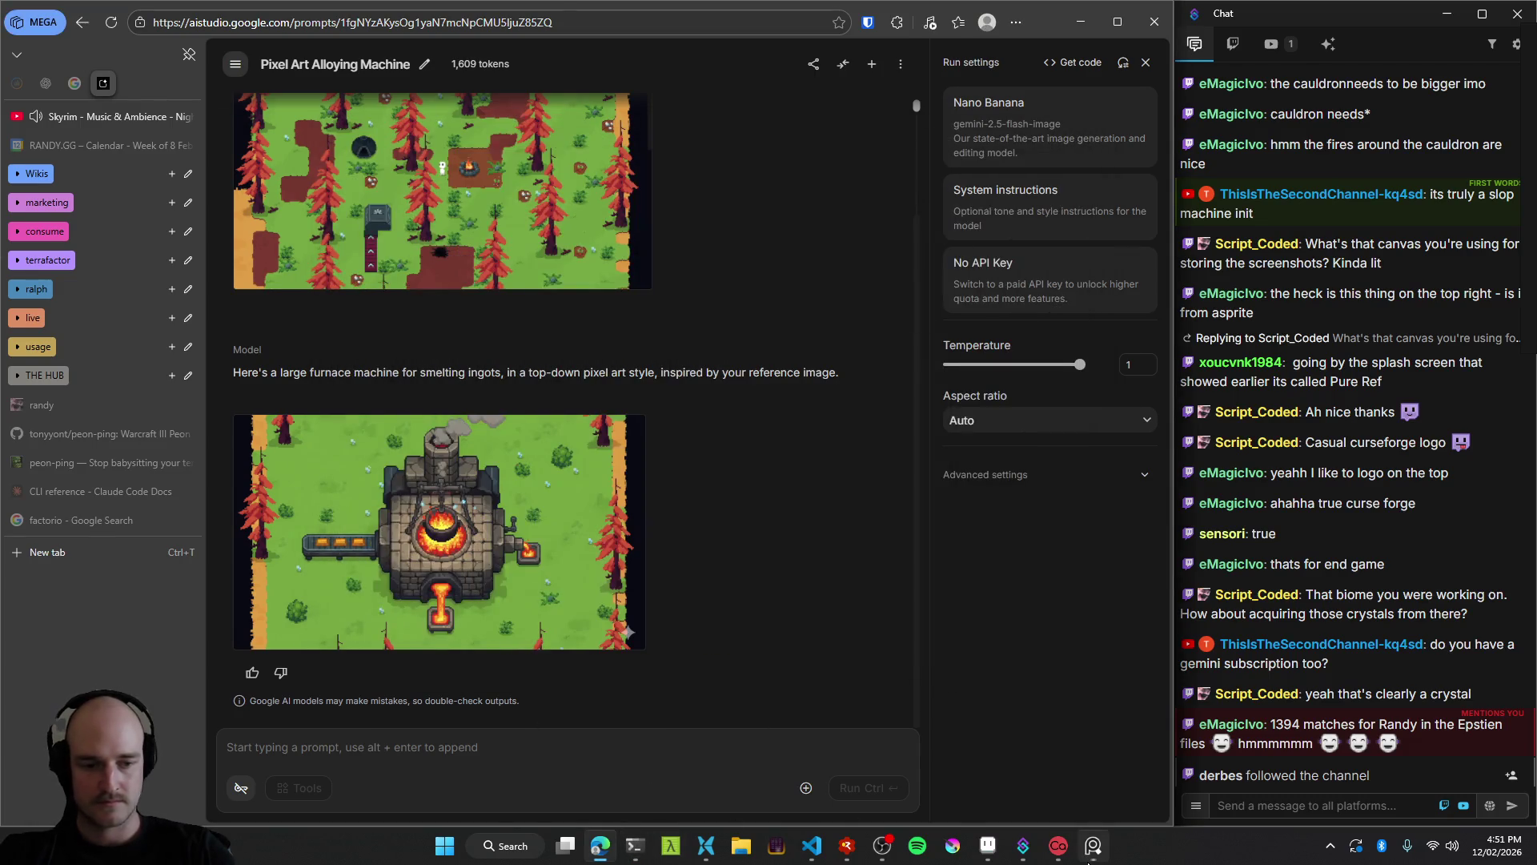
click(1091, 851)
click(1095, 853)
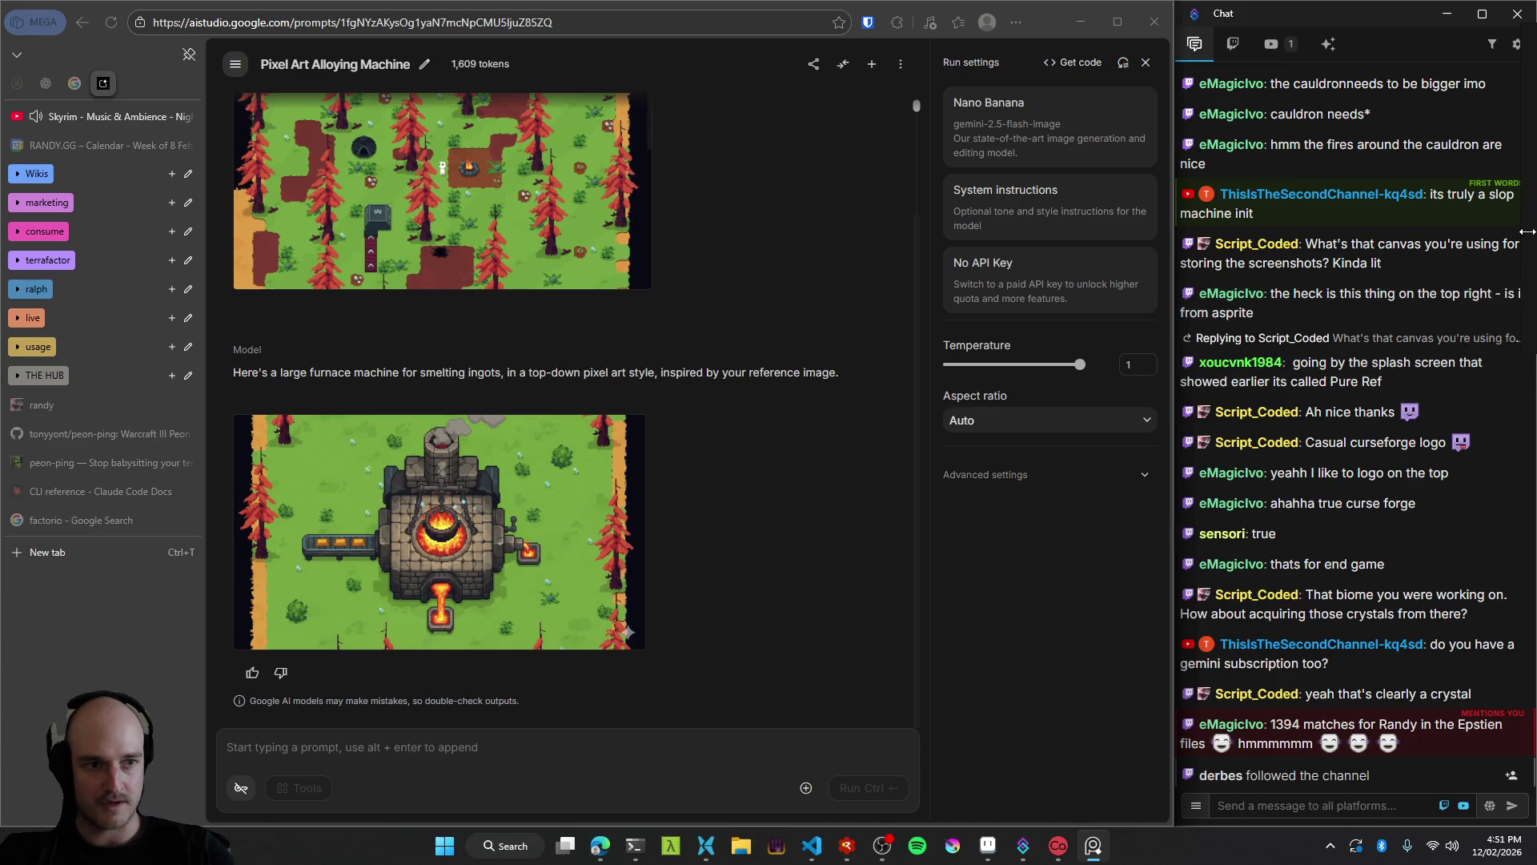
mouse_move(1500, 244)
mouse_down()
mouse_move(967, 271)
mouse_move(818, 328)
mouse_move(792, 297)
mouse_move(912, 192)
mouse_move(816, 192)
mouse_move(961, 247)
mouse_move(933, 216)
mouse_move(800, 200)
mouse_move(817, 216)
mouse_up()
click(841, 319)
scroll(816, 217, up, 6)
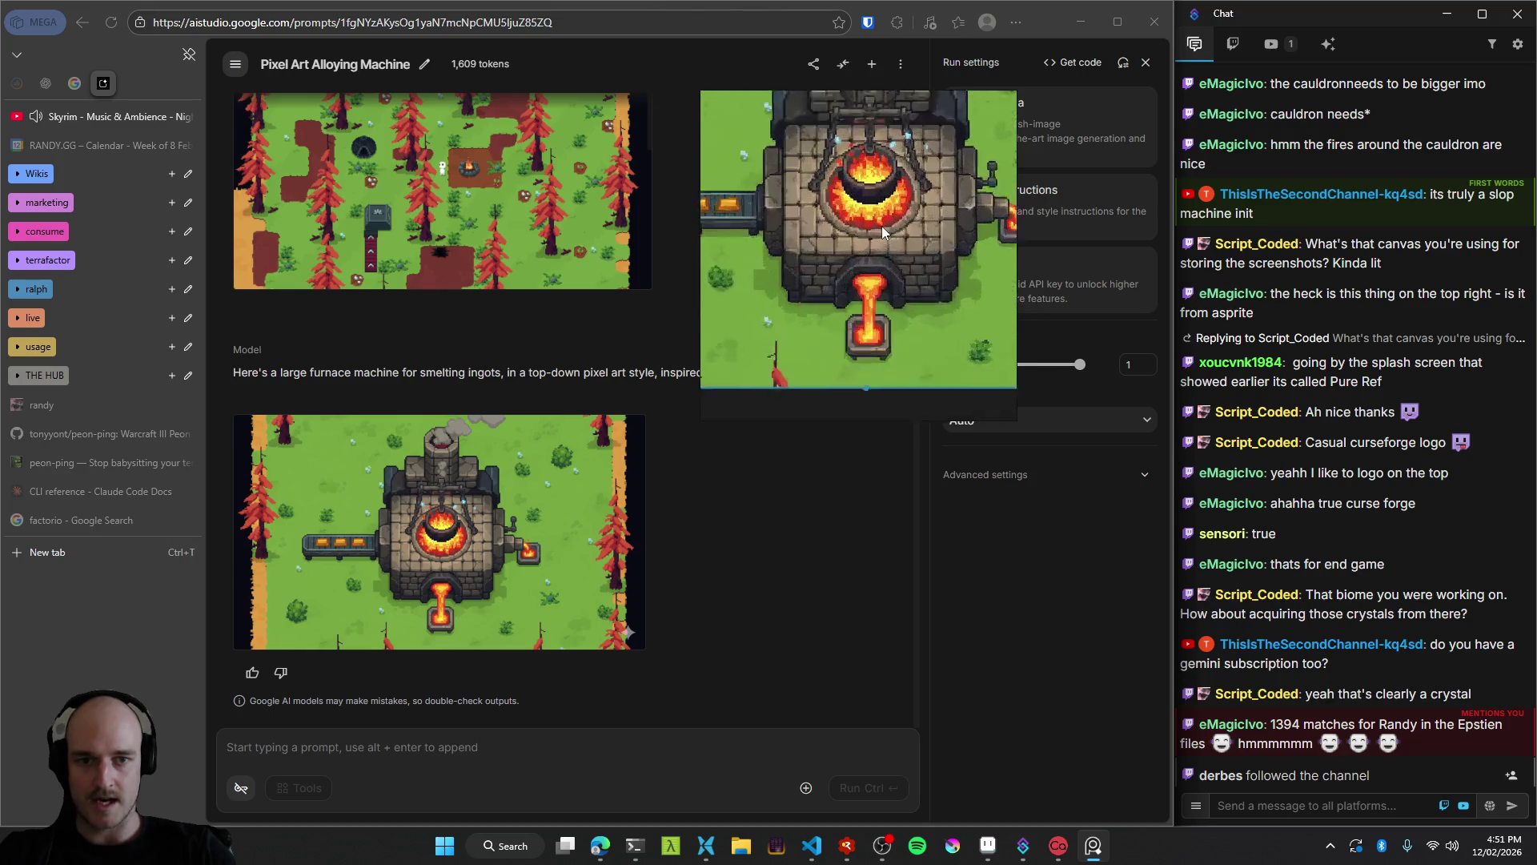
Reshape the furnace reference into a wide strip, unpin it, park it top-right, then return to Aseprite.
drag(910, 221, 848, 265)
key(alt+Tab)
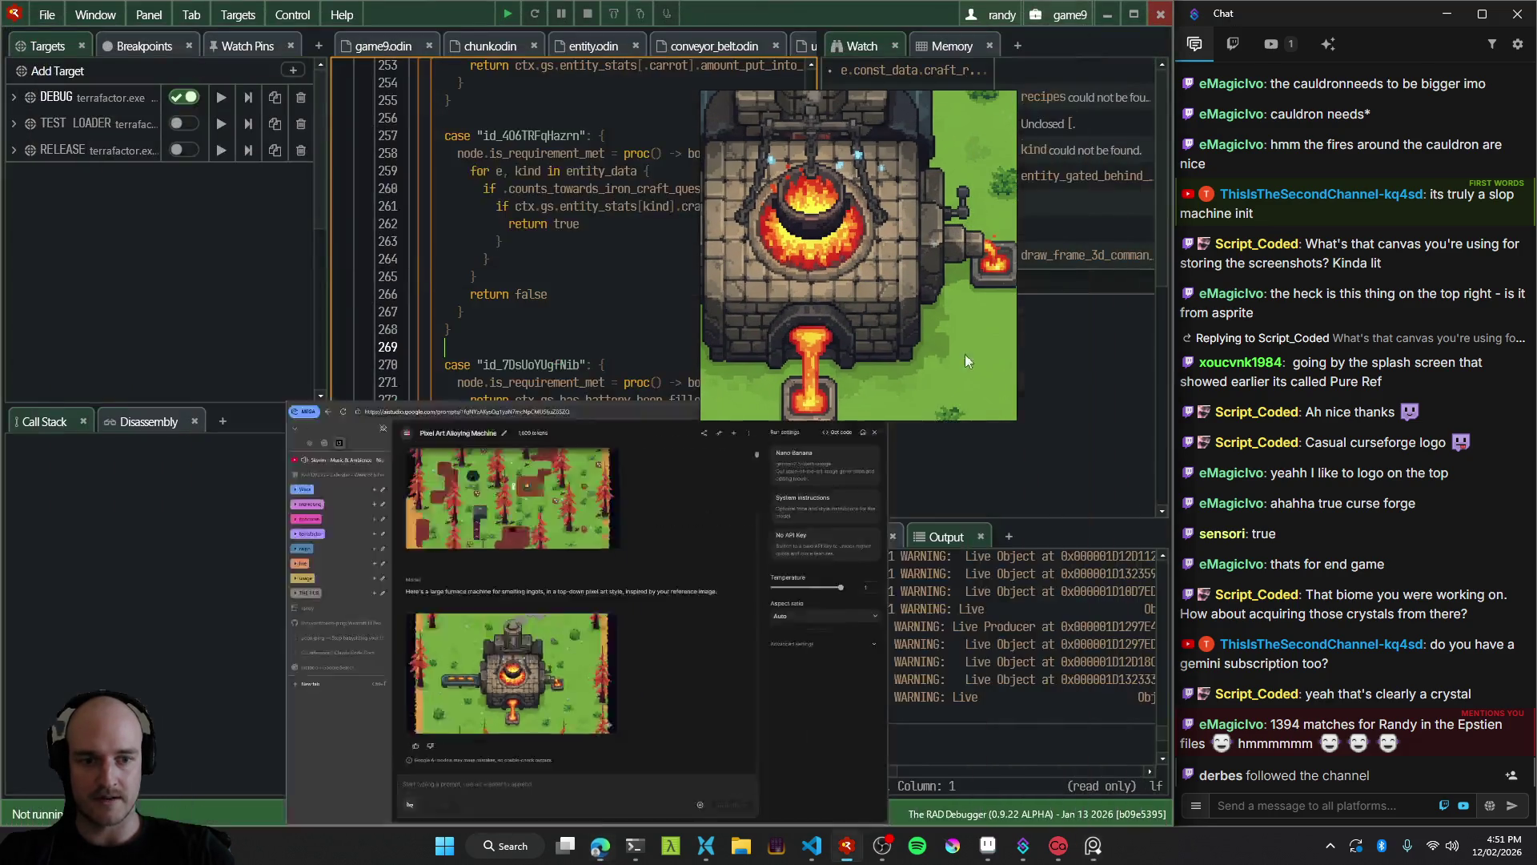
mouse_move(950, 328)
mouse_down()
mouse_move(968, 310)
mouse_move(1063, 318)
mouse_up()
scroll(1031, 313, down, 1)
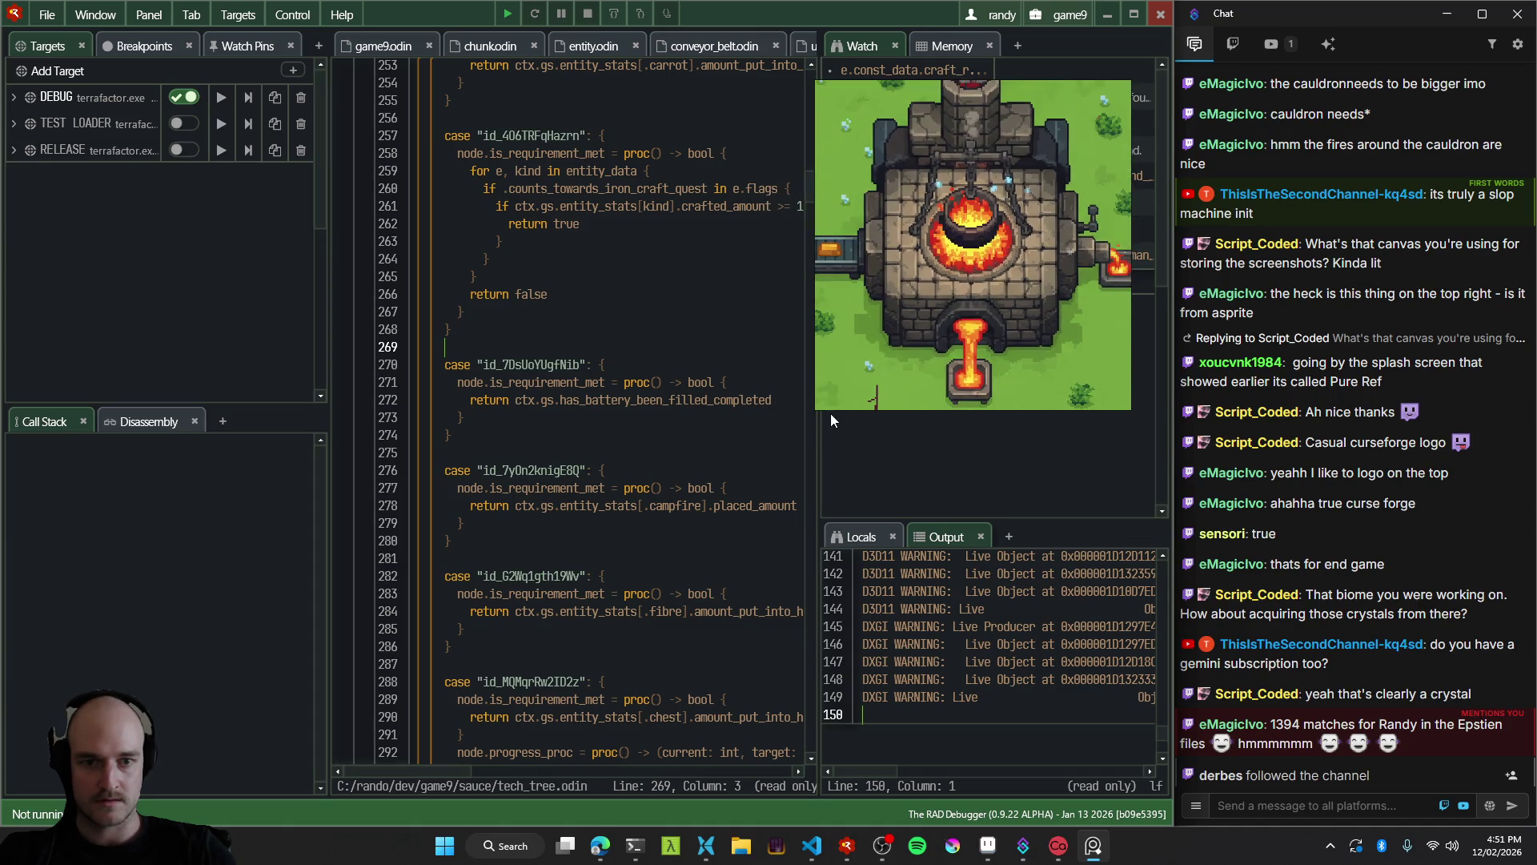
mouse_move(816, 407)
mouse_down()
mouse_move(794, 344)
mouse_move(765, 344)
mouse_move(779, 337)
mouse_up()
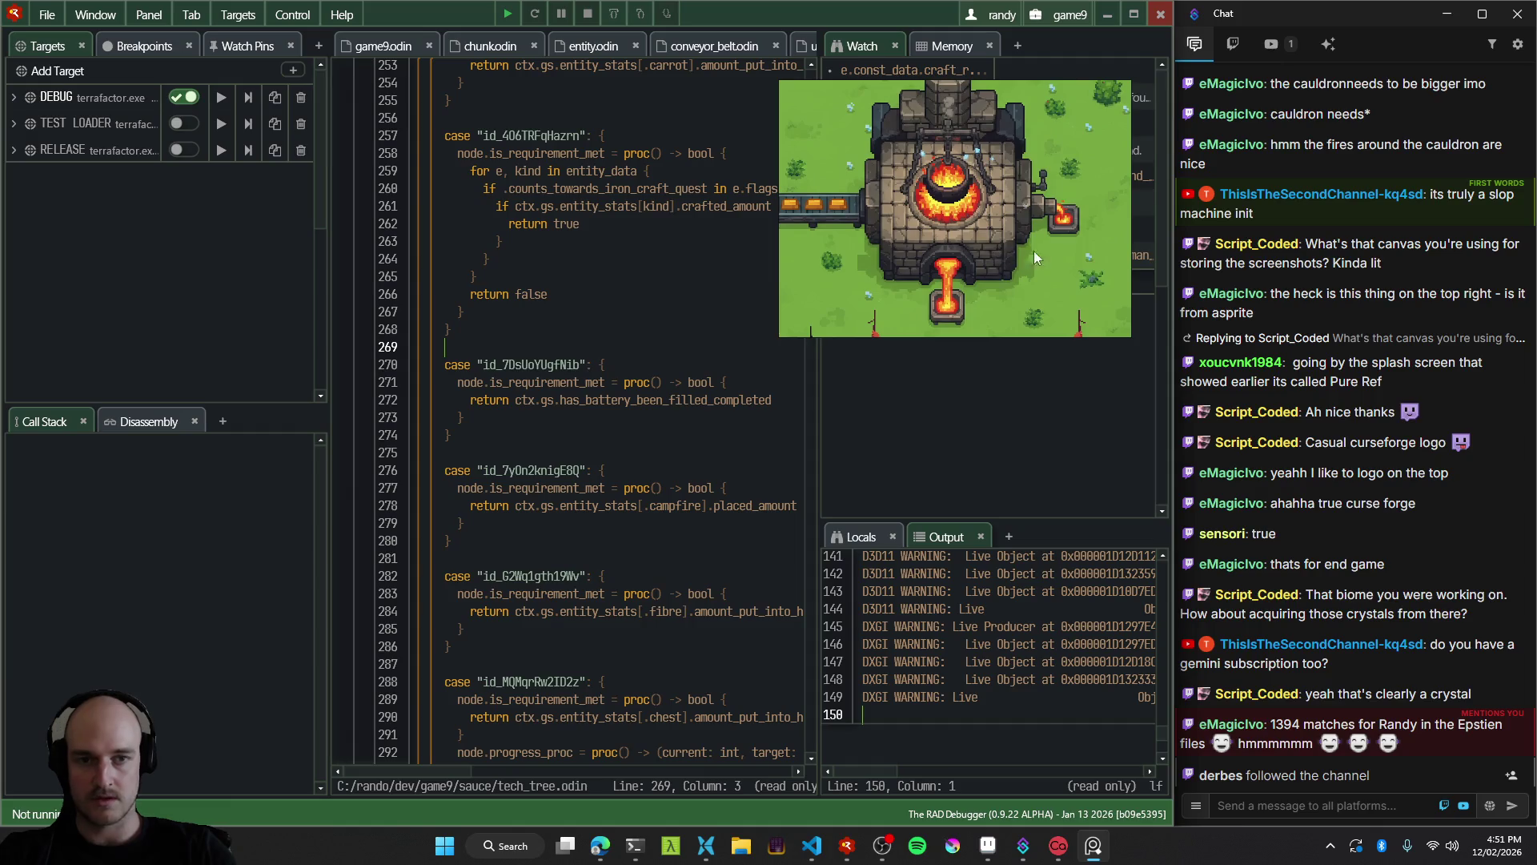
key(ctrl+shift+a)
drag(975, 280, 1395, 146)
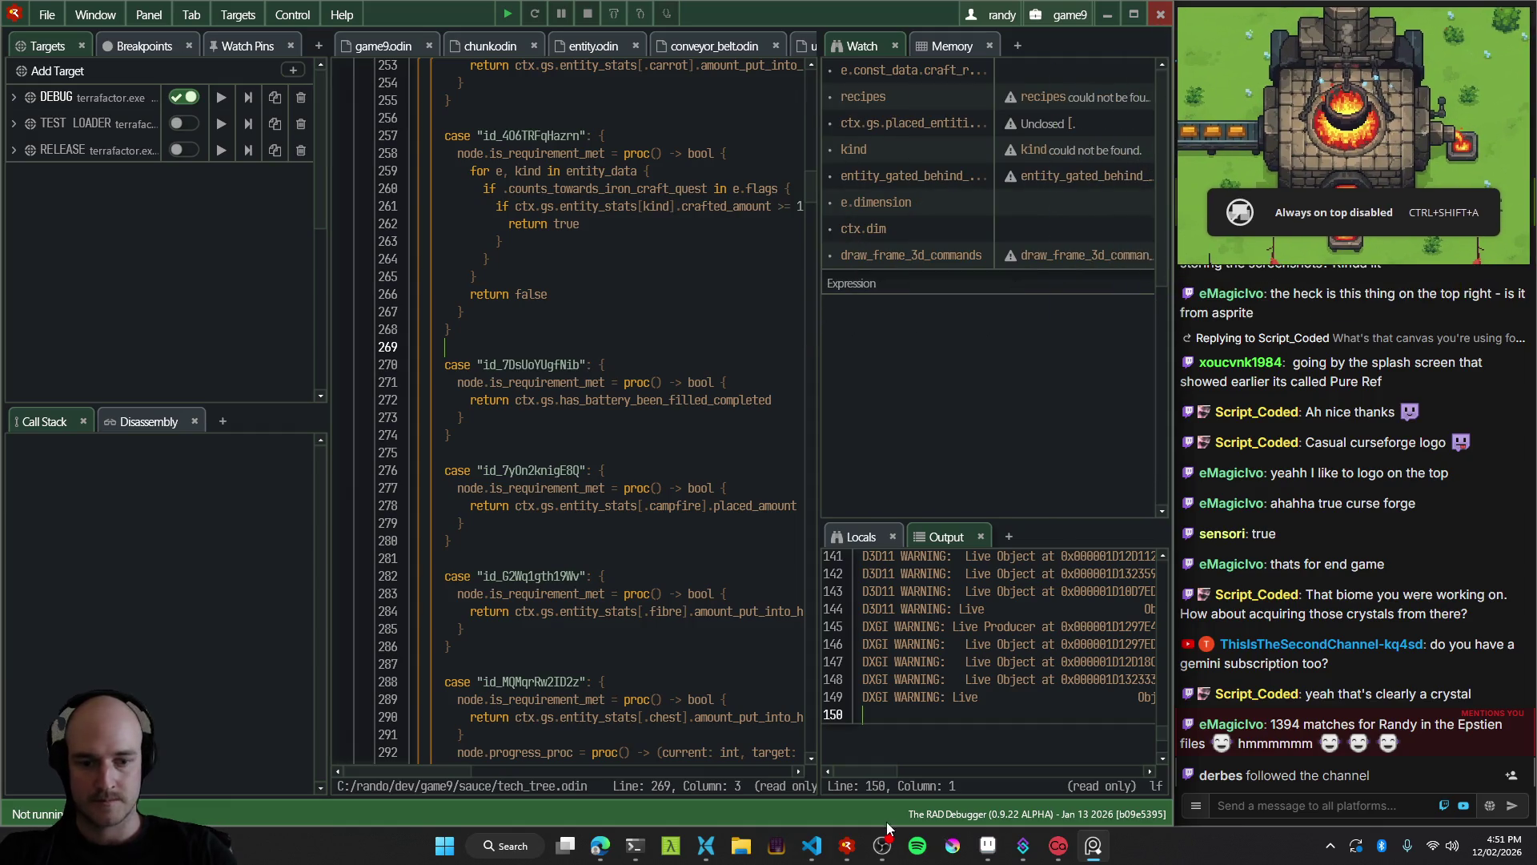
click(985, 847)
scroll(472, 361, up, 5)
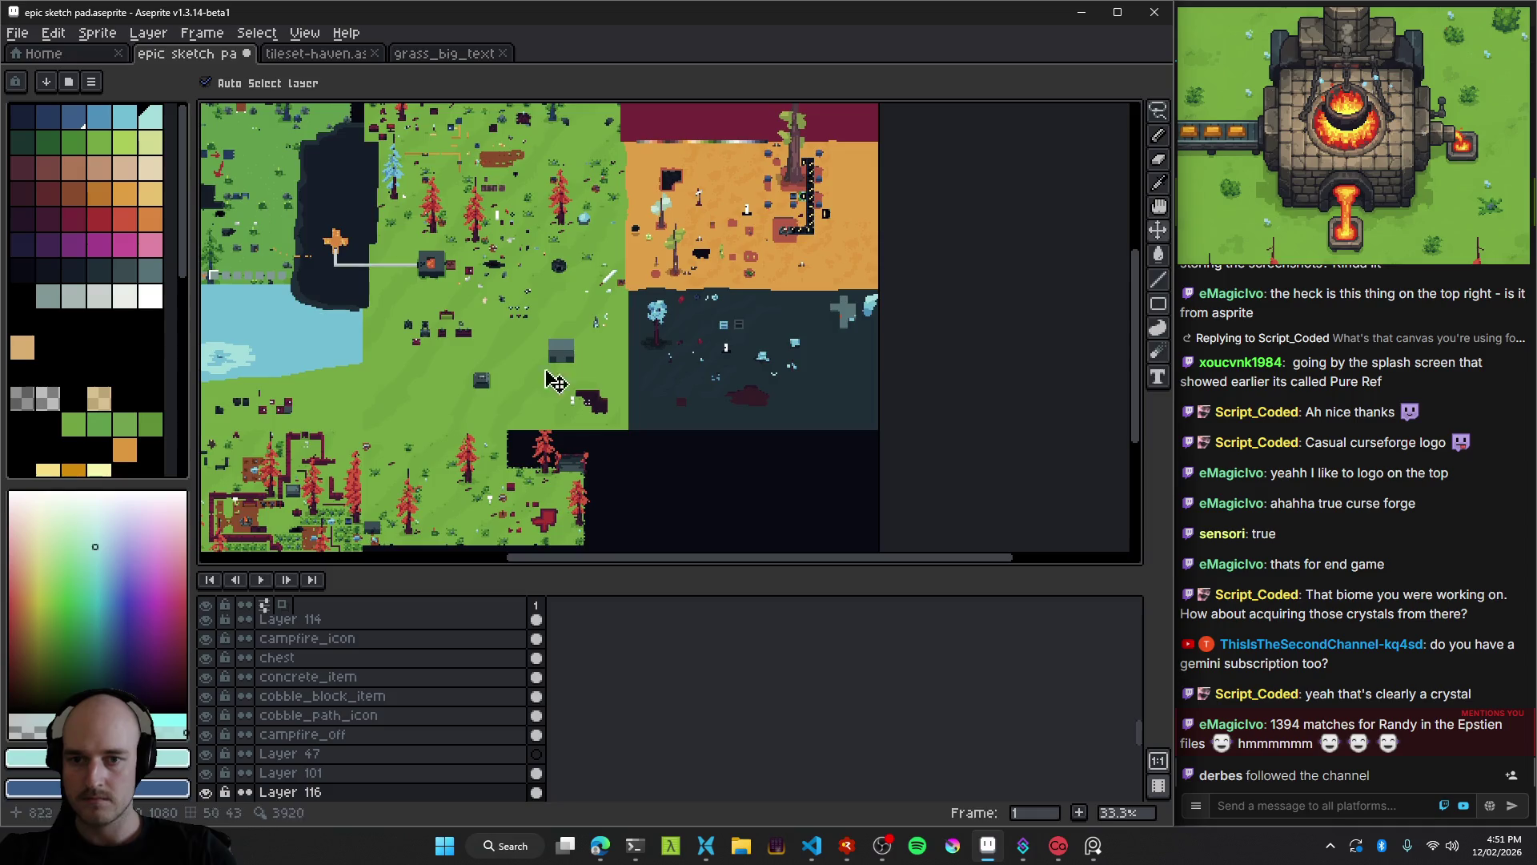
Add a new empty layer beside the grey building and switch to the pencil.
mouse_move(726, 405)
mouse_down()
mouse_move(566, 350)
mouse_move(913, 357)
mouse_move(799, 360)
mouse_move(715, 385)
mouse_up()
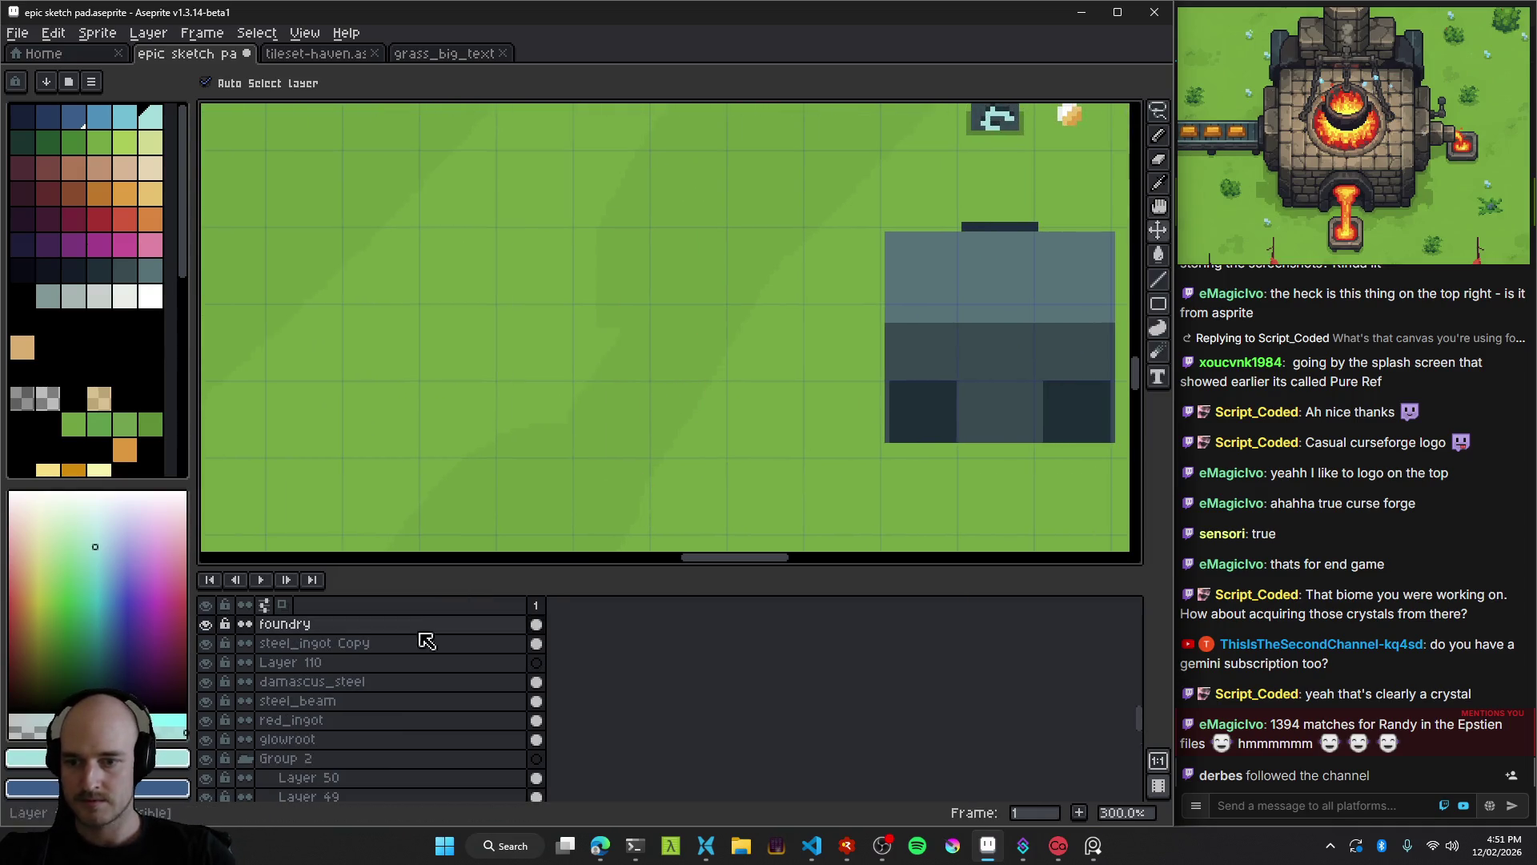
key(shift+n)
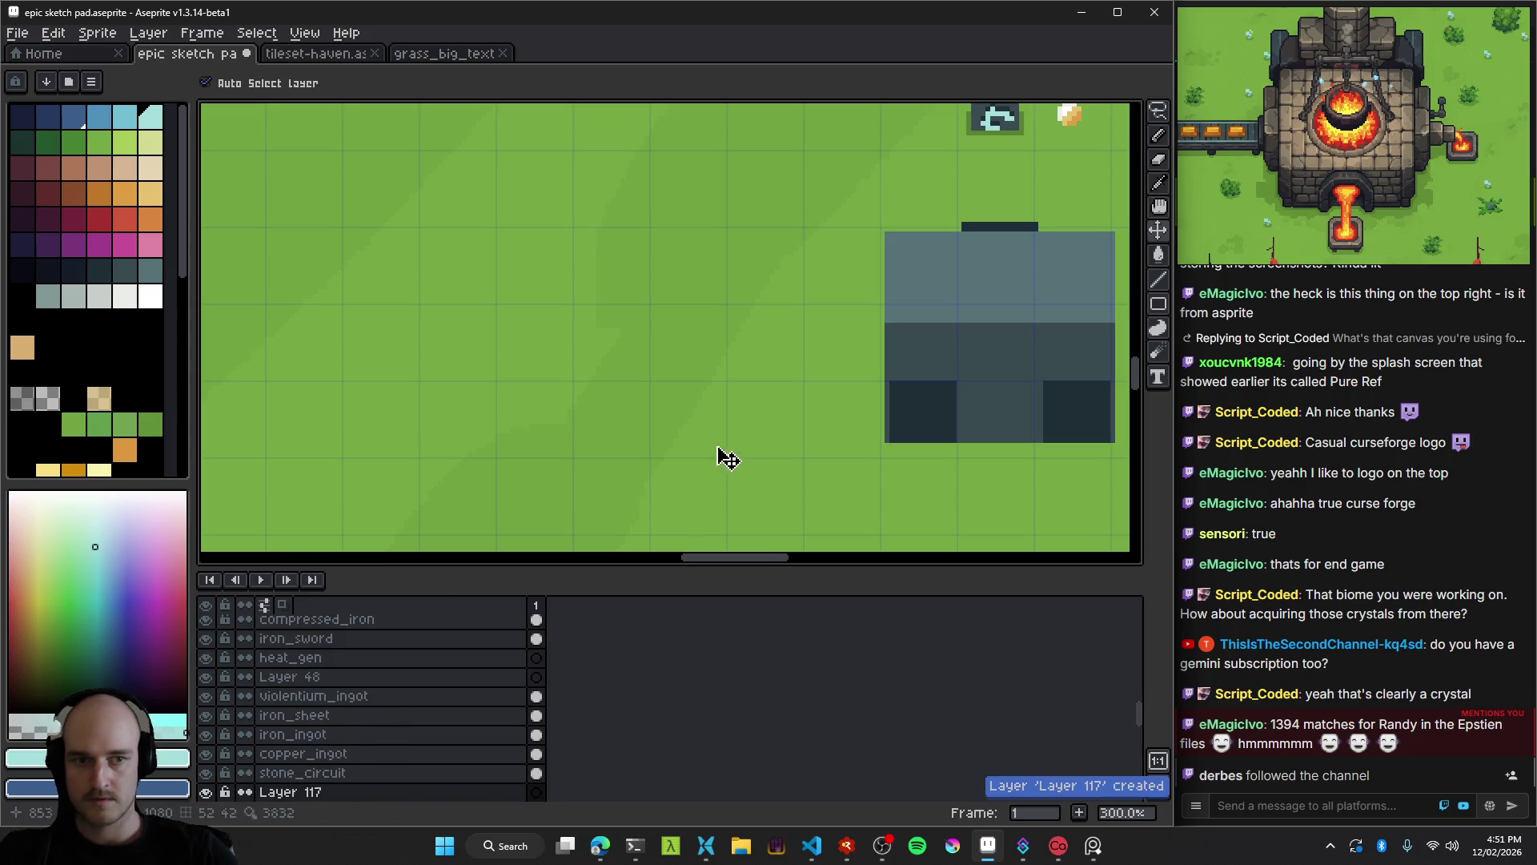
key(b)
scroll(727, 381, up, 1)
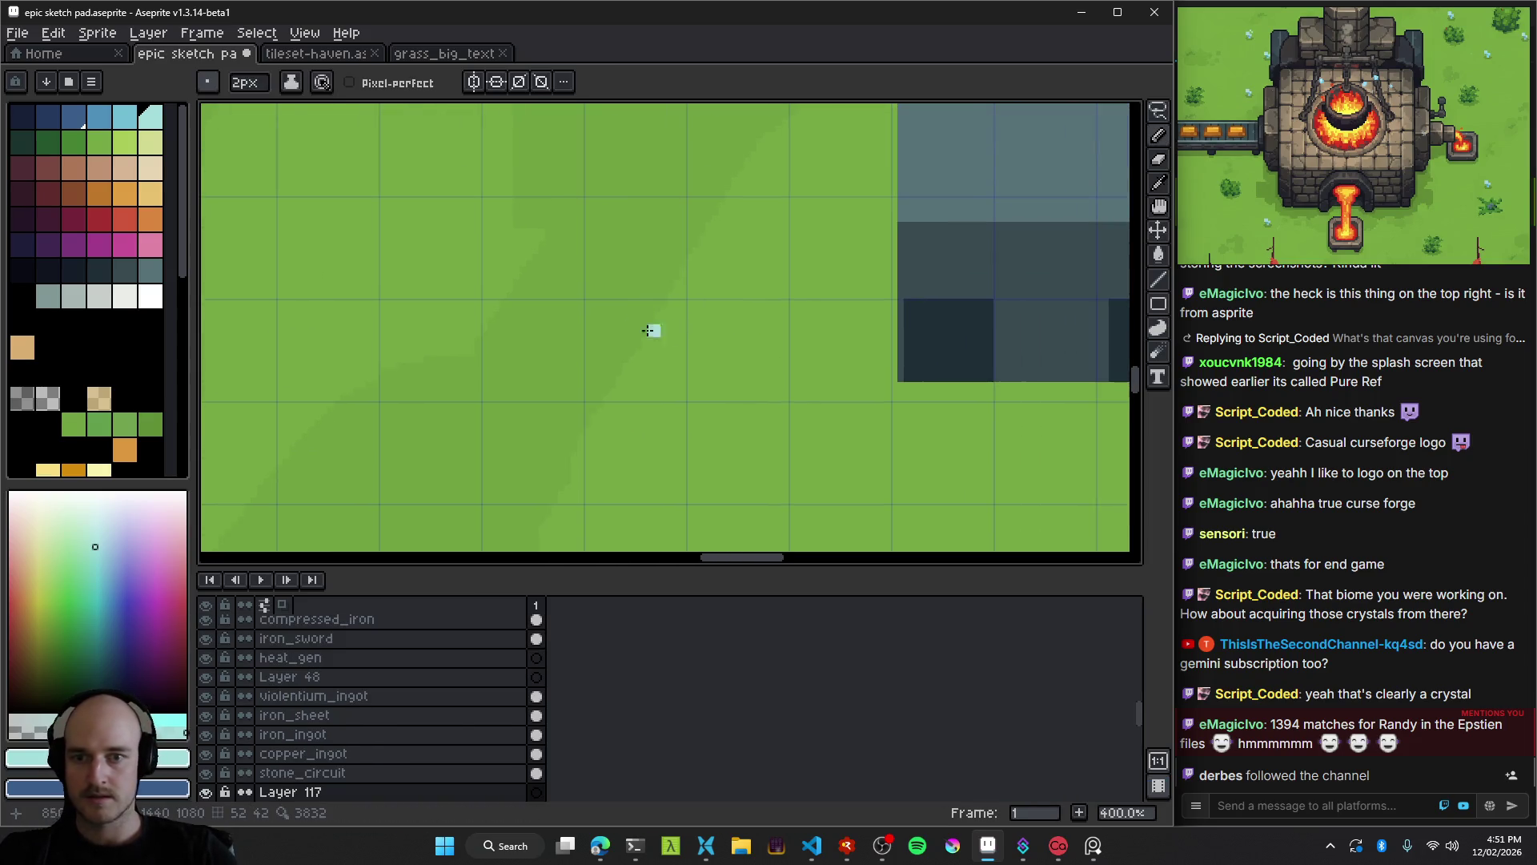
scroll(314, 339, up, 1)
click(99, 270)
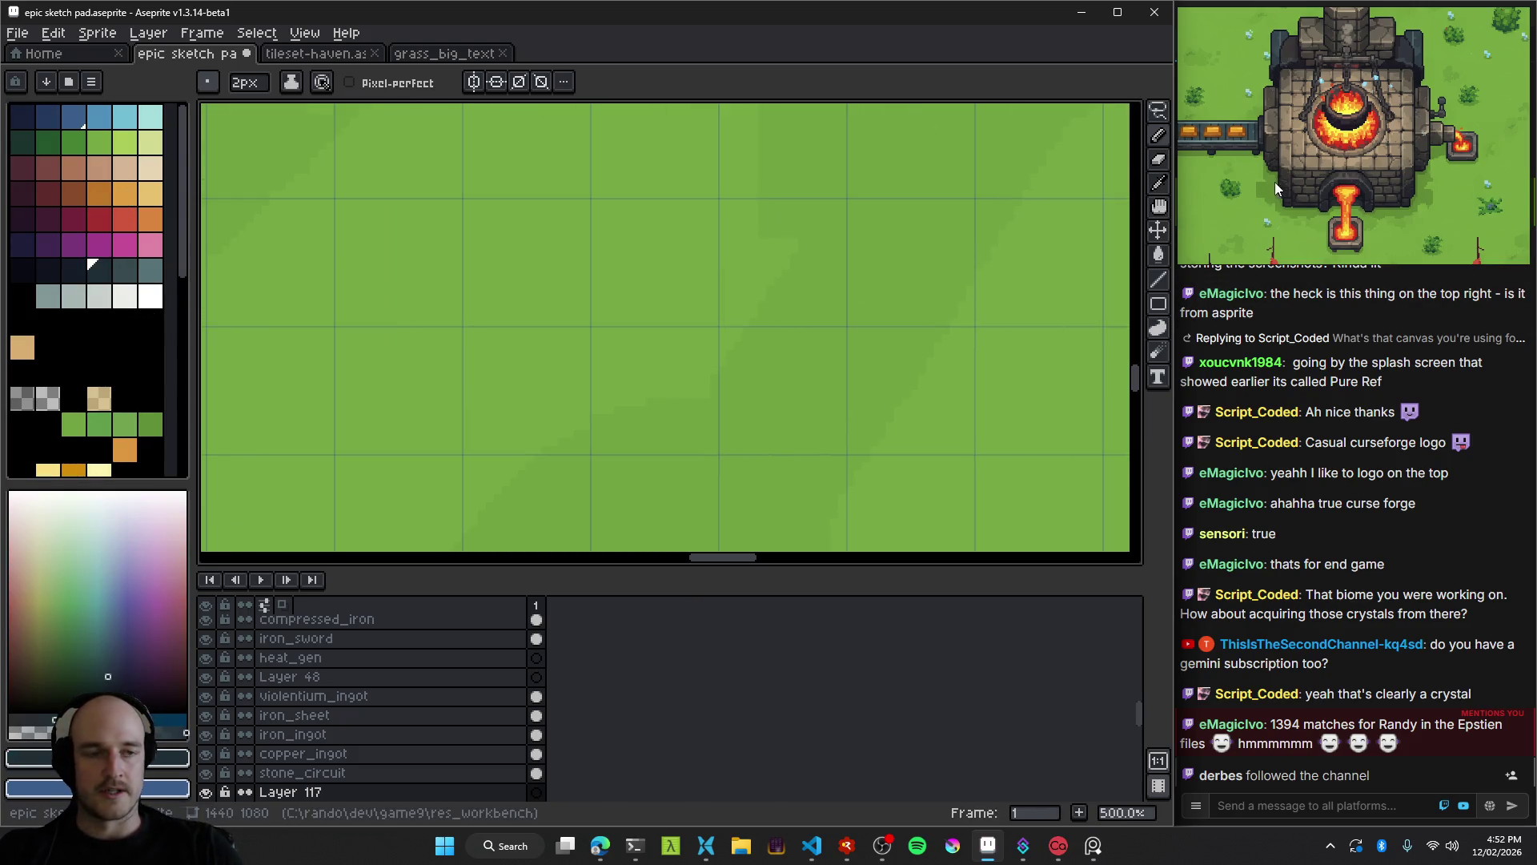
Copy the reference's tan hex 9e896f and paste it into the foreground colour editor.
mouse_move(1321, 171)
click(1327, 160)
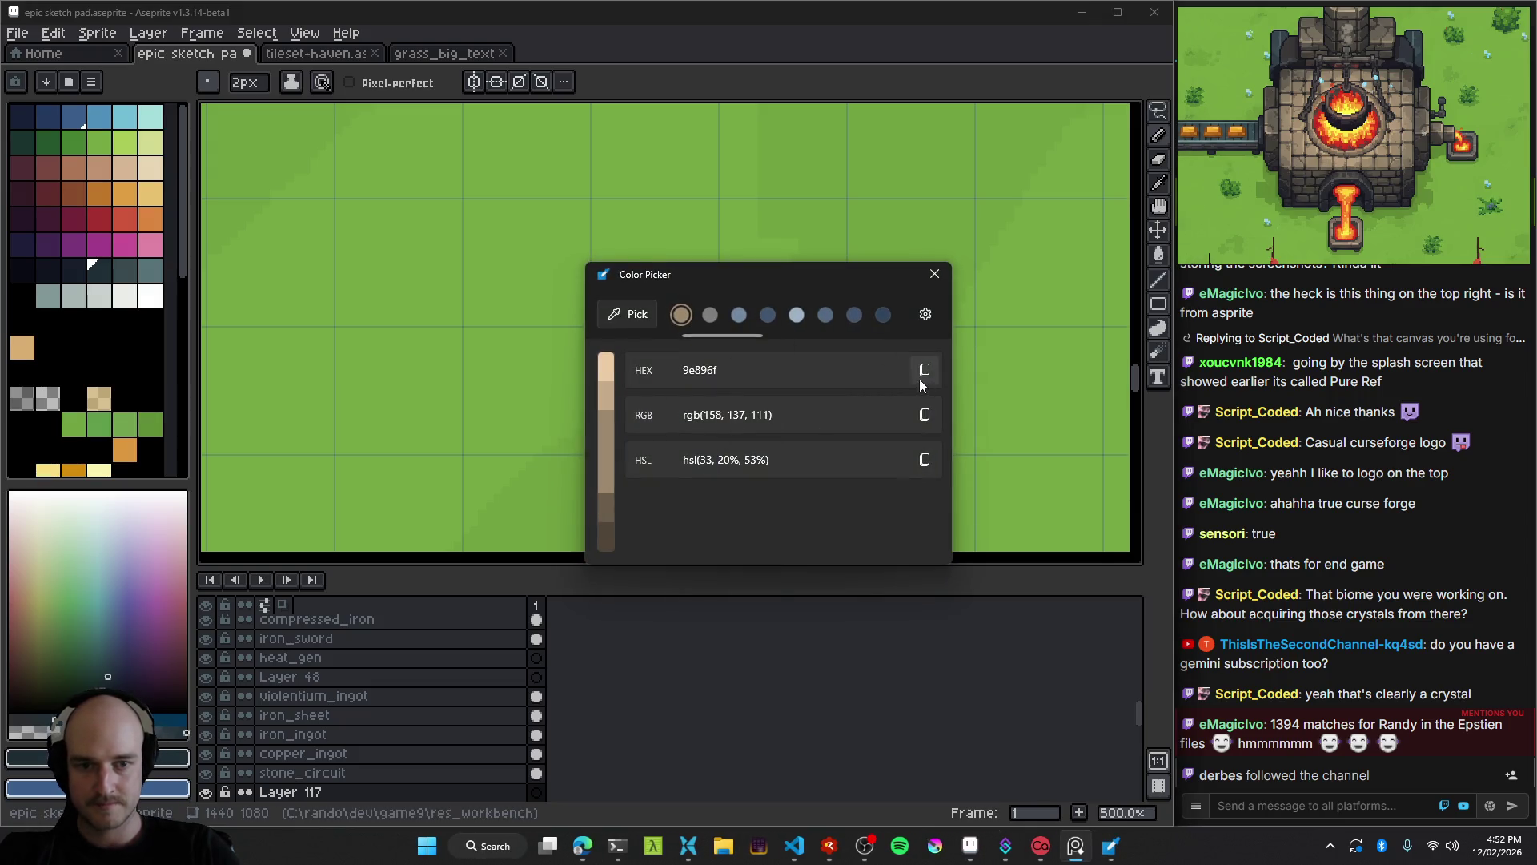
click(925, 369)
click(180, 758)
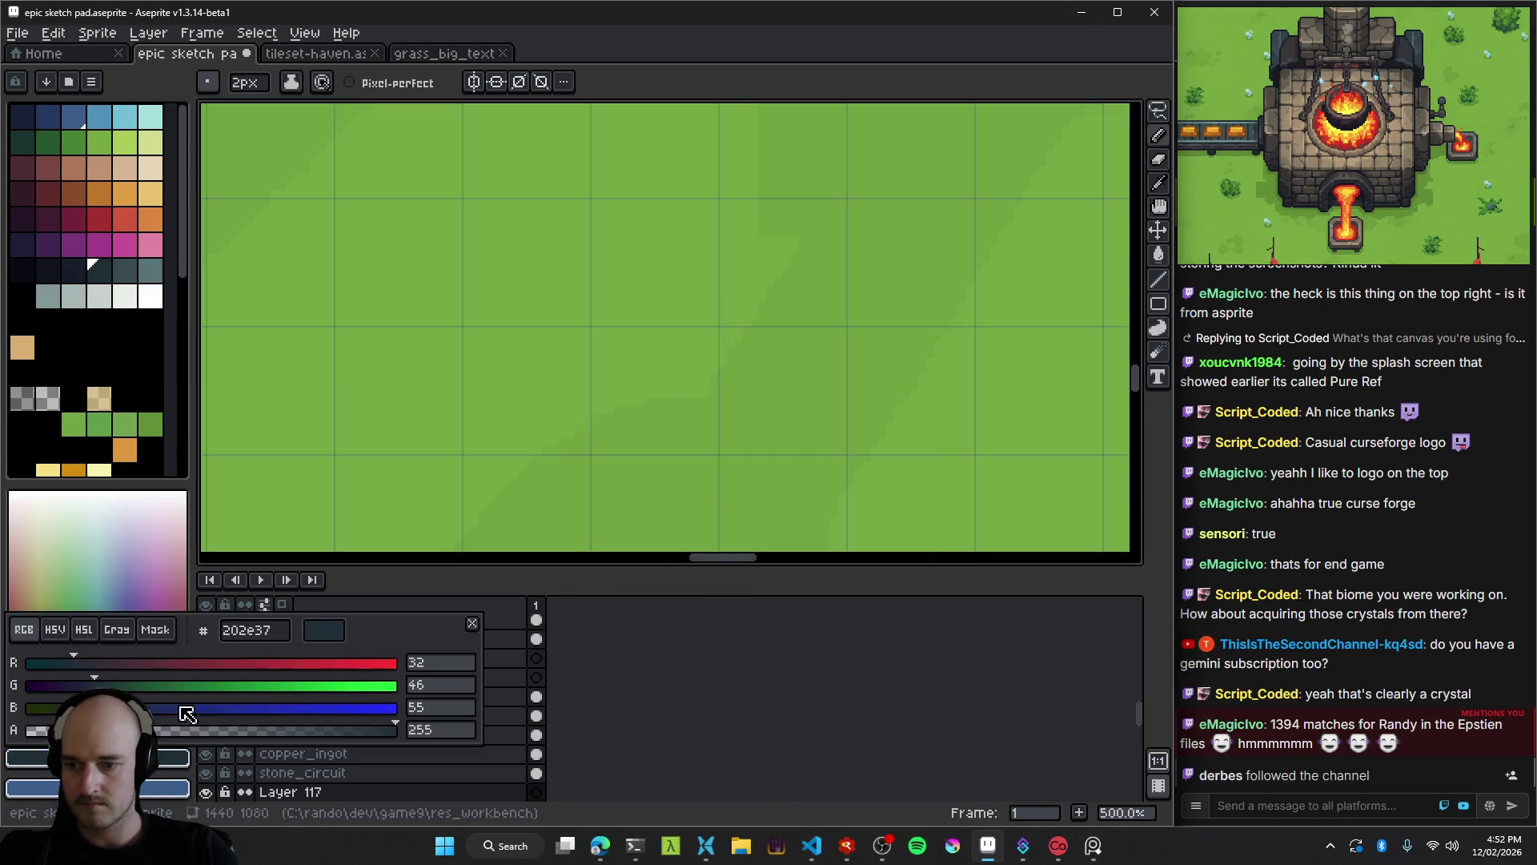
click(286, 632)
key(ctrl+v)
Confirm the tan colour and set the pencil to a 10px square brush.
key(Return)
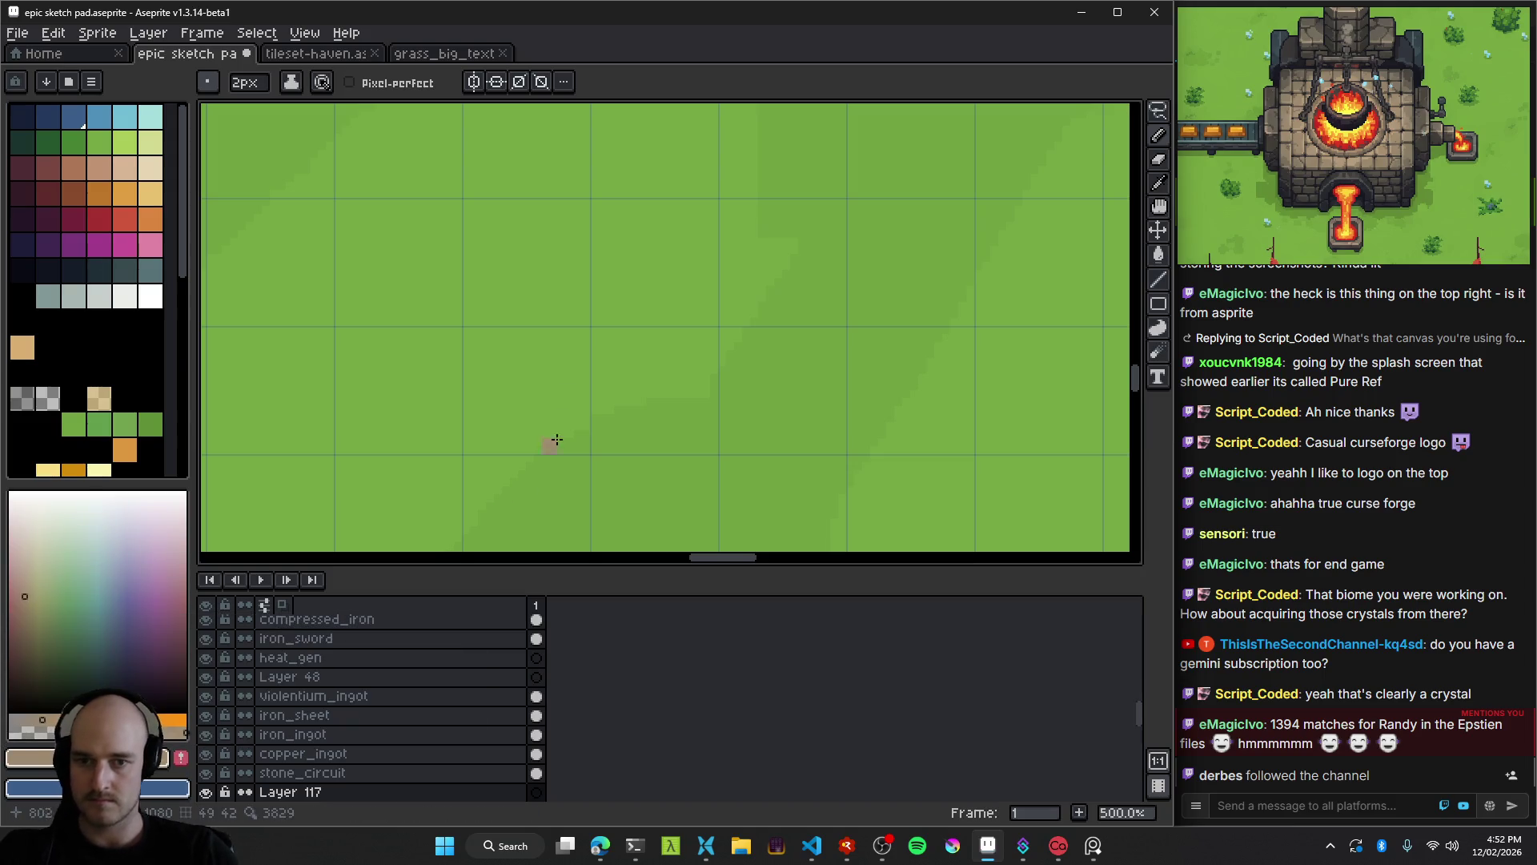
scroll(649, 376, up, 1)
scroll(519, 433, up, 1)
key(plus)
scroll(561, 411, down, 5)
scroll(611, 415, up, 4)
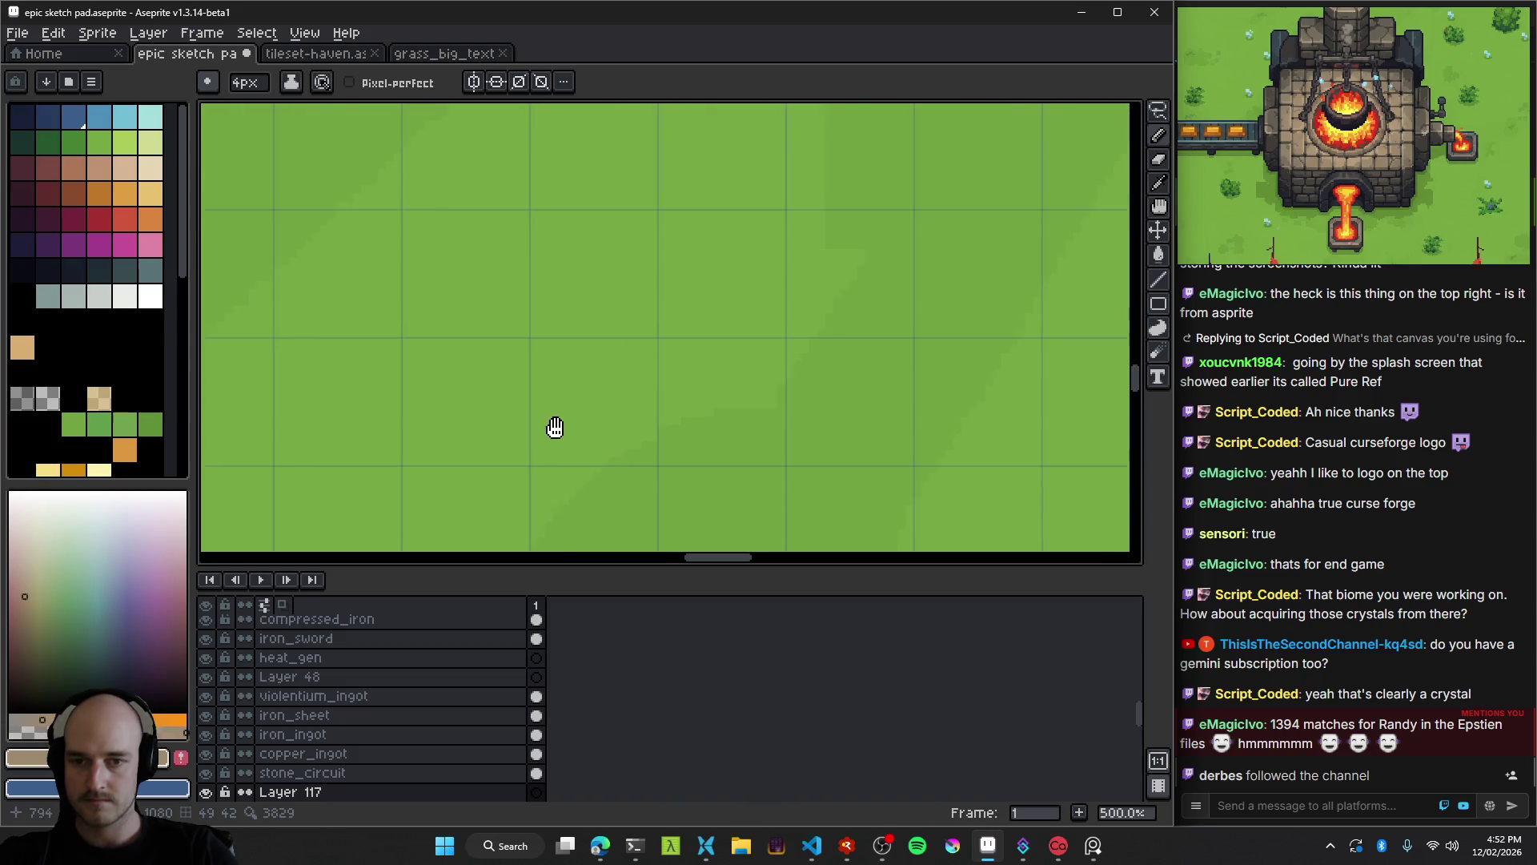
key(plus)
key(plus)
key(plus)
scroll(461, 465, down, 2)
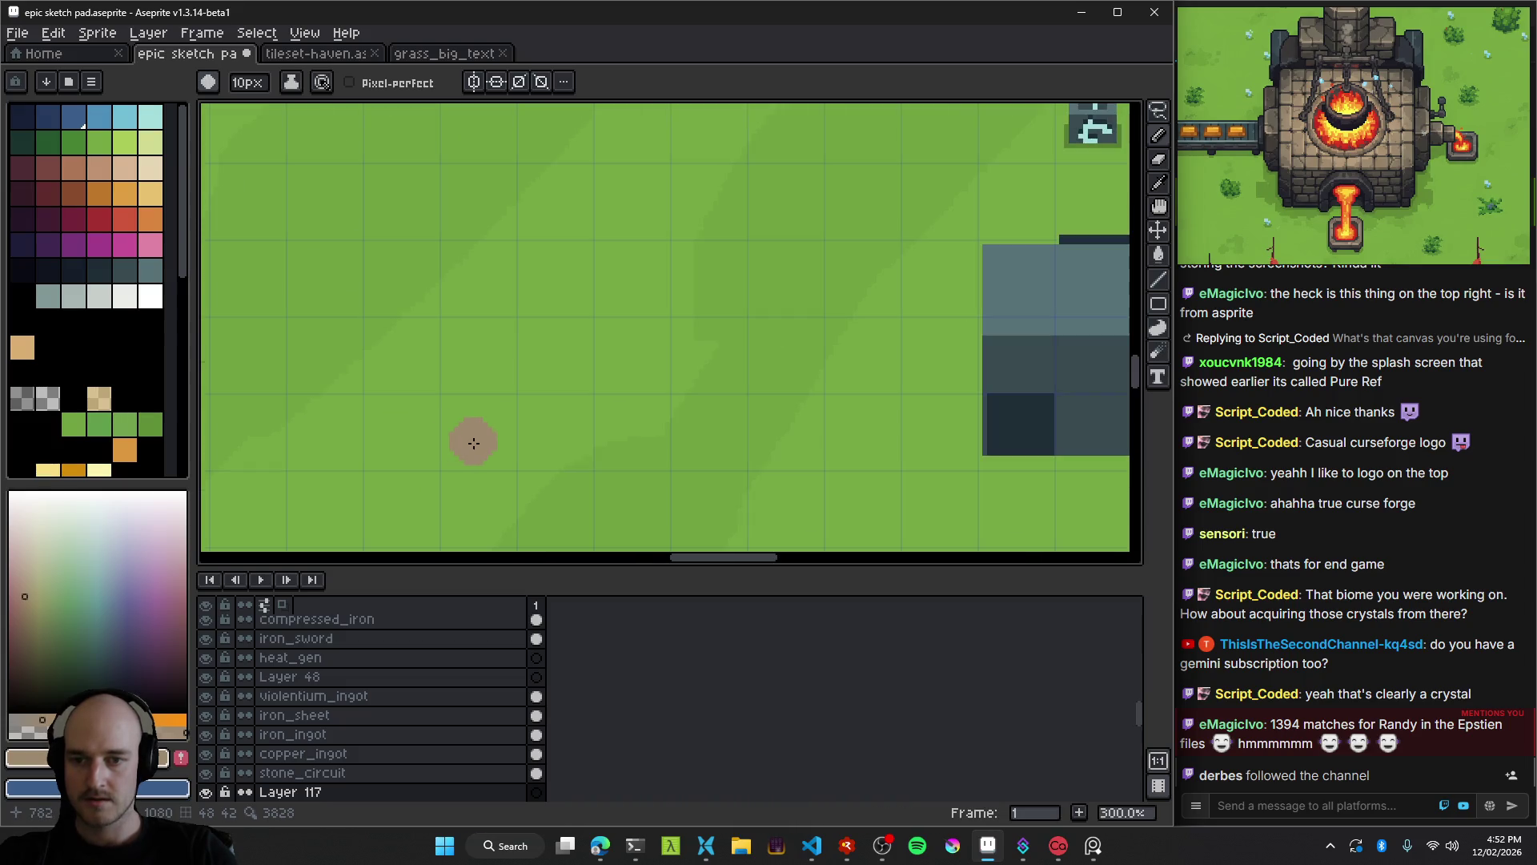
click(208, 81)
click(242, 109)
Draw a wide tan rectangle outline on the grass and fill its inside.
drag(538, 449, 545, 262)
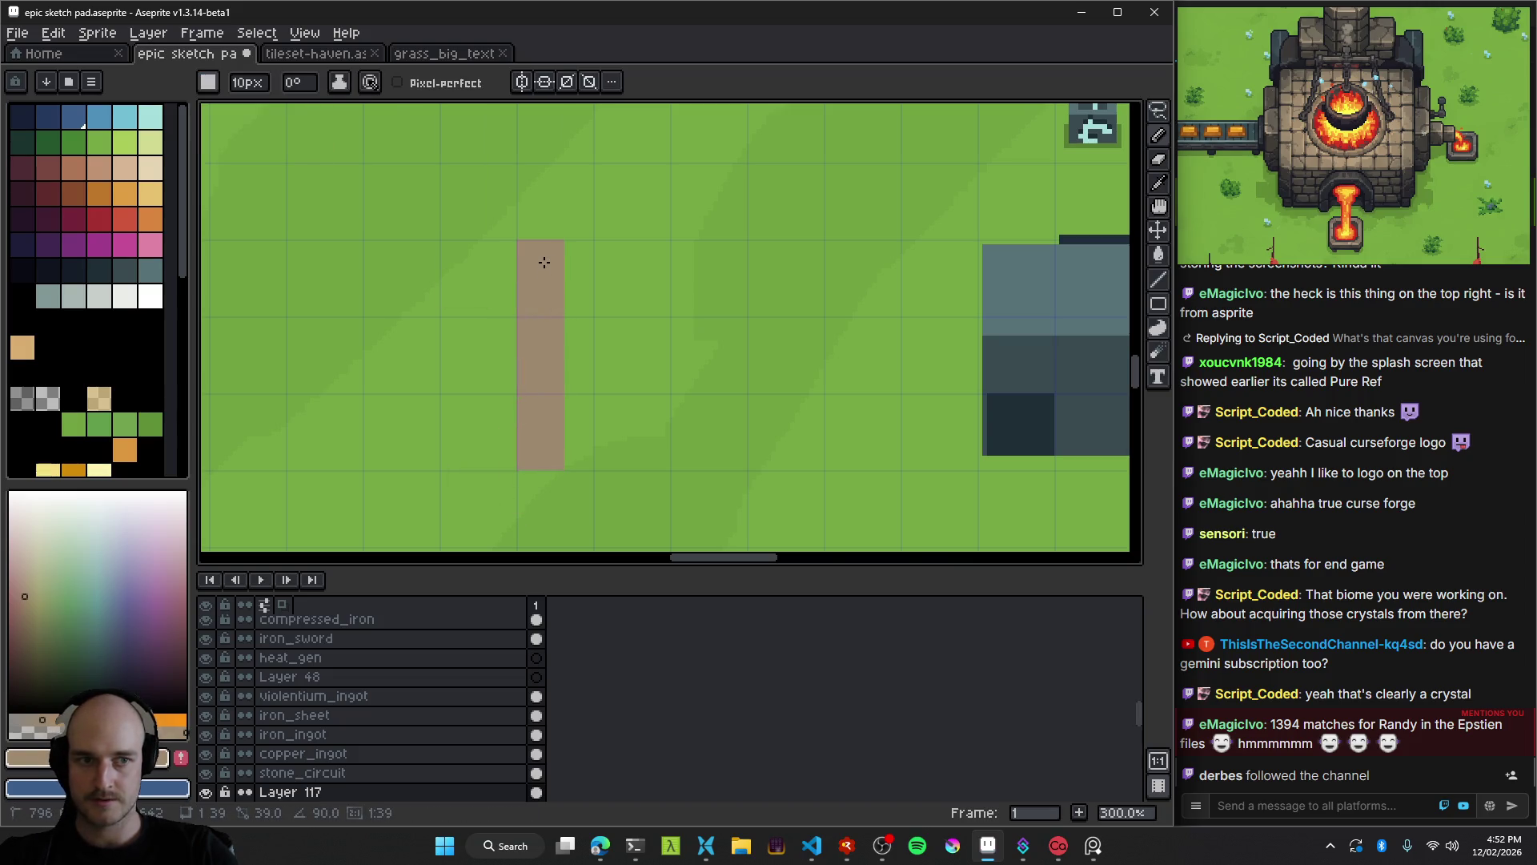
scroll(609, 446, up, 2)
shift+click(504, 360)
shift+click(809, 359)
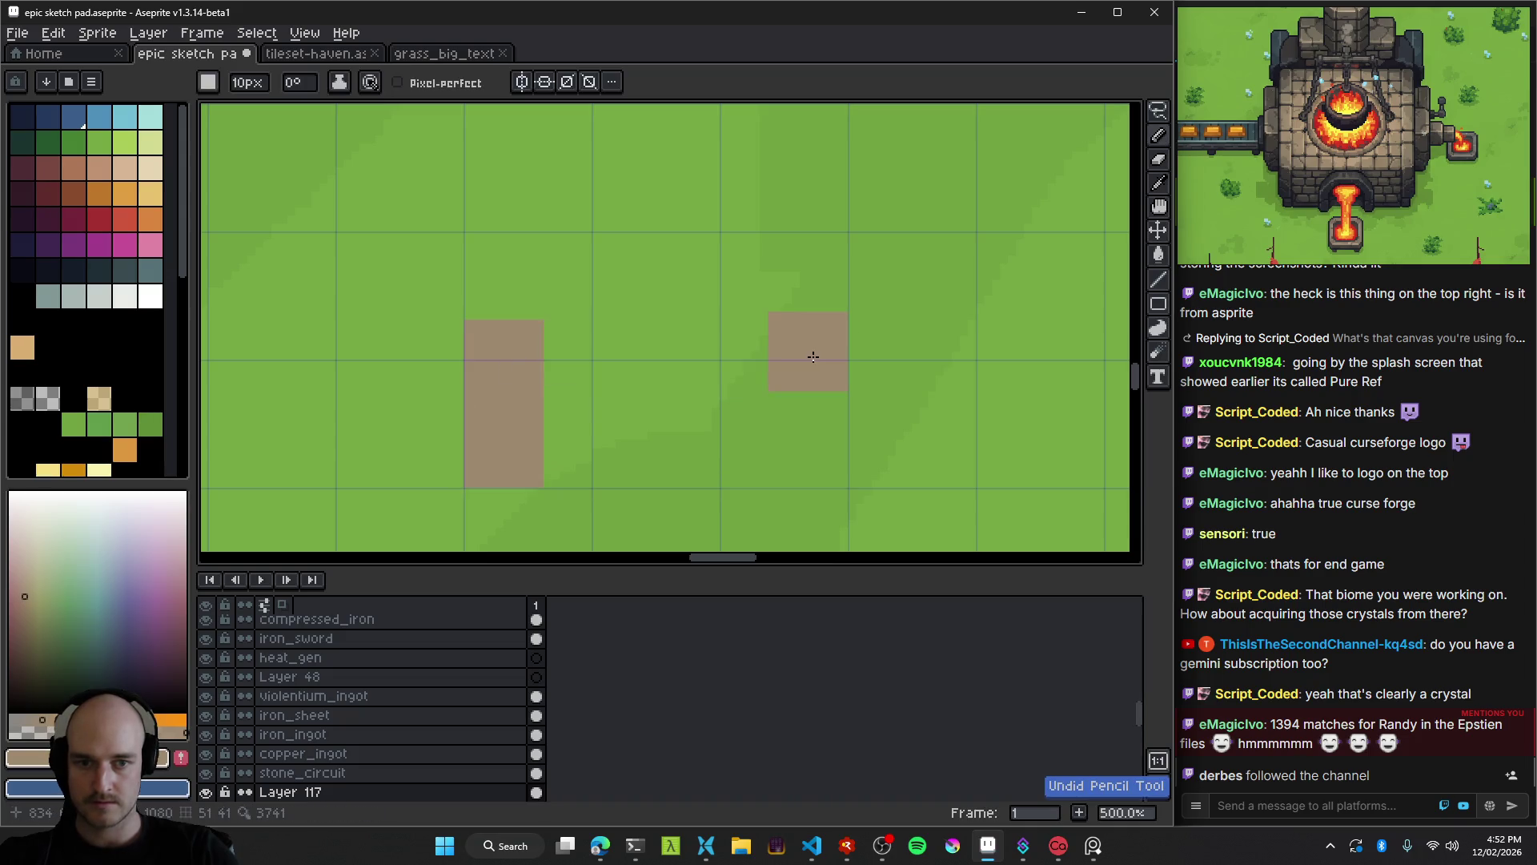
mouse_move(809, 453)
mouse_down()
mouse_move(505, 449)
mouse_move(555, 439)
mouse_up()
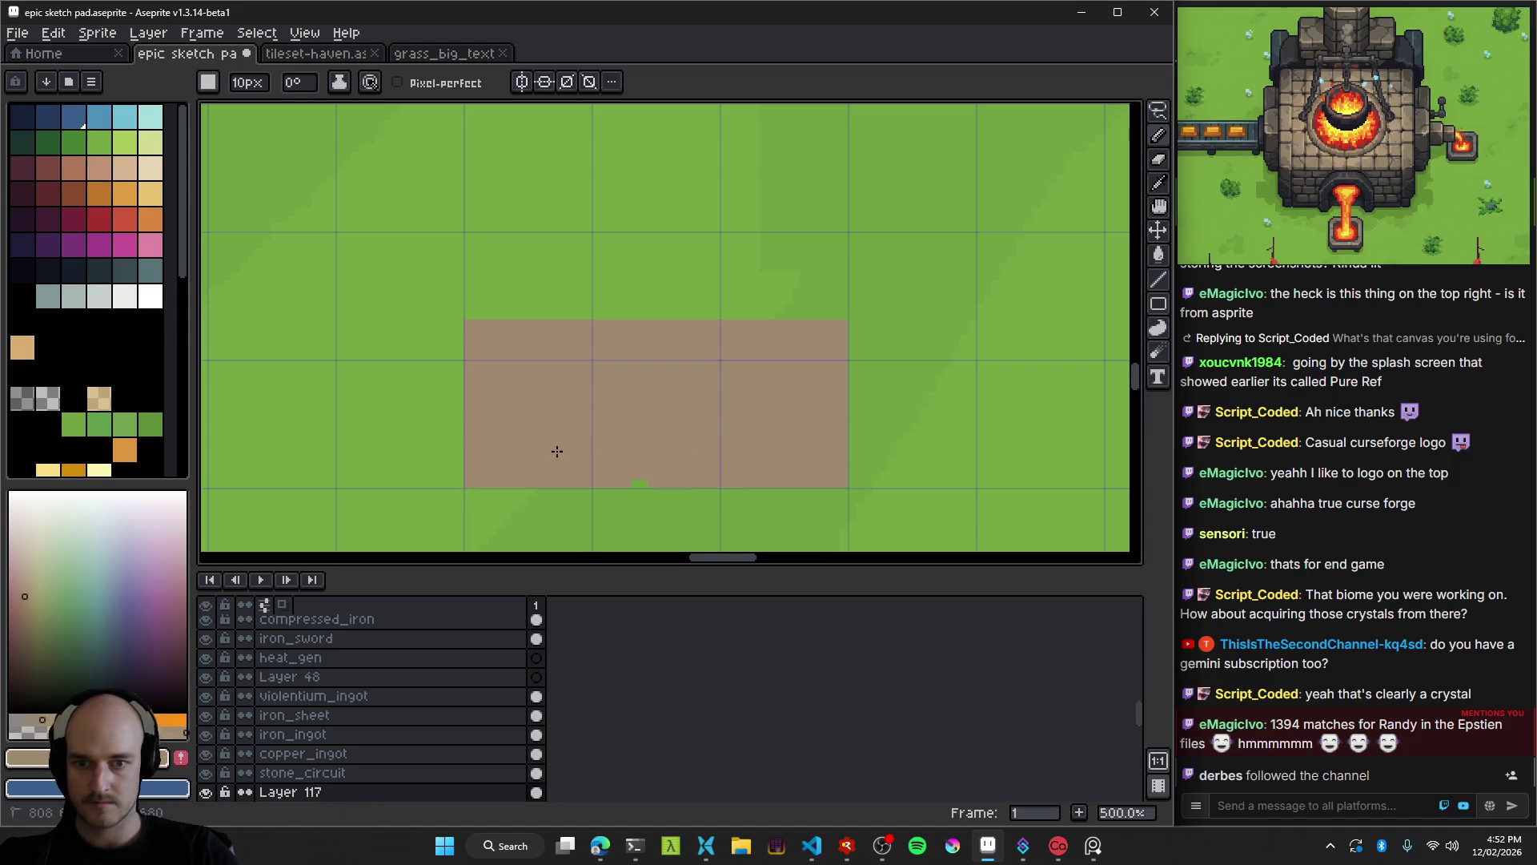
scroll(644, 450, down, 1)
scroll(487, 401, up, 3)
Paint-bucket the rectangle with brown, then refill it with the lighter tan c09473.
key(i)
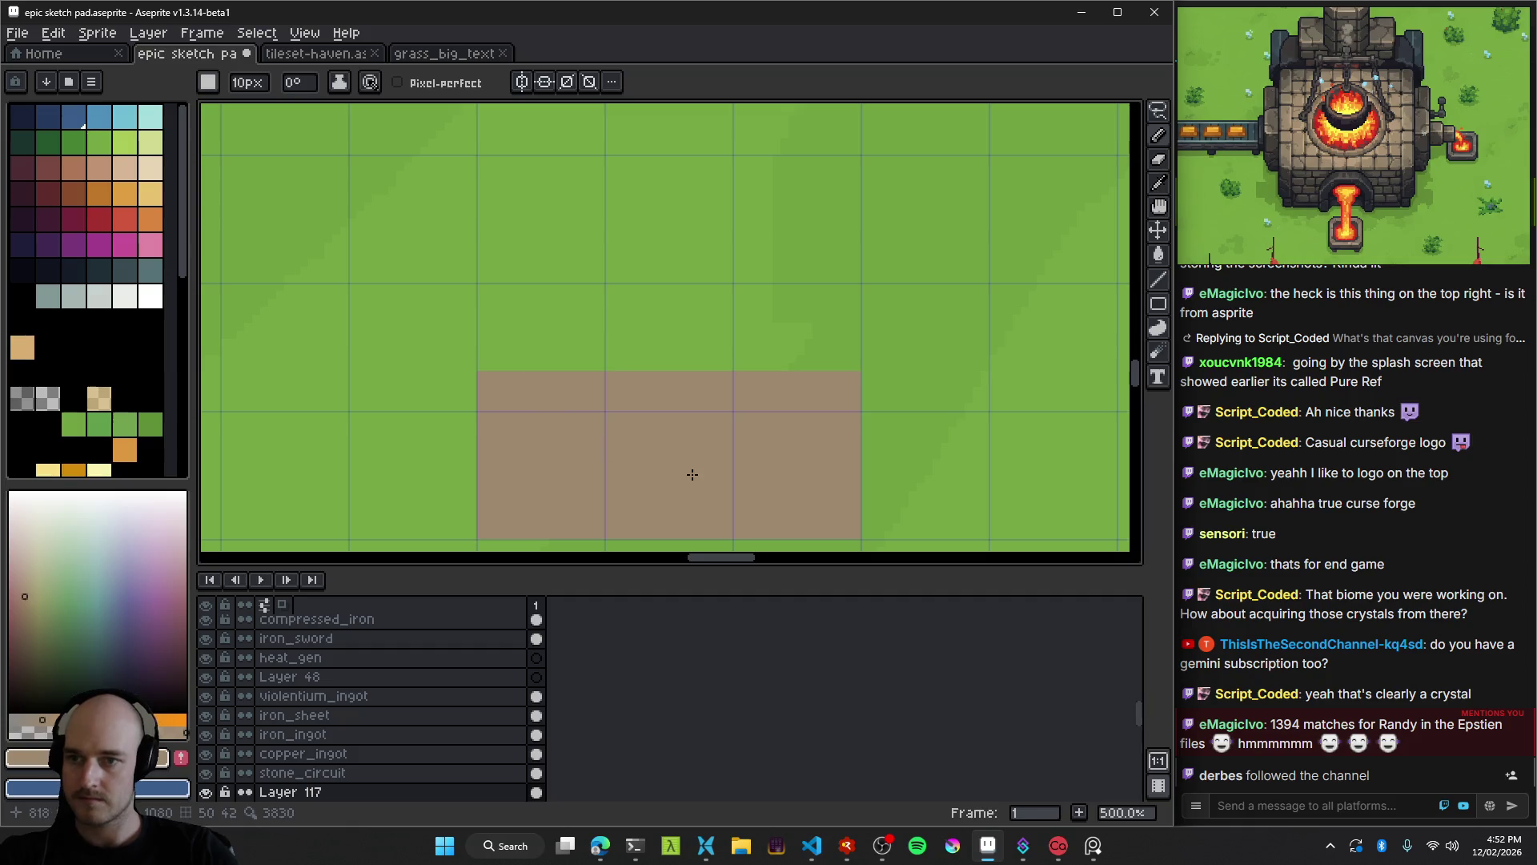
scroll(686, 473, up, 1)
key(g)
click(71, 176)
click(423, 382)
click(99, 168)
click(454, 392)
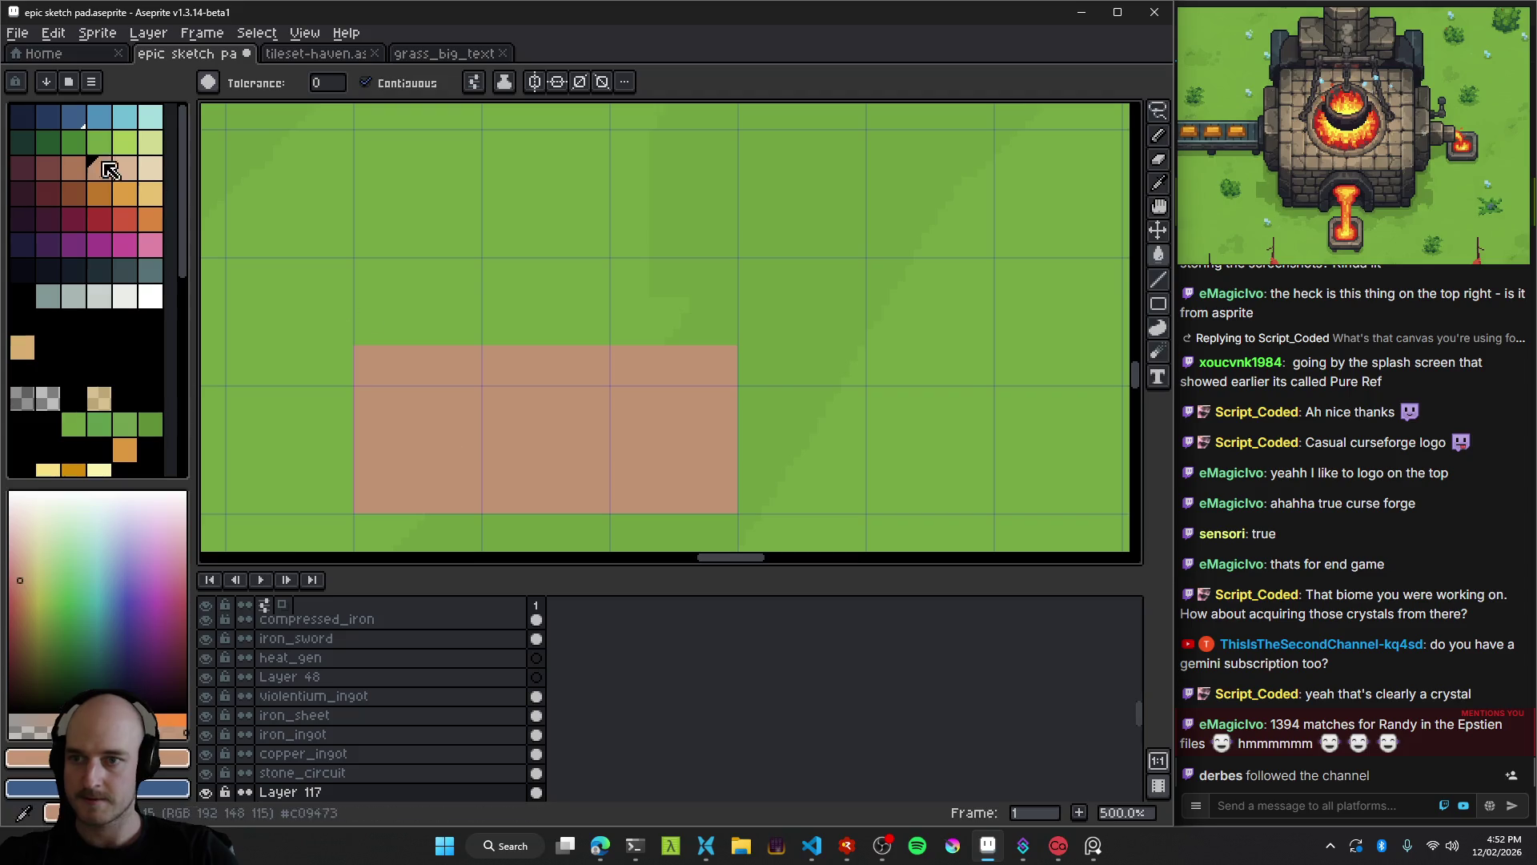
Paint a light-tan L shape above the rectangle with the brush.
key(bracketright)
key(b)
scroll(384, 330, left, 2)
scroll(384, 330, up, 1)
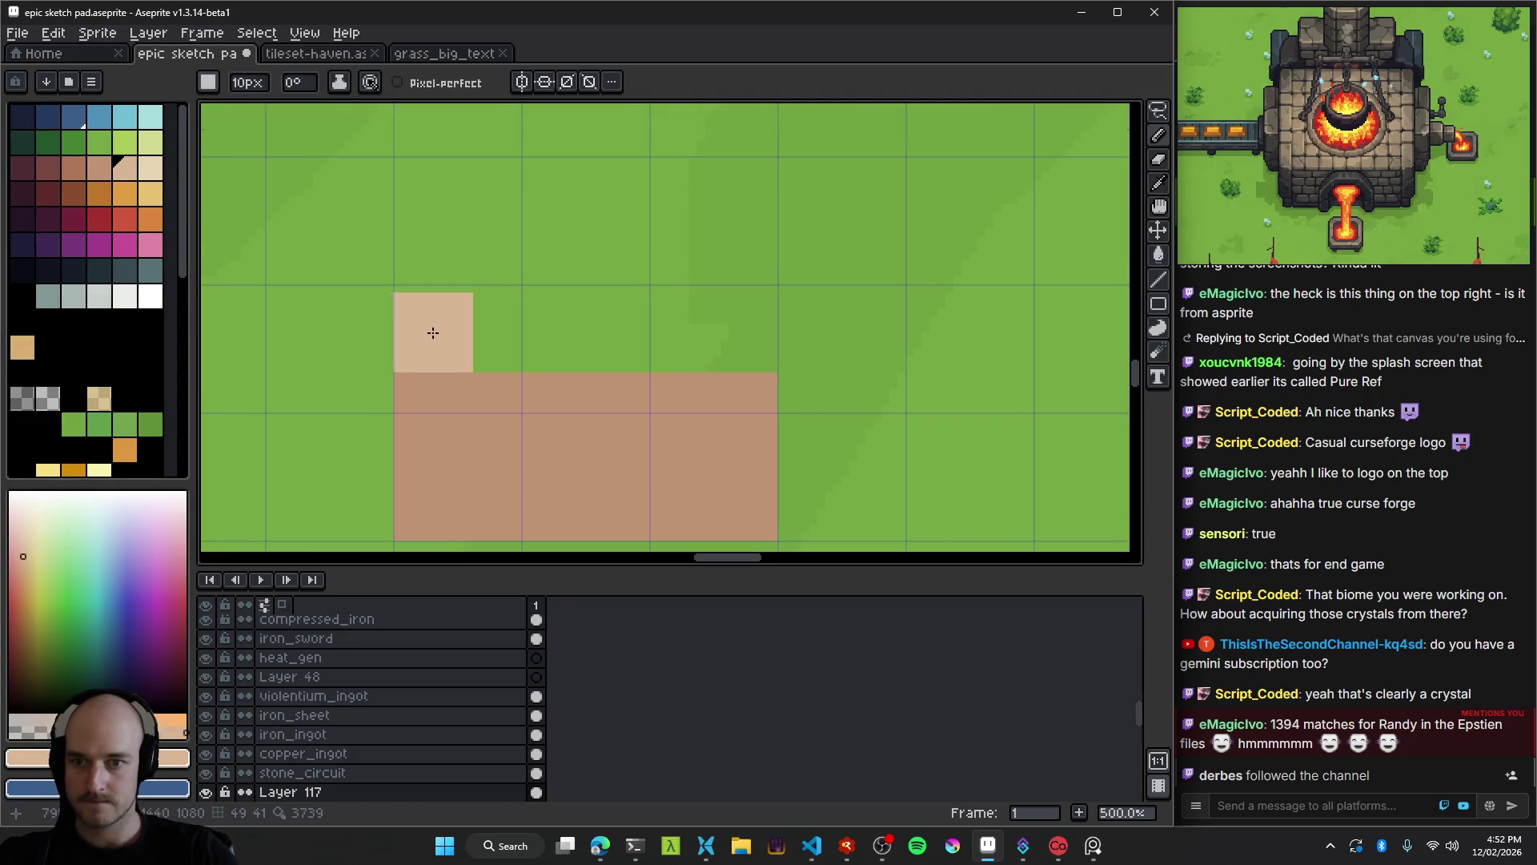
mouse_move(435, 338)
mouse_down()
mouse_move(435, 195)
mouse_move(737, 201)
mouse_move(744, 339)
mouse_move(461, 323)
mouse_move(484, 336)
mouse_move(673, 278)
mouse_move(602, 285)
mouse_up()
scroll(650, 292, down, 4)
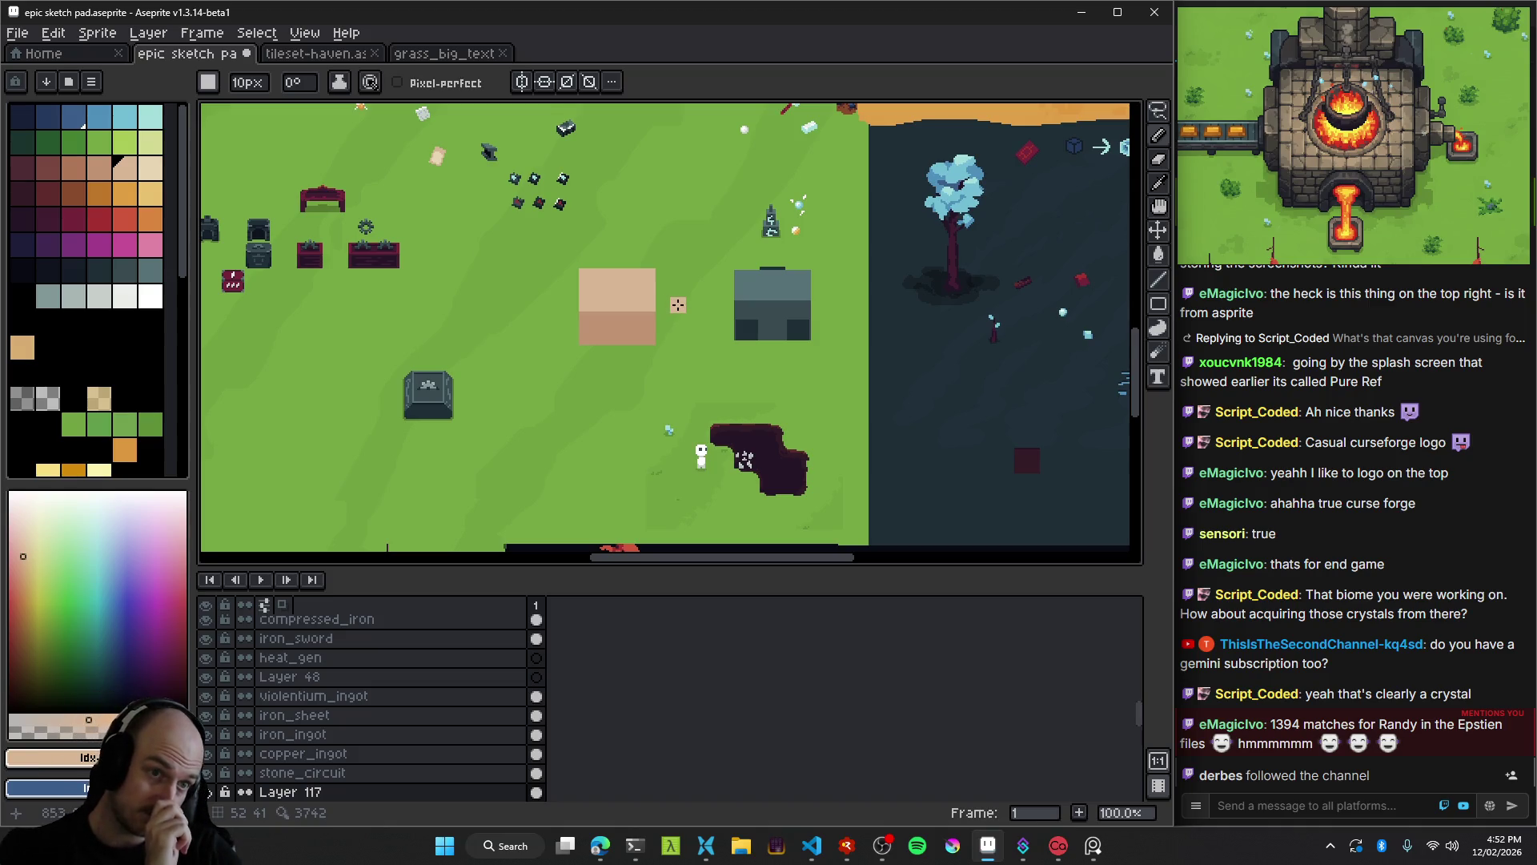
scroll(681, 336, up, 1)
scroll(543, 247, up, 2)
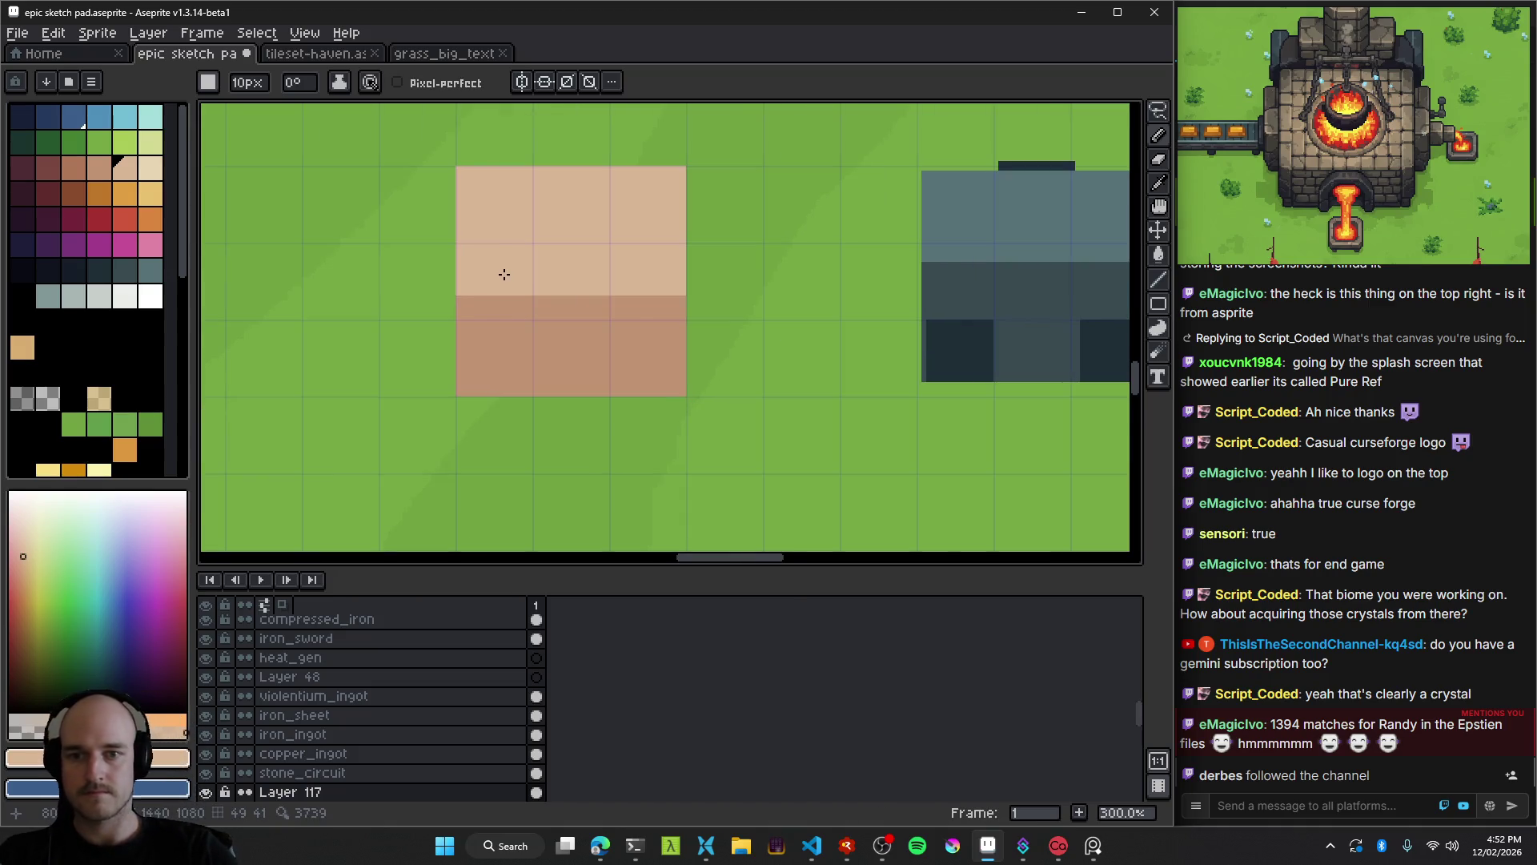
Paint light tan across the top of the darker band.
mouse_move(590, 309)
mouse_down()
mouse_move(610, 364)
mouse_move(595, 324)
mouse_up()
click(472, 346)
drag(474, 331, 706, 328)
key(ctrl+z)
key(ctrl+y)
scroll(746, 386, down, 5)
scroll(746, 386, up, 8)
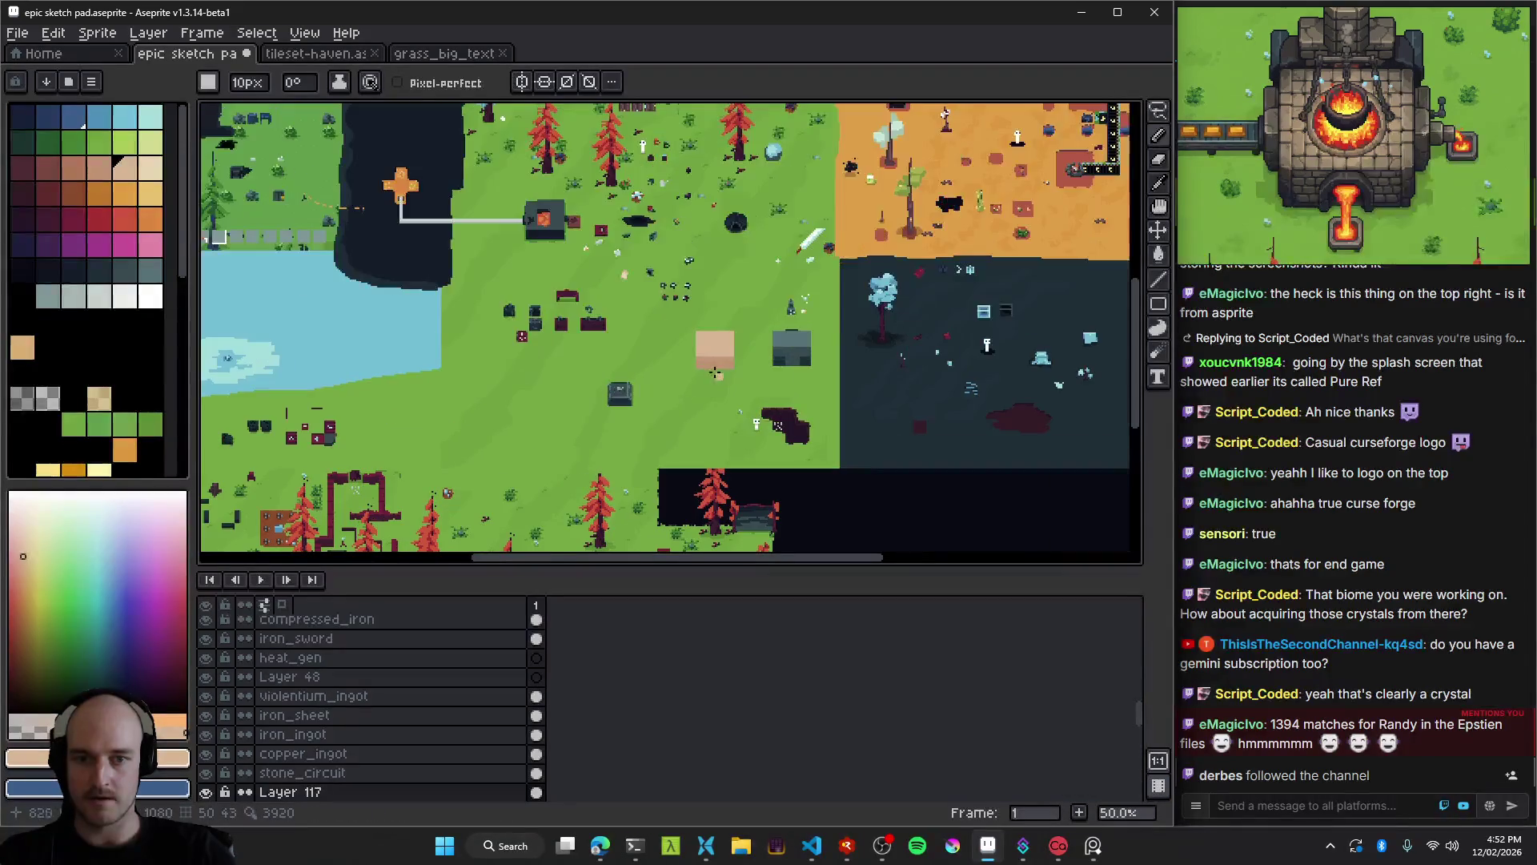
drag(769, 337, 680, 337)
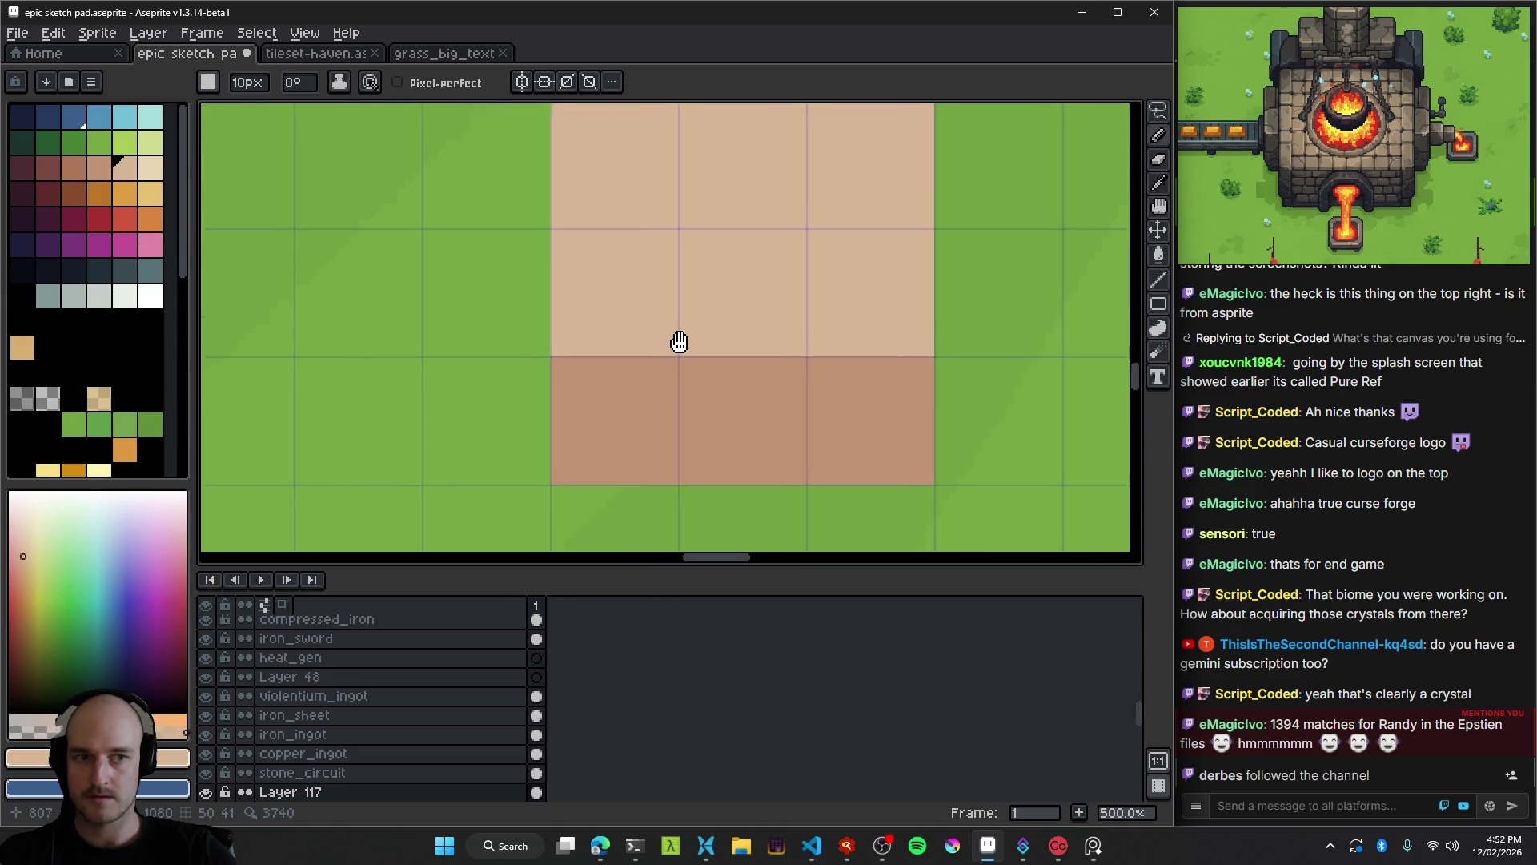
Pick up the block's darker brown and shrink the brush from 4 px to 1 px.
key(minus)
key(minus)
key(minus)
mouse_move(564, 298)
mouse_down()
mouse_move(518, 274)
mouse_move(594, 259)
mouse_move(592, 366)
mouse_up()
alt+click(611, 394)
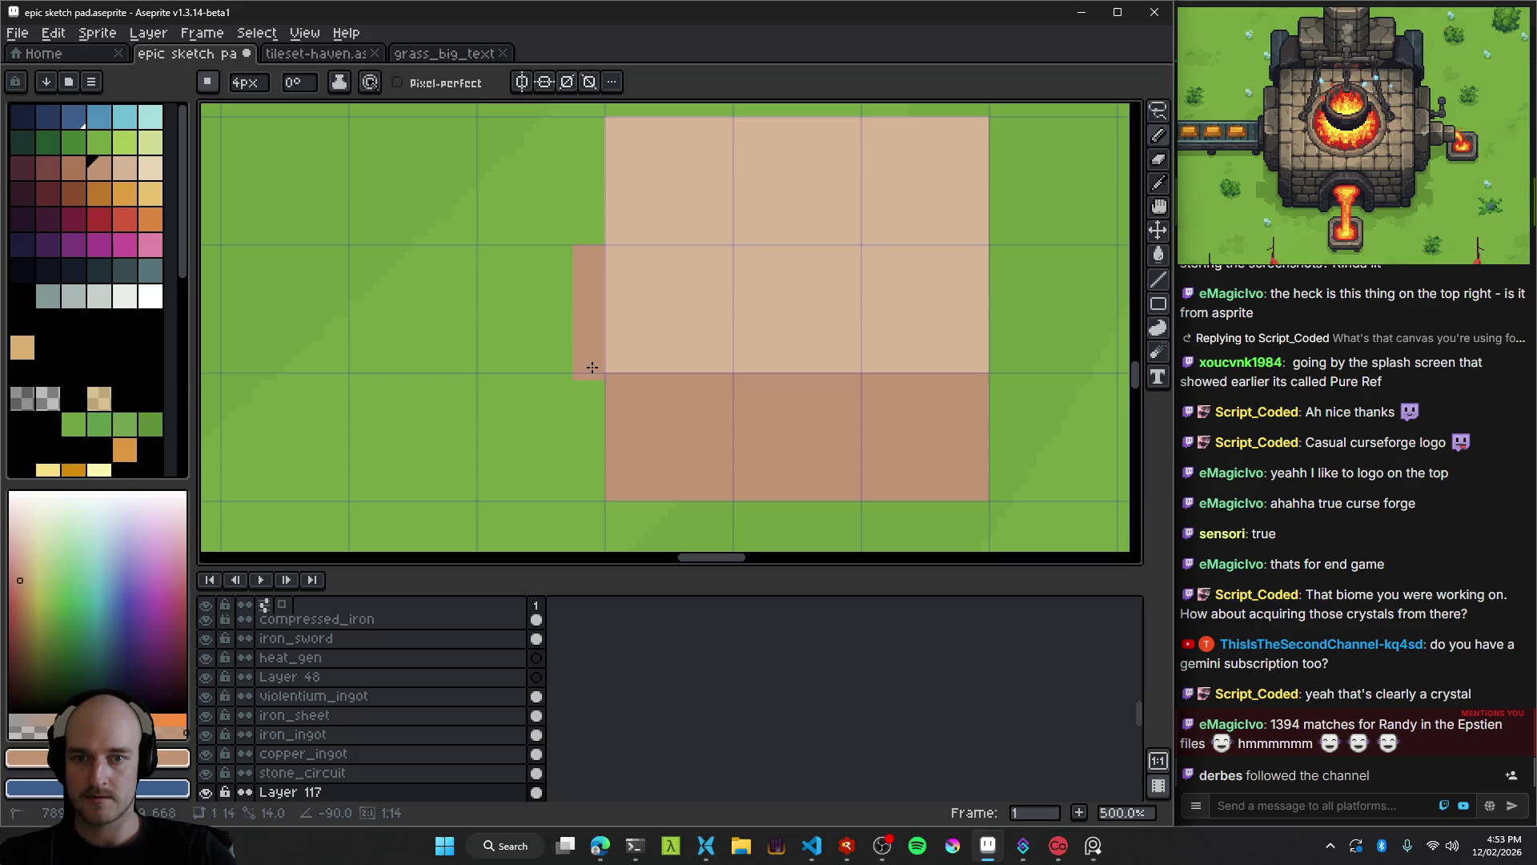
key(minus)
scroll(599, 392, up, 2)
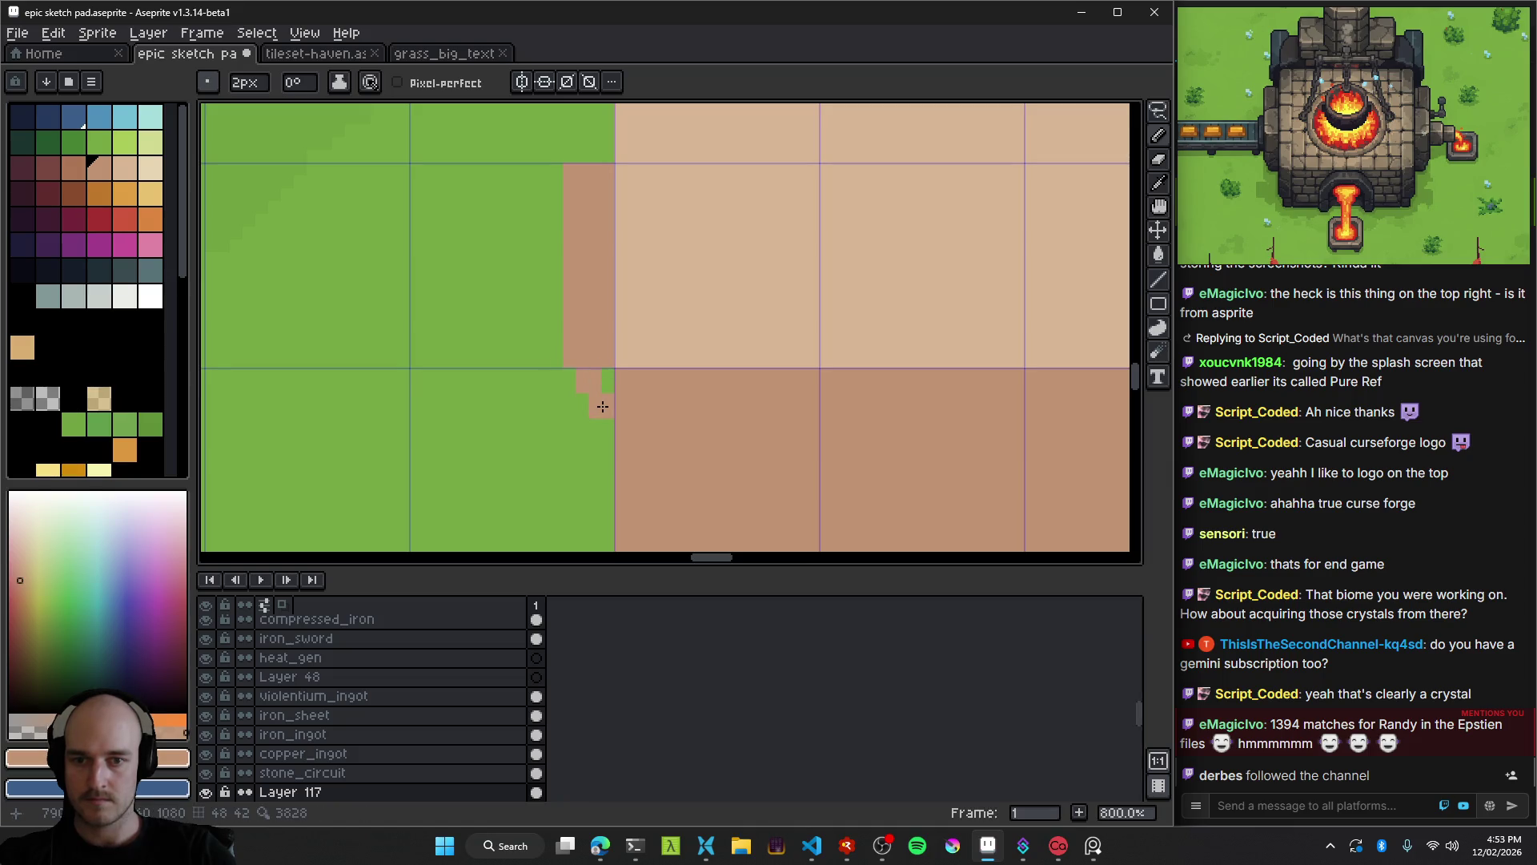
key(minus)
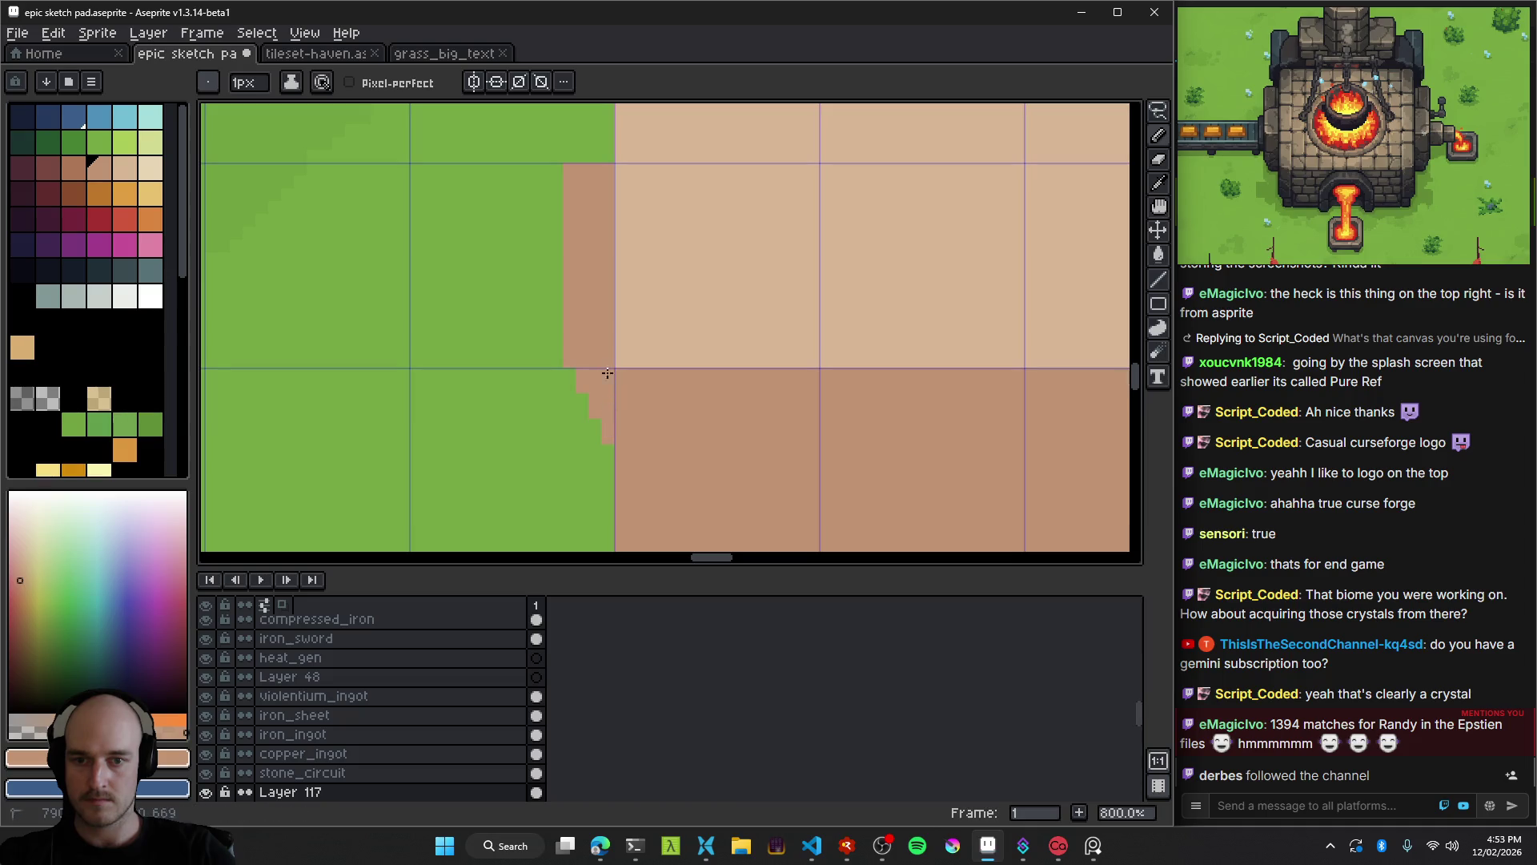
Sample the brown colour for the pencil near the block's left edge.
scroll(635, 337, down, 5)
scroll(641, 324, up, 4)
mouse_move(620, 292)
mouse_down()
mouse_move(579, 342)
mouse_move(440, 213)
mouse_up()
scroll(549, 333, up, 2)
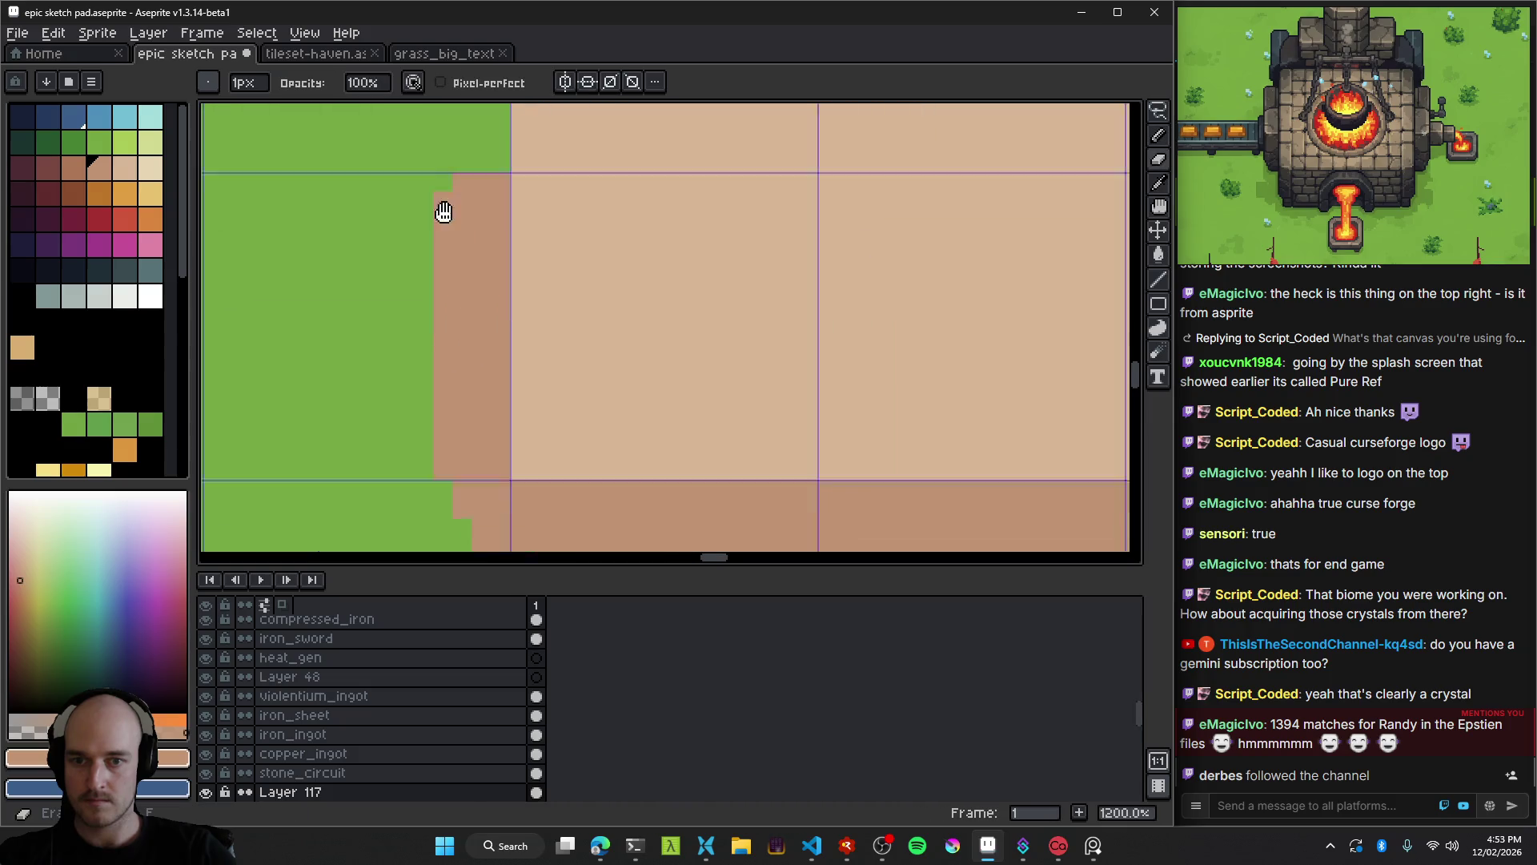
scroll(574, 319, down, 5)
scroll(549, 319, up, 1)
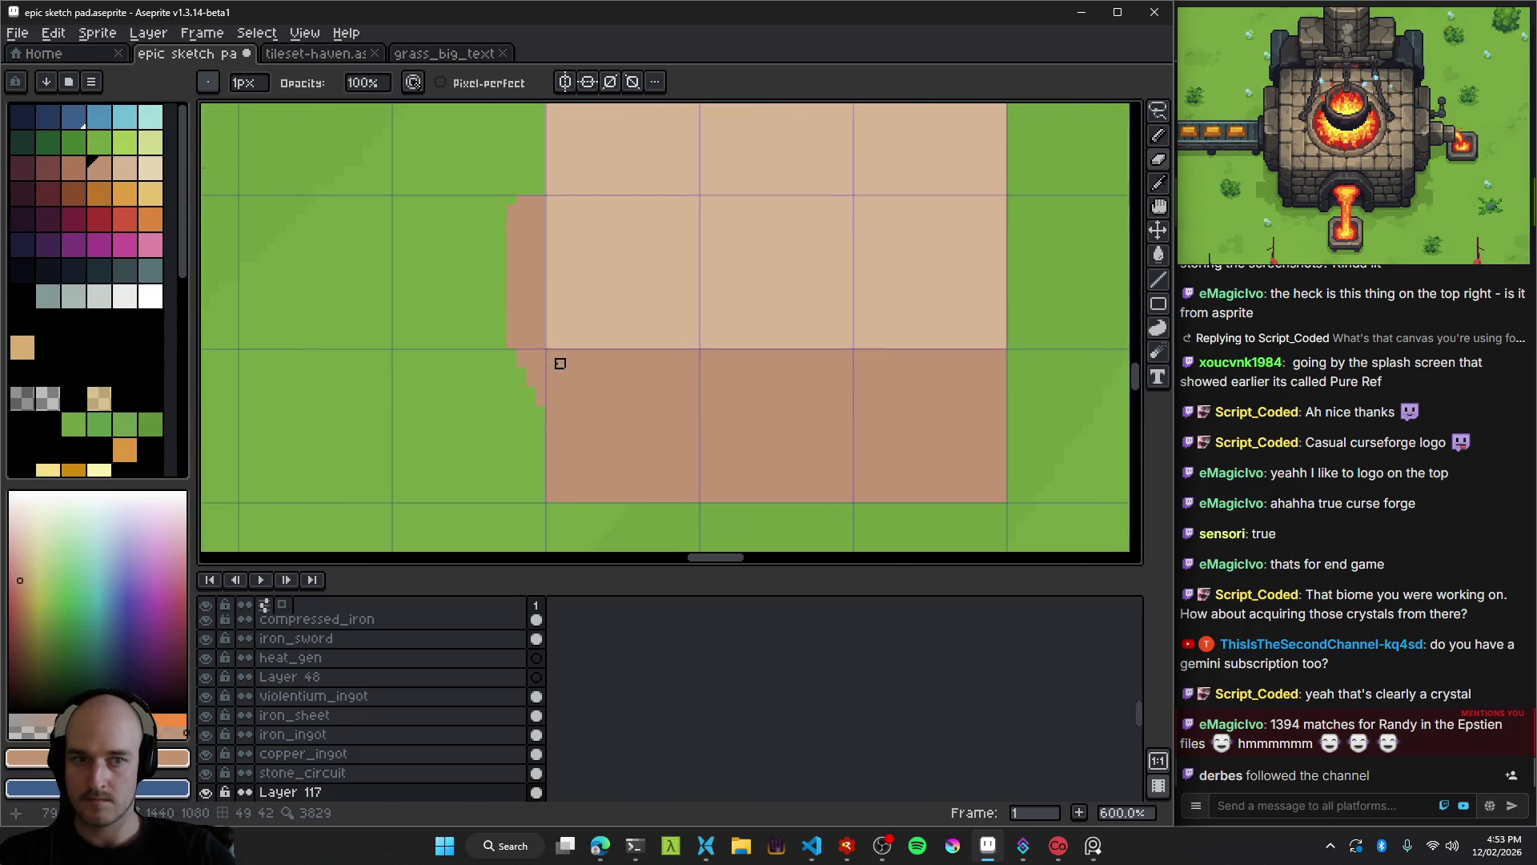
key(i)
mouse_move(568, 349)
mouse_down()
mouse_move(477, 305)
mouse_move(472, 420)
mouse_up()
key(b)
click(73, 170)
scroll(470, 442, down, 5)
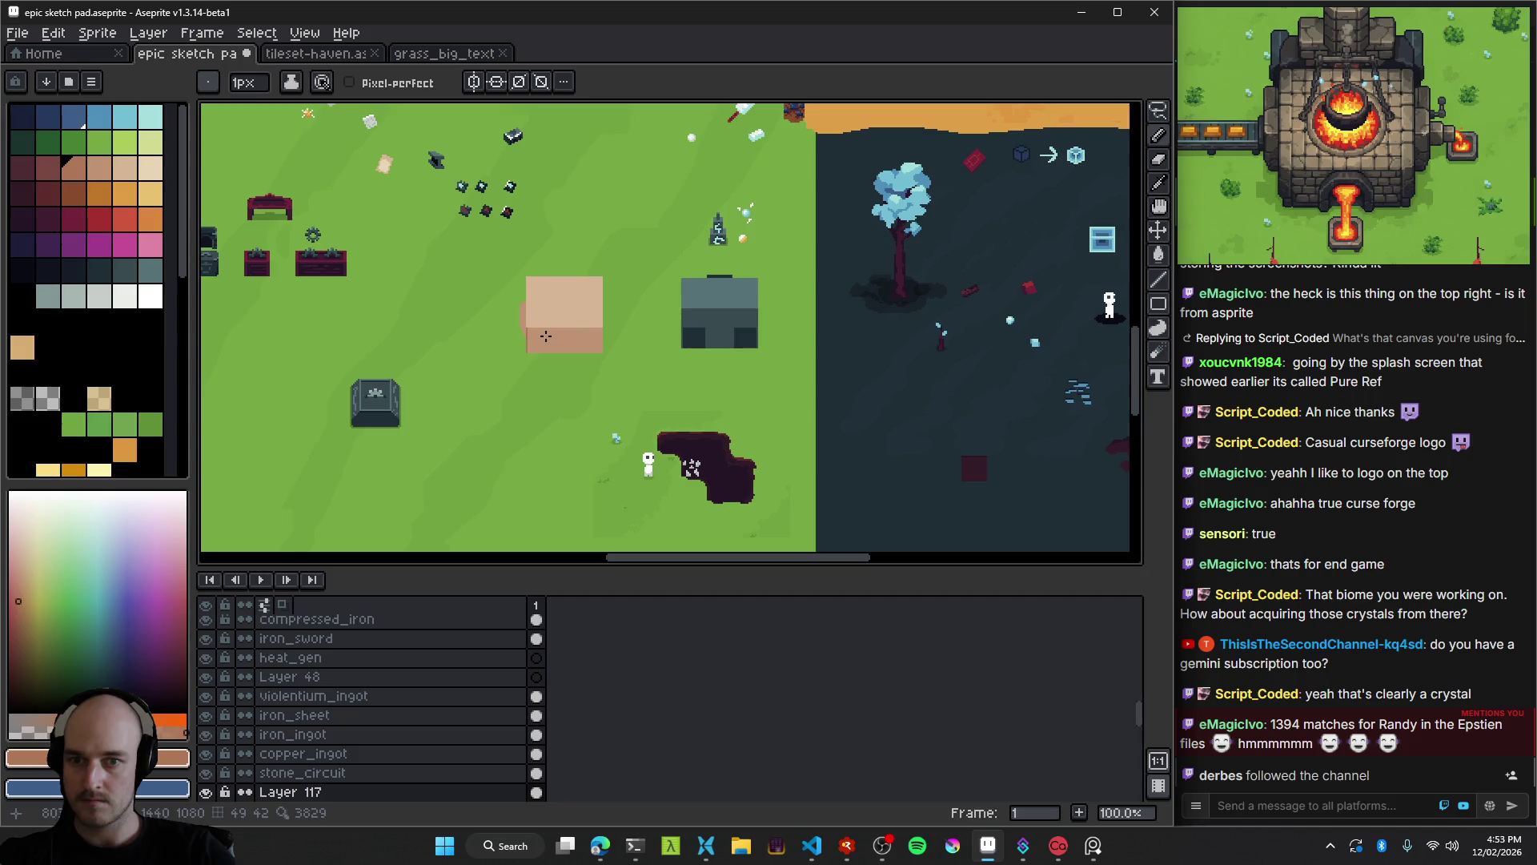
Sketch a 2 px door edge rising and curving right, keeping only the diagonal stroke.
scroll(528, 376, up, 4)
mouse_move(570, 317)
mouse_down()
mouse_move(560, 234)
mouse_move(549, 361)
mouse_move(533, 281)
mouse_move(623, 290)
mouse_up()
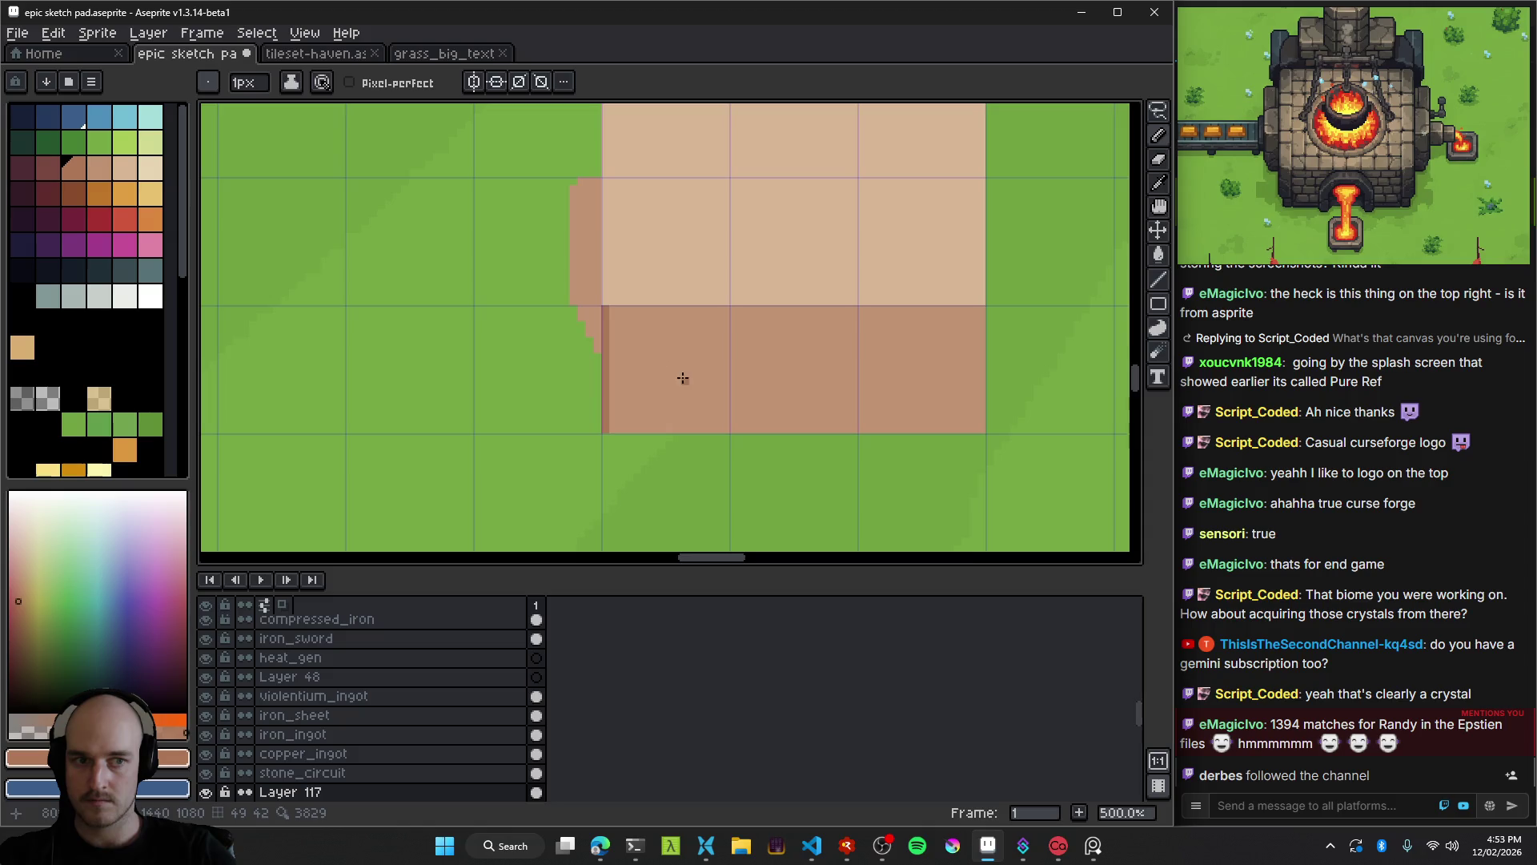
drag(683, 378, 502, 309)
drag(603, 302, 553, 303)
key(plus)
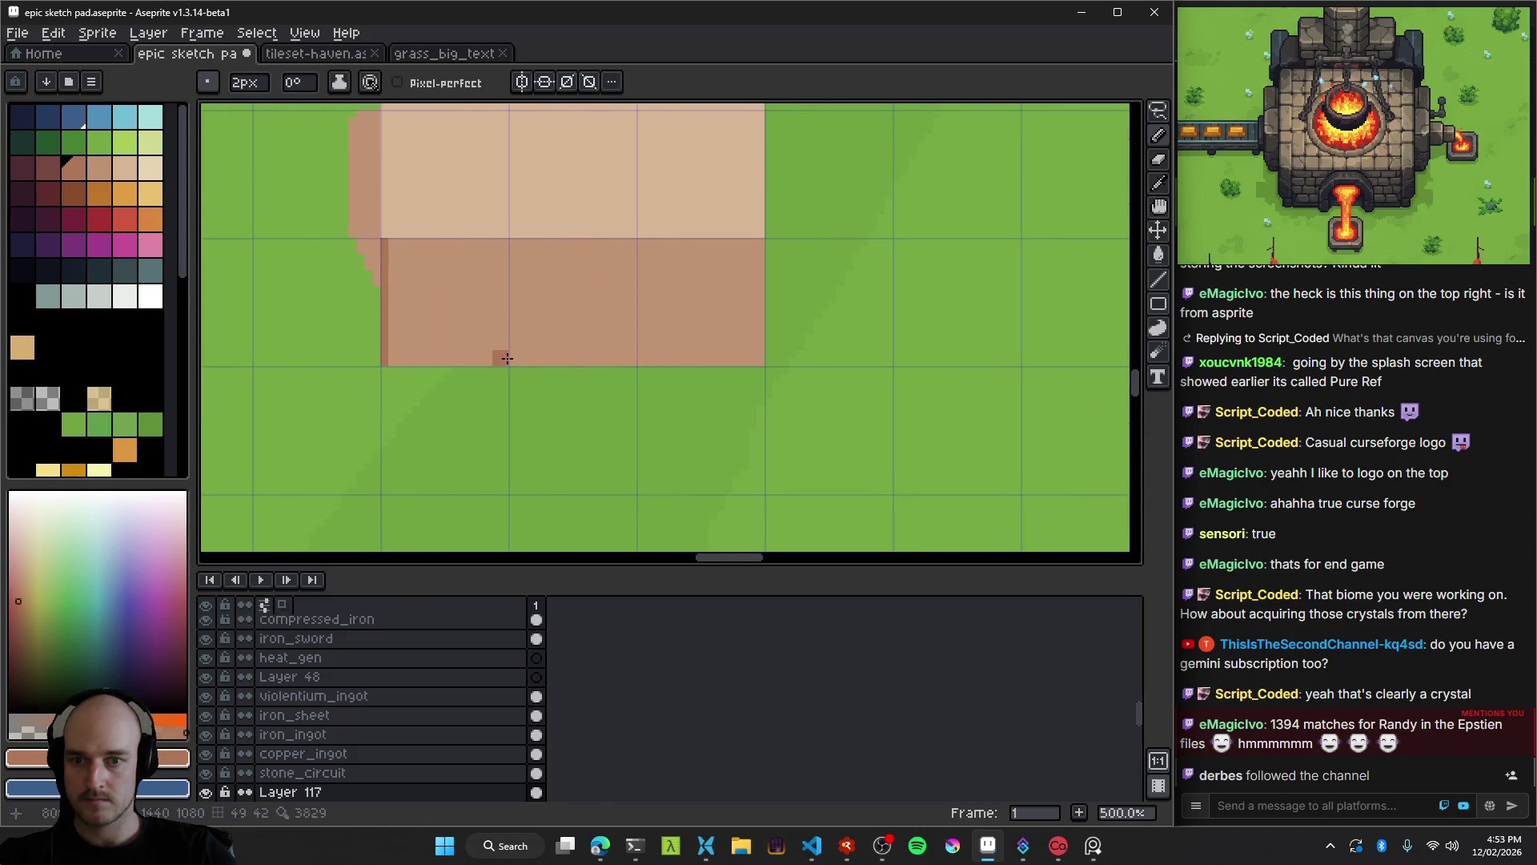
mouse_move(527, 340)
mouse_down()
mouse_move(520, 290)
mouse_move(568, 260)
mouse_up()
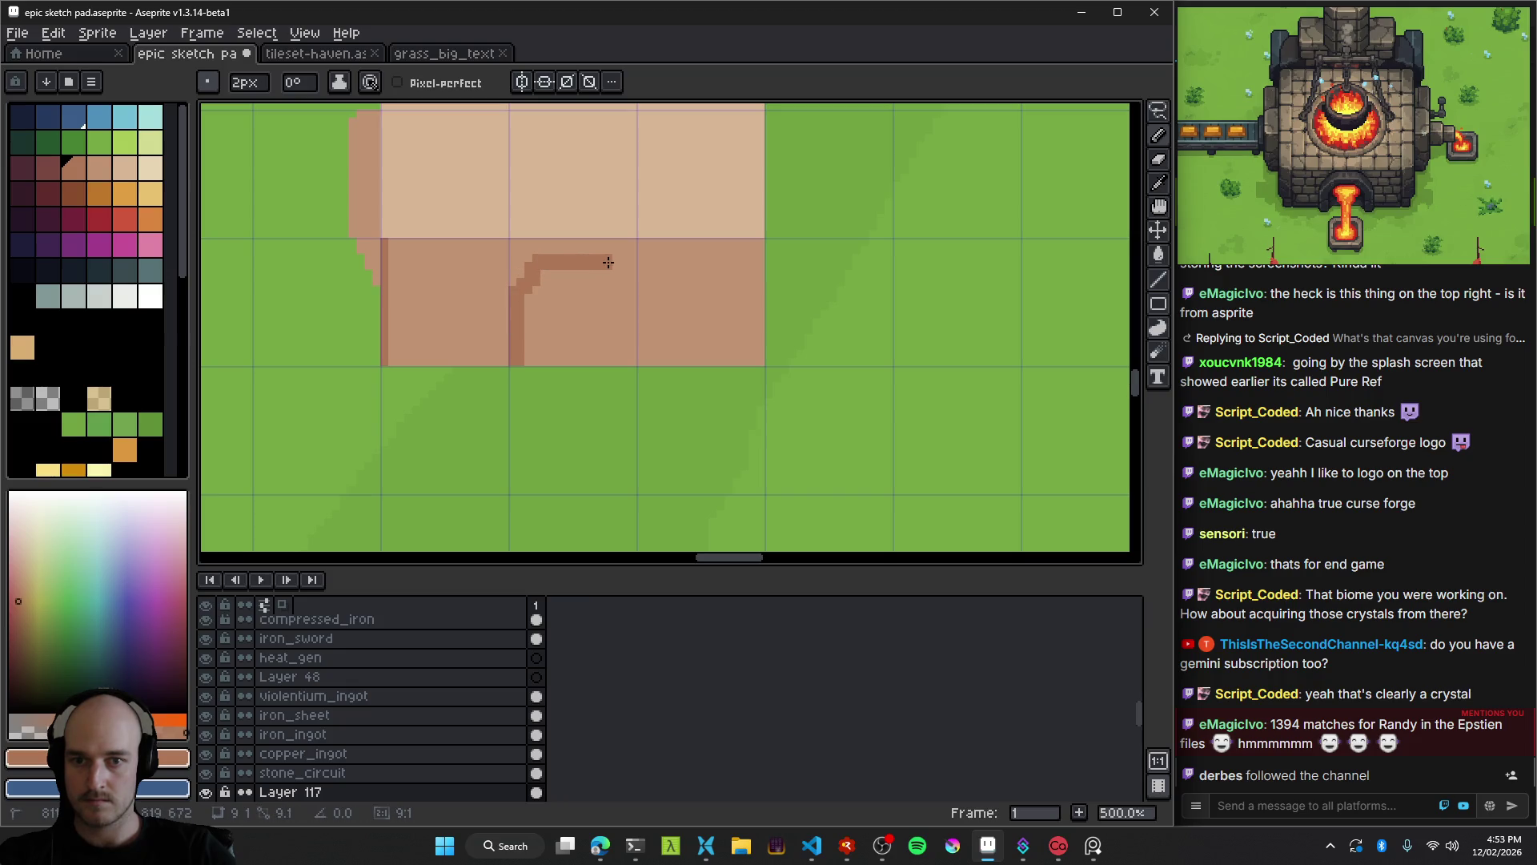
key(ctrl+z)
scroll(577, 285, down, 3)
scroll(577, 288, up, 4)
click(560, 297)
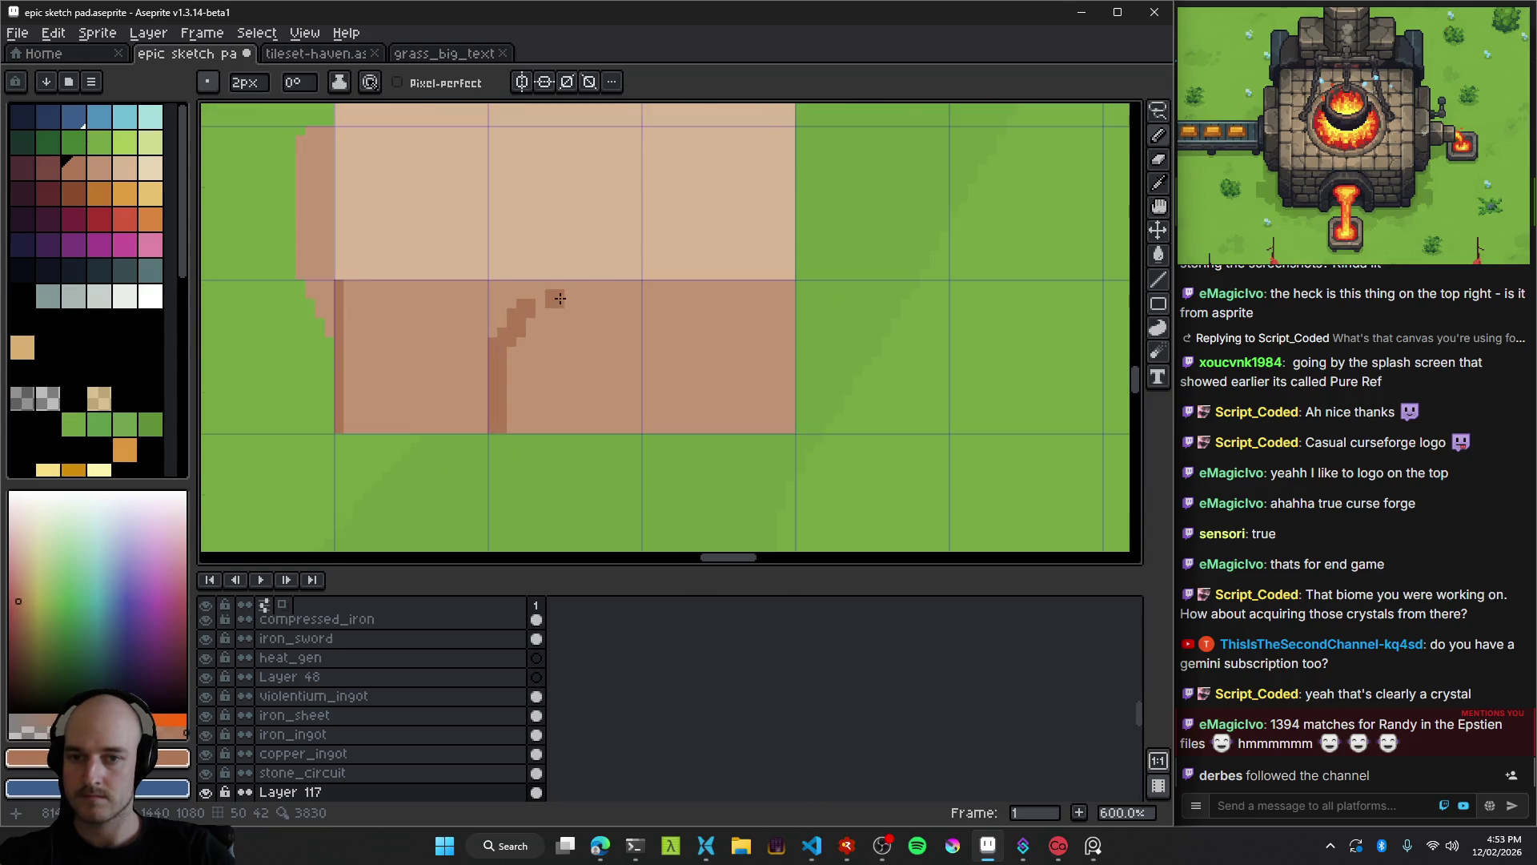
key(ctrl+z)
scroll(560, 298, up, 3)
key(ctrl+z)
scroll(559, 286, down, 6)
key(ctrl+y)
Turn on vertical symmetry with its axis at the block's centre.
click(522, 81)
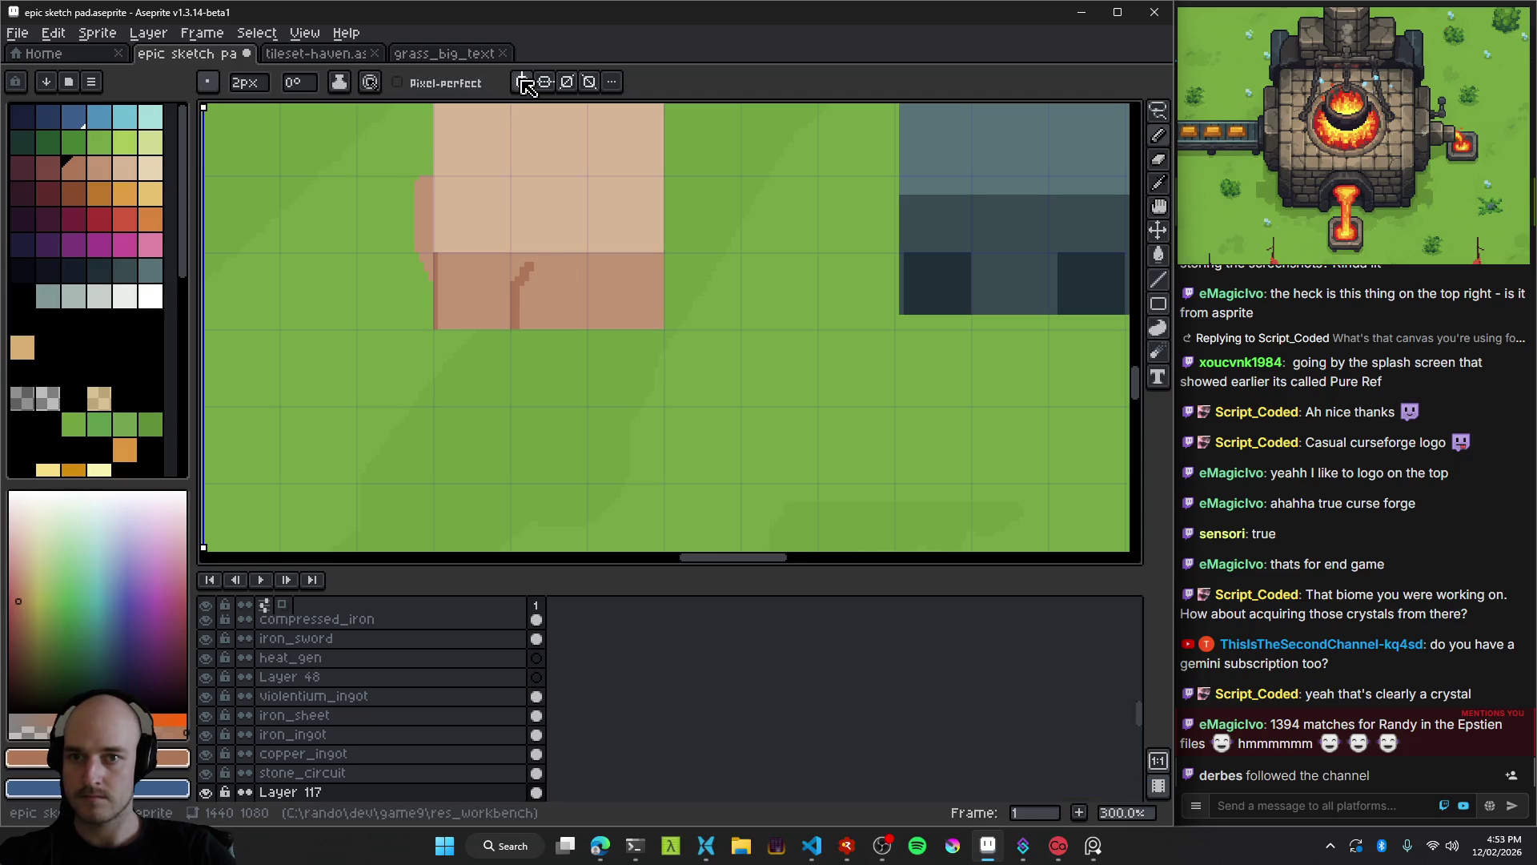
scroll(478, 278, down, 2)
drag(404, 104, 521, 104)
scroll(486, 277, up, 5)
scroll(487, 277, up, 3)
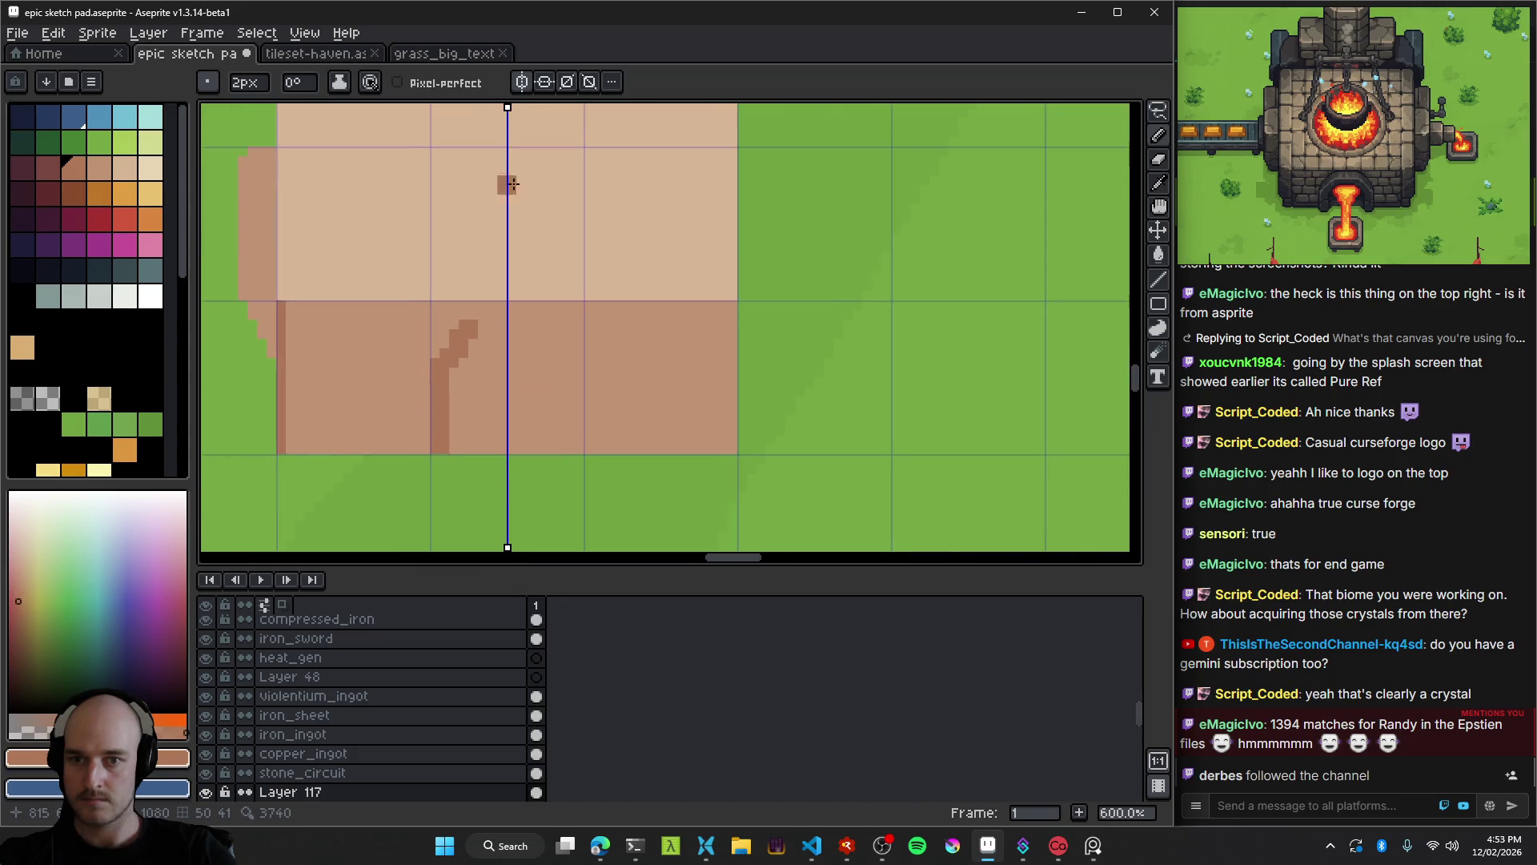
click(502, 294)
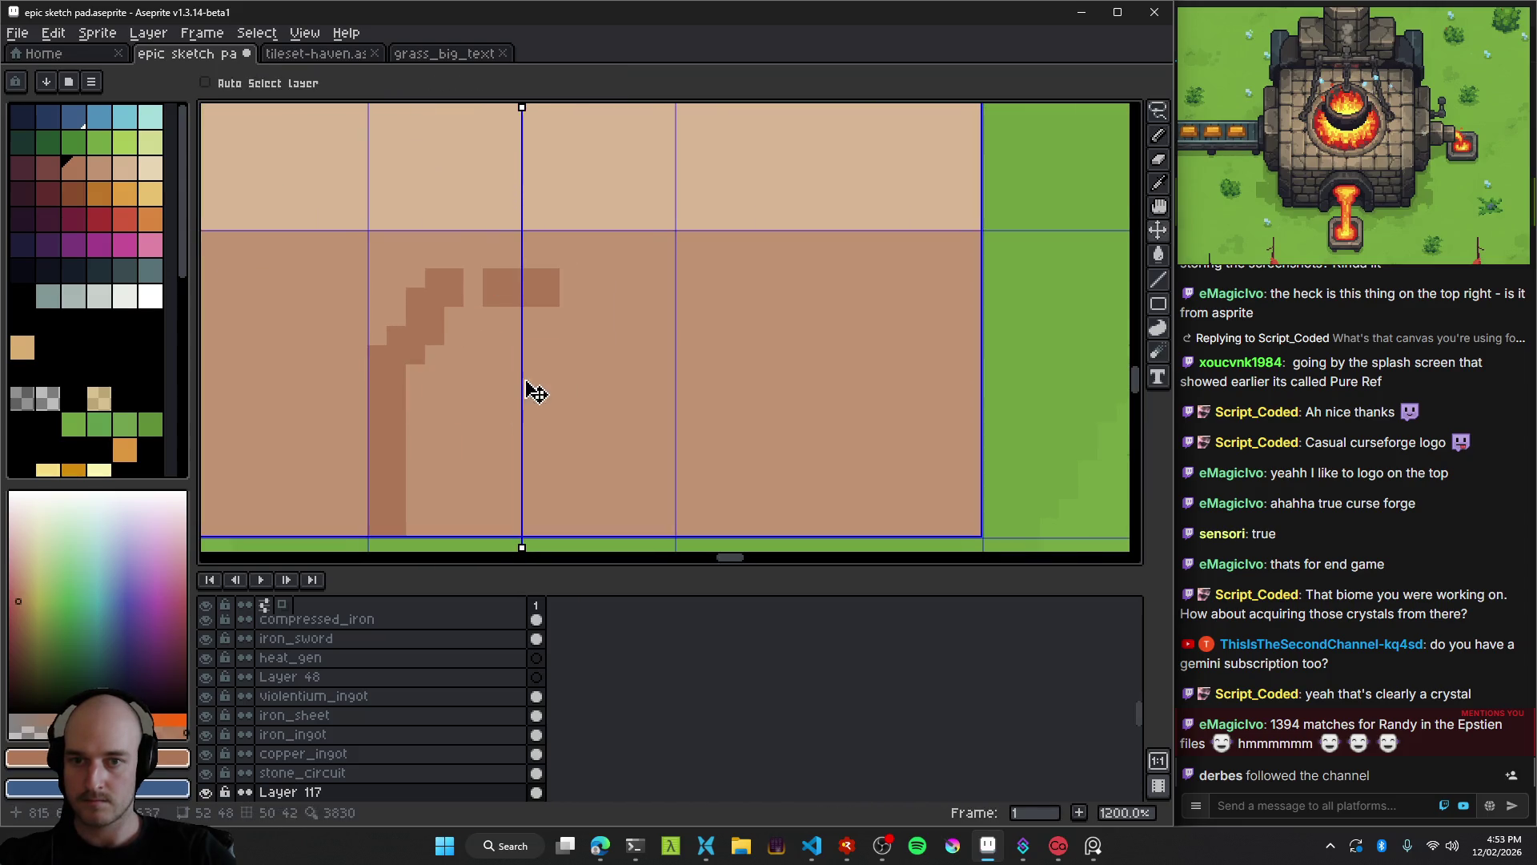
key(ctrl+z)
Draw the mirrored arch curve and its top.
click(410, 360)
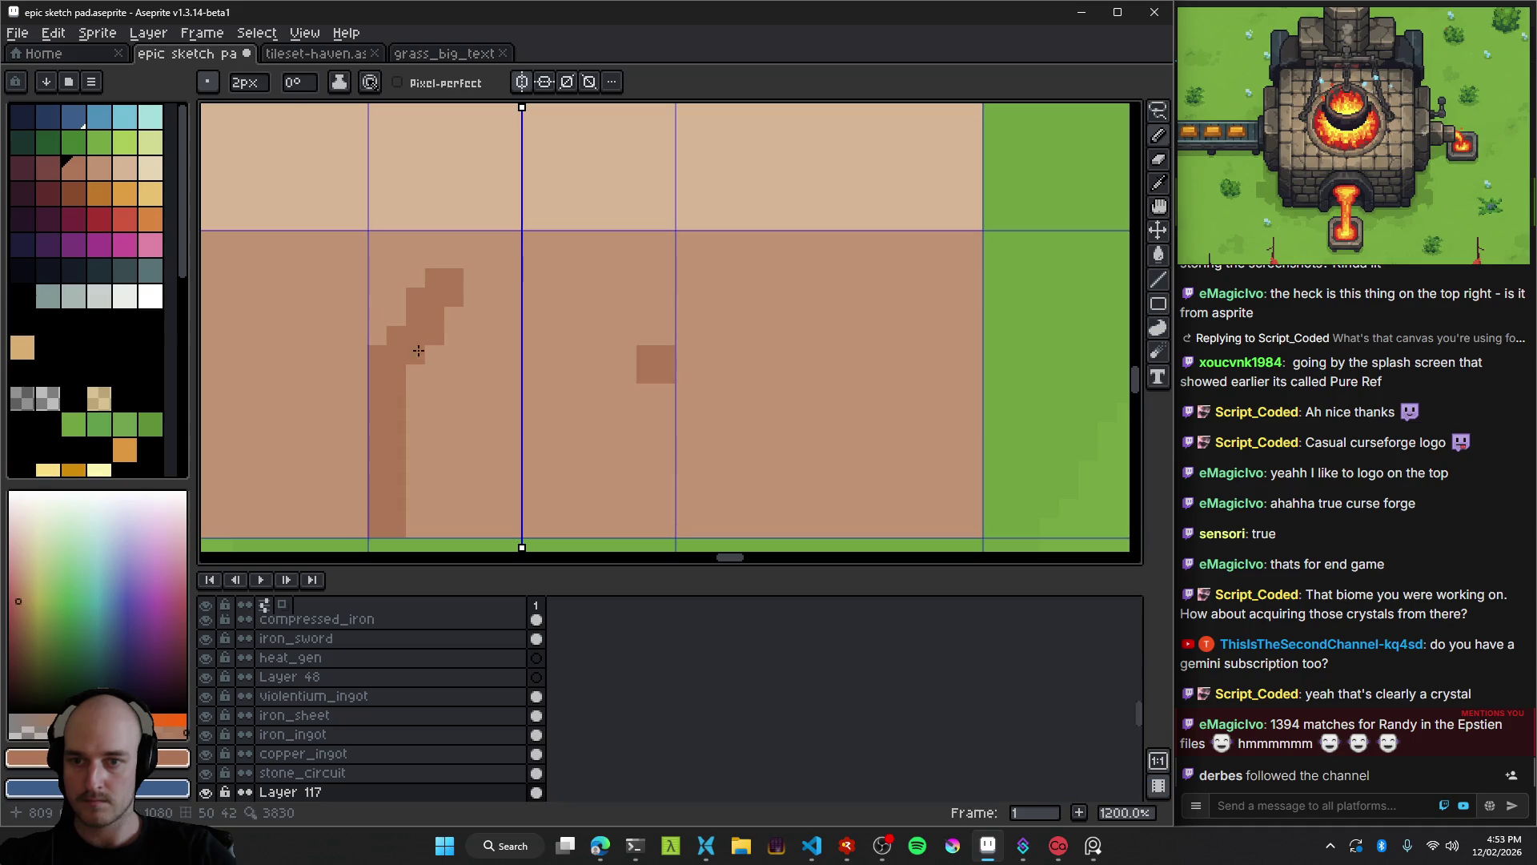
click(417, 351)
drag(451, 291, 515, 275)
mouse_move(536, 326)
mouse_down()
mouse_move(555, 301)
mouse_move(627, 405)
mouse_move(658, 528)
mouse_move(424, 518)
mouse_move(424, 490)
mouse_up()
key(ctrl+z)
Fill the door interior with darker brown.
key(g)
click(607, 430)
scroll(608, 430, down, 6)
key(b)
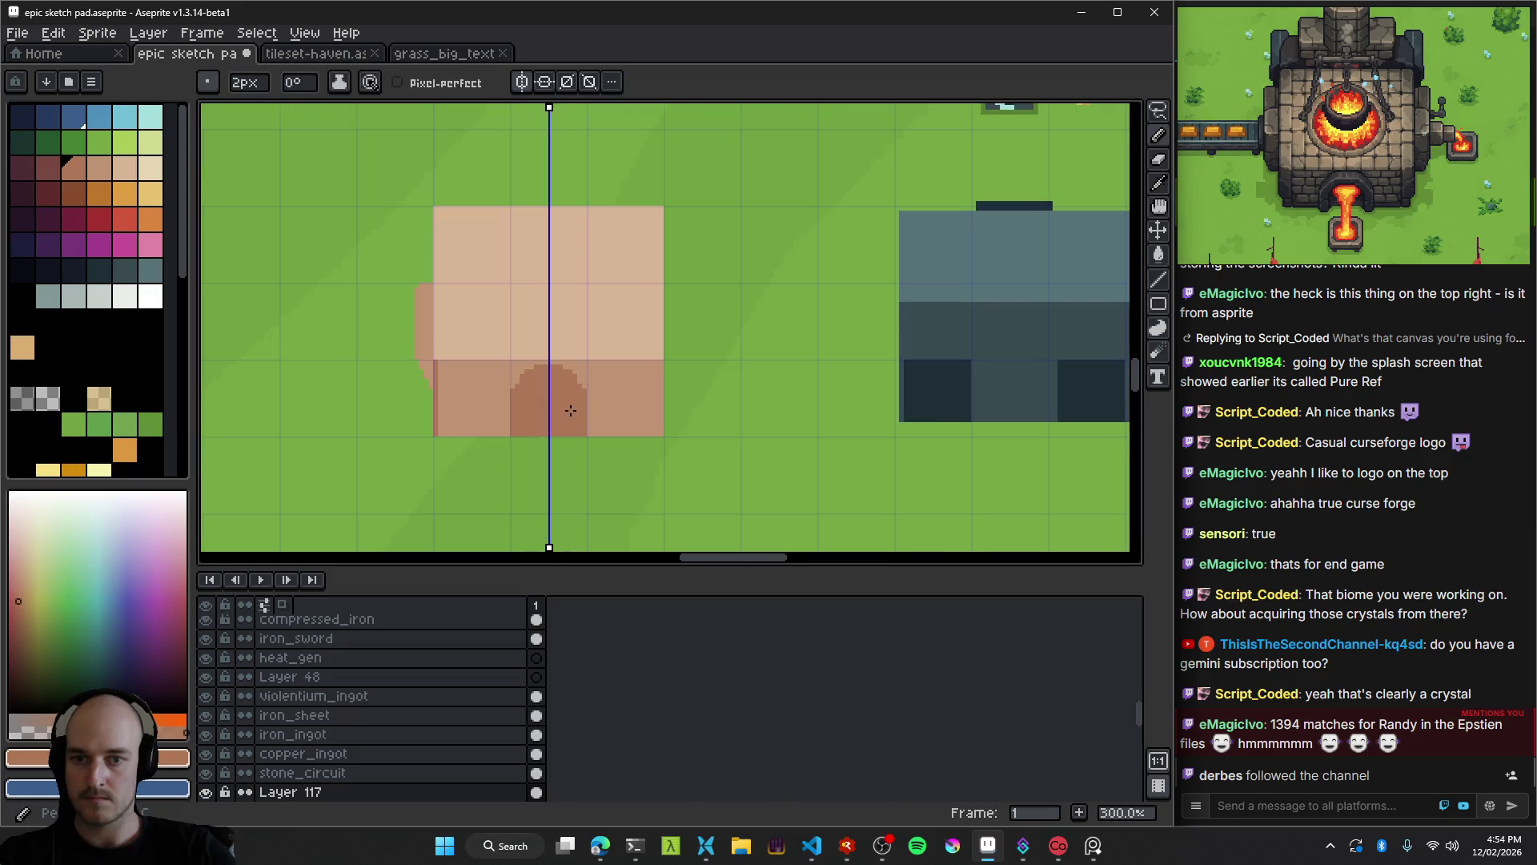
scroll(570, 410, down, 4)
scroll(544, 410, up, 8)
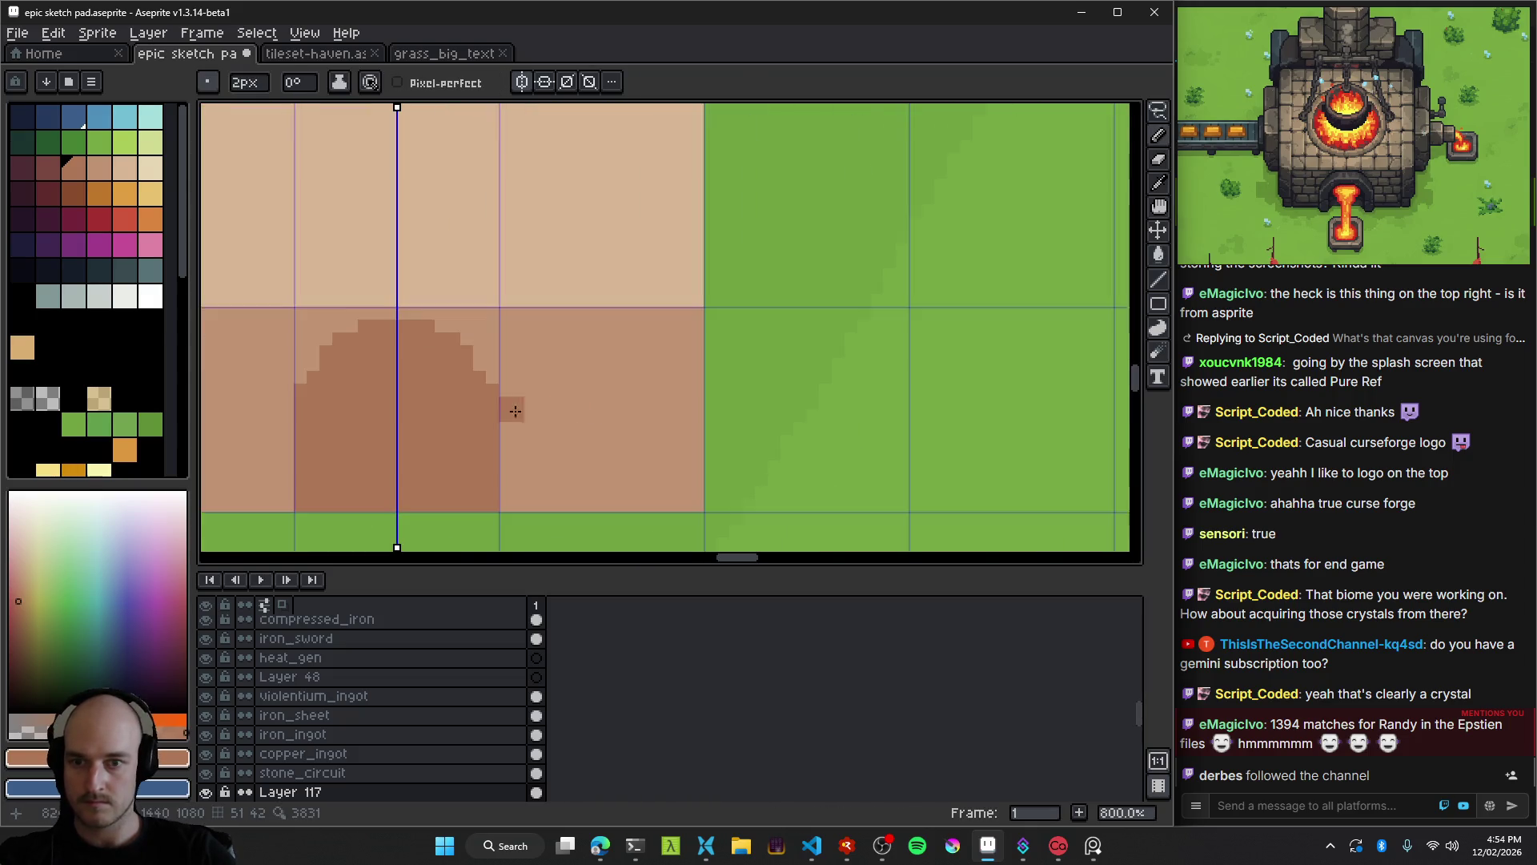
scroll(515, 411, left, 3)
Draw a mirrored slate frame around the arch in the lighter slate colour.
key(alt)
scroll(646, 302, left, 1)
key(alt)
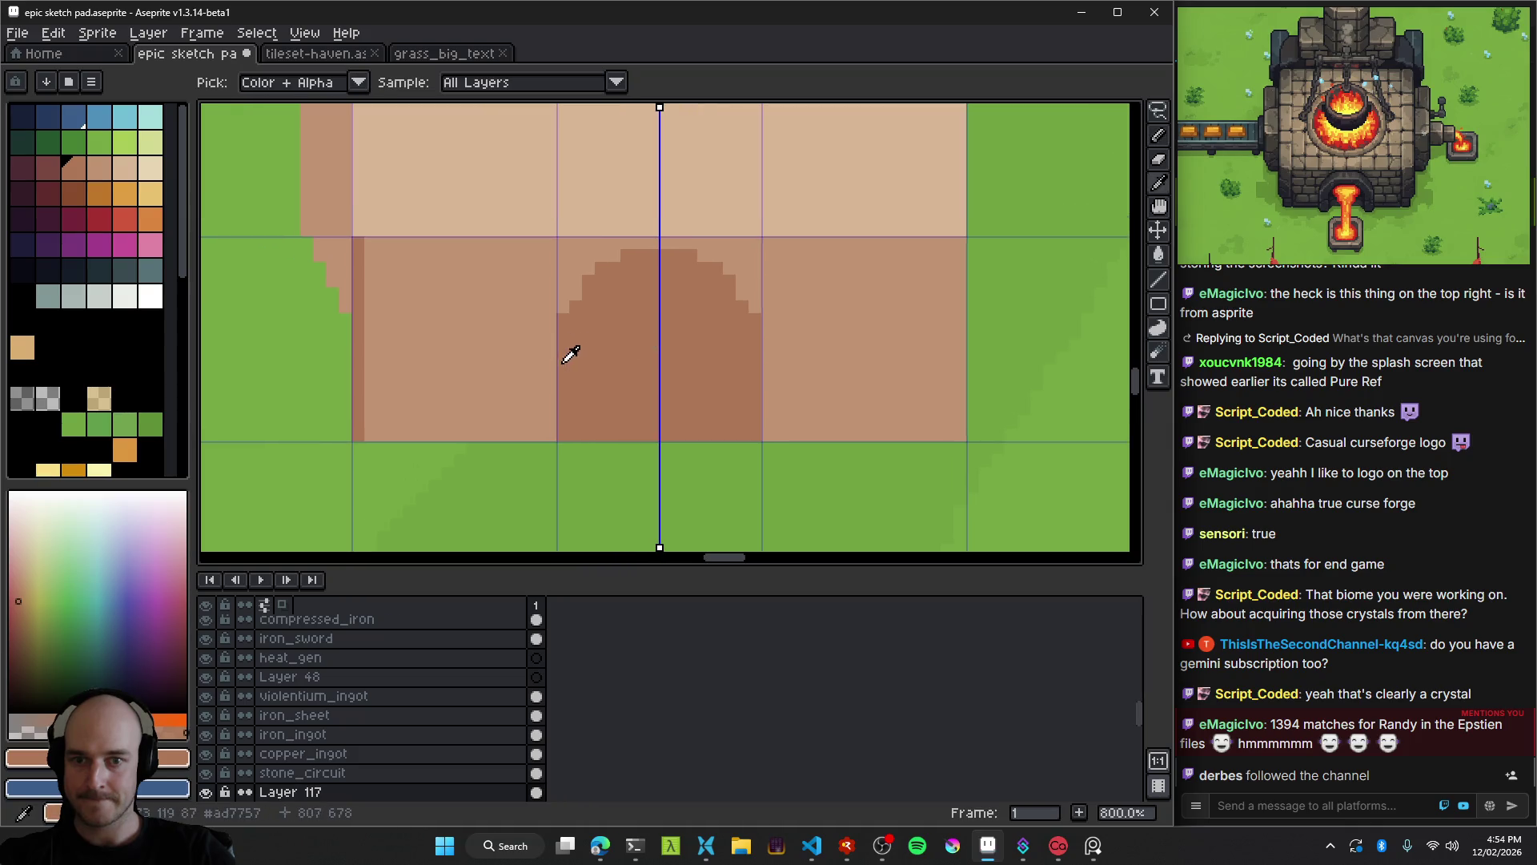
alt+click(521, 253)
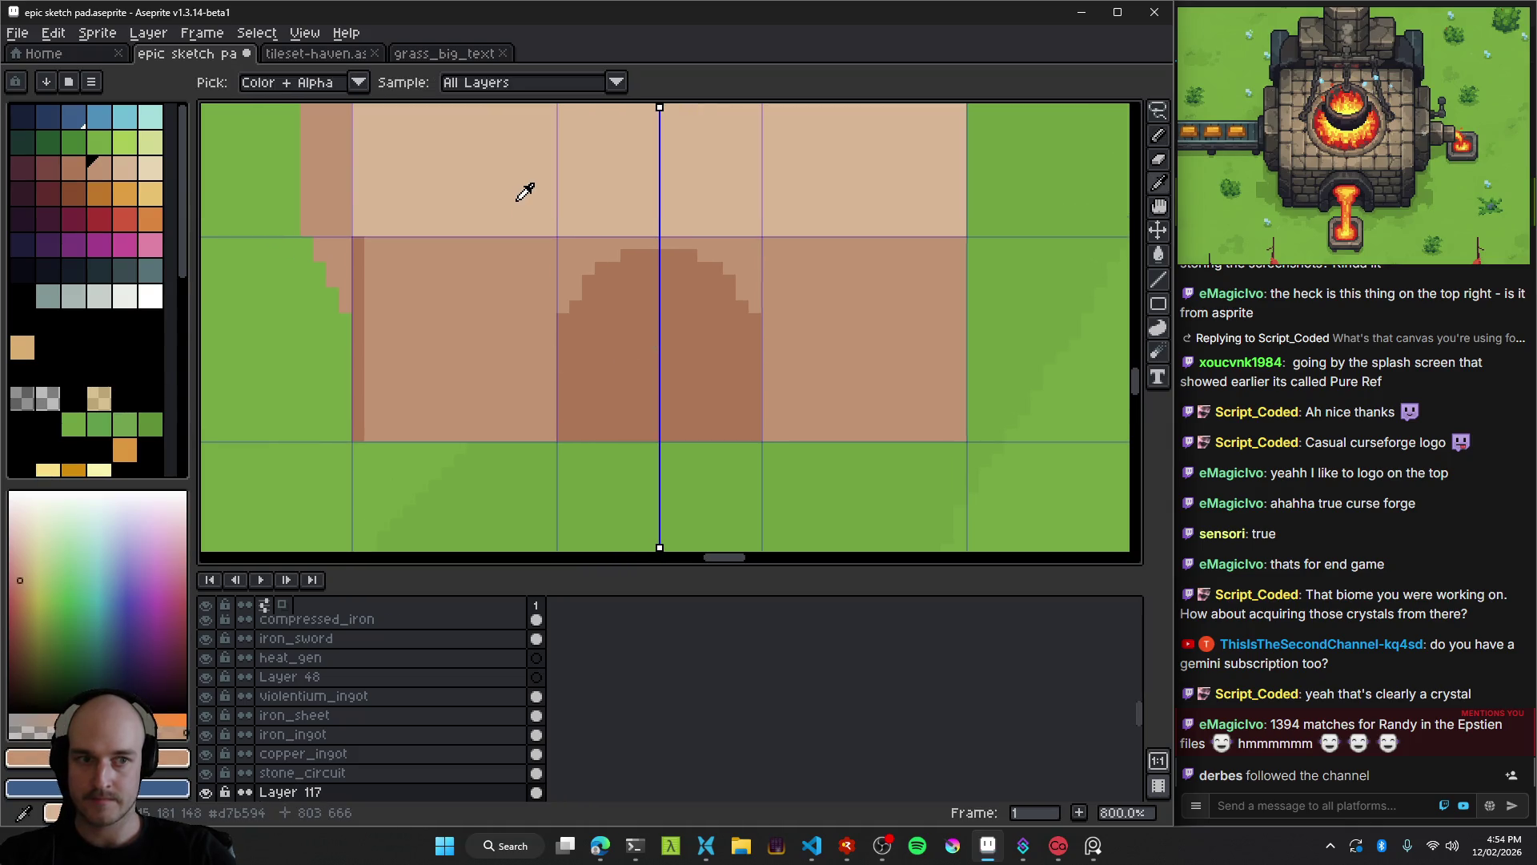
click(124, 270)
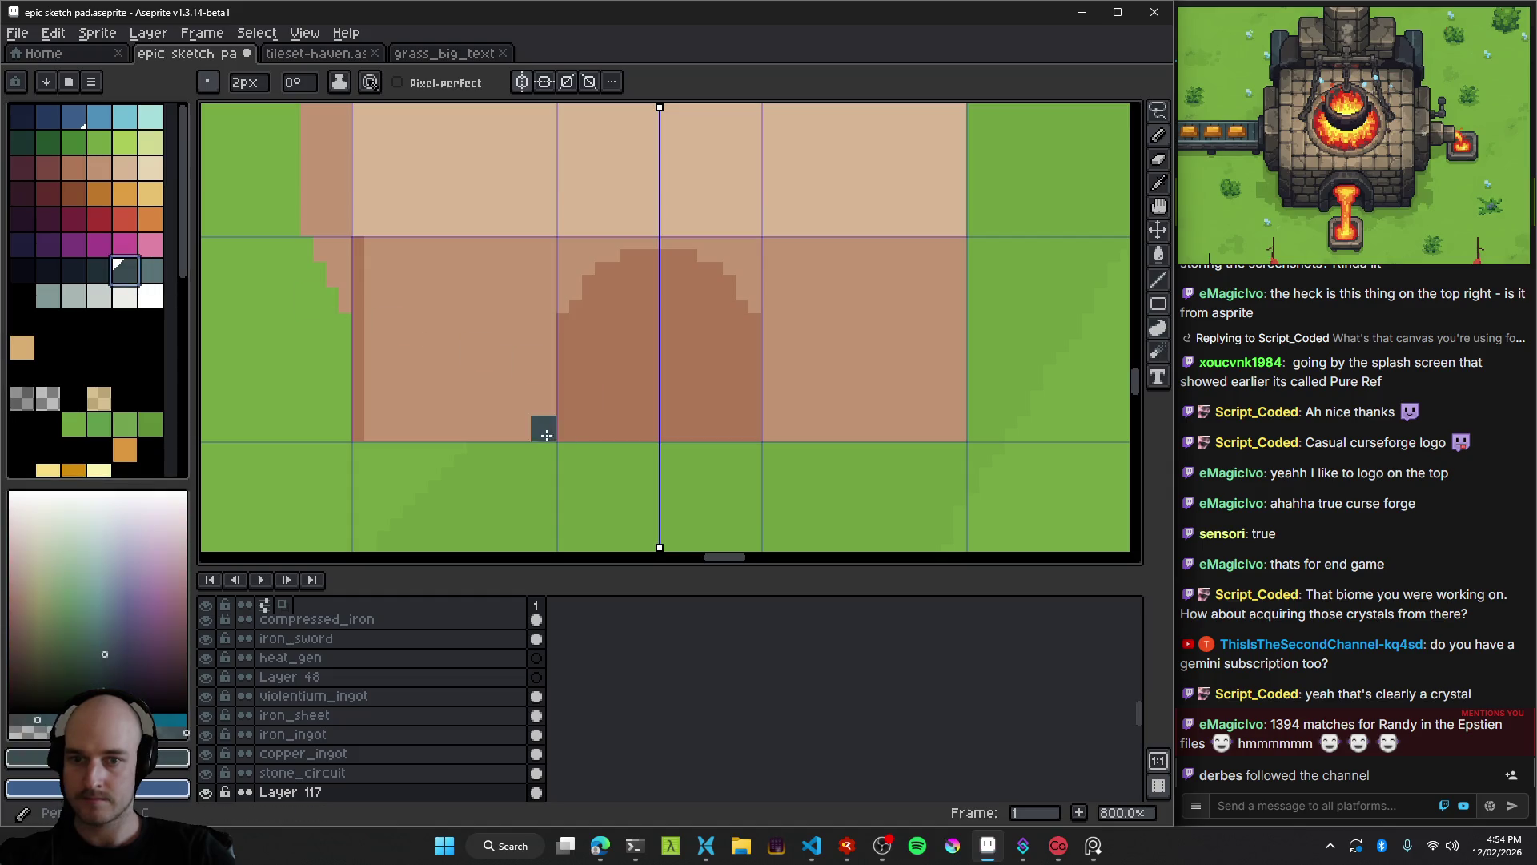
key(])
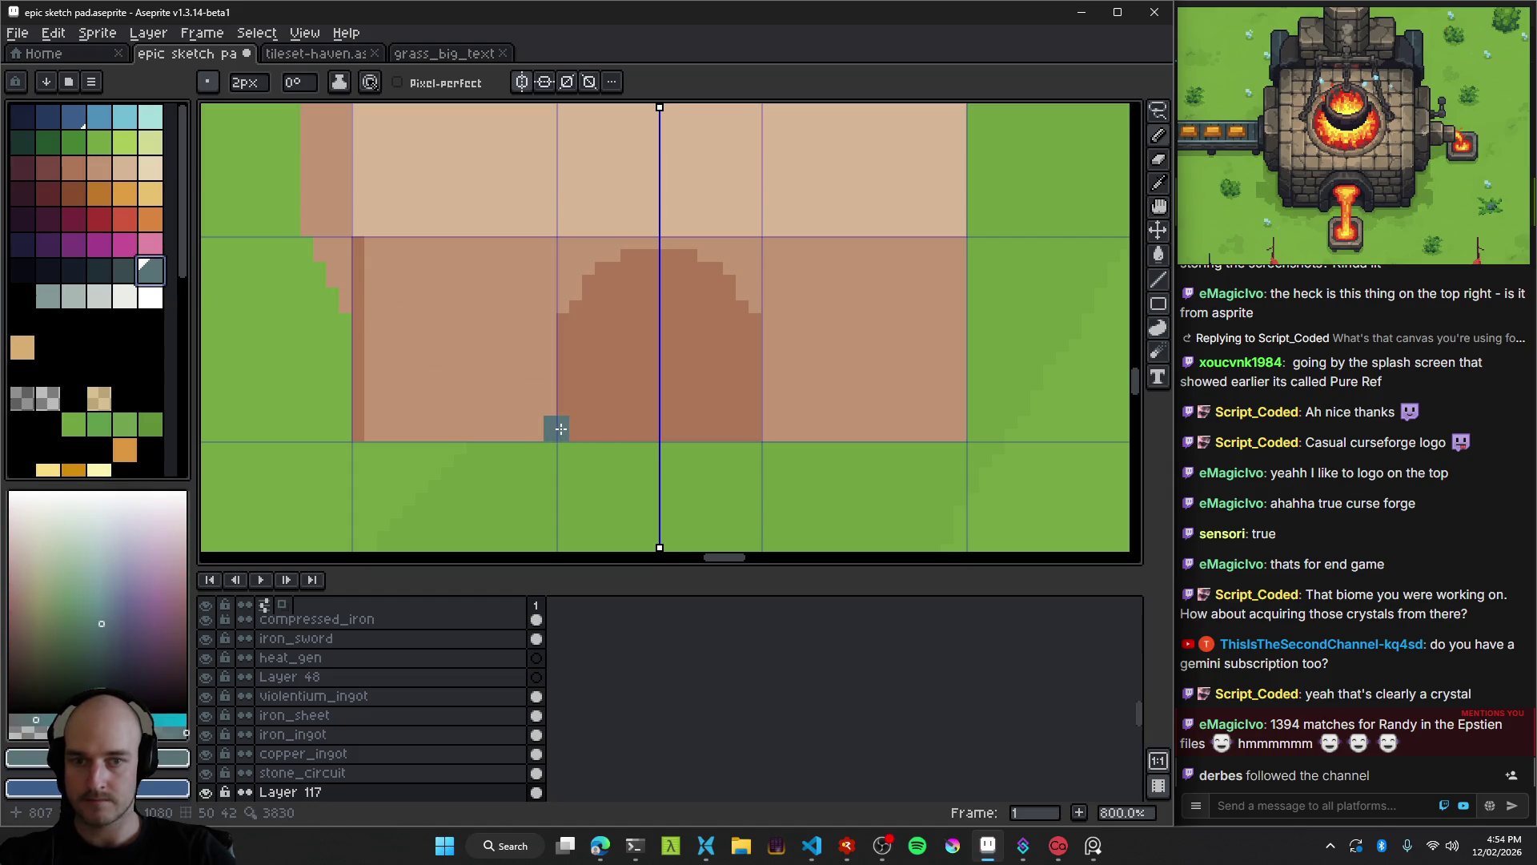
drag(561, 429, 563, 318)
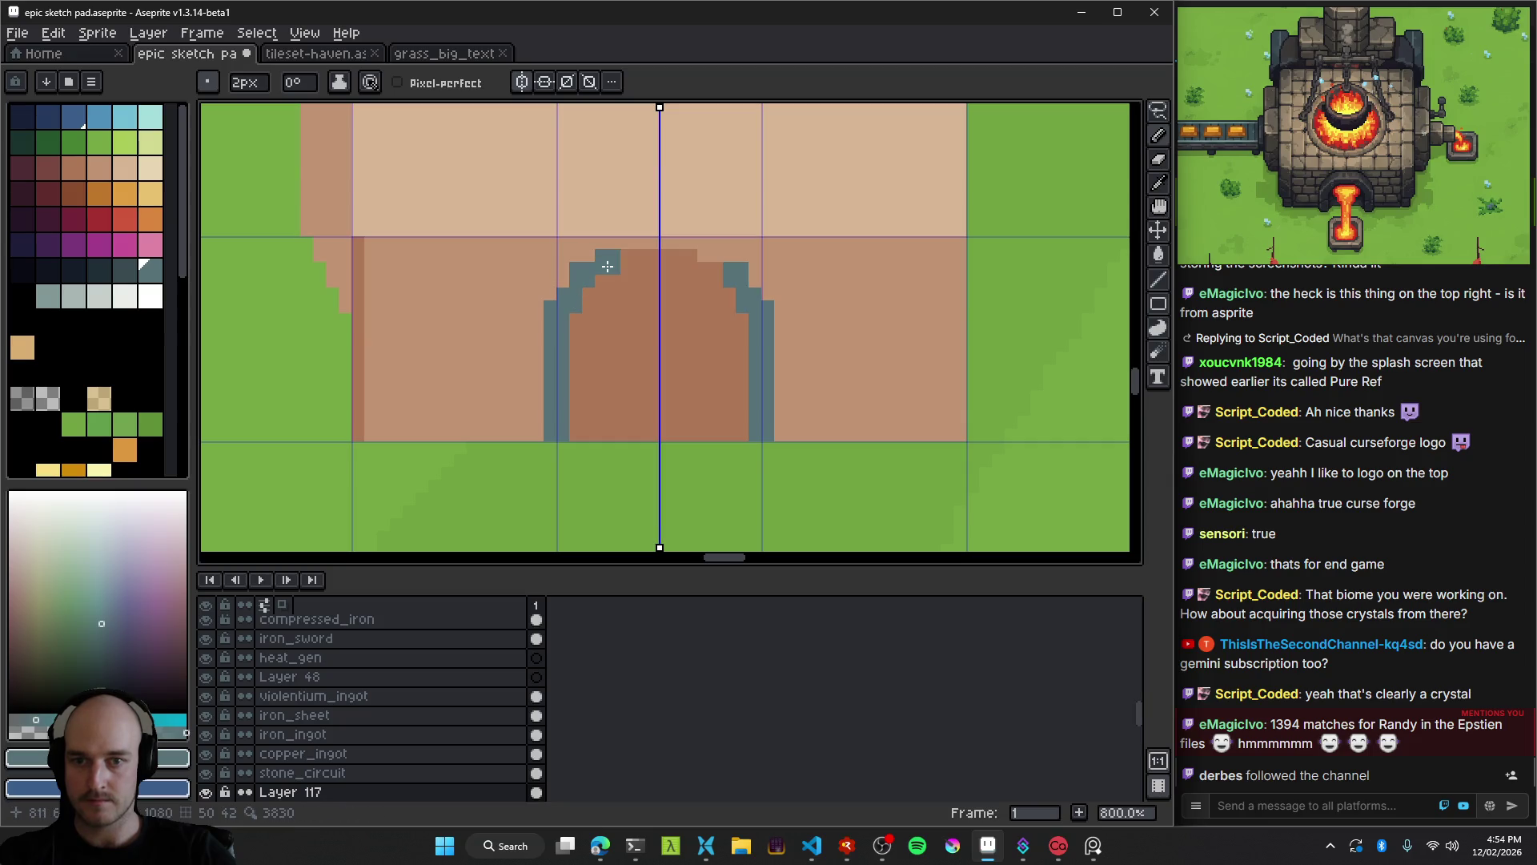
key(ctrl+z)
Select the slate arch frame and move it down one pixel.
scroll(656, 272, down, 3)
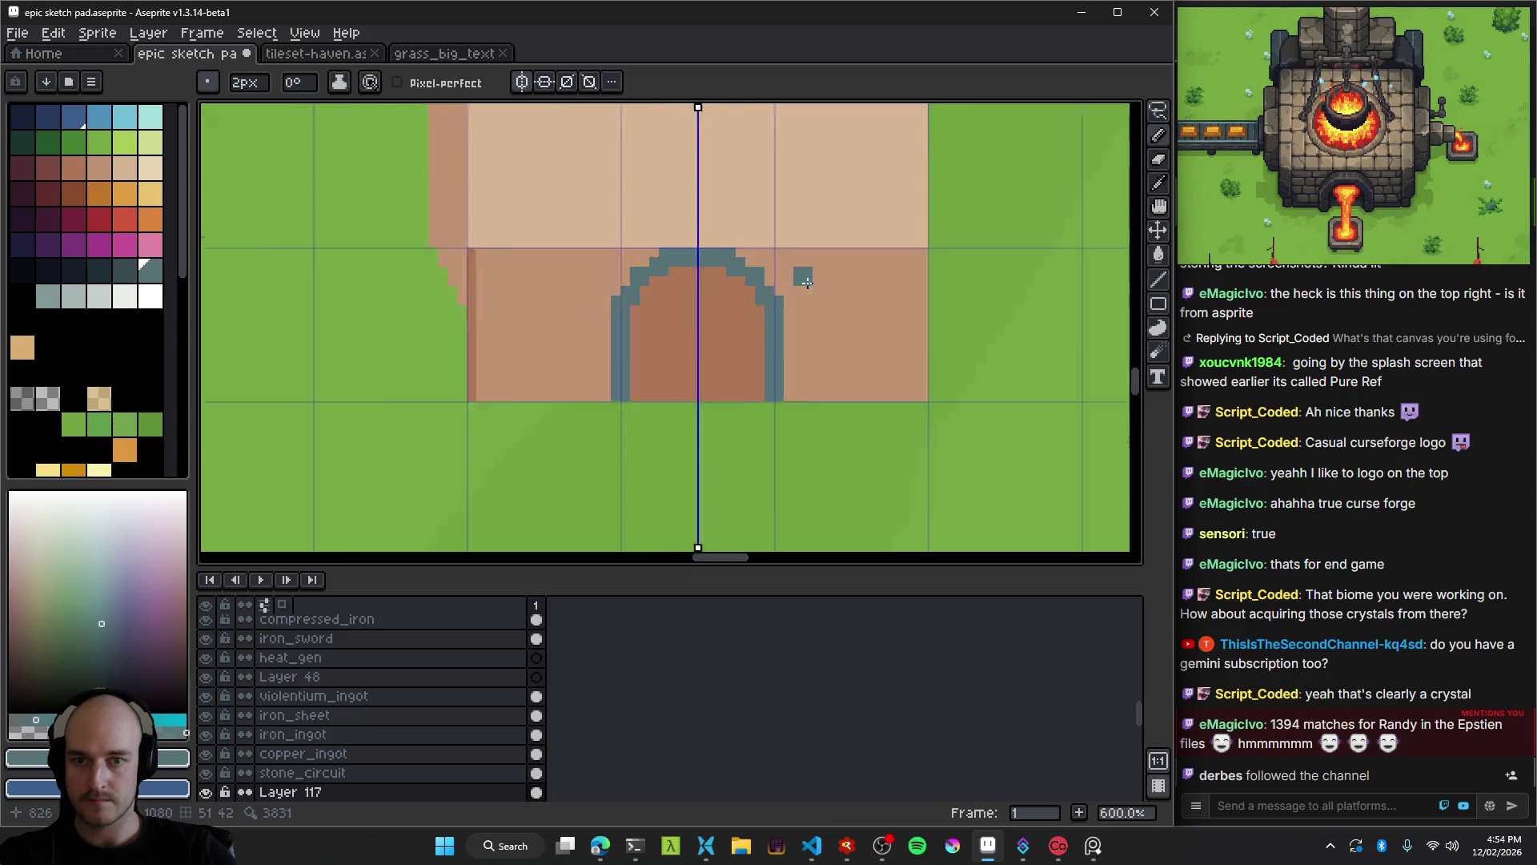
scroll(701, 289, up, 3)
drag(701, 288, 687, 341)
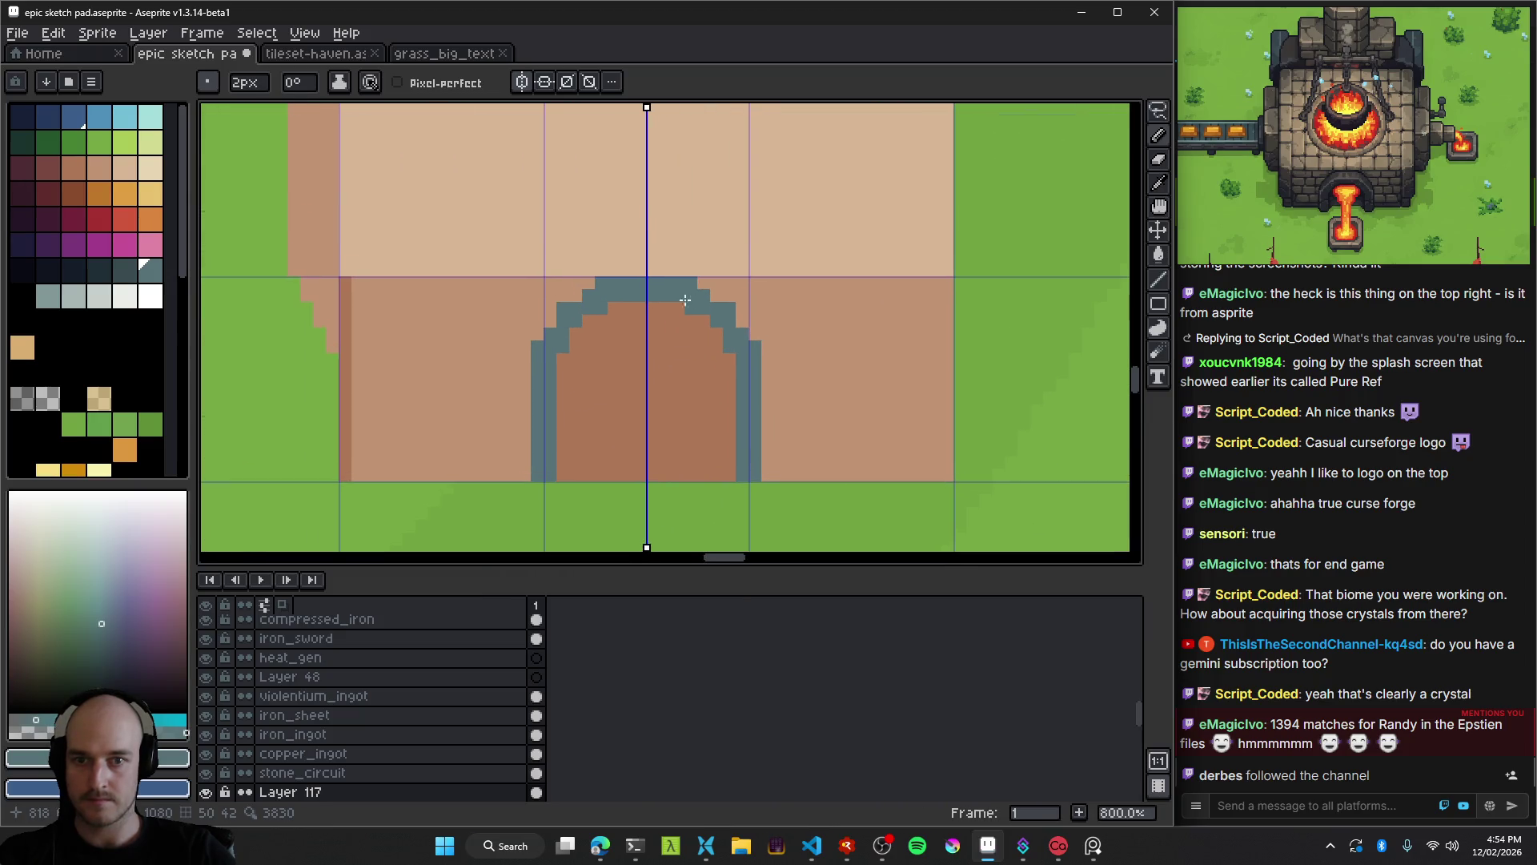
key(w)
click(632, 305)
key(v)
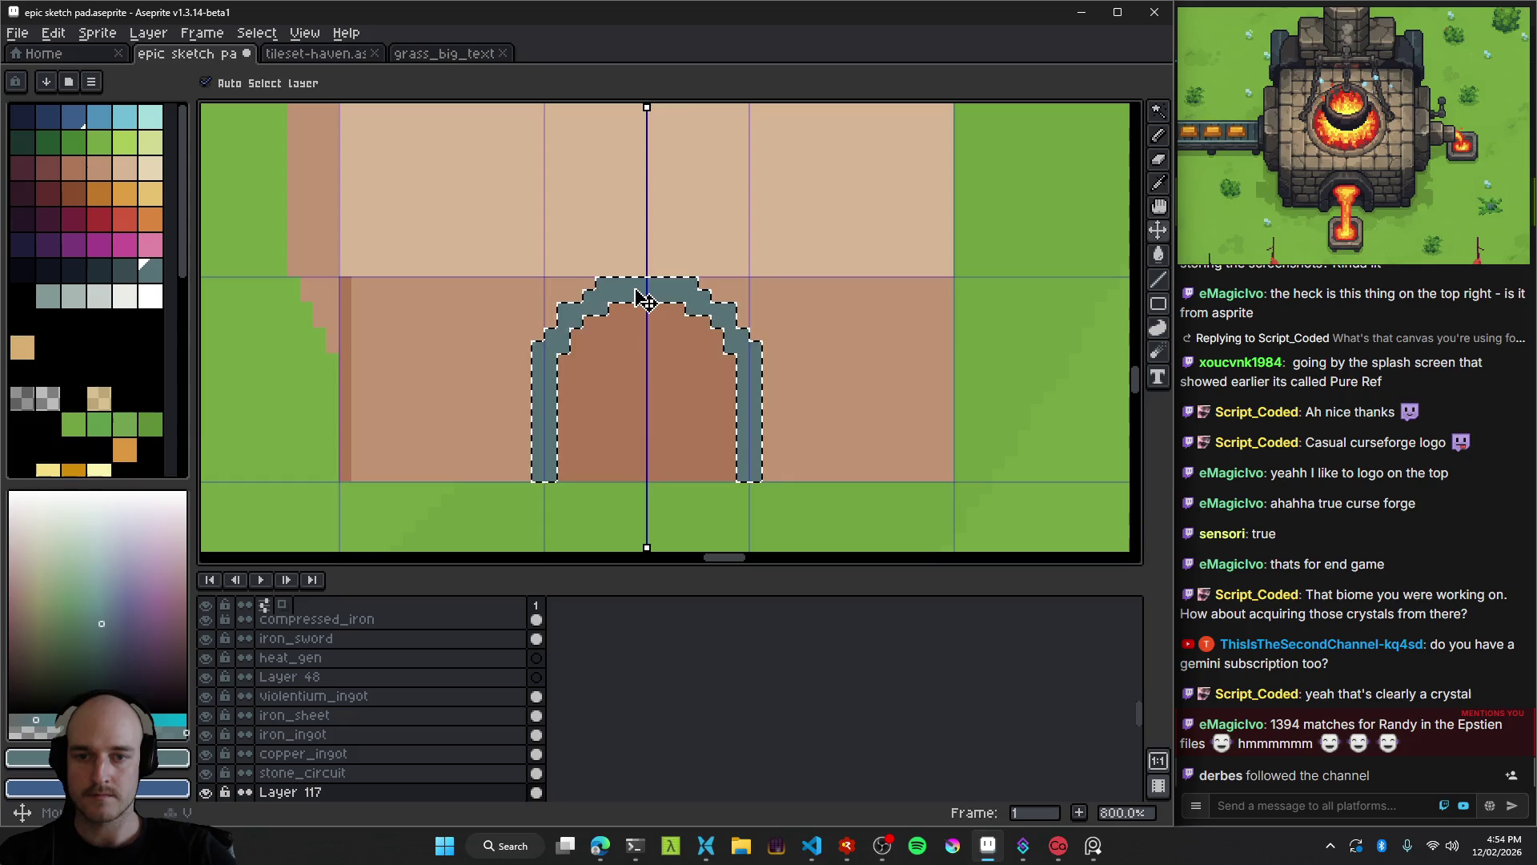
key(Down)
key(Down)
key(ctrl+z)
key(ctrl+z)
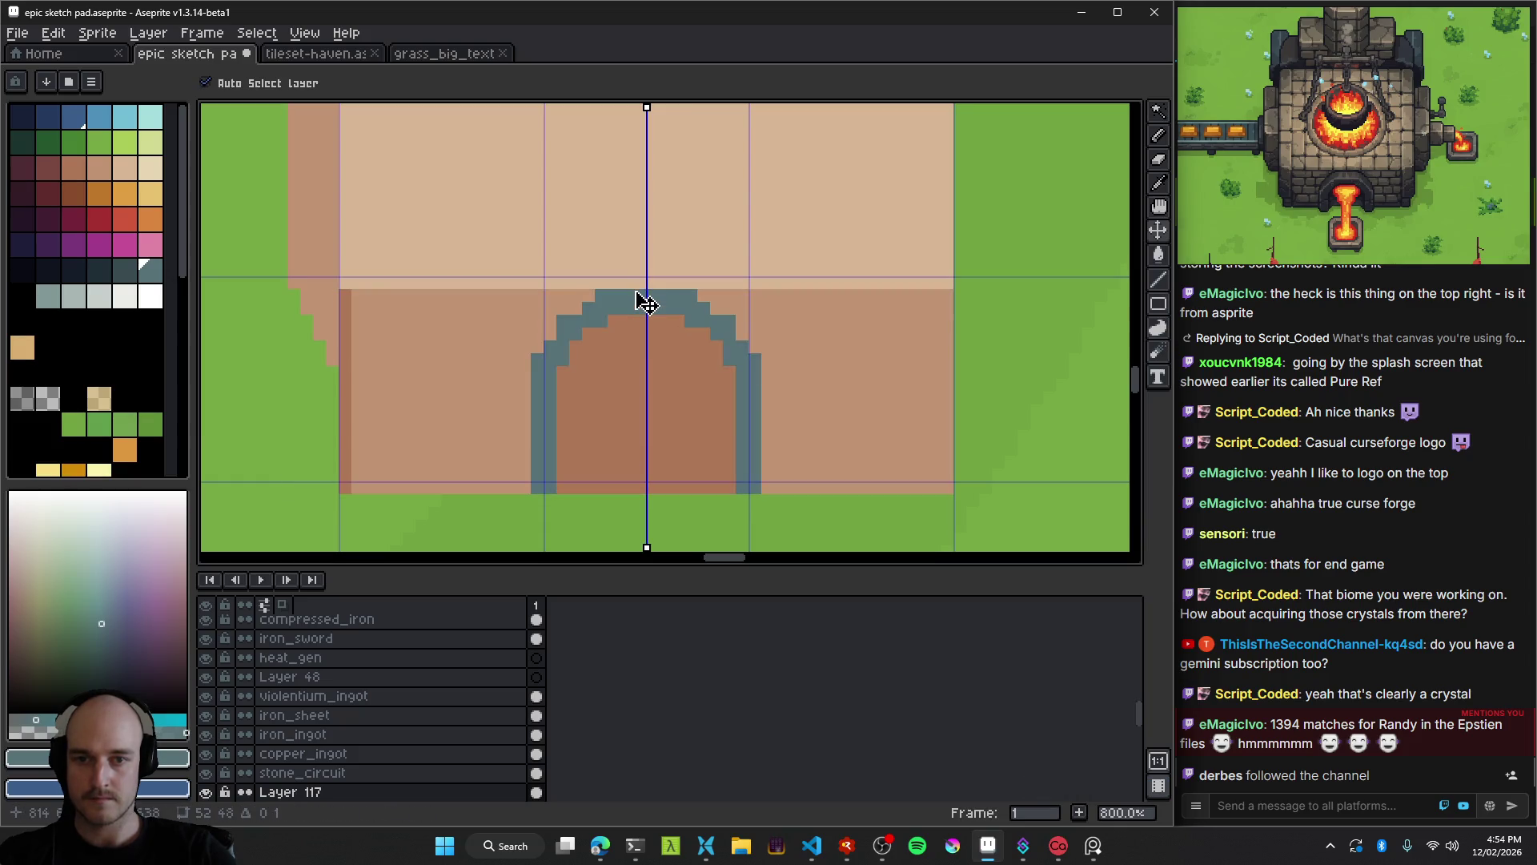
click(632, 305)
key(Down)
key(Down)
key(ctrl+d)
Fill wall-brown gaps beside and above the arch, then sample the peach roof colour.
key(i)
click(541, 301)
key(b)
click(538, 346)
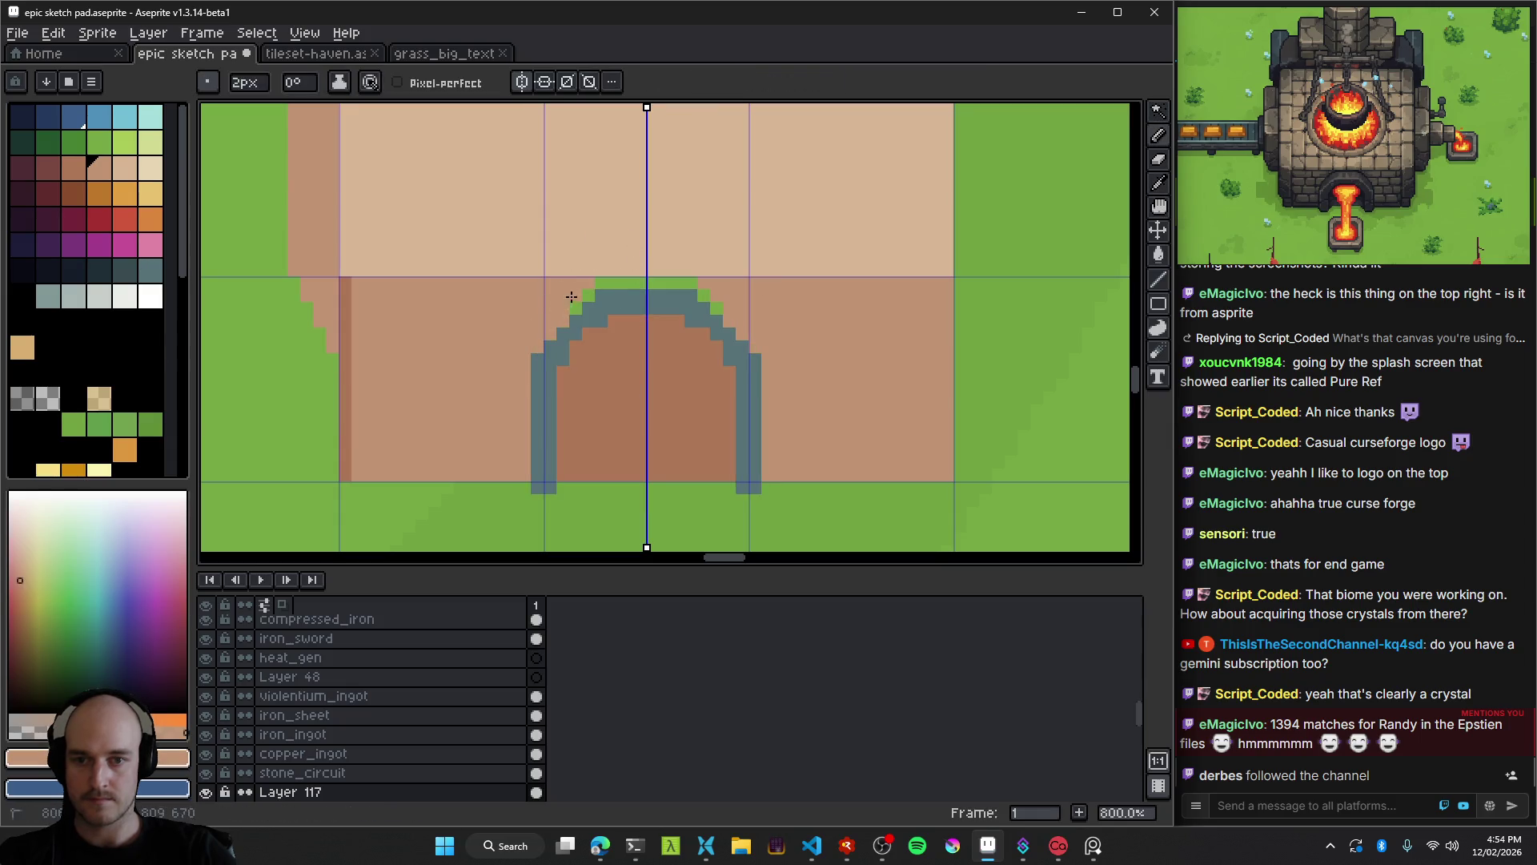
mouse_move(620, 285)
mouse_down()
mouse_move(737, 273)
mouse_move(564, 270)
mouse_up()
key(i)
click(576, 234)
key(b)
Sample the arch colour from the canvas.
scroll(758, 275, down, 2)
scroll(767, 273, down, 2)
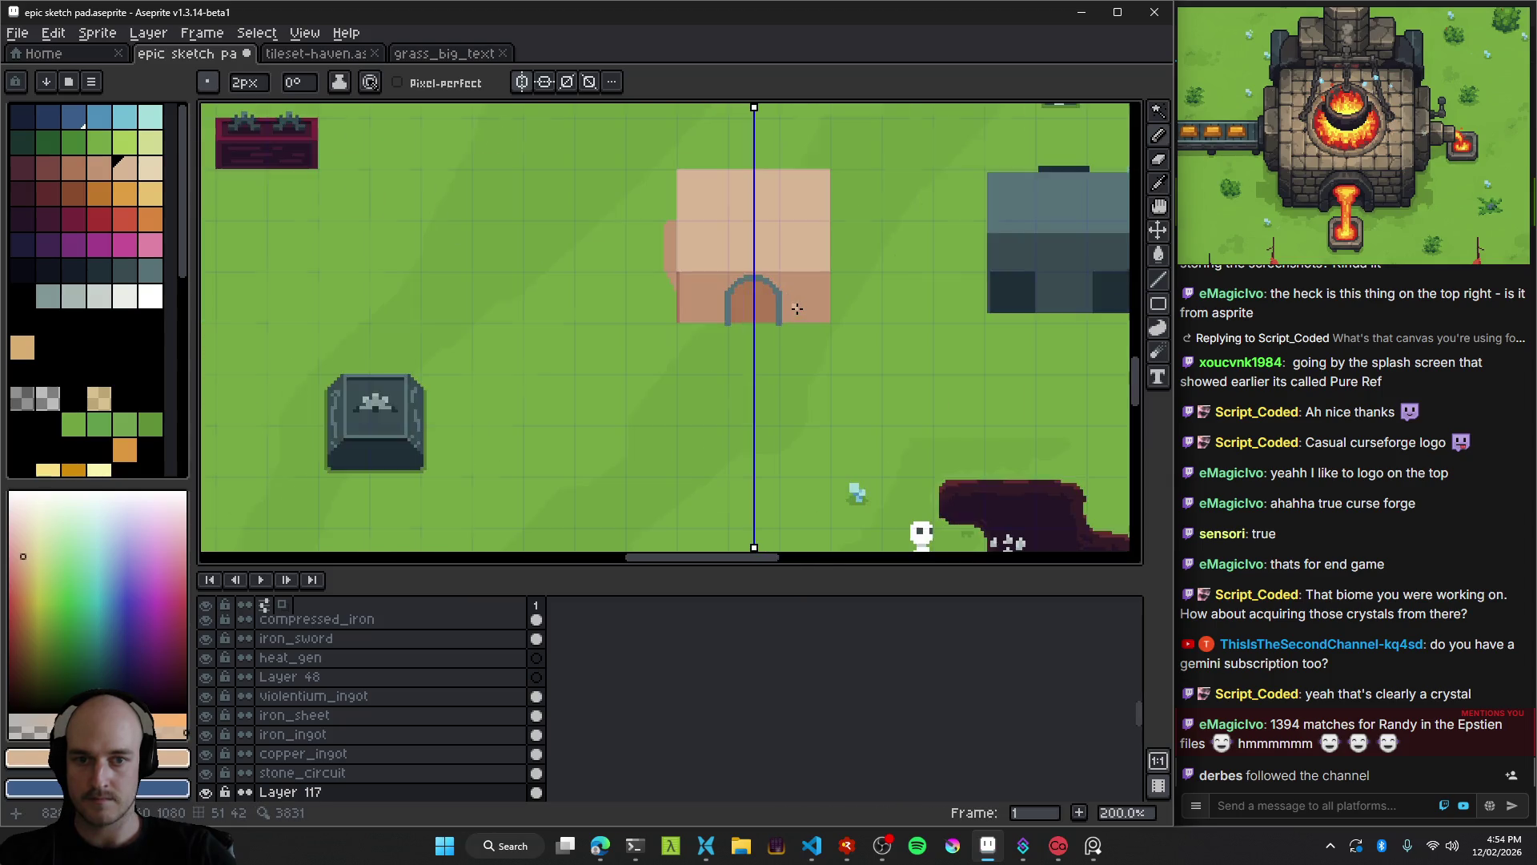
scroll(688, 320, up, 5)
scroll(688, 321, up, 1)
key(i)
click(467, 233)
Thicken the arch's upper-left side with extra pixels.
key(b)
click(491, 258)
click(537, 245)
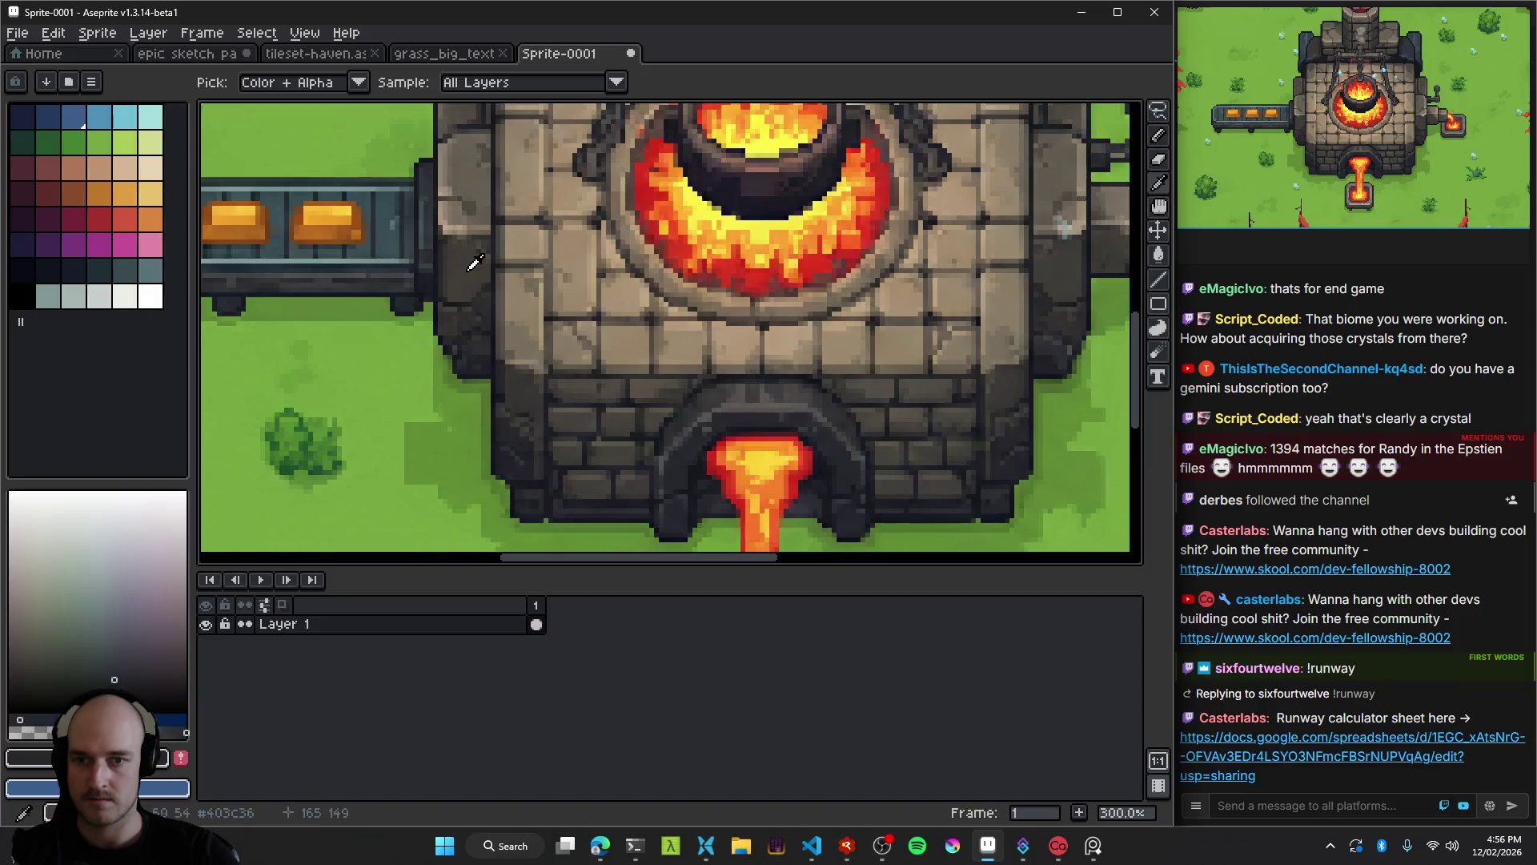
key(m)
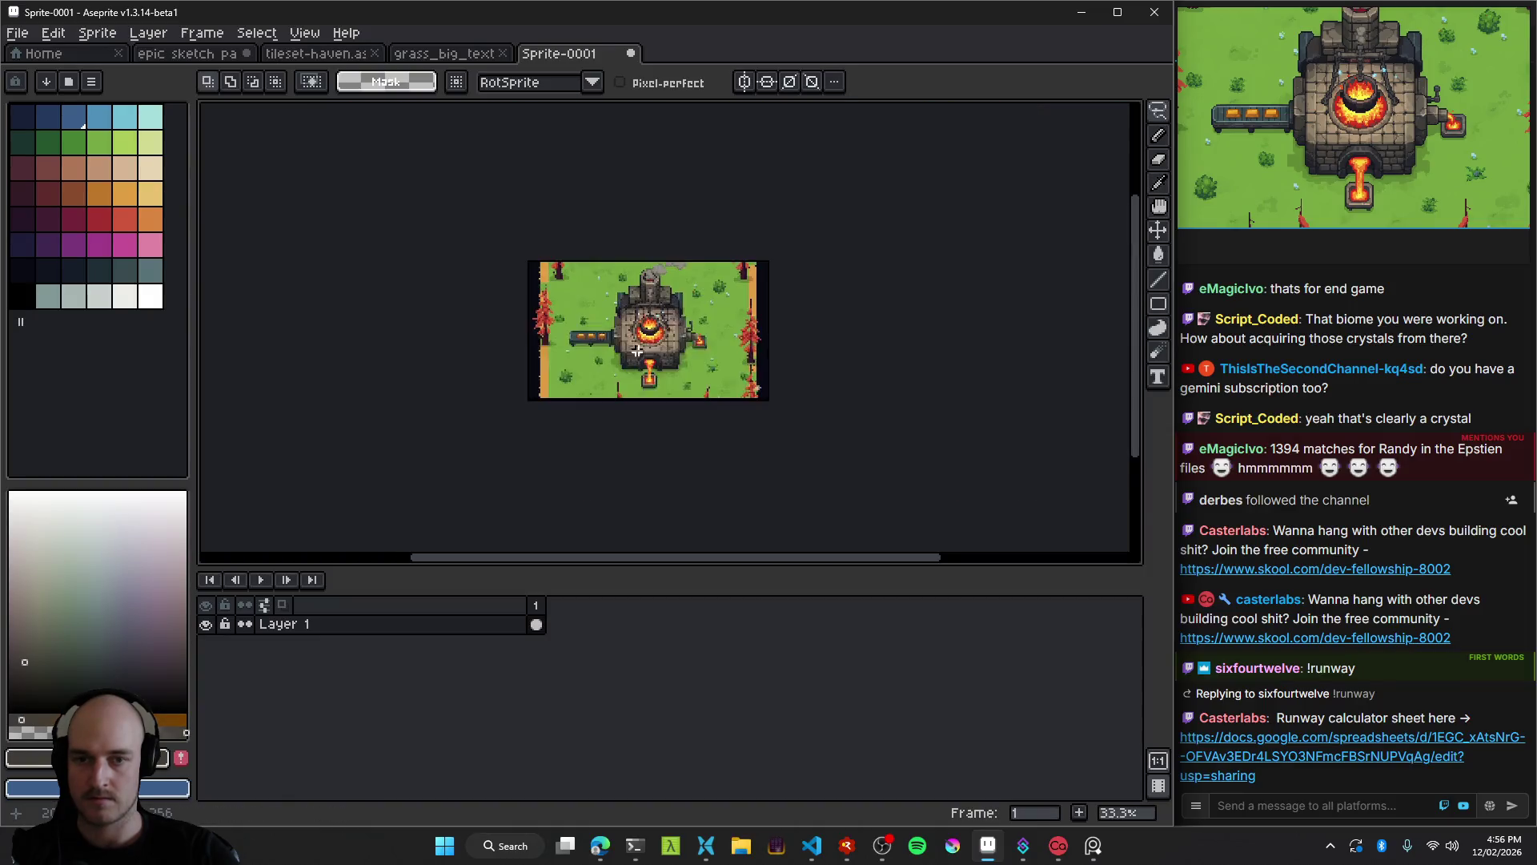
scroll(561, 320, down, 3)
scroll(560, 320, up, 4)
Check the grass_big_text and tileset-haven documents, then return to the epic sketch pad.
click(448, 56)
click(289, 54)
click(186, 55)
scroll(557, 384, down, 2)
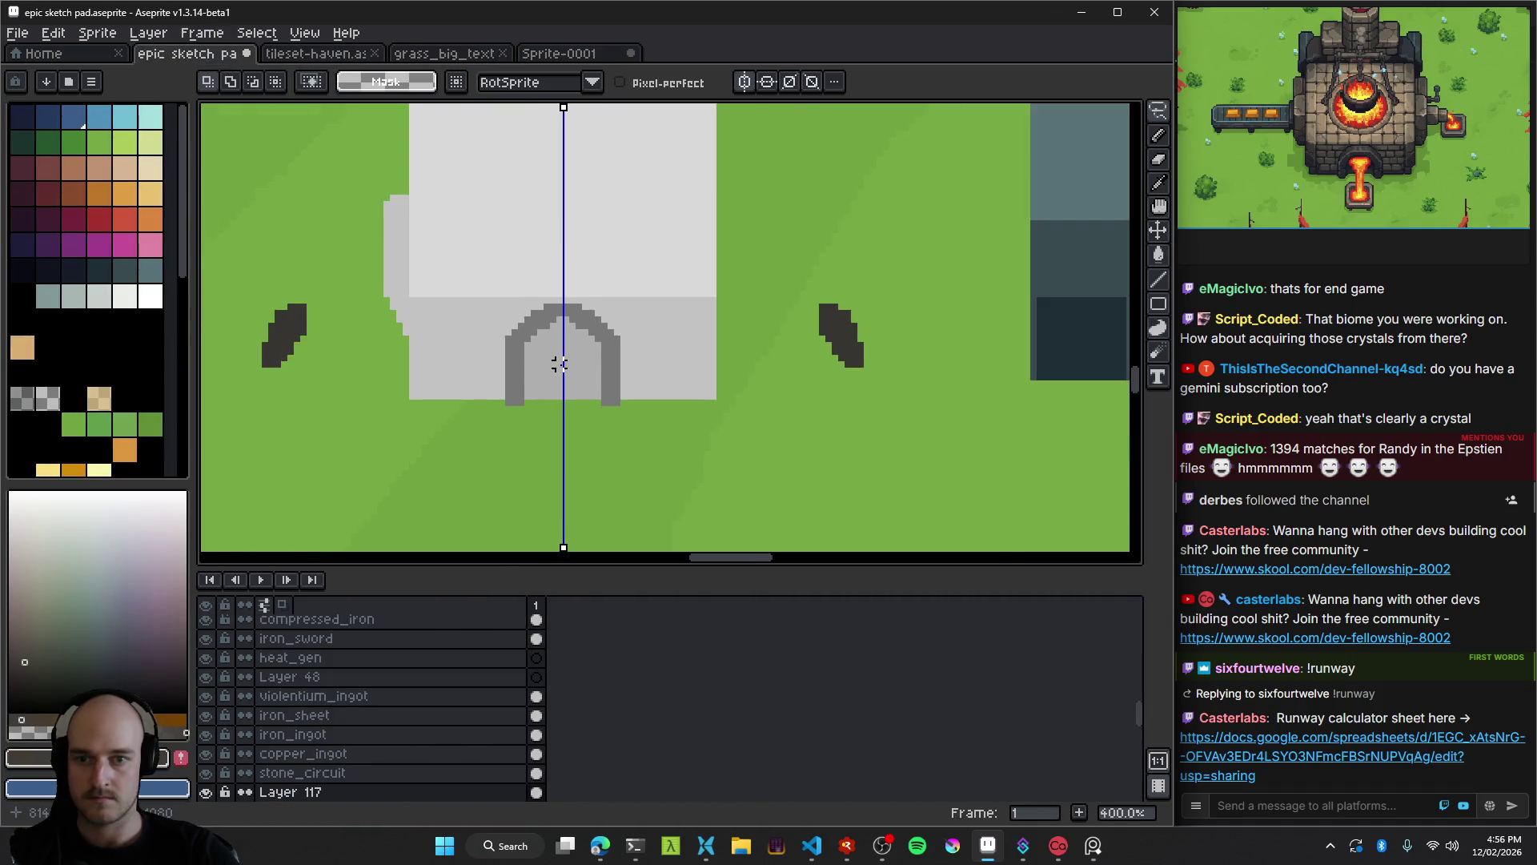
scroll(504, 368, up, 5)
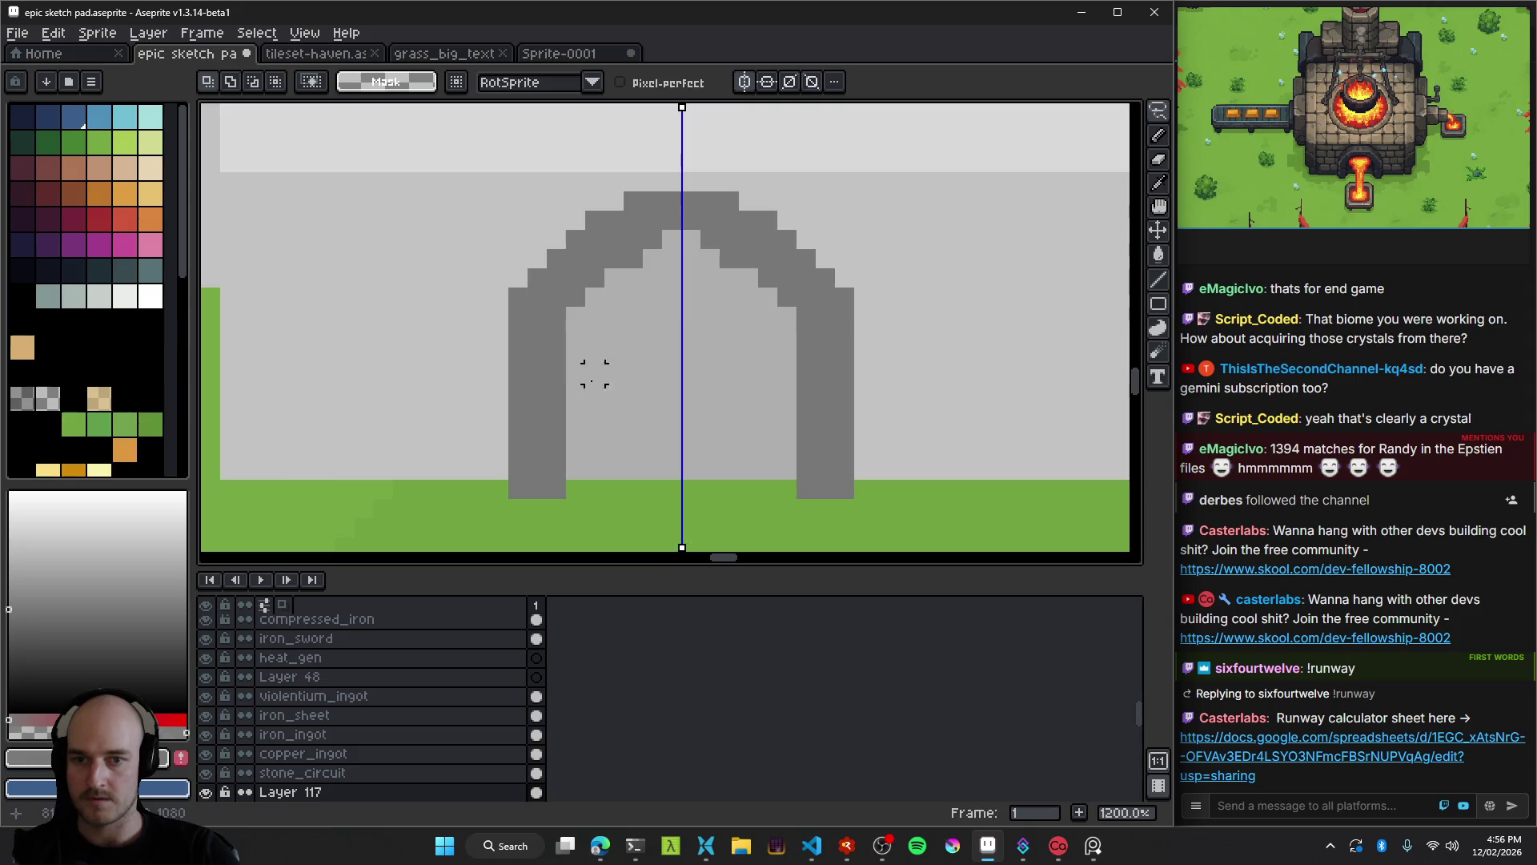
scroll(563, 412, down, 4)
scroll(560, 400, up, 3)
Fill the arch outline dark grey with the Paint Bucket.
key(i)
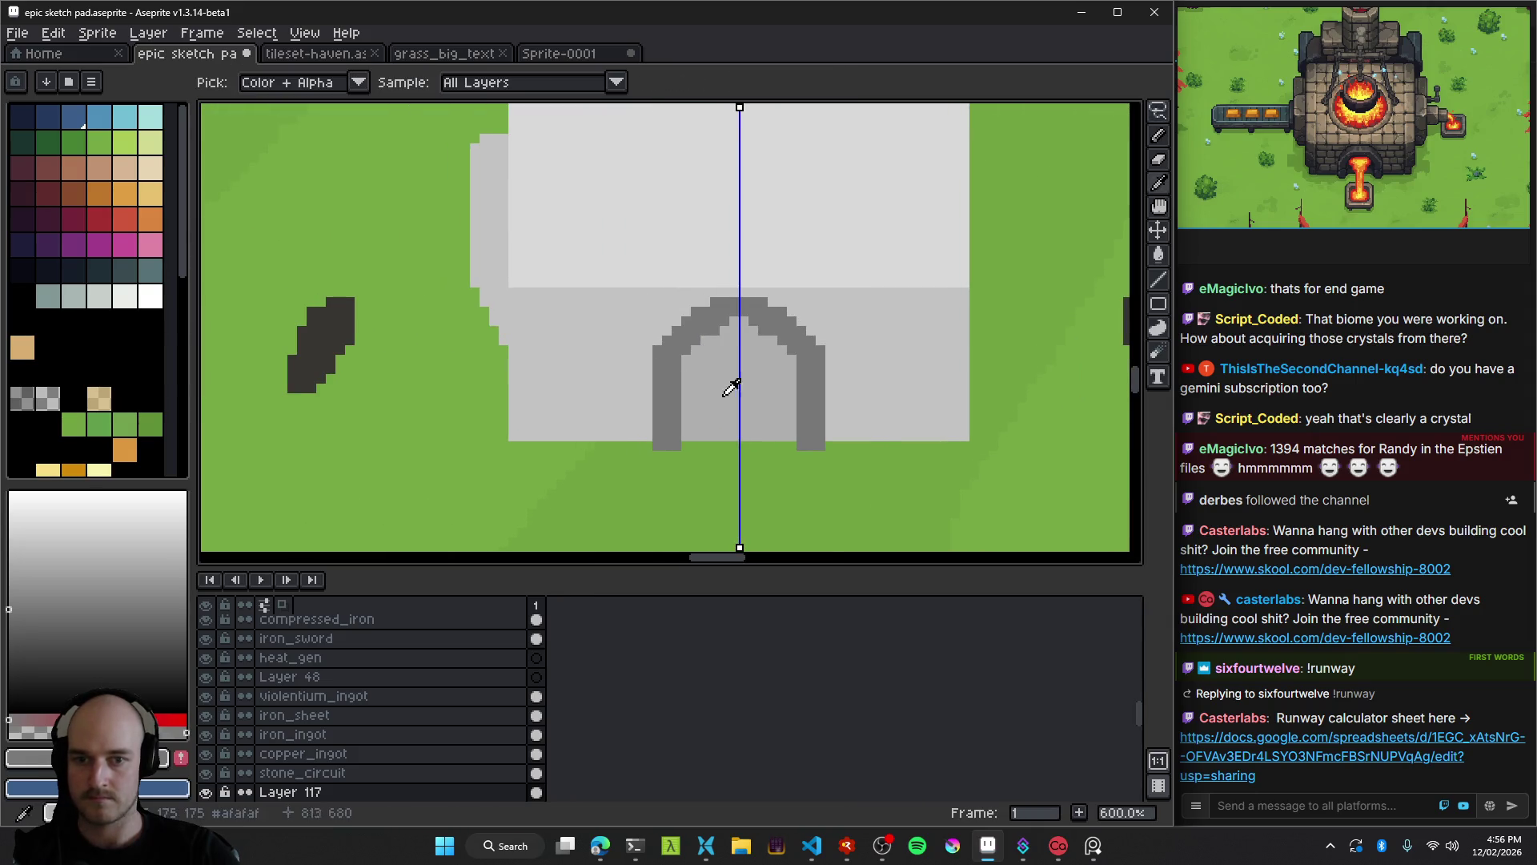
key(m)
key(g)
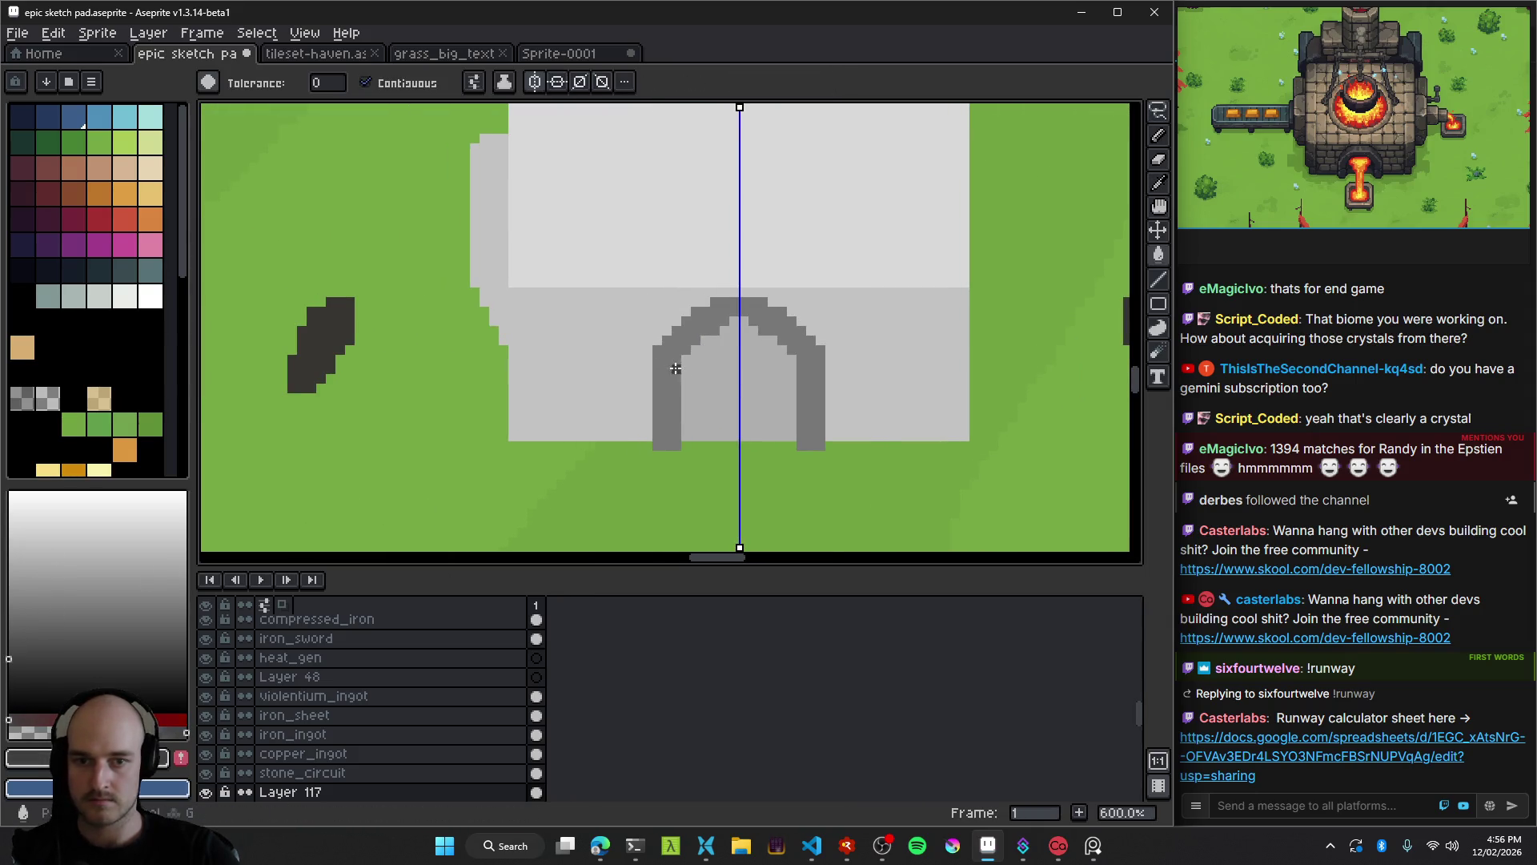
click(674, 432)
scroll(600, 428, up, 2)
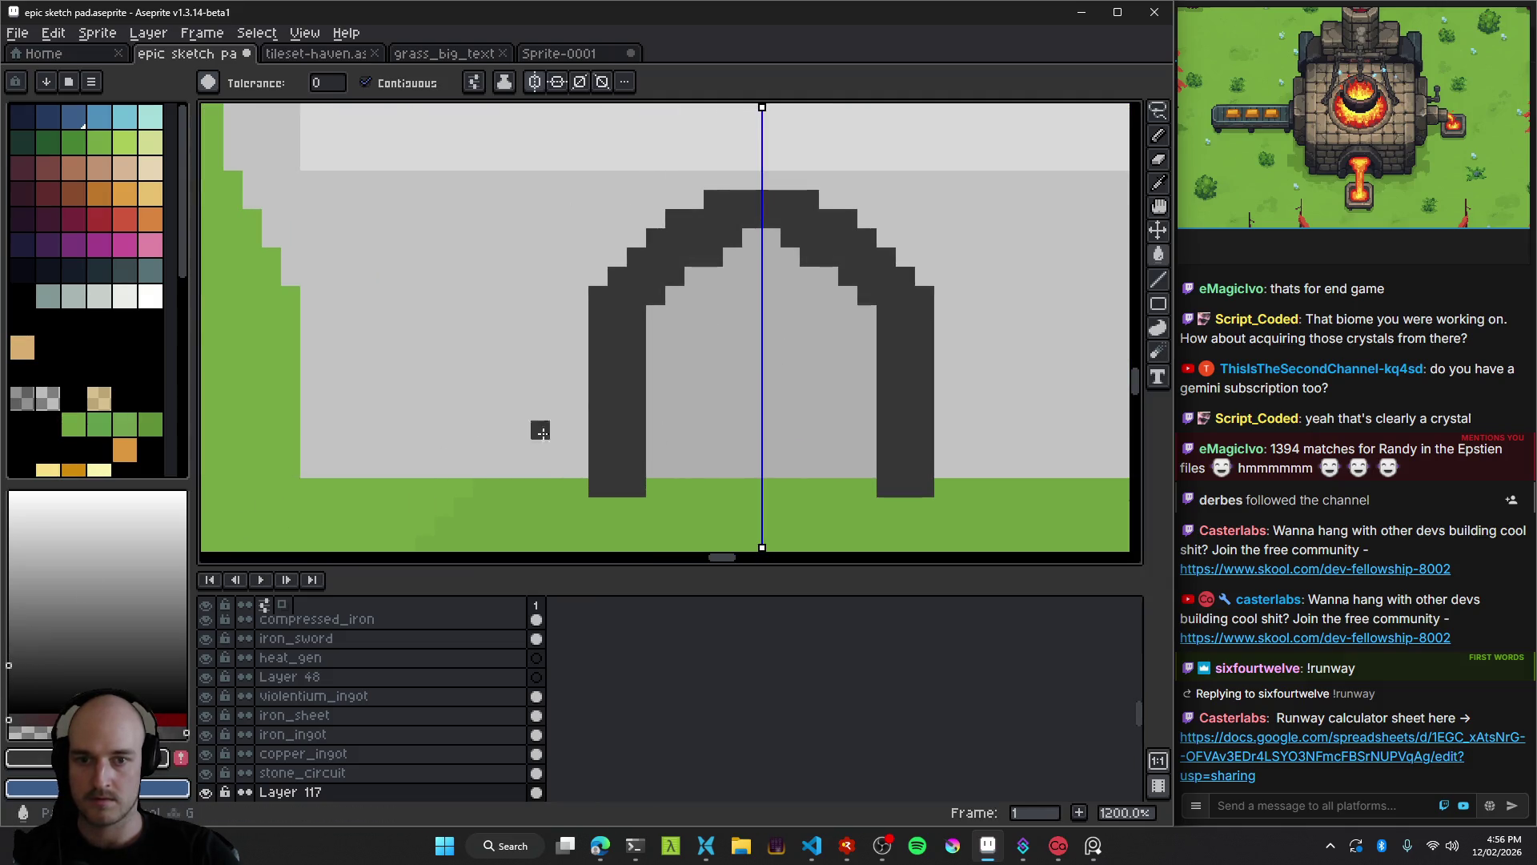
scroll(664, 320, down, 3)
key(i)
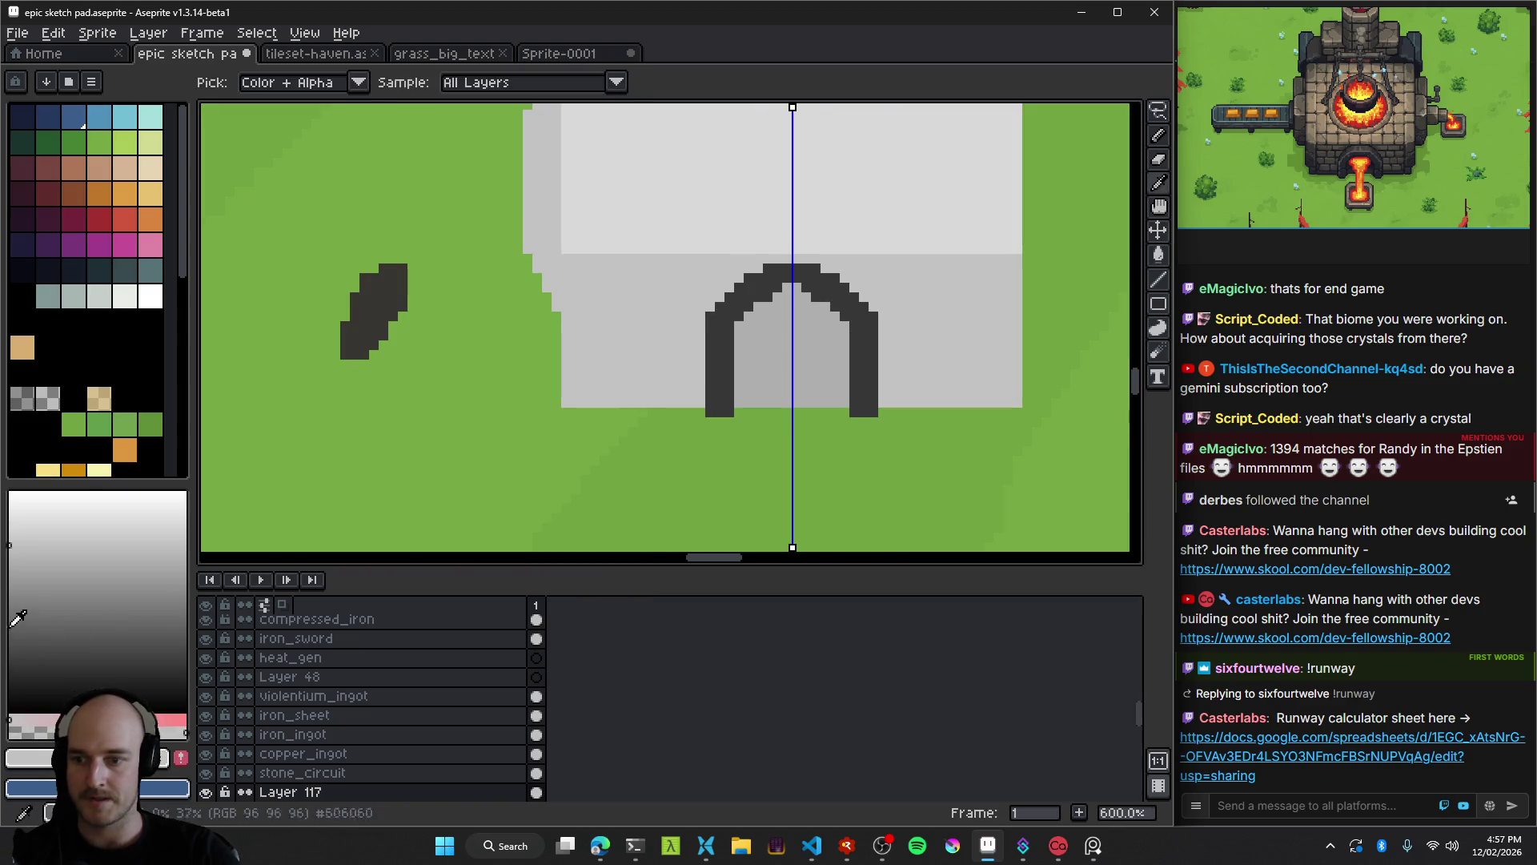
Fill the furnace roof mid grey and the front wall dark grey.
key(ctrl+z)
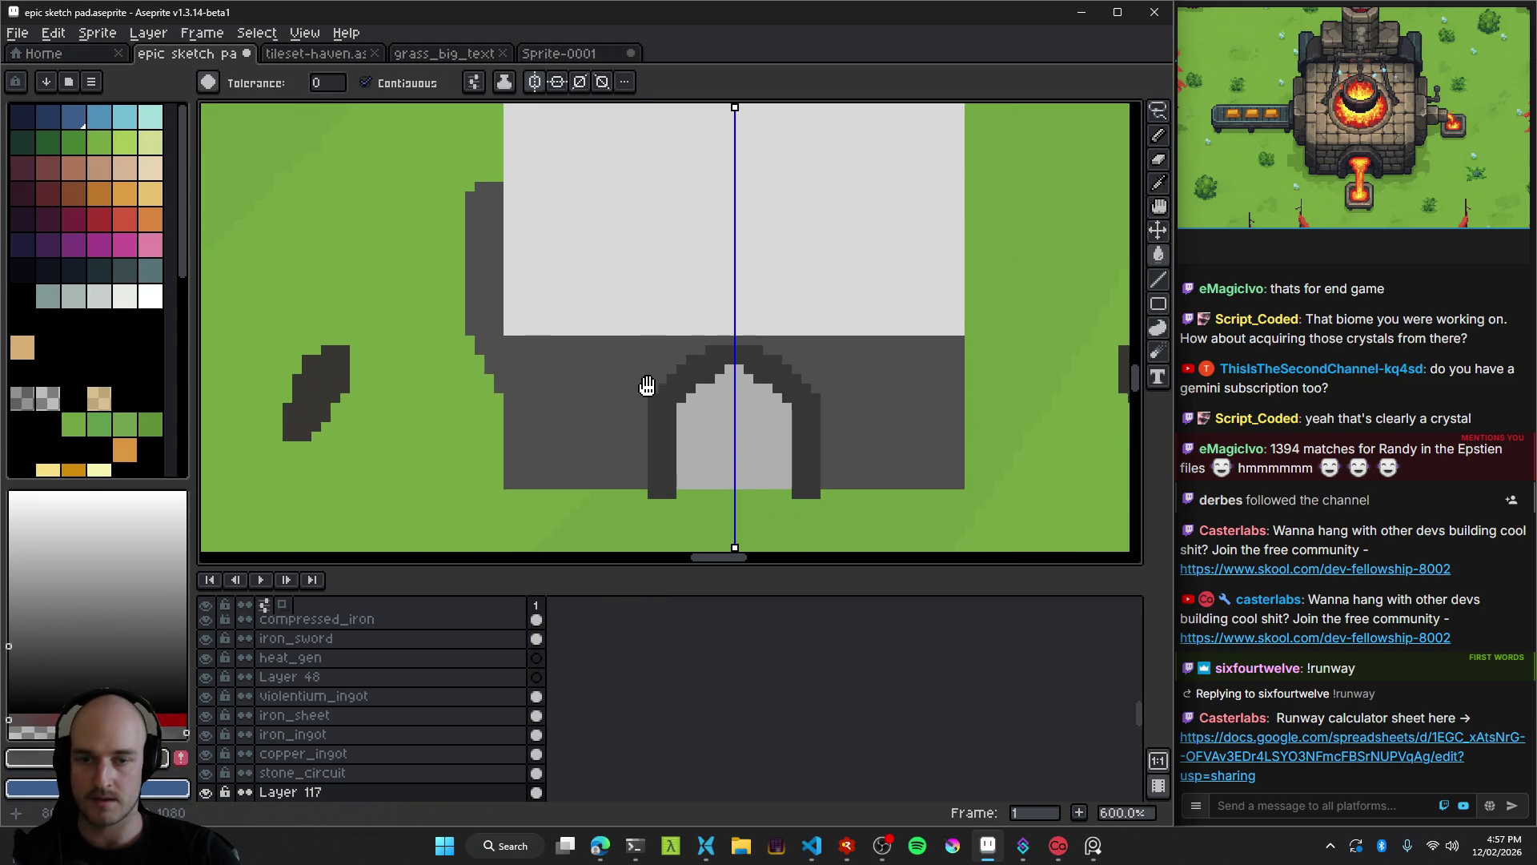
key(g)
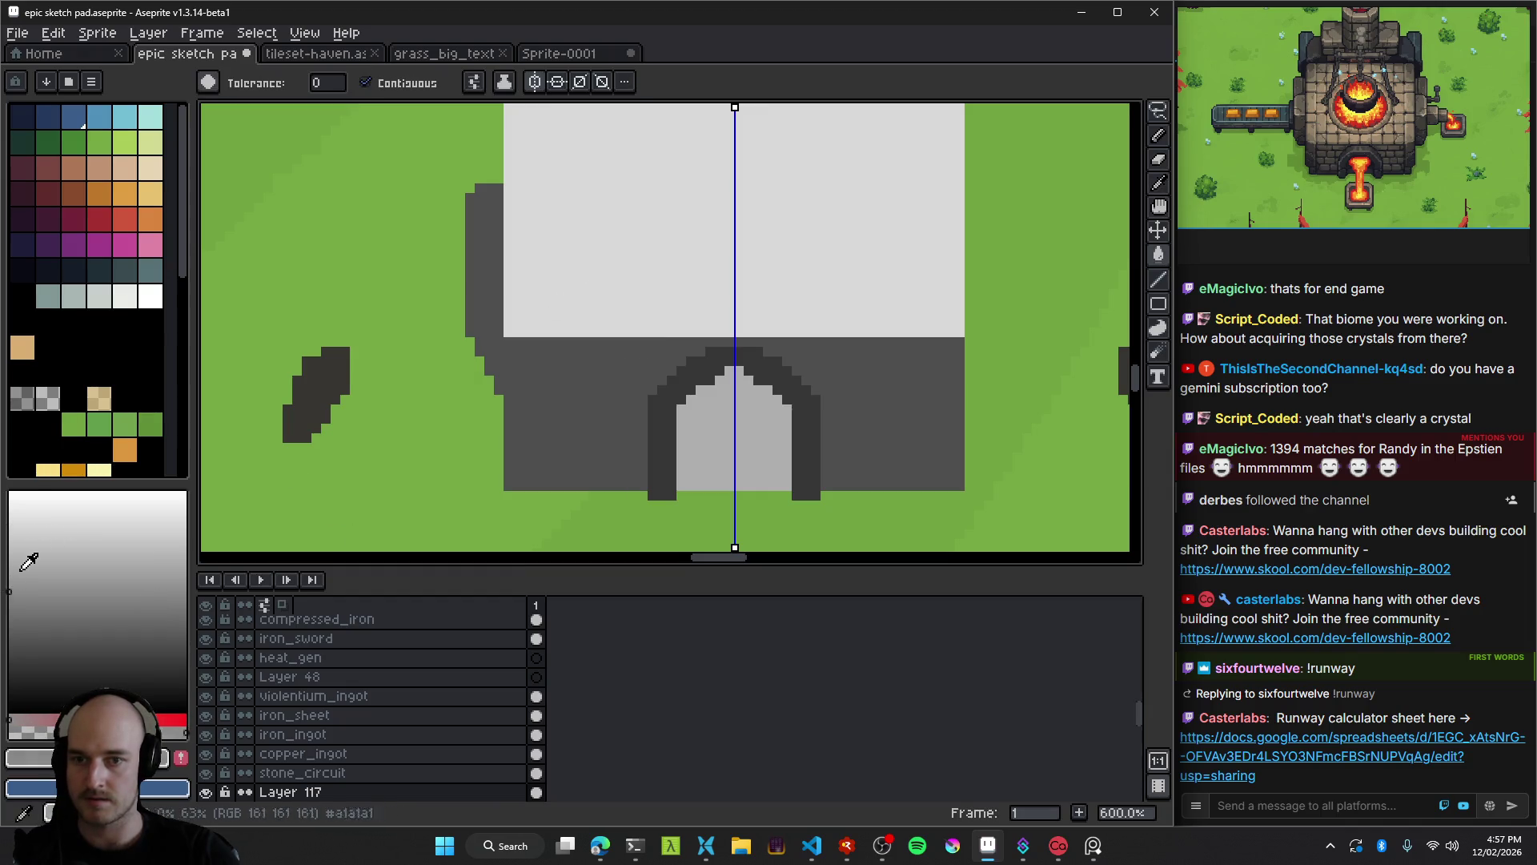
key(ctrl+z)
scroll(637, 396, down, 5)
scroll(637, 396, up, 3)
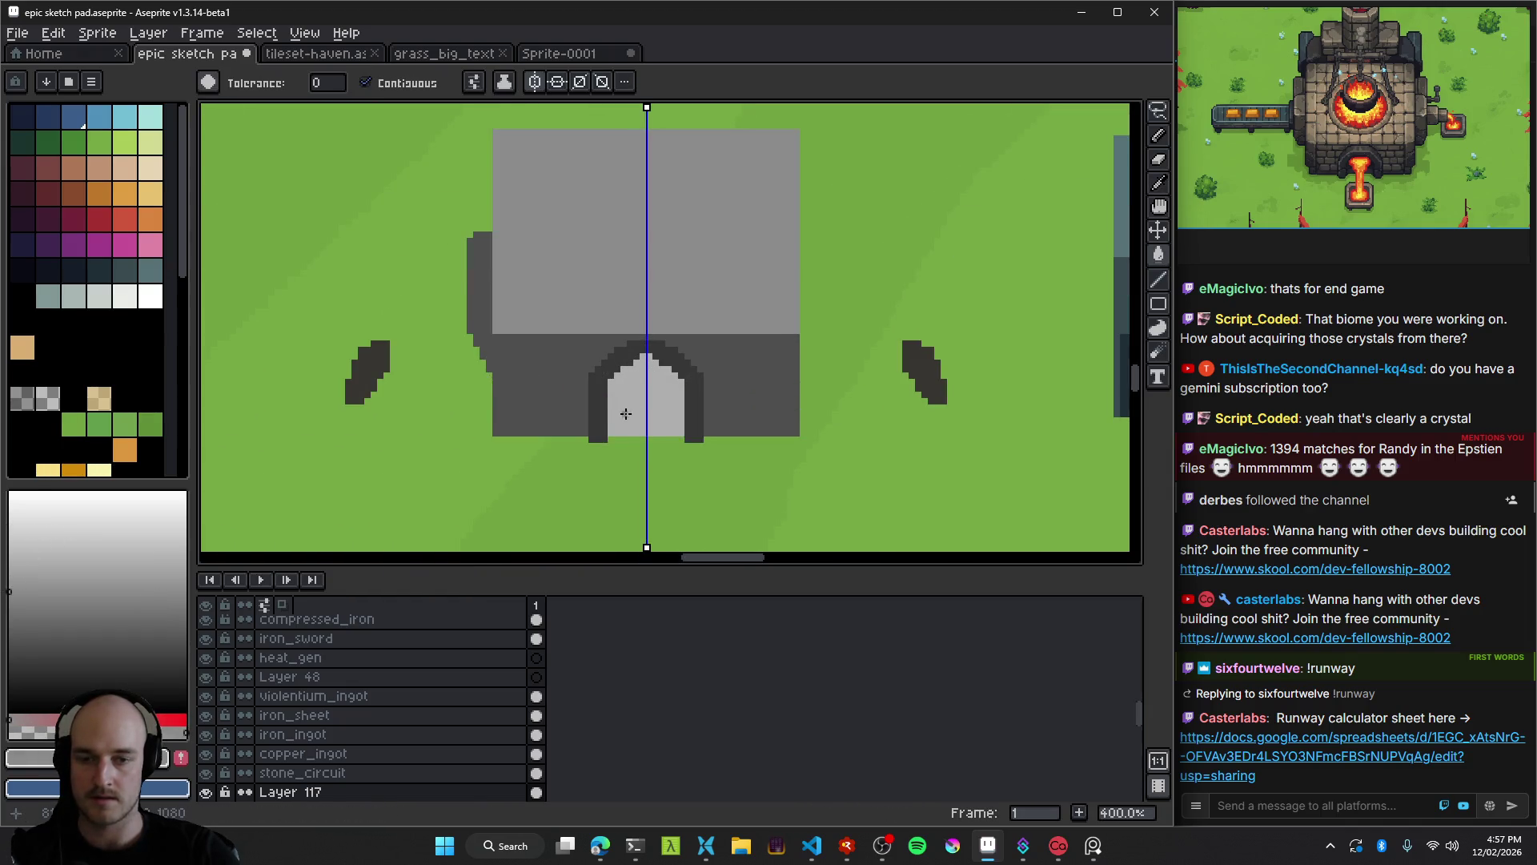
scroll(625, 413, up, 3)
scroll(642, 380, down, 1)
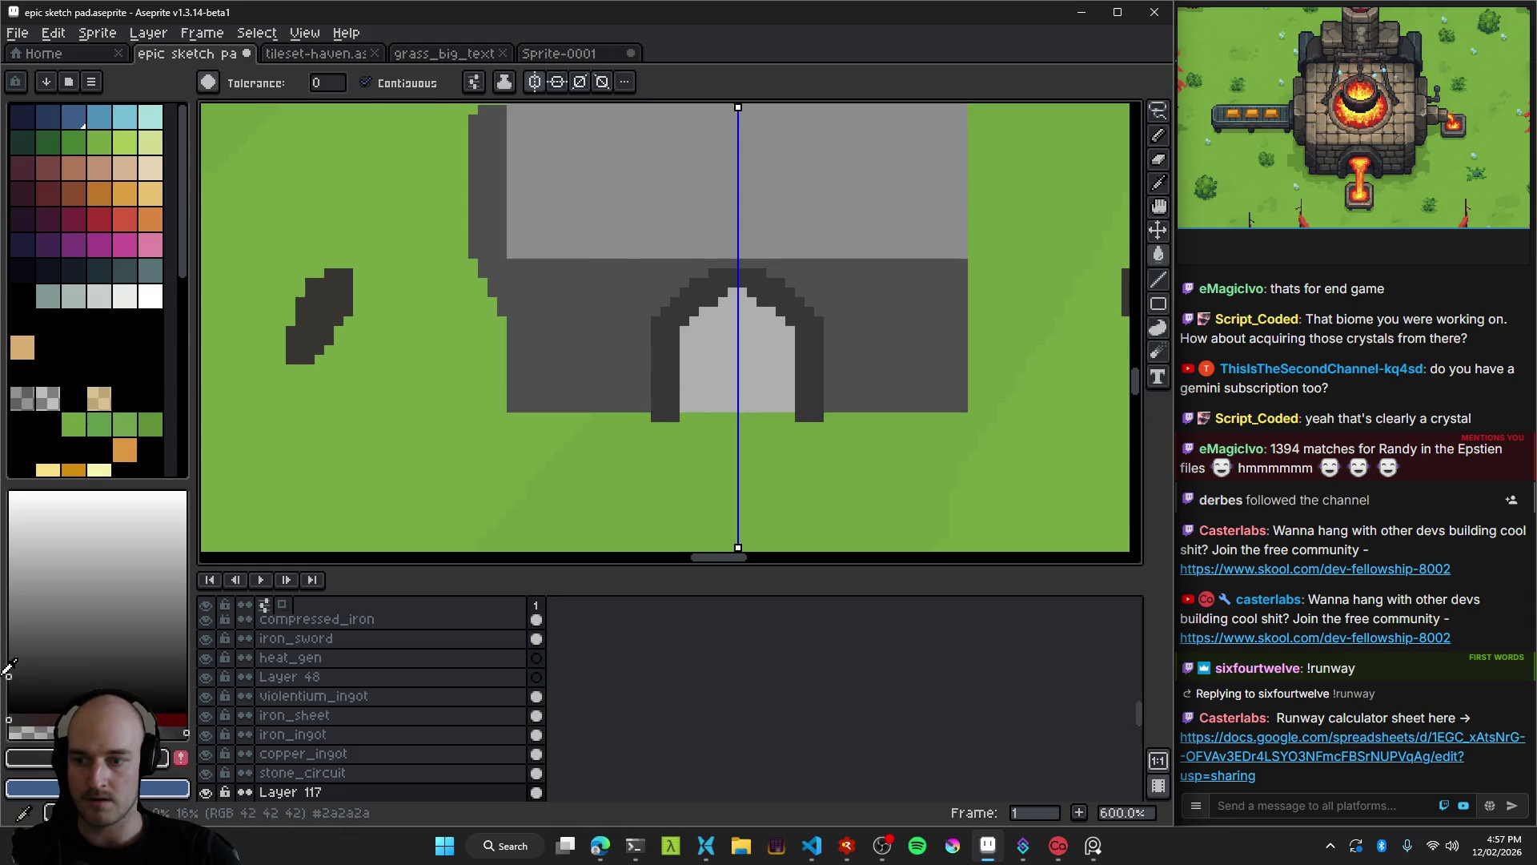
Fill the doorway opening inside the arch with the darkest, near-black grey.
click(731, 350)
scroll(730, 350, down, 5)
scroll(722, 289, up, 5)
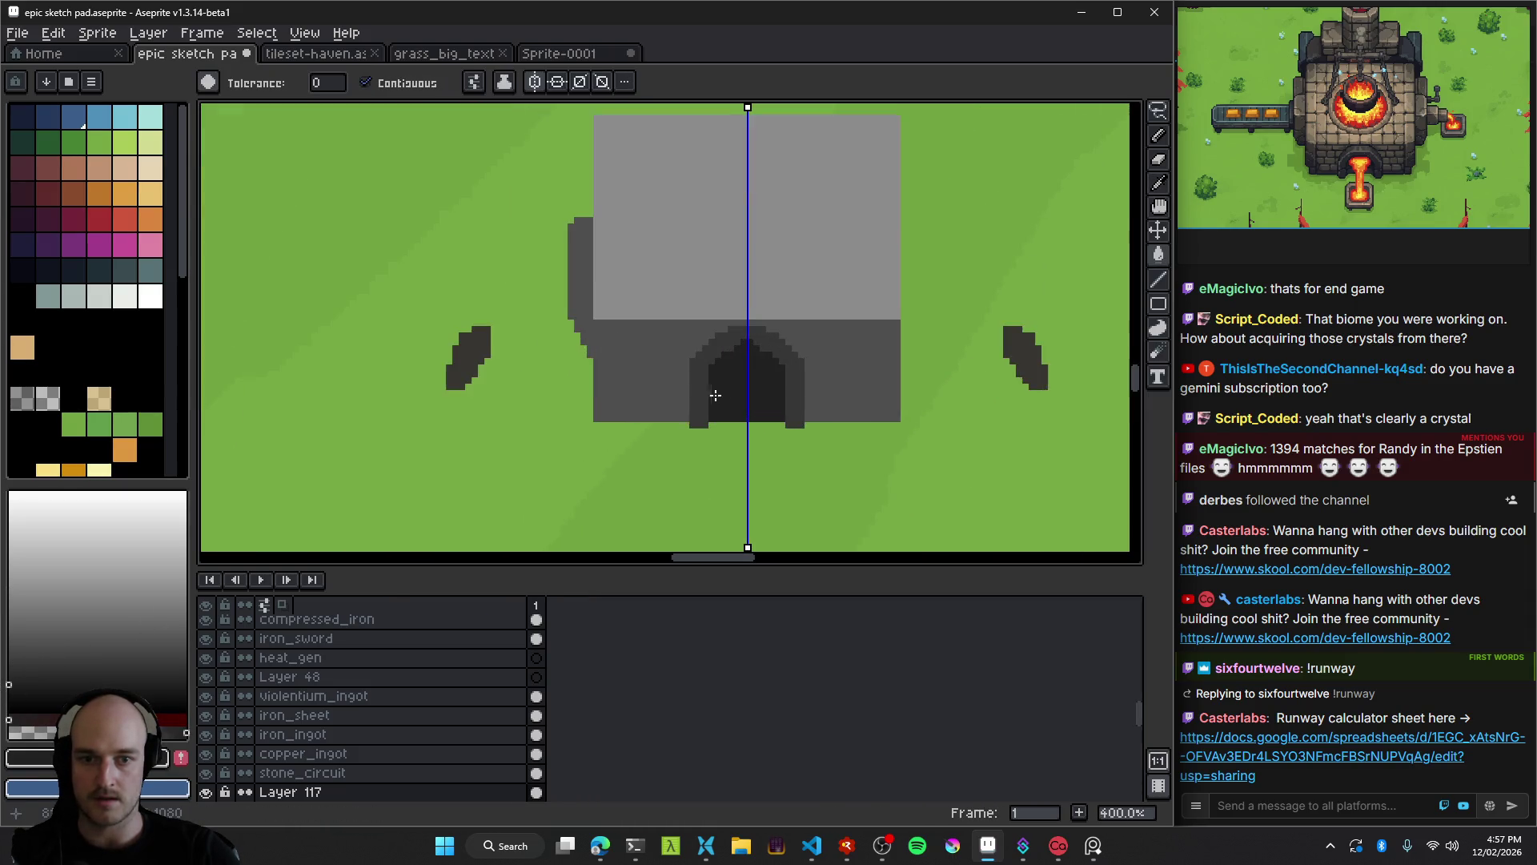
scroll(721, 289, down, 5)
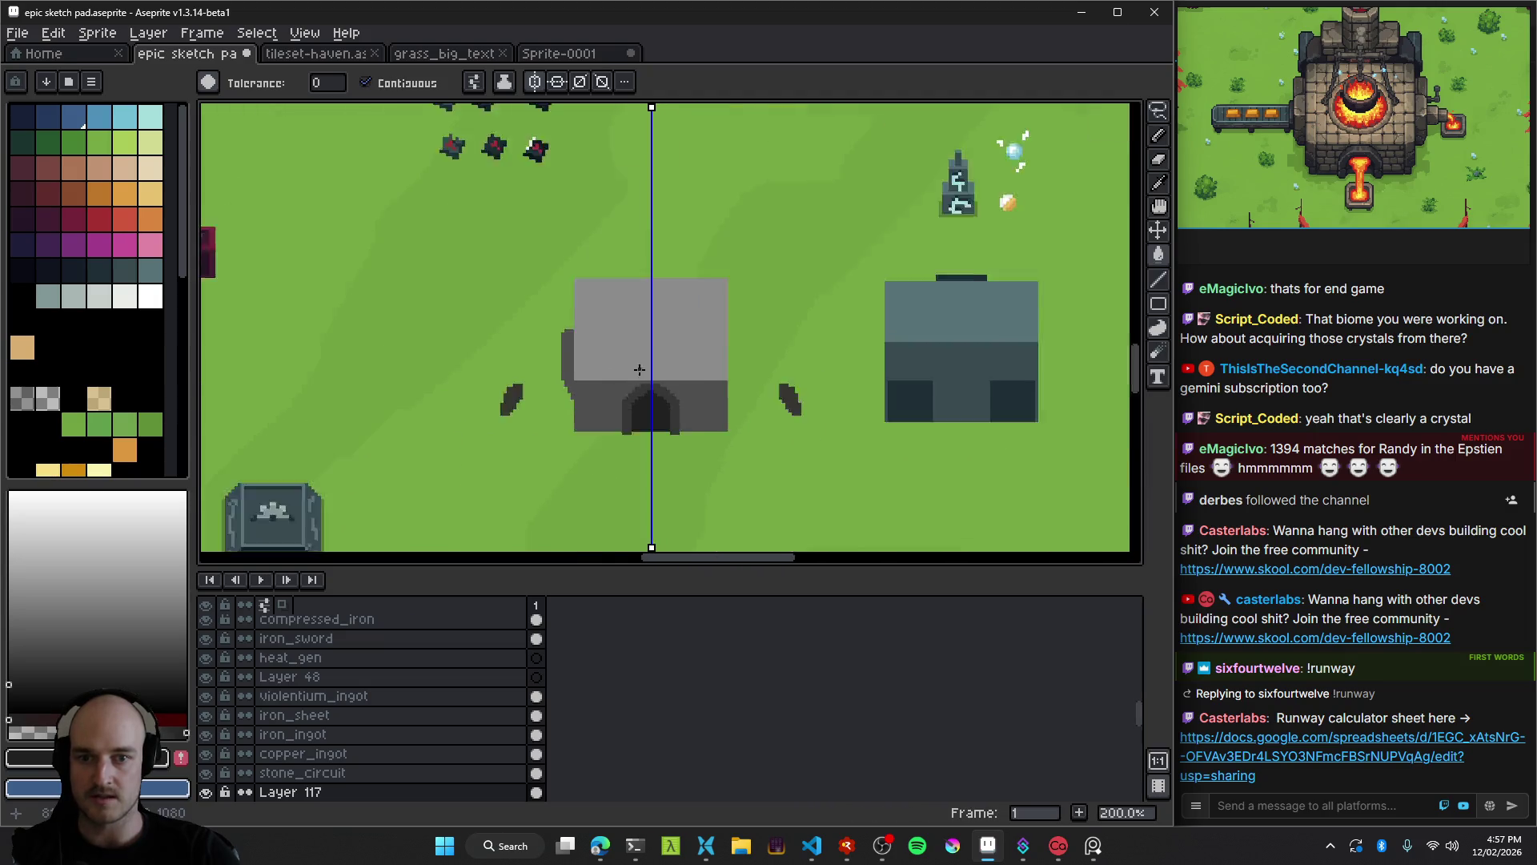
scroll(633, 368, up, 5)
drag(539, 356, 515, 357)
key(i)
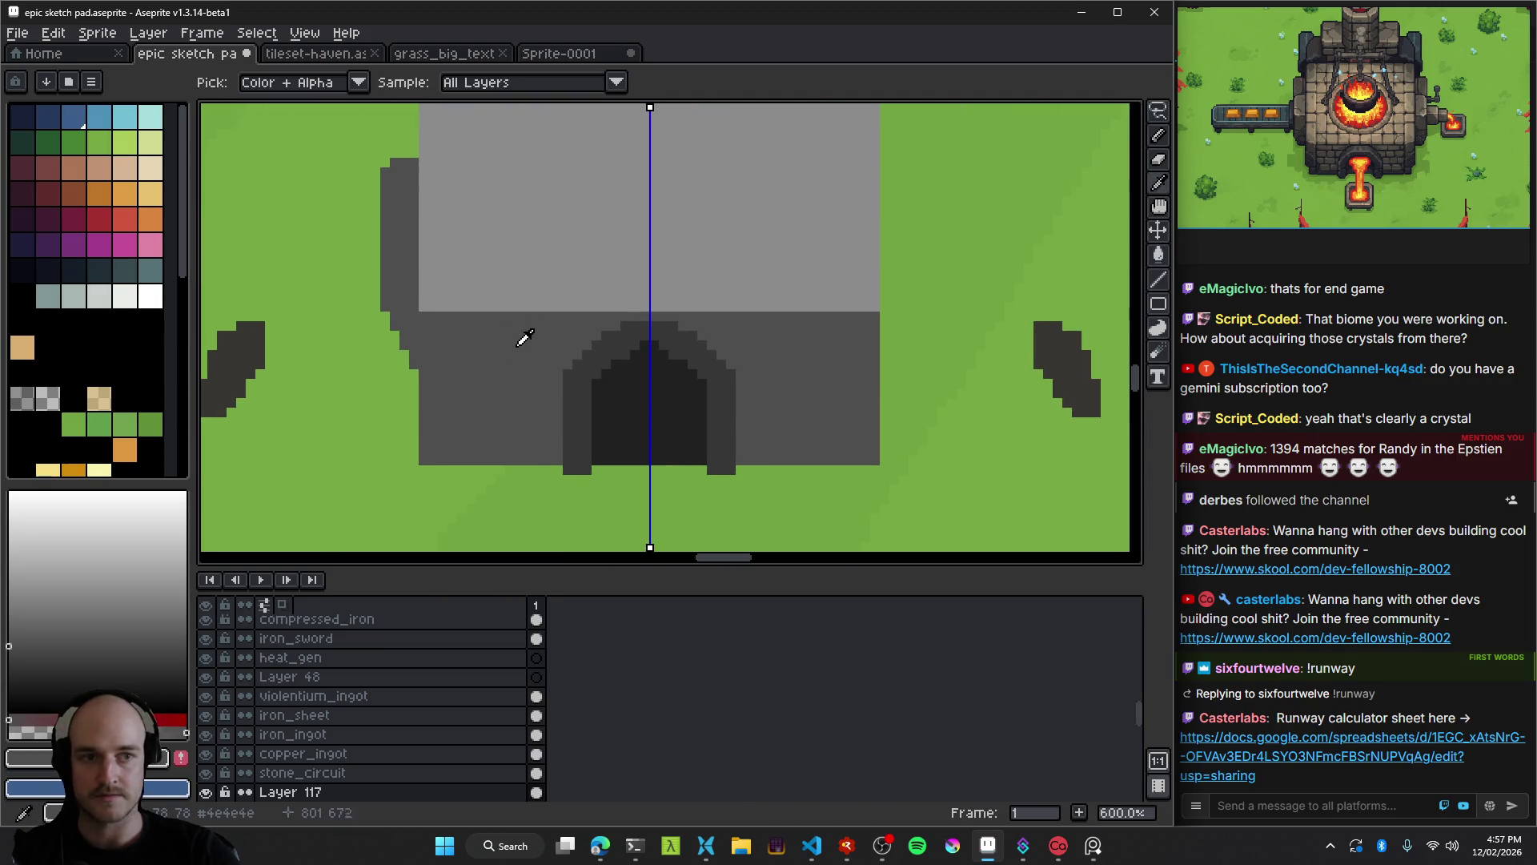
scroll(560, 348, up, 4)
key(g)
scroll(633, 350, down, 3)
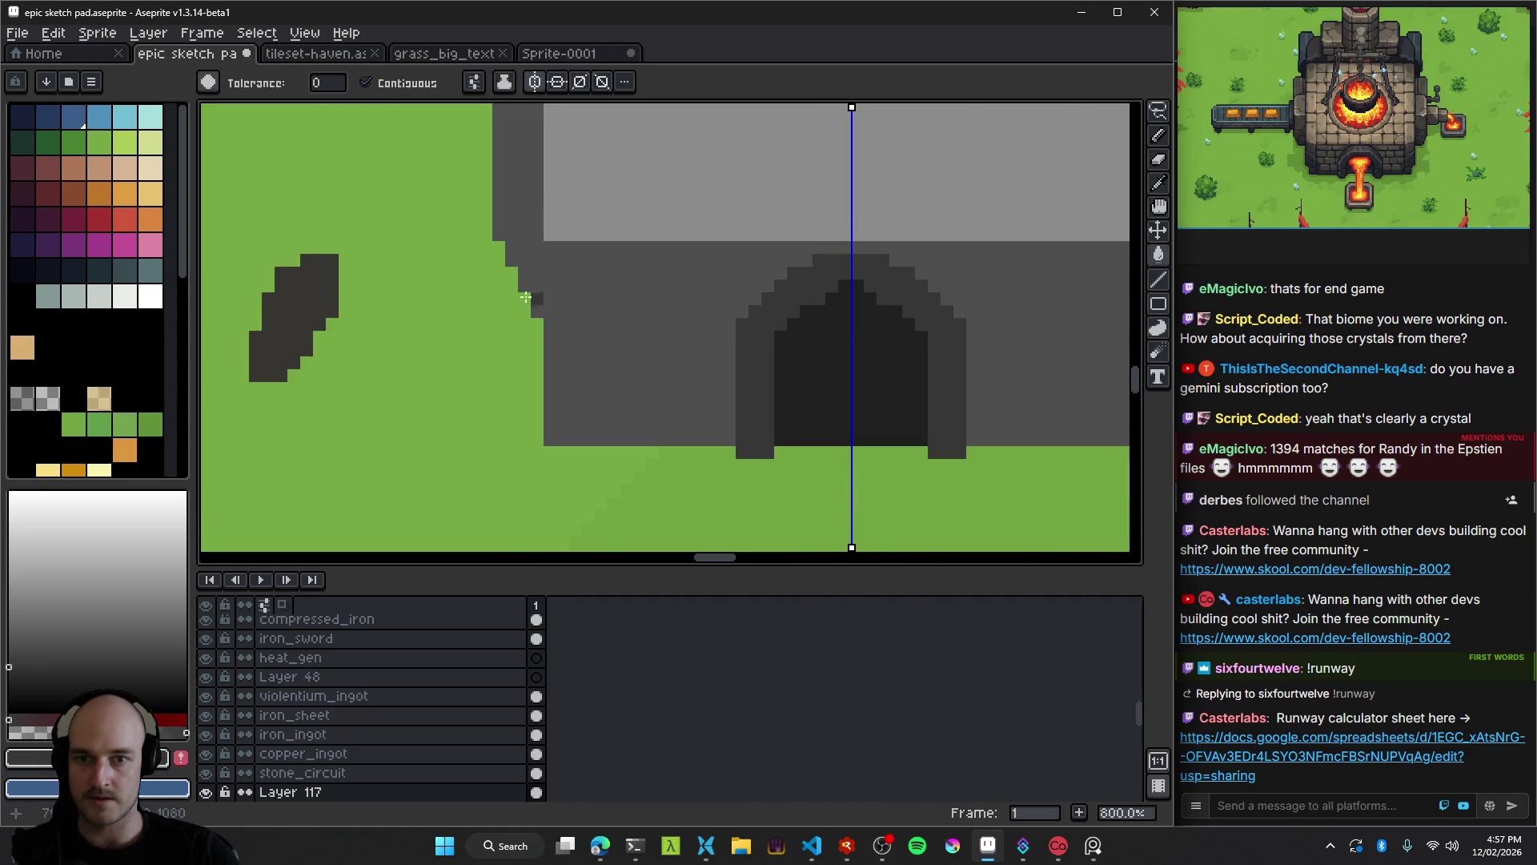
key(b)
scroll(533, 290, up, 2)
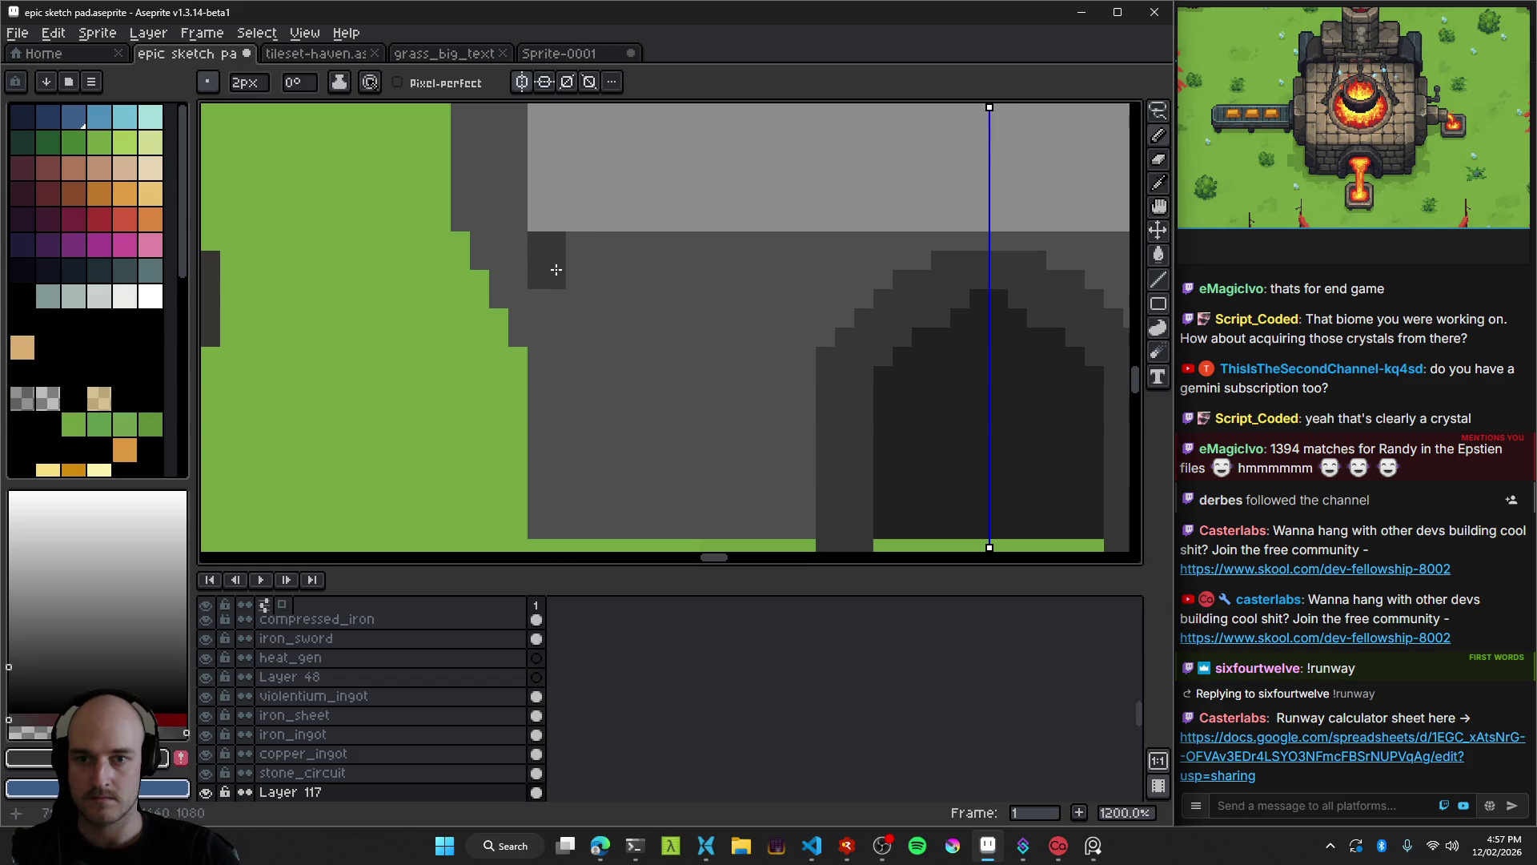
scroll(676, 440, down, 7)
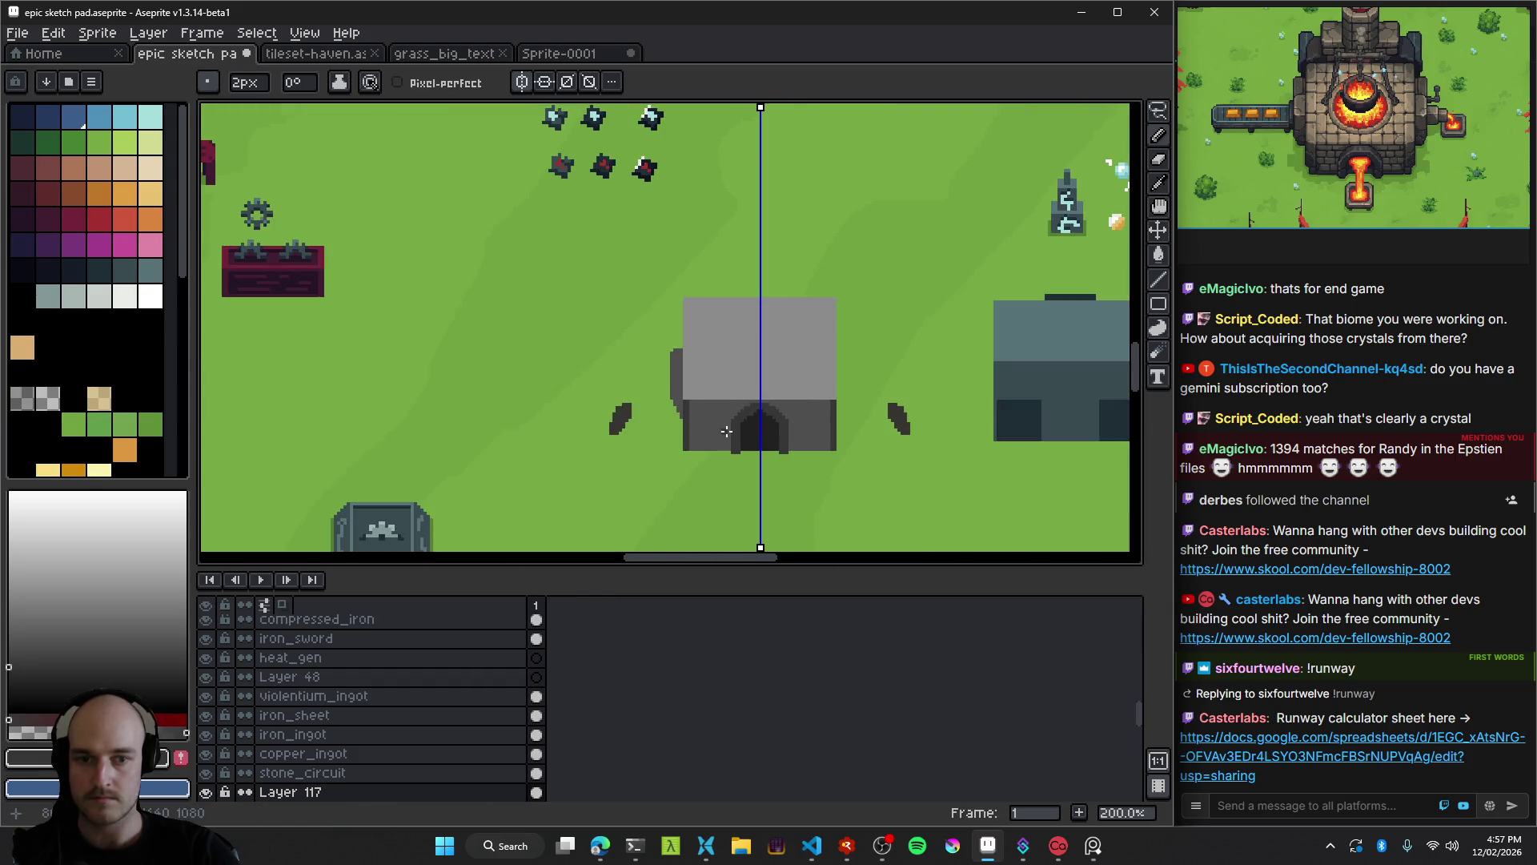
scroll(726, 432, up, 7)
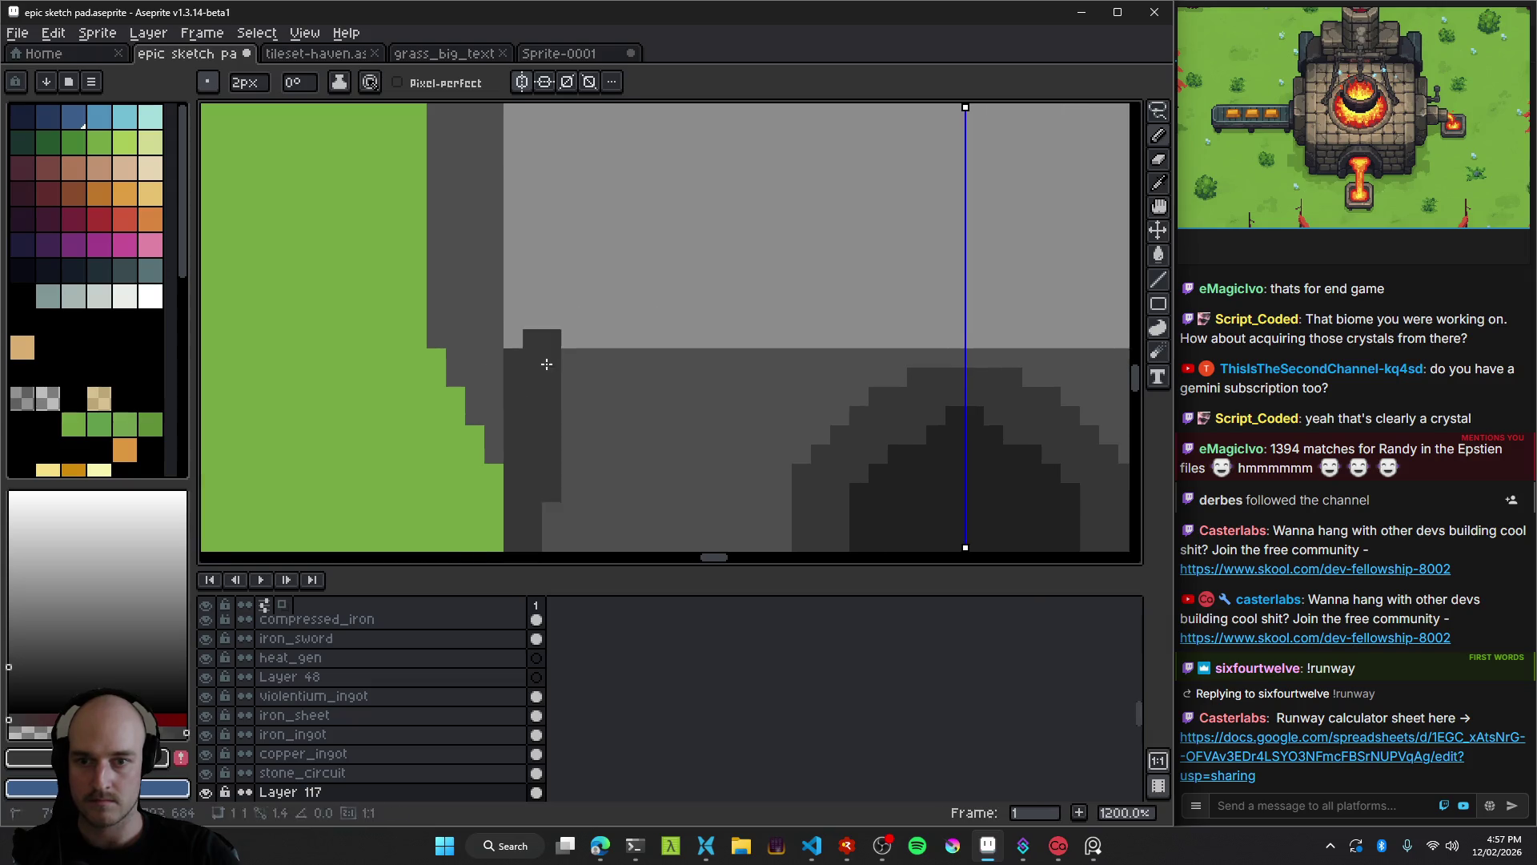
Remove the stray dark block by the wall and prepare a 1px pencil with a roof grey.
key(ctrl+z)
key(minus)
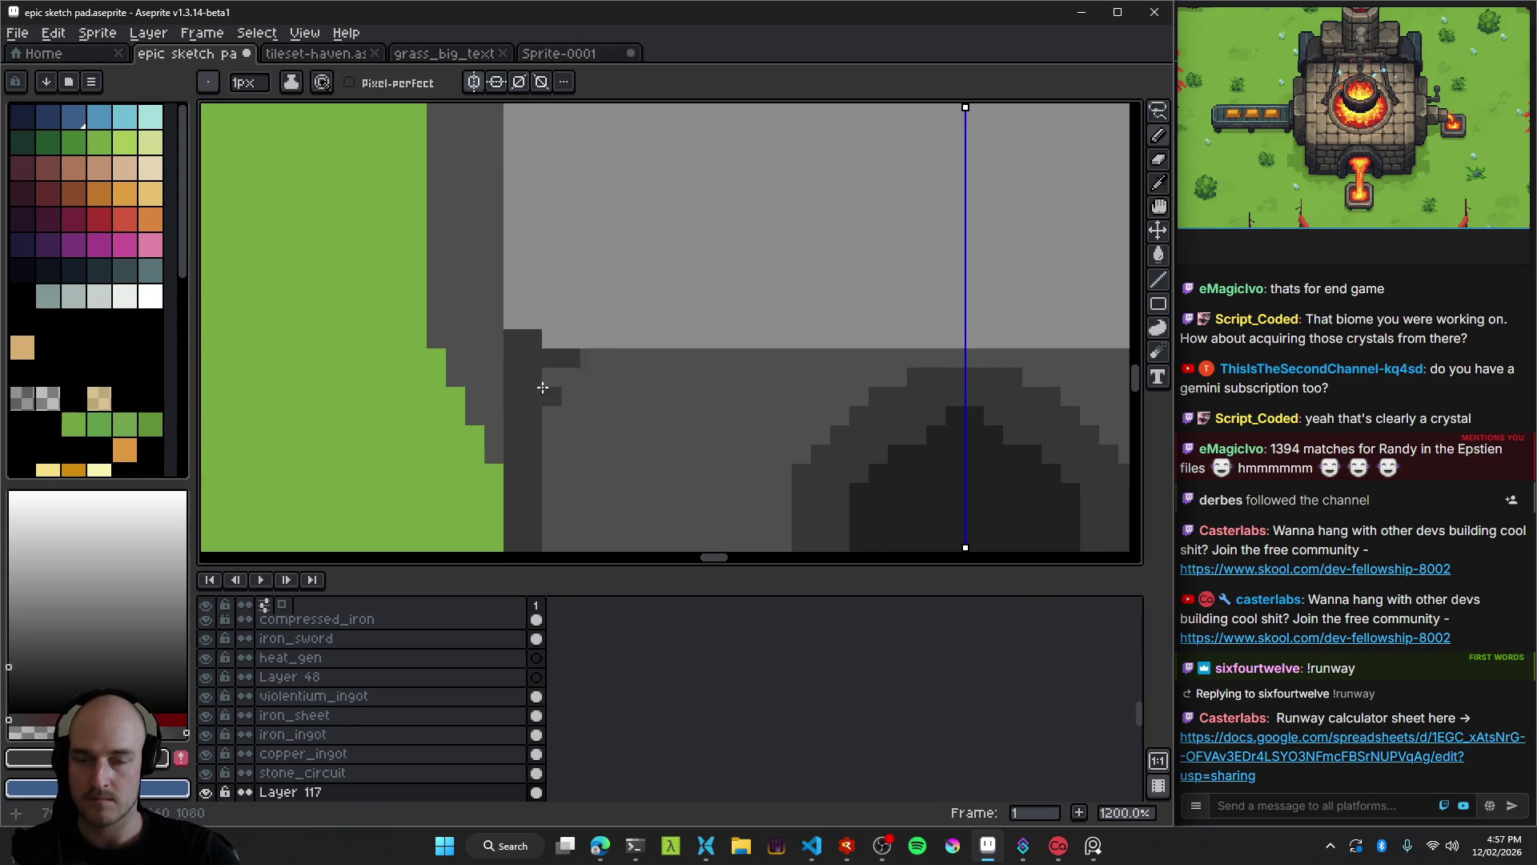
scroll(542, 387, down, 7)
scroll(586, 364, up, 4)
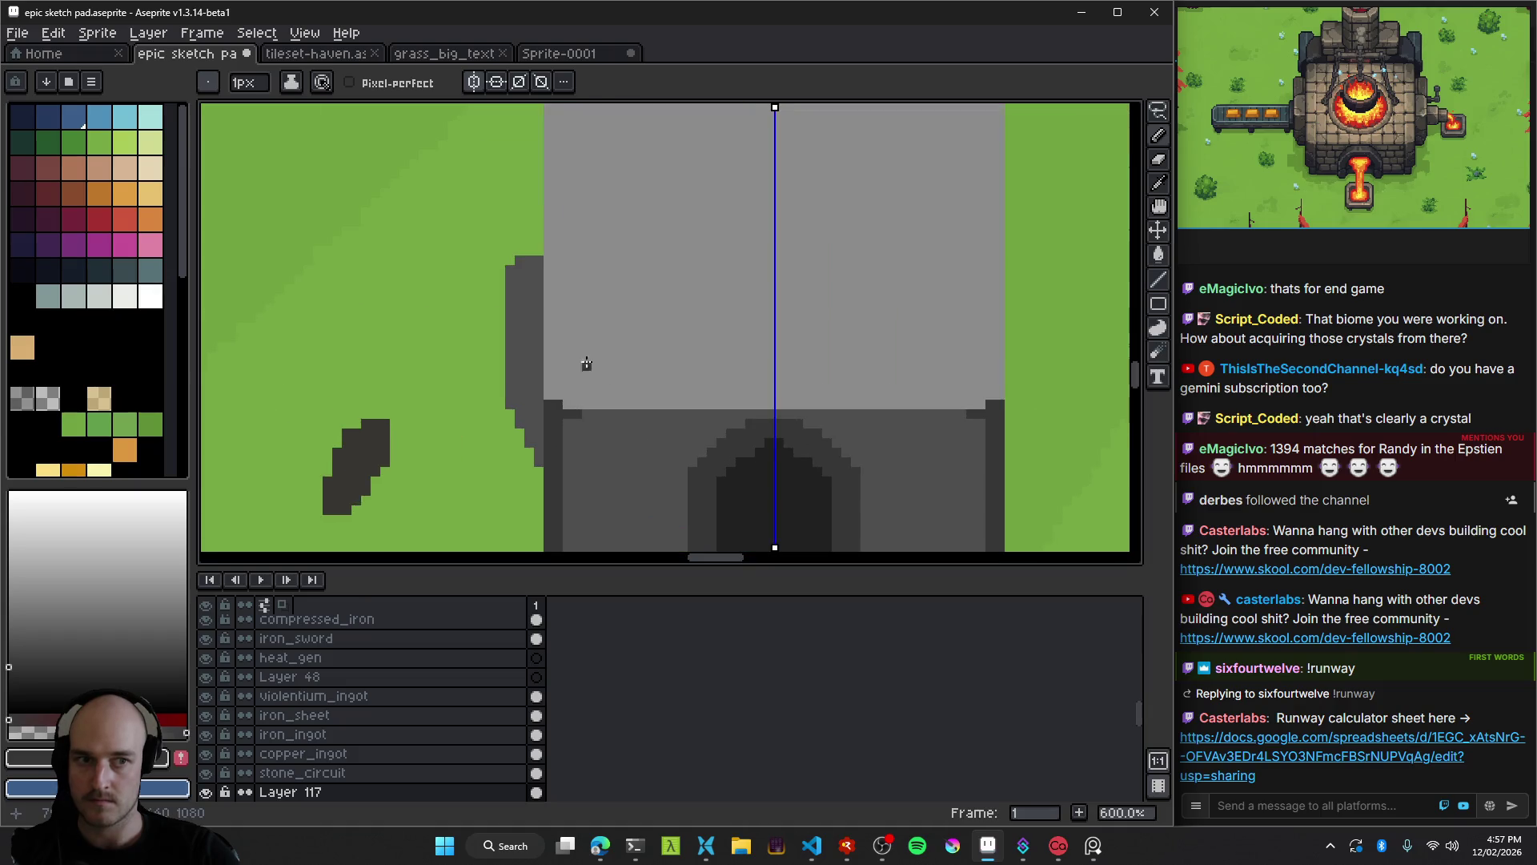
alt+click(604, 345)
key(alt)
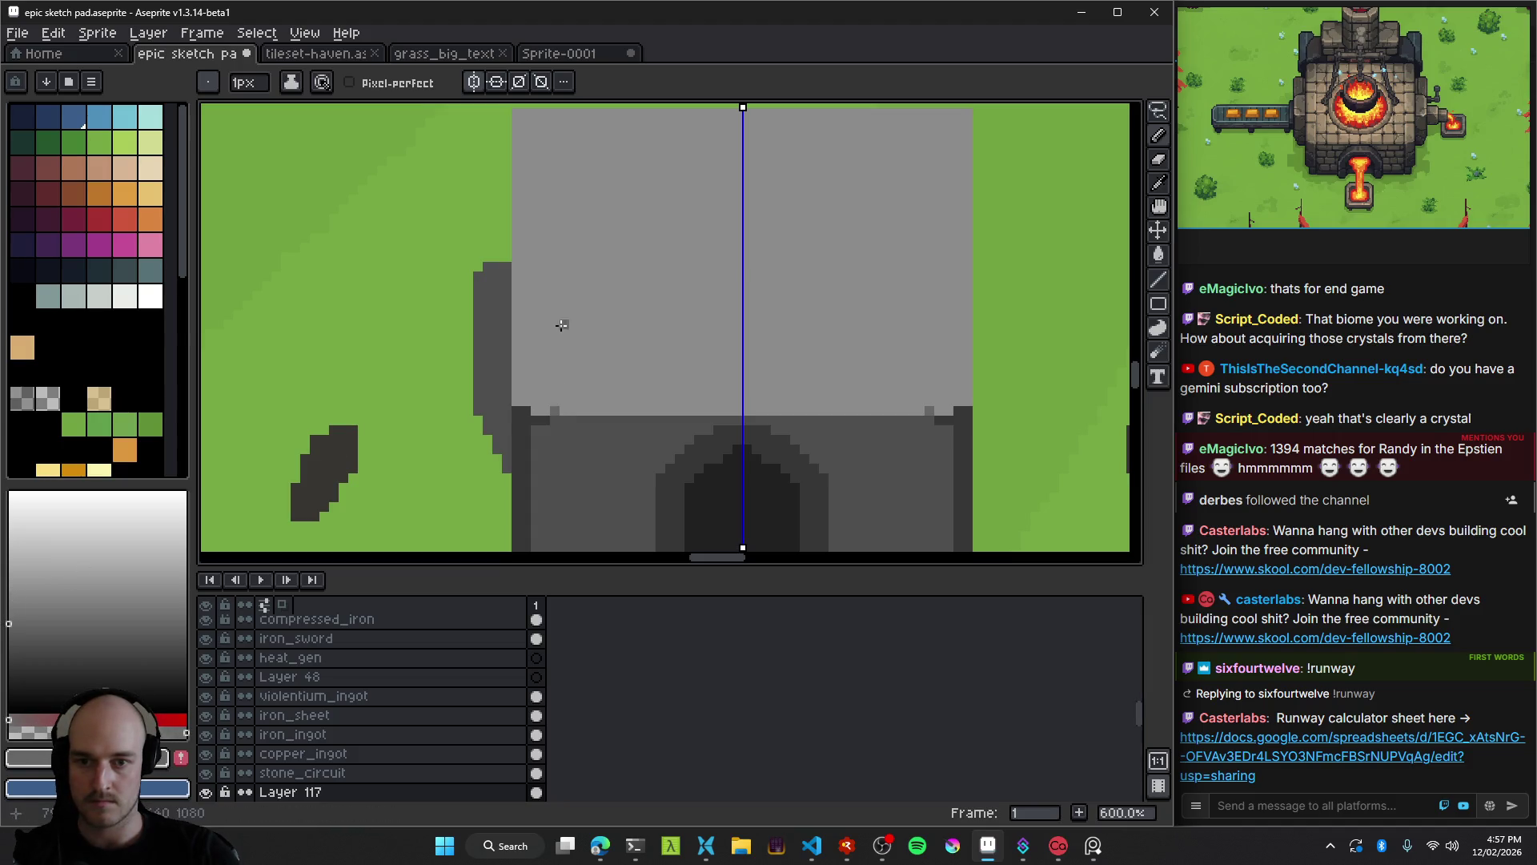
Draw mirrored vertical panel lines up to the roof's top with short horizontal ticks.
drag(561, 325, 555, 264)
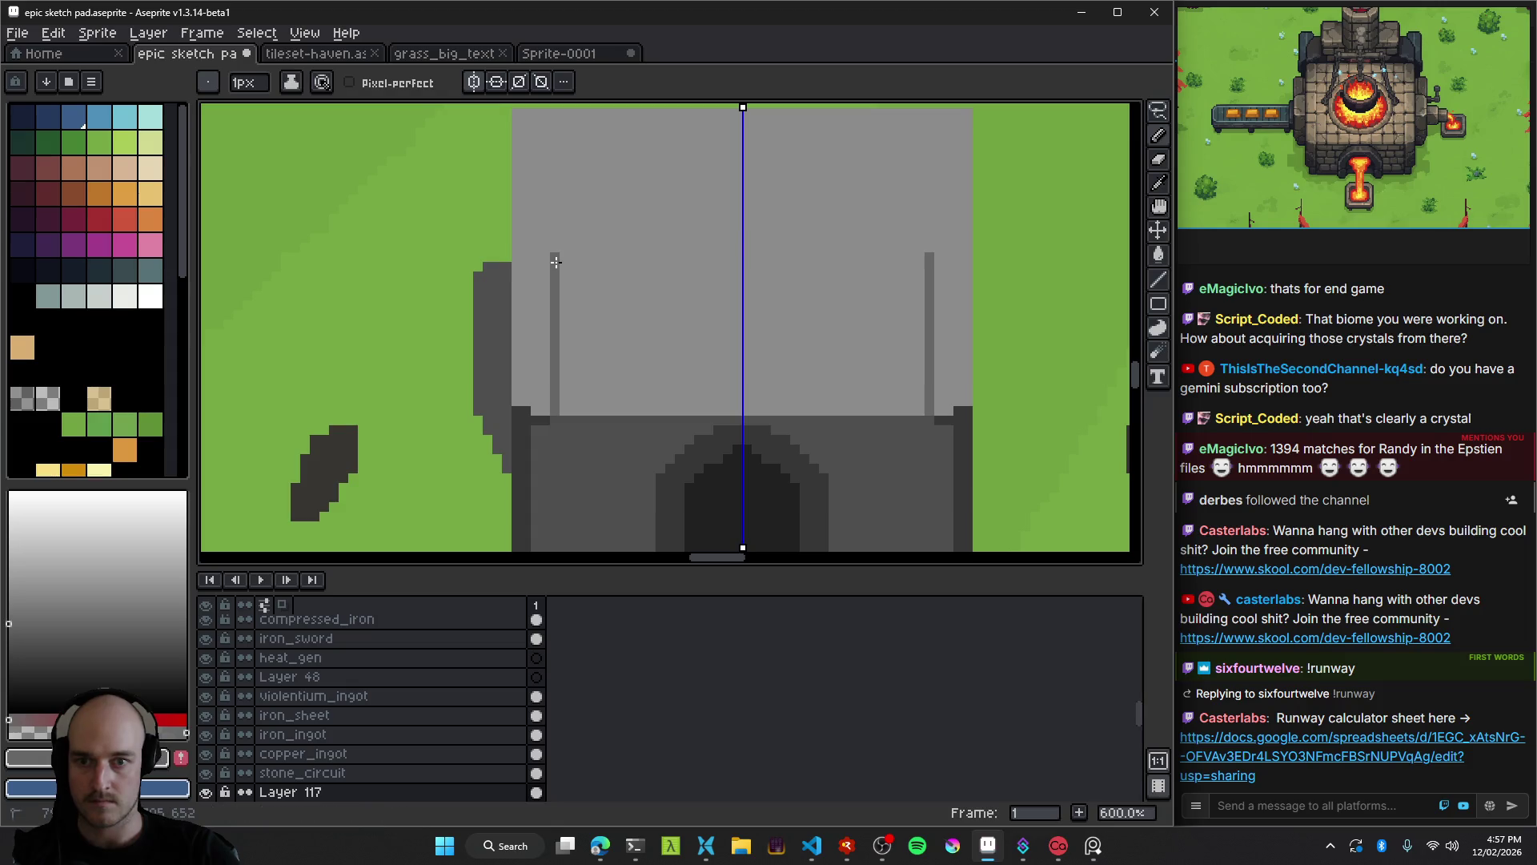
scroll(559, 313, up, 3)
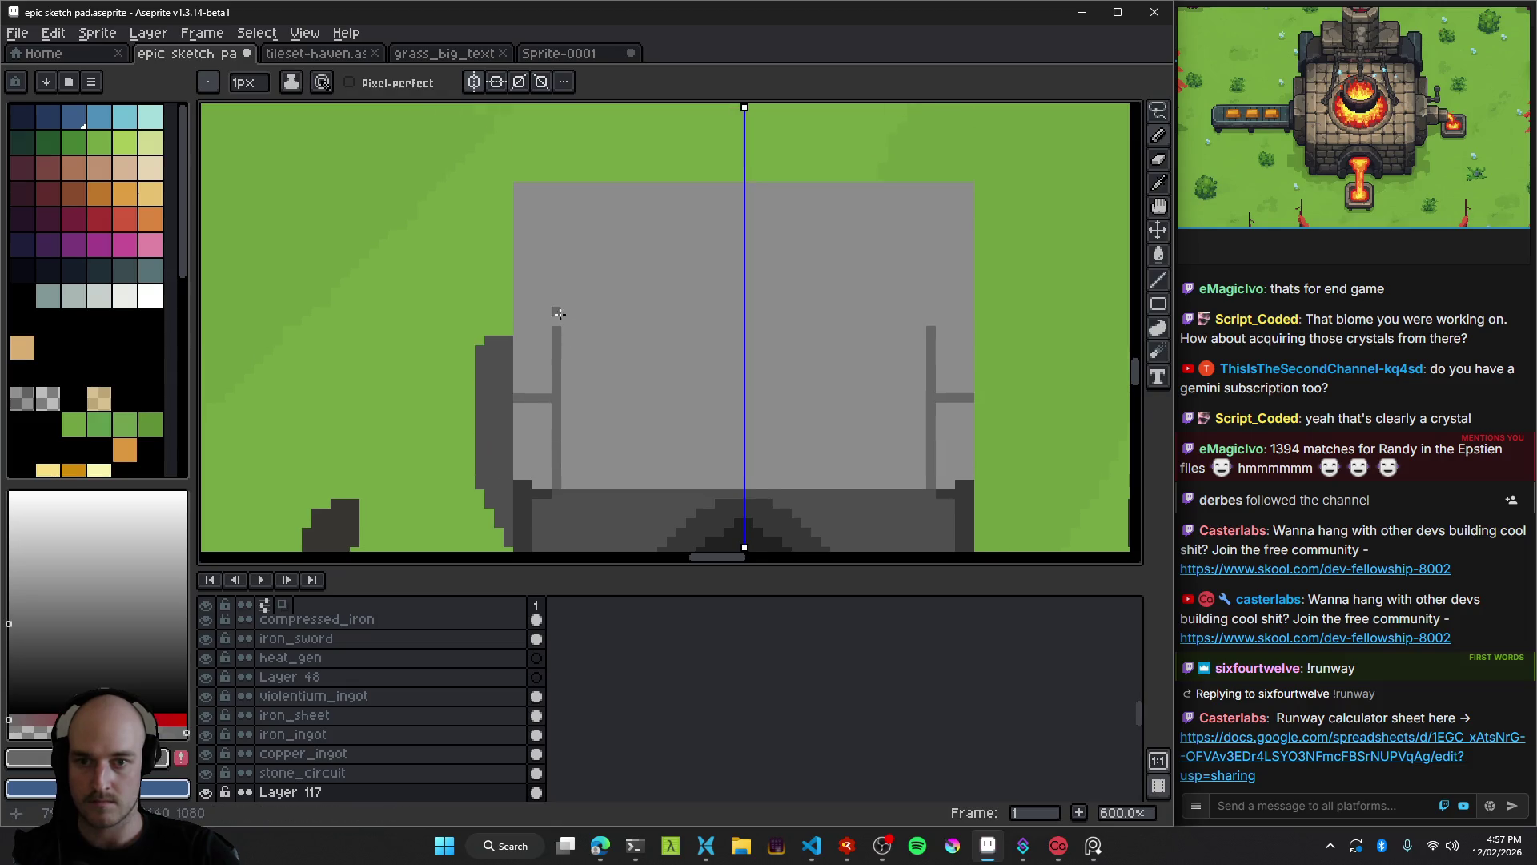
drag(555, 318, 557, 227)
drag(556, 301, 514, 296)
drag(558, 221, 562, 180)
scroll(726, 292, down, 4)
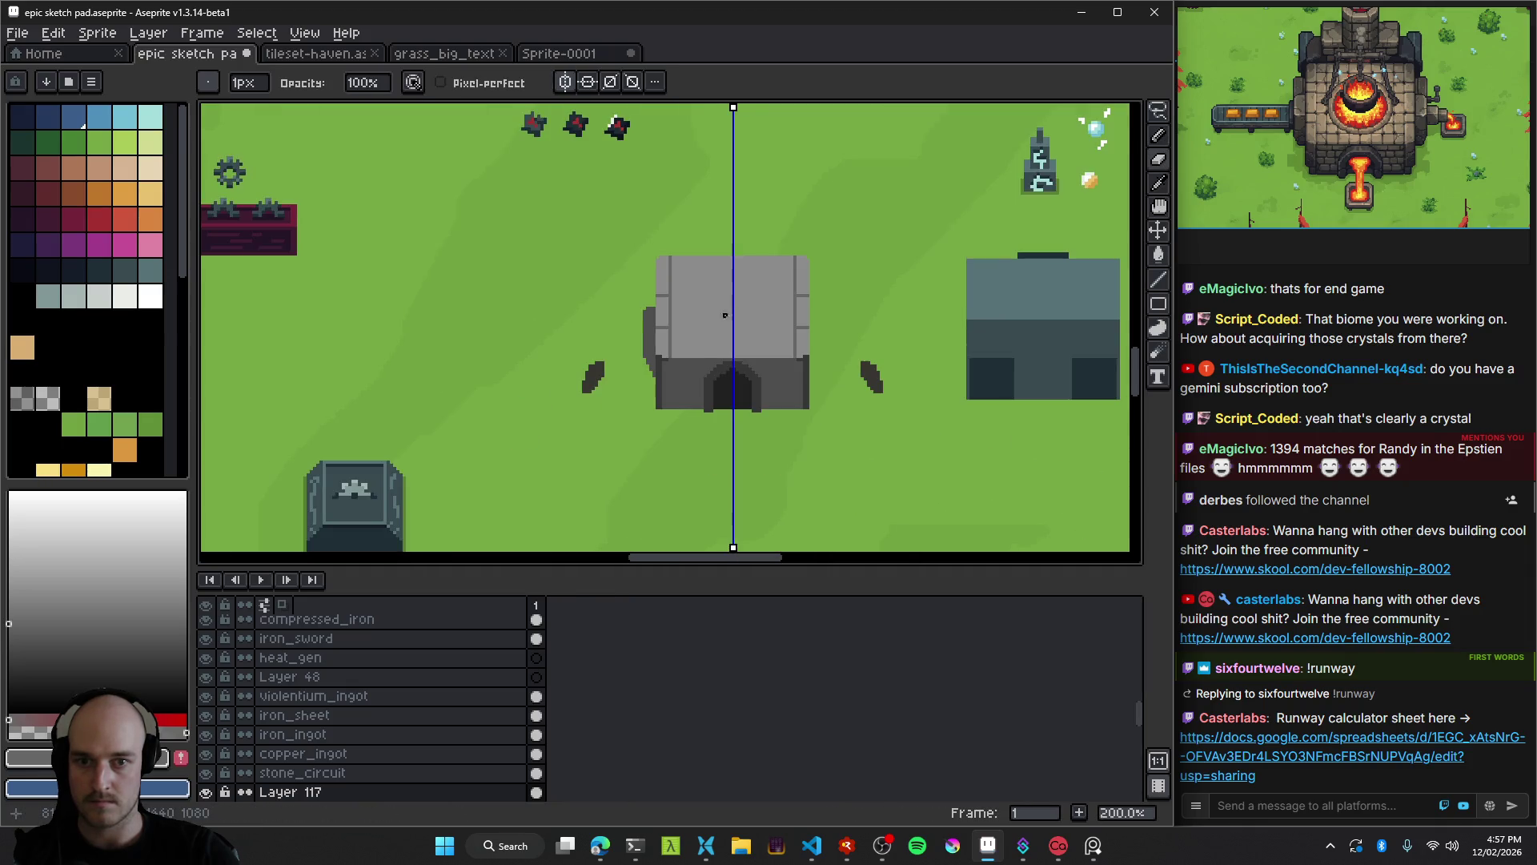
scroll(702, 350, down, 1)
scroll(640, 340, up, 6)
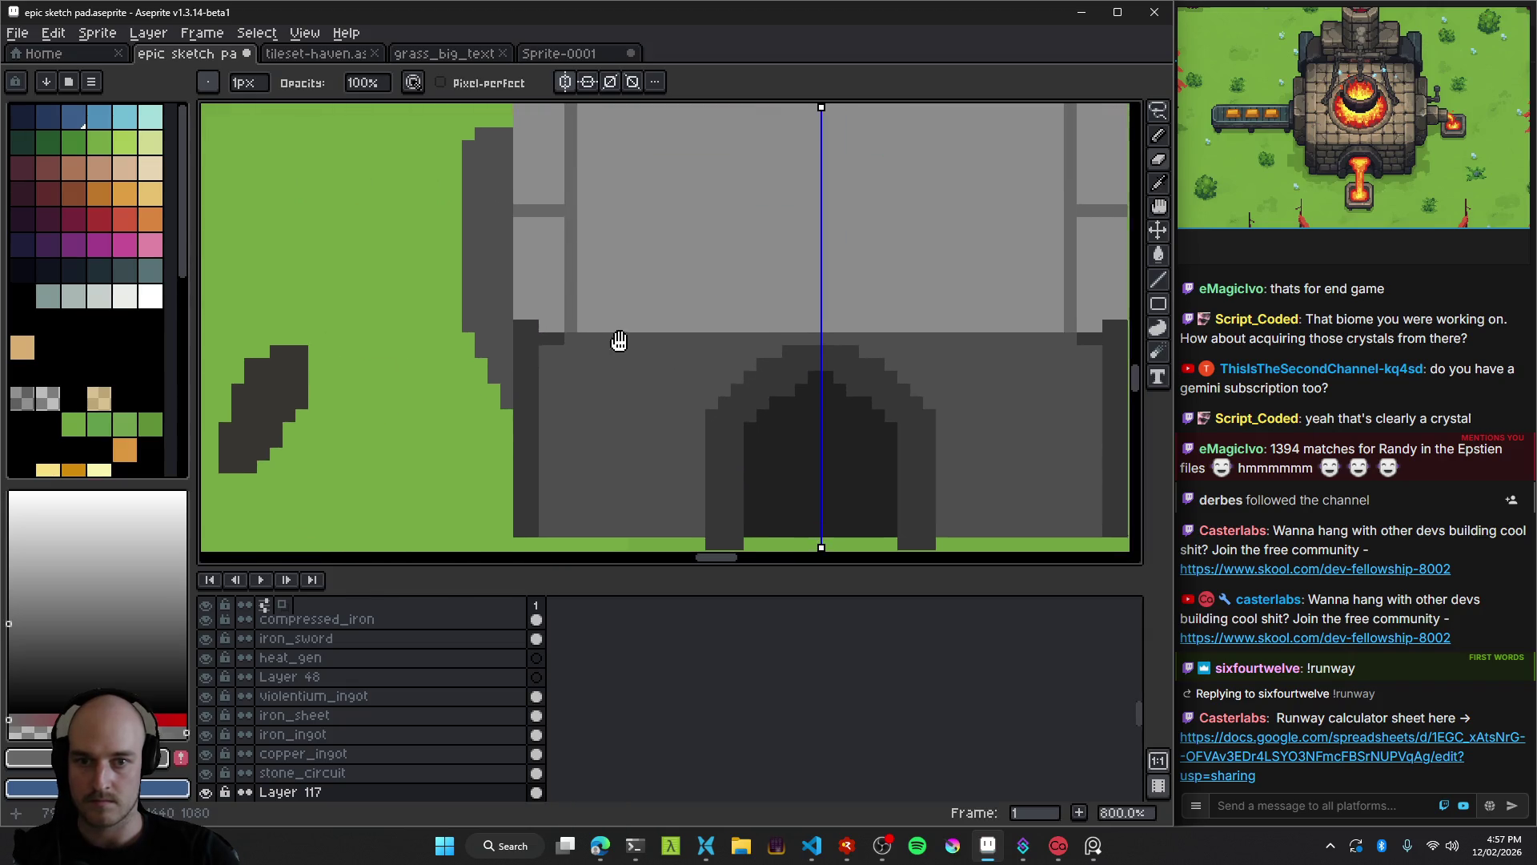
Sample the dark wall and lighter roof greys, then view the map around the furnace.
scroll(531, 325, up, 2)
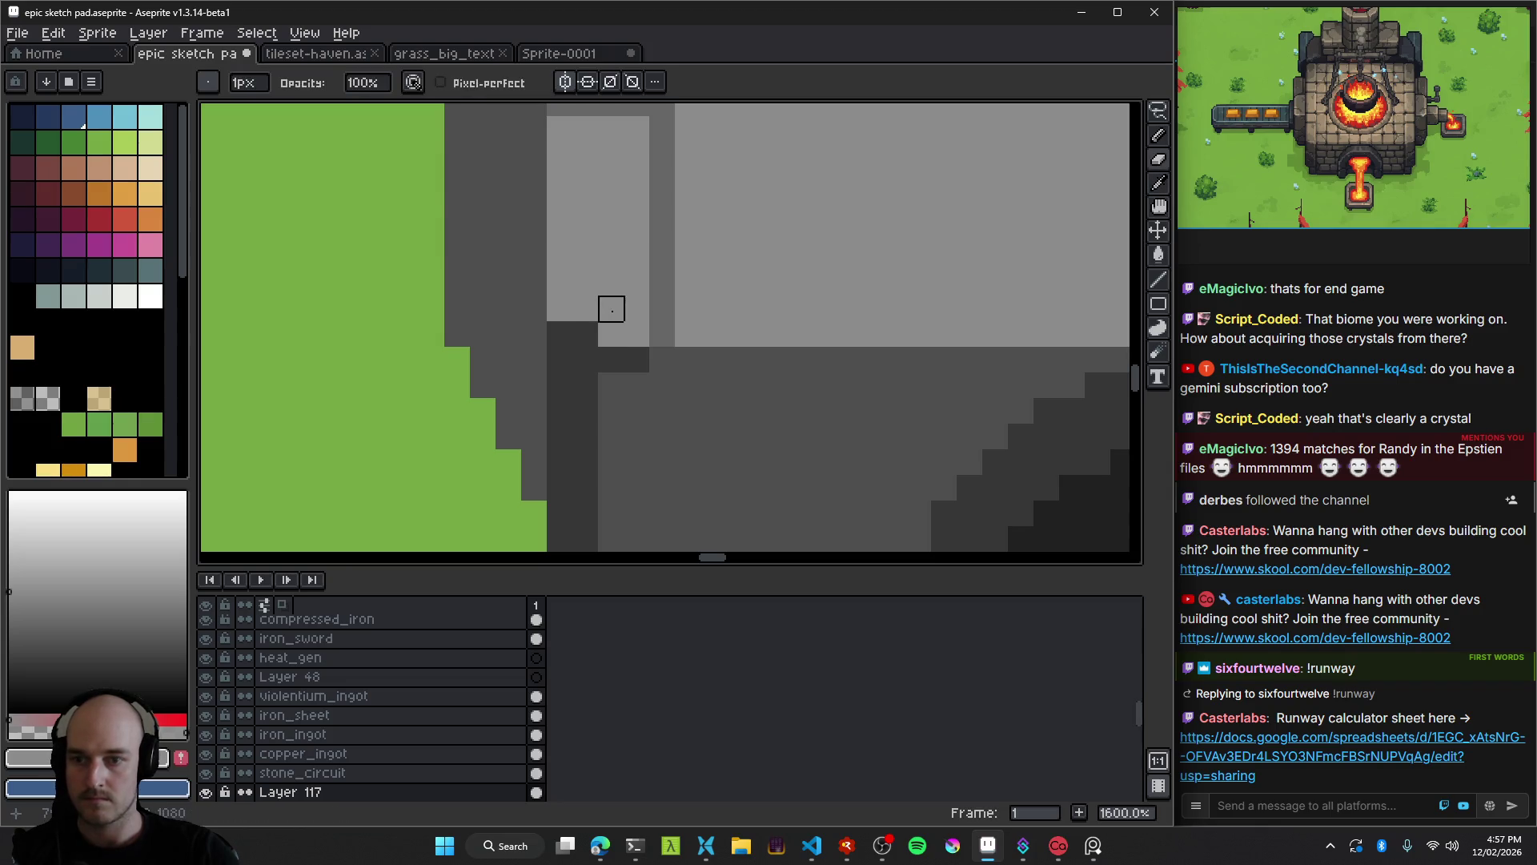
alt+click(585, 339)
alt+click(594, 318)
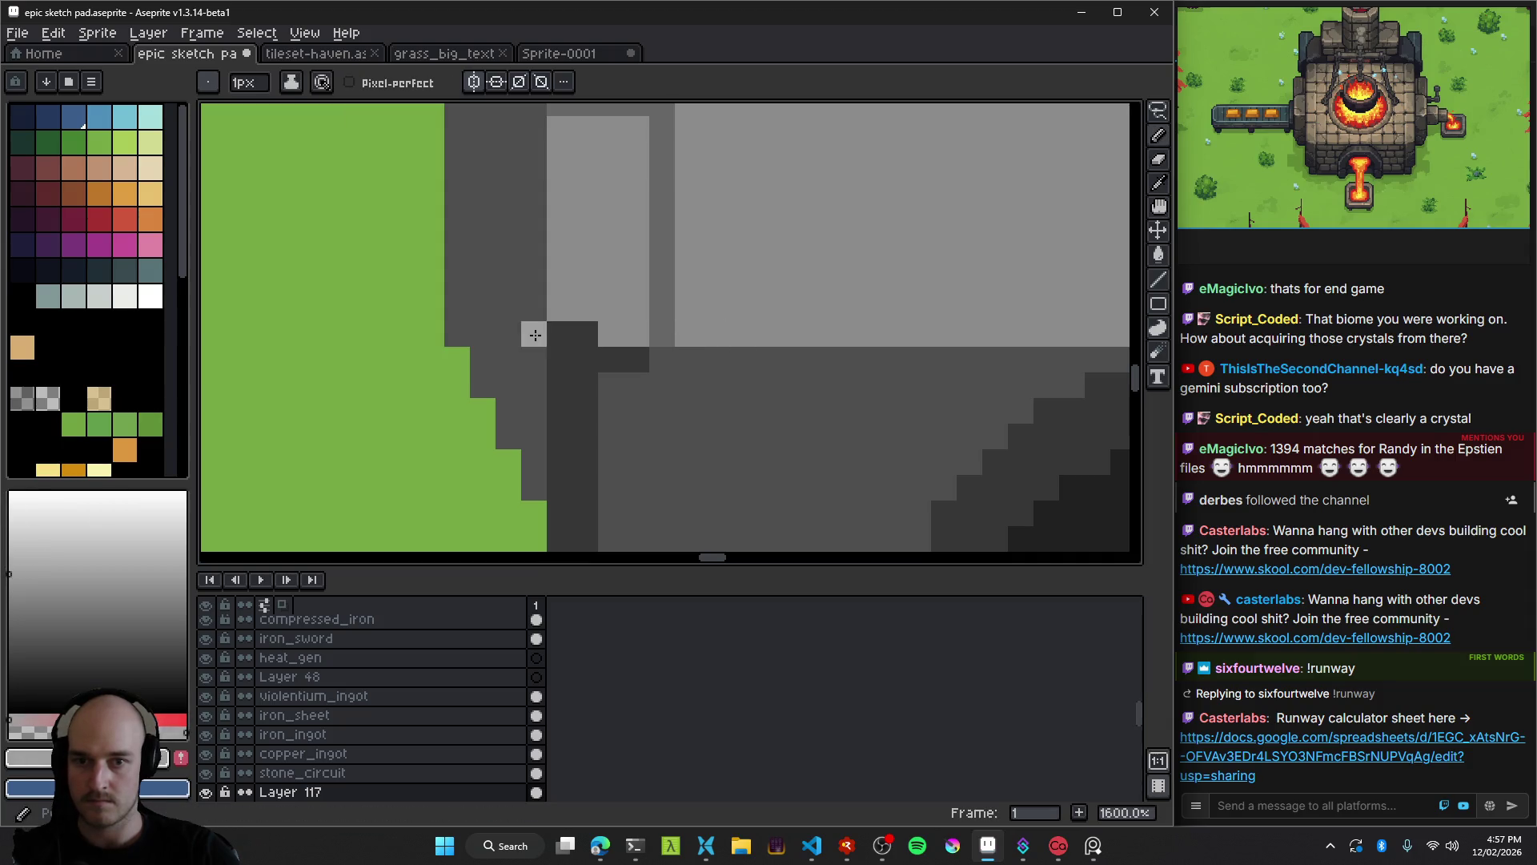
alt+click(610, 294)
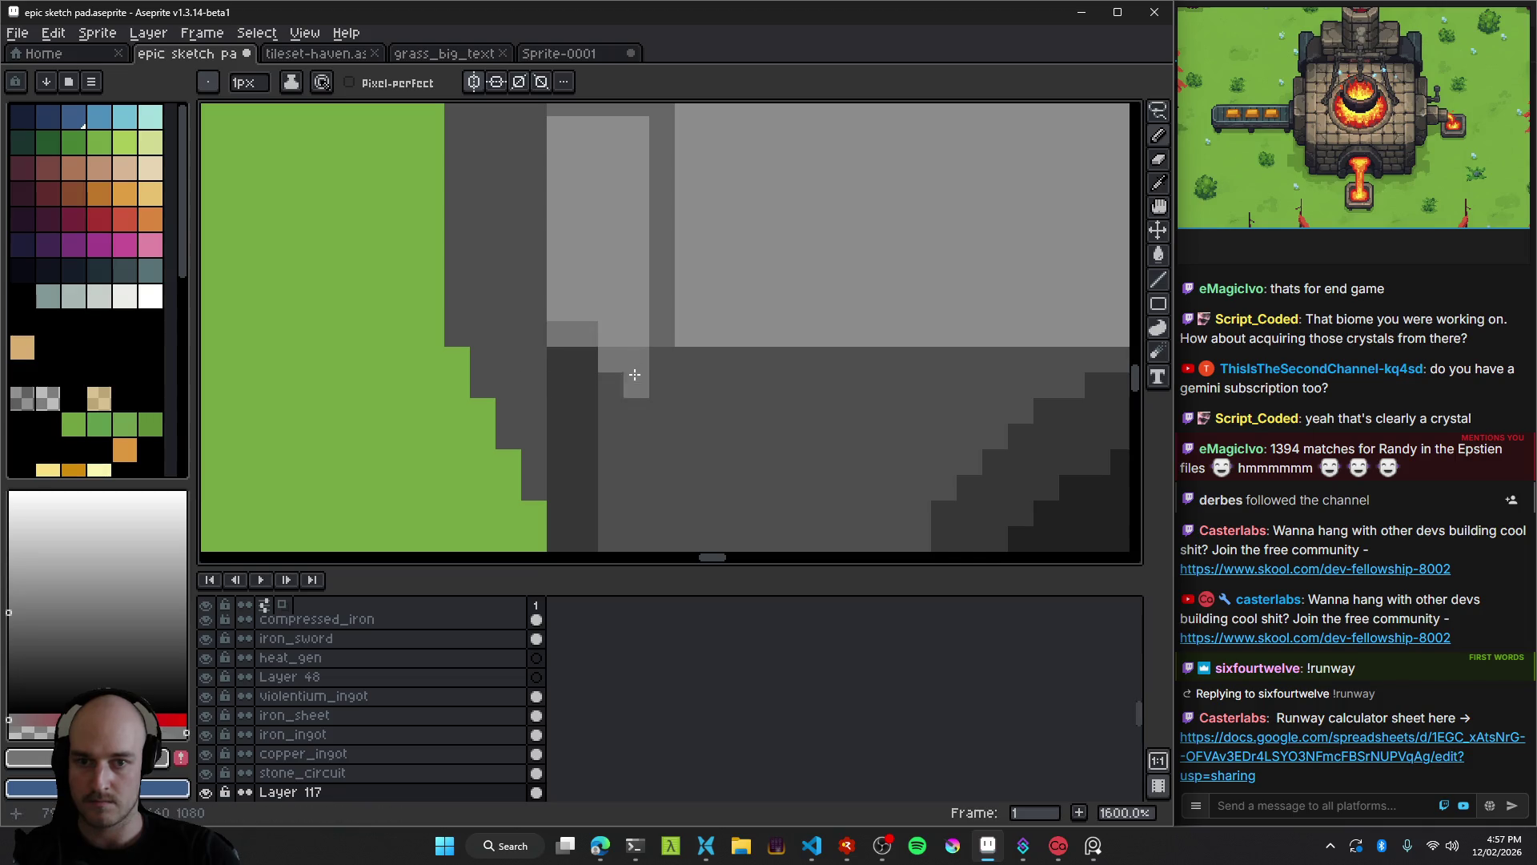
key(1)
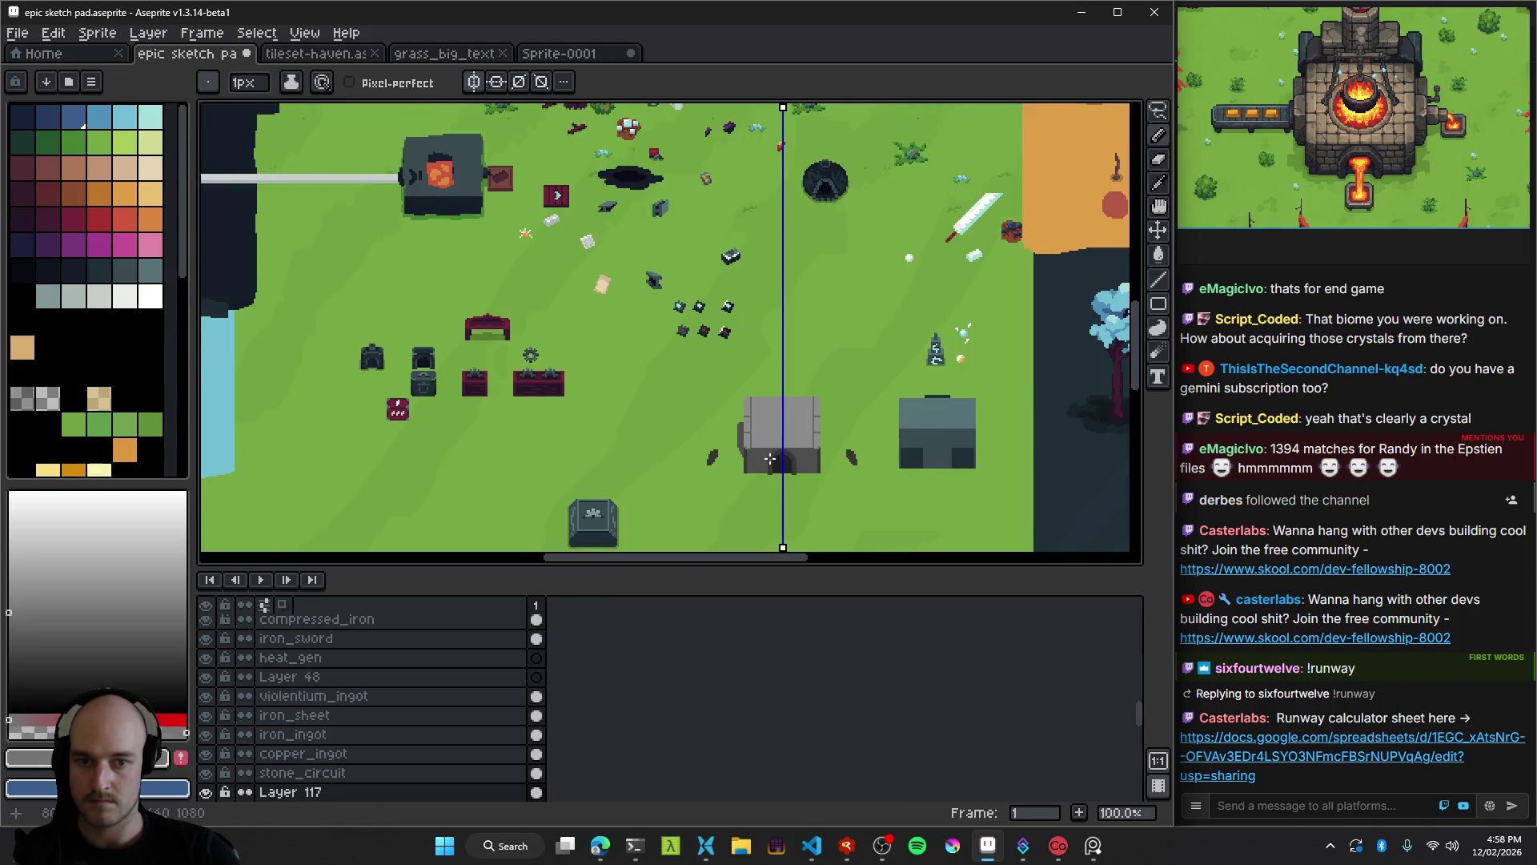
scroll(769, 458, up, 2)
scroll(763, 447, up, 3)
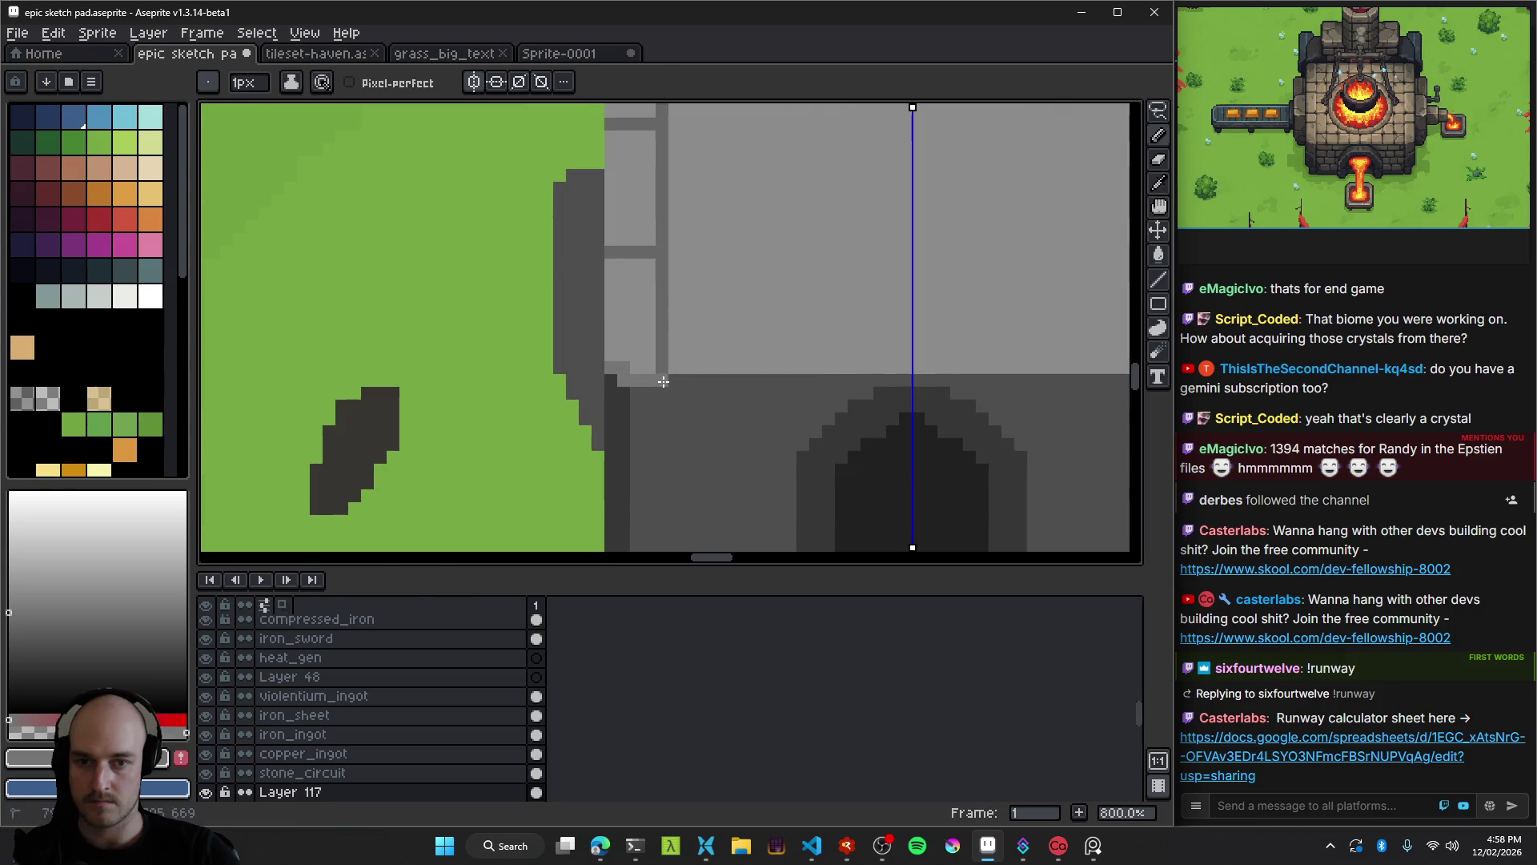
scroll(723, 439, down, 4)
scroll(725, 421, up, 5)
scroll(708, 414, up, 2)
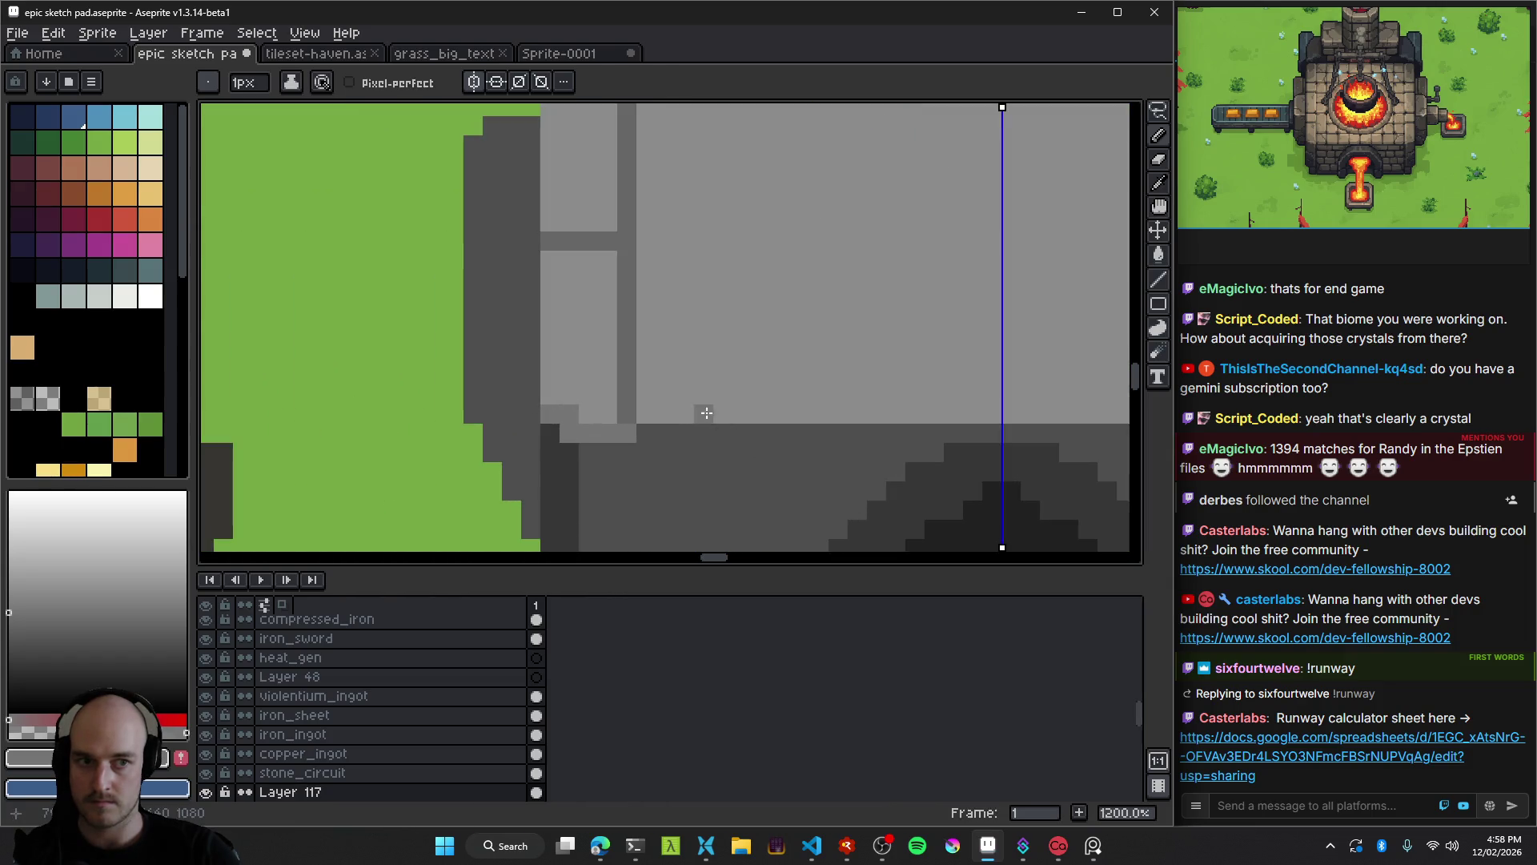
scroll(658, 431, down, 7)
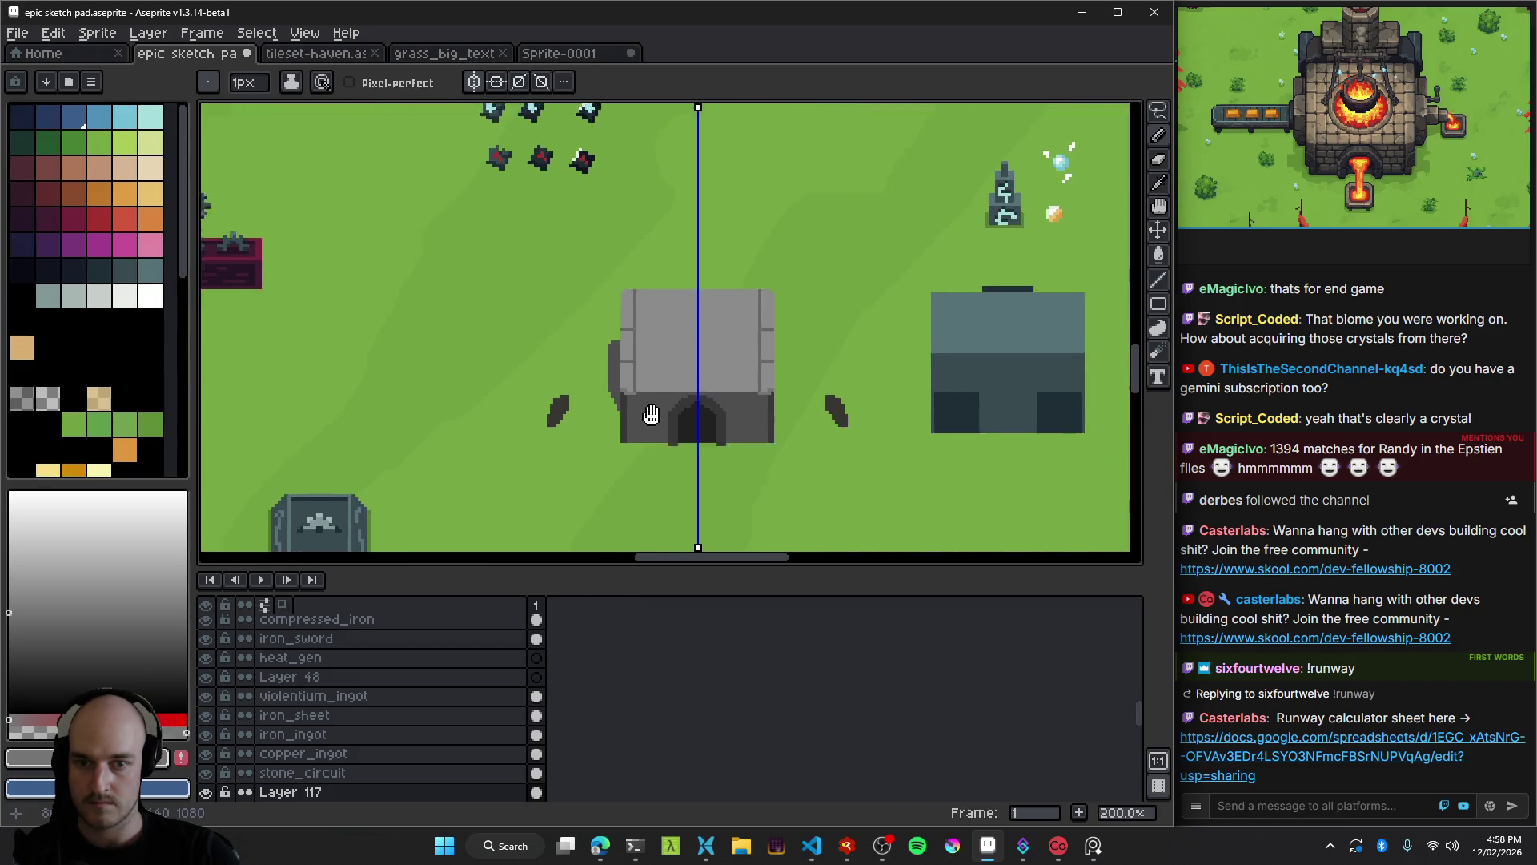
scroll(640, 408, up, 4)
scroll(592, 345, up, 3)
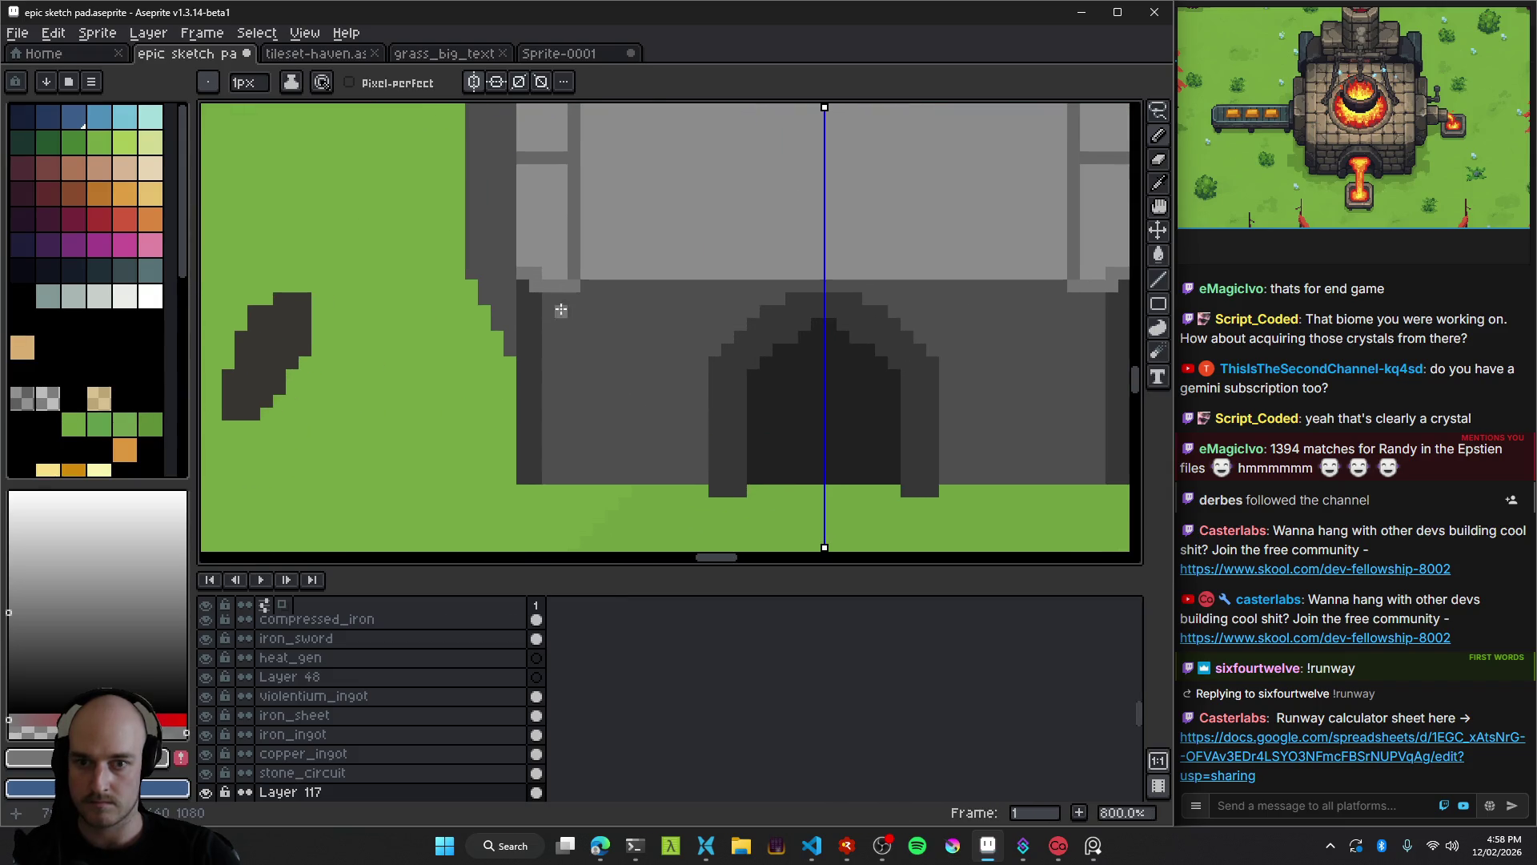
scroll(540, 285, up, 2)
Paint dark pixels down the wall beside the door column, trim it mid-grey, and pick a darker grey.
mouse_move(539, 285)
mouse_down()
mouse_move(553, 320)
mouse_move(539, 456)
mouse_move(538, 320)
mouse_up()
drag(533, 383, 535, 504)
alt+click(566, 435)
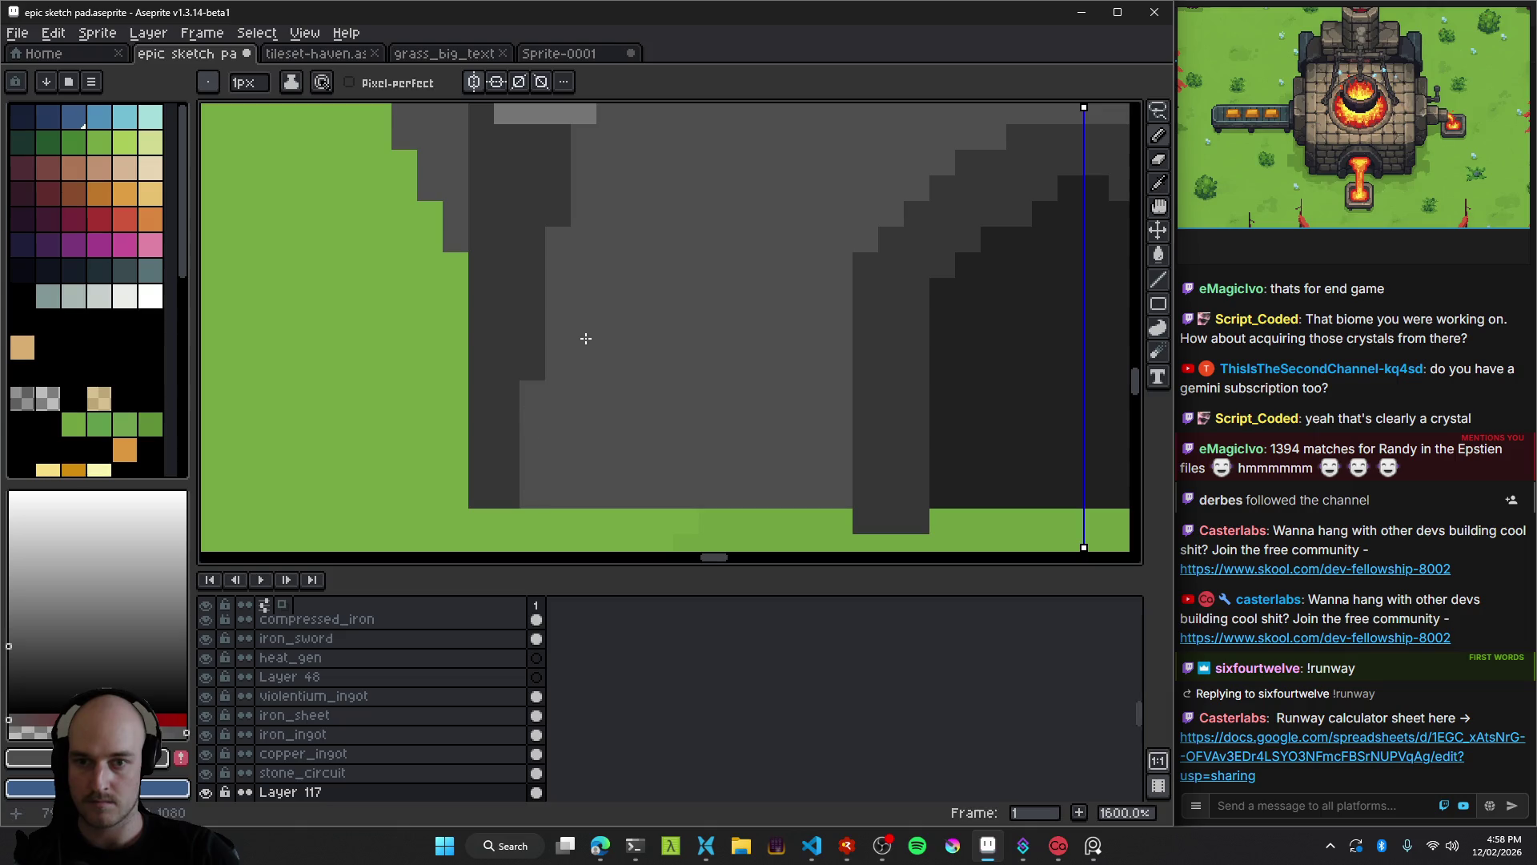
scroll(586, 339, down, 3)
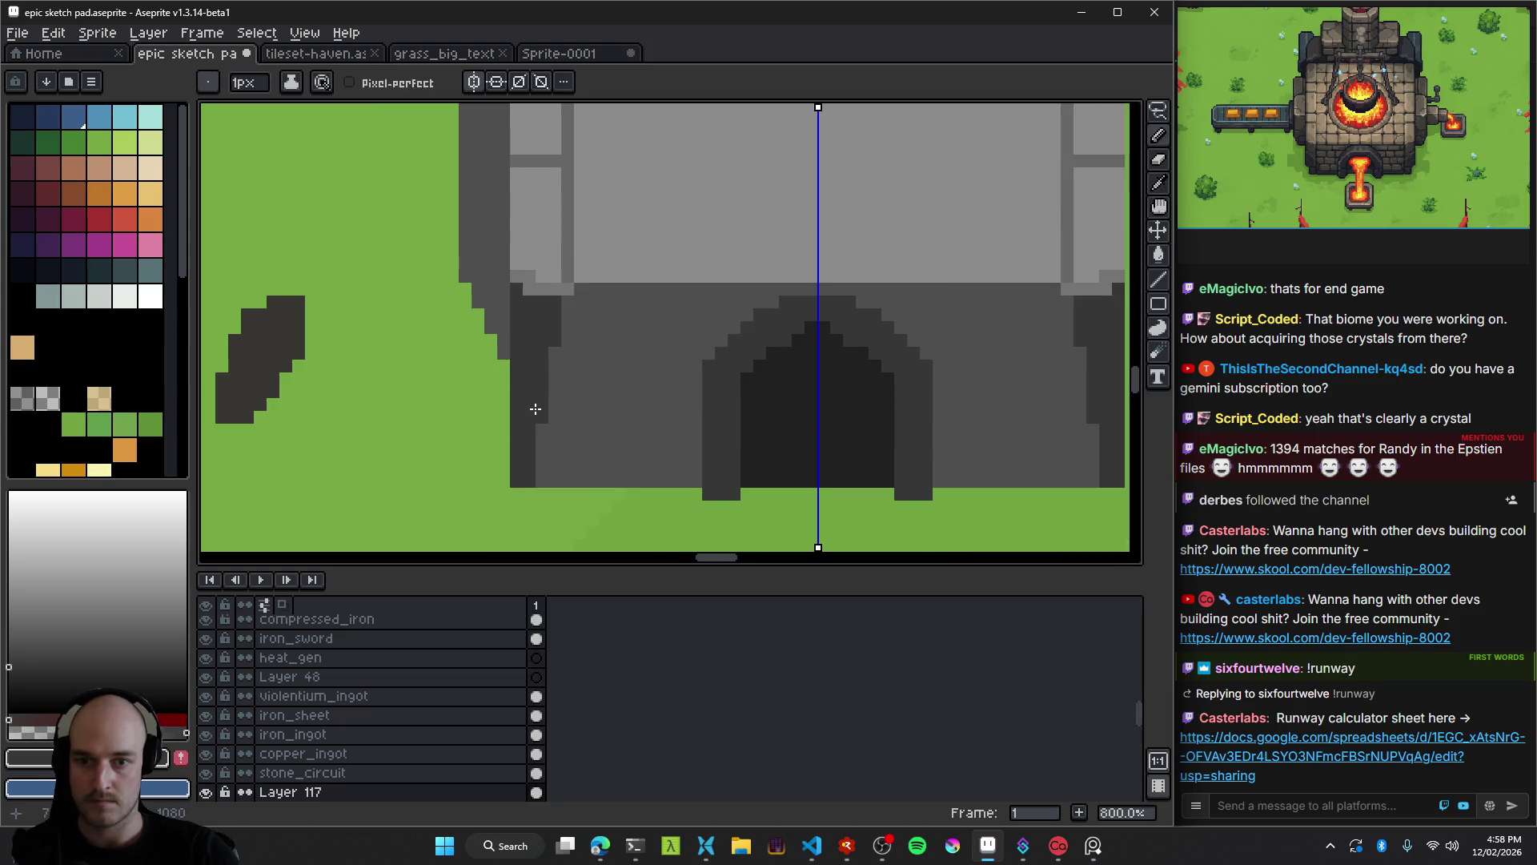
scroll(540, 417, up, 3)
click(8, 678)
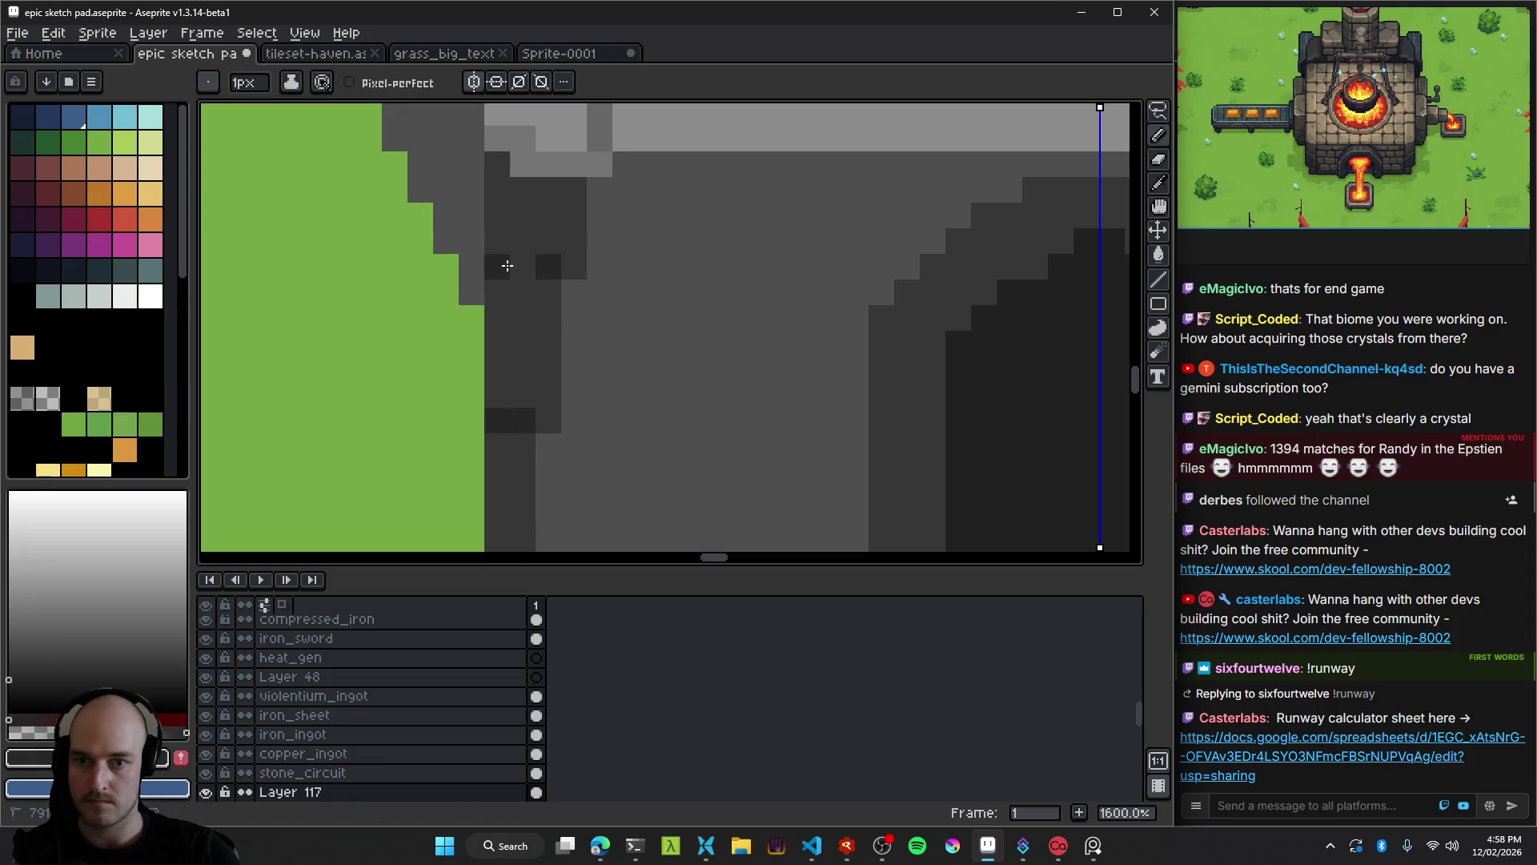
scroll(676, 318, down, 3)
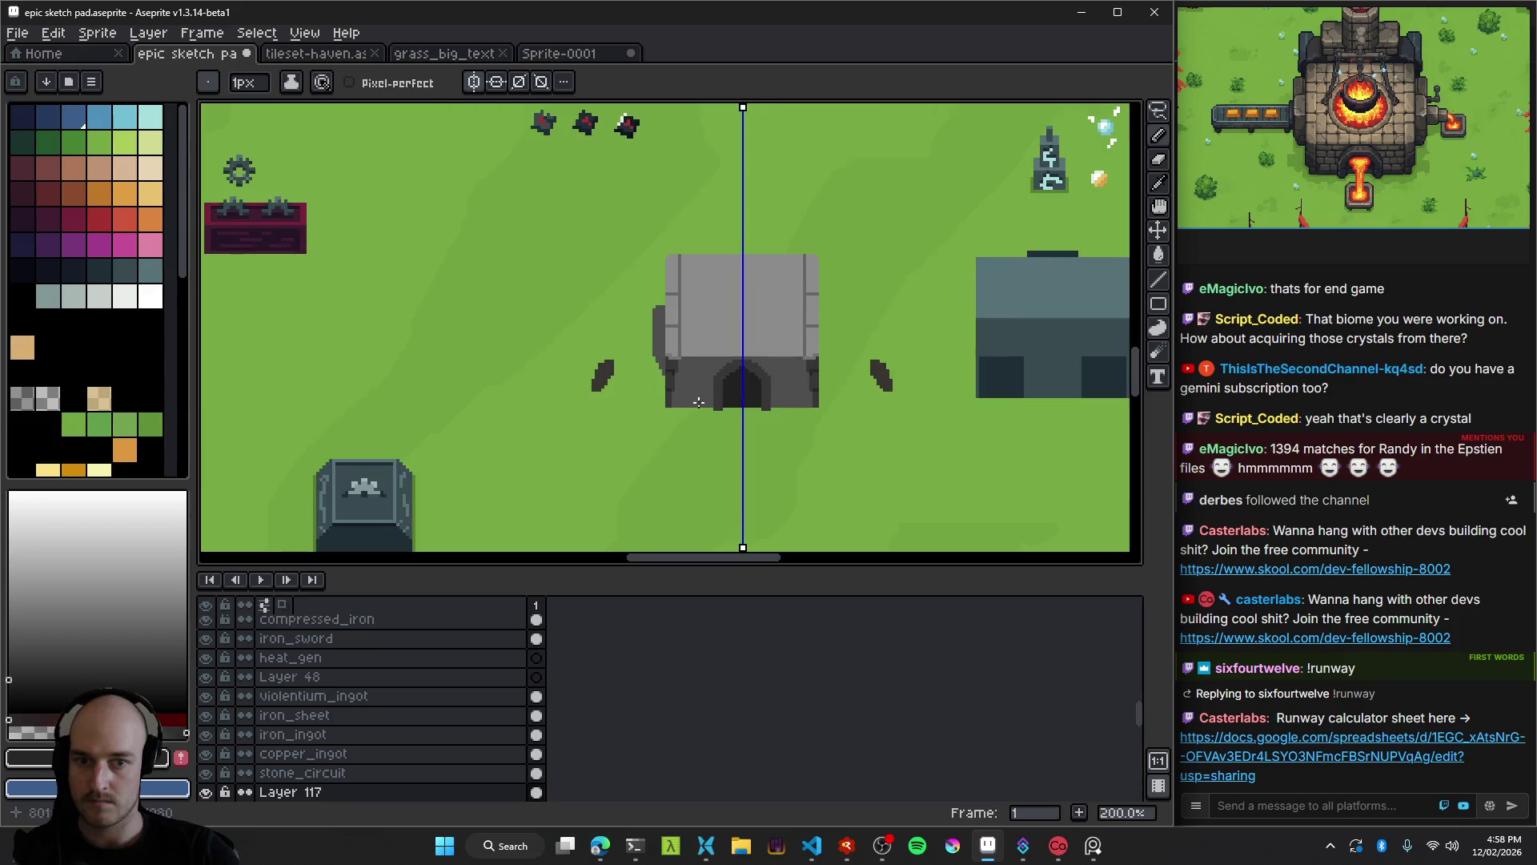
scroll(633, 320, up, 2)
scroll(618, 303, up, 1)
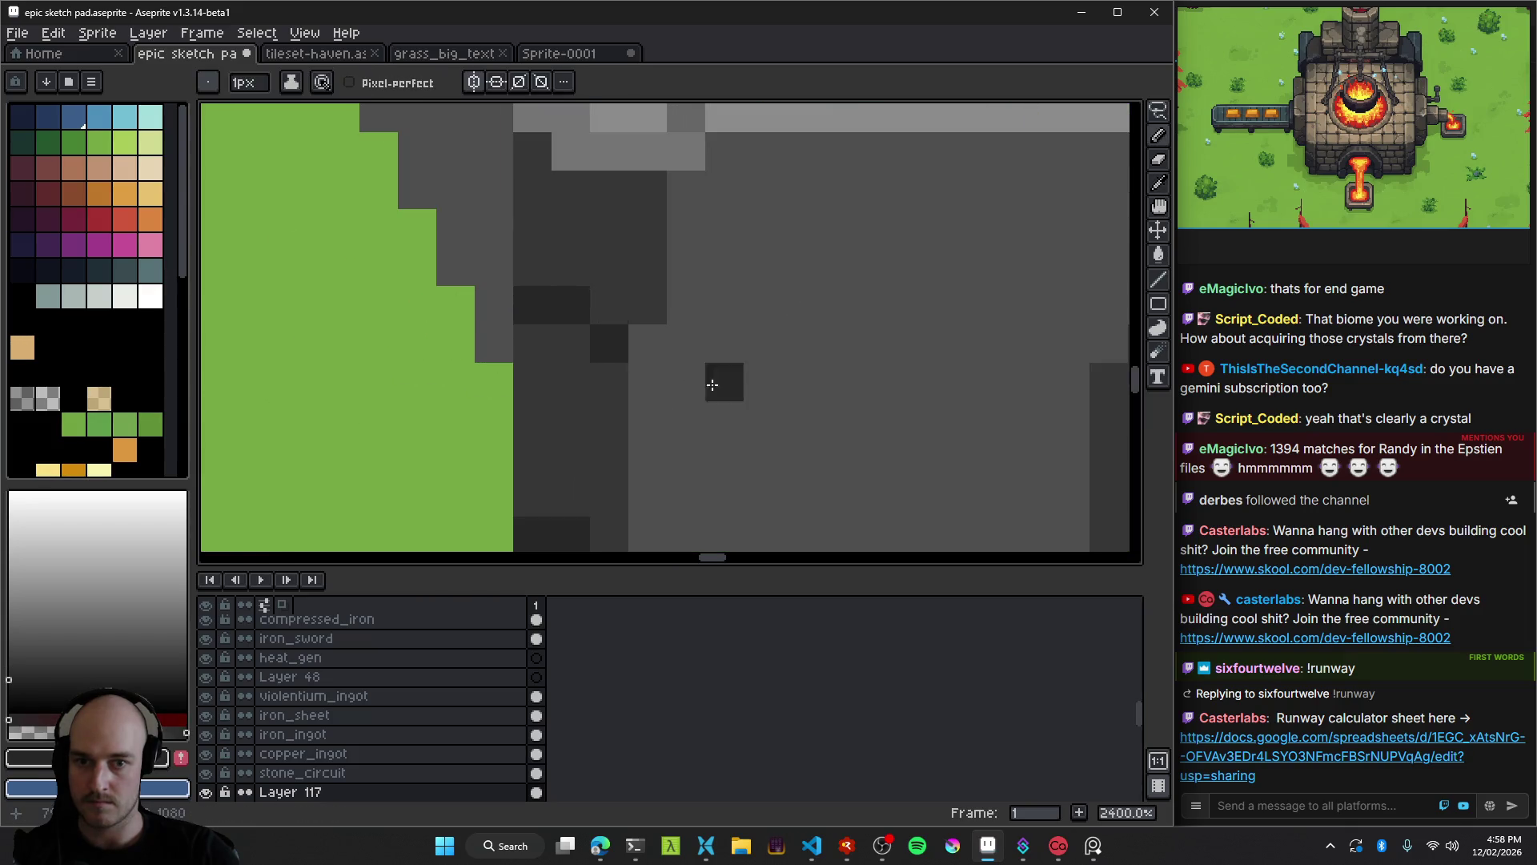
scroll(656, 360, down, 5)
scroll(705, 442, up, 6)
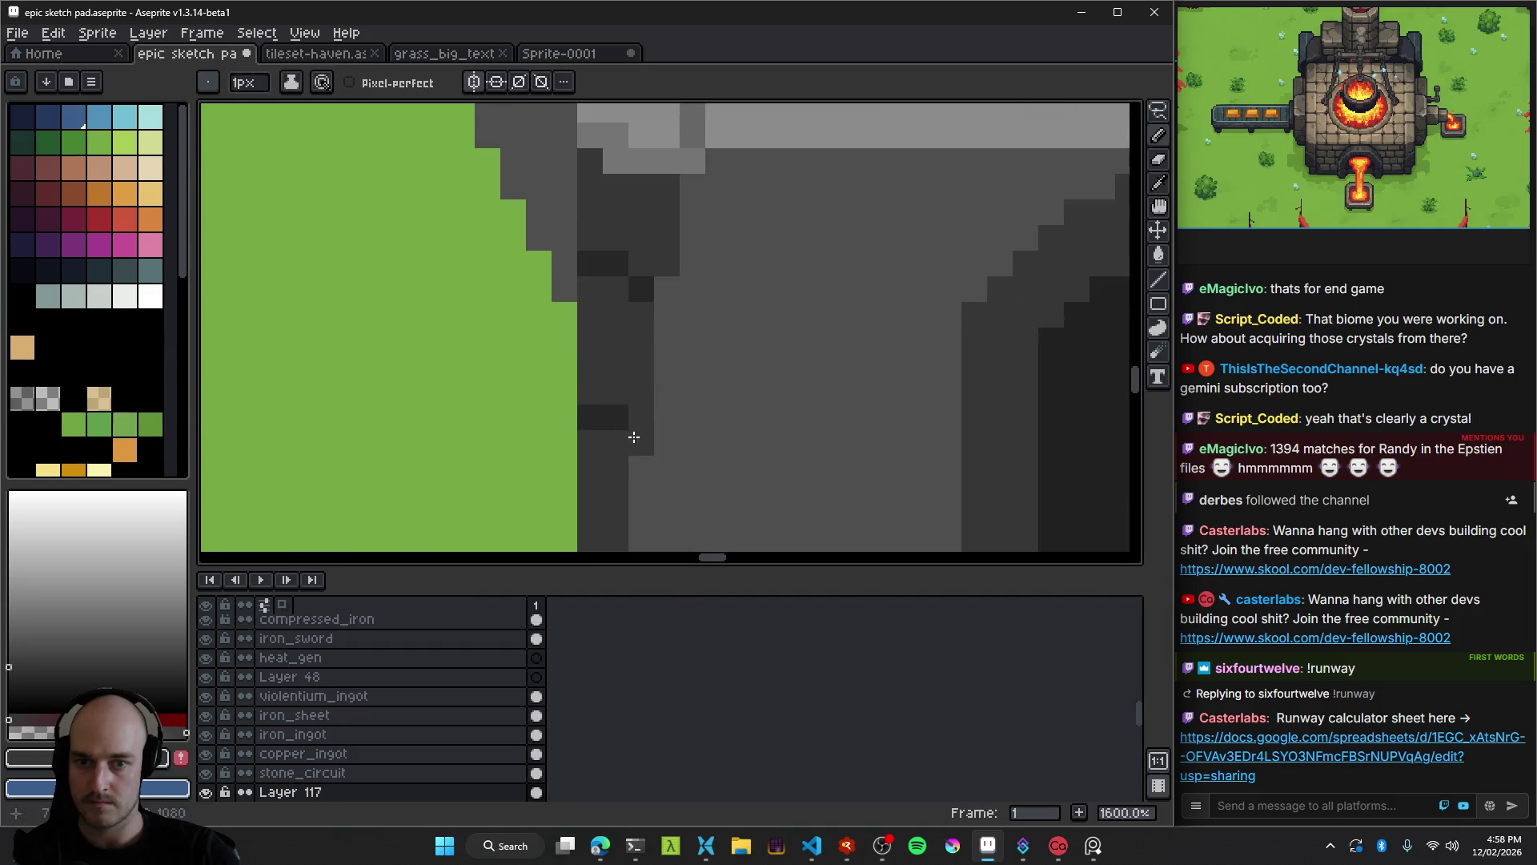
scroll(636, 348, down, 2)
scroll(639, 313, down, 6)
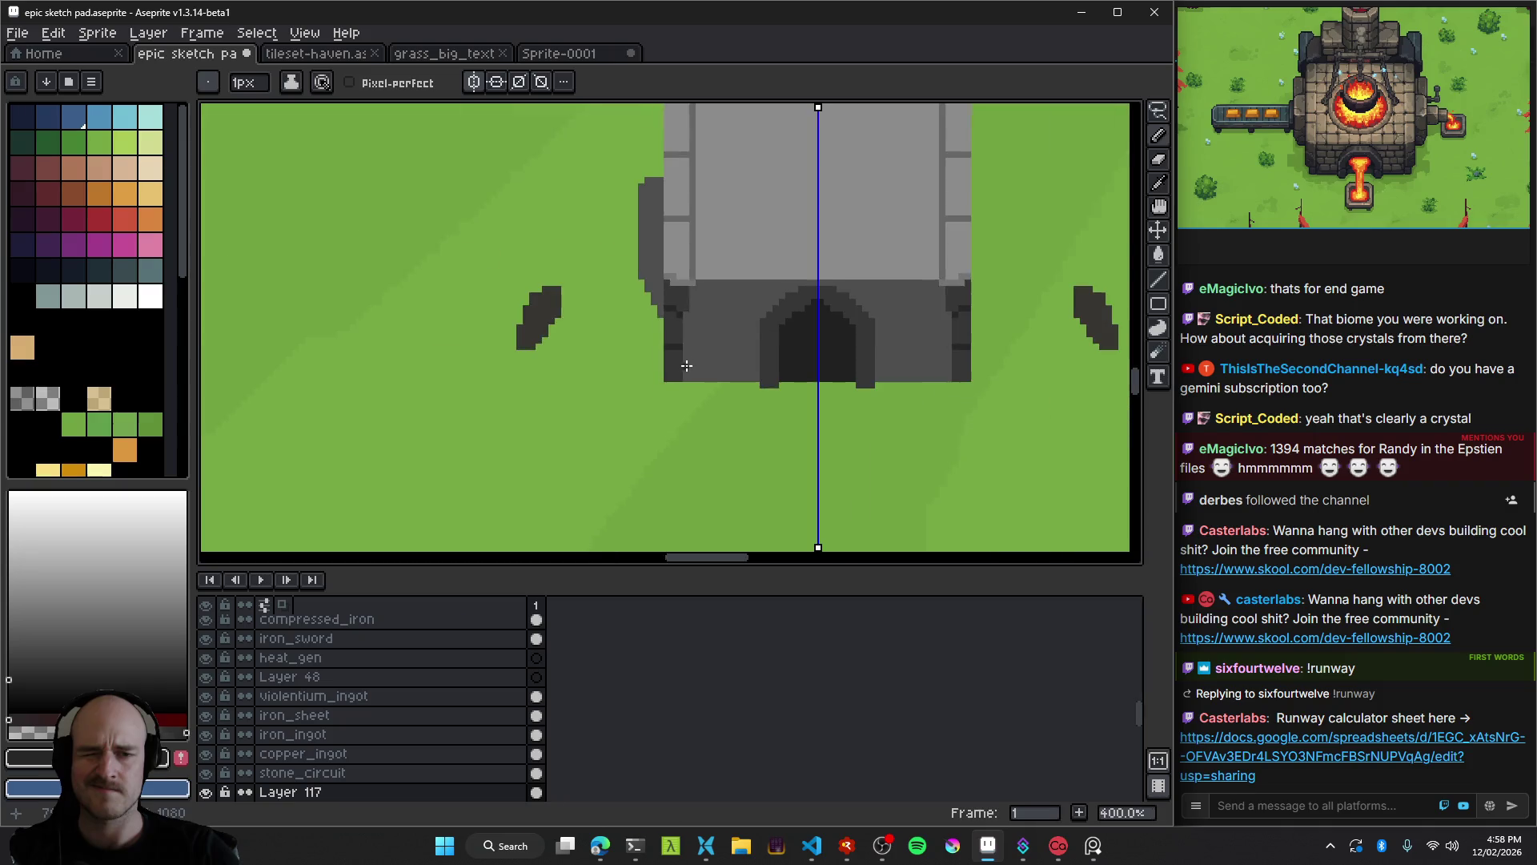
Fill the light notch in the arch with dark pixels using a 2px pencil.
scroll(697, 370, up, 7)
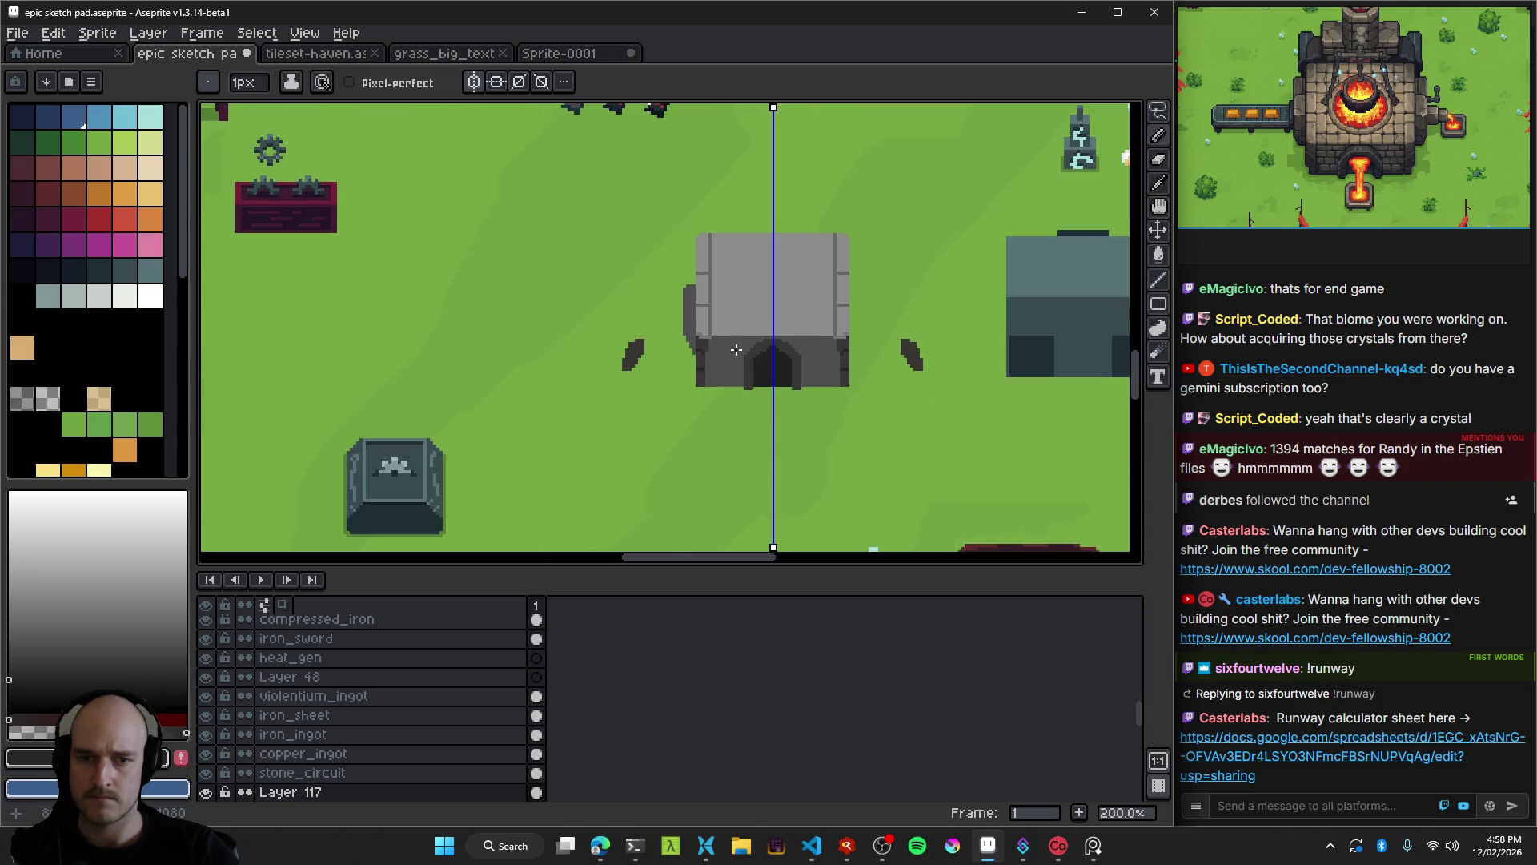
scroll(716, 332, down, 4)
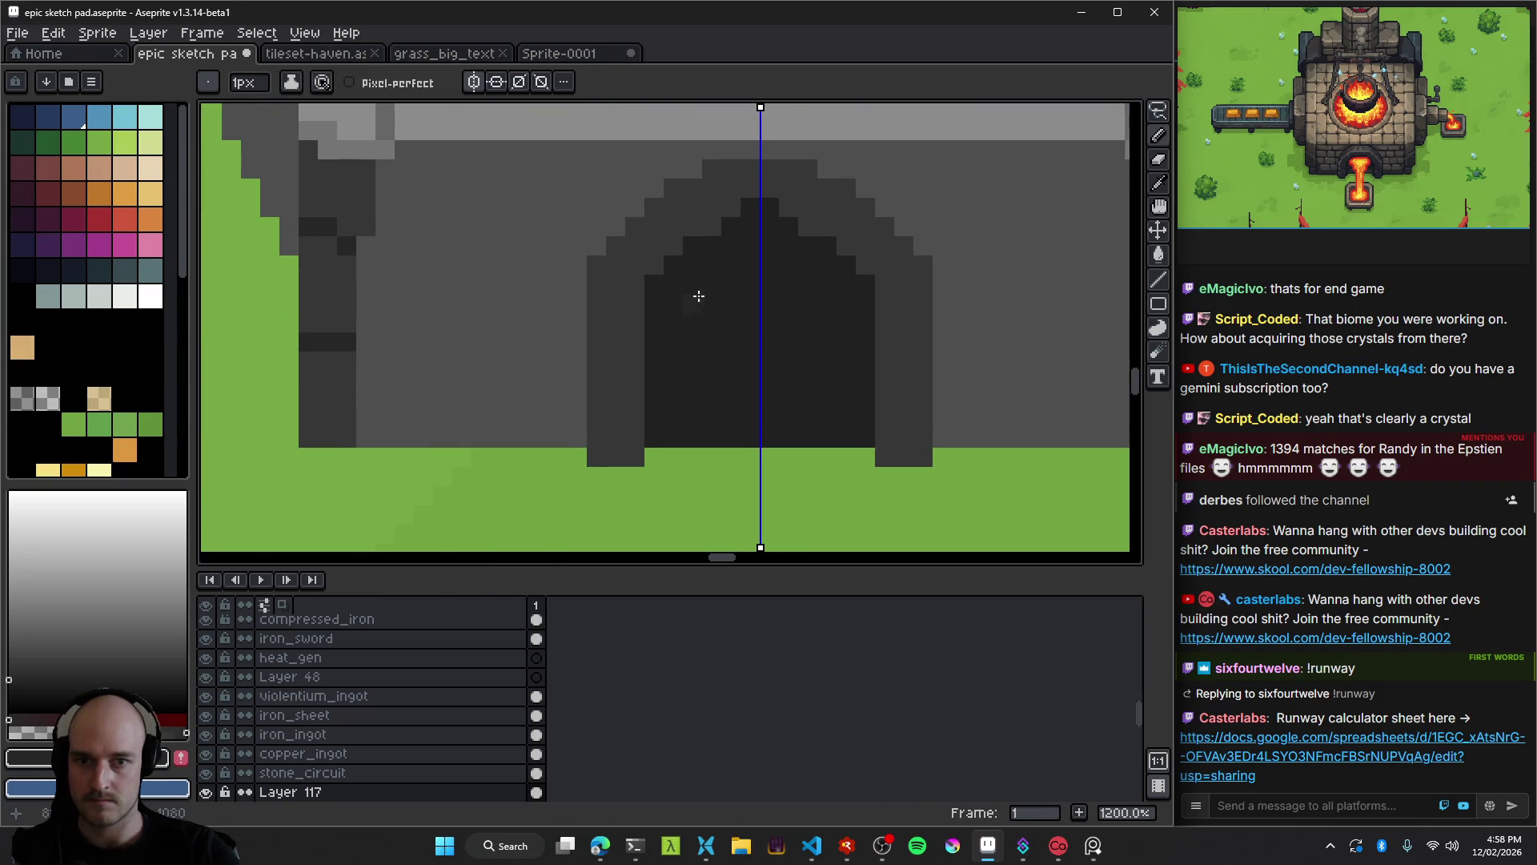
key(i)
key(b)
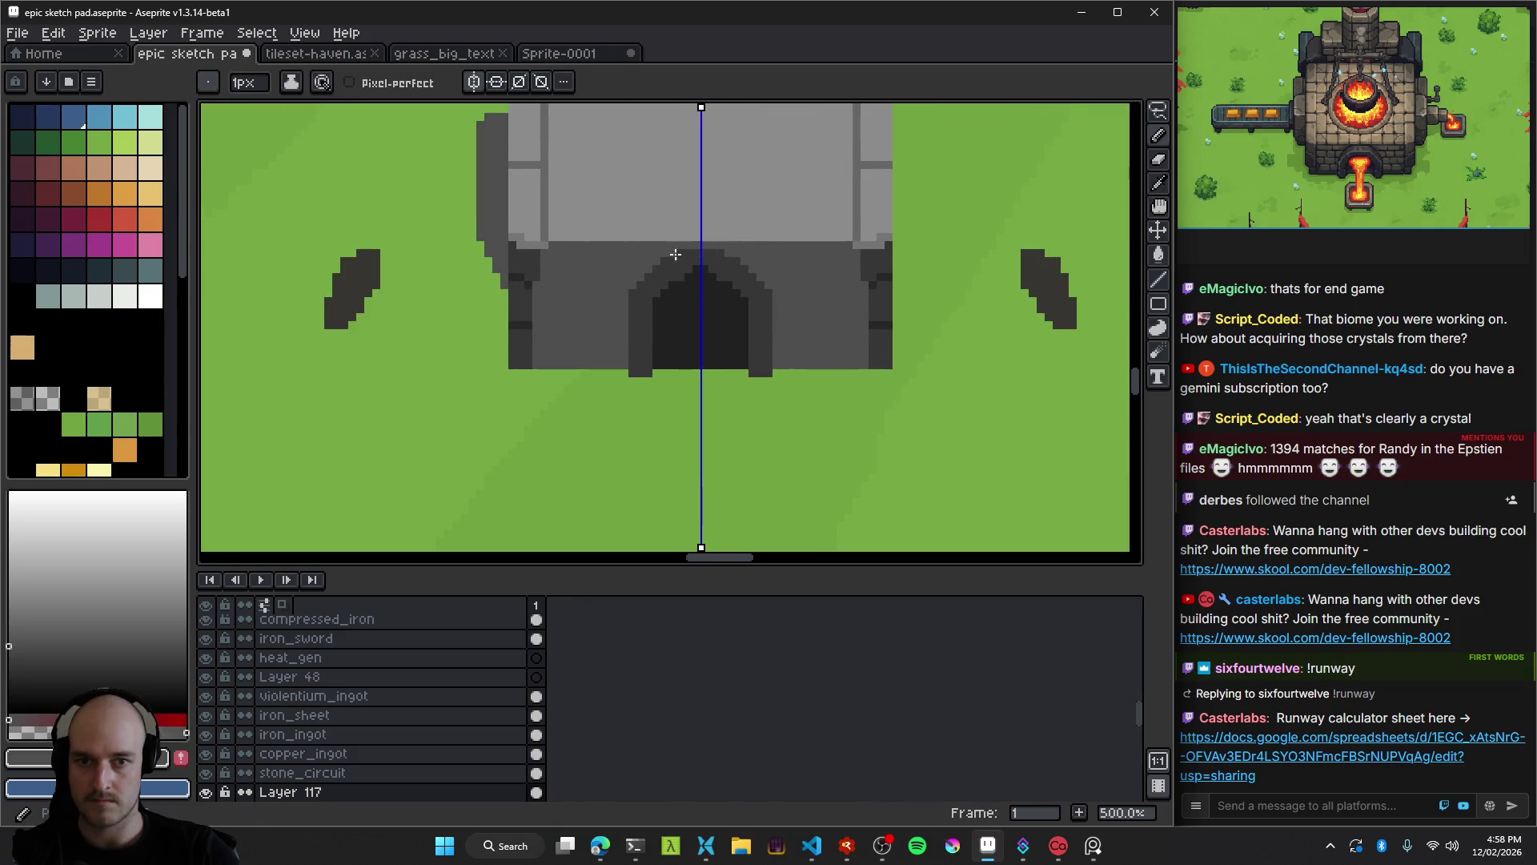
key(+)
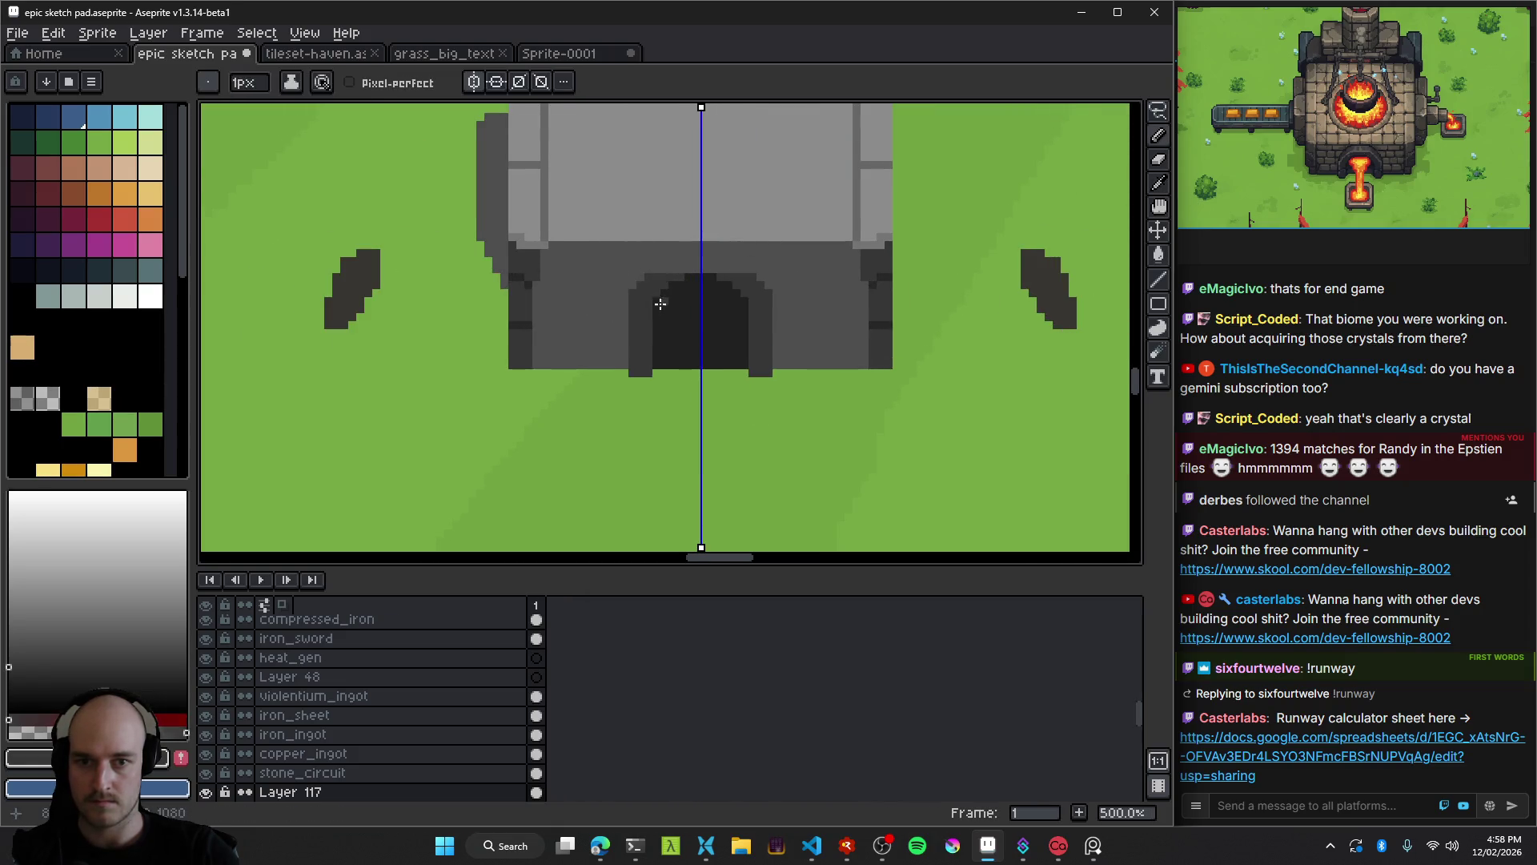
scroll(664, 264, up, 2)
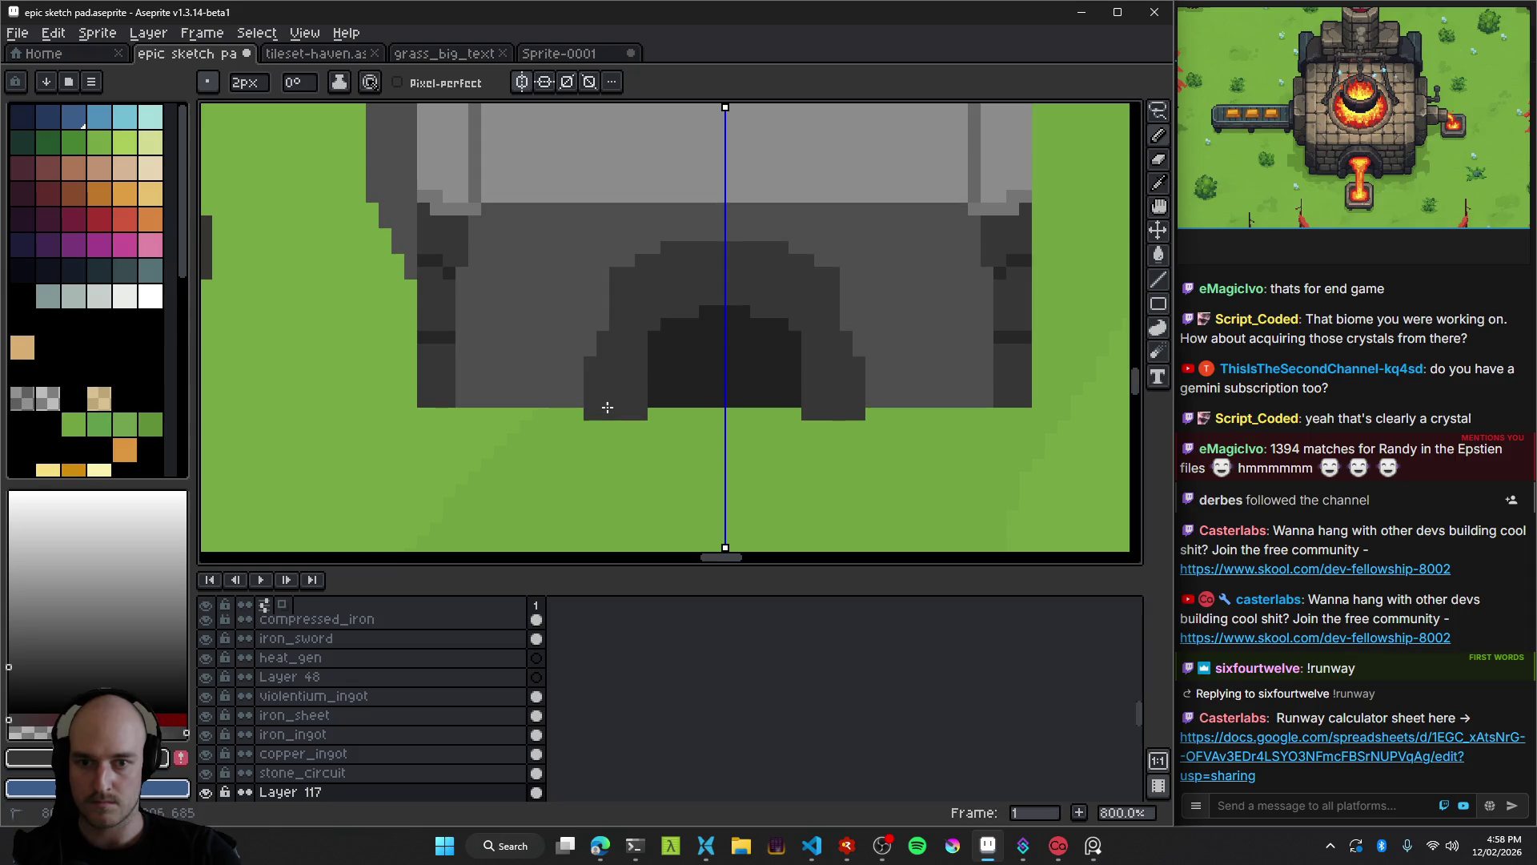
scroll(636, 308, down, 6)
scroll(641, 339, up, 5)
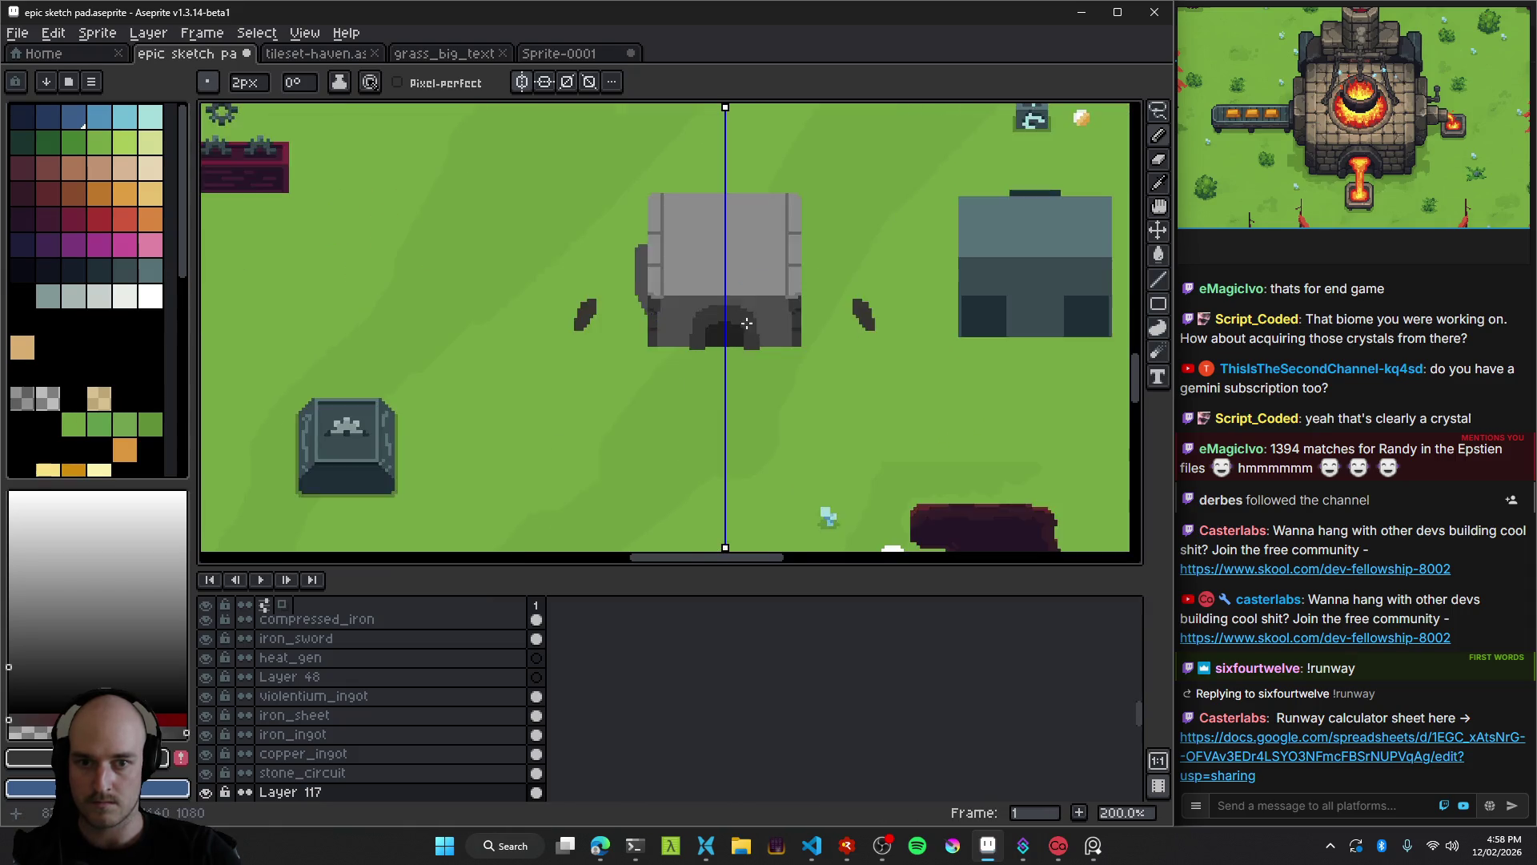
drag(719, 398, 702, 355)
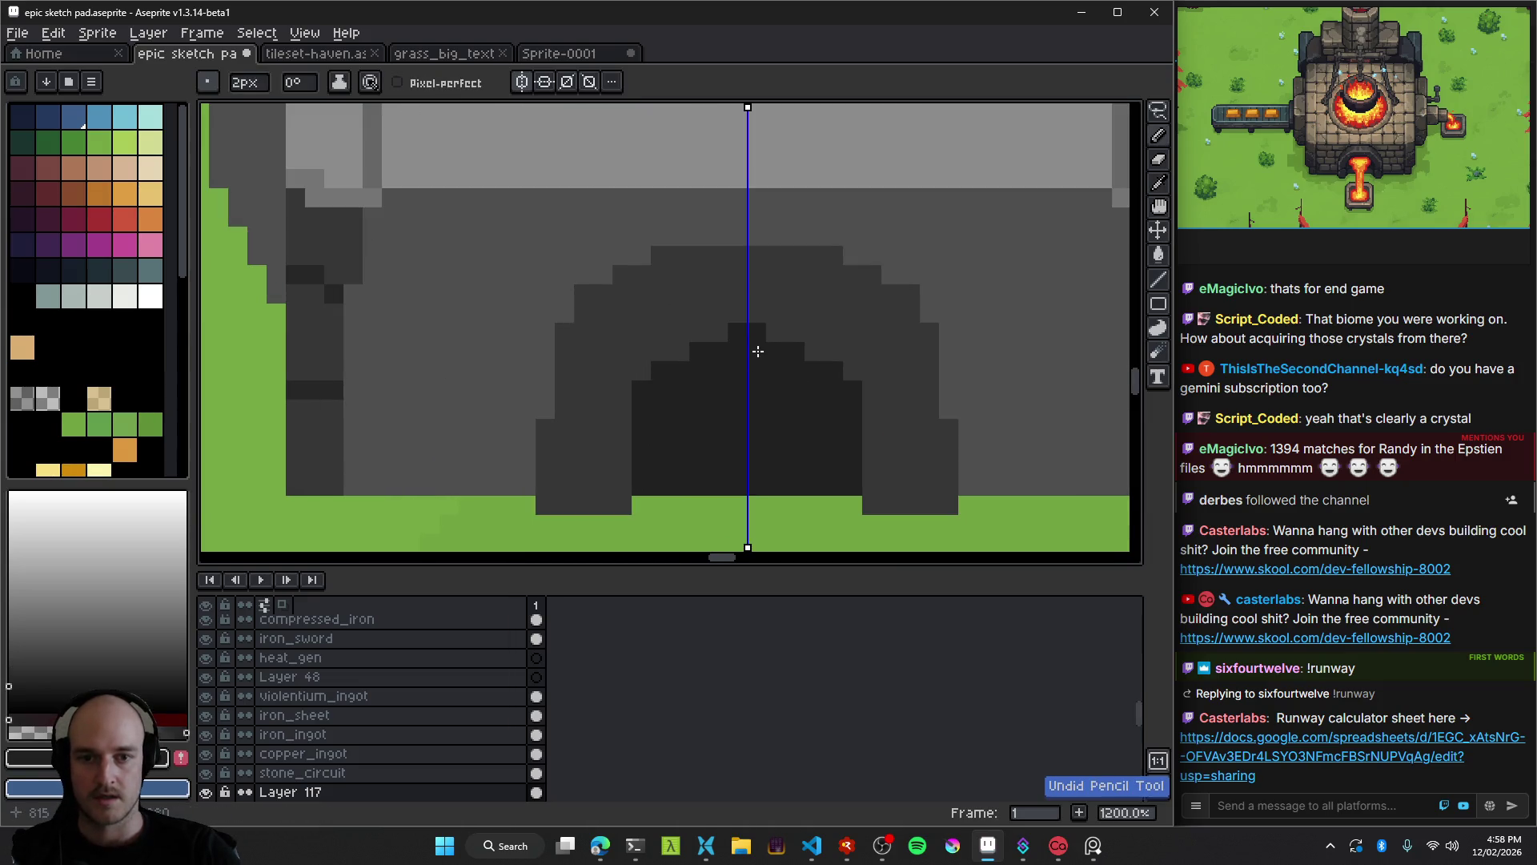
scroll(750, 410, down, 8)
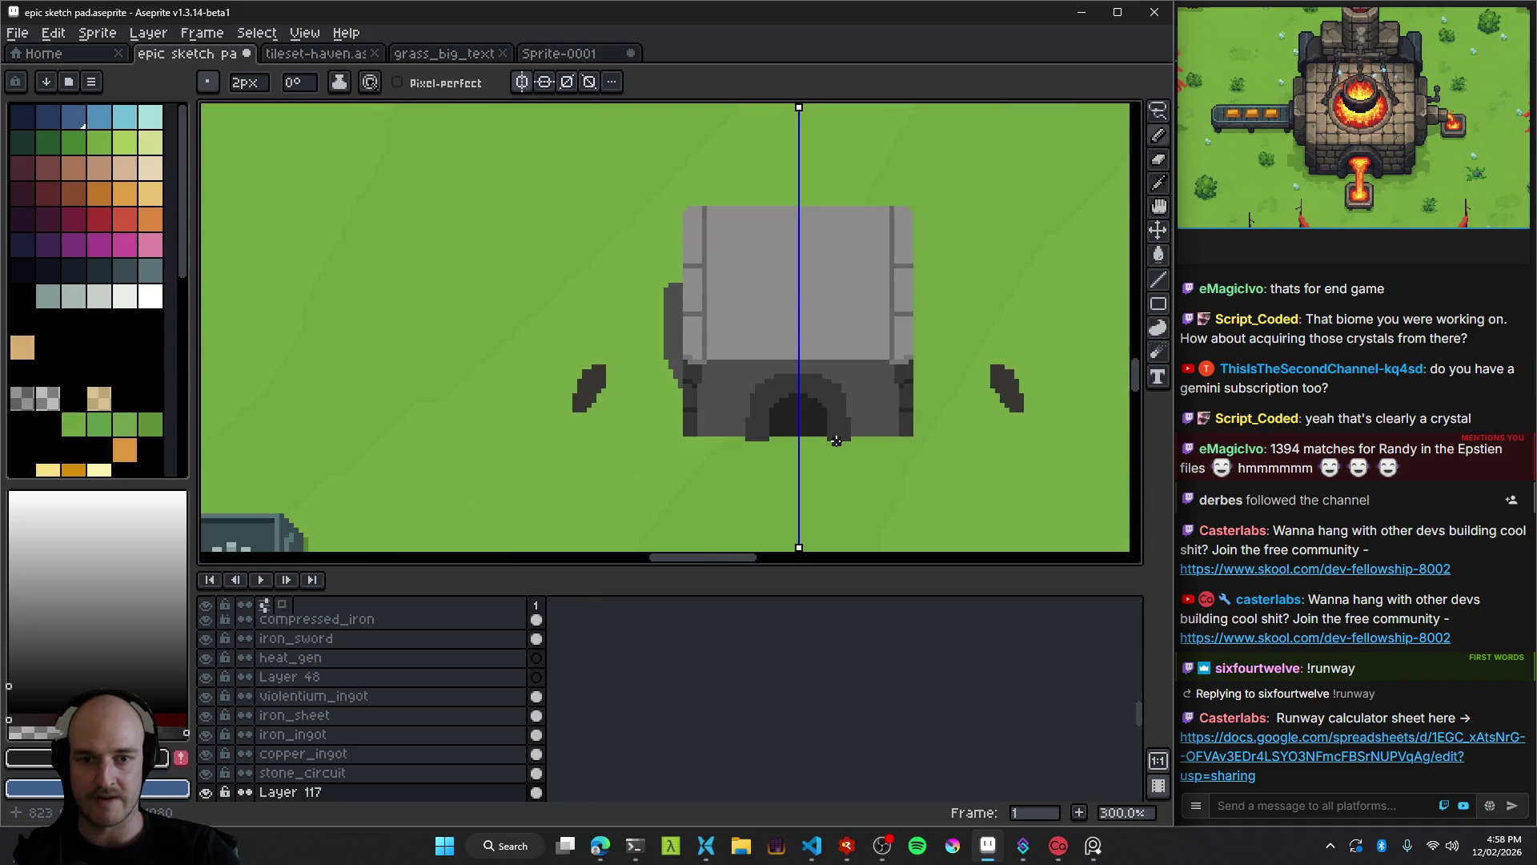
scroll(628, 385, up, 4)
scroll(628, 385, up, 5)
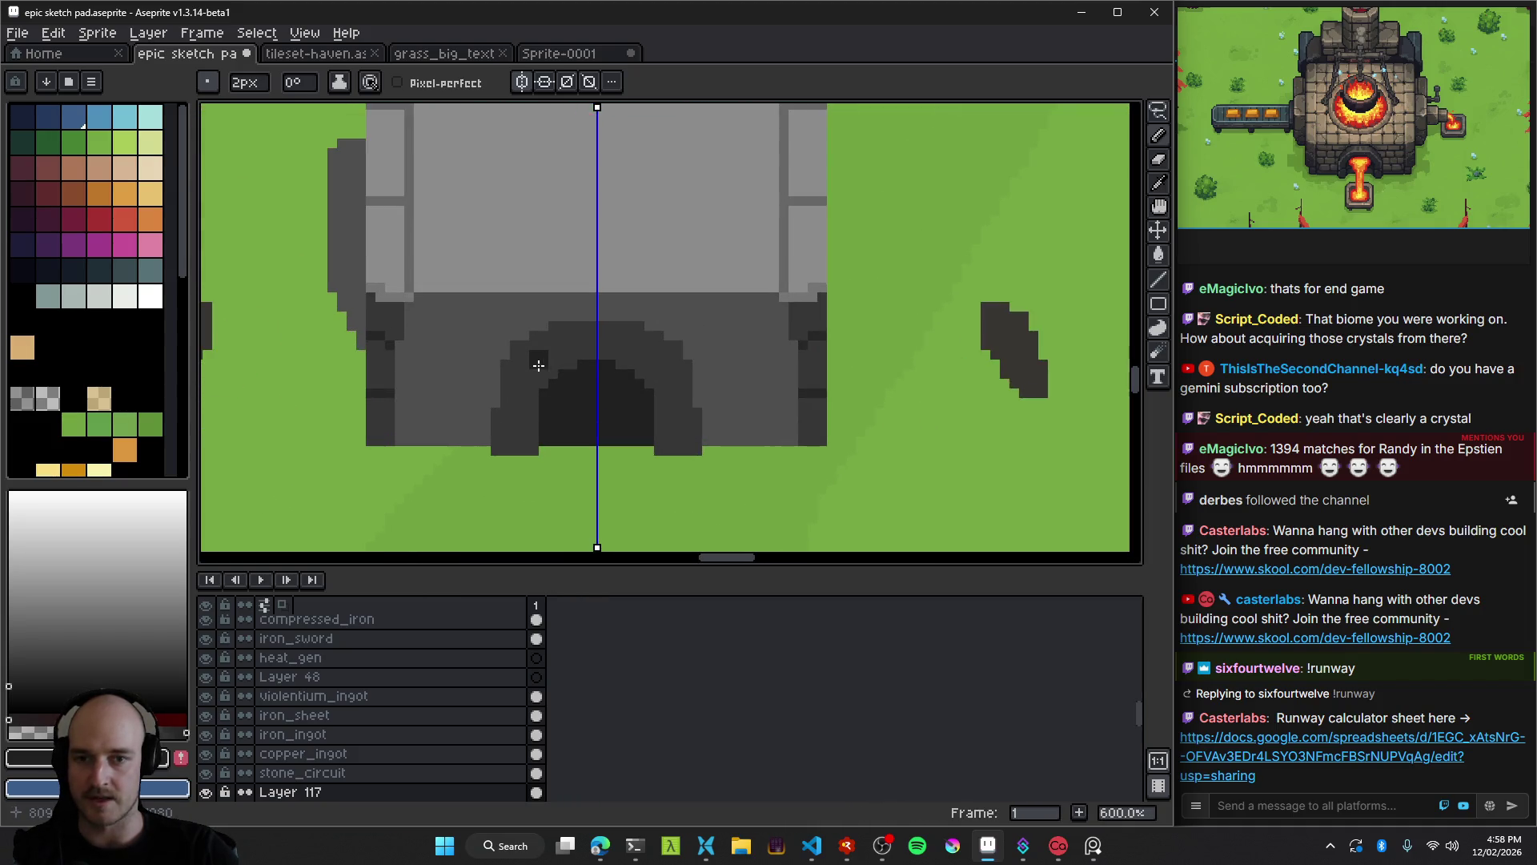
Draw a mirrored one-pixel dark outline row and columns along the arch.
drag(600, 340, 721, 337)
drag(656, 295, 648, 331)
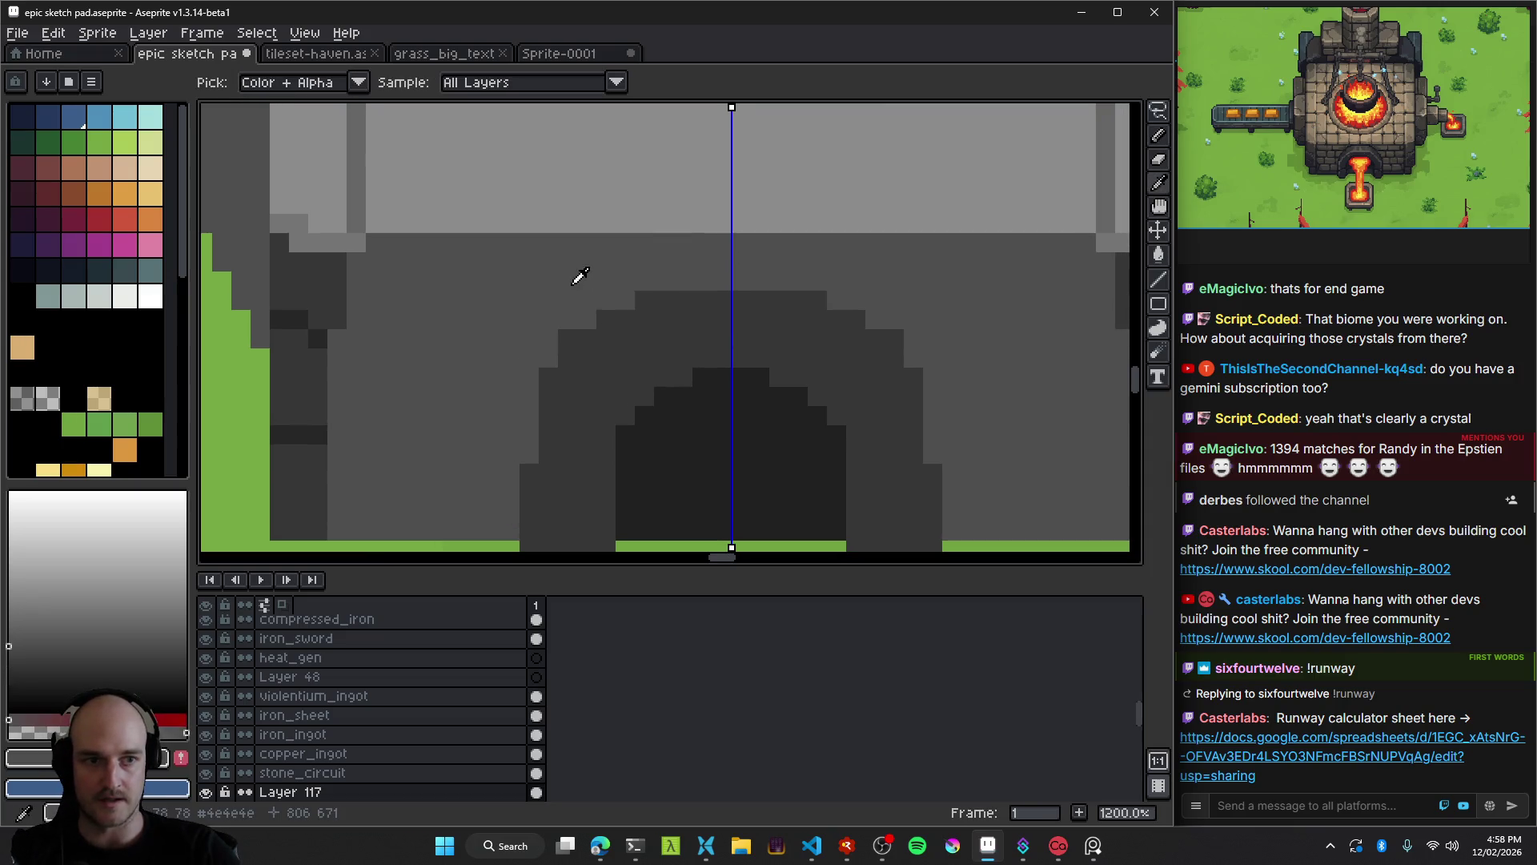
alt+click(647, 343)
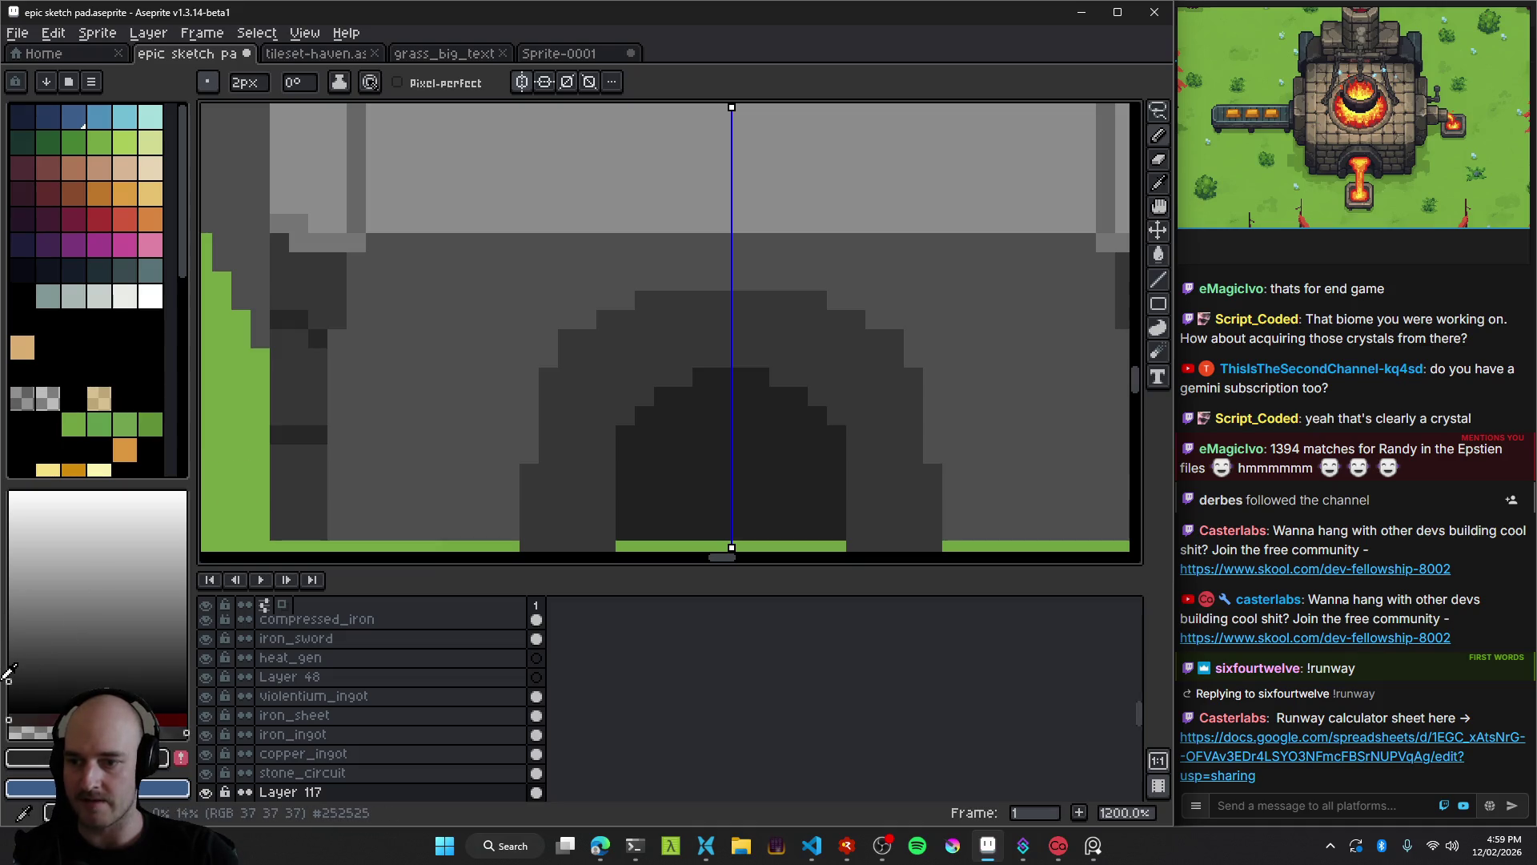
key(minus)
drag(564, 347, 730, 297)
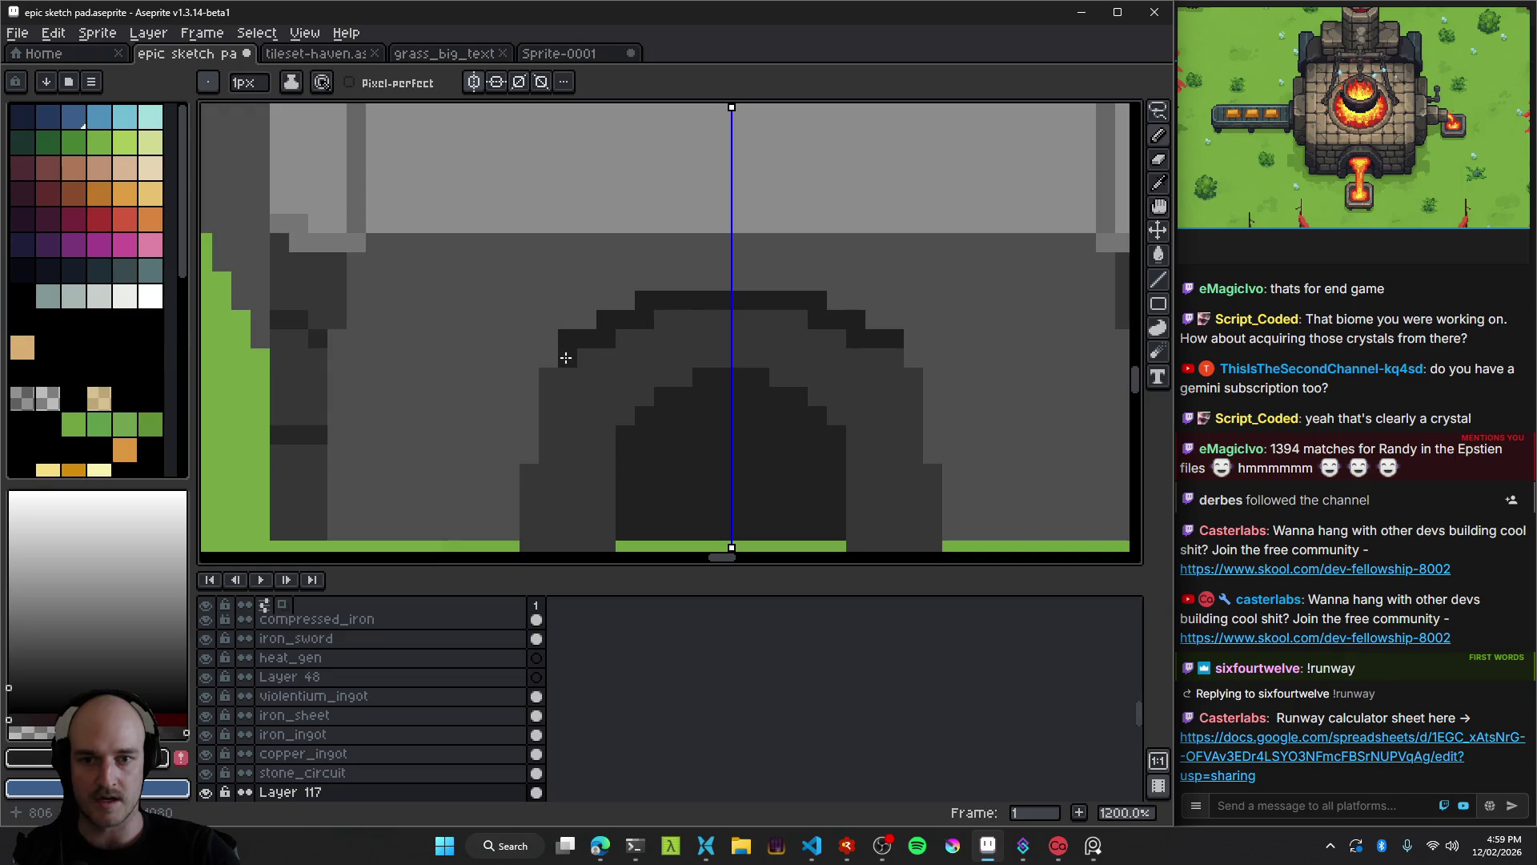
scroll(933, 282, down, 5)
scroll(740, 340, up, 8)
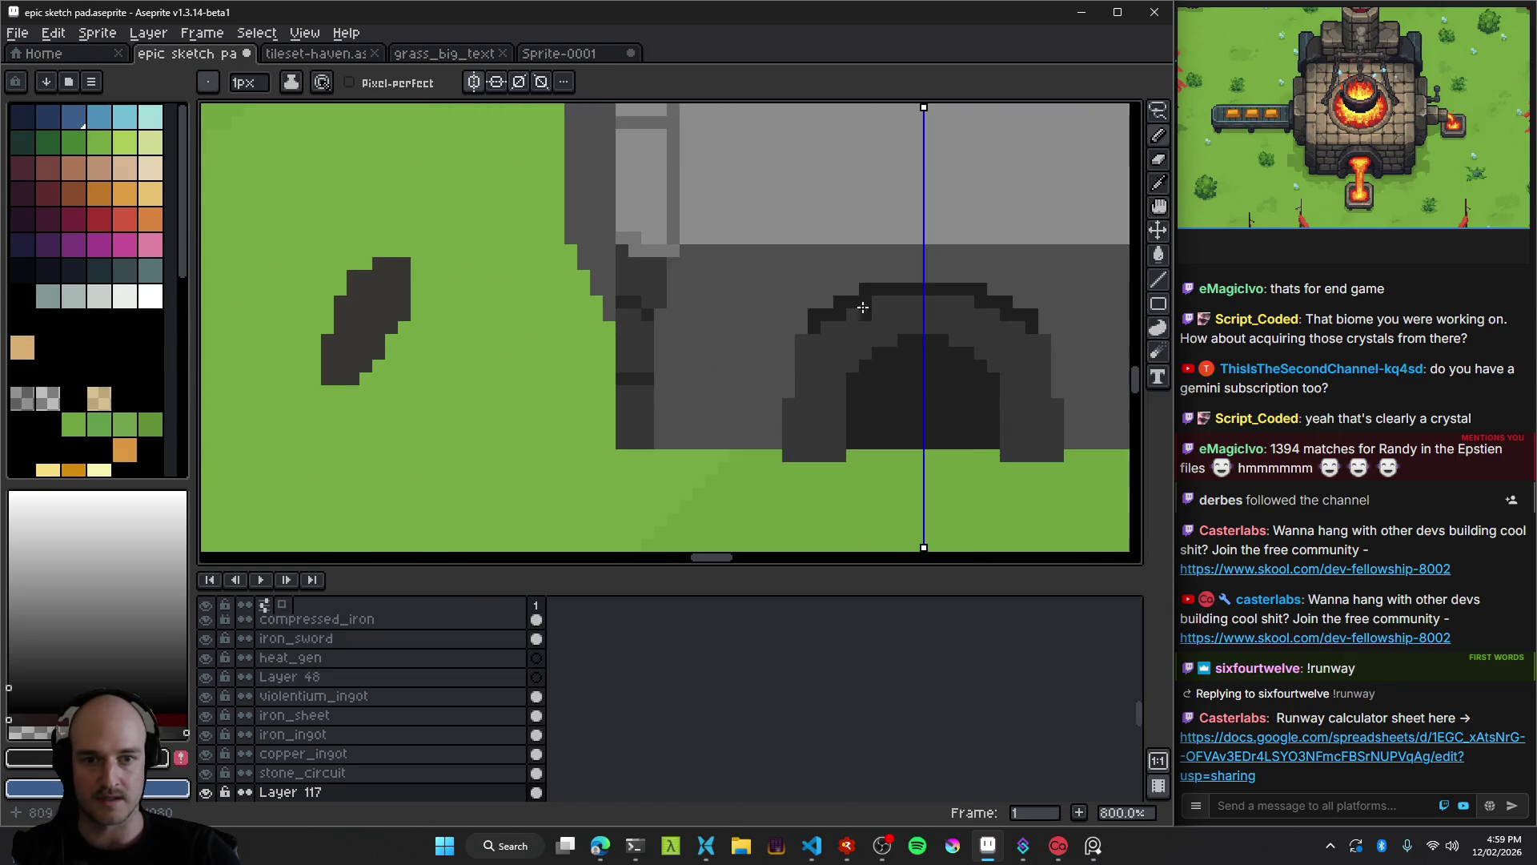
drag(580, 324, 578, 479)
drag(542, 401, 539, 508)
scroll(778, 530, down, 11)
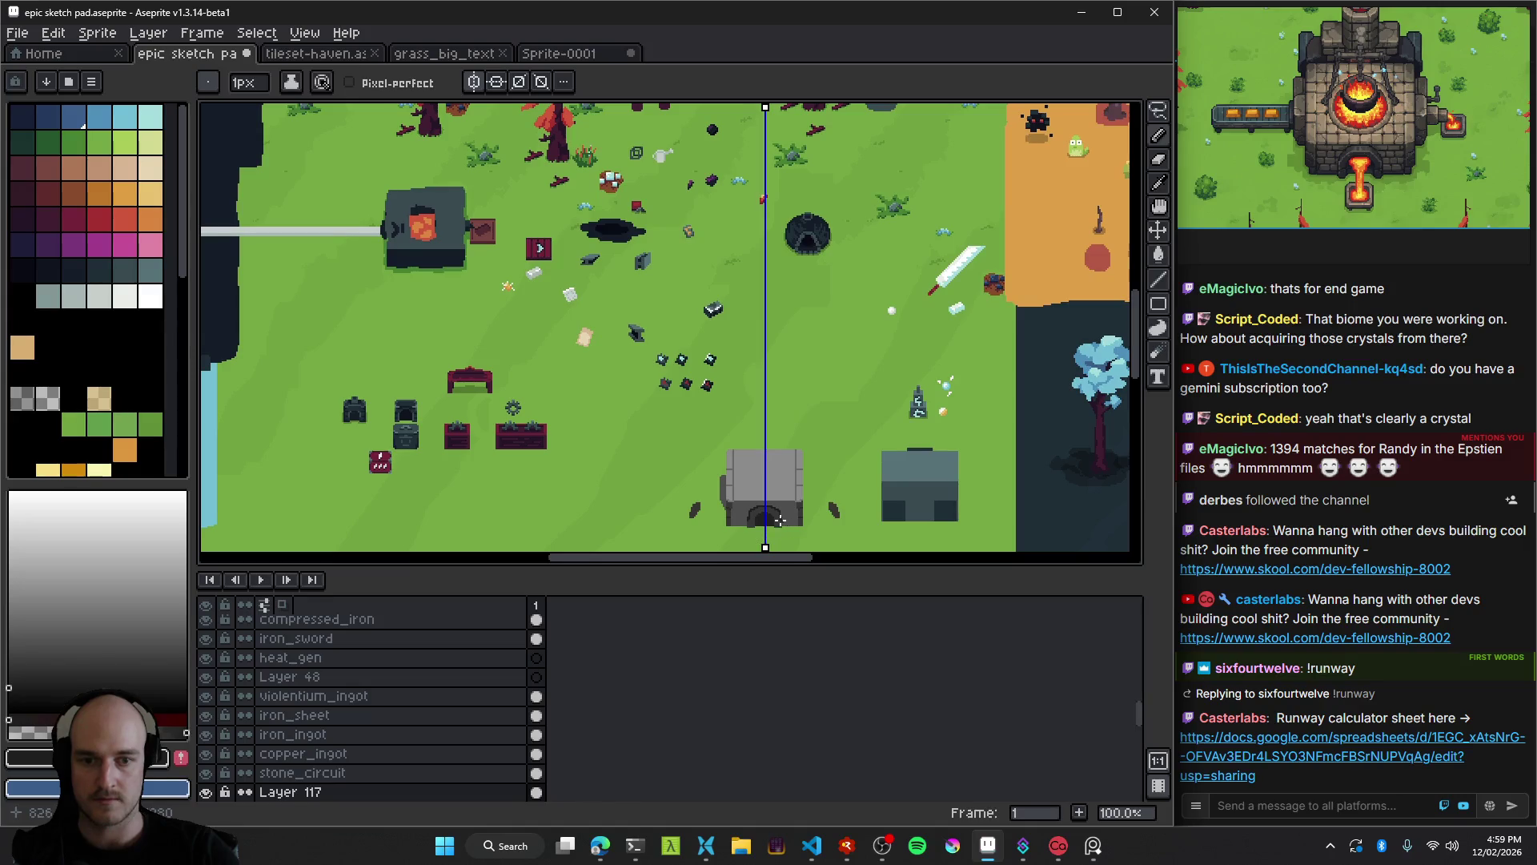
scroll(779, 520, up, 8)
Try a grey flood fill on the arch outline, then undo it.
key(alt)
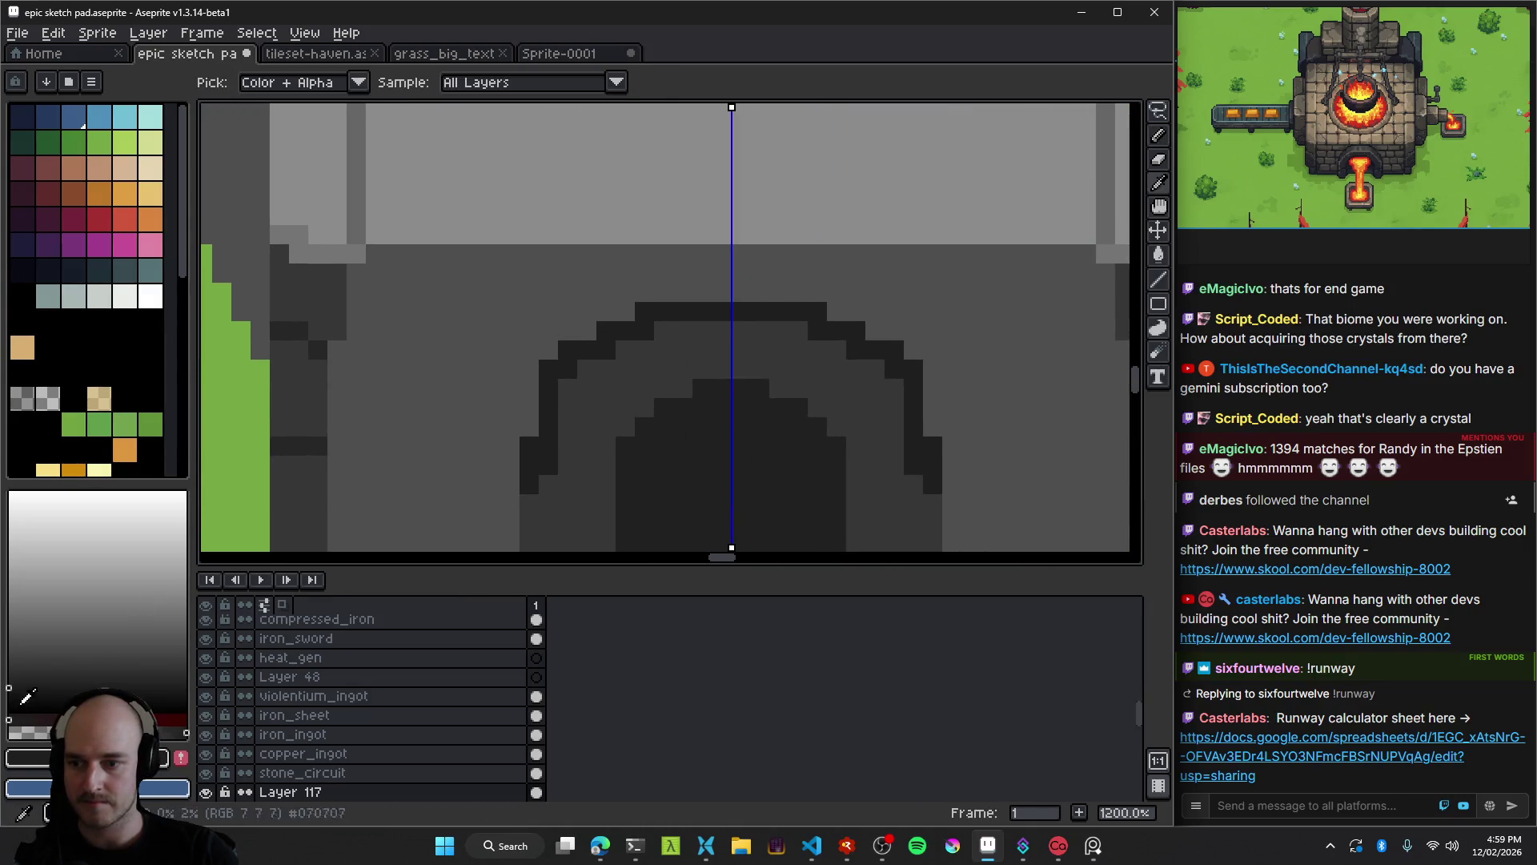
click(551, 369)
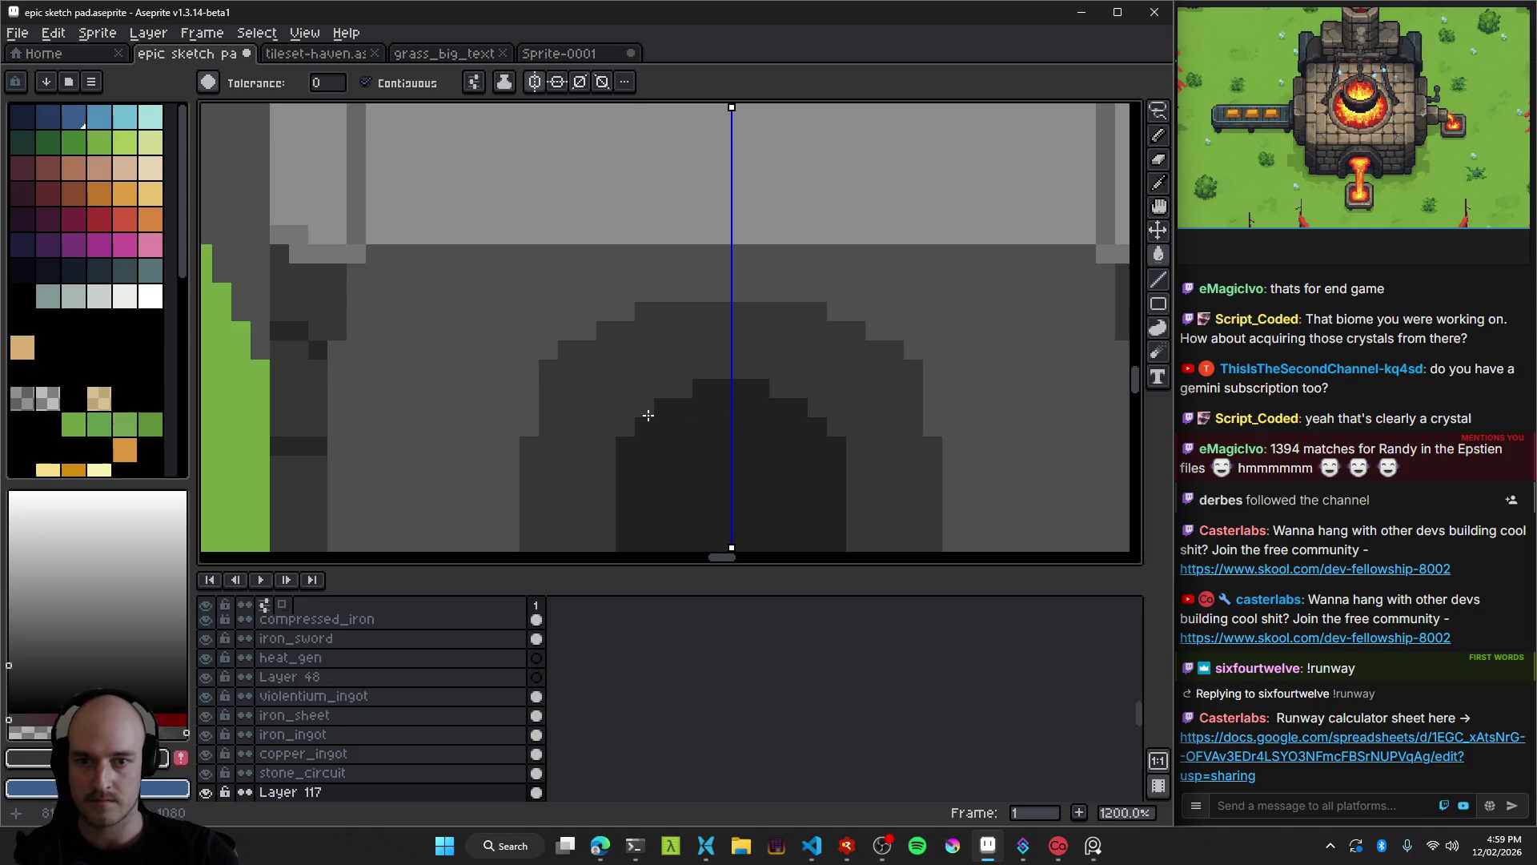
key(ctrl+z)
key(alt)
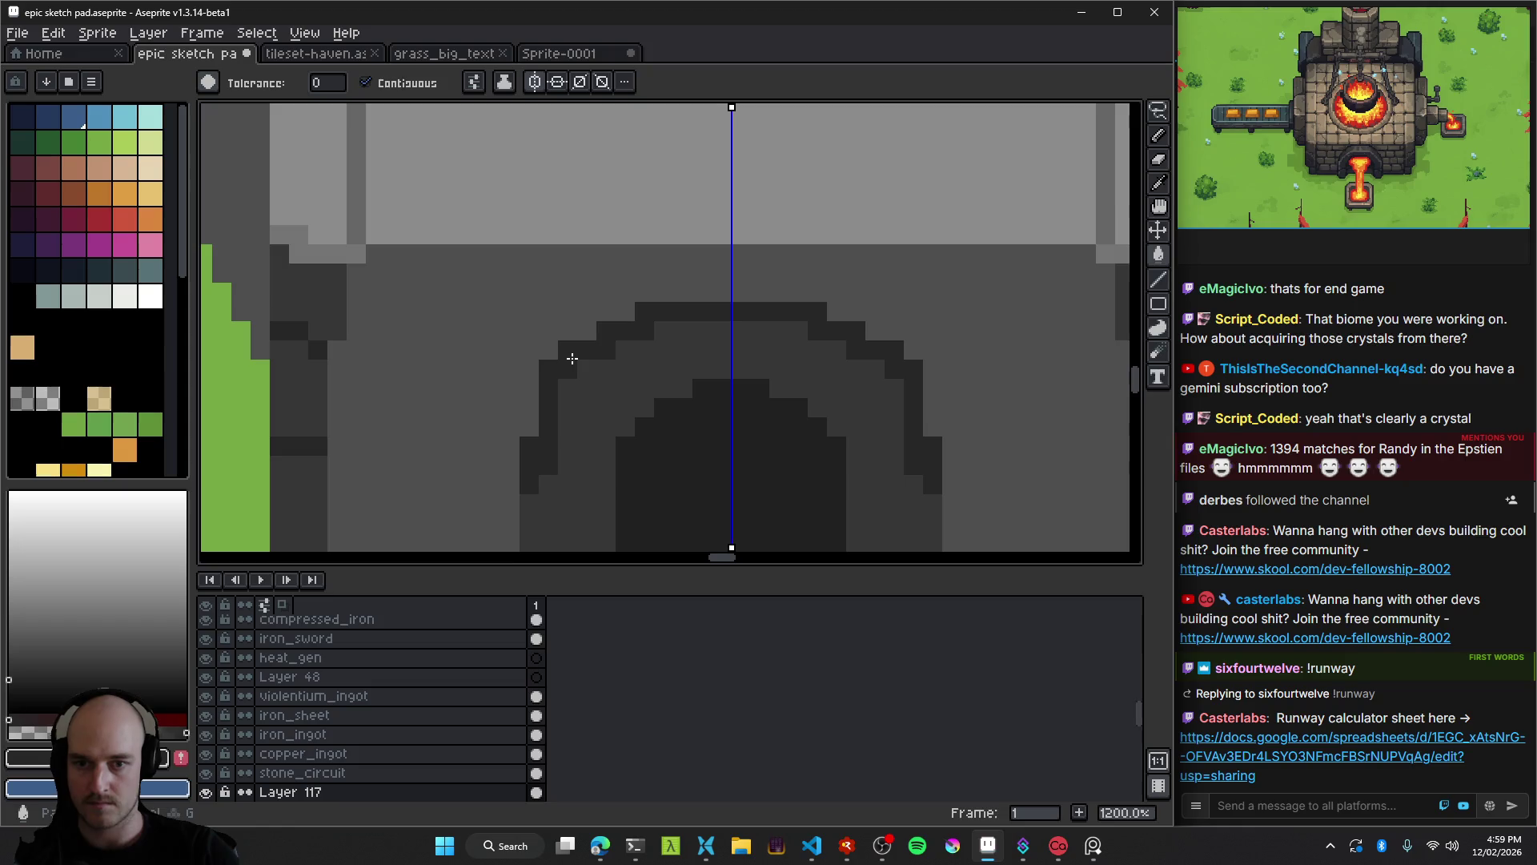
scroll(572, 357, down, 8)
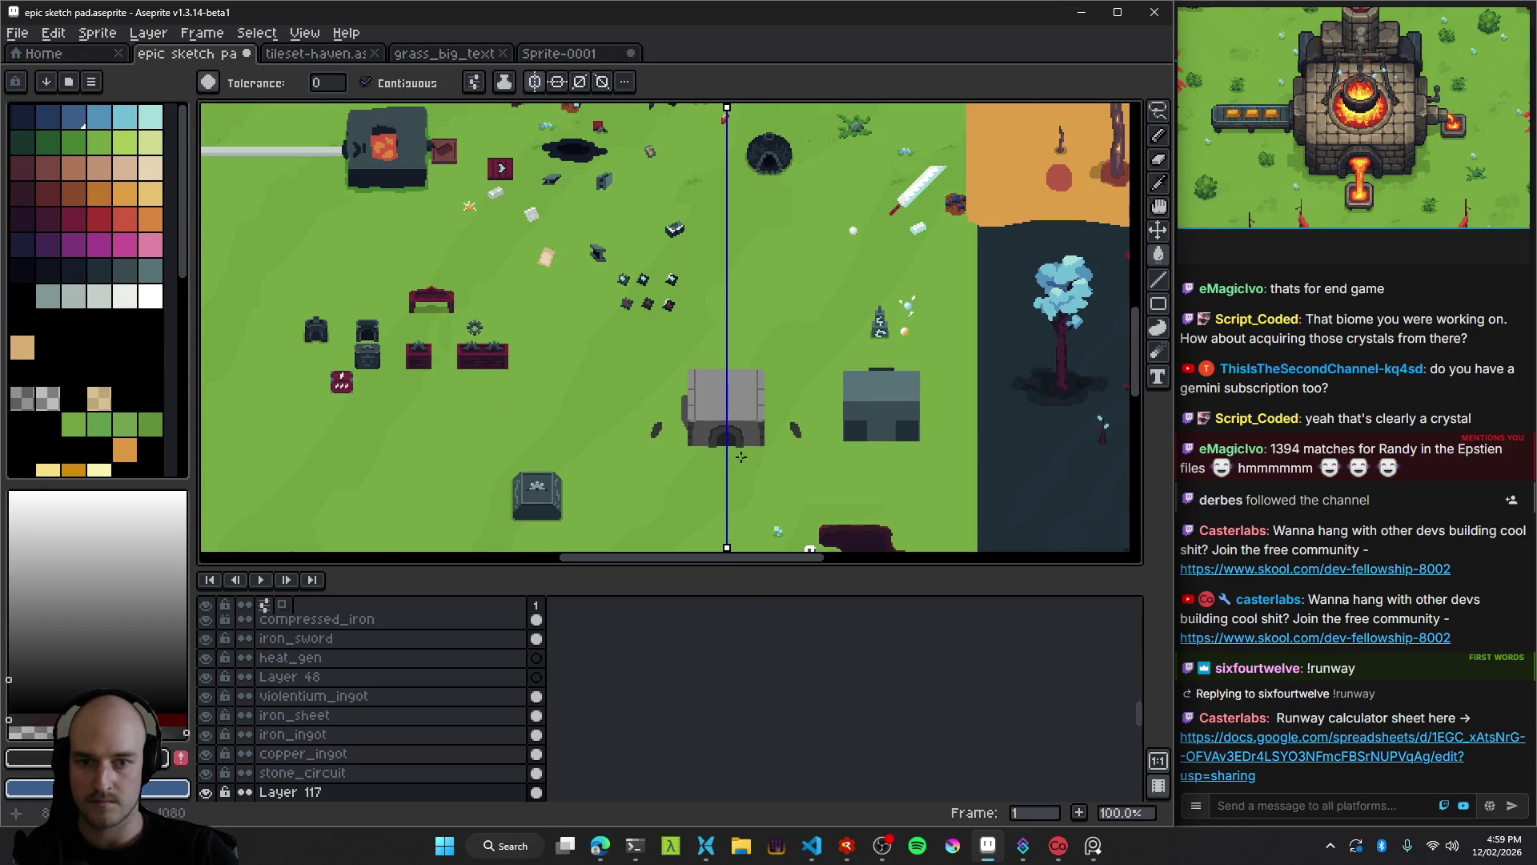
scroll(742, 457, up, 9)
Paint mirrored dark pixel columns down both inner sides of the arch.
key(b)
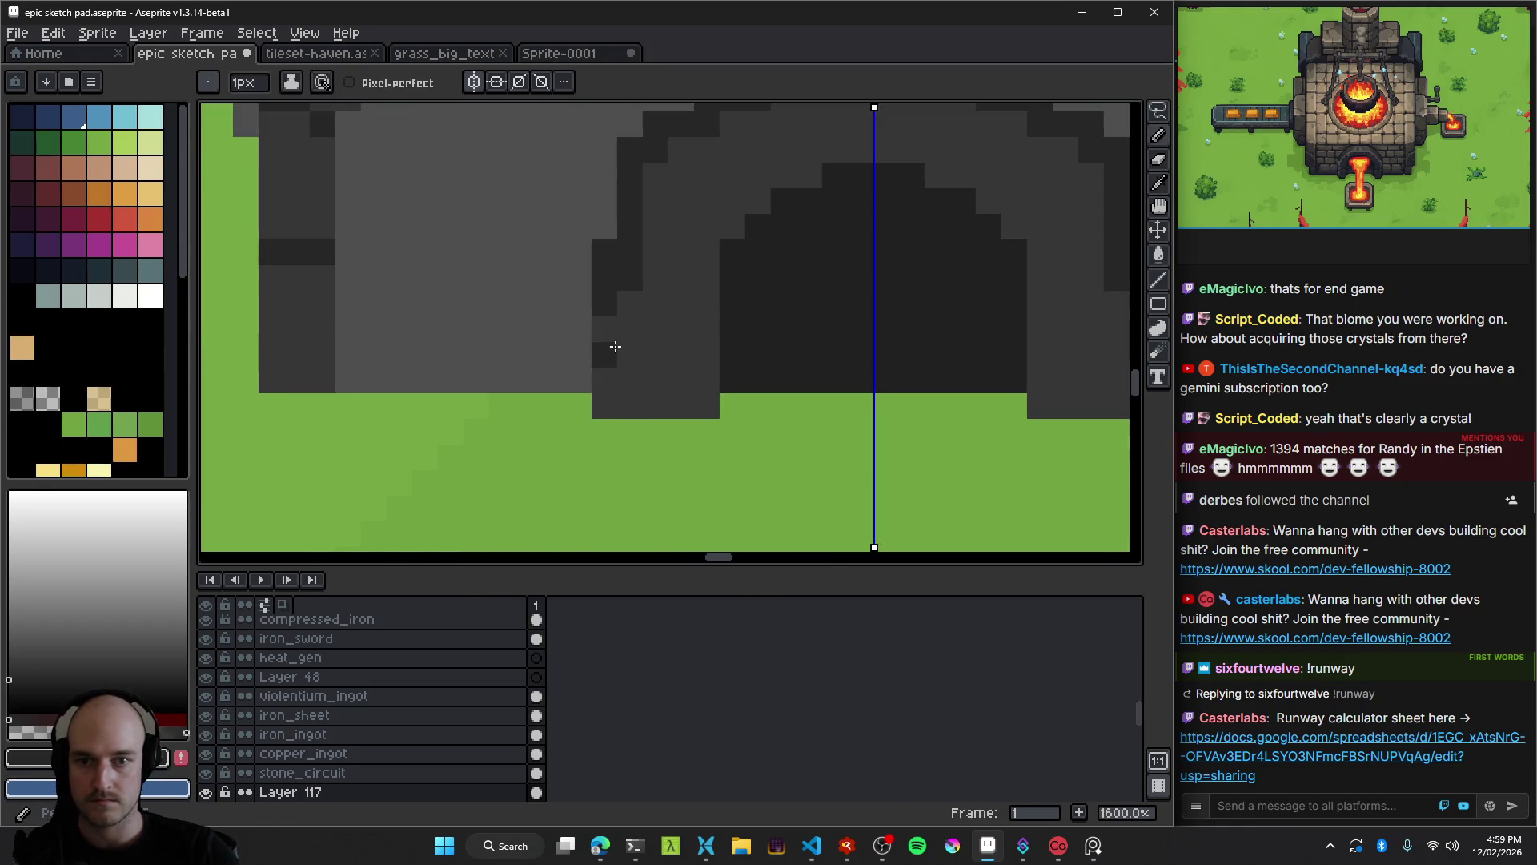
scroll(762, 436, down, 7)
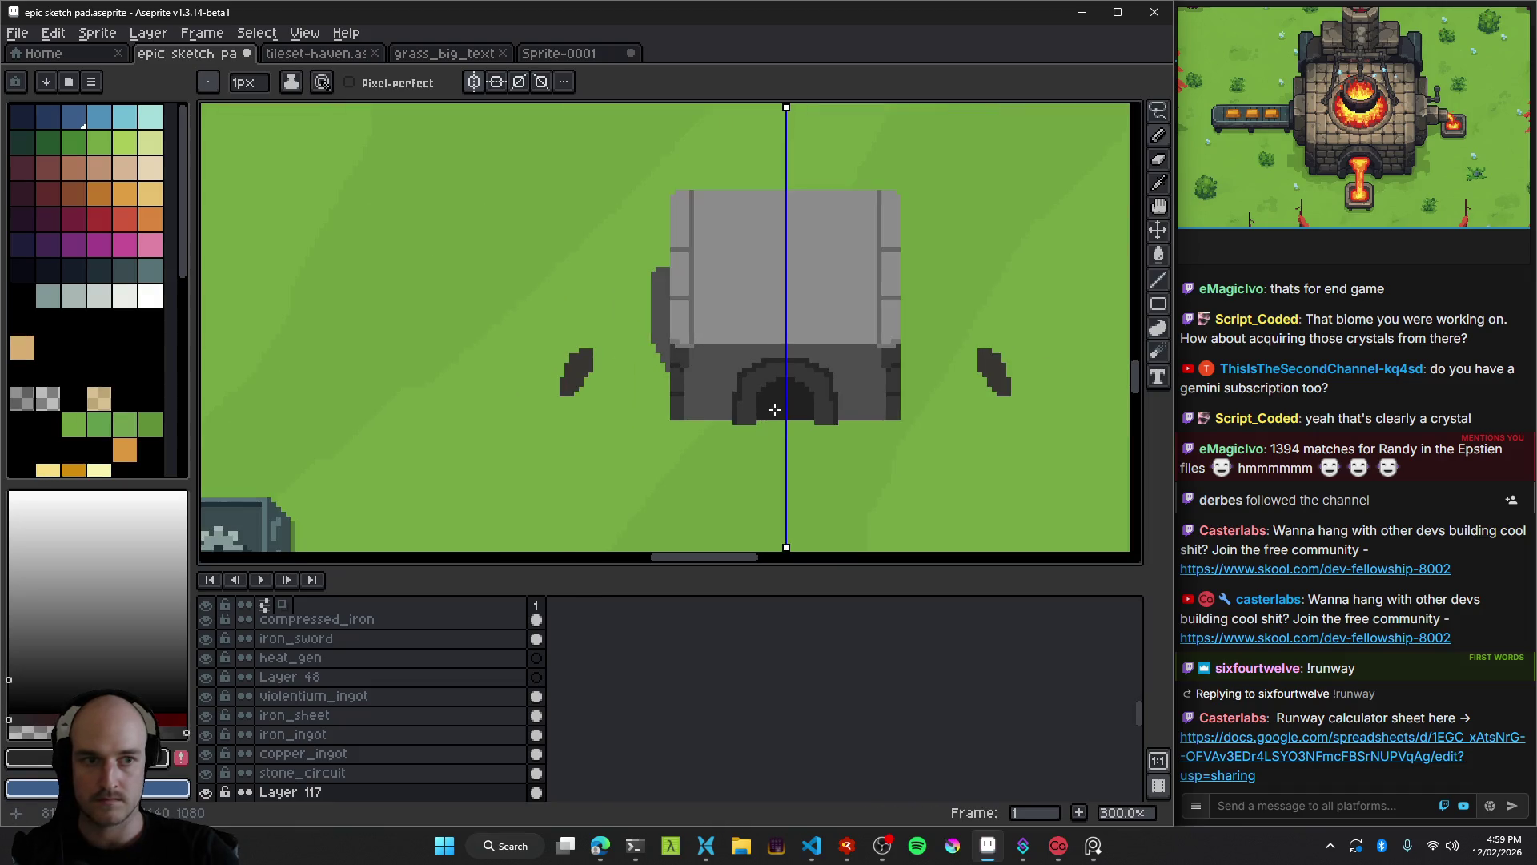
scroll(775, 410, up, 6)
scroll(745, 404, right, 3)
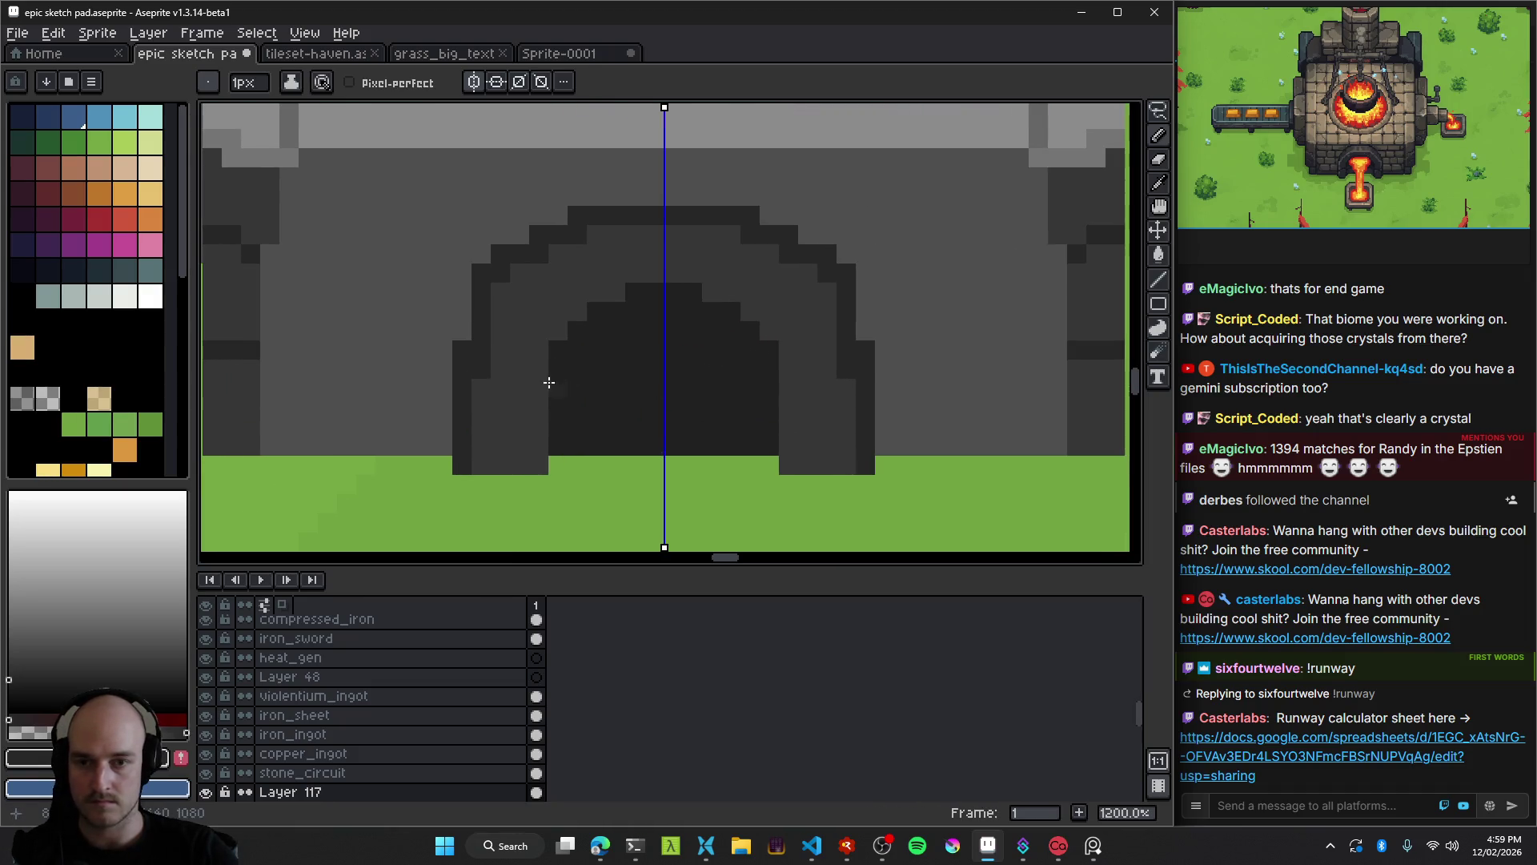
drag(545, 353, 542, 455)
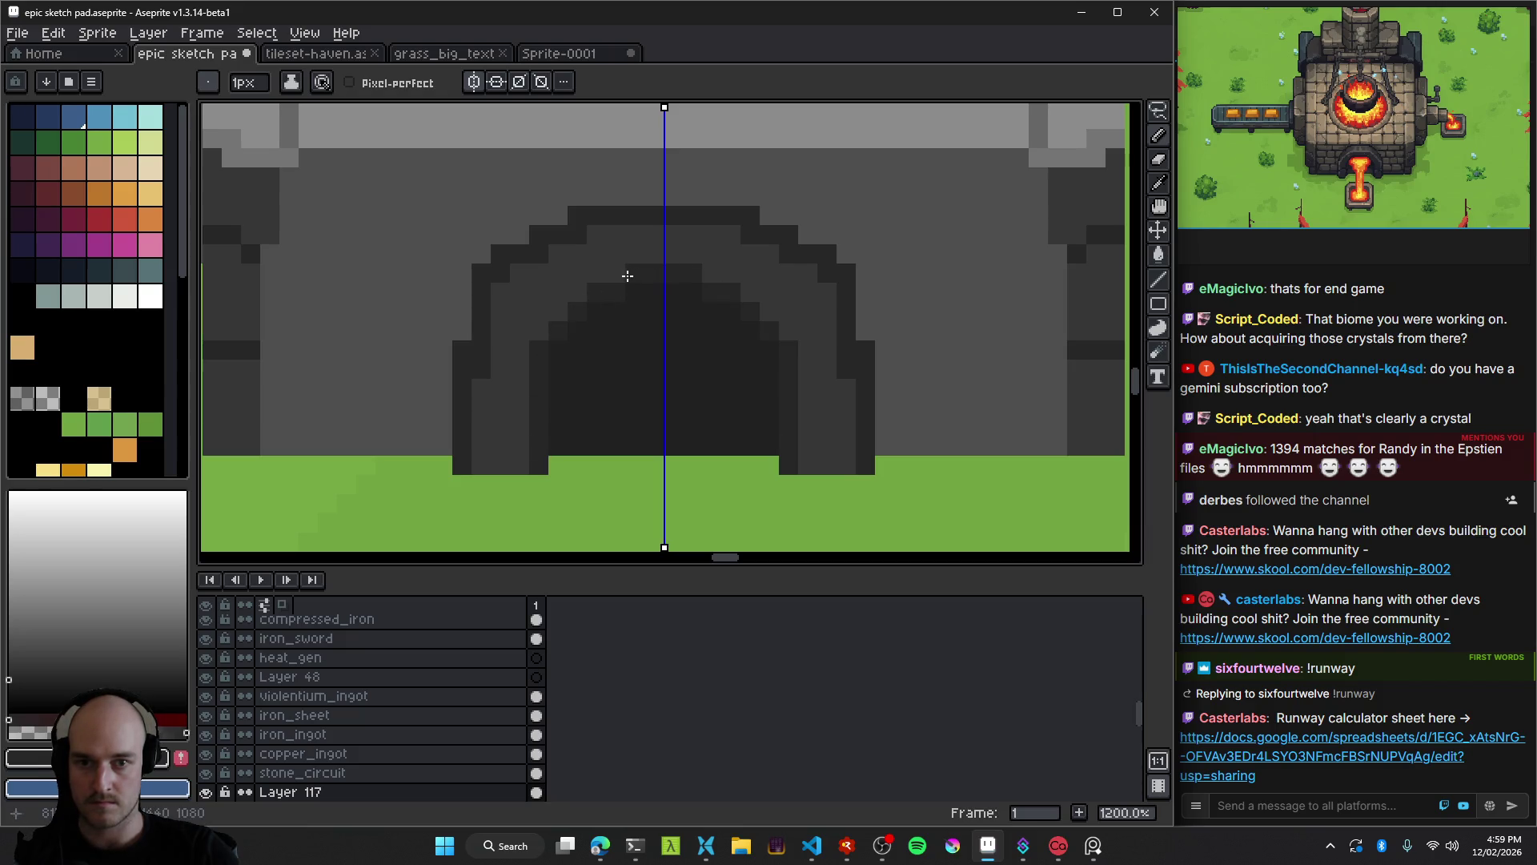
drag(565, 312, 540, 335)
scroll(535, 360, down, 7)
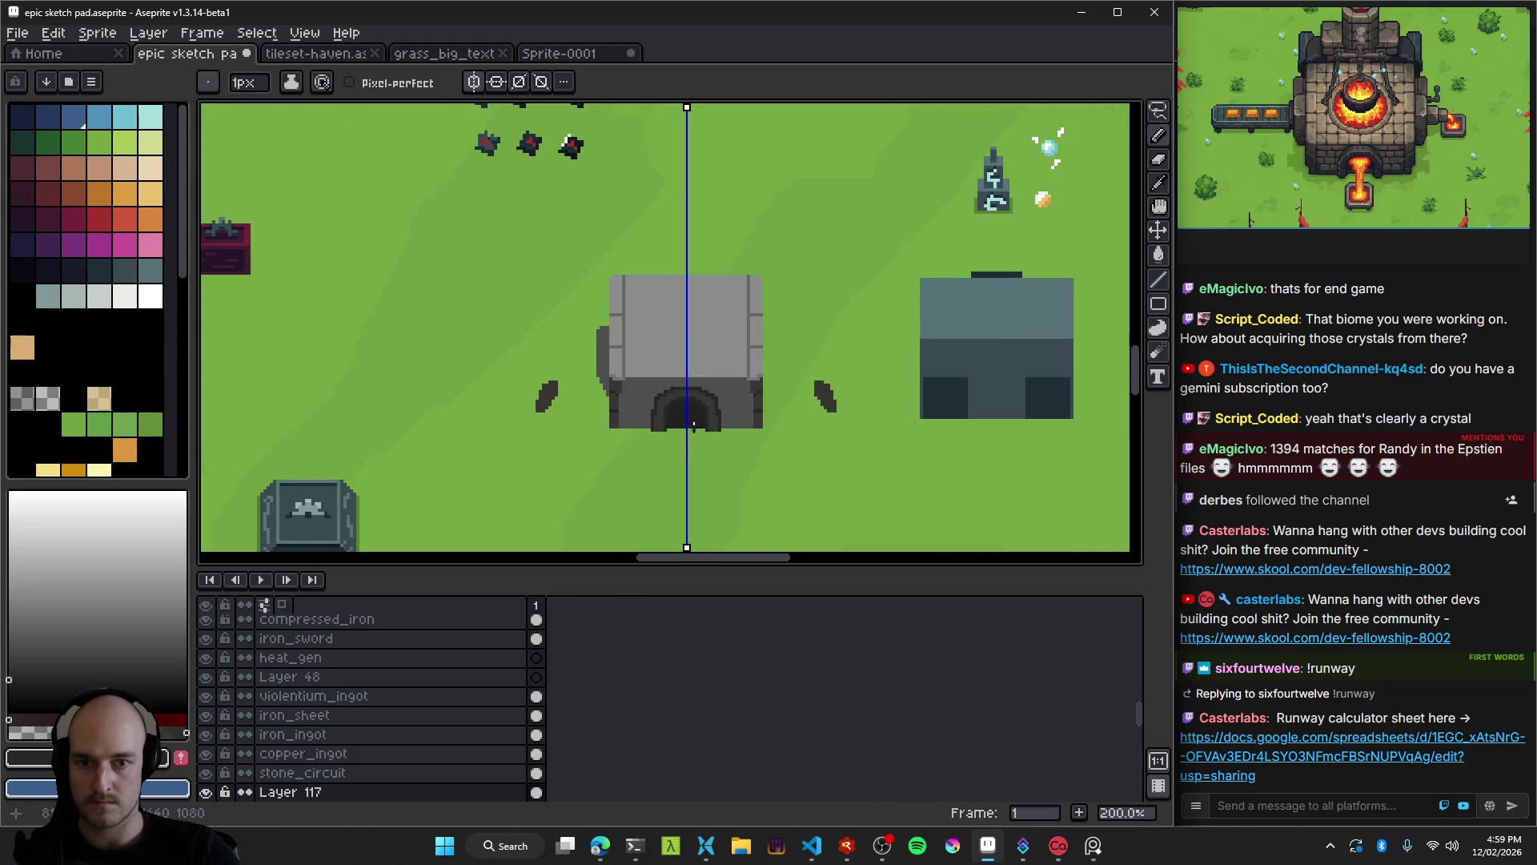
scroll(632, 385, up, 8)
scroll(642, 393, down, 1)
scroll(559, 319, up, 1)
Fill the band inside the arch curve with a lighter grey sampled from the arch.
key(alt)
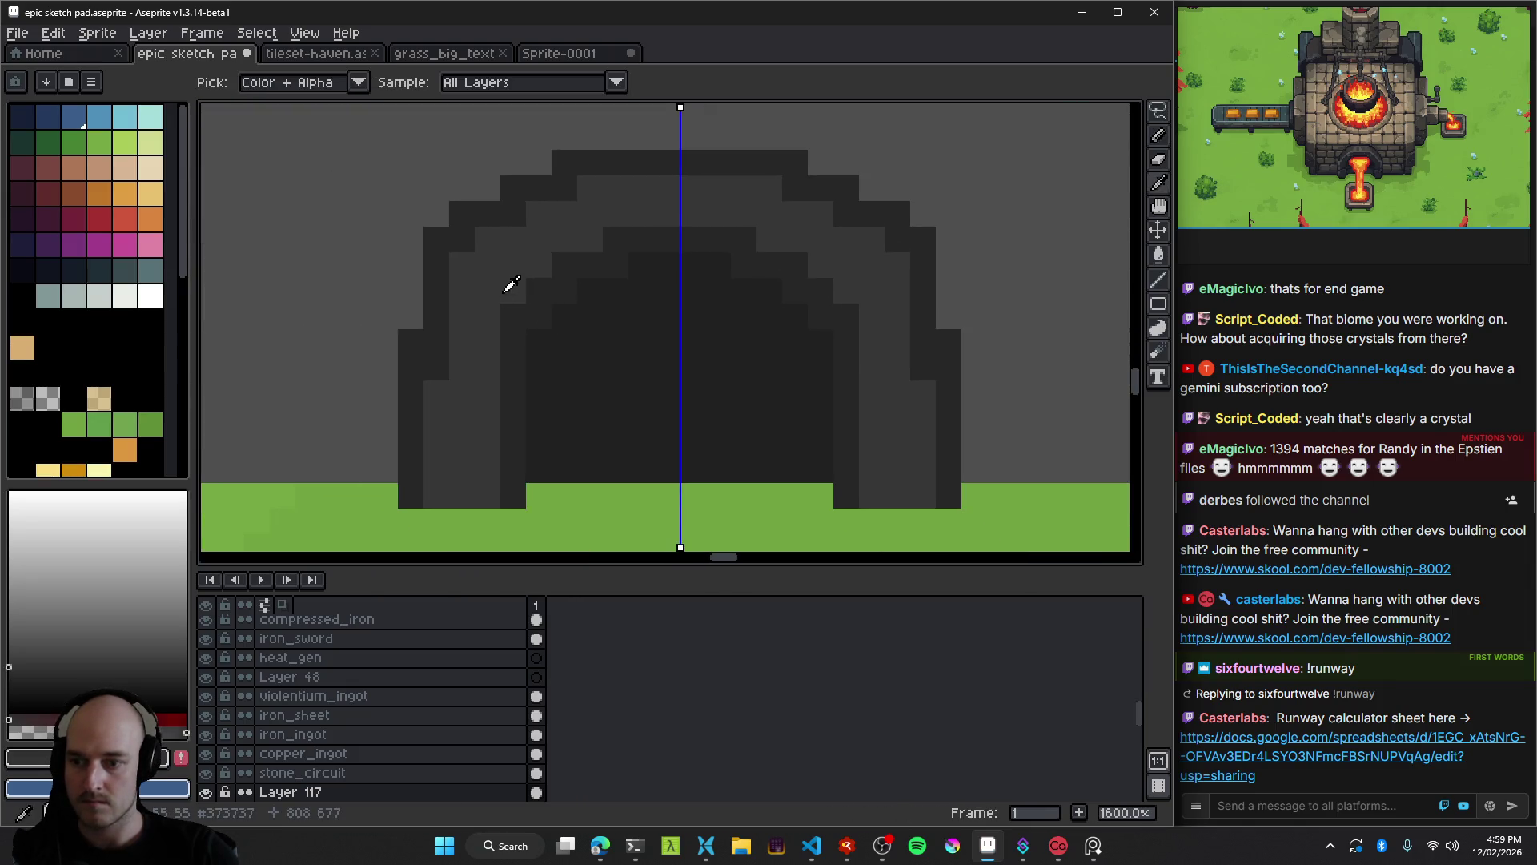
alt+click(453, 440)
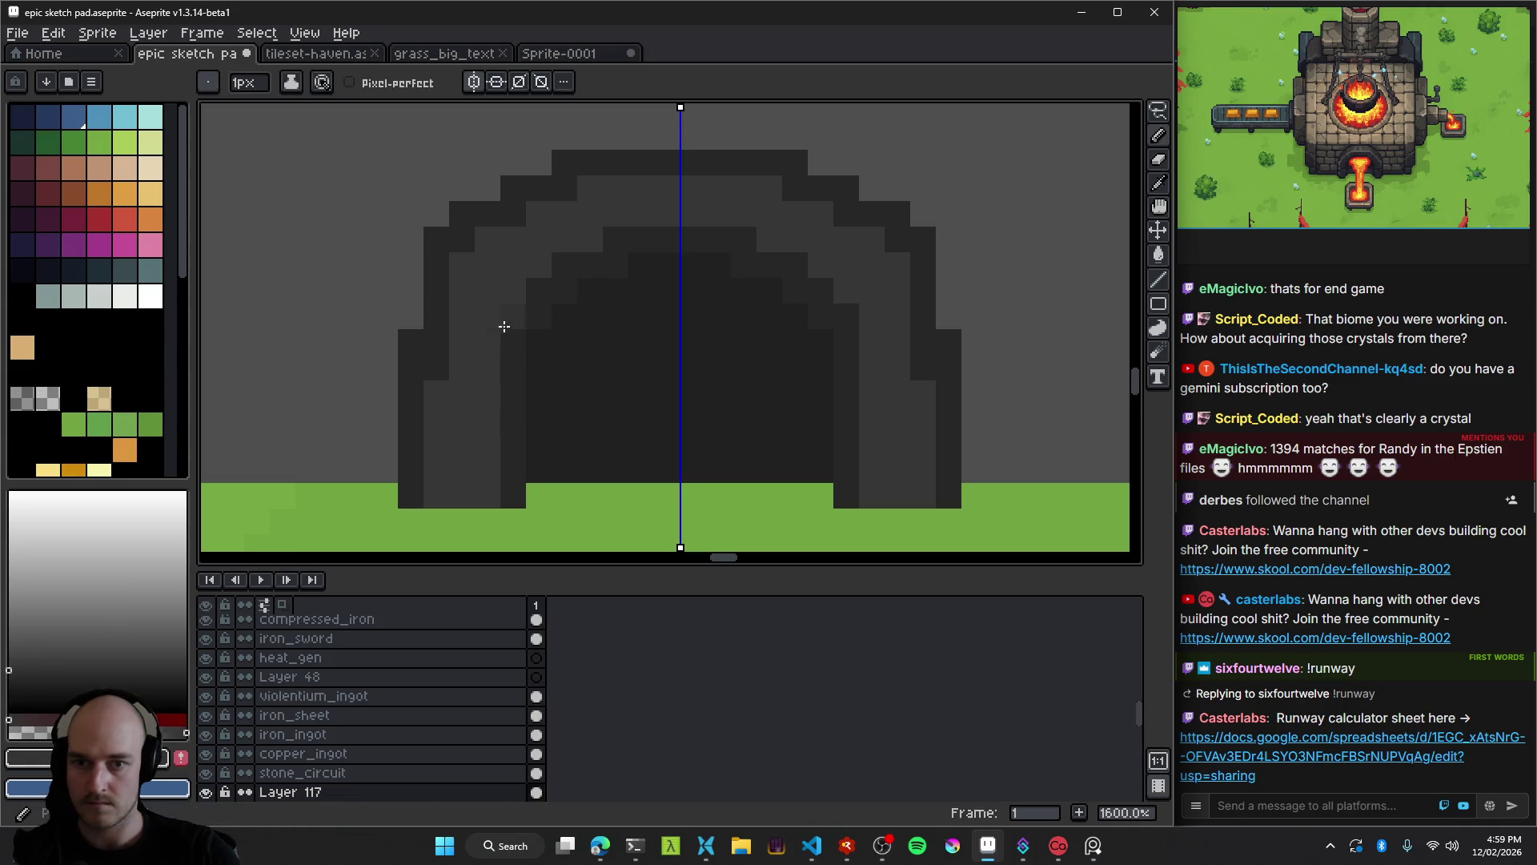
key(g)
click(521, 384)
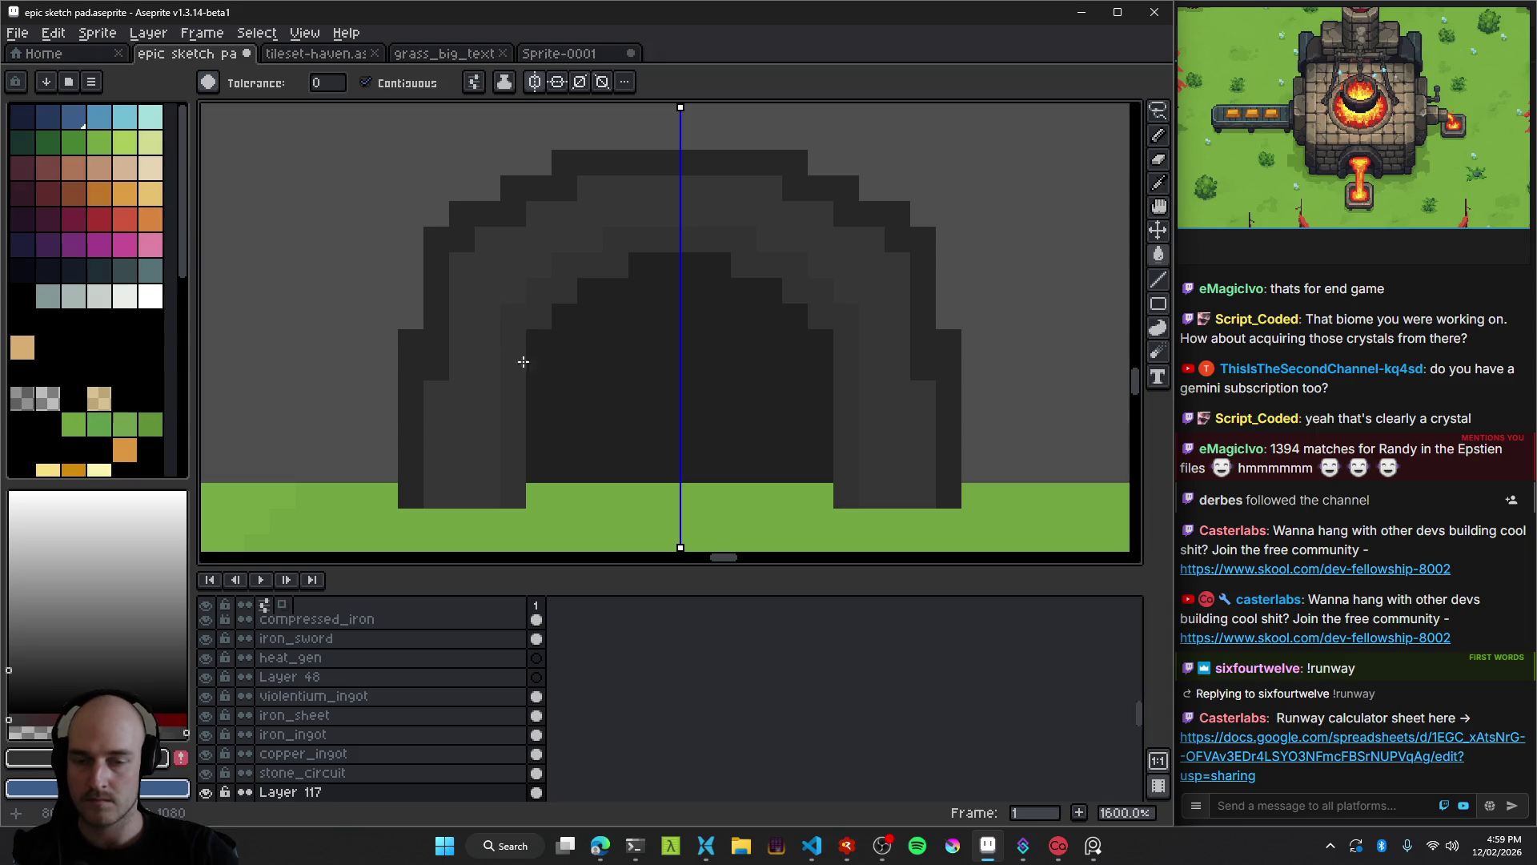
key(alt)
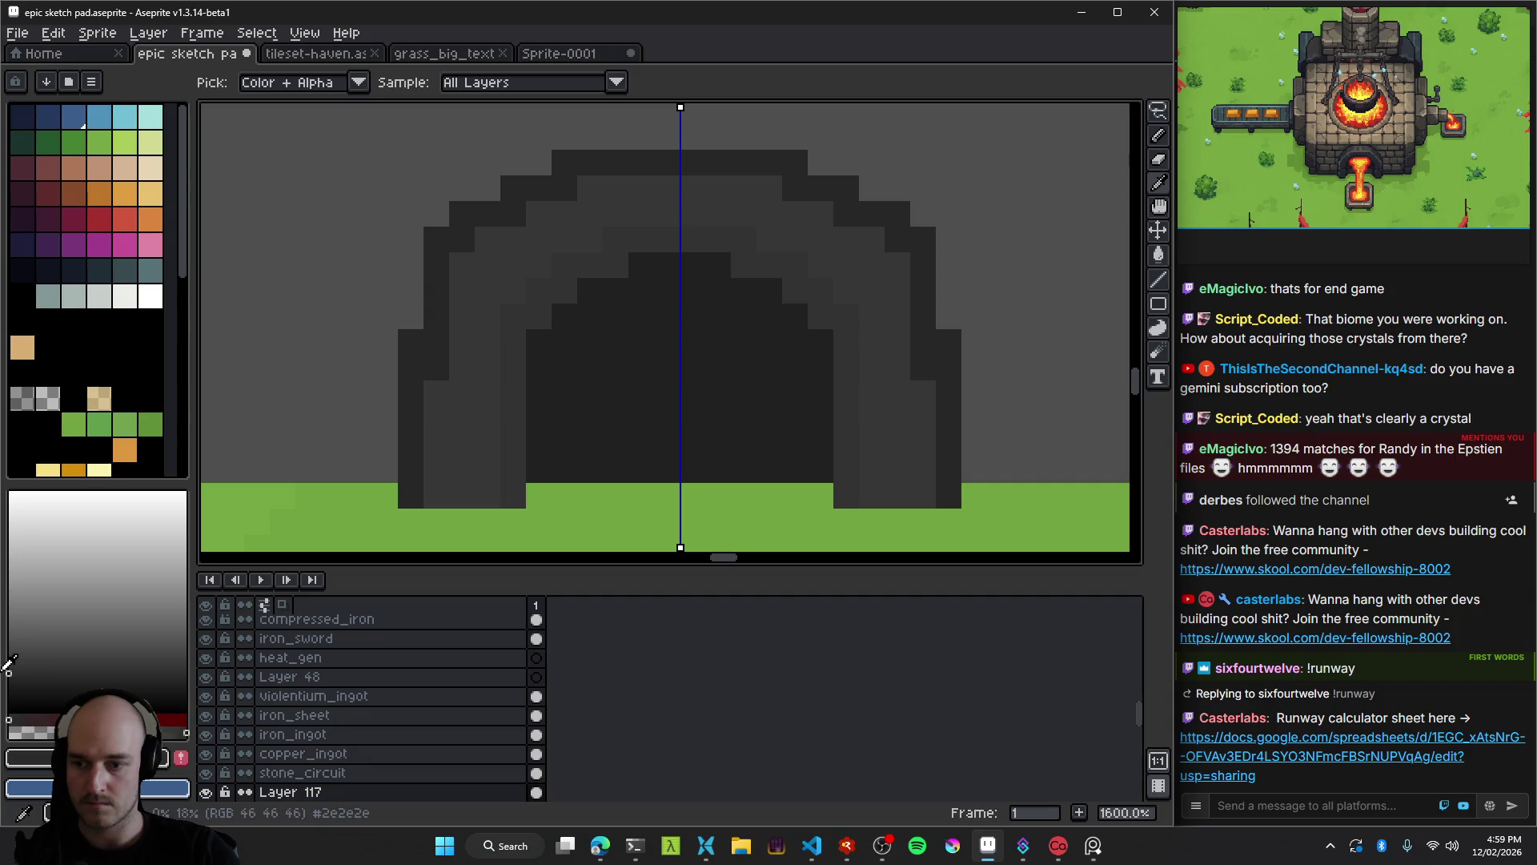
scroll(652, 464, down, 8)
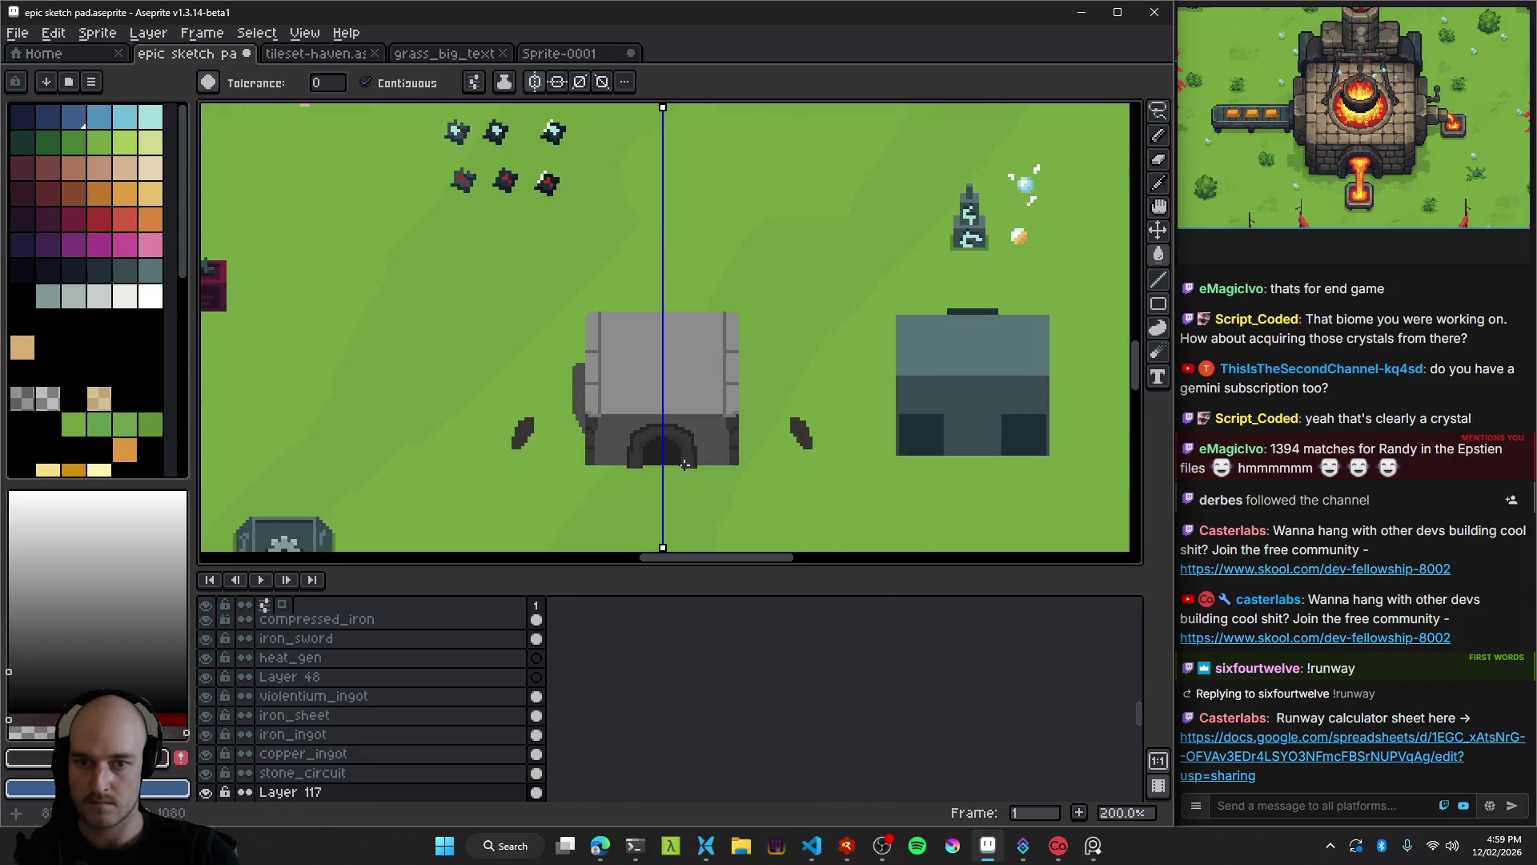
scroll(668, 448, up, 3)
scroll(668, 448, up, 7)
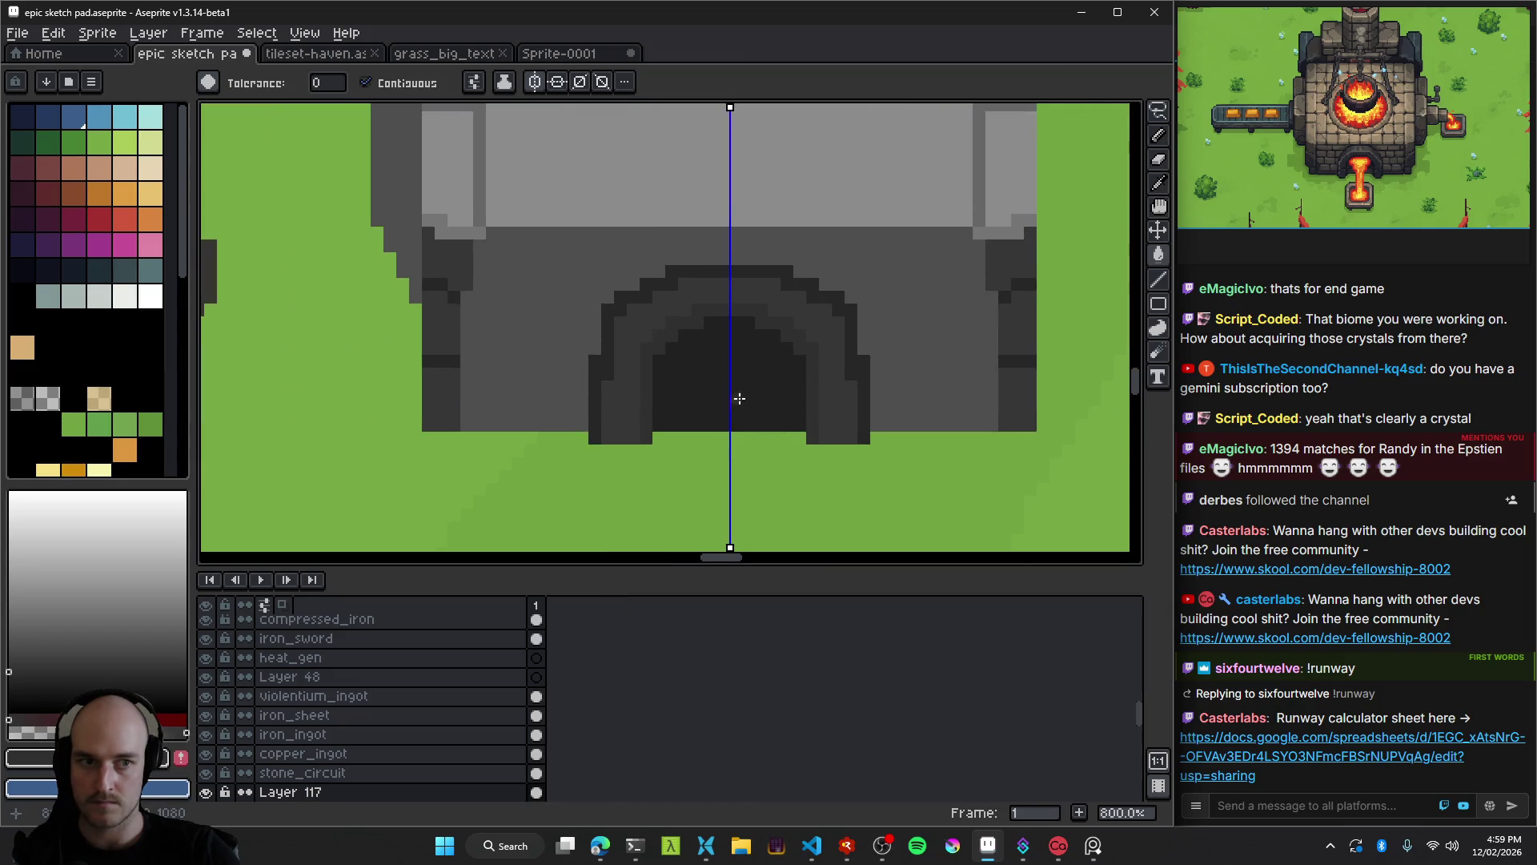
scroll(732, 387, down, 8)
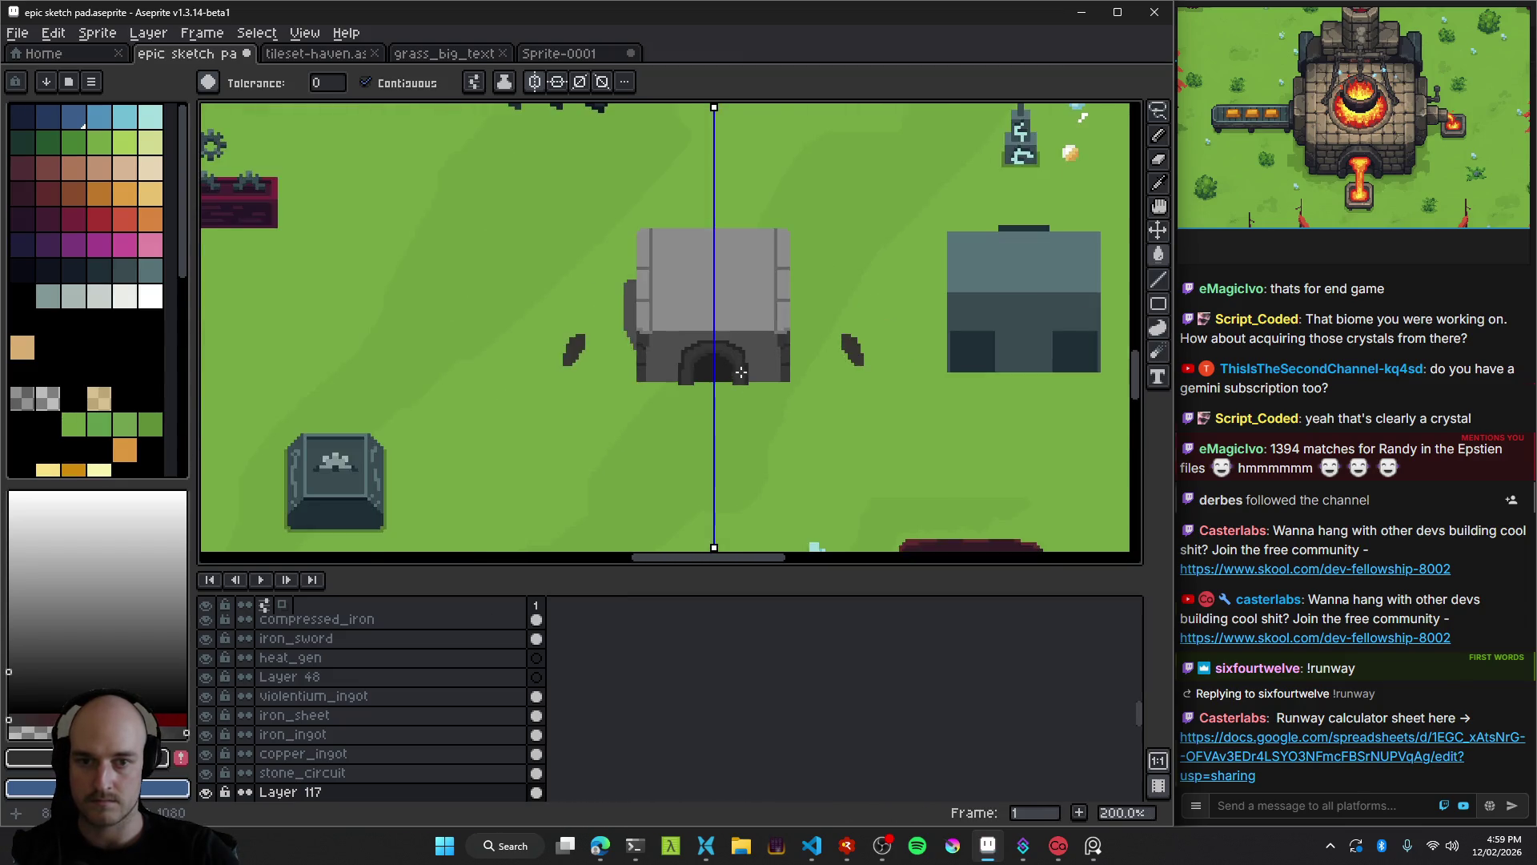
scroll(691, 339, up, 2)
scroll(683, 321, up, 2)
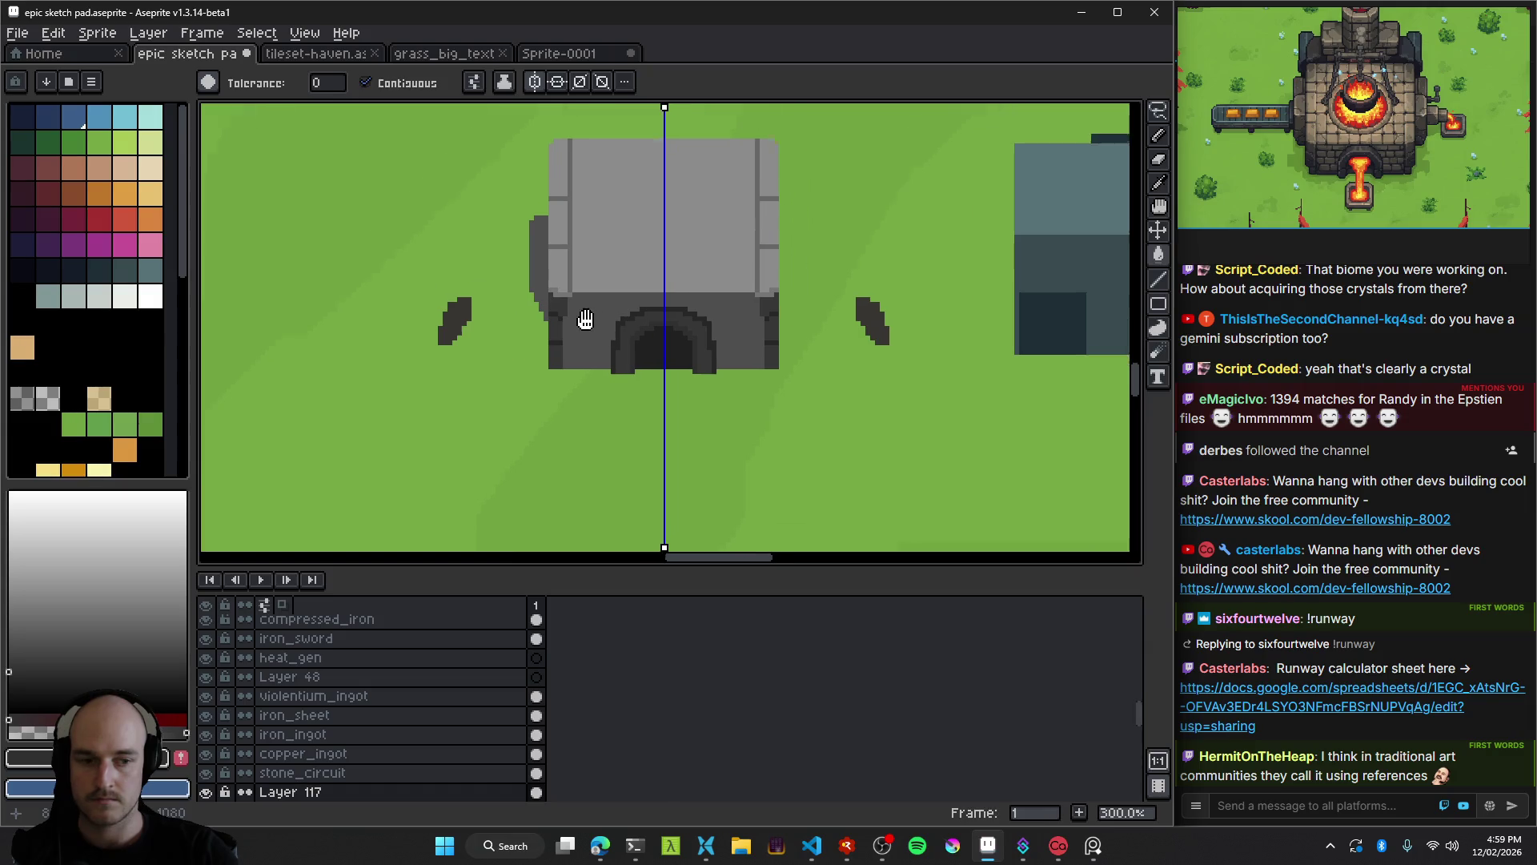
mouse_move(687, 292)
mouse_down()
mouse_move(635, 267)
mouse_move(692, 302)
mouse_move(436, 361)
mouse_move(620, 356)
mouse_up()
Paint the grass notches along the left wall edge dark grey.
scroll(620, 356, up, 2)
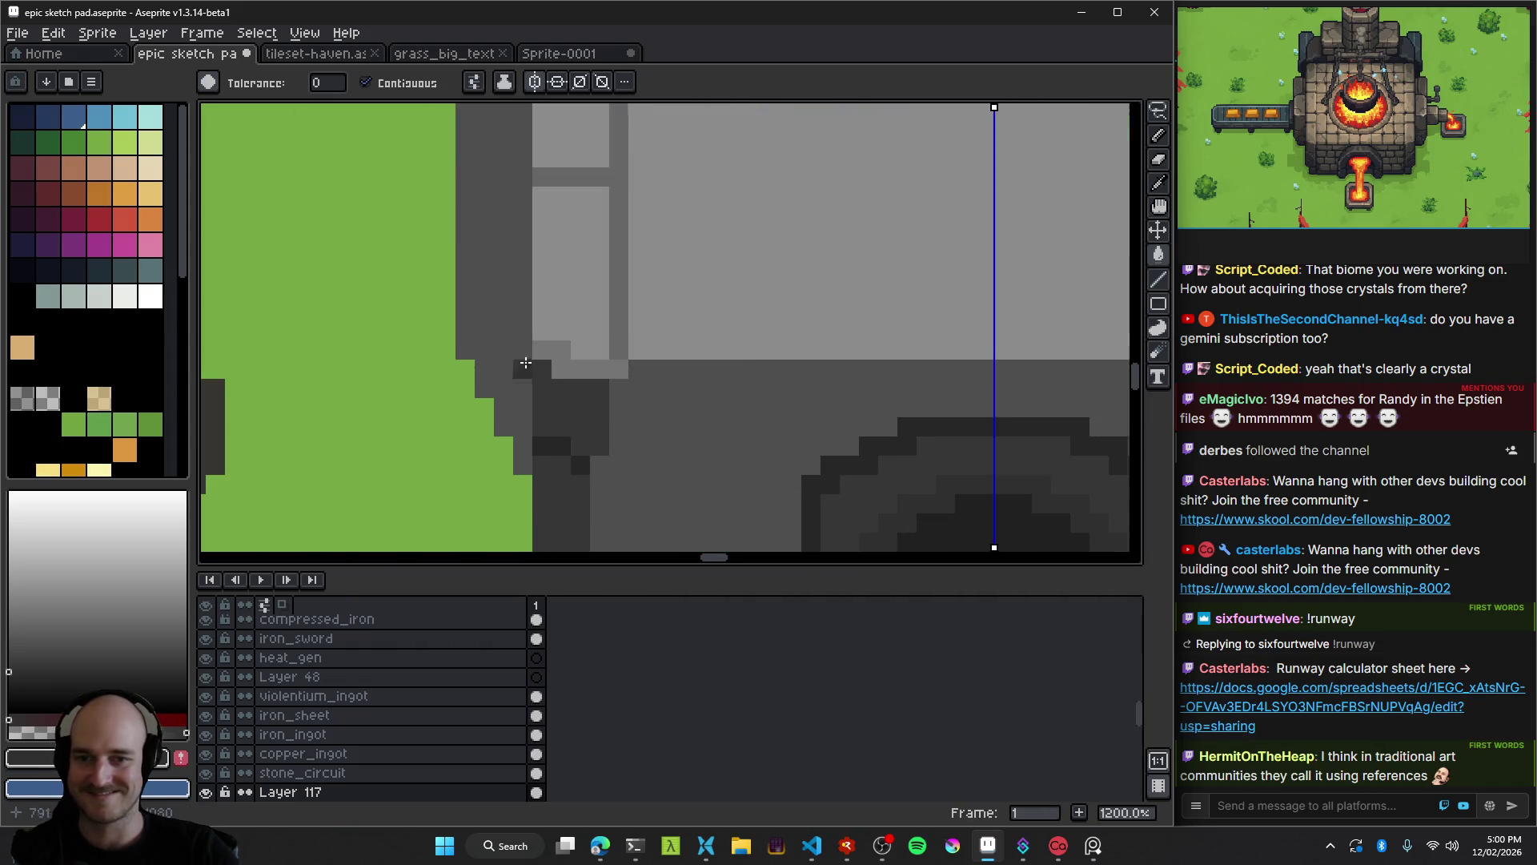
scroll(608, 352, down, 1)
scroll(799, 338, down, 1)
scroll(761, 309, up, 1)
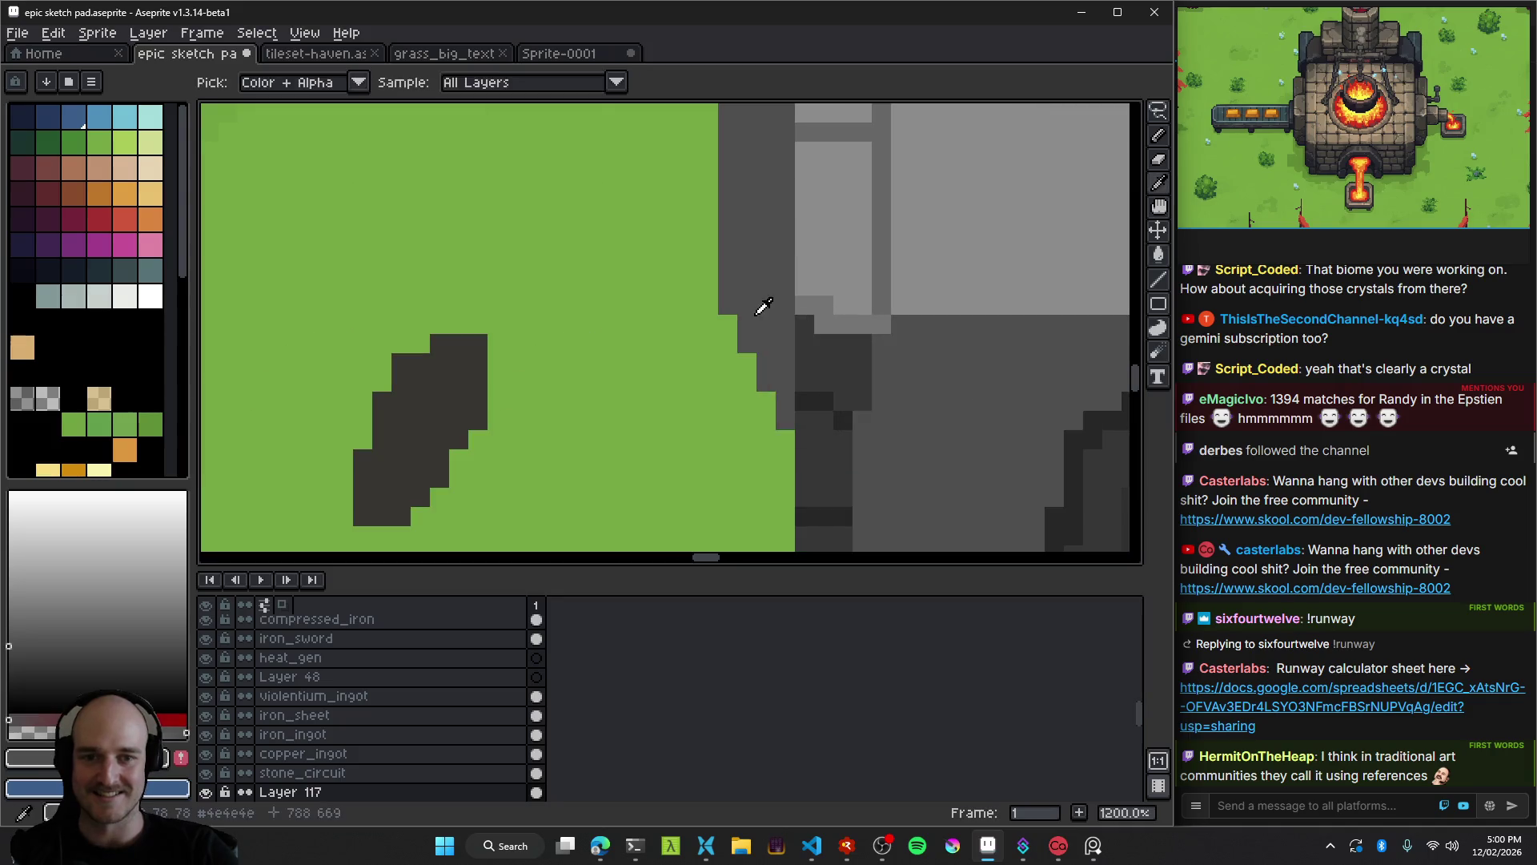
scroll(580, 307, down, 5)
scroll(580, 307, up, 6)
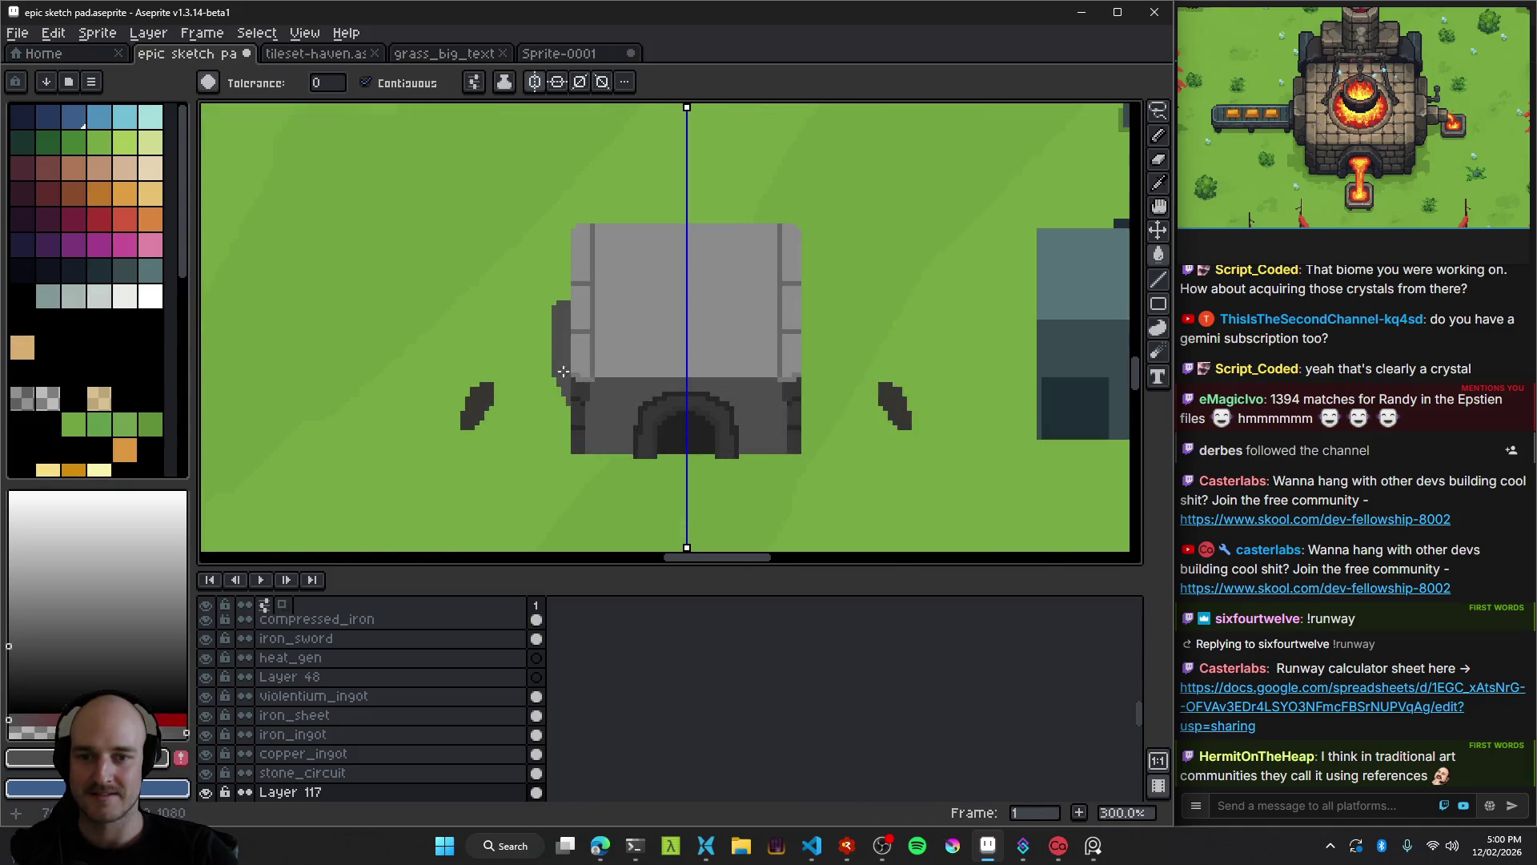
scroll(653, 387, up, 1)
key(b)
drag(526, 308, 526, 276)
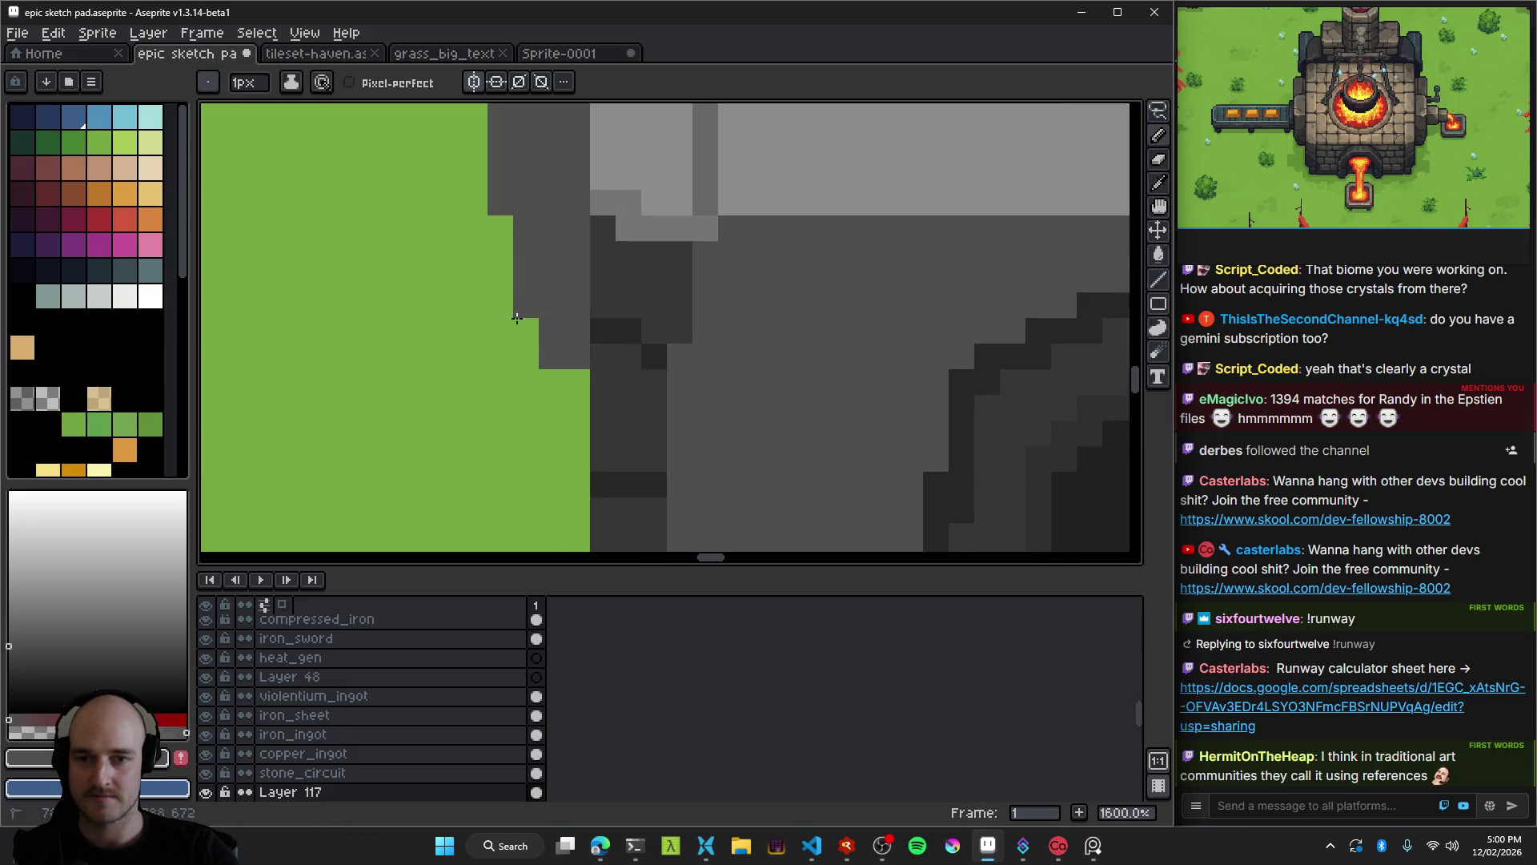
drag(511, 213, 520, 293)
scroll(524, 337, down, 8)
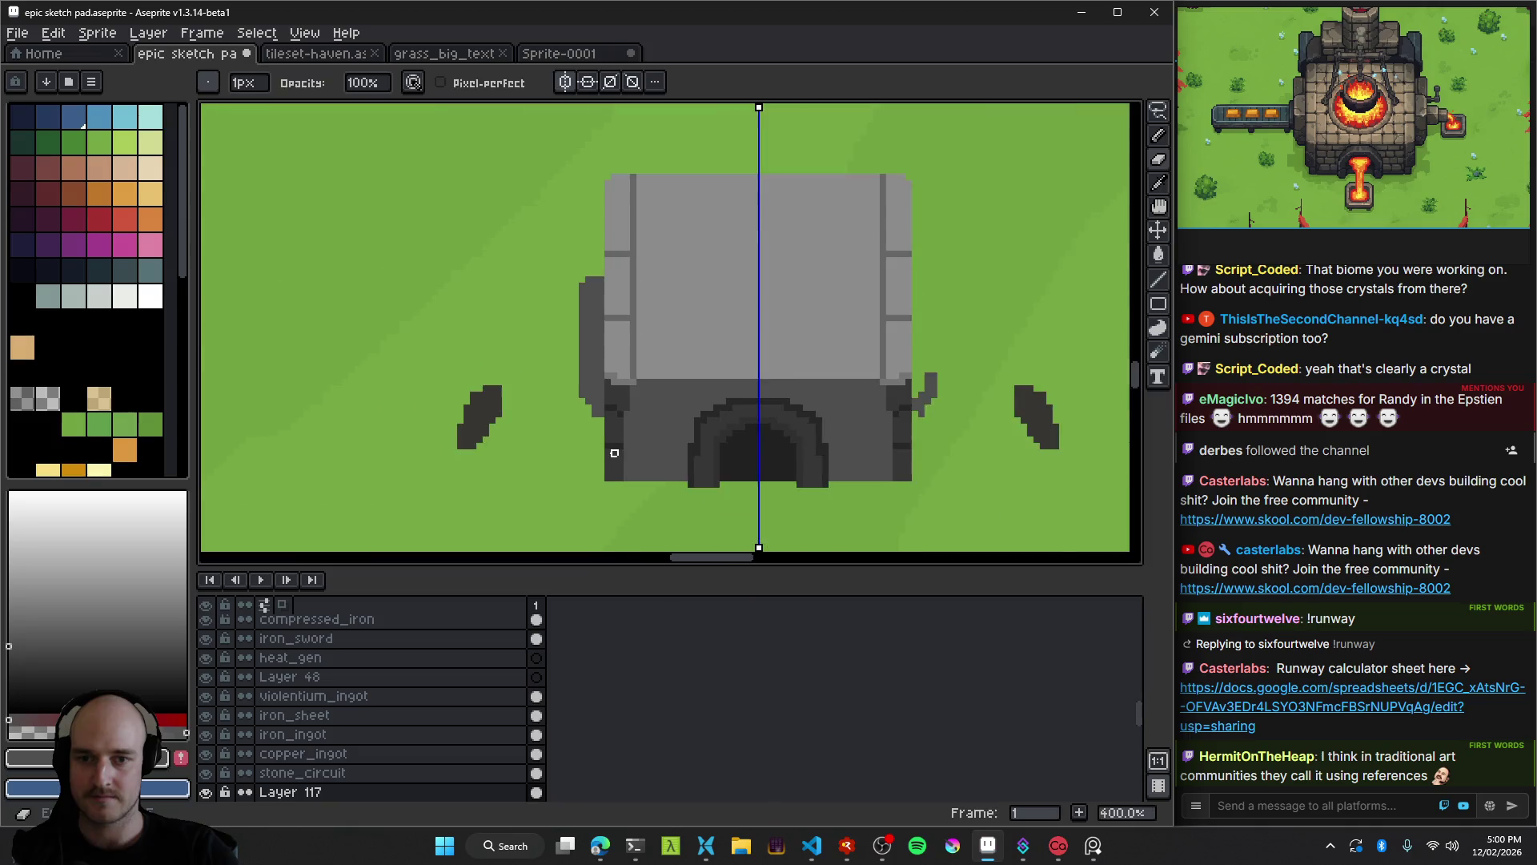
scroll(613, 447, up, 7)
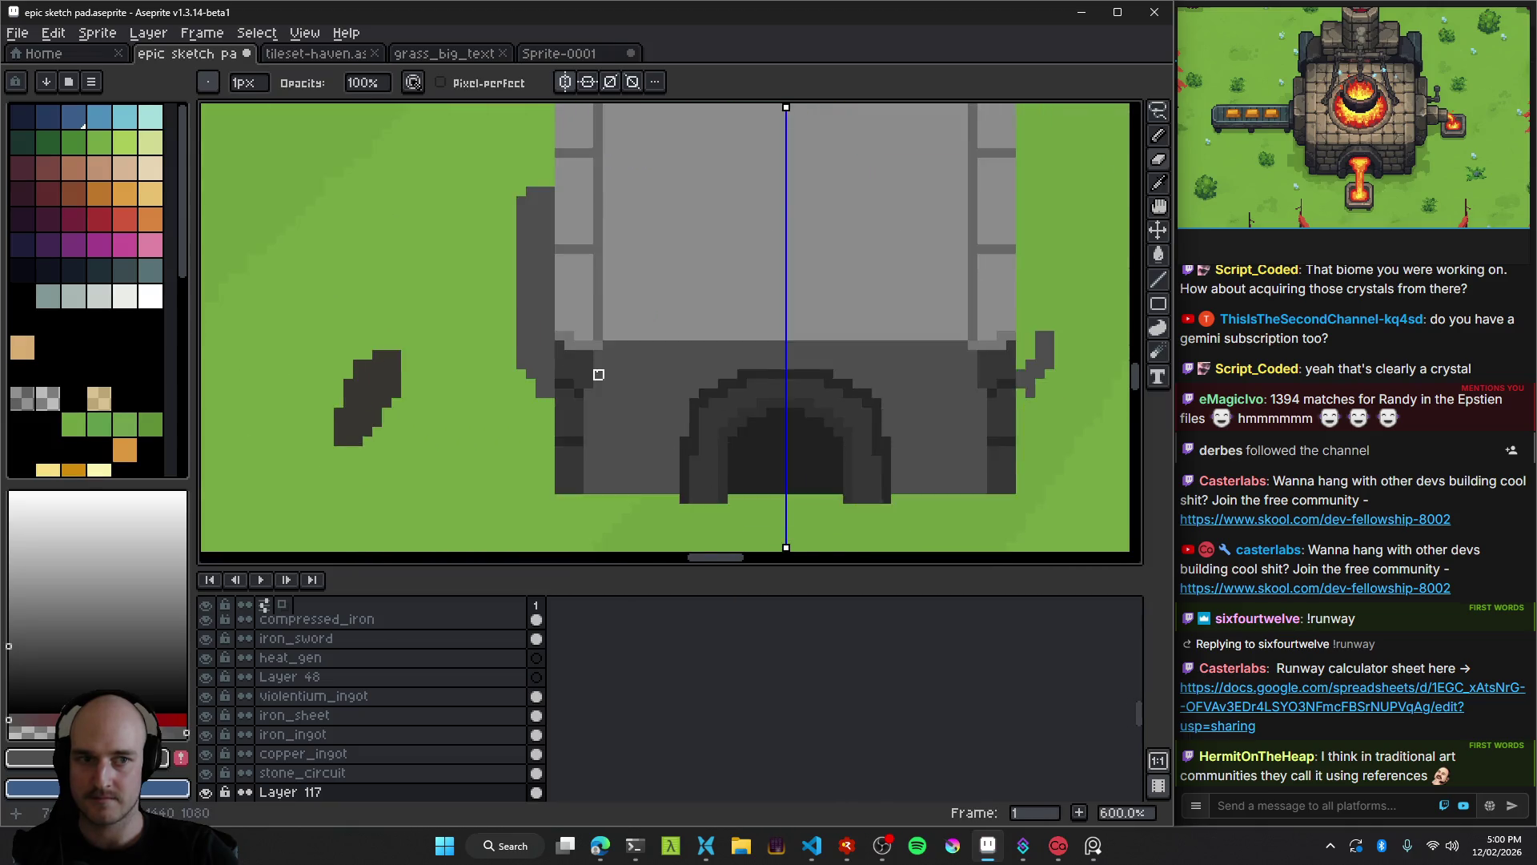
scroll(544, 409, down, 3)
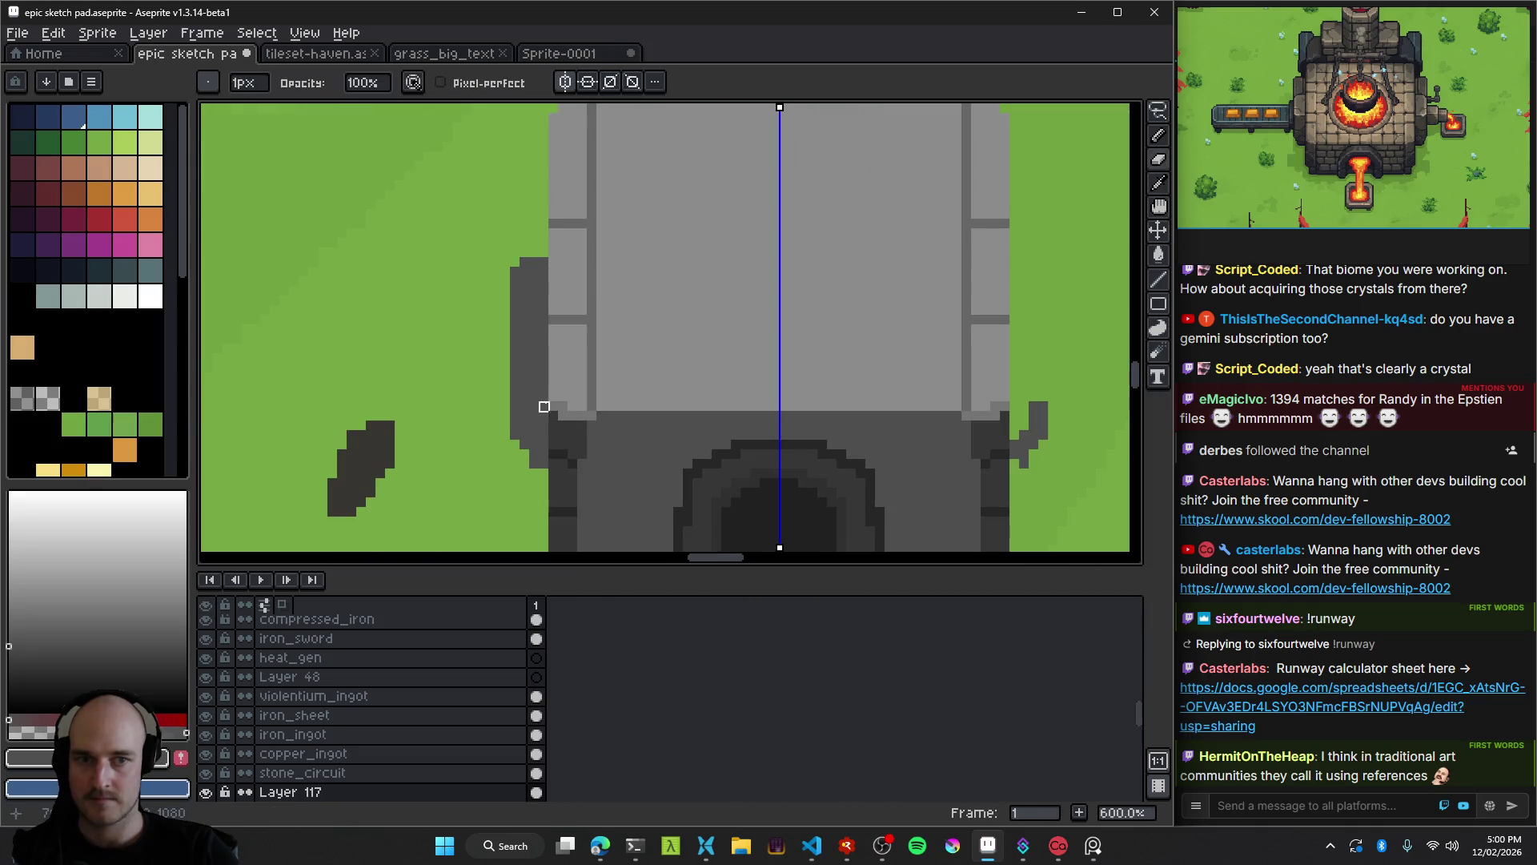
Try filling part of the wall with a darker grey, then undo it.
click(8, 661)
key(g)
click(528, 400)
key(ctrl+z)
scroll(632, 416, down, 2)
scroll(452, 380, up, 1)
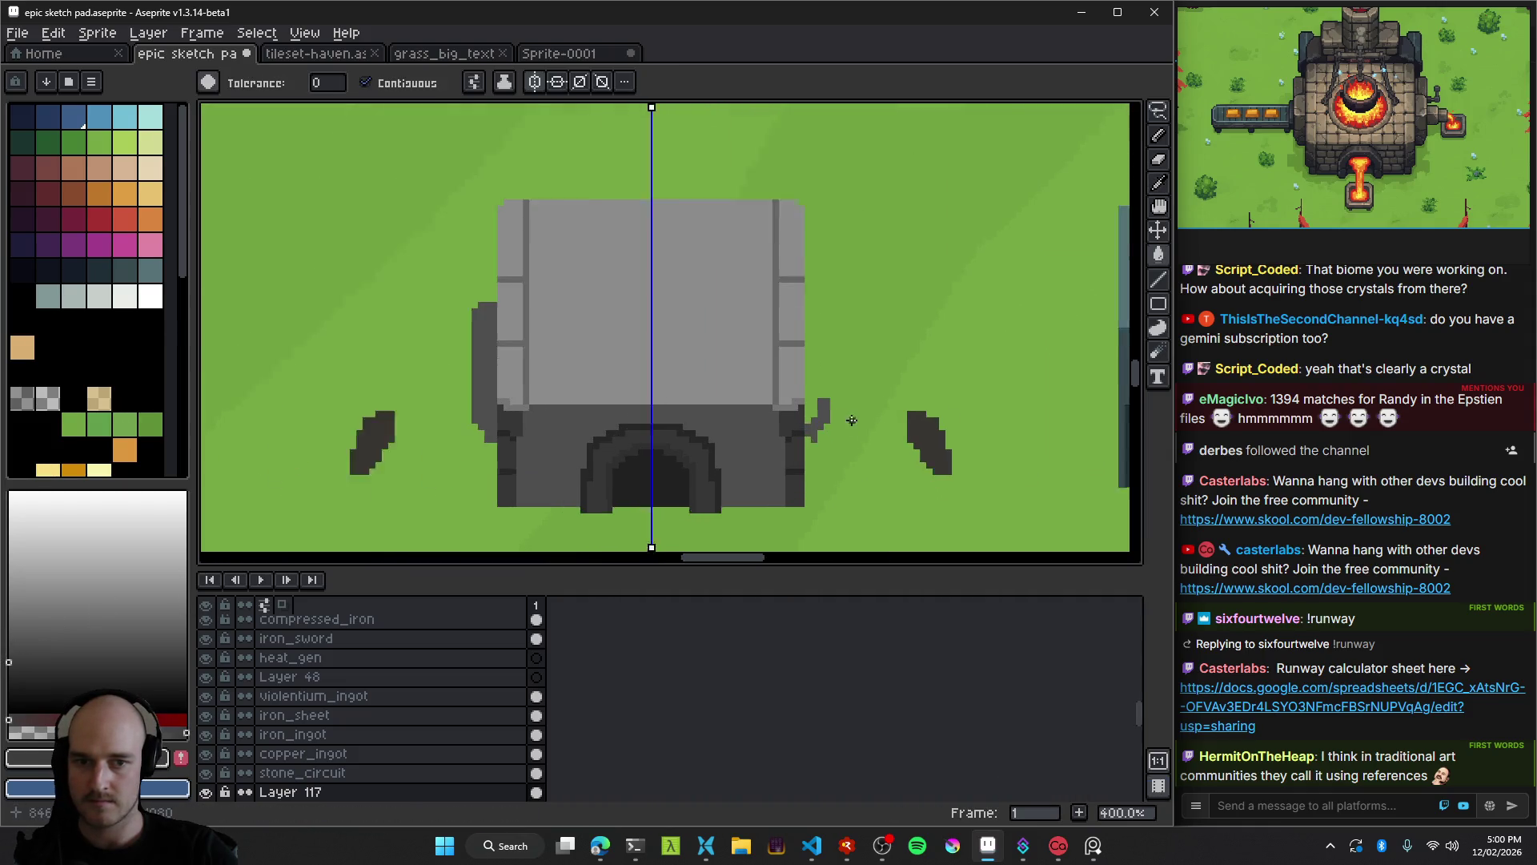
key(b)
scroll(389, 315, up, 4)
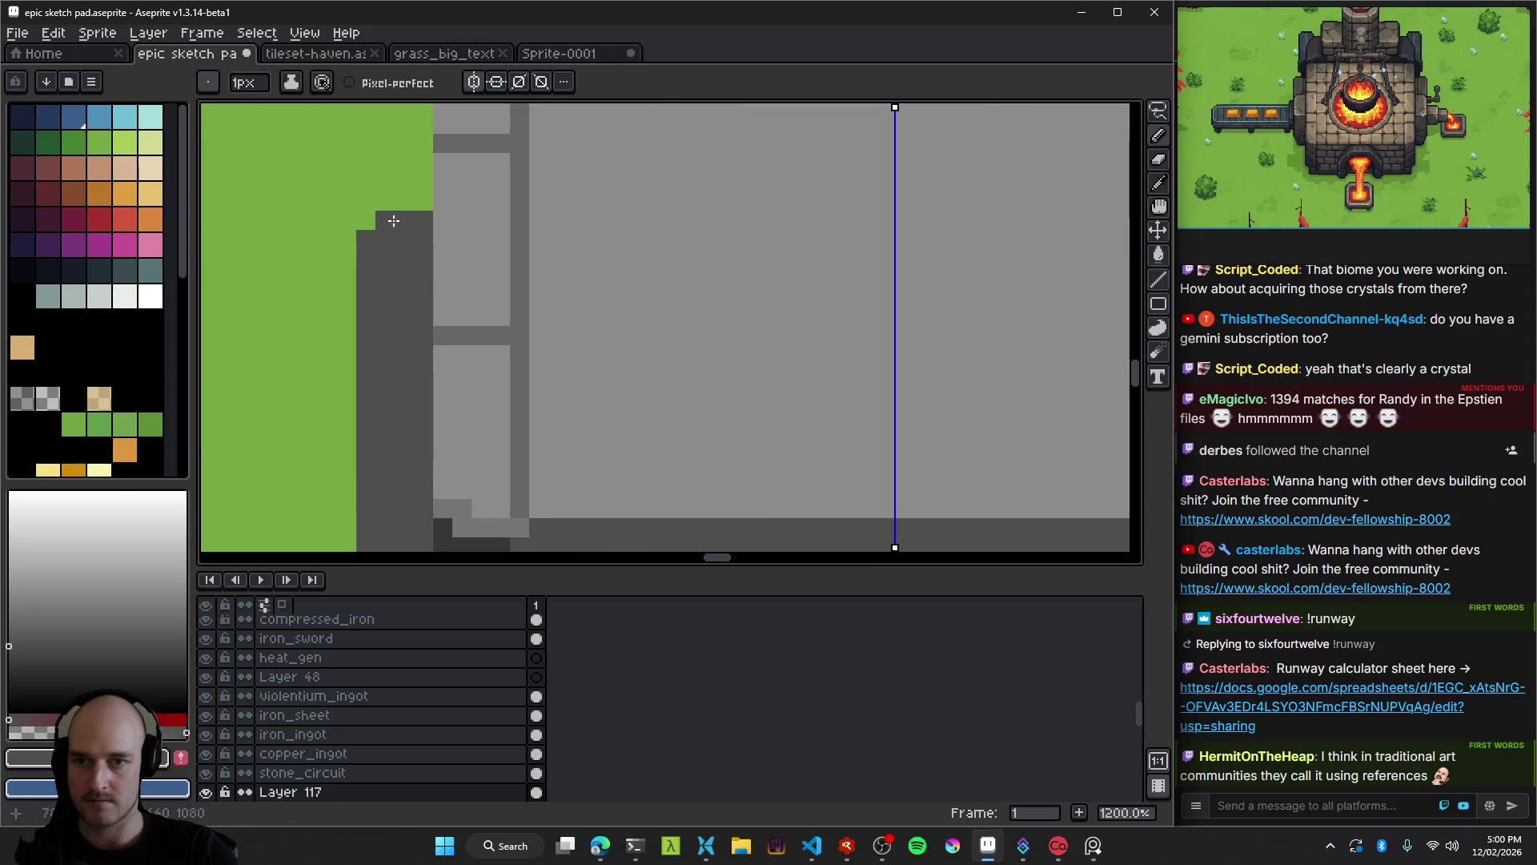
scroll(368, 359, down, 4)
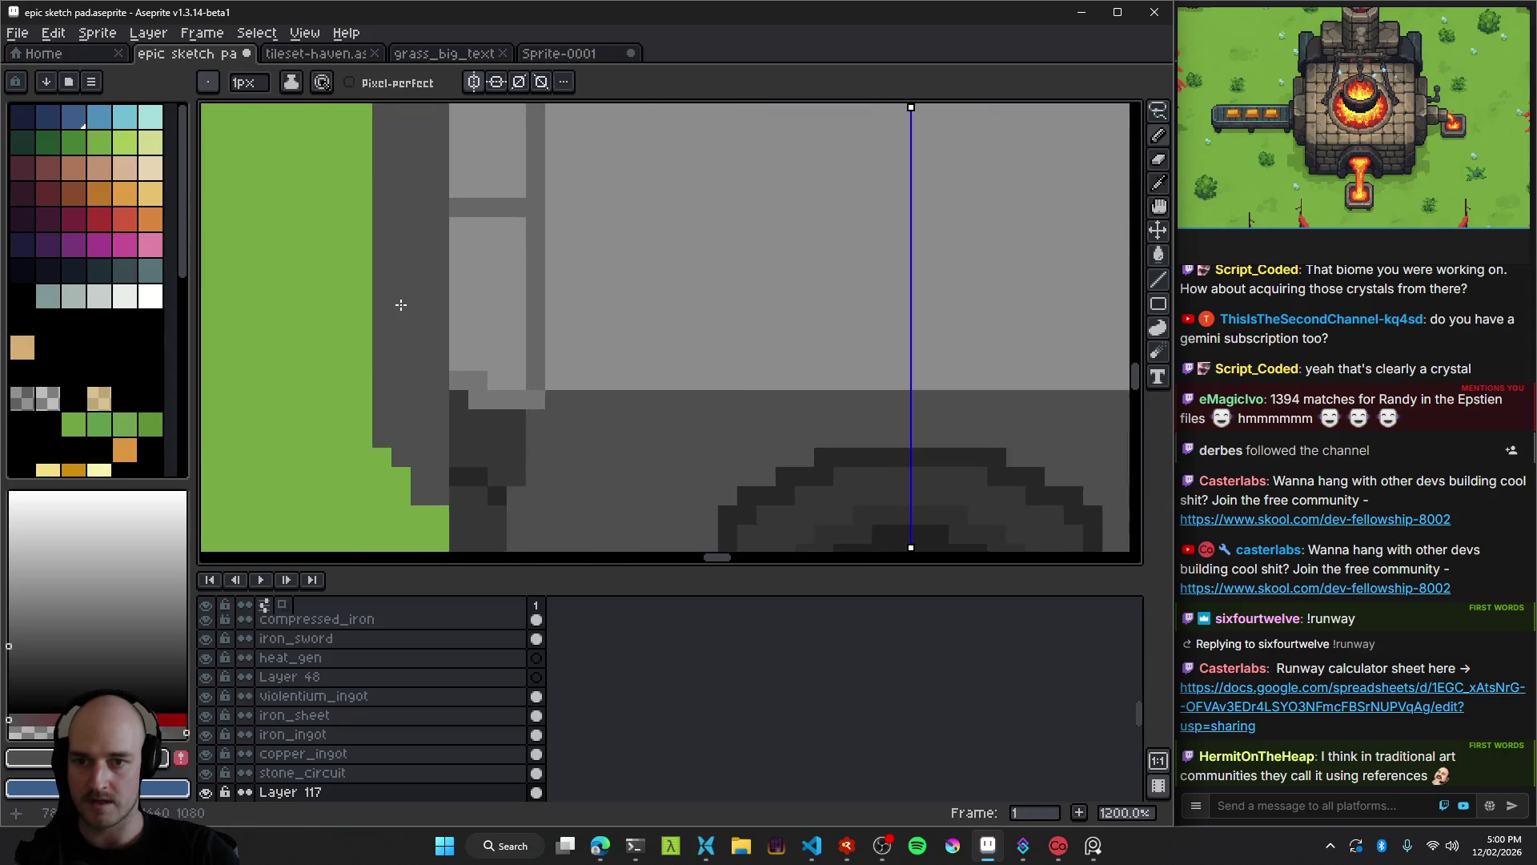
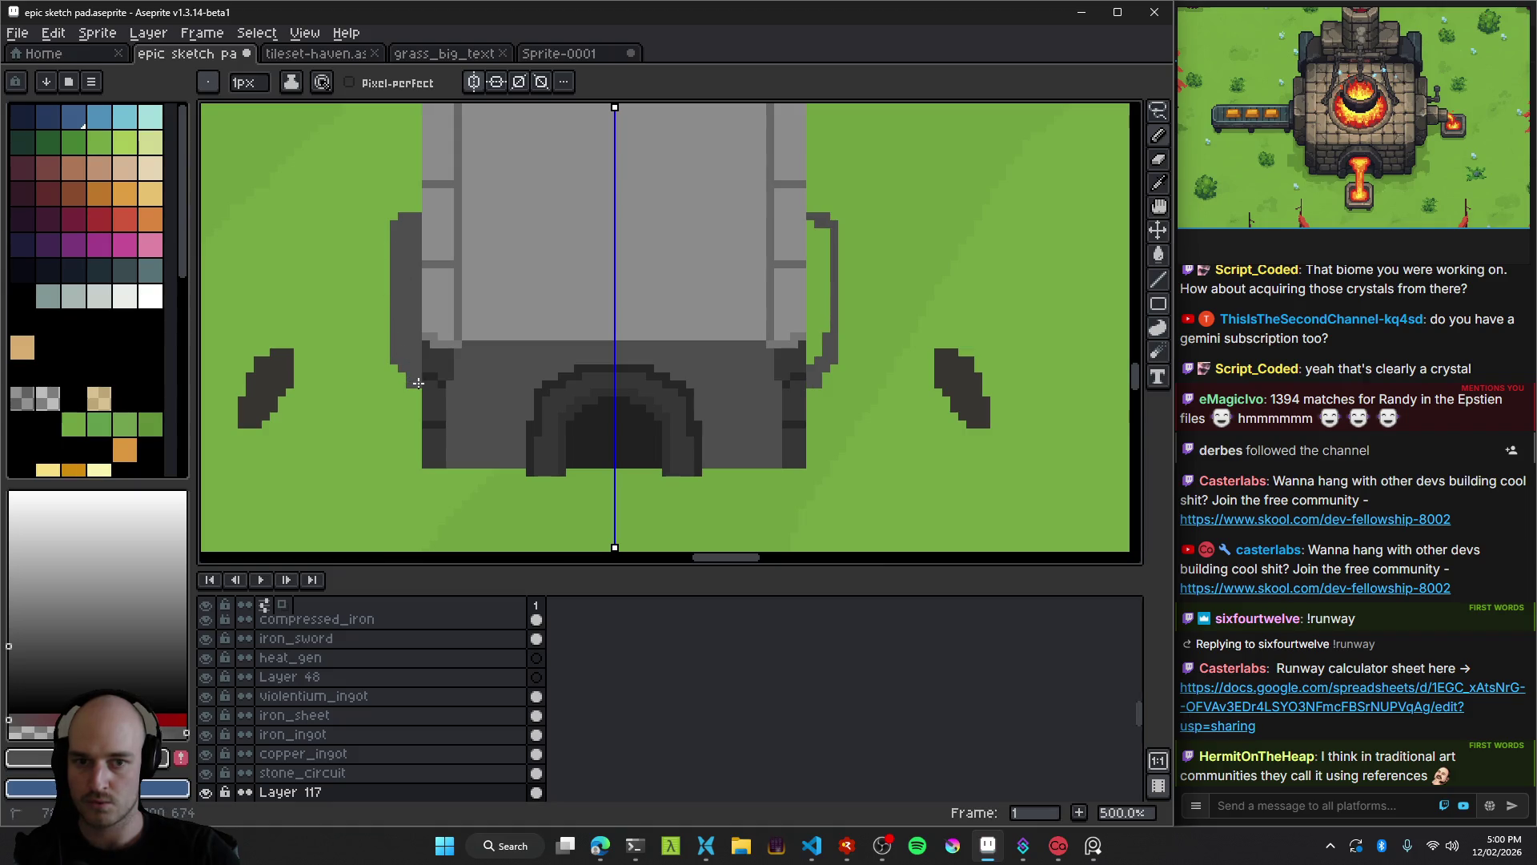
Save the sketch pad and bring the building's left side wall into view.
key(ctrl+s)
scroll(420, 360, up, 2)
key(g)
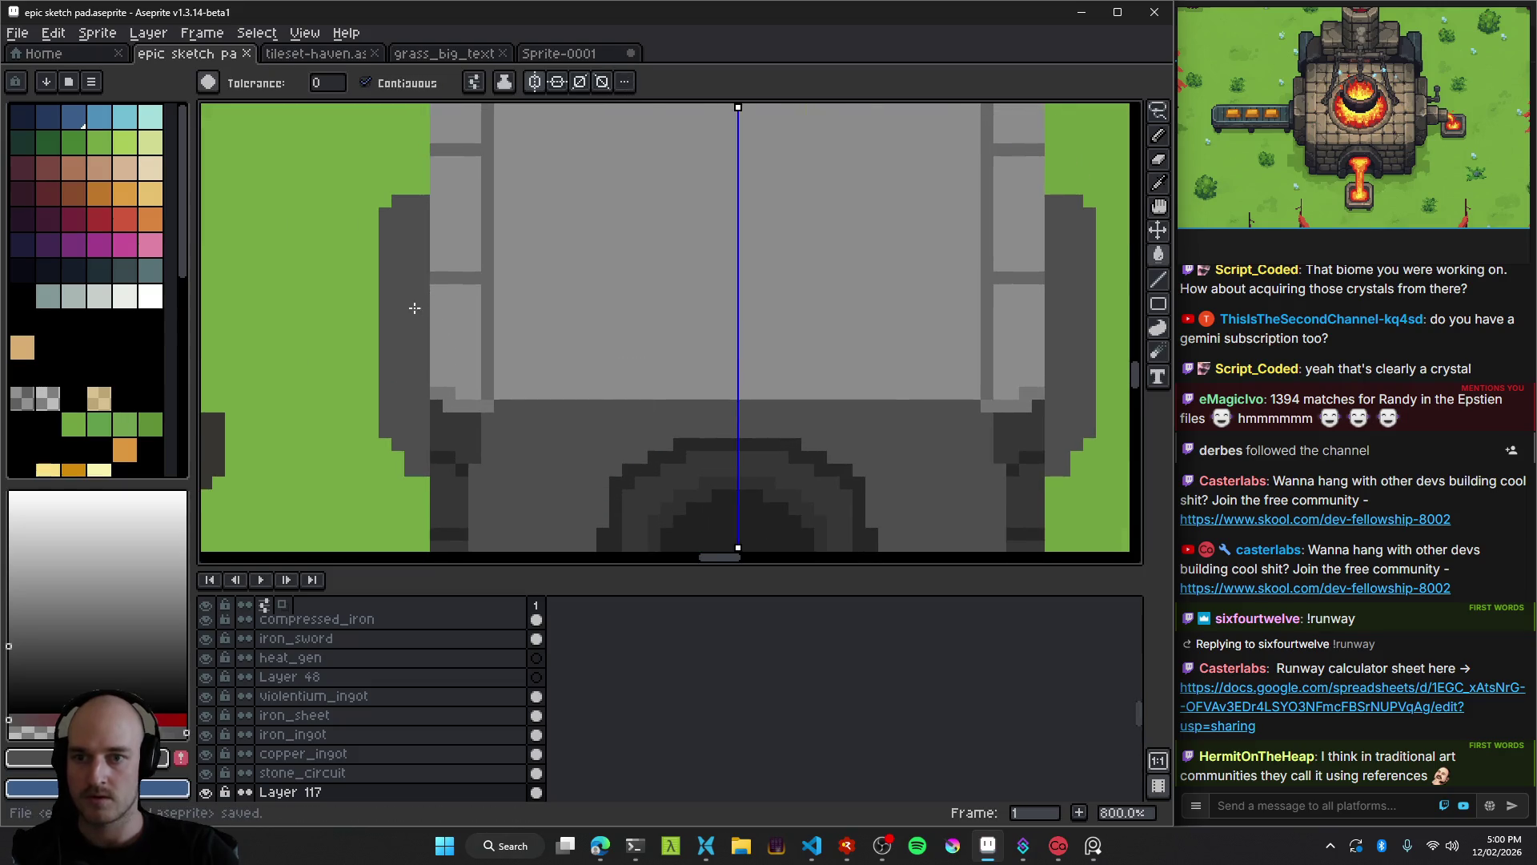
scroll(414, 307, down, 5)
scroll(542, 370, up, 6)
scroll(260, 227, down, 2)
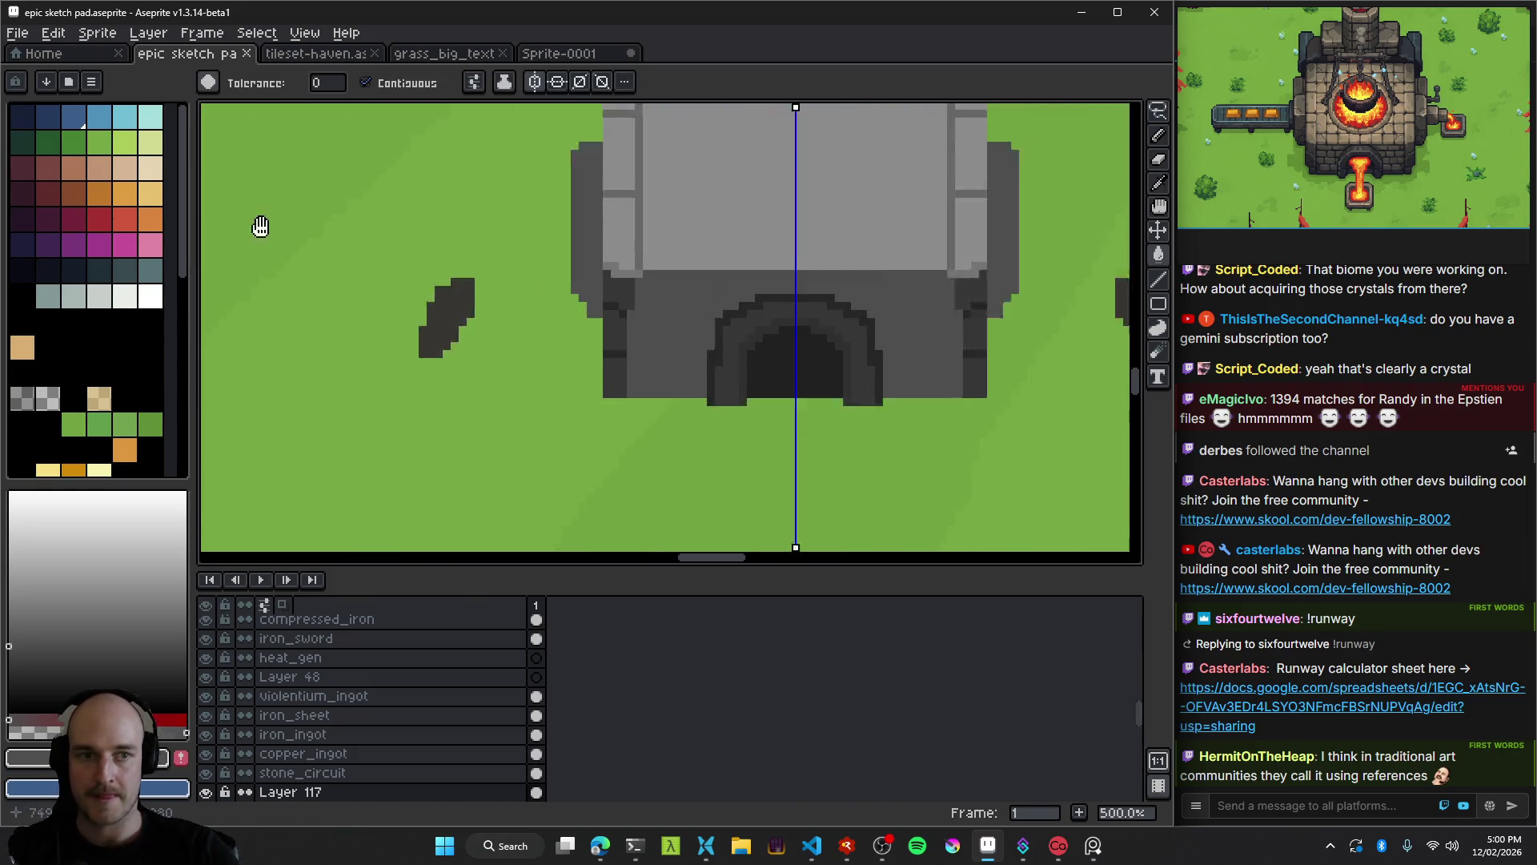
drag(260, 226, 164, 287)
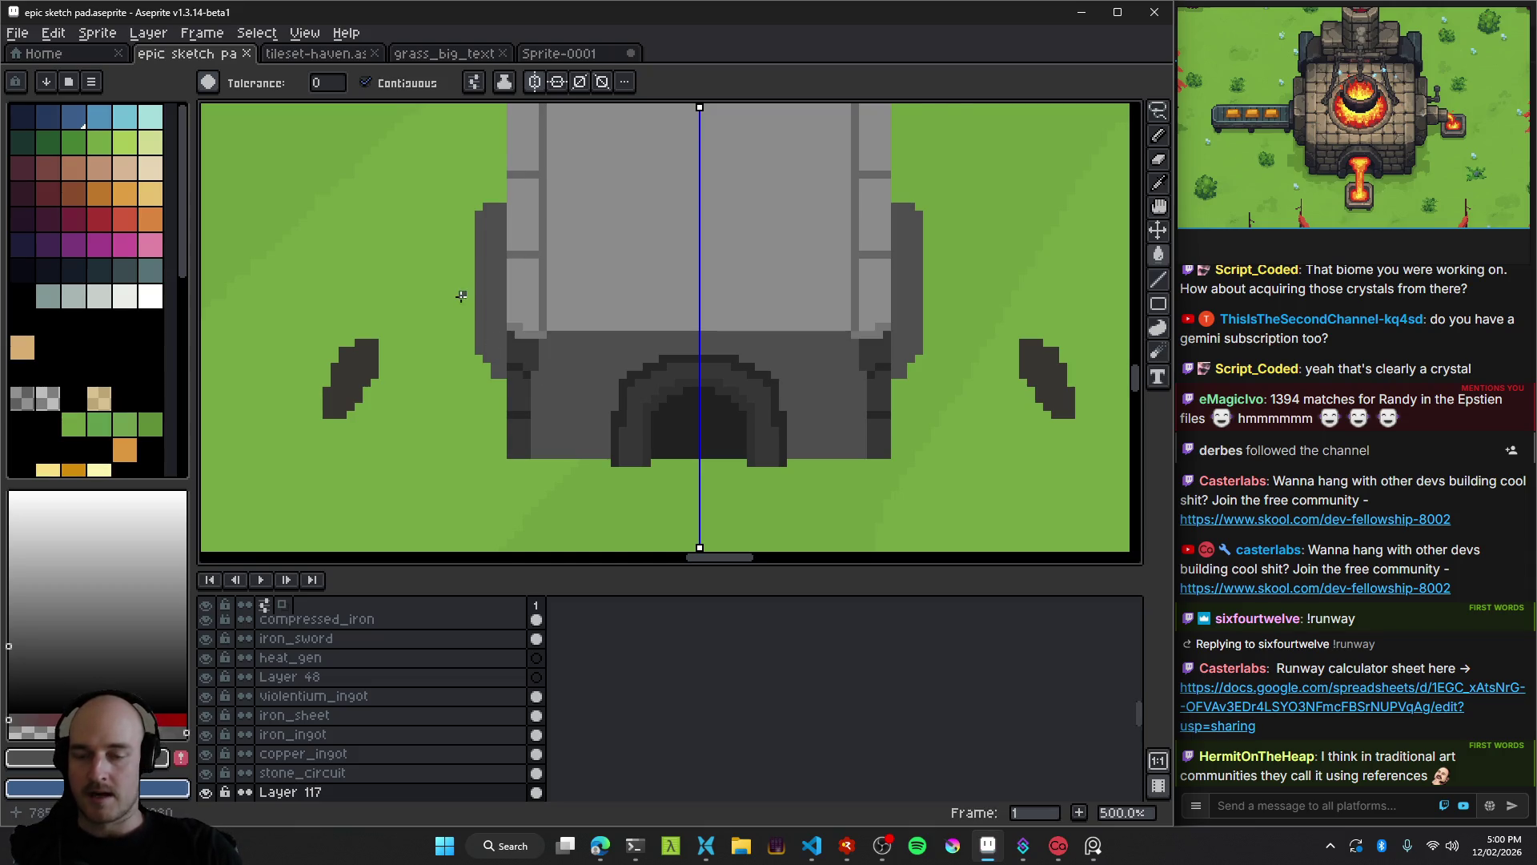
drag(461, 295, 584, 333)
scroll(520, 463, up, 2)
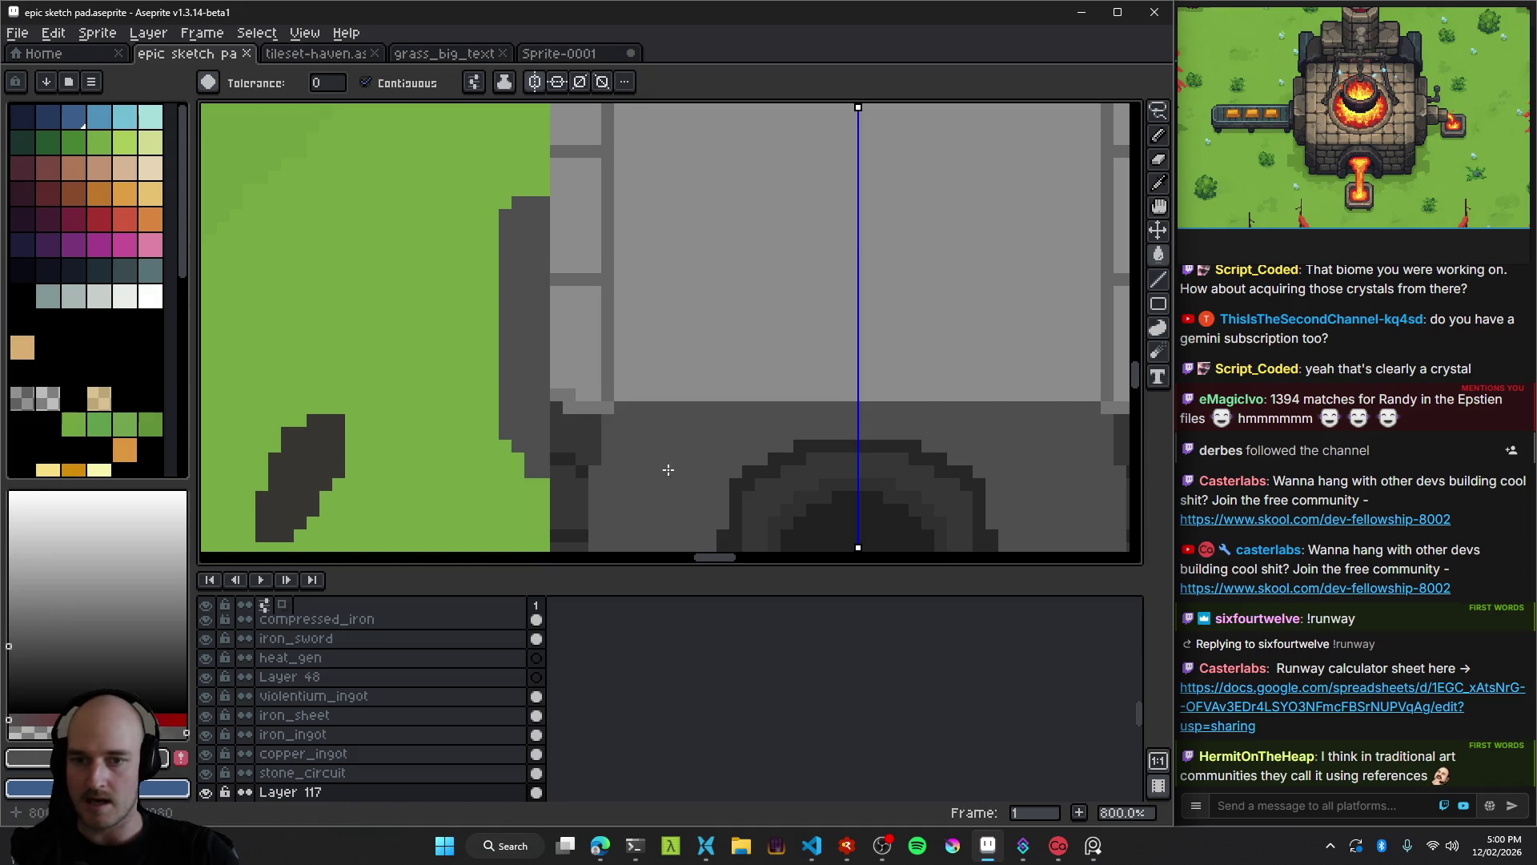
scroll(668, 469, down, 3)
scroll(466, 302, up, 3)
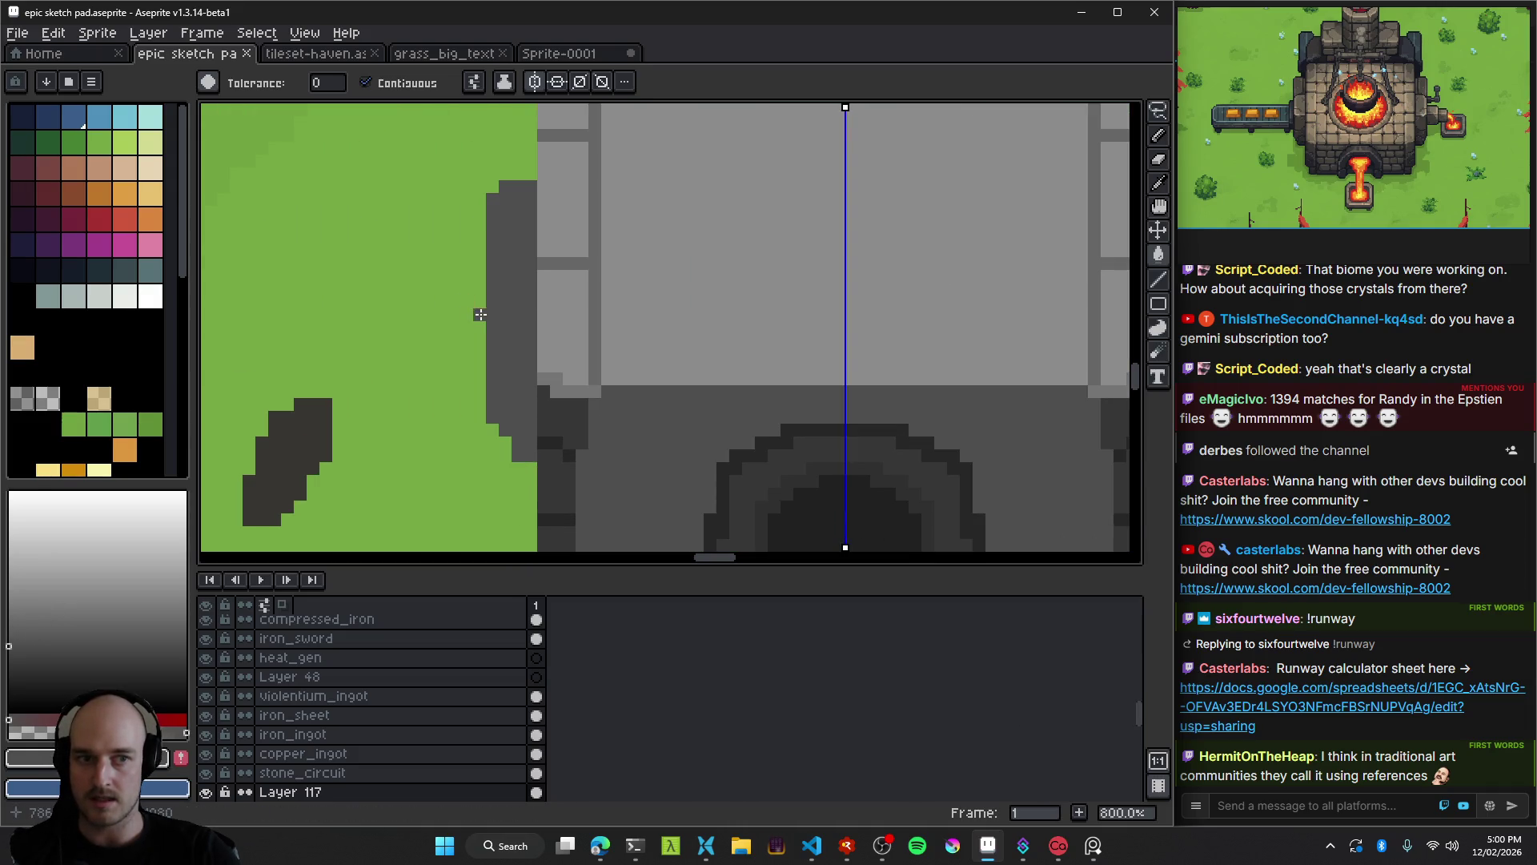
Sample a lighter grey, try filling the left wall strip with it, then undo the fill.
key(alt)
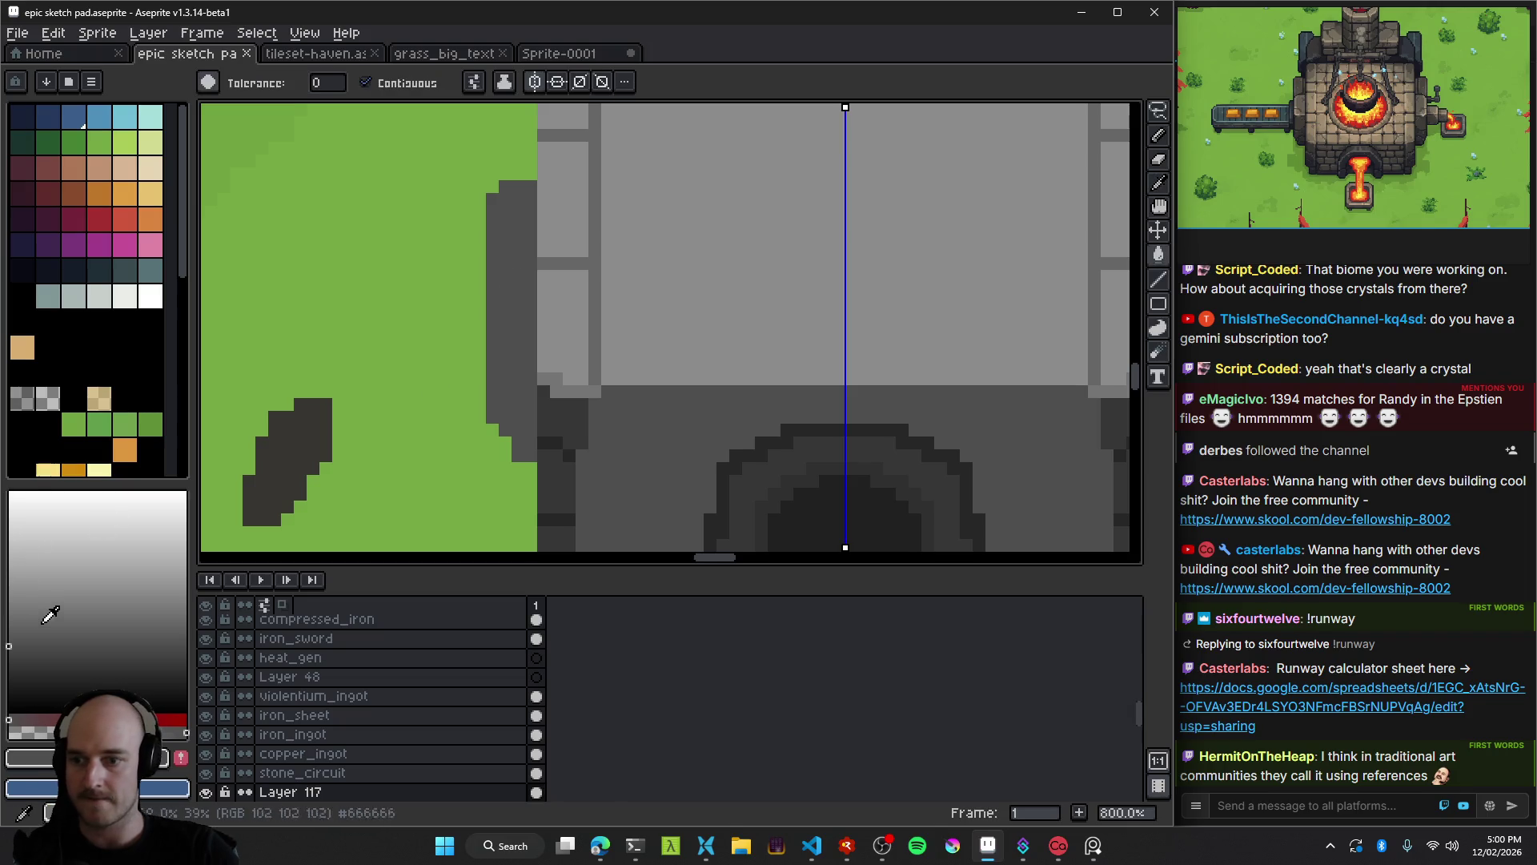
alt+click(533, 212)
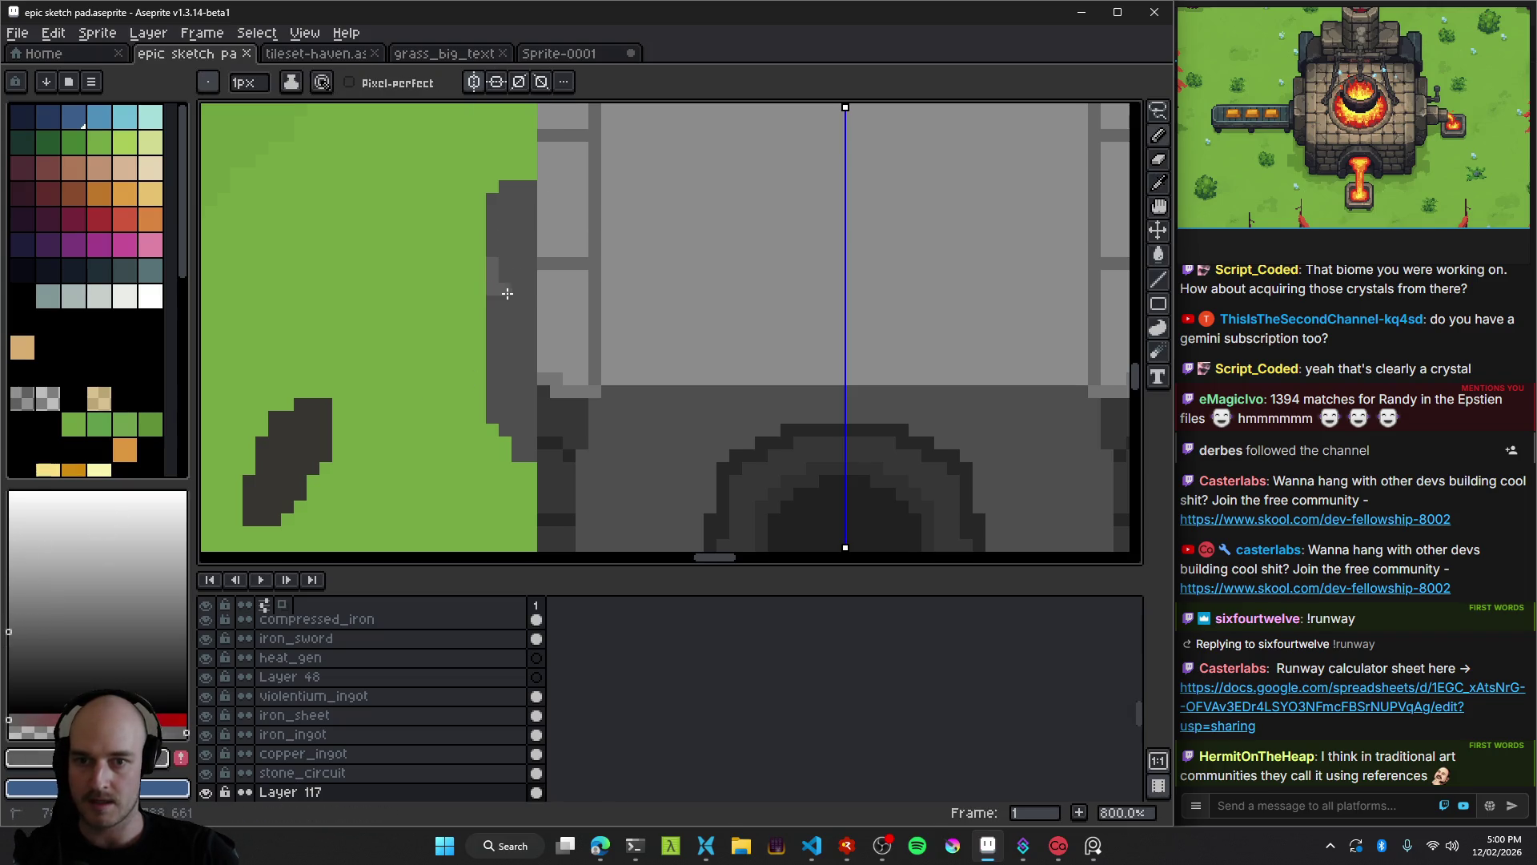
key(g)
click(529, 283)
scroll(551, 344, down, 5)
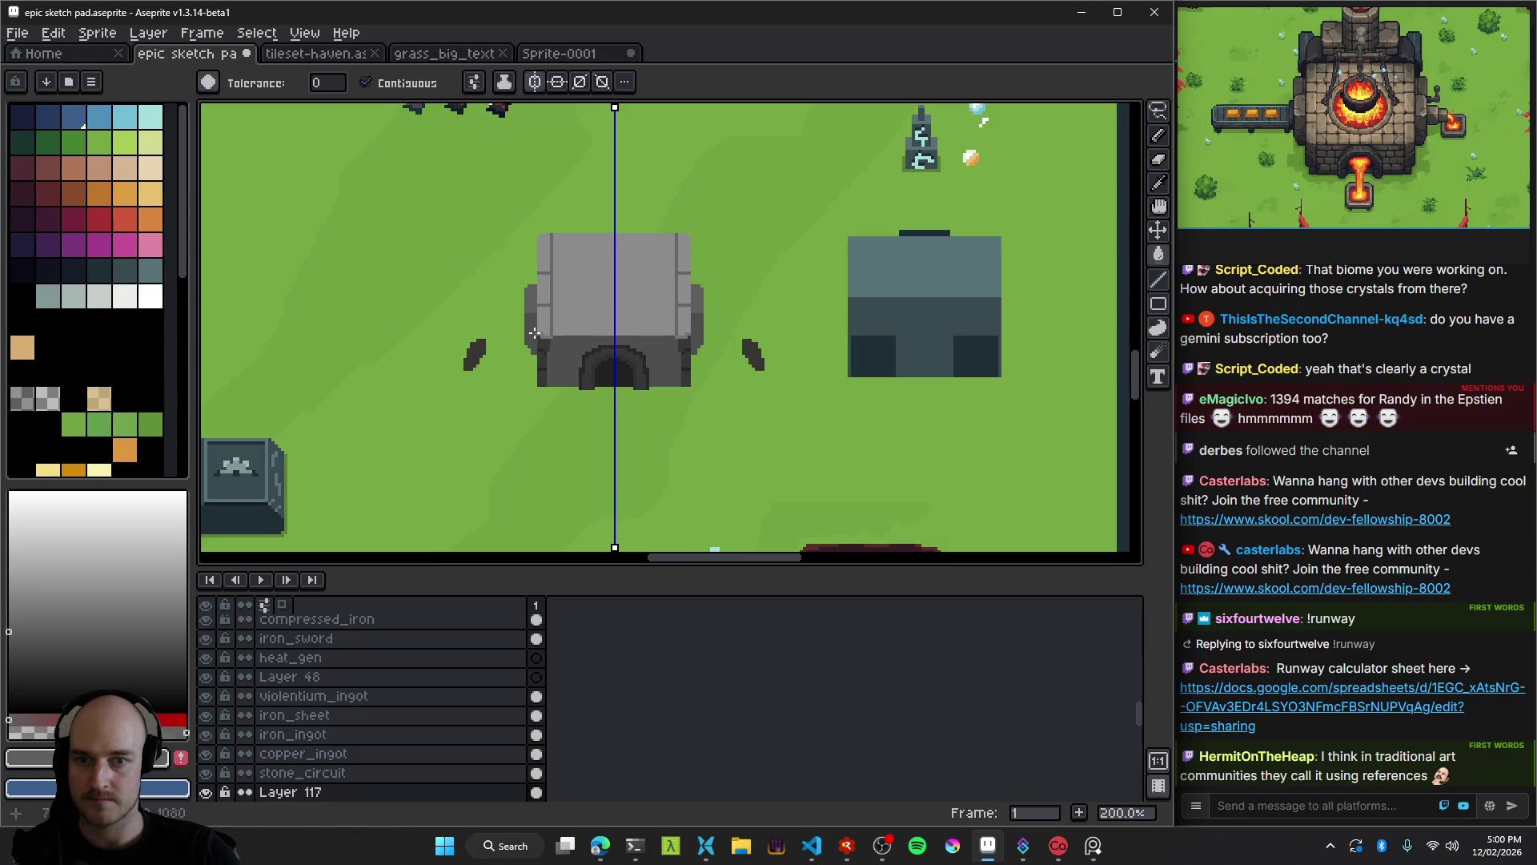
scroll(532, 324, up, 5)
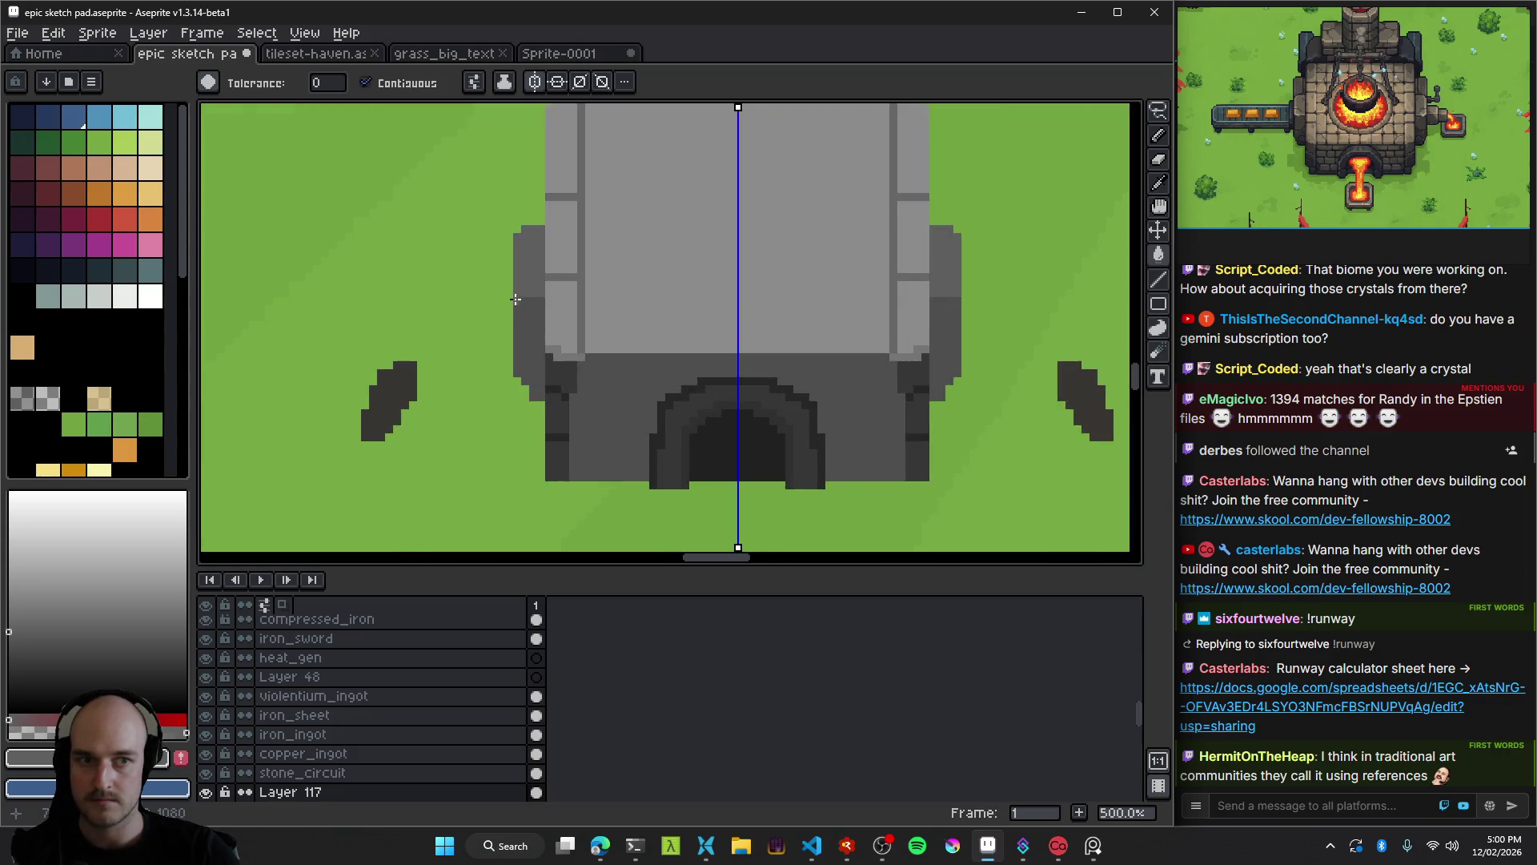
click(527, 305)
key(ctrl+z)
Erase three stray grey pixels on the building's left wall.
key(b)
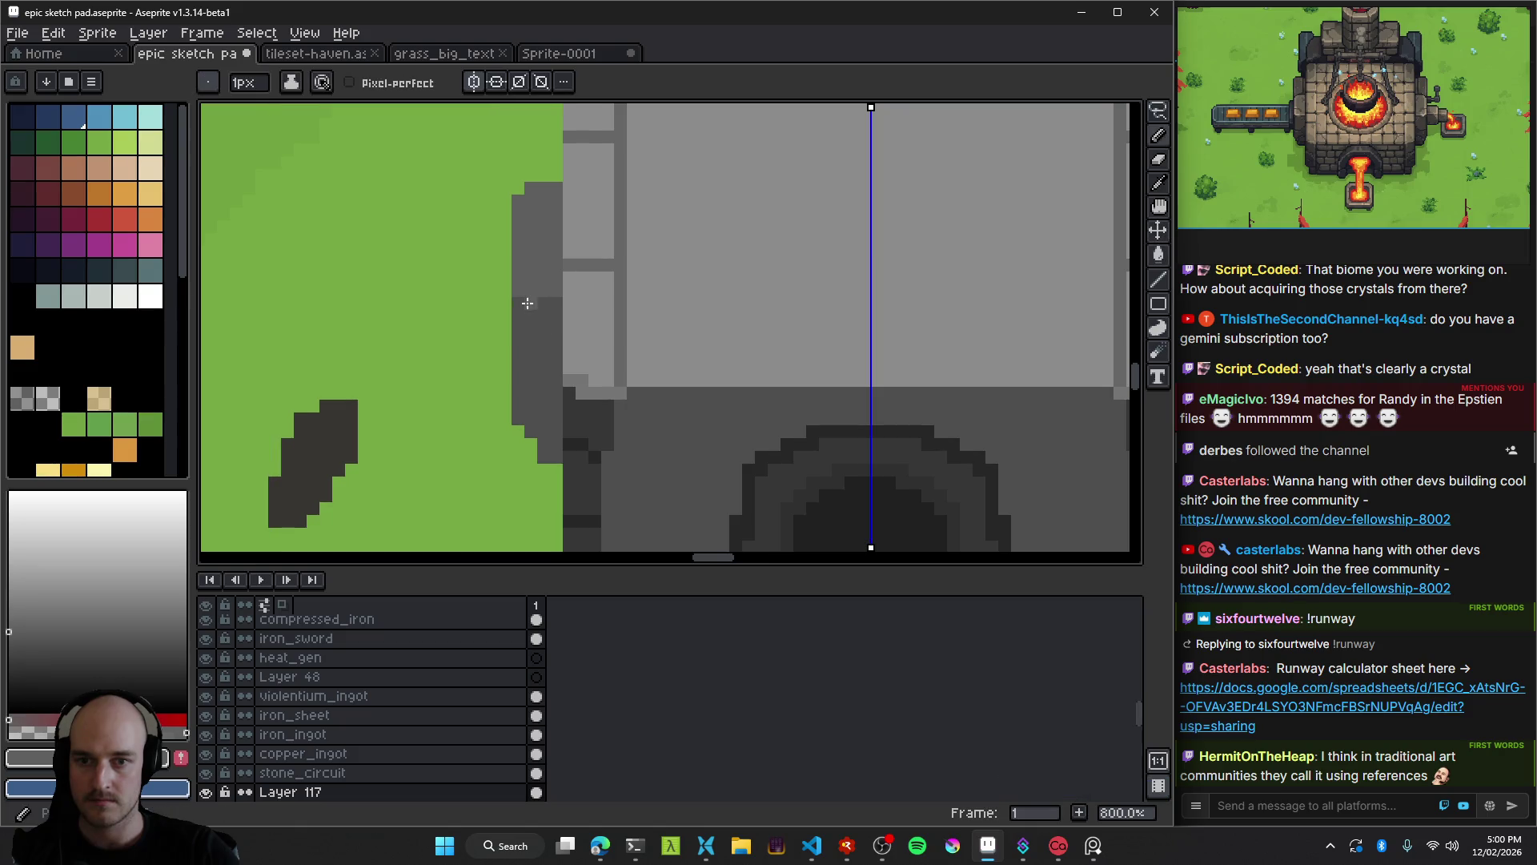
scroll(553, 293, down, 6)
scroll(535, 270, up, 7)
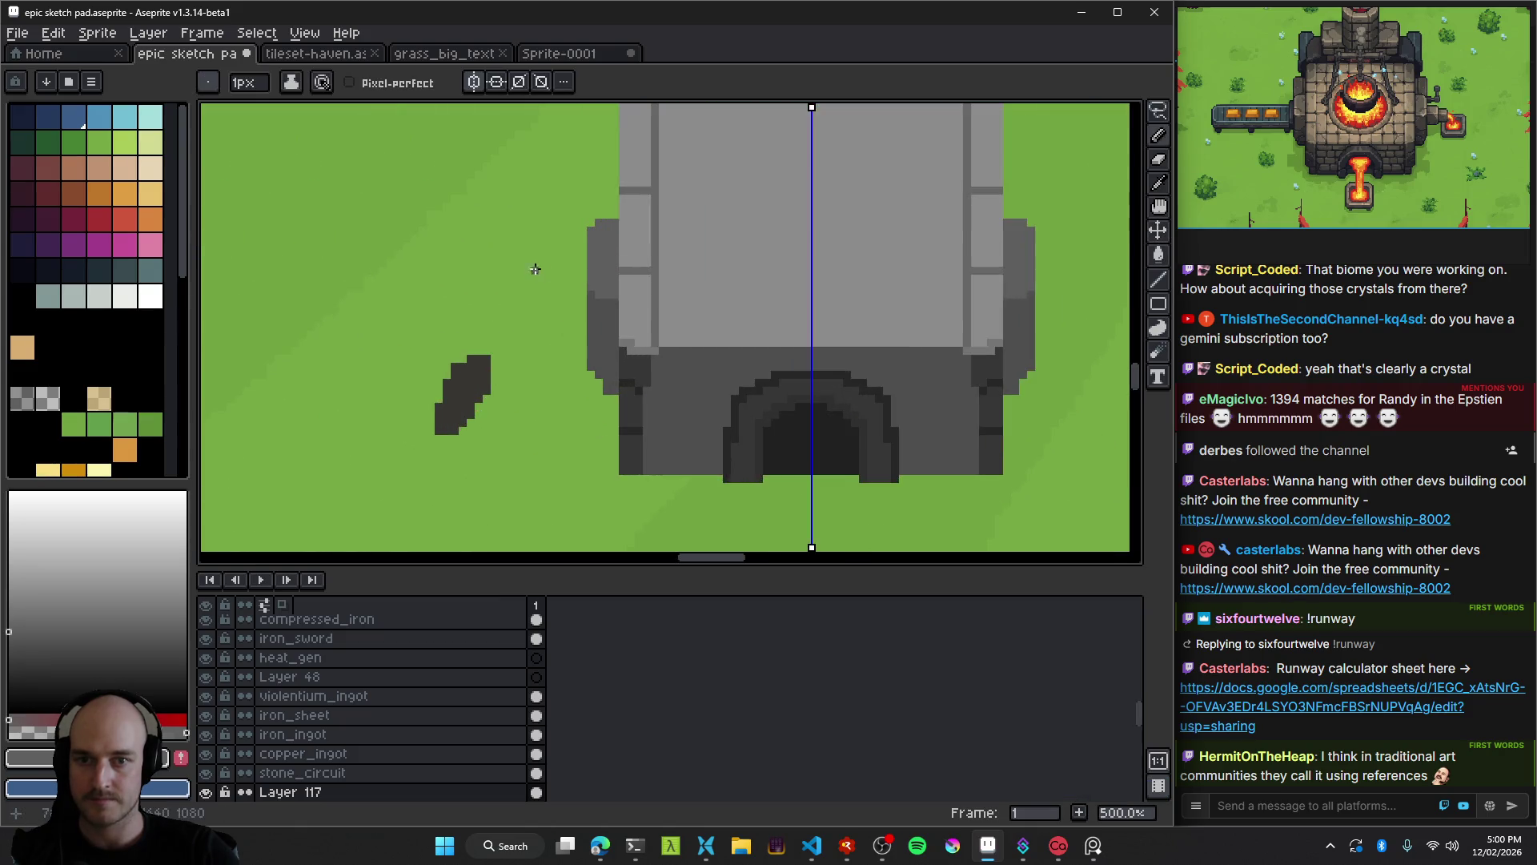
key(e)
drag(546, 383, 545, 398)
scroll(545, 472, down, 6)
scroll(582, 478, up, 2)
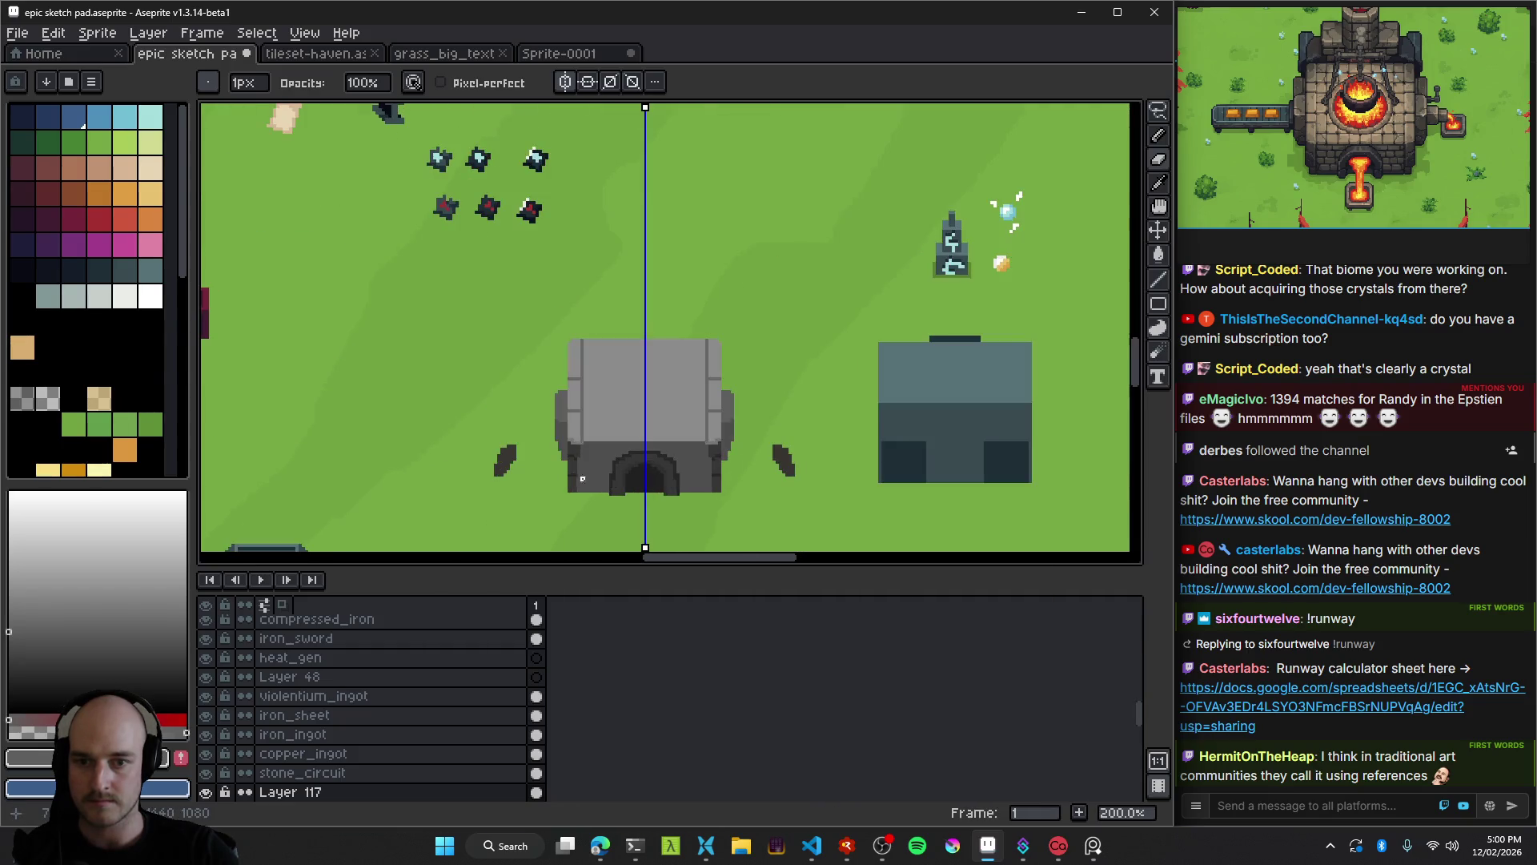
scroll(567, 468, up, 3)
Select the lower part of the building, move it down and commit.
key(q)
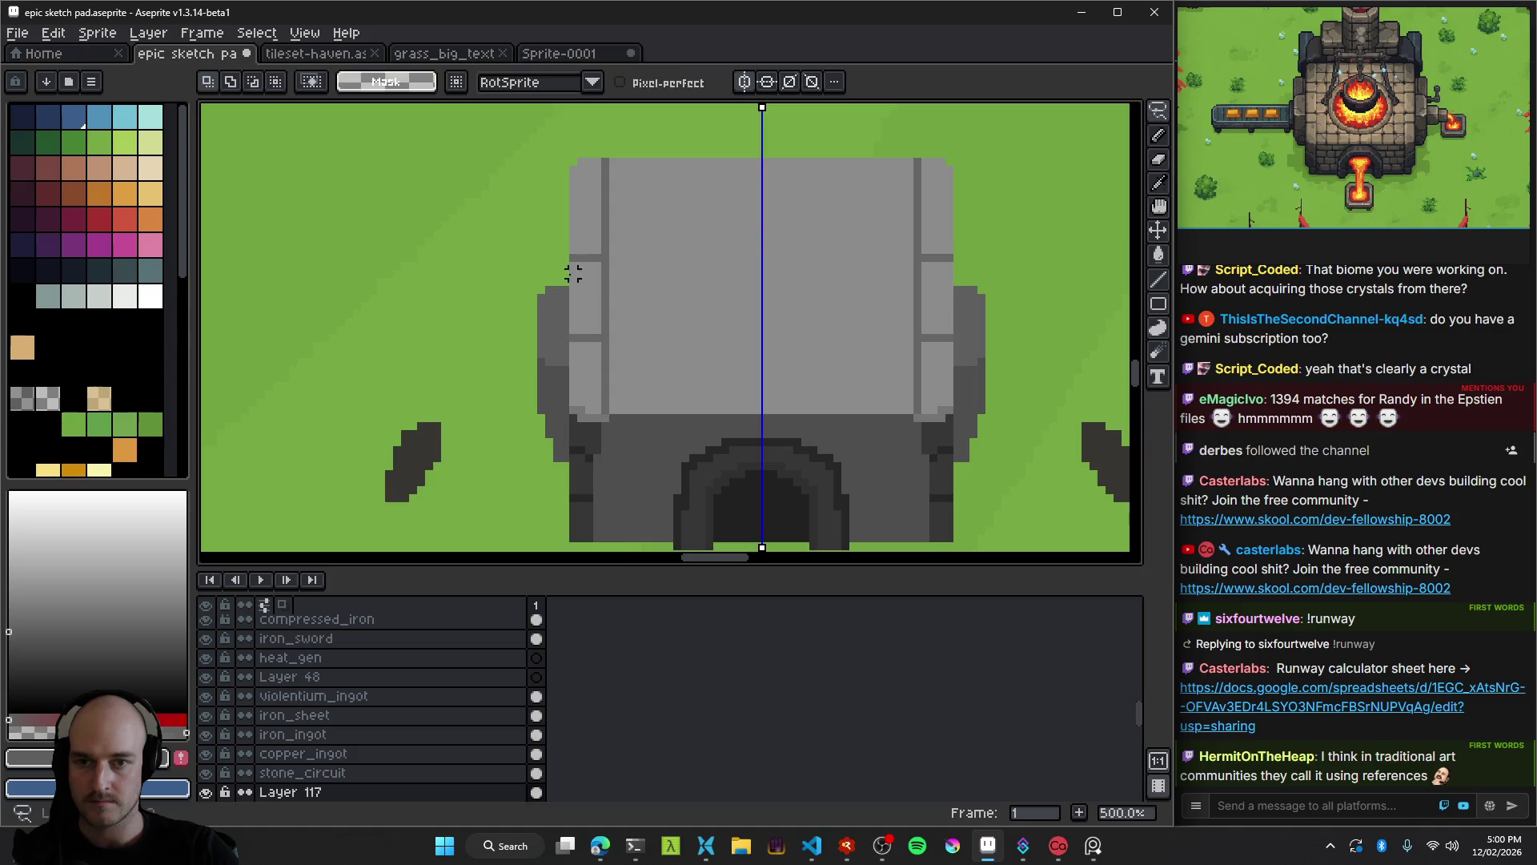
drag(565, 275, 515, 491)
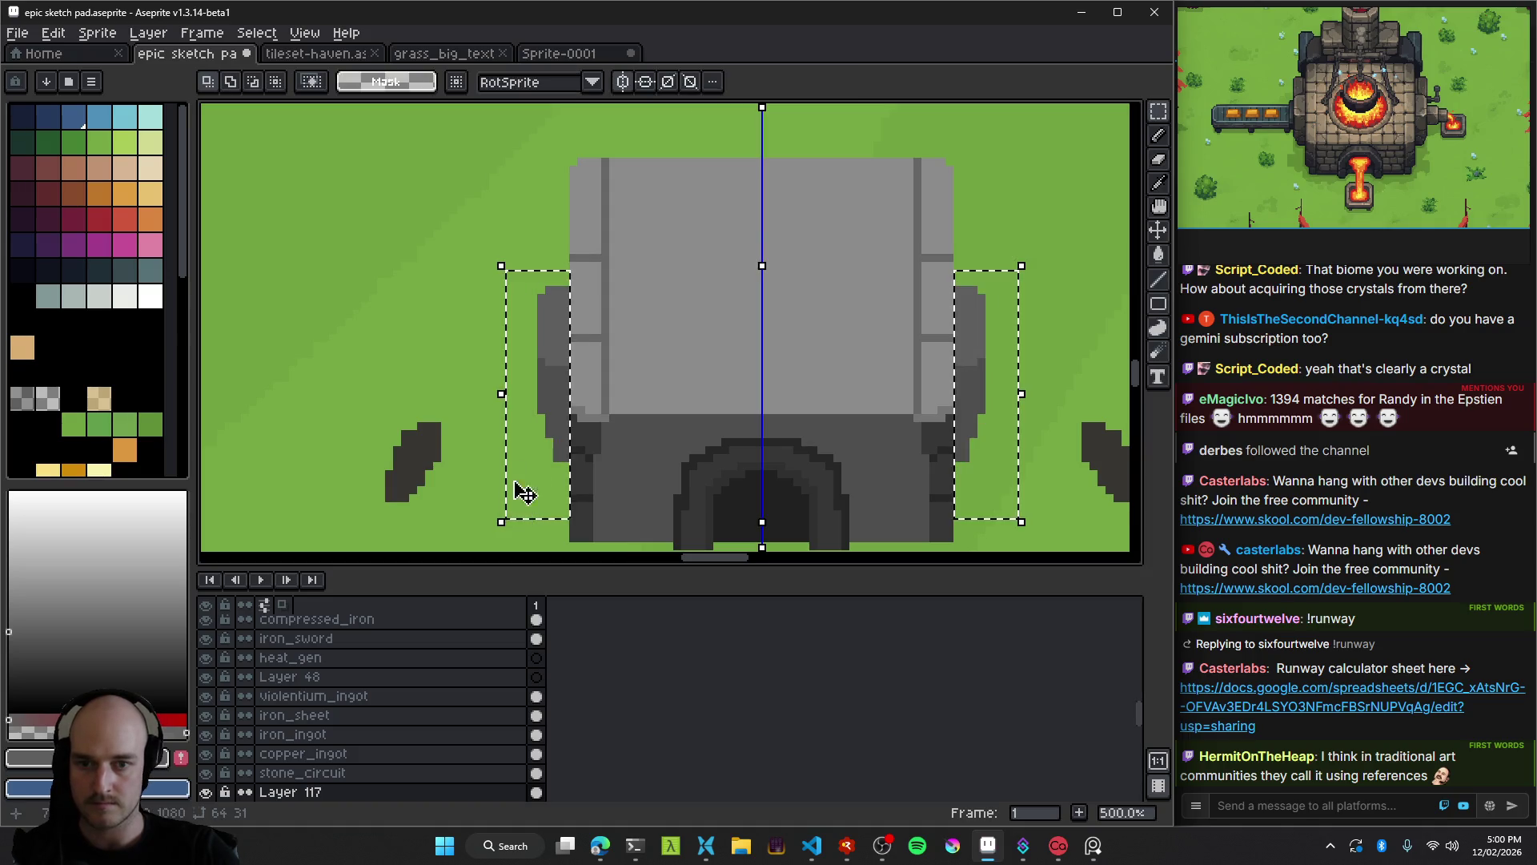
drag(549, 388, 550, 414)
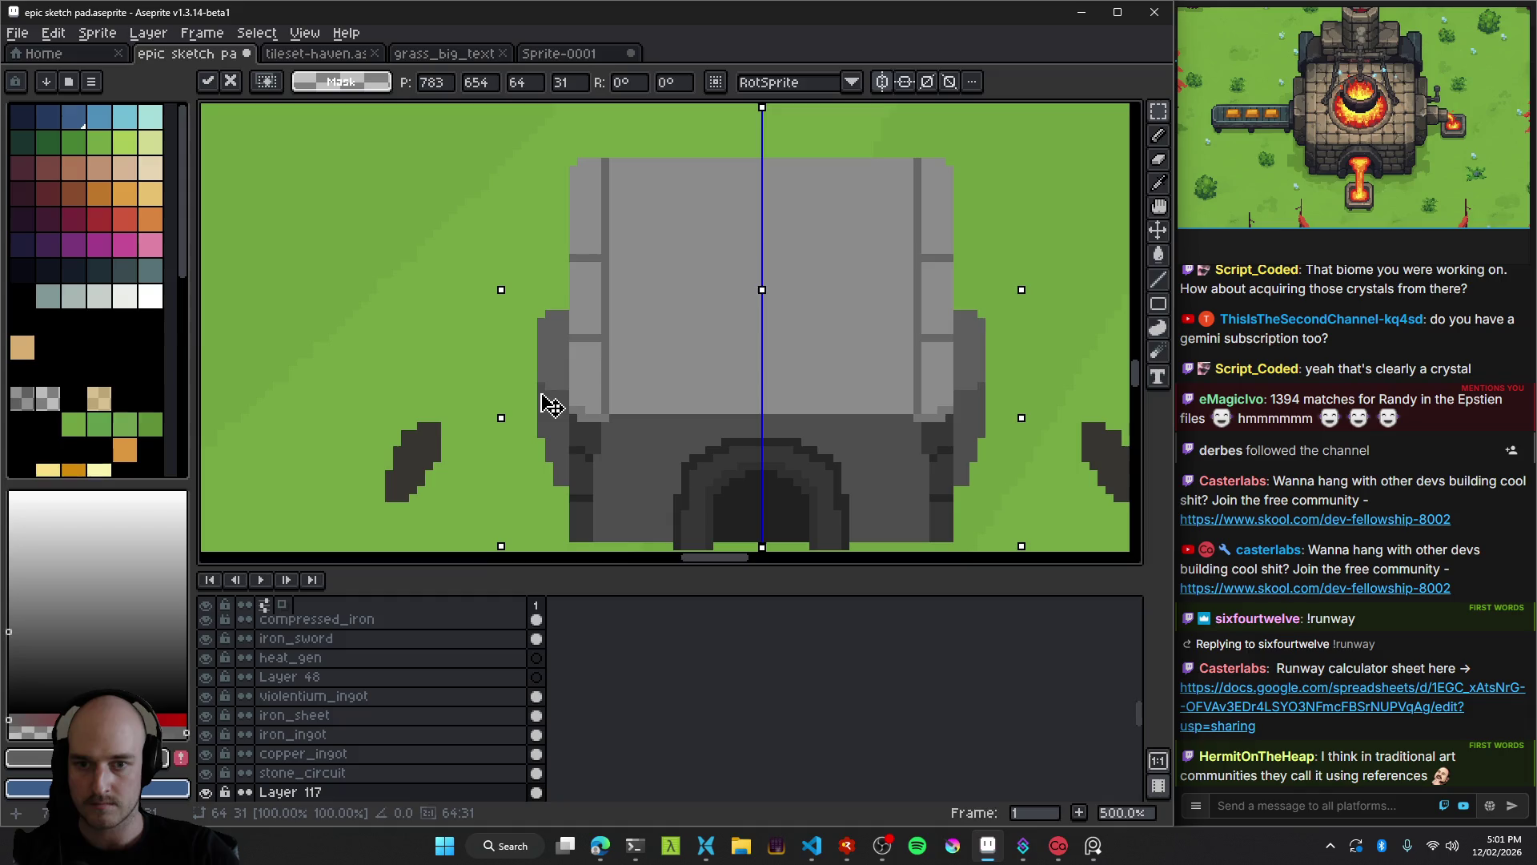
key(Return)
scroll(571, 446, down, 4)
scroll(571, 446, up, 9)
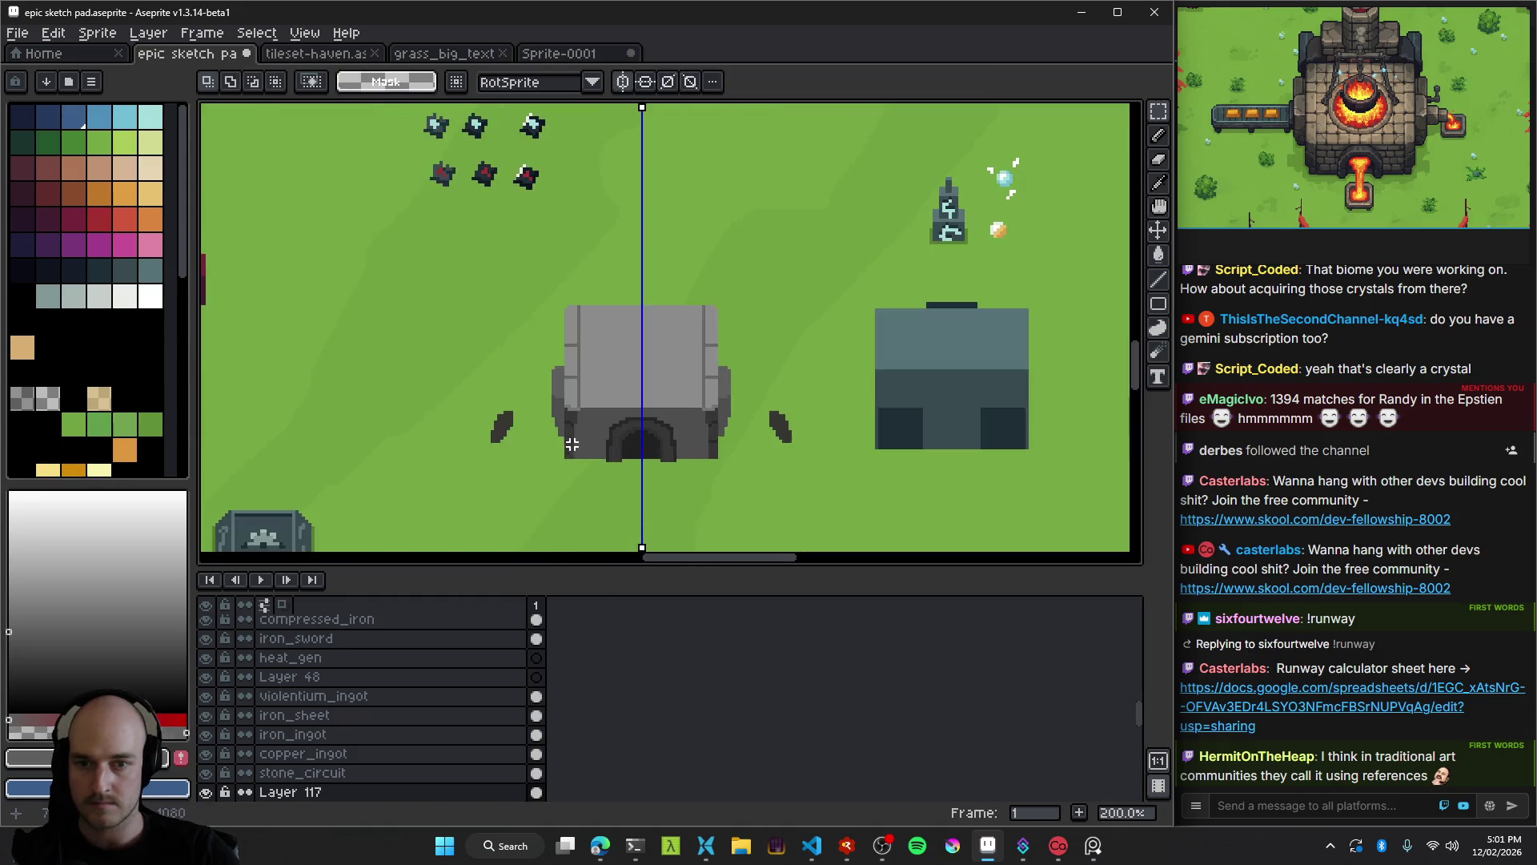
Erase the arch outline pixels and repaint the left arch column in darker grey.
key(b)
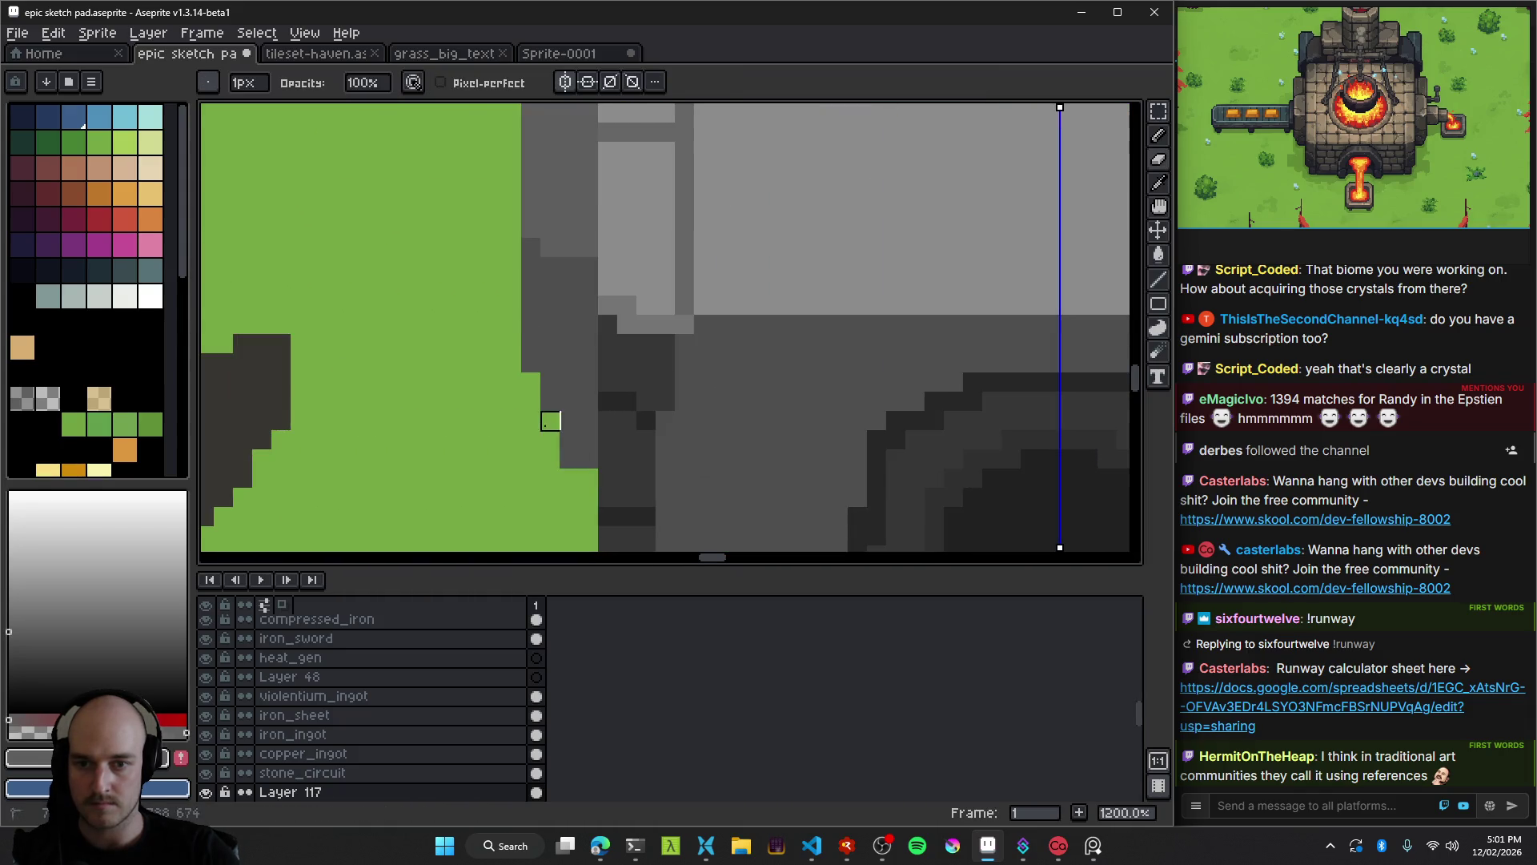
scroll(551, 421, down, 7)
drag(509, 505, 586, 353)
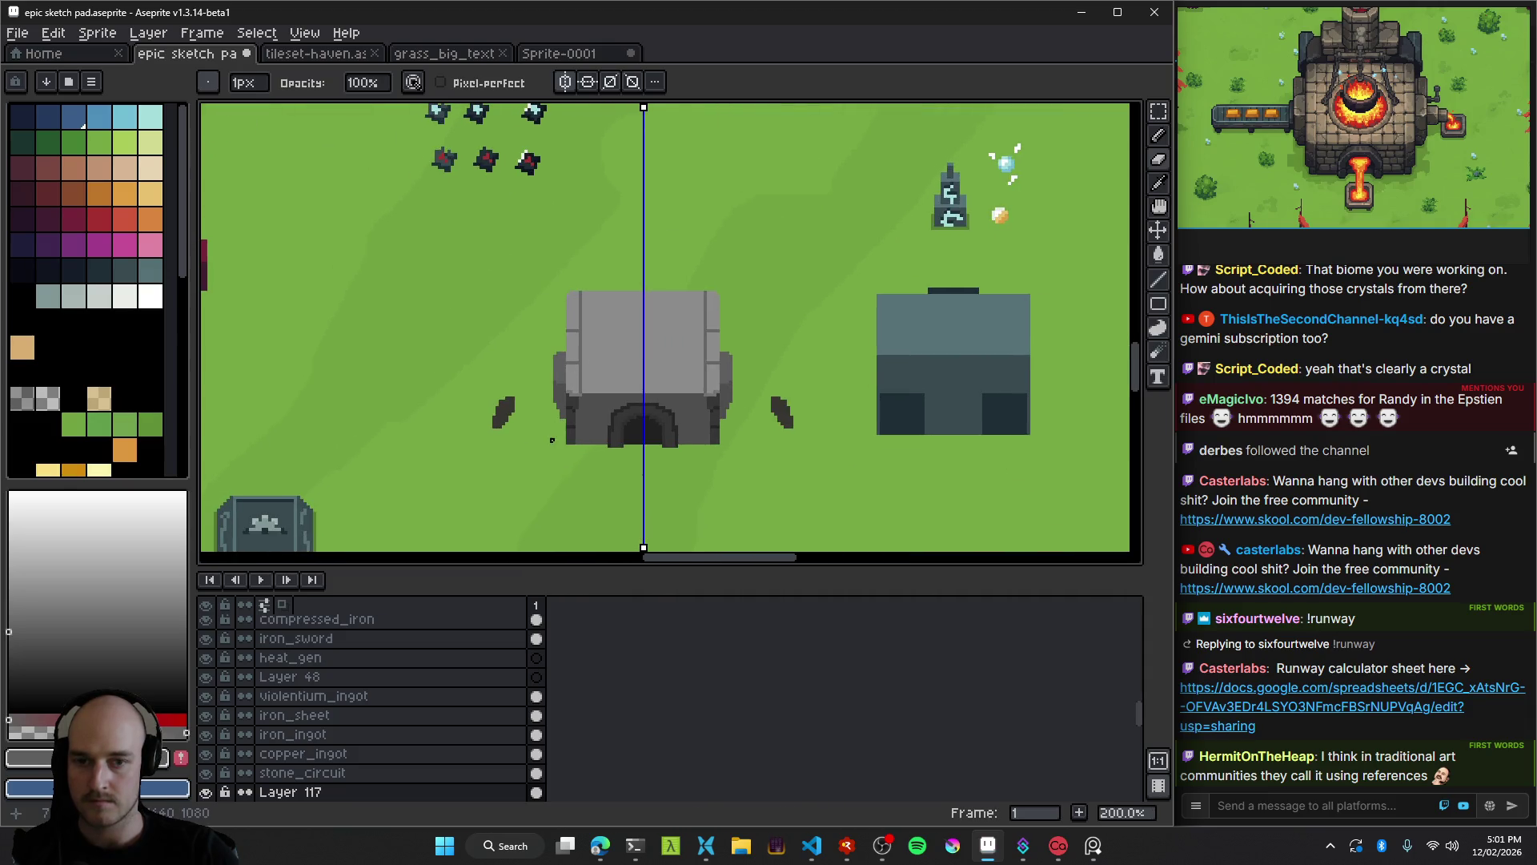
scroll(552, 440, up, 1)
scroll(557, 382, up, 6)
scroll(624, 315, down, 2)
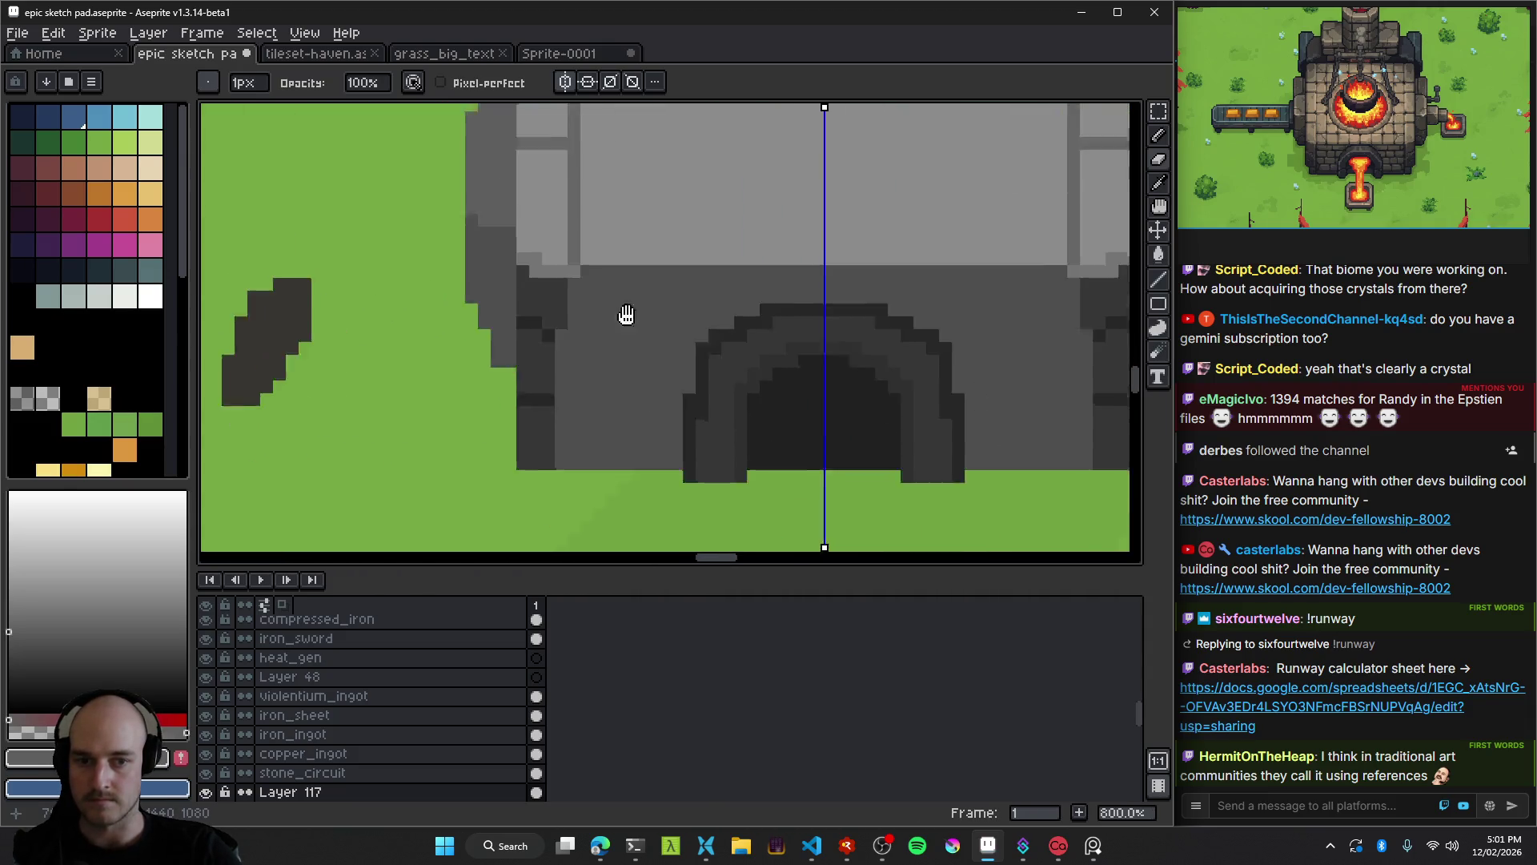
drag(624, 315, 685, 305)
scroll(627, 343, up, 2)
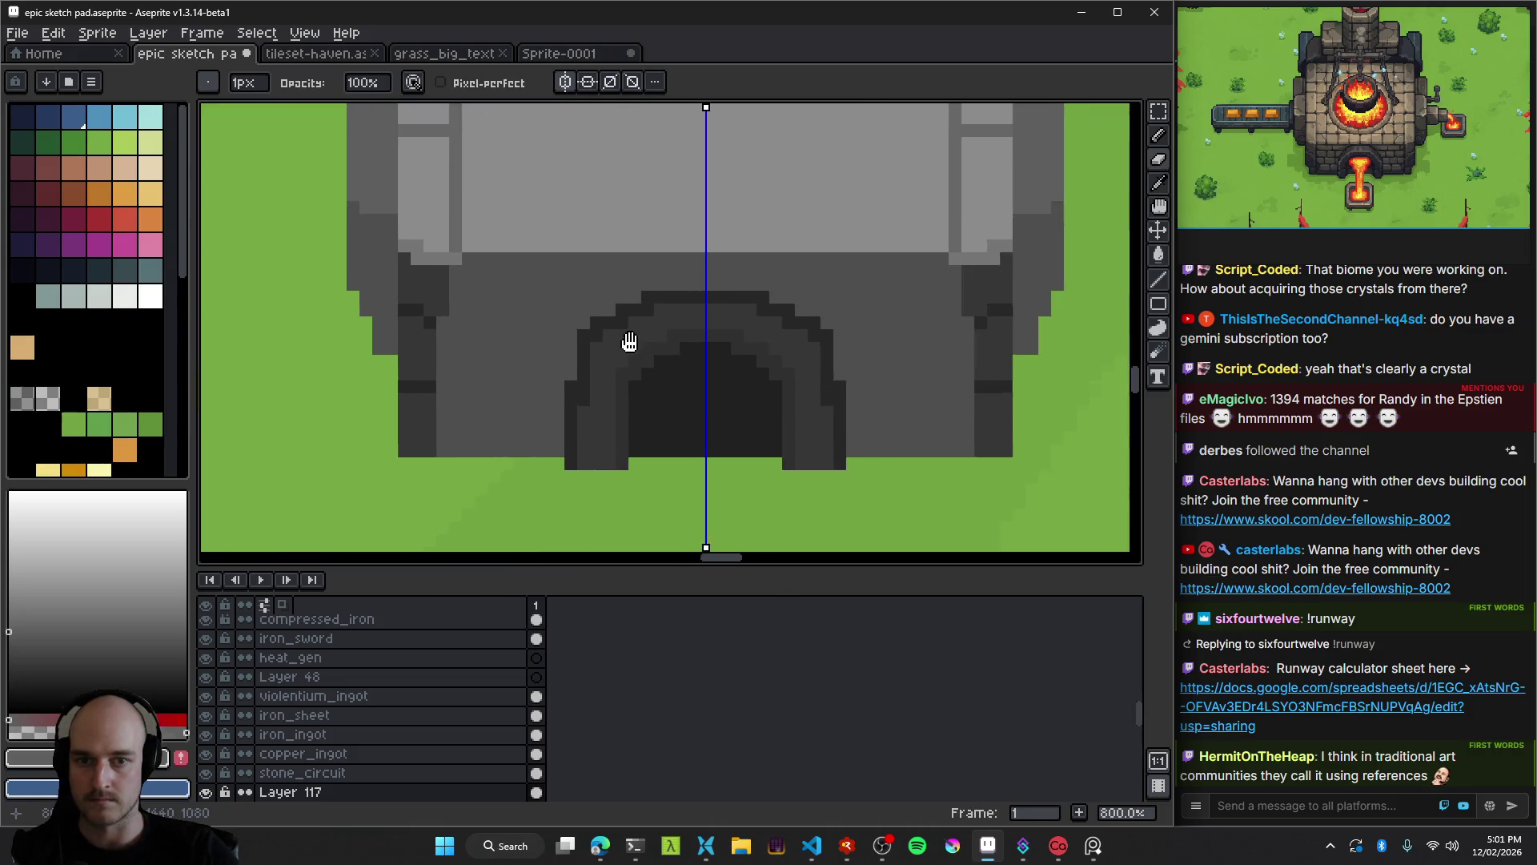
key(e)
drag(518, 333, 518, 392)
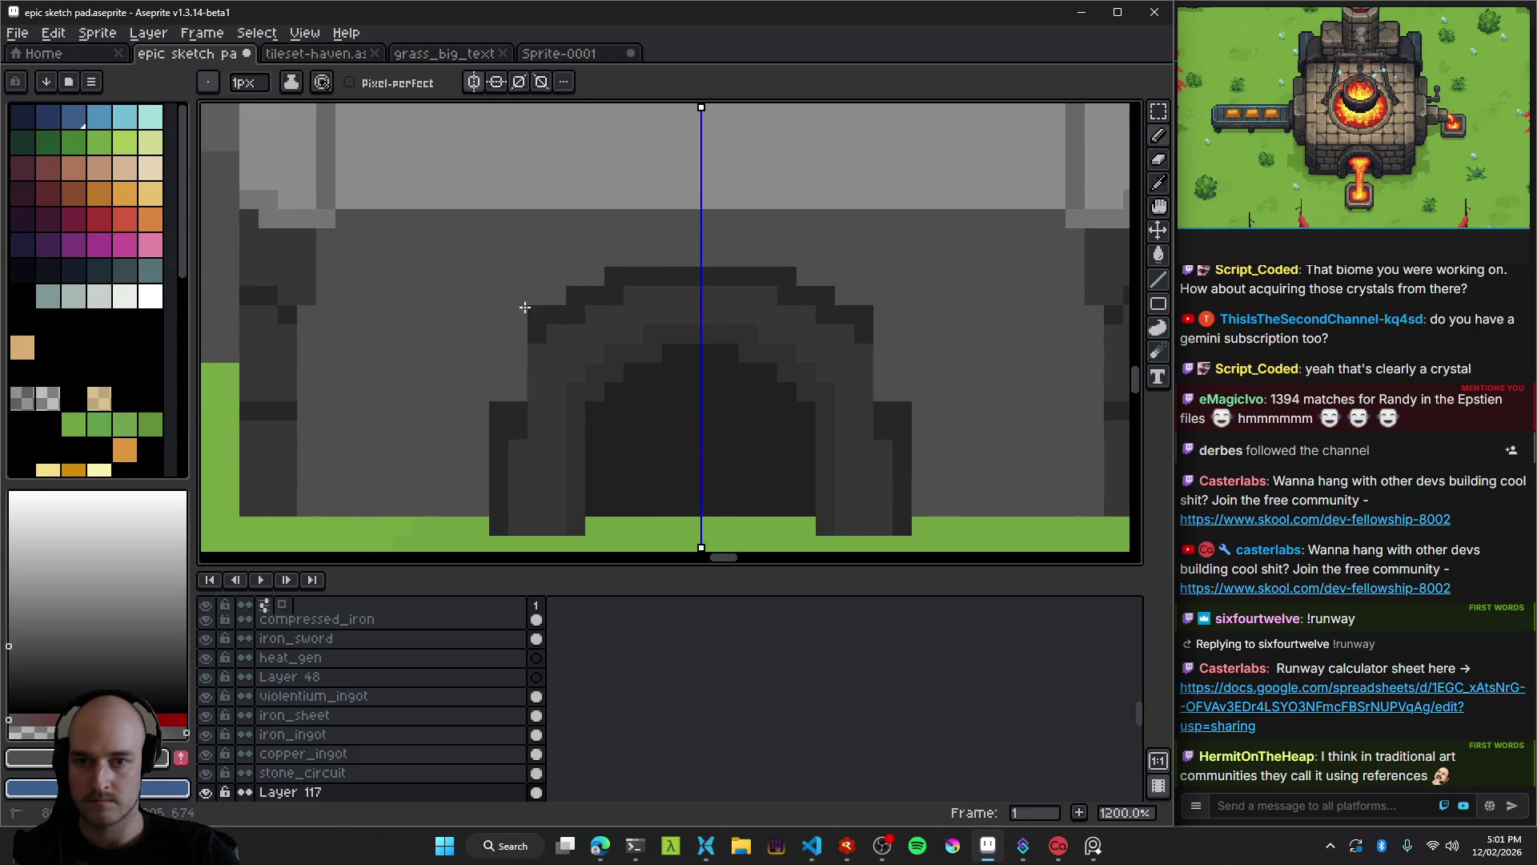
mouse_move(514, 321)
mouse_down()
mouse_move(499, 517)
mouse_move(524, 365)
mouse_up()
alt+click(489, 513)
scroll(592, 472, down, 7)
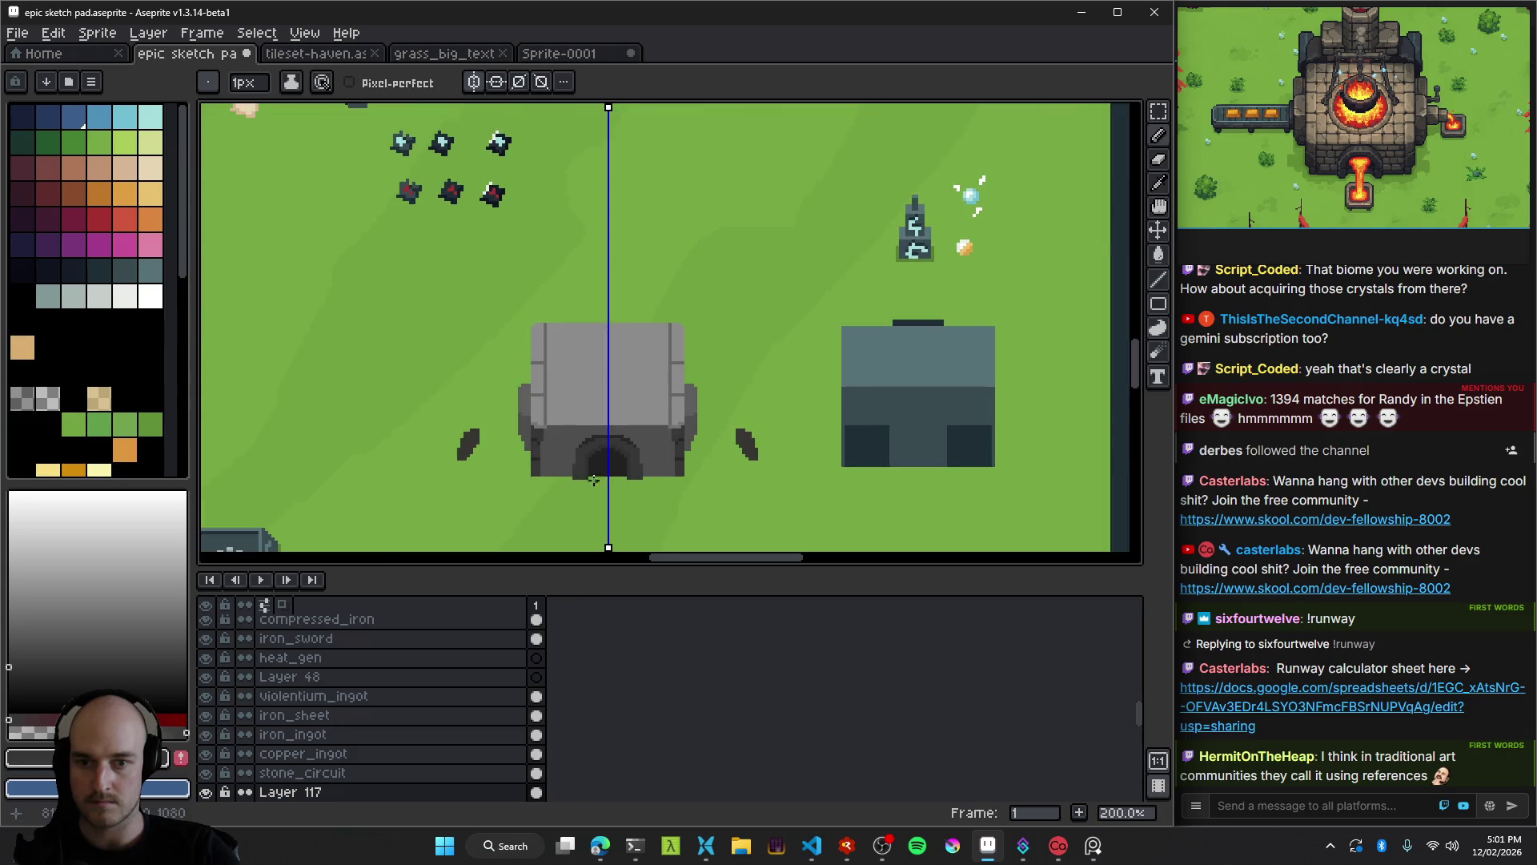
scroll(593, 480, up, 3)
scroll(541, 458, down, 3)
scroll(446, 422, up, 5)
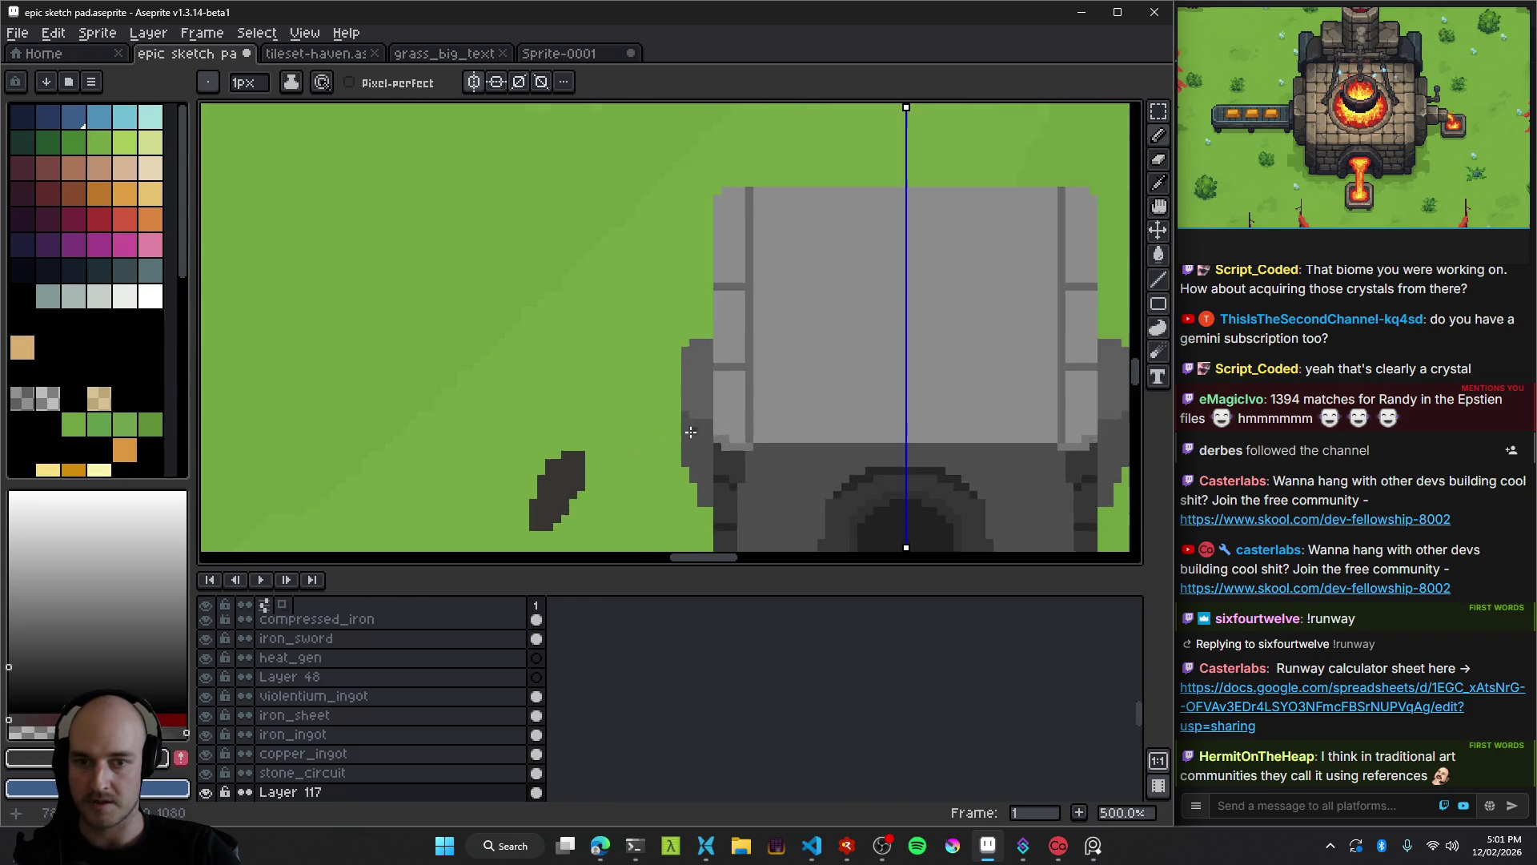
scroll(529, 337, down, 3)
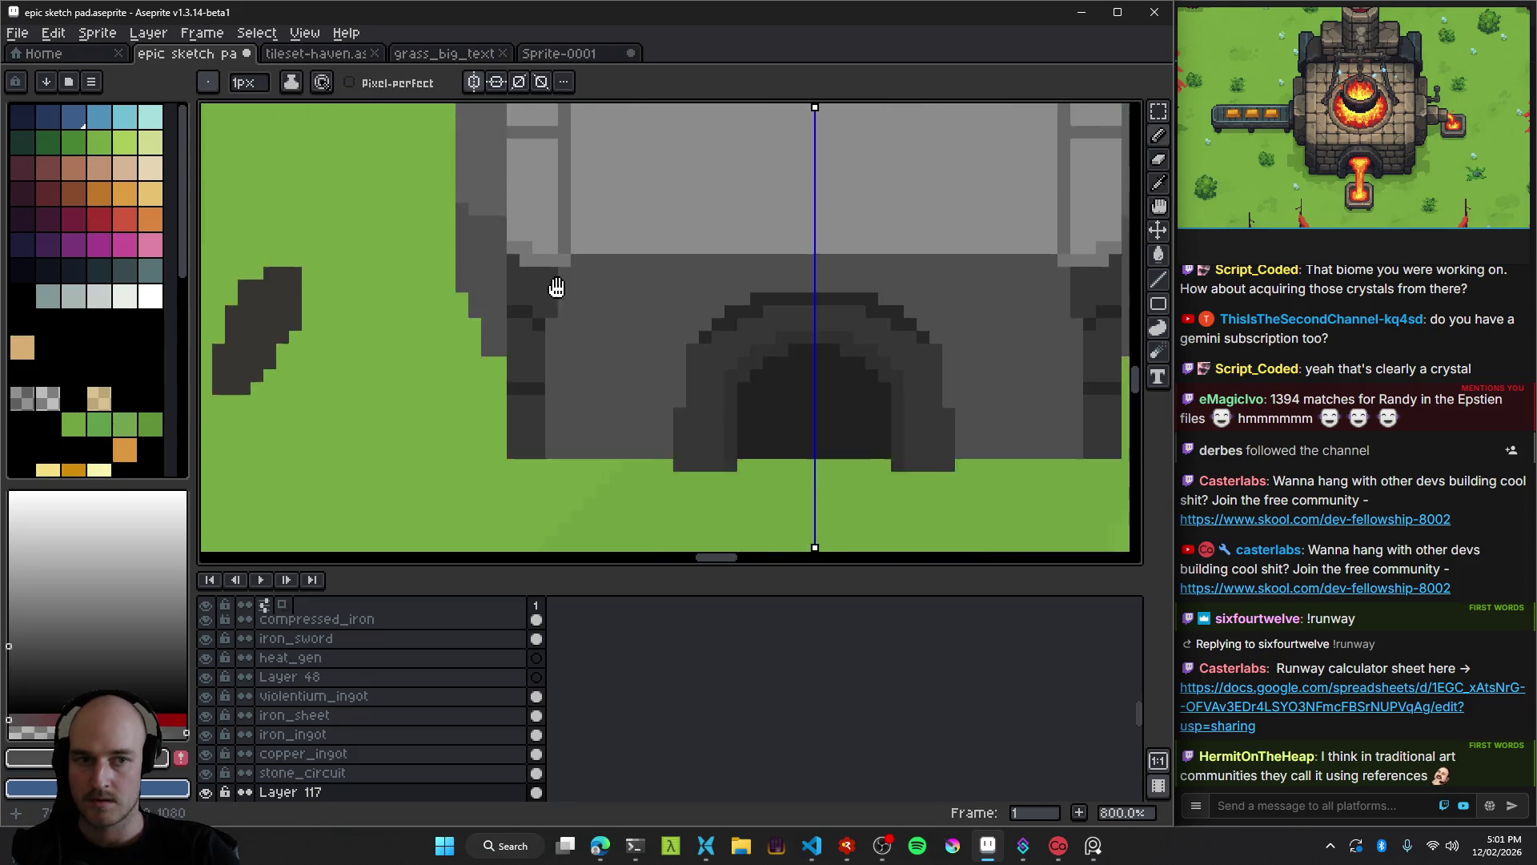
scroll(549, 285, left, 5)
key(i)
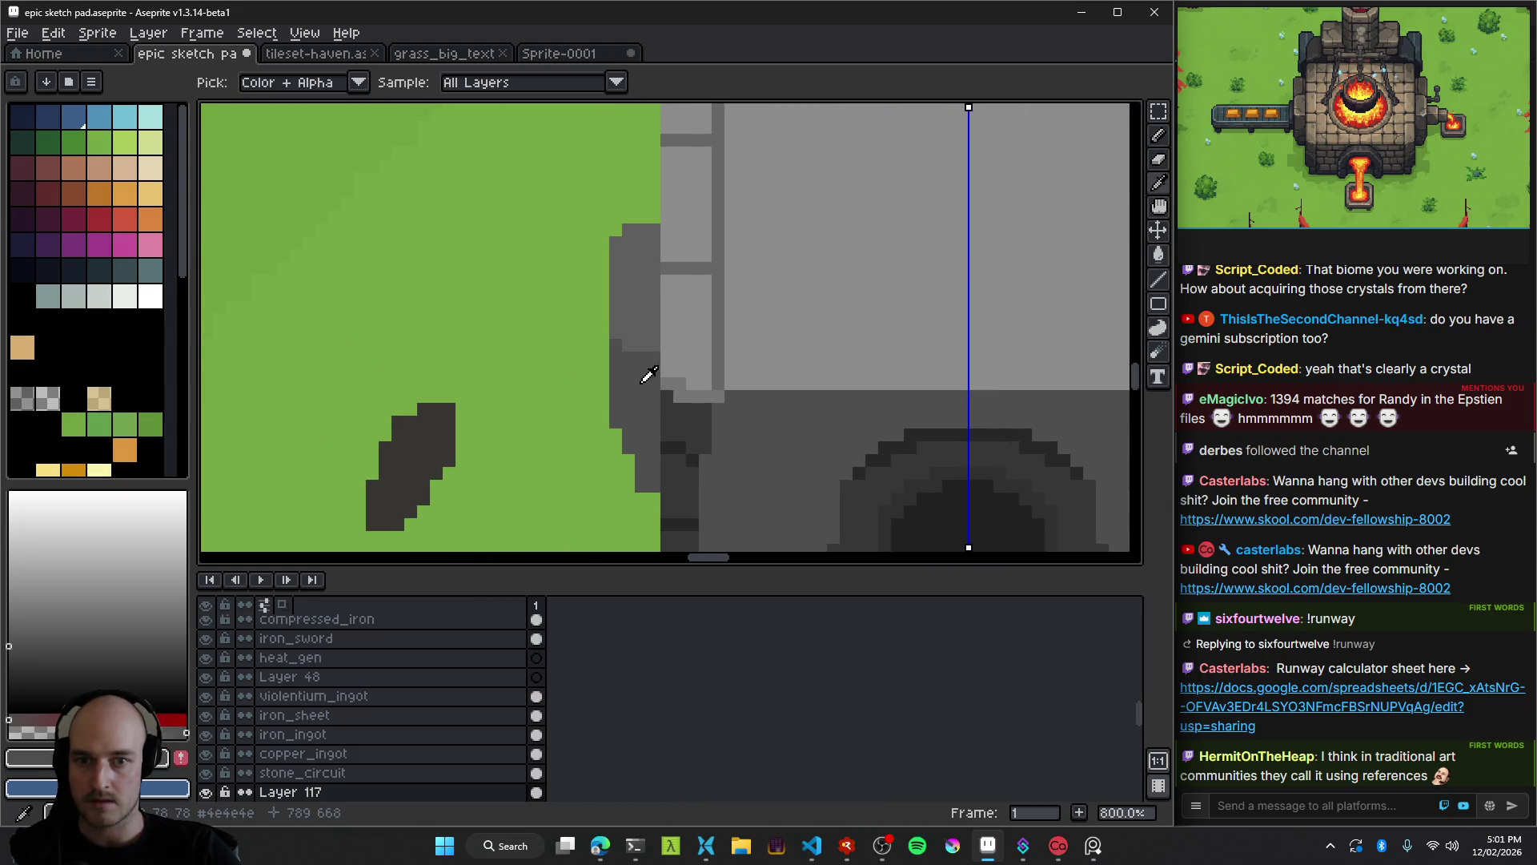
scroll(590, 357, down, 2)
scroll(590, 357, right, 2)
click(574, 350)
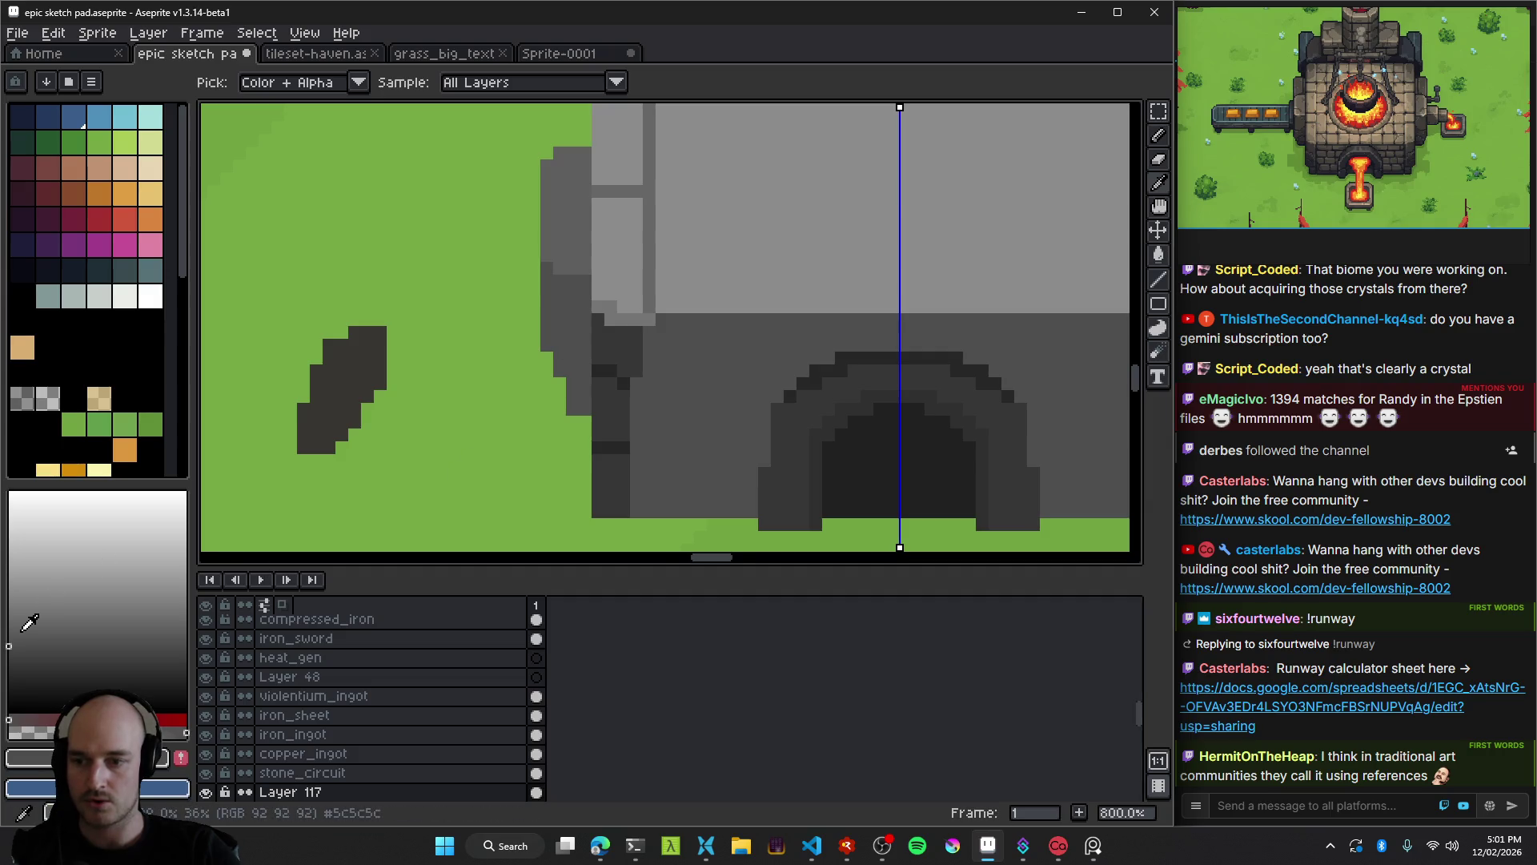
key(b)
scroll(576, 342, up, 2)
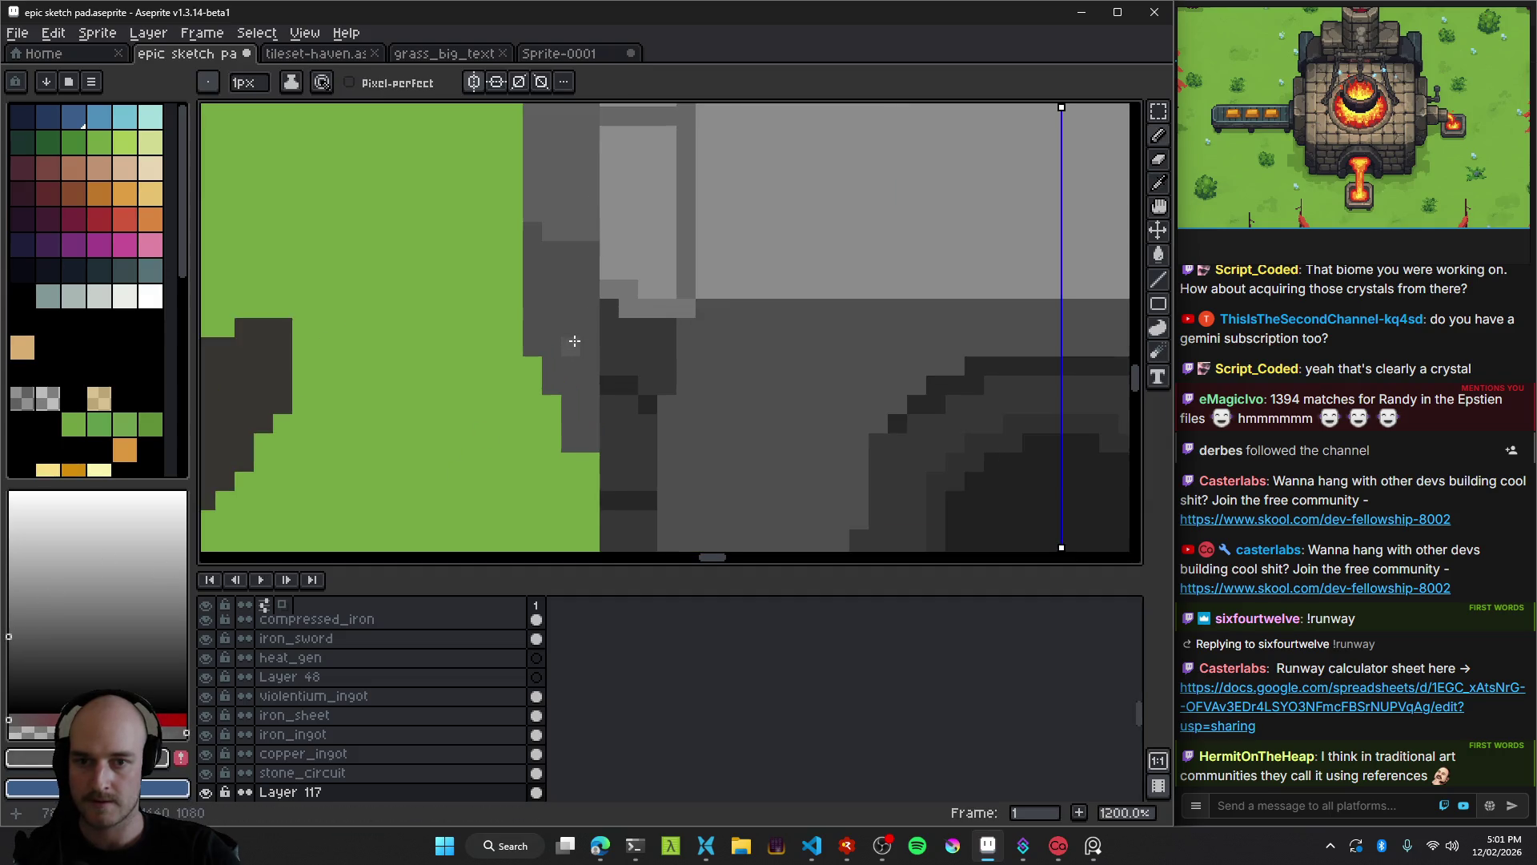
alt+click(593, 312)
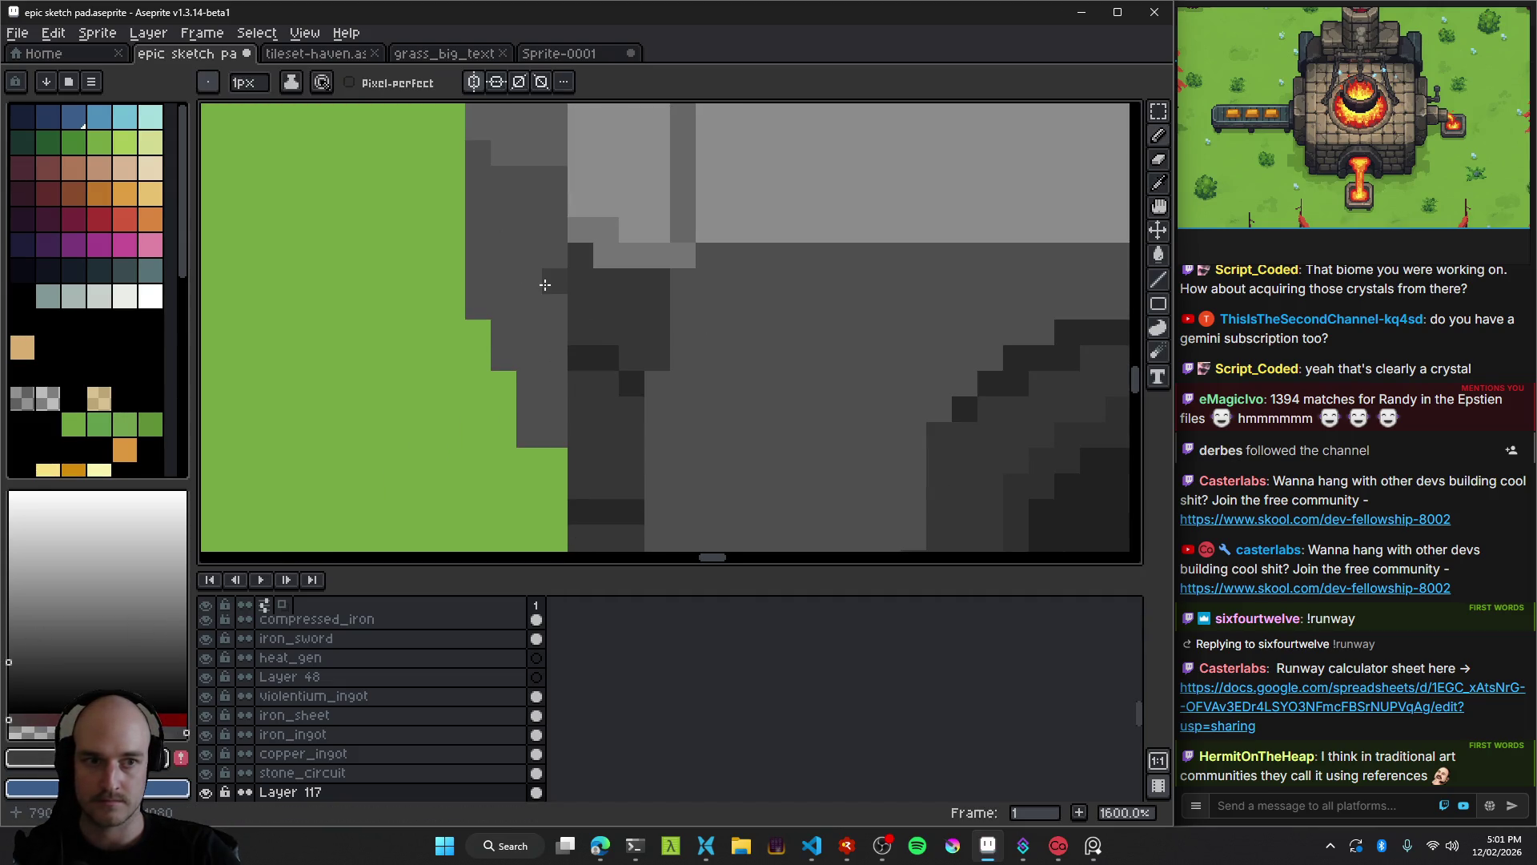
mouse_move(529, 408)
mouse_down()
mouse_move(528, 434)
mouse_move(554, 410)
mouse_move(507, 363)
mouse_up()
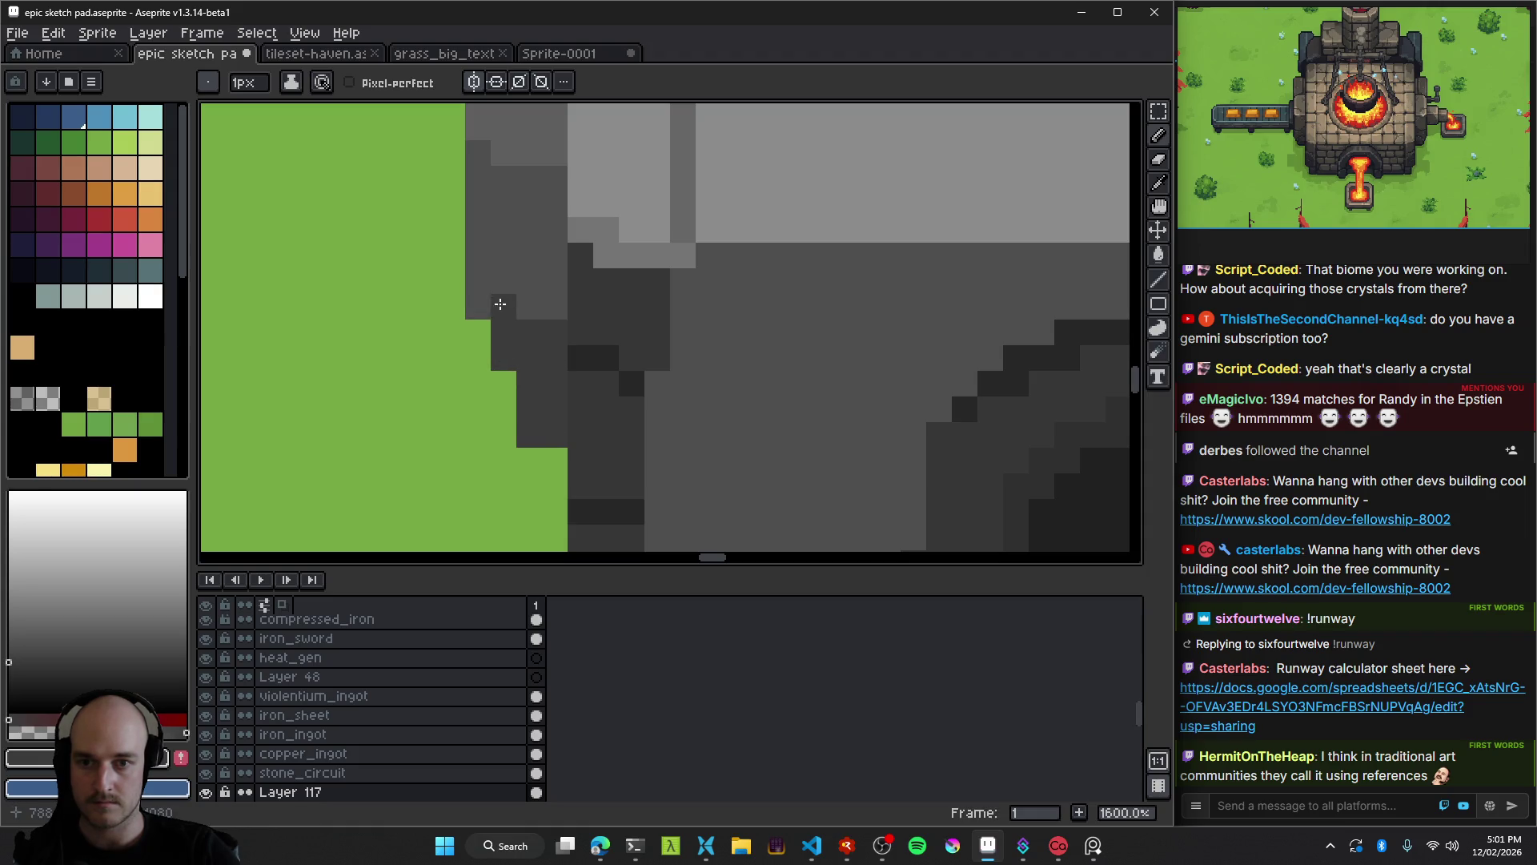
scroll(584, 376, down, 6)
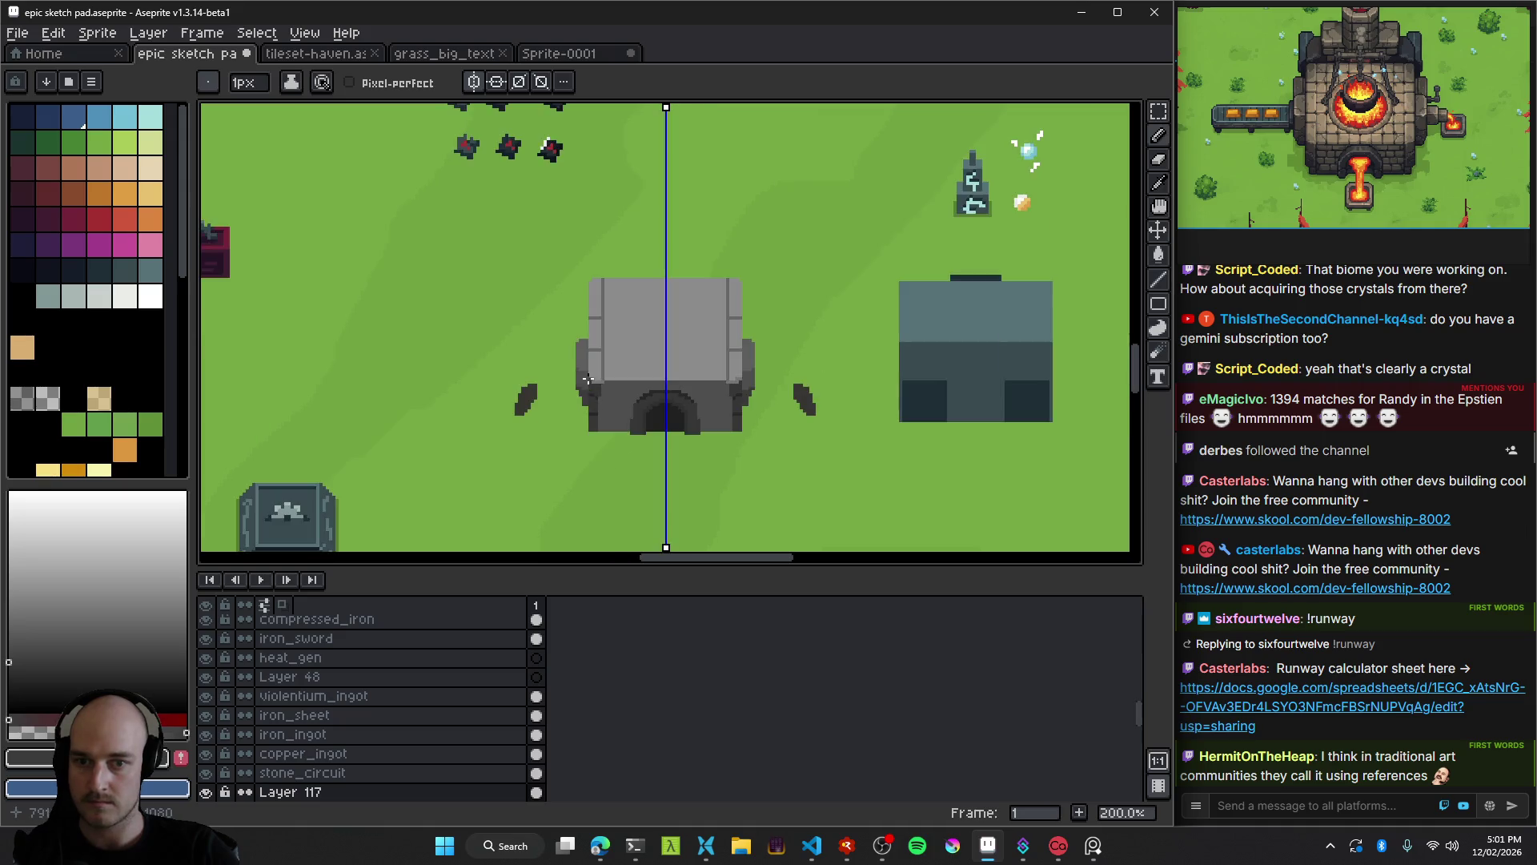
scroll(587, 378, up, 7)
key(i)
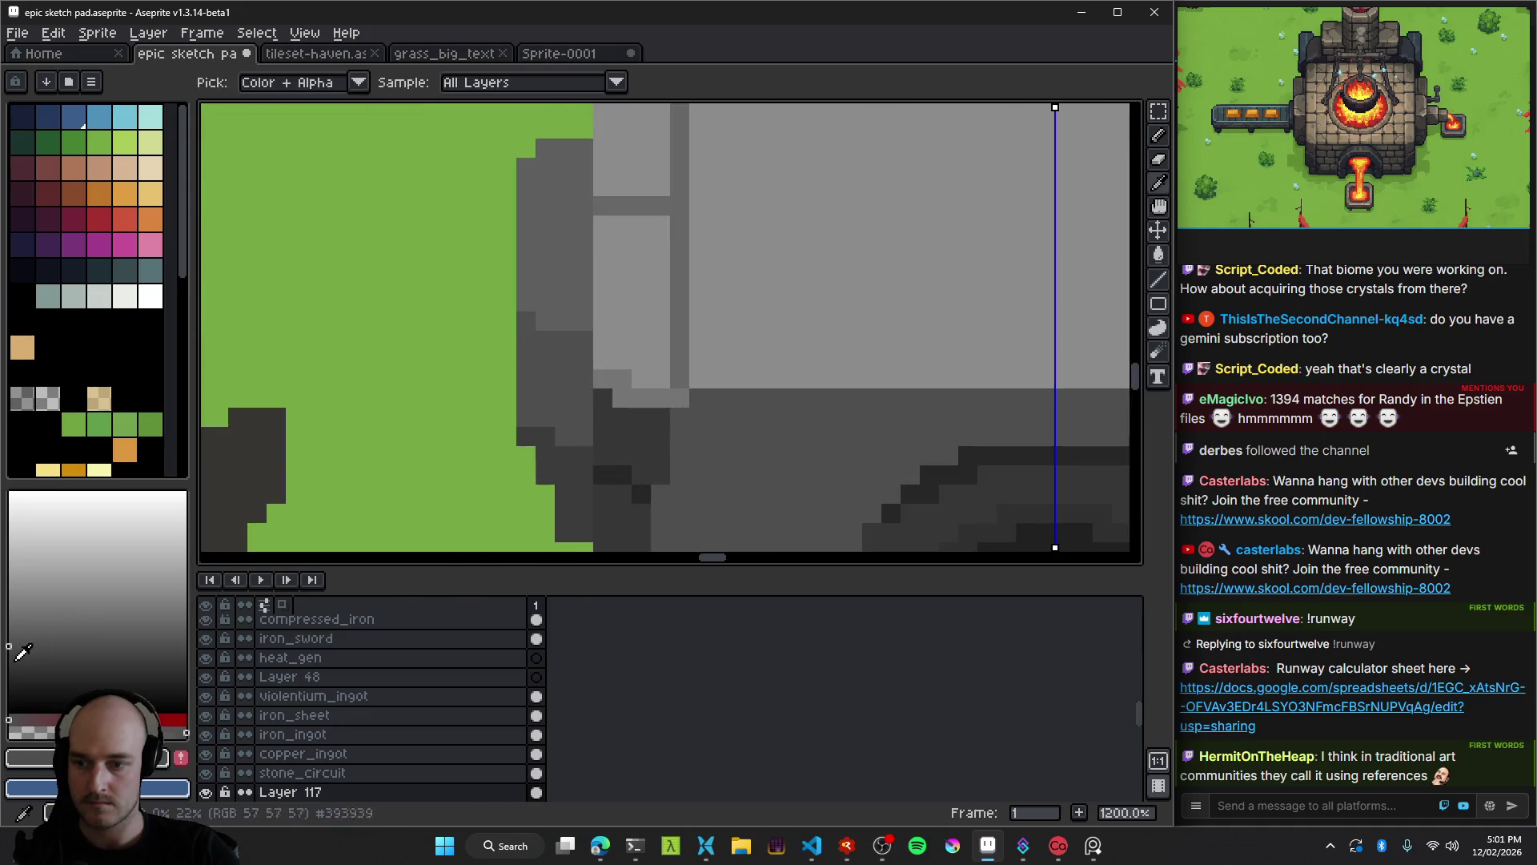
key(b)
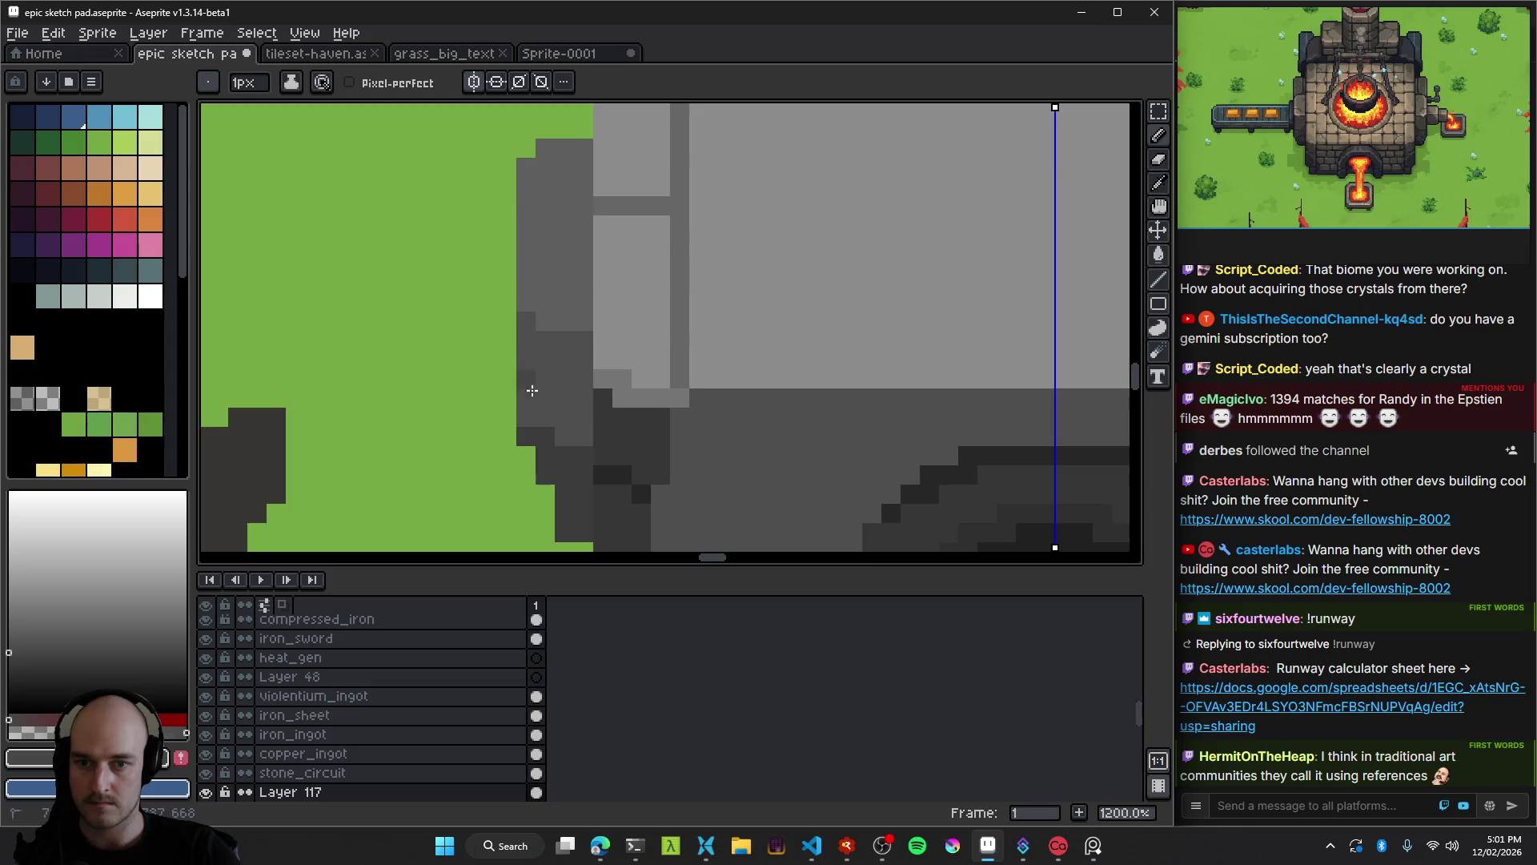
scroll(637, 423, down, 8)
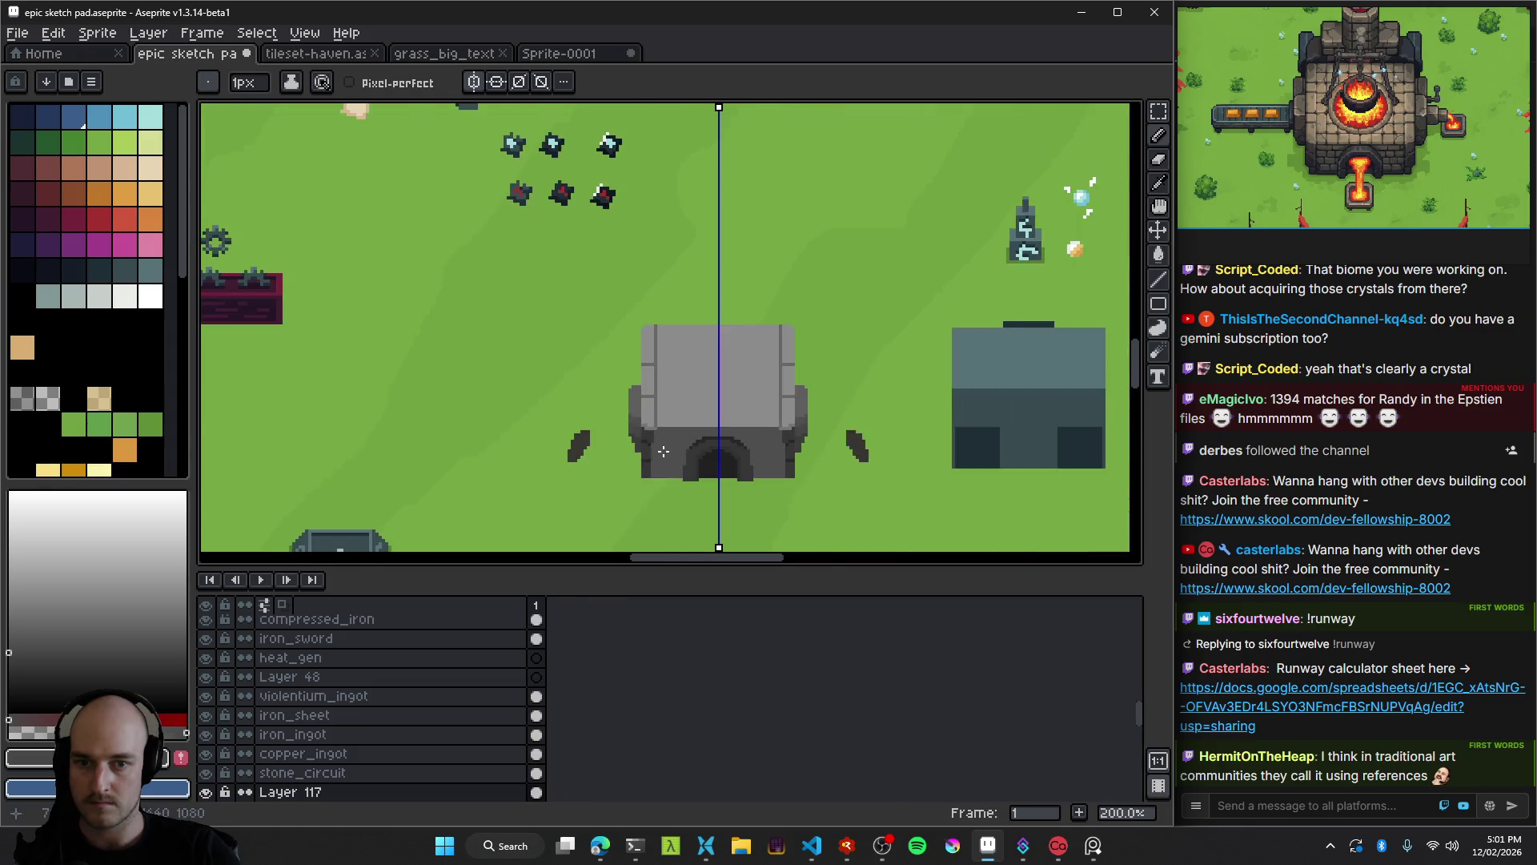
scroll(658, 451, up, 2)
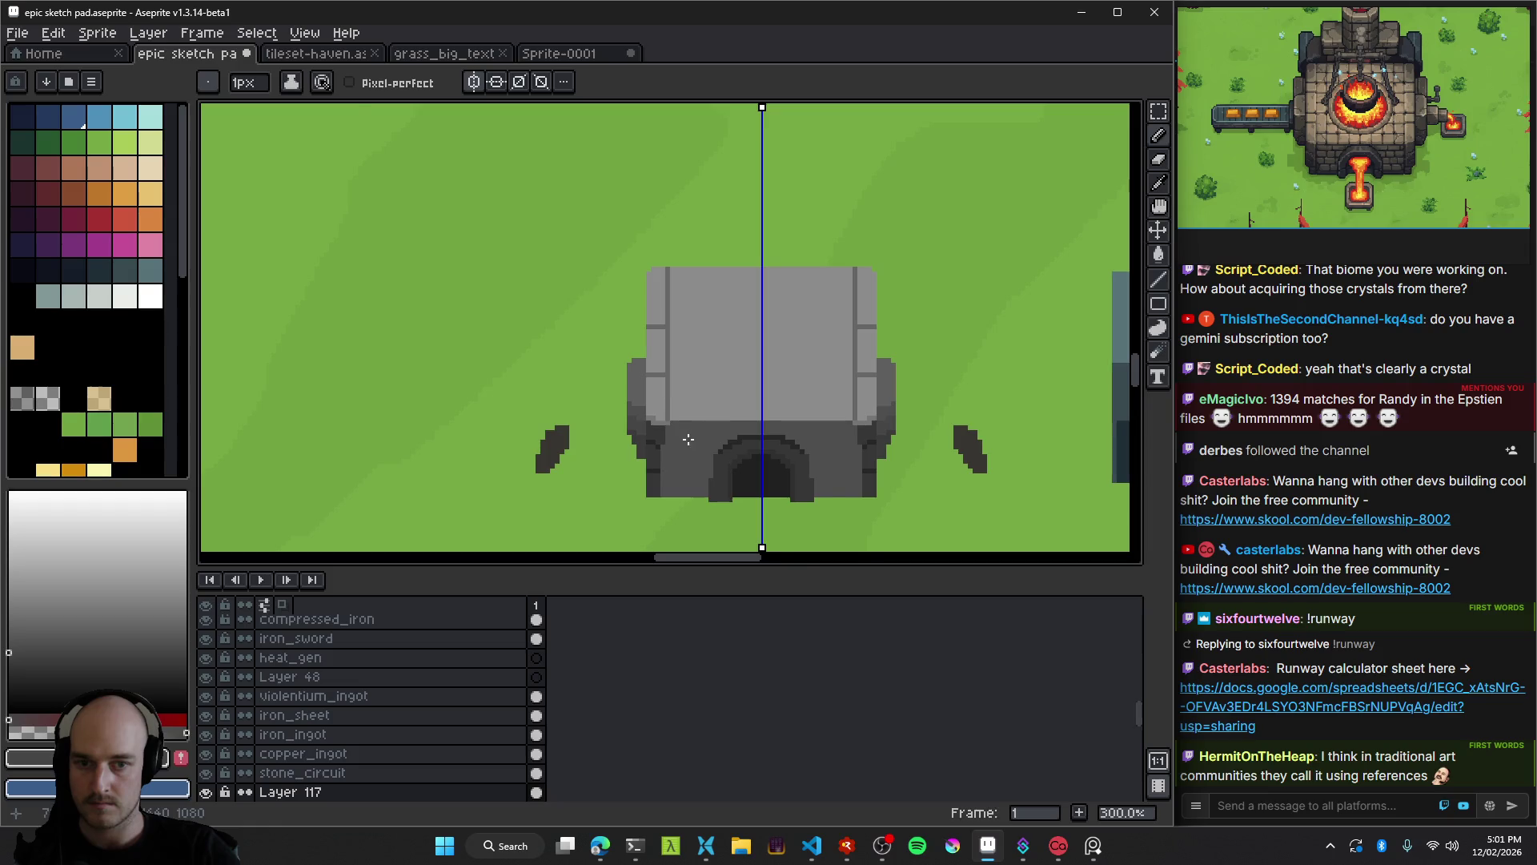
scroll(688, 440, down, 2)
scroll(688, 440, up, 8)
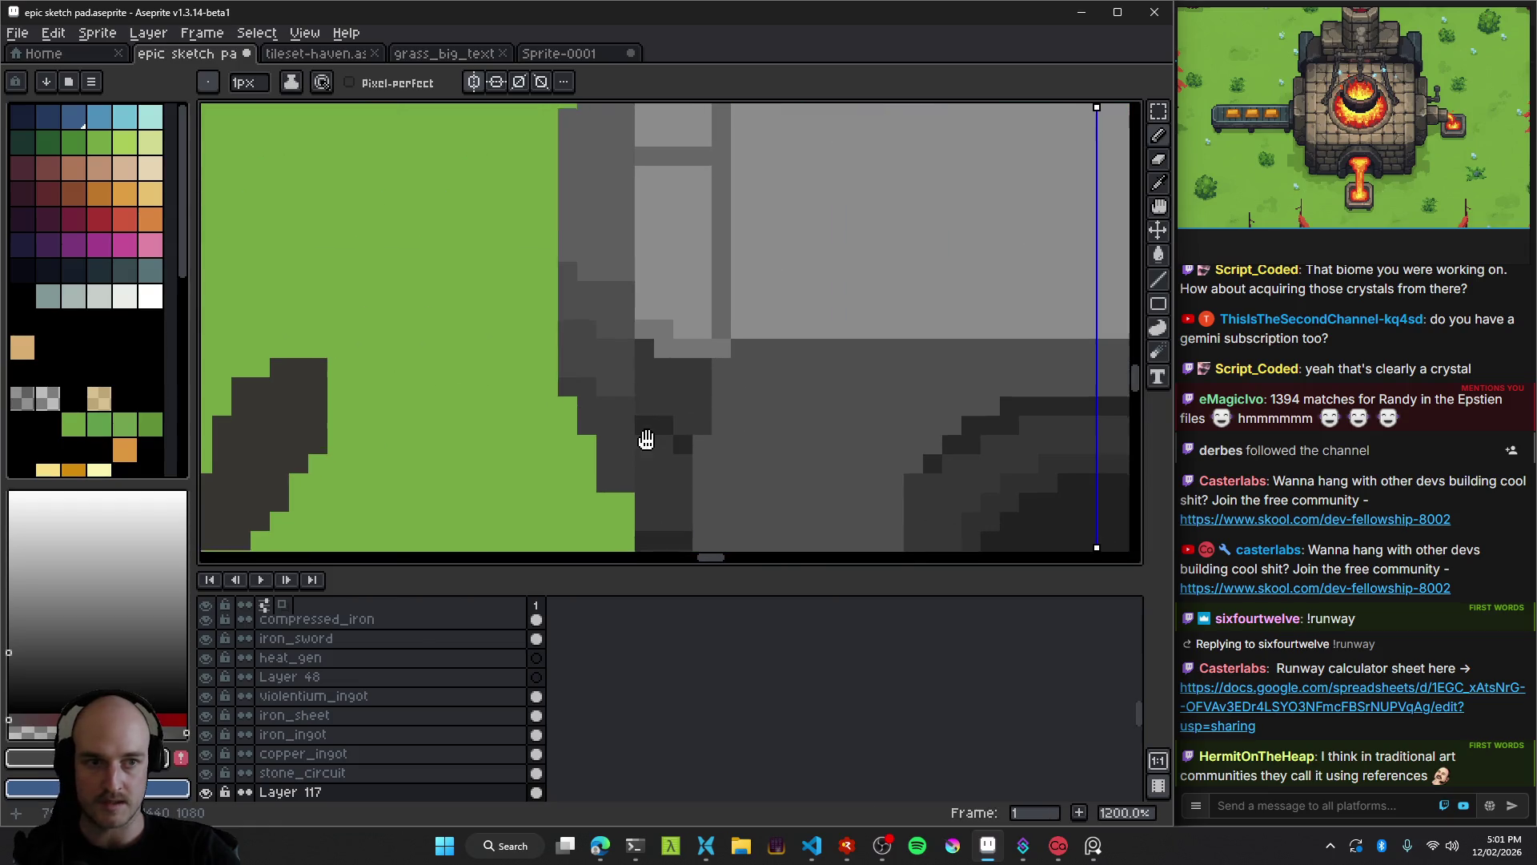
drag(645, 438, 588, 365)
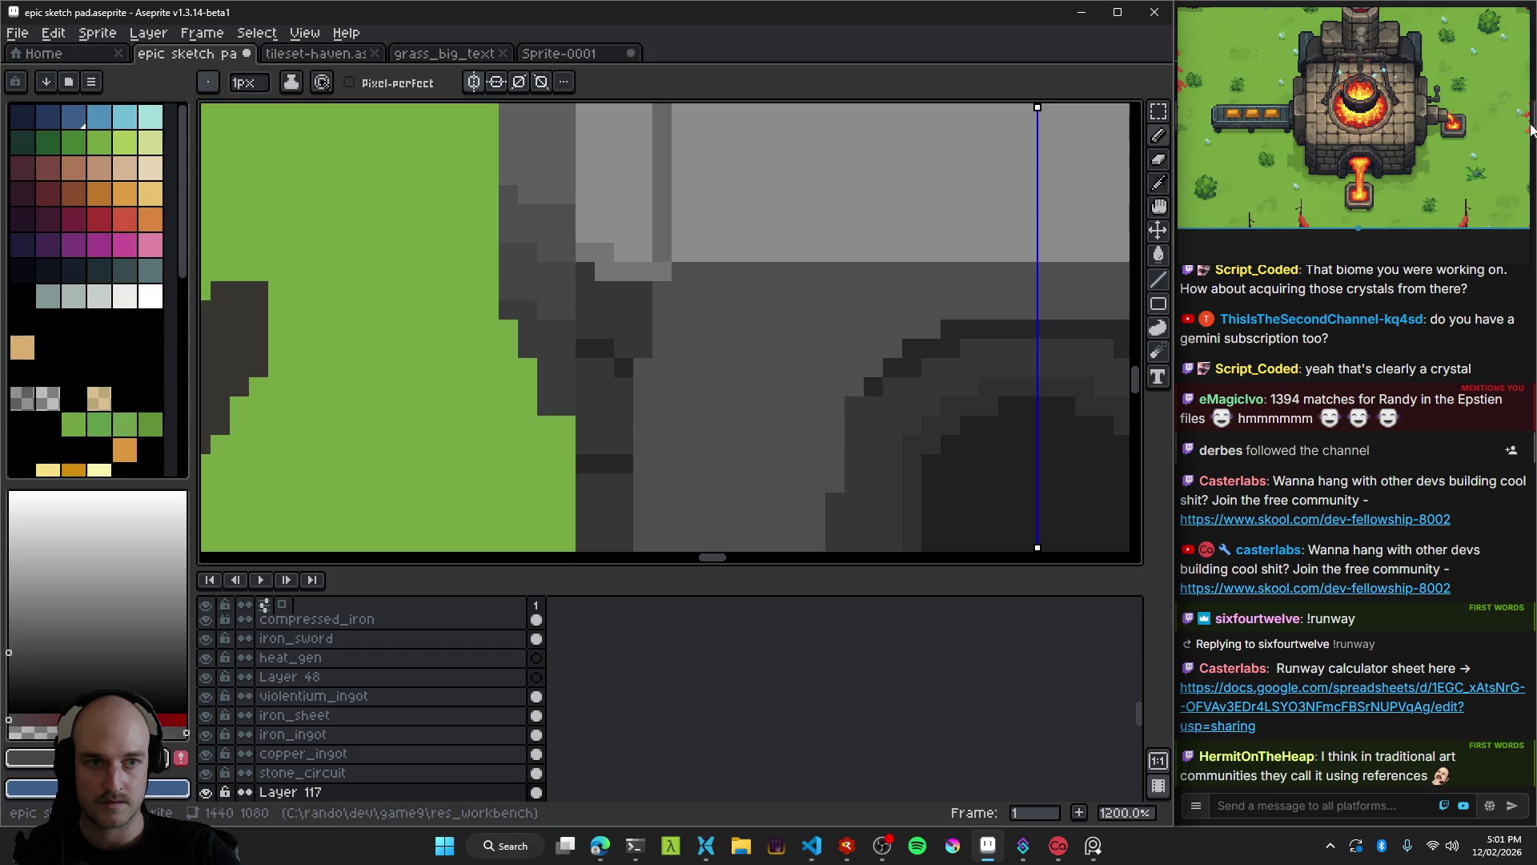
scroll(1317, 144, down, 3)
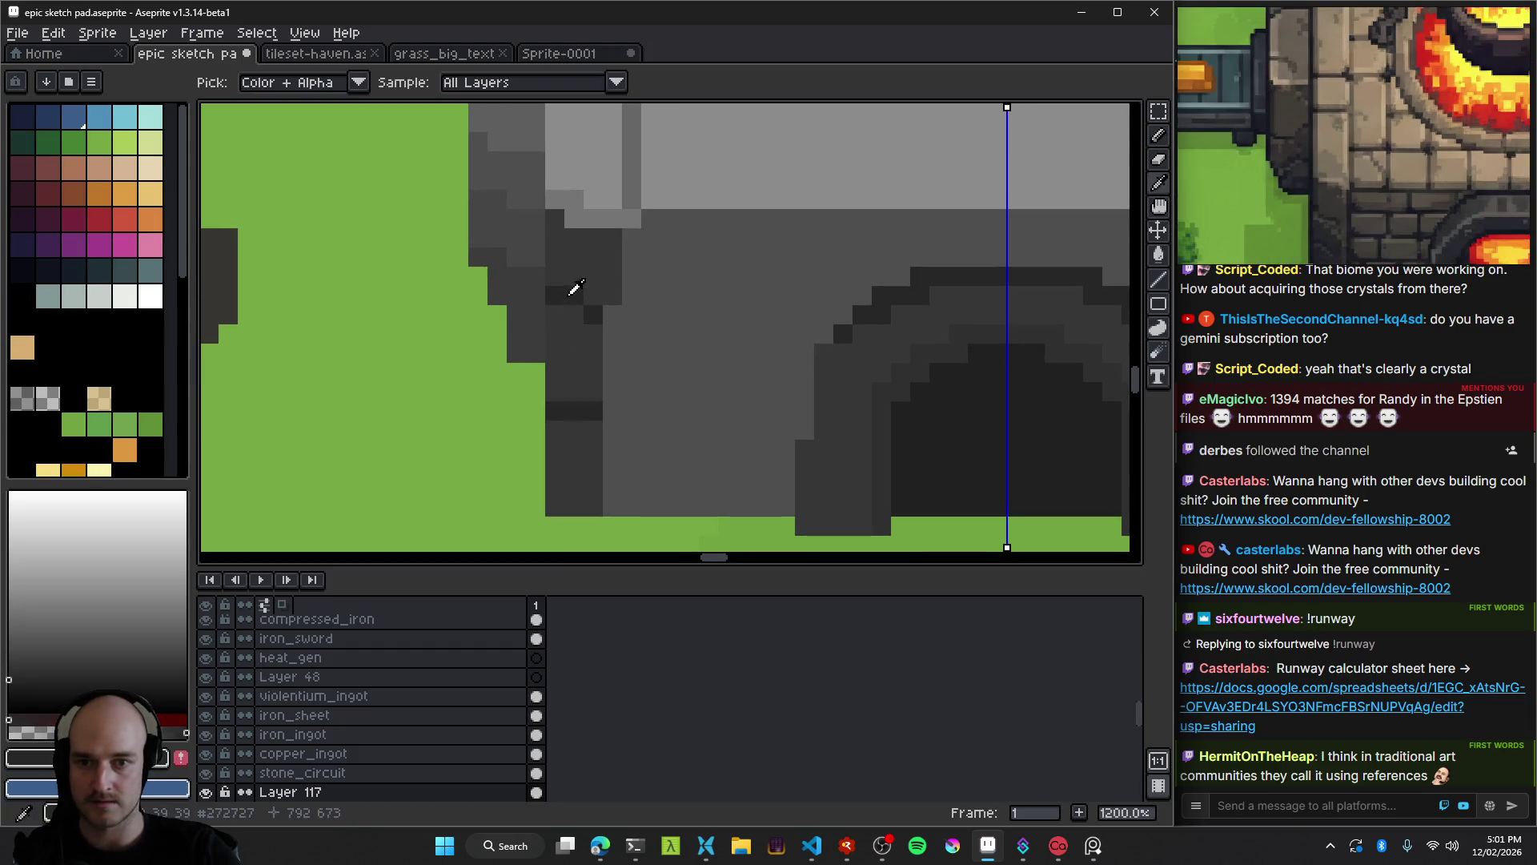
Draw a dark pixel column on the furnace's left wall.
scroll(558, 348, up, 1)
mouse_move(546, 320)
mouse_down()
mouse_move(538, 179)
mouse_move(539, 480)
mouse_move(565, 510)
mouse_up()
scroll(565, 510, down, 6)
scroll(600, 392, up, 3)
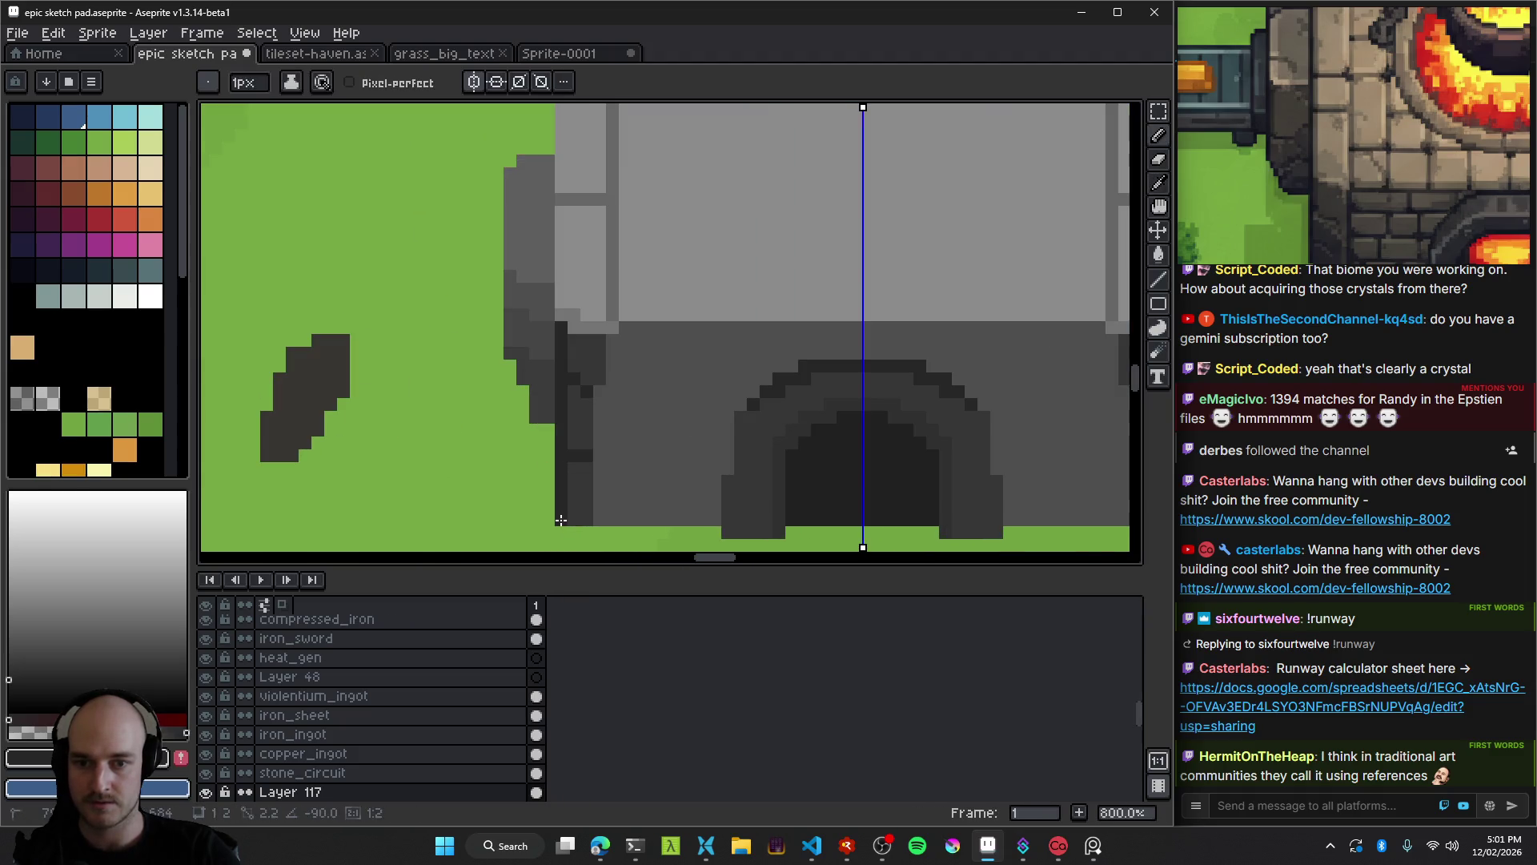
scroll(599, 392, down, 3)
scroll(600, 392, down, 1)
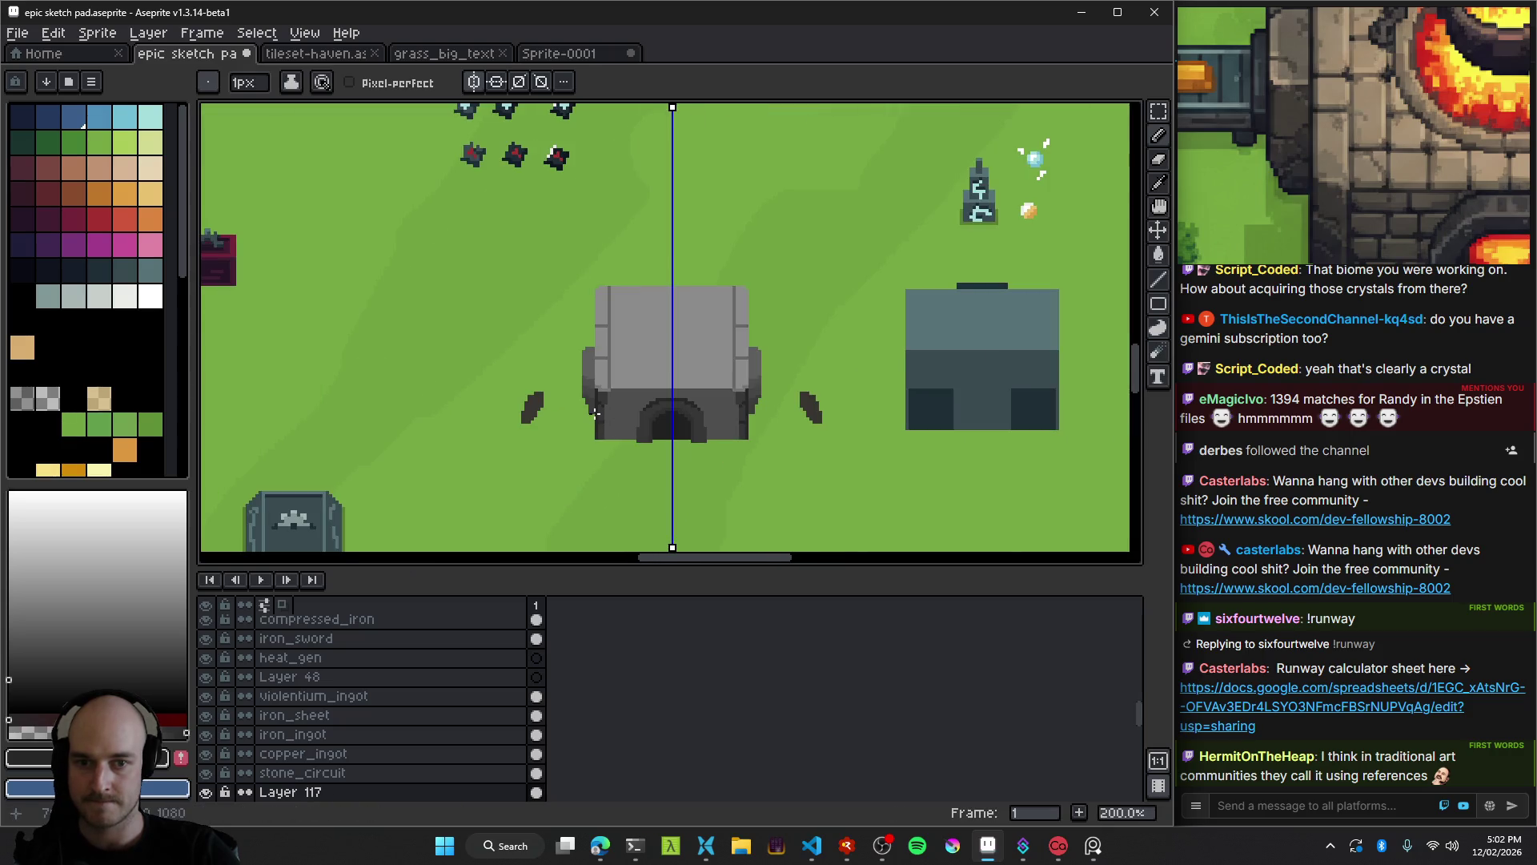
scroll(595, 412, up, 7)
scroll(675, 374, down, 1)
Sample the dark doorway grey and paint more shading pixels on the left wall.
alt+click(584, 357)
scroll(561, 364, right, 1)
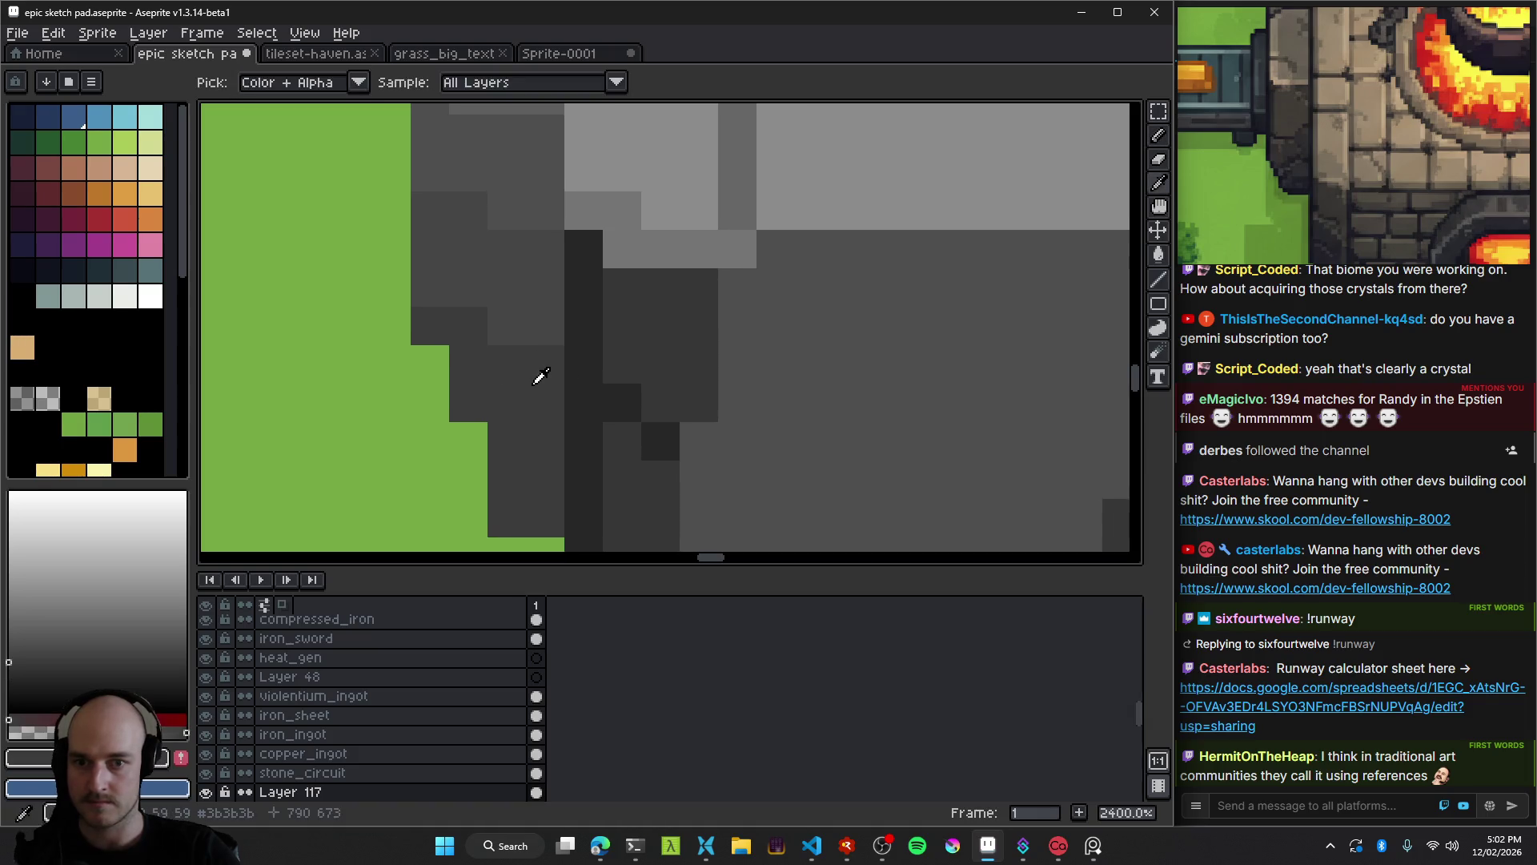
scroll(540, 377, up, 1)
mouse_move(548, 372)
mouse_down()
mouse_move(504, 336)
mouse_move(529, 271)
mouse_move(435, 162)
mouse_up()
scroll(569, 364, down, 8)
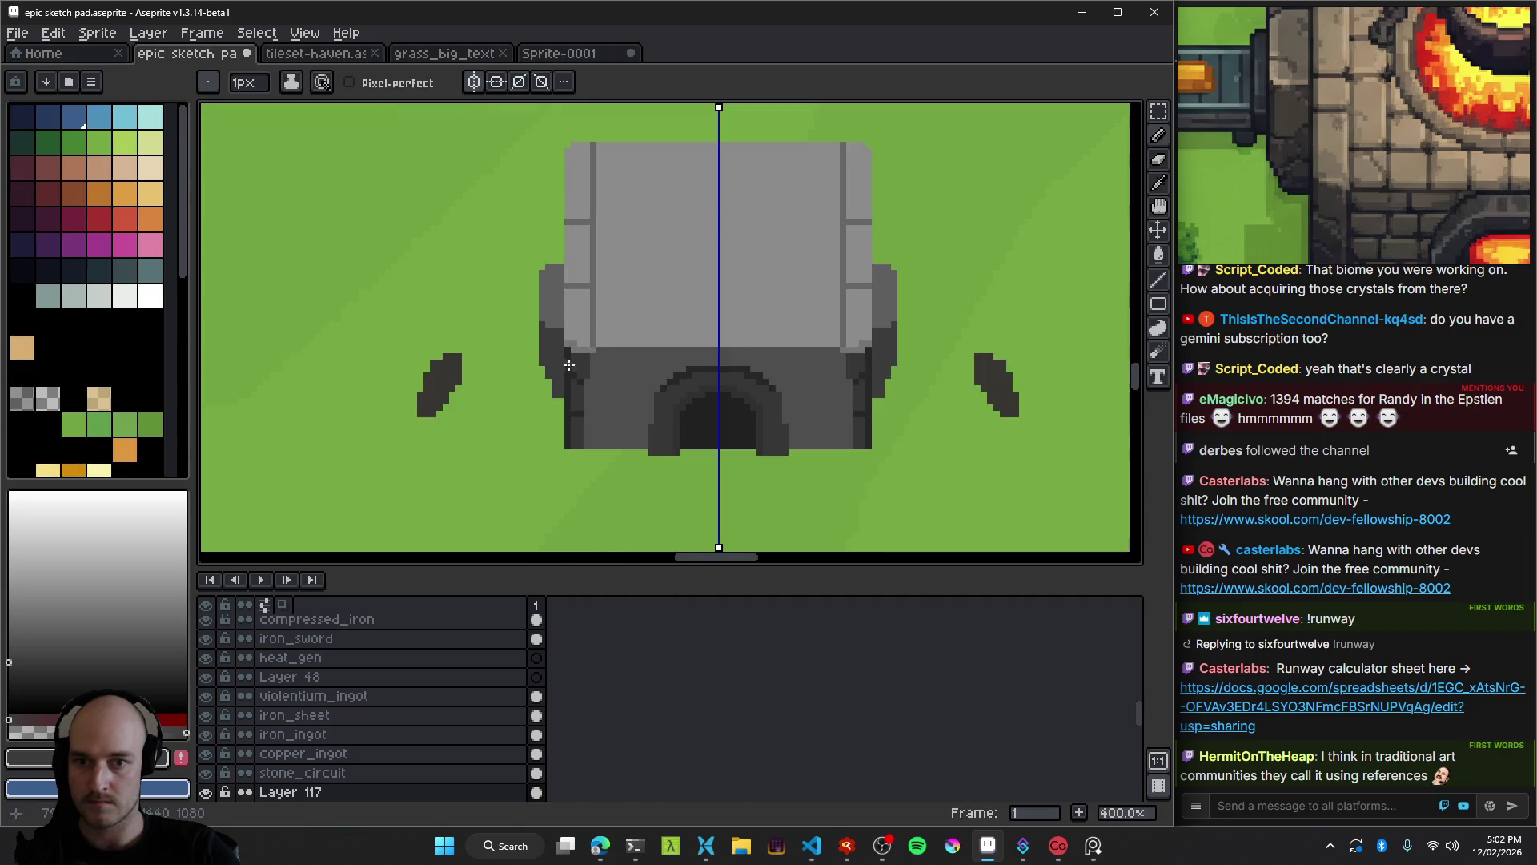
scroll(591, 363, up, 8)
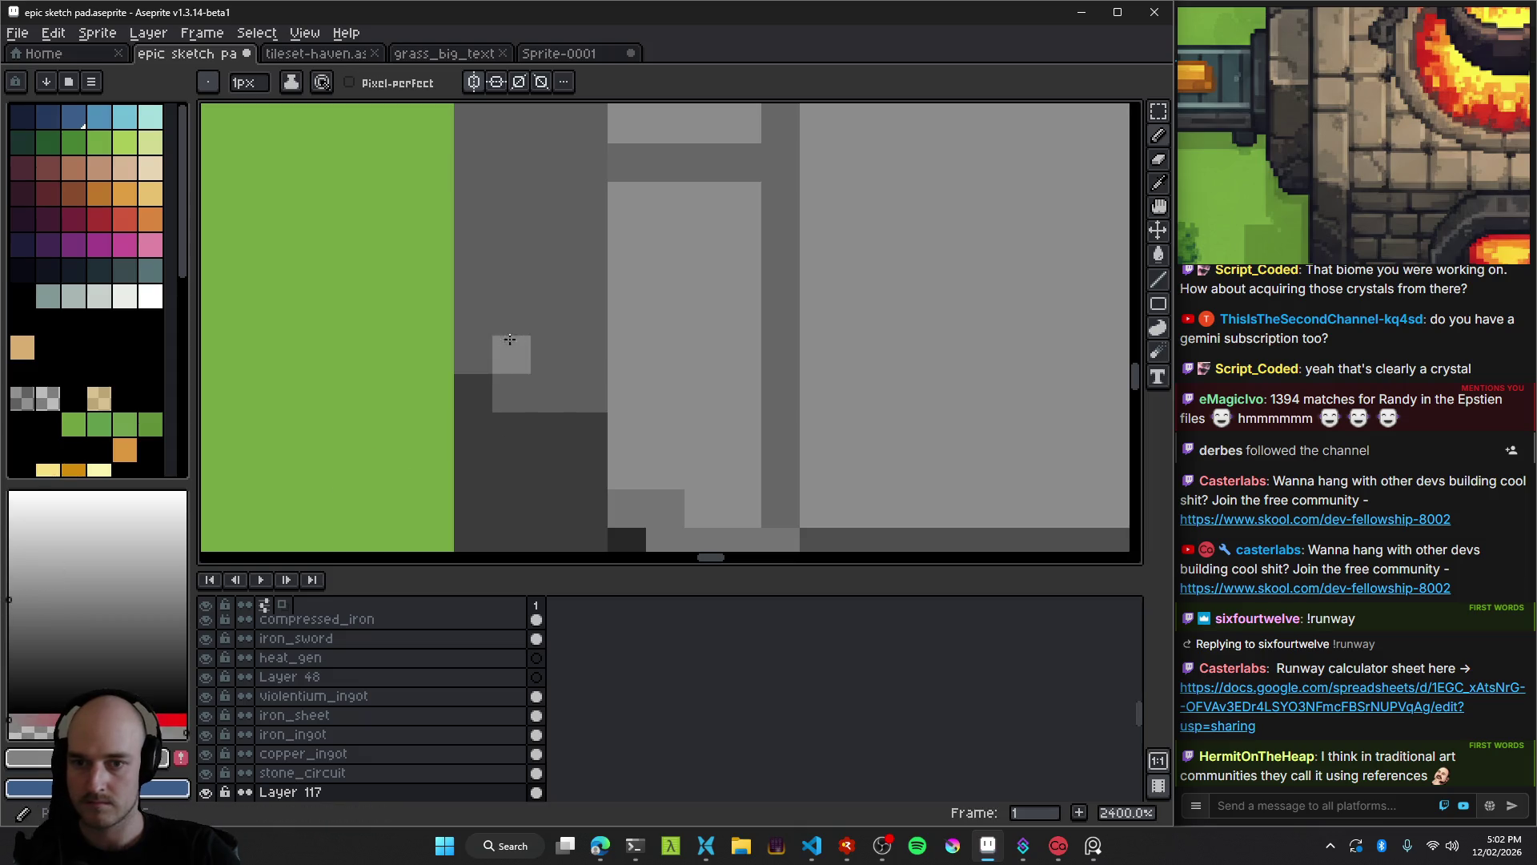
scroll(545, 383, down, 3)
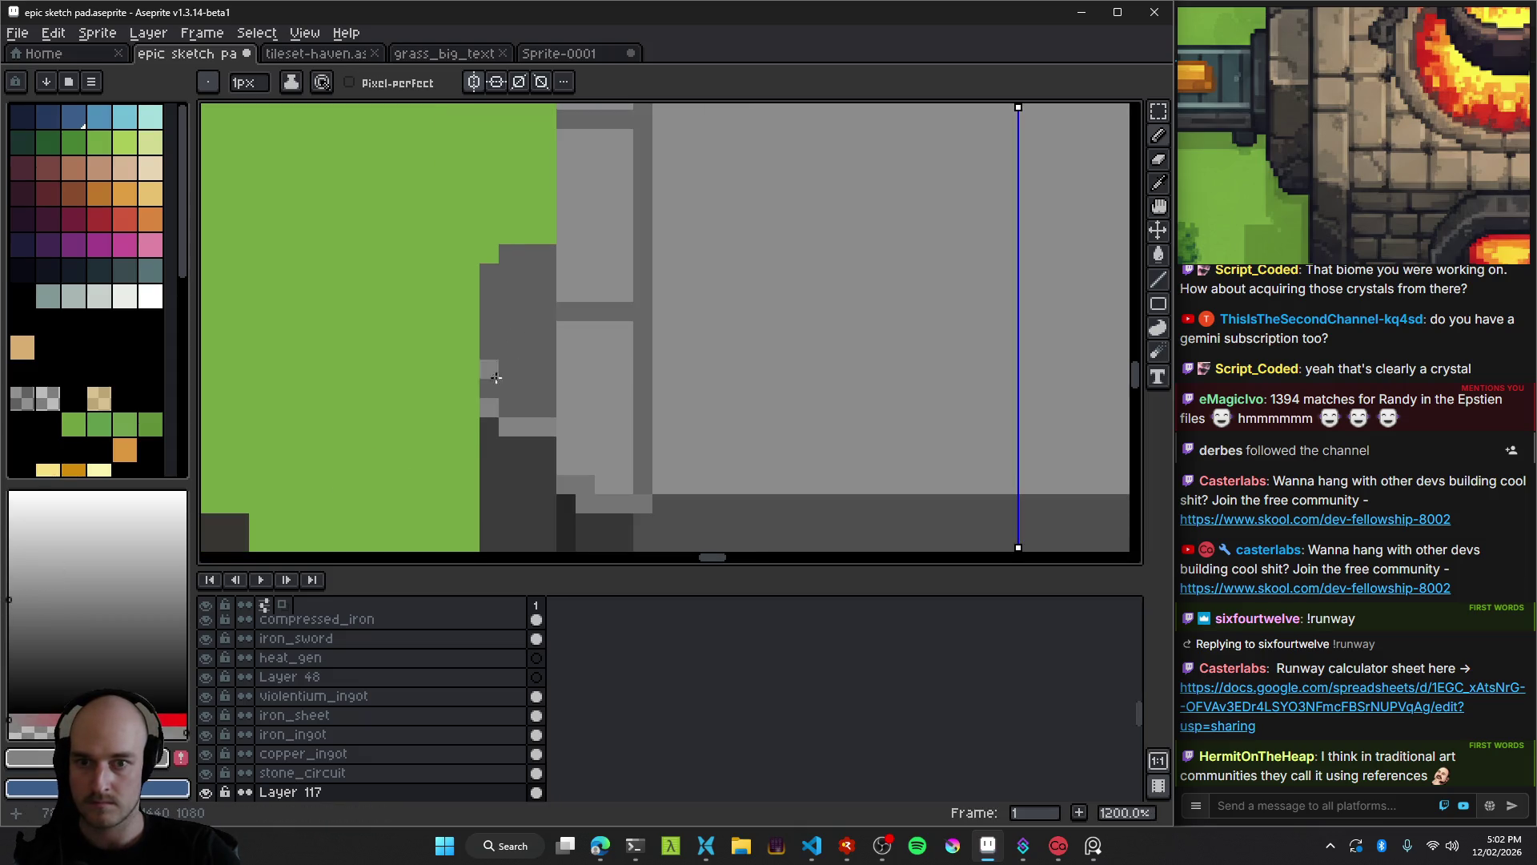
scroll(496, 391, down, 3)
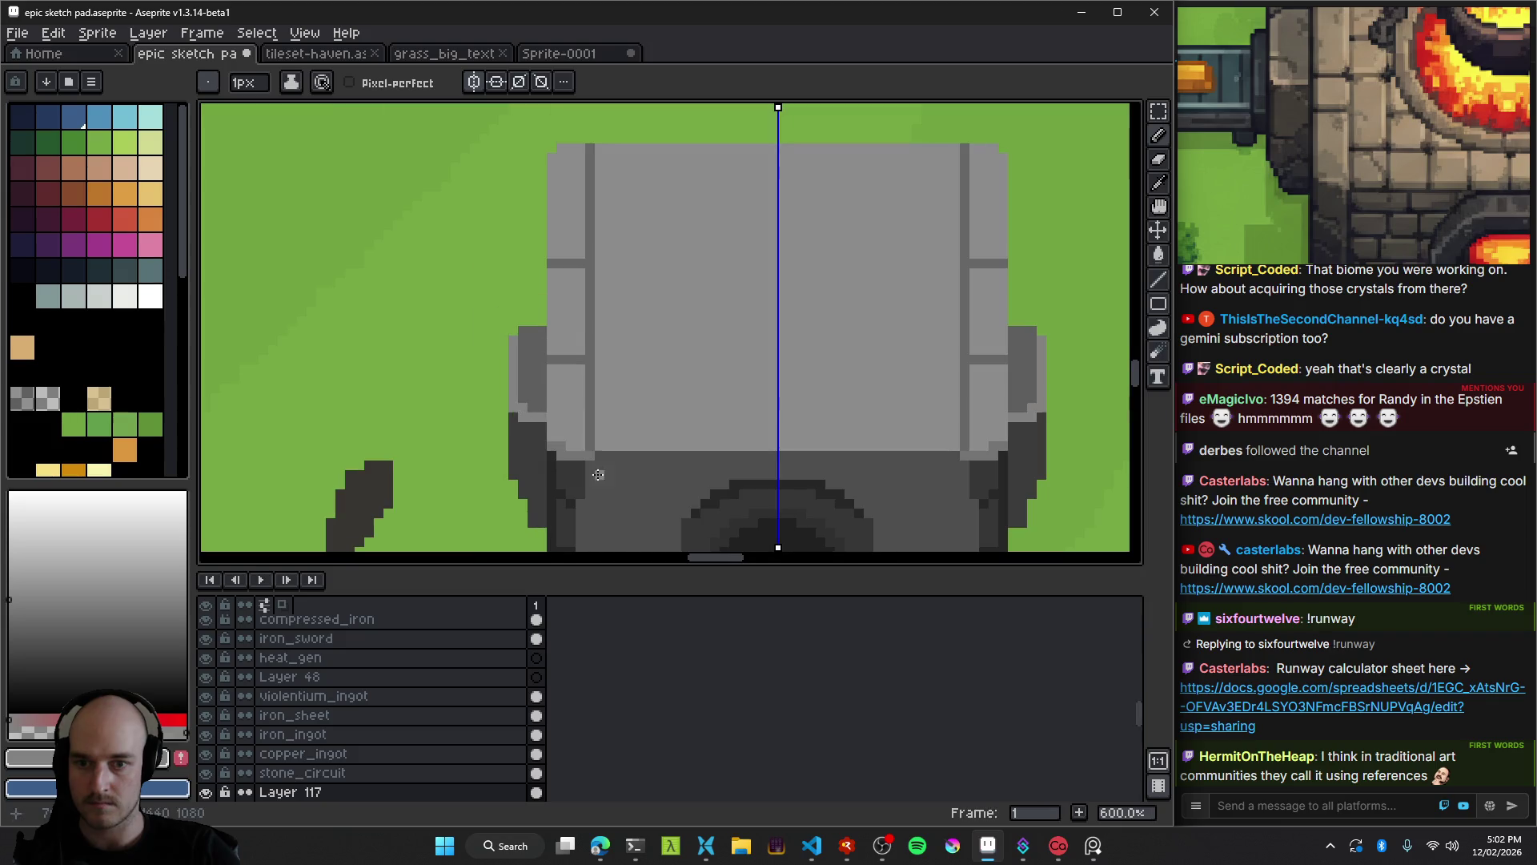
scroll(598, 475, down, 5)
scroll(590, 473, up, 4)
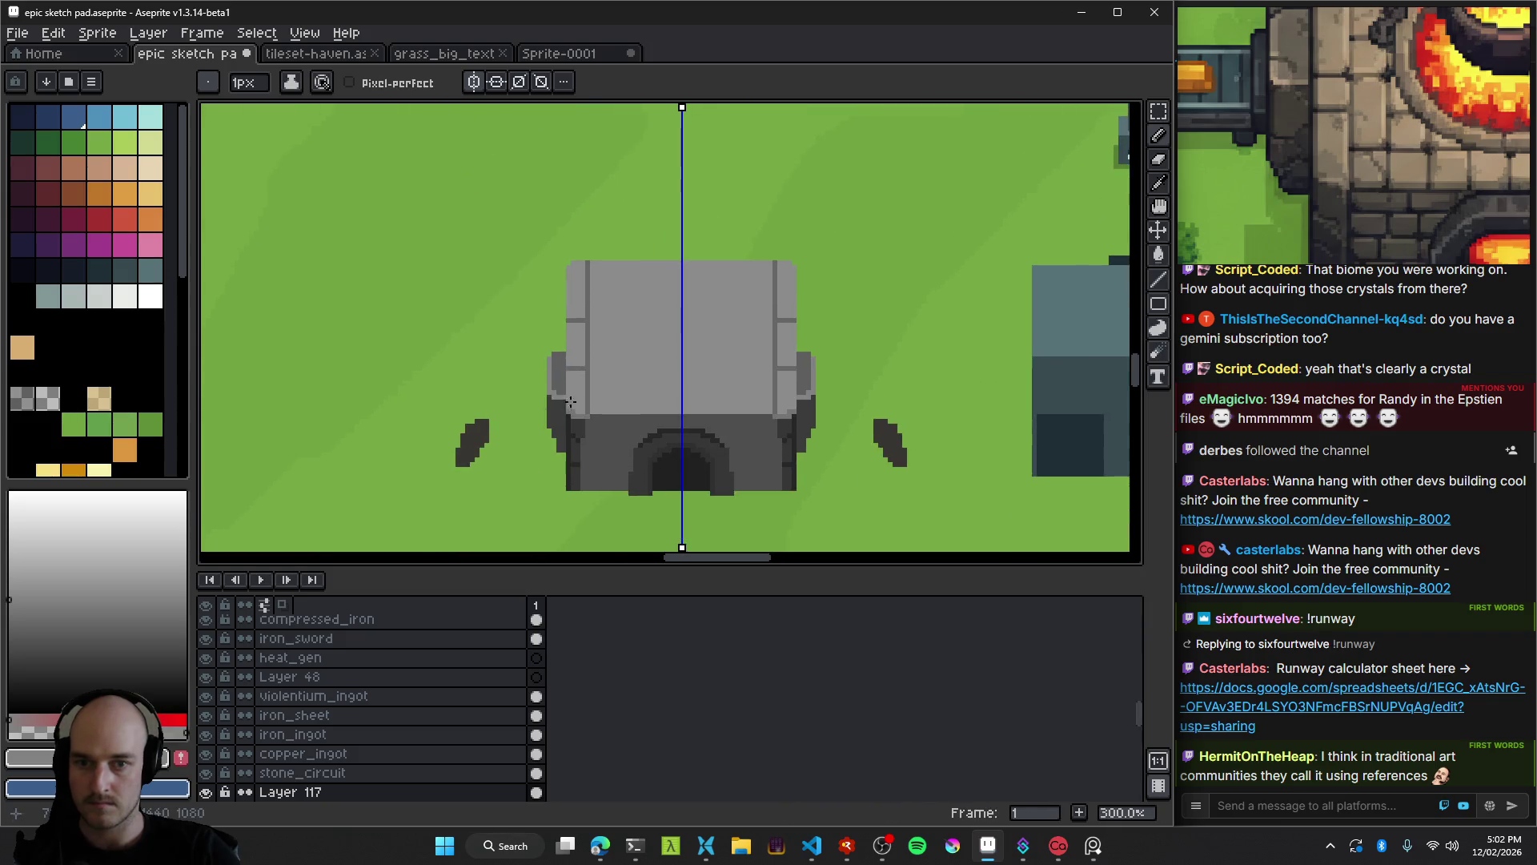
scroll(550, 358, down, 4)
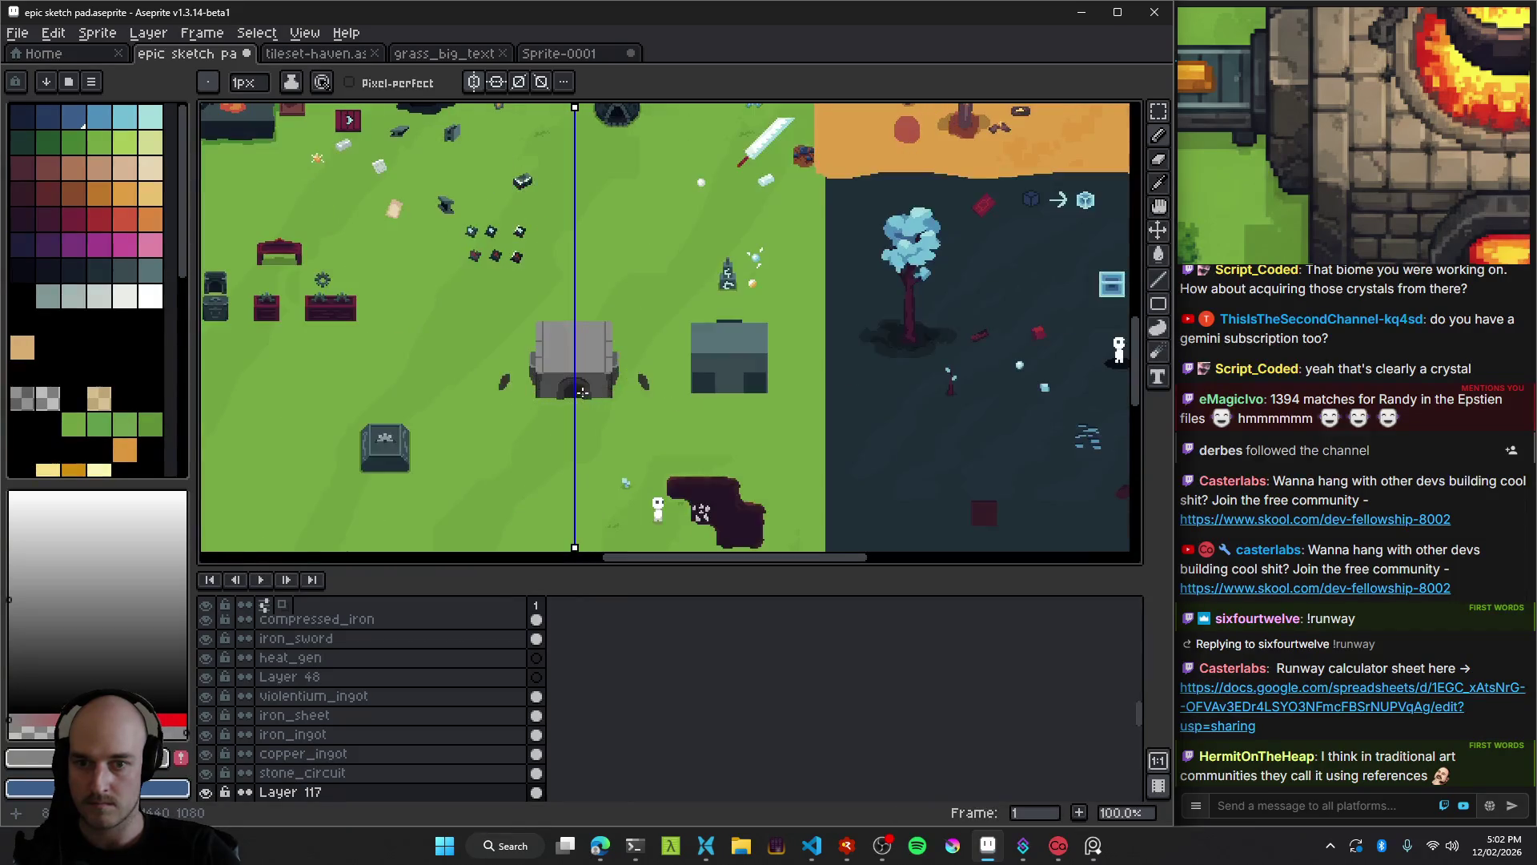
scroll(560, 385, up, 1)
scroll(536, 329, up, 1)
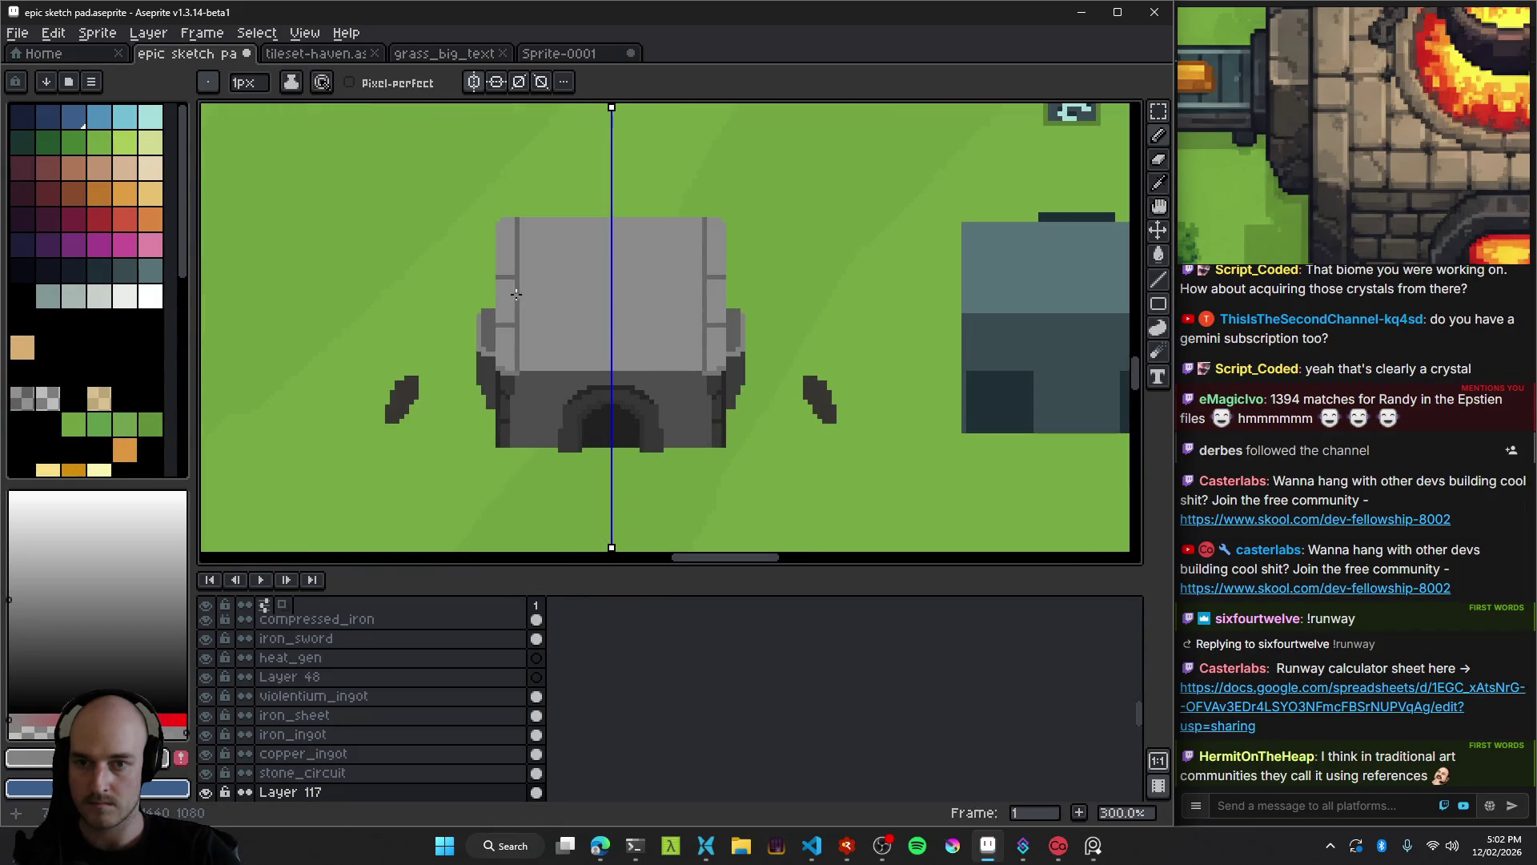
Move the roof's top band down, nudge it back up 3 pixels, commit and deselect.
scroll(555, 257, up, 2)
key(q)
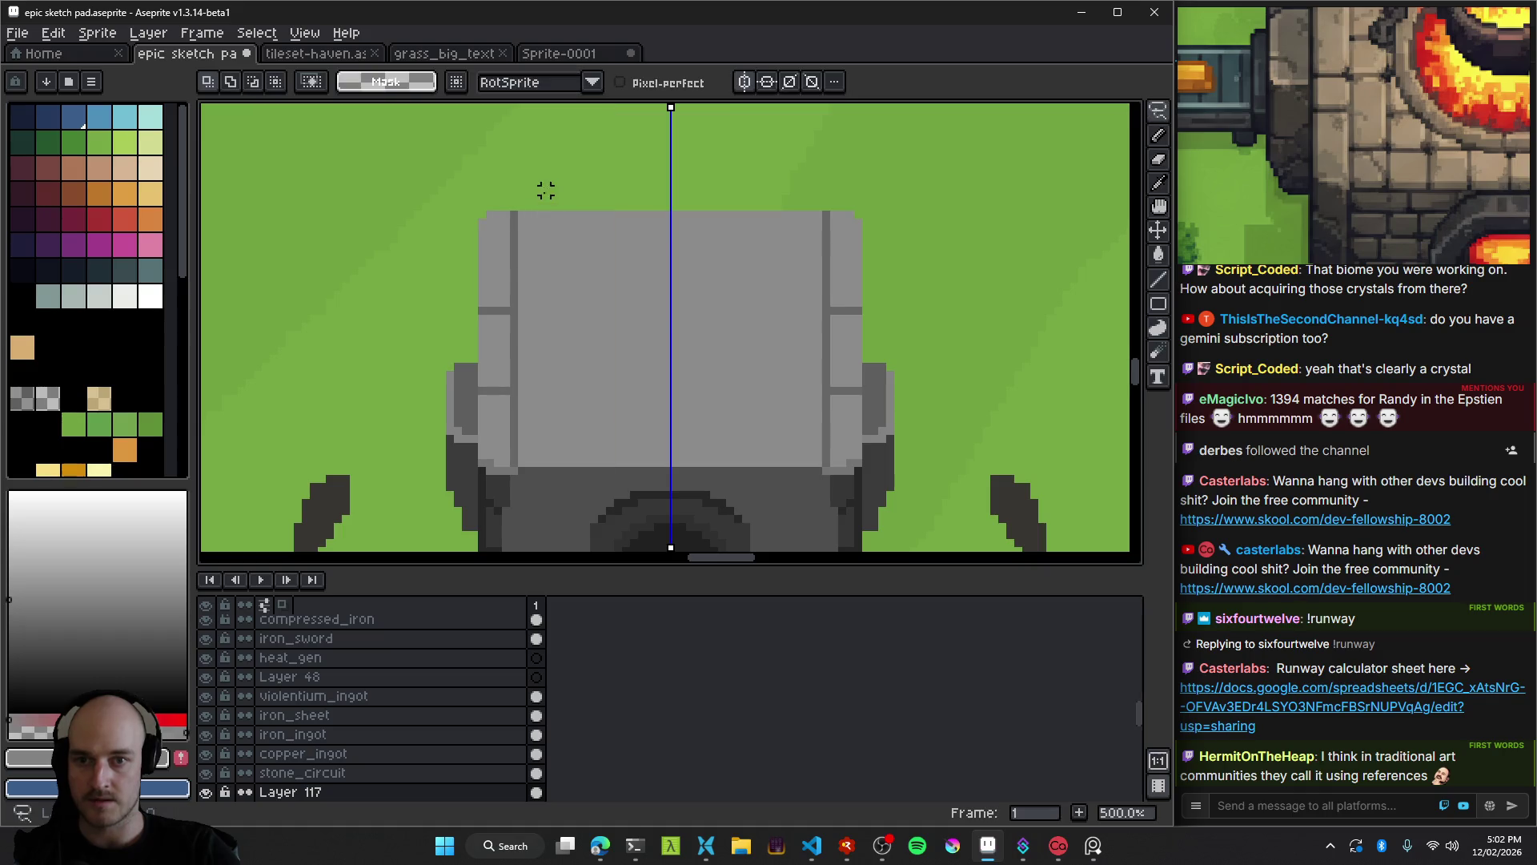
drag(430, 161, 986, 285)
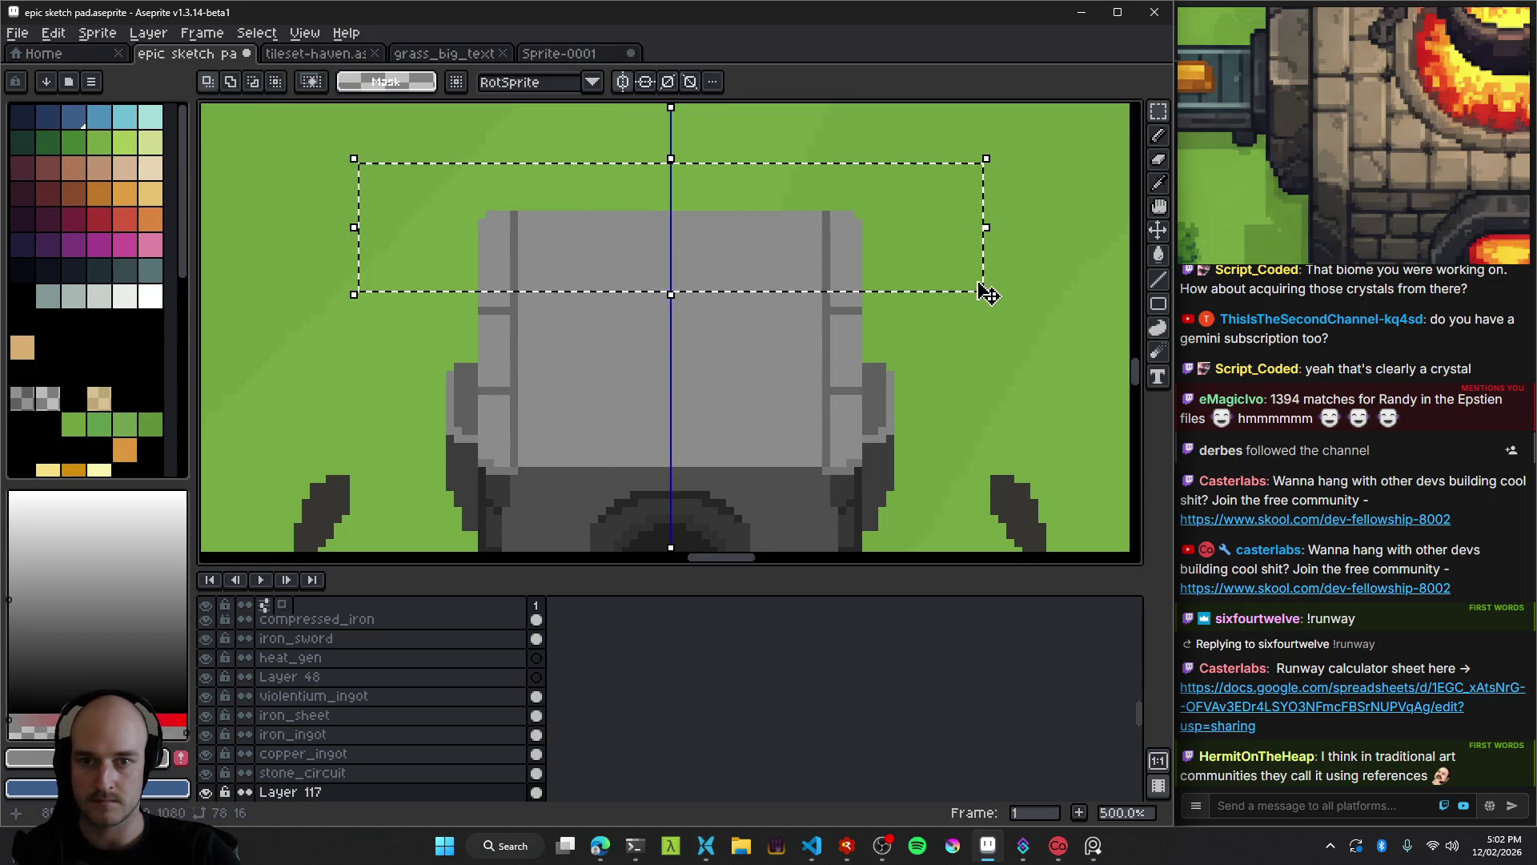
drag(800, 230, 800, 290)
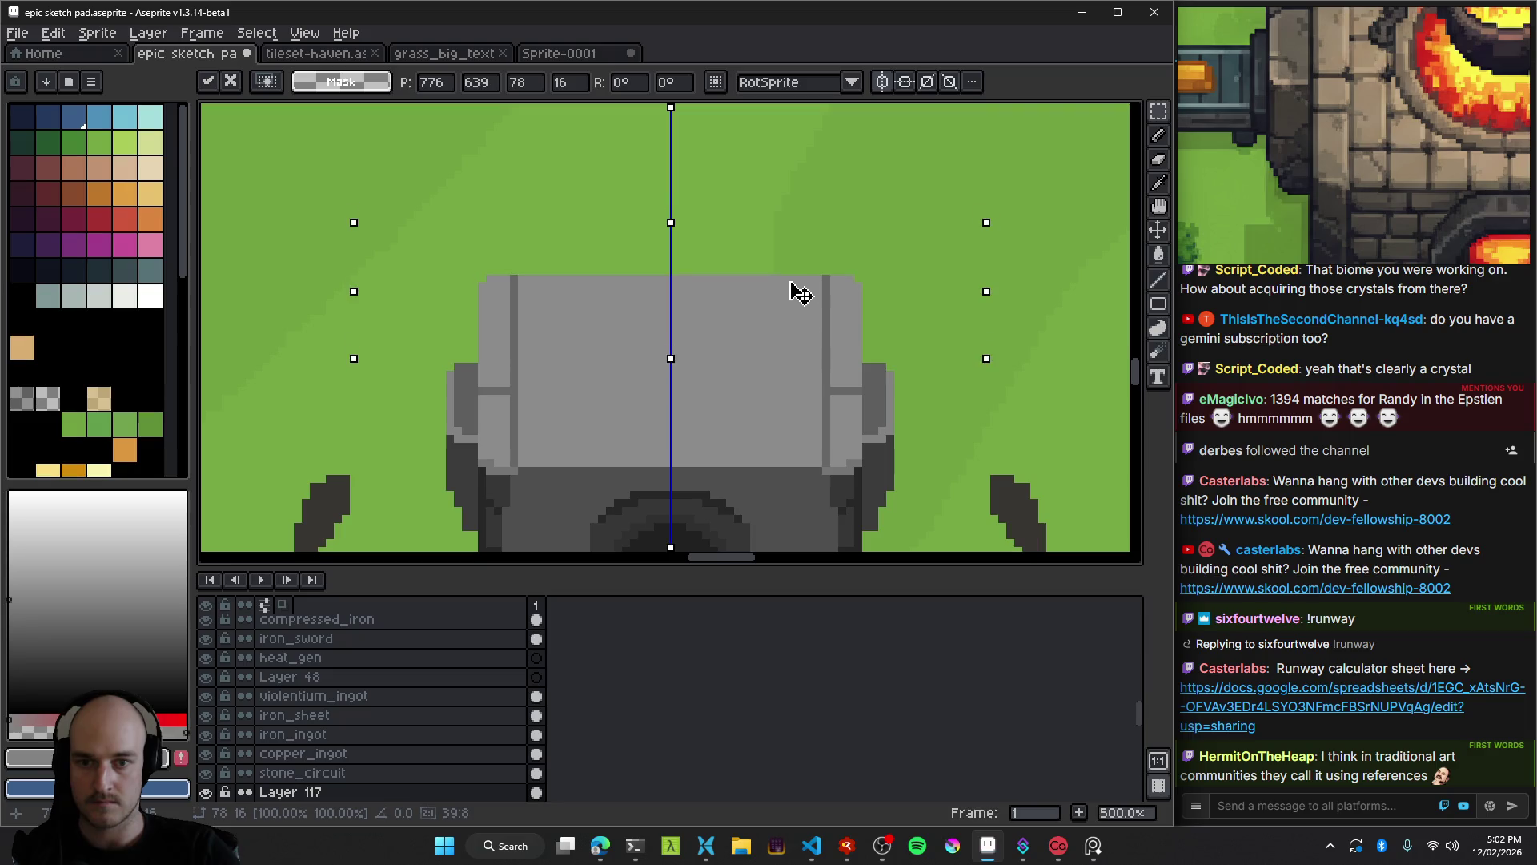
scroll(800, 293, down, 2)
drag(767, 222, 764, 214)
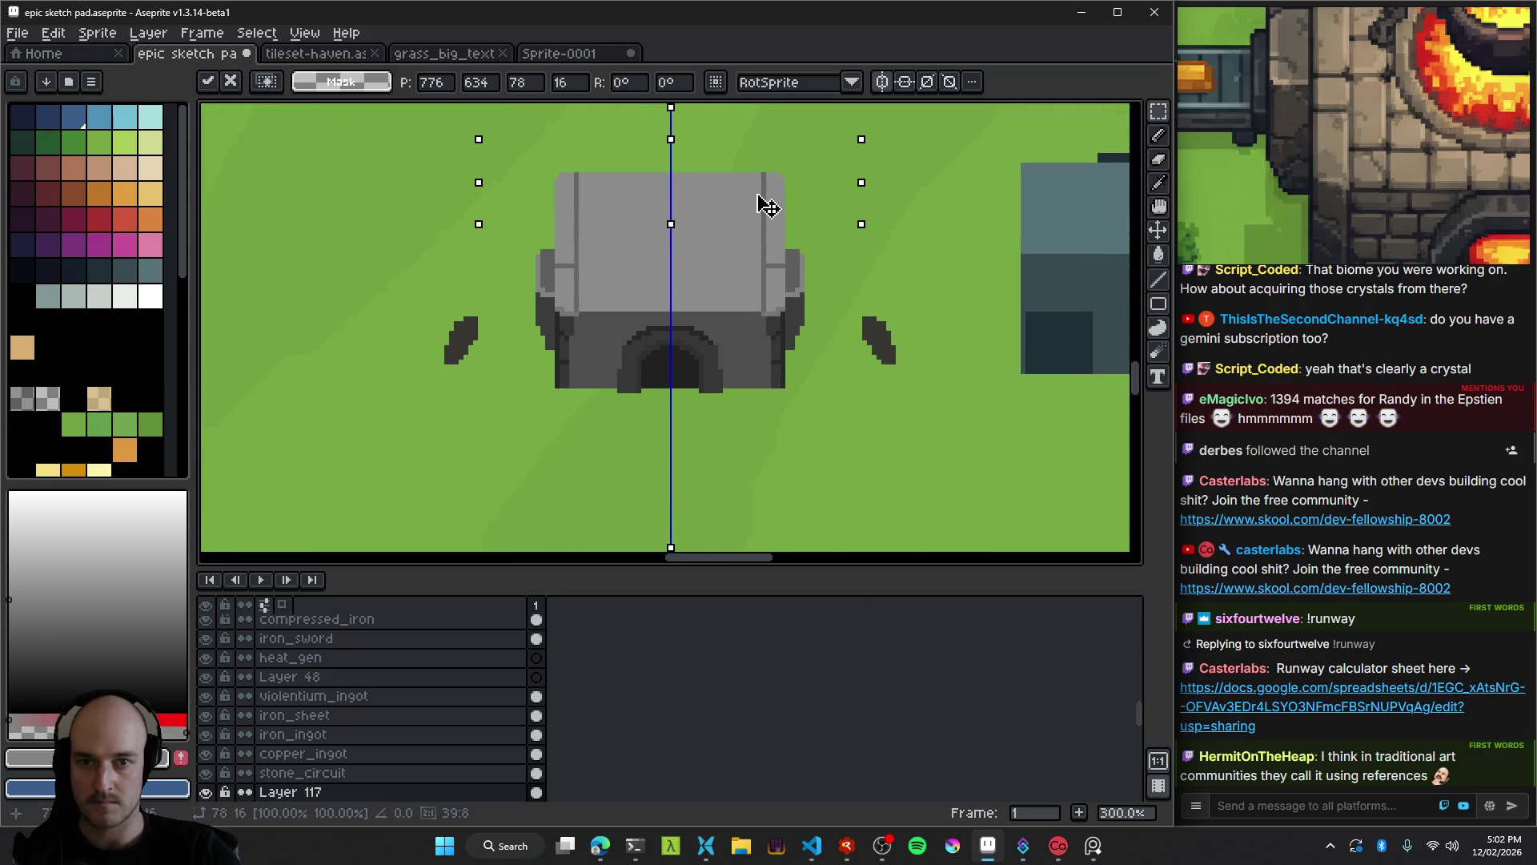
key(Return)
key(ctrl+d)
Shift the whole furnace layer up 3 pixels.
key(b)
scroll(565, 254, up, 3)
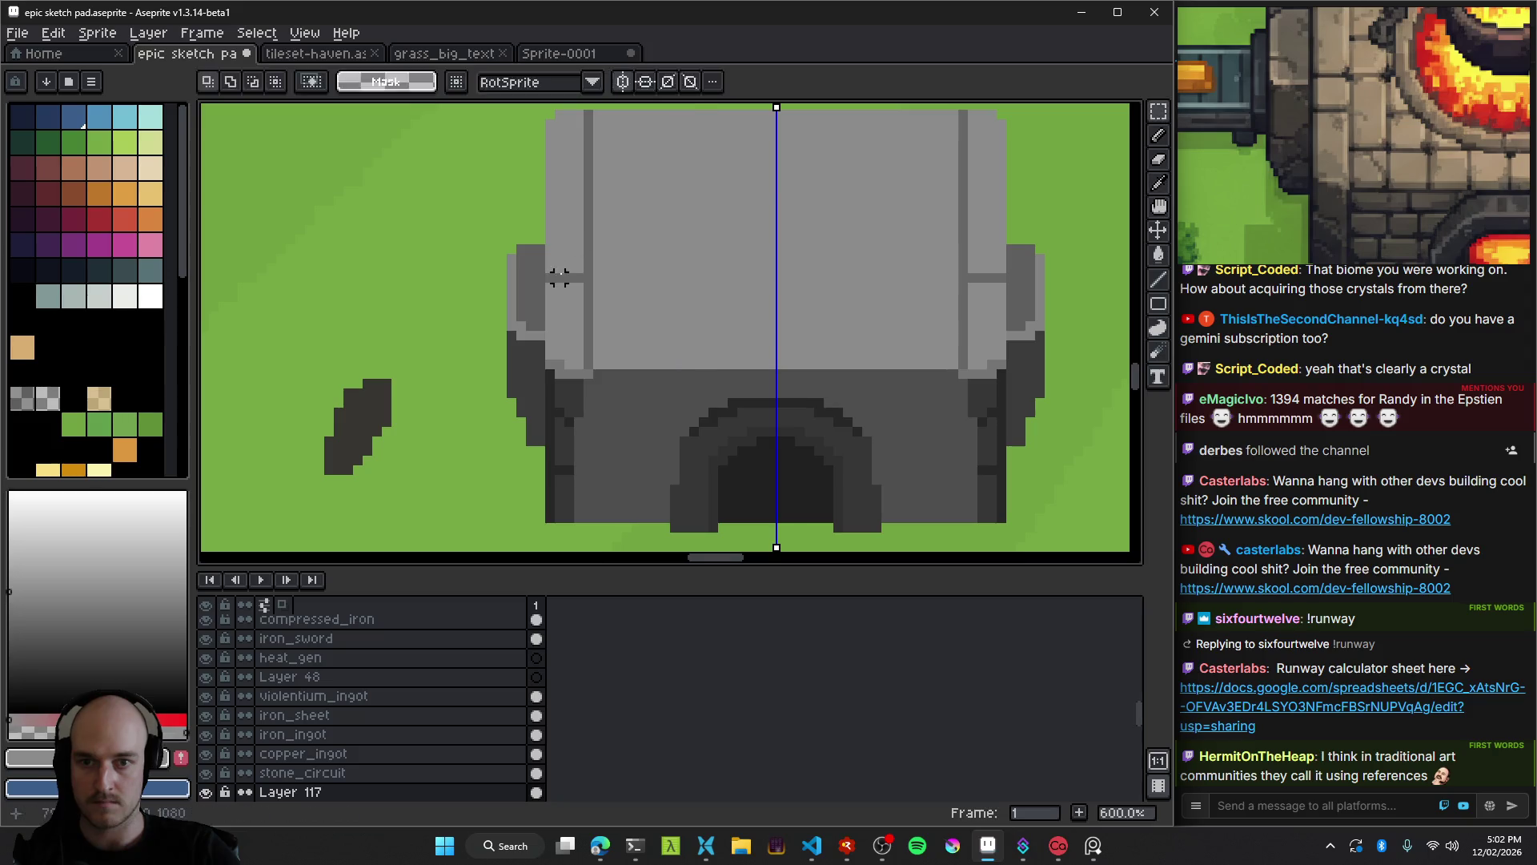
scroll(680, 331, down, 5)
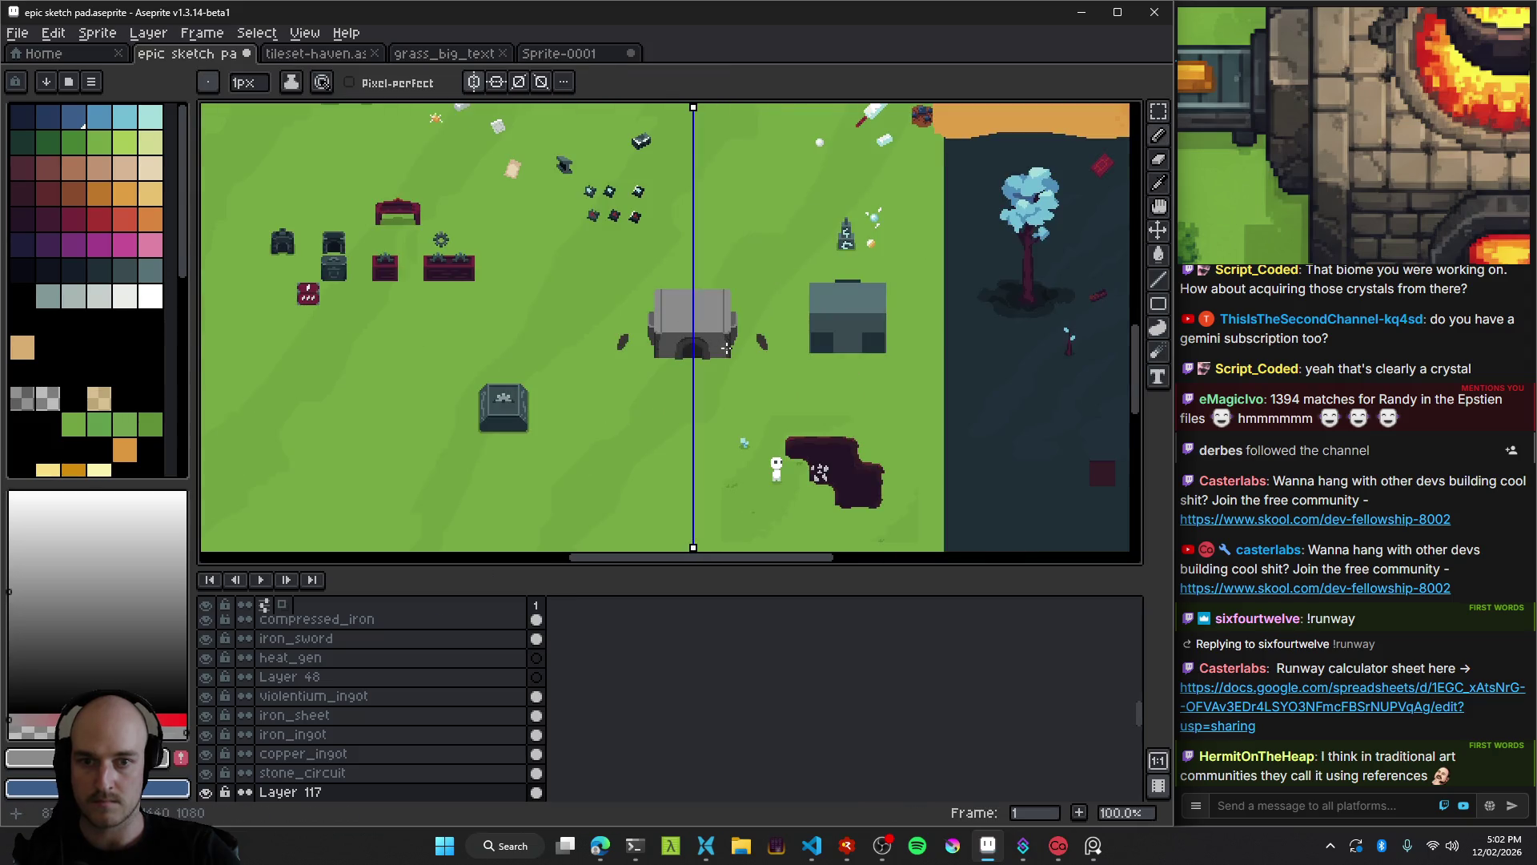
scroll(713, 317, up, 2)
key(ctrl)
mouse_move(698, 329)
mouse_down()
mouse_move(690, 299)
mouse_move(711, 338)
mouse_up()
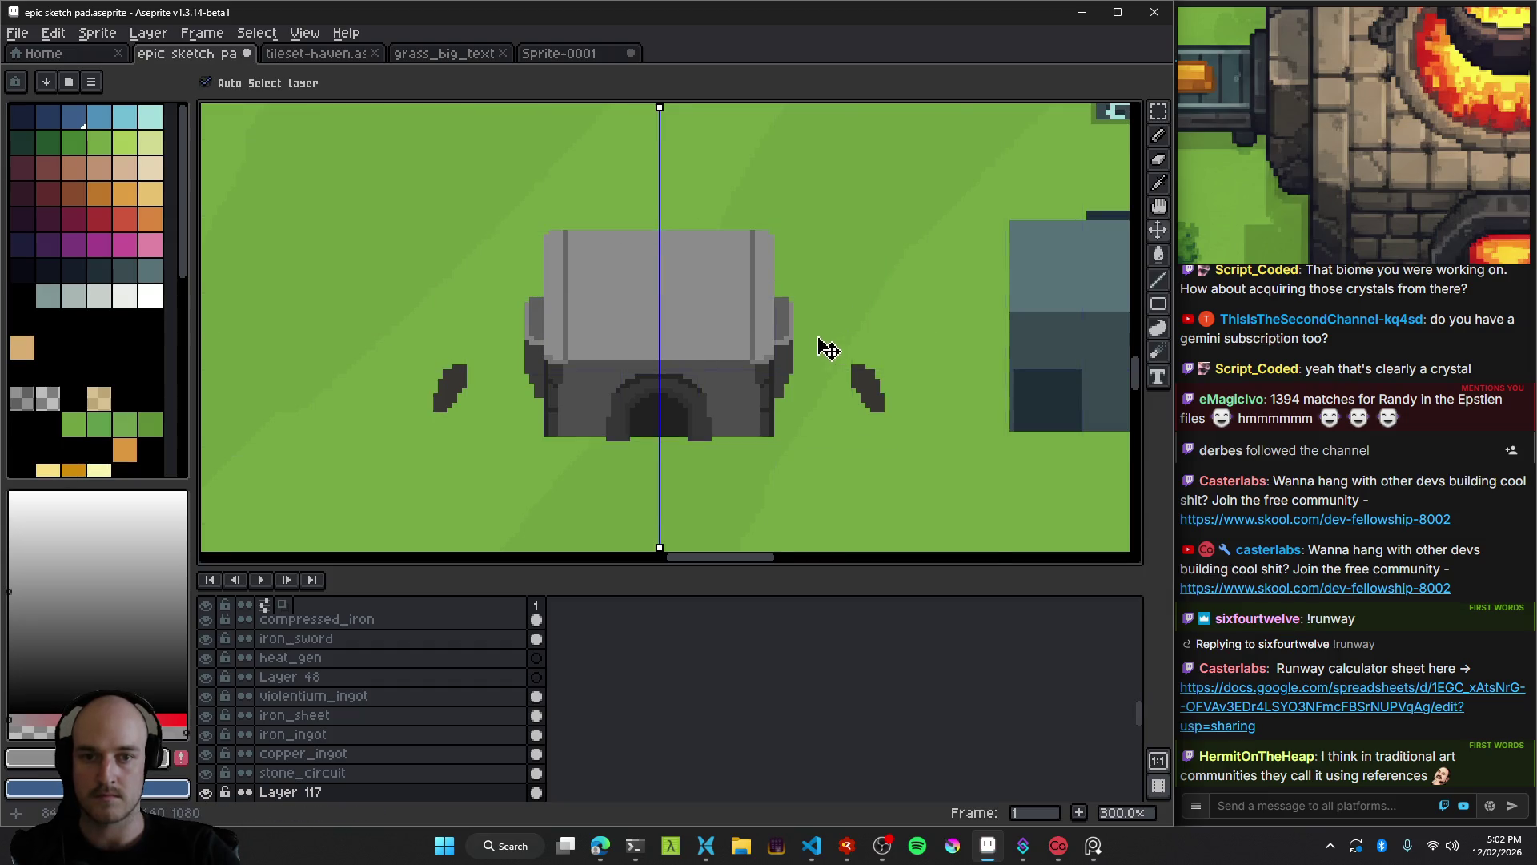
Move the furnace layer down slightly and lift its upper part back up.
scroll(827, 346, down, 2)
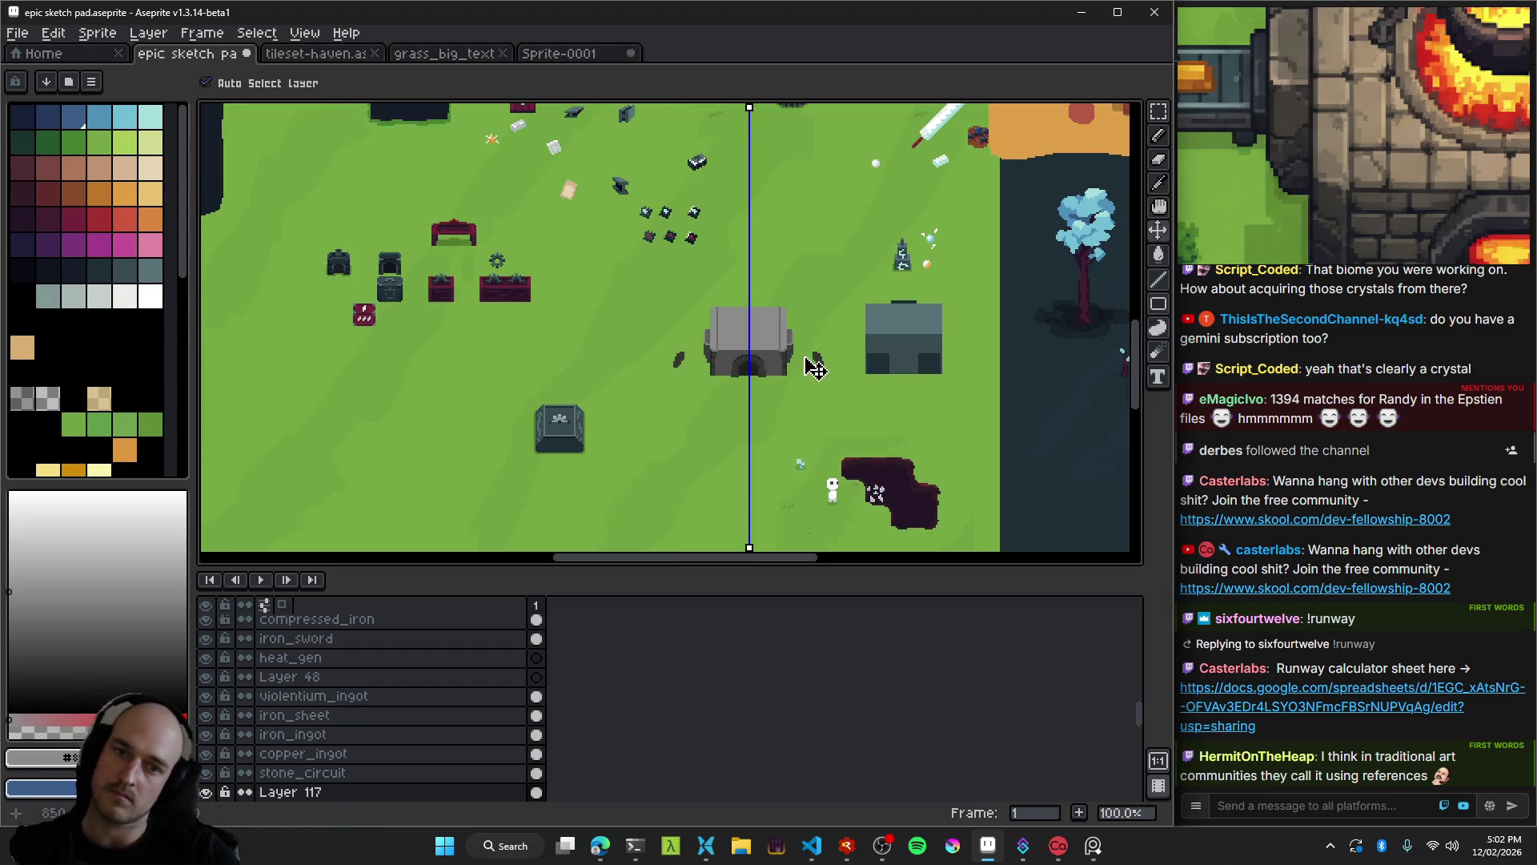
scroll(761, 357, up, 3)
drag(744, 346, 745, 355)
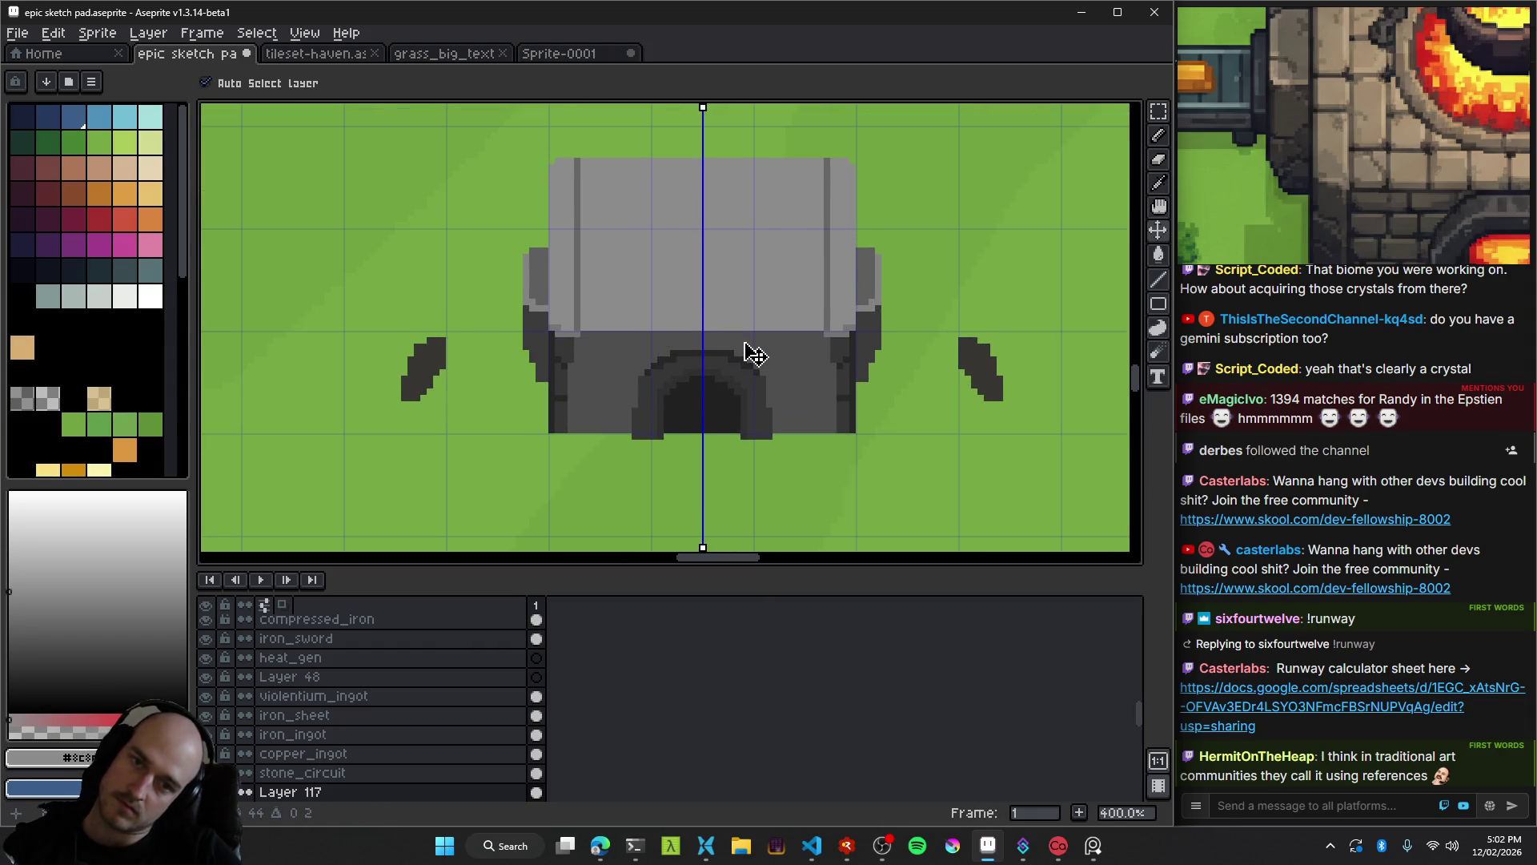
scroll(669, 319, up, 2)
key(m)
drag(390, 252, 965, 411)
drag(724, 377, 718, 326)
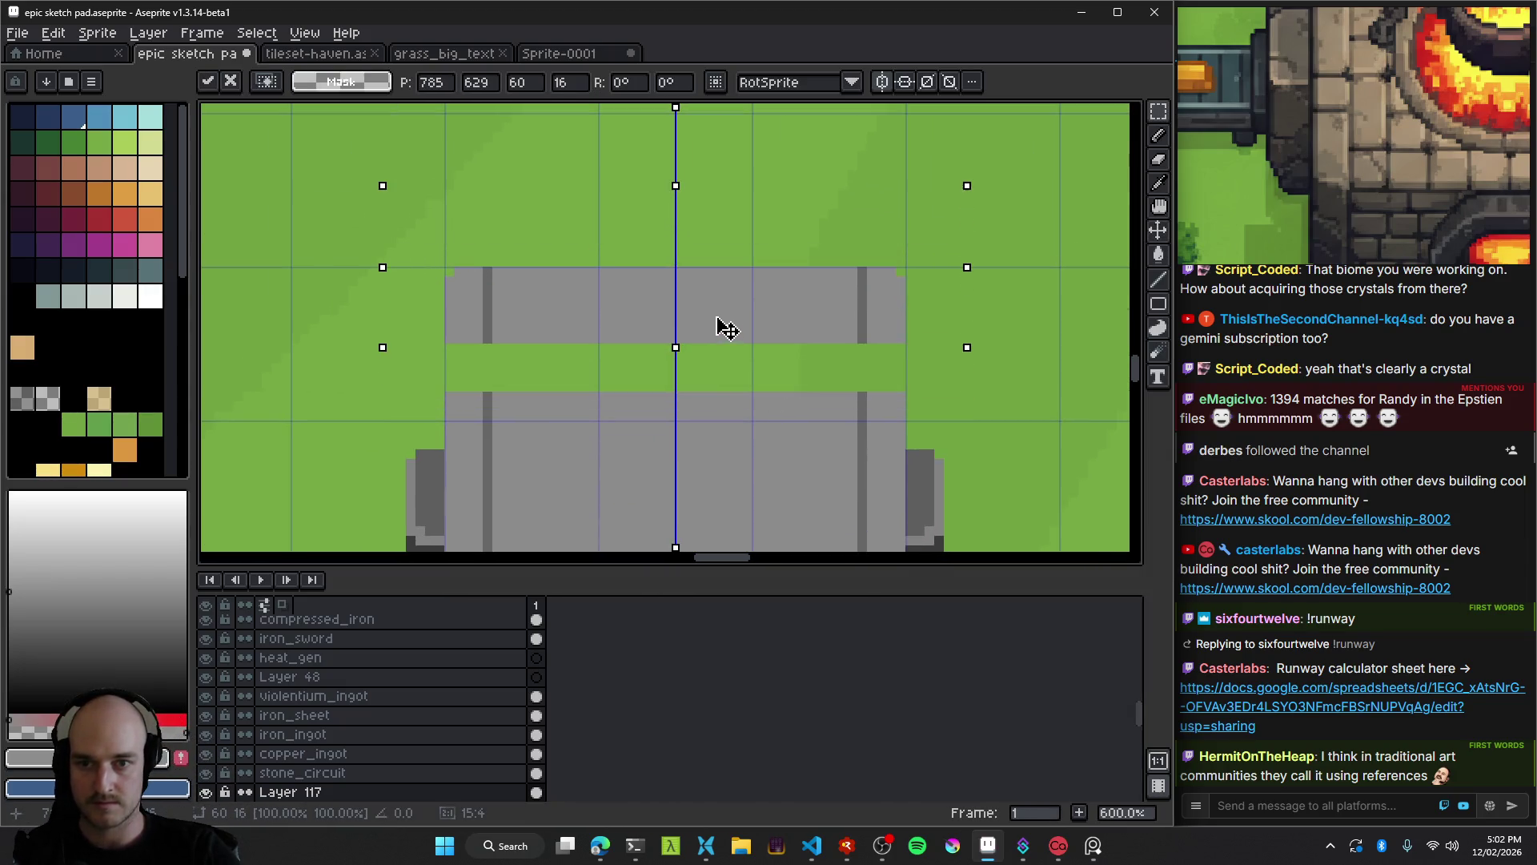
click(574, 367)
Draw a dark grey column at the band's left, fill the green roof band grey, then undo.
scroll(468, 329, up, 3)
key(b)
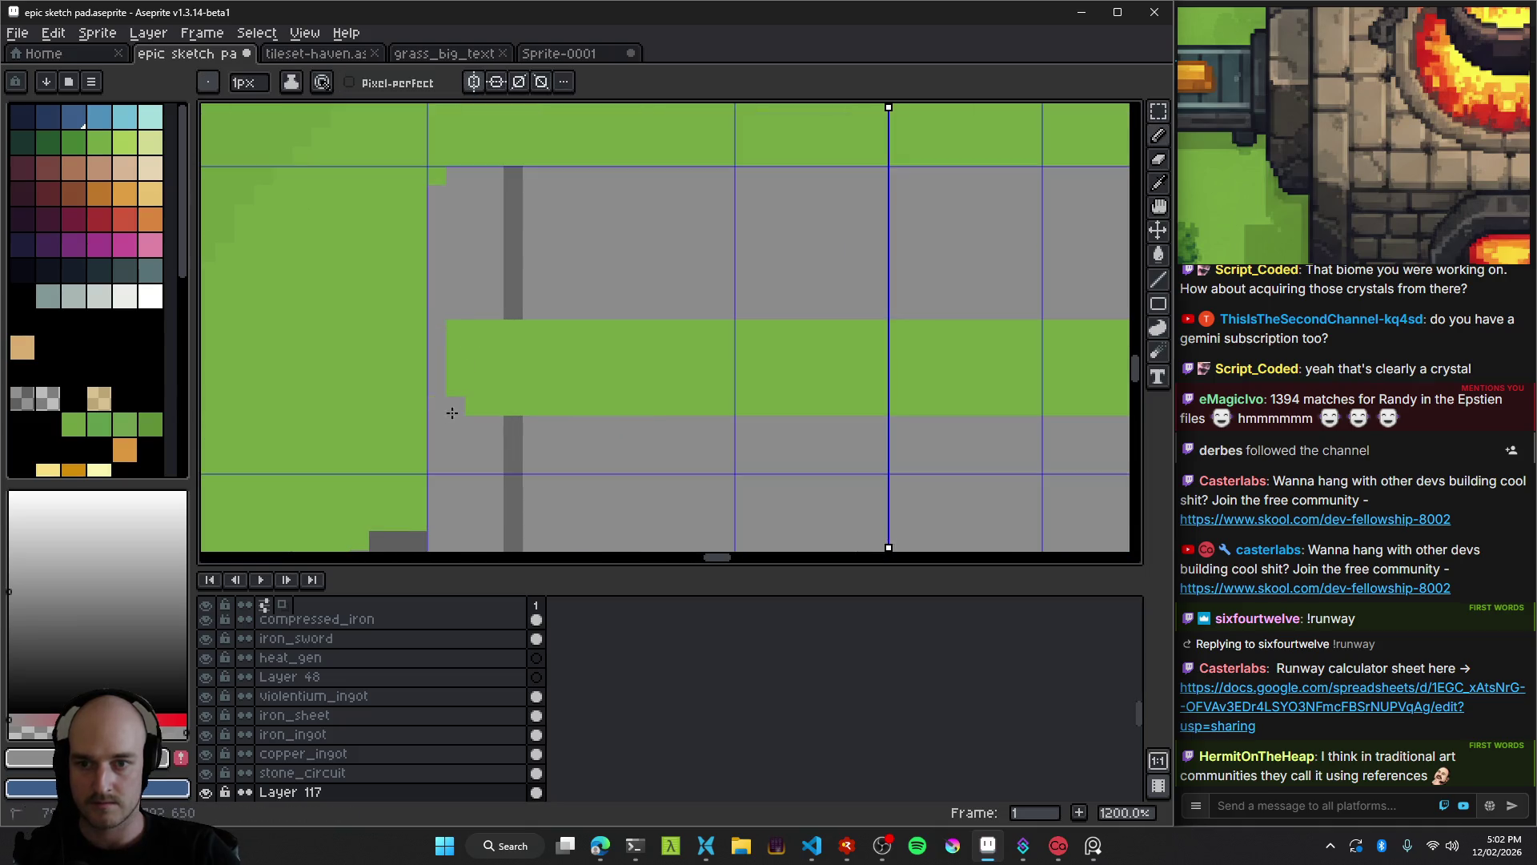
drag(512, 324, 512, 412)
key(g)
click(624, 356)
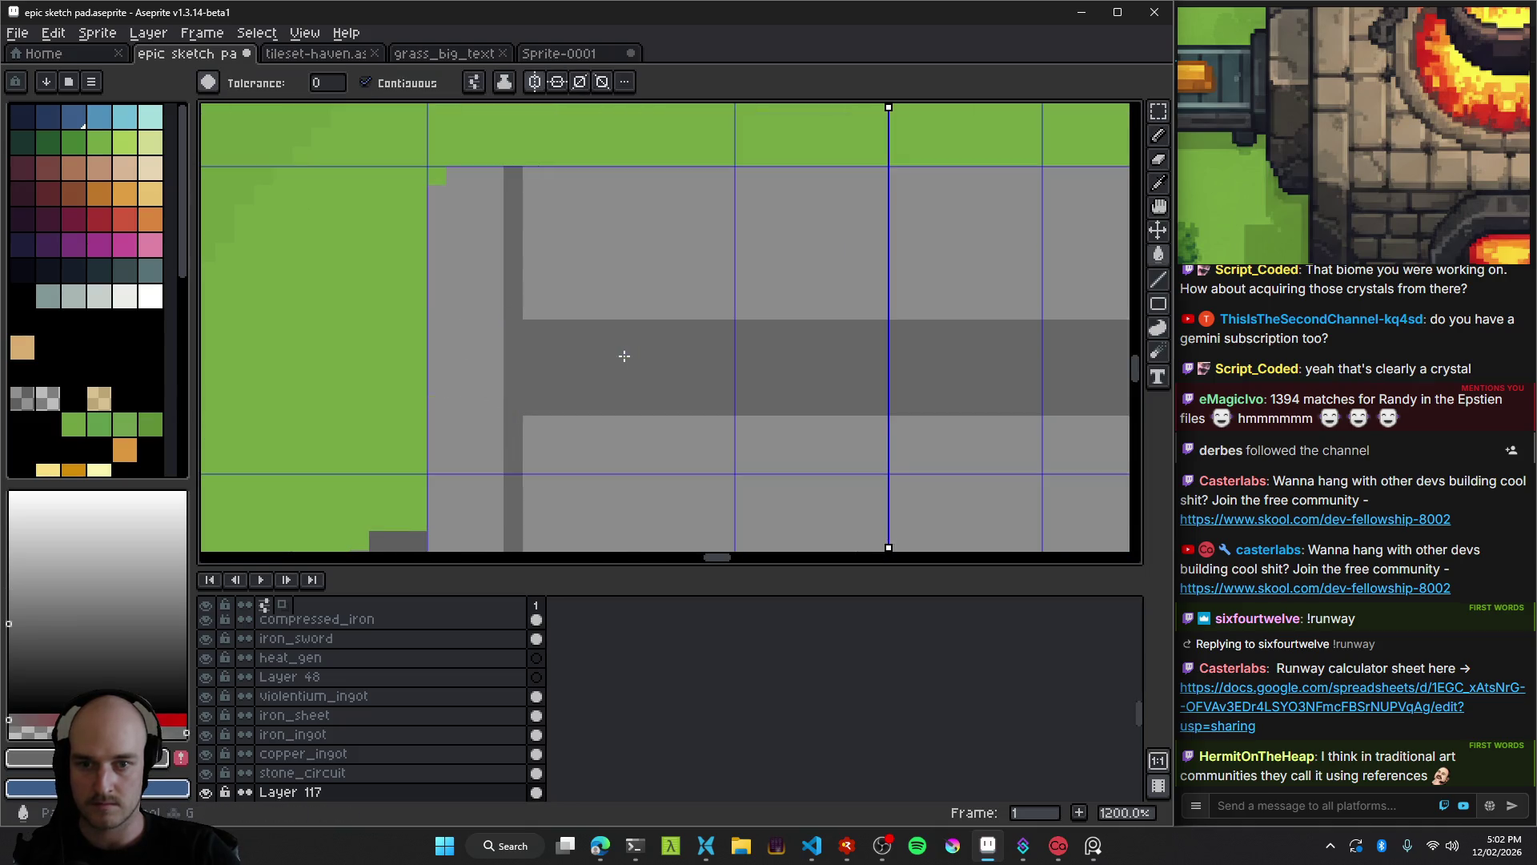
scroll(714, 370, down, 6)
scroll(714, 370, down, 1)
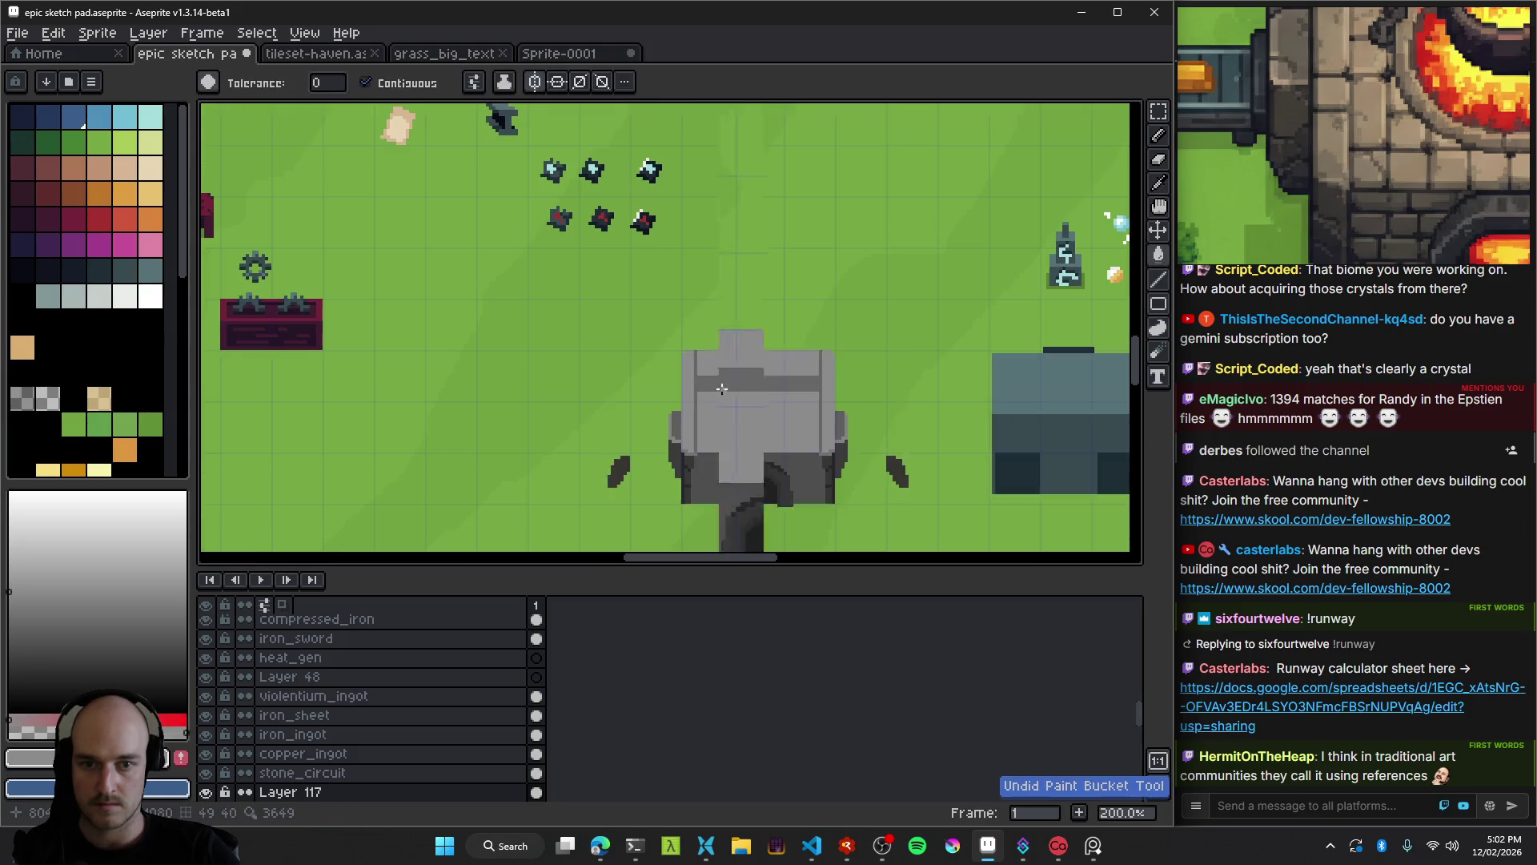
scroll(669, 355, up, 3)
key(b)
key(g)
key(ctrl+z)
scroll(725, 418, down, 4)
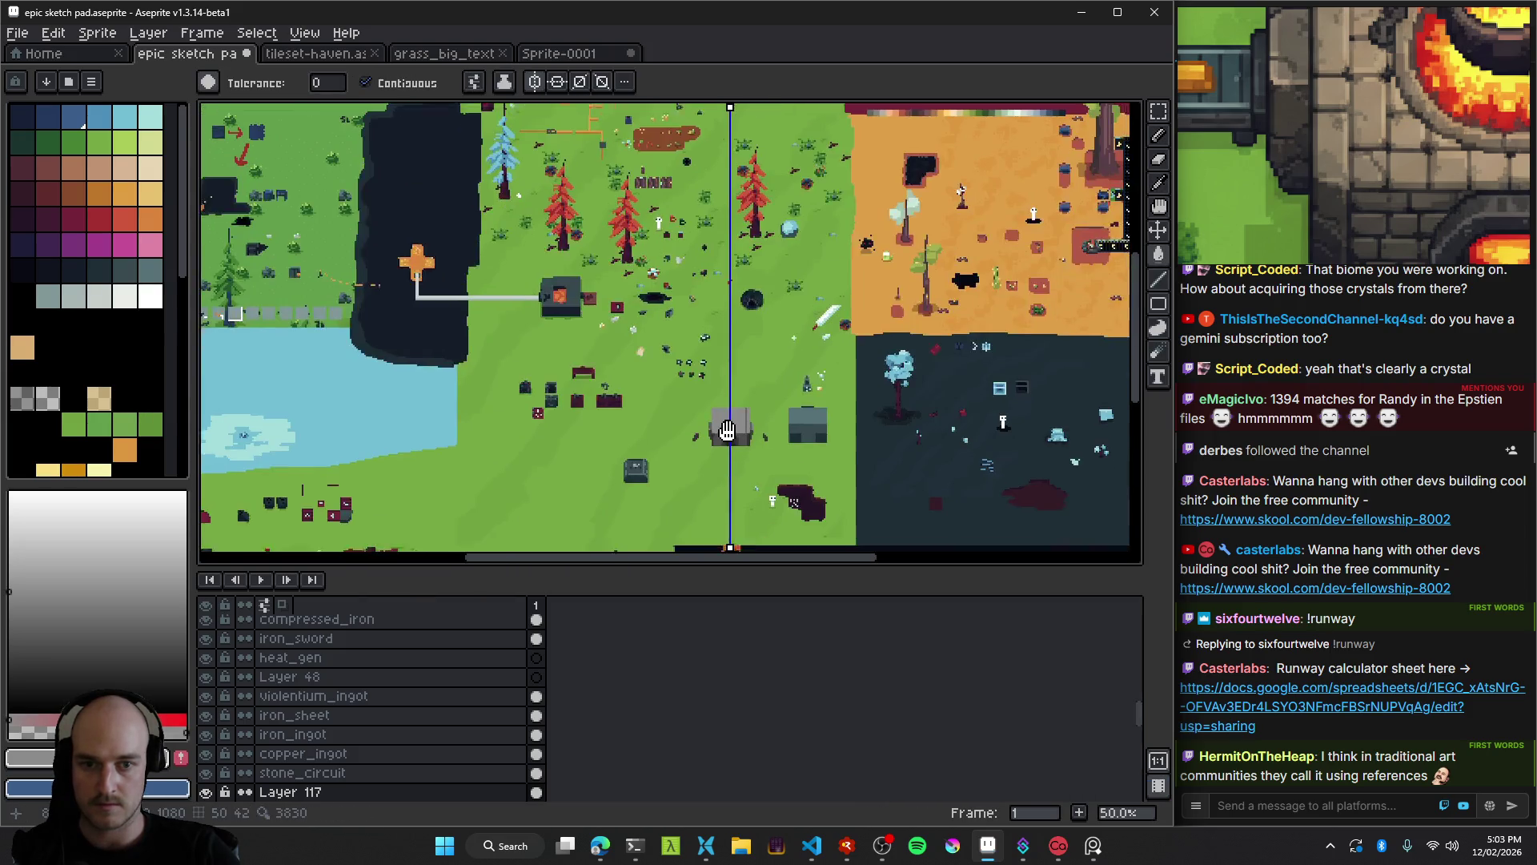
Raise the mirrored side pillars a few pixels and commit the move.
scroll(704, 353, up, 3)
scroll(692, 366, down, 2)
scroll(692, 366, down, 1)
scroll(757, 394, down, 1)
scroll(756, 393, up, 1)
scroll(750, 412, up, 1)
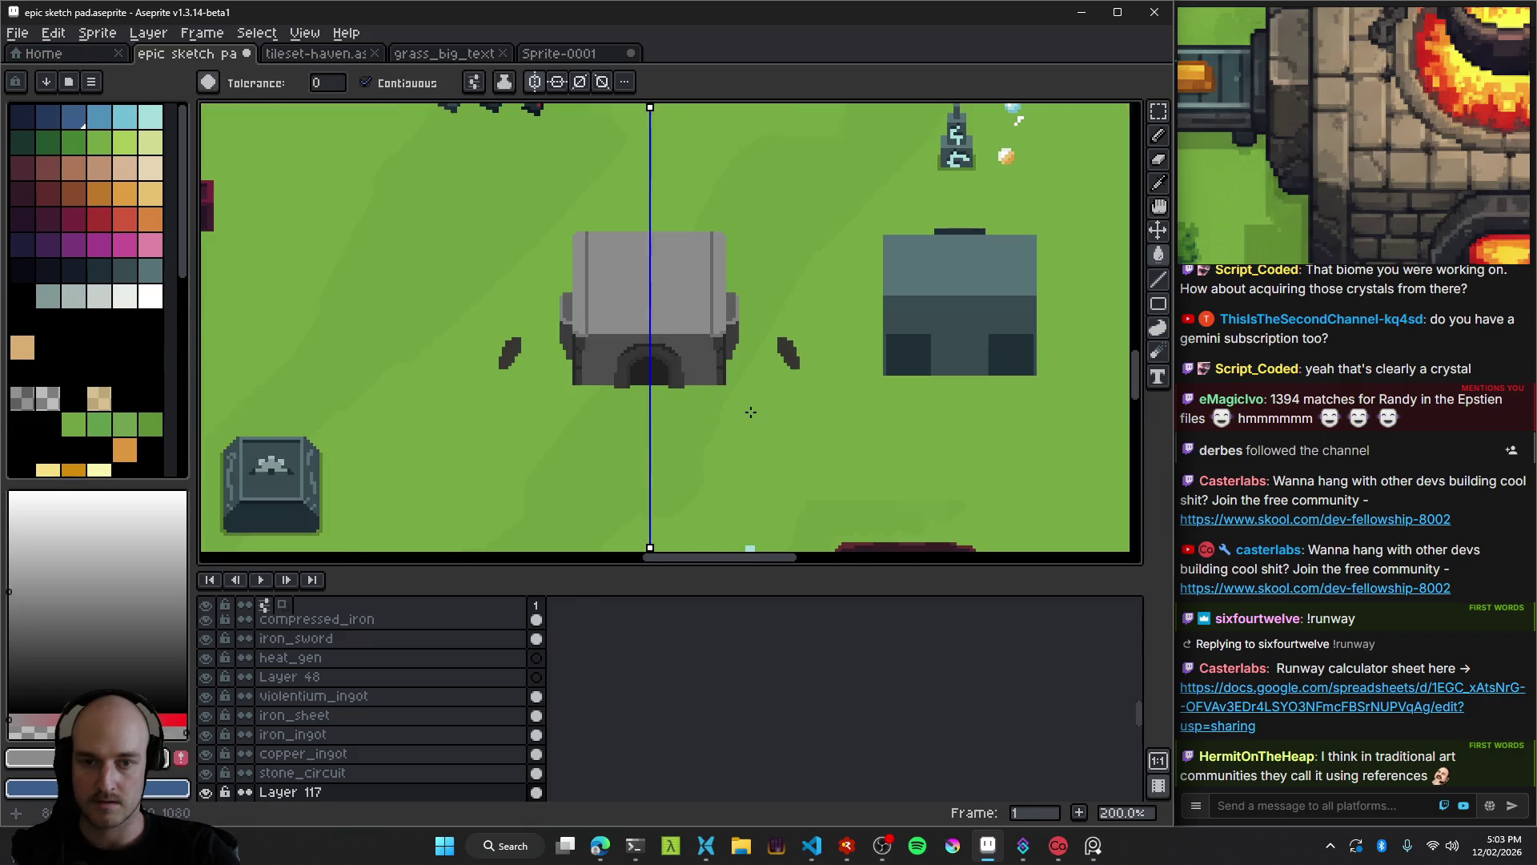
scroll(785, 430, up, 4)
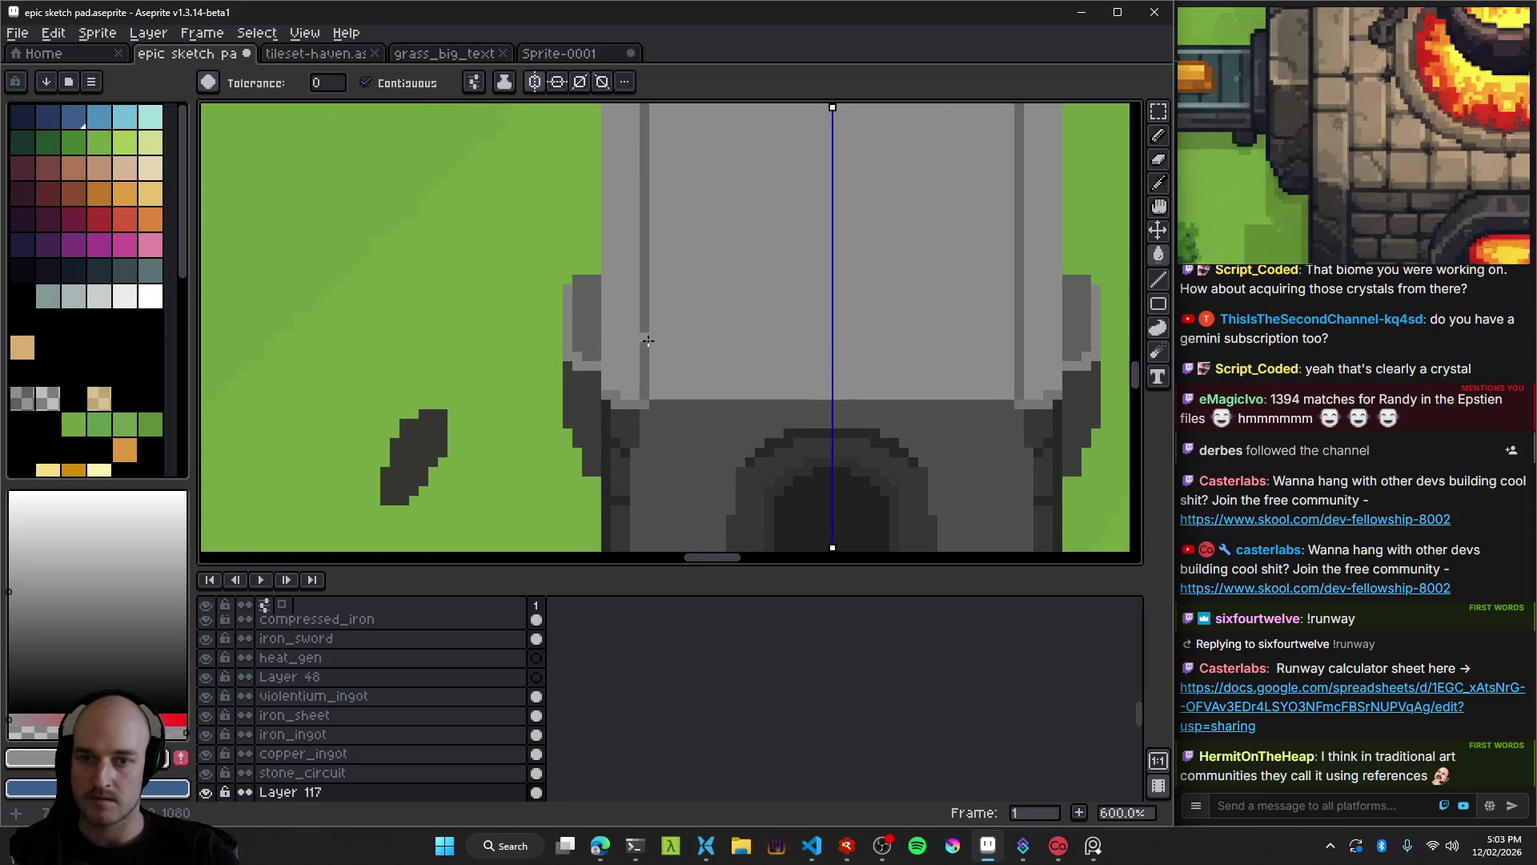
scroll(693, 384, down, 5)
scroll(681, 382, up, 4)
key(m)
mouse_move(552, 272)
mouse_down()
mouse_move(574, 281)
mouse_move(641, 513)
mouse_up()
mouse_move(618, 401)
mouse_down()
mouse_move(608, 352)
mouse_move(657, 406)
mouse_up()
scroll(661, 376, down, 3)
key(Return)
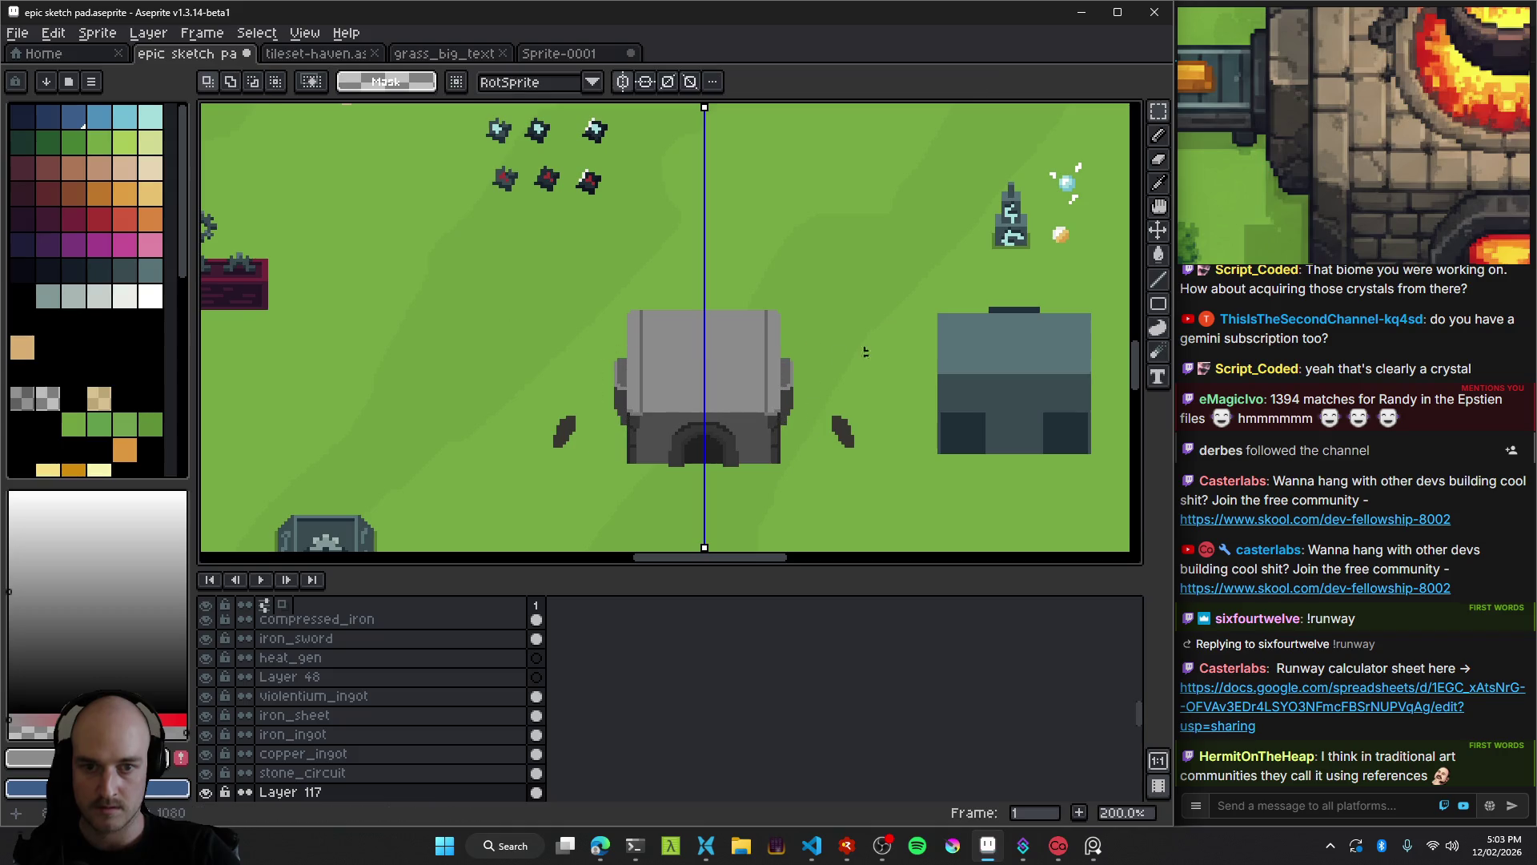
Undo the last edge edit and shrink the brush to 1px.
scroll(637, 394, down, 2)
scroll(637, 394, up, 2)
mouse_move(728, 433)
mouse_down()
mouse_move(658, 395)
mouse_move(664, 376)
mouse_up()
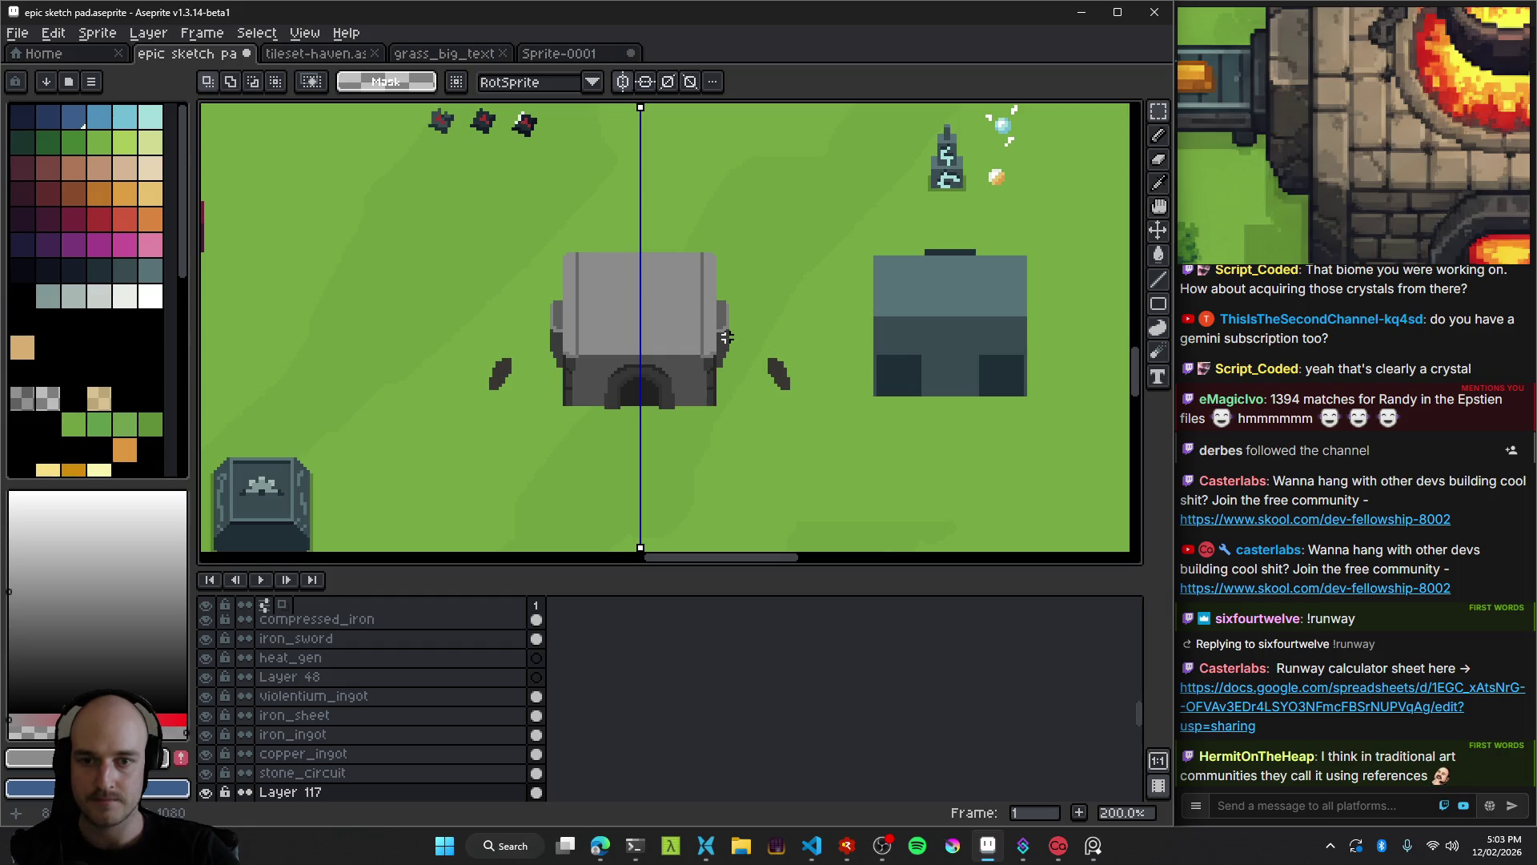
scroll(733, 337, down, 2)
scroll(720, 335, up, 3)
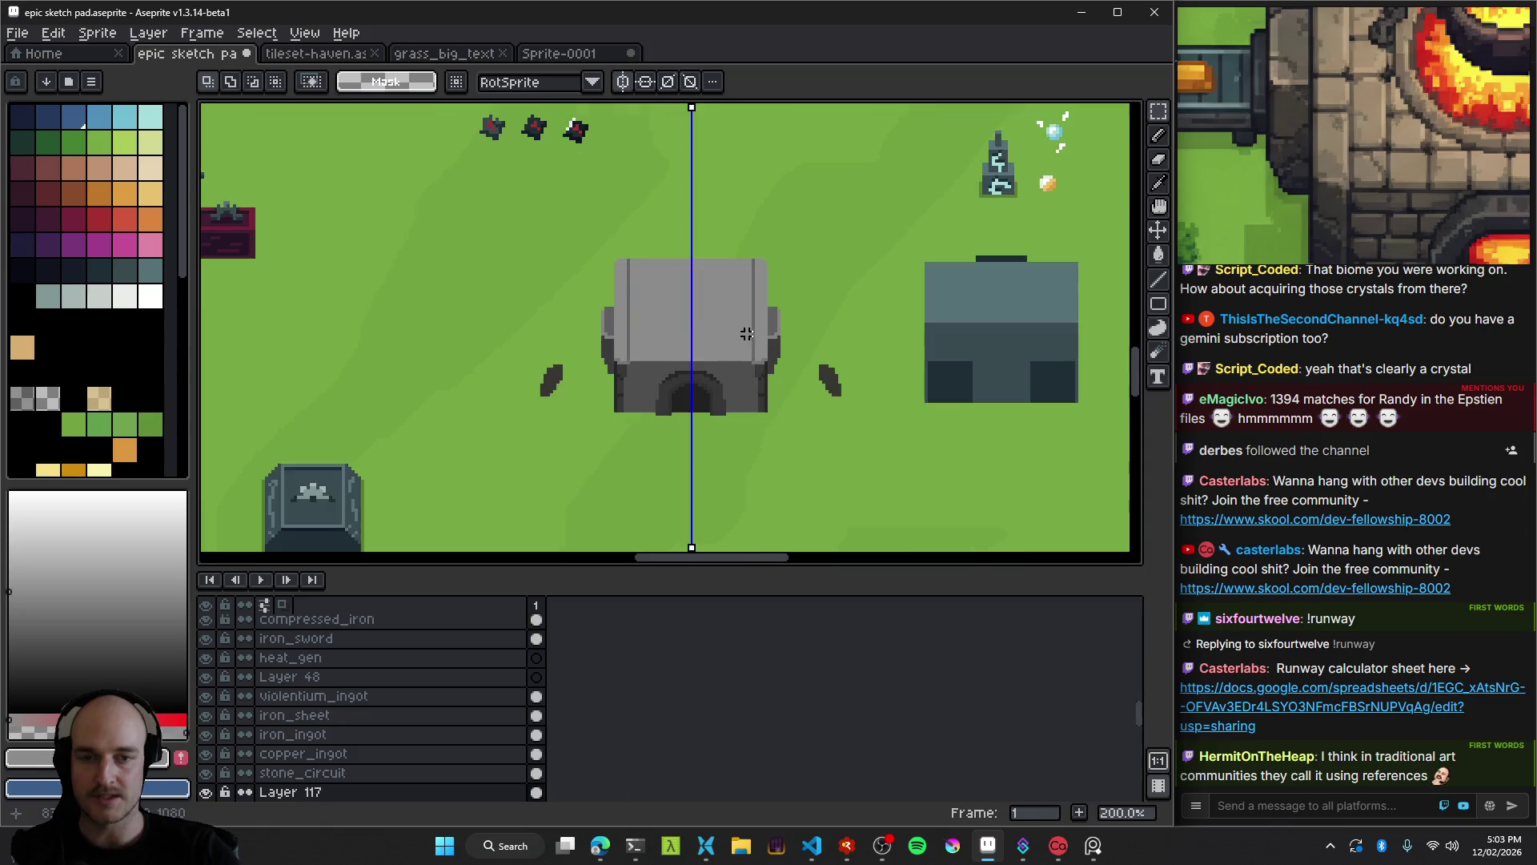
scroll(531, 240, down, 1)
scroll(411, 213, up, 3)
key(b)
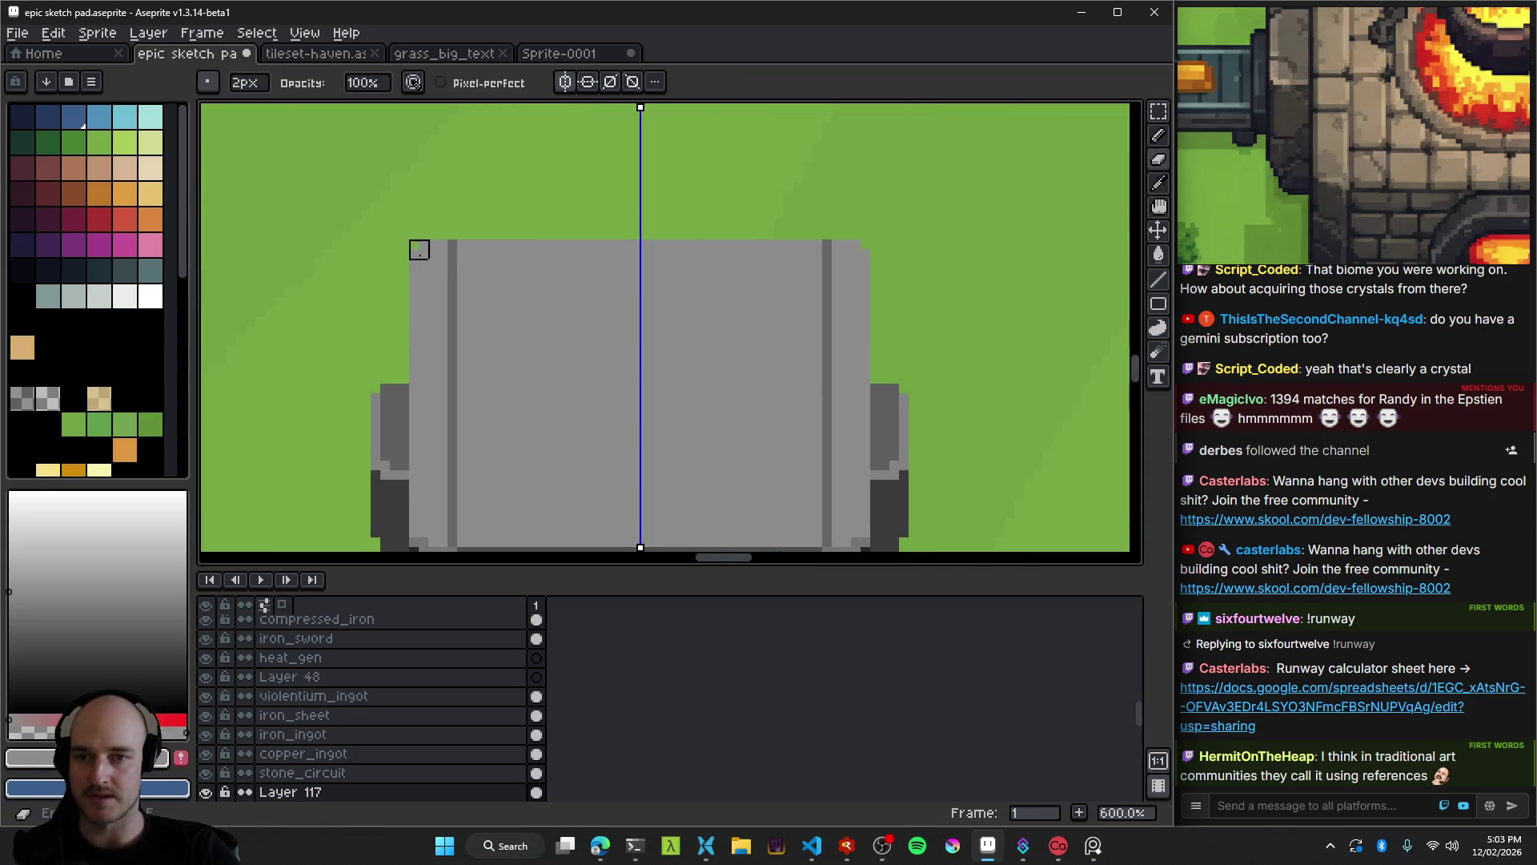
key(minus)
key(ctrl+z)
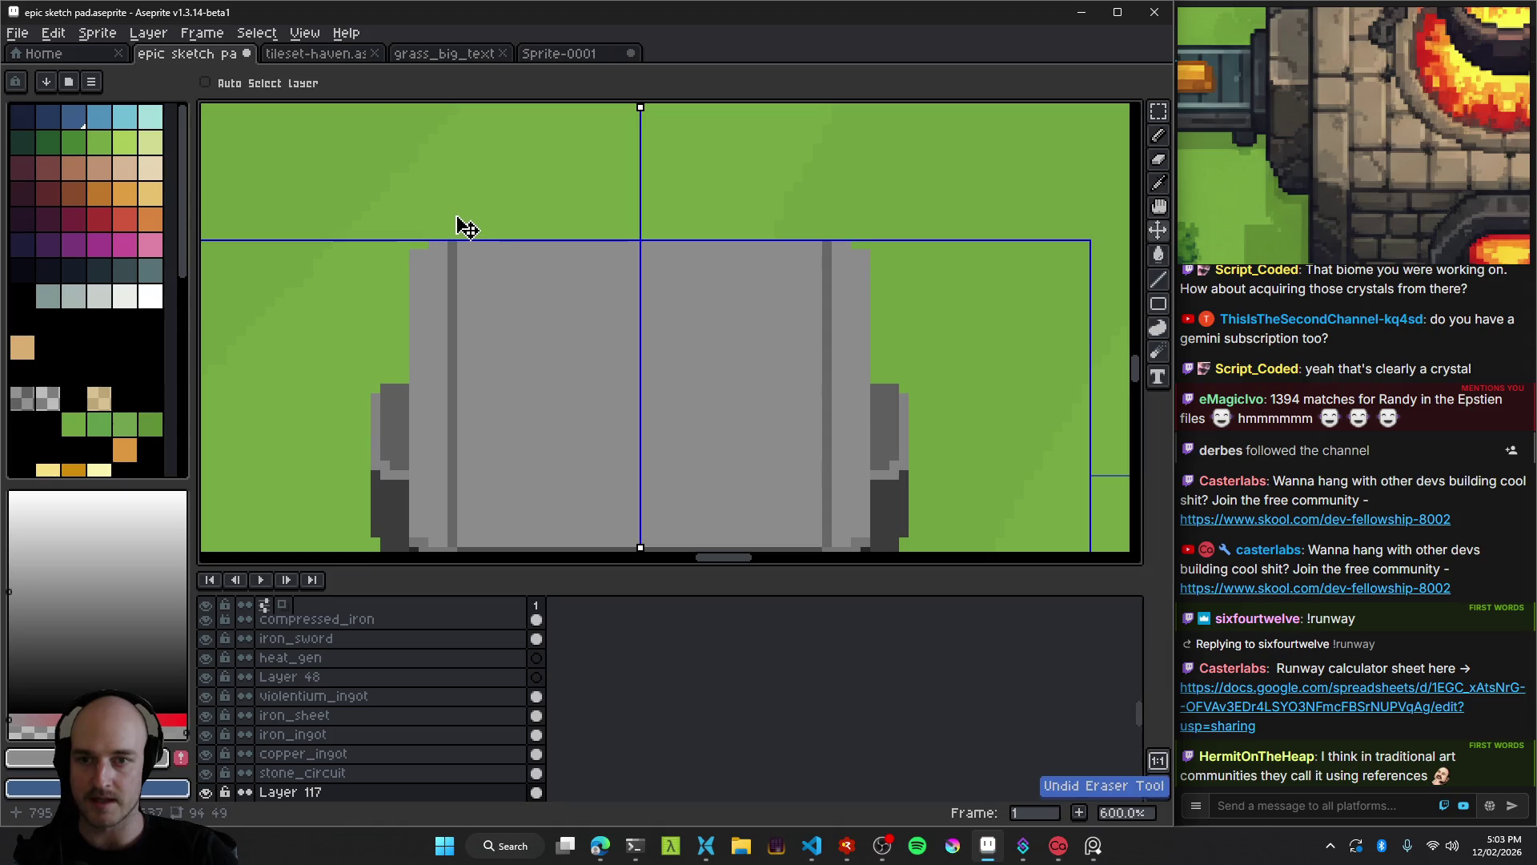
scroll(593, 272, down, 2)
scroll(1385, 157, down, 5)
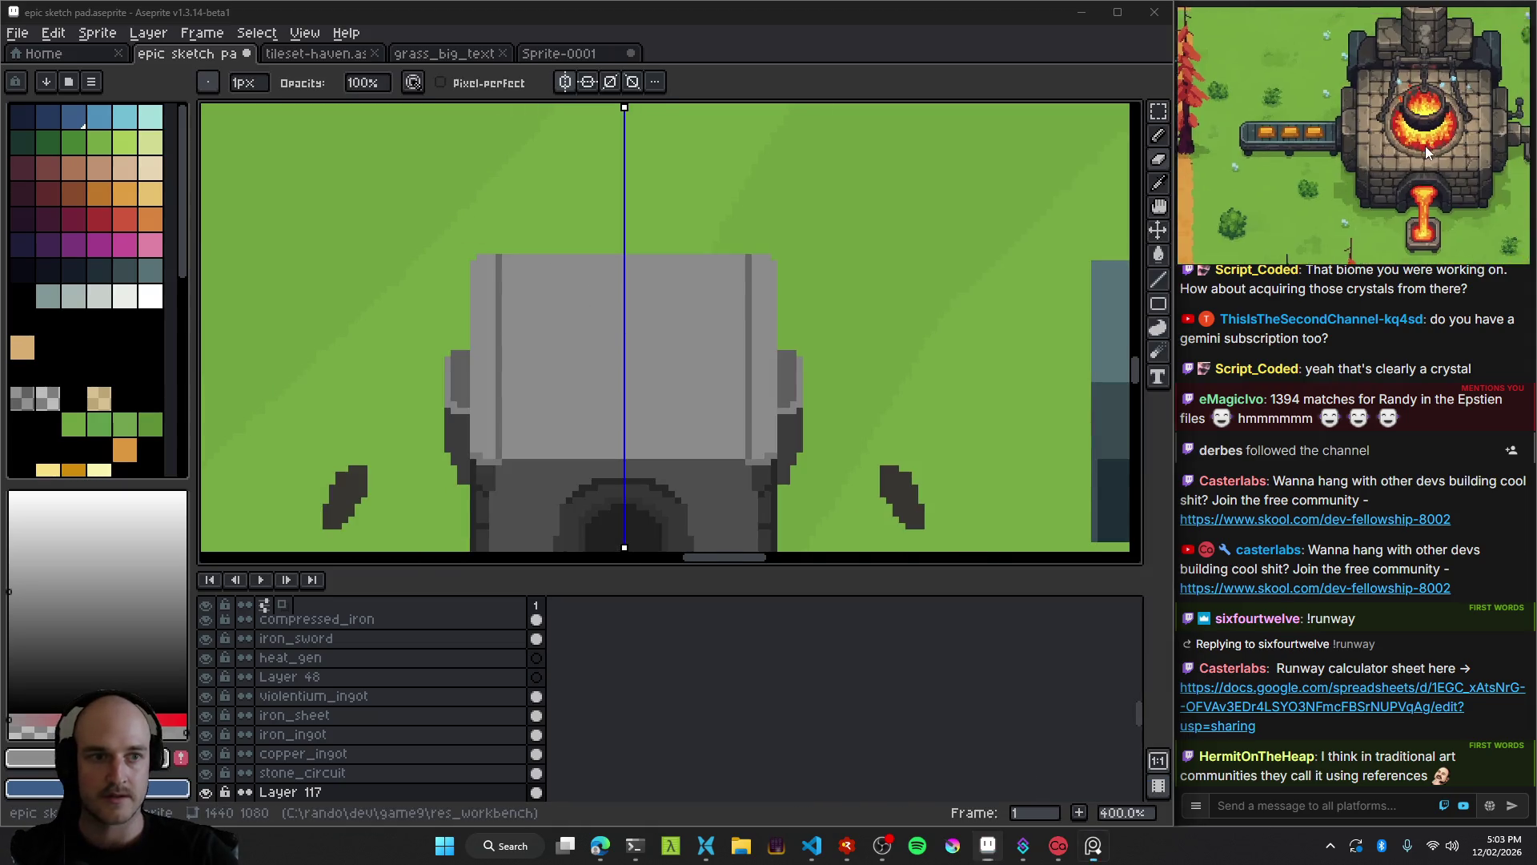
Sample the roof grey and enlarge the brush to a 20px square.
scroll(512, 336, up, 2)
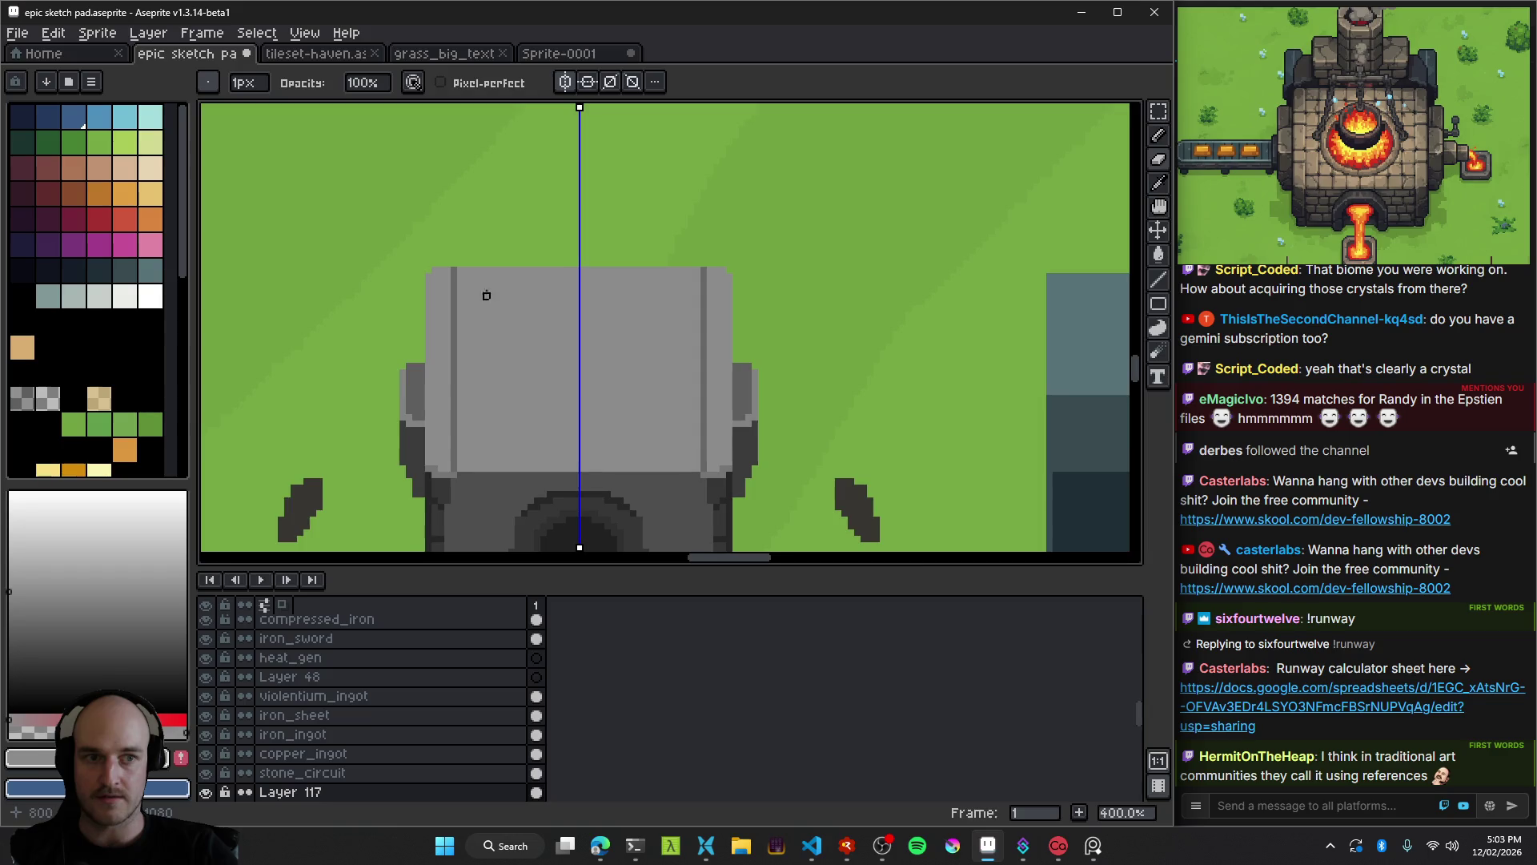
scroll(448, 256, up, 3)
scroll(459, 229, down, 5)
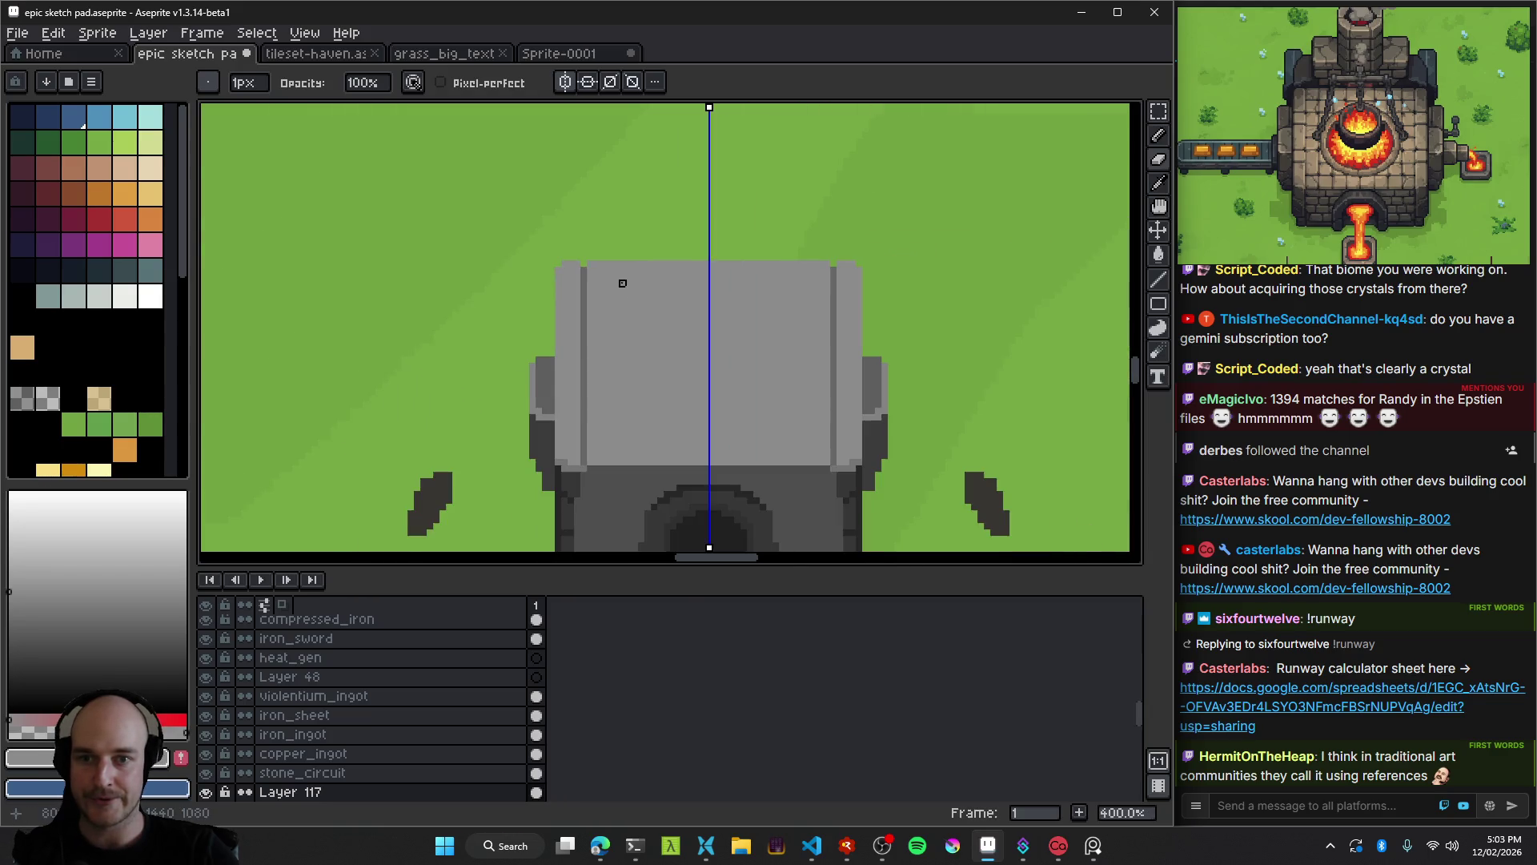
scroll(661, 283, down, 4)
scroll(566, 239, up, 5)
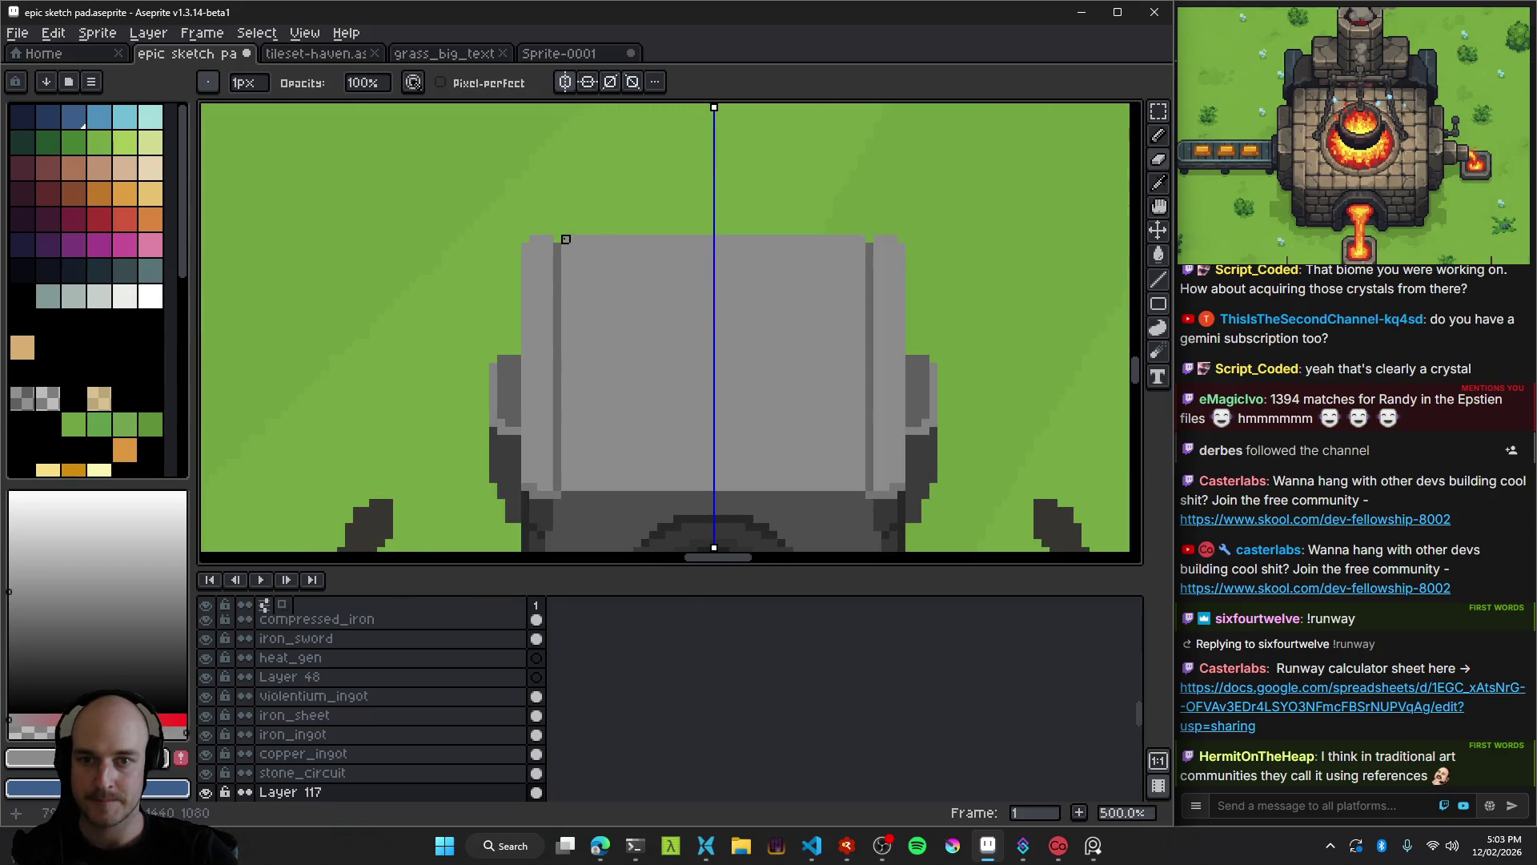
scroll(790, 239, down, 3)
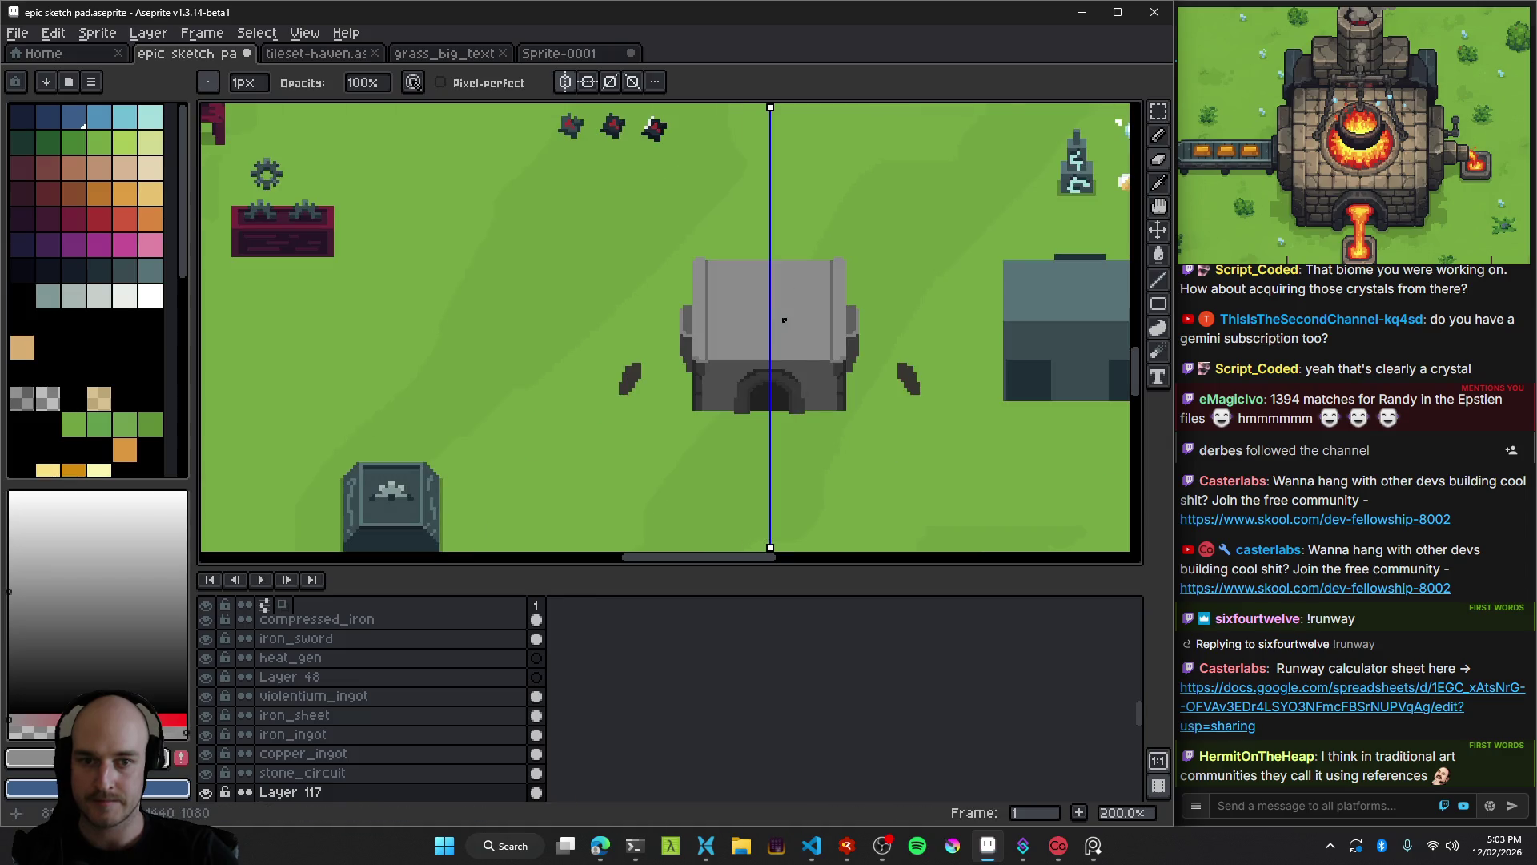
scroll(800, 320, up, 2)
key(alt)
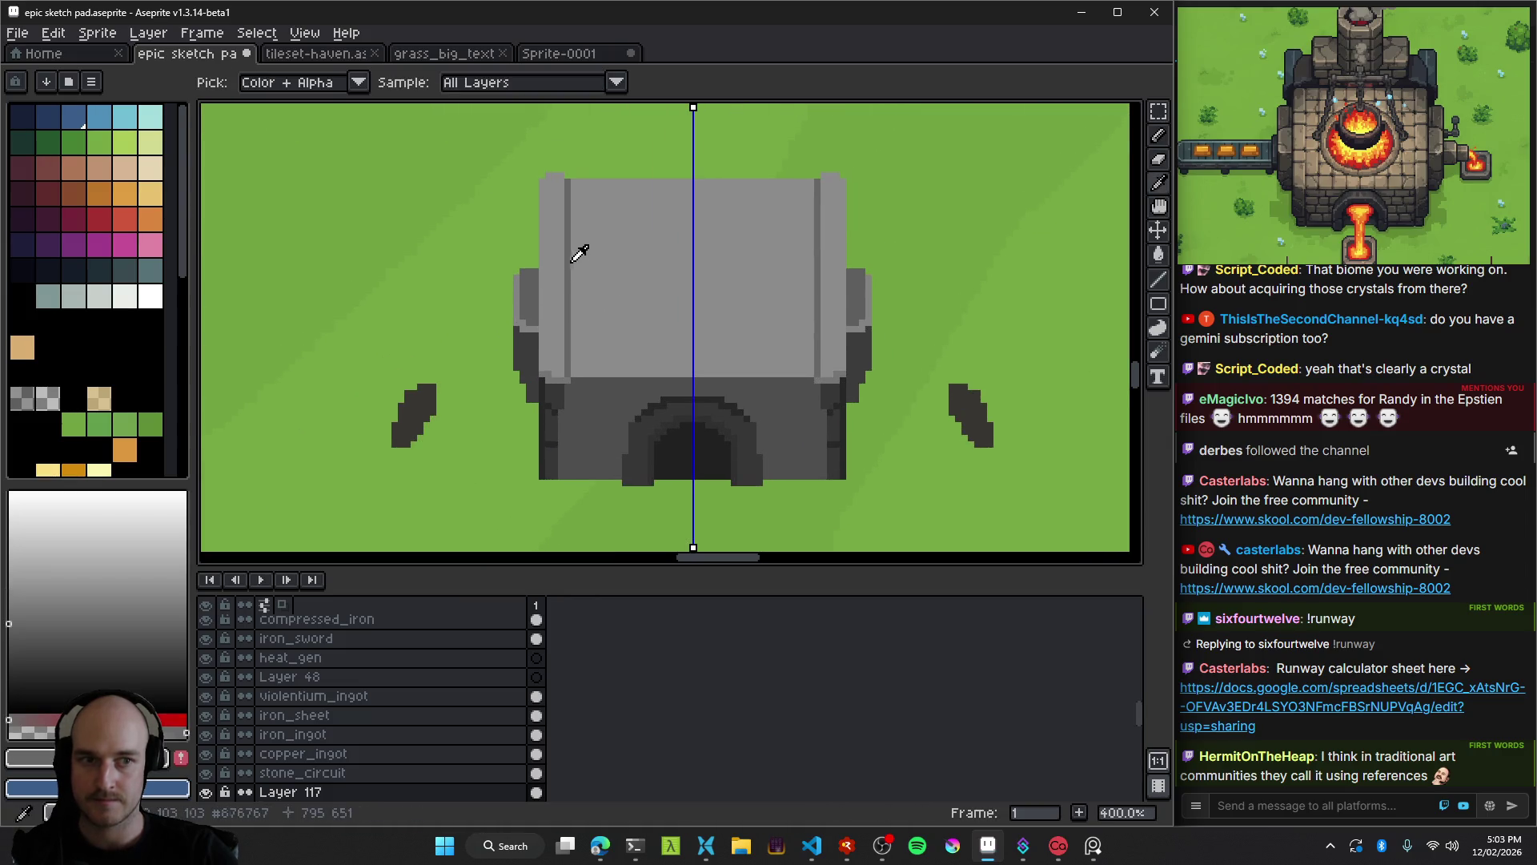
scroll(581, 267, down, 2)
scroll(580, 267, right, 2)
scroll(625, 335, up, 2)
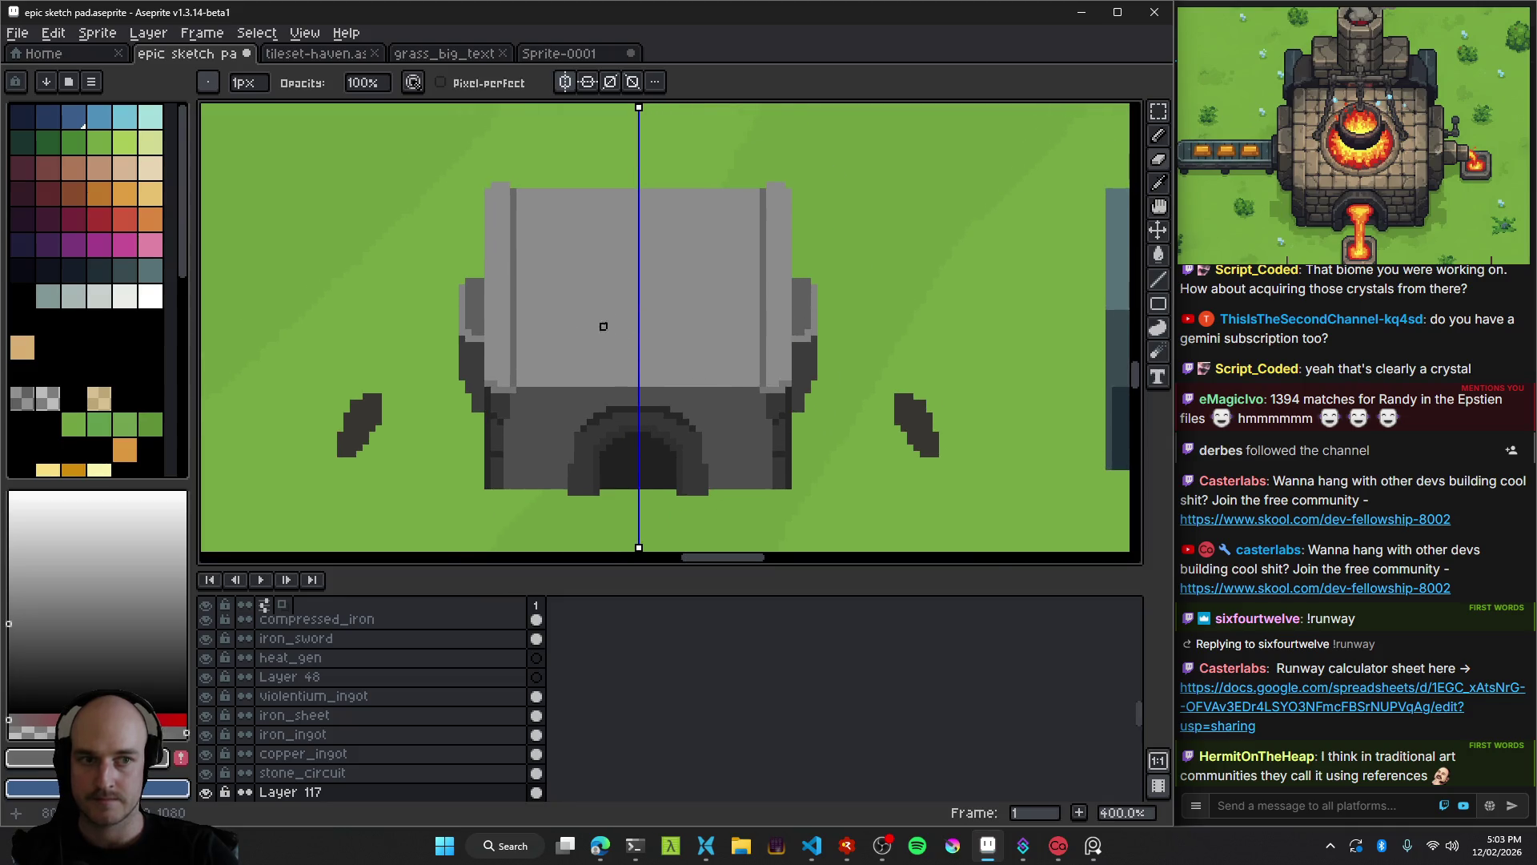
scroll(642, 339, up, 2)
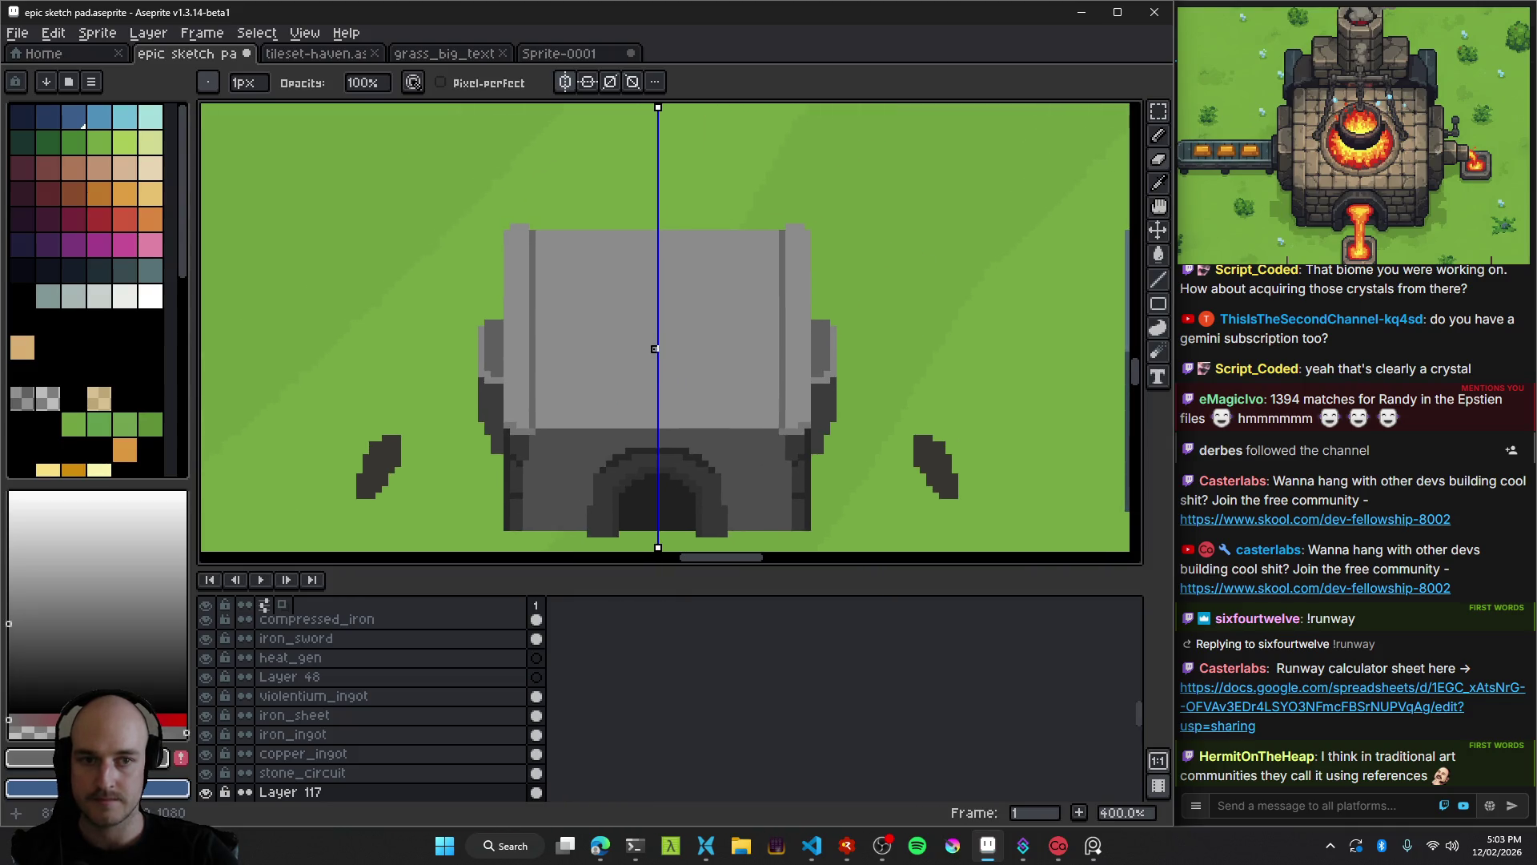
key(plus)
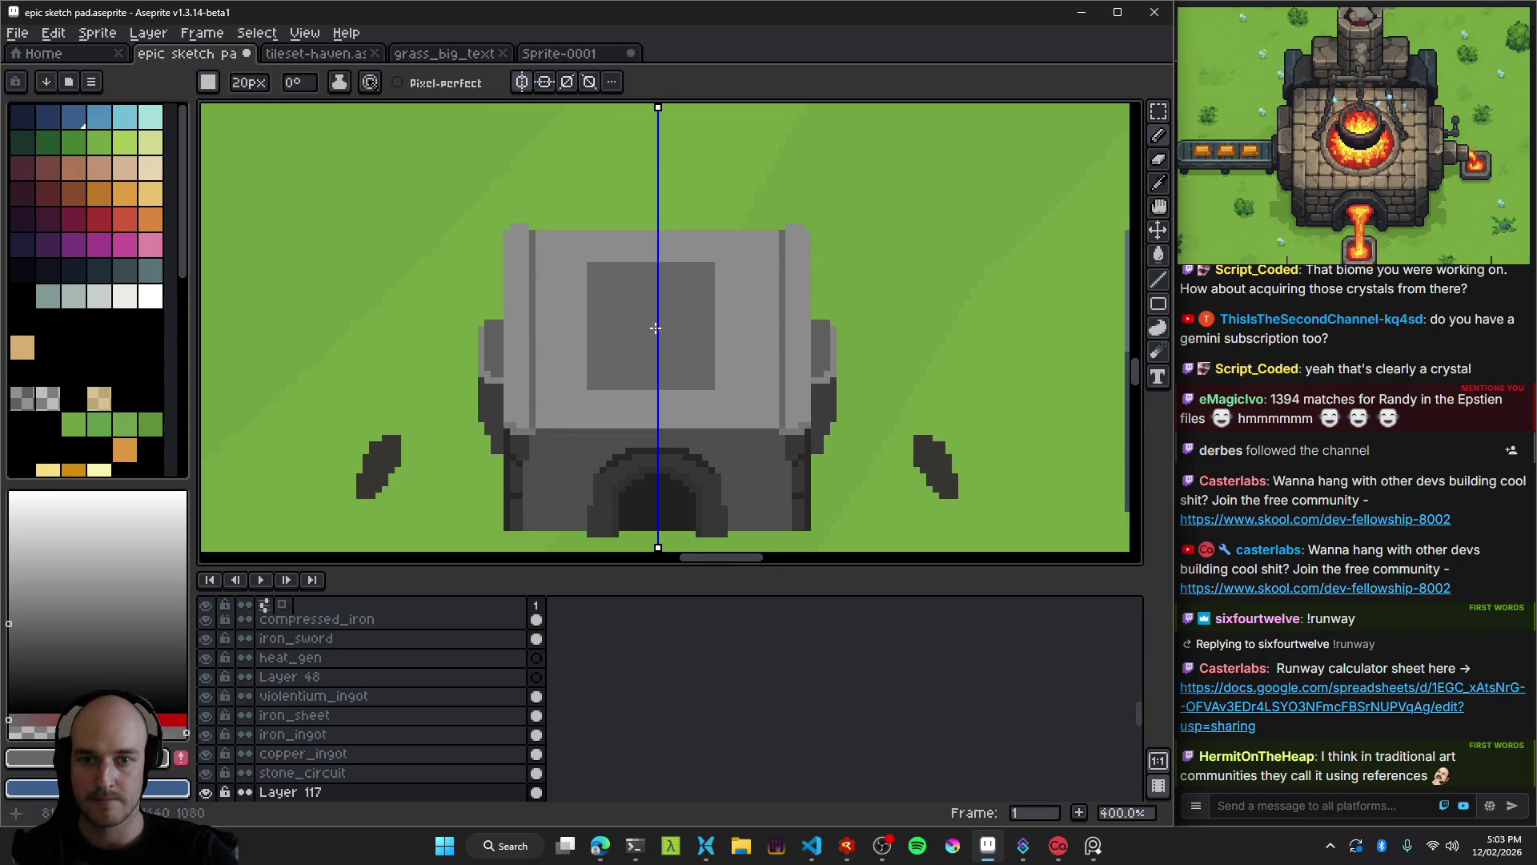
Inspect the foundry sprite with the freehand selection tool and save epic sketch pad.aseprite.
scroll(654, 328, down, 5)
key(q)
scroll(763, 338, up, 4)
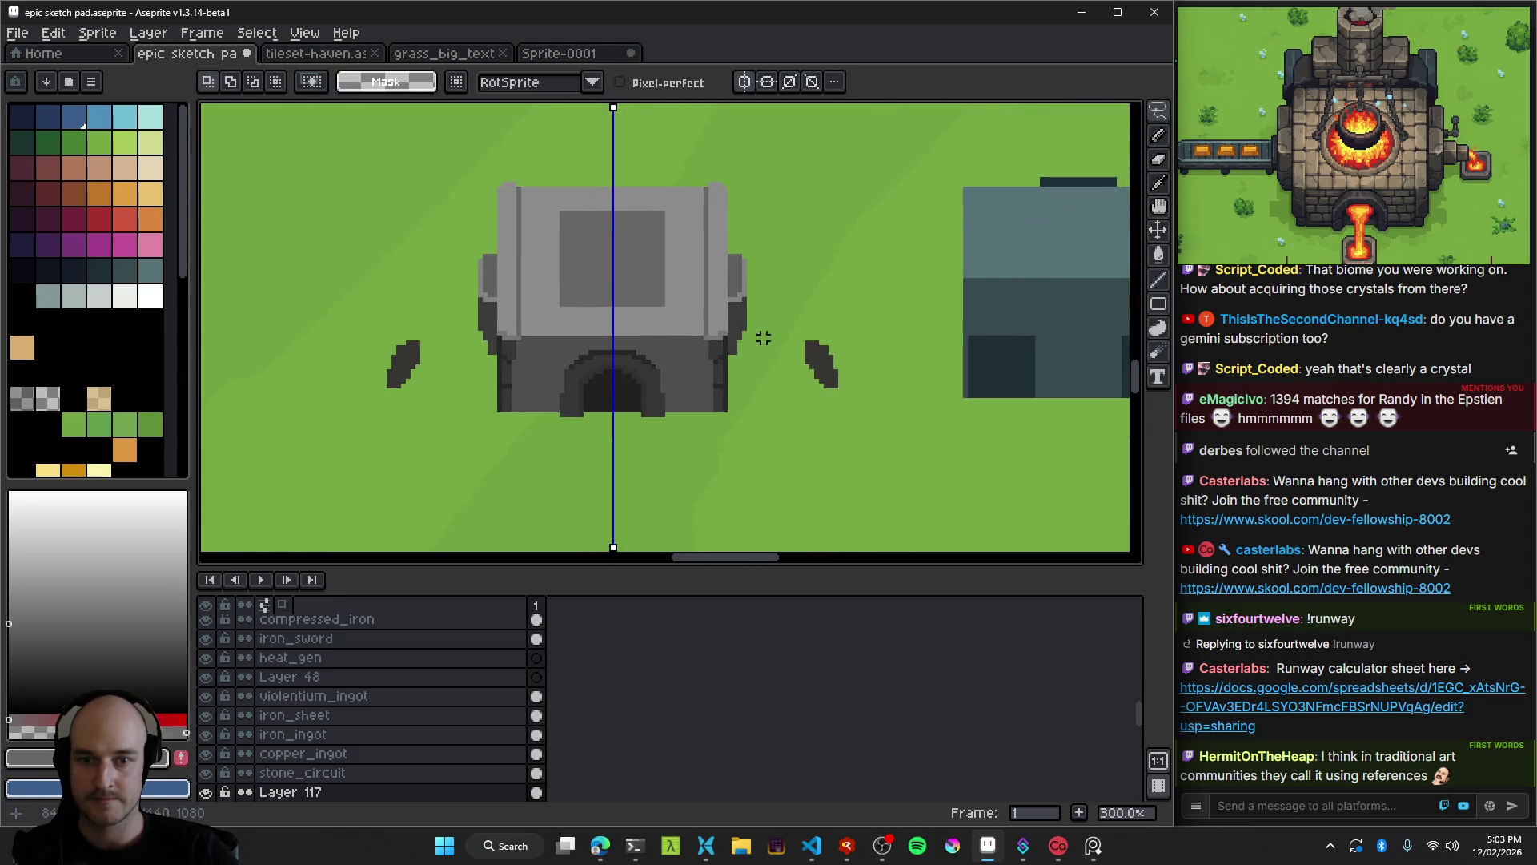
scroll(763, 338, up, 2)
scroll(641, 400, down, 5)
key(ctrl+s)
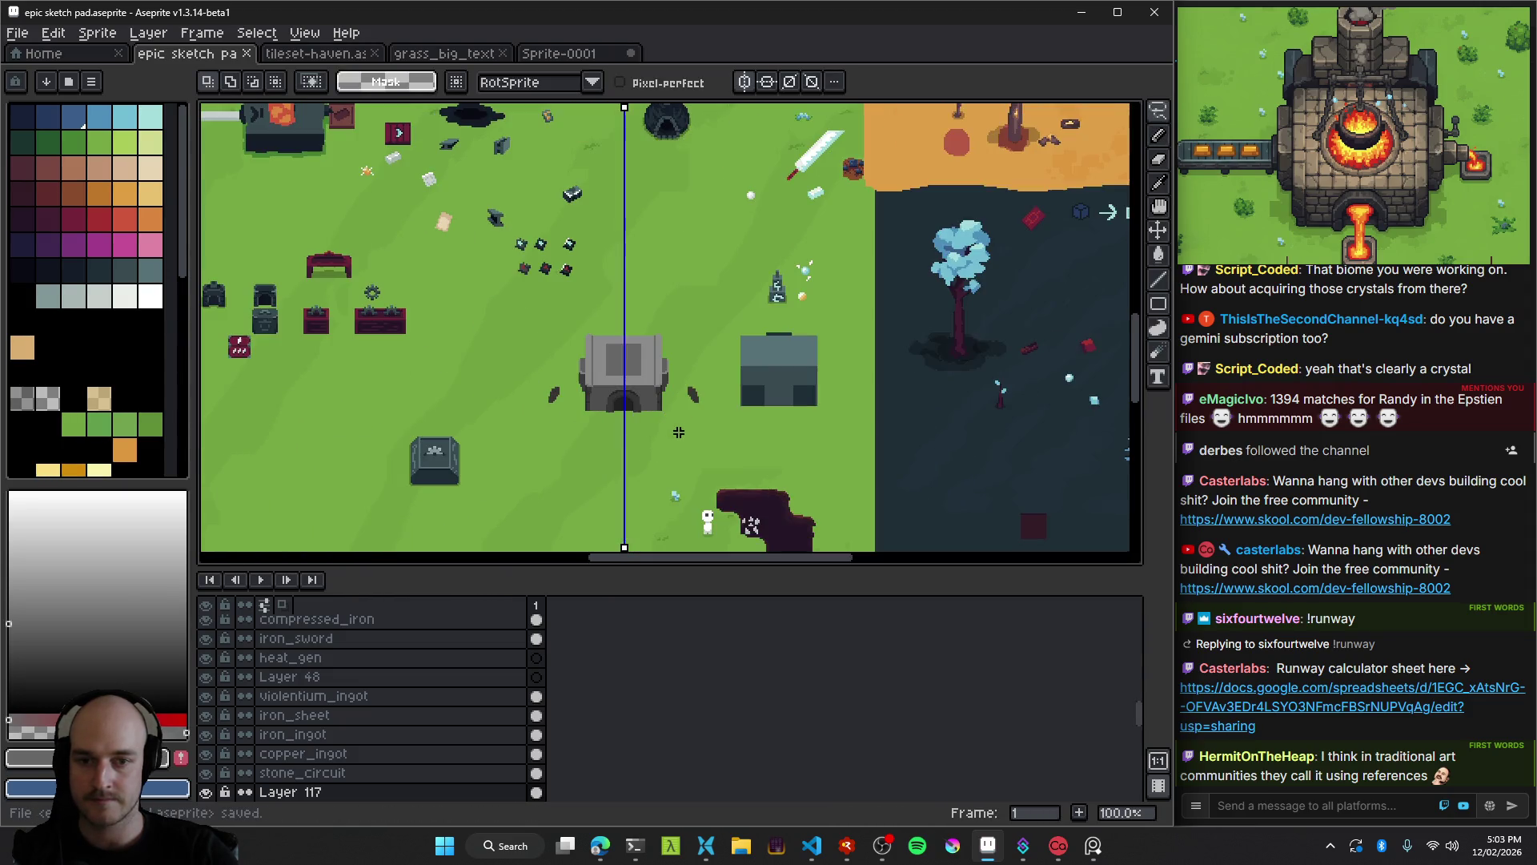
Undo the thick dark strokes on the foundry, enlarge the brush to 4px, and save again.
scroll(633, 401, up, 2)
scroll(614, 398, down, 1)
key(v)
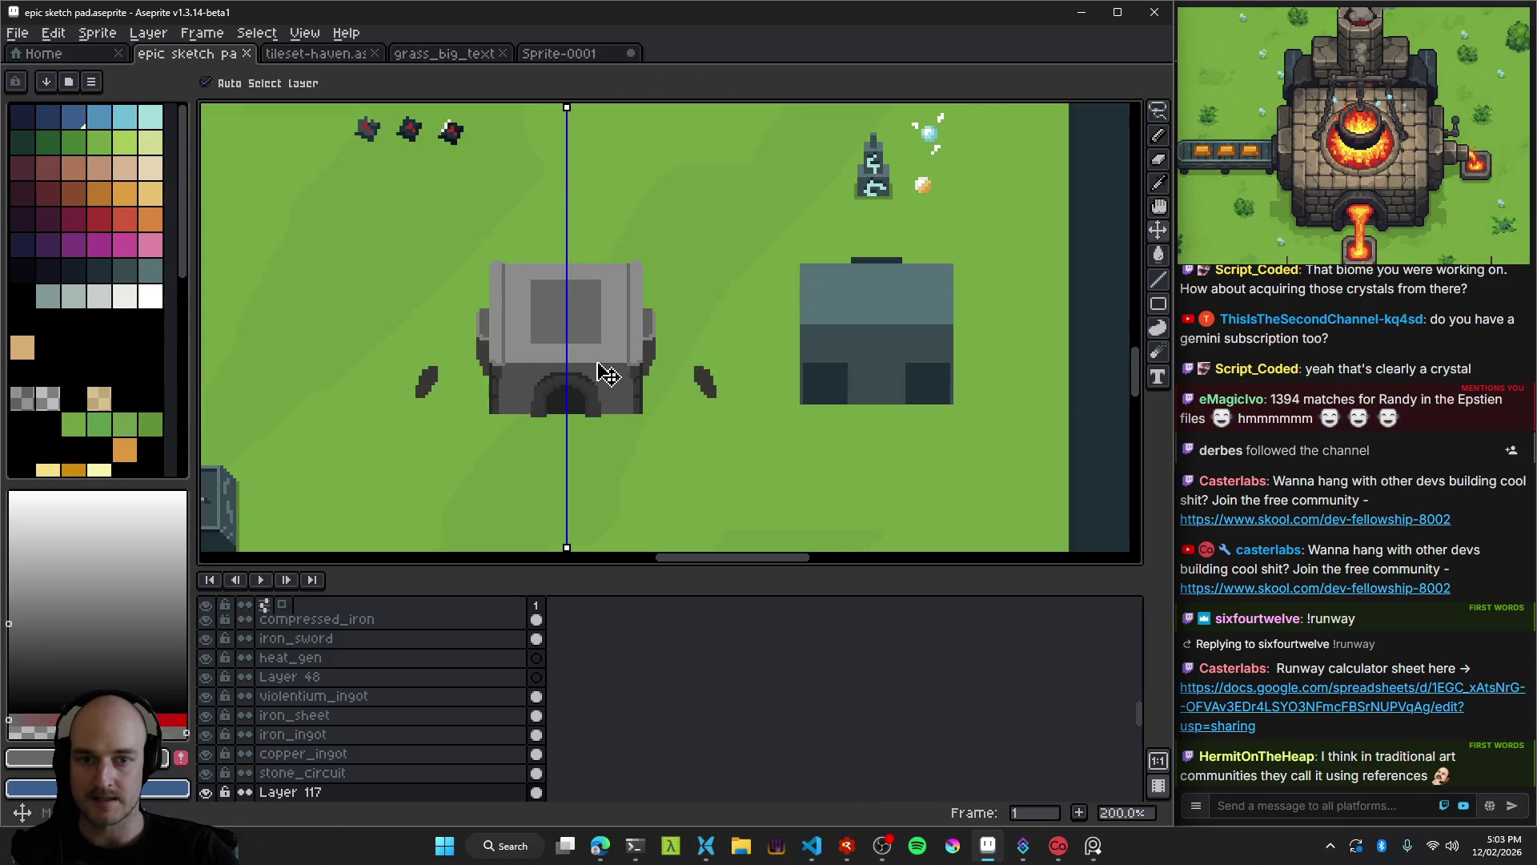
scroll(904, 346, up, 3)
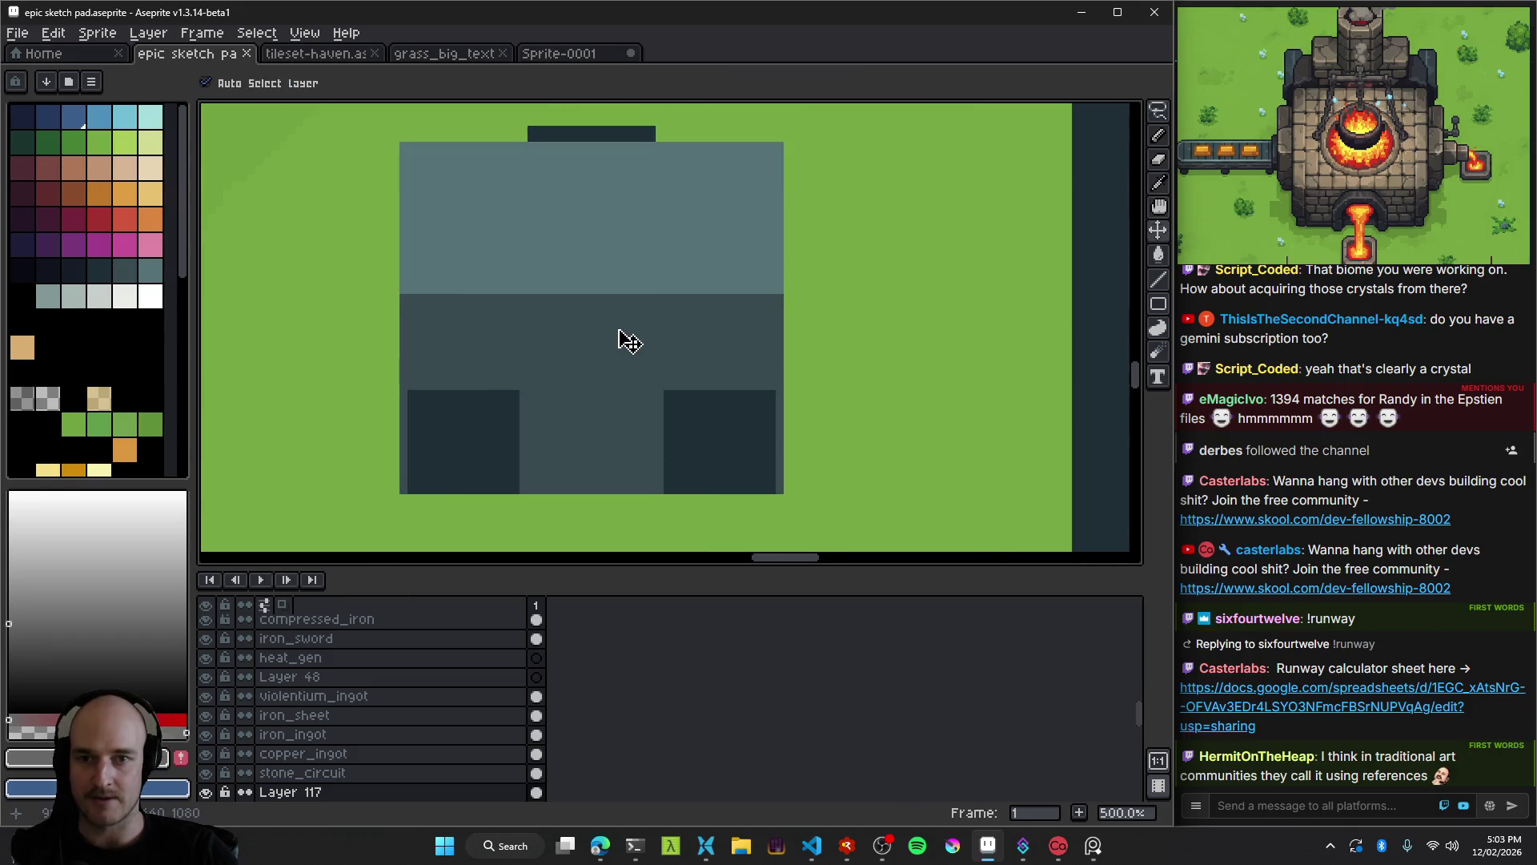
scroll(941, 369, left, 5)
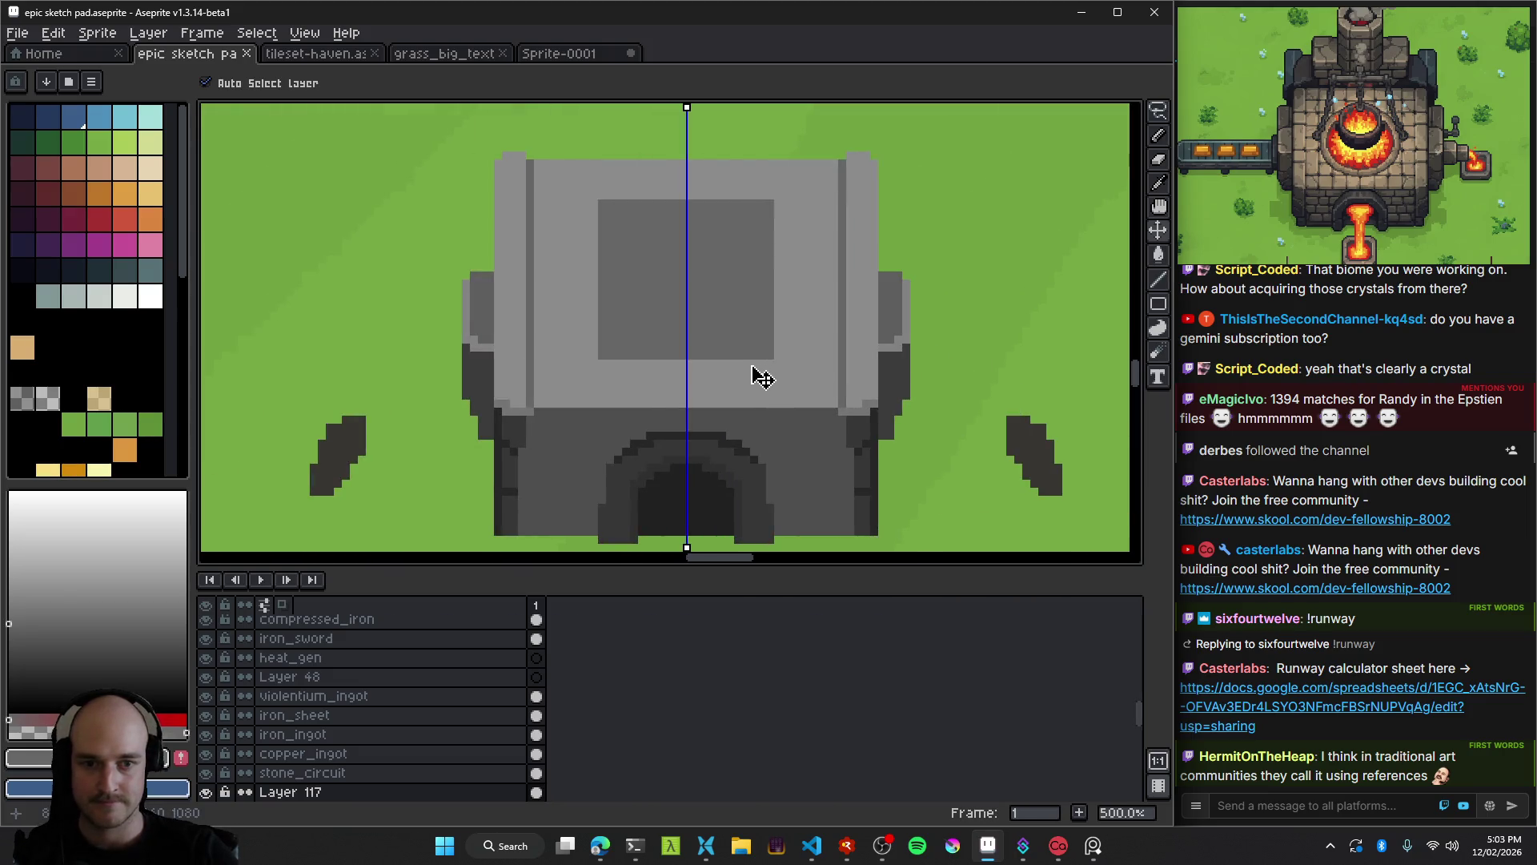
scroll(760, 376, right, 3)
scroll(680, 382, down, 1)
key(b)
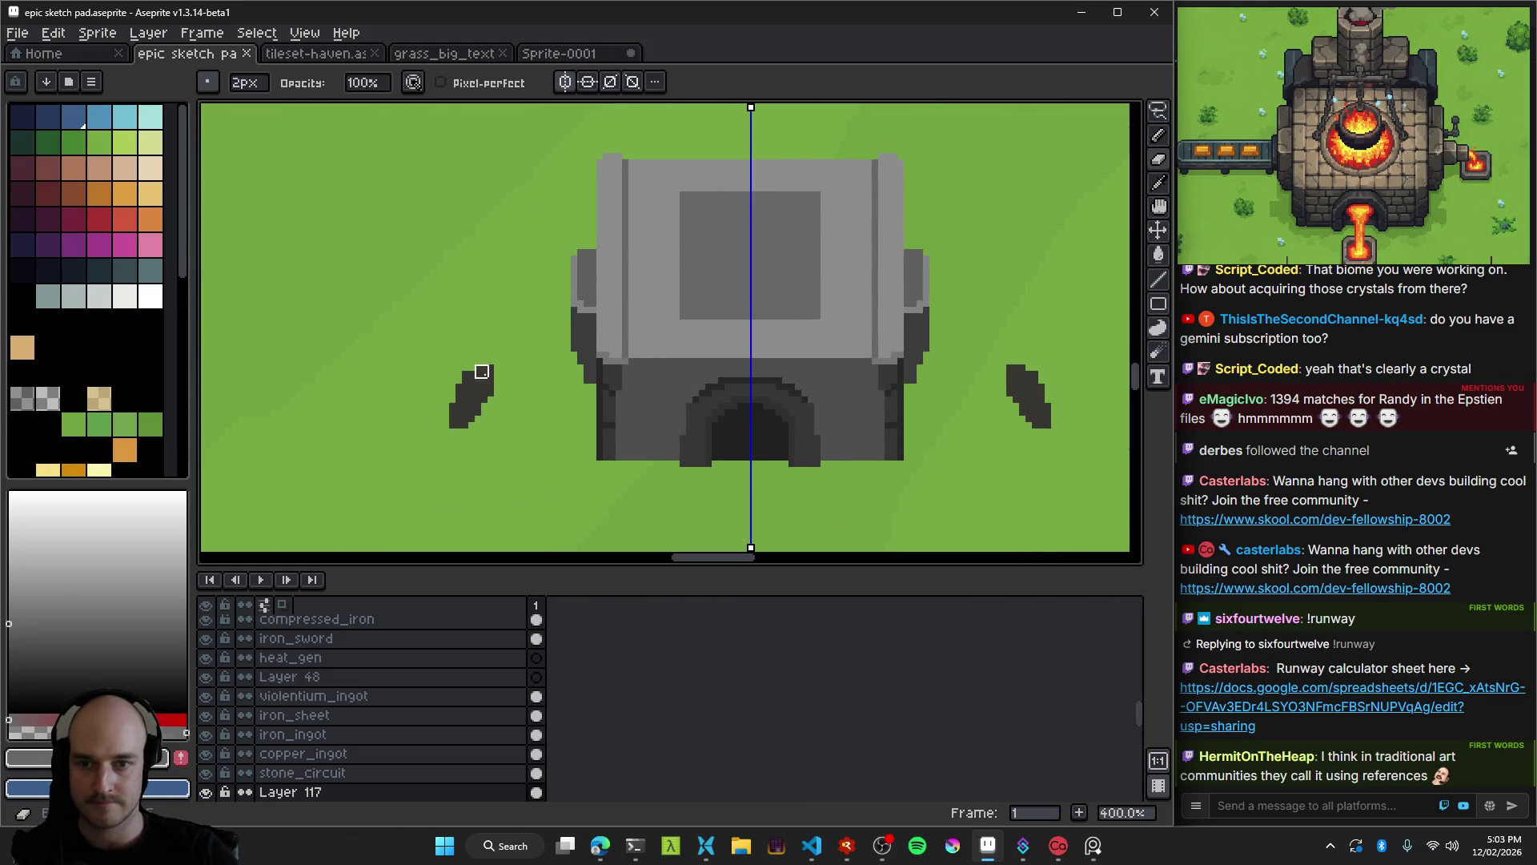
key(plus)
key(plus)
key(ctrl+z)
key(ctrl+s)
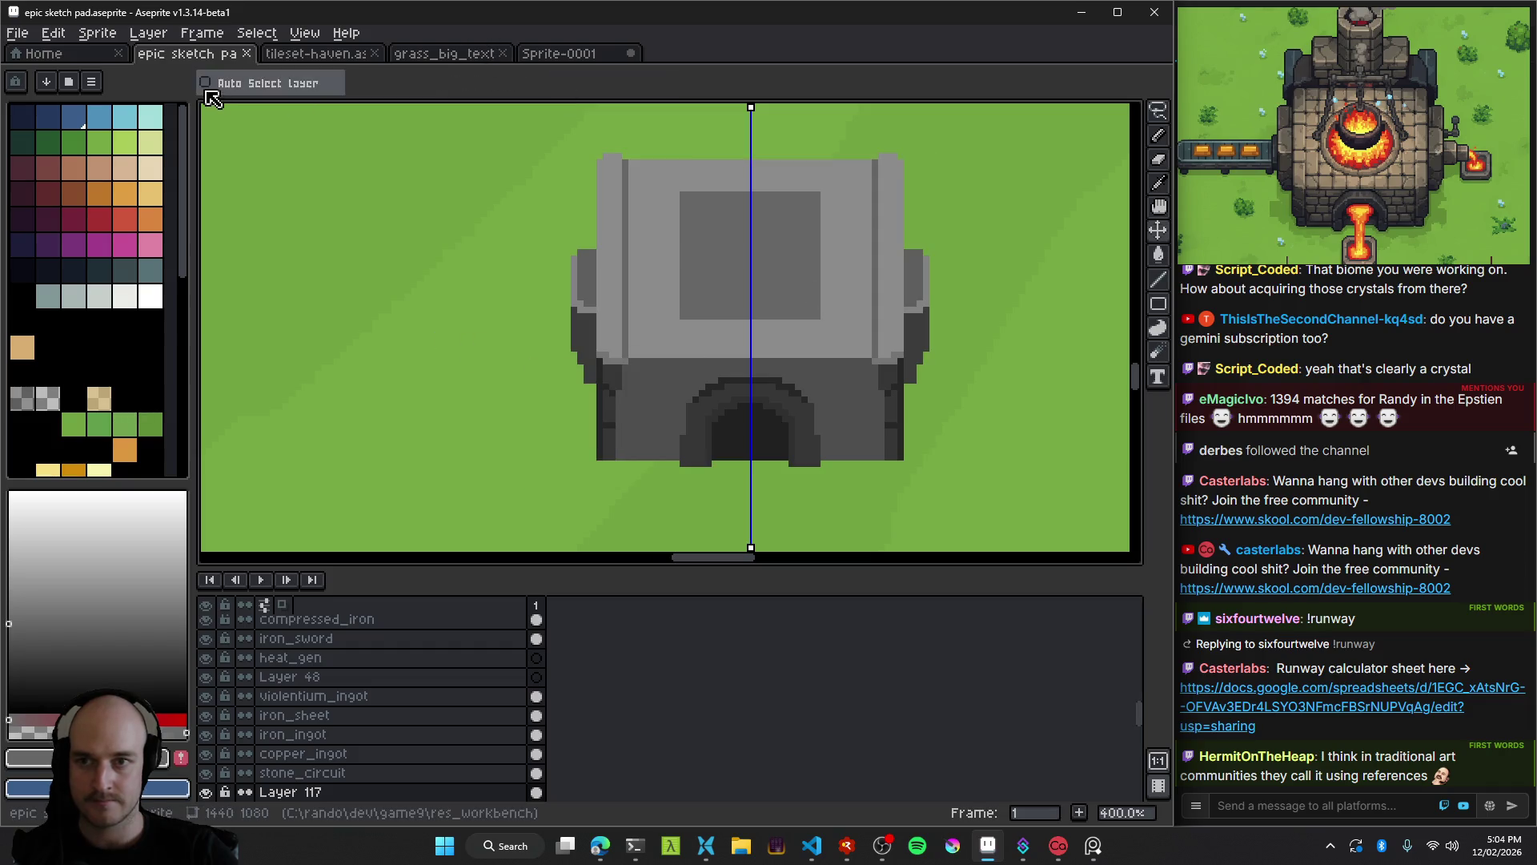
Pan and zoom to review the grey foundry beside the dark placeholder block.
scroll(646, 251, right, 3)
scroll(590, 257, down, 3)
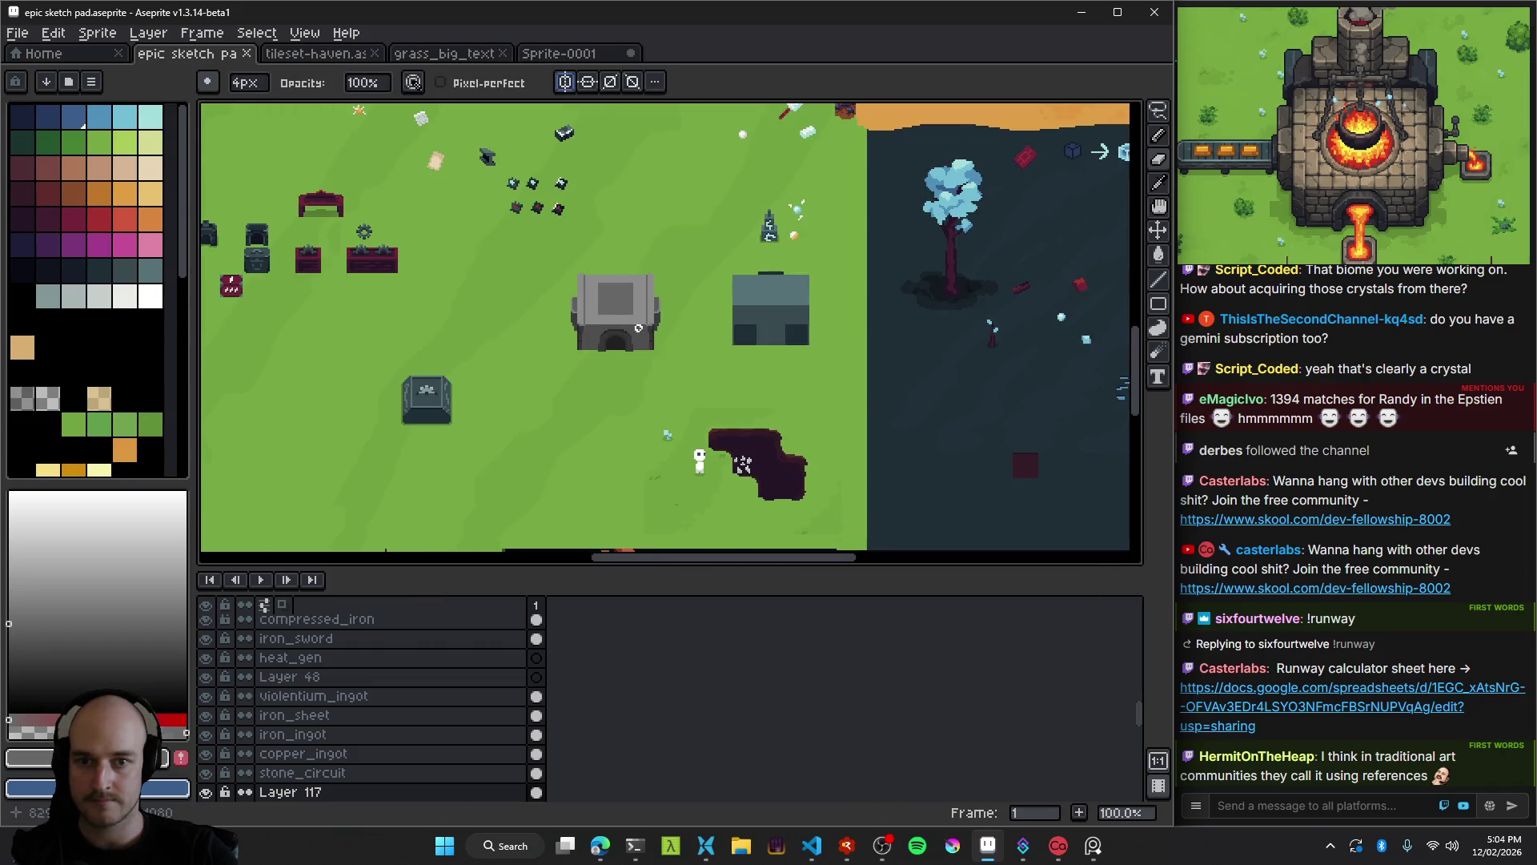
scroll(590, 264, up, 3)
drag(588, 367, 582, 392)
scroll(583, 393, down, 3)
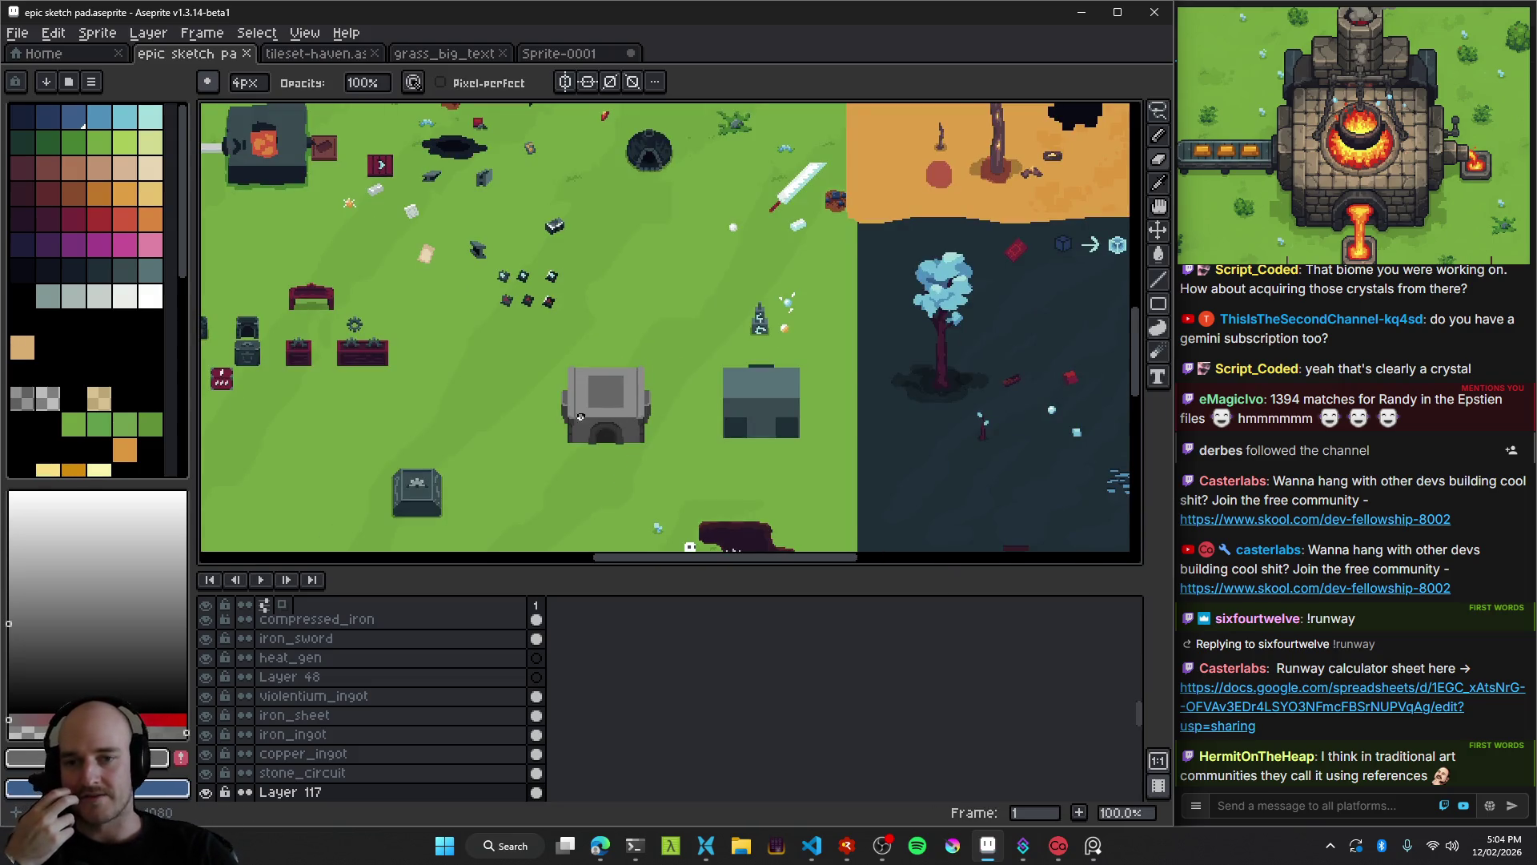
scroll(651, 446, up, 1)
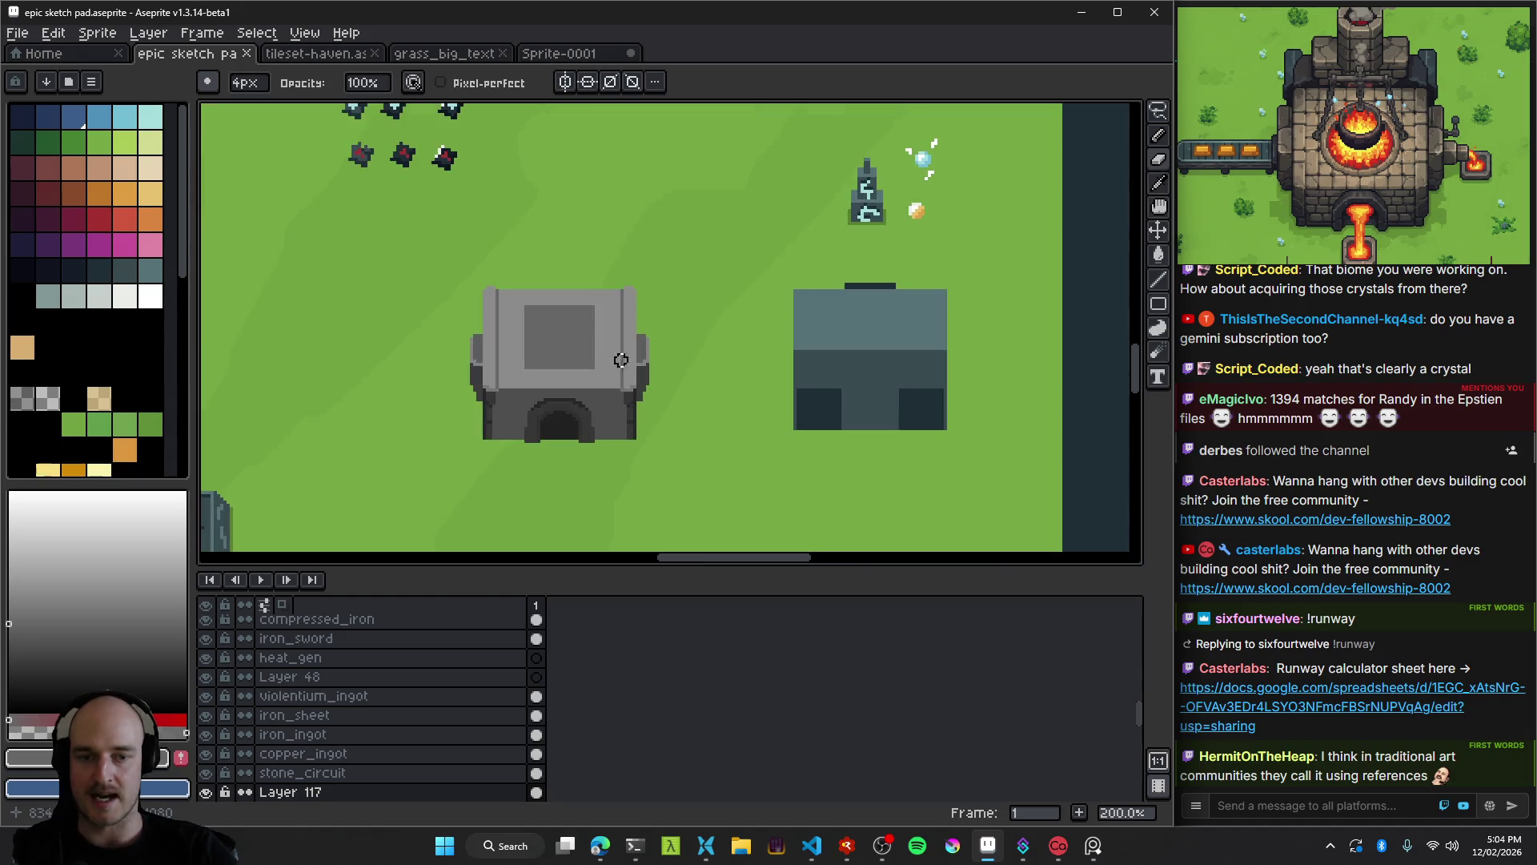
scroll(595, 349, right, 3)
Select the dark placeholder on the foundry layer, sketch two 1px legs beneath, and cut it out.
ctrl+click(743, 347)
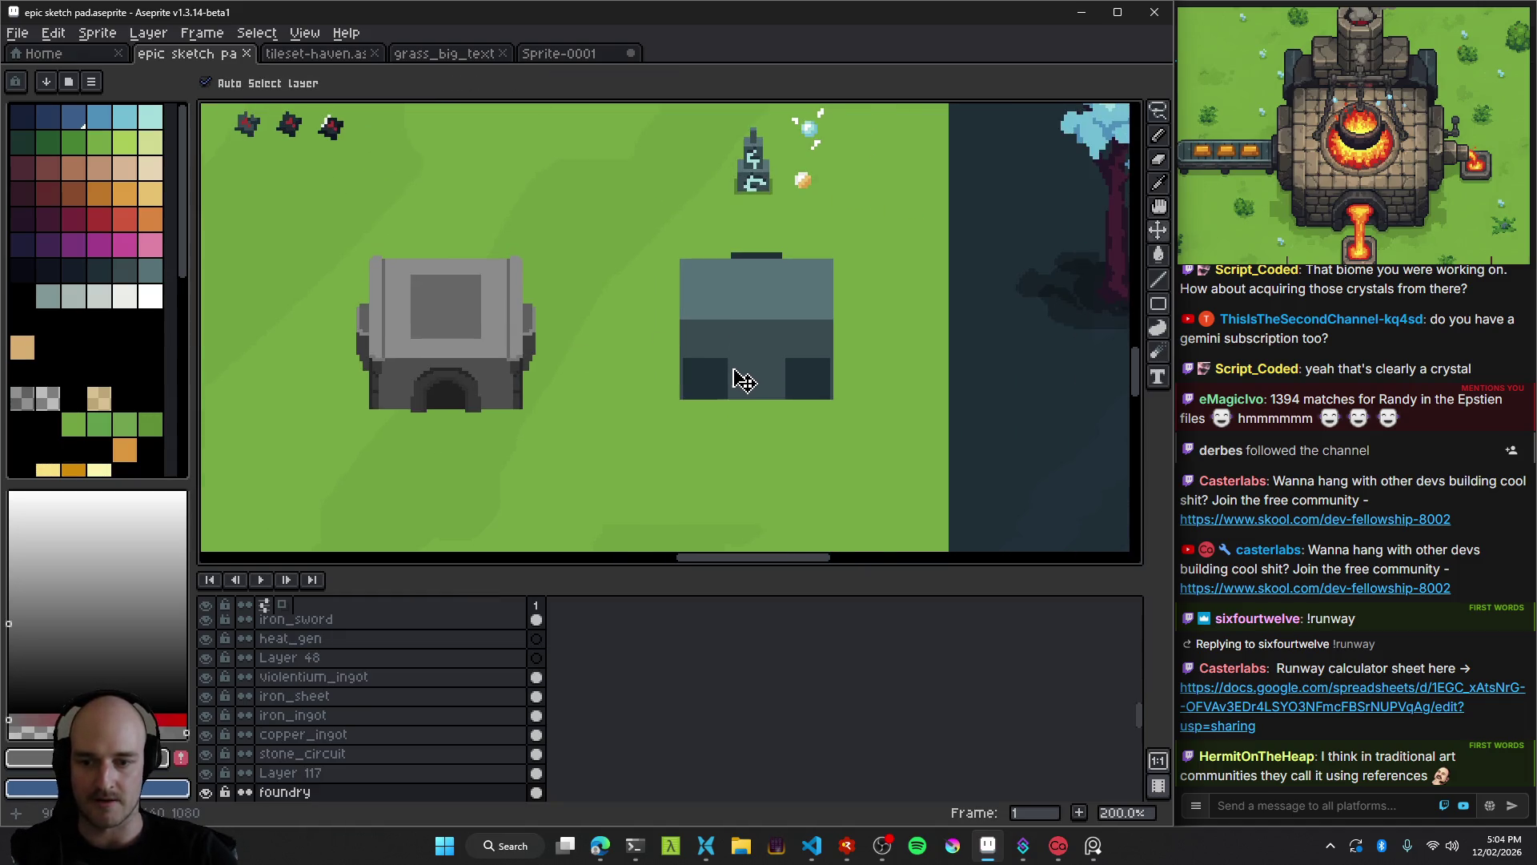
drag(640, 231, 888, 437)
scroll(752, 377, up, 4)
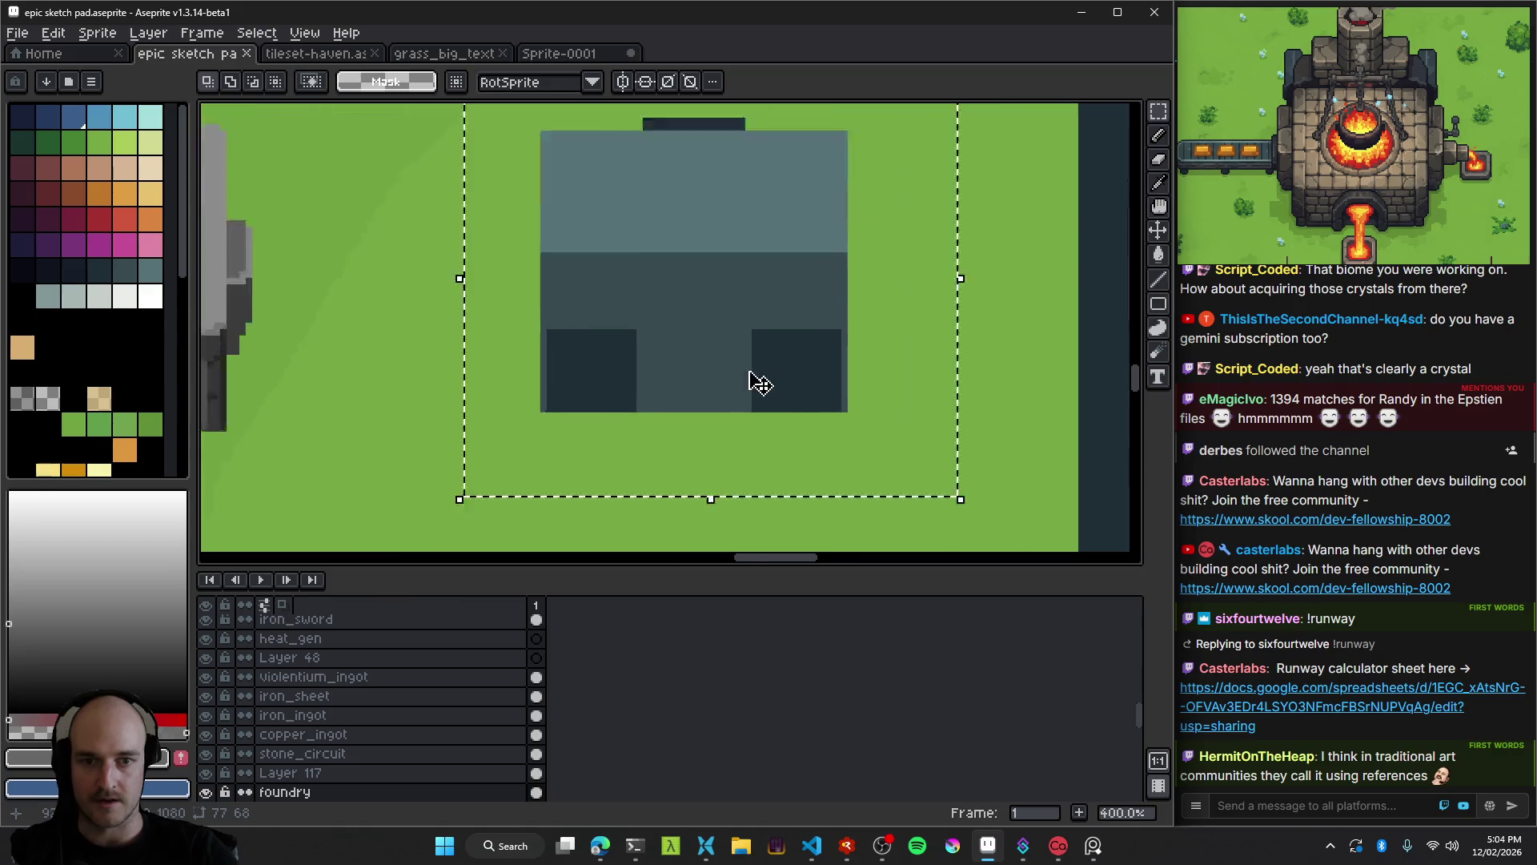
key(b)
scroll(517, 480, down, 3)
key(minus)
key(minus)
key(minus)
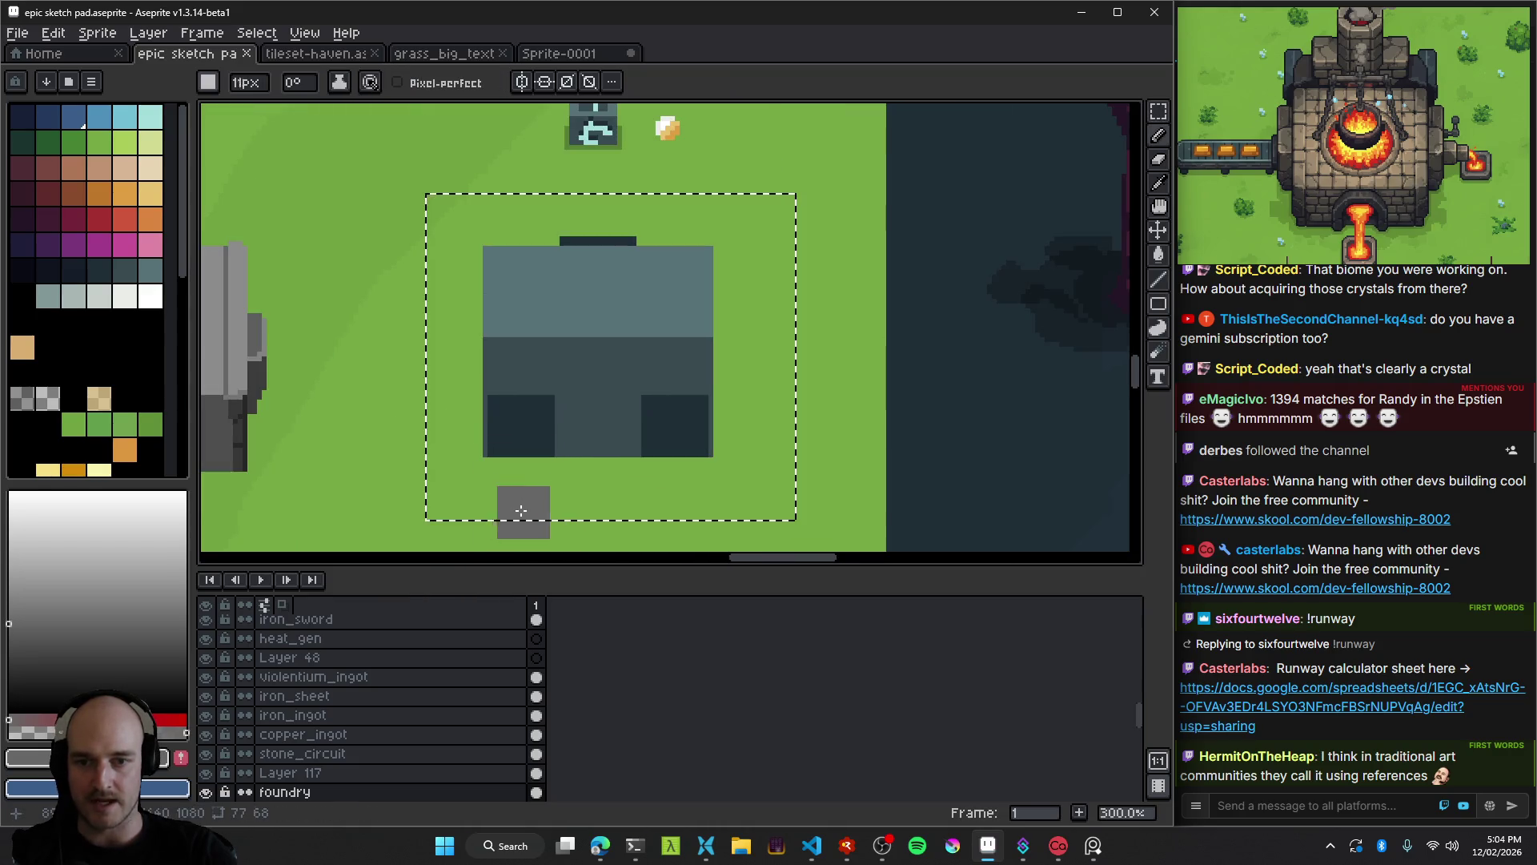
drag(508, 486, 546, 496)
mouse_move(642, 490)
mouse_down()
mouse_move(669, 473)
mouse_move(701, 491)
mouse_up()
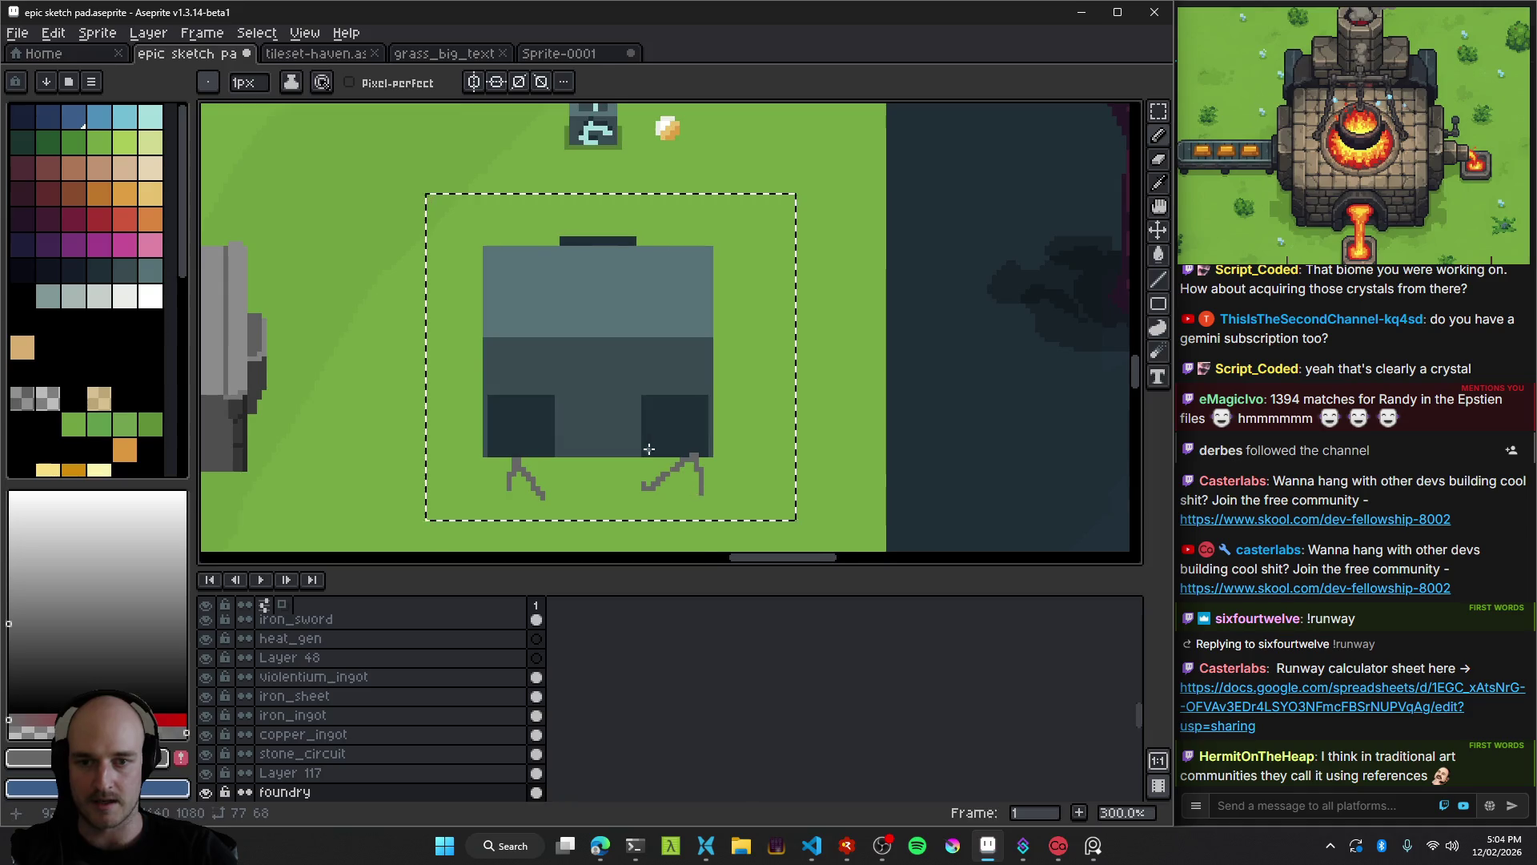
scroll(687, 296, left, 2)
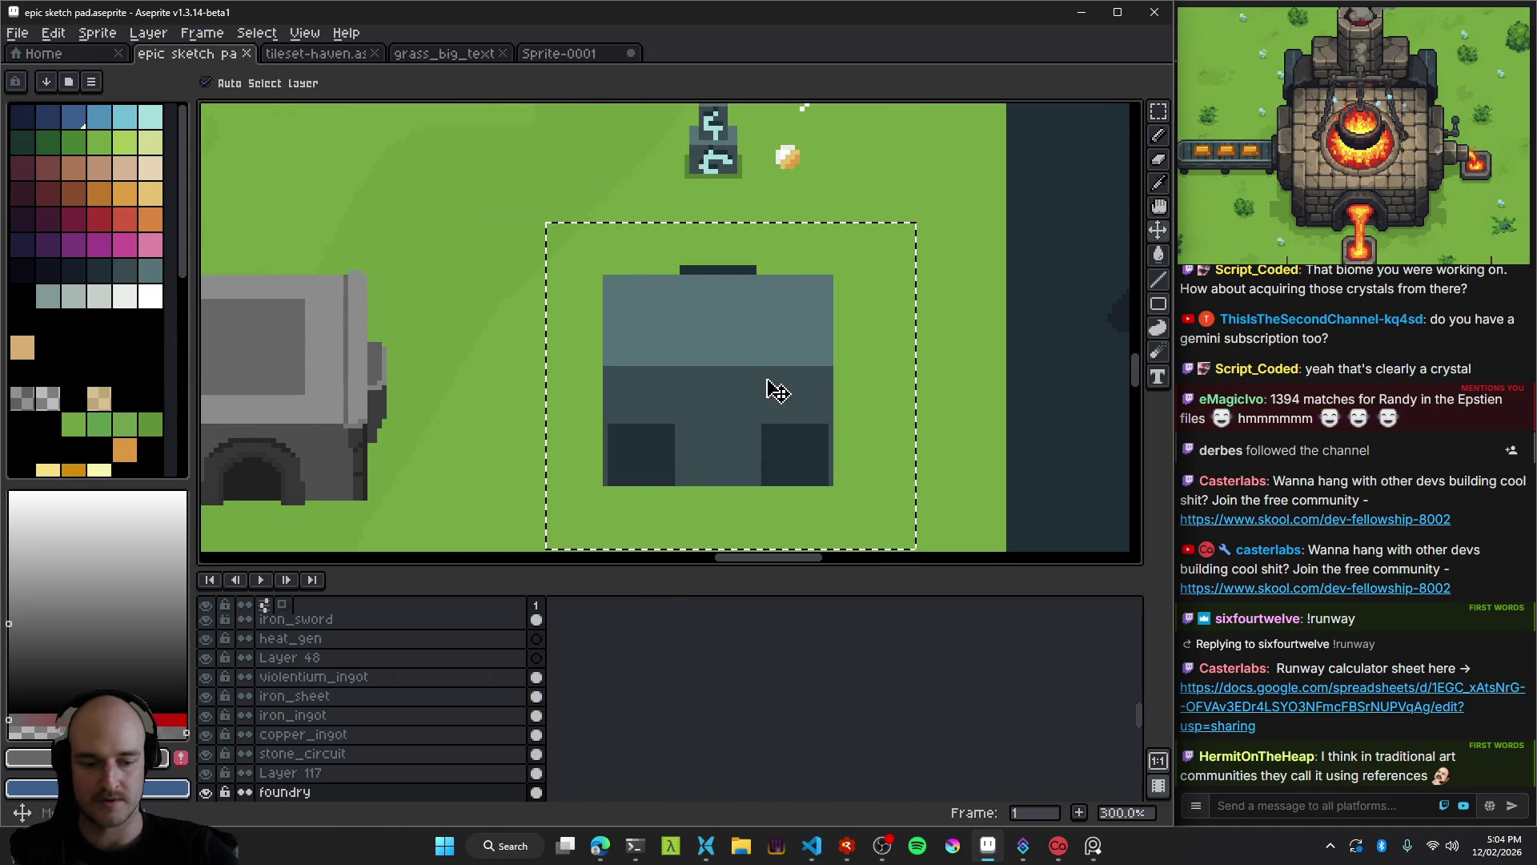
key(ctrl+x)
Center the grey building, switch to Layer 117, and marquee-select the building.
drag(429, 360, 899, 315)
click(735, 345)
scroll(735, 346, right, 3)
key(m)
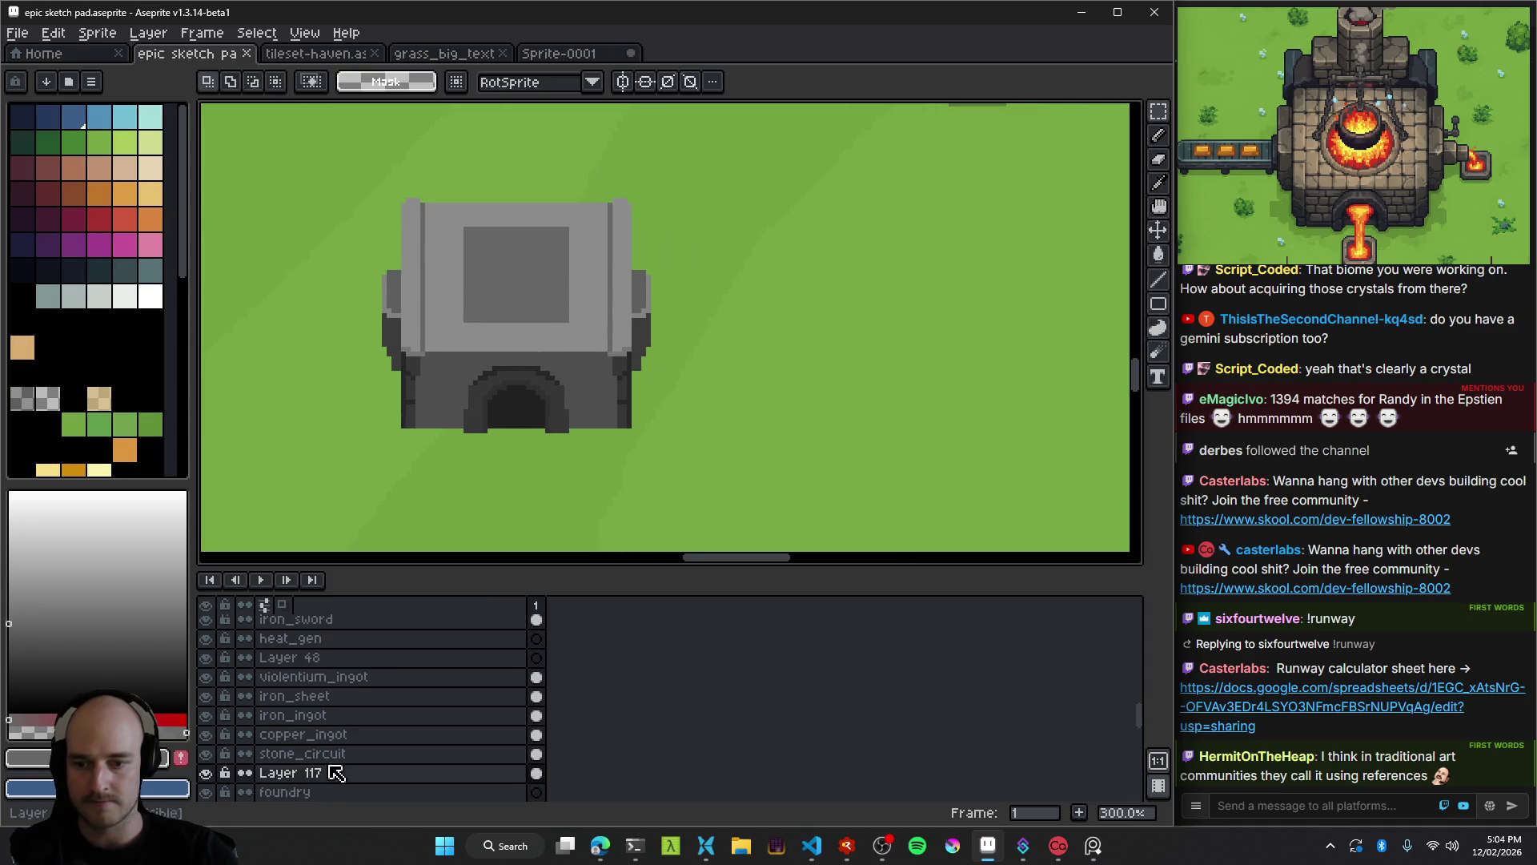
drag(336, 157, 716, 484)
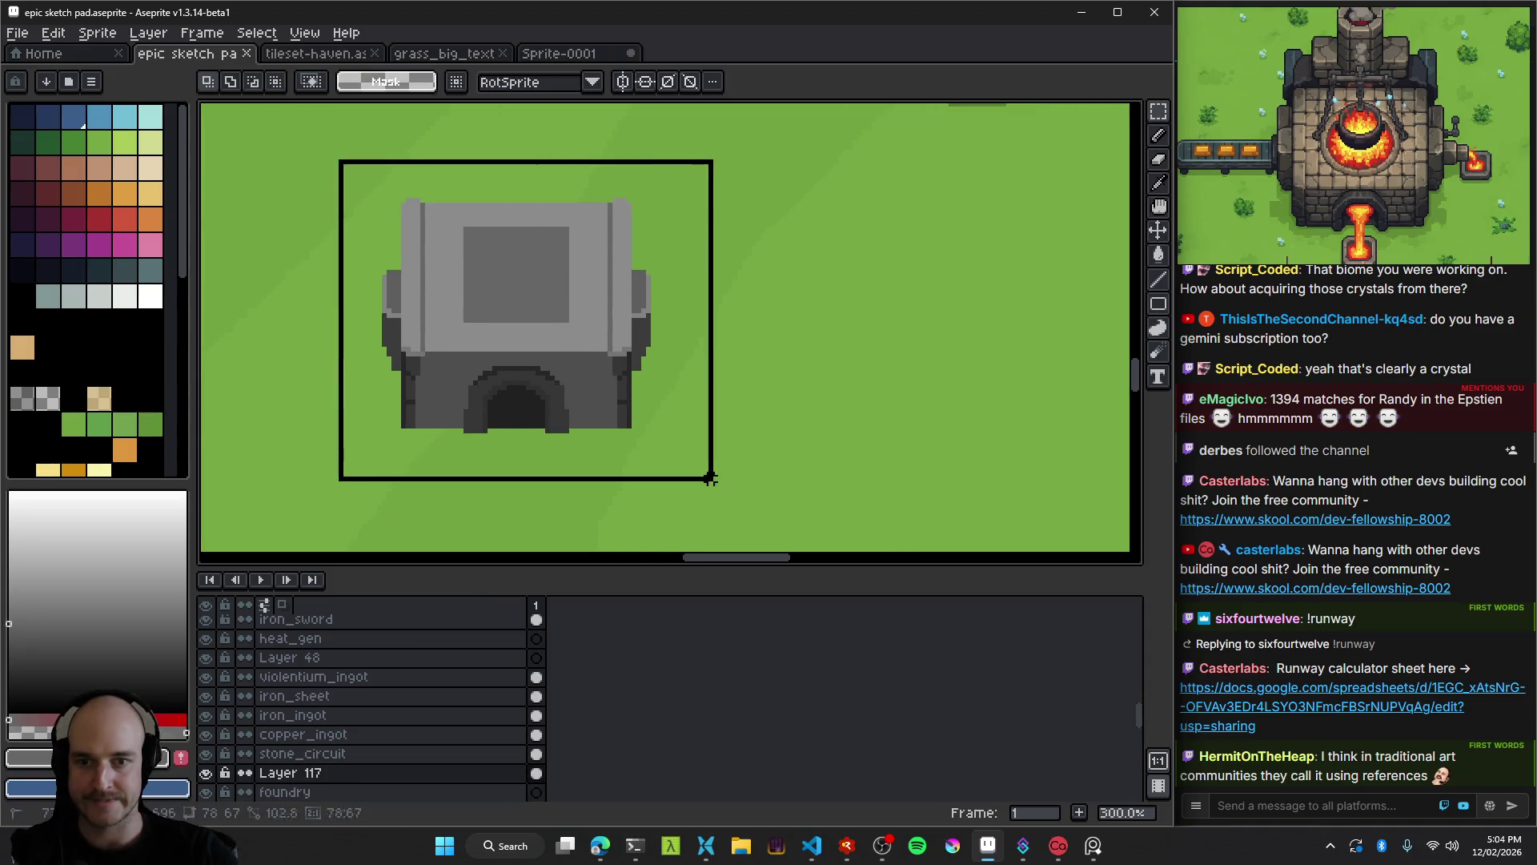
Move the grey building from Layer 117 onto the foundry layer and delete Layer 117.
key(ctrl+x)
click(320, 792)
key(ctrl+v)
click(790, 392)
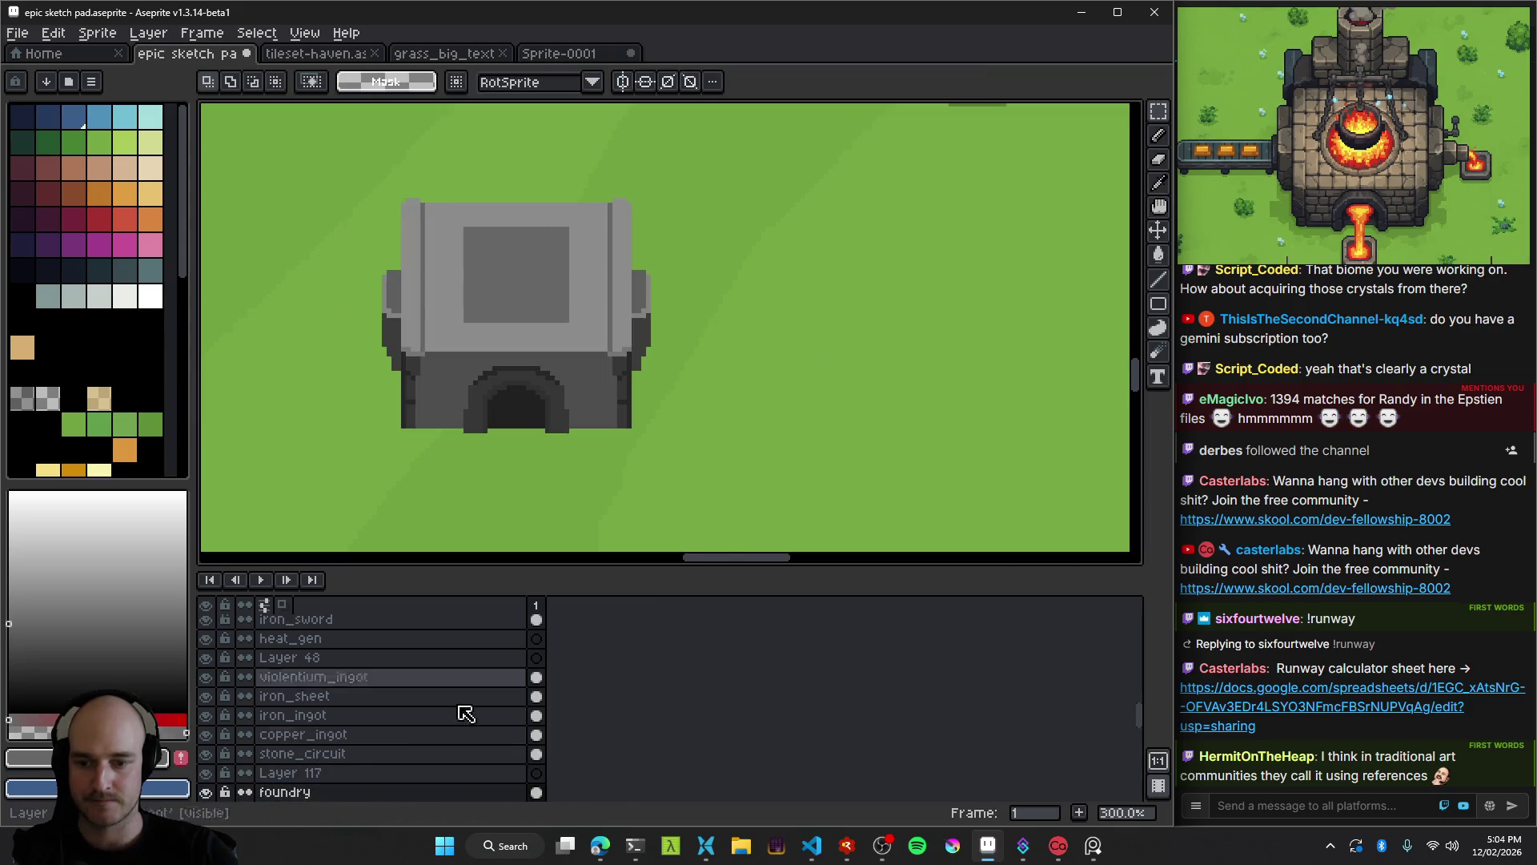
click(321, 773)
key(ctrl+e)
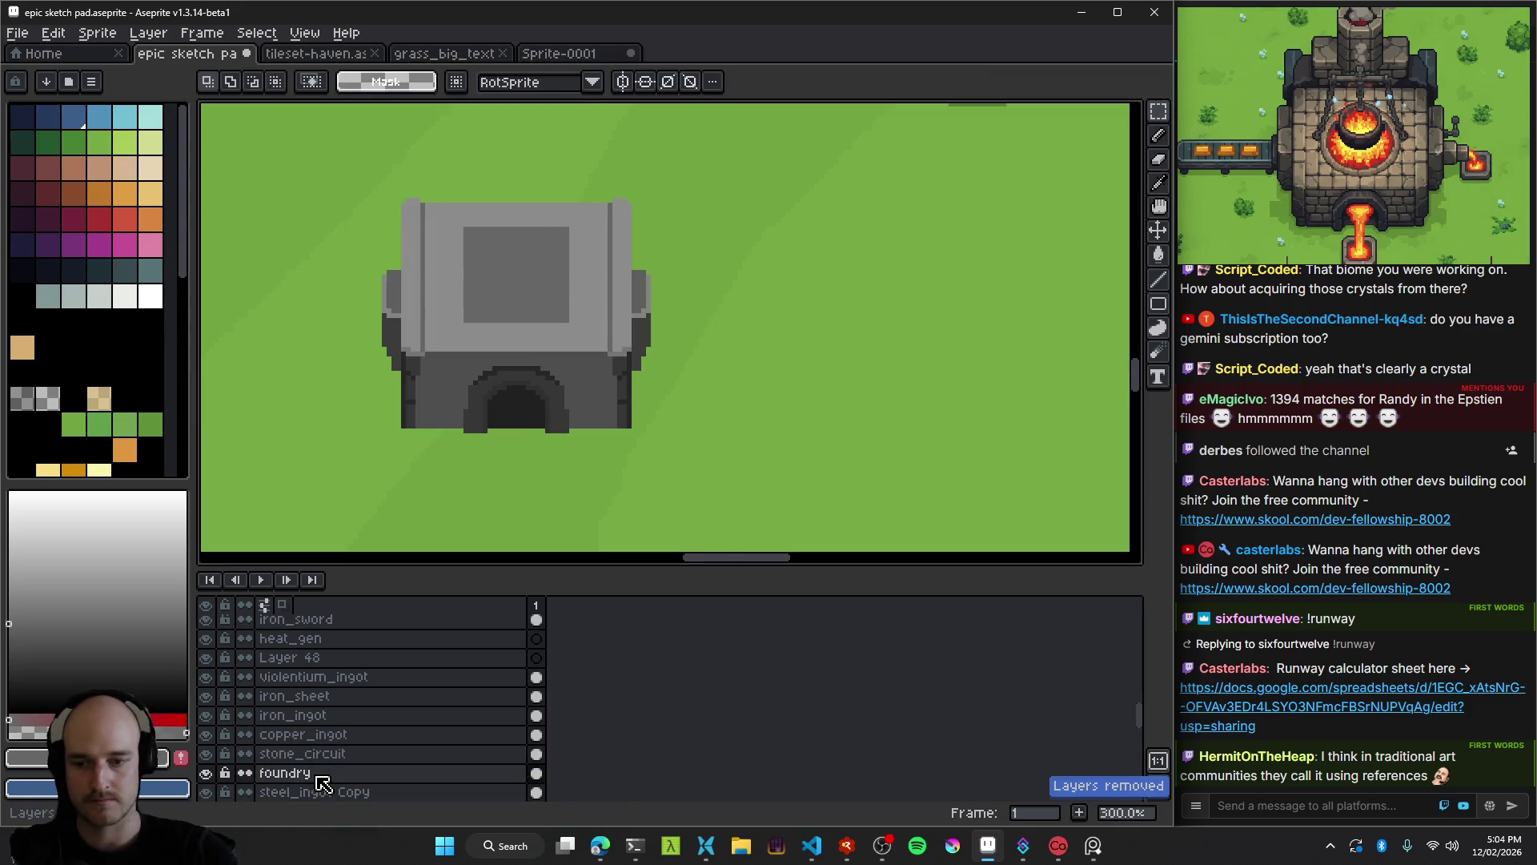
Regenerate the sprite sheet and launch the game build from the debugger with F5.
key(i)
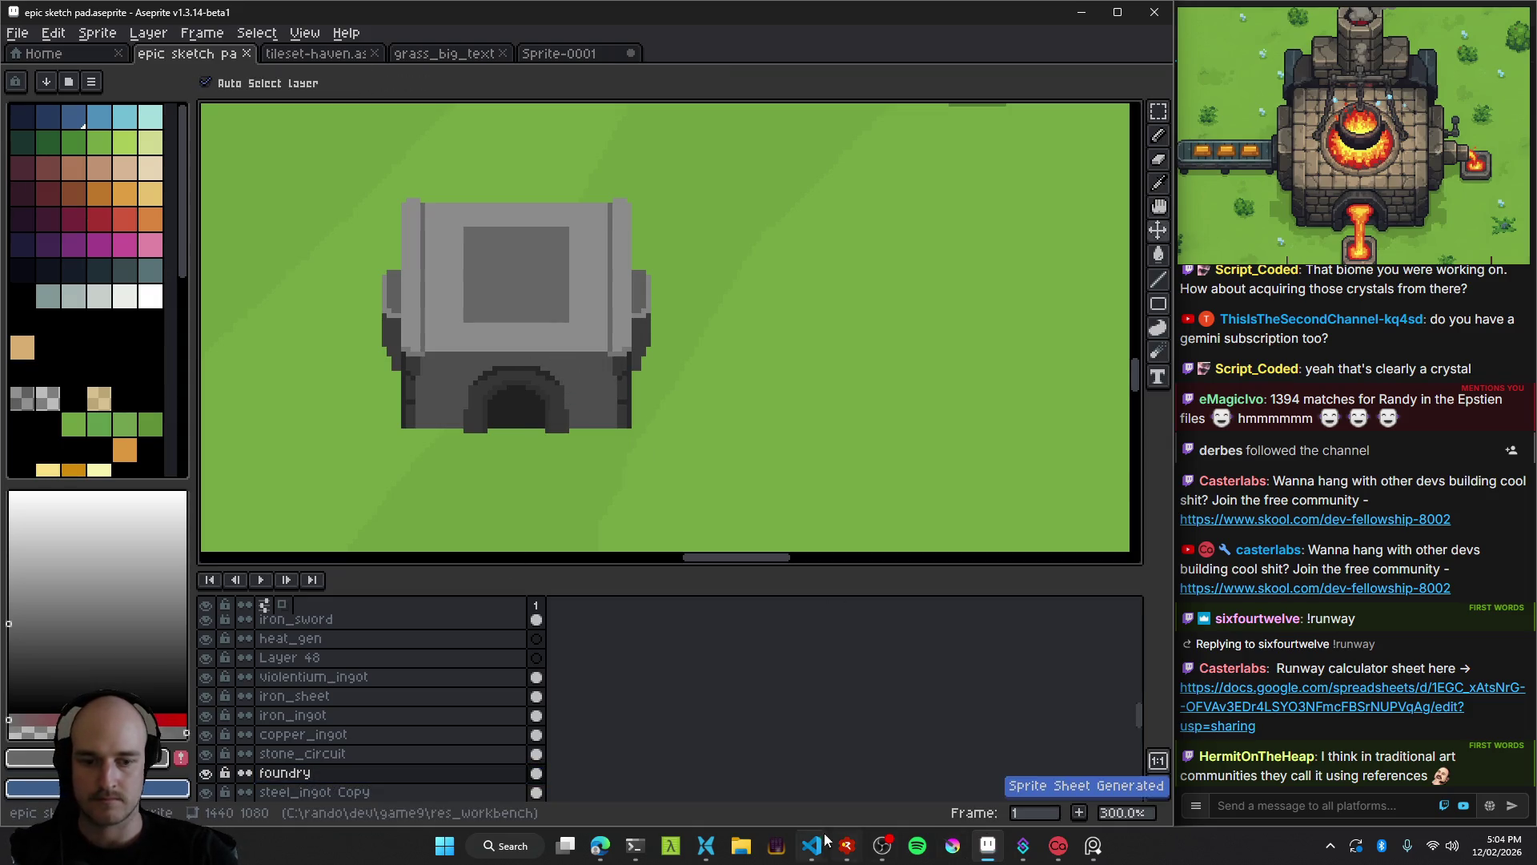
click(846, 846)
key(F5)
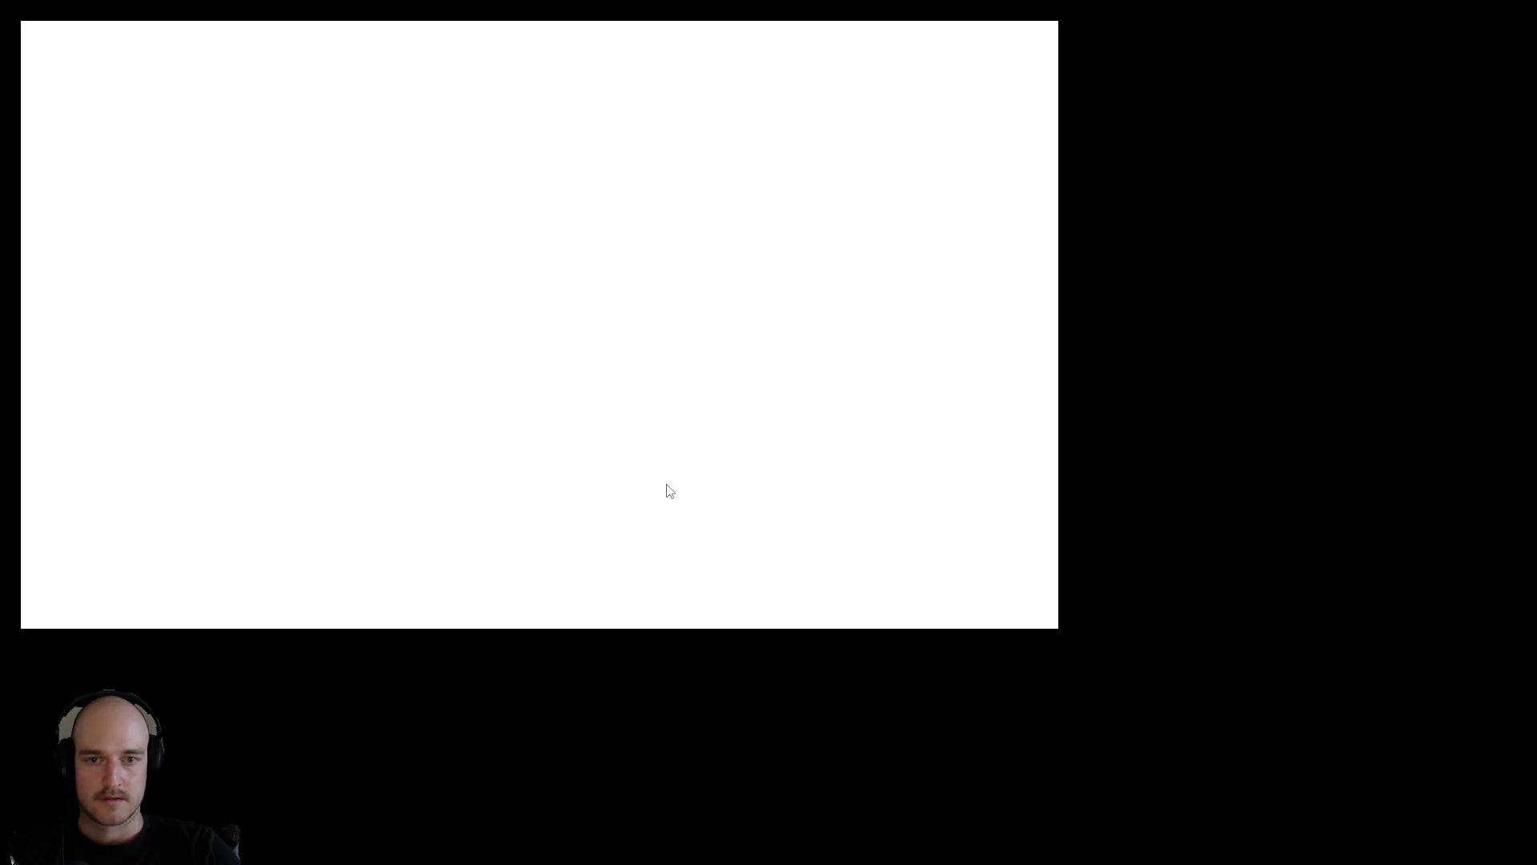
Browse the Advanced Machines, Buildings and tools crafting tabs, then load the afk world.
key(c)
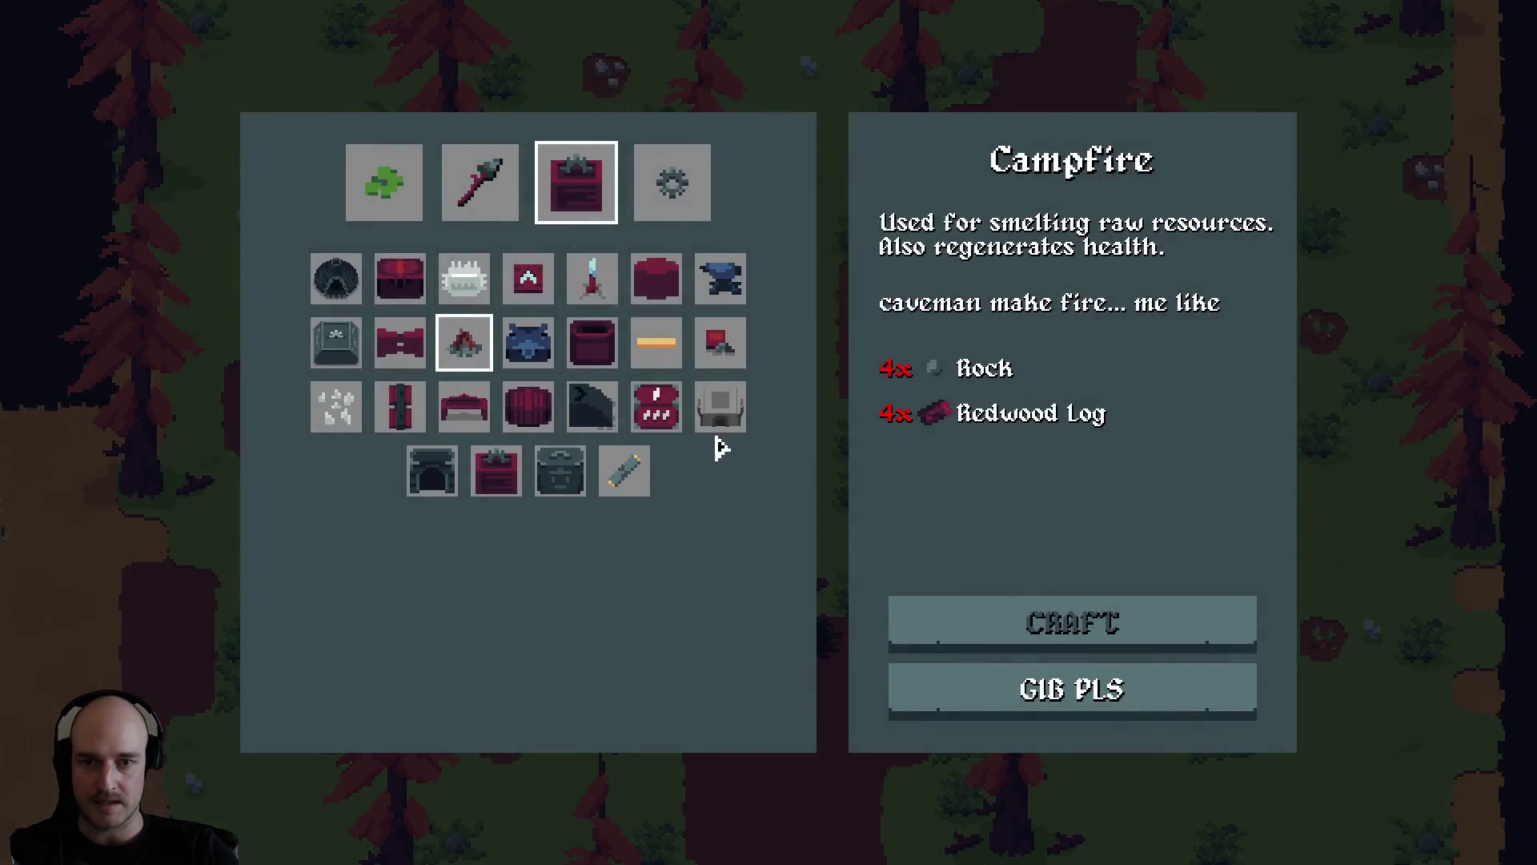
click(661, 177)
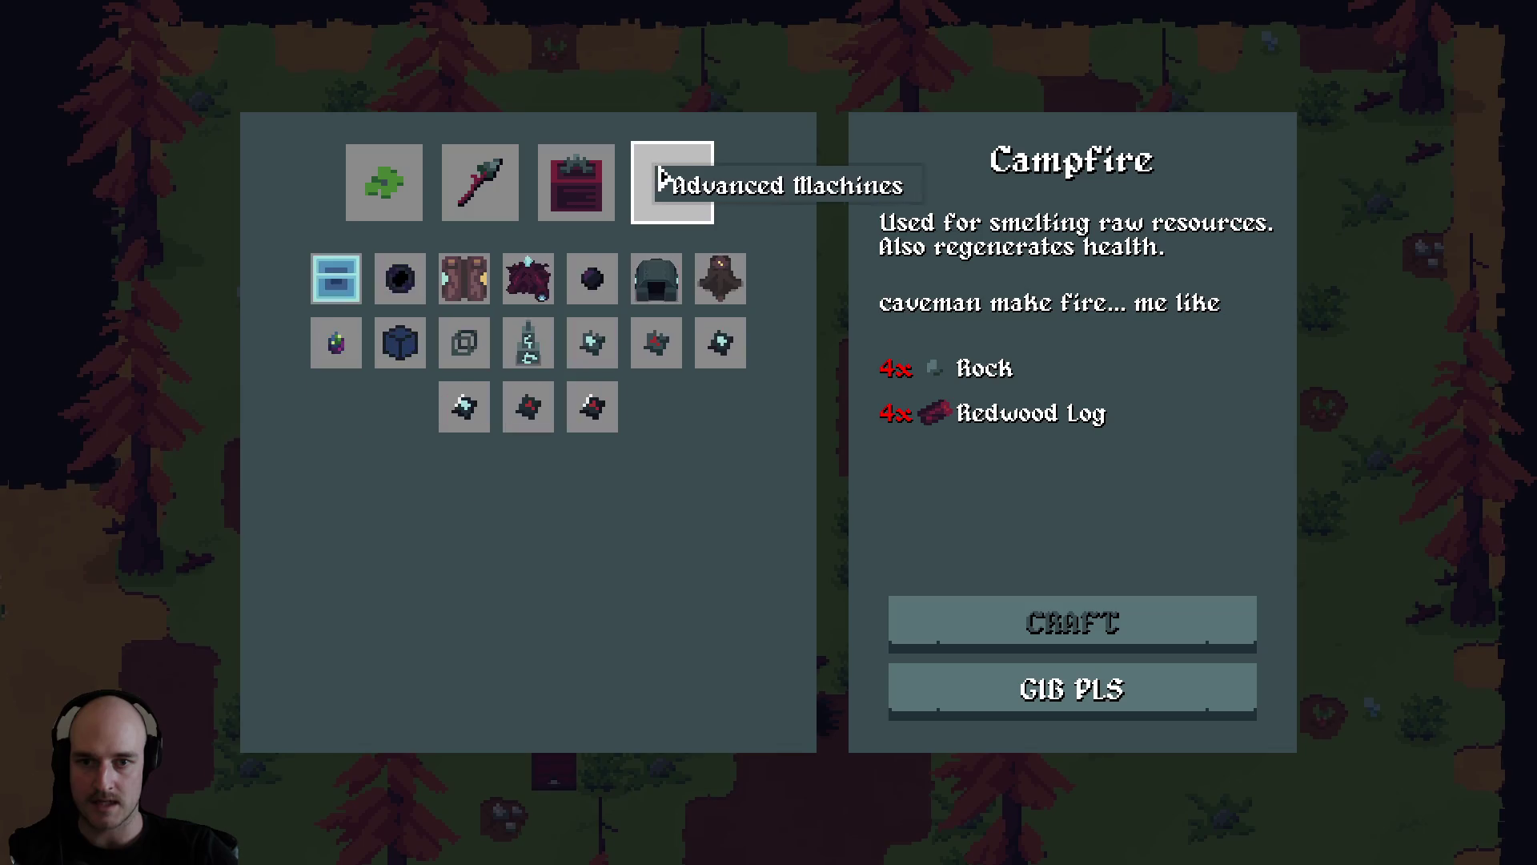
click(553, 164)
click(480, 182)
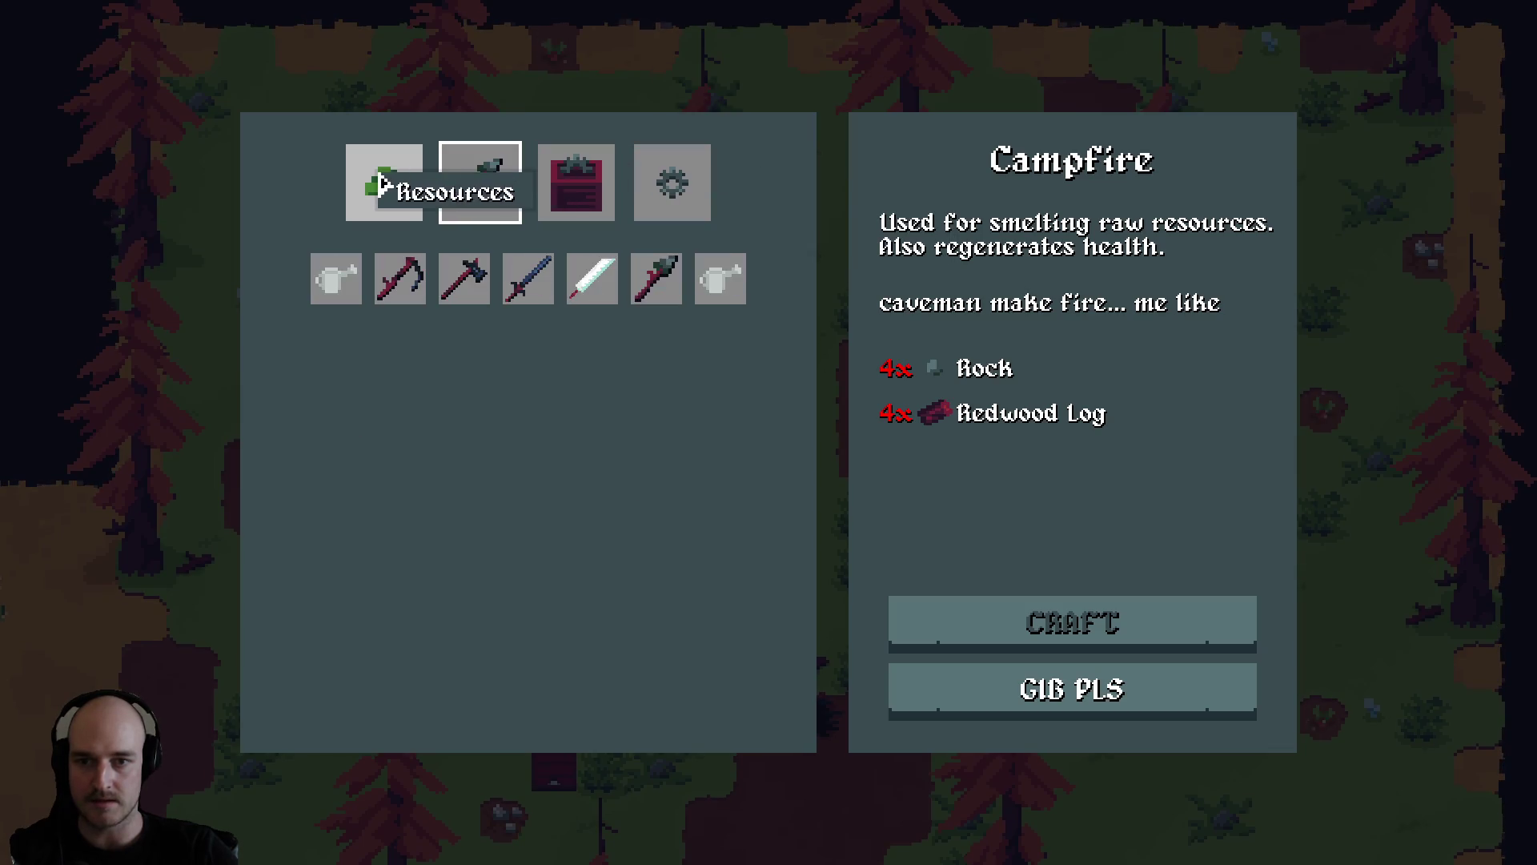
click(653, 187)
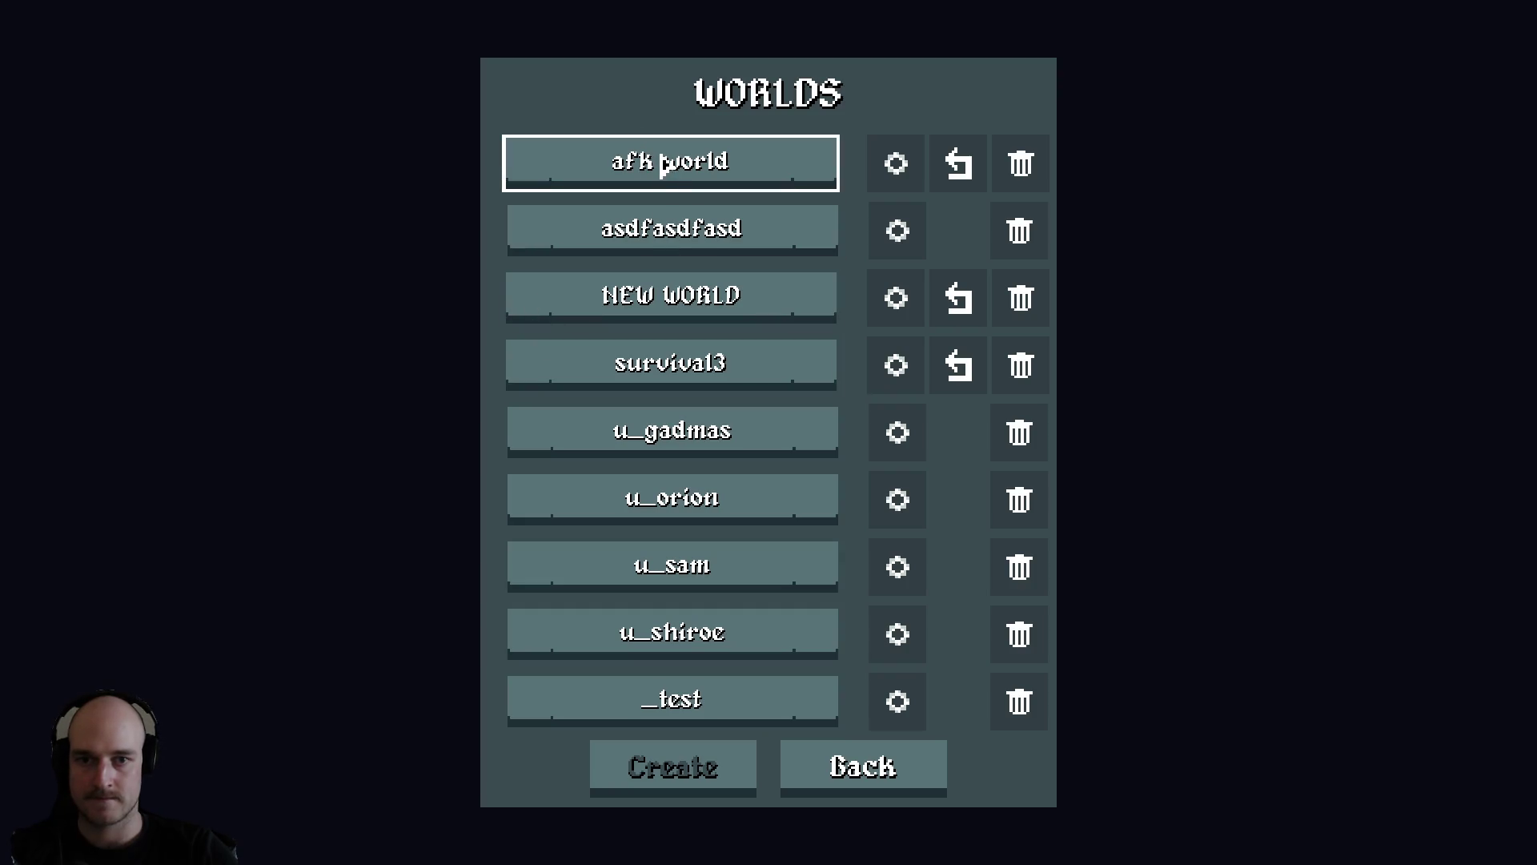
click(663, 164)
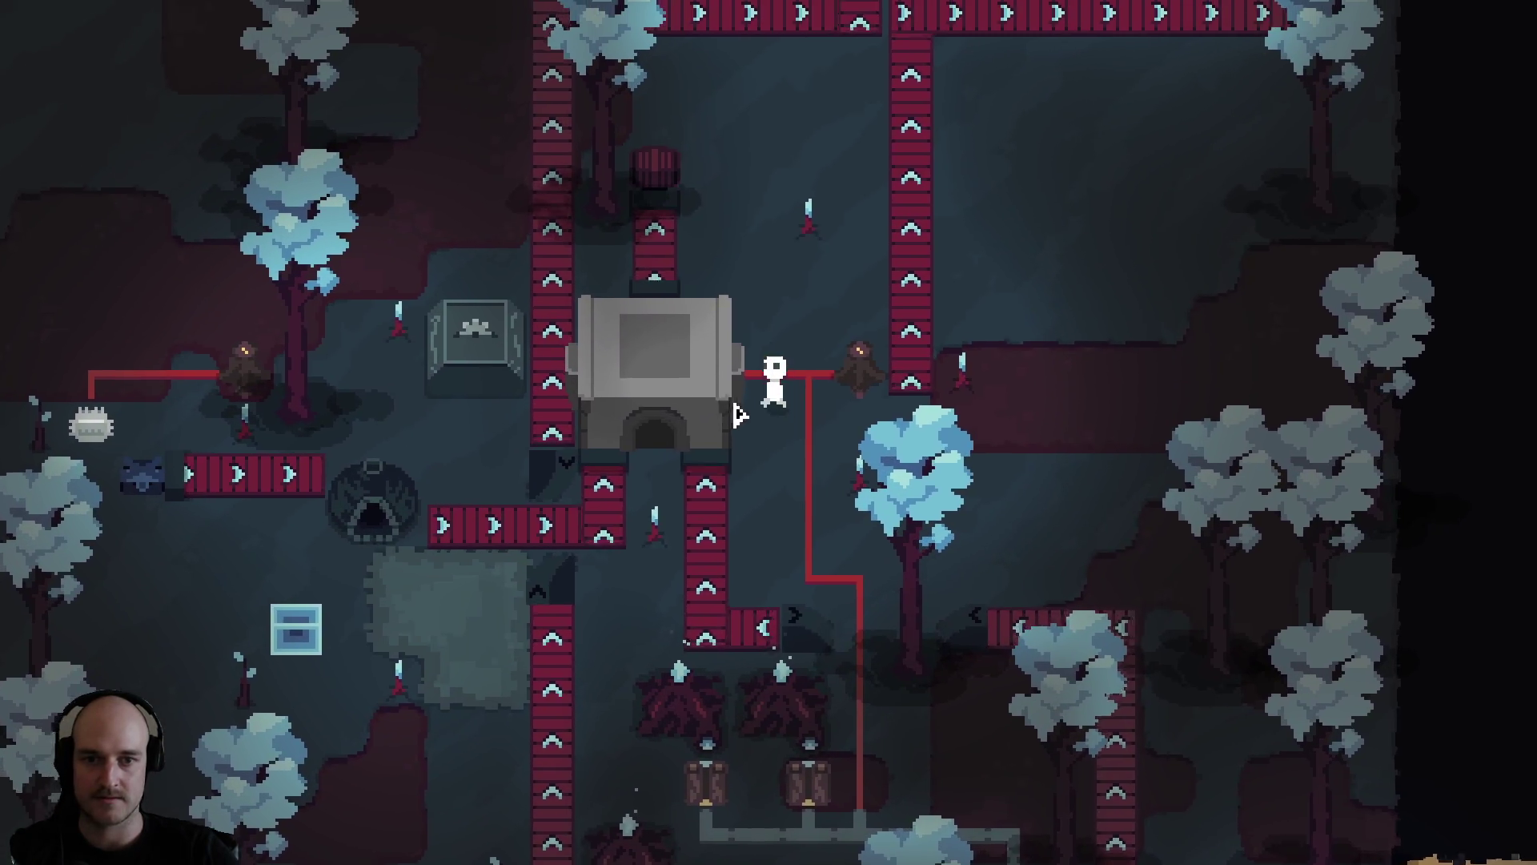
Walk the character over to the redrawn grey foundry among the conveyor belts.
key(w)
key(s)
key(a)
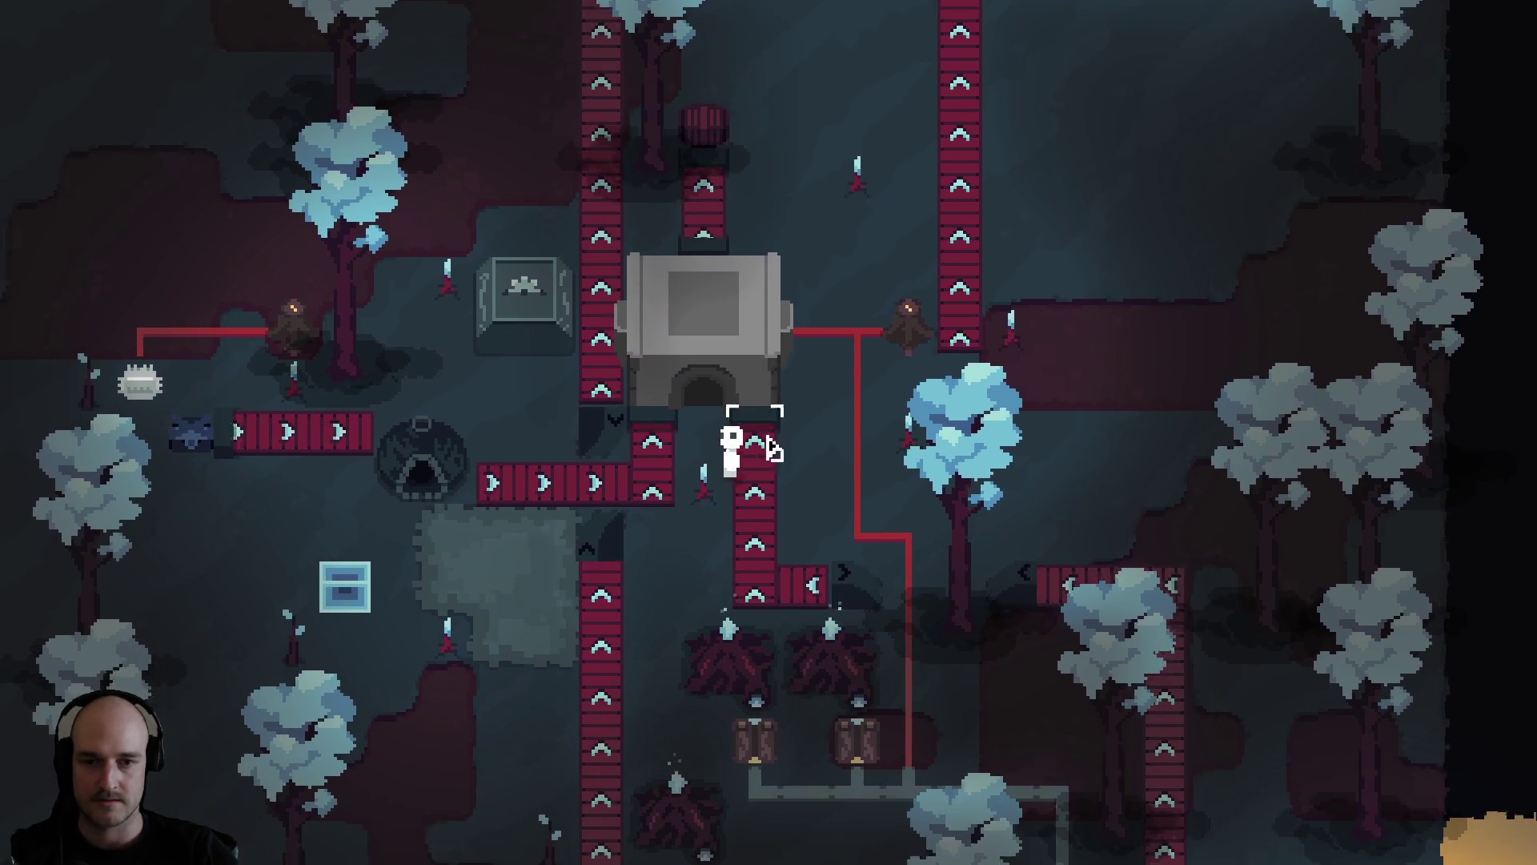
key(a)
key(w)
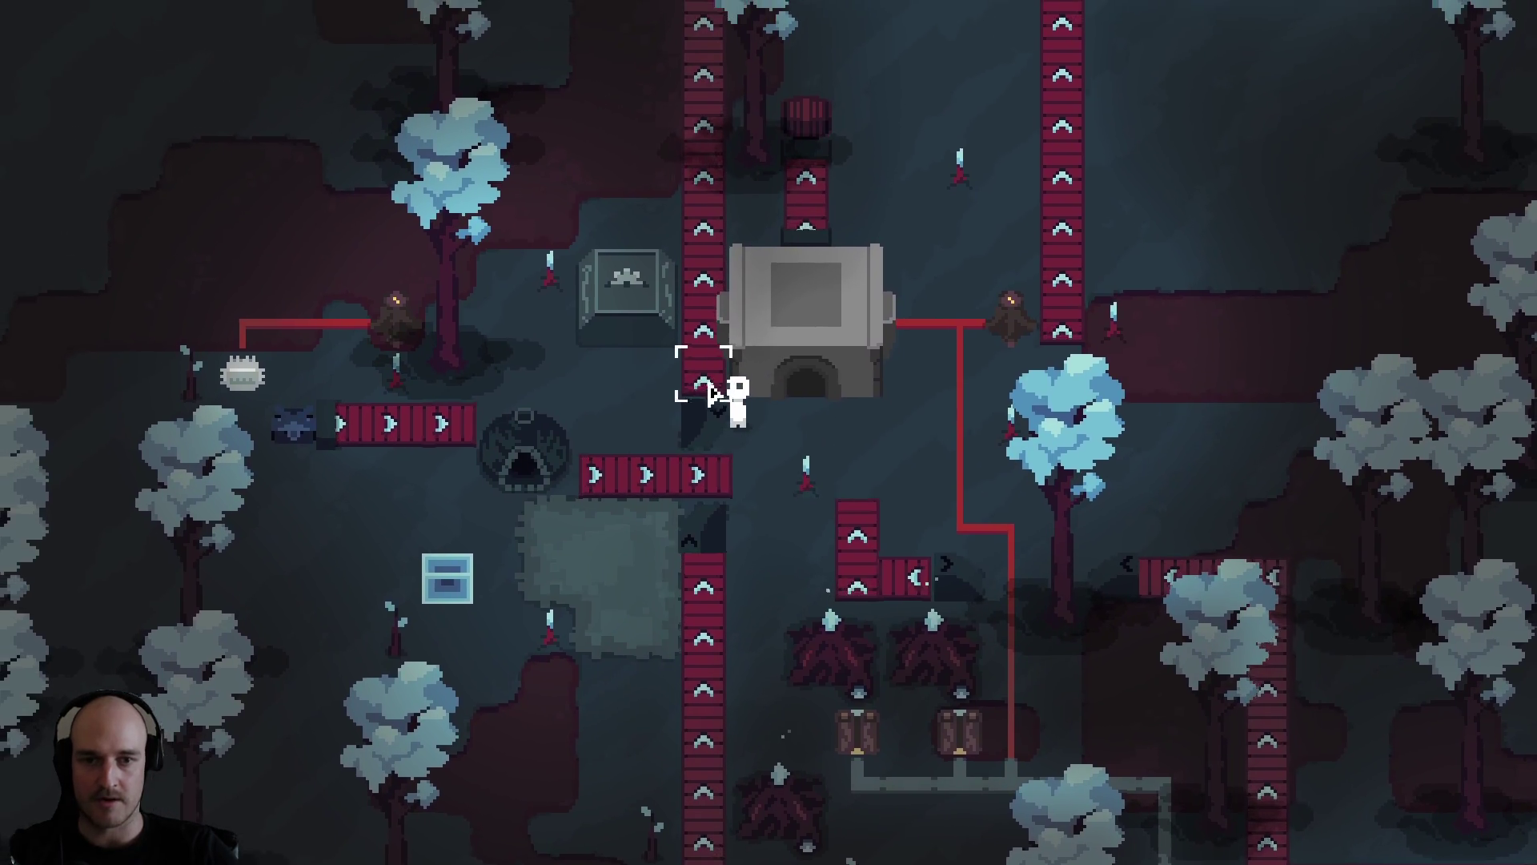
key(s)
key(d)
key(a)
key(w)
key(s)
key(a)
key(w)
key(d)
key(s)
Toggle the debug panel and take the conveyor from hotbar slot 6 via the inventory.
key(F1)
key(6)
key(Tab)
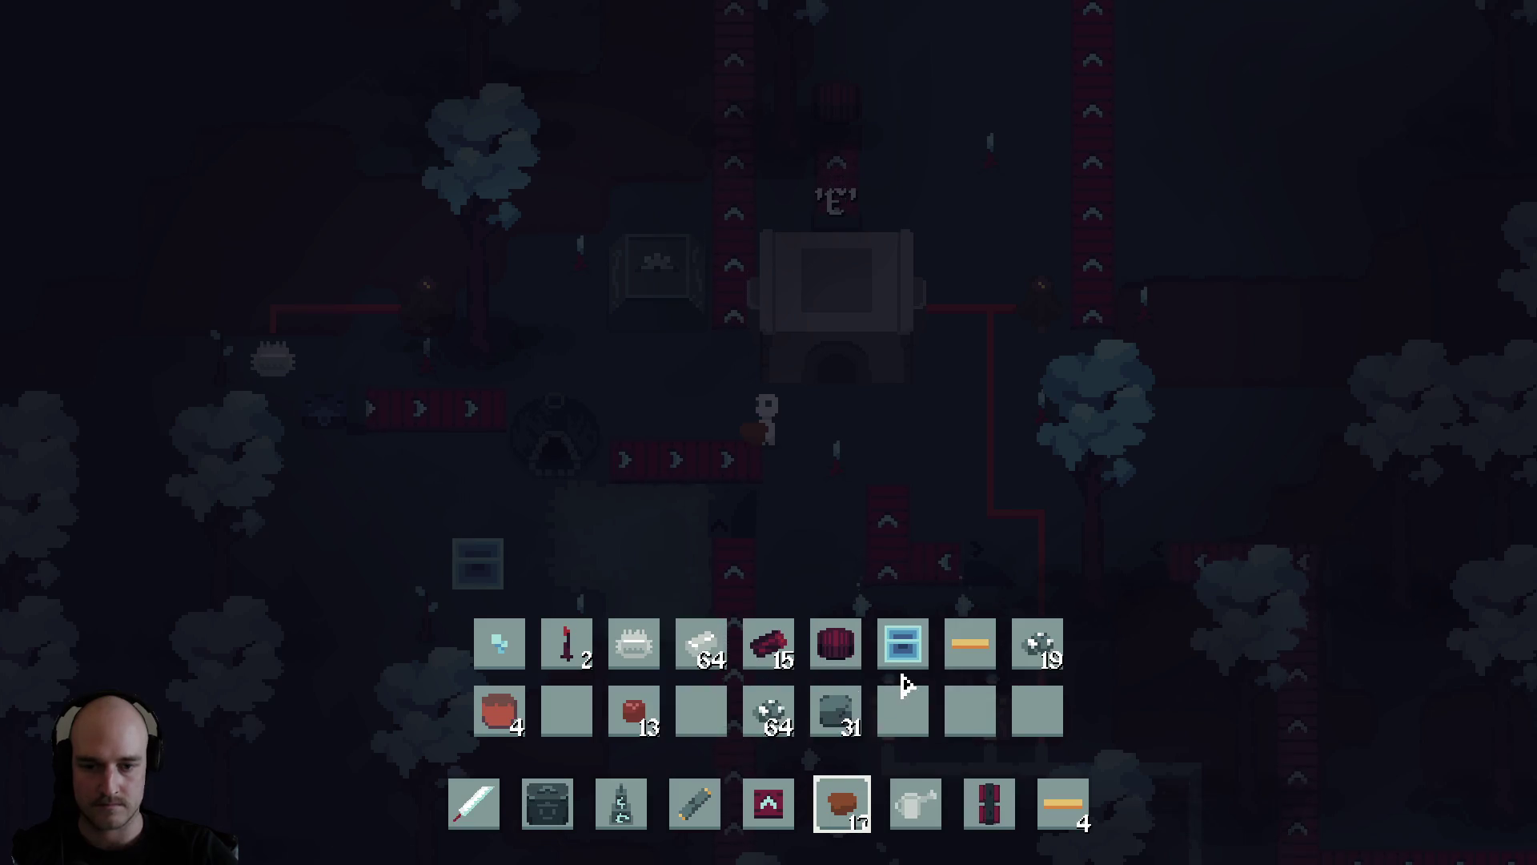
key(Tab)
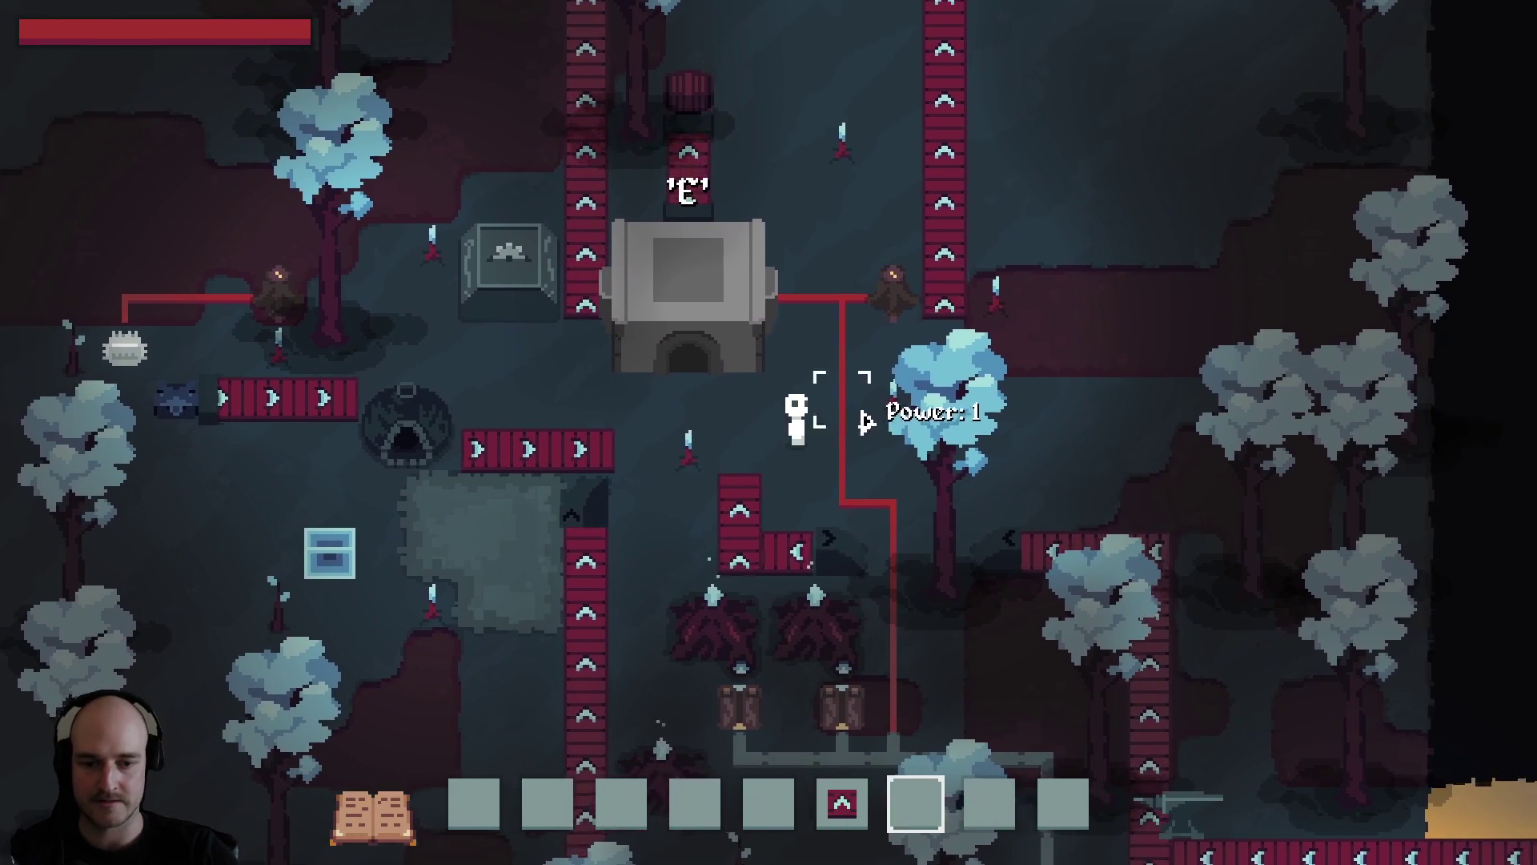
Place several upward, right-facing and left-facing conveyor belts around the foundry.
key(6)
key(w)
key(a)
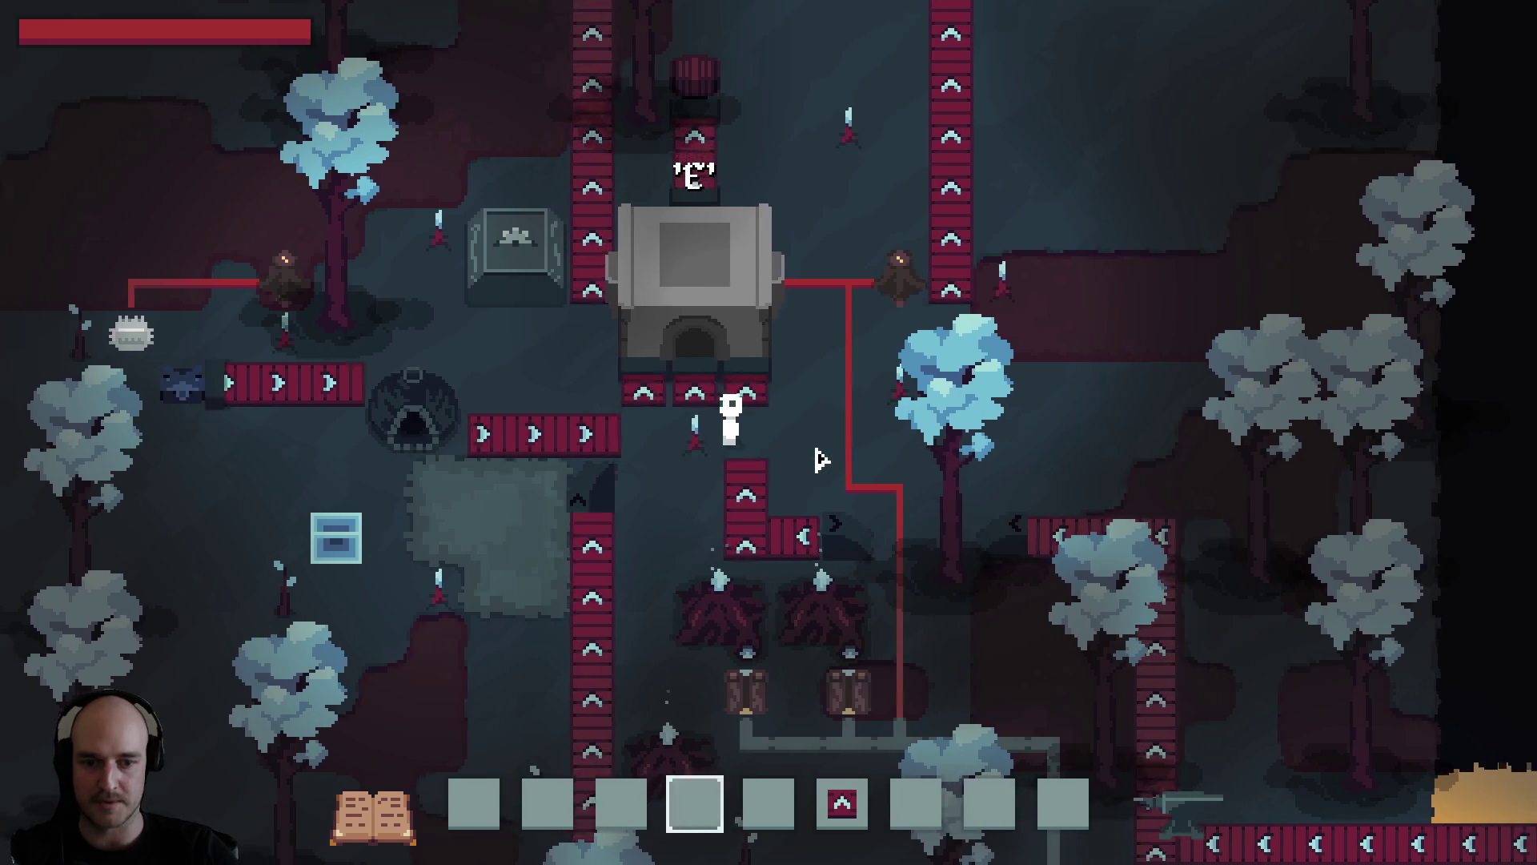
click(816, 430)
key(r)
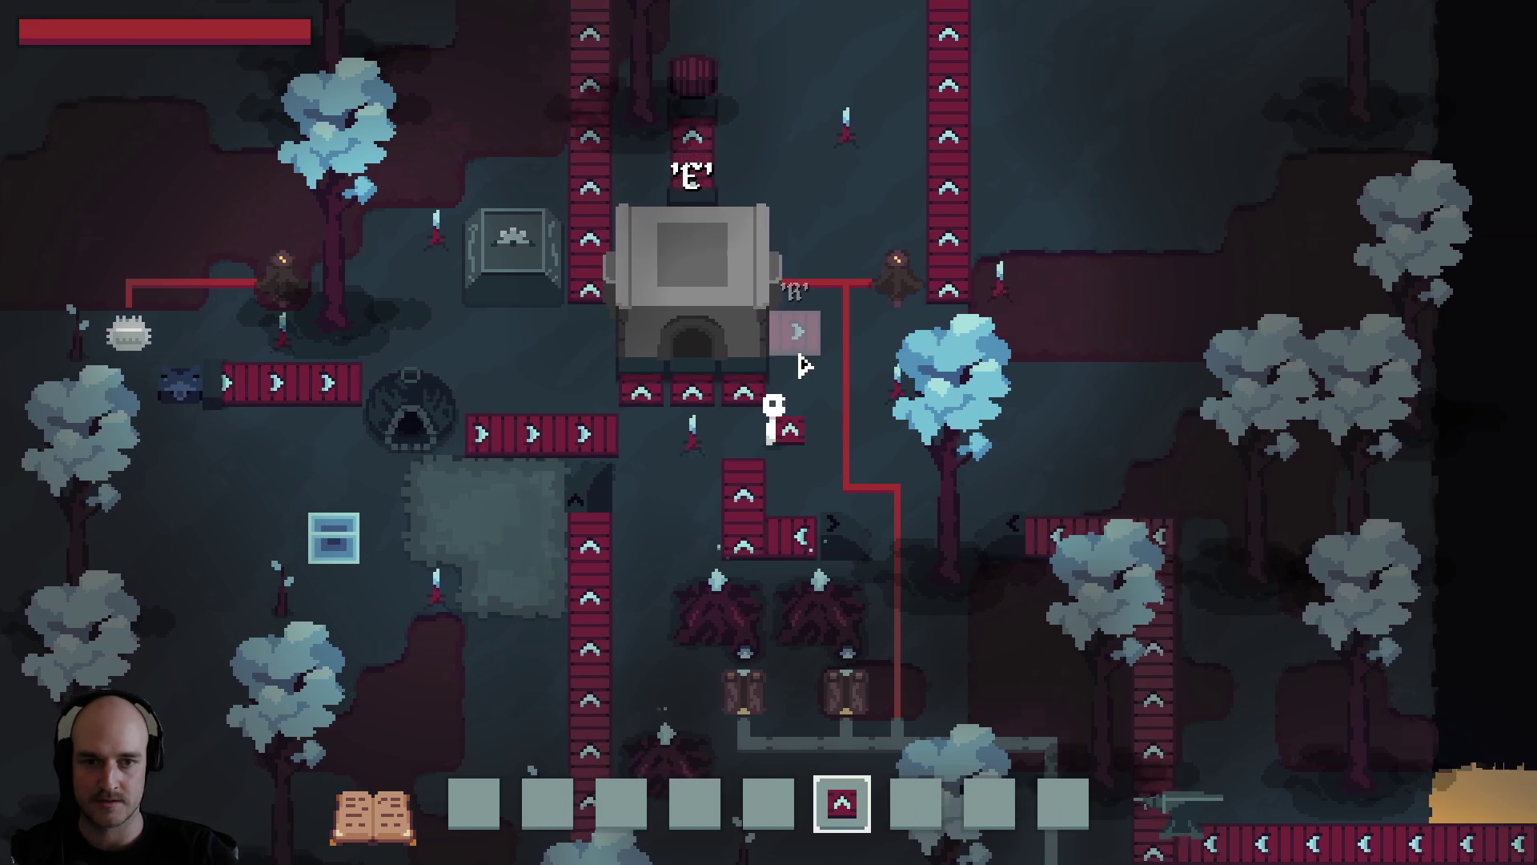
click(797, 331)
key(w)
key(d)
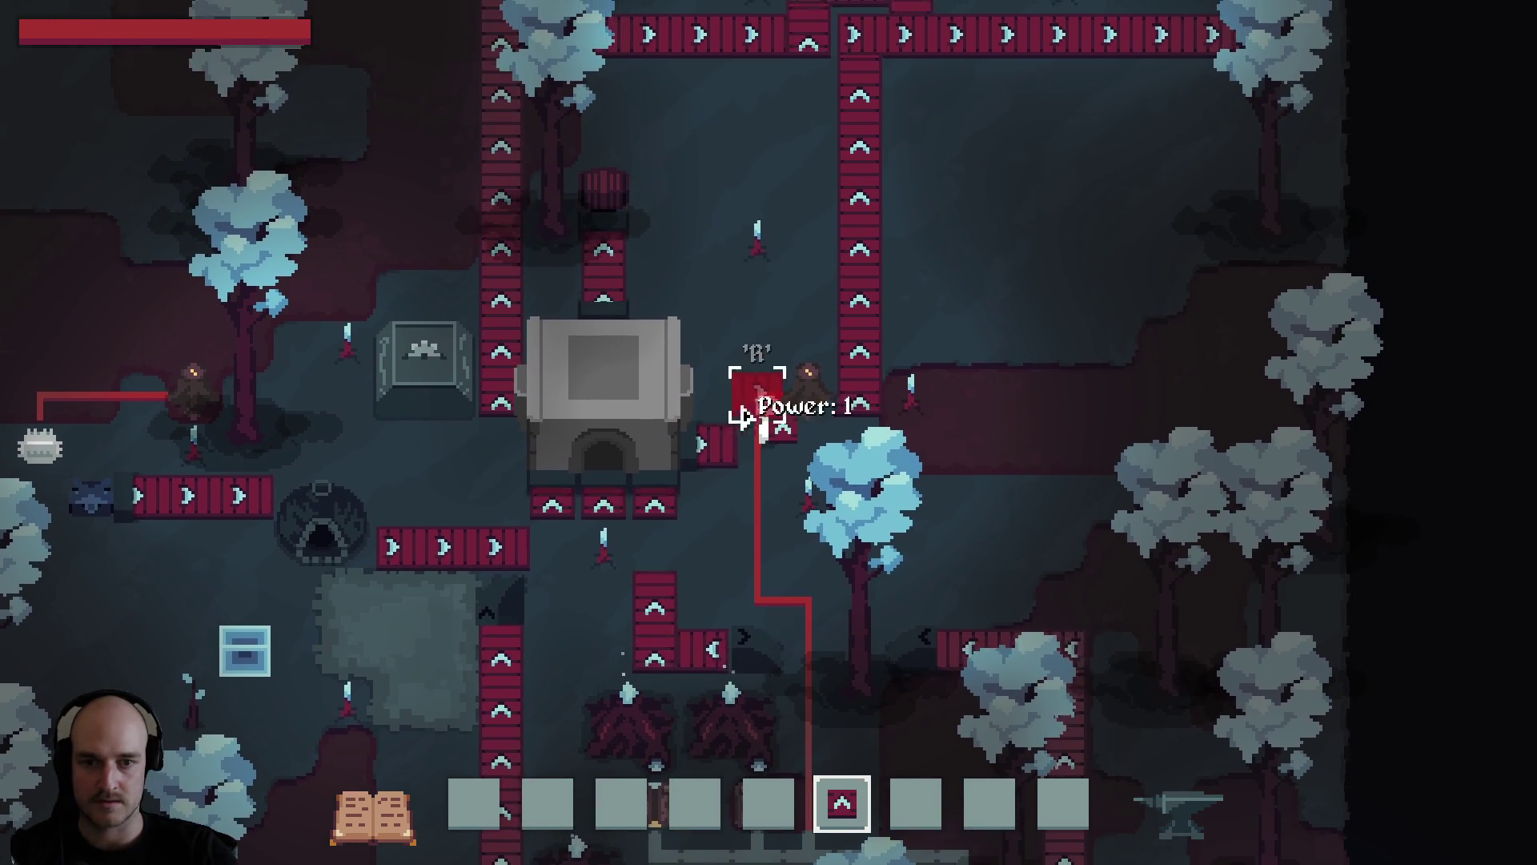
click(749, 411)
click(734, 357)
key(s)
key(a)
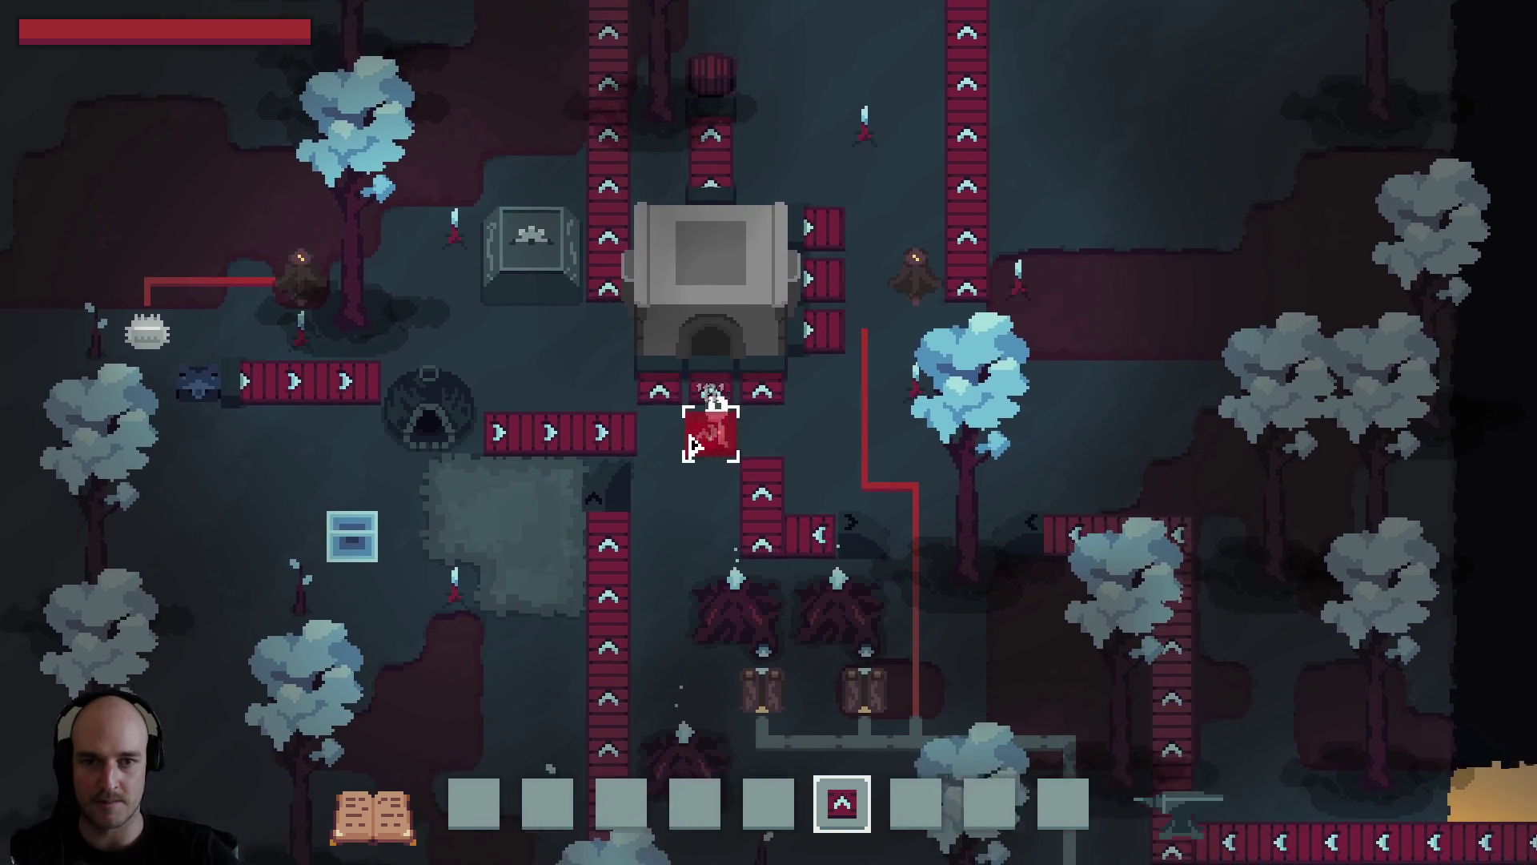
key(a)
key(w)
key(r)
click(764, 360)
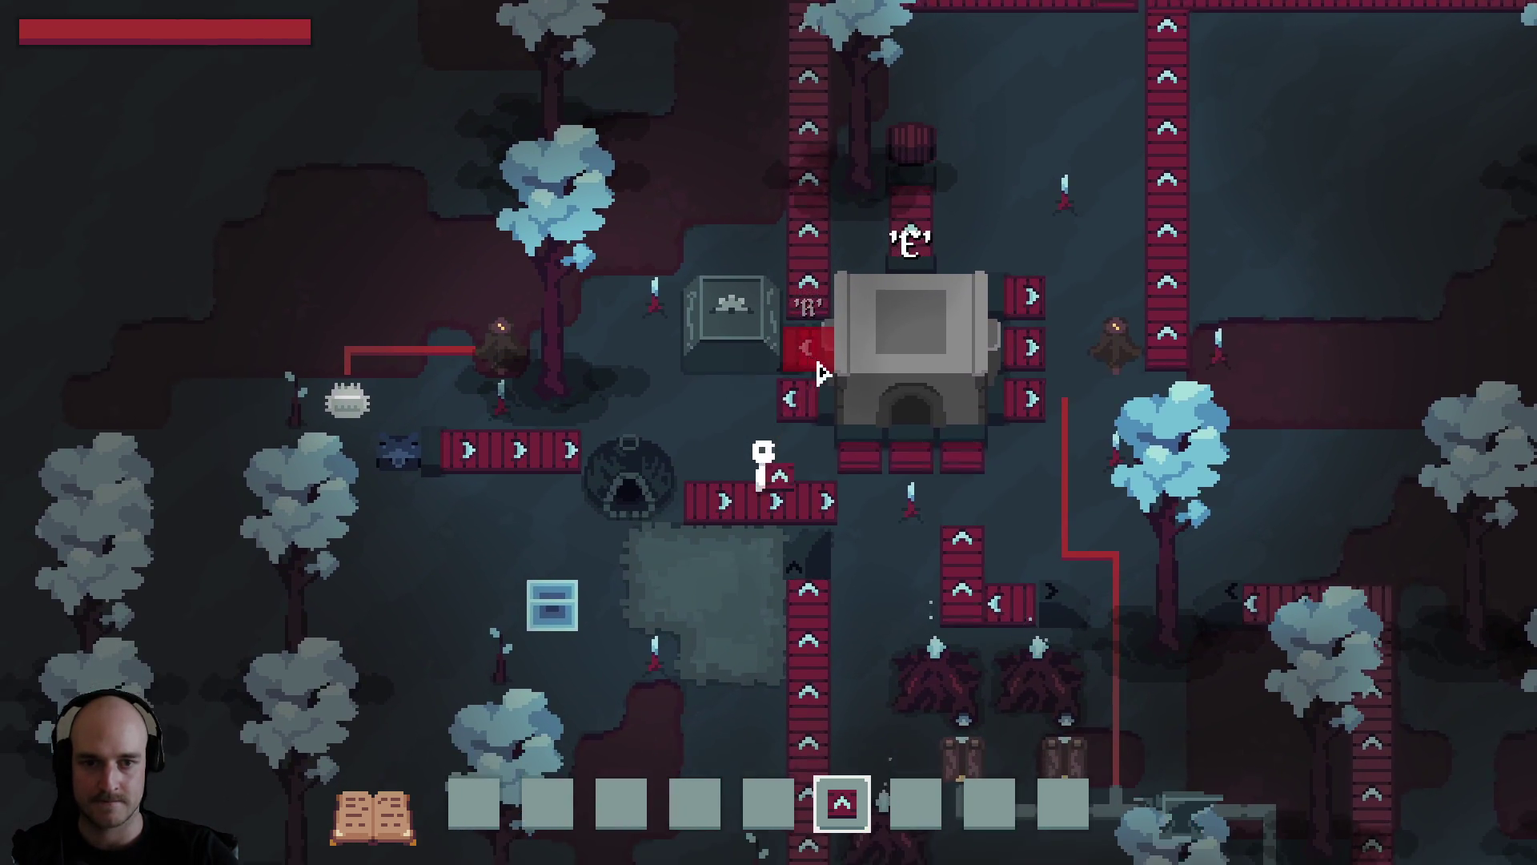
Place one more upward conveyor, then walk over and lay a belt just below the foundry.
key(w)
key(d)
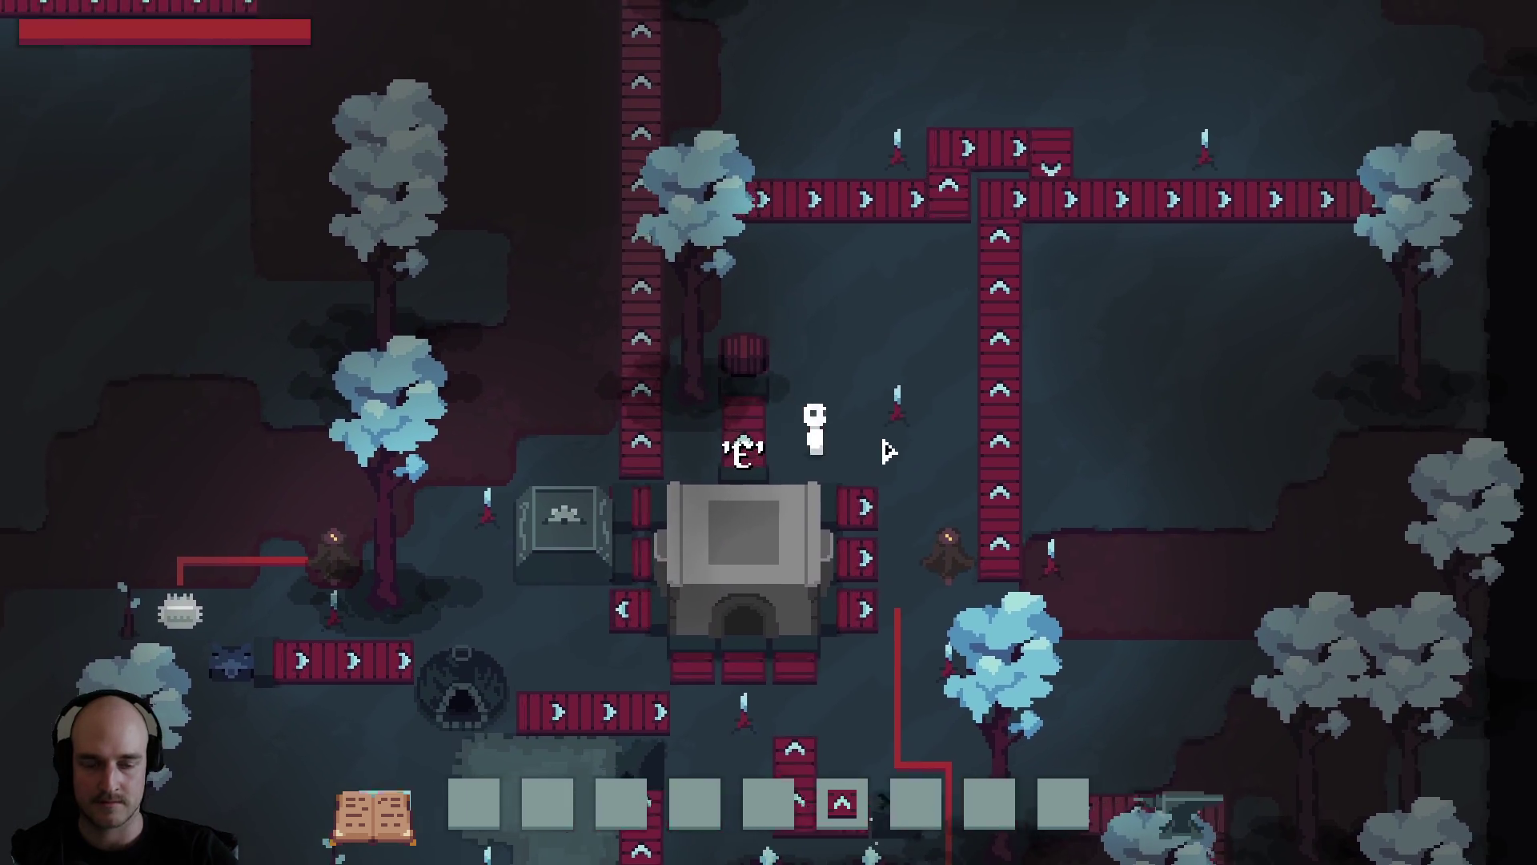
key(6)
click(784, 440)
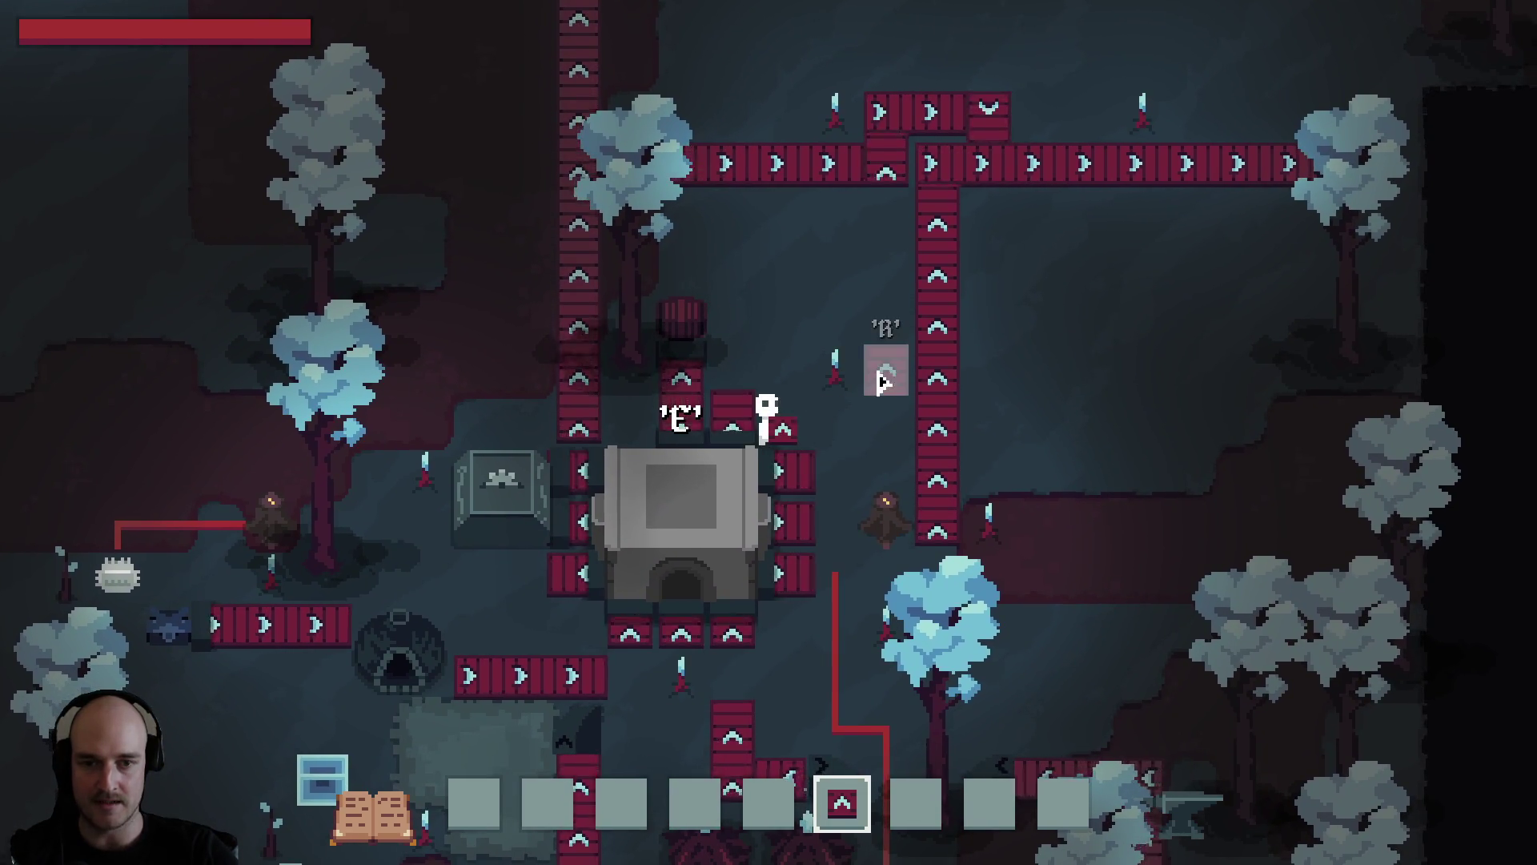
key(a)
key(d)
key(s)
key(6)
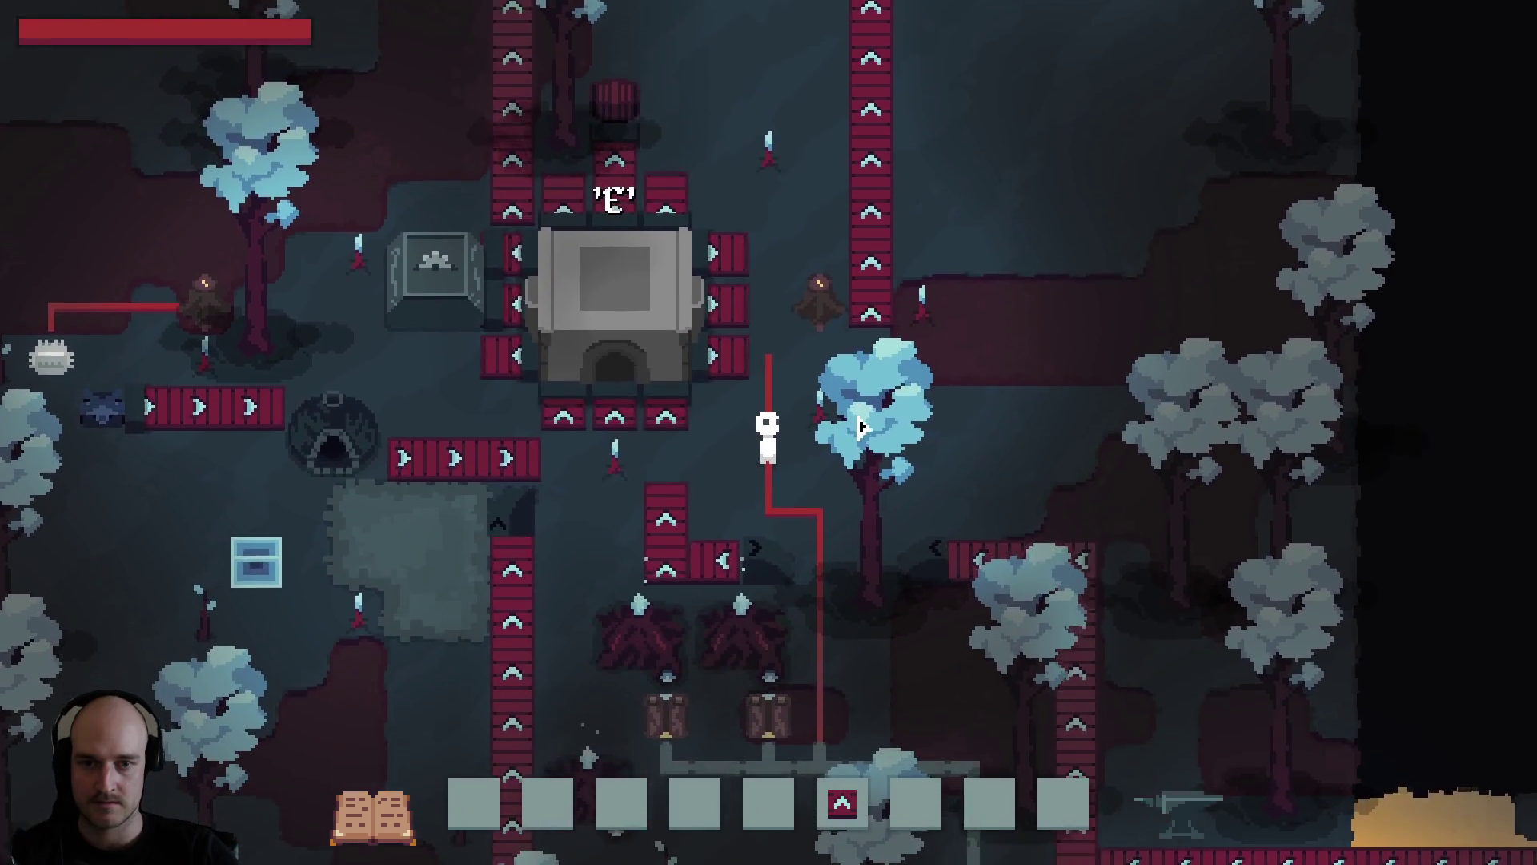
key(a)
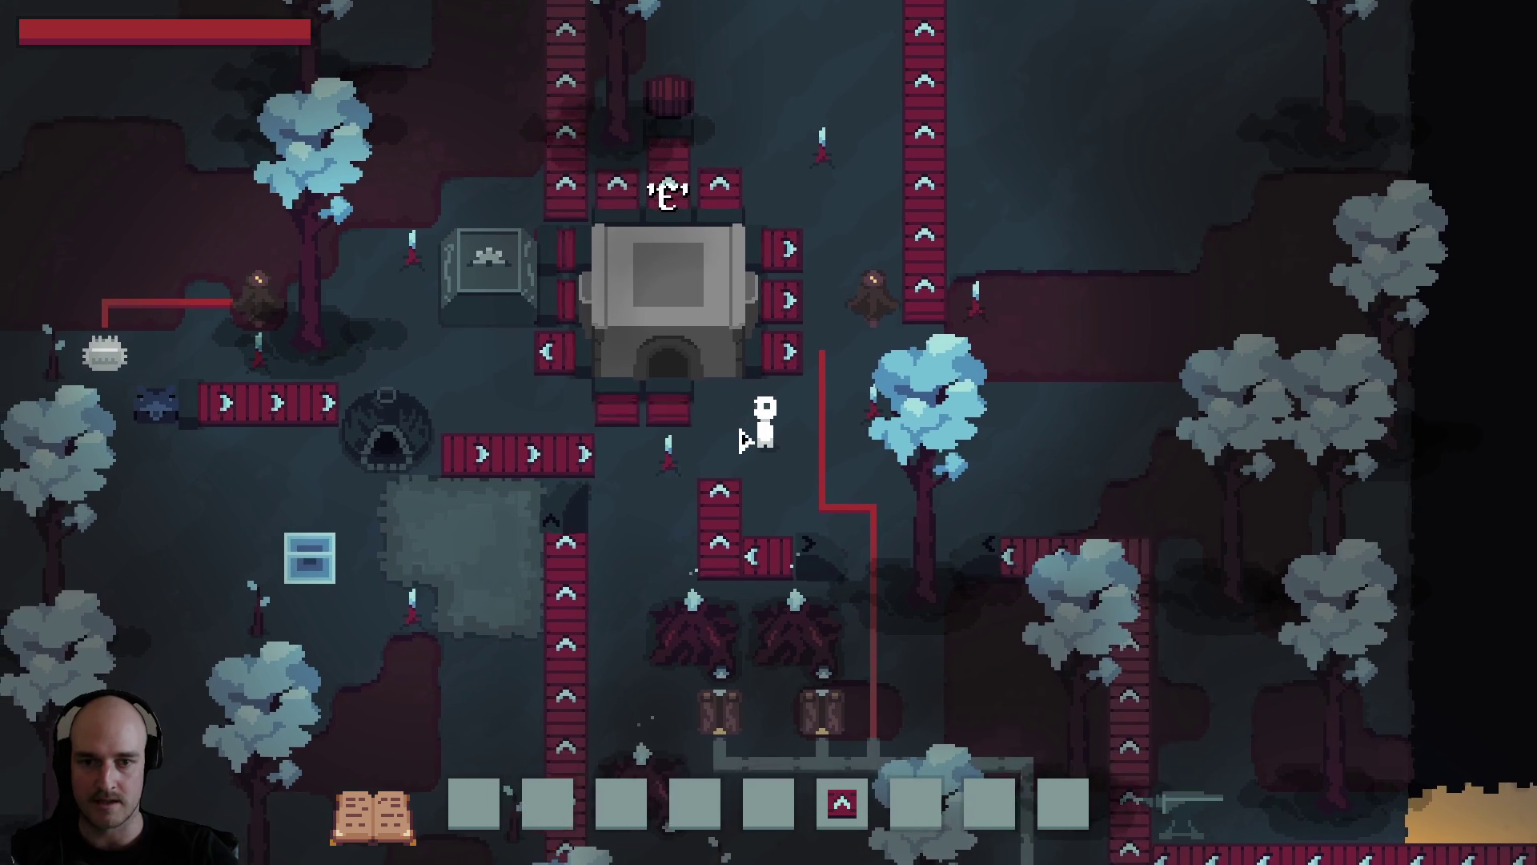
key(a)
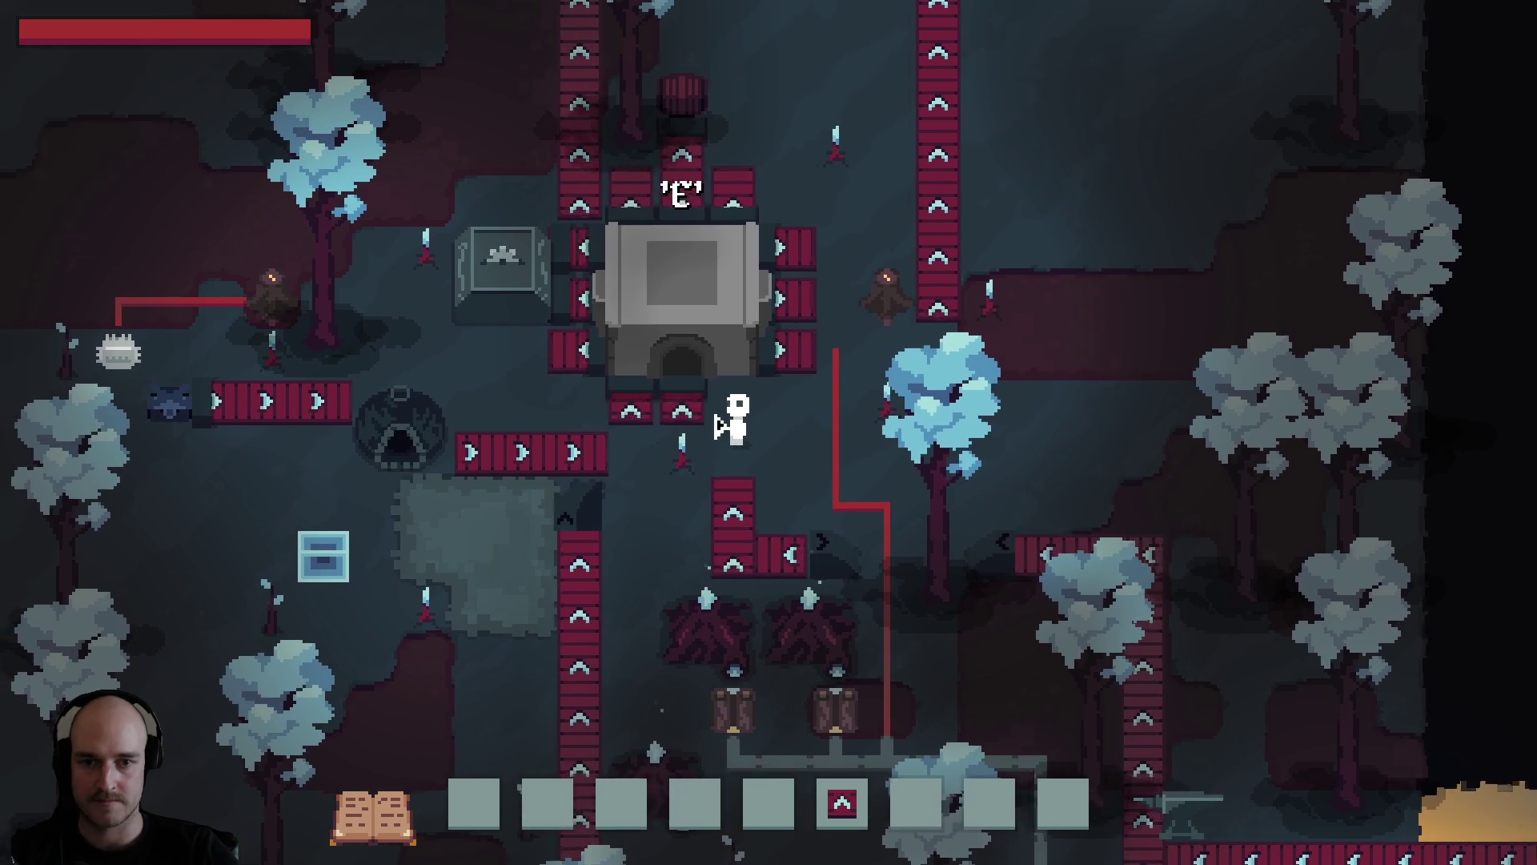
key(6)
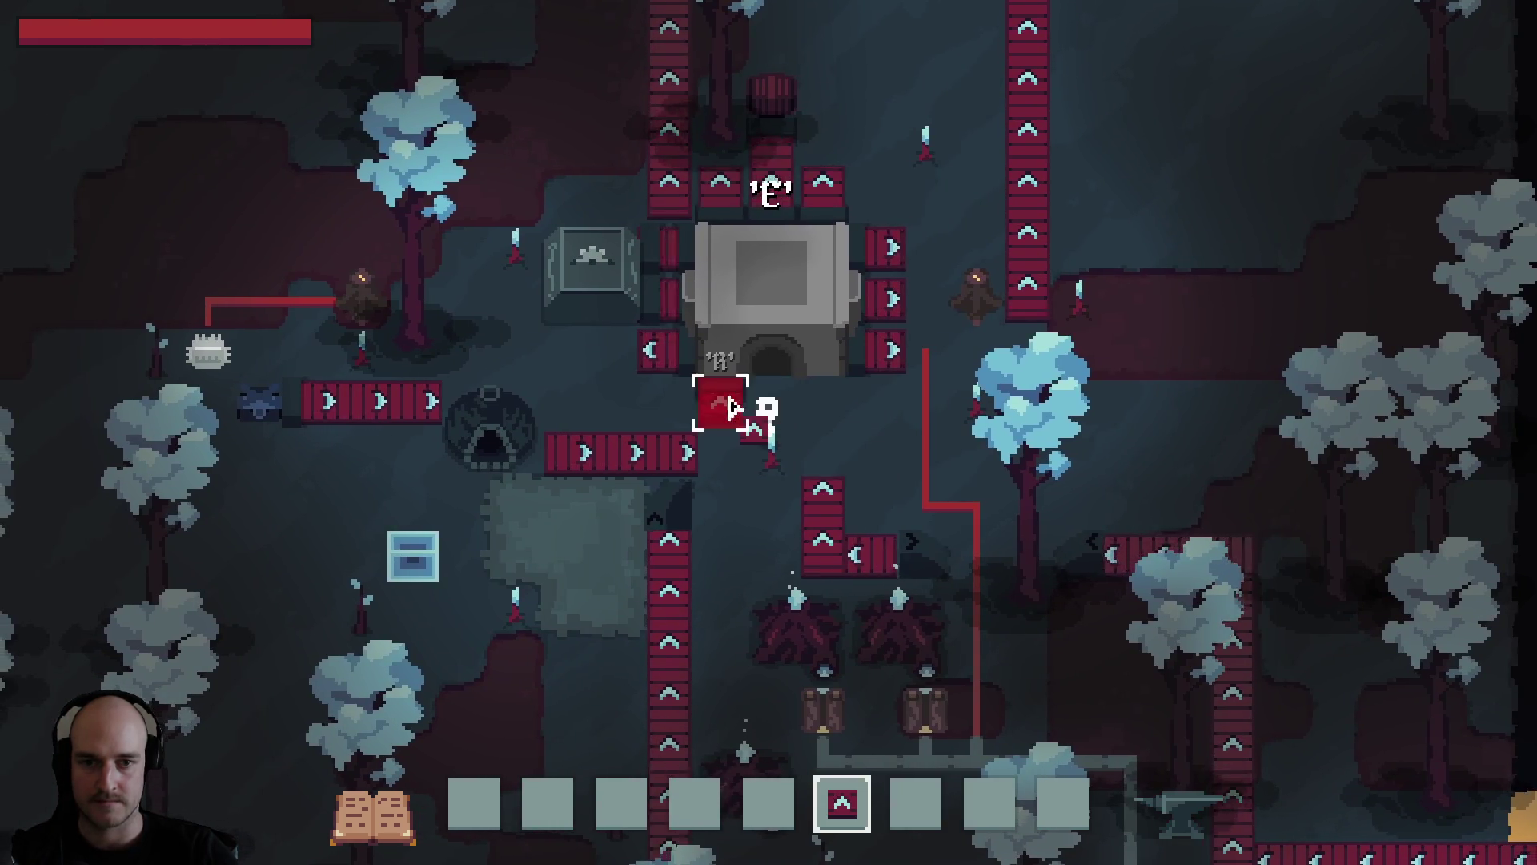
key(d)
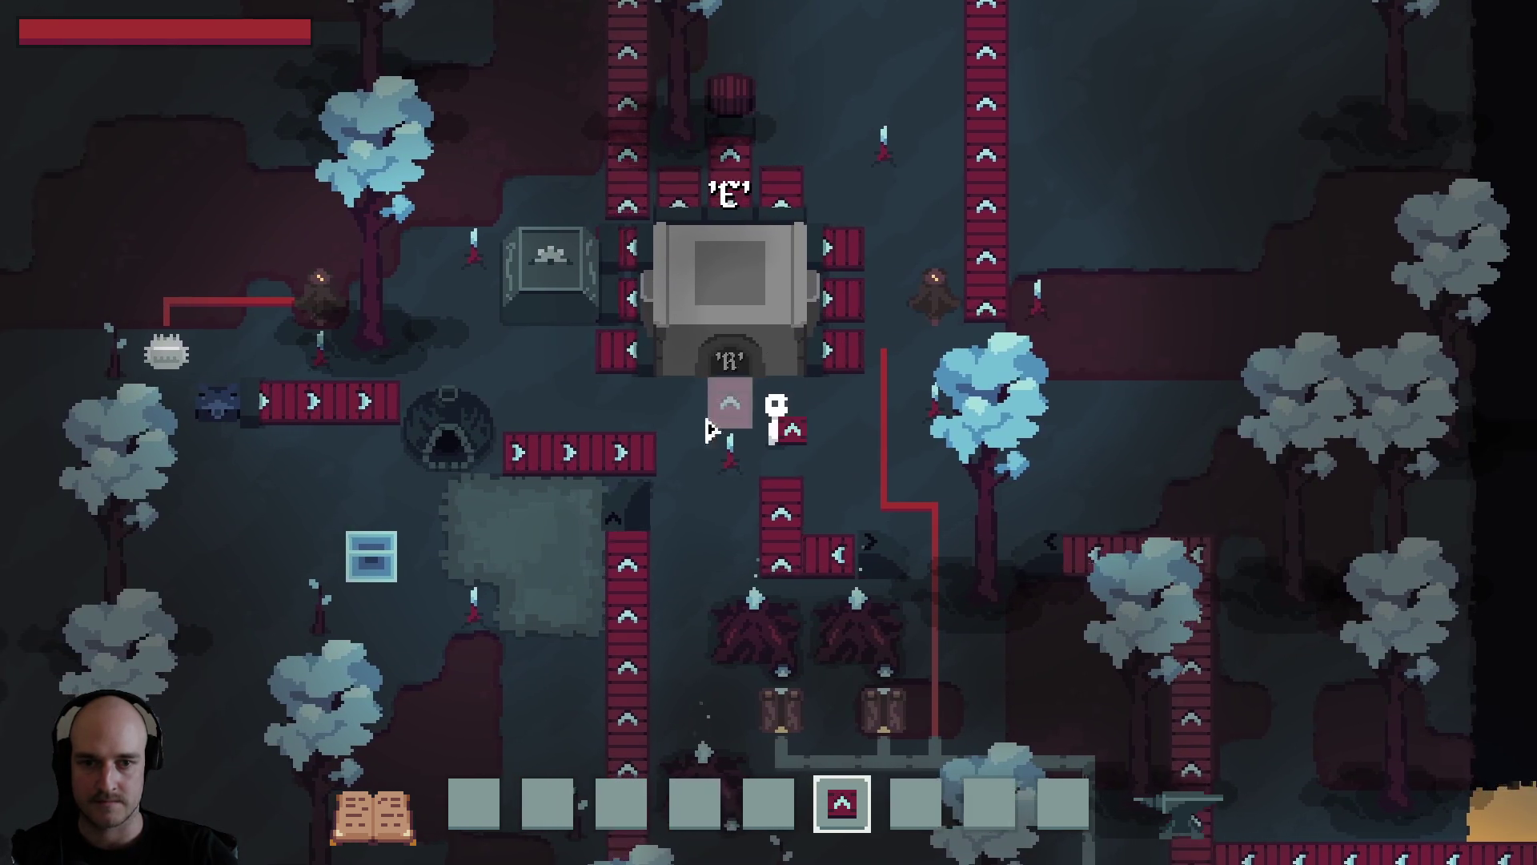
click(795, 458)
key(a)
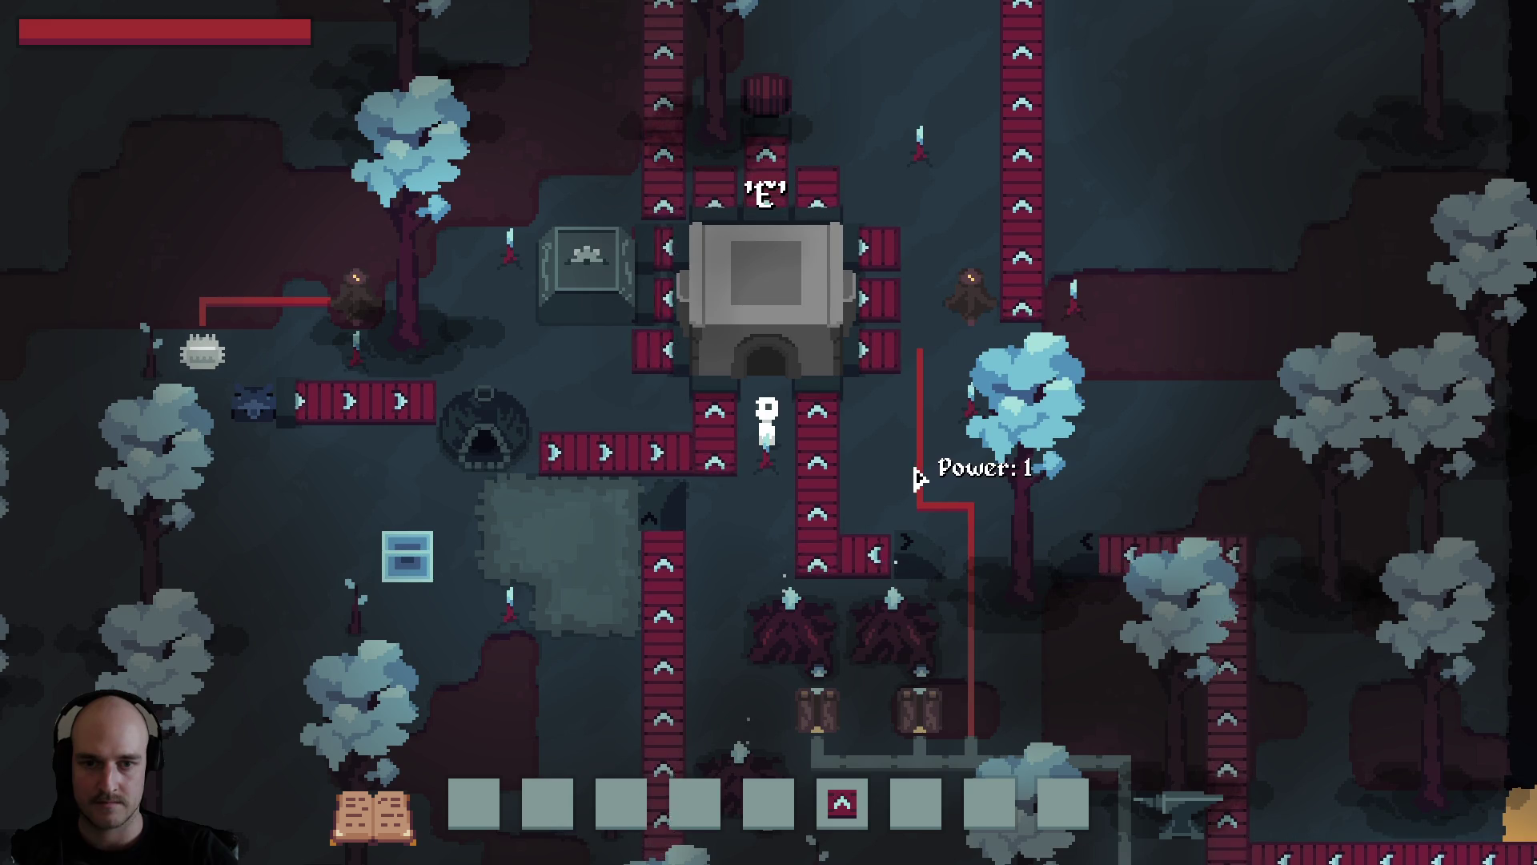
Put the conveyor away, walk back to the foundry, and open then close its crafting window.
key(2)
key(5)
key(w)
key(d)
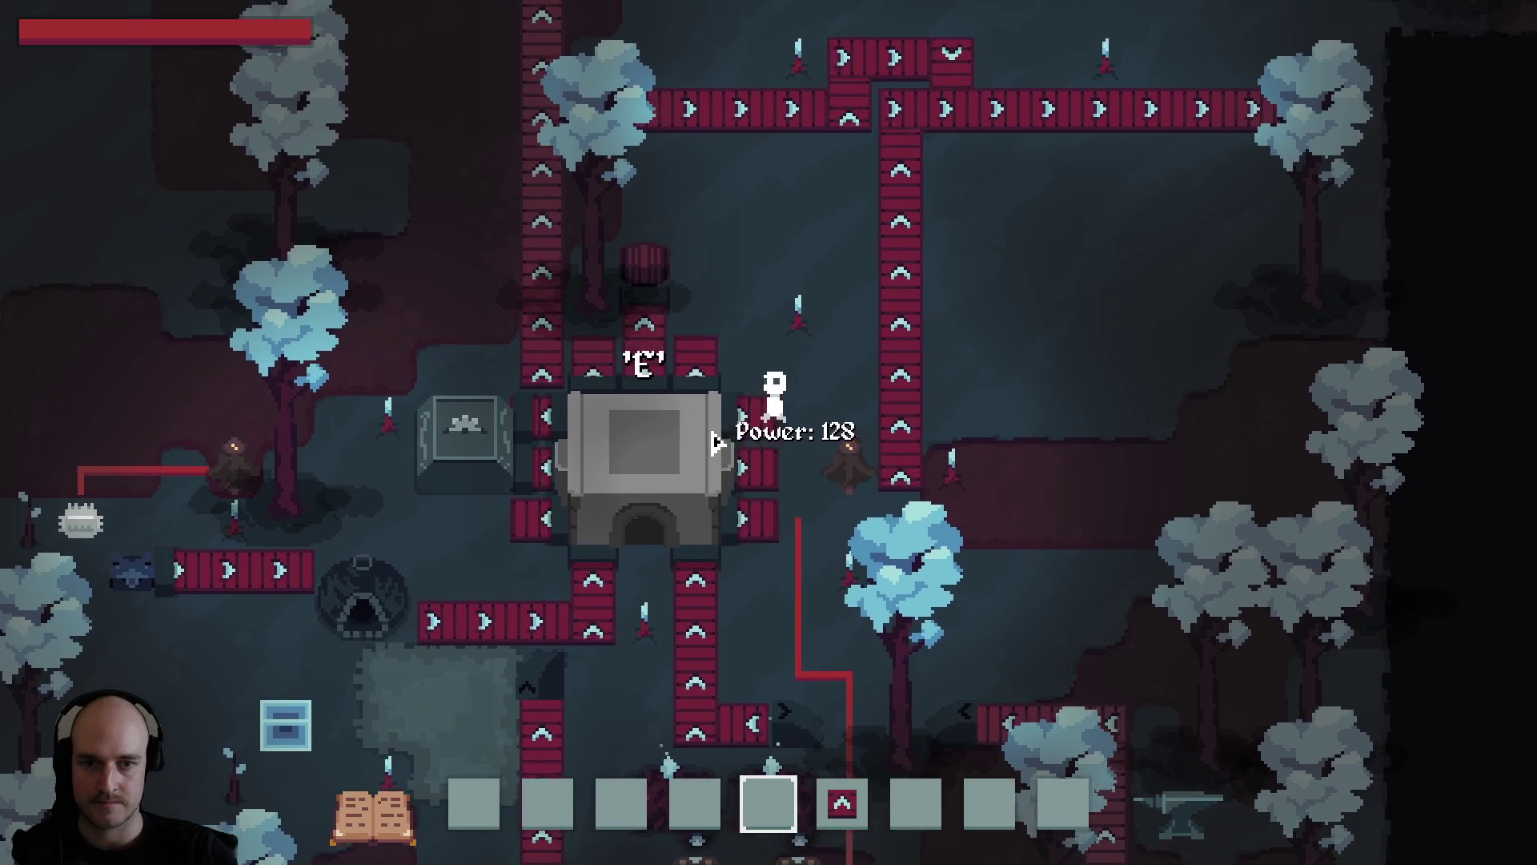
key(s)
key(a)
key(e)
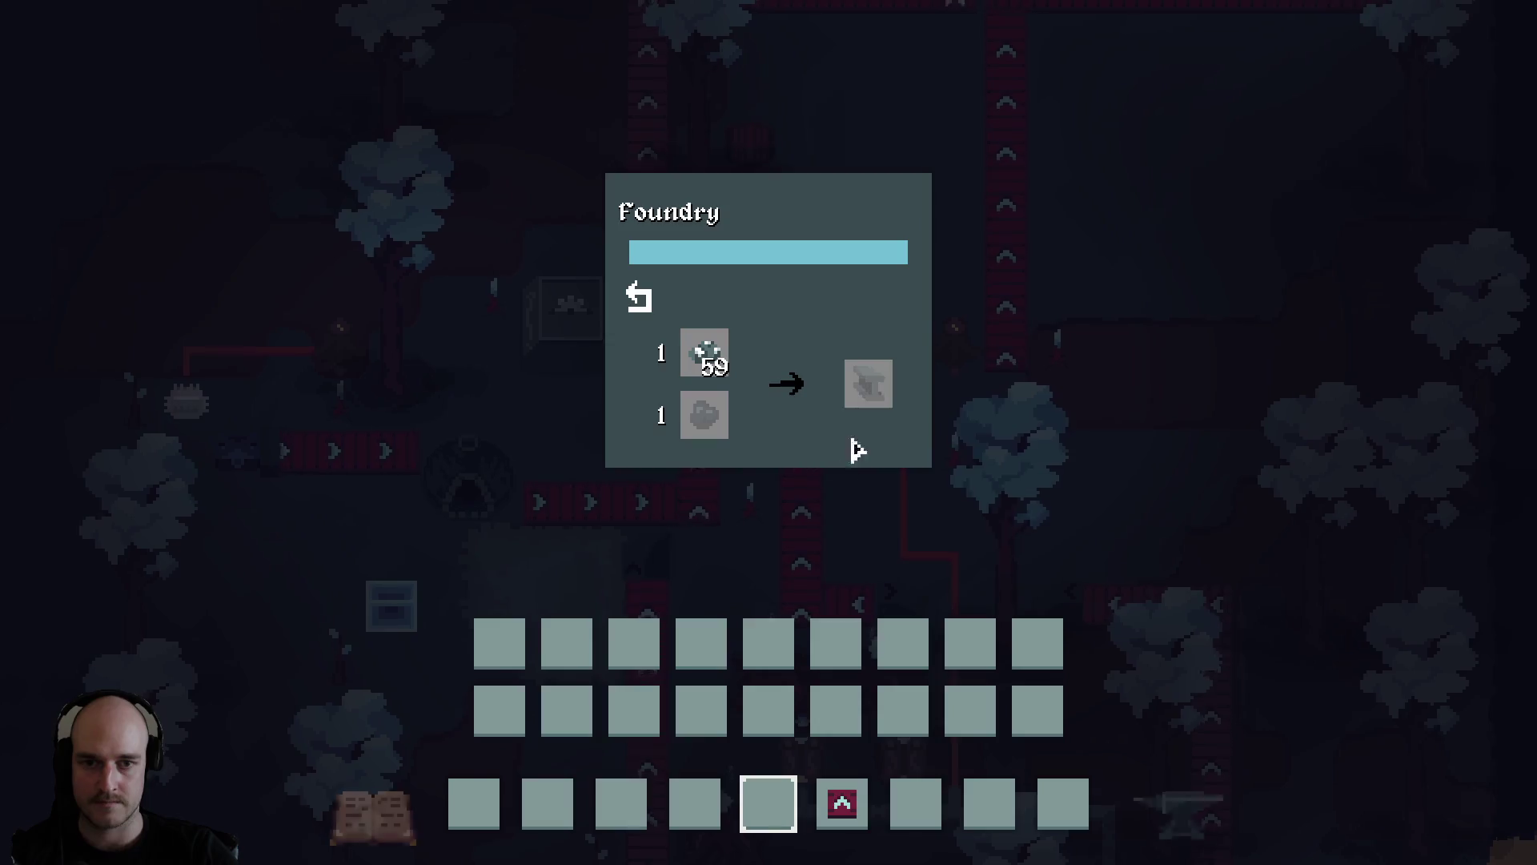
key(e)
Circle around the foundry and reopen then close the Foundry window to check it.
key(s)
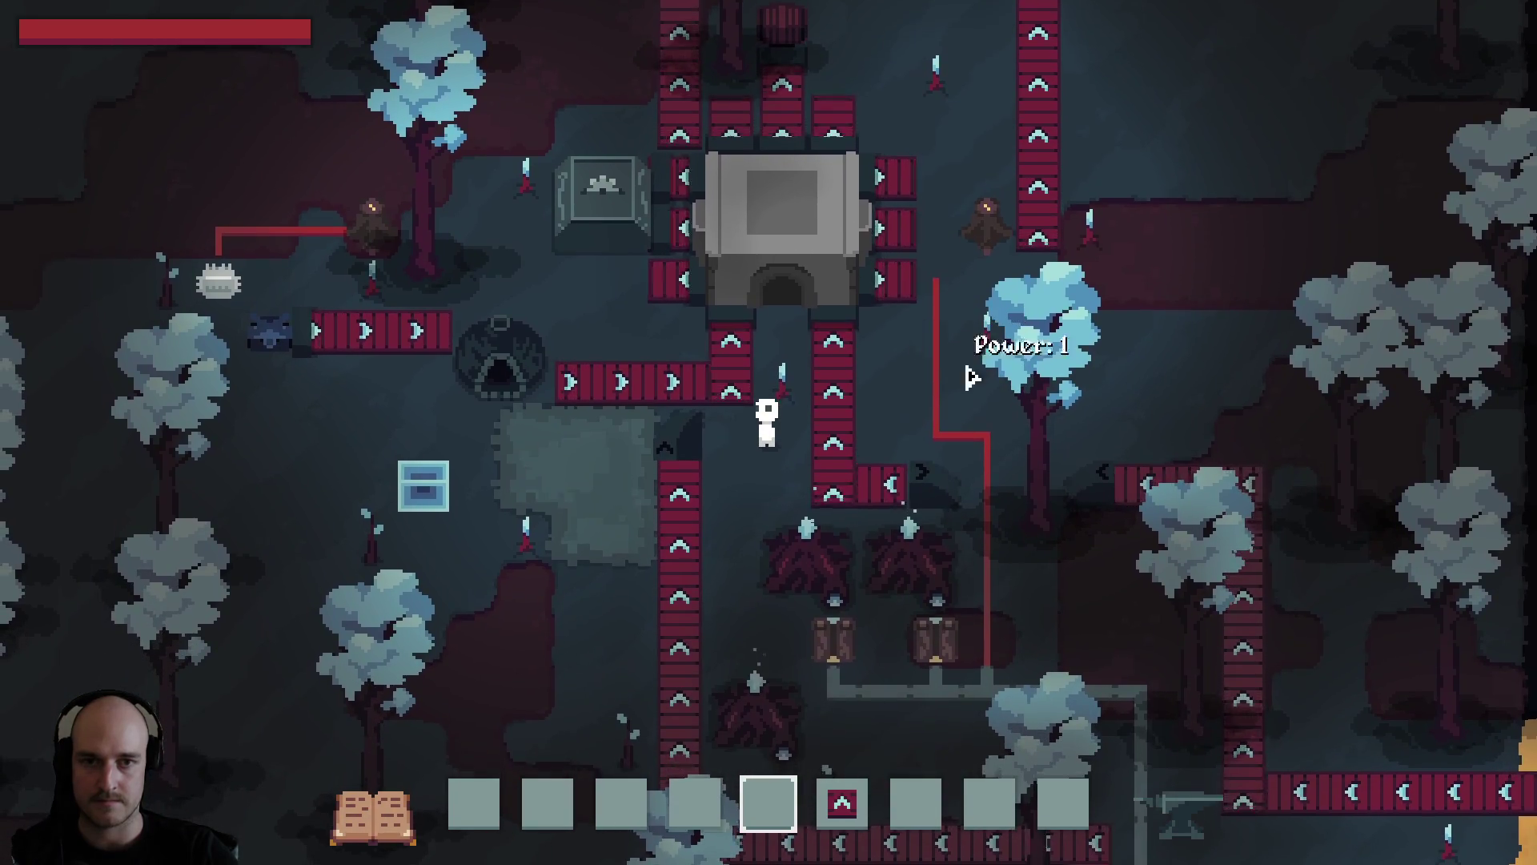
key(w)
key(d)
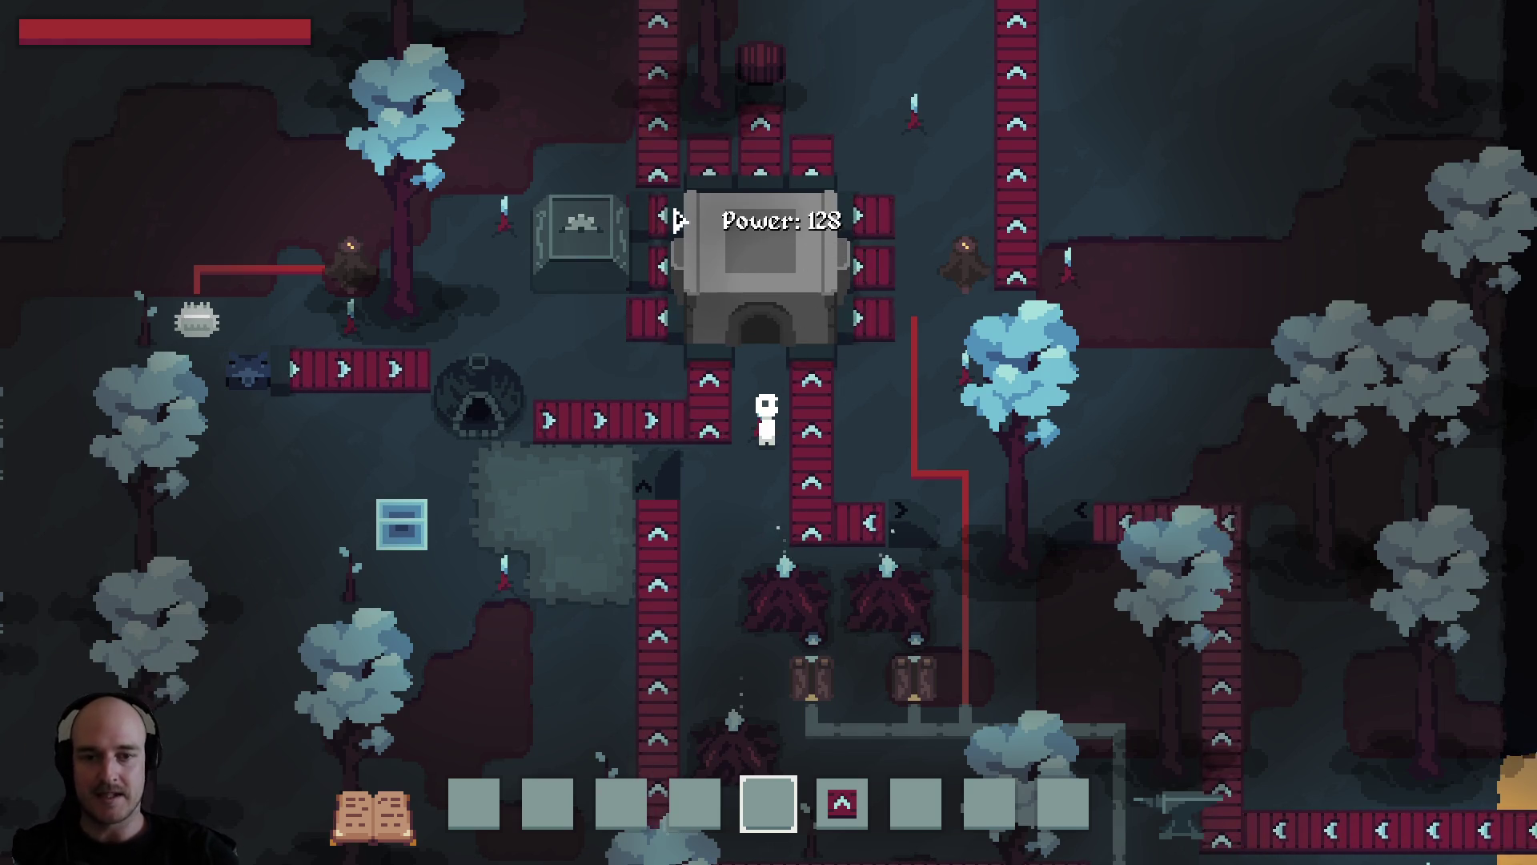
key(d)
scroll(924, 489, up, 1)
key(w)
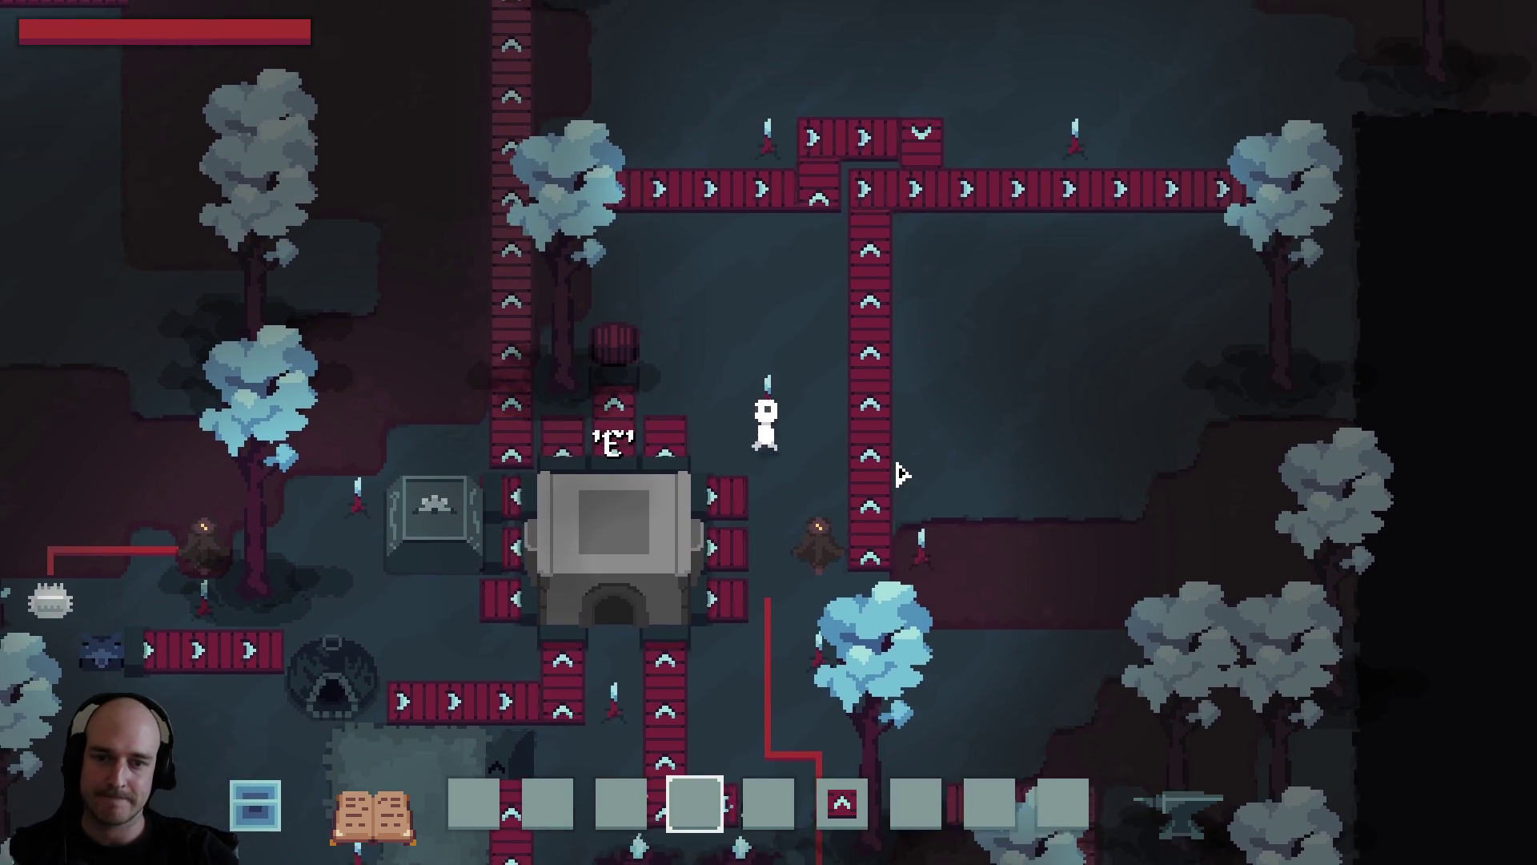
key(s)
key(a)
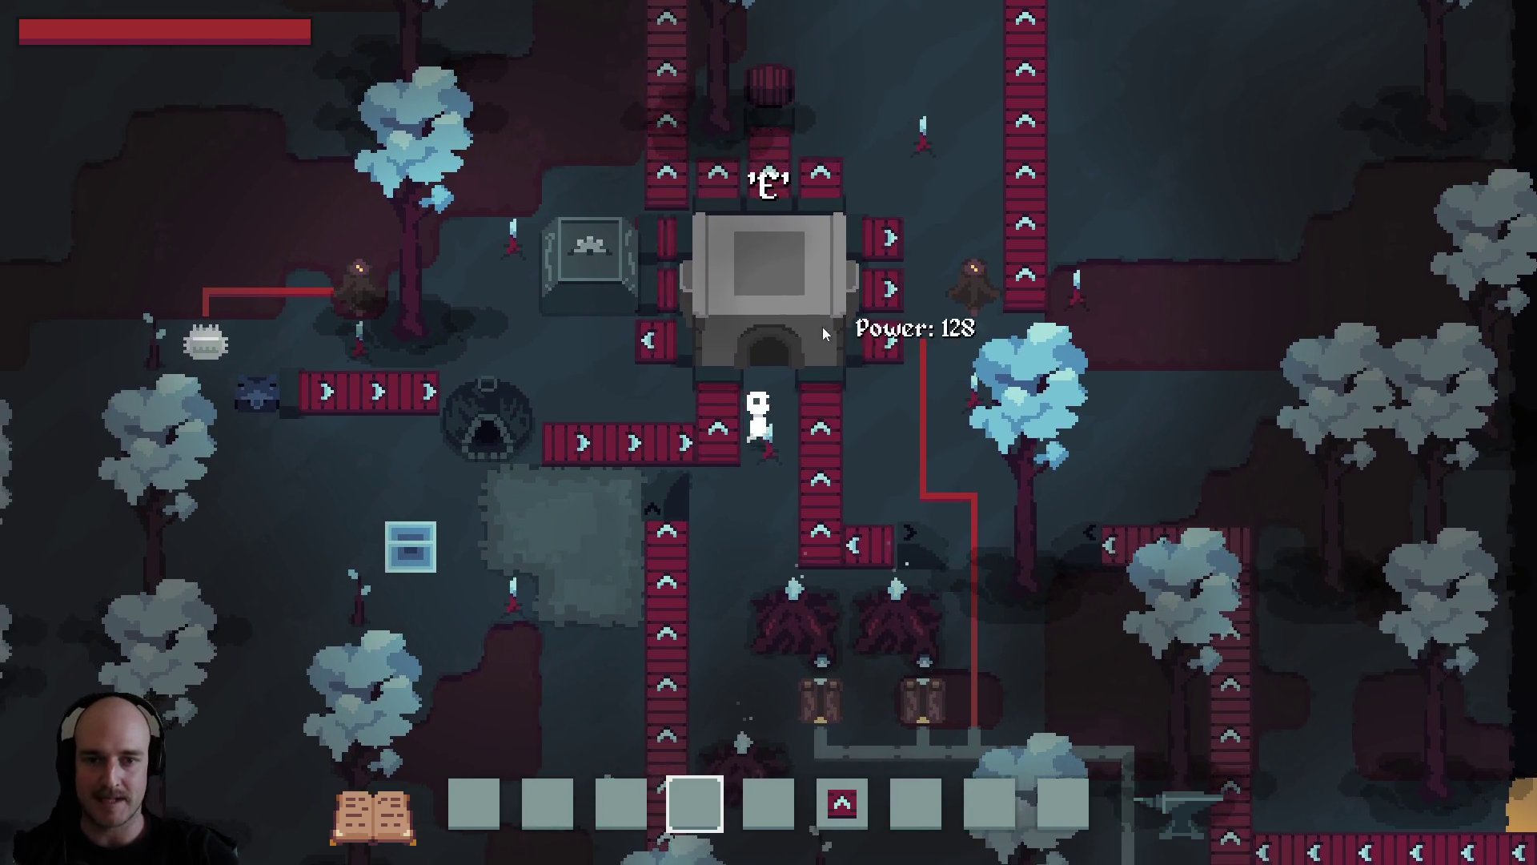
key(w)
key(e)
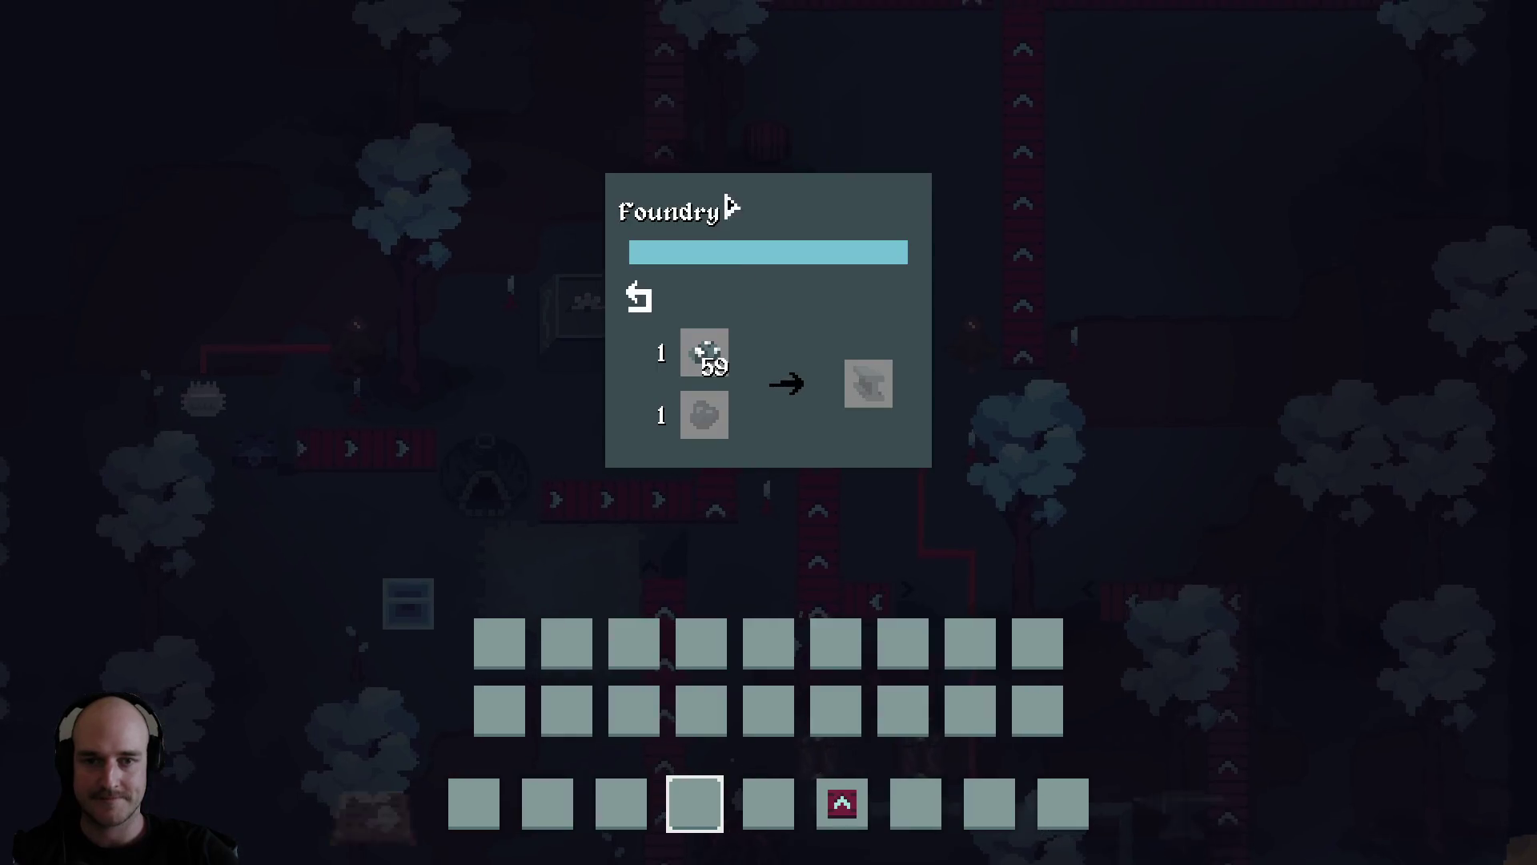
key(e)
Walk around the foundry entrance once more, then return to Aseprite.
key(s)
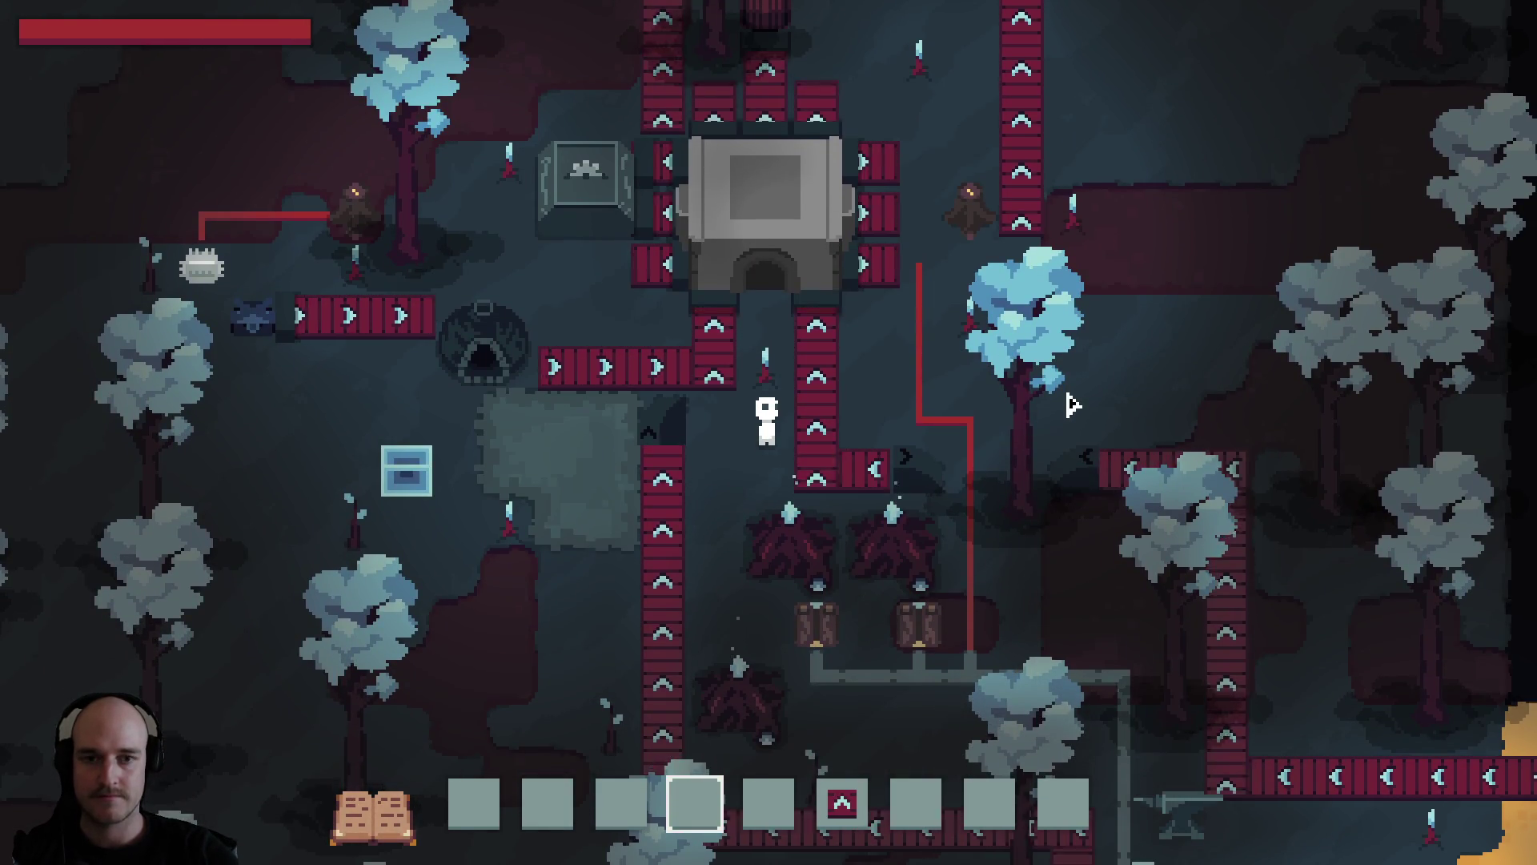
key(w)
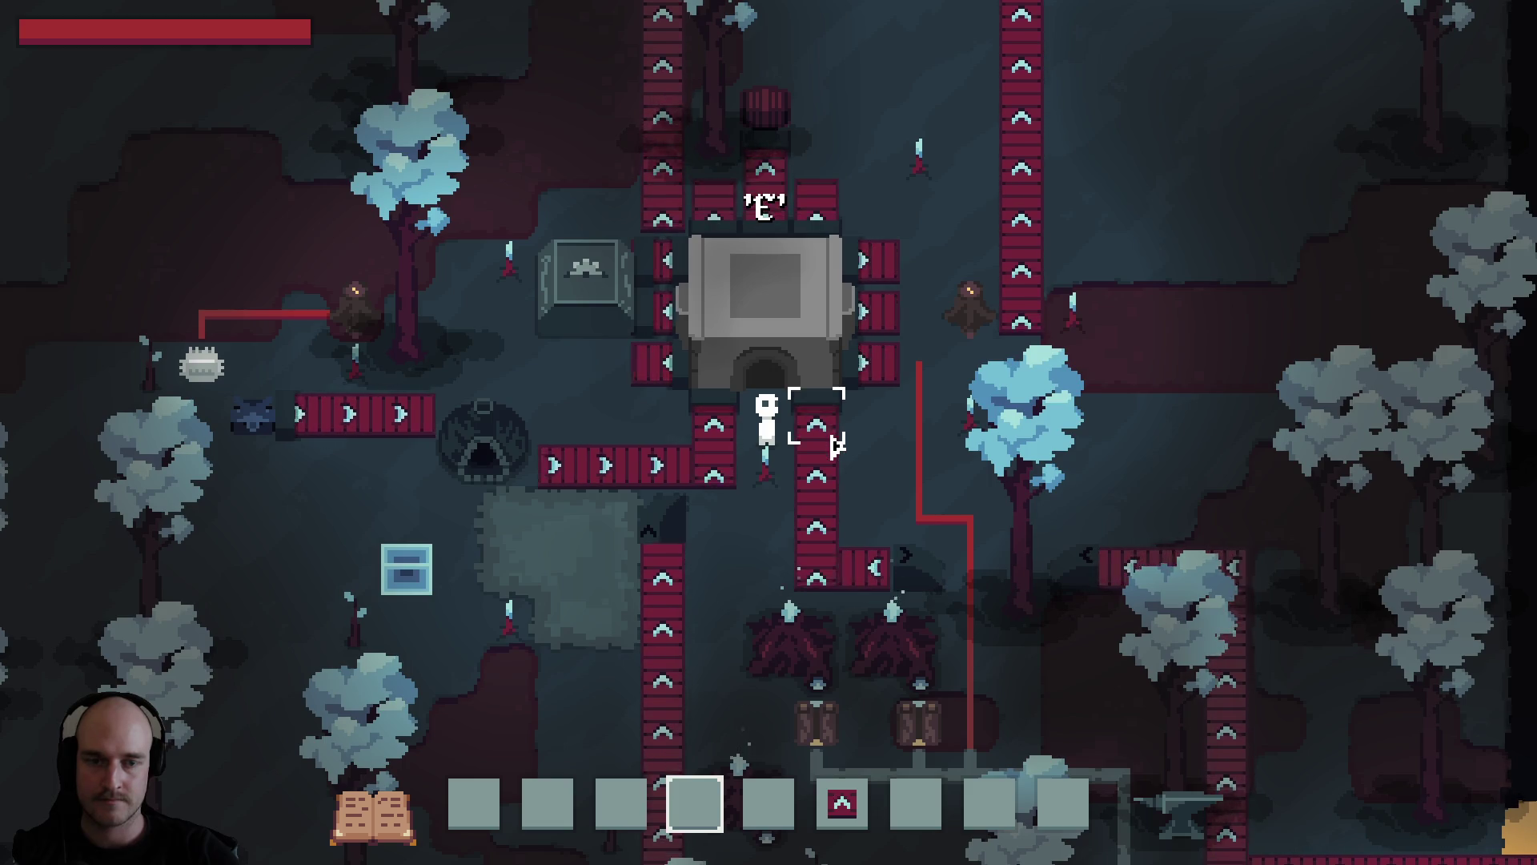
key(a)
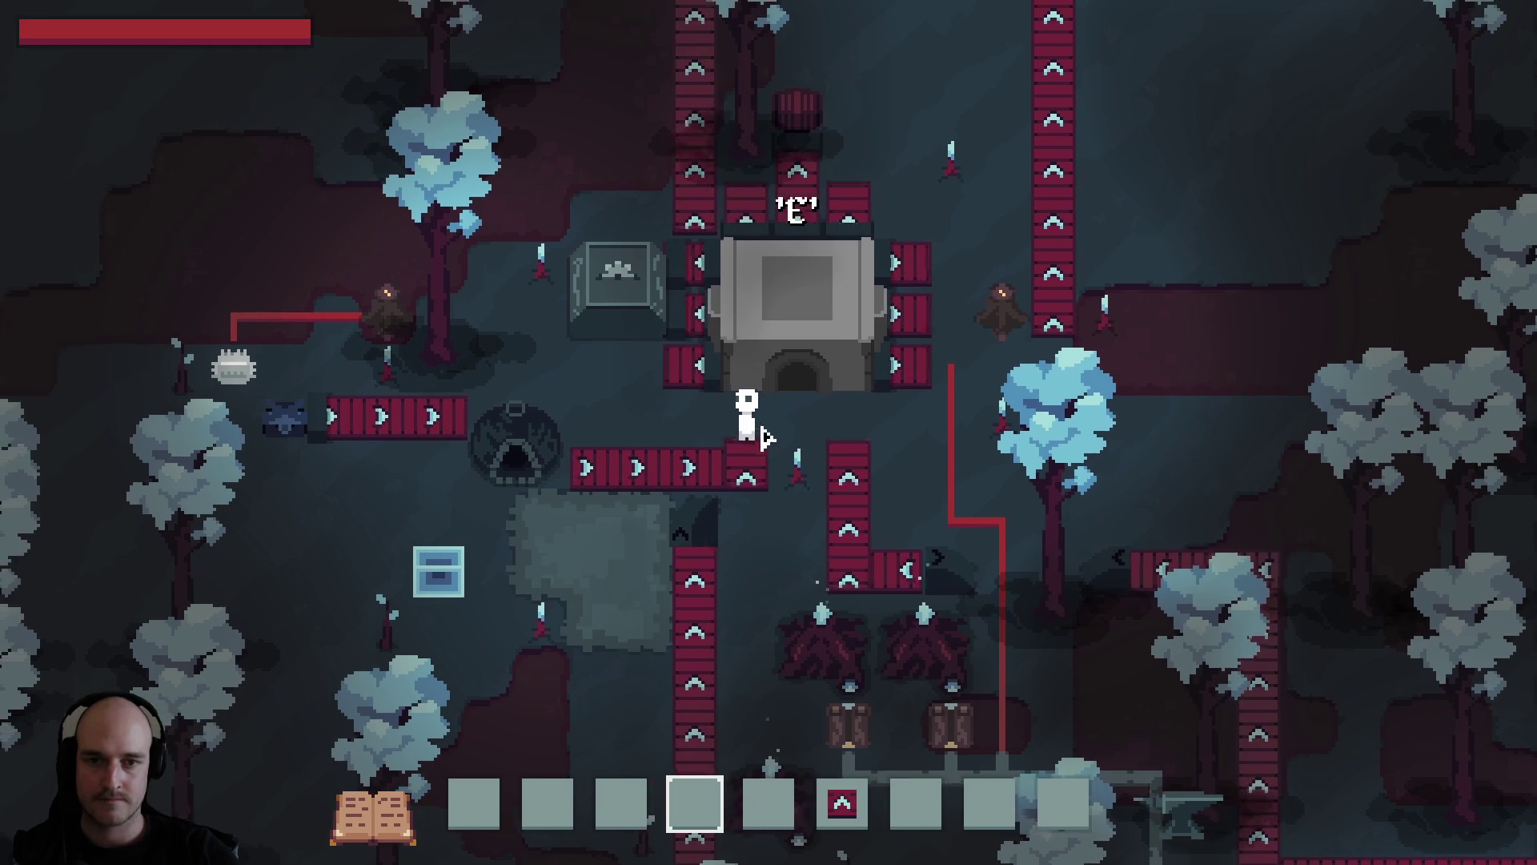
key(d)
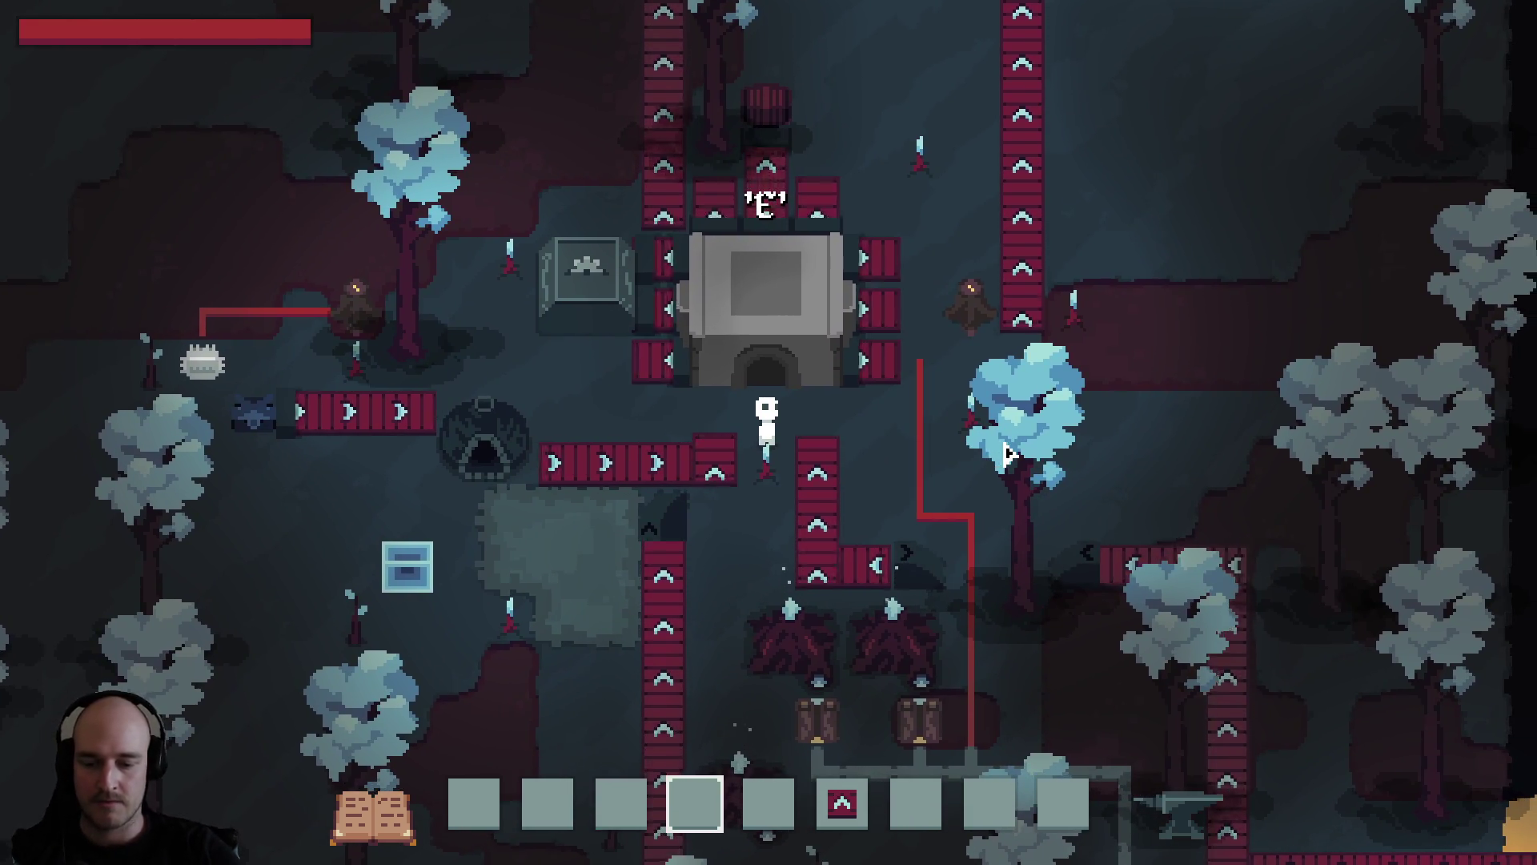
key(alt+Tab)
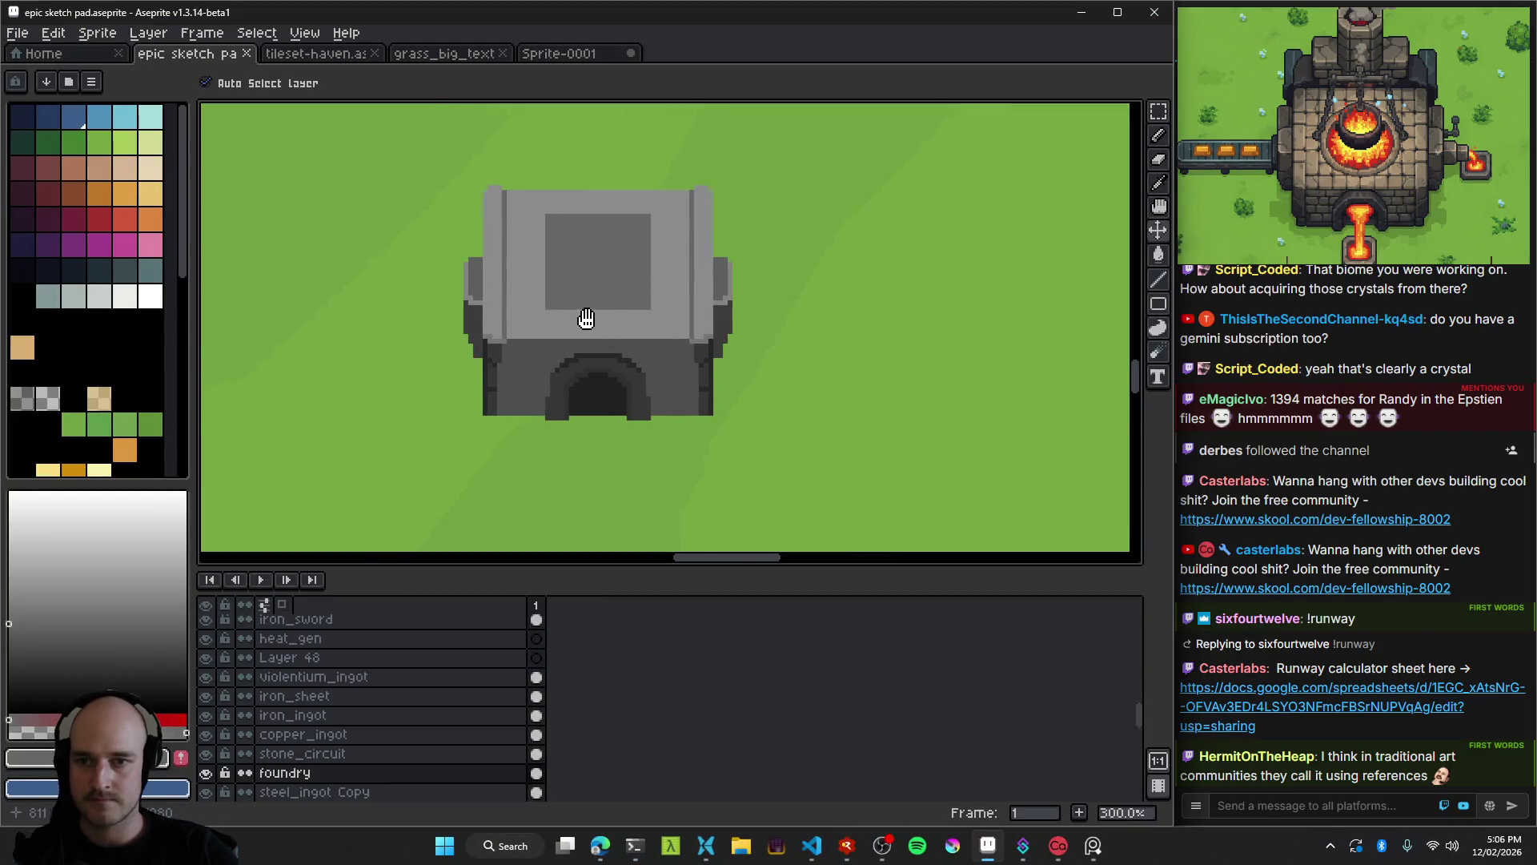
key(e)
scroll(488, 276, up, 3)
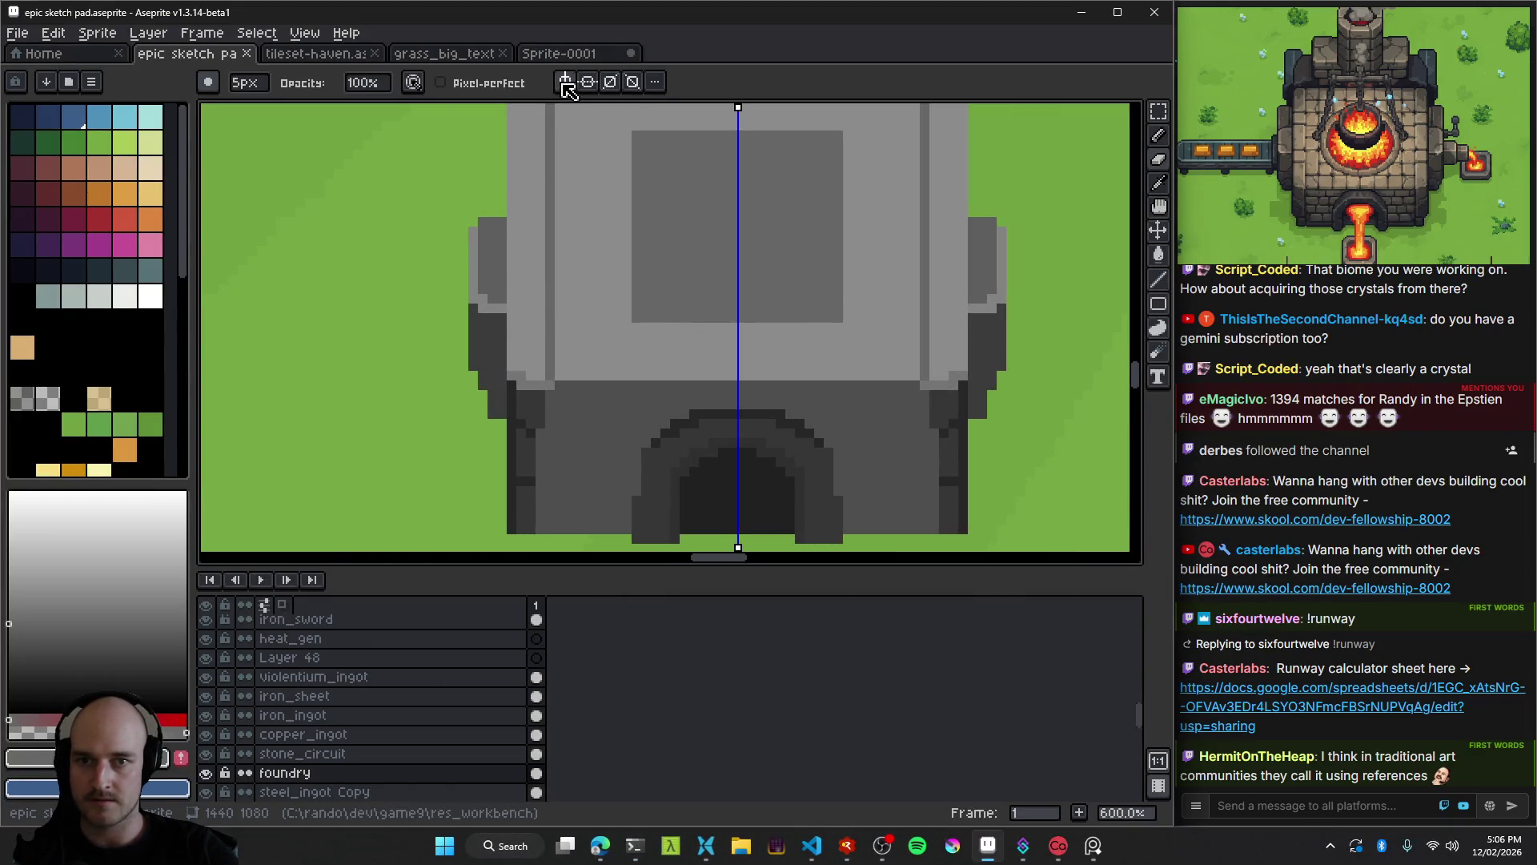
drag(473, 233, 479, 412)
scroll(628, 441, down, 5)
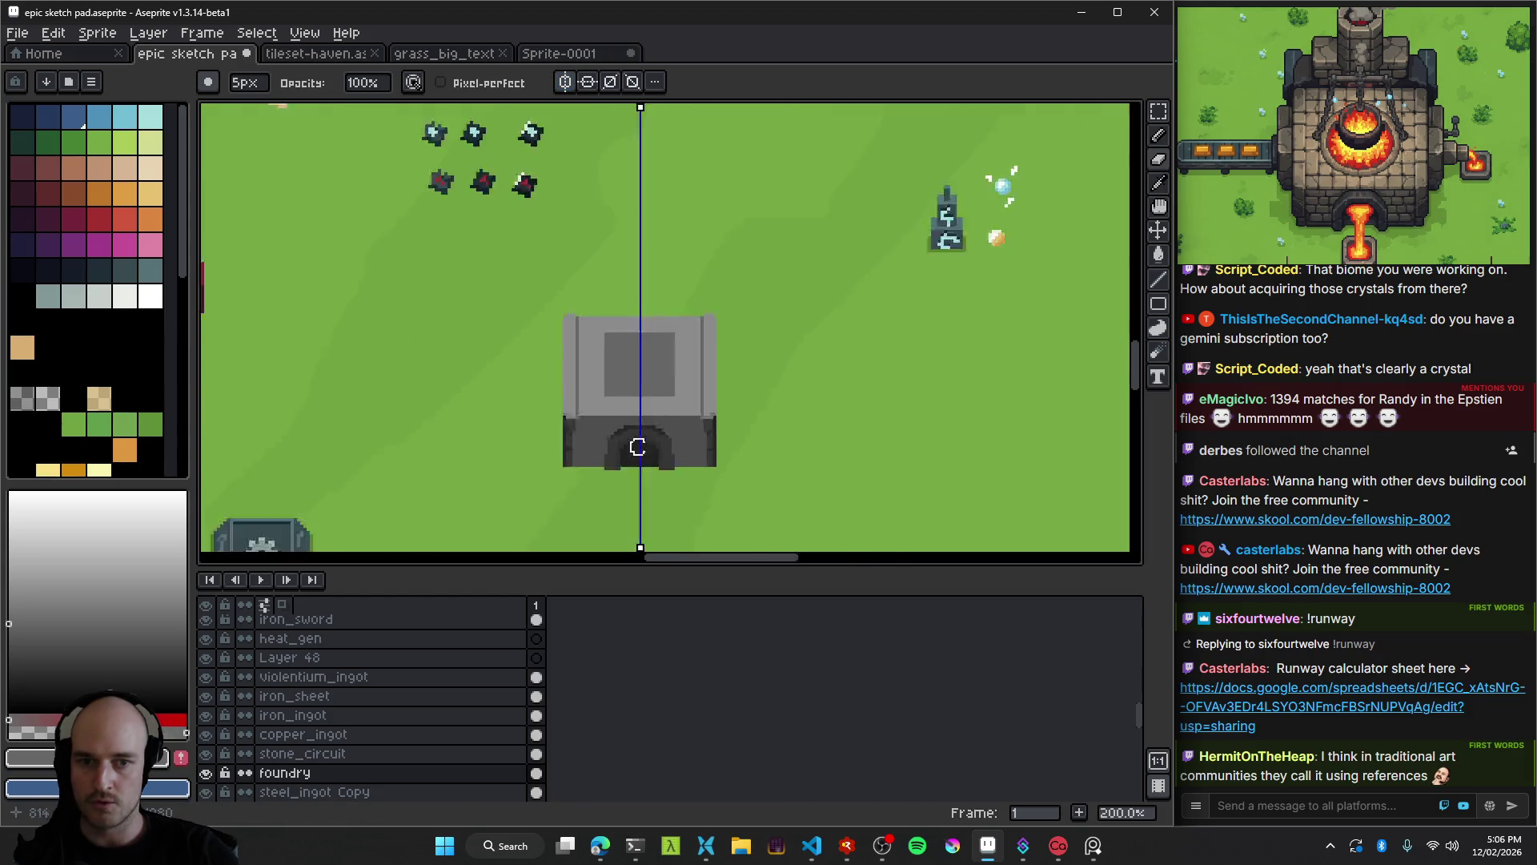
scroll(662, 477, up, 3)
key(ctrl+s)
scroll(490, 372, up, 2)
scroll(490, 372, up, 1)
scroll(621, 357, down, 2)
scroll(583, 398, up, 3)
key(alt)
scroll(481, 368, up, 2)
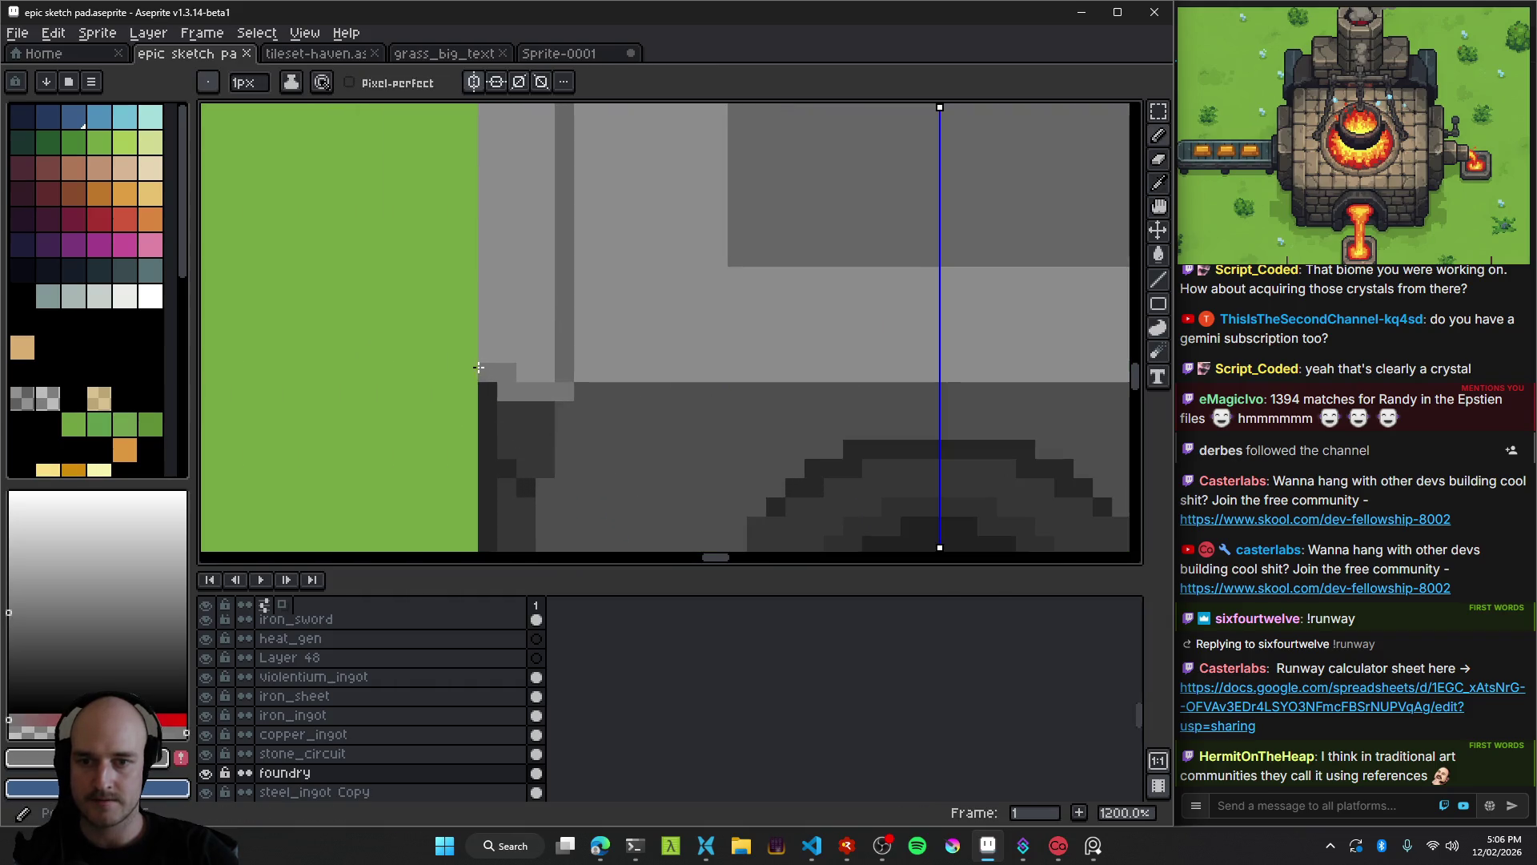
scroll(488, 333, down, 1)
scroll(515, 392, down, 4)
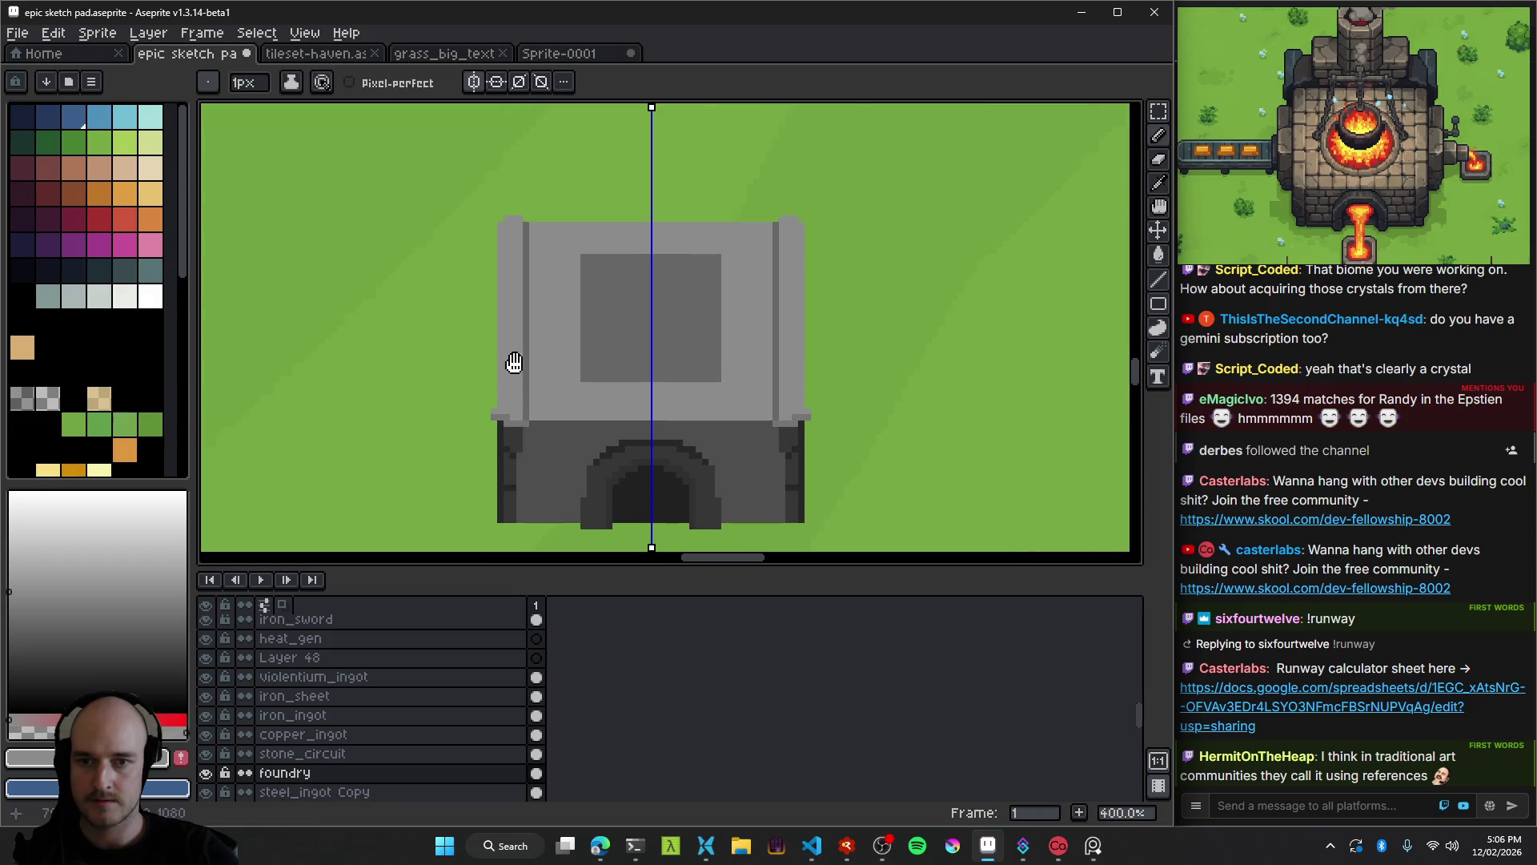
scroll(496, 225, up, 3)
scroll(512, 265, down, 5)
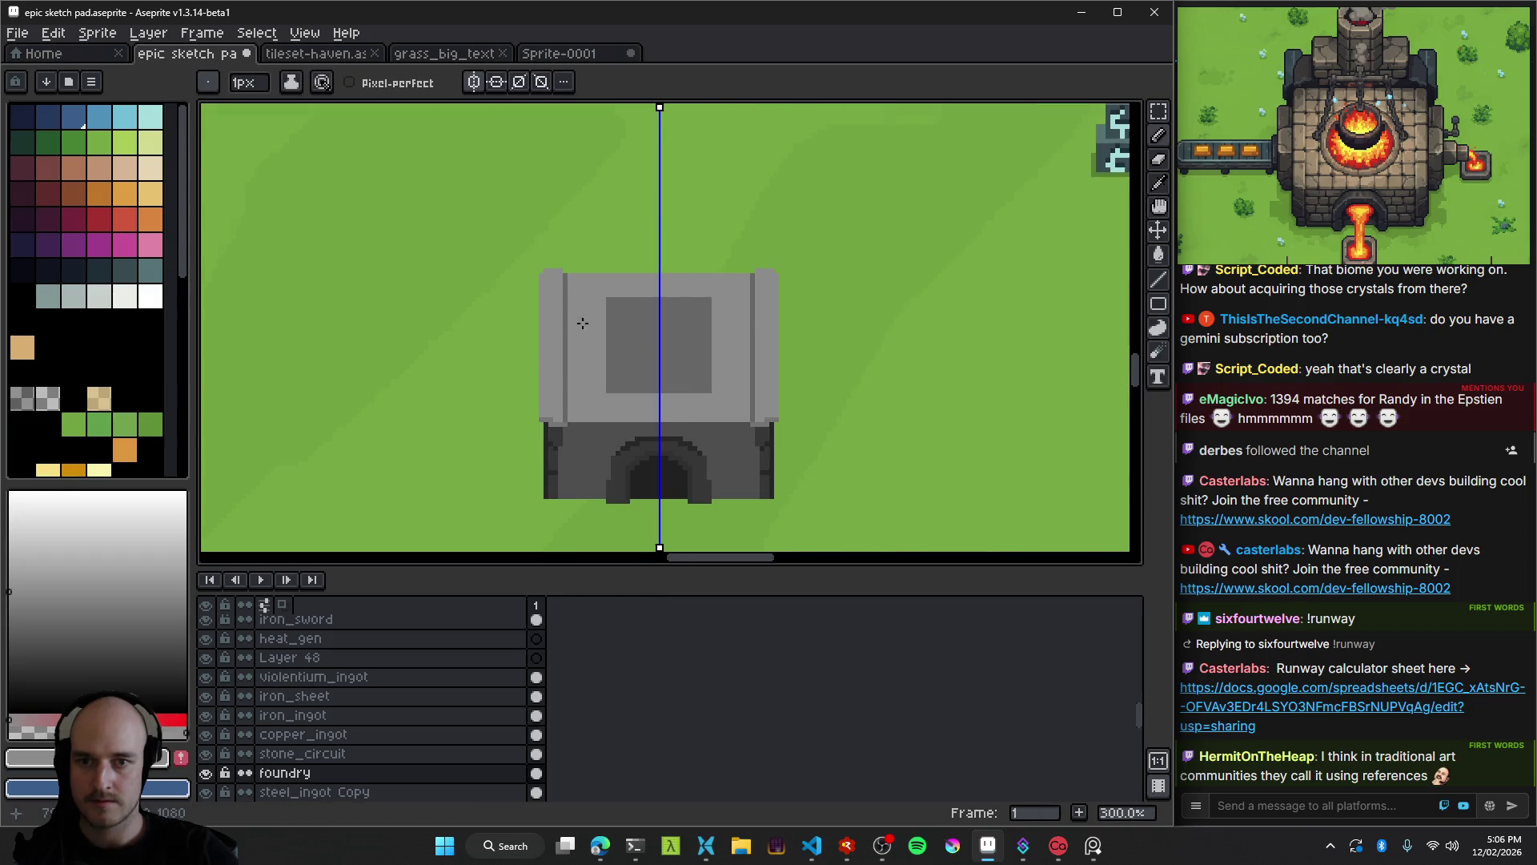
scroll(548, 285, down, 1)
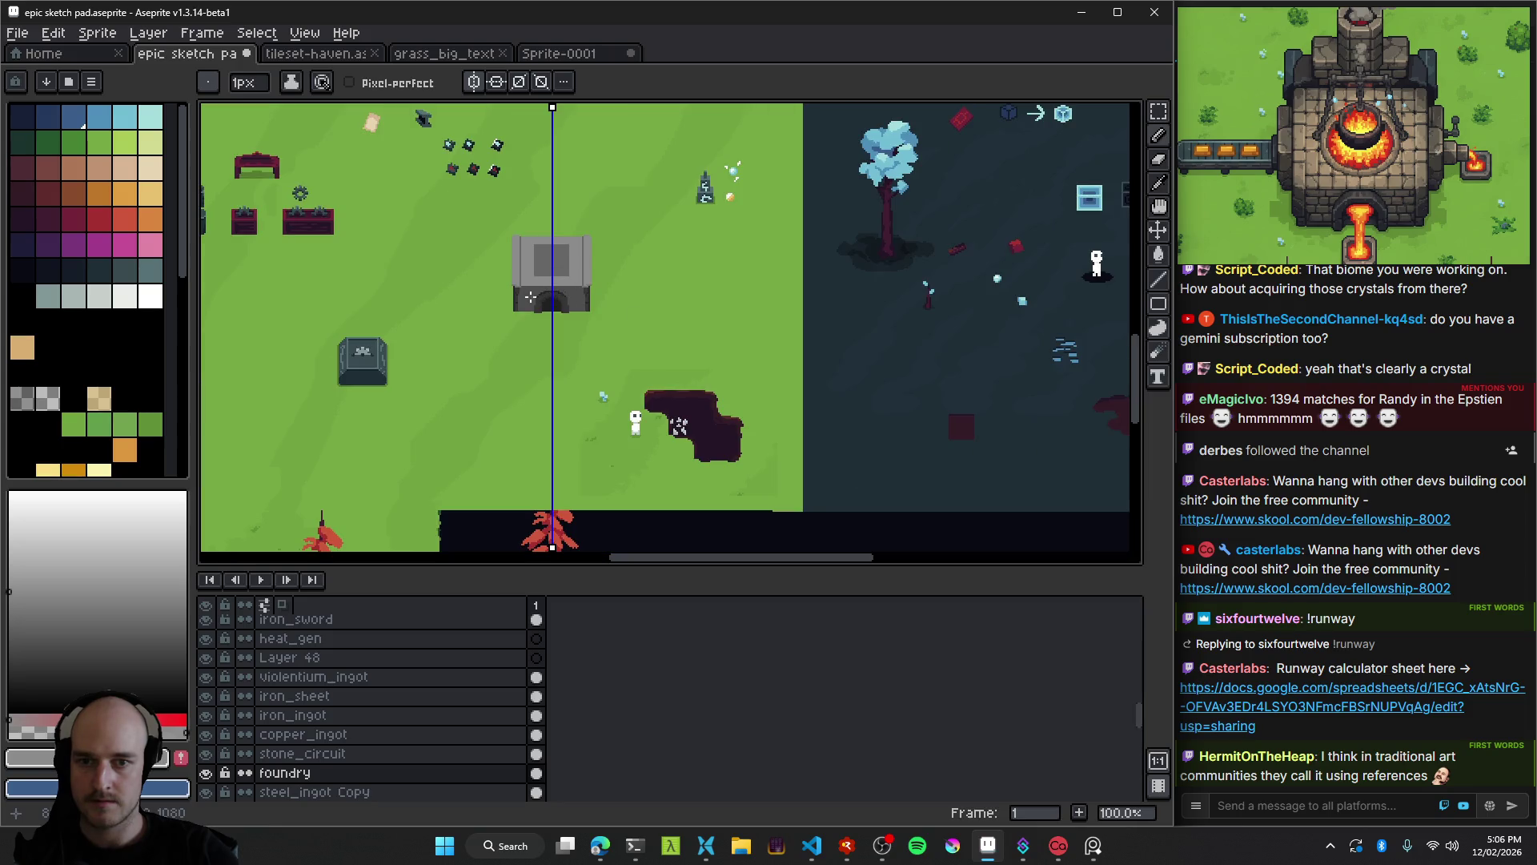
scroll(564, 284, up, 1)
scroll(517, 268, up, 5)
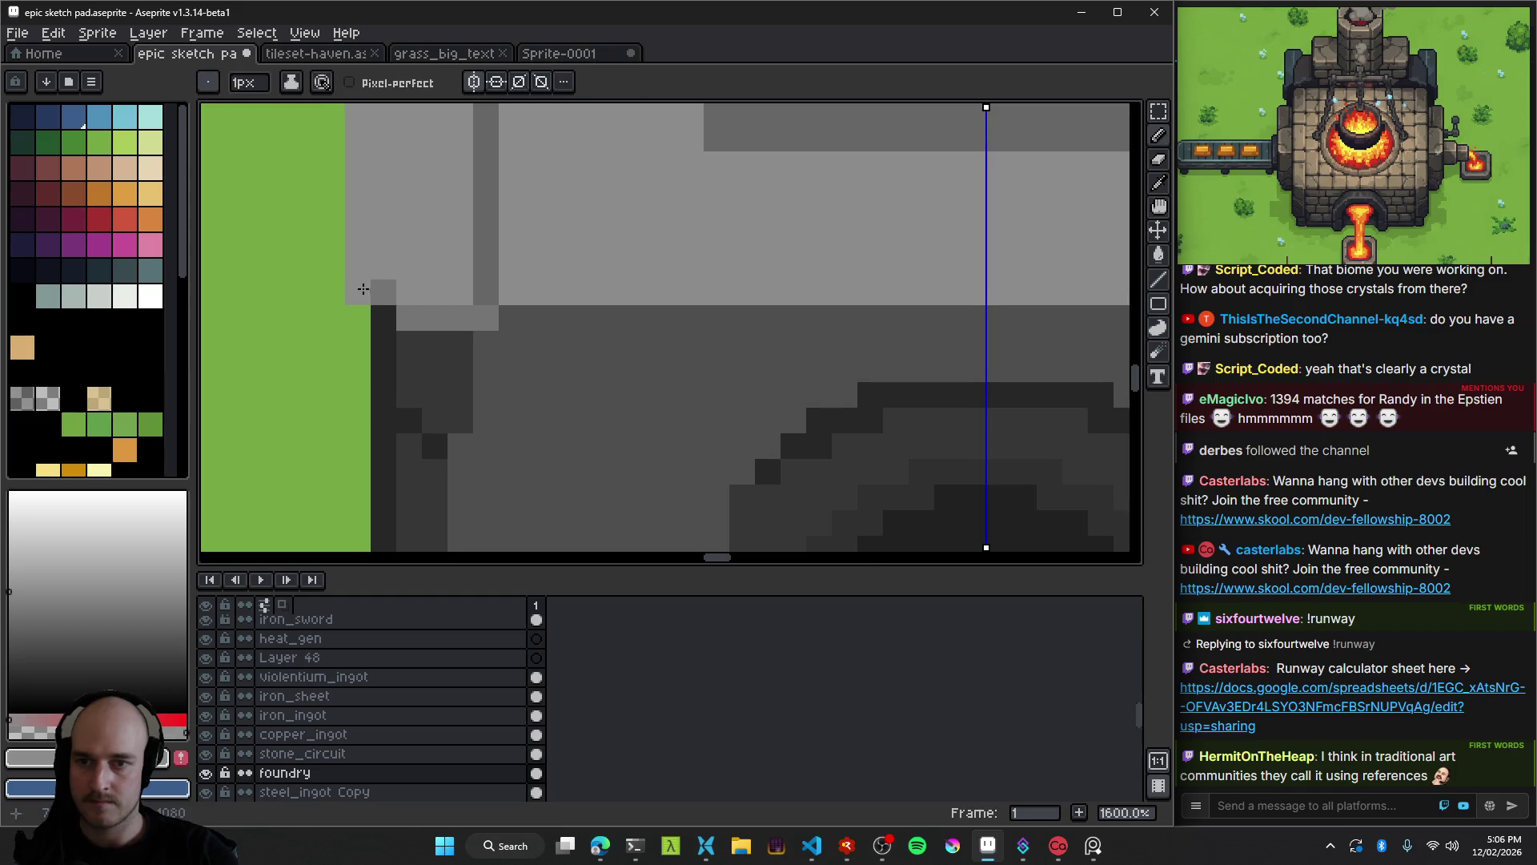
click(378, 318)
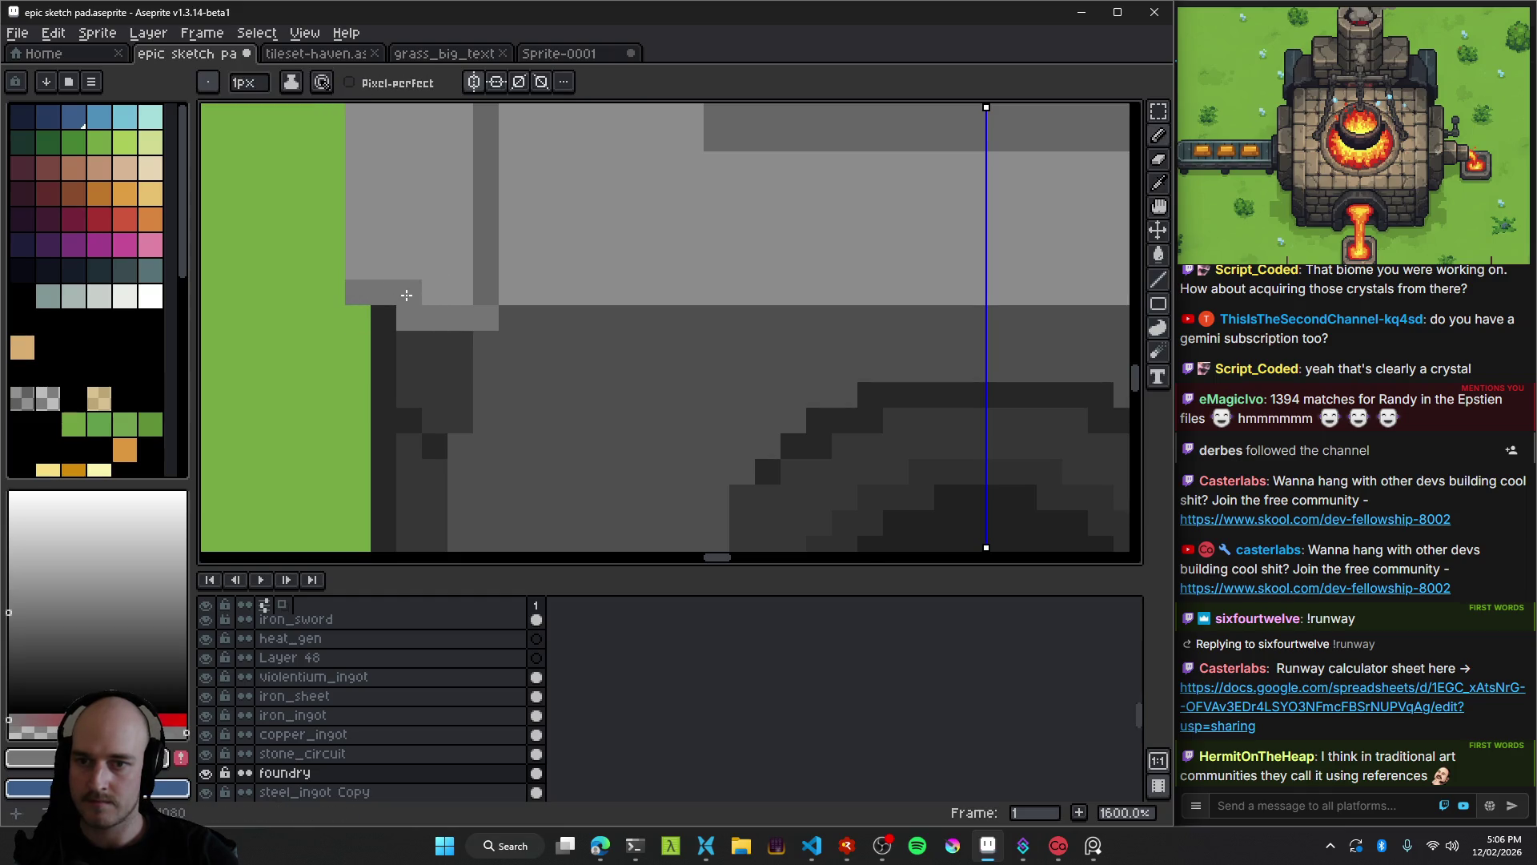
scroll(407, 295, down, 8)
scroll(536, 333, up, 7)
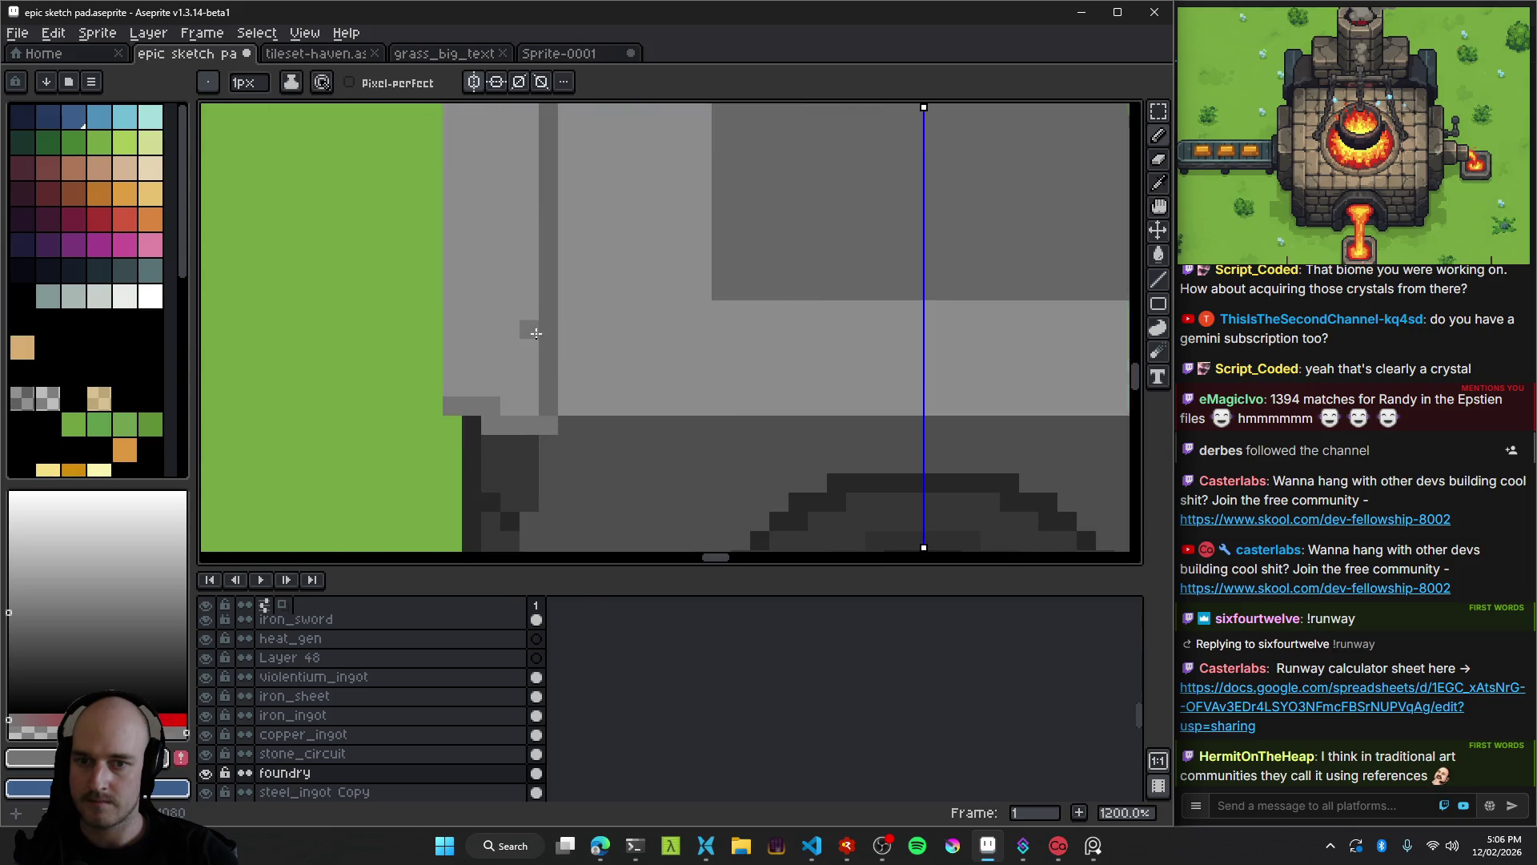
key(alt)
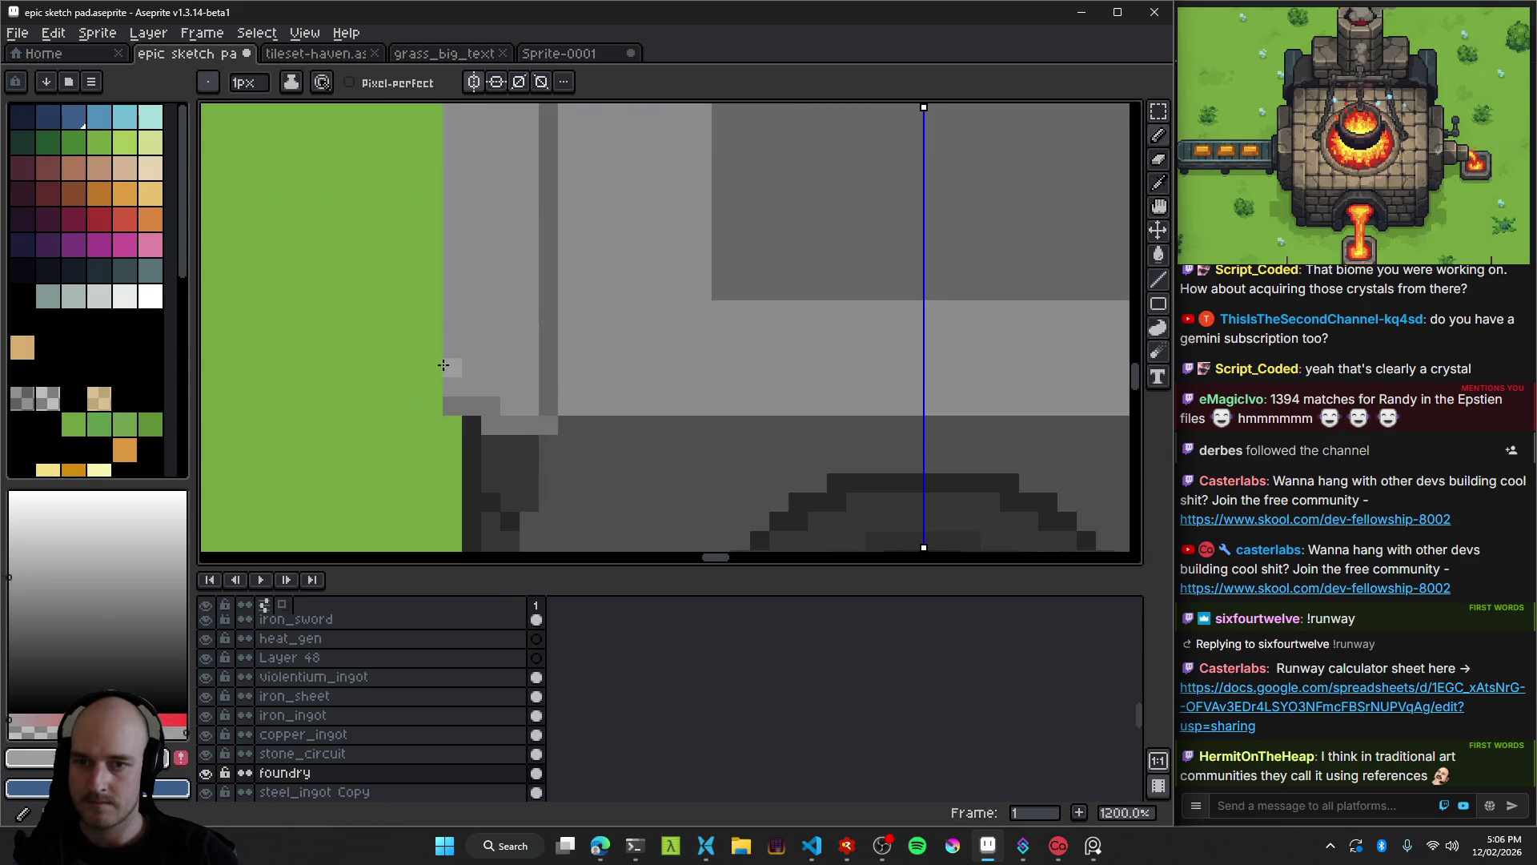
scroll(453, 211, down, 3)
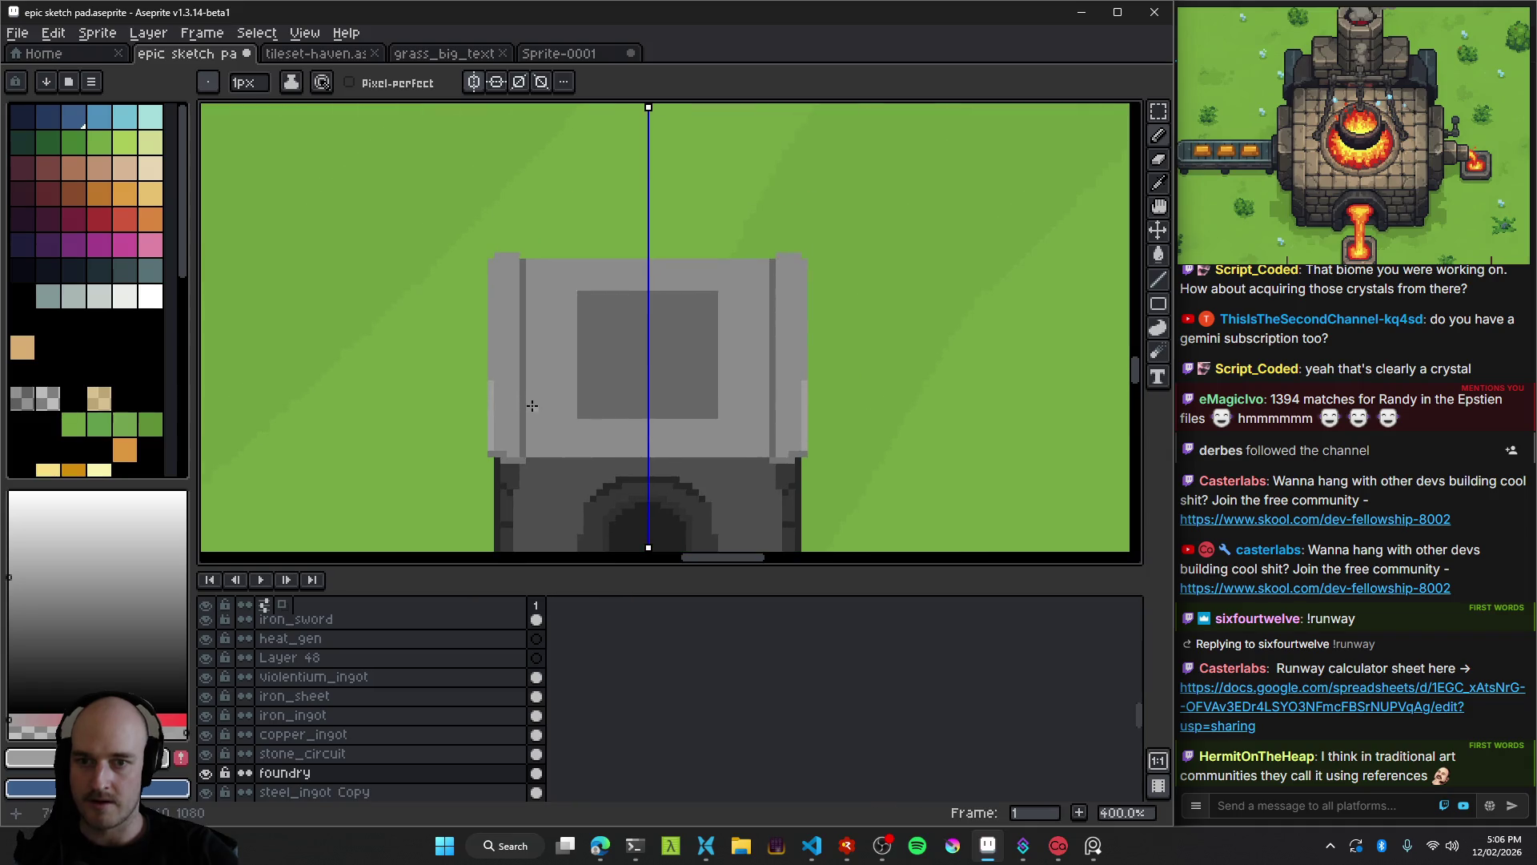
scroll(493, 252, up, 6)
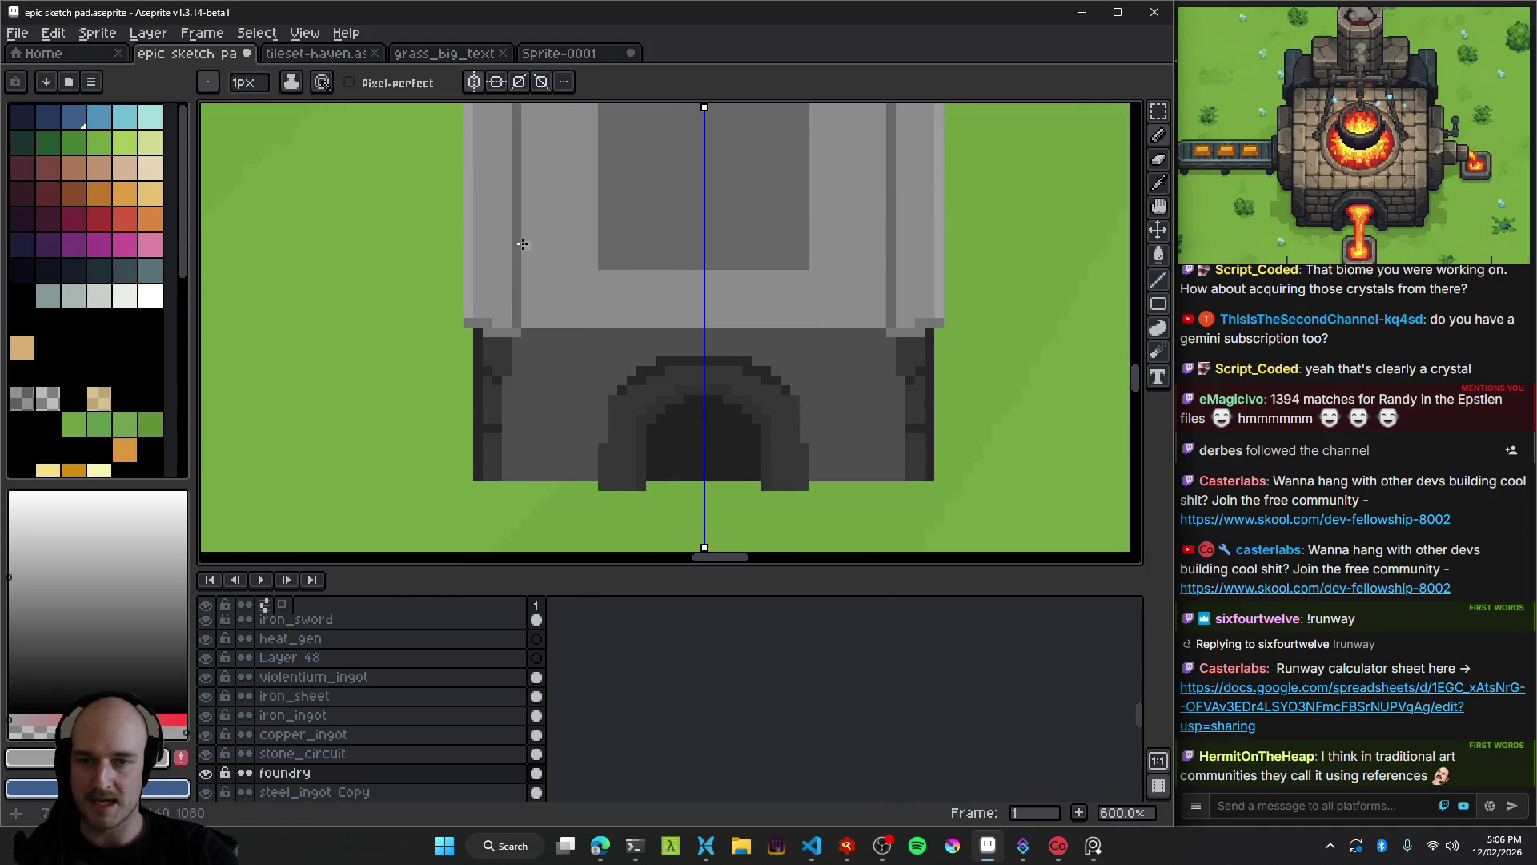
drag(492, 200, 504, 384)
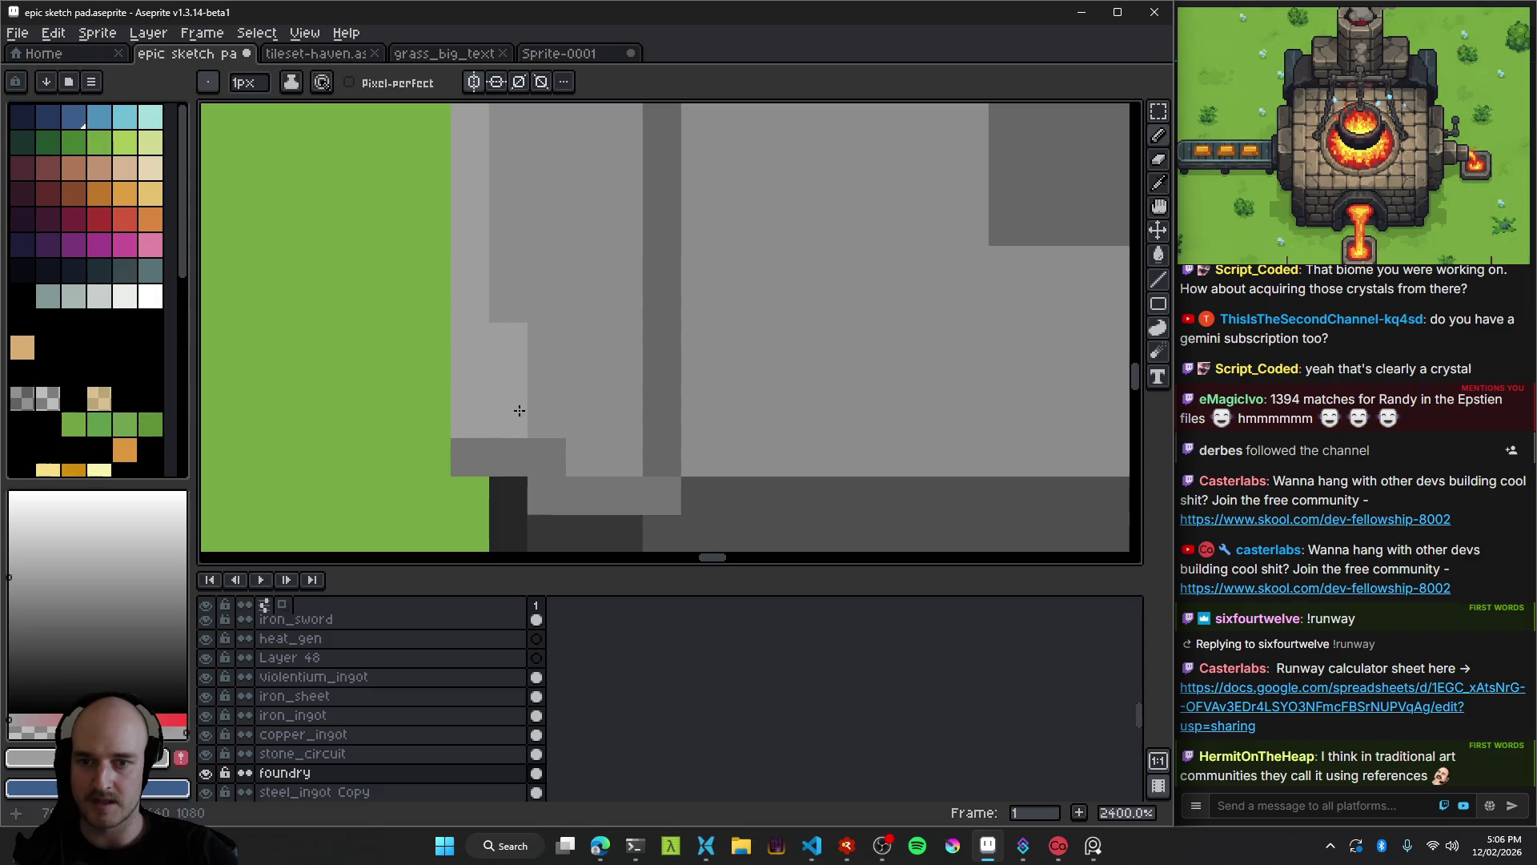
scroll(519, 410, down, 9)
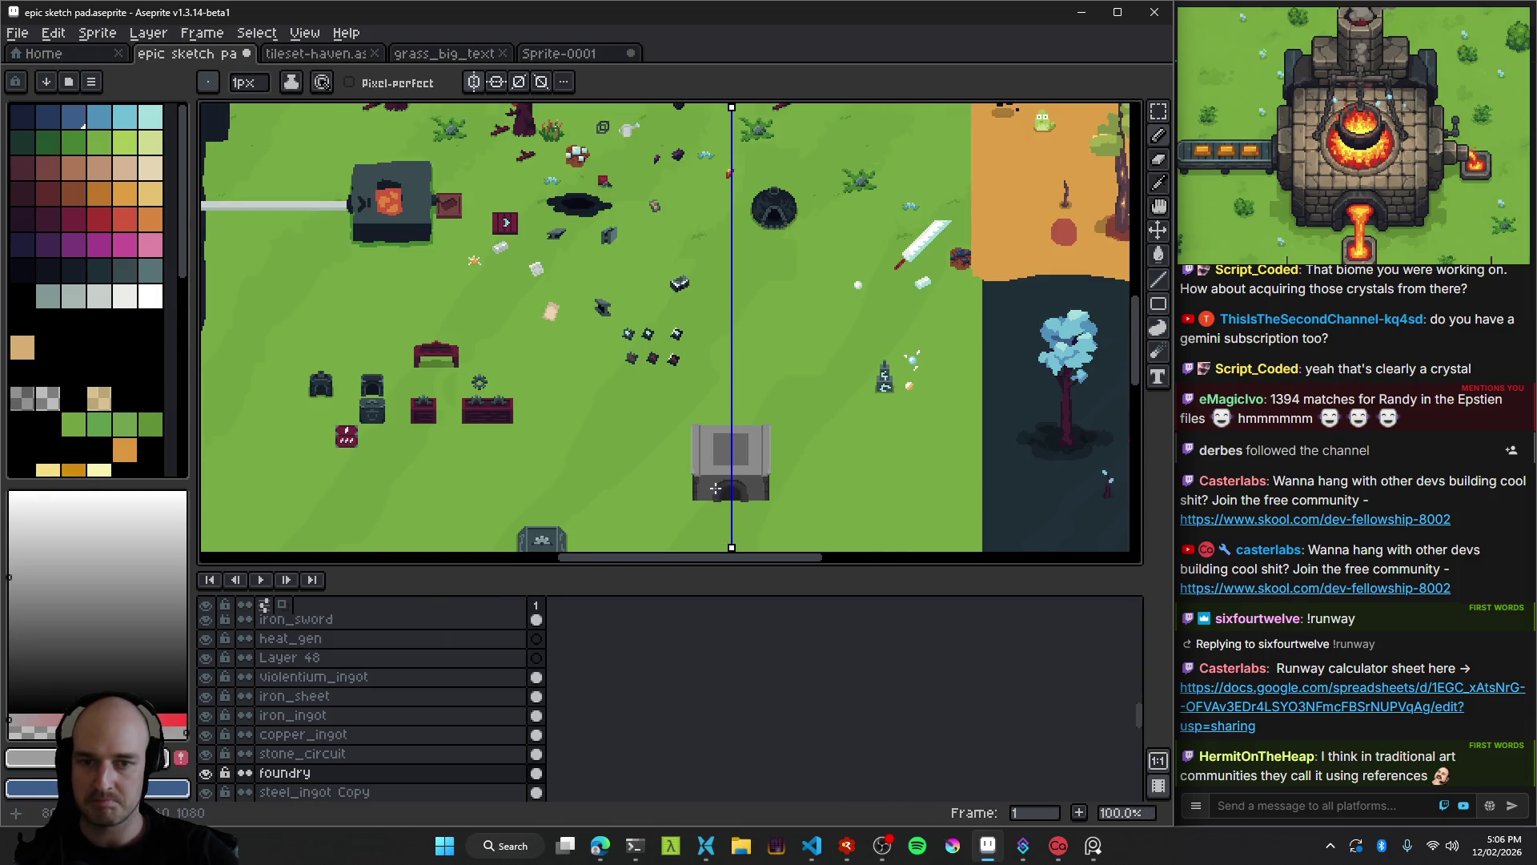
scroll(708, 477, up, 7)
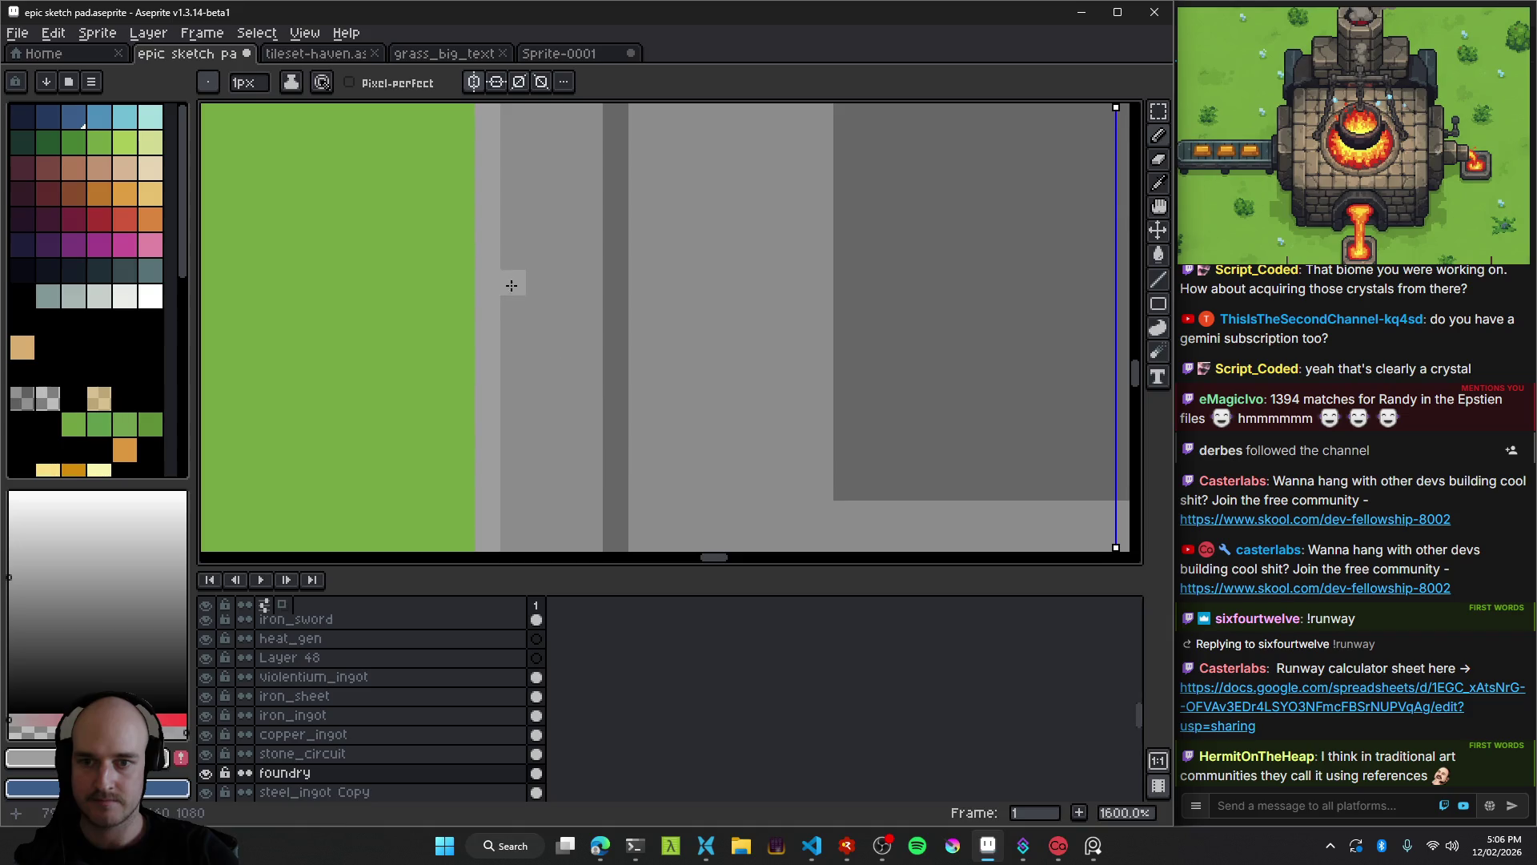
scroll(559, 202, up, 4)
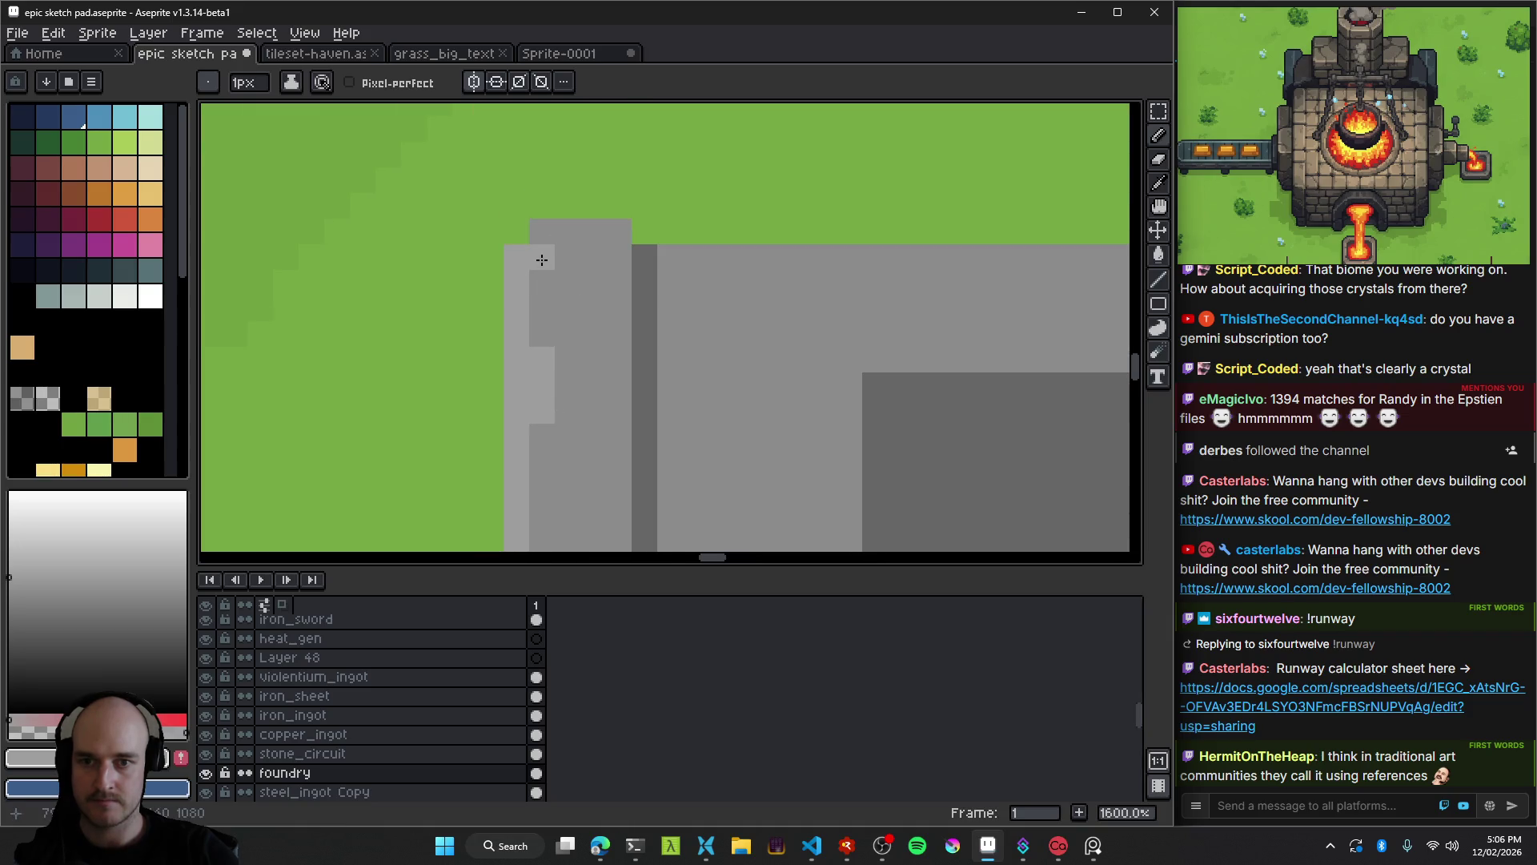
scroll(546, 242, down, 6)
scroll(633, 383, up, 2)
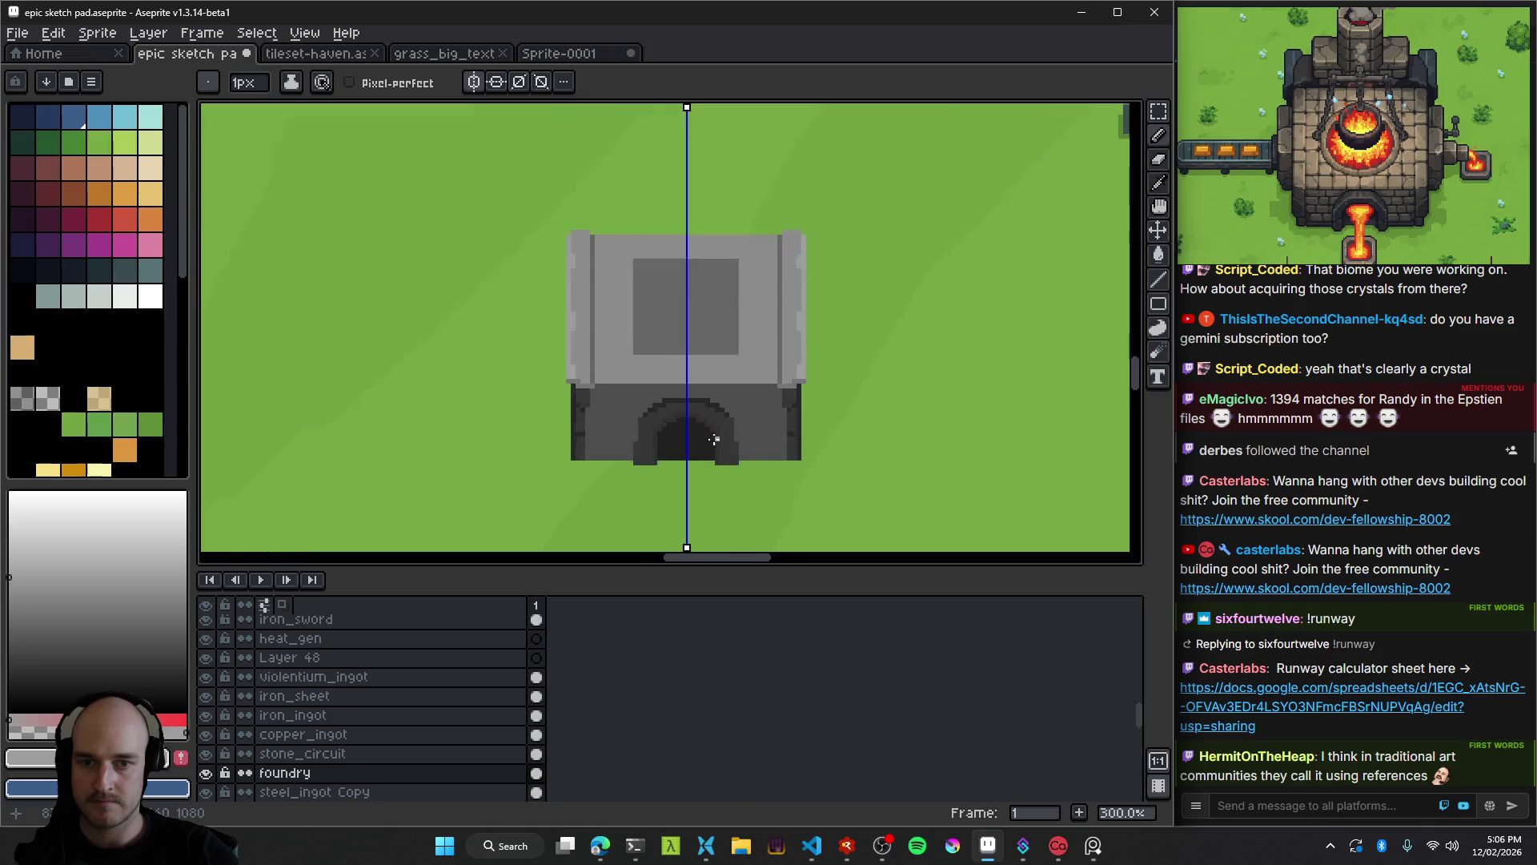
scroll(634, 382, down, 3)
scroll(576, 329, up, 5)
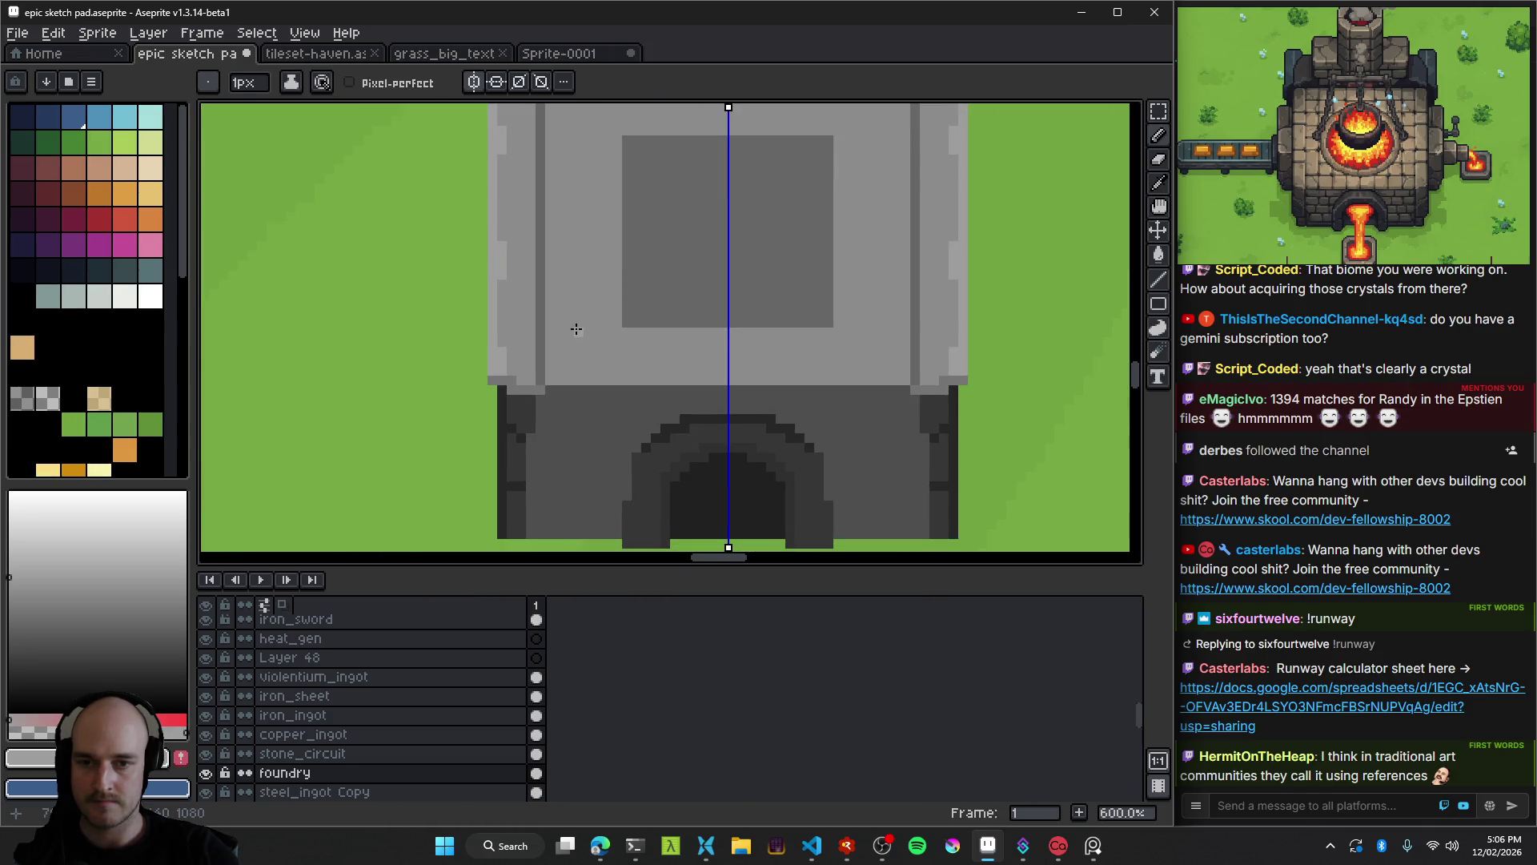
scroll(567, 372, down, 3)
scroll(579, 380, up, 2)
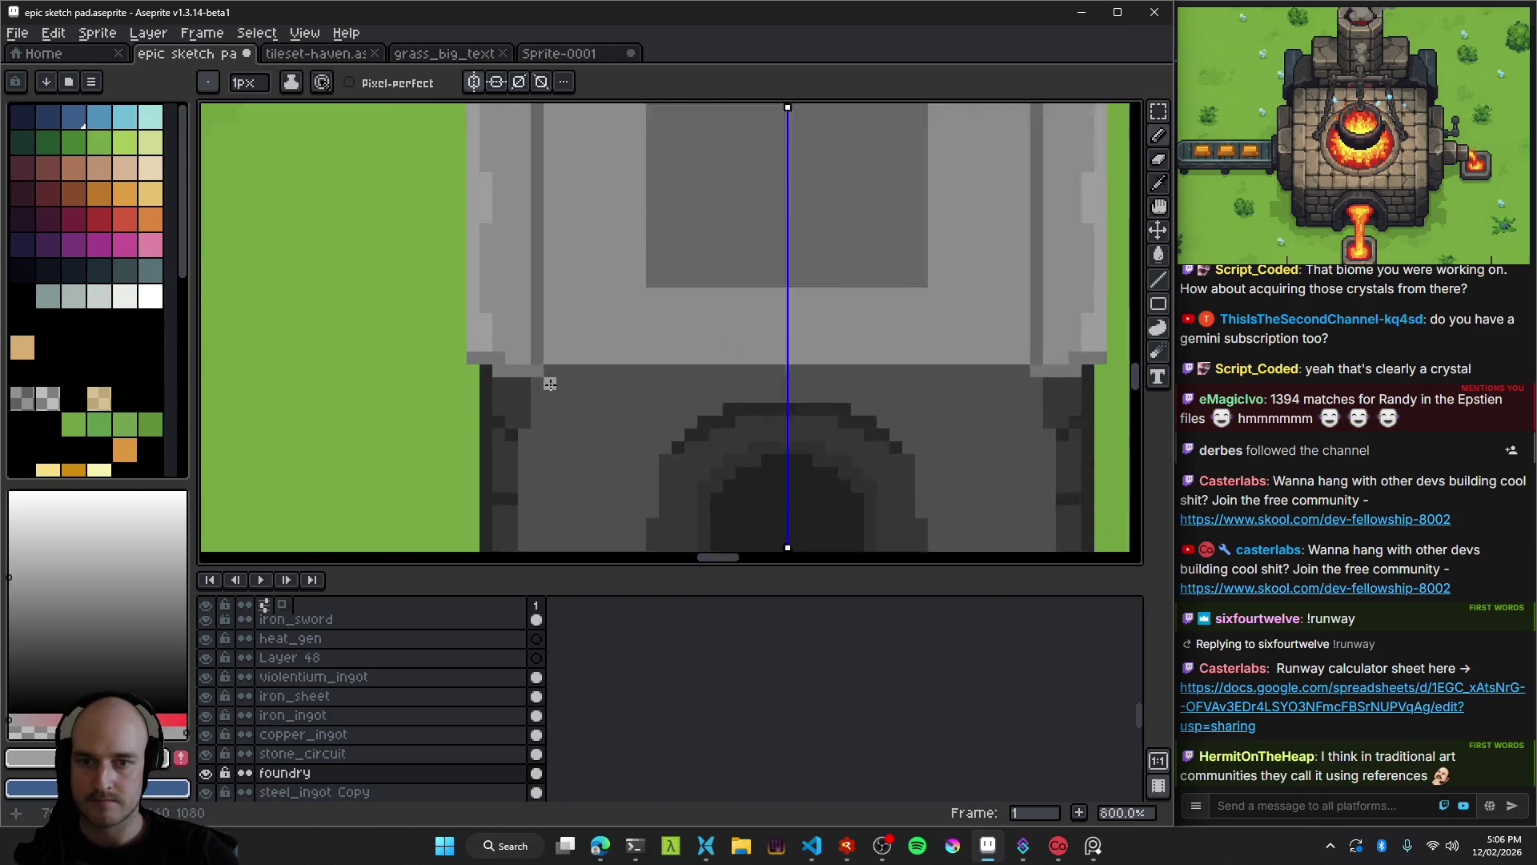
key(g)
scroll(566, 343, down, 3)
scroll(655, 388, down, 1)
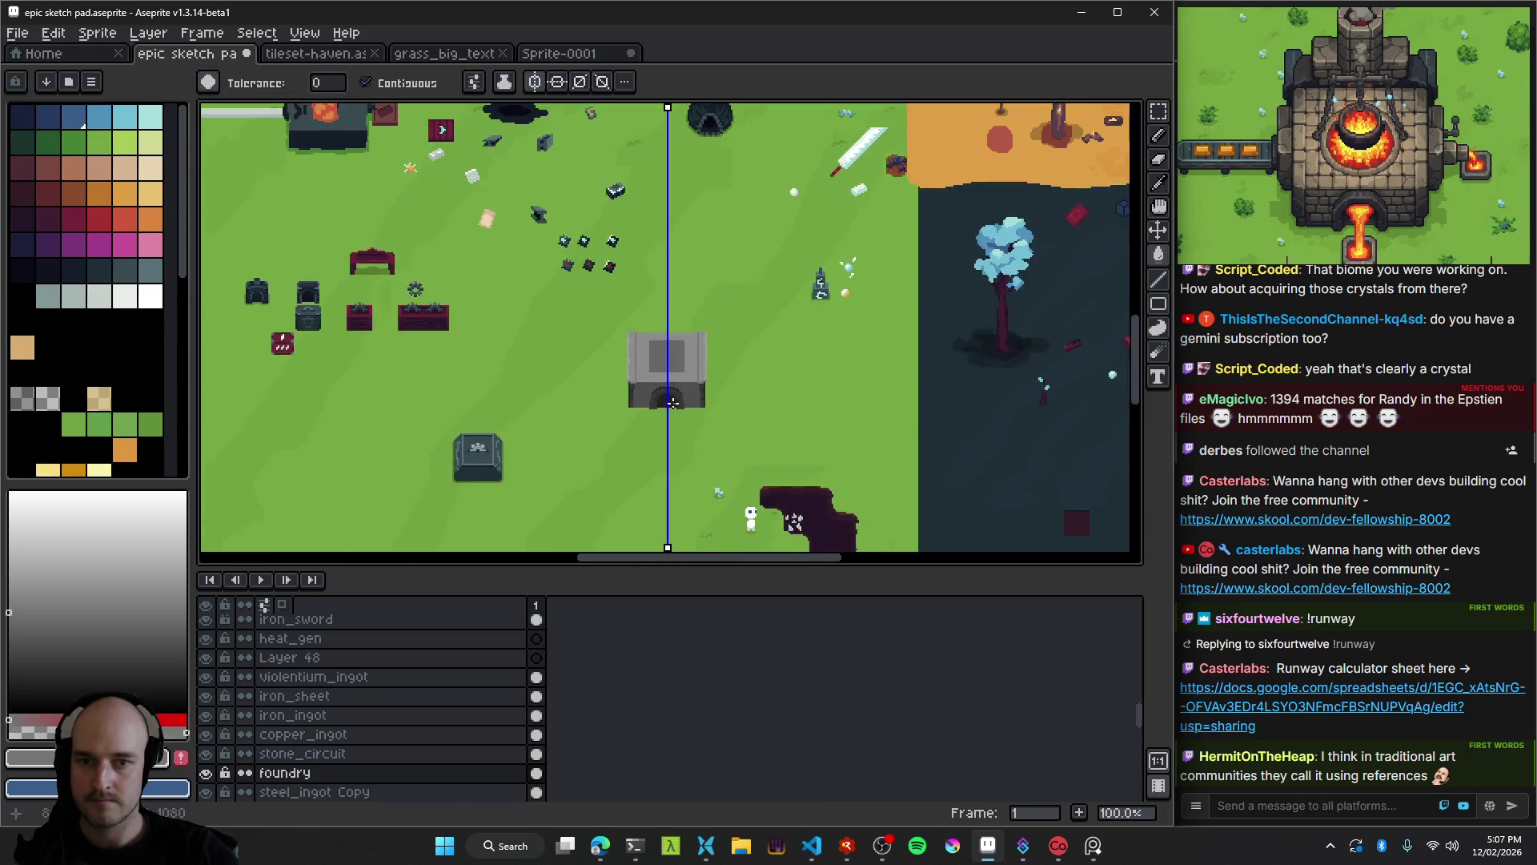
scroll(677, 404, up, 4)
scroll(664, 400, down, 4)
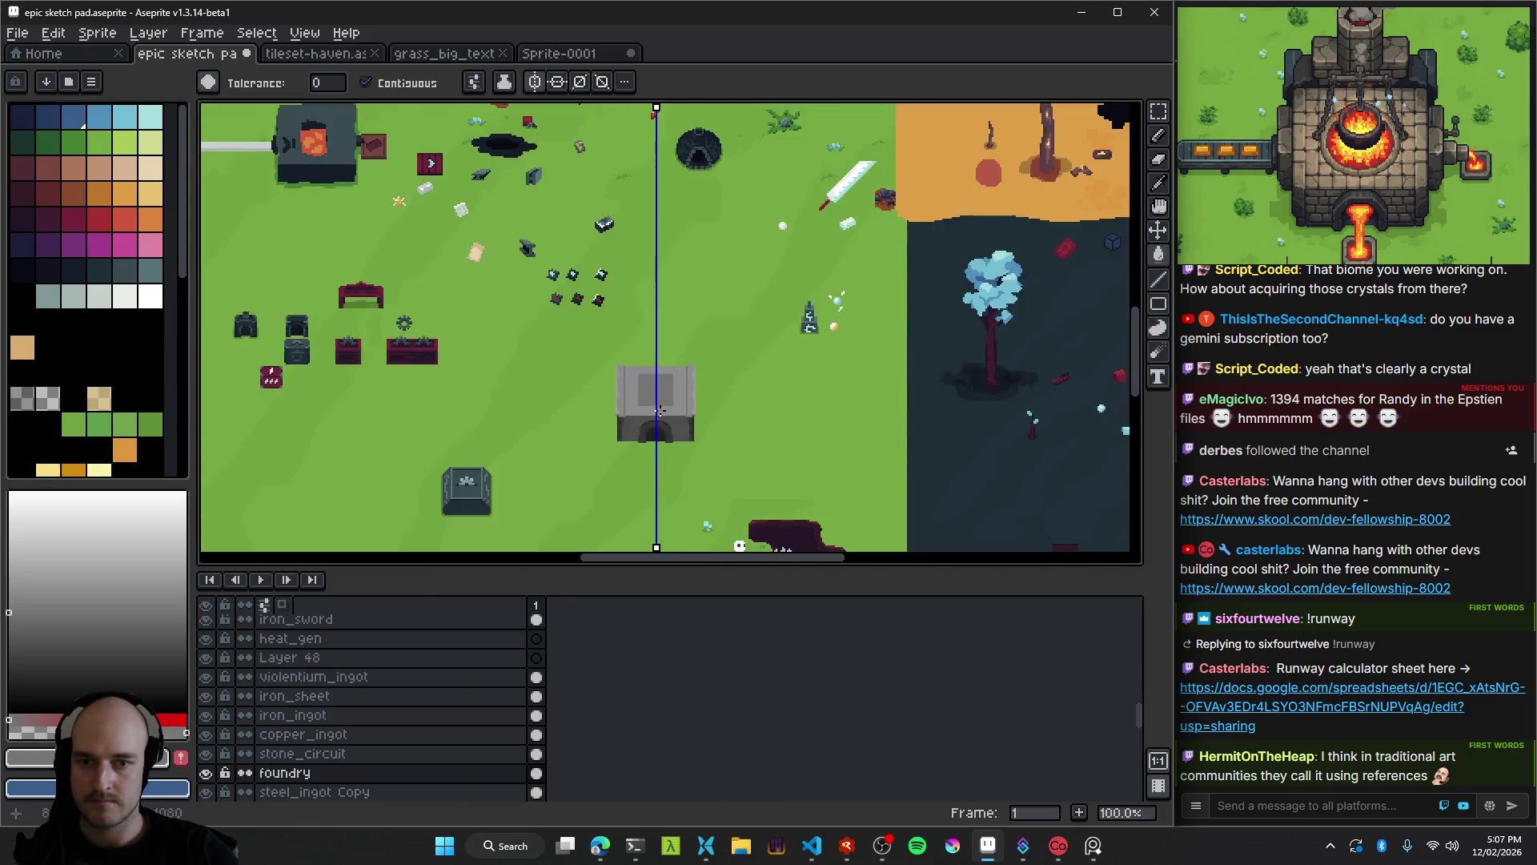
scroll(650, 393, up, 5)
Pencil notched corners into the foundry roof's dark inset panel and save the sketch pad.
key(b)
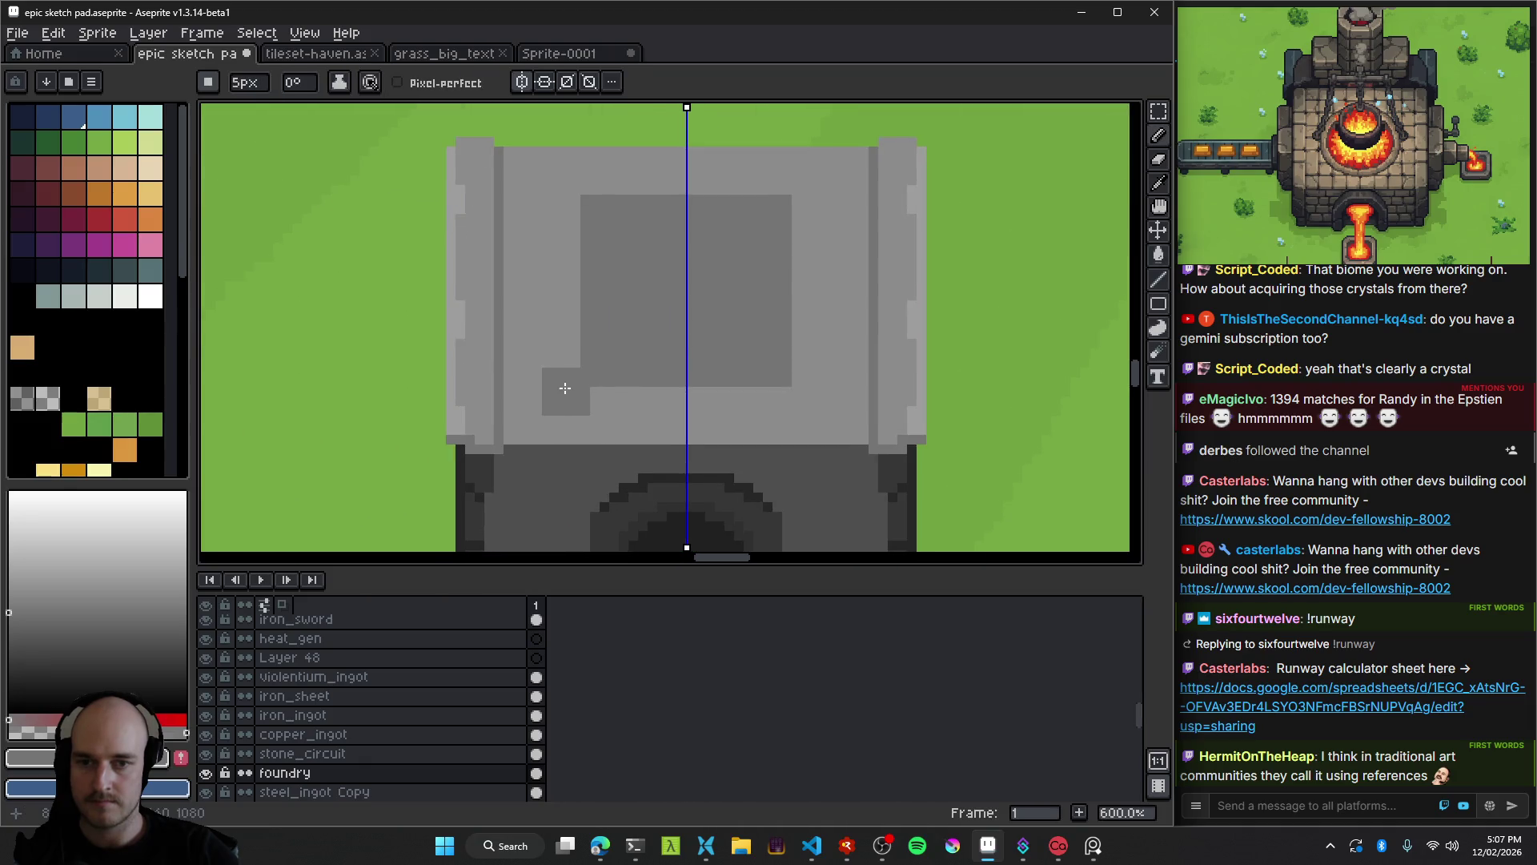
click(581, 196)
scroll(720, 336, down, 5)
scroll(760, 350, up, 4)
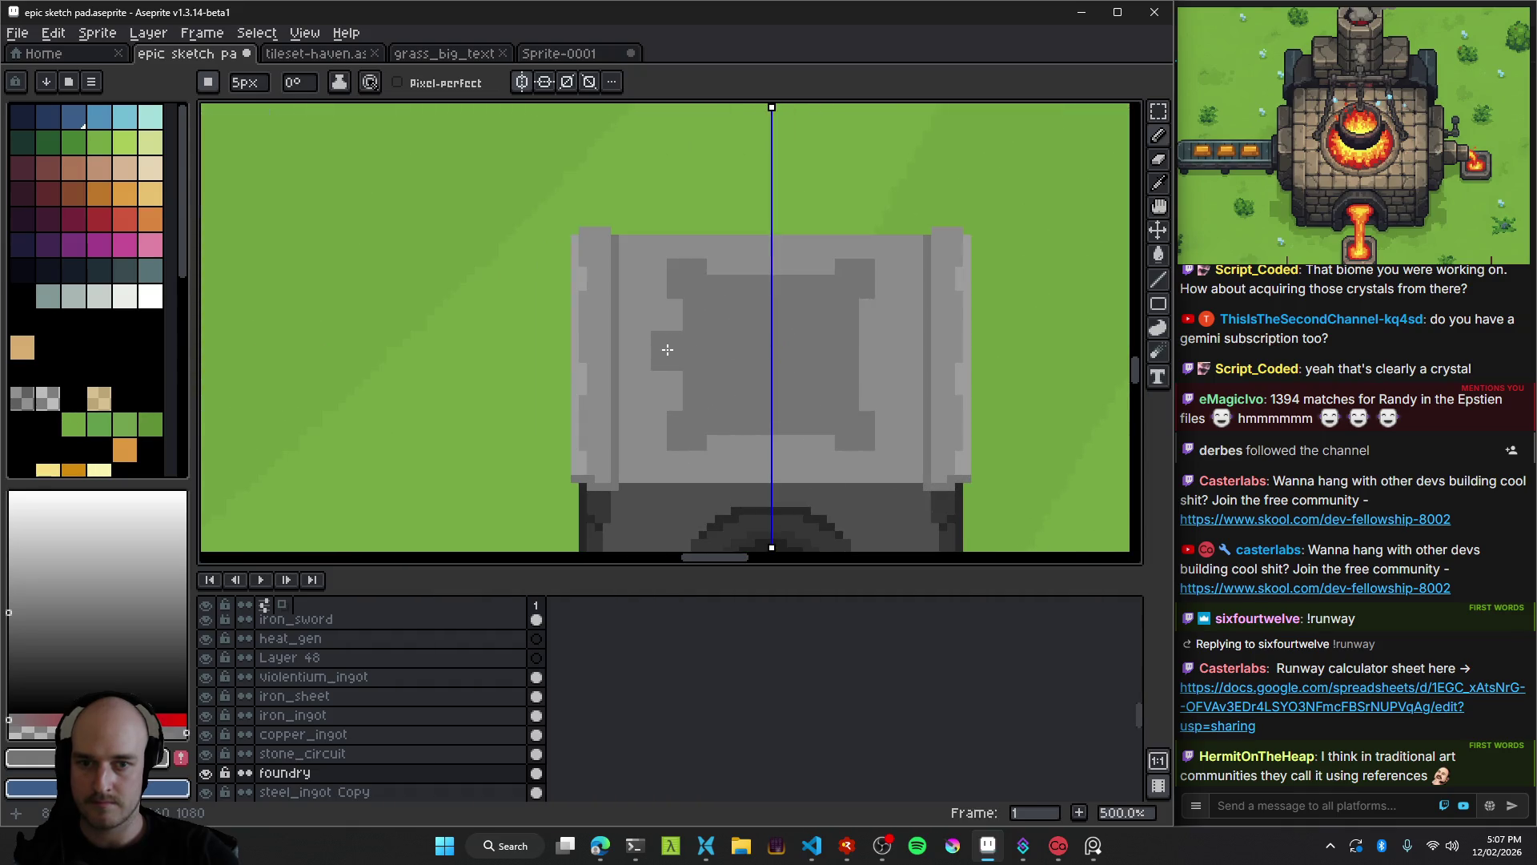
scroll(679, 352, down, 5)
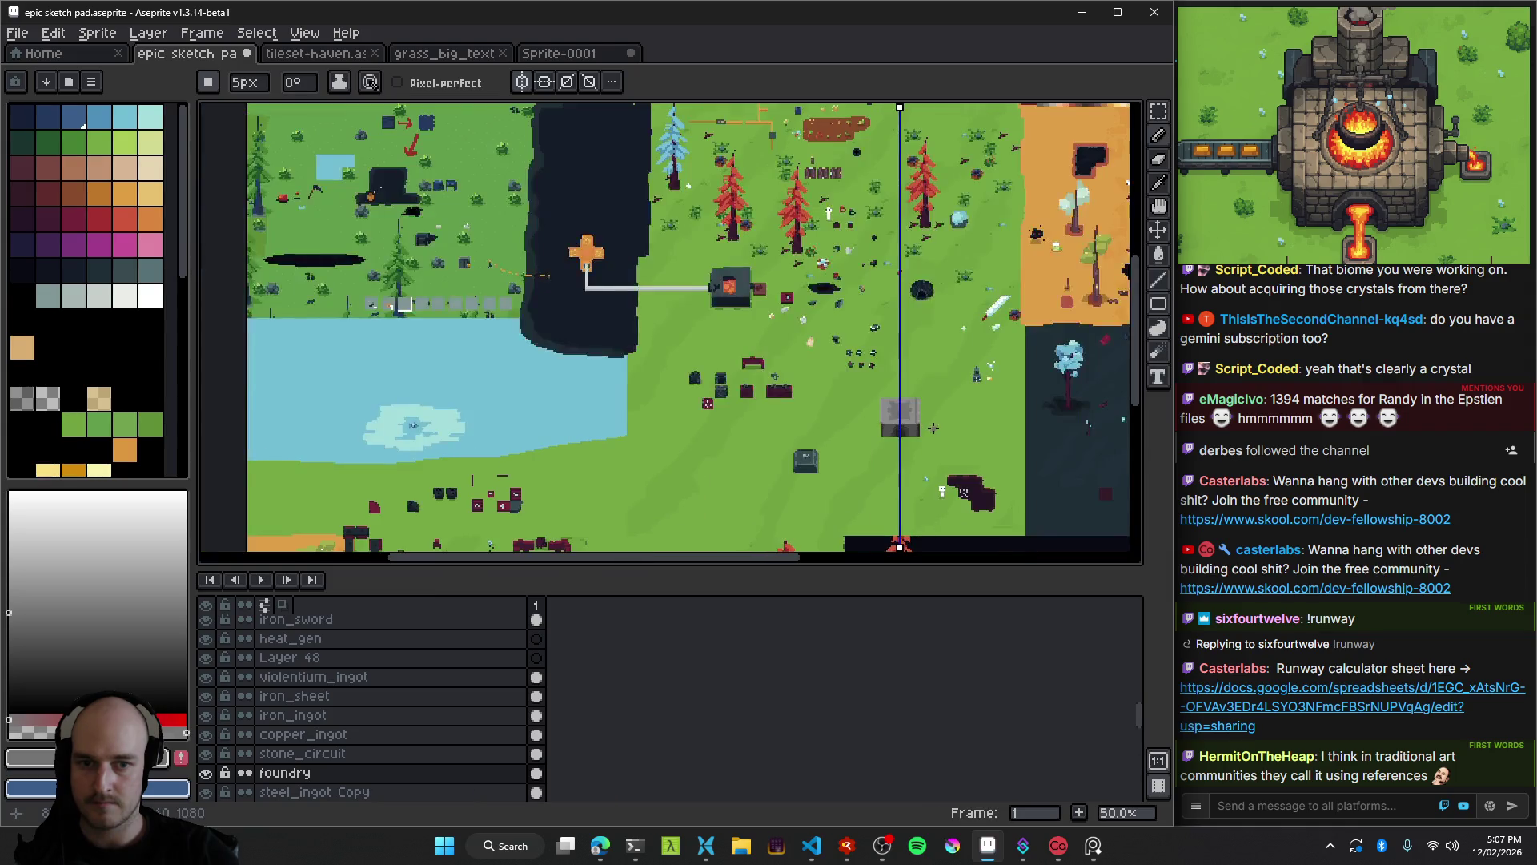
scroll(750, 338, up, 3)
key(ctrl+s)
Switch to the Move tool and zoom to review the finished foundry on the grass.
key(v)
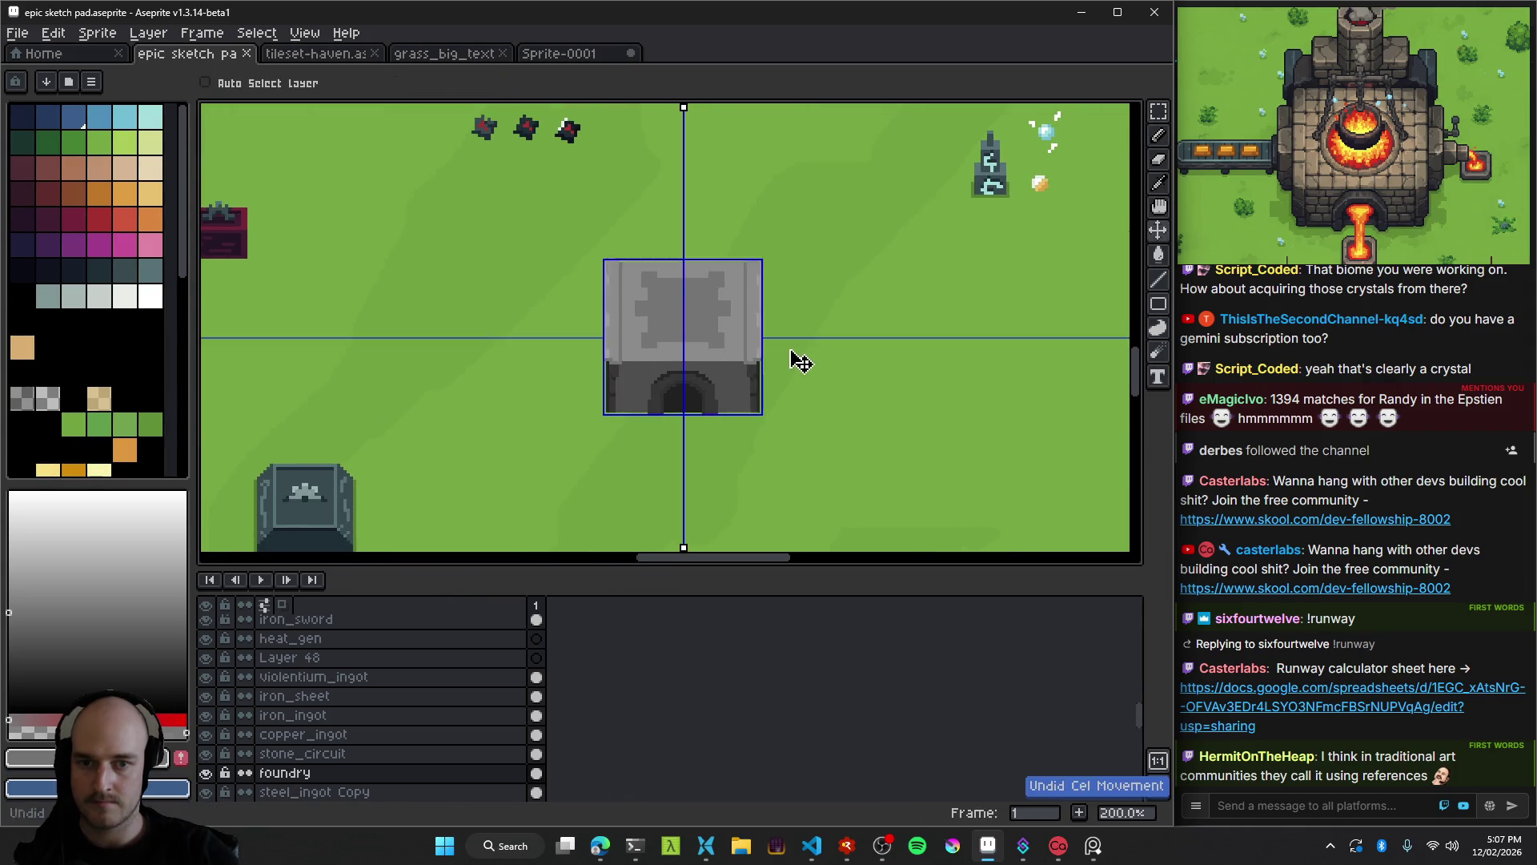
scroll(690, 329, up, 4)
scroll(690, 330, down, 4)
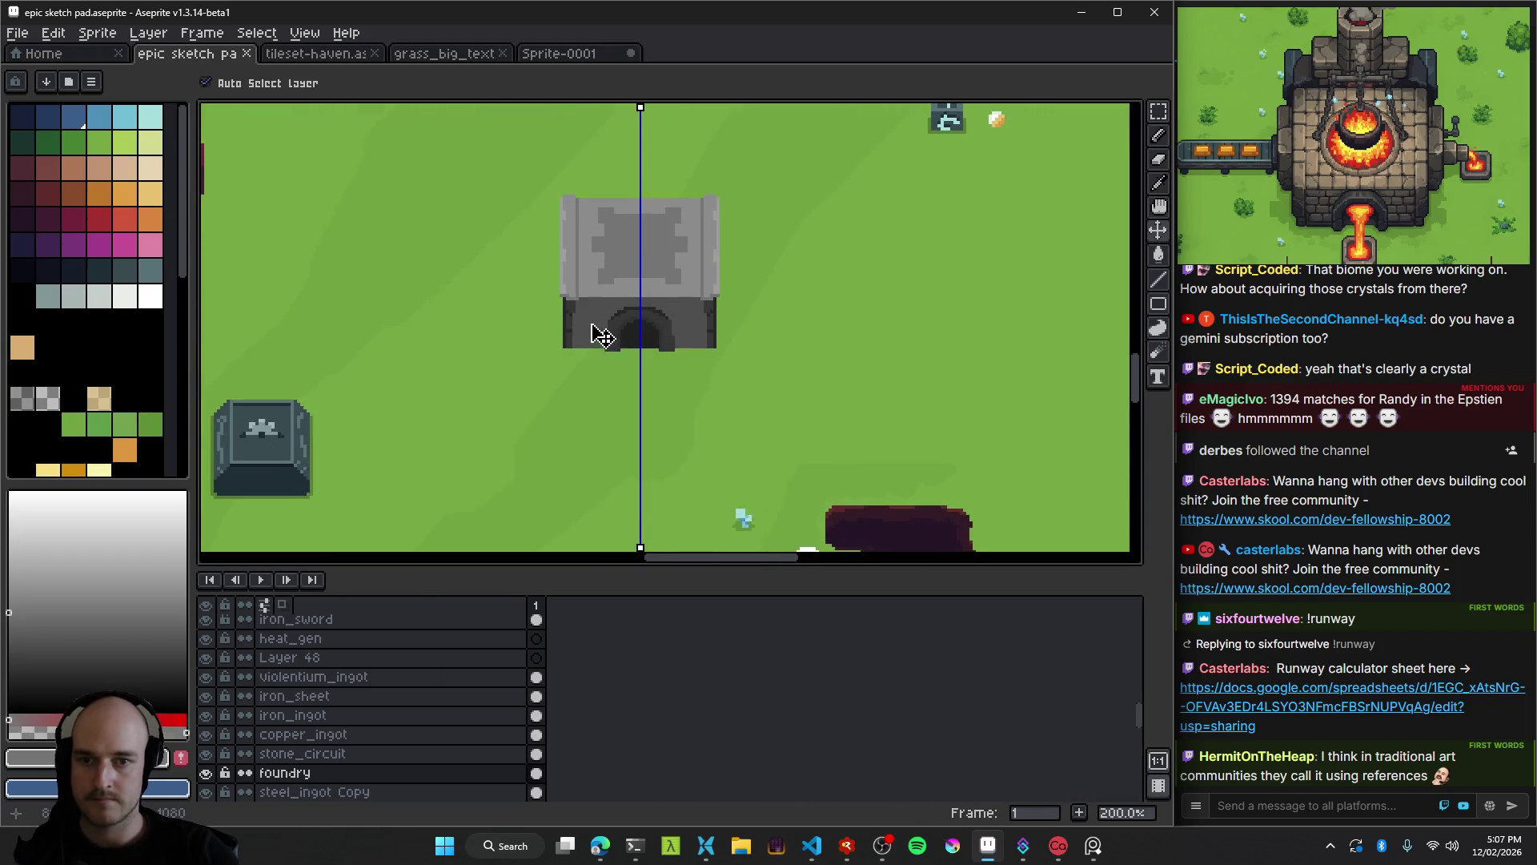
scroll(596, 295, up, 4)
scroll(669, 308, down, 4)
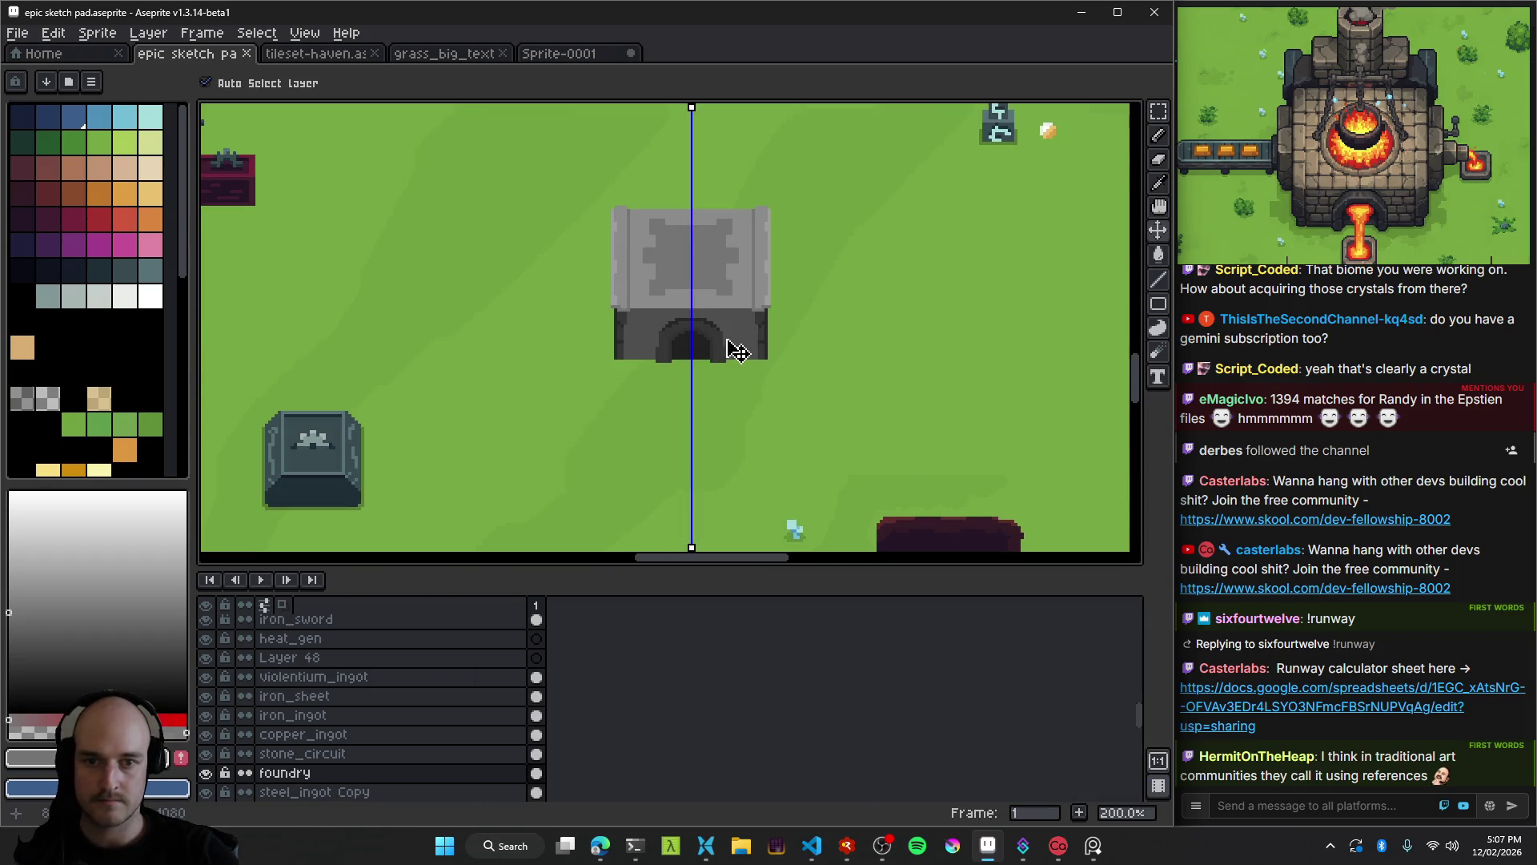
Walk the character around the foundry and up to its doorway.
mouse_move(812, 848)
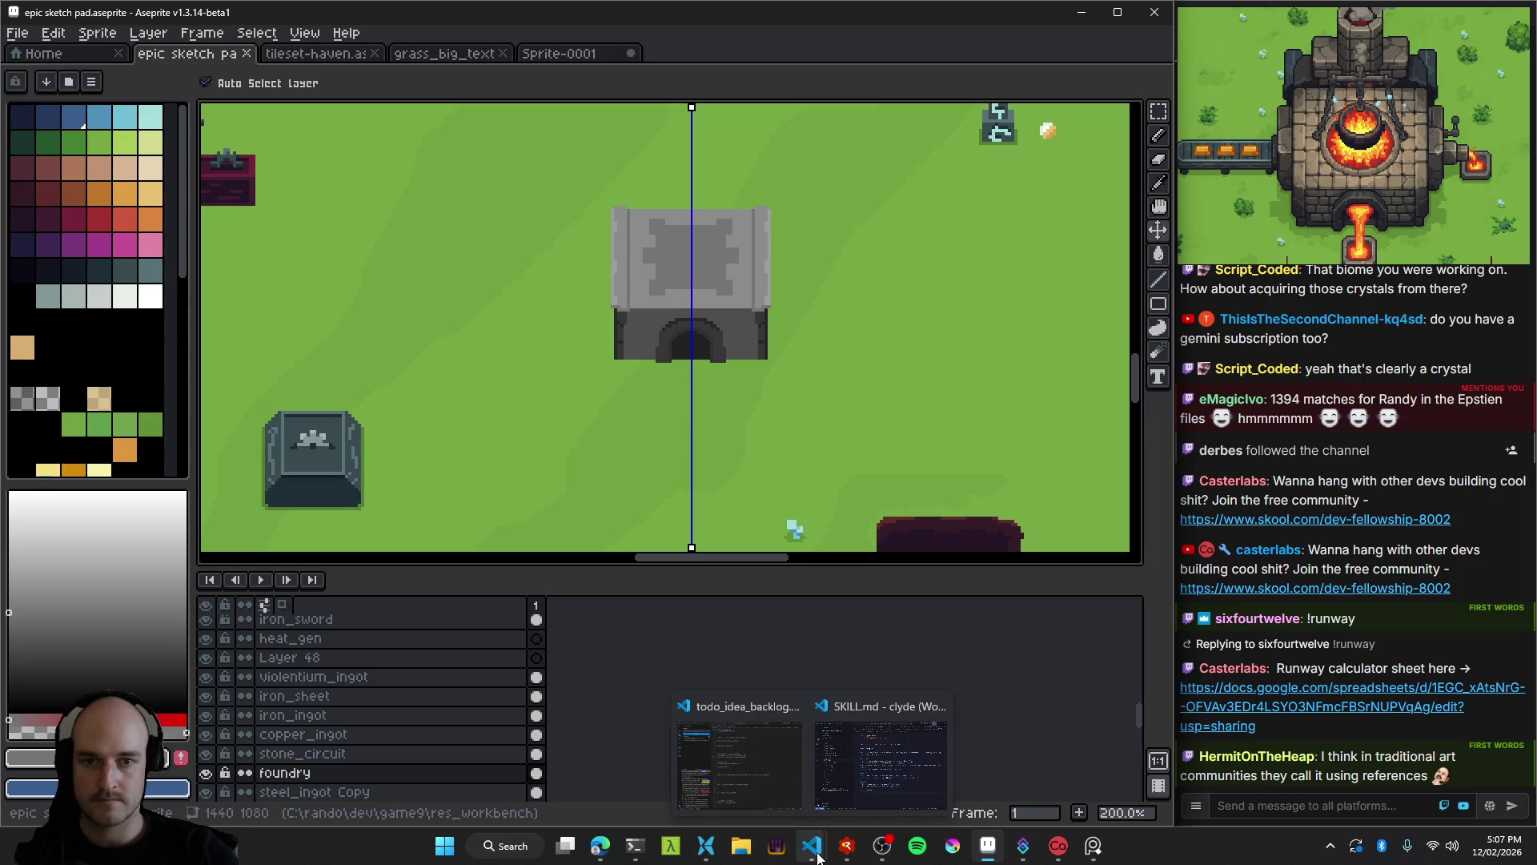
mouse_move(752, 765)
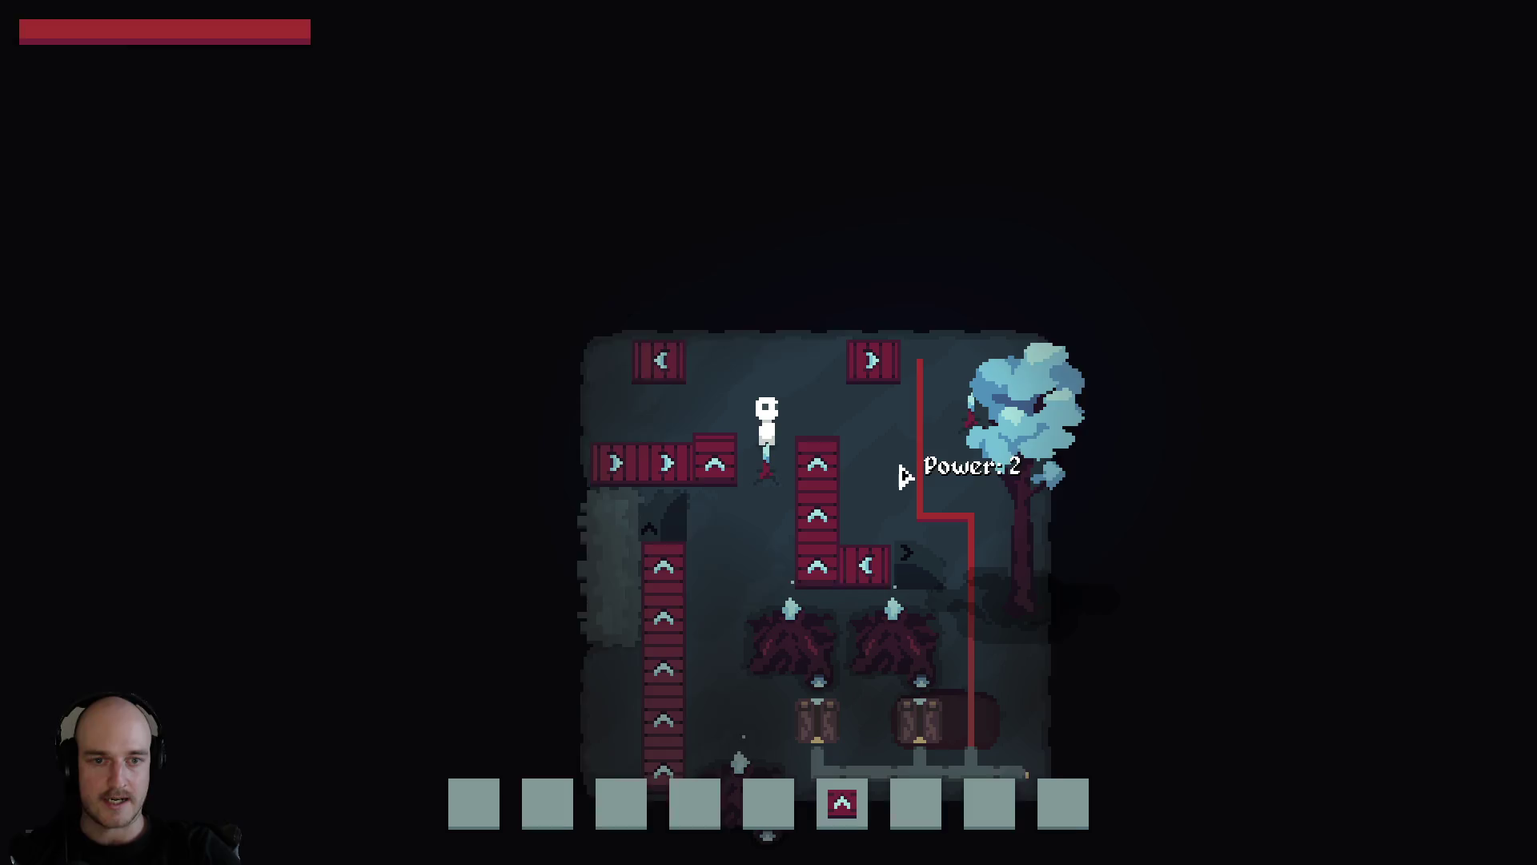
key(w+d)
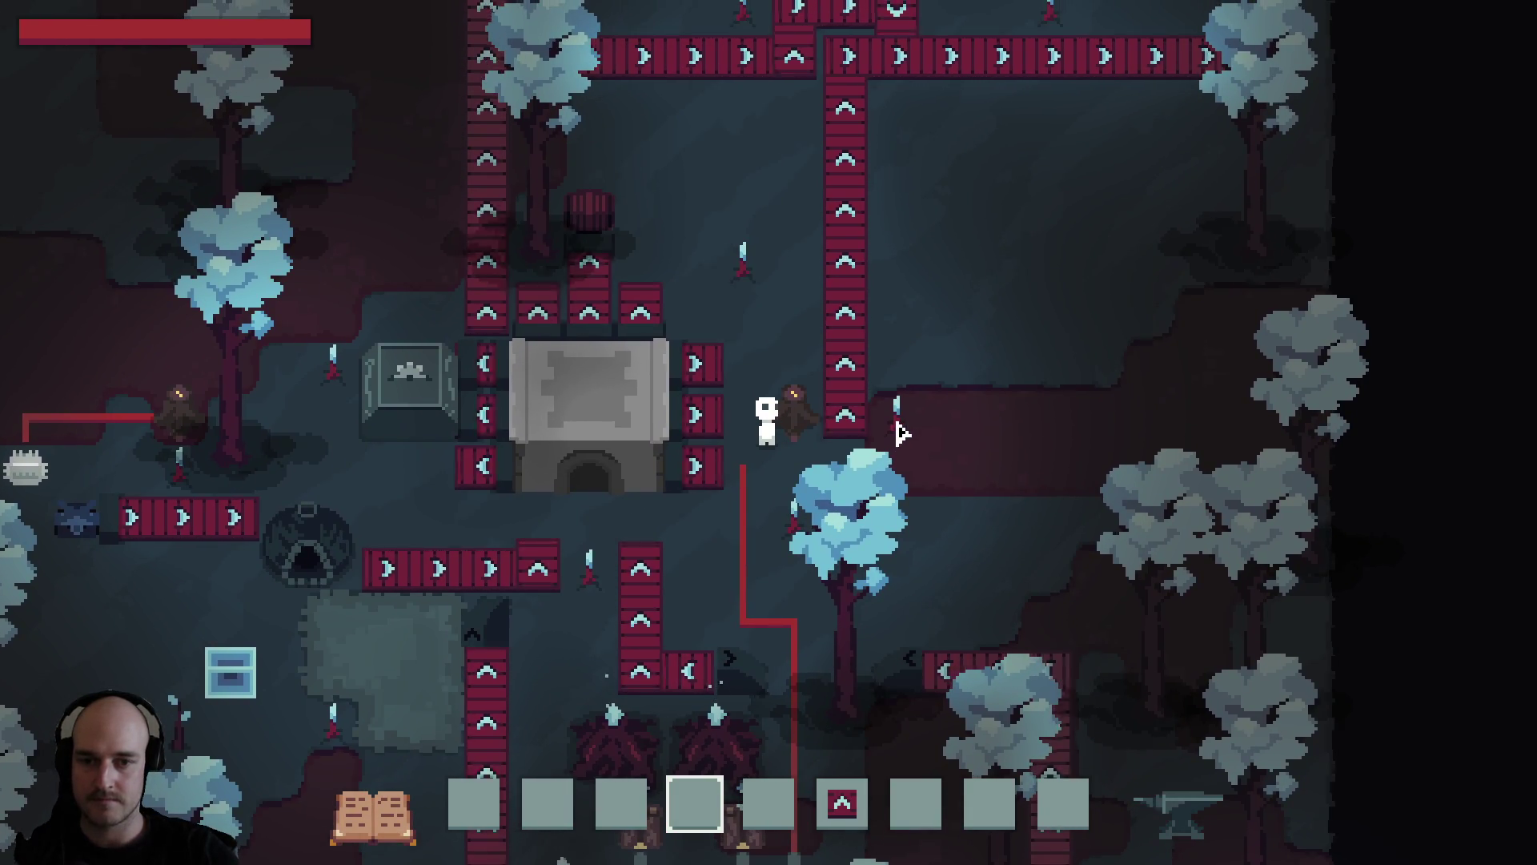
key(s)
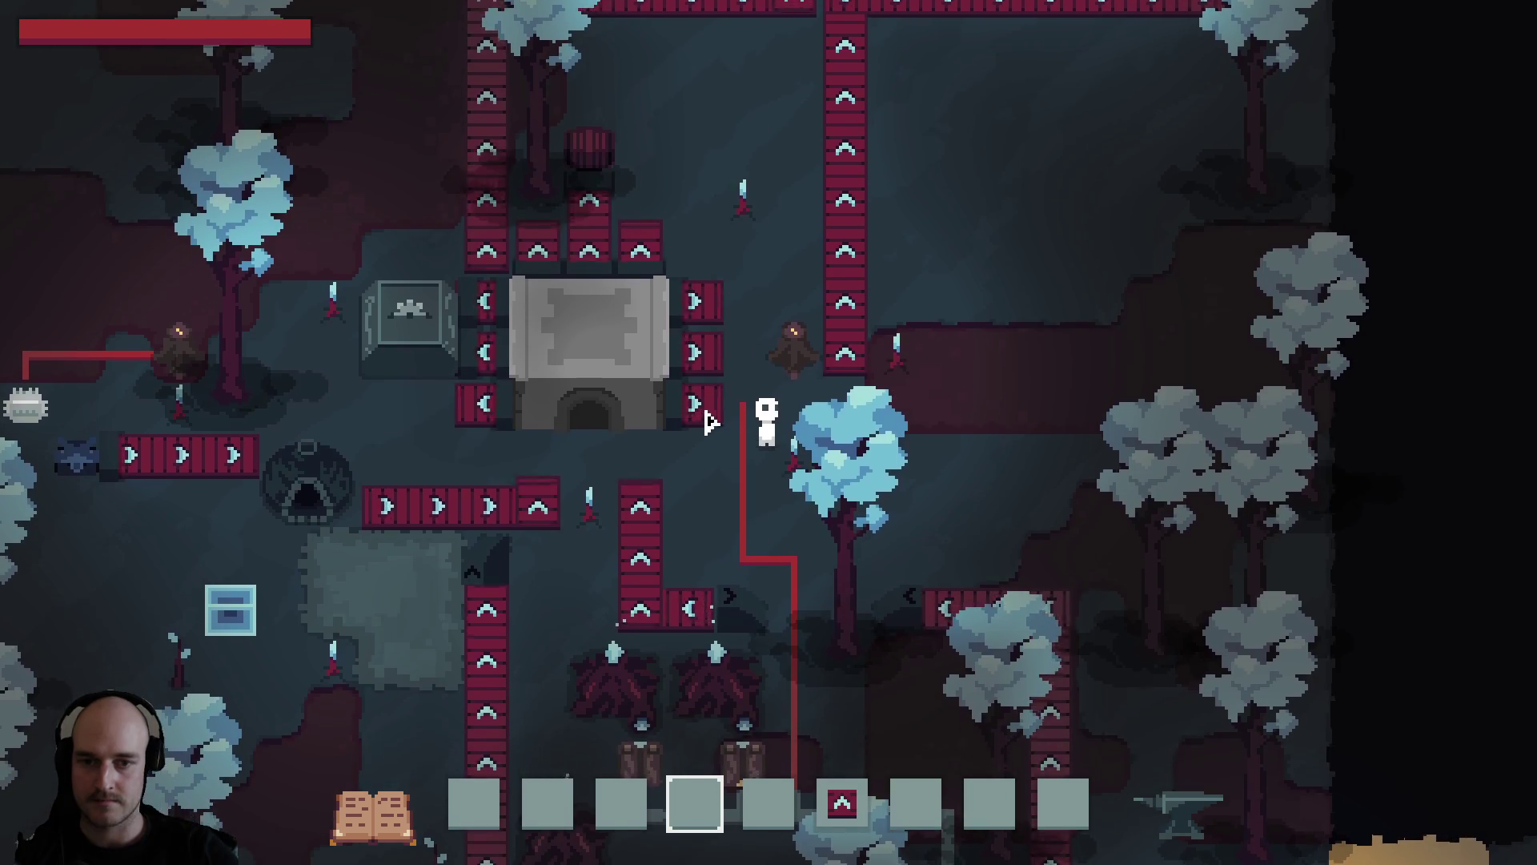
key(a)
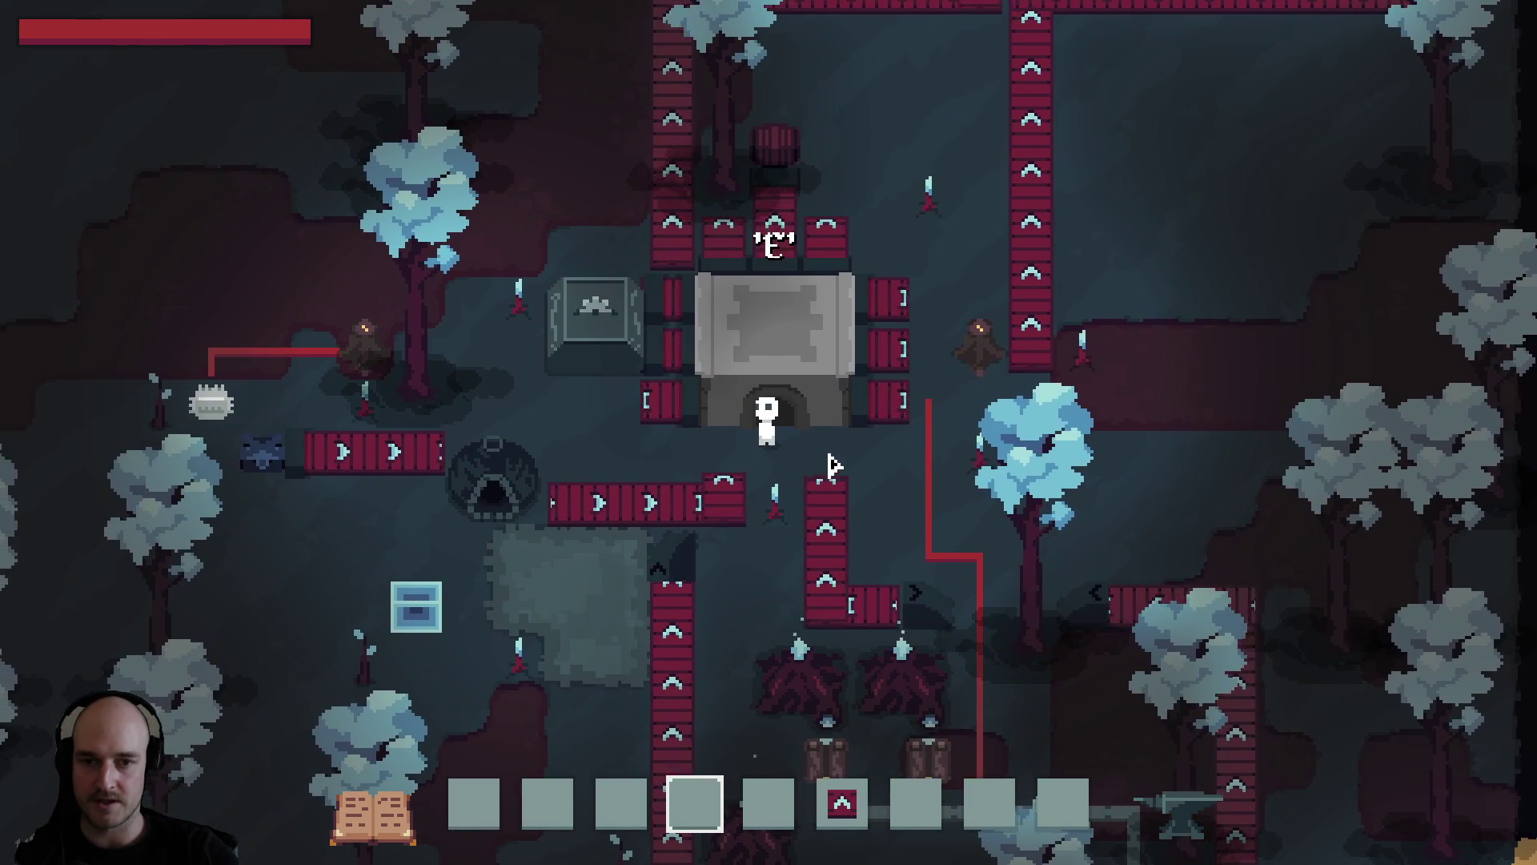
key(a)
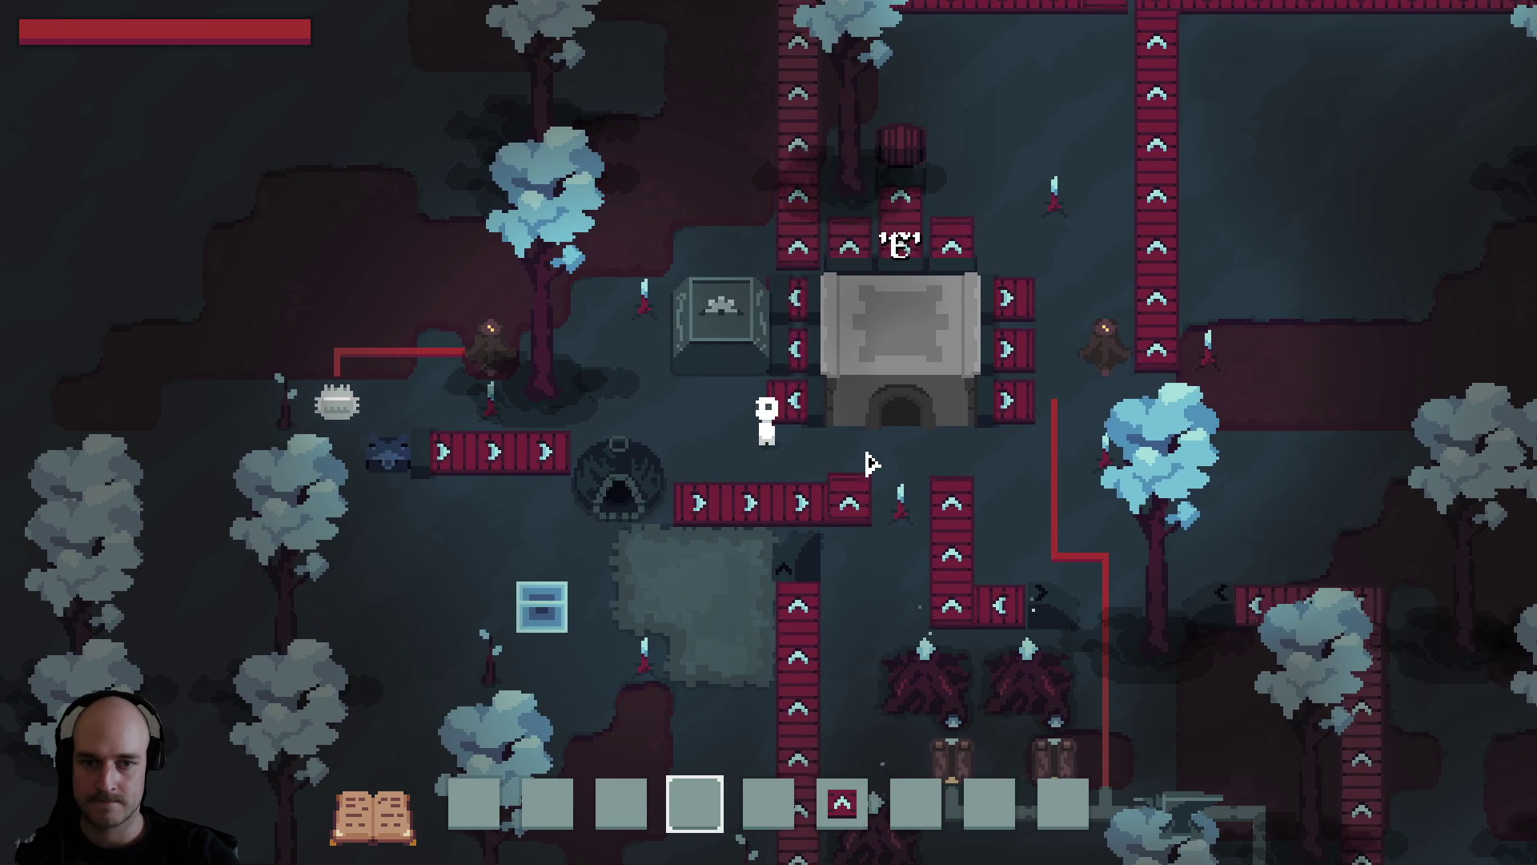
key(d)
key(s)
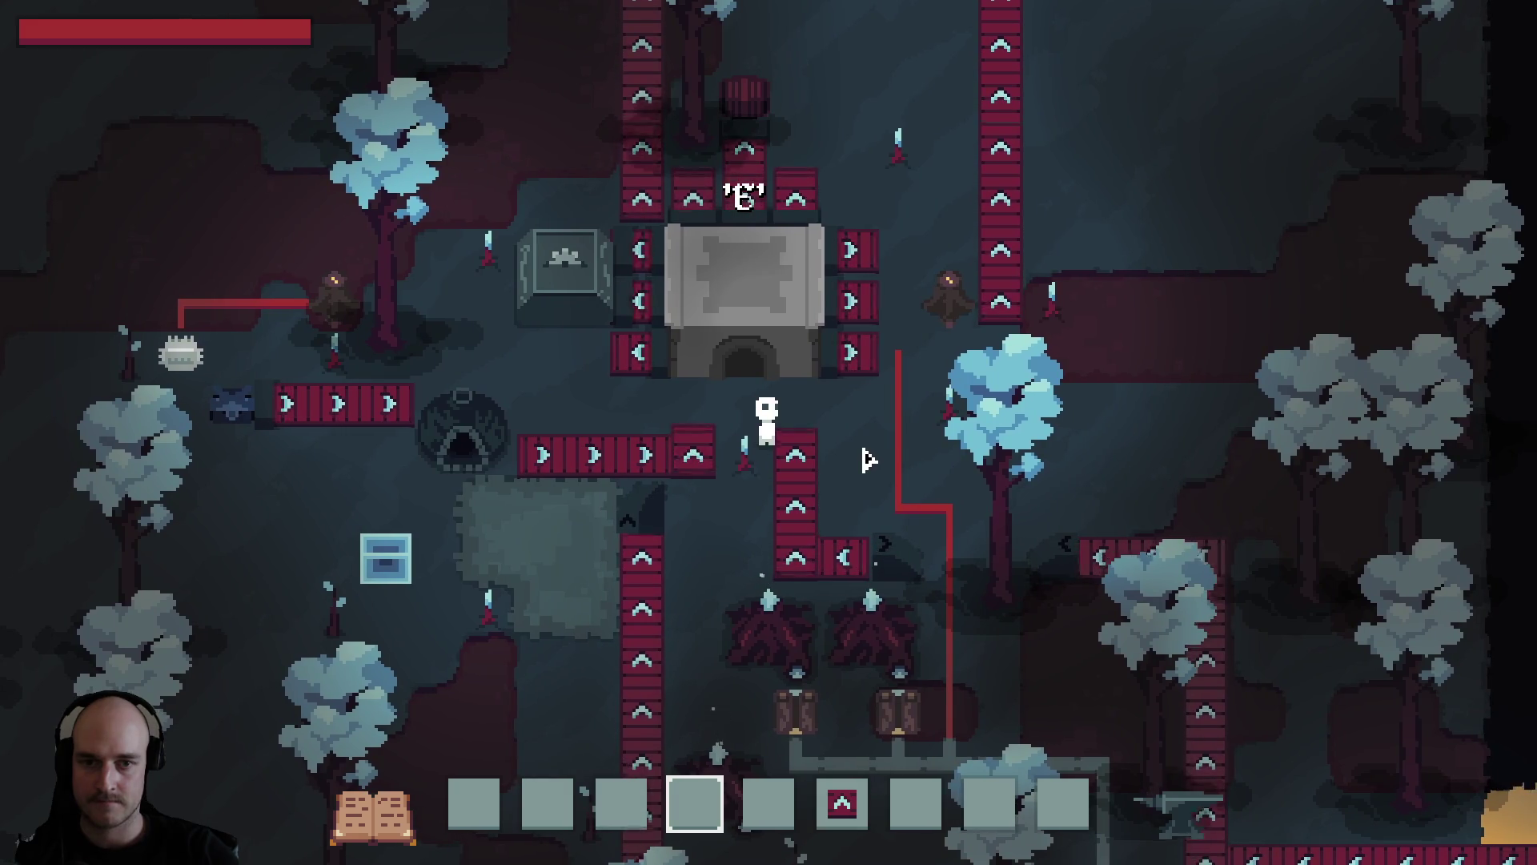
key(w)
key(d)
key(s)
key(a)
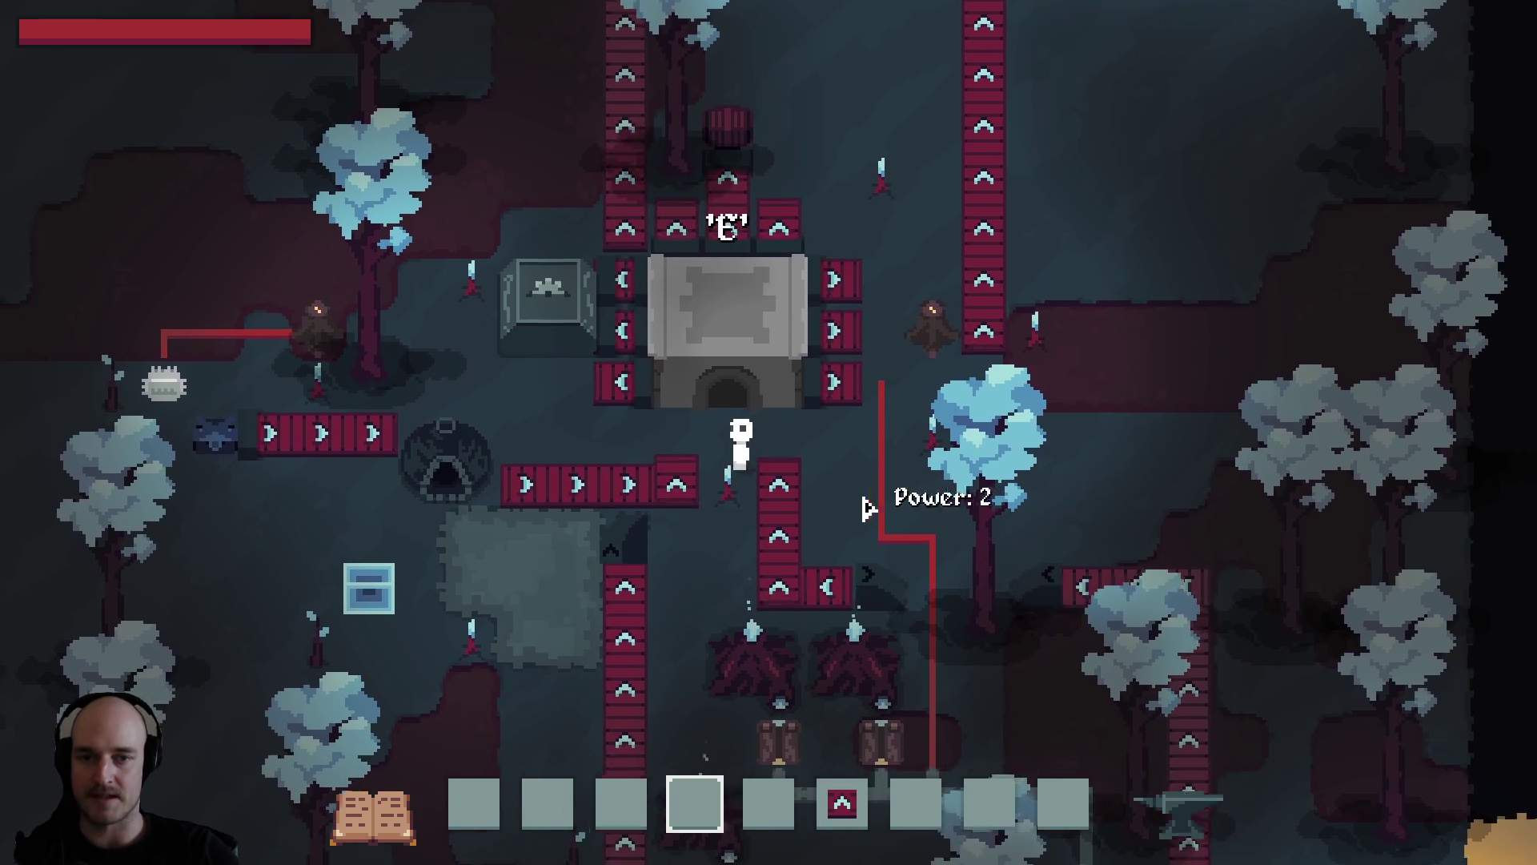
key(w)
Open the foundry's crafting window, look it over, then close it again.
key(e)
key(e)
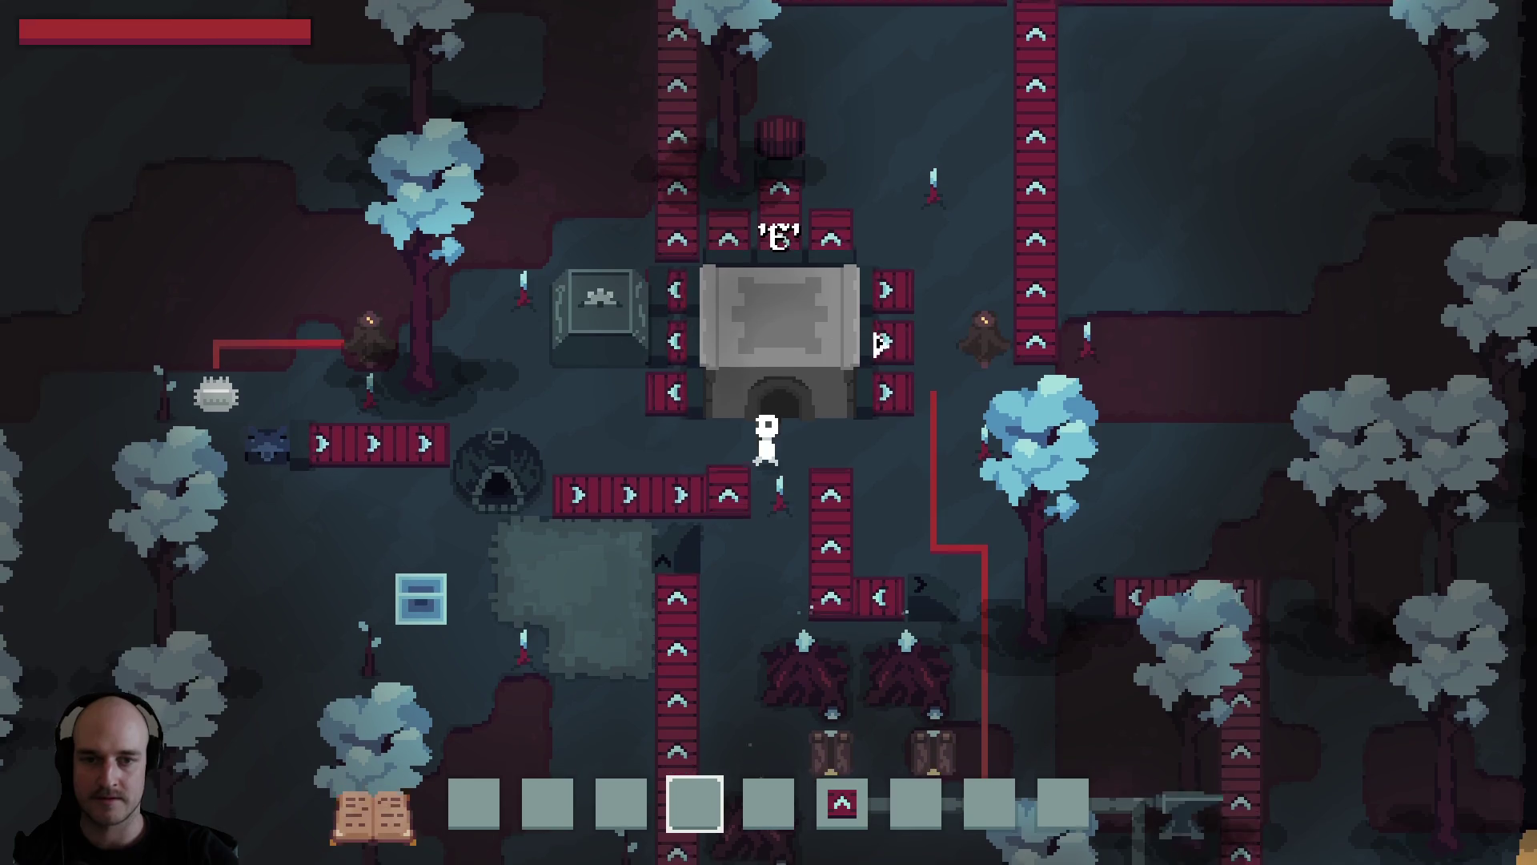
key(s)
scroll(868, 426, down, 5)
key(w)
key(e)
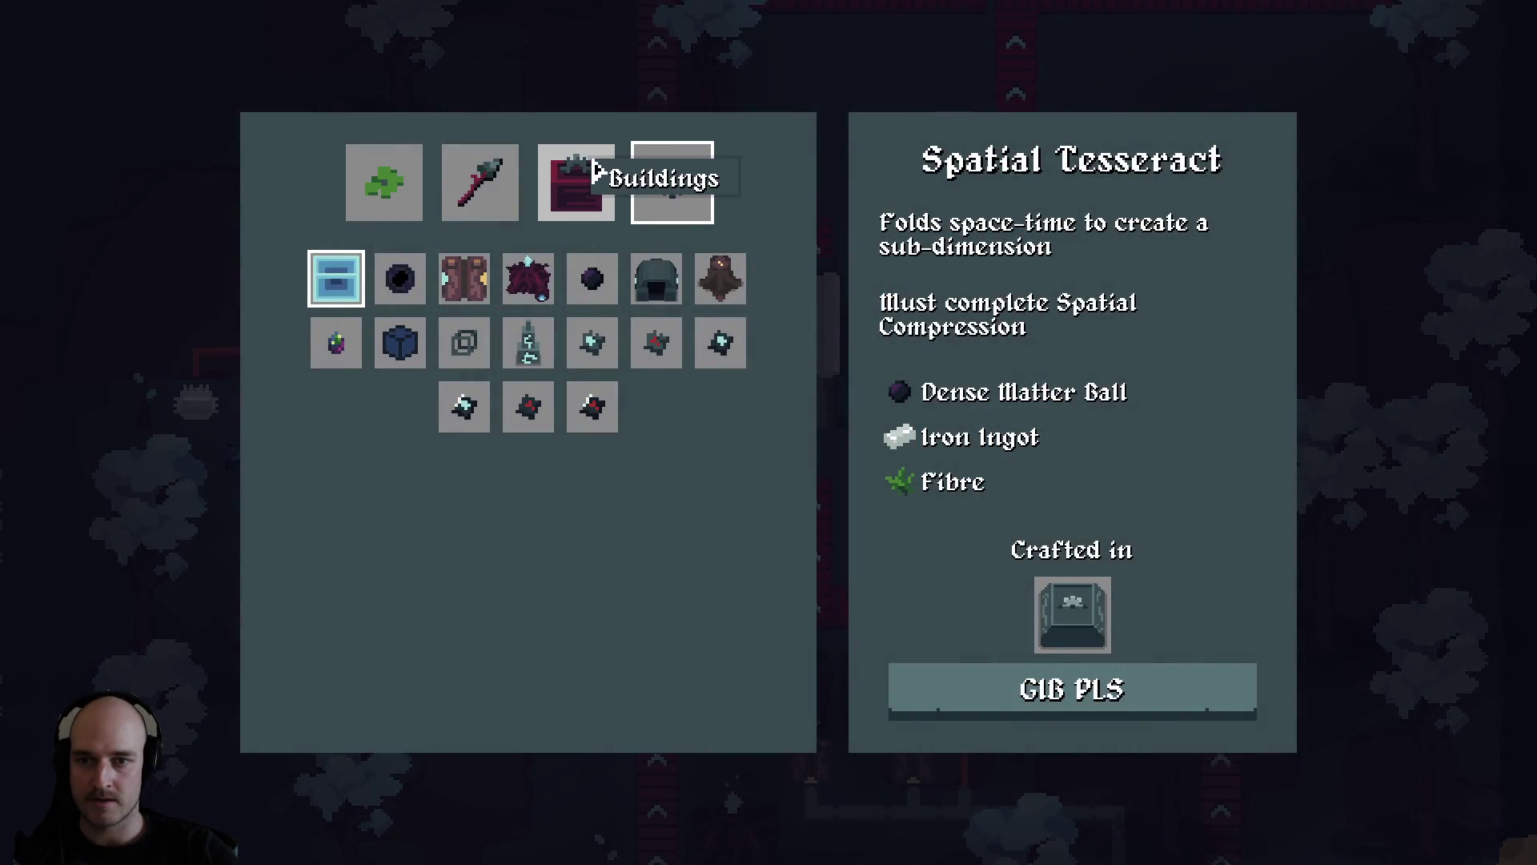
key(e)
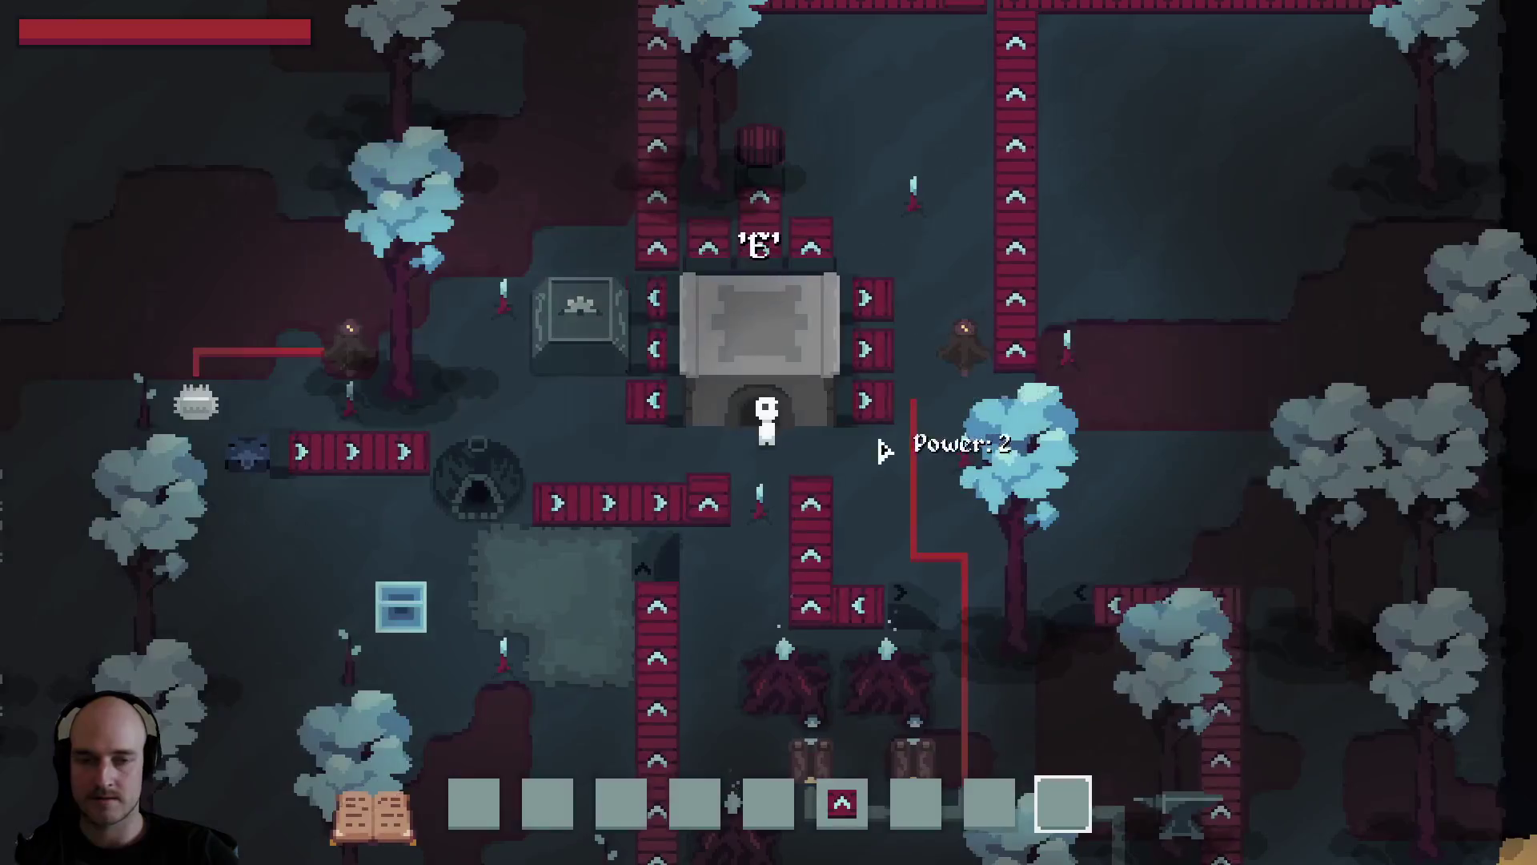
key(s)
scroll(871, 469, up, 3)
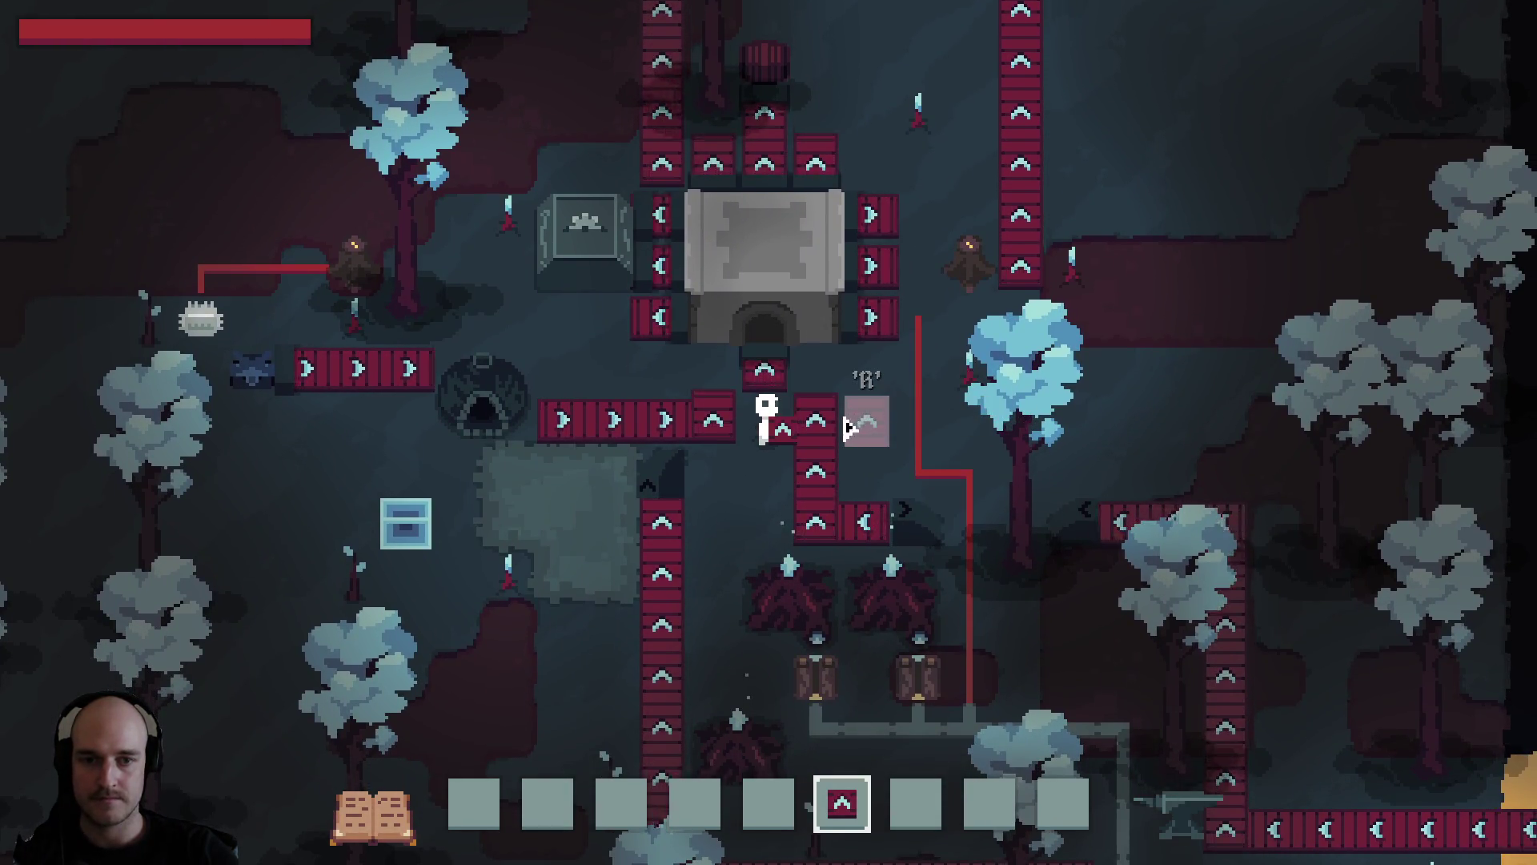
Rearrange the conveyors beside the foundry, removing tiles and placing an upward conveyor column.
key(6)
right_click(812, 401)
right_click(769, 432)
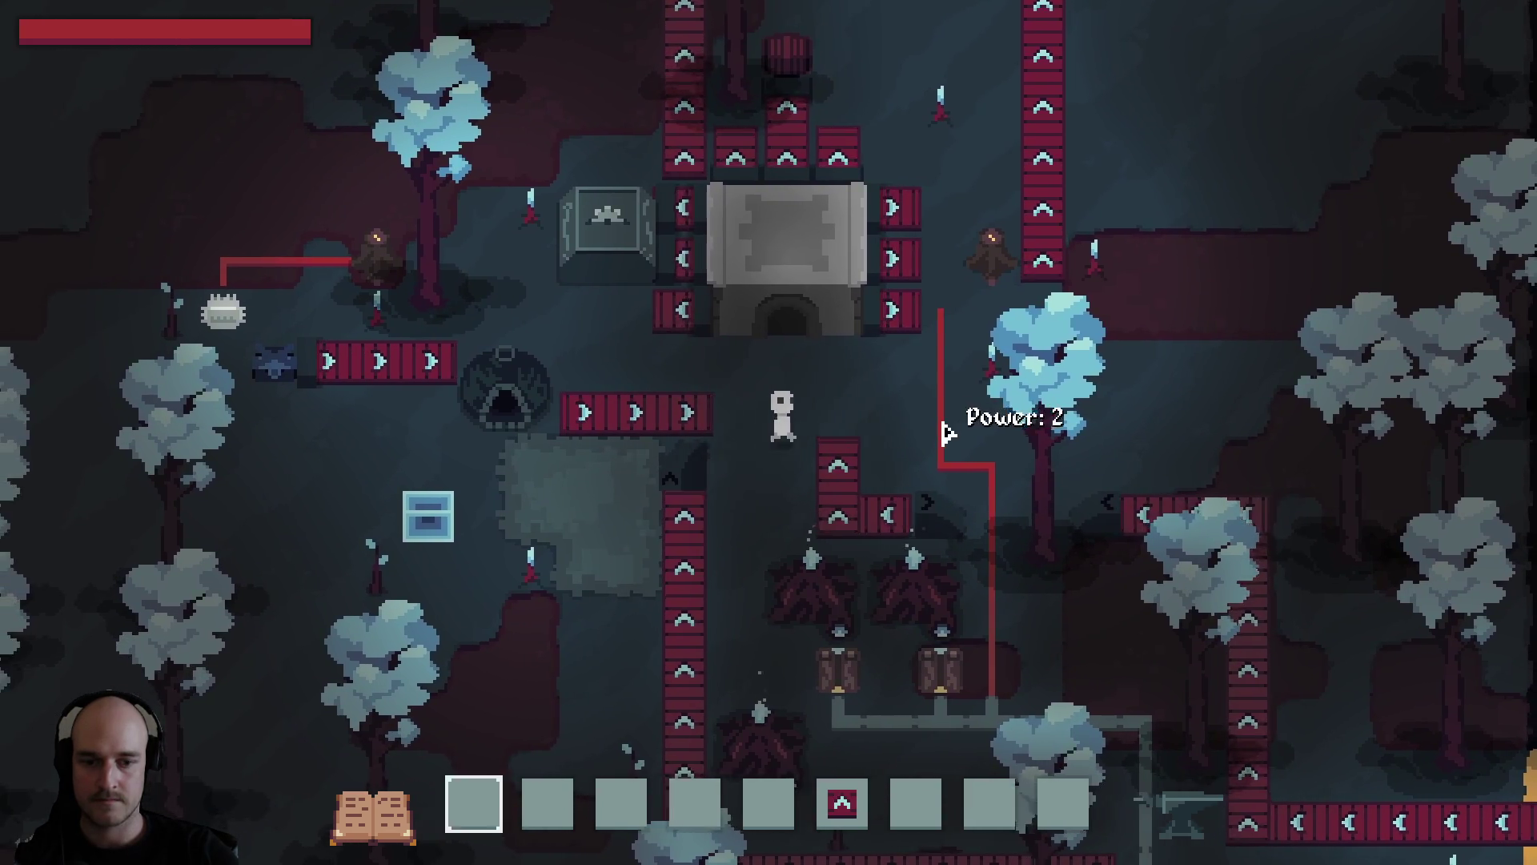
key(6)
key(d)
click(753, 433)
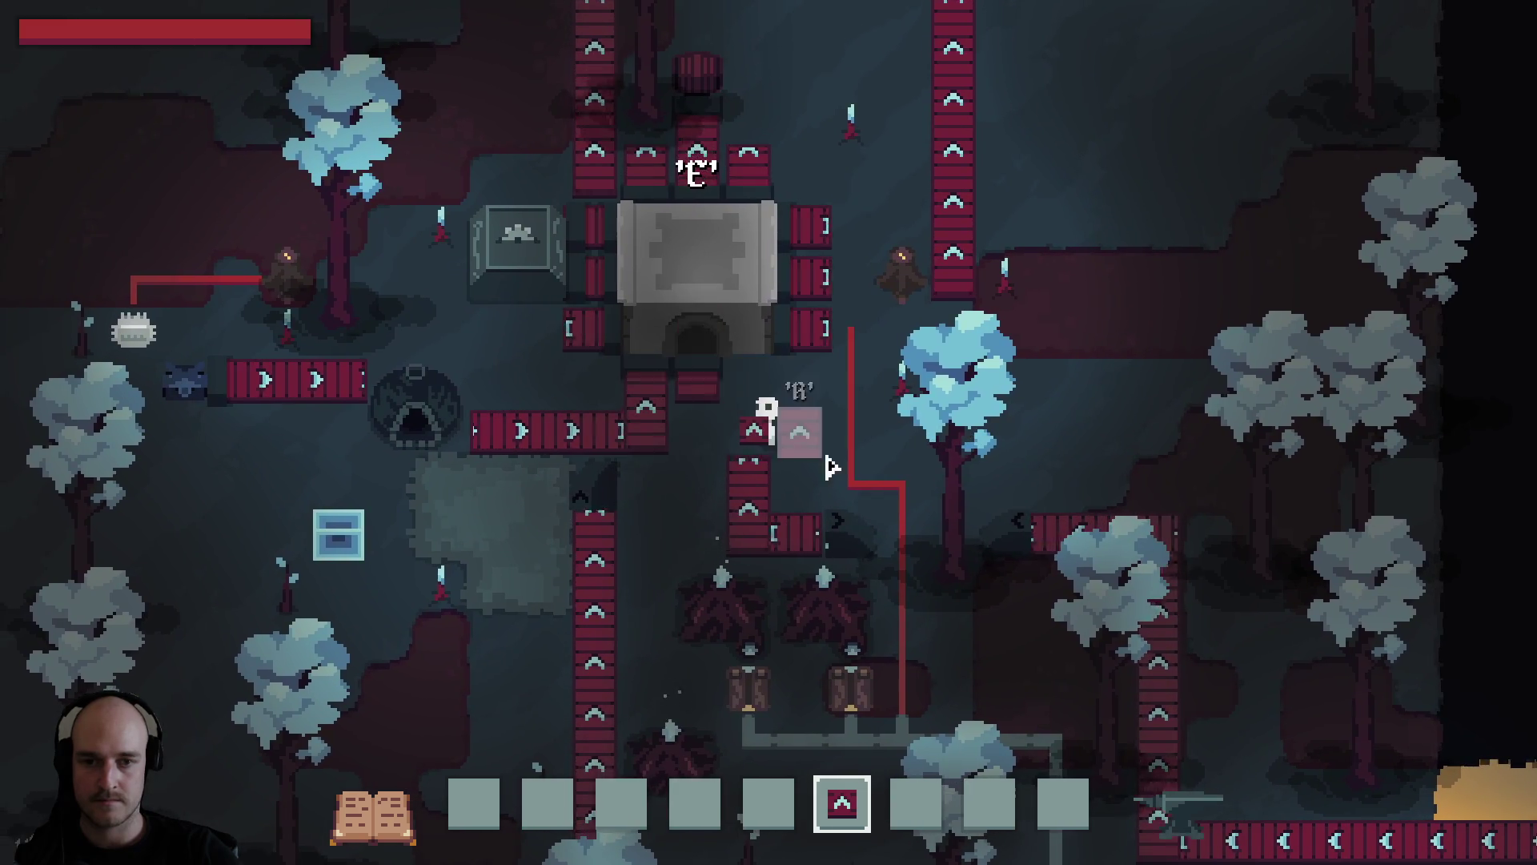
right_click(697, 380)
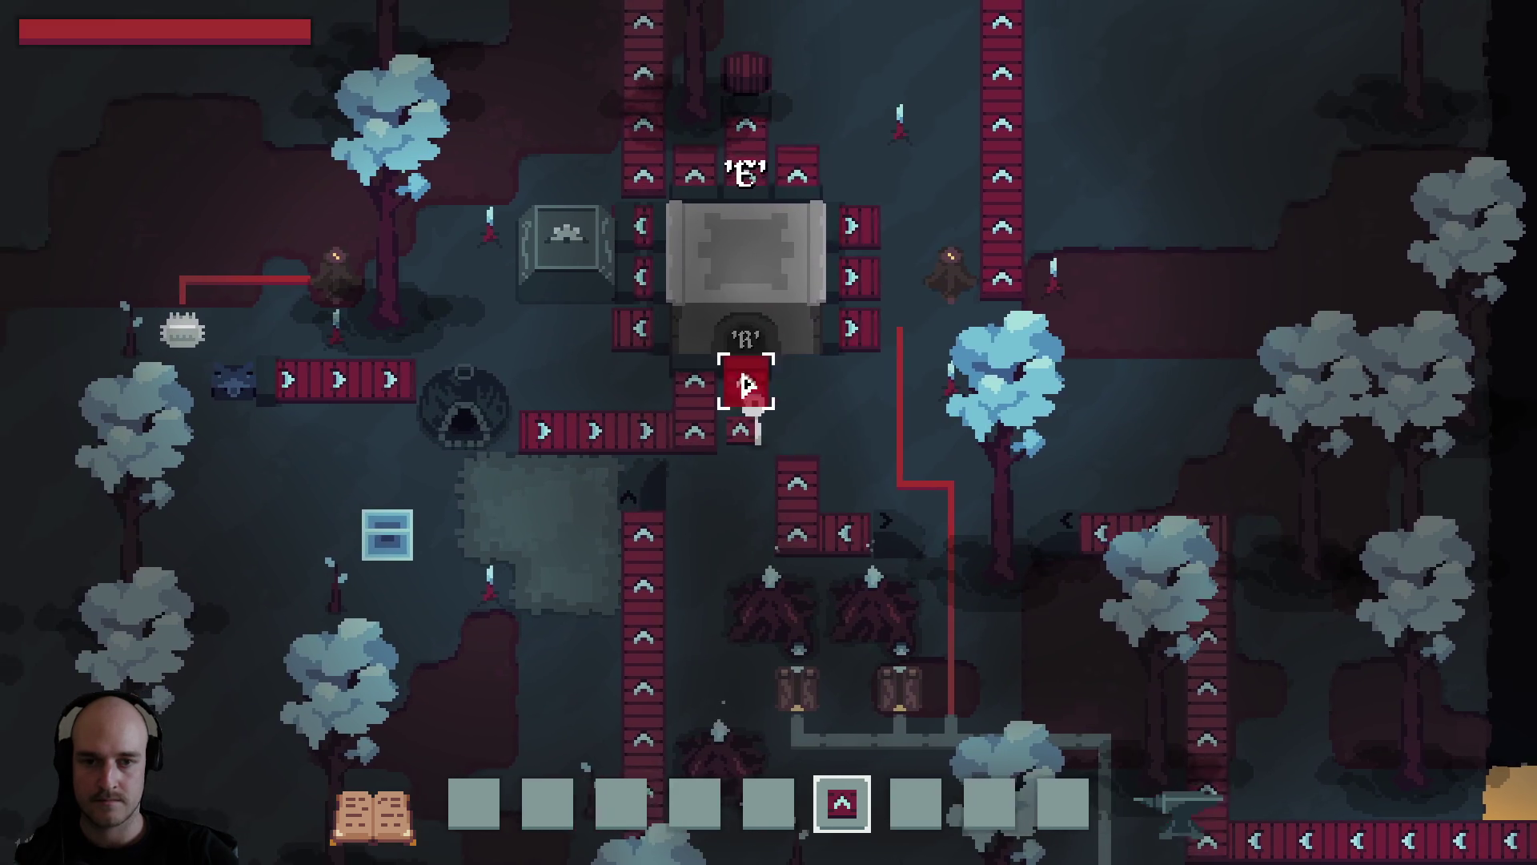
click(751, 404)
key(6)
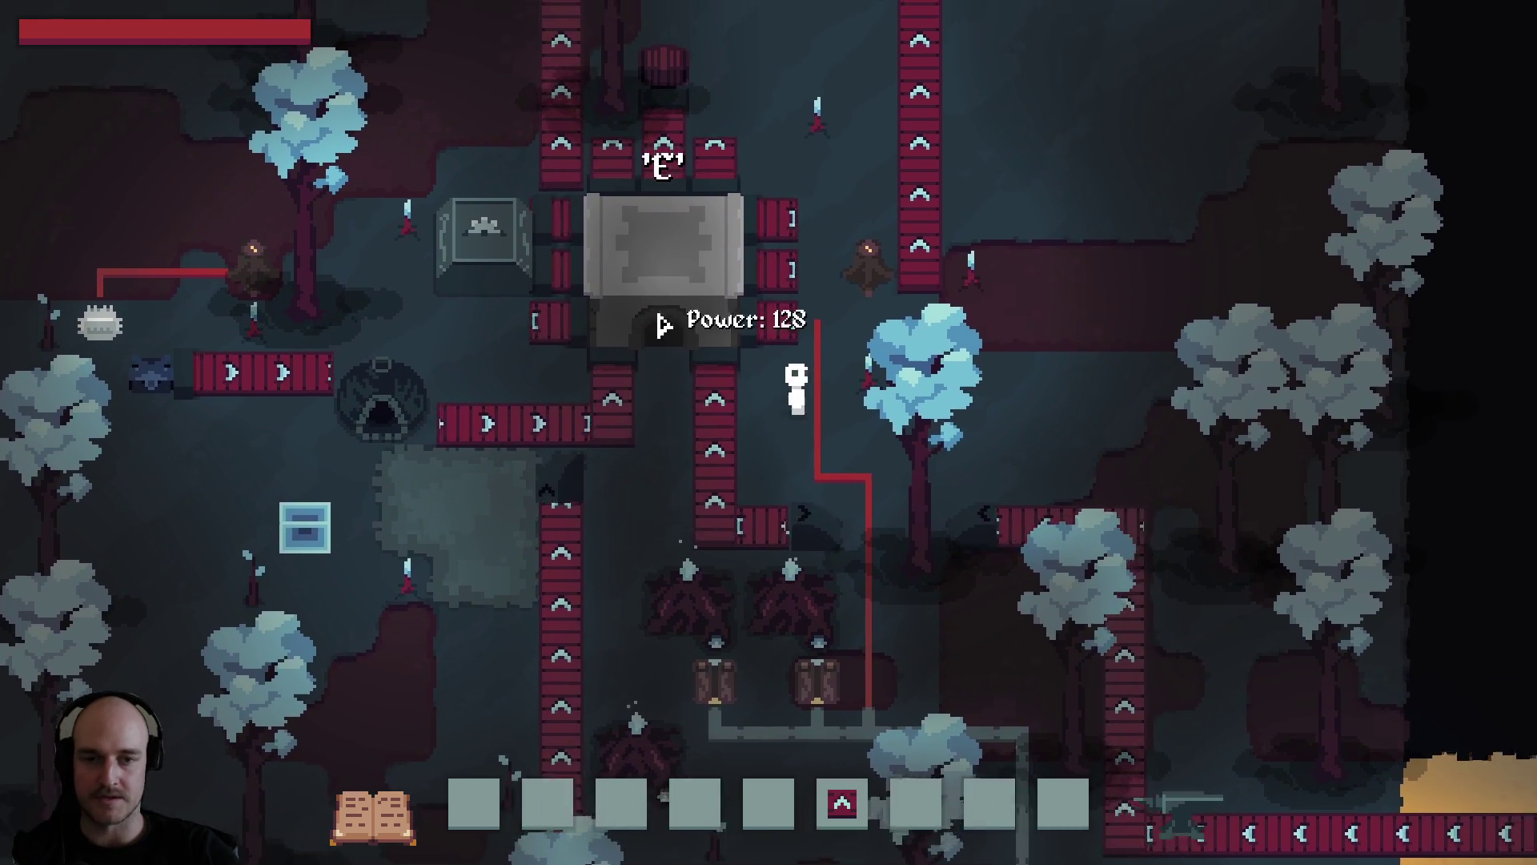
Walk up past the foundry entrance, select hotbar slot 5, and quit the game with Alt+F4.
key(w)
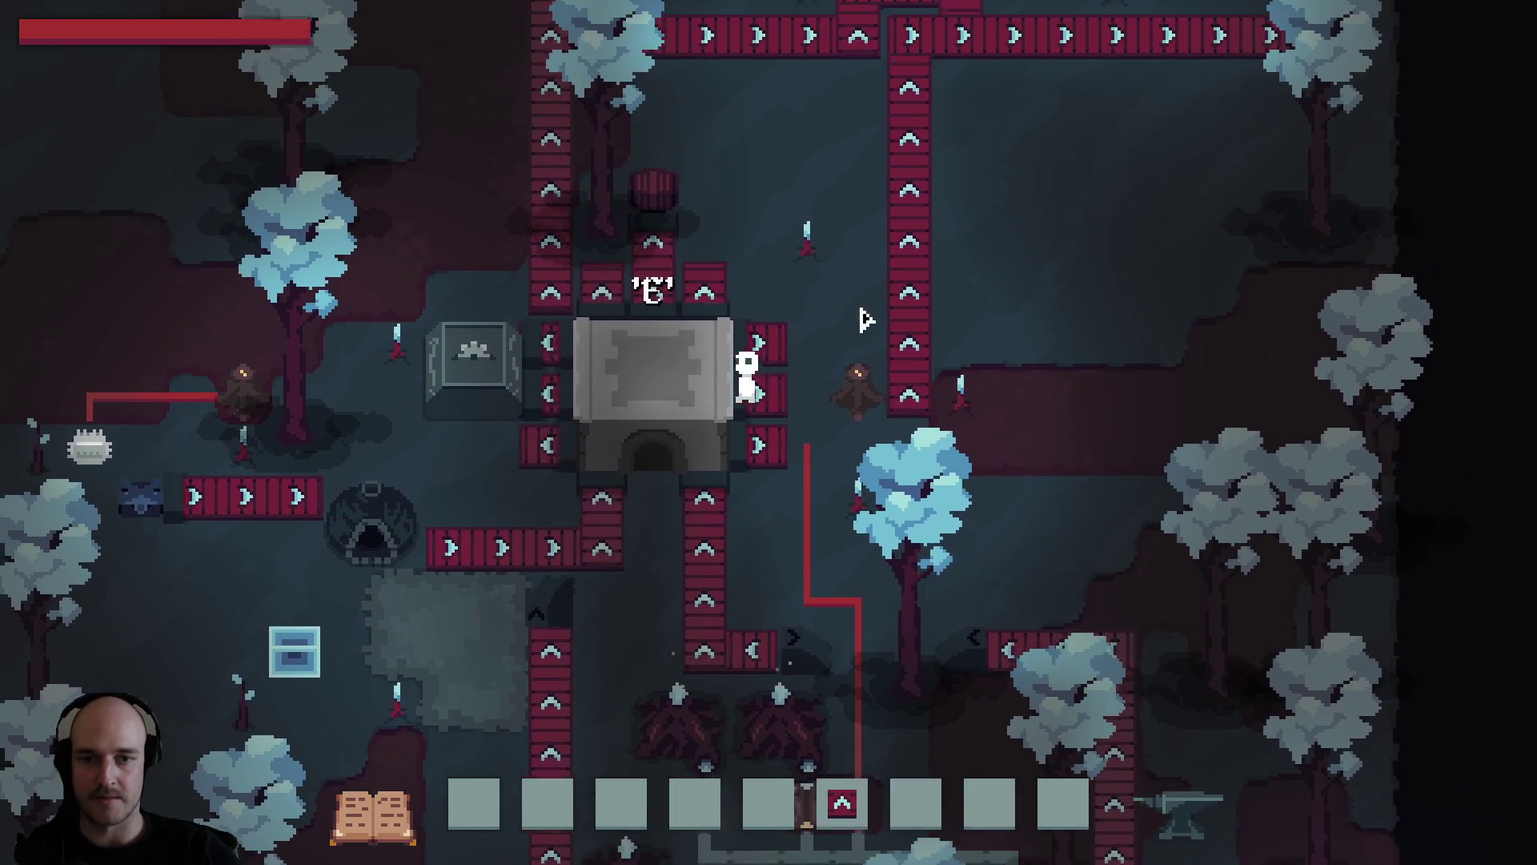
key(a)
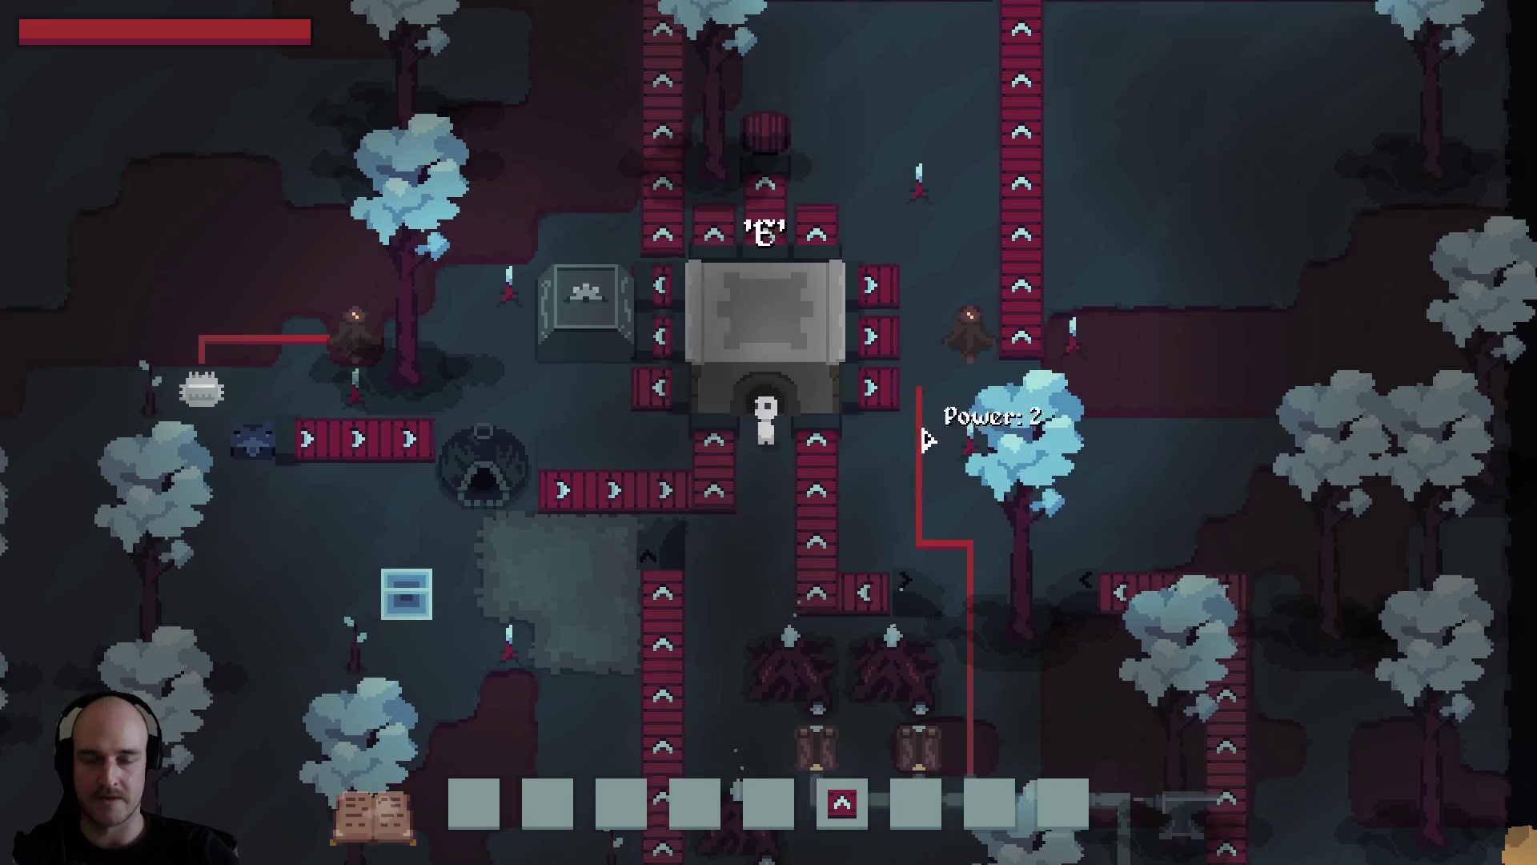
key(s)
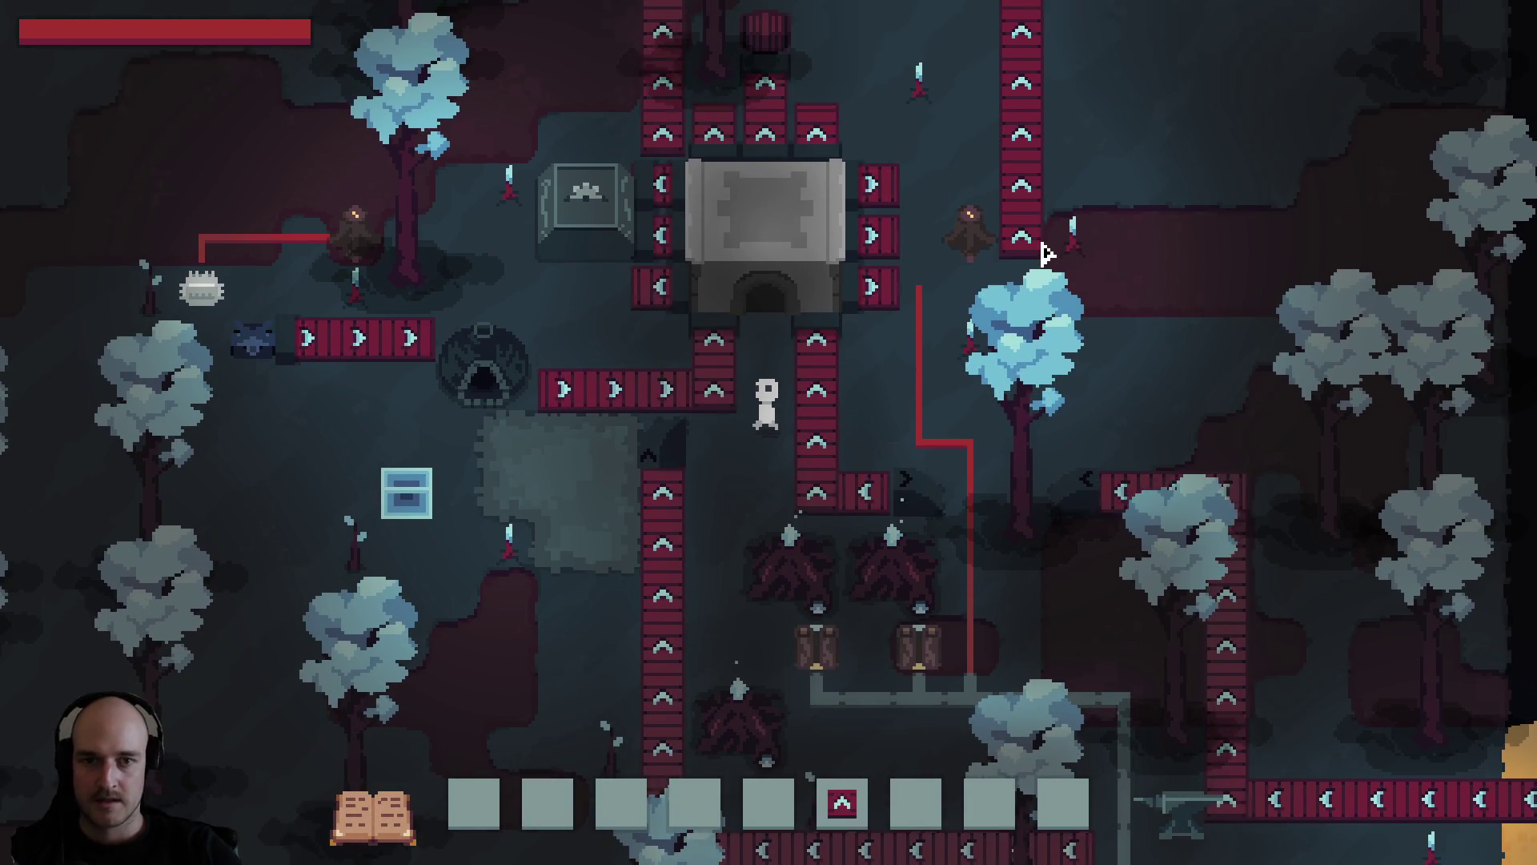
key(w)
key(1)
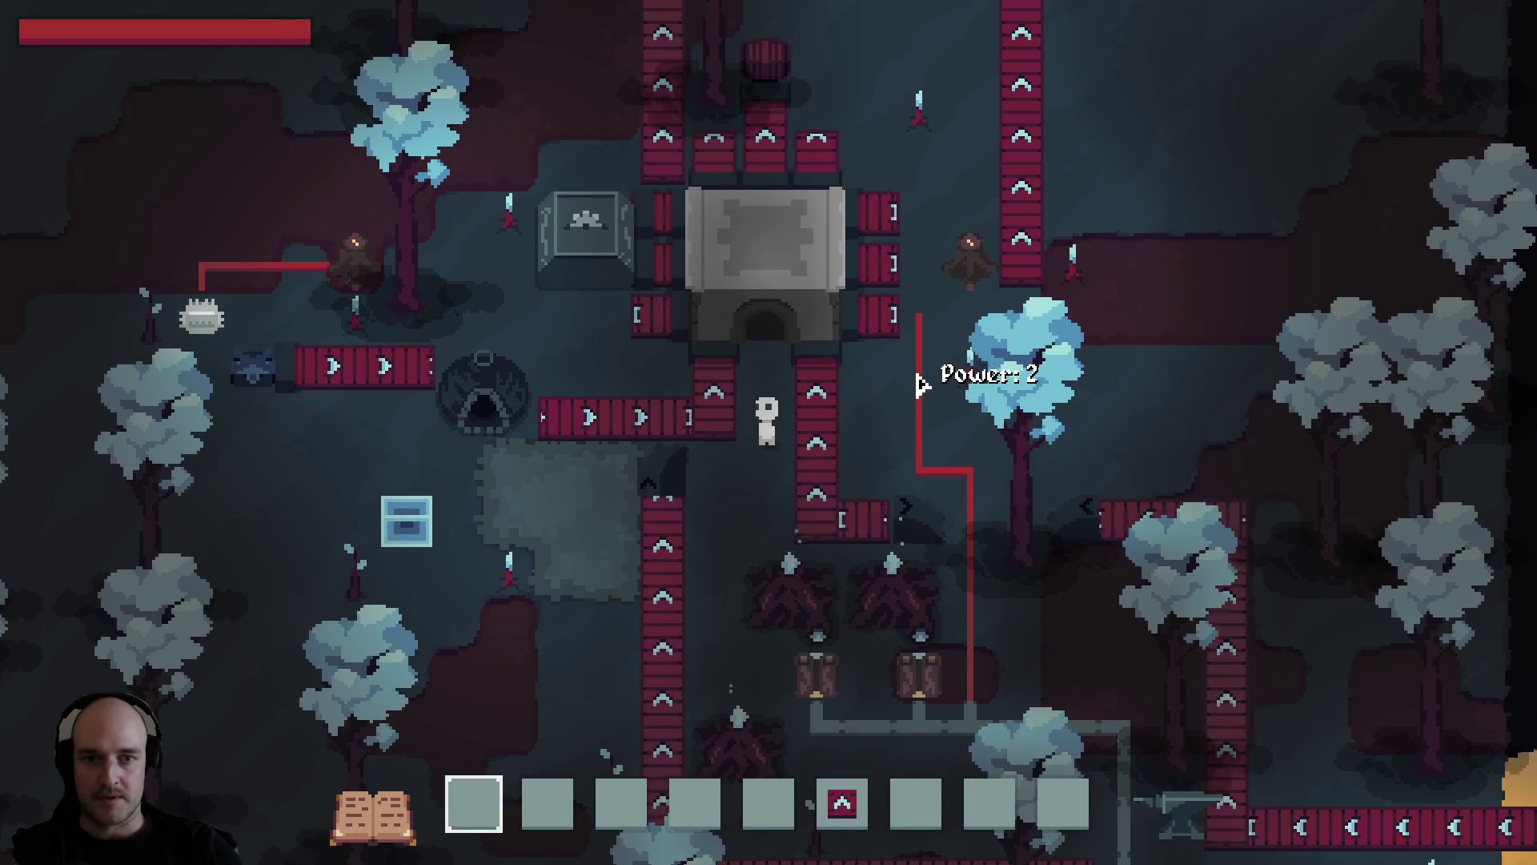
key(5)
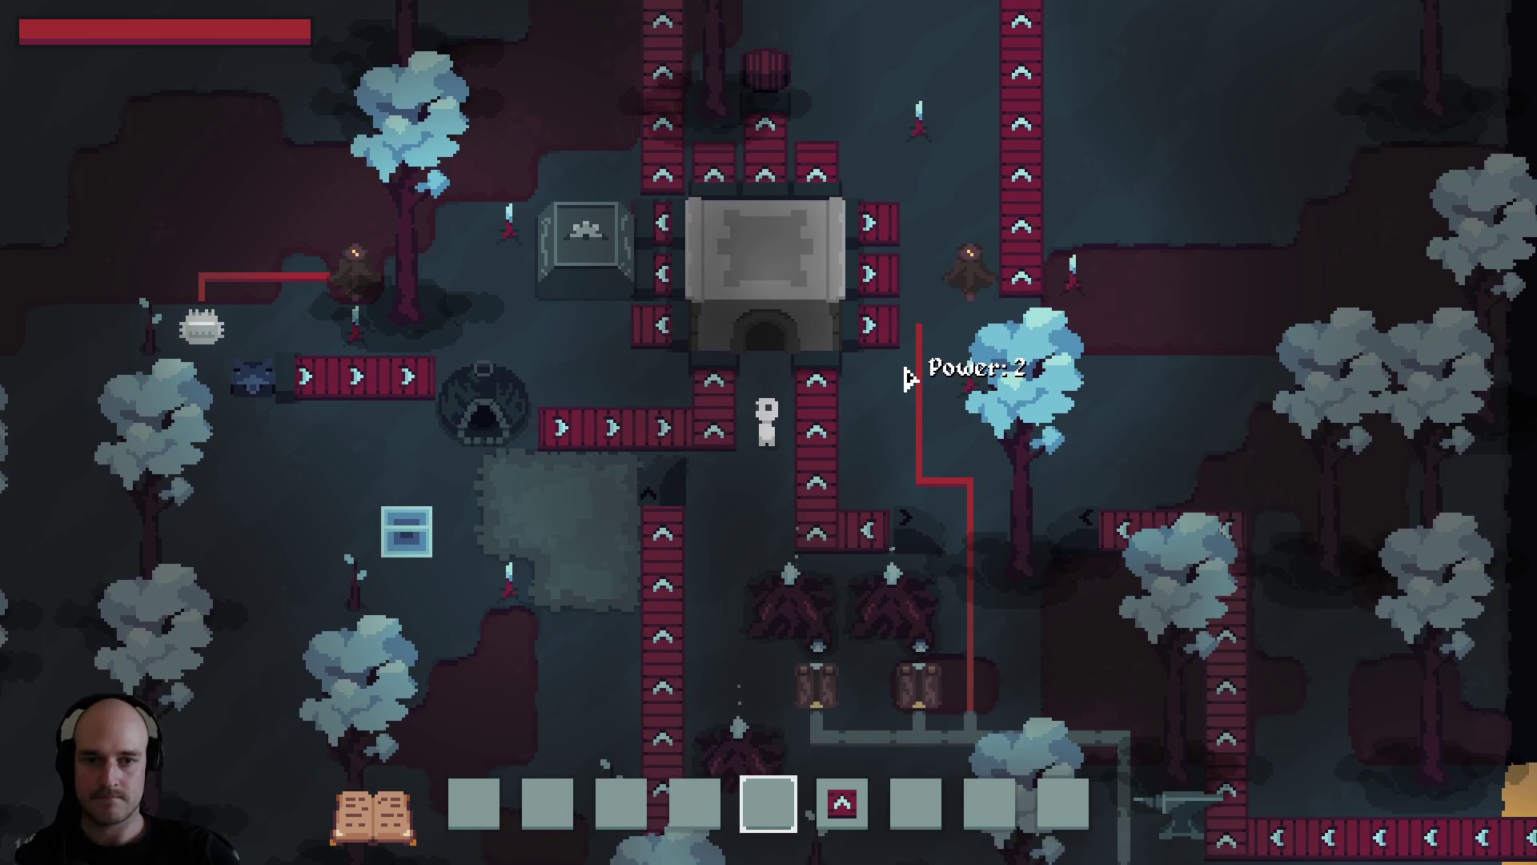
key(alt+F4)
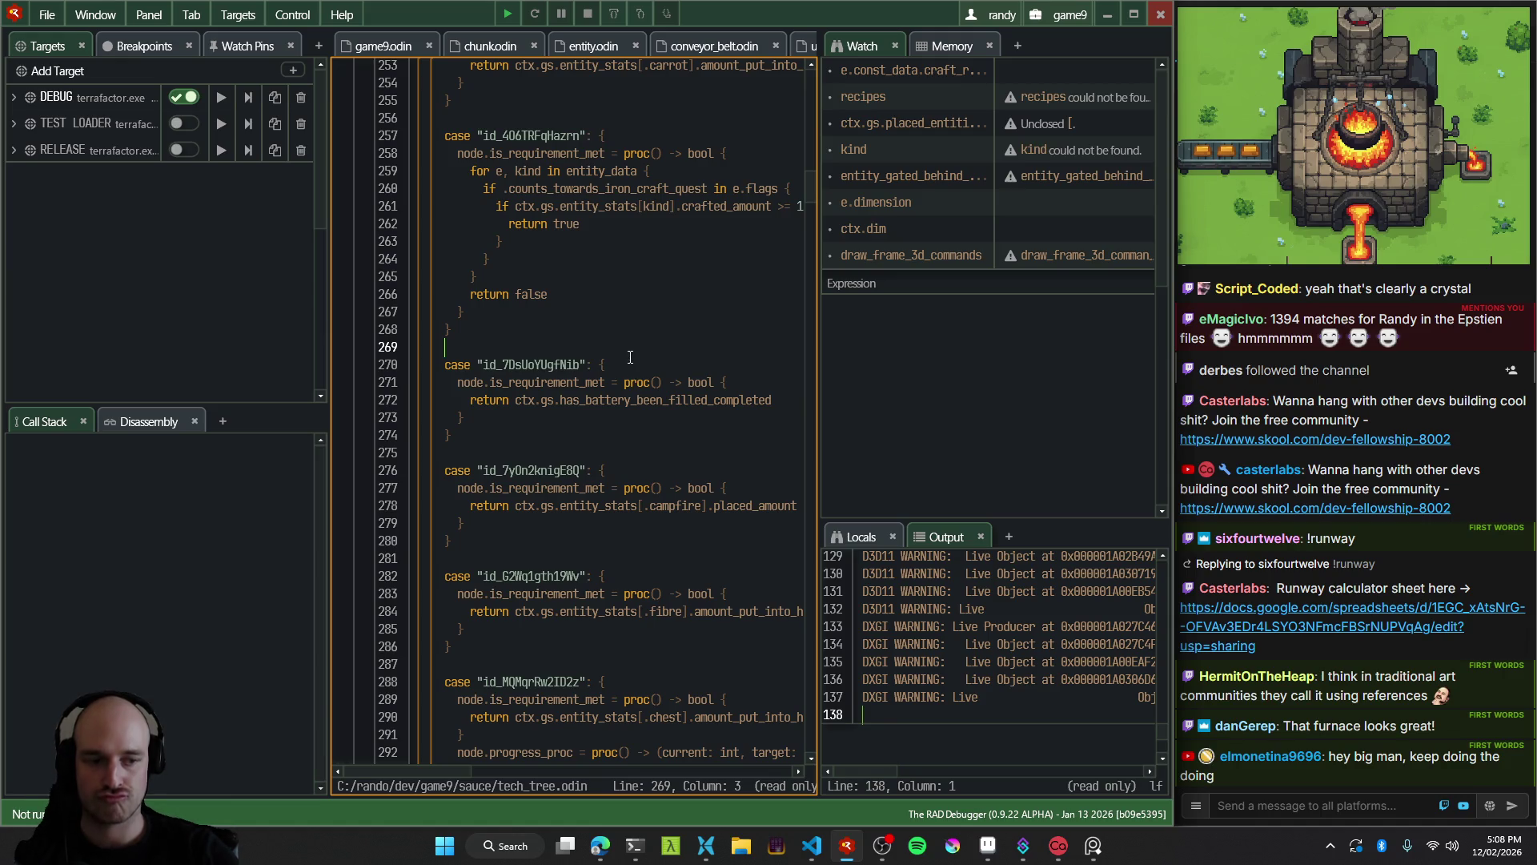
Back in Aseprite's epic sketch pad, switch to the Pencil tool and save the file.
click(987, 846)
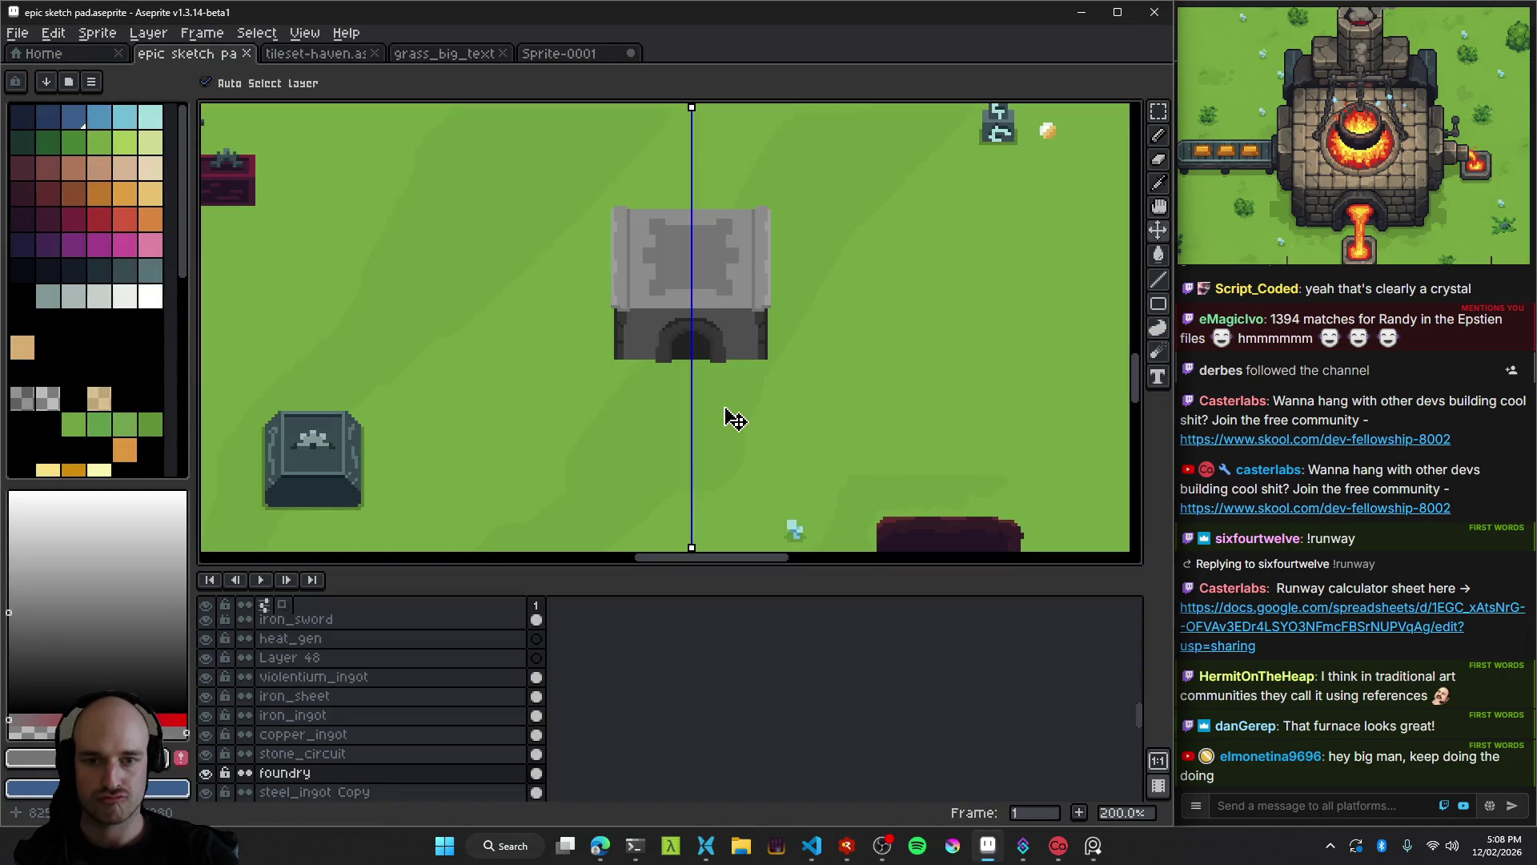
scroll(729, 400, down, 2)
scroll(711, 343, up, 4)
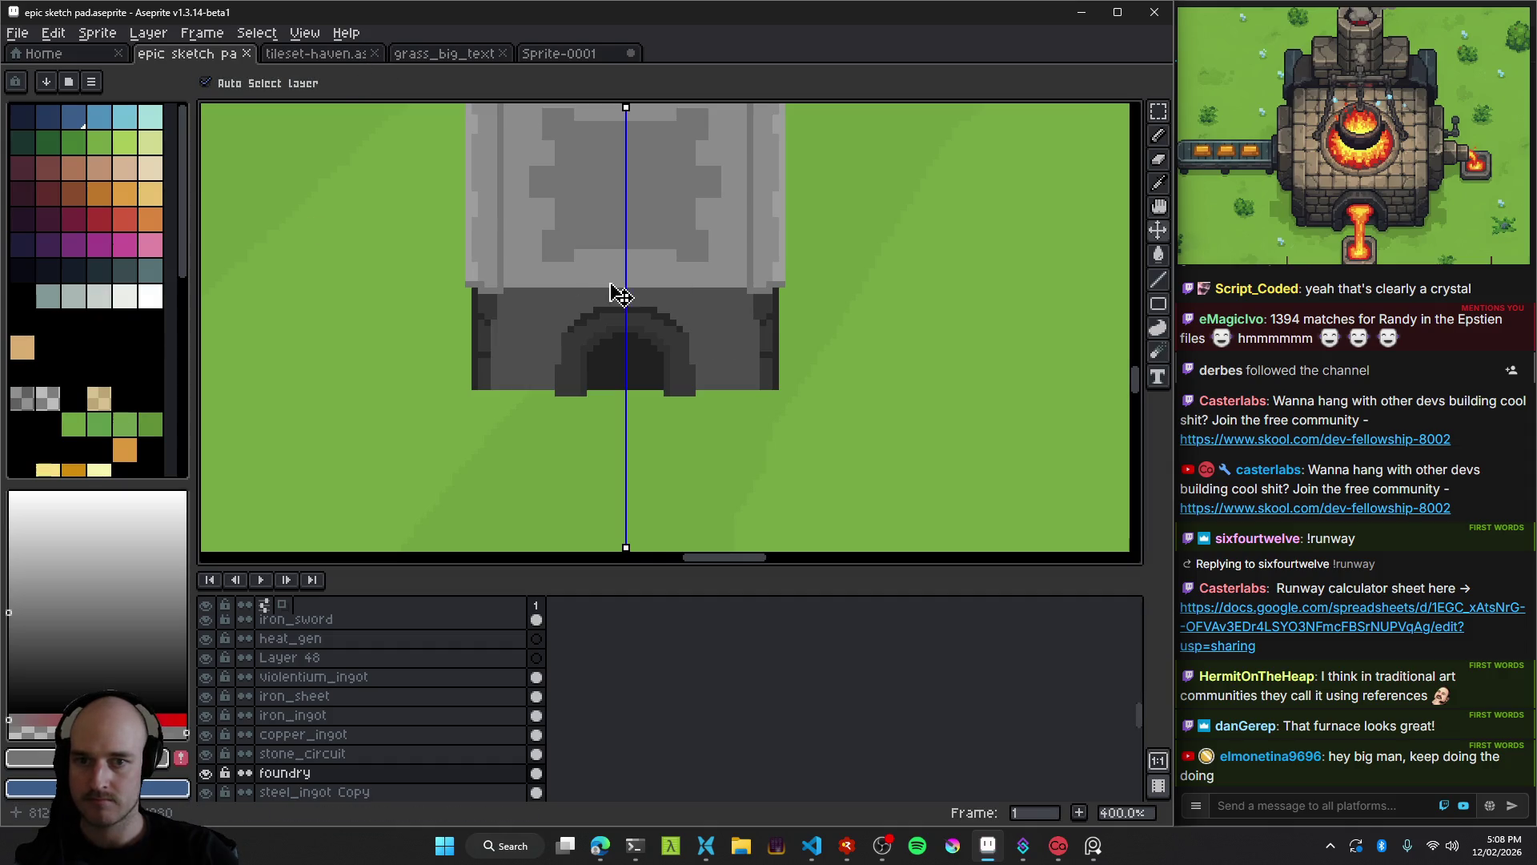
key(b)
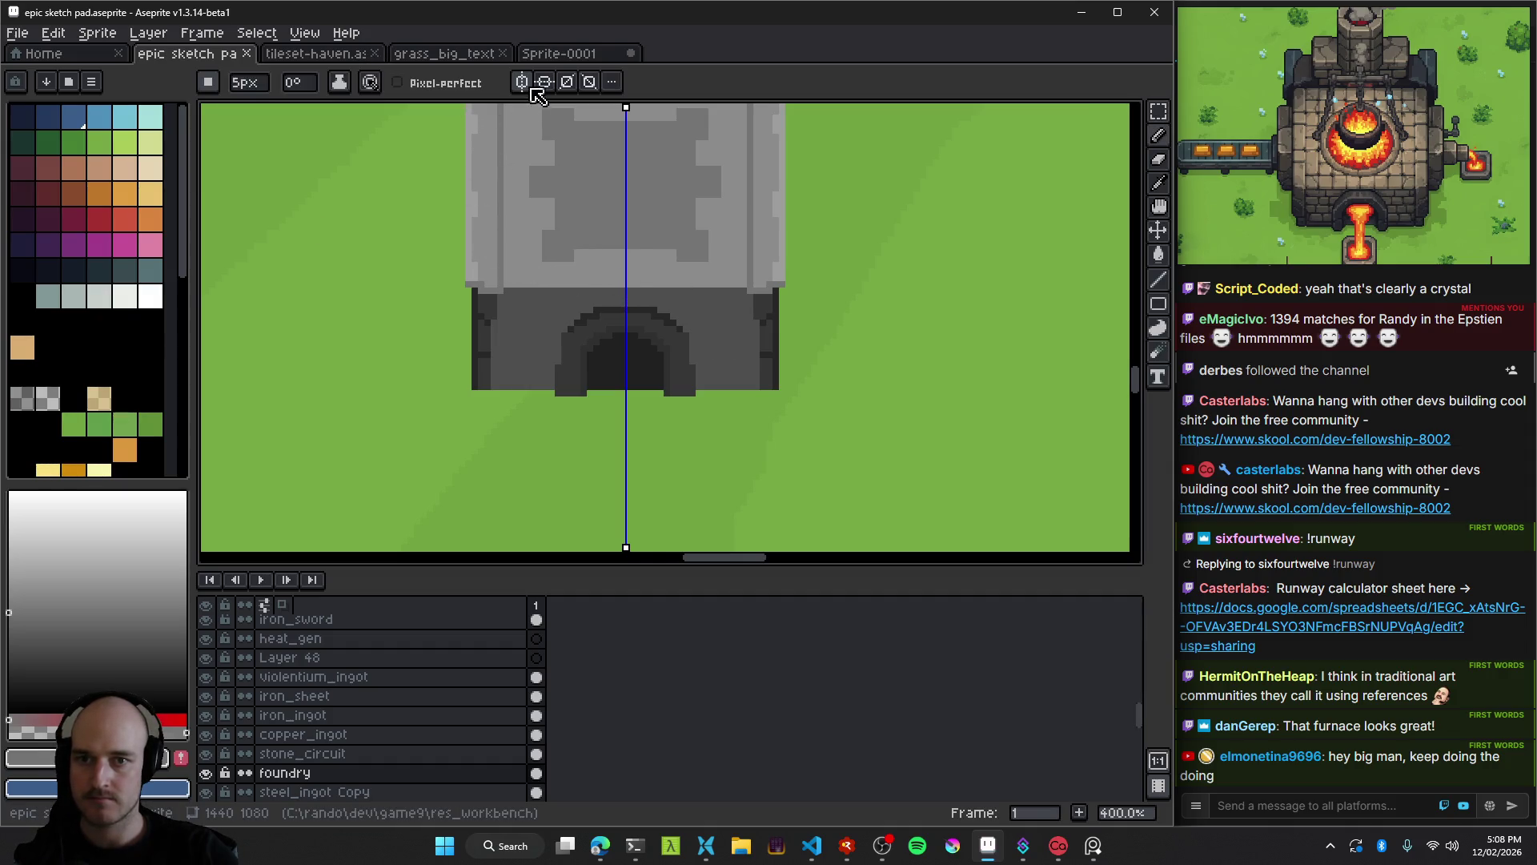
scroll(813, 155, down, 5)
scroll(672, 350, up, 2)
key(ctrl+s)
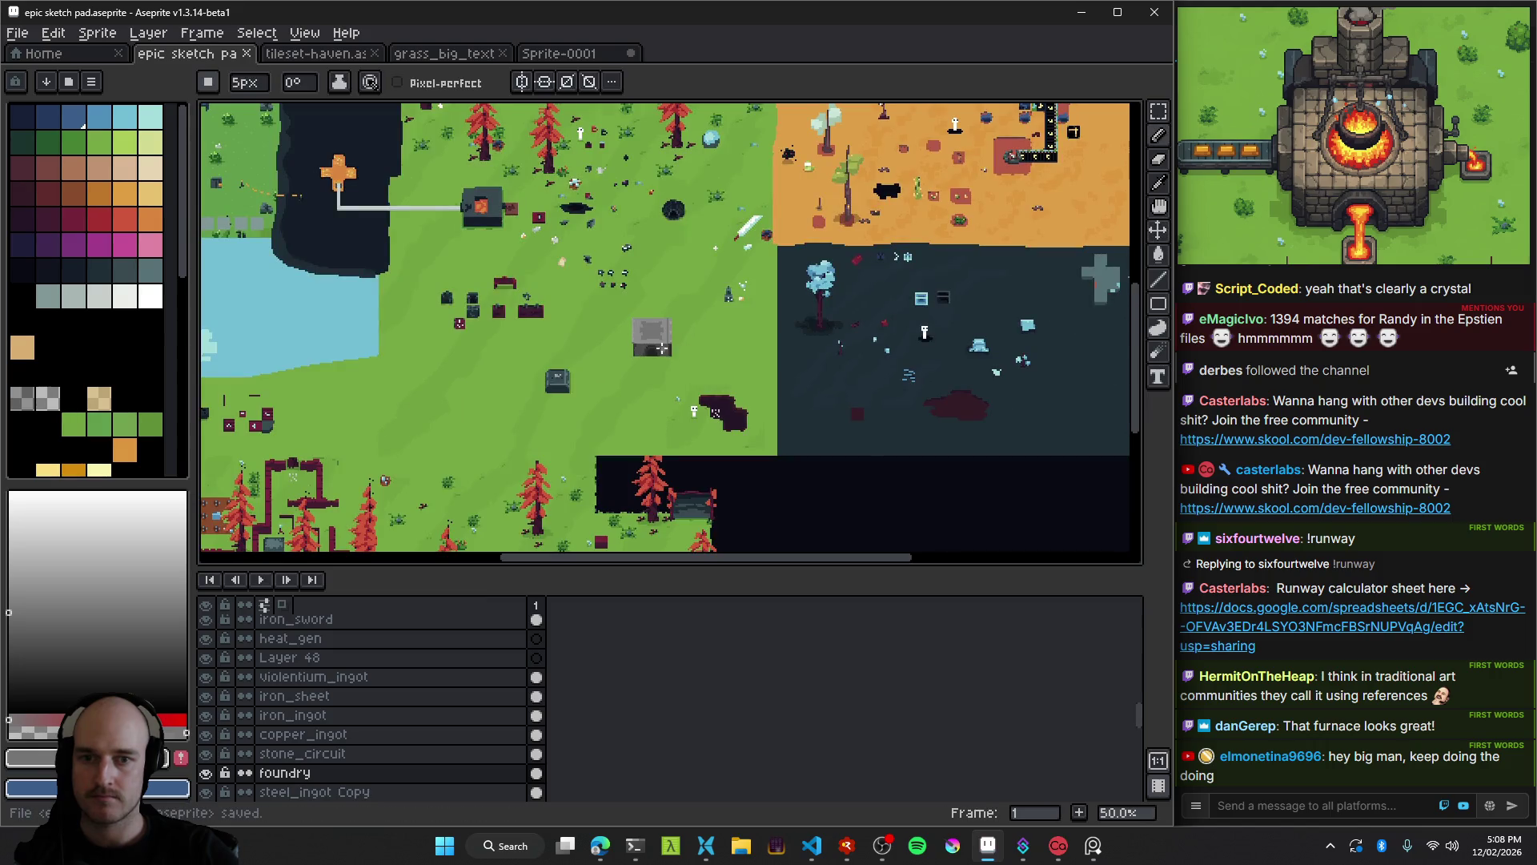
Zoom and pan around the map to look over the finished foundry.
scroll(661, 348, up, 1)
mouse_move(662, 349)
mouse_down()
mouse_move(615, 384)
mouse_move(969, 312)
mouse_move(920, 376)
mouse_move(784, 443)
mouse_move(803, 449)
mouse_up()
scroll(634, 374, down, 1)
scroll(656, 374, up, 1)
scroll(912, 391, right, 5)
scroll(912, 390, up, 3)
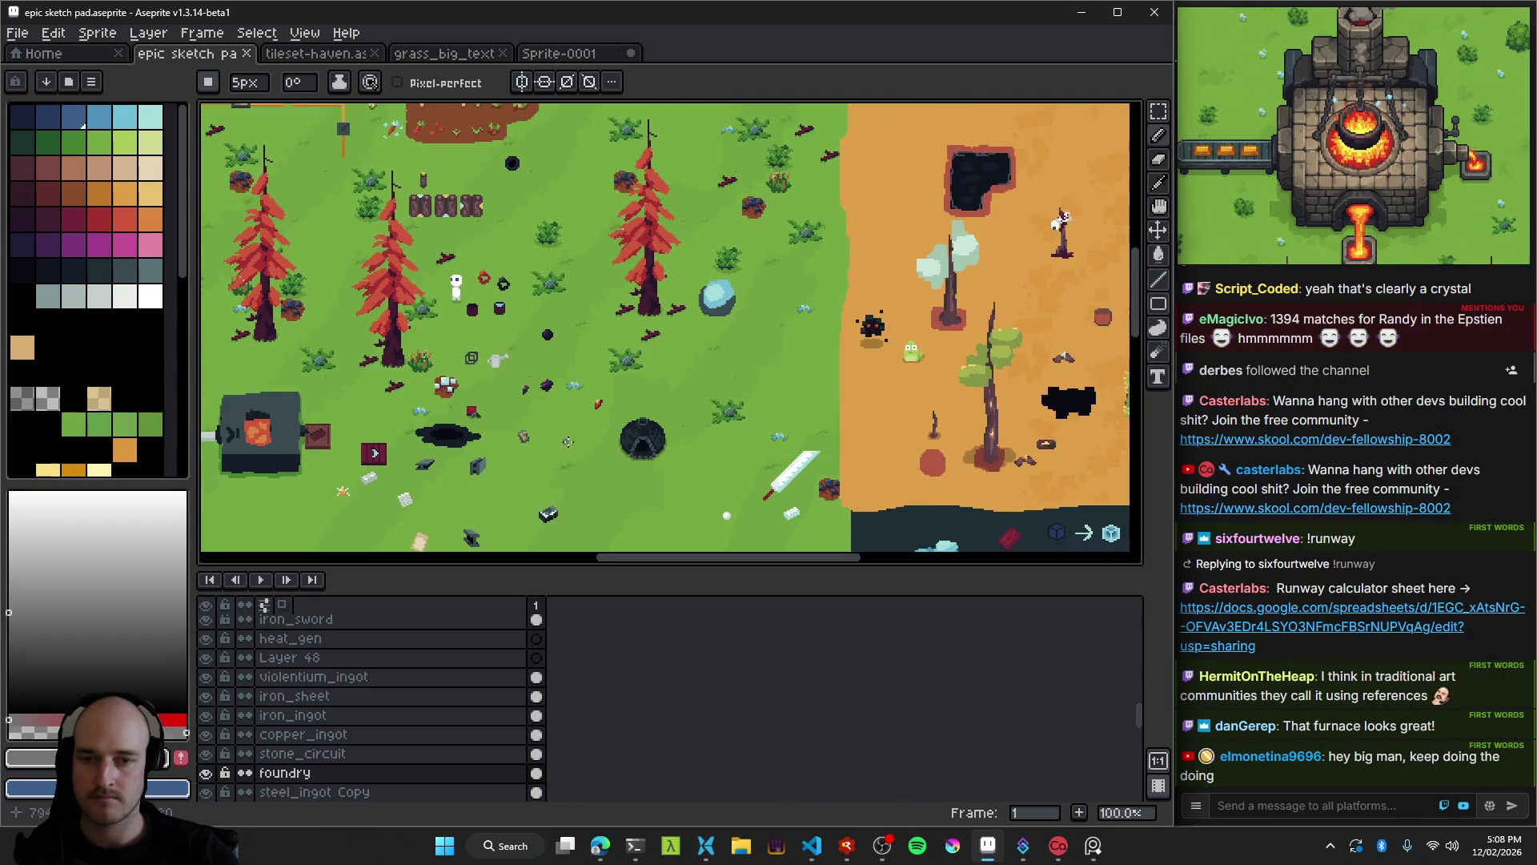
scroll(657, 357, down, 6)
scroll(657, 356, down, 1)
scroll(606, 309, up, 3)
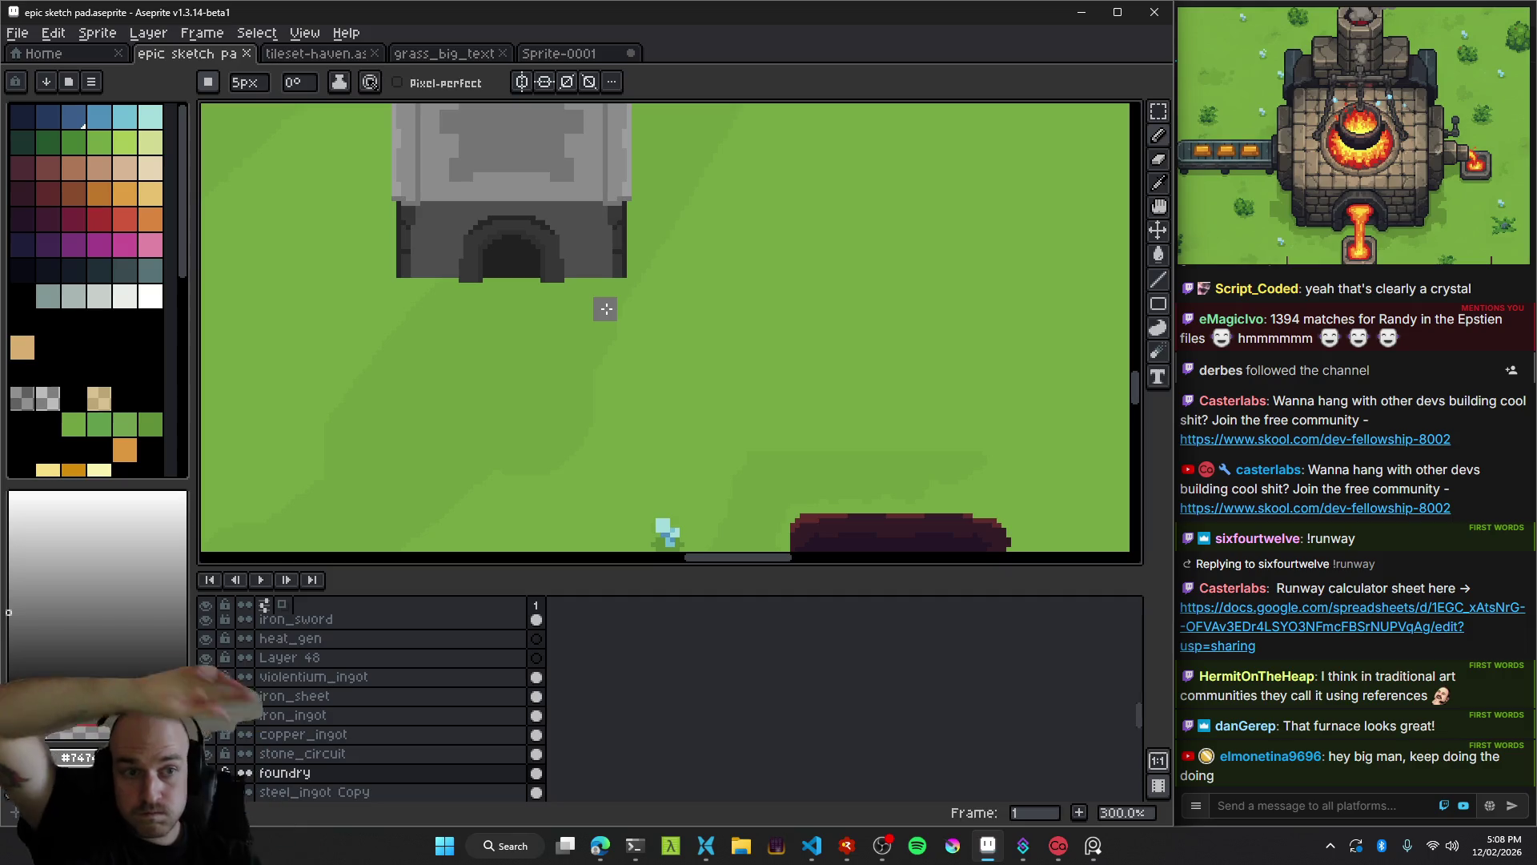
Zoom around the PureRef reference board and pan across to the game screenshot.
click(1396, 201)
scroll(1396, 201, down, 3)
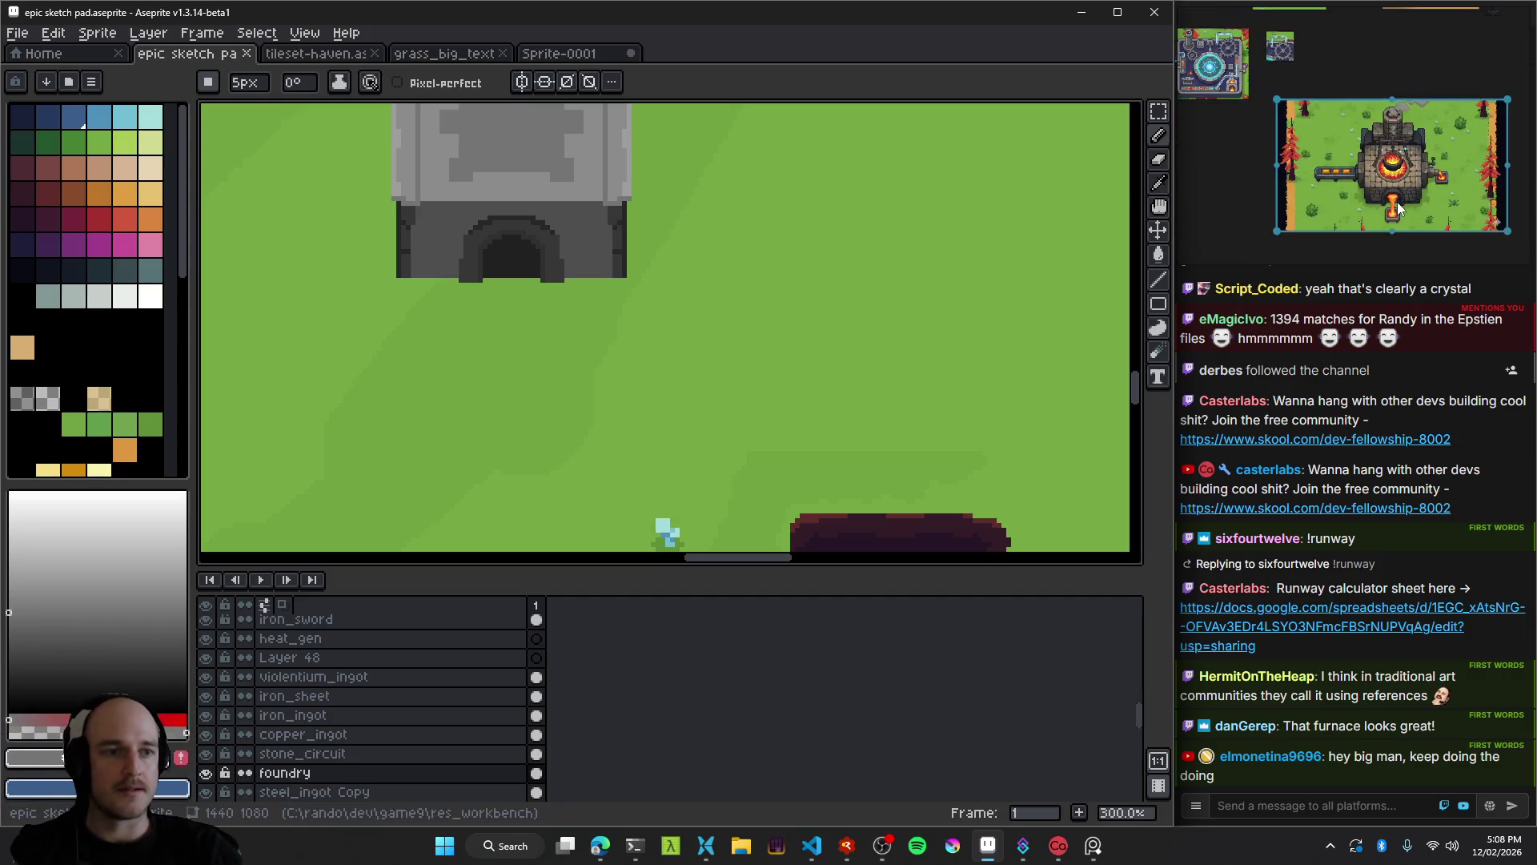
scroll(1428, 133, up, 3)
scroll(1318, 144, up, 5)
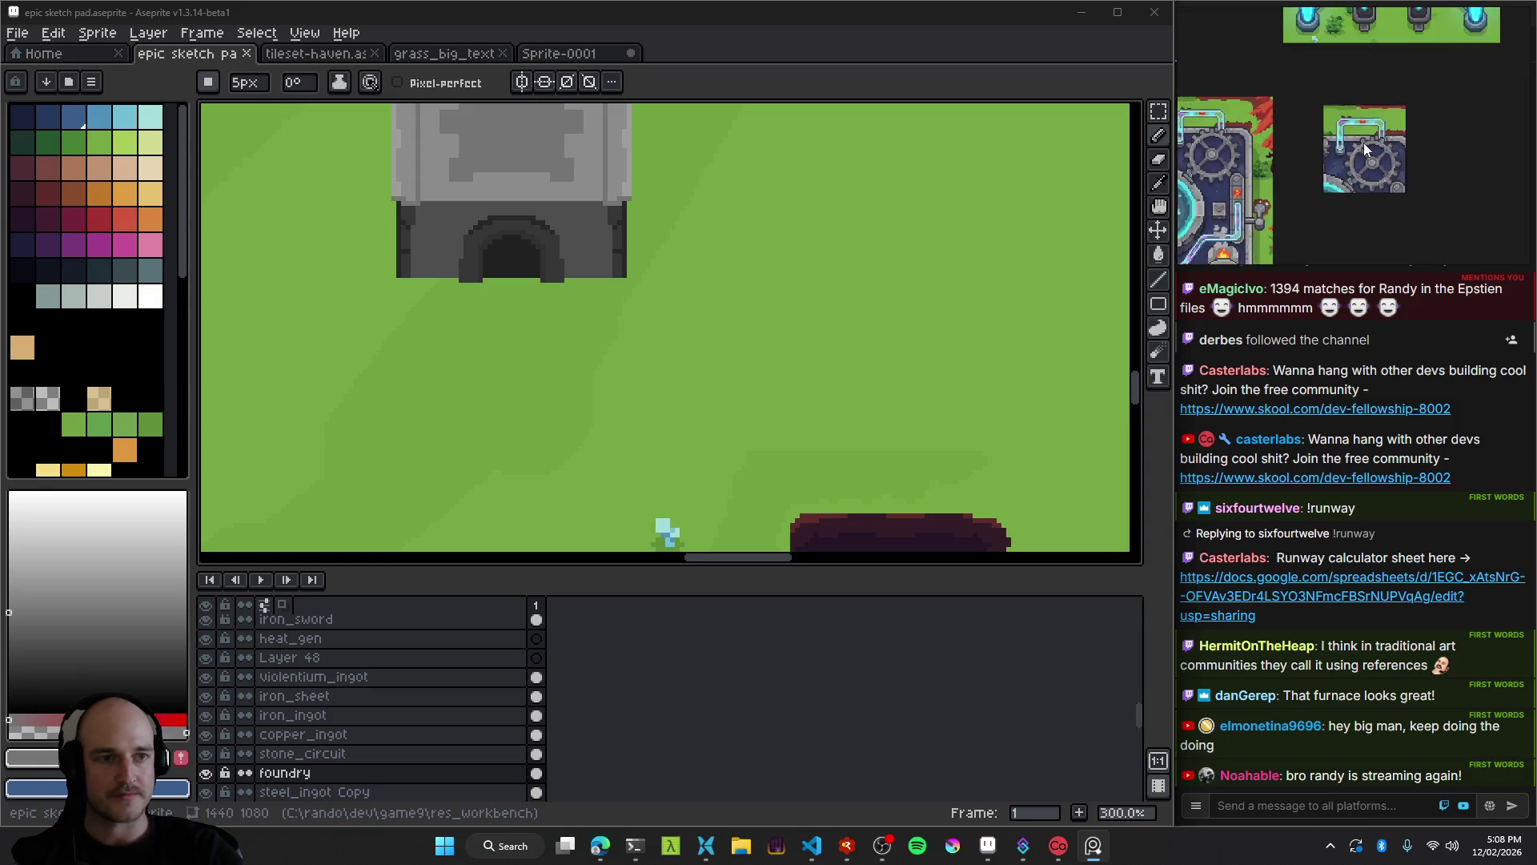
scroll(1348, 103, down, 3)
scroll(1276, 165, up, 2)
scroll(1431, 189, down, 5)
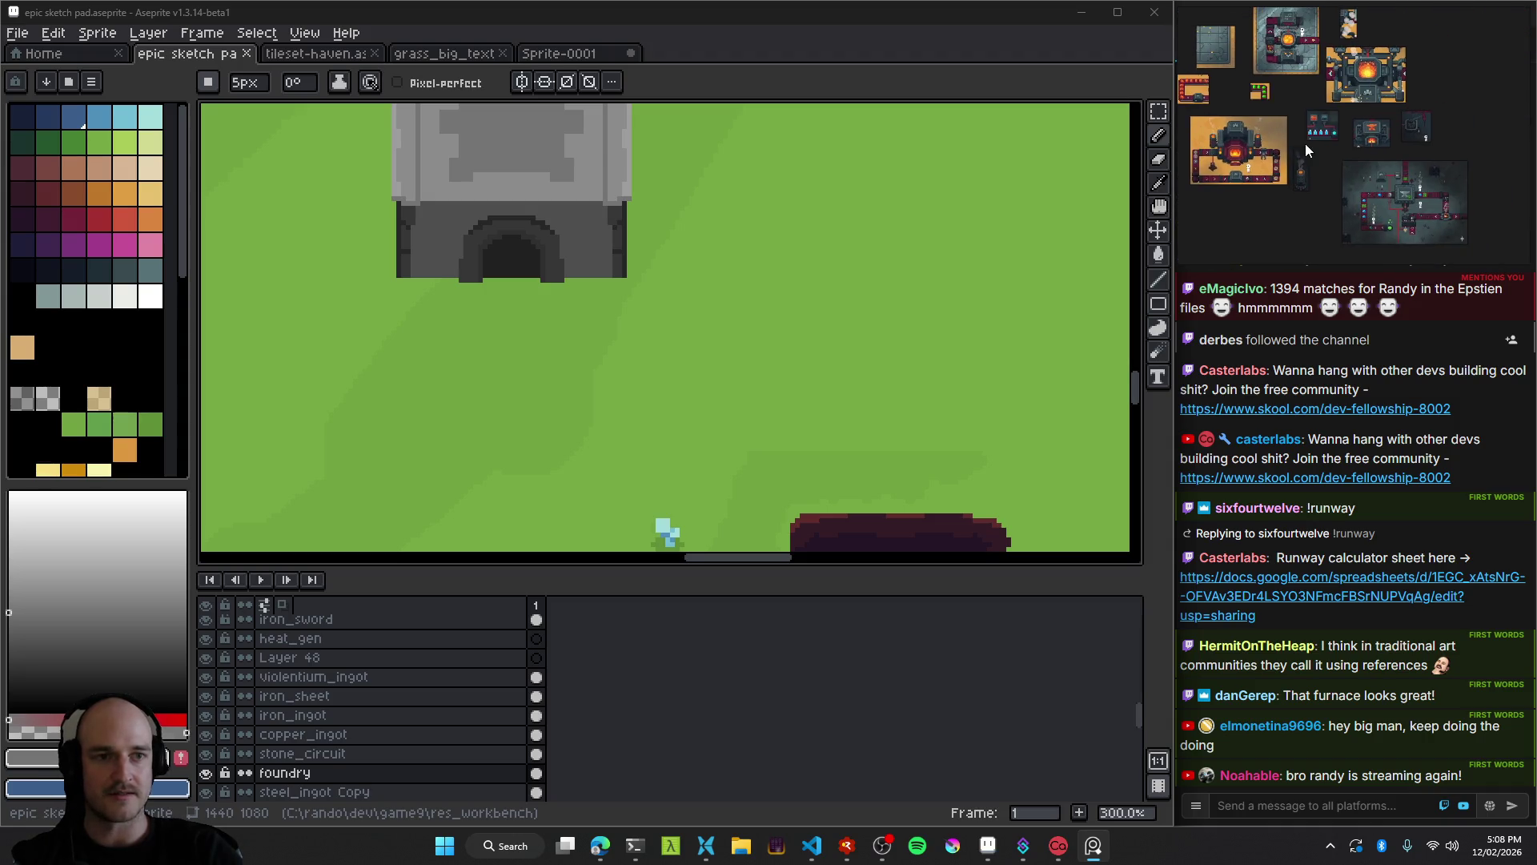
scroll(1379, 137, up, 5)
scroll(1383, 132, up, 1)
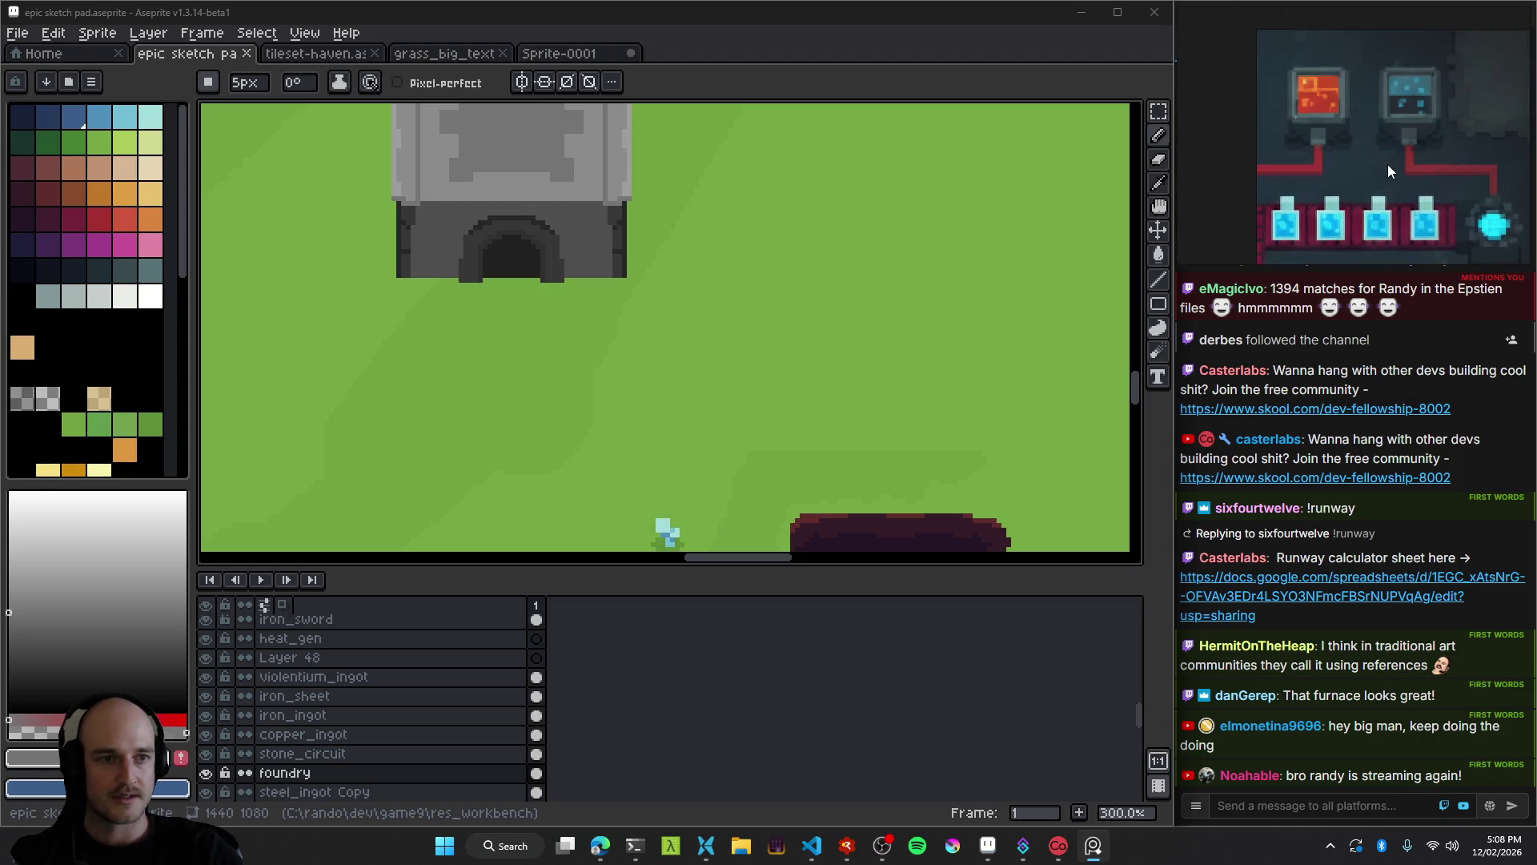
scroll(1273, 49, up, 2)
scroll(1290, 59, down, 2)
drag(1335, 120, 1350, 132)
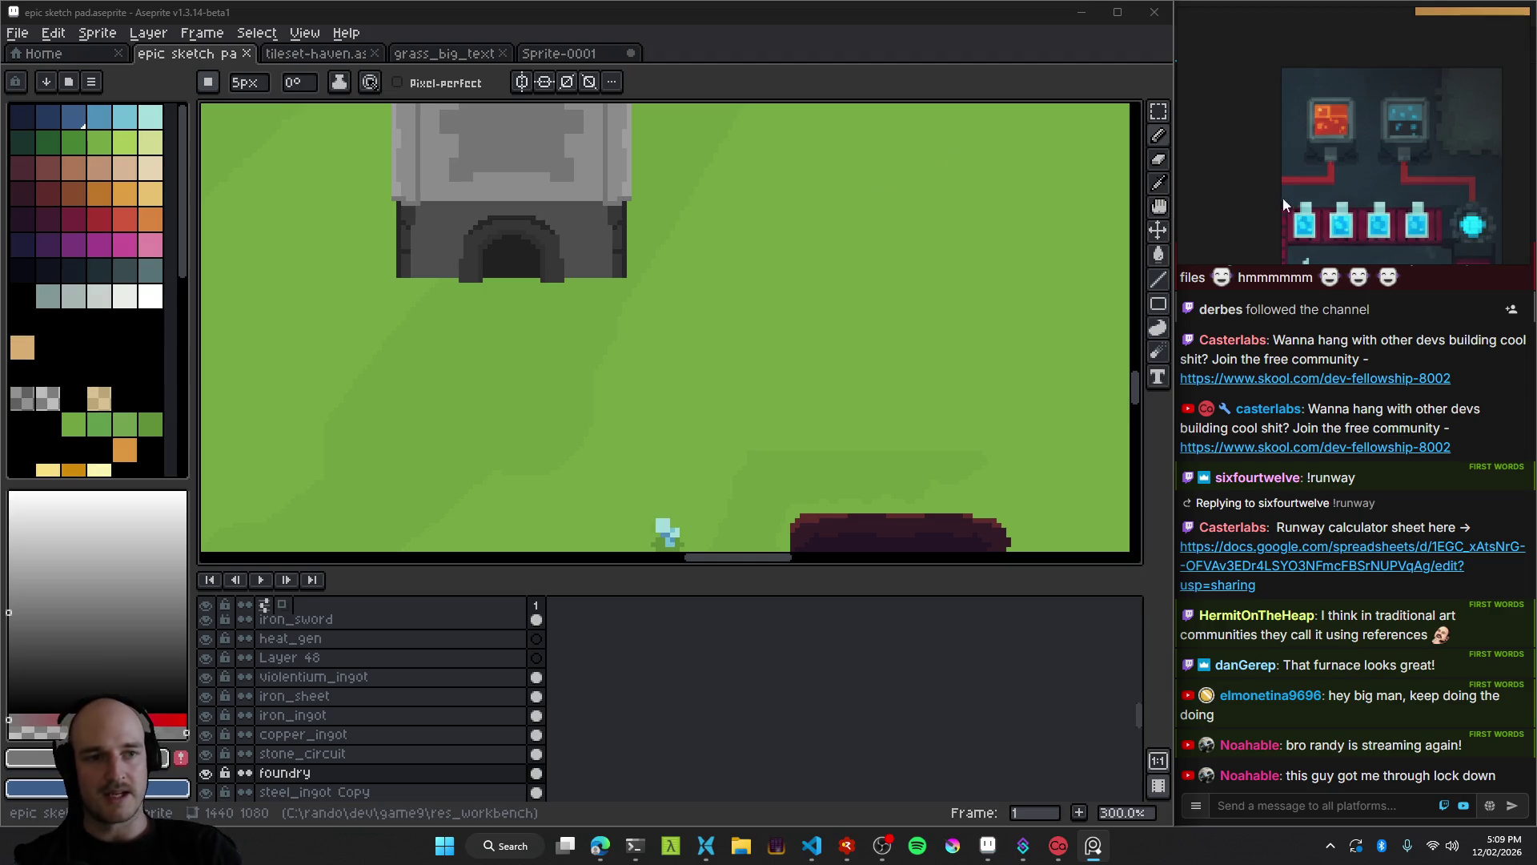
Zoom in and out on the screenshot until its furnace and conveyor area fills the view.
scroll(1282, 198, down, 5)
scroll(1309, 171, up, 3)
scroll(1286, 170, down, 3)
scroll(1294, 170, up, 5)
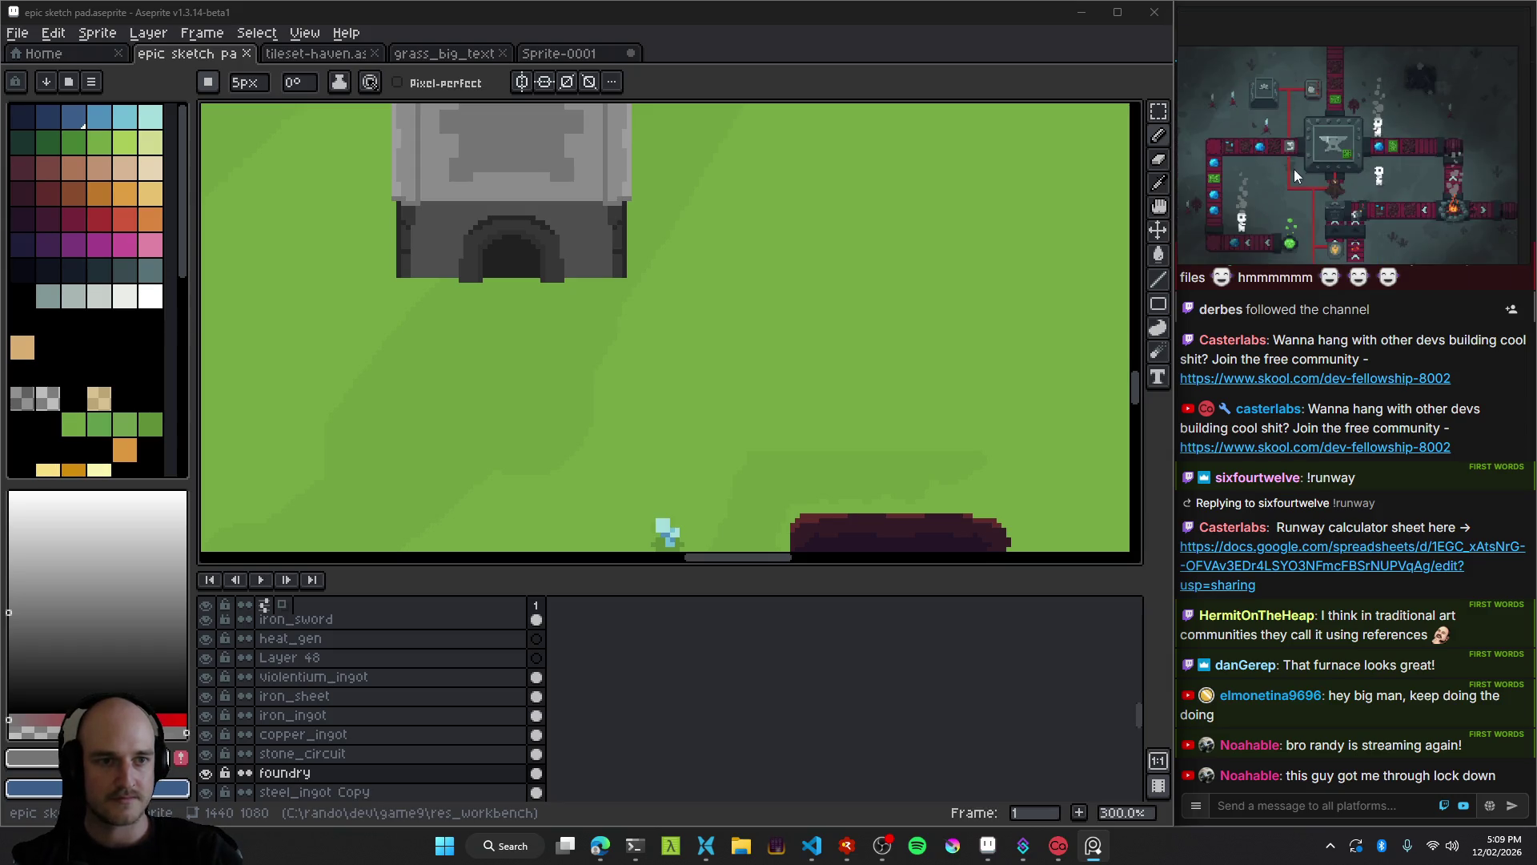
scroll(1294, 169, up, 3)
scroll(1438, 209, down, 4)
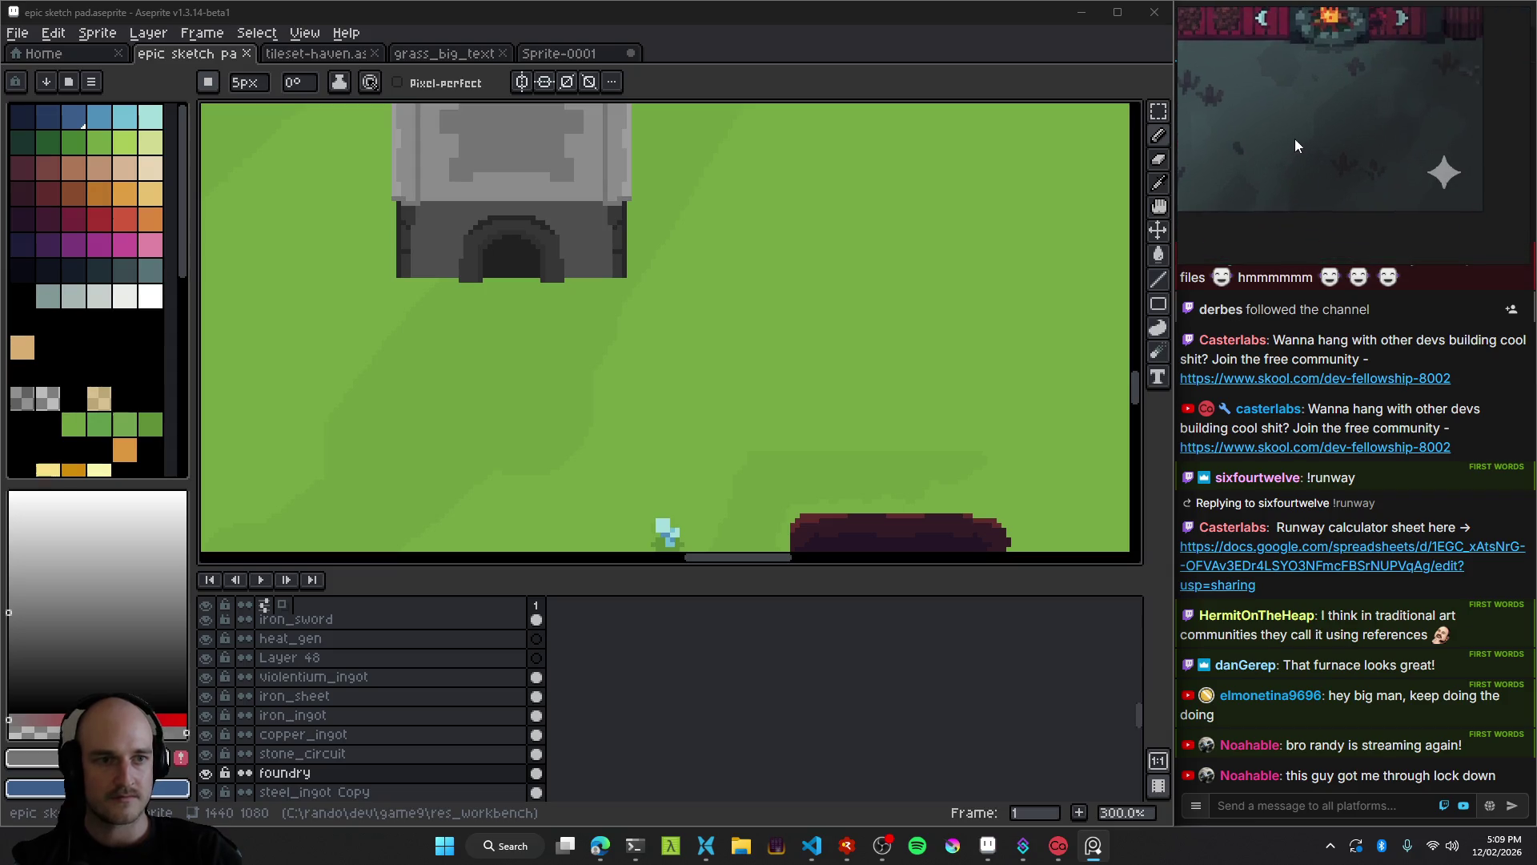
scroll(1362, 224, up, 2)
scroll(1286, 200, down, 2)
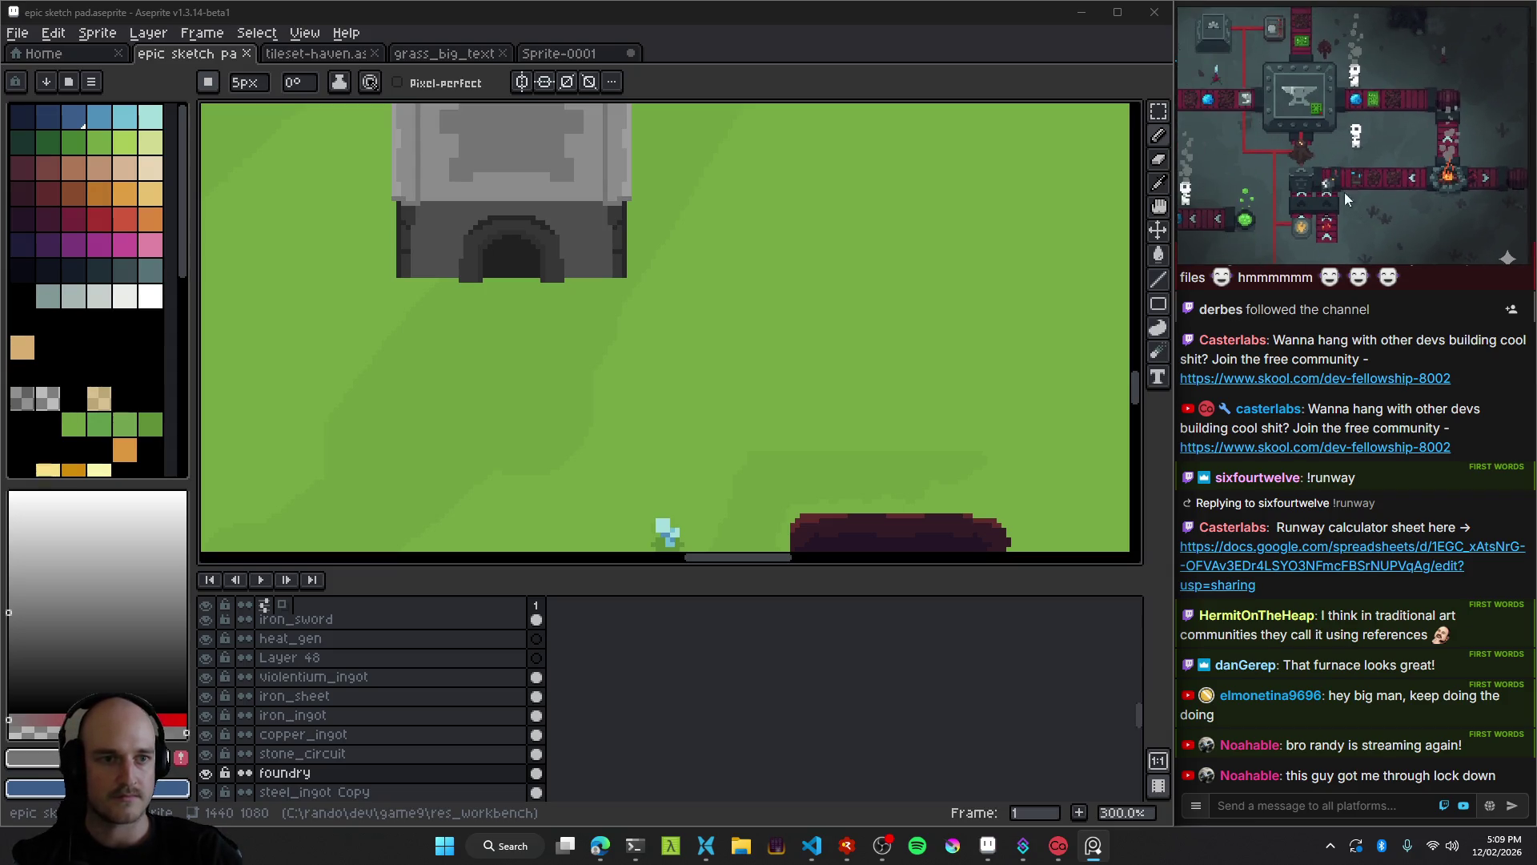
scroll(1447, 244, up, 2)
scroll(1278, 154, down, 2)
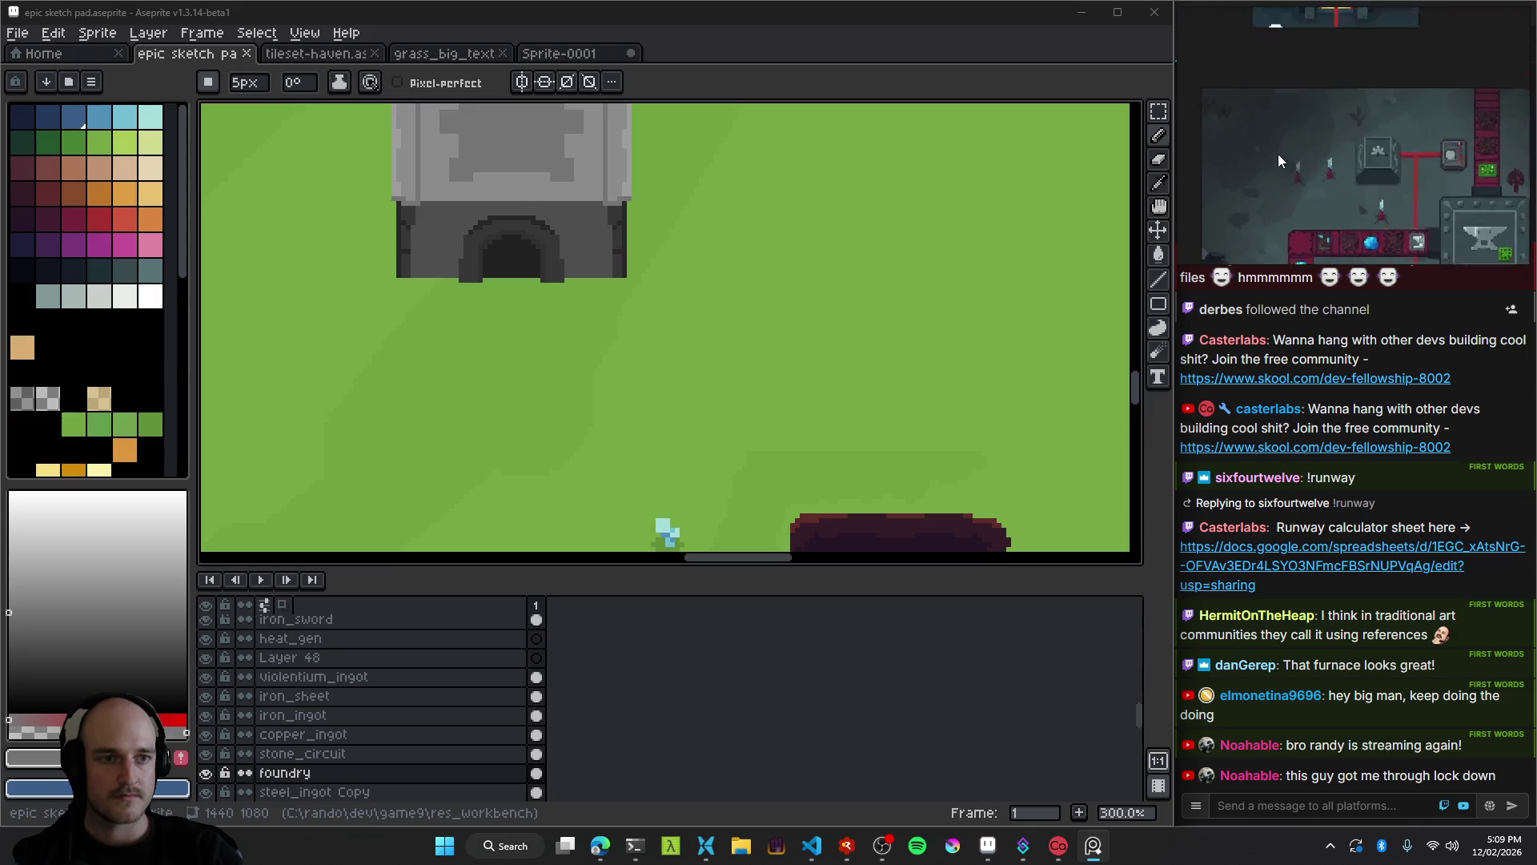
scroll(1321, 187, up, 2)
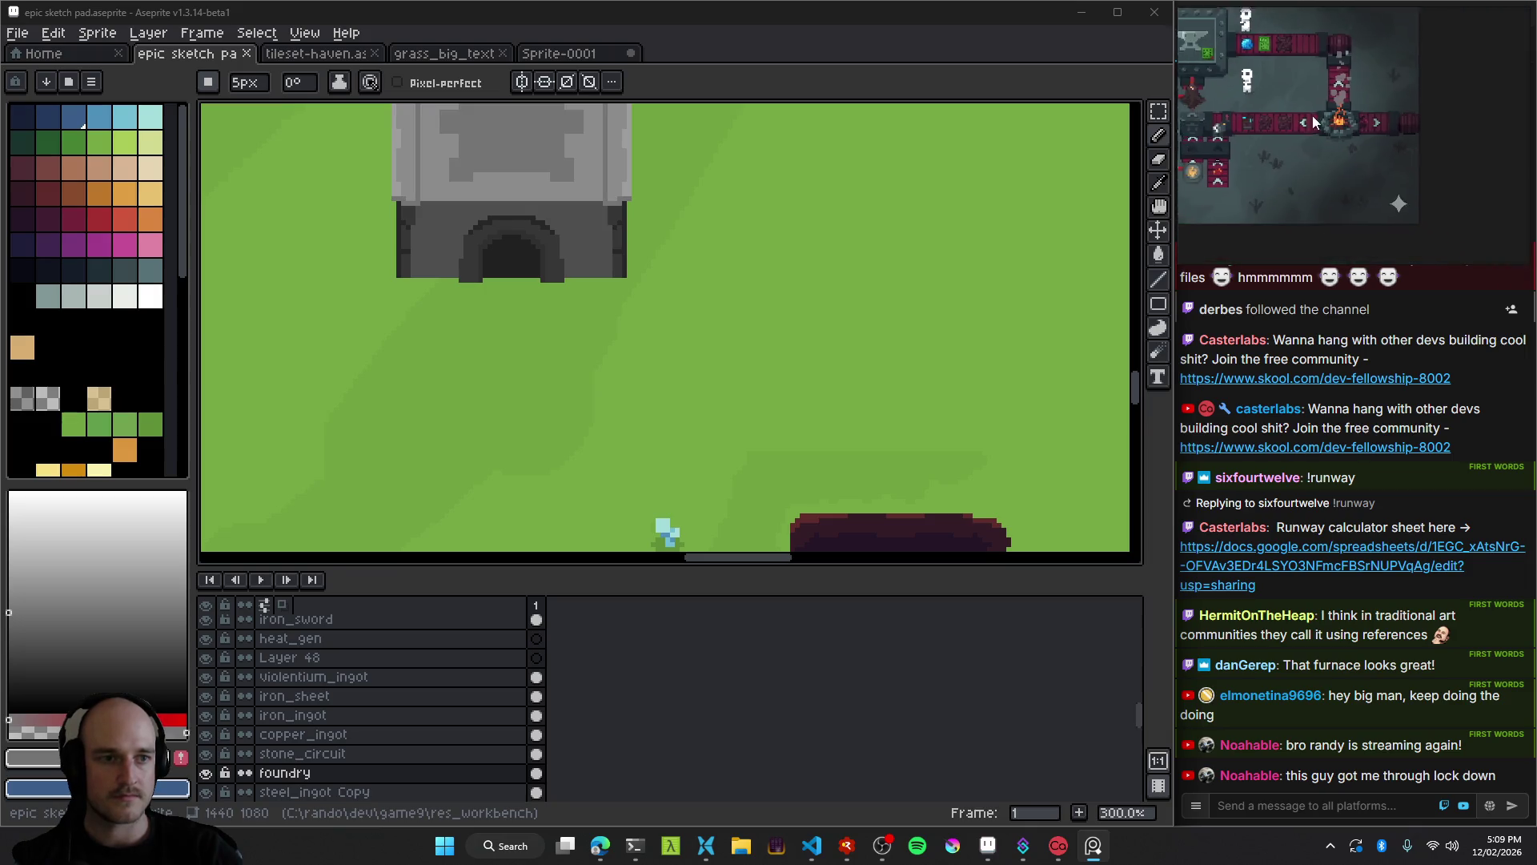
scroll(1332, 152, down, 2)
scroll(1322, 163, up, 2)
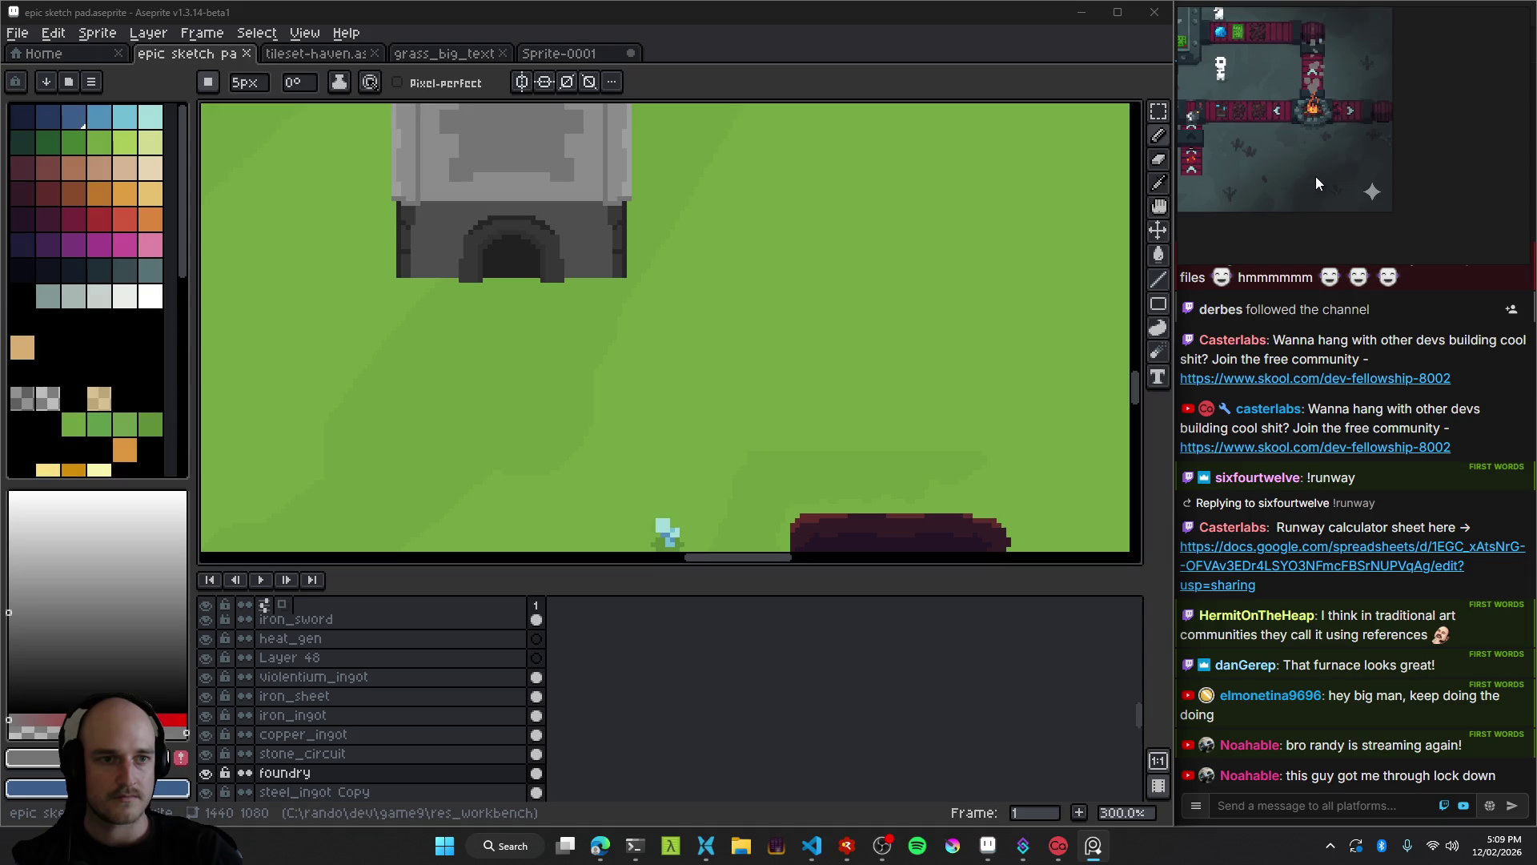
scroll(1314, 176, down, 2)
scroll(1299, 189, up, 4)
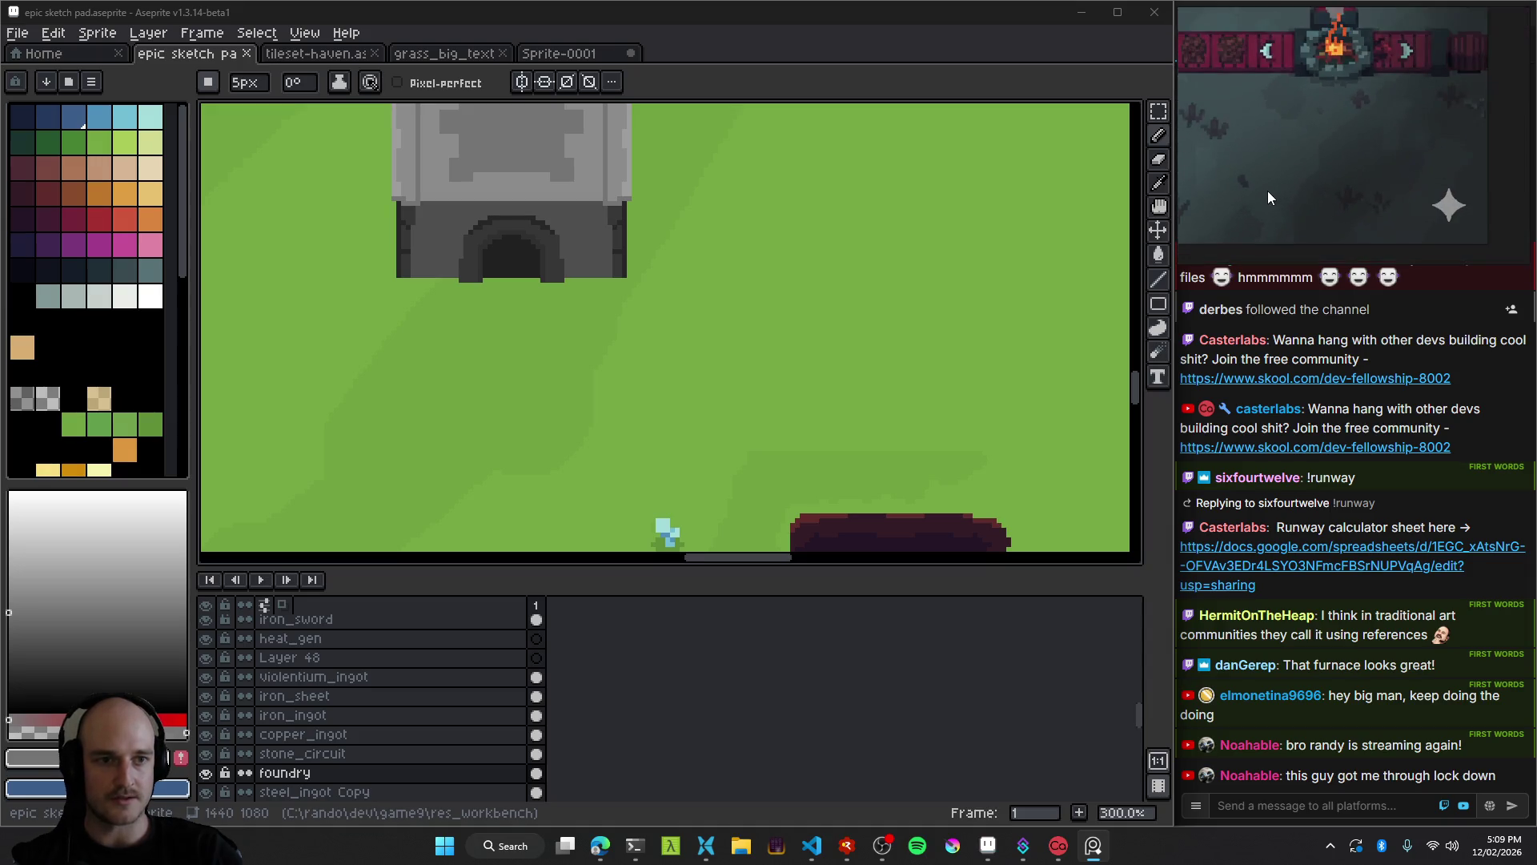
scroll(1266, 190, down, 2)
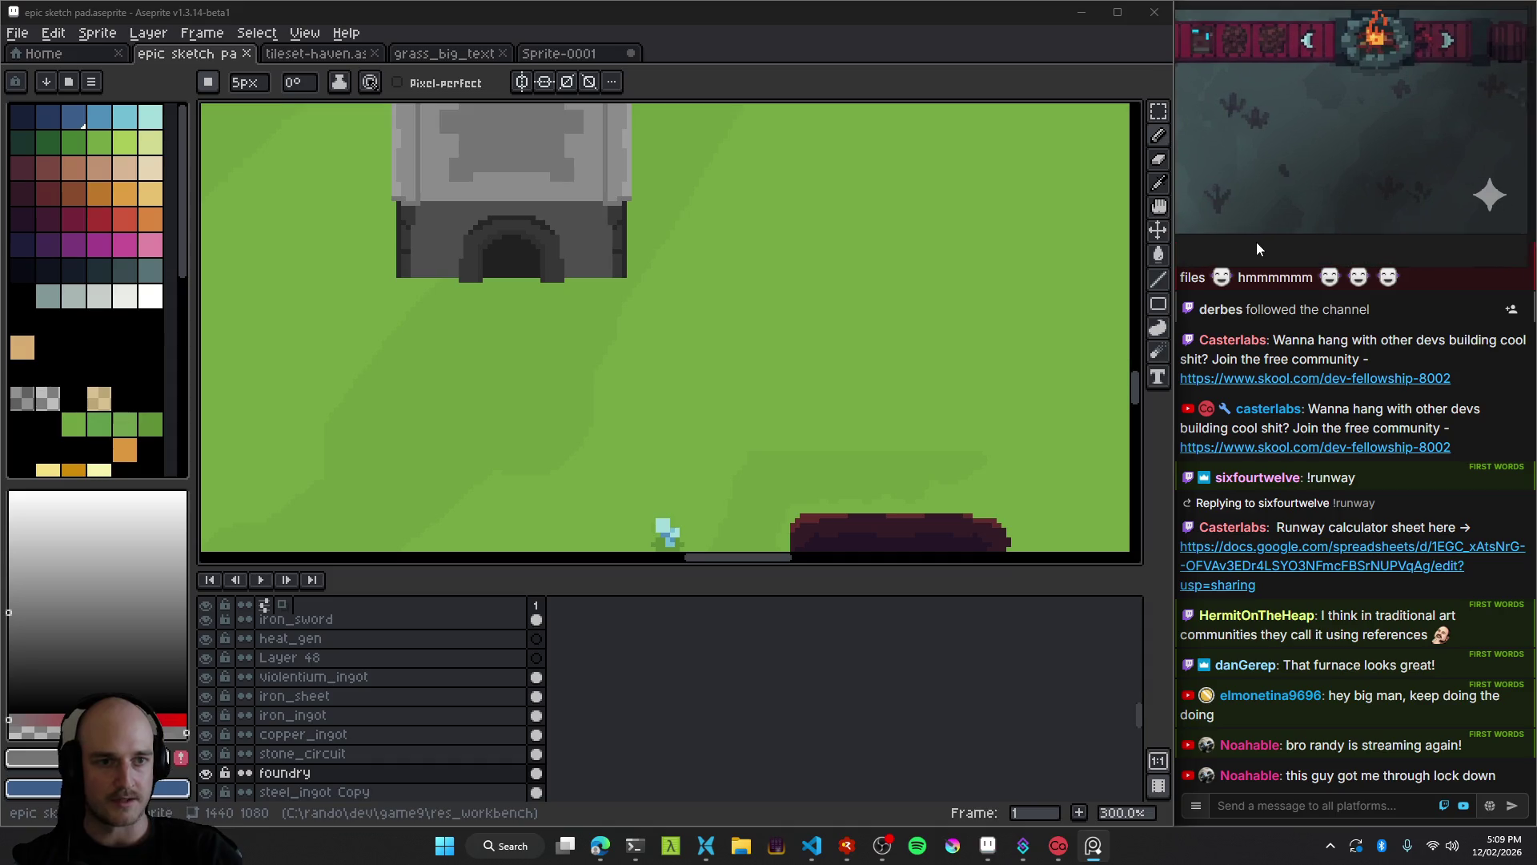
drag(830, 216, 796, 226)
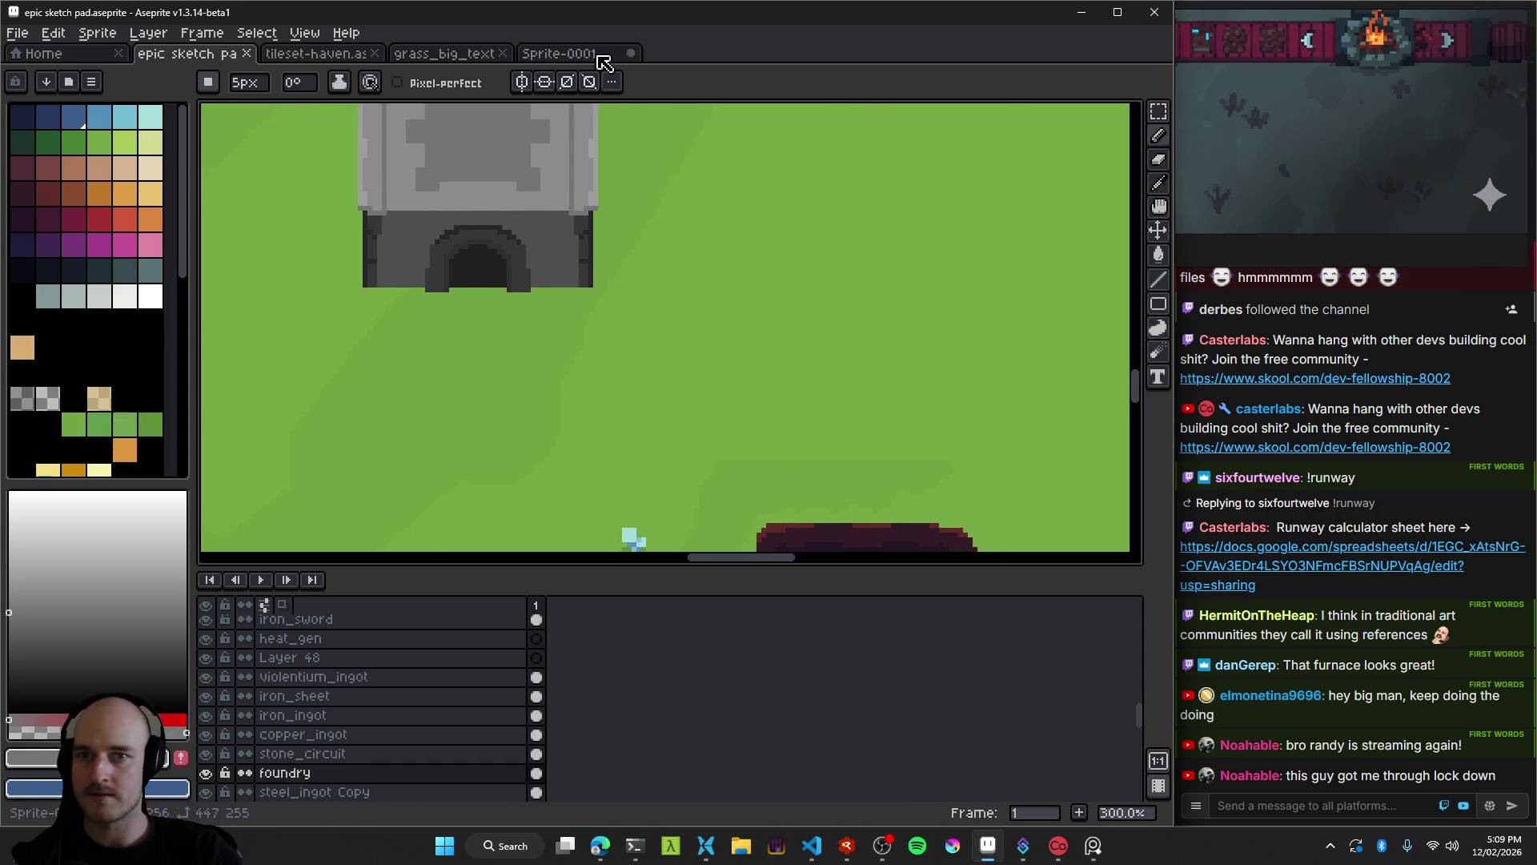
In grass_big_texture, add a new layer above coarse_dirt_repeat_tex.
click(603, 62)
click(456, 62)
click(320, 56)
click(448, 53)
scroll(400, 360, down, 3)
click(324, 664)
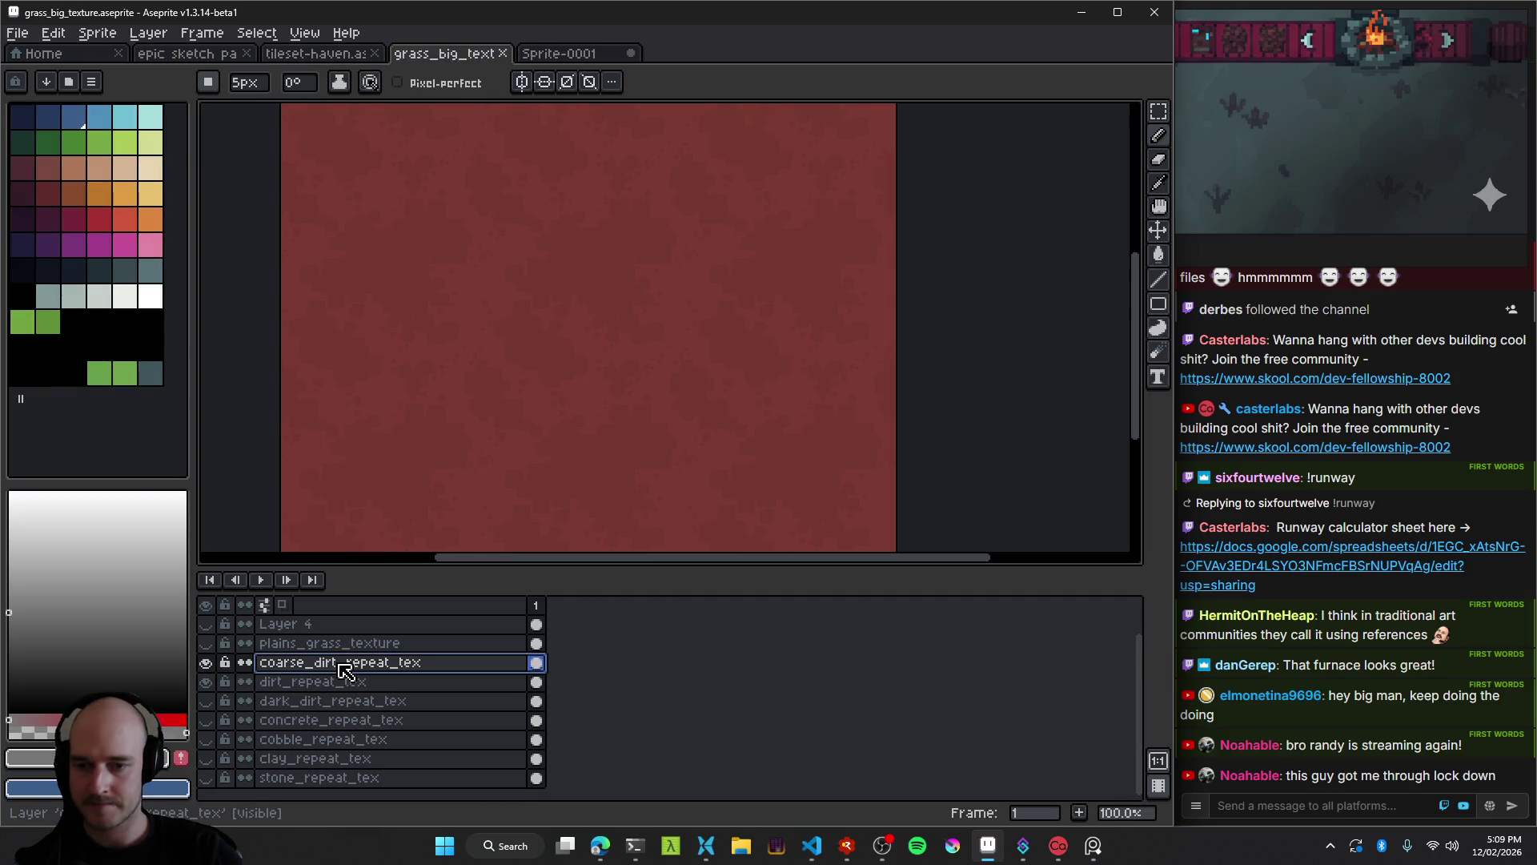
right_click(339, 665)
mouse_move(401, 707)
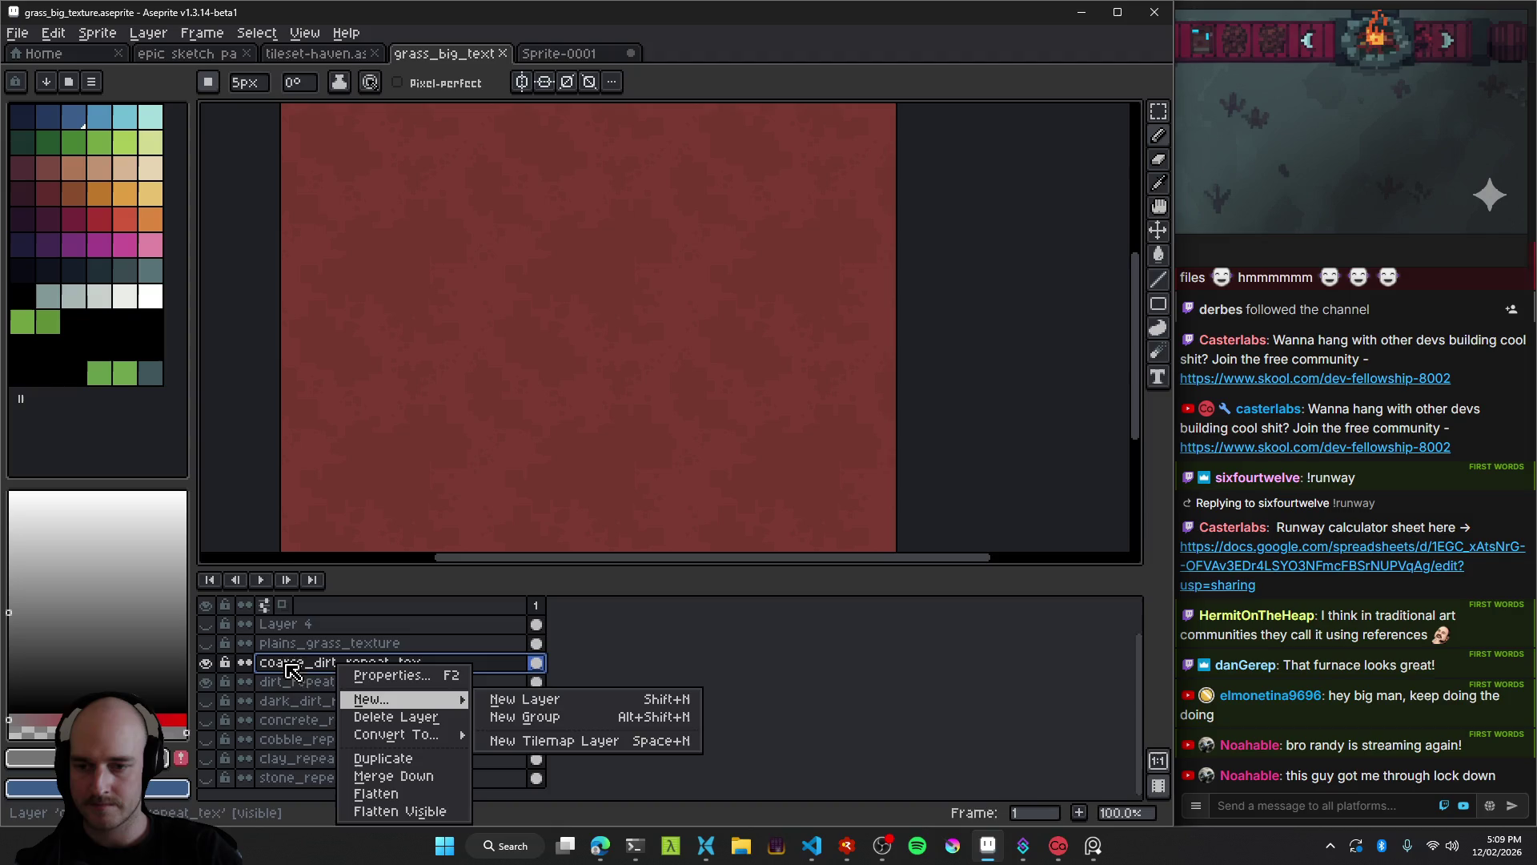
click(524, 699)
Select Layer 5 and hide the coarse_dirt_repeat_tex and dirt_repeat_tex layers.
click(369, 662)
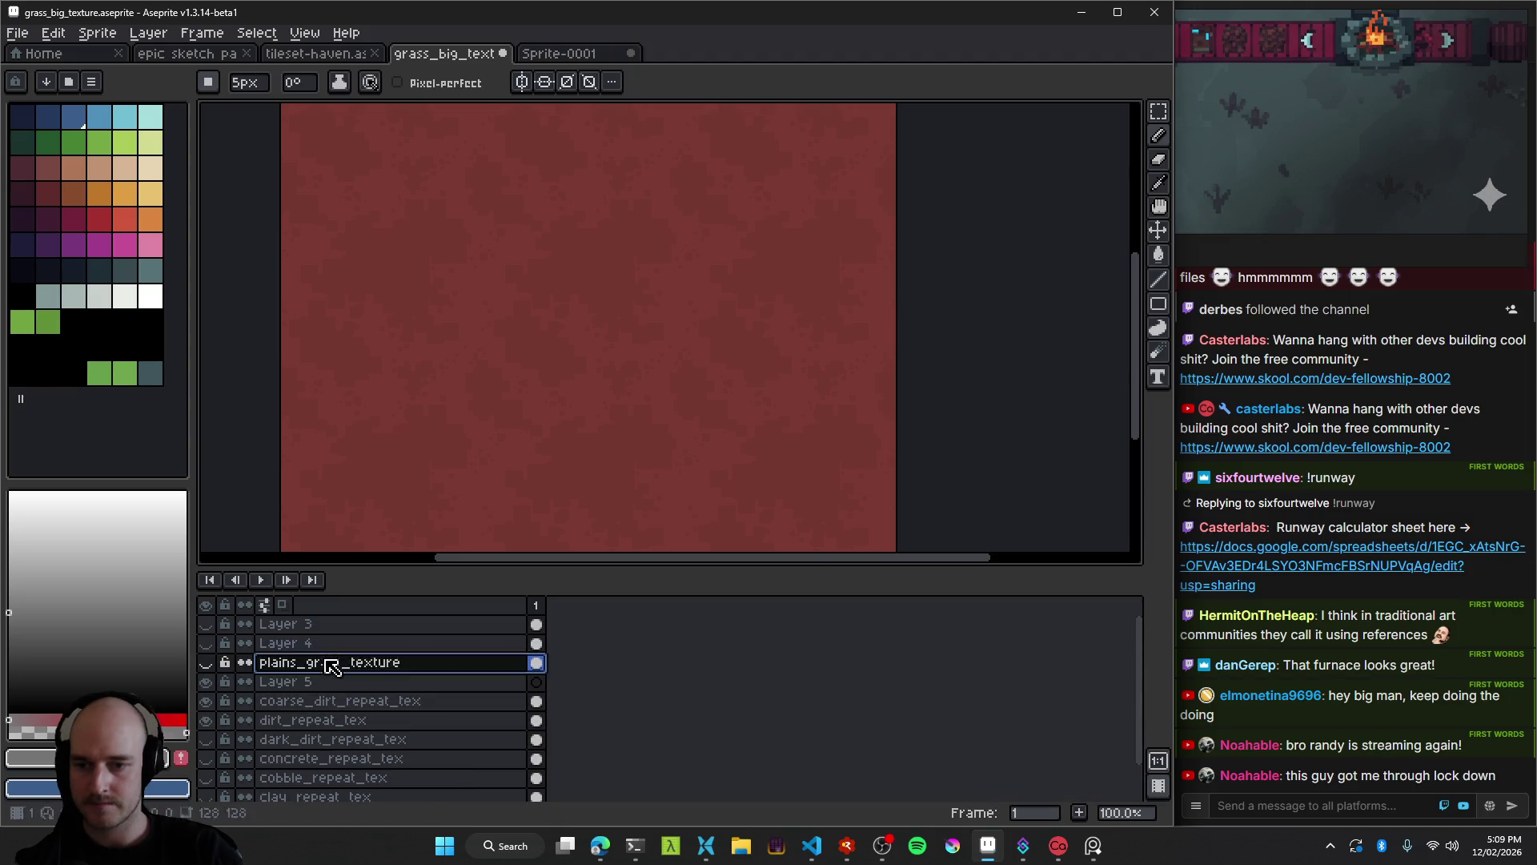
click(272, 684)
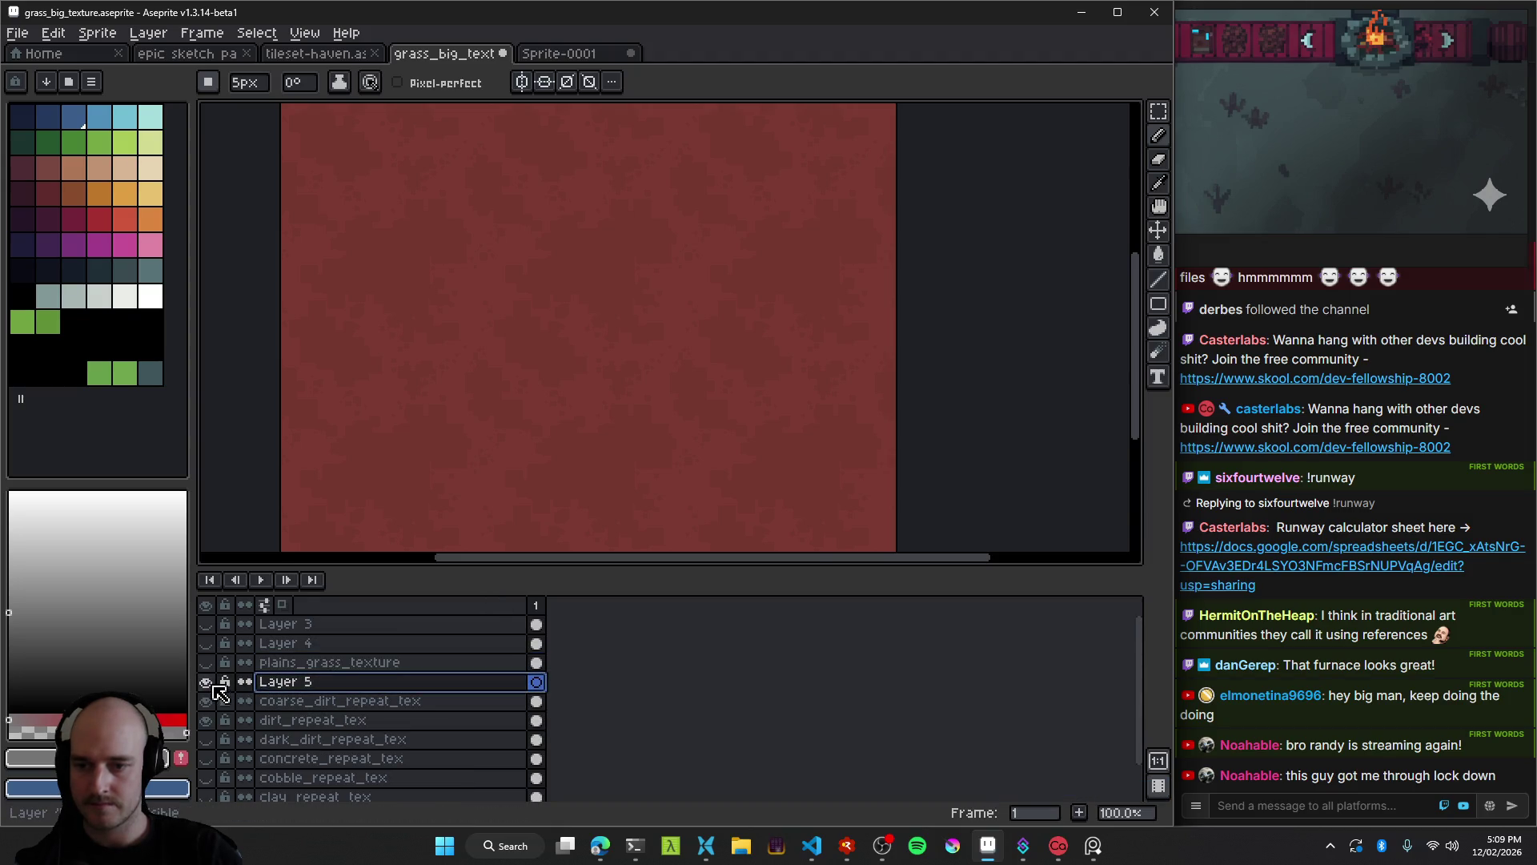
click(206, 700)
click(205, 720)
key(g)
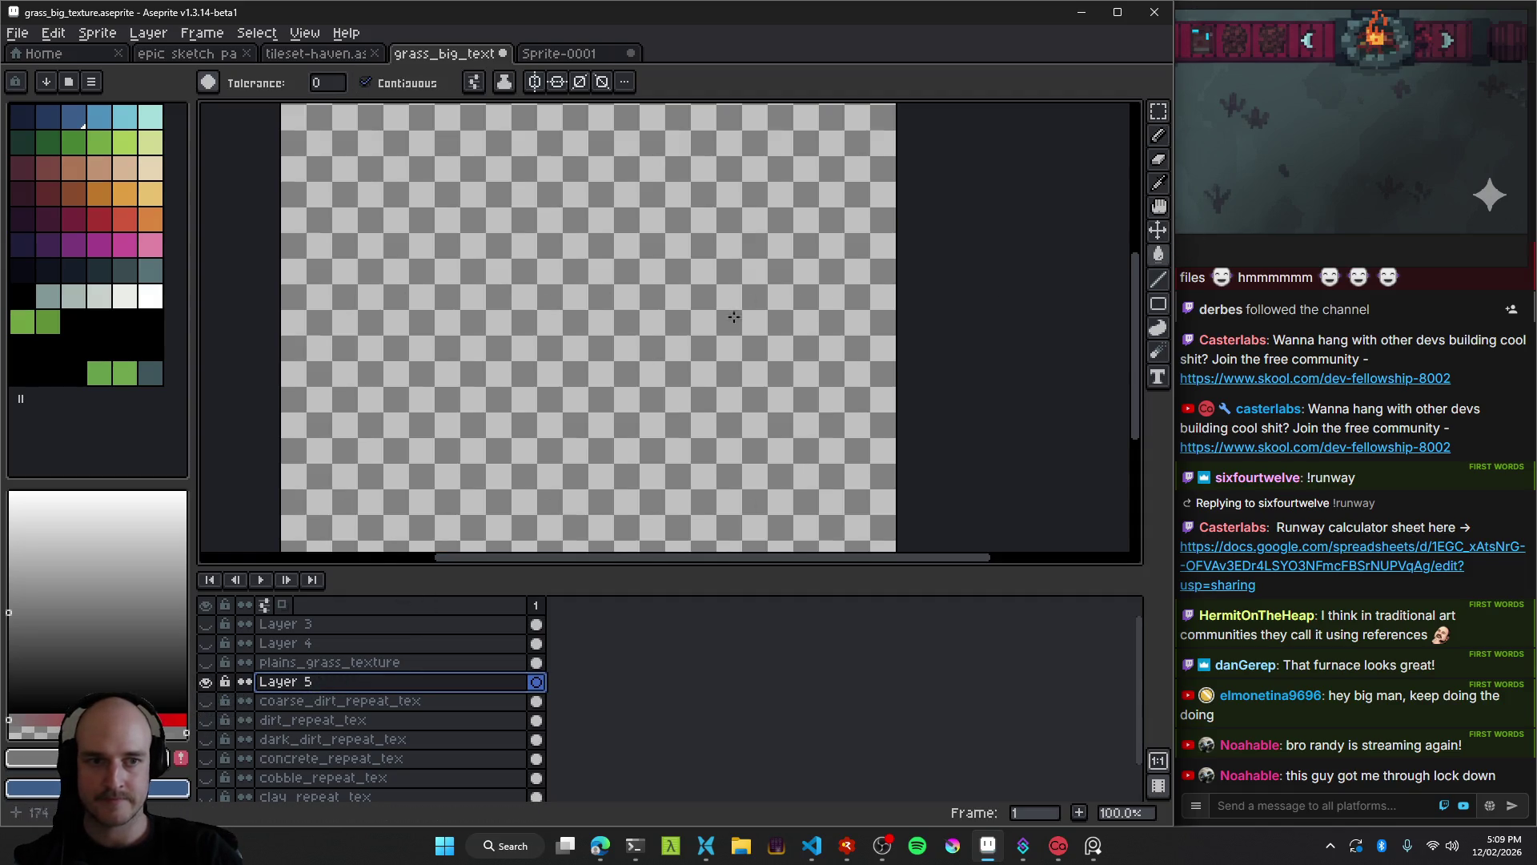
Try brown and tan fills on Layer 5, then fill it with mid and then darker grey.
click(77, 171)
click(584, 291)
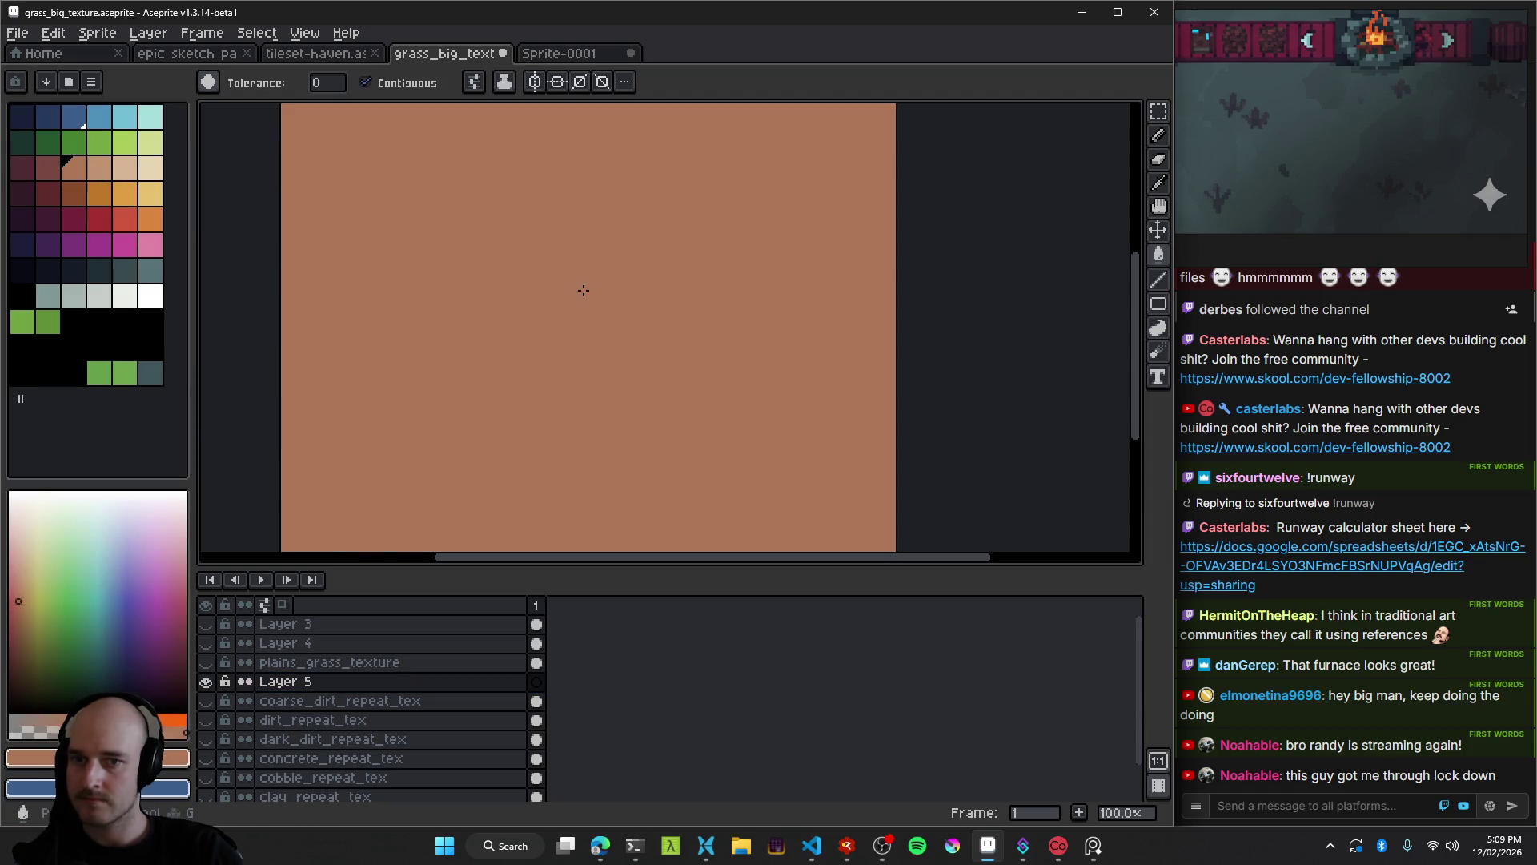
click(99, 168)
click(467, 288)
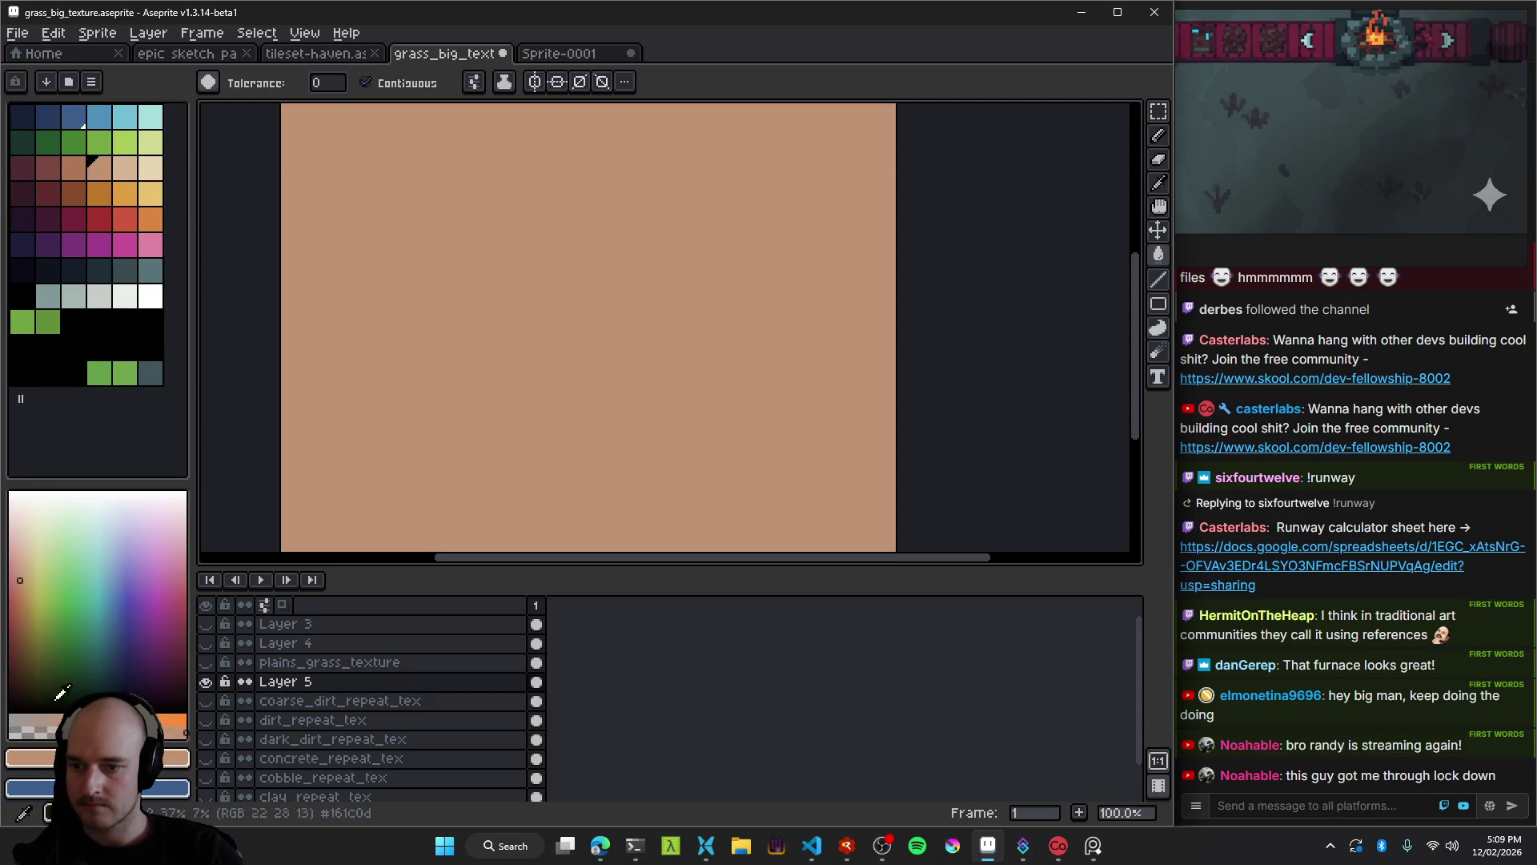
click(72, 533)
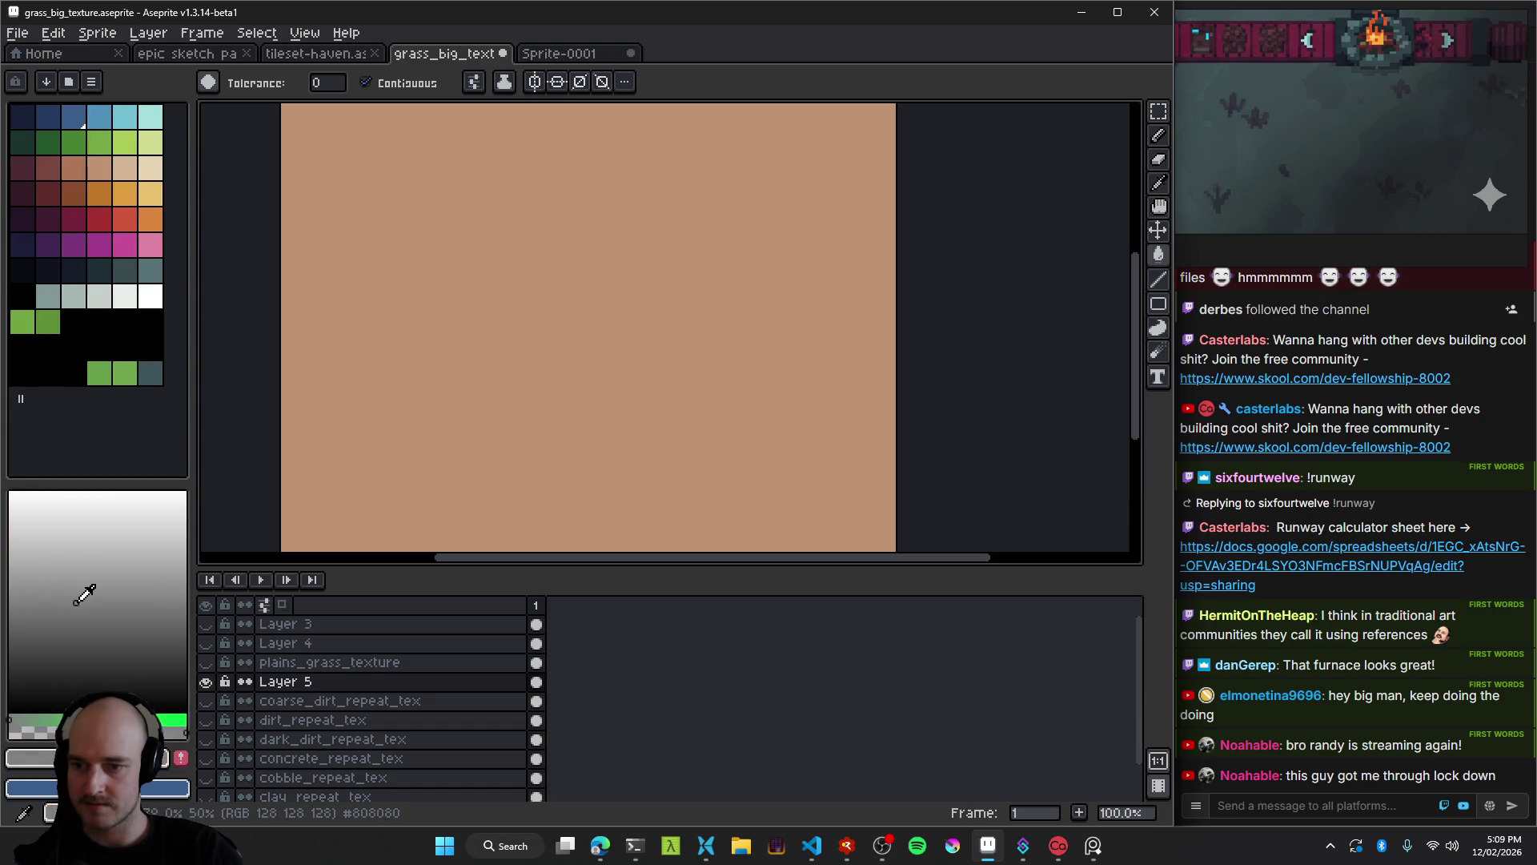
click(589, 326)
scroll(621, 387, down, 3)
scroll(555, 370, up, 3)
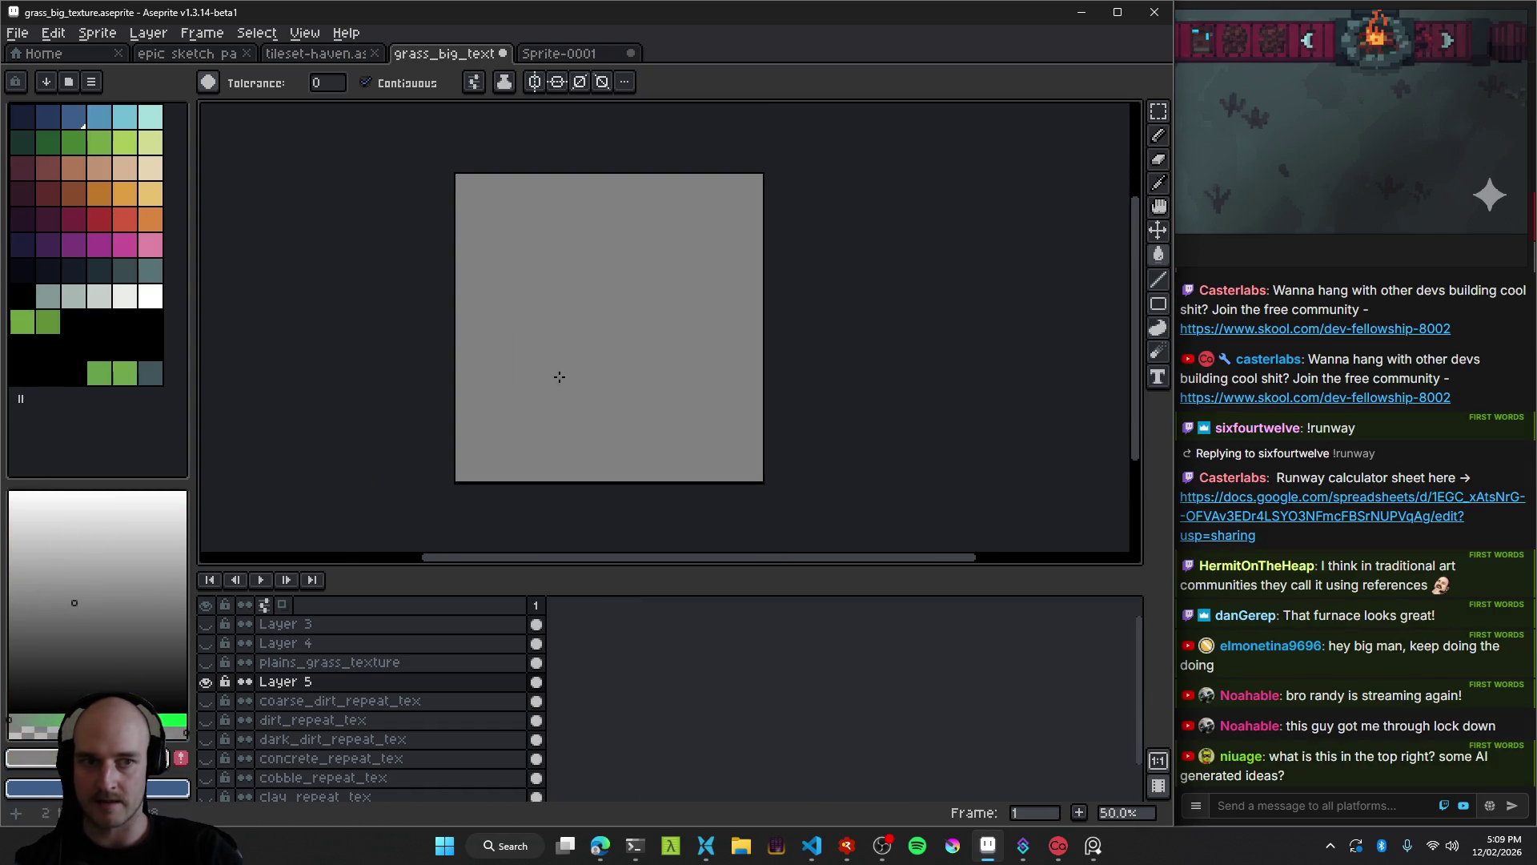
click(658, 315)
mouse_move(622, 374)
mouse_down()
mouse_move(682, 350)
mouse_move(645, 398)
mouse_move(627, 388)
mouse_up()
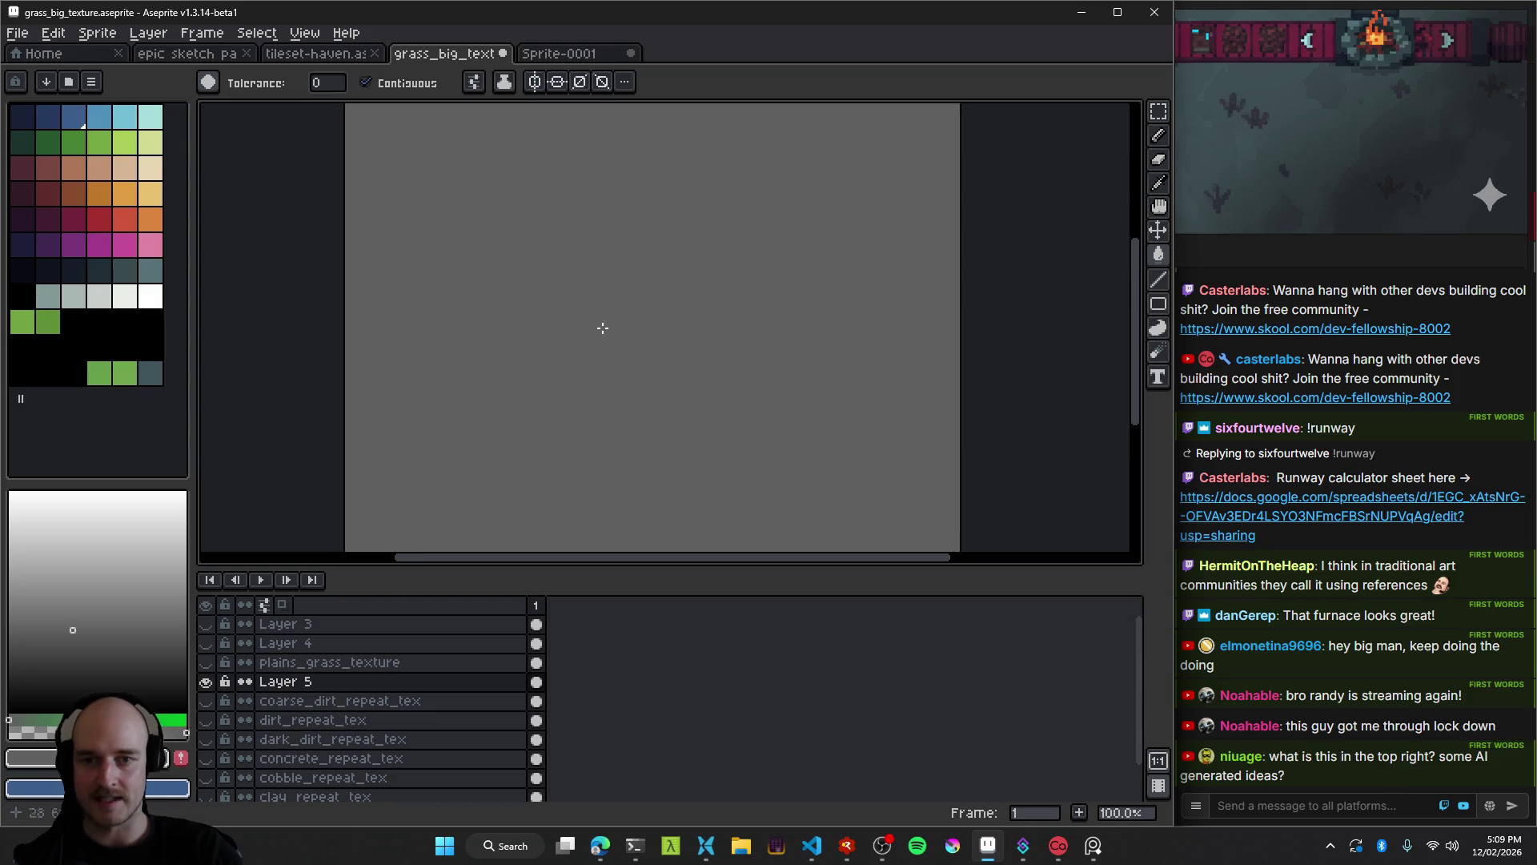
scroll(600, 325, down, 2)
click(599, 844)
Rerun the model's reply to the 'Pixel Art Alloying Machine' furnace prompt.
scroll(552, 542, up, 3)
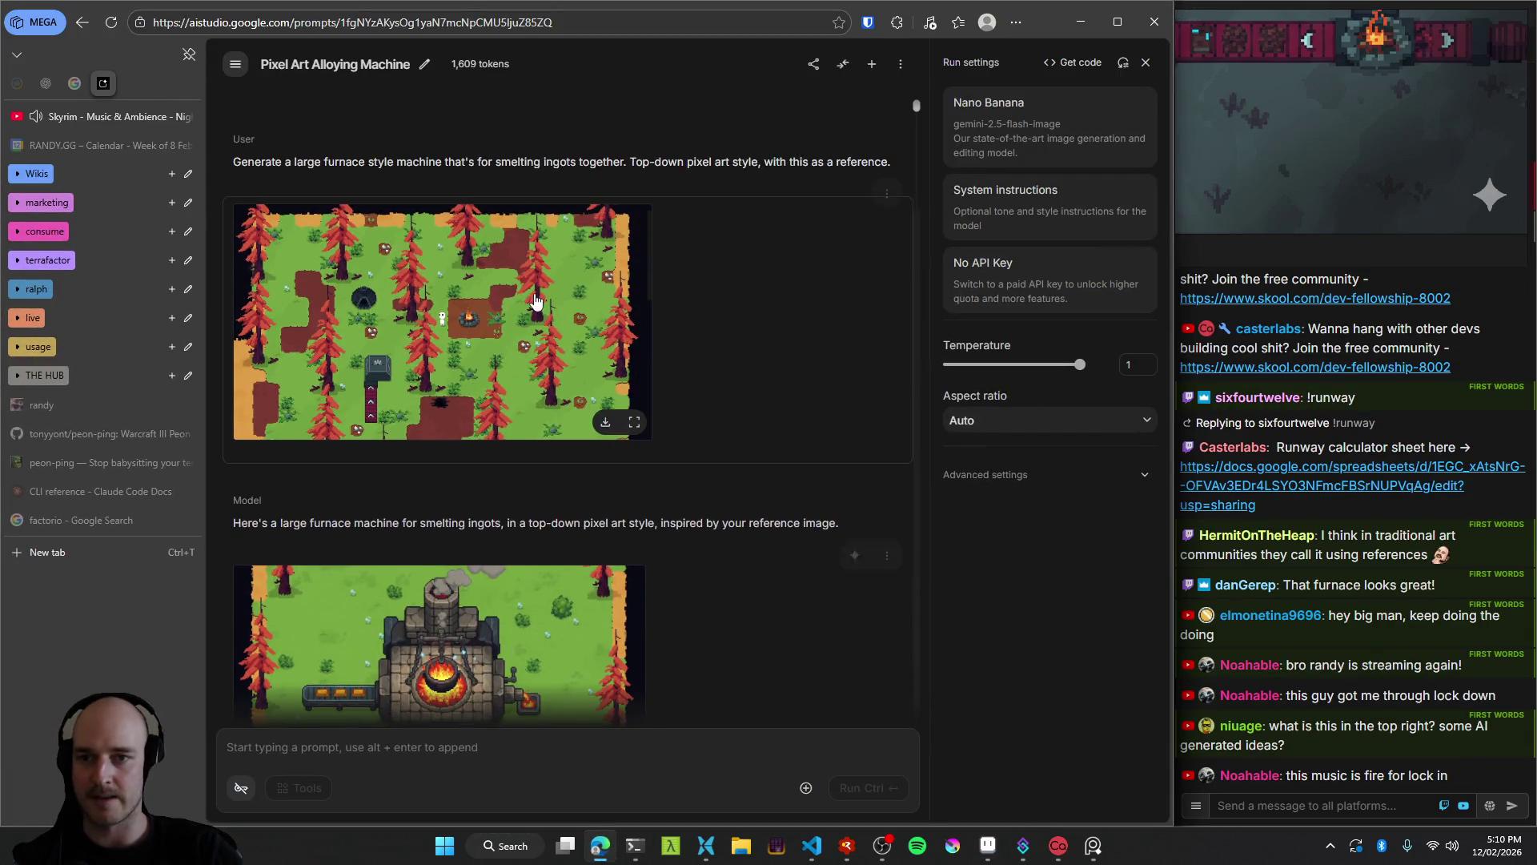
scroll(642, 416, down, 3)
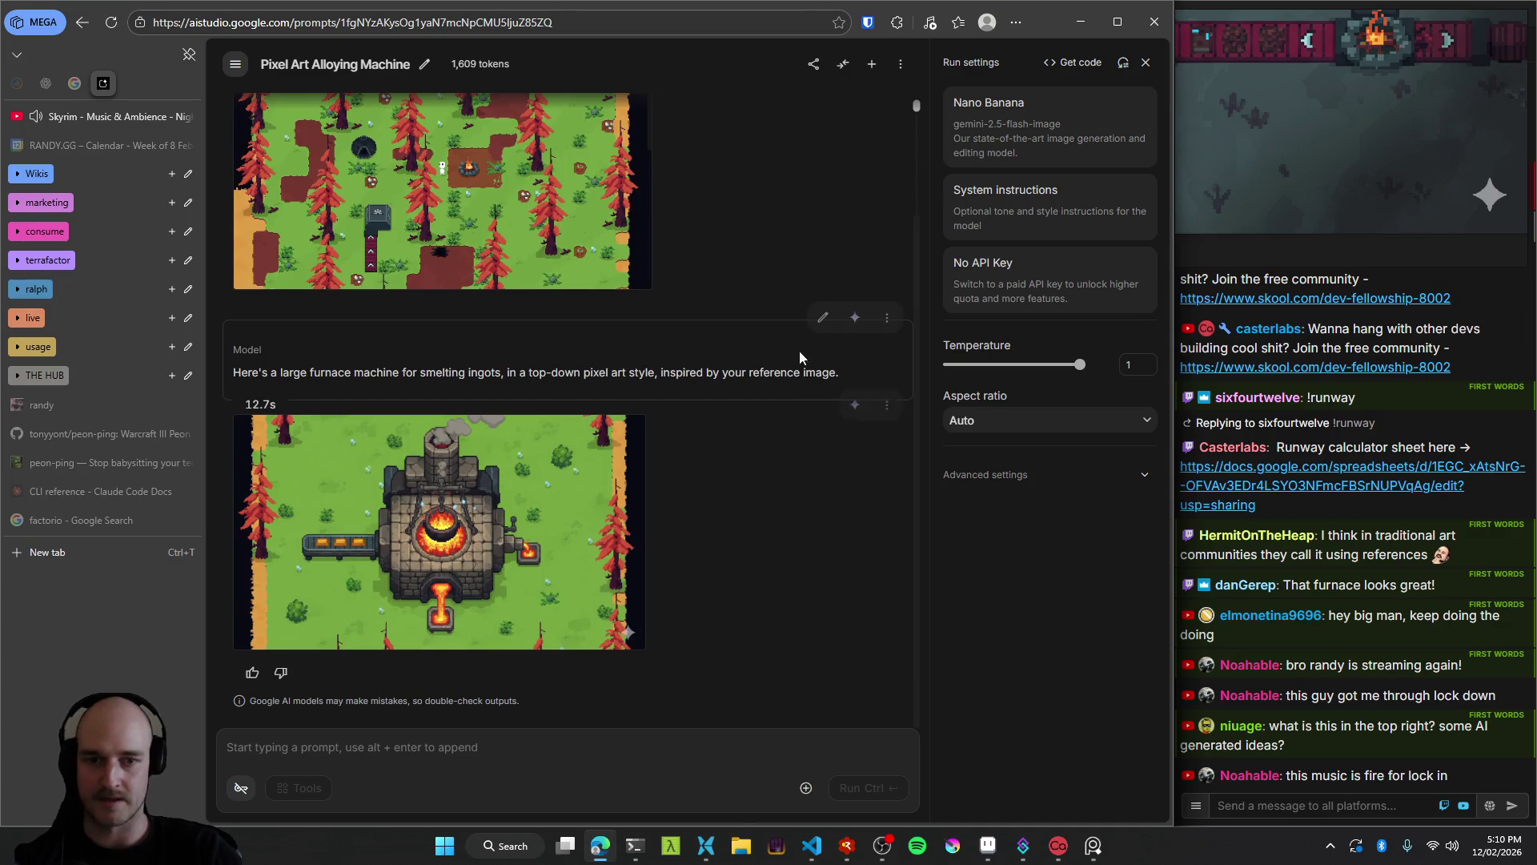
click(853, 314)
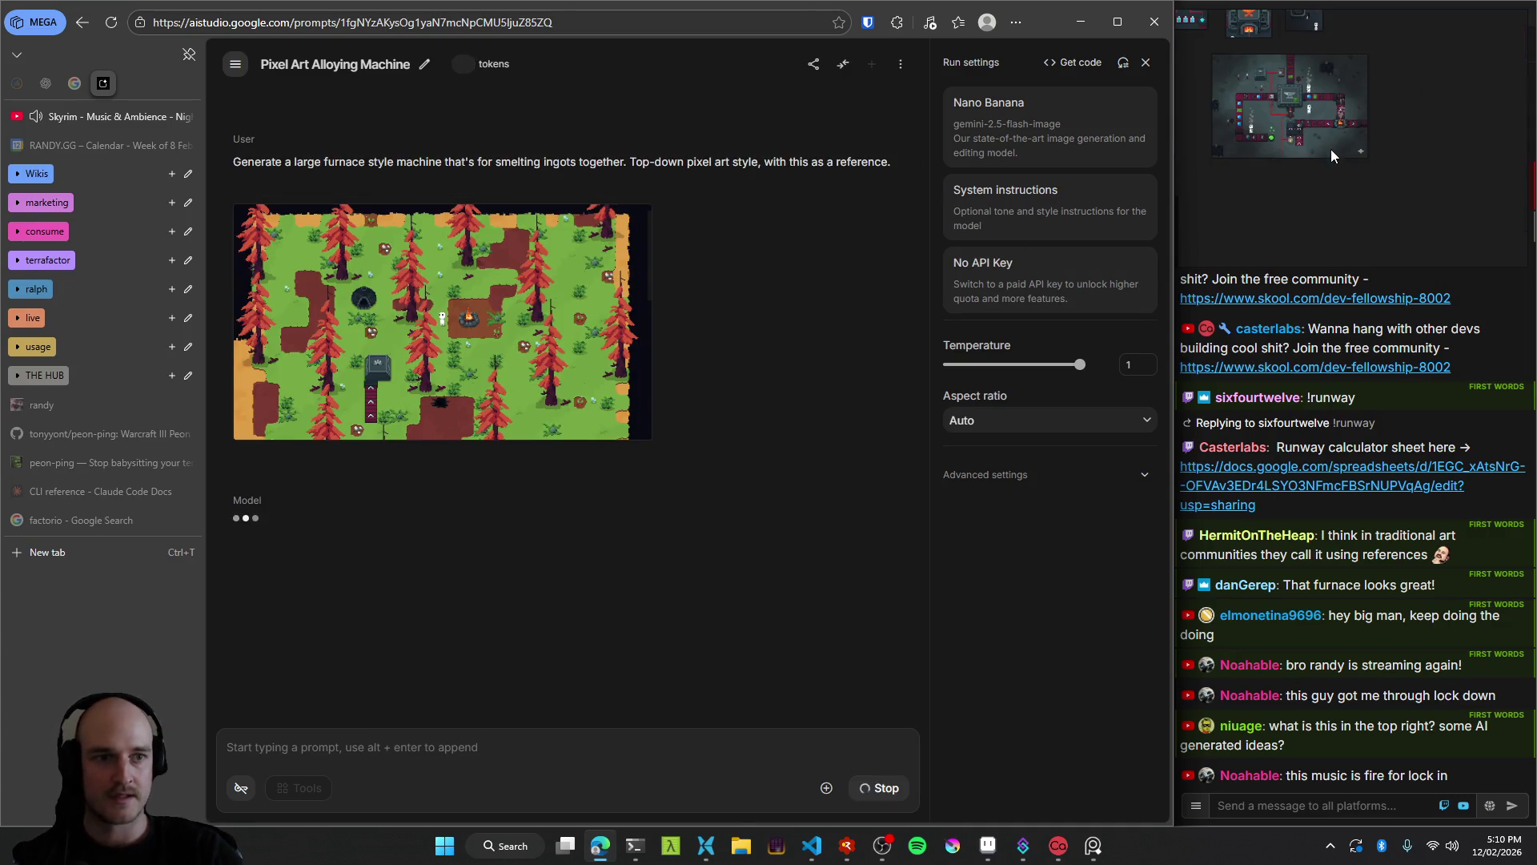
click(1330, 149)
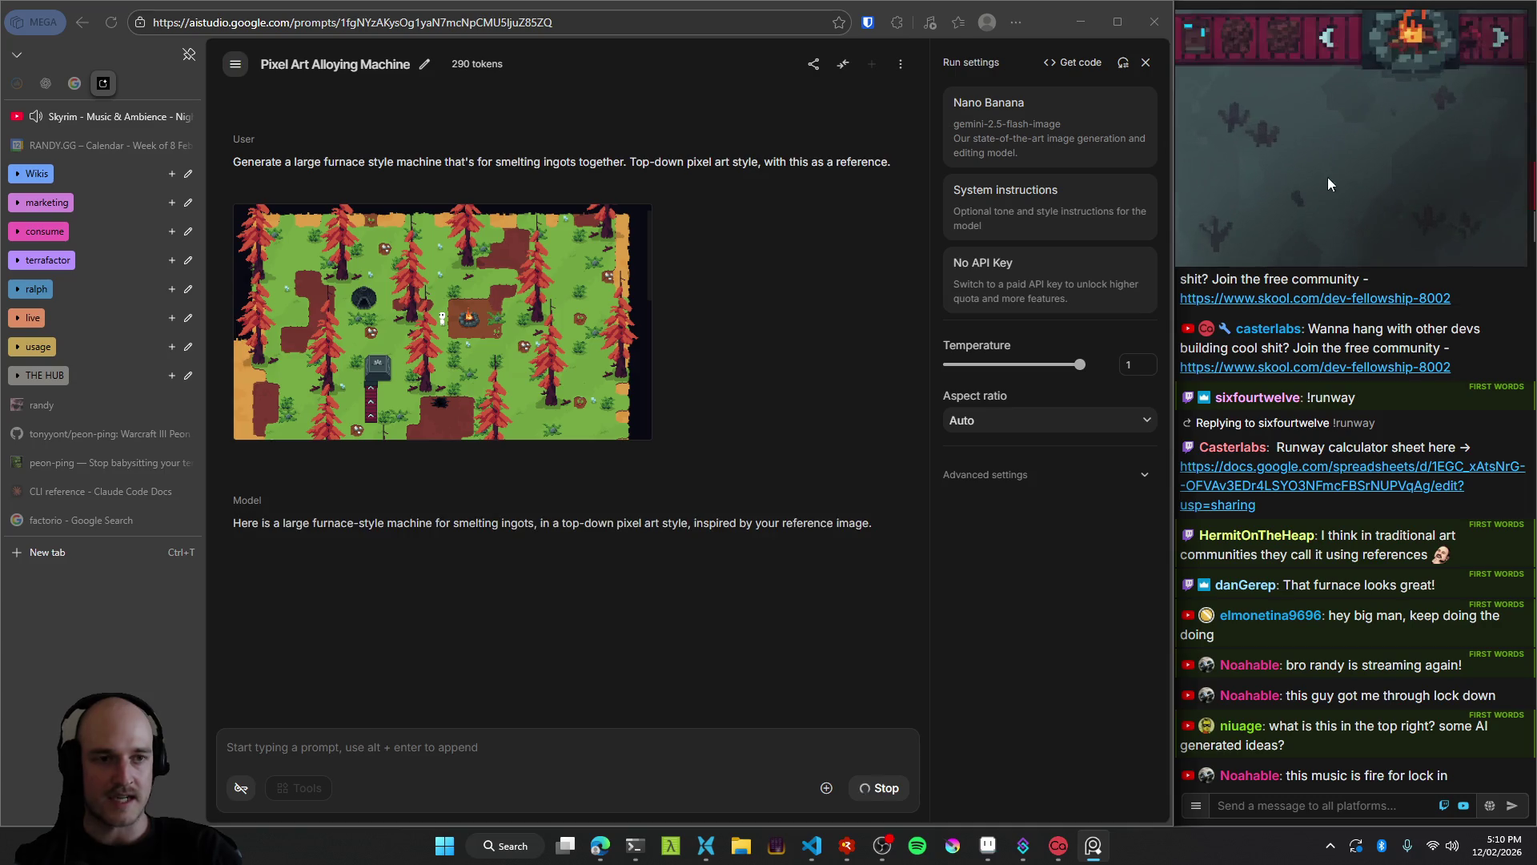
key(alt+Tab)
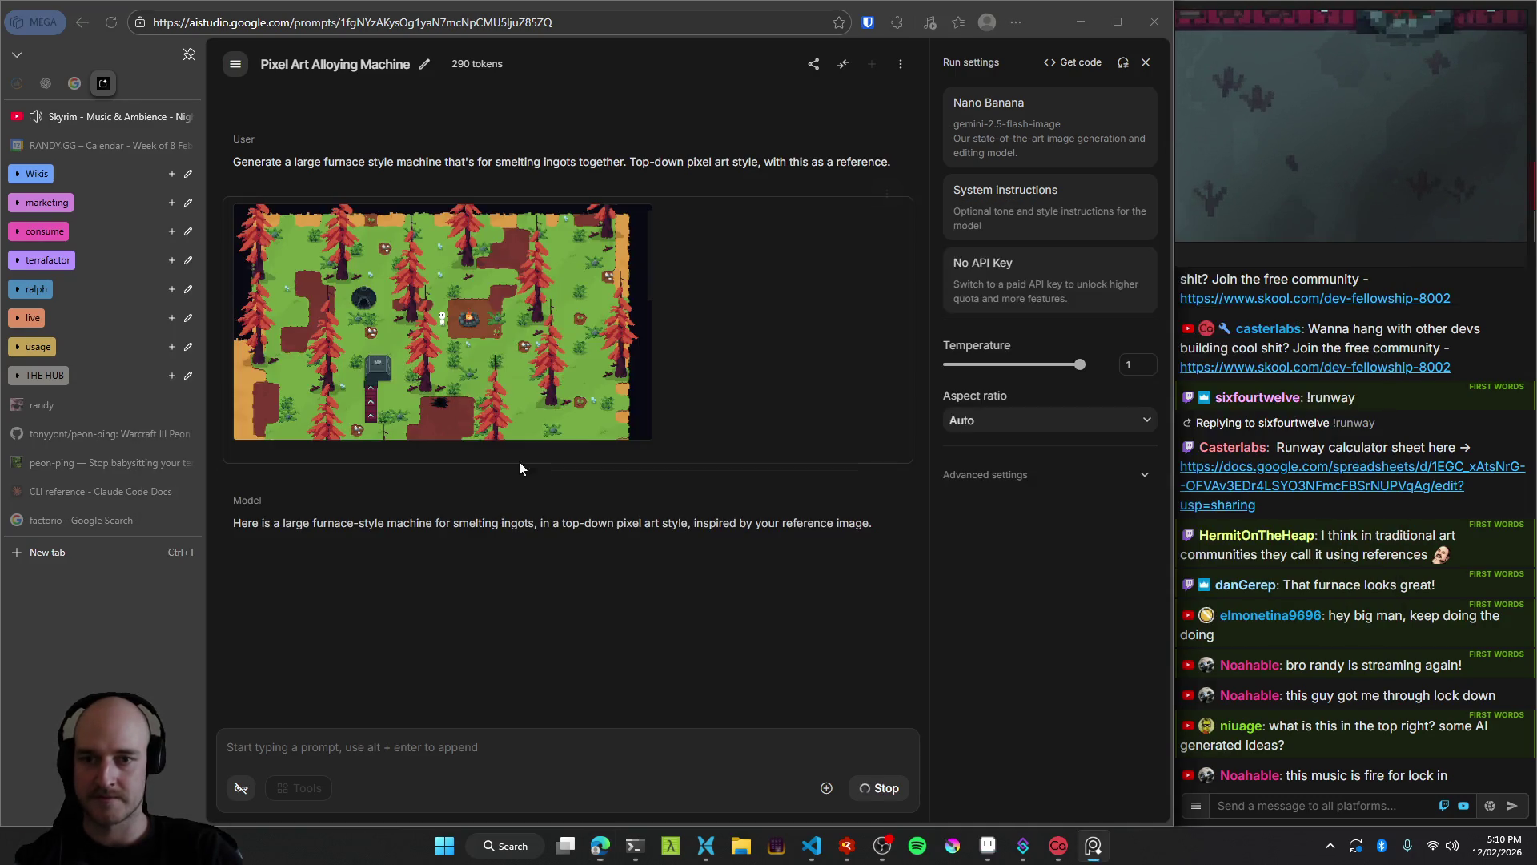
Back in Aseprite, choose the brush tool and make its shape round.
click(989, 844)
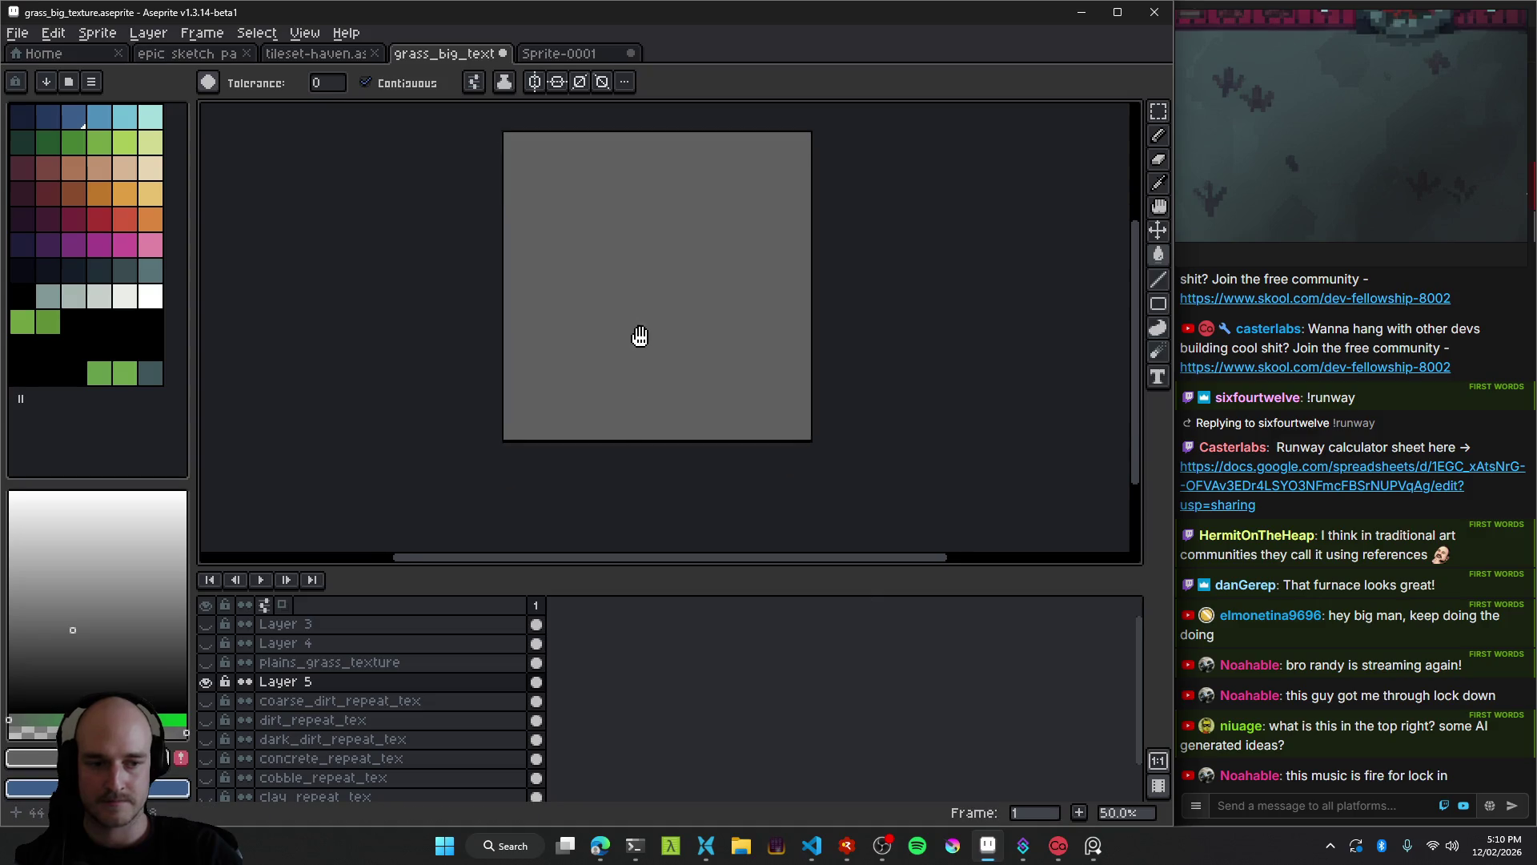
scroll(633, 337, up, 2)
scroll(638, 333, down, 2)
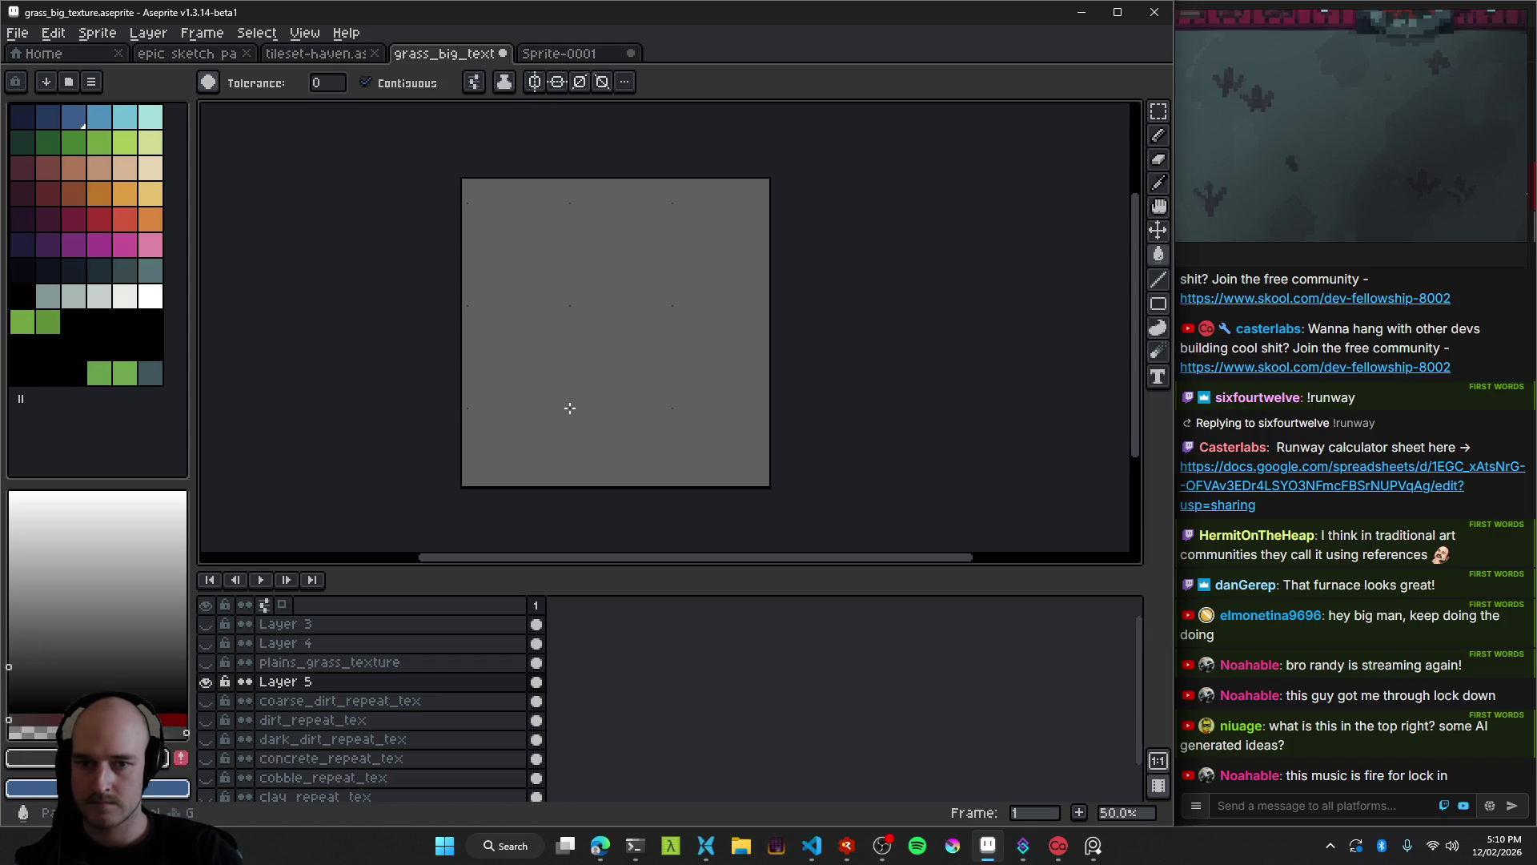
key(b)
scroll(569, 409, up, 2)
scroll(592, 408, down, 3)
scroll(603, 411, up, 1)
click(207, 82)
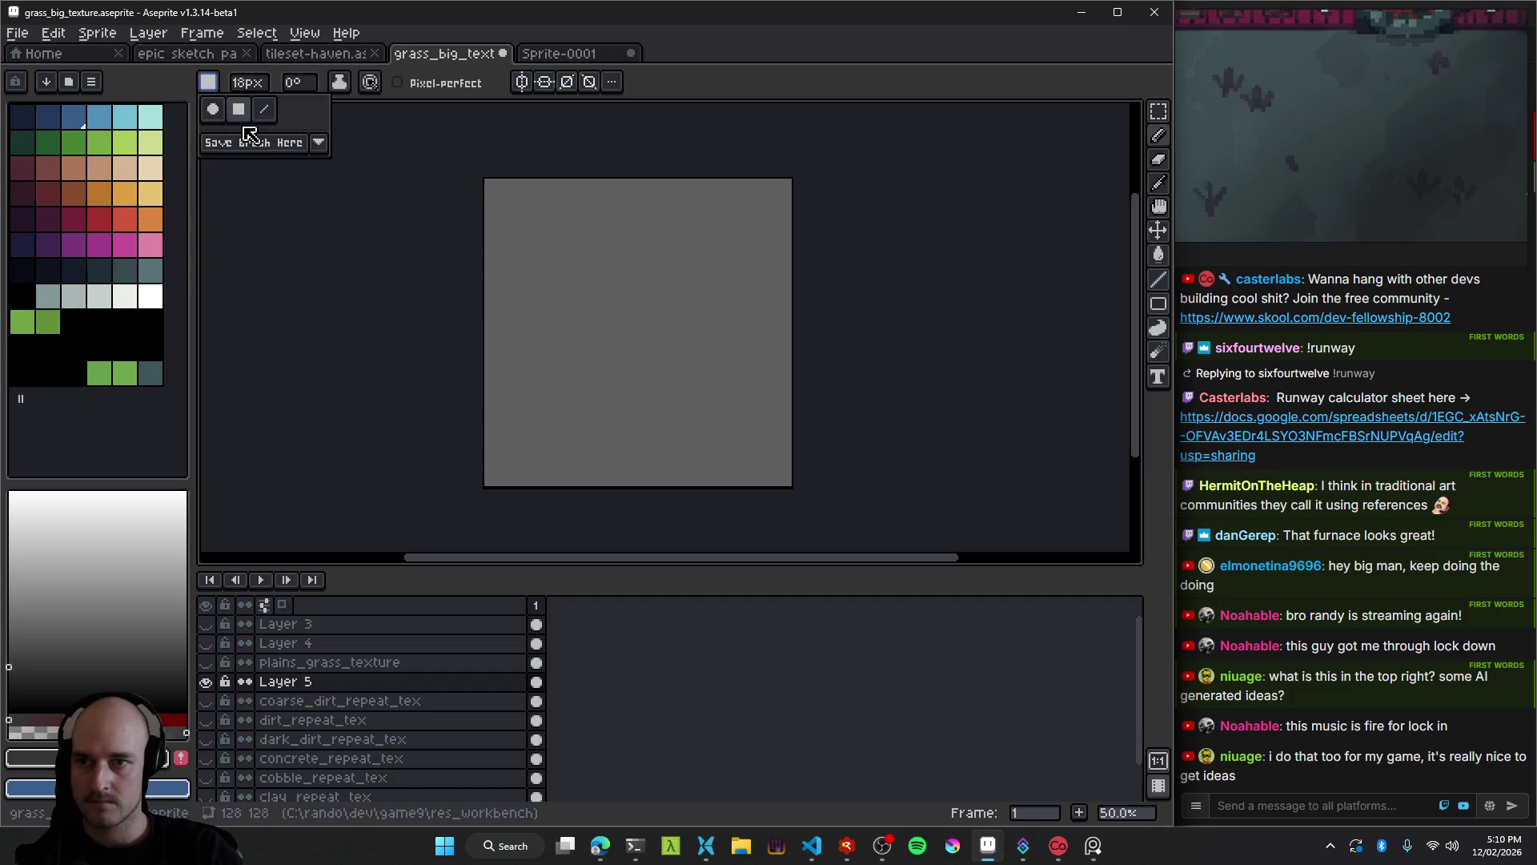
click(216, 116)
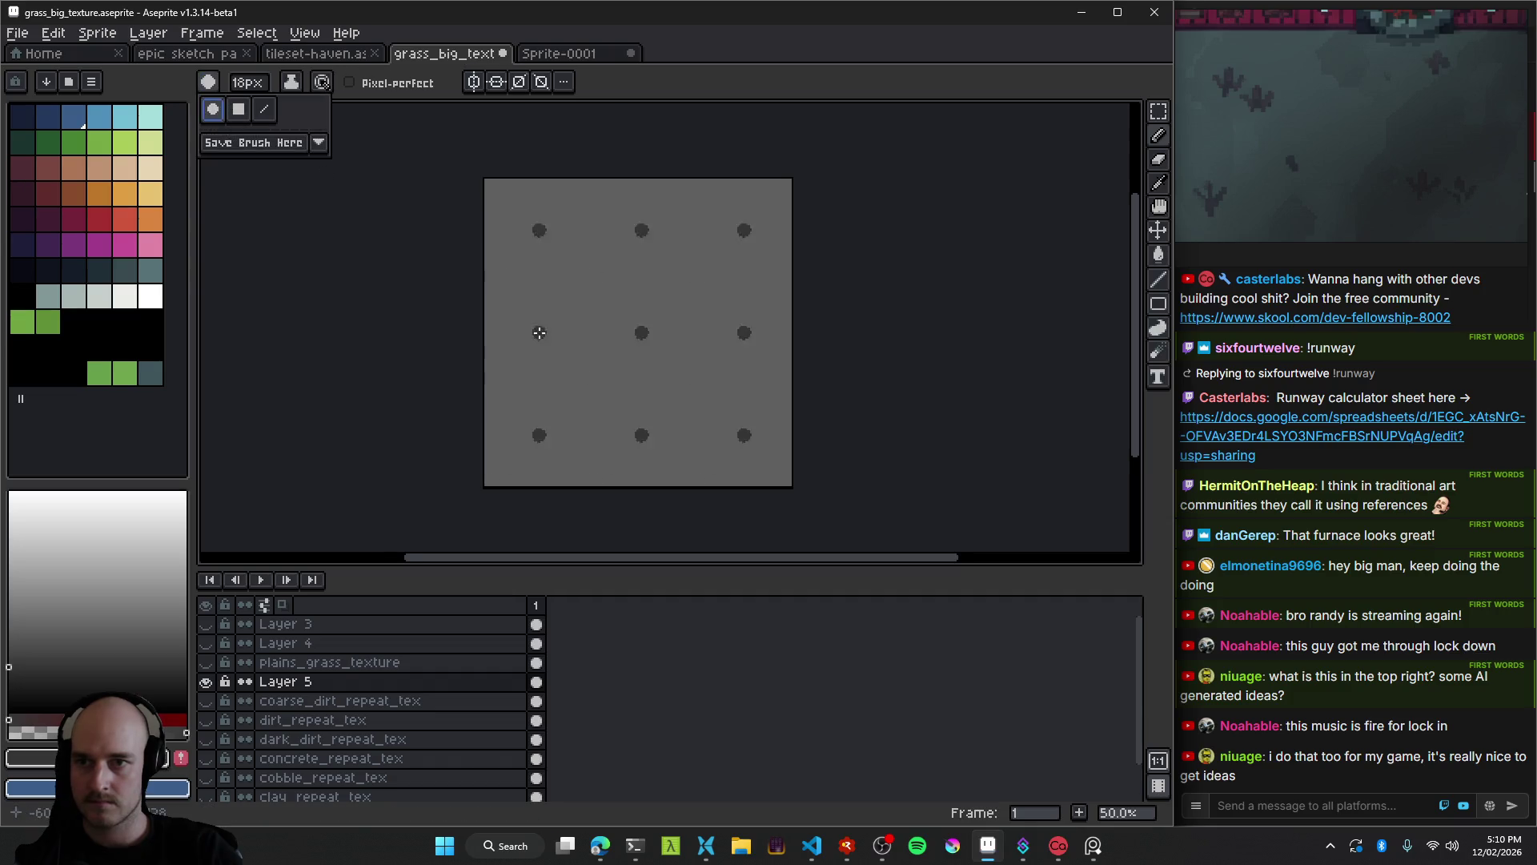
Set View > Tiled Mode to None.
click(304, 33)
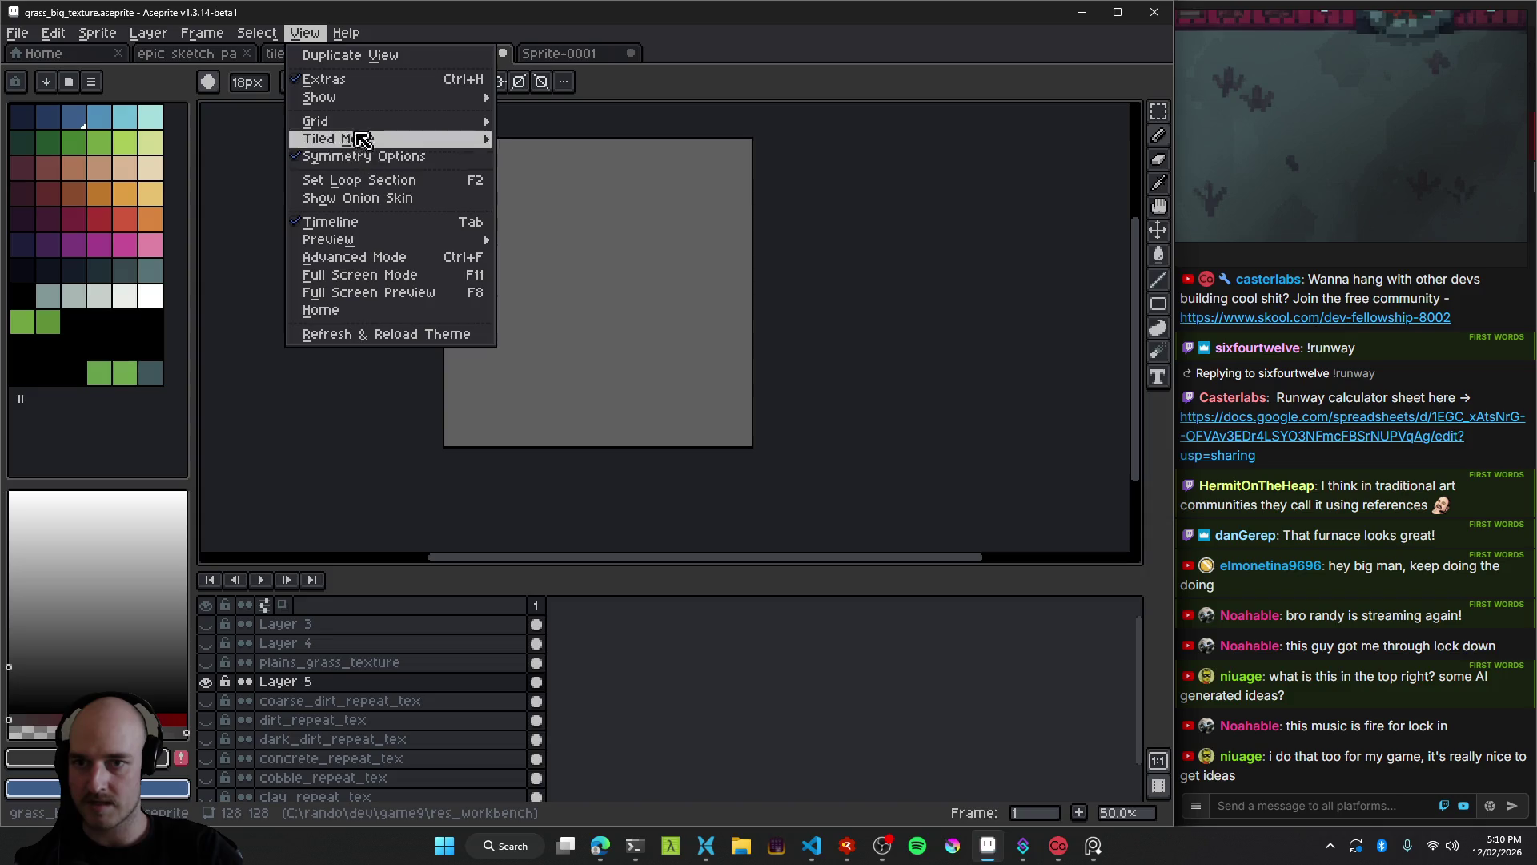
mouse_move(472, 138)
click(531, 138)
scroll(606, 292, up, 3)
scroll(651, 288, left, 1)
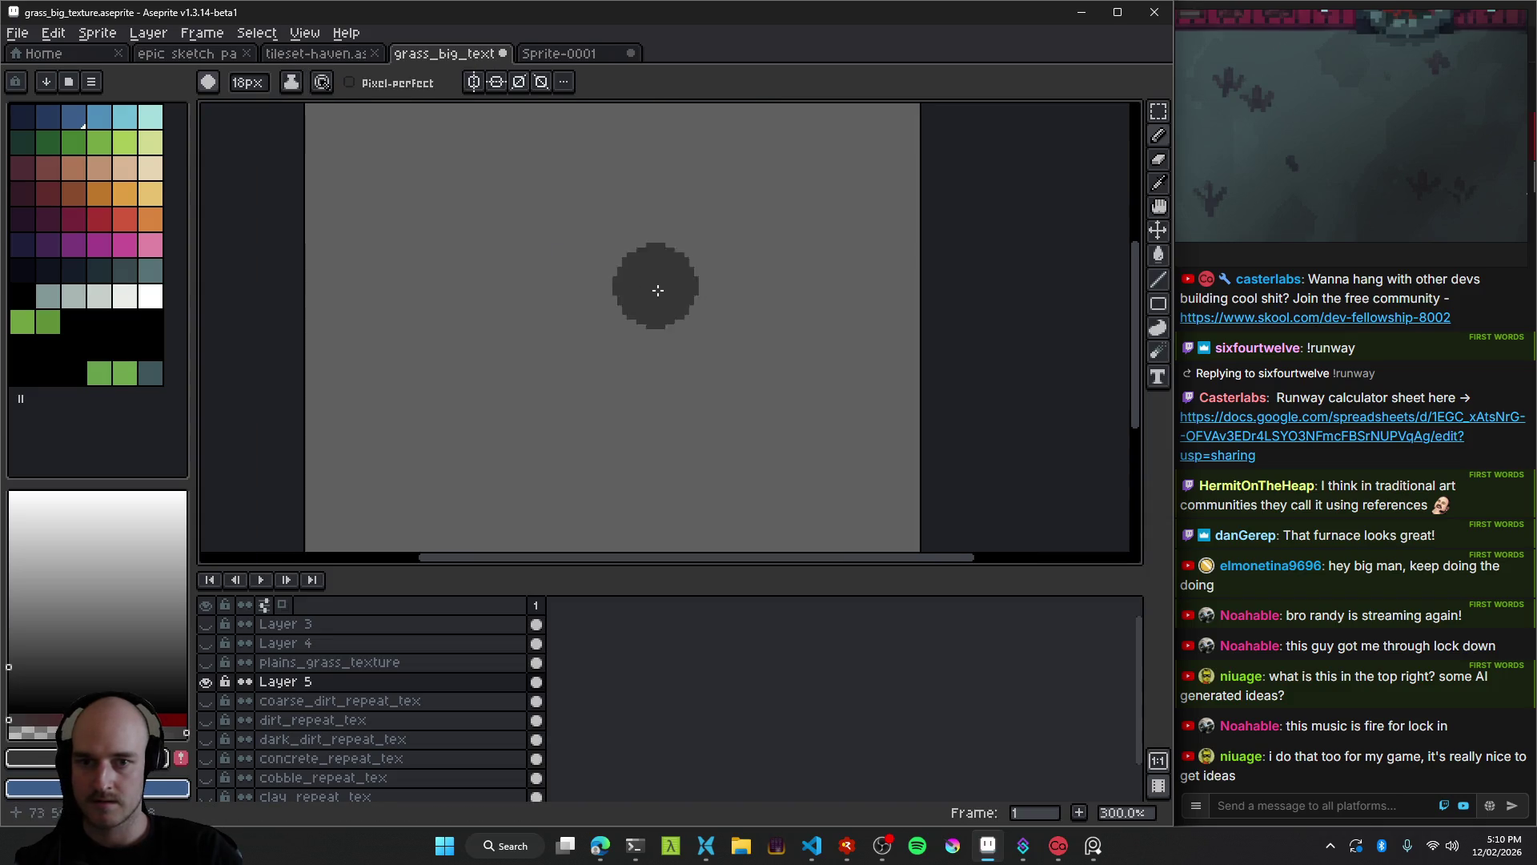
scroll(583, 371, down, 2)
scroll(587, 364, up, 2)
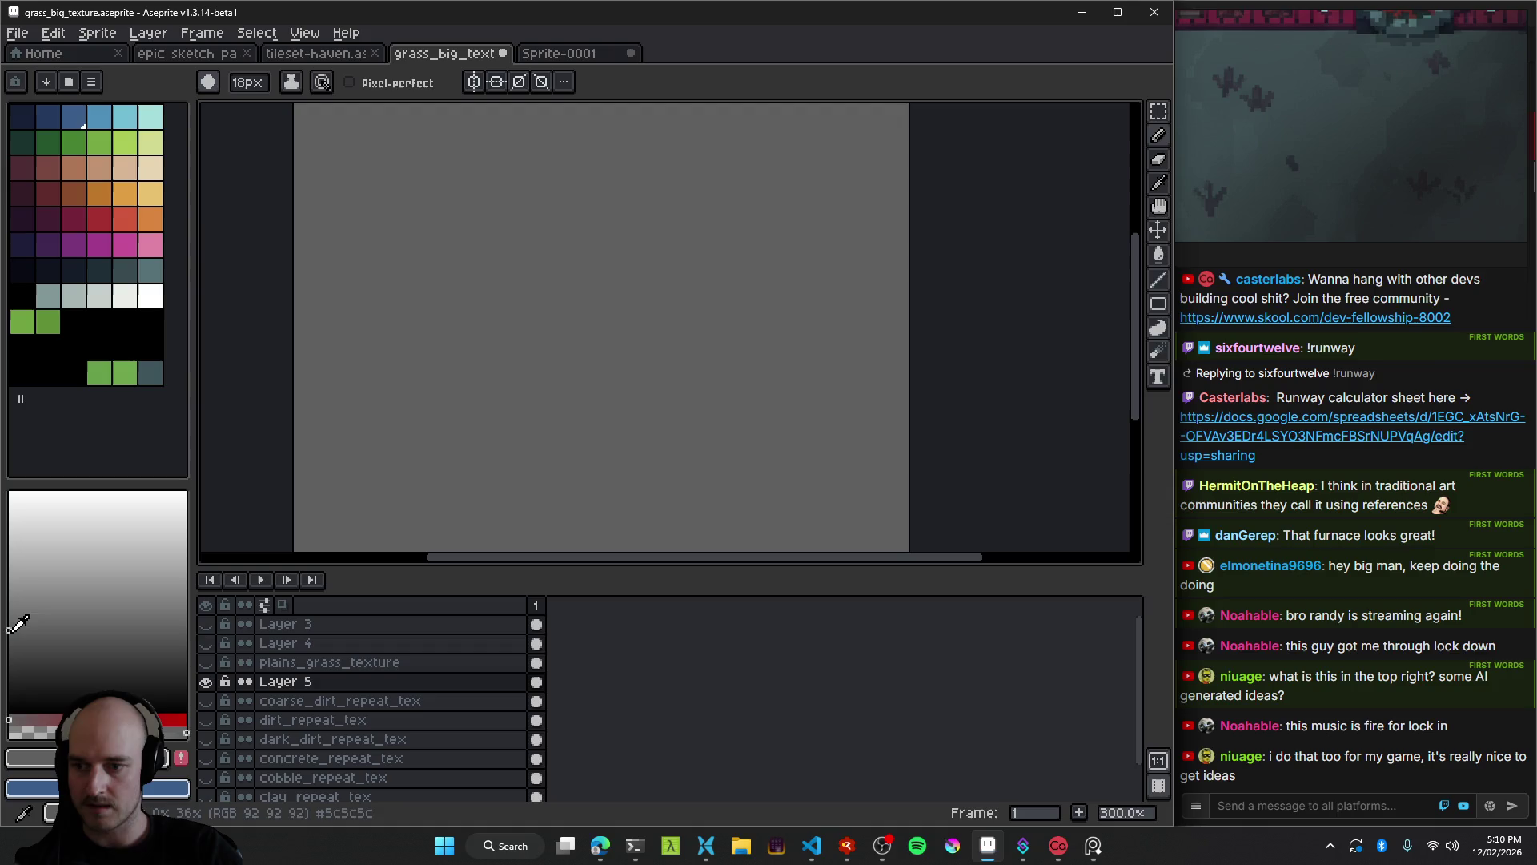
Paint Bucket Layer 5 with darker grey, undo once, and refill it.
key(g)
click(585, 354)
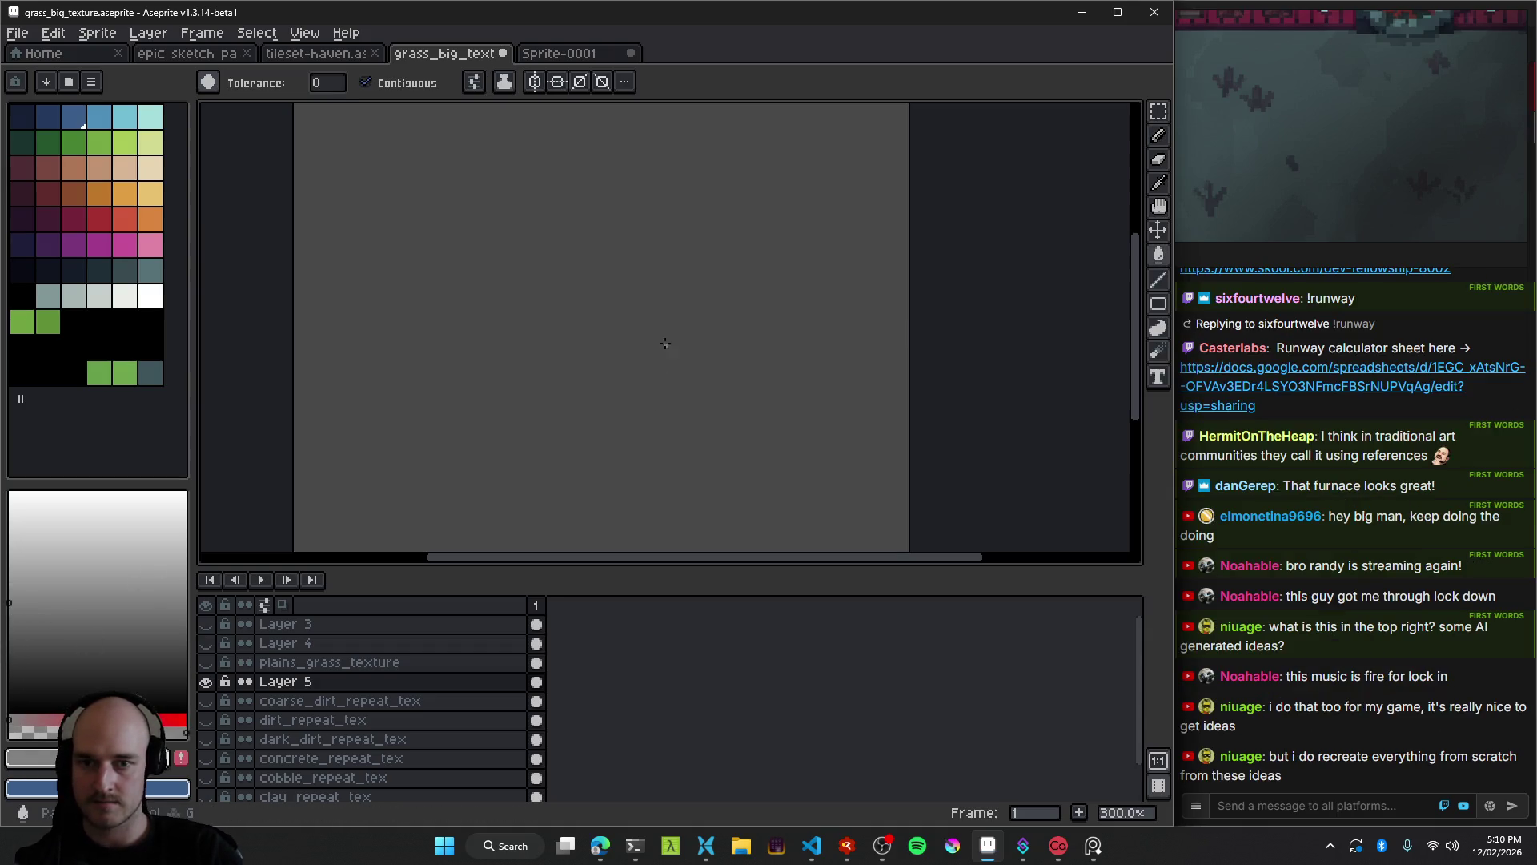
key(ctrl+z)
click(428, 446)
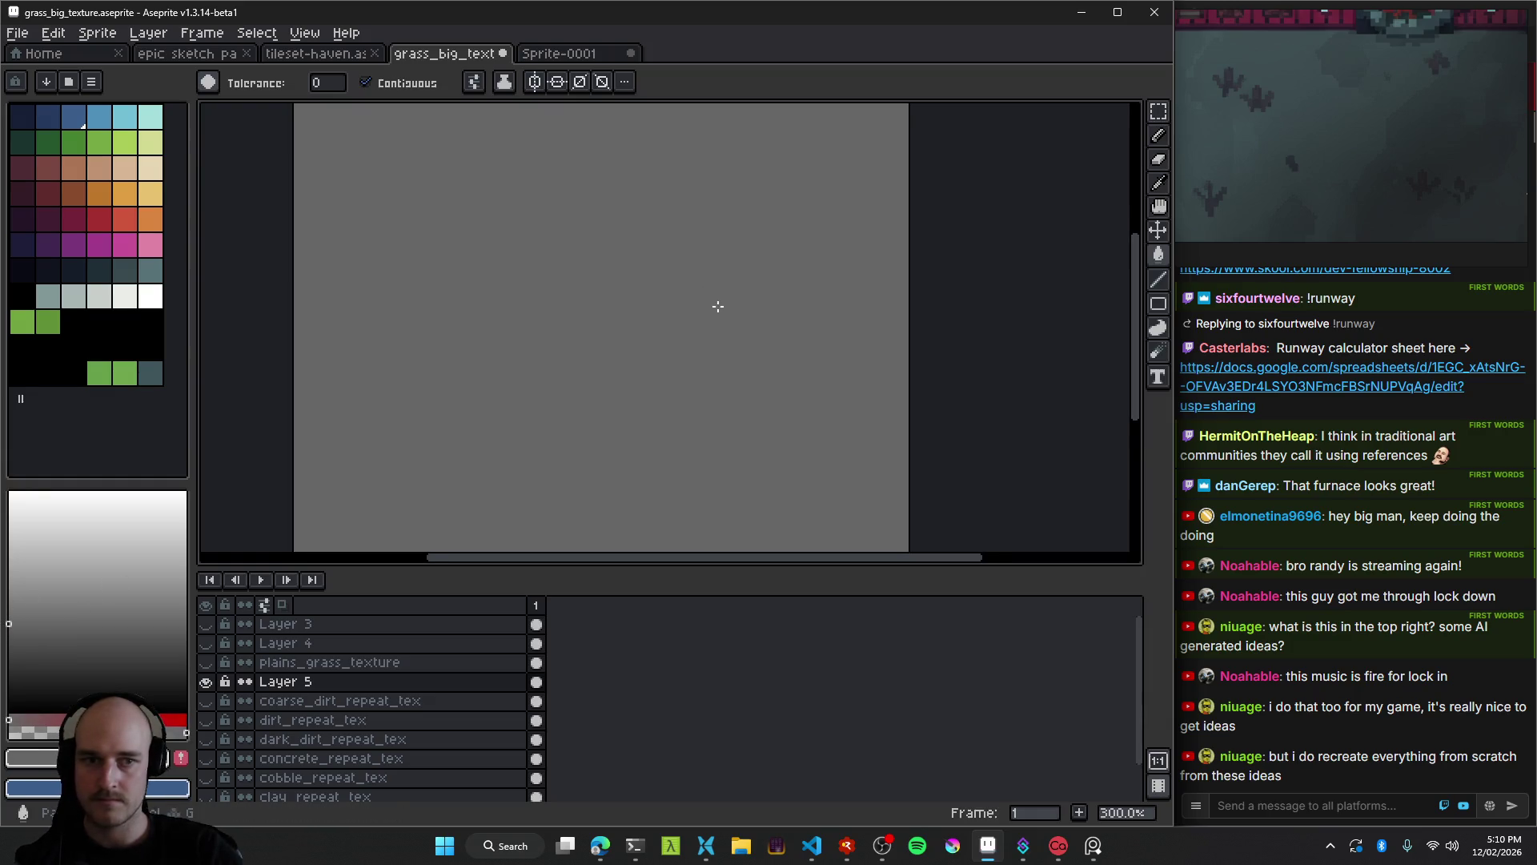
scroll(717, 306, down, 1)
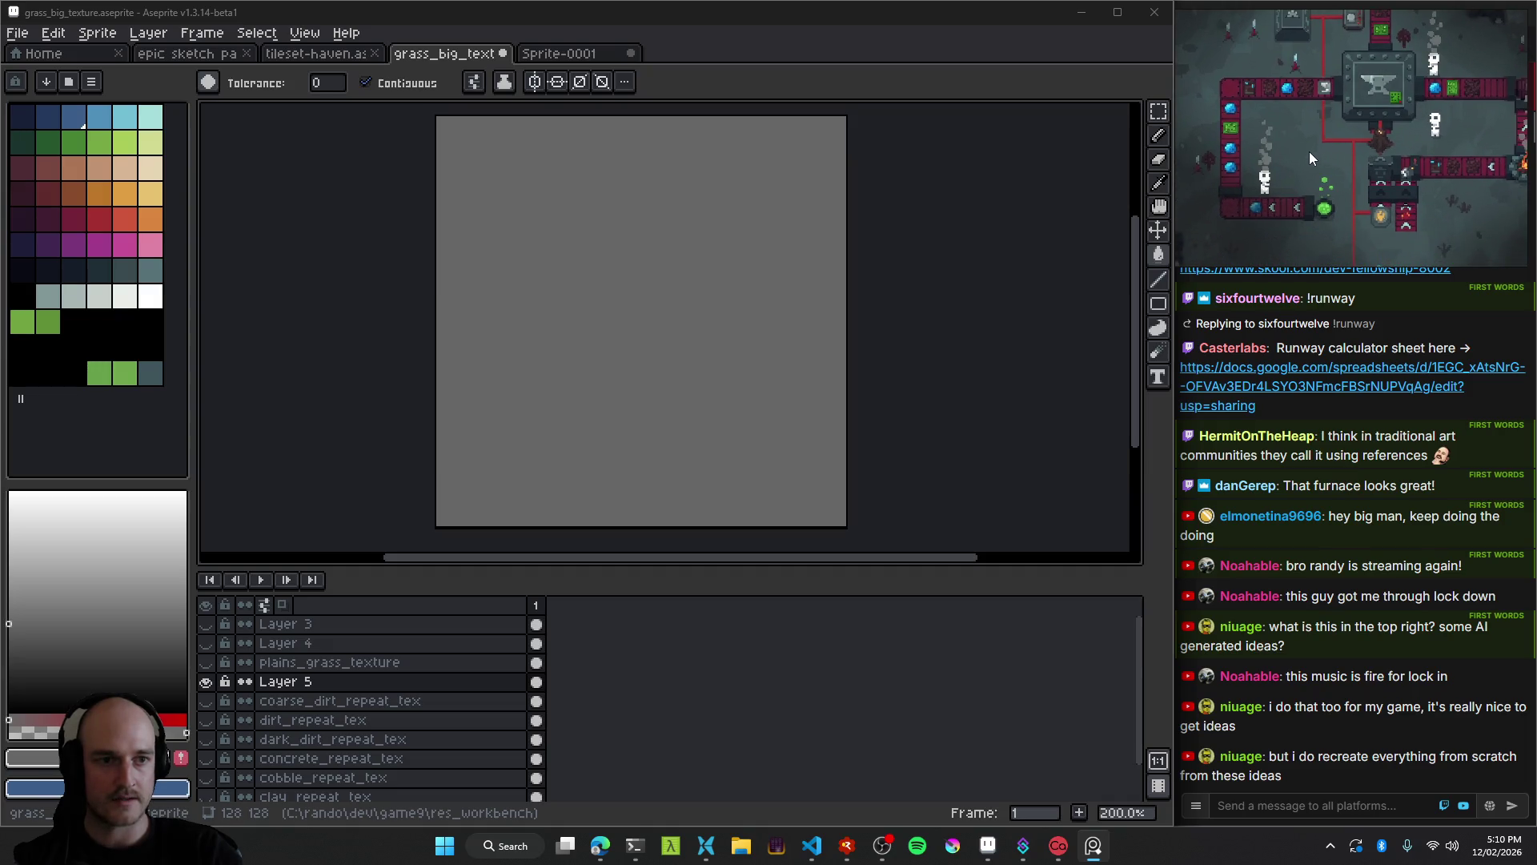
right_click(1309, 151)
click(1283, 226)
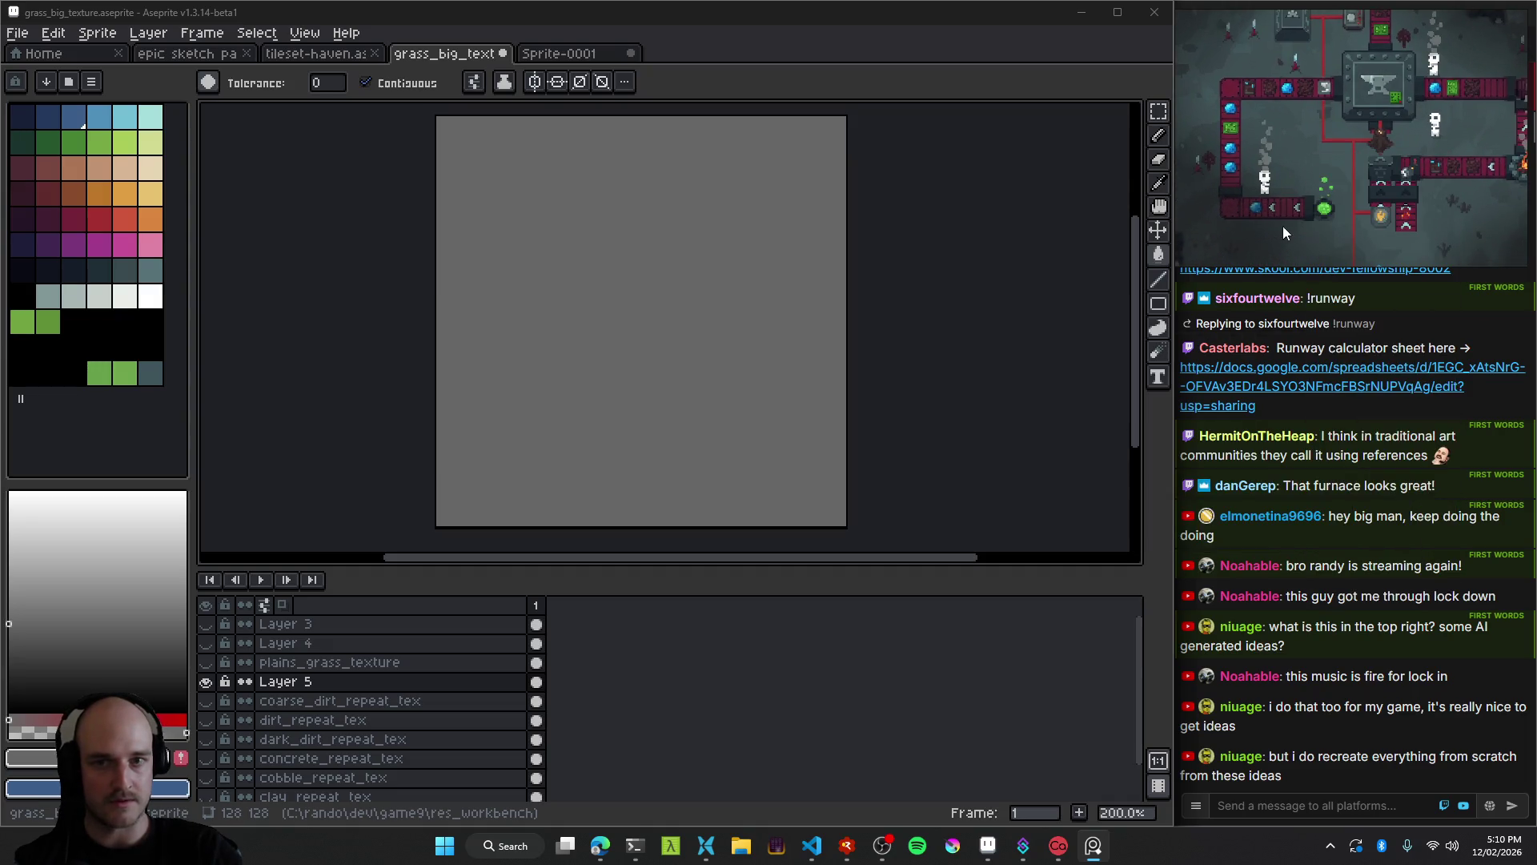
From Sprite-0001, start a new sprite via File > New, then cancel that first setup.
click(596, 55)
click(18, 33)
click(40, 51)
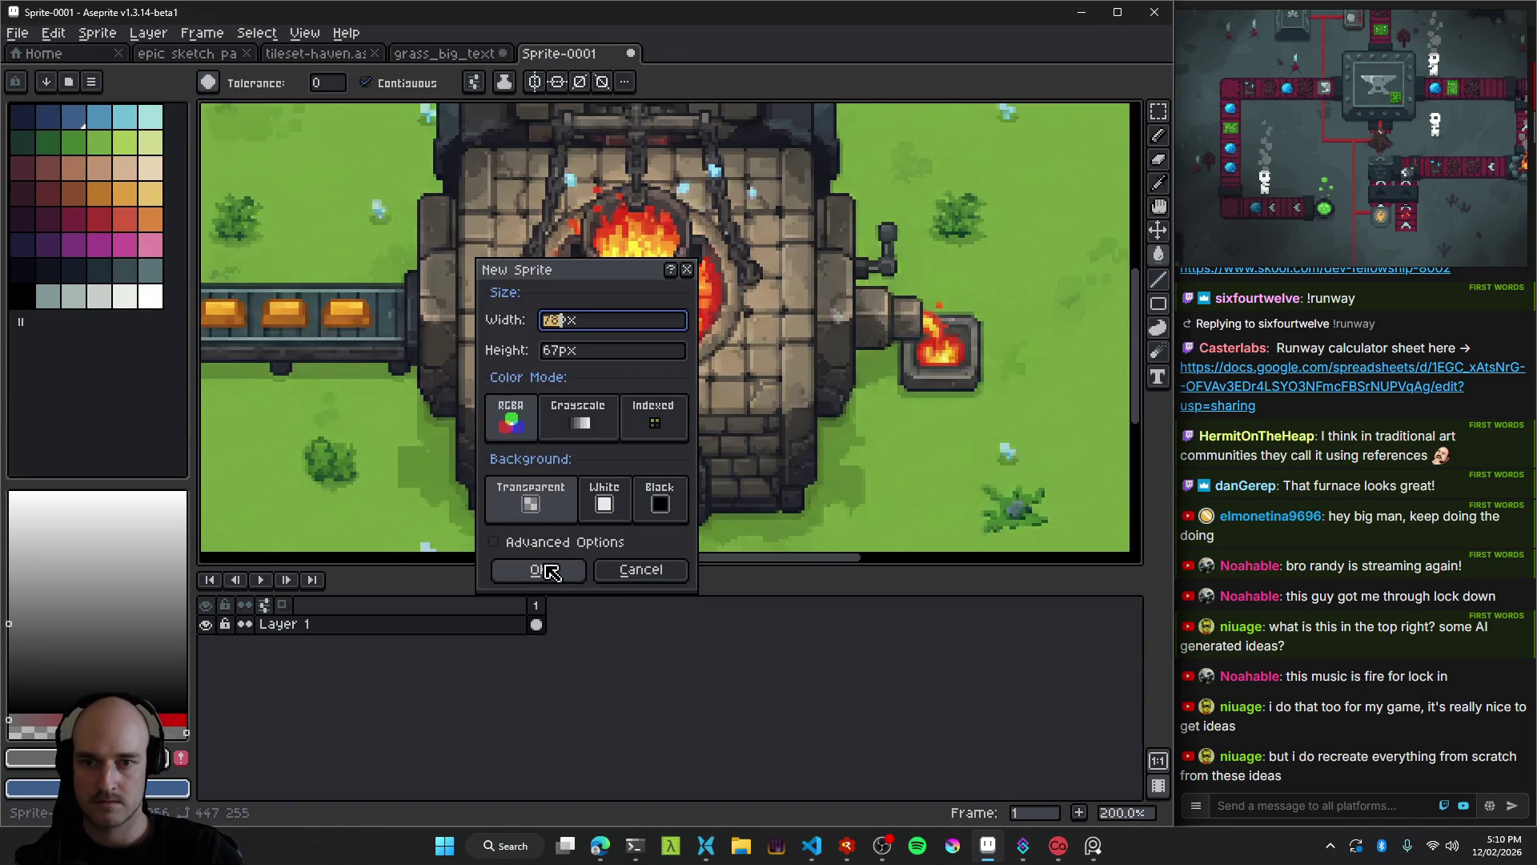
scroll(1323, 166, down, 3)
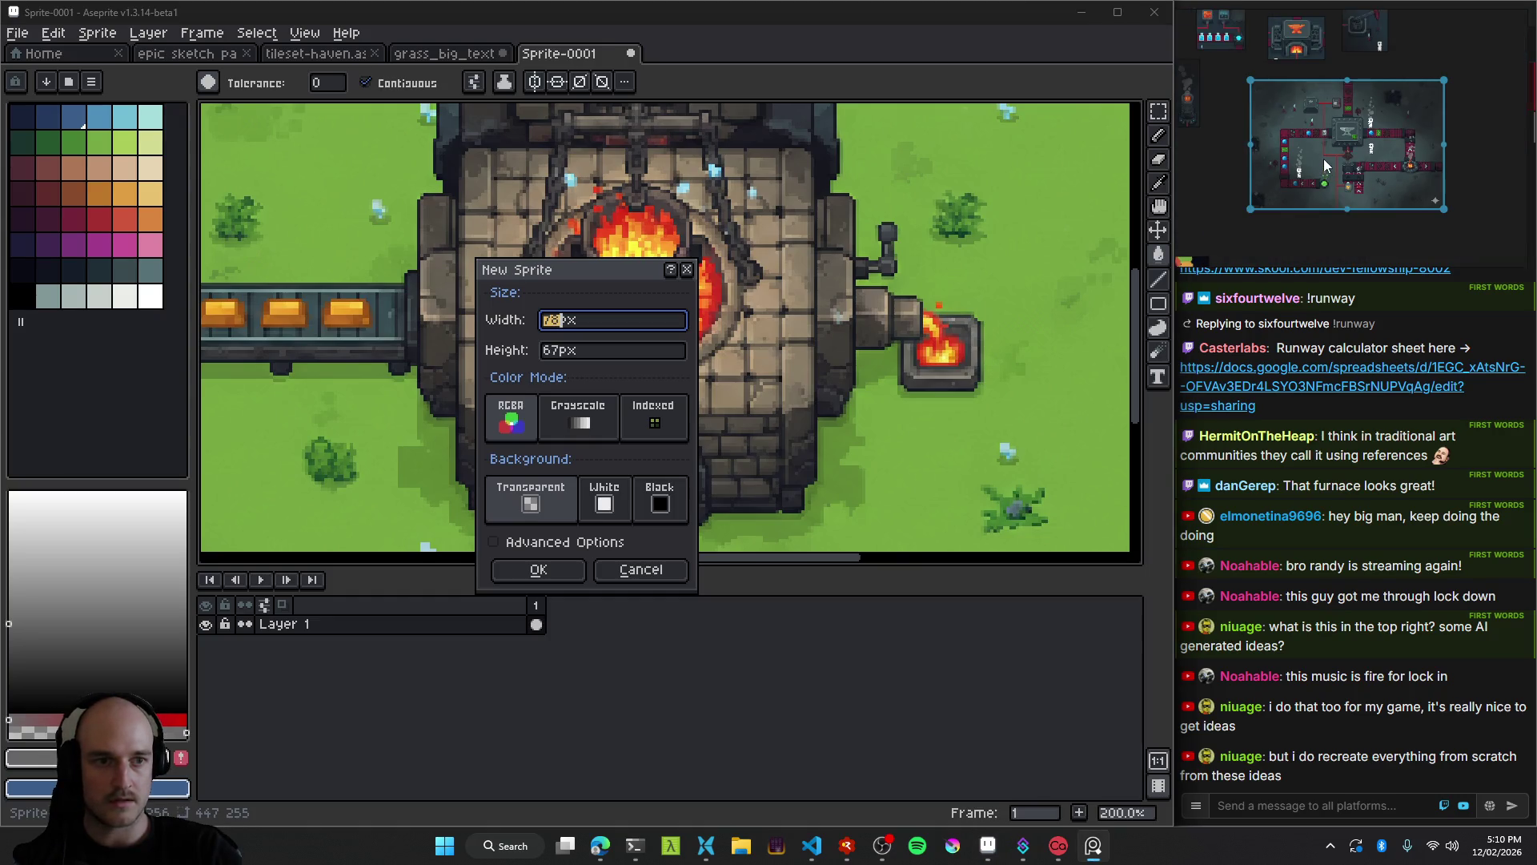
right_click(1323, 160)
click(680, 571)
click(18, 33)
key(Escape)
Create the 1248×832 RGB sprite with Ctrl+N and paste the game screenshot into it.
key(ctrl+n)
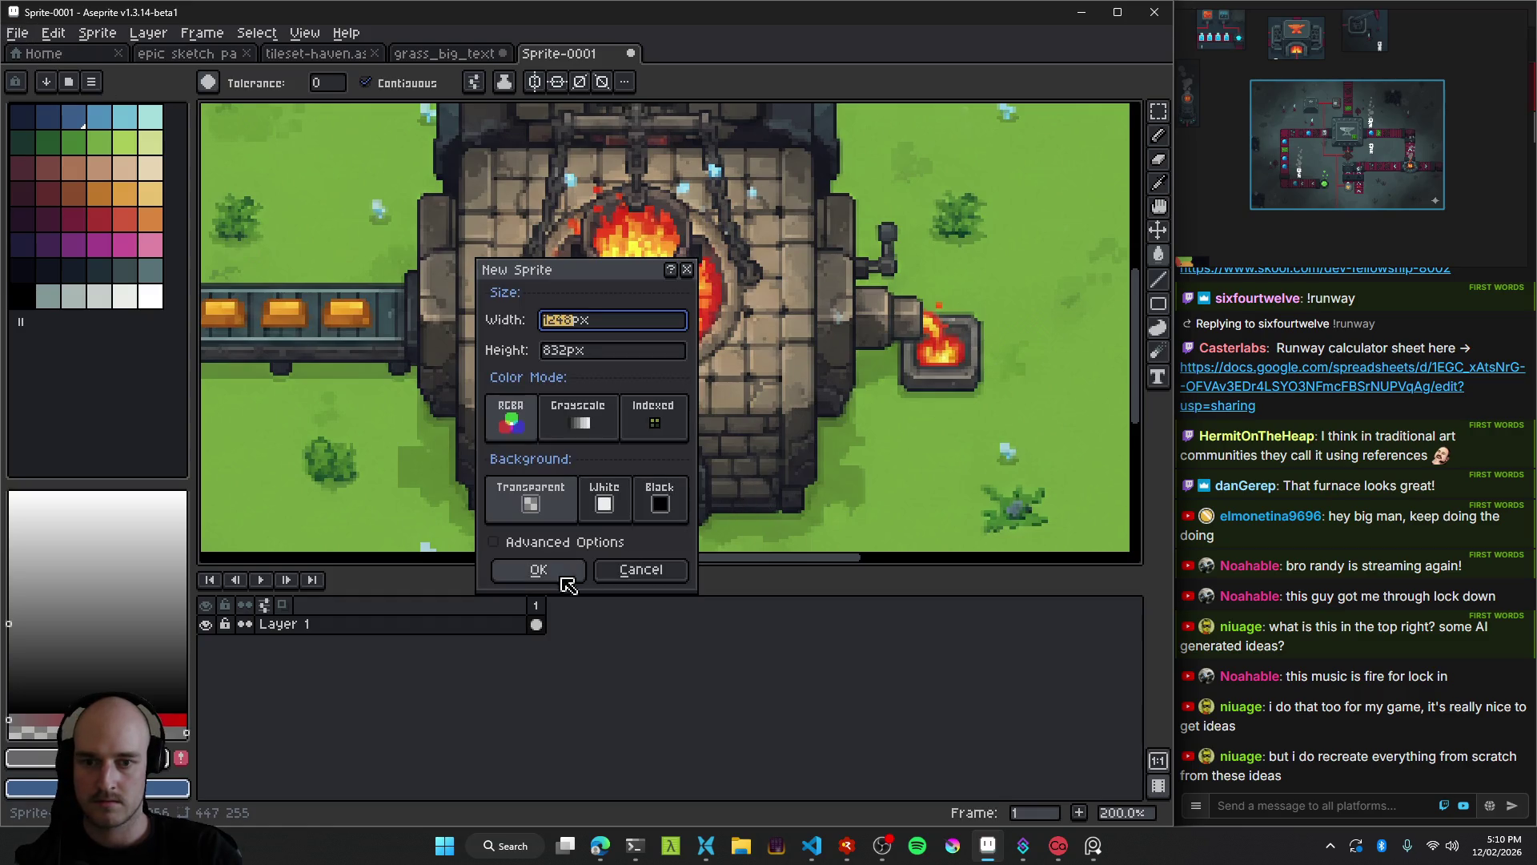
click(564, 576)
key(ctrl+v)
scroll(721, 480, down, 3)
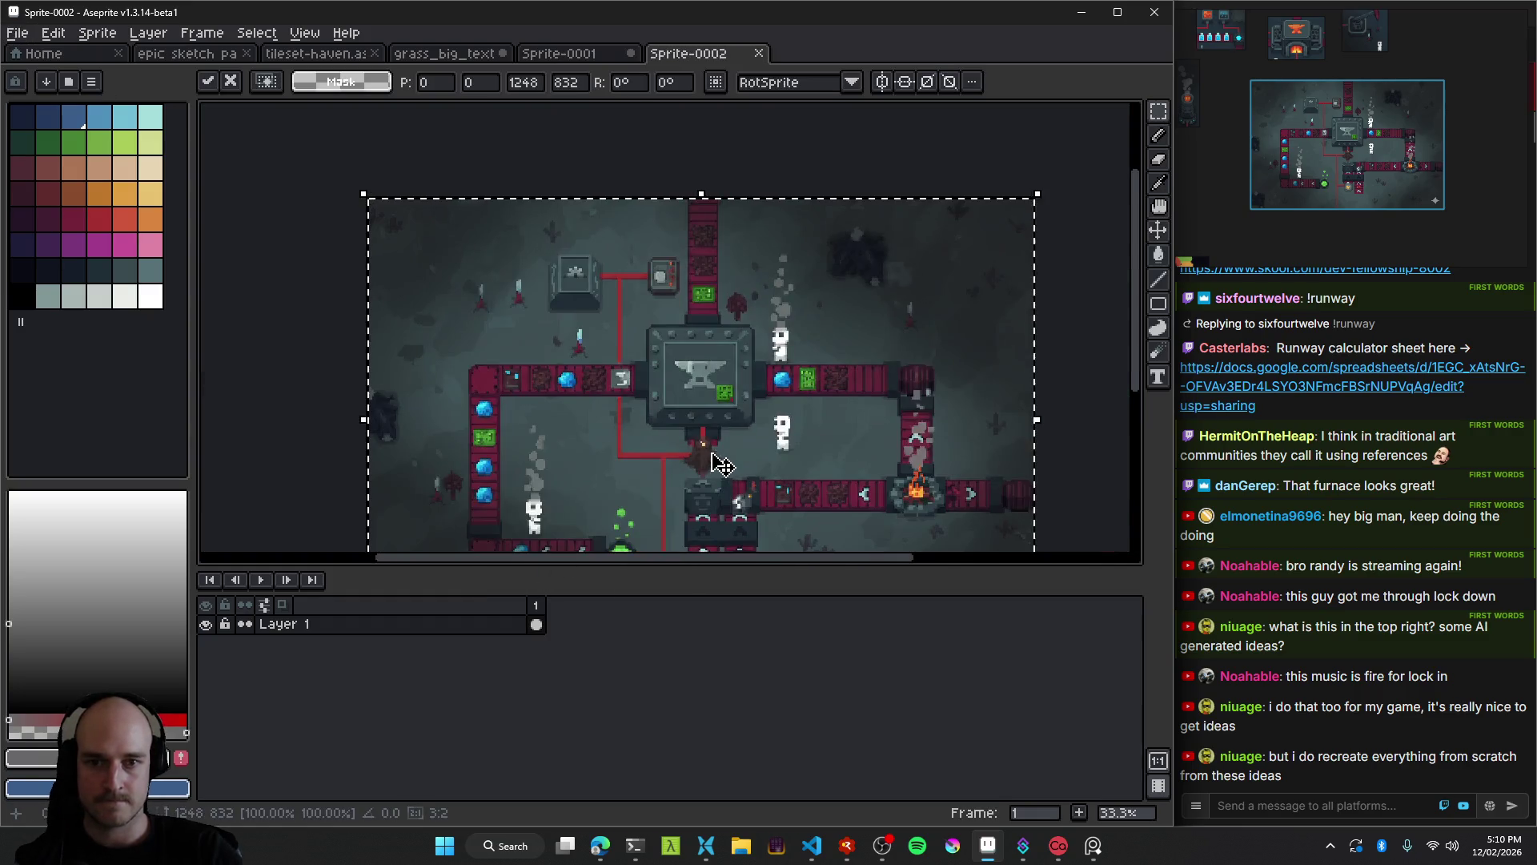
Commit the pasted screenshot to Layer 1 and sample its dark slate-grey ground colour.
scroll(720, 465, up, 5)
key(Return)
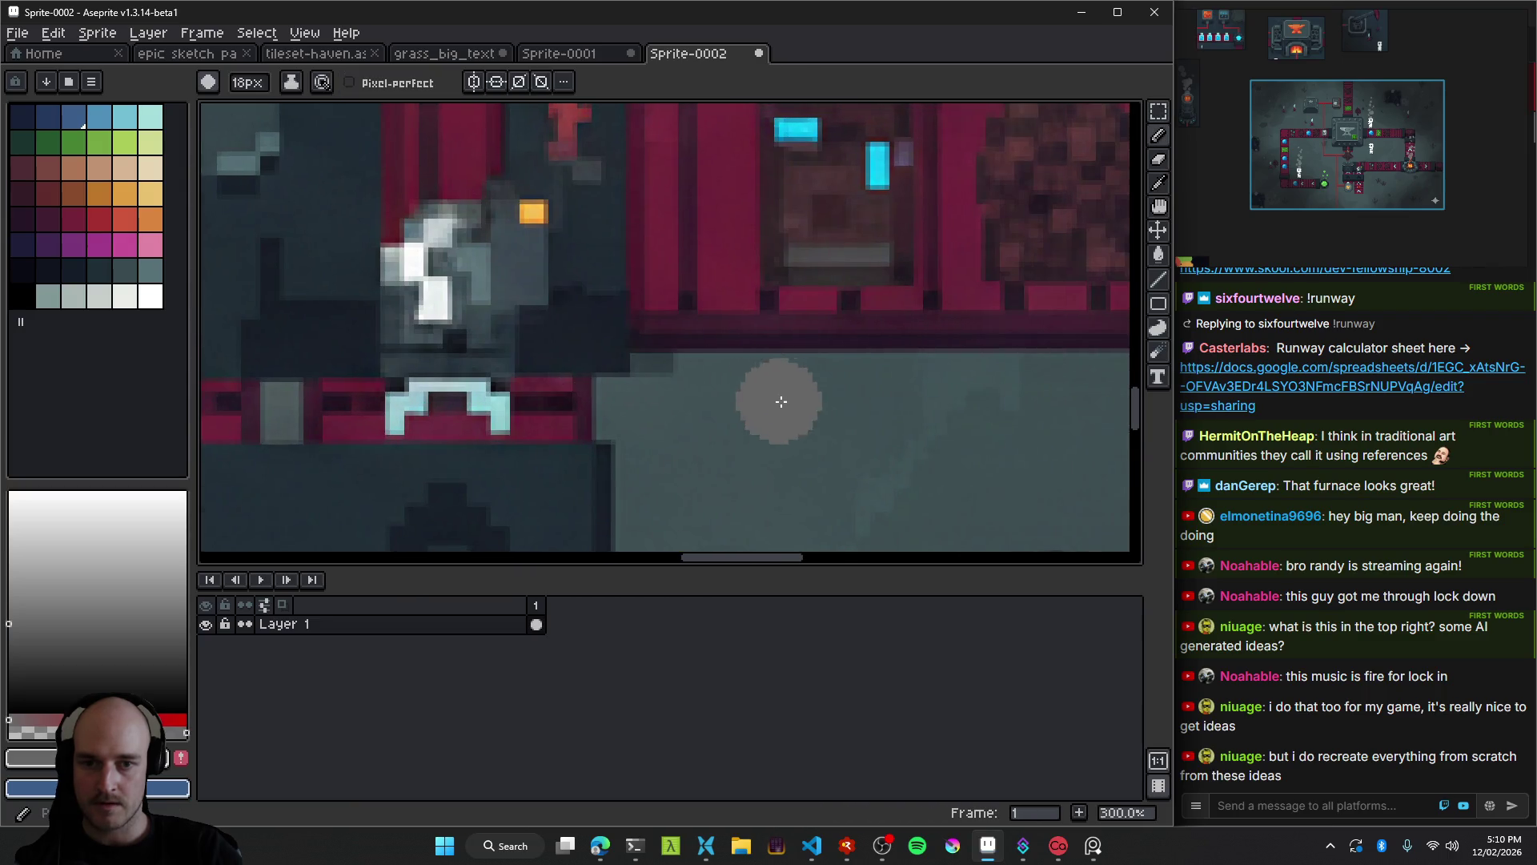
scroll(782, 401, down, 5)
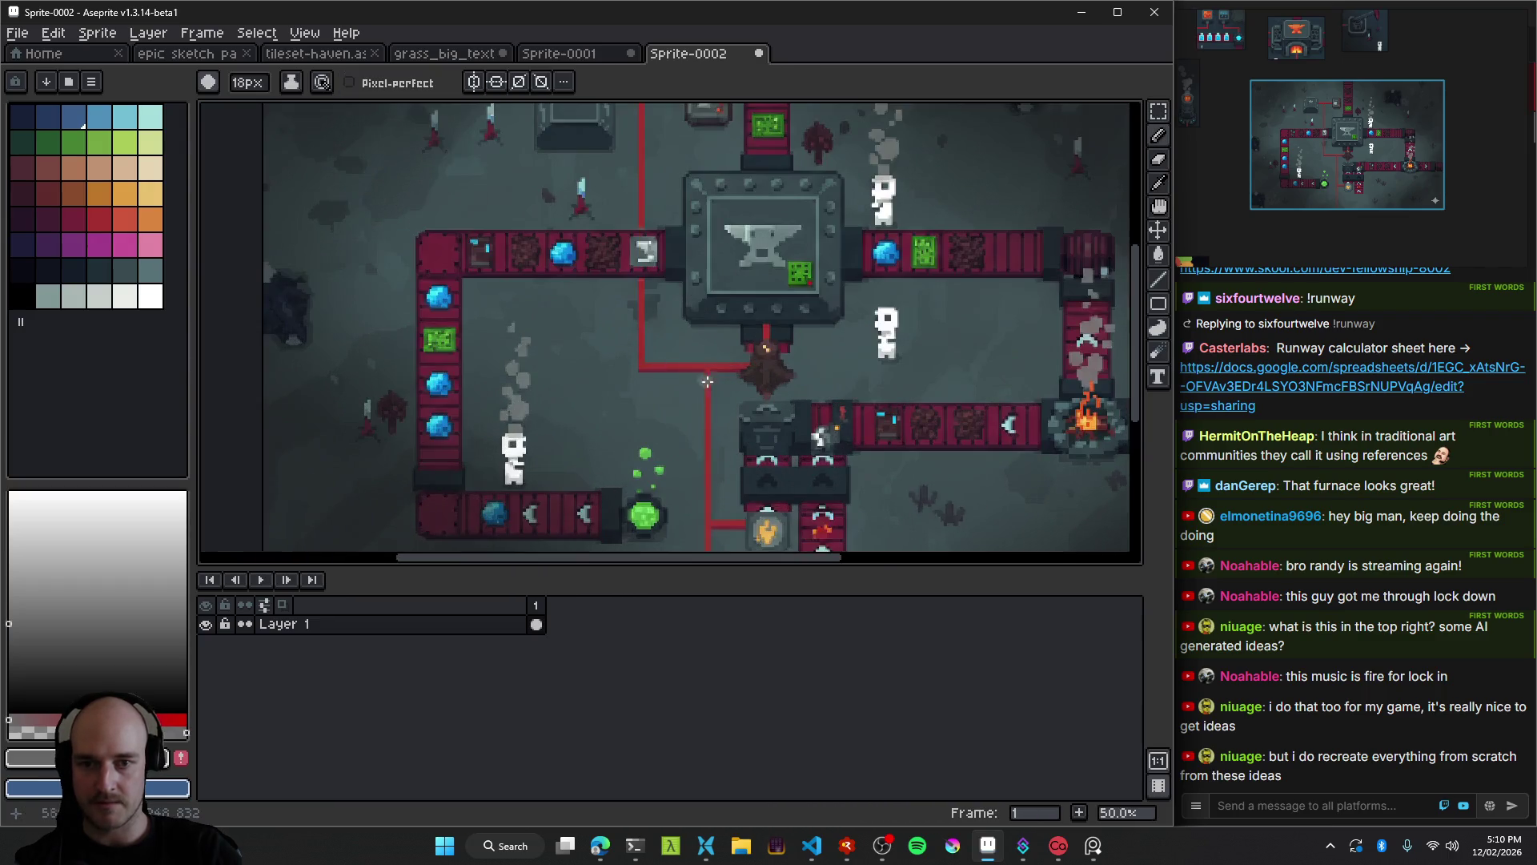
scroll(707, 382, down, 1)
alt+click(612, 392)
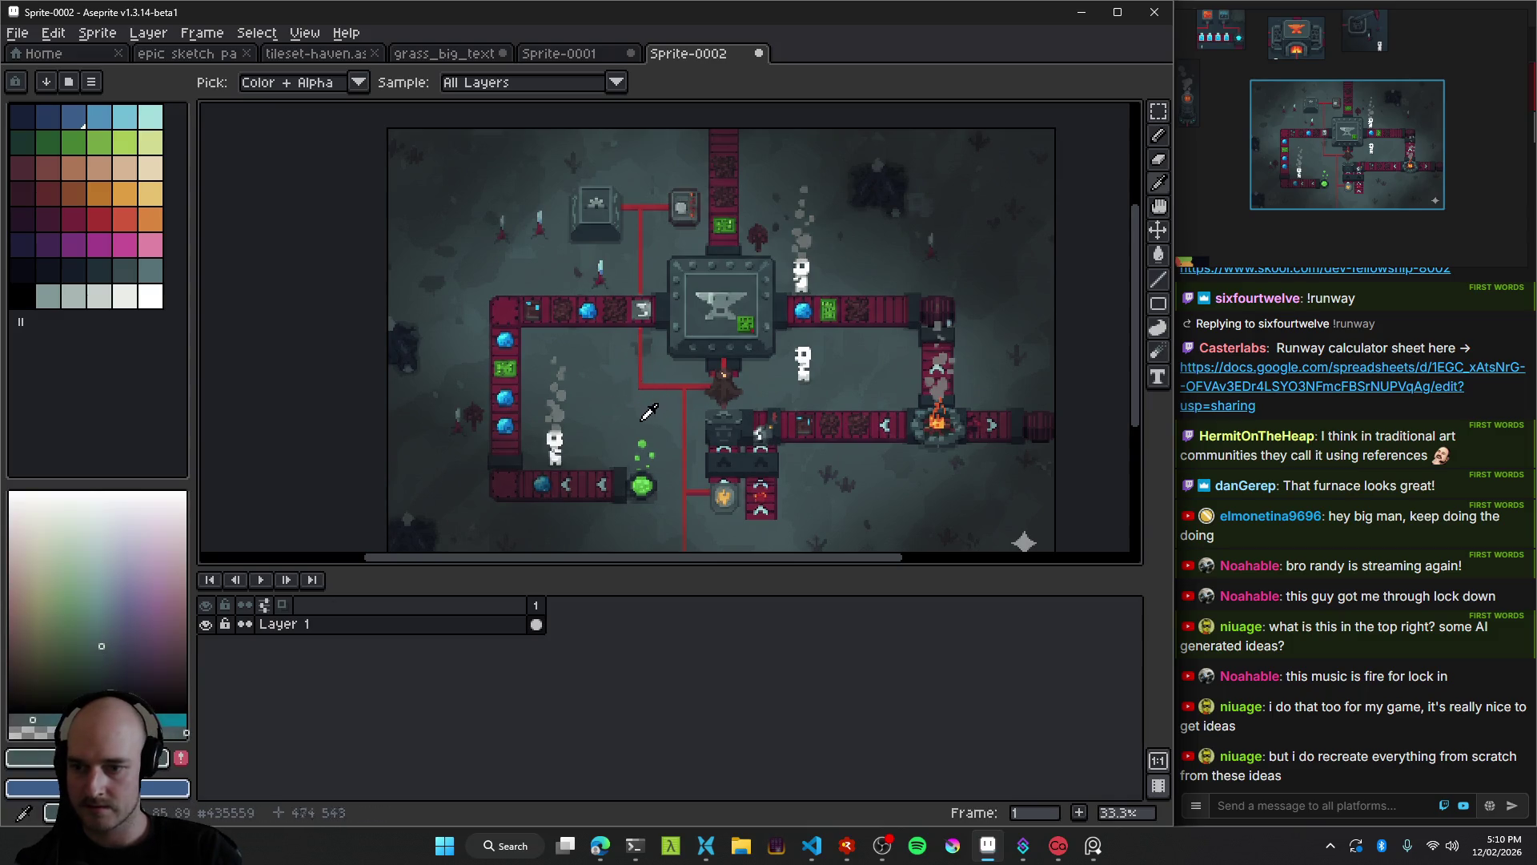
scroll(649, 413, down, 3)
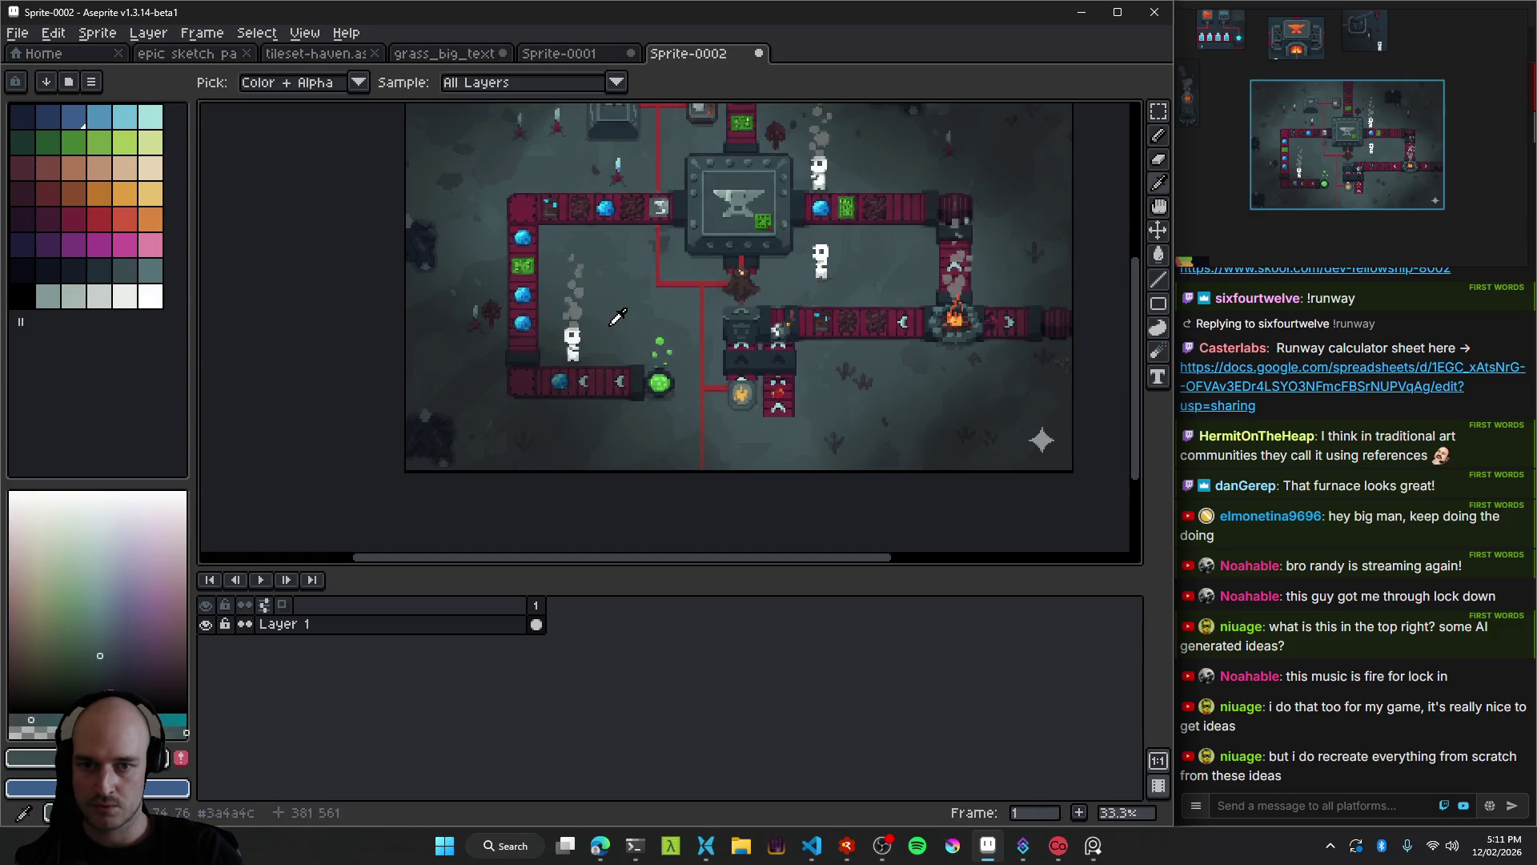
scroll(628, 298, up, 3)
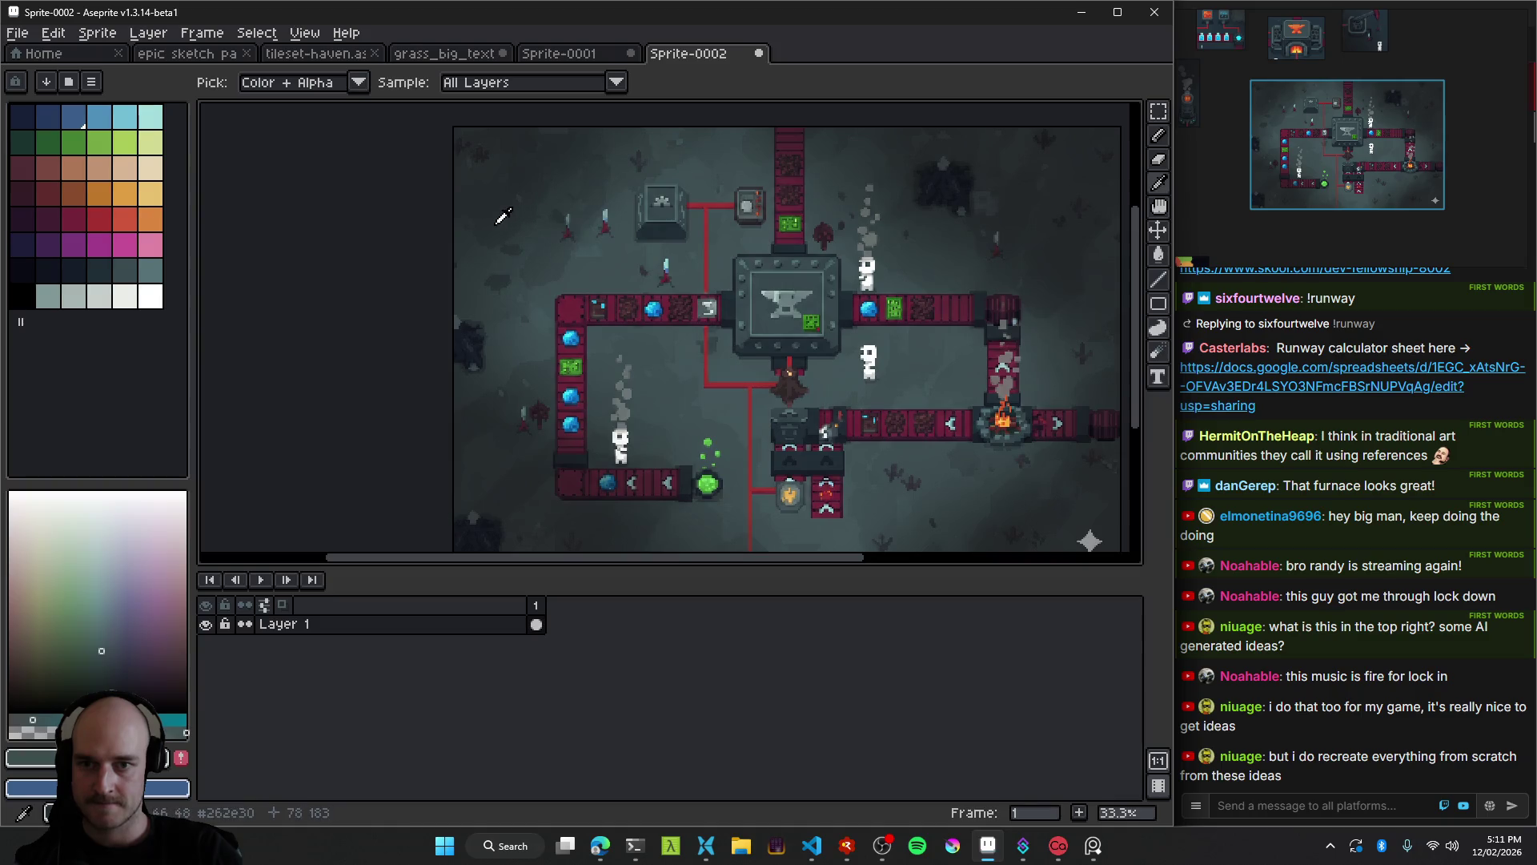